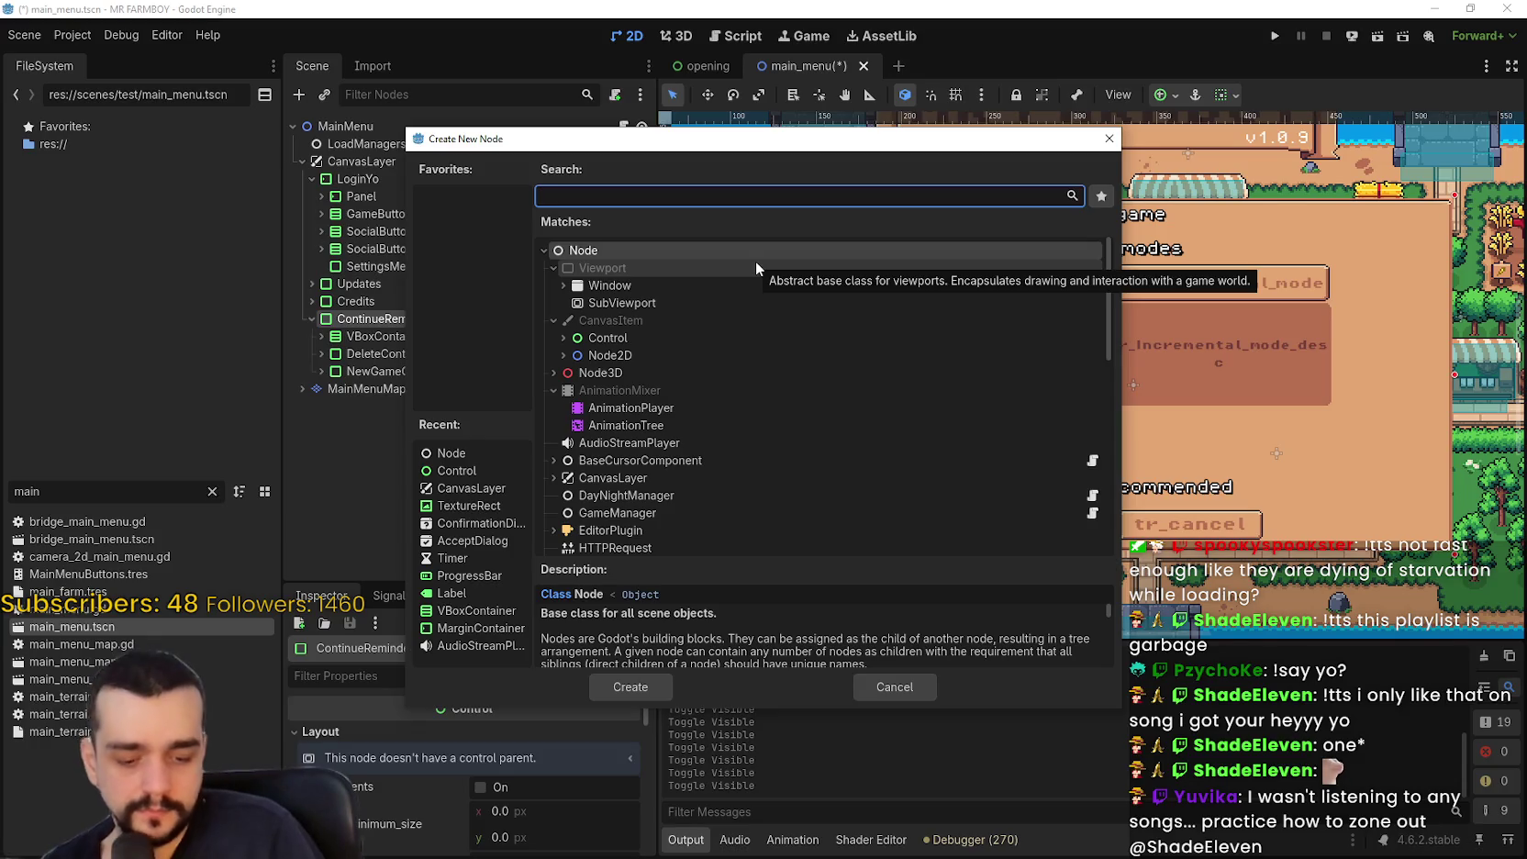
Search 'panel' and create a PanelContainer child under ContinueReminder
text(panel)
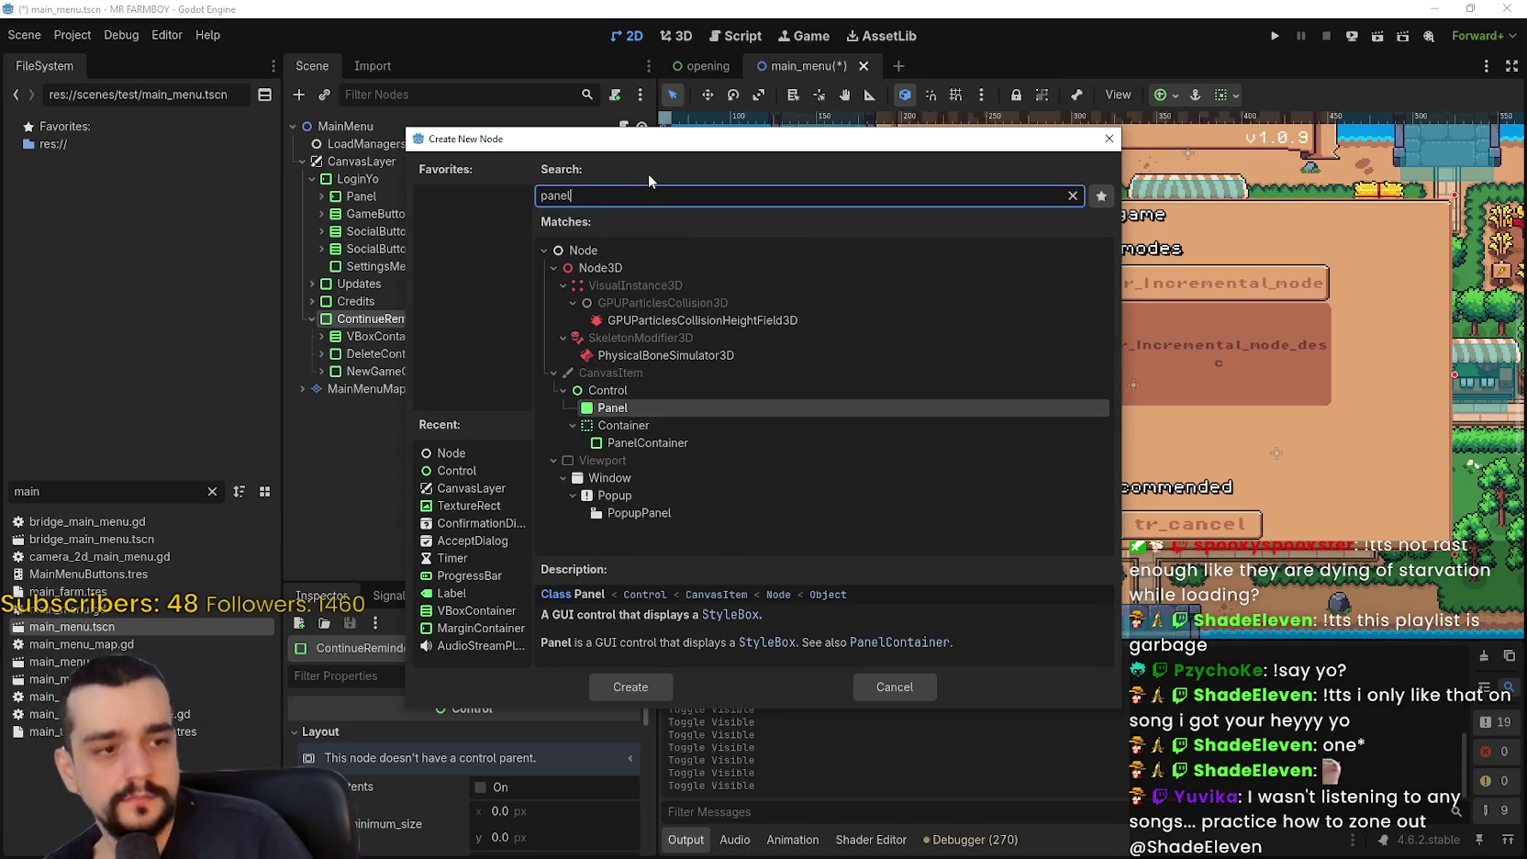
click(692, 447)
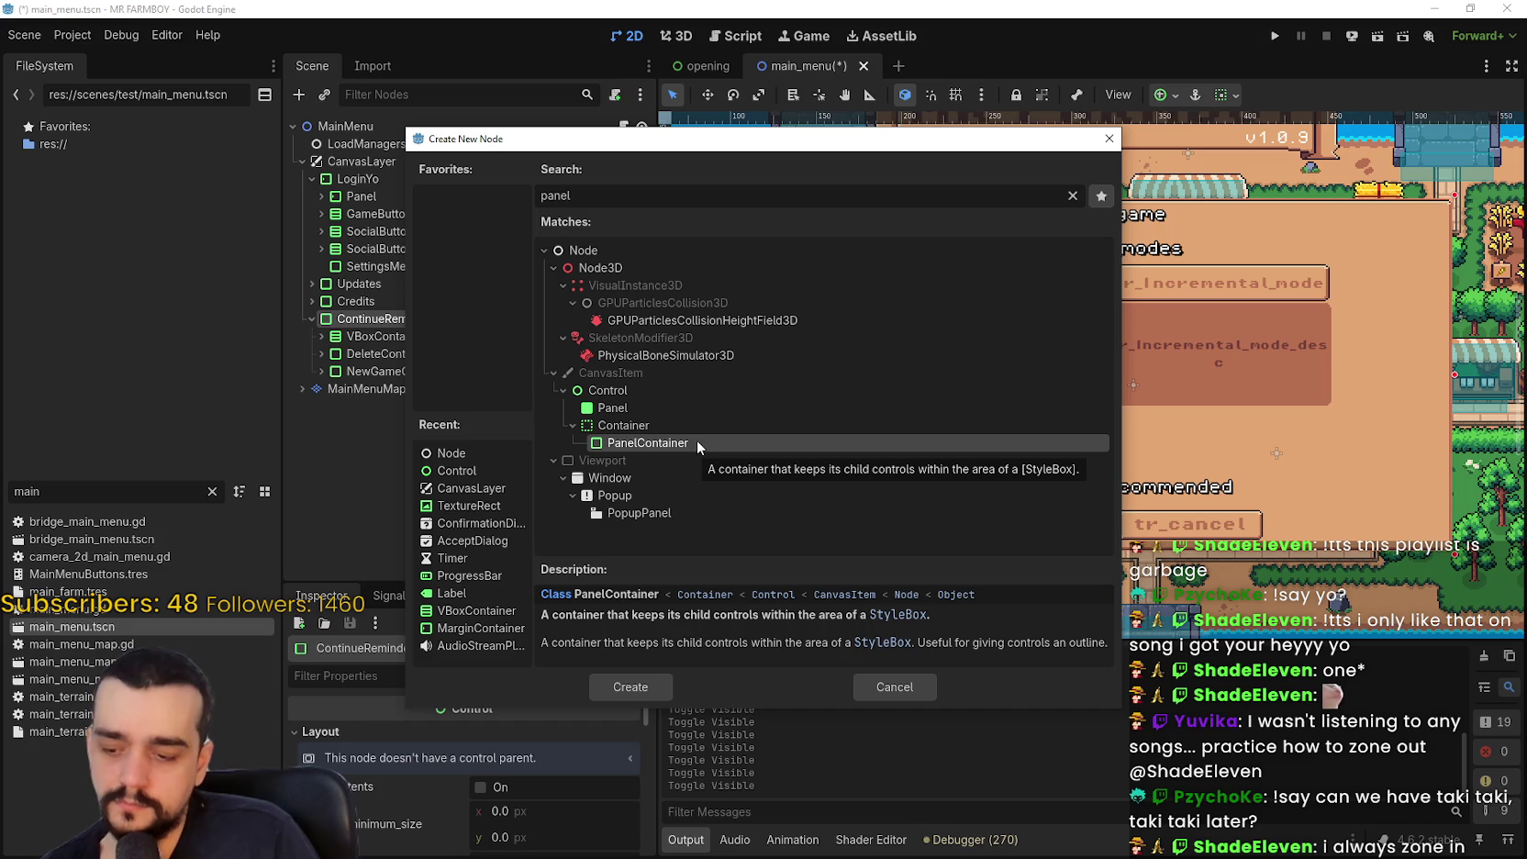
click(656, 681)
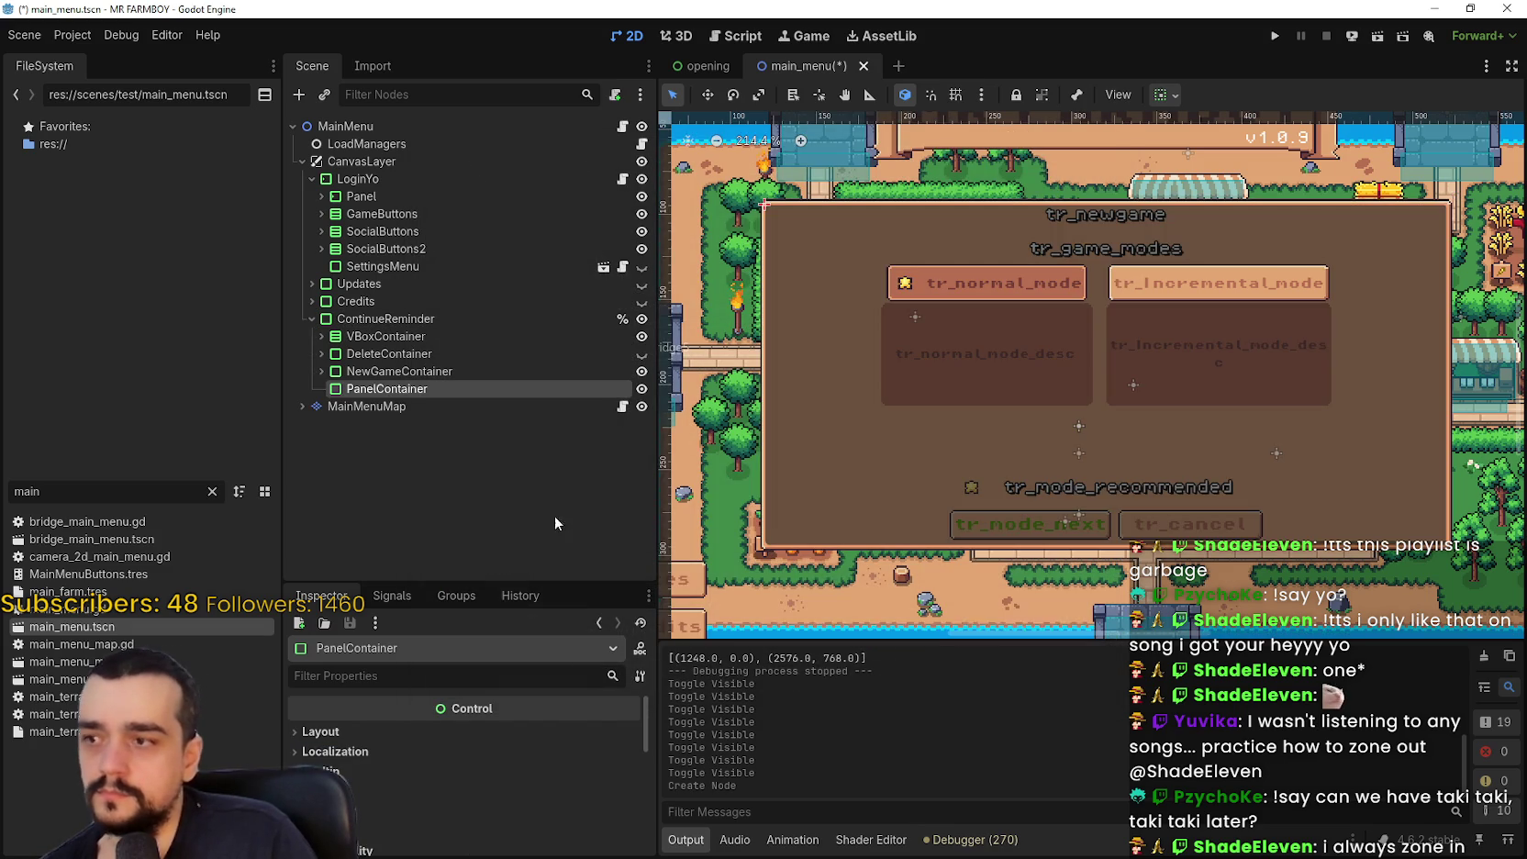
Rename the PanelContainer under ContinueReminder to 'ResourcesStillLoading'
double_click(457, 393)
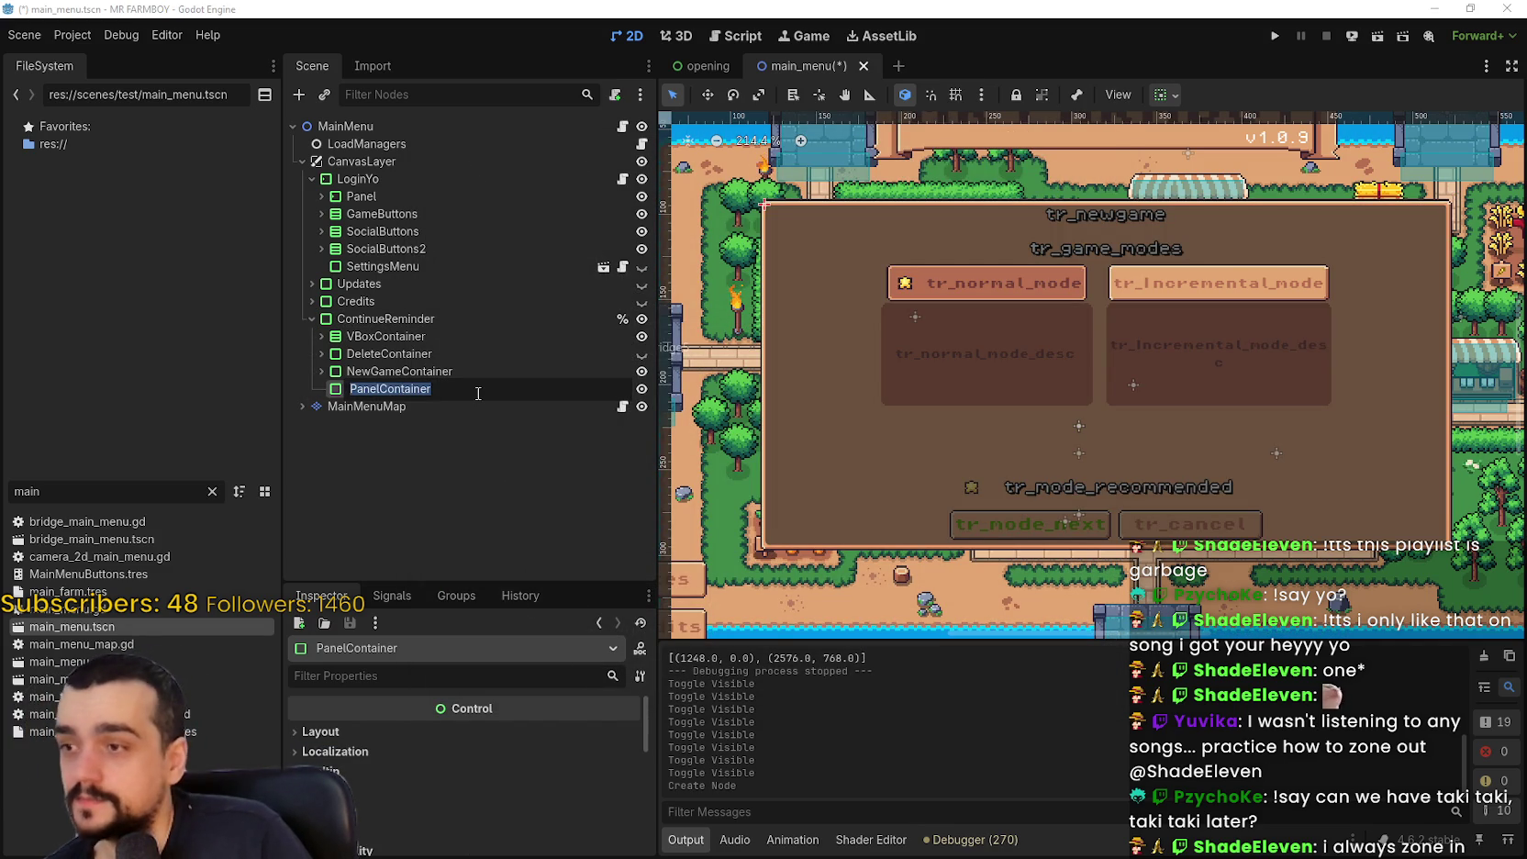
text(Reso)
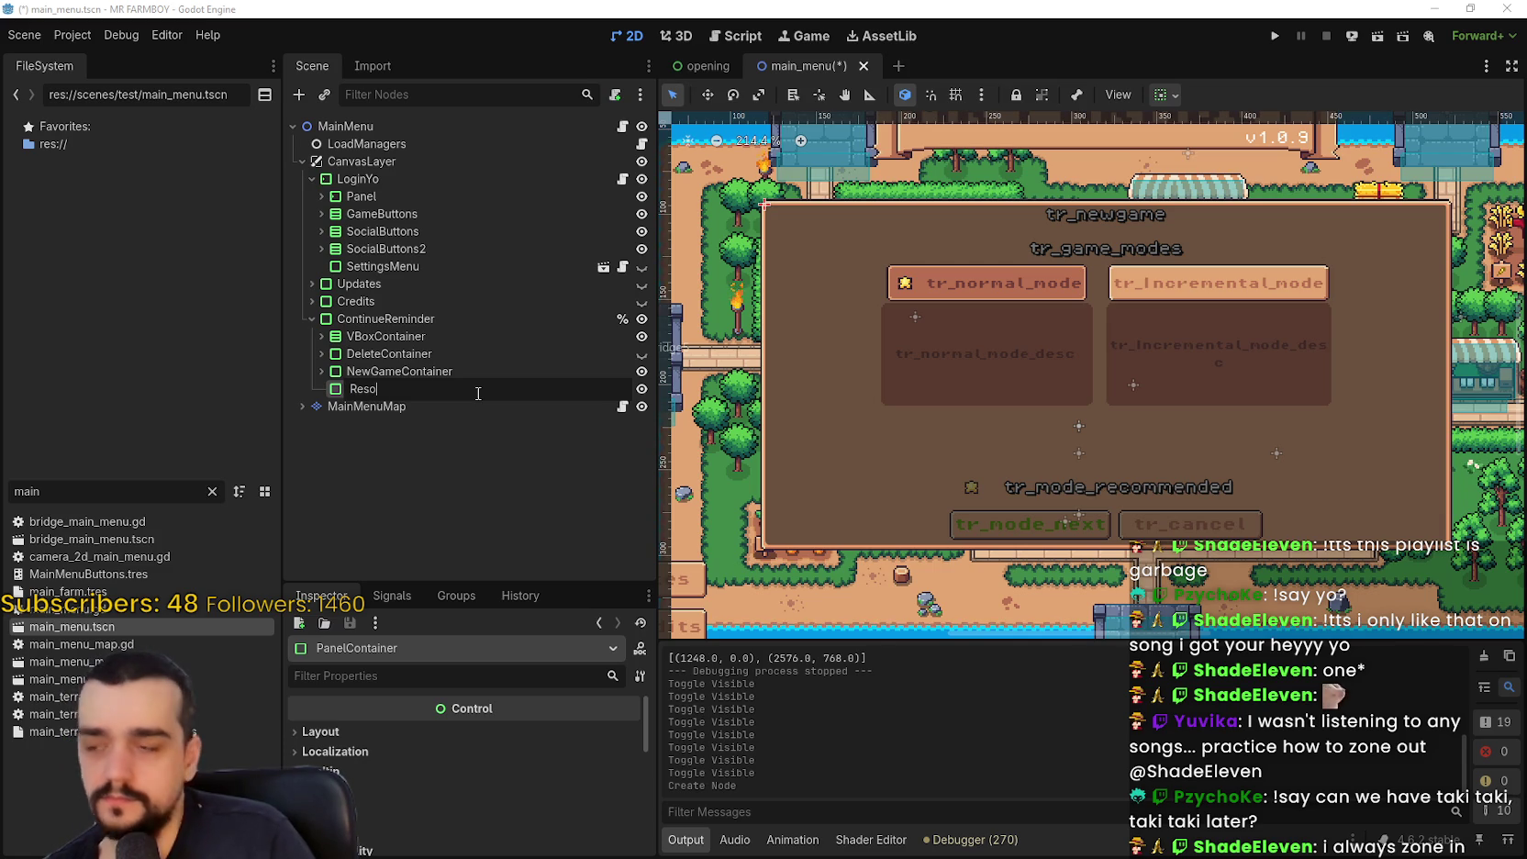
text(urces)
text(StillL)
text(oading)
key(Return)
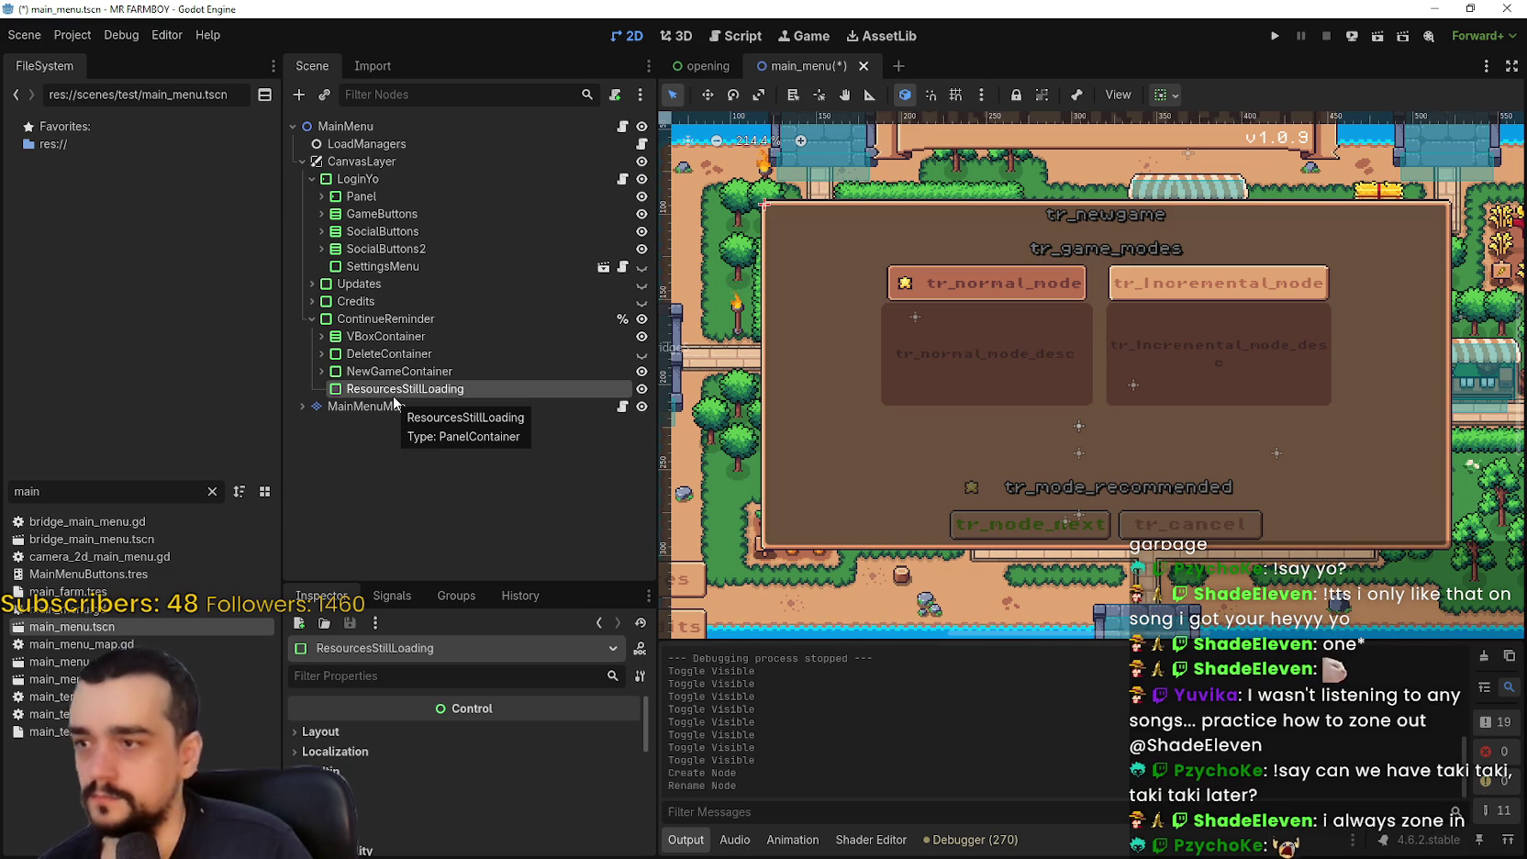
scroll(down, 3)
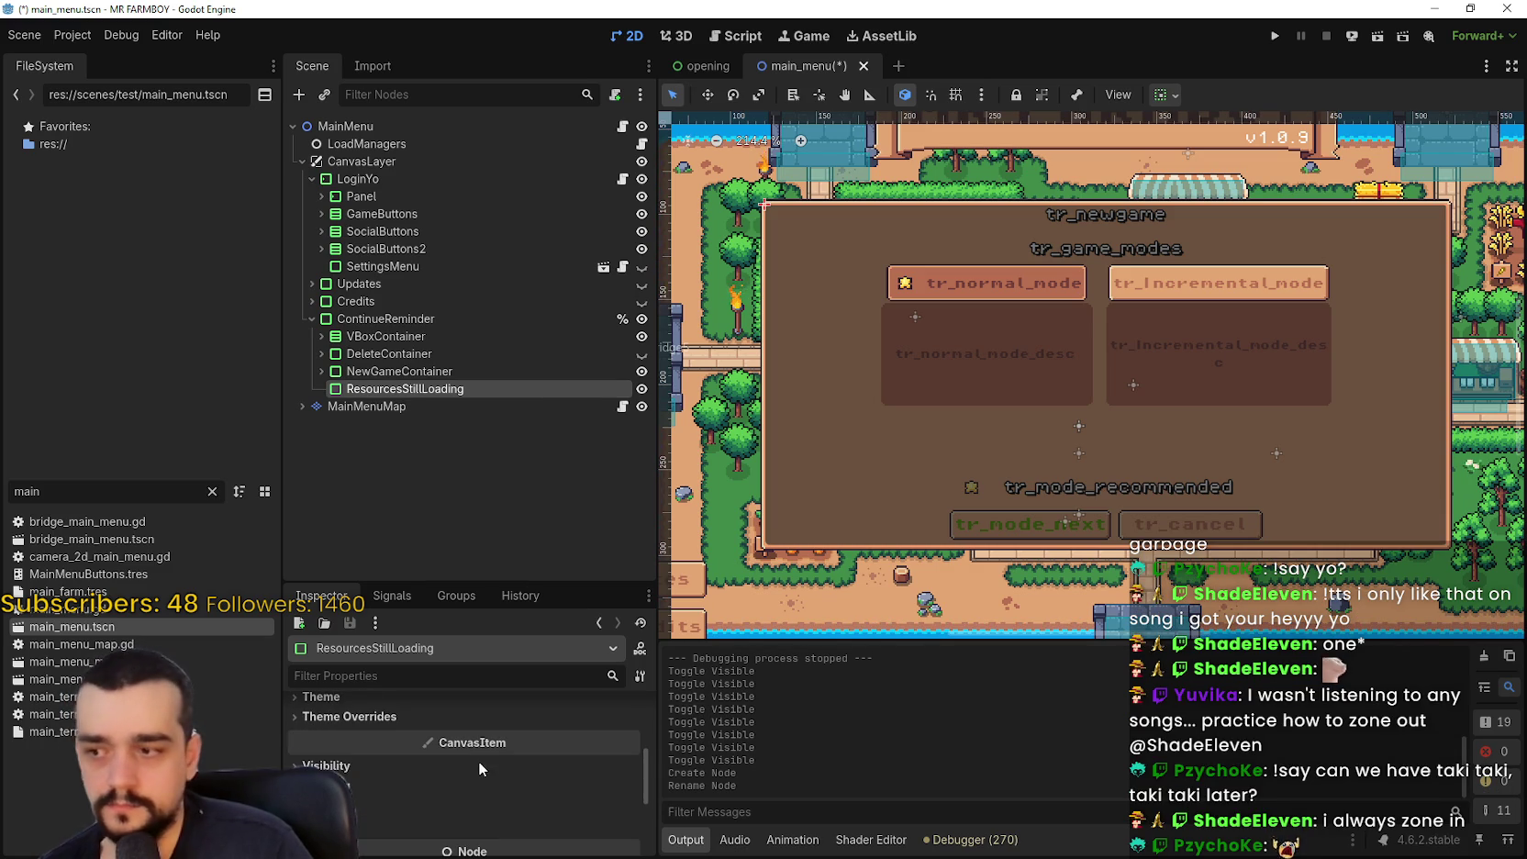
Move ResourcesStillLoading to a new position among ContinueReminder's children
drag(390, 388, 430, 321)
scroll(down, 3)
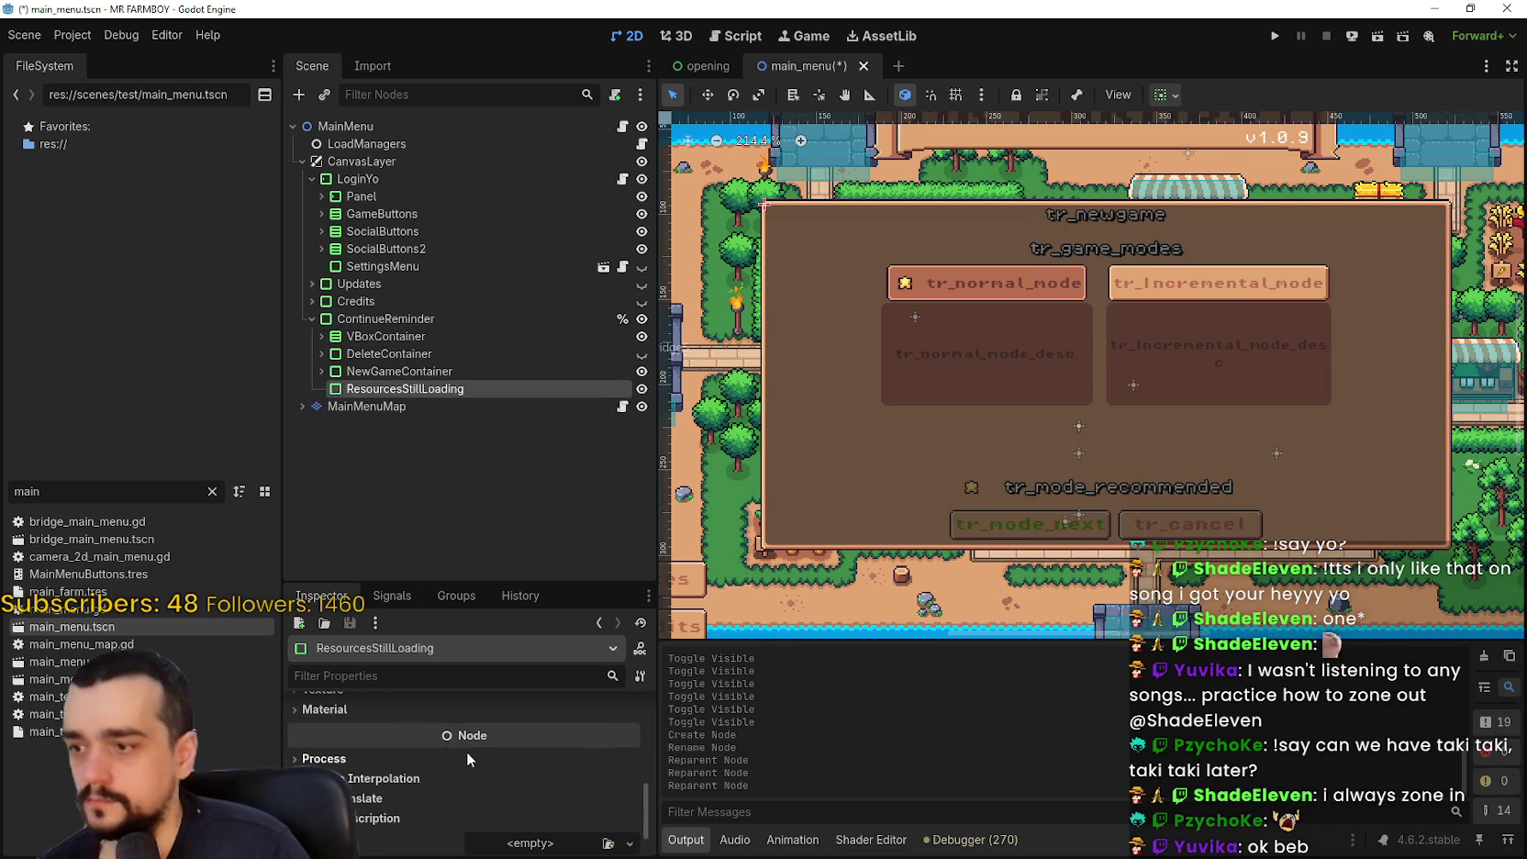
scroll(up, 3)
Set ResourcesStillLoading's Z Index to 1 under CanvasItem Ordering
click(370, 731)
scroll(down, 3)
scroll(down, 3)
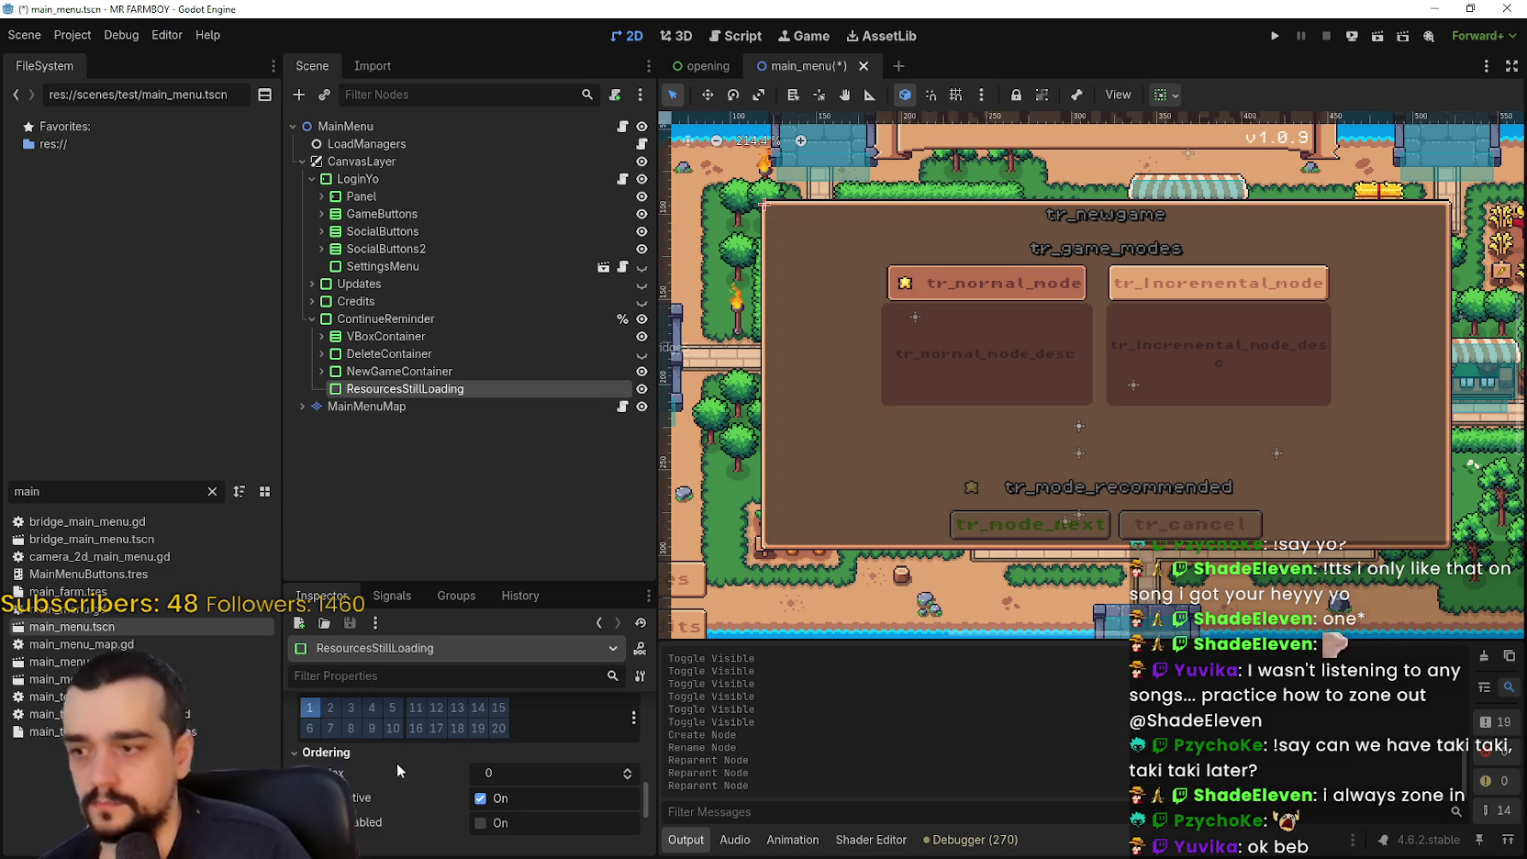
click(627, 769)
scroll(up, 3)
scroll(up, 3)
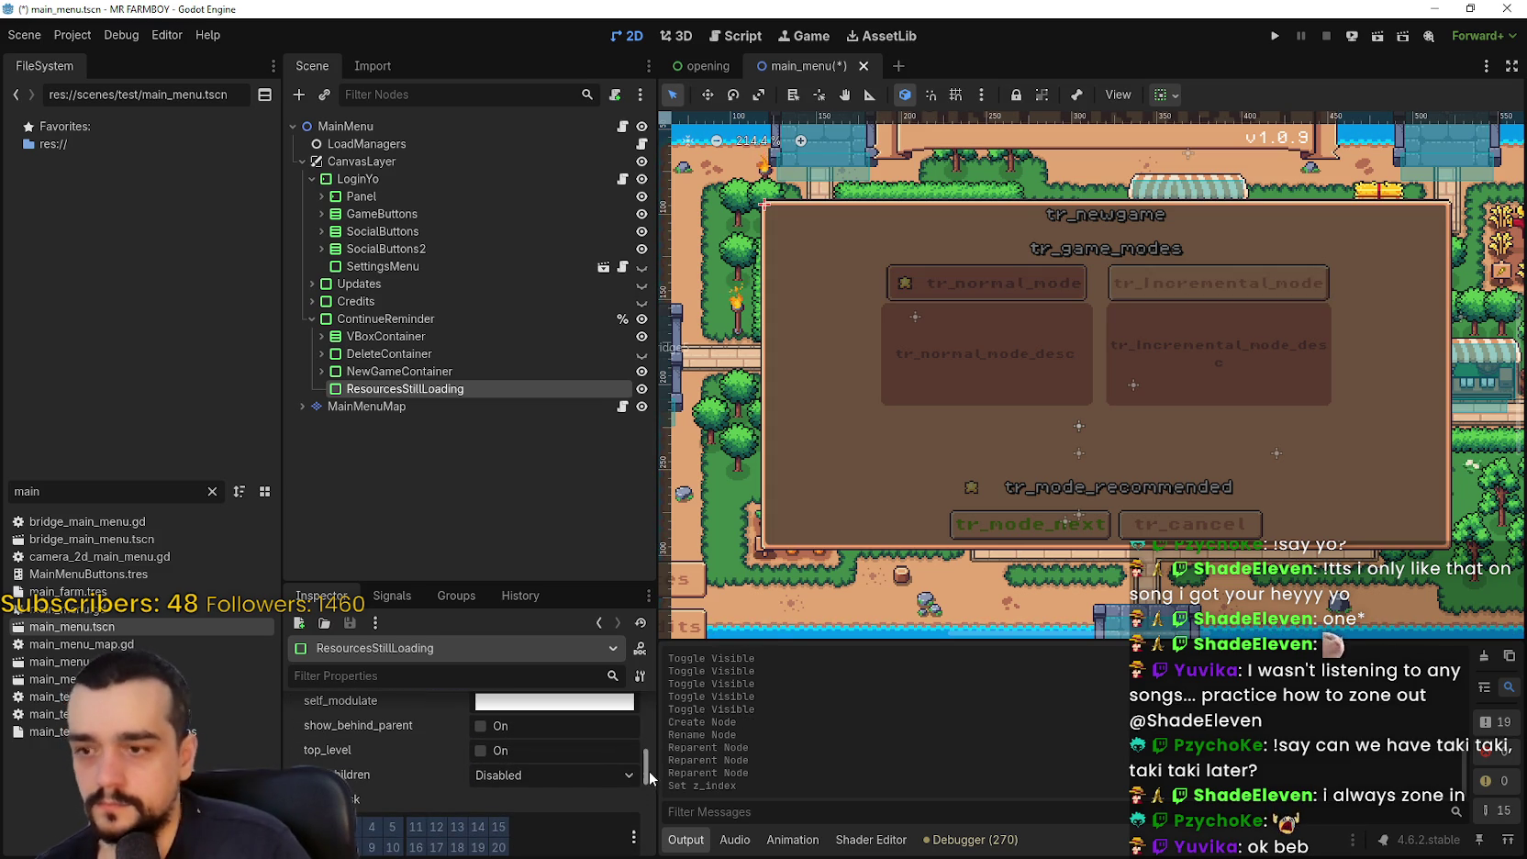
scroll(up, 3)
scroll(down, 3)
scroll(up, 3)
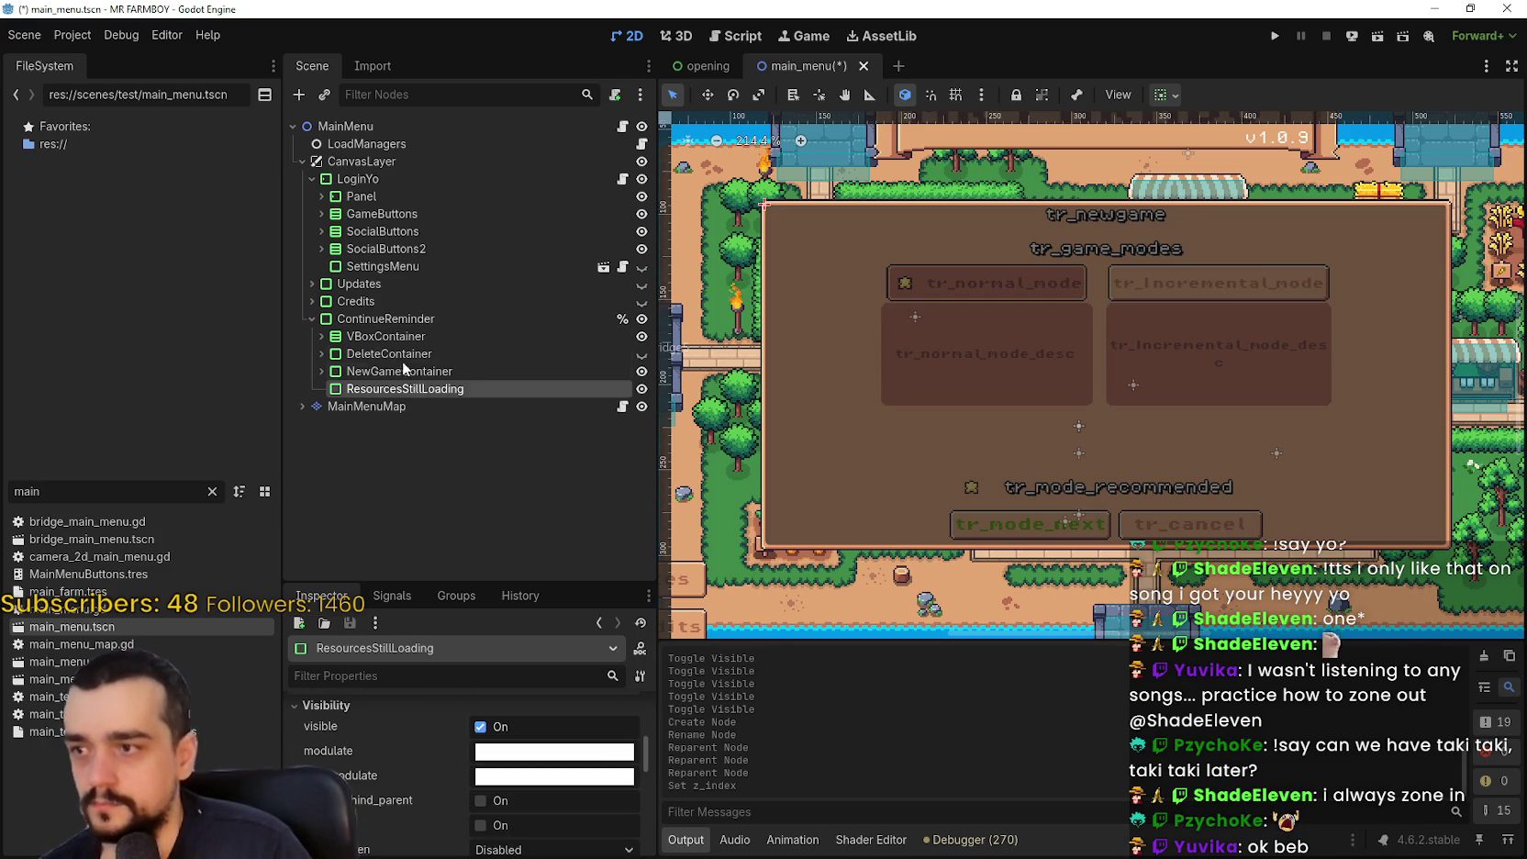
click(374, 337)
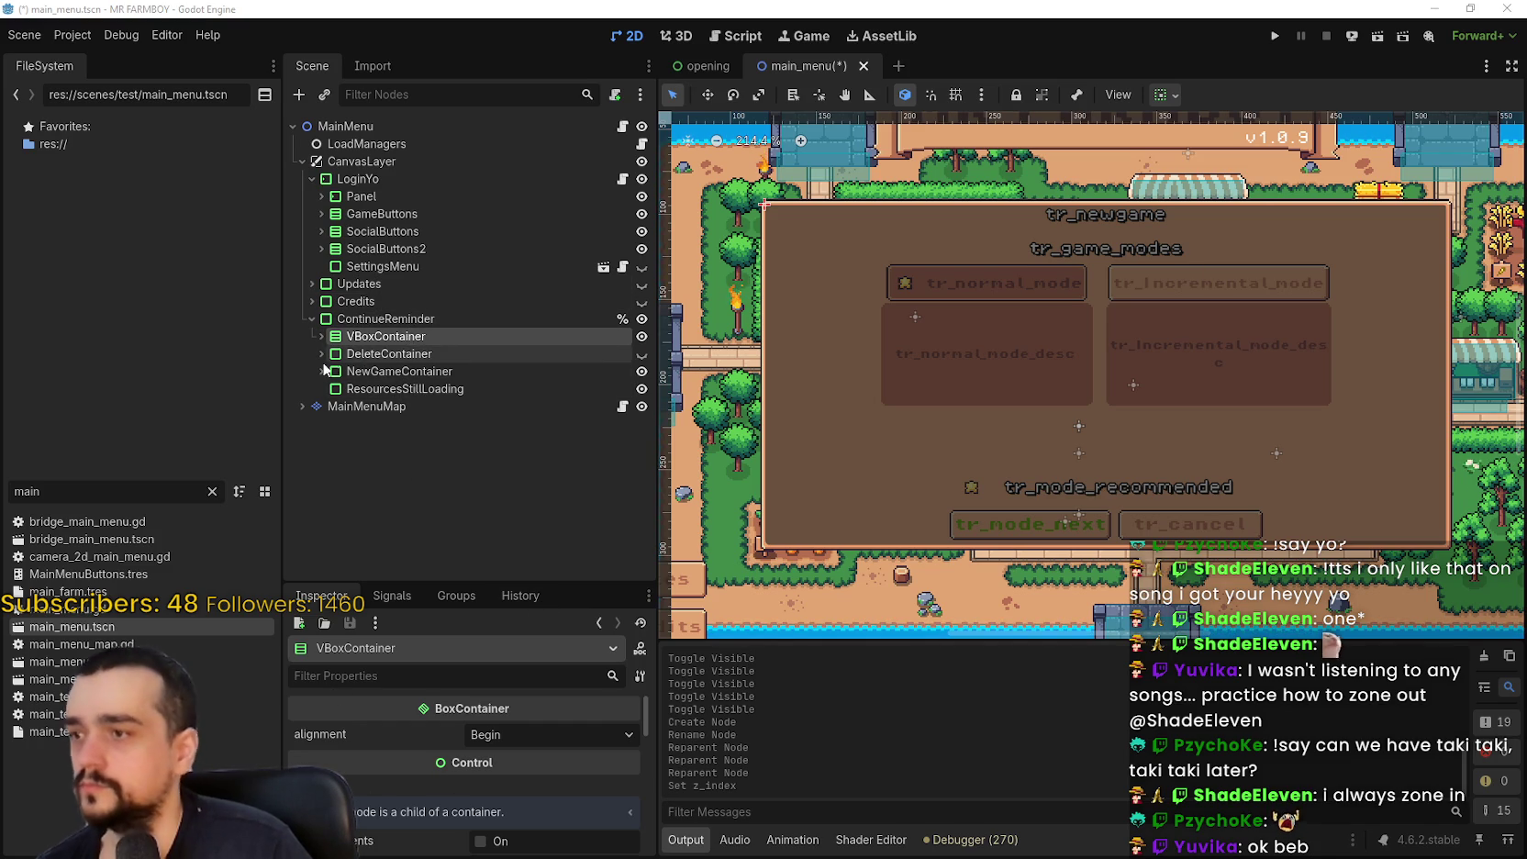
Expand Credits, copy the CloseCredits button node, and inspect its Label
click(323, 391)
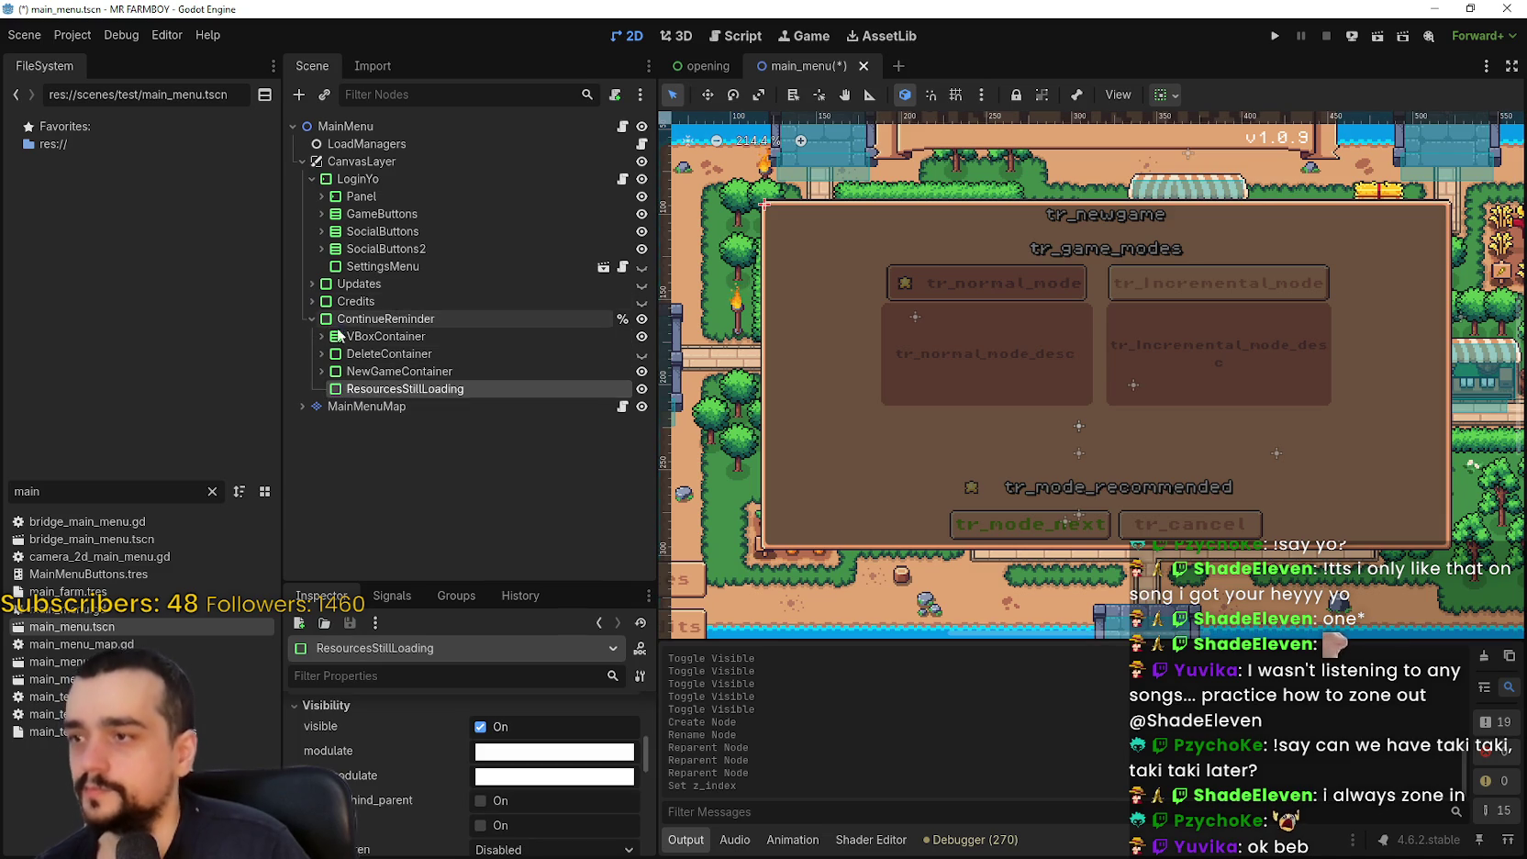
click(310, 301)
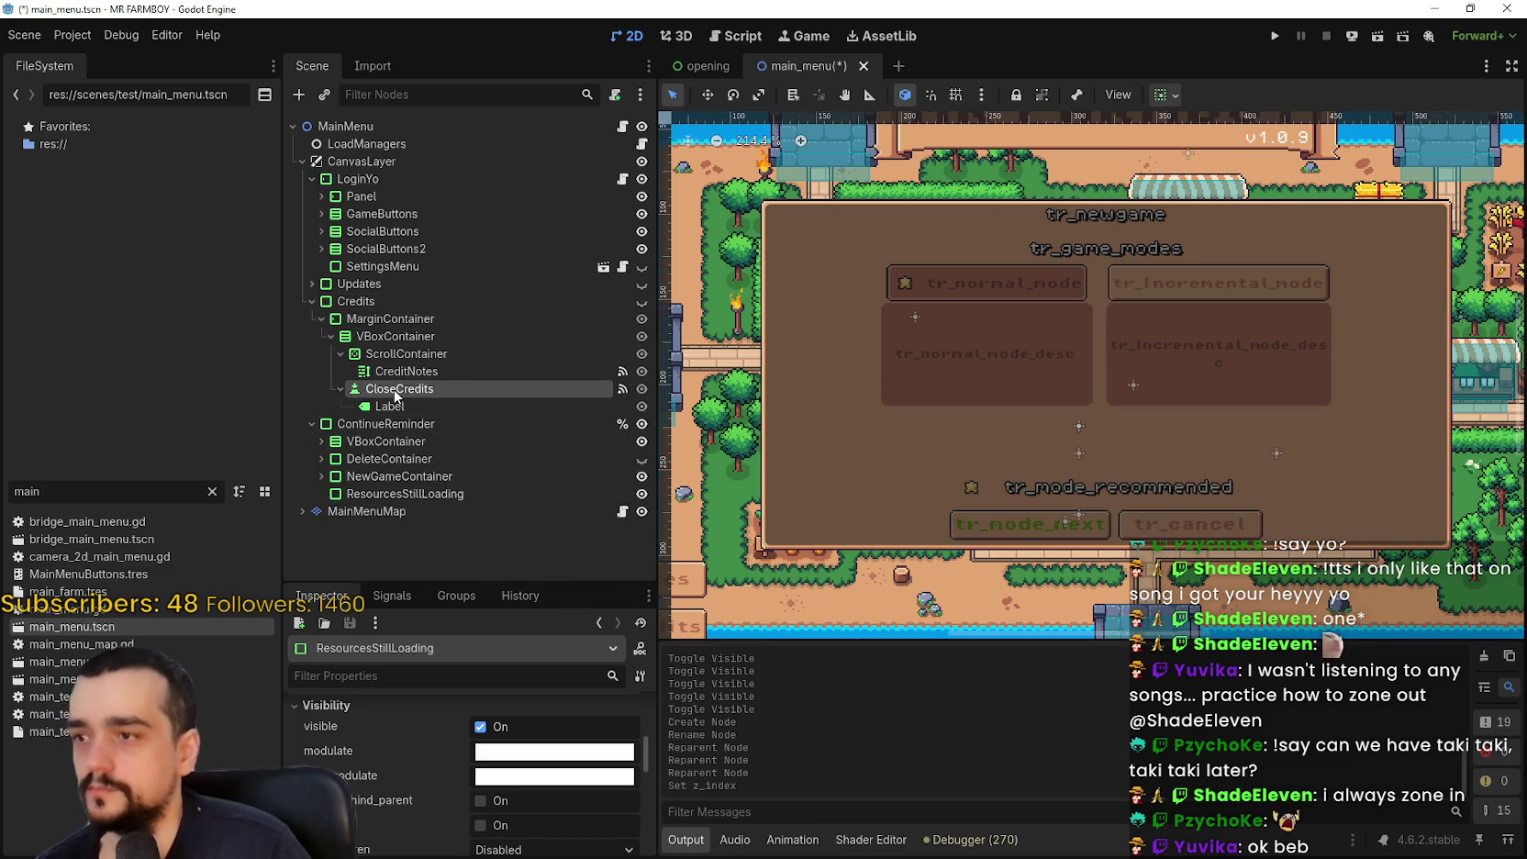
right_click(396, 390)
click(443, 487)
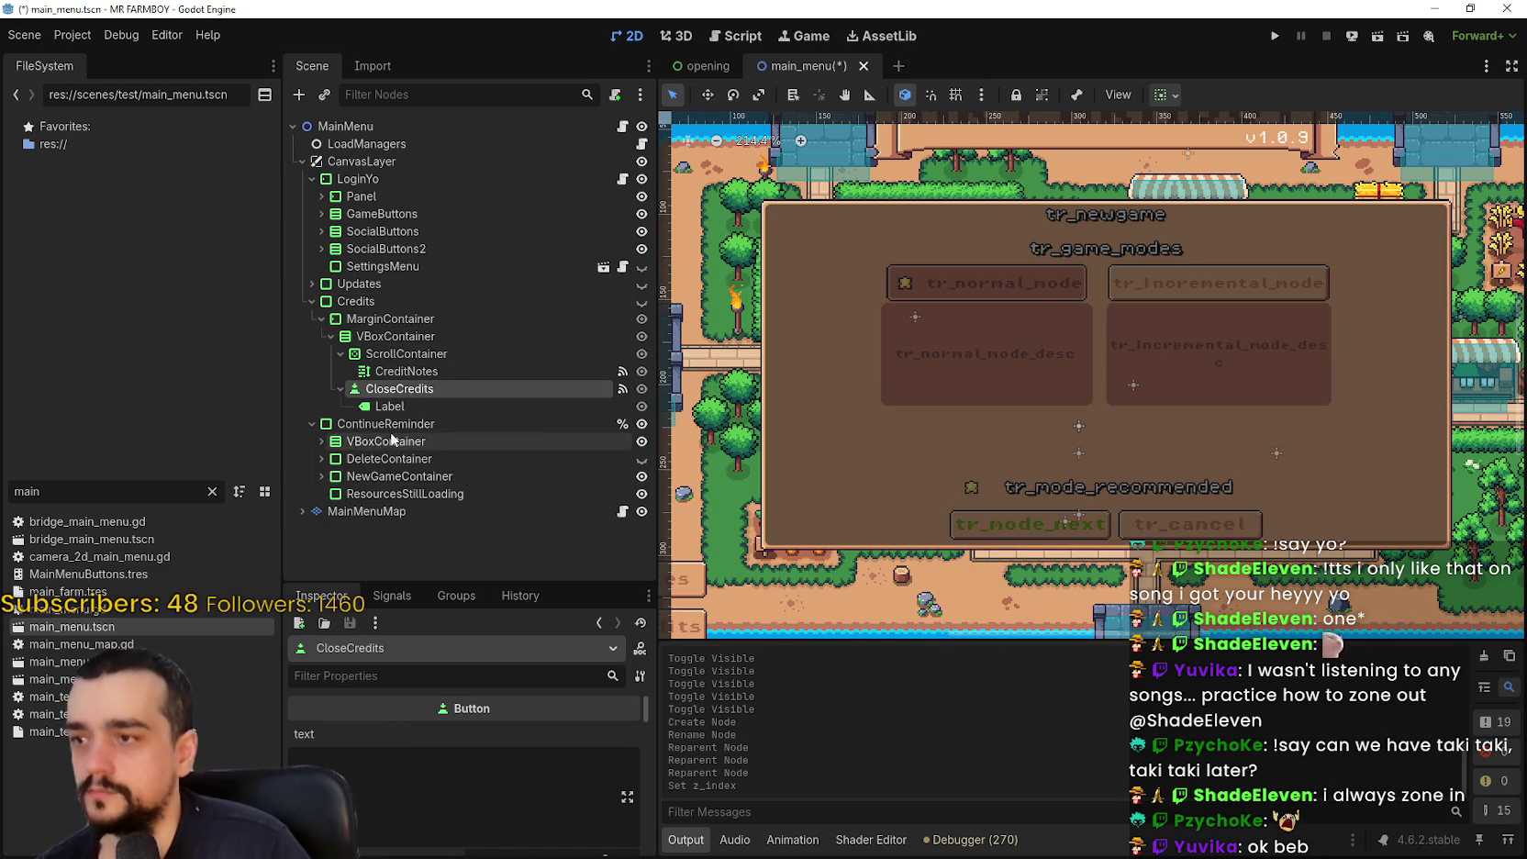
click(389, 406)
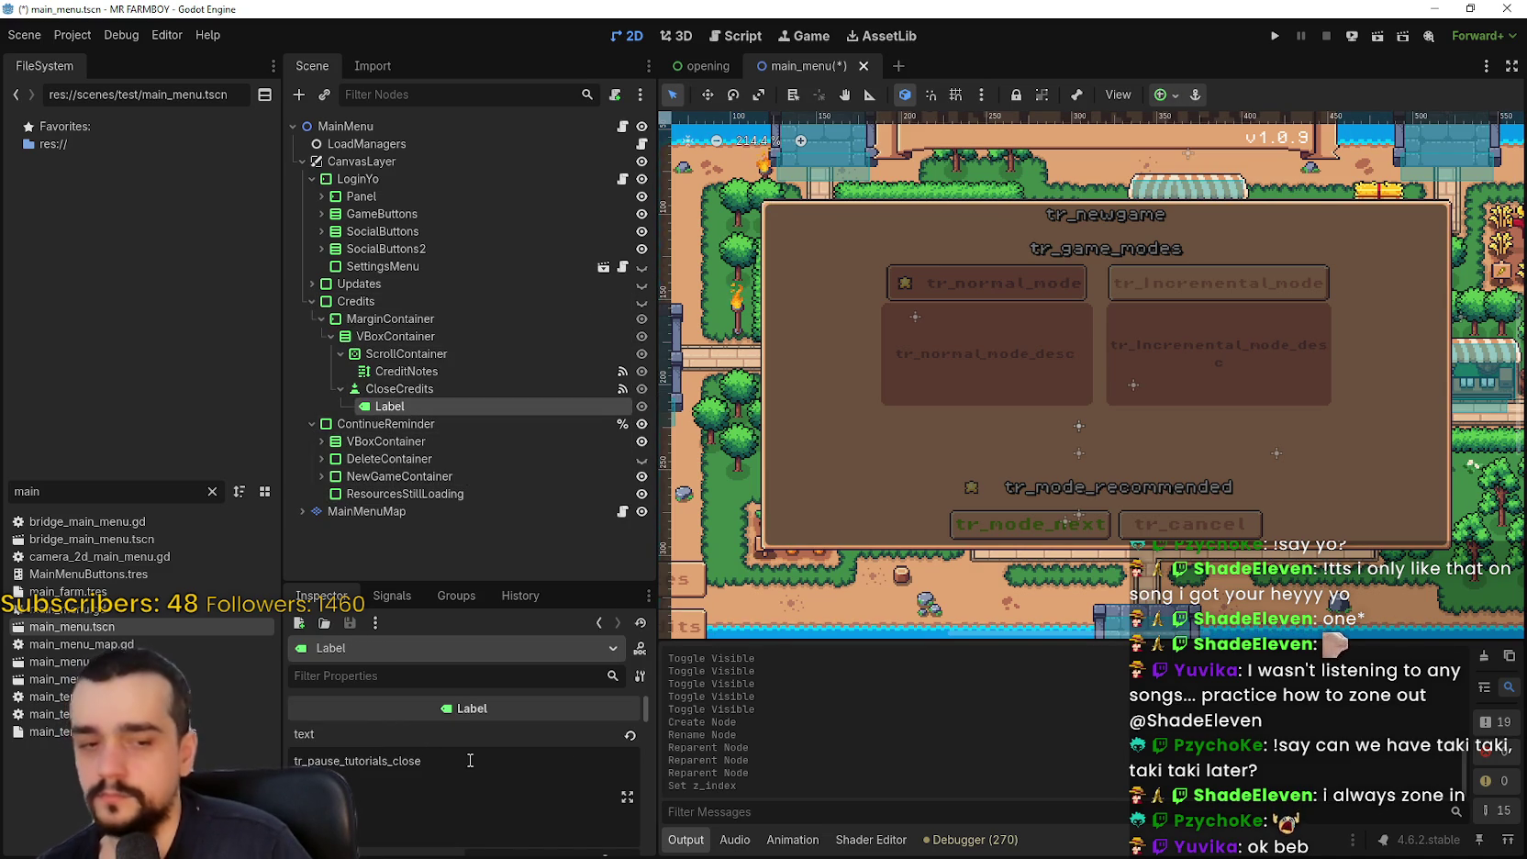
key(alt+Tab)
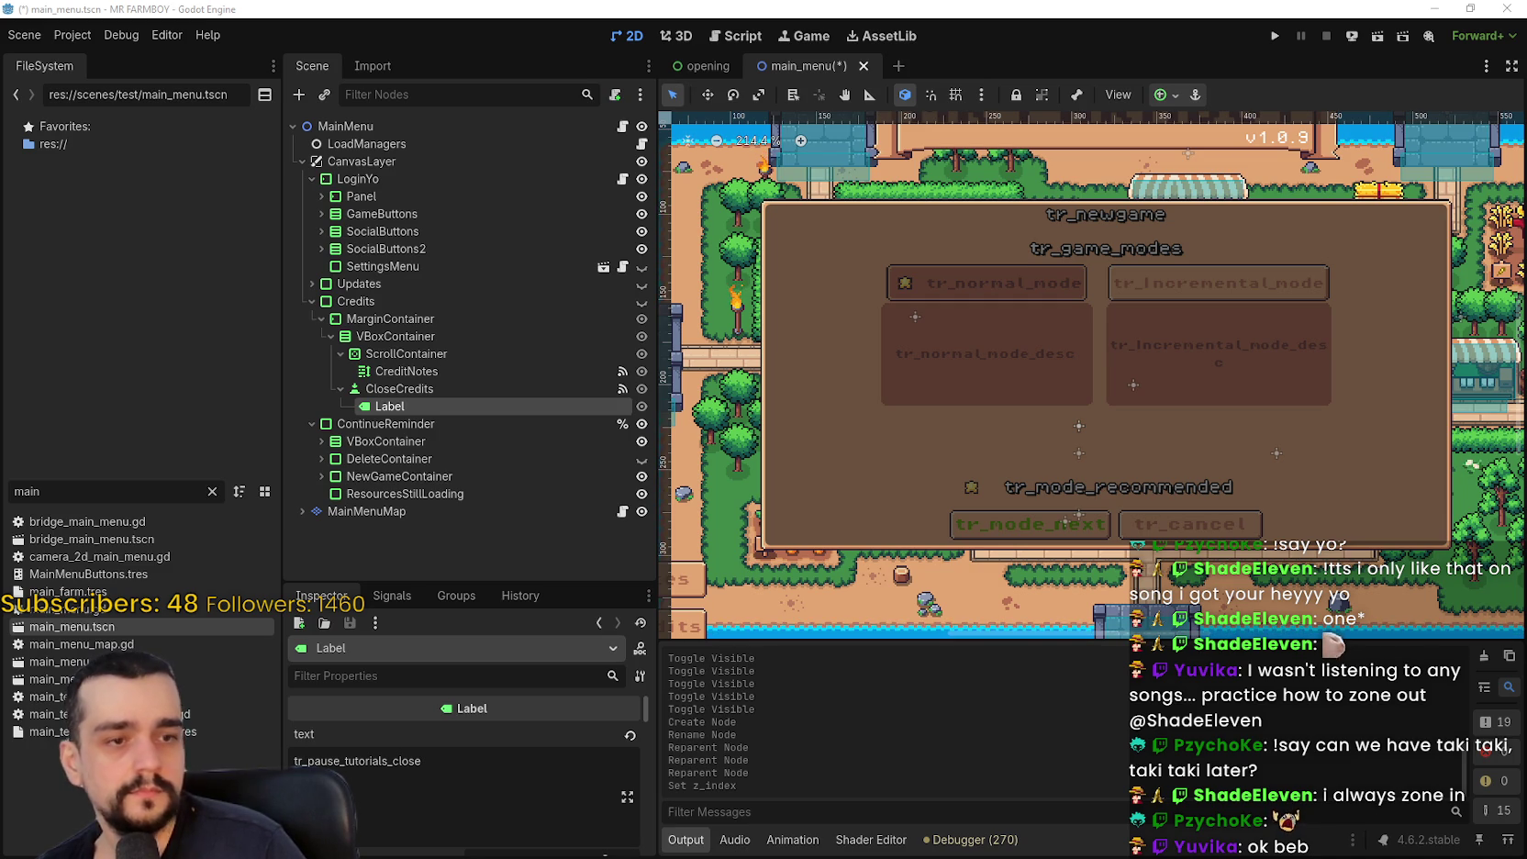
right_click(409, 388)
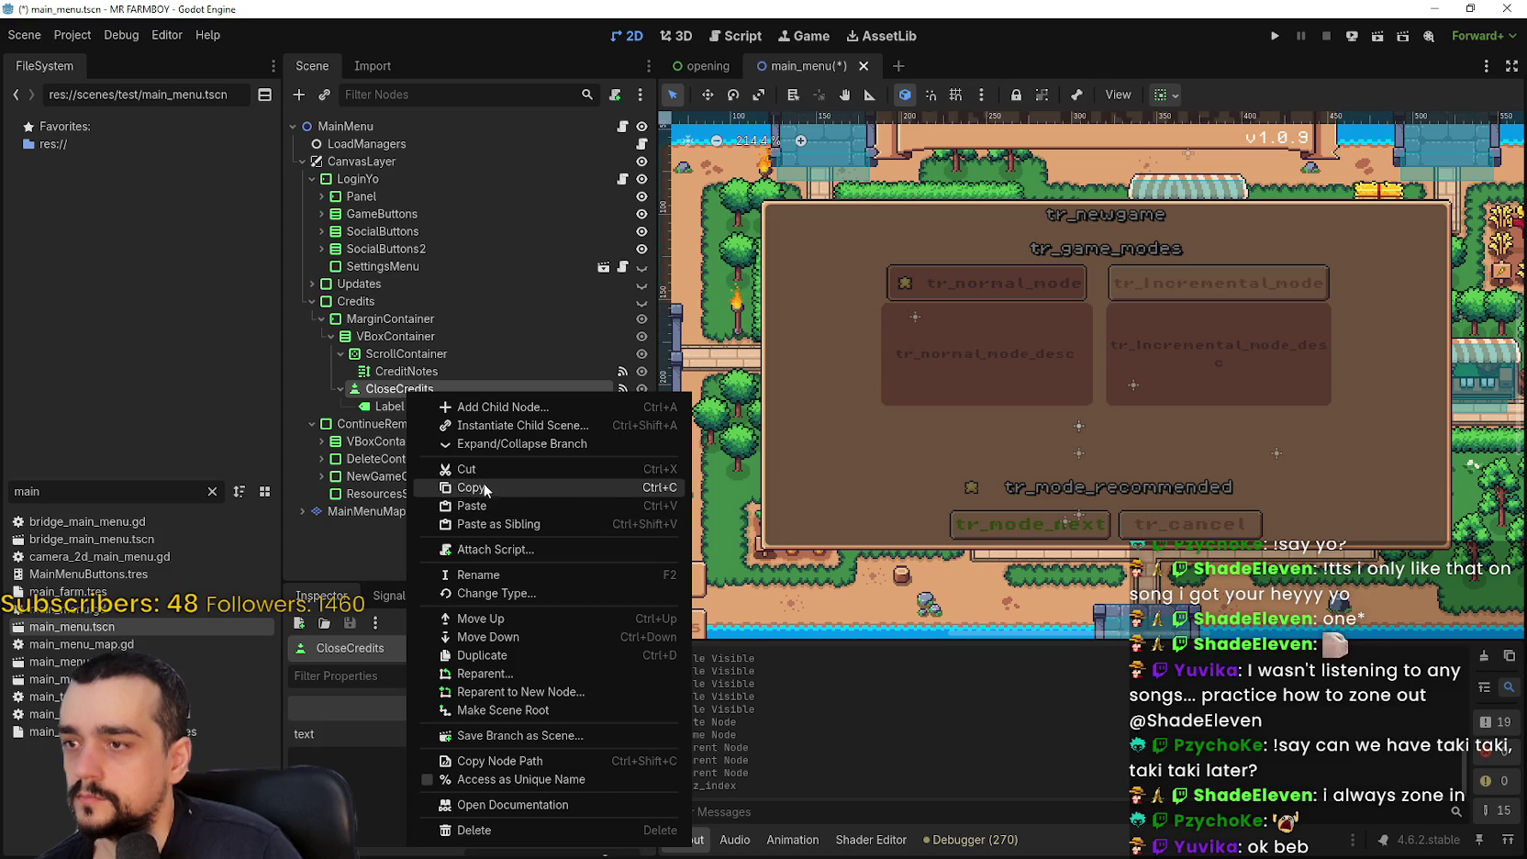
Copy CloseCredits and paste it with its Label into ResourcesStillLoading
click(485, 487)
click(414, 493)
right_click(414, 493)
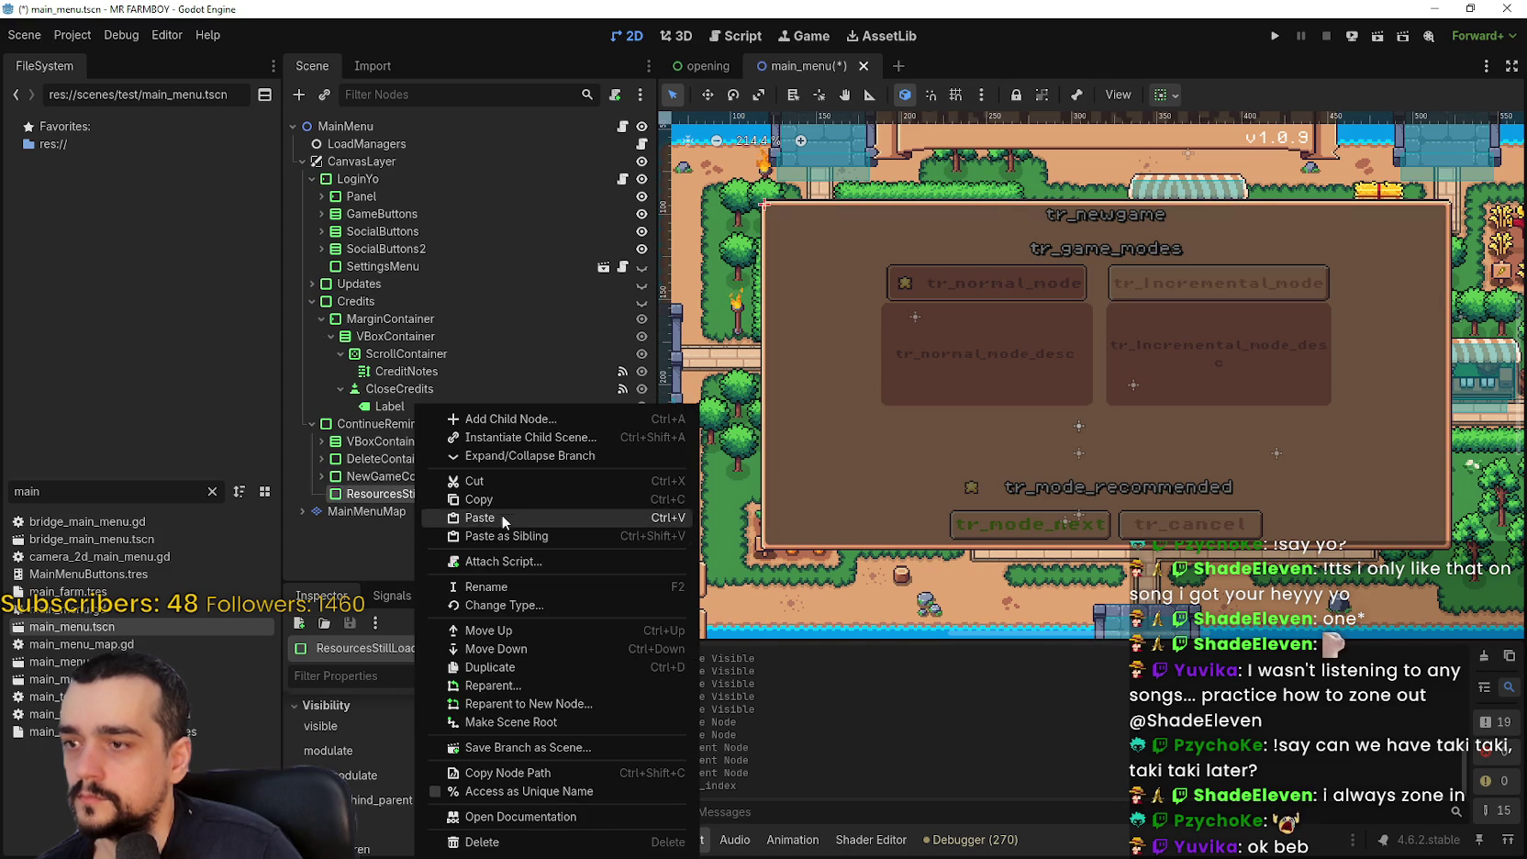
click(500, 518)
click(437, 789)
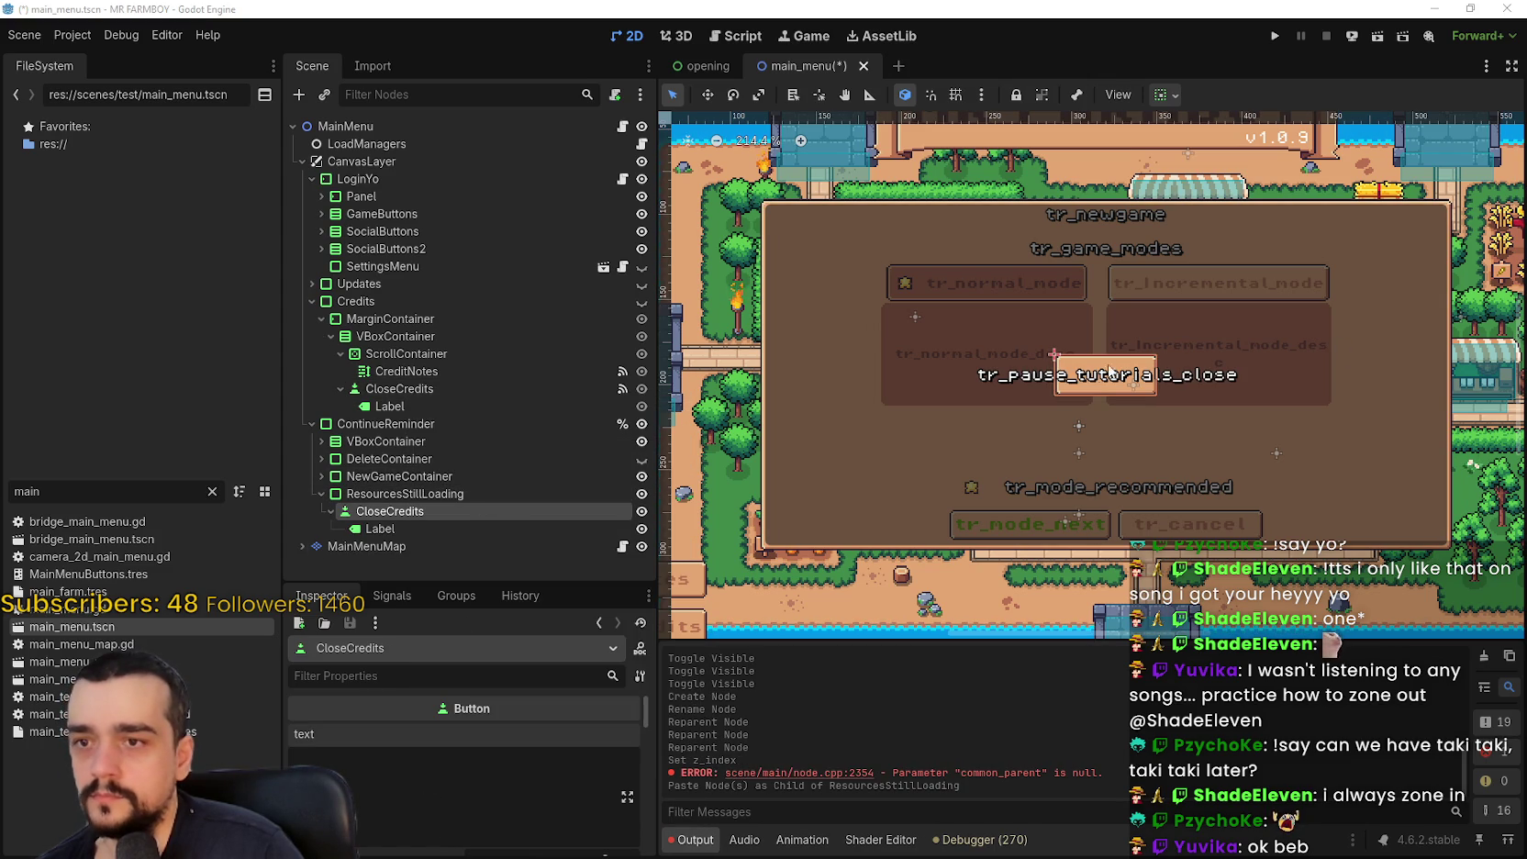
click(456, 525)
click(441, 511)
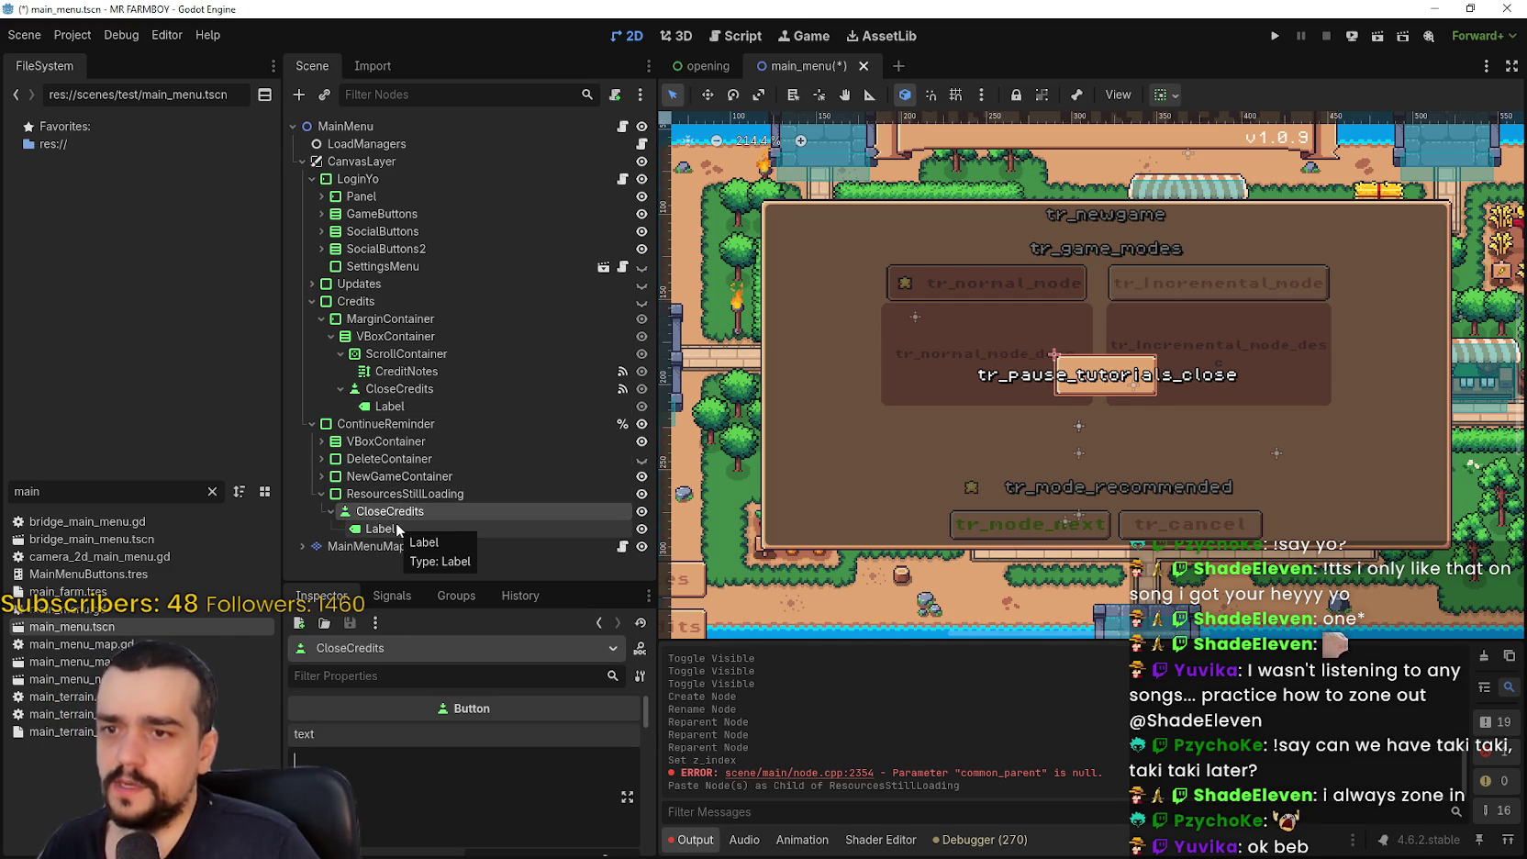
Paste text into the copied button's Text property, then undo the wrong paste
click(397, 528)
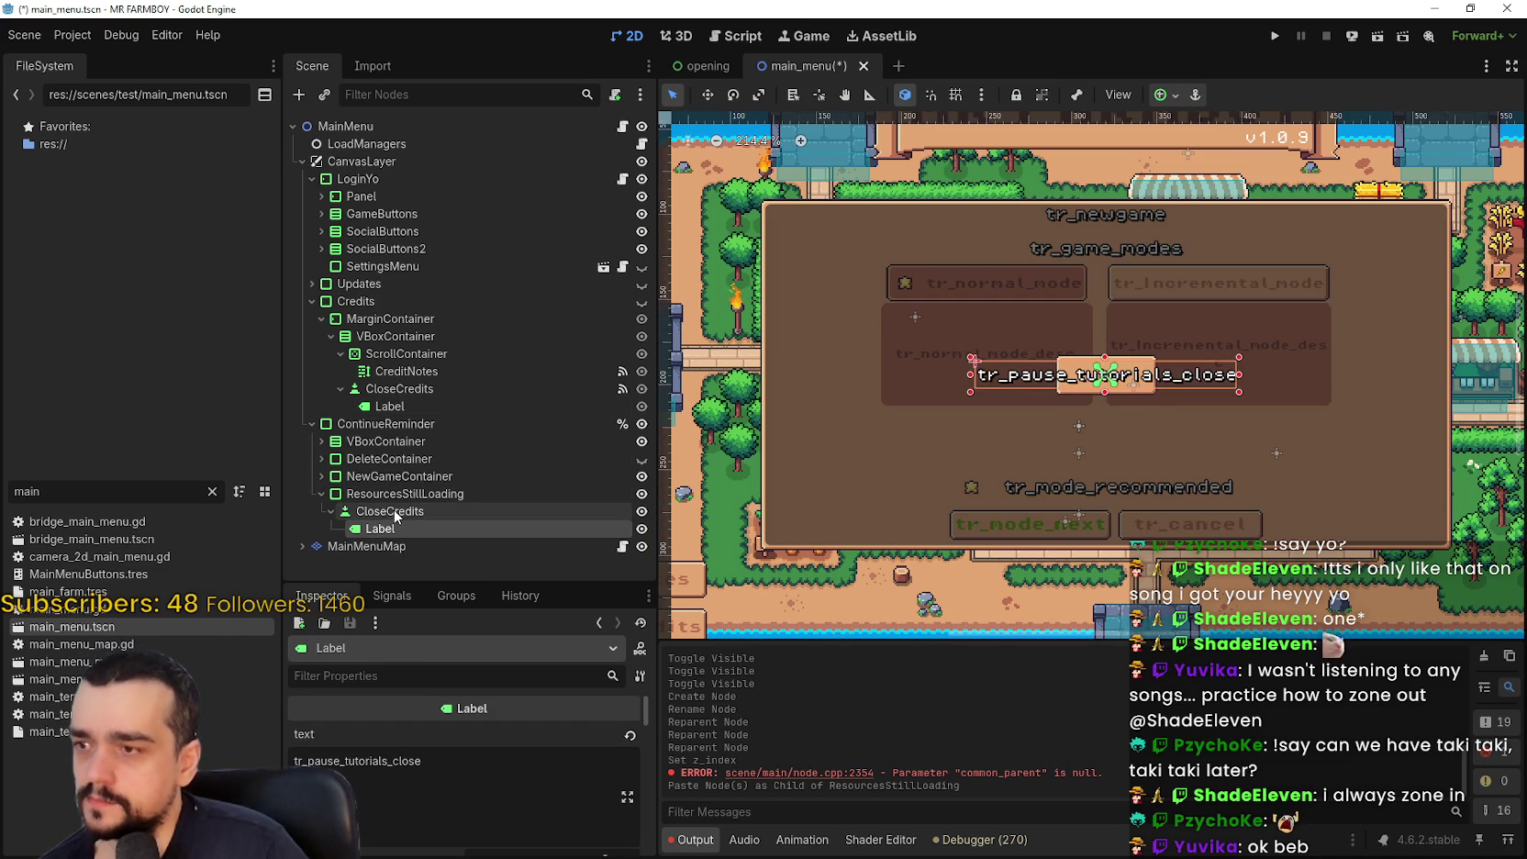
click(392, 511)
click(455, 795)
text(Optimizing MR FARMBOY !switch !humble !steam !discord (live#402))
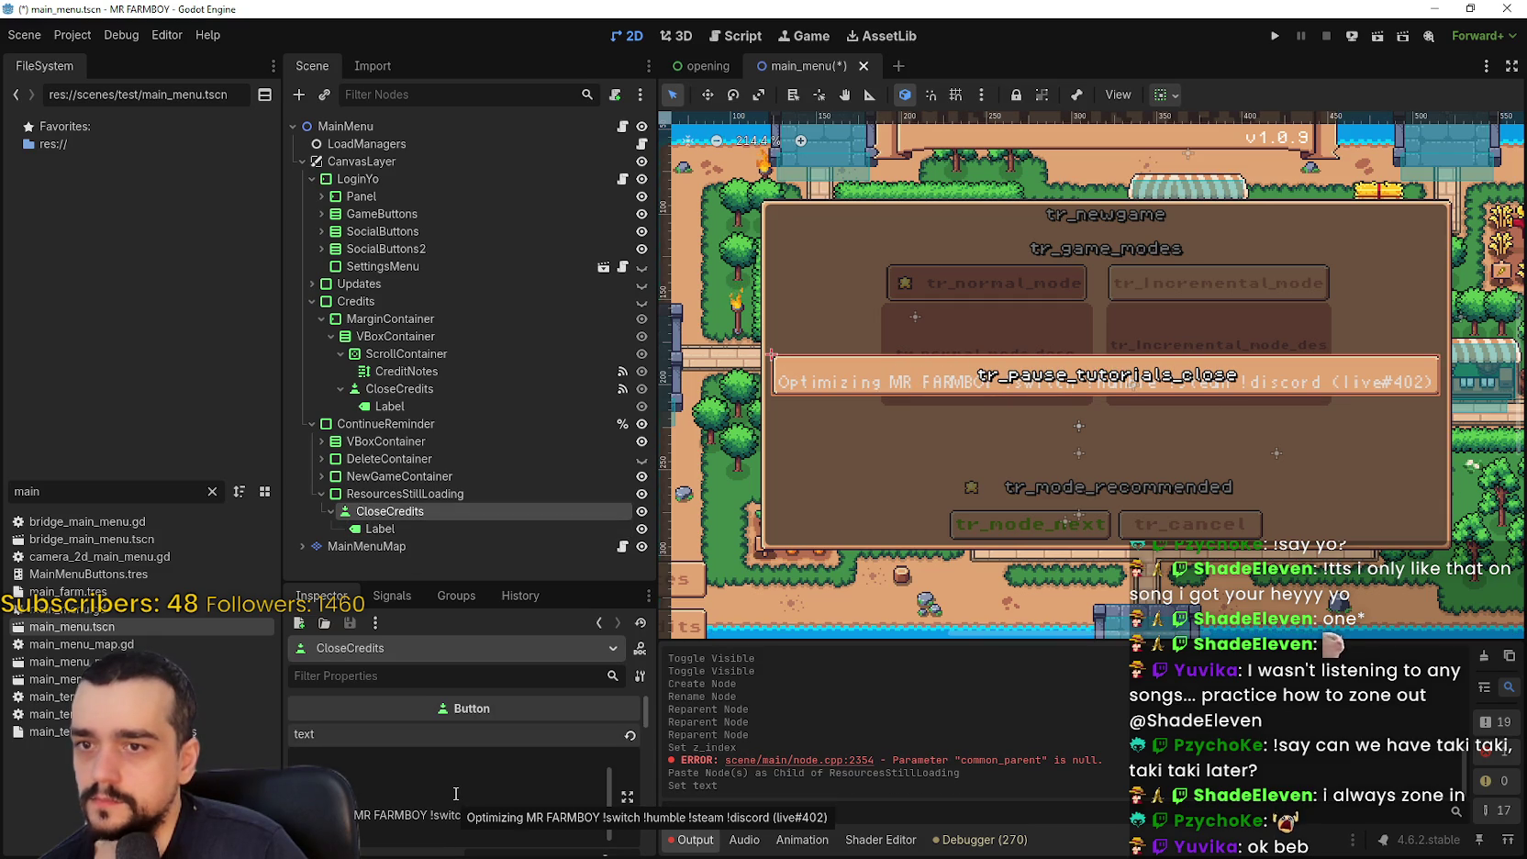
key(ctrl+z)
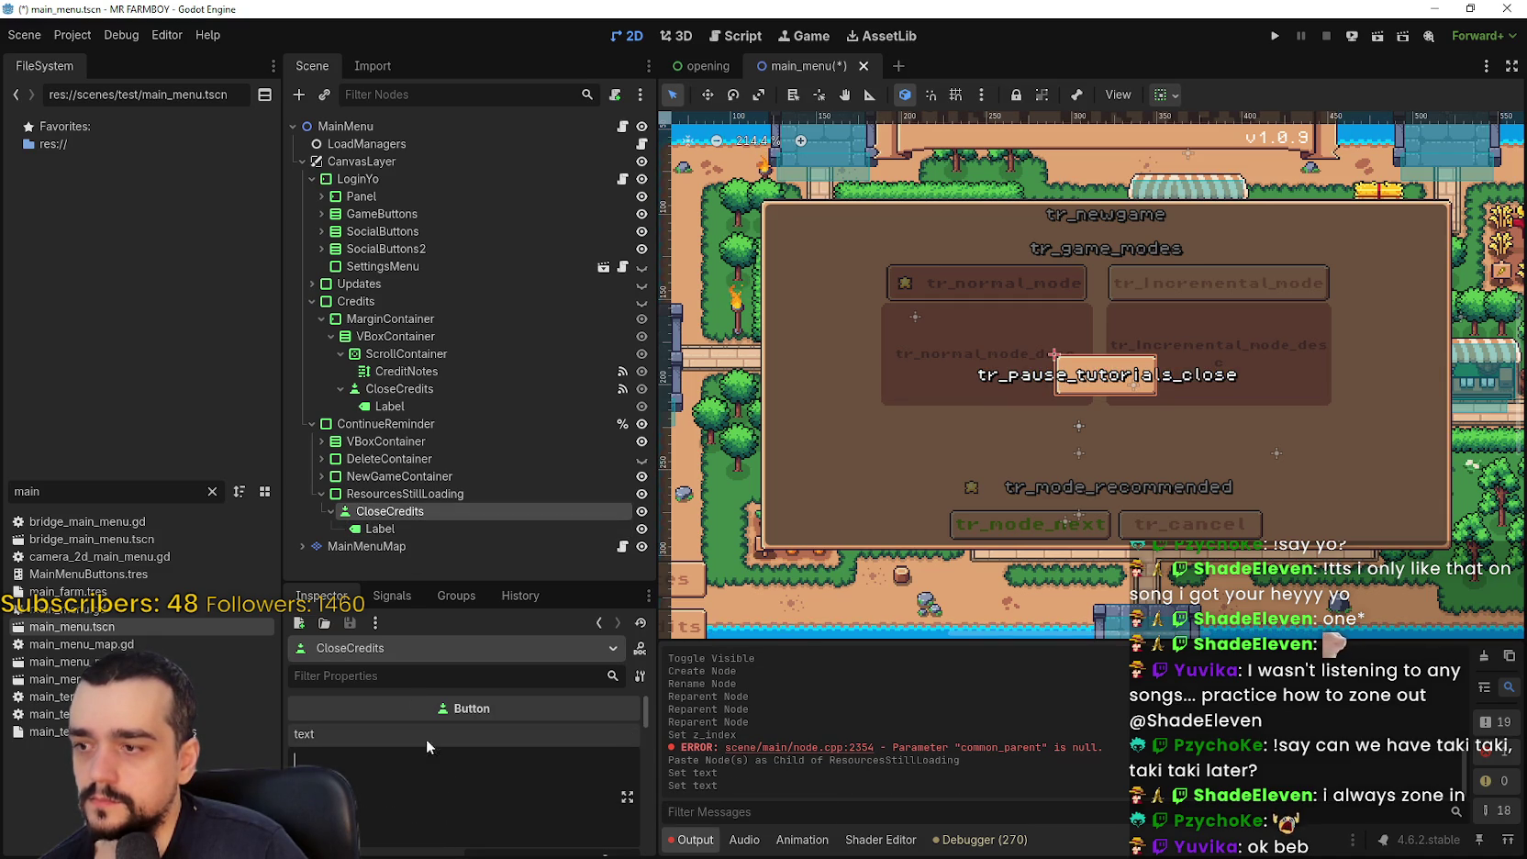
Copy the Label's tr_pause_tutorials_close text into the copied CloseCredits button's Text property
click(398, 529)
drag(412, 774, 259, 757)
right_click(305, 760)
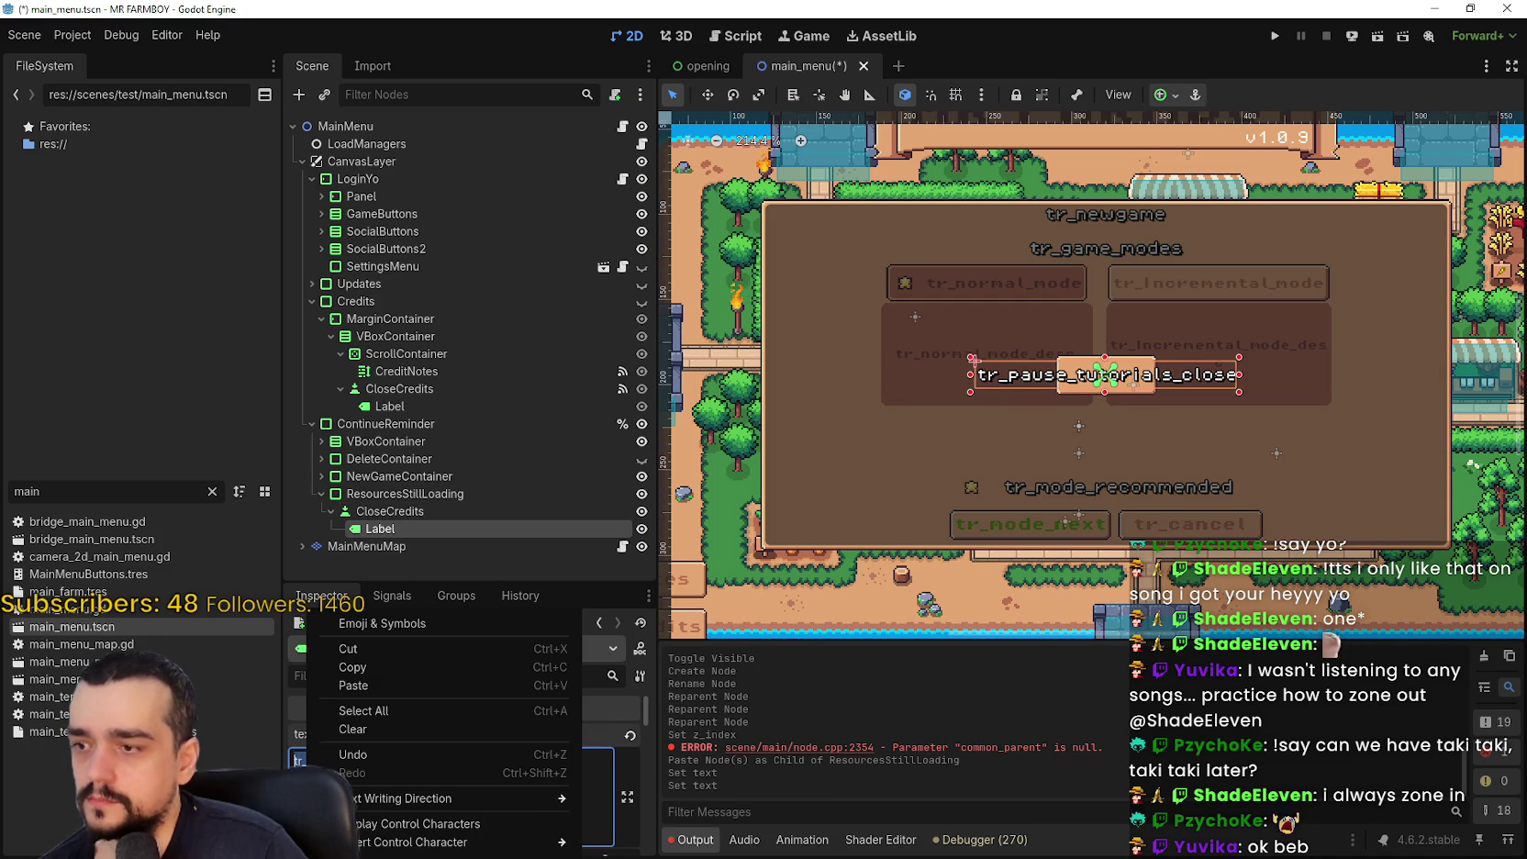
key(Escape)
right_click(311, 759)
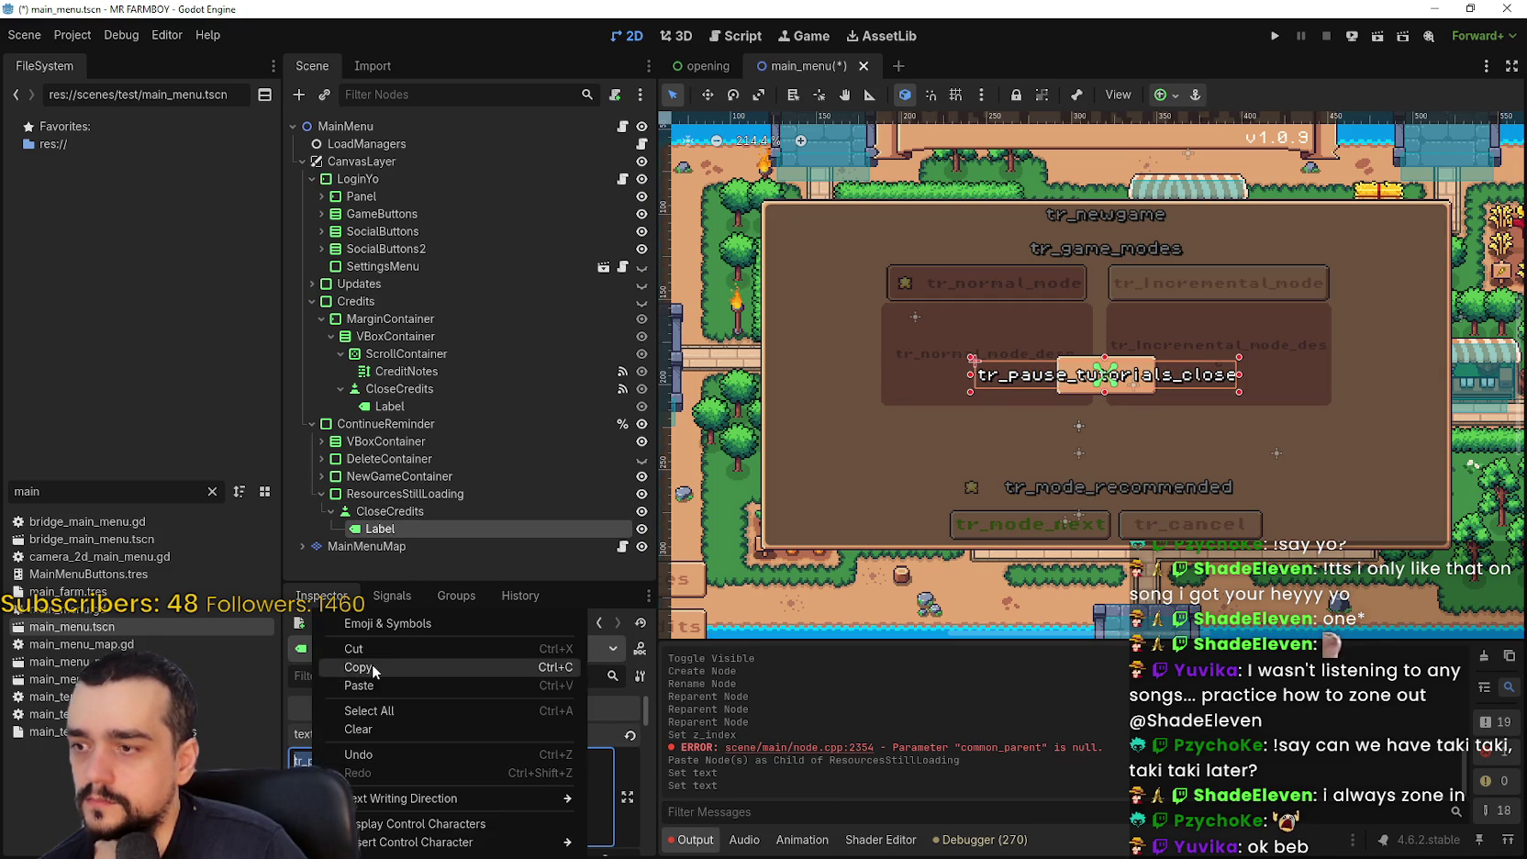
click(358, 668)
click(411, 512)
click(422, 761)
text(tr_pause_tutorials_close)
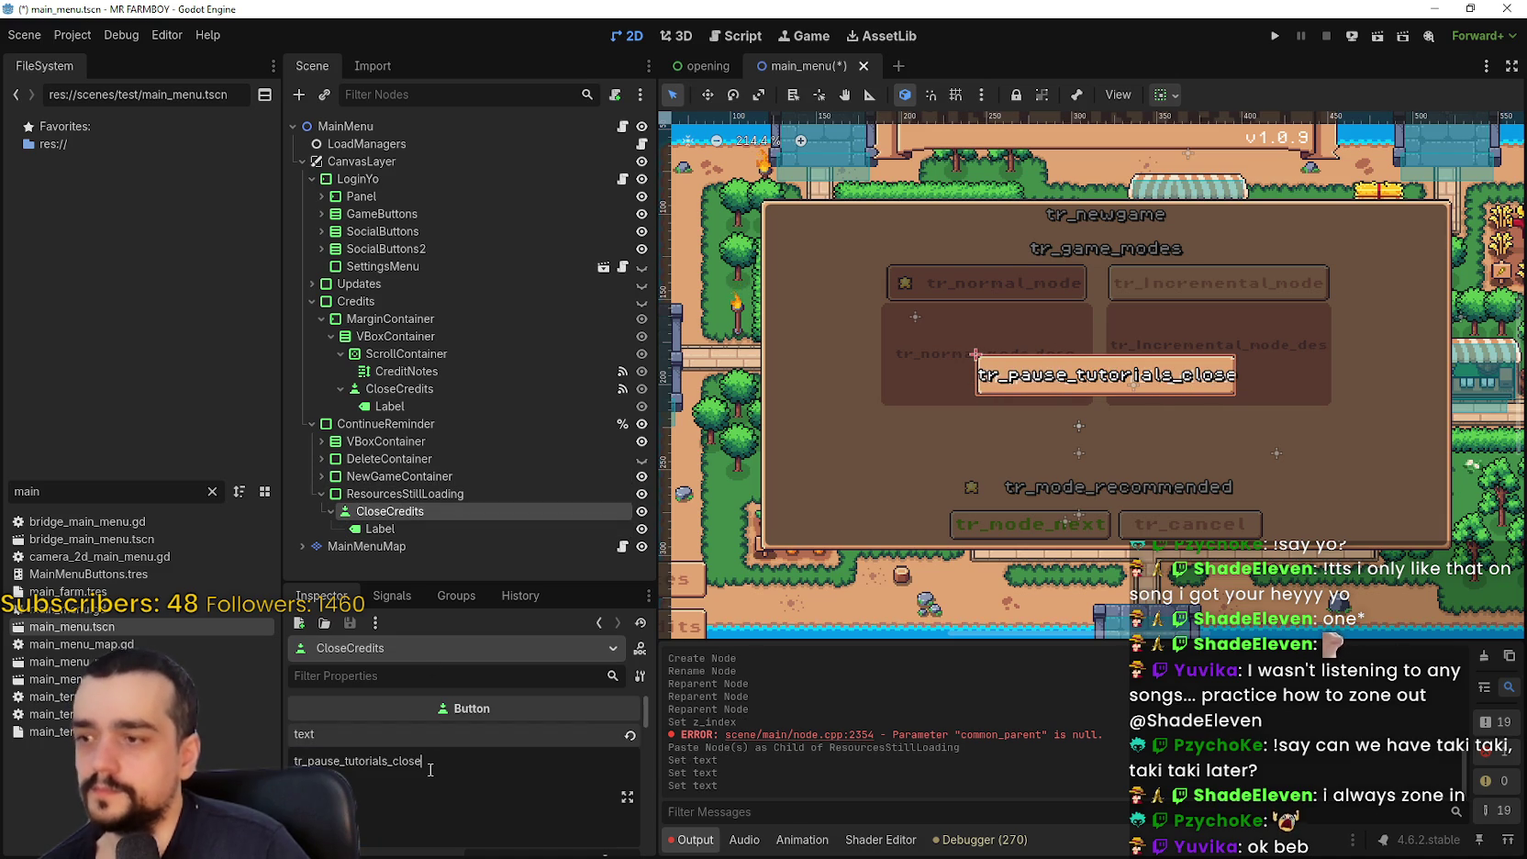
click(397, 528)
right_click(397, 523)
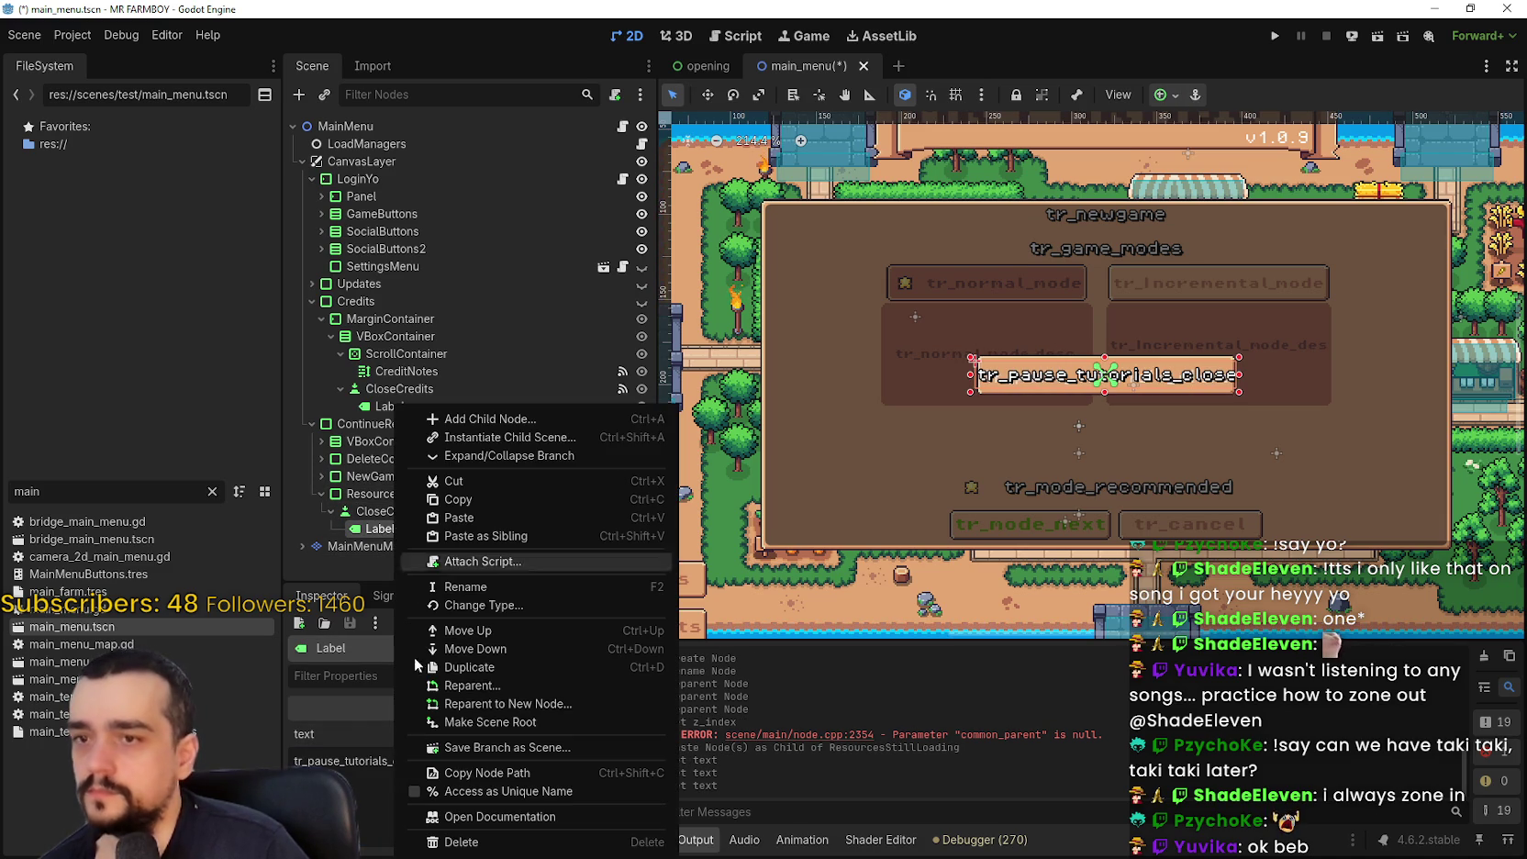
Delete the redundant Label under the copied CloseCredits button
click(490, 766)
key(Delete)
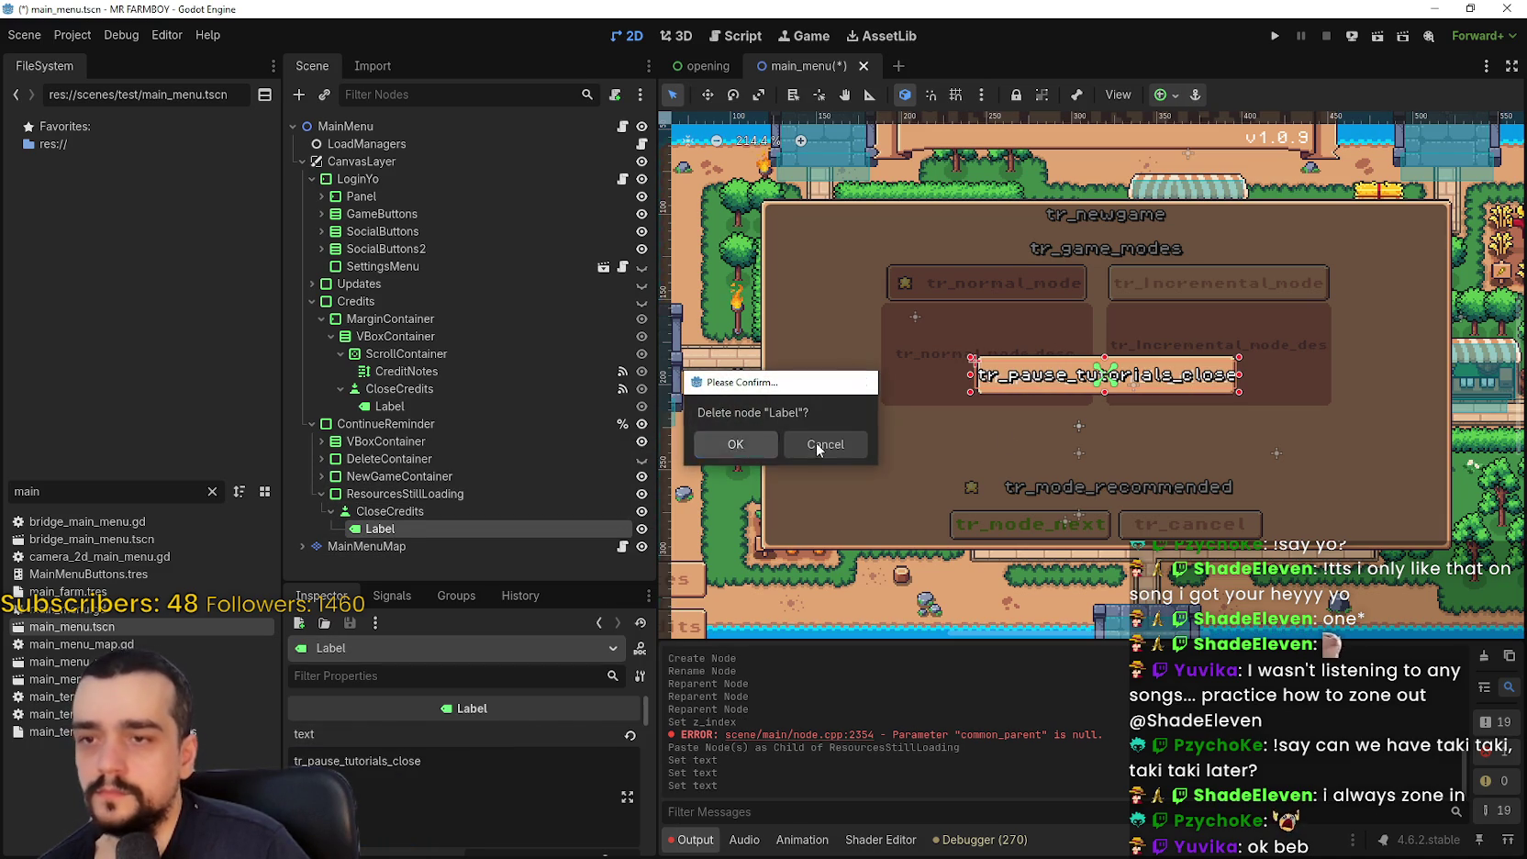
click(748, 444)
scroll(up, 3)
scroll(down, 3)
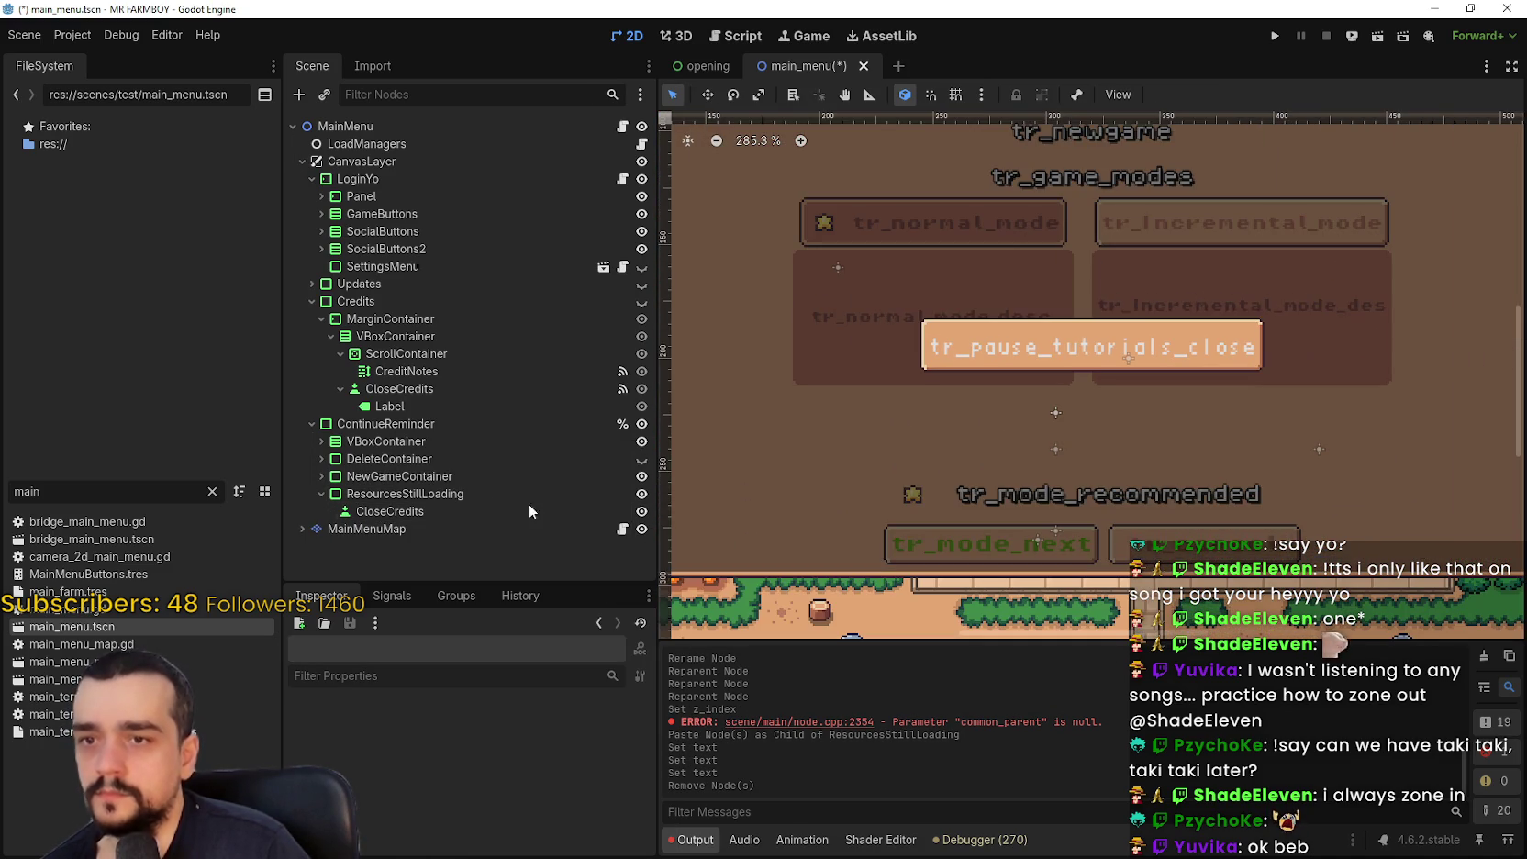
Select ResourcesStillLoading and drag the Scene/Inspector splitter up to enlarge the Inspector
click(480, 500)
scroll(down, 3)
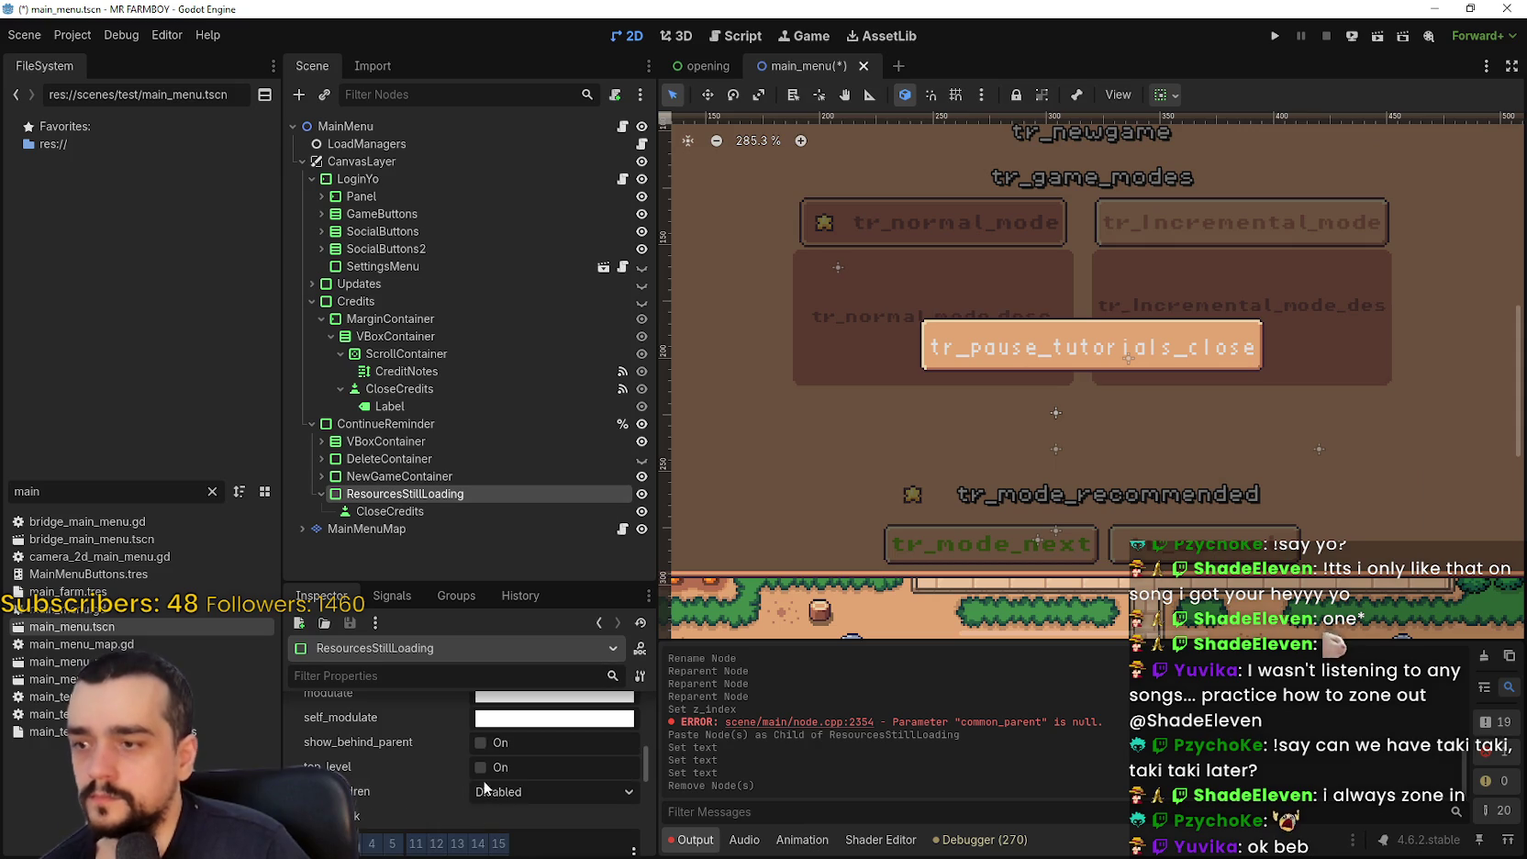
drag(523, 580, 550, 529)
scroll(down, 3)
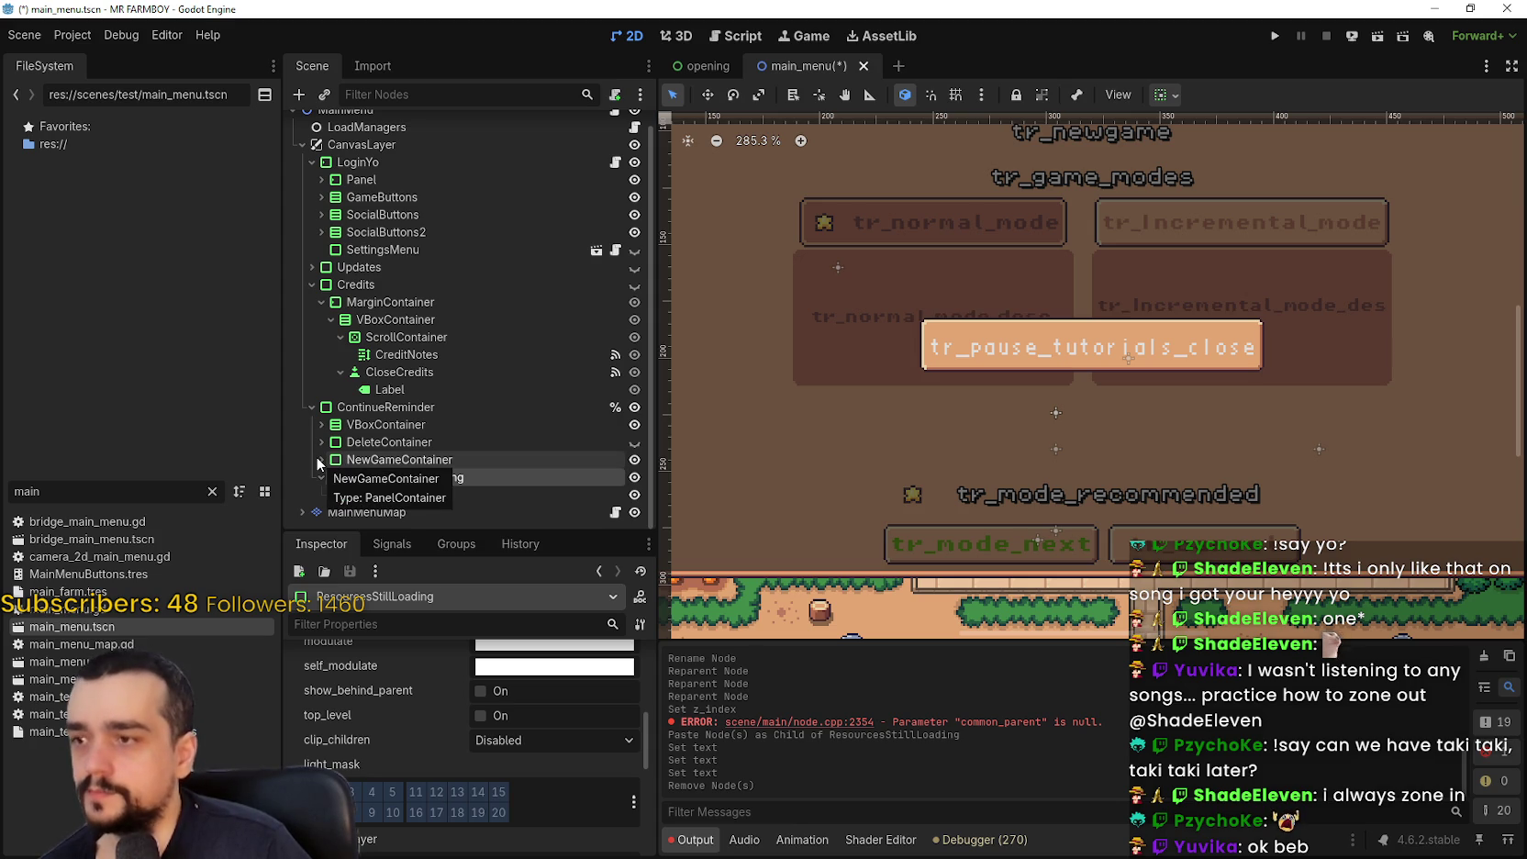
Copy all properties of the CancelNew button under NewGameContainer's SelectGameMode
click(320, 459)
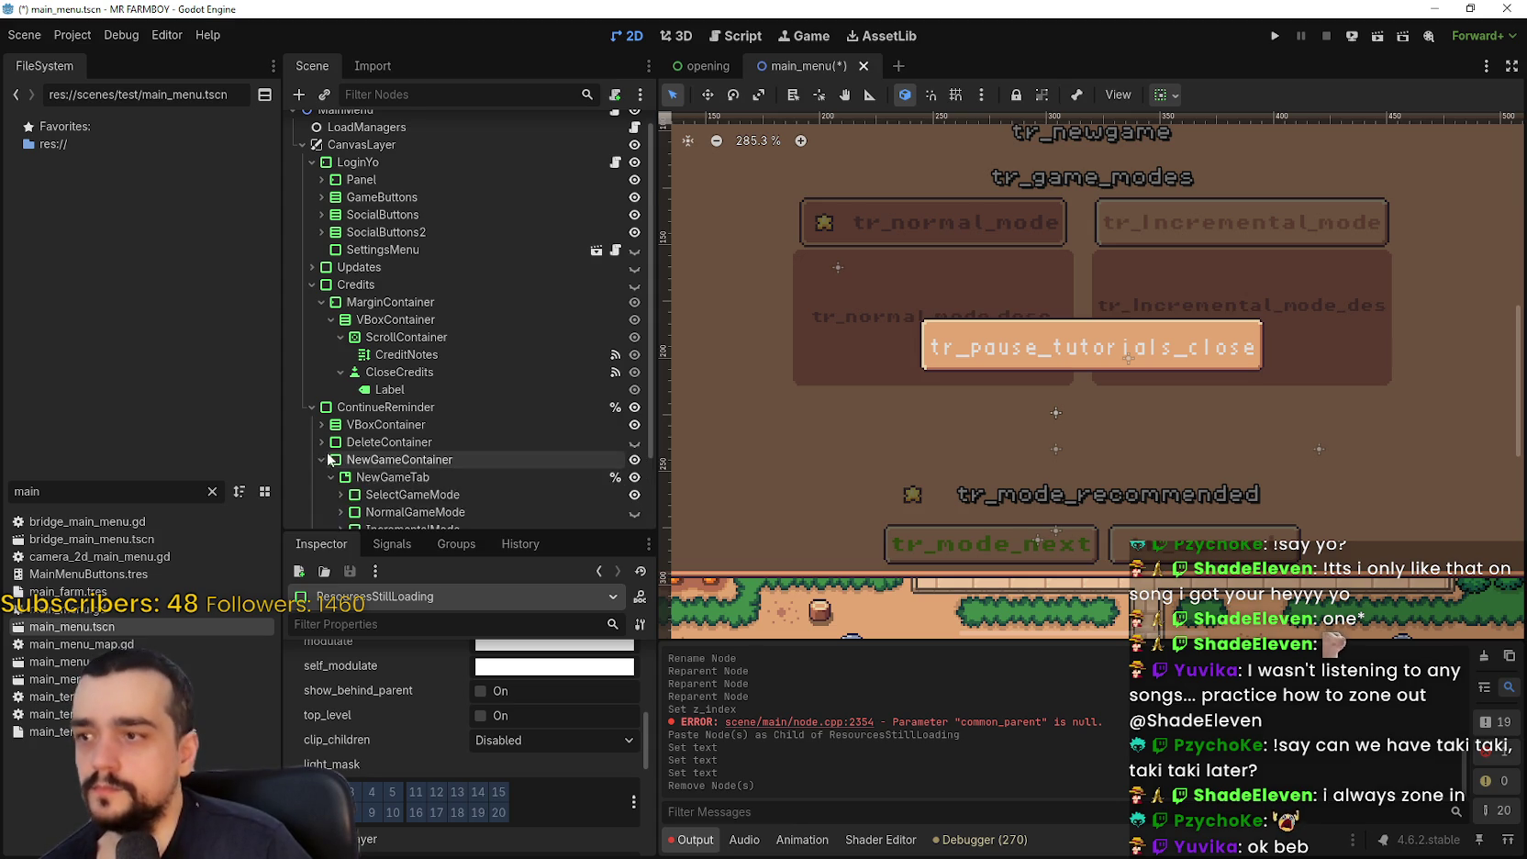
scroll(down, 3)
double_click(397, 406)
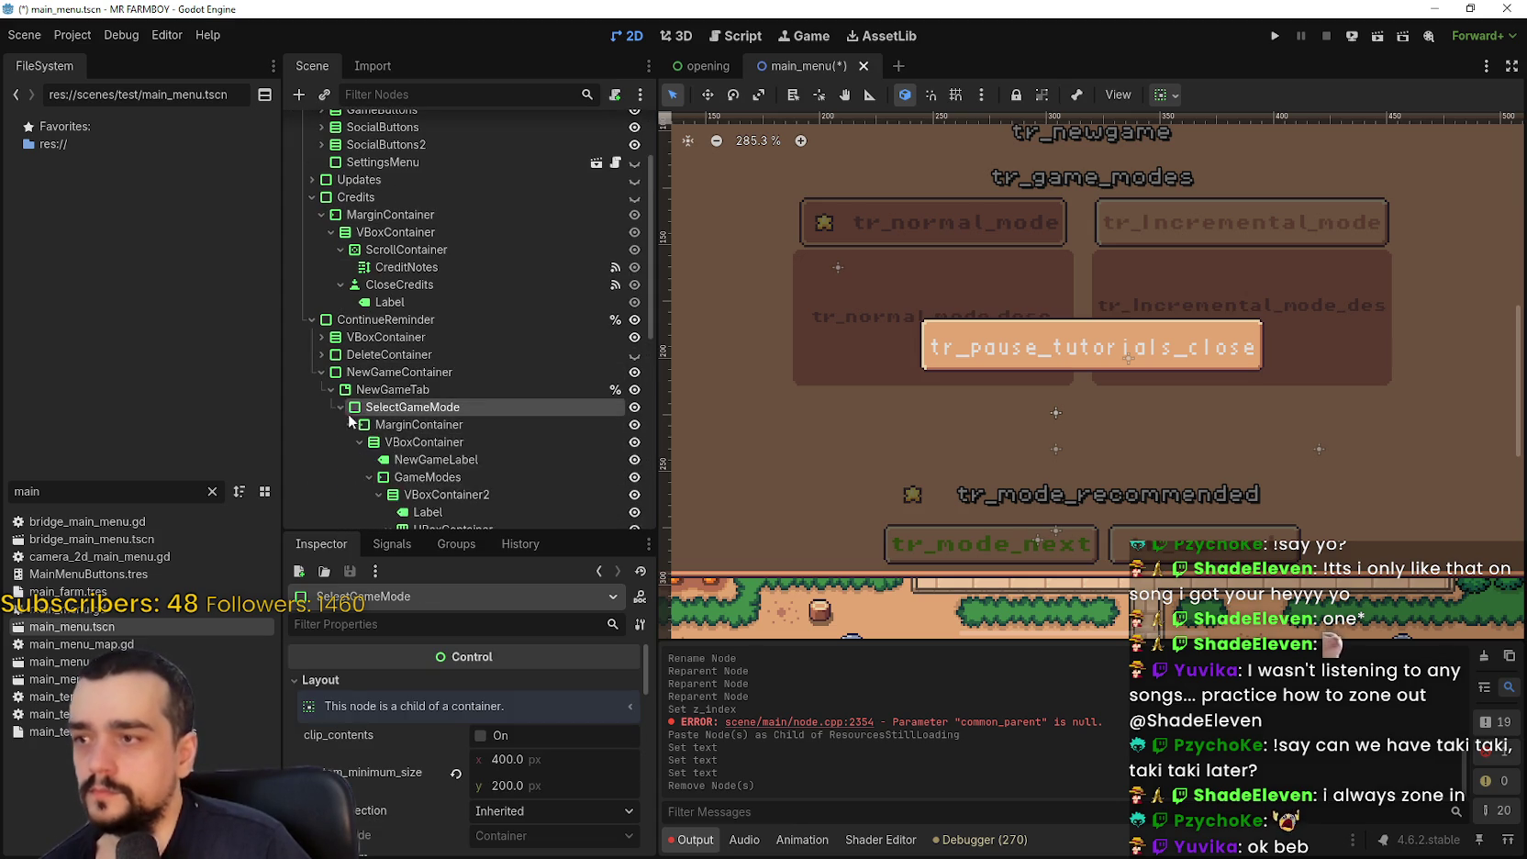
scroll(down, 3)
scroll(down, 3)
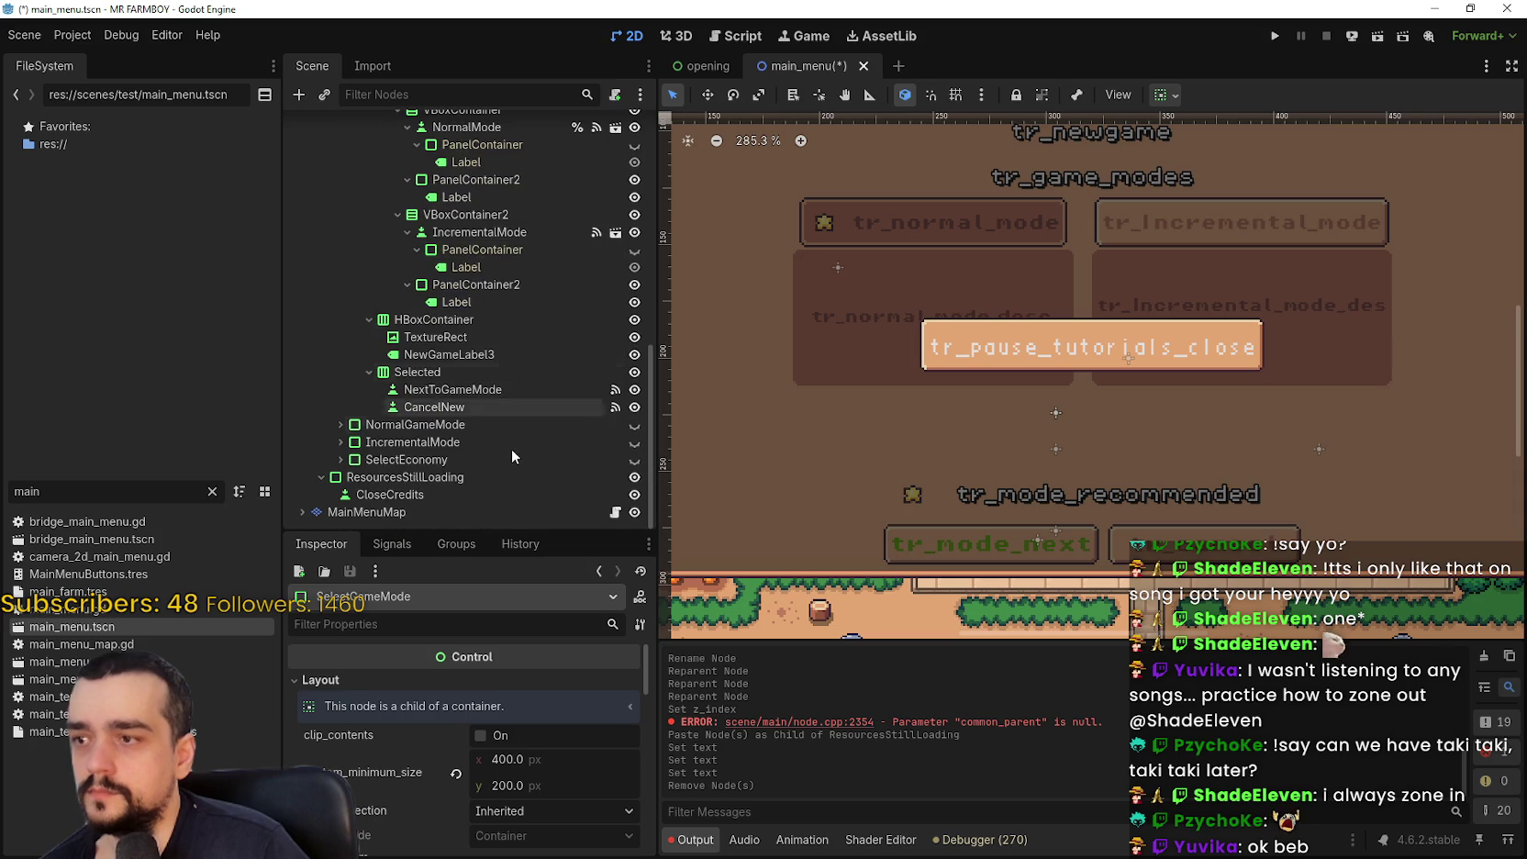
click(481, 408)
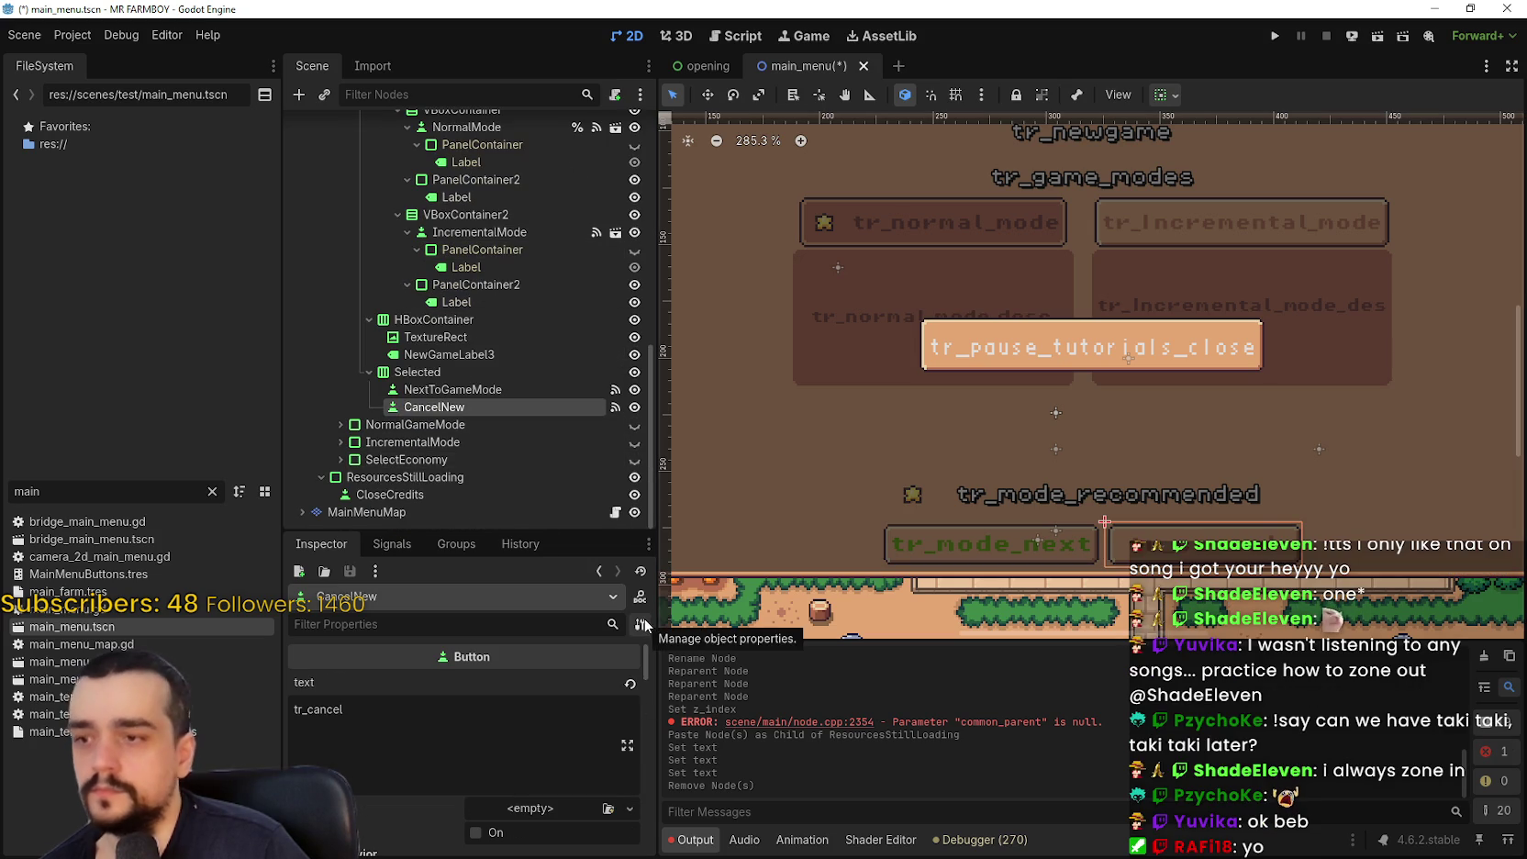
click(642, 625)
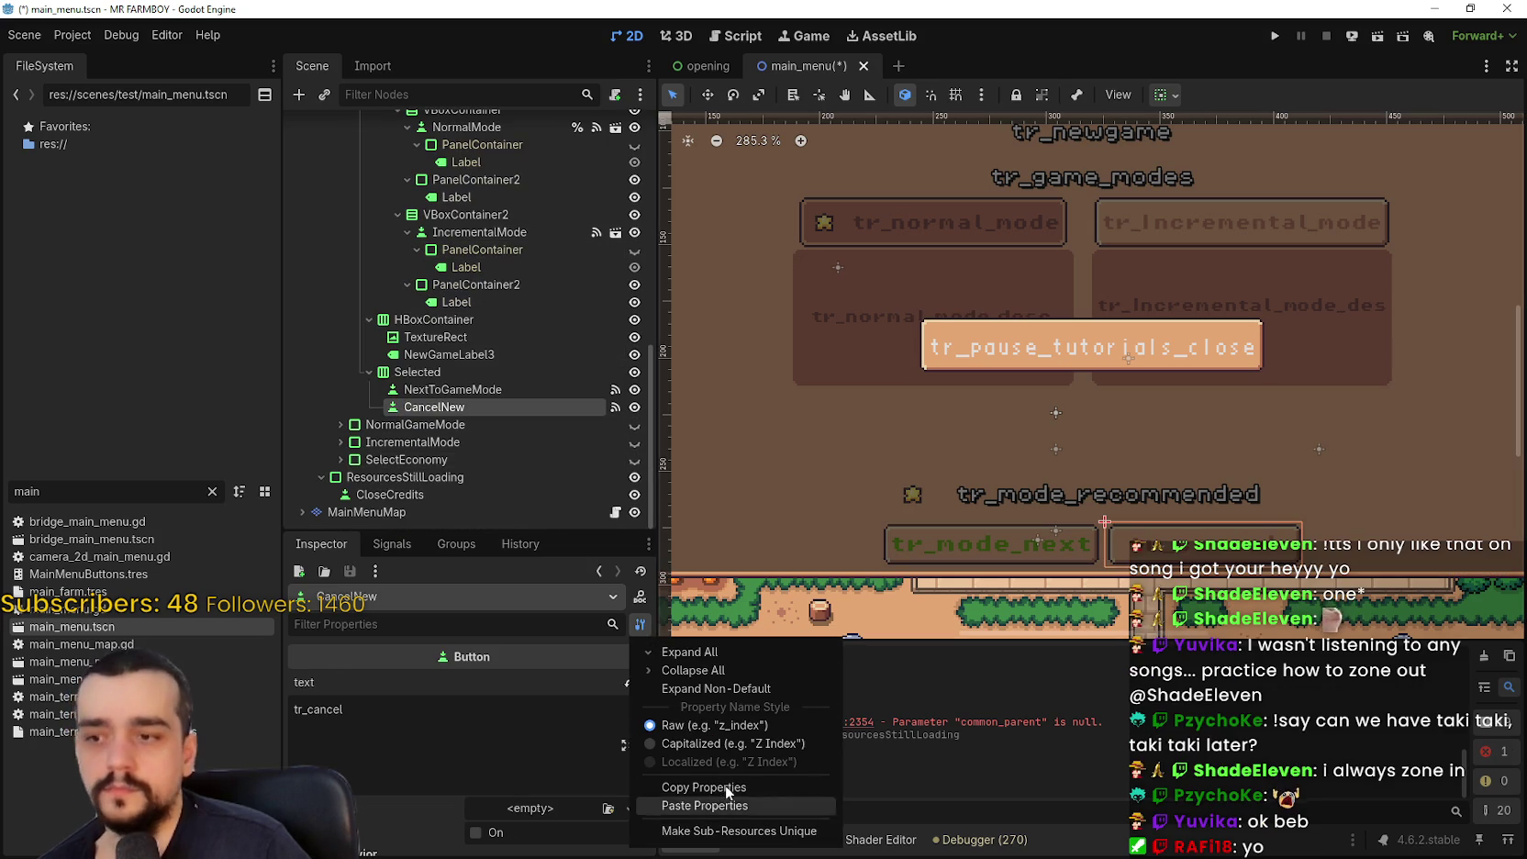
click(723, 782)
Paste CancelNew's properties onto the CloseCredits button under ResourcesStillLoading
scroll(up, 3)
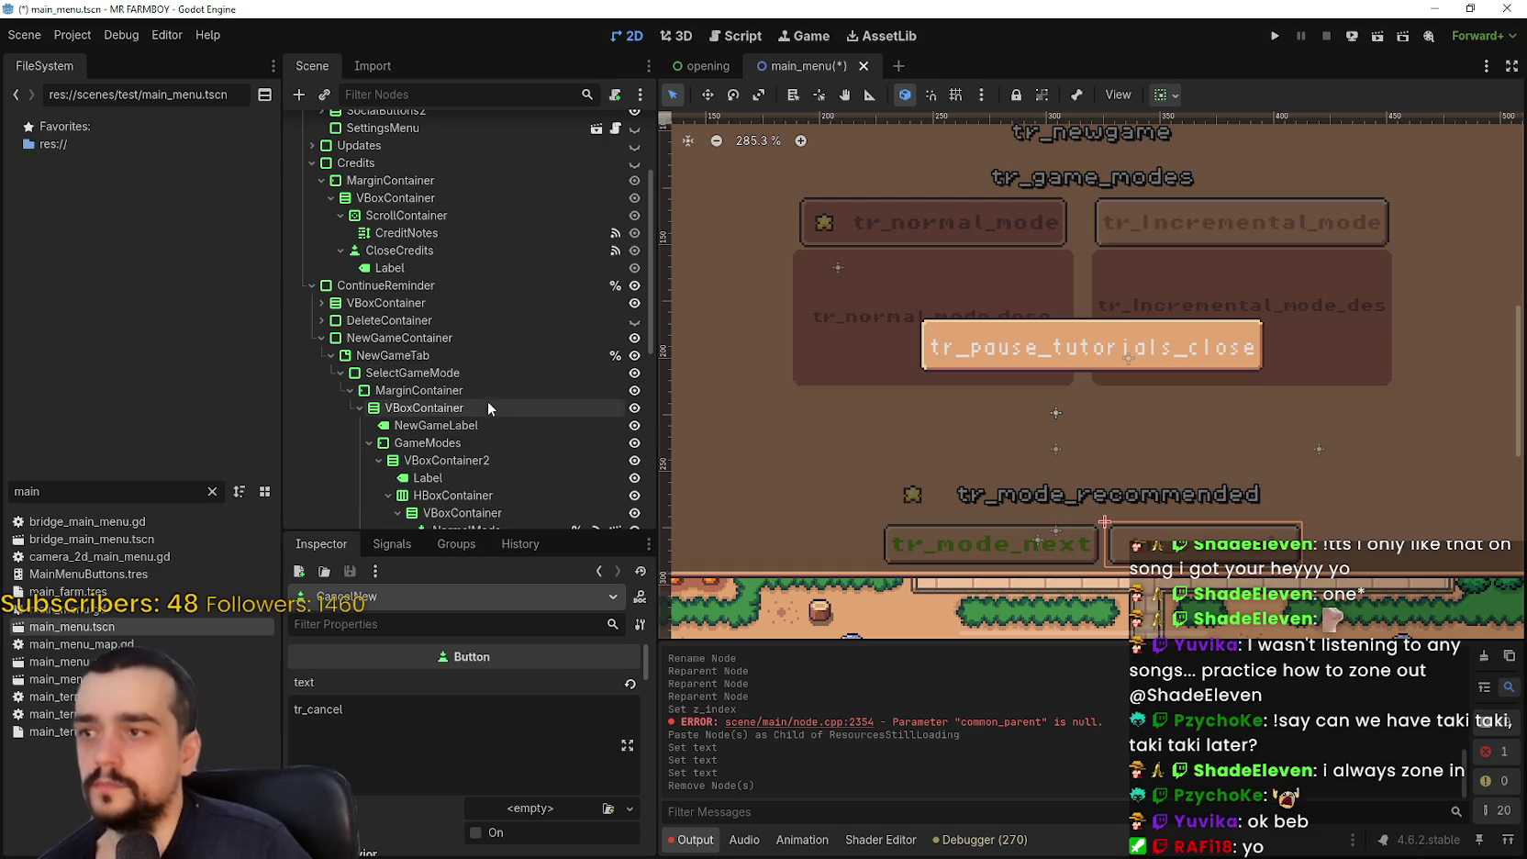
click(312, 345)
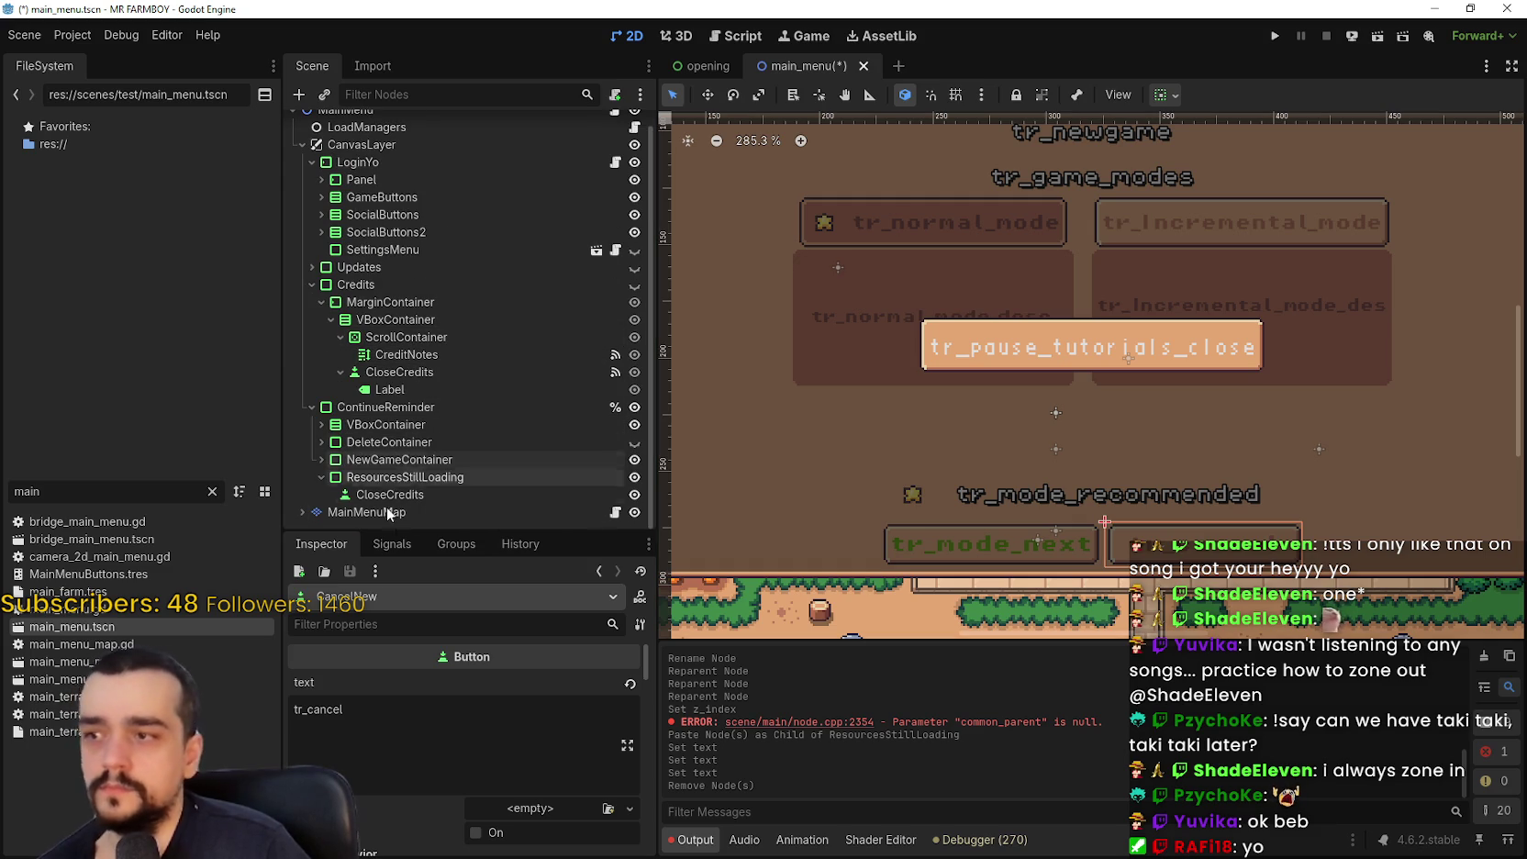
click(397, 494)
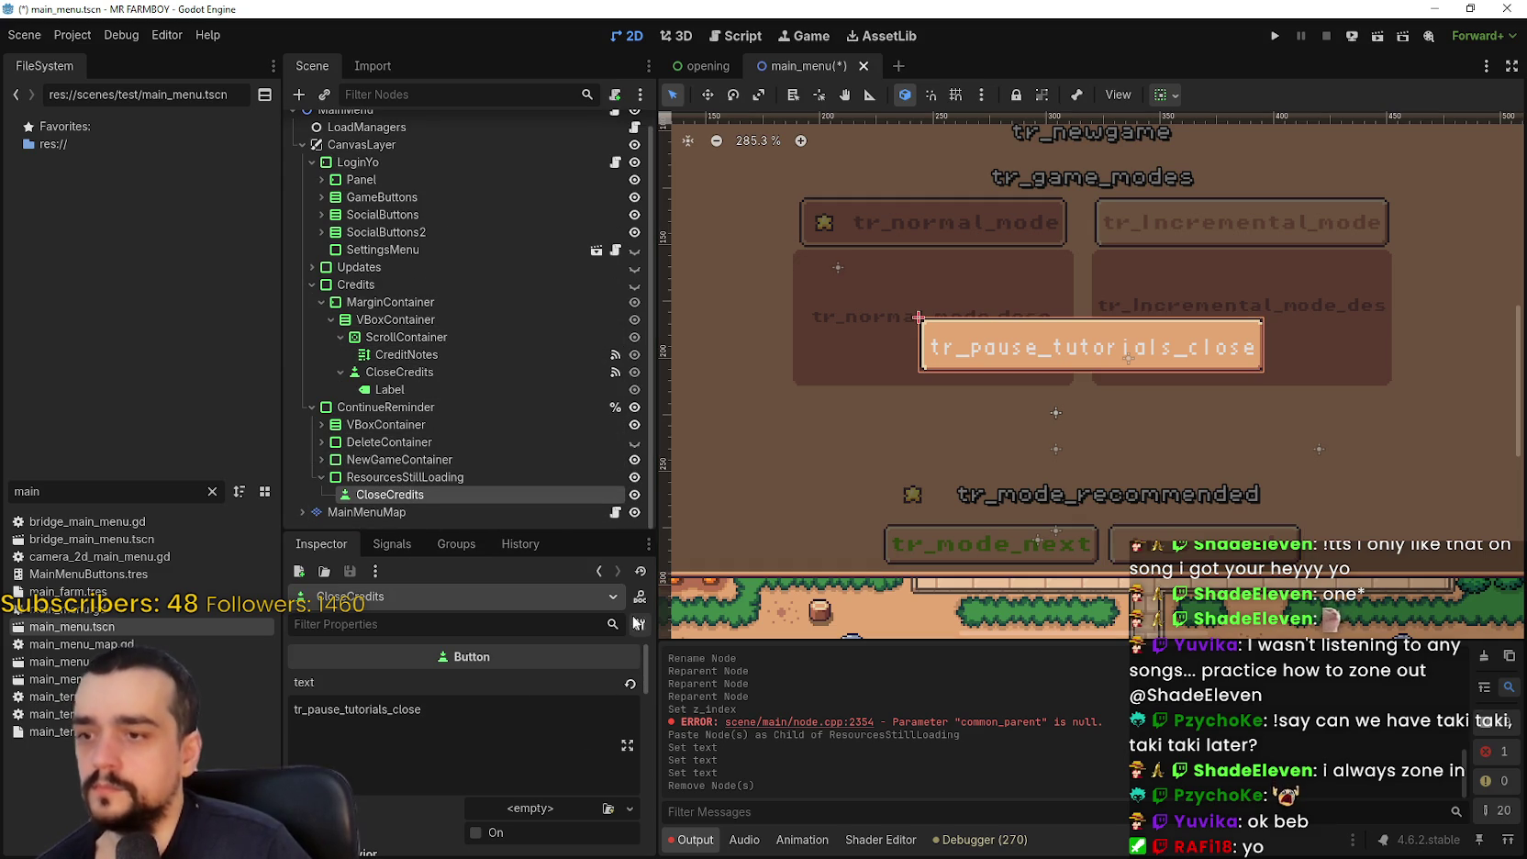
click(636, 626)
click(707, 805)
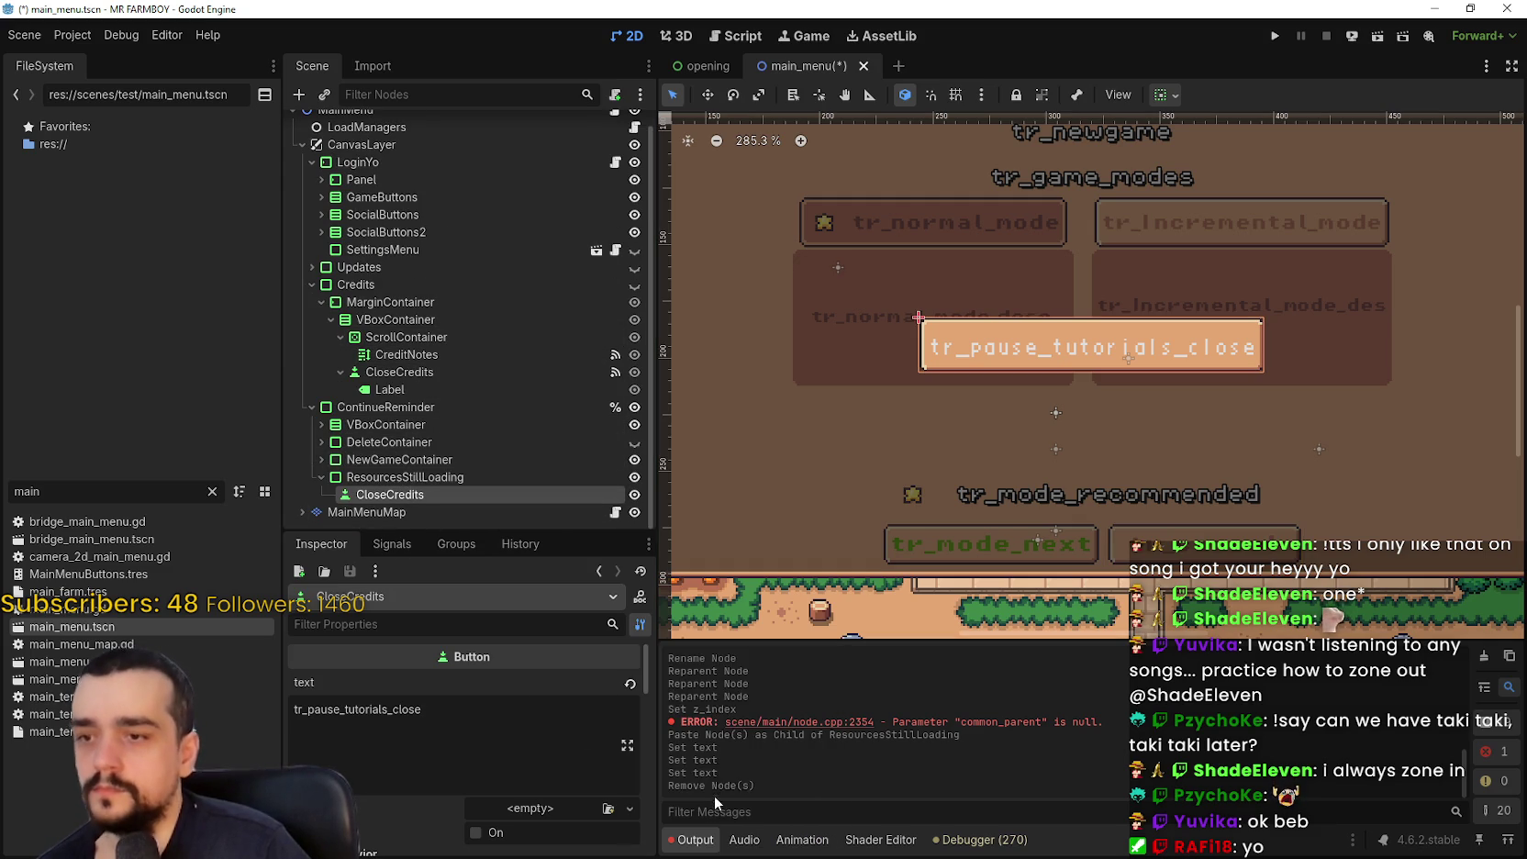
scroll(down, 3)
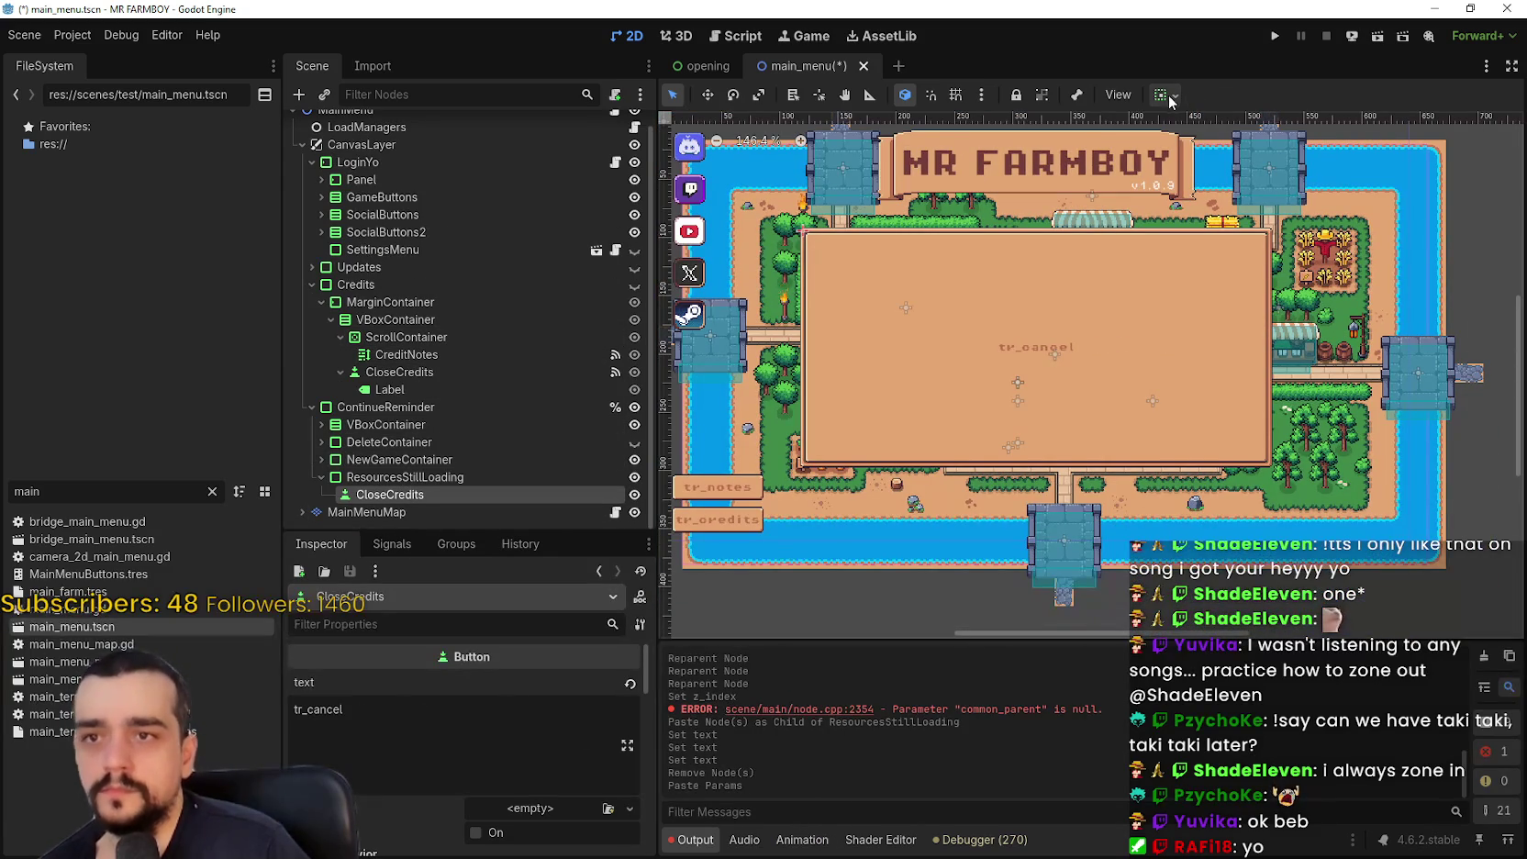
Set CloseCredits' container sizing to Center both horizontally and vertically
click(1165, 95)
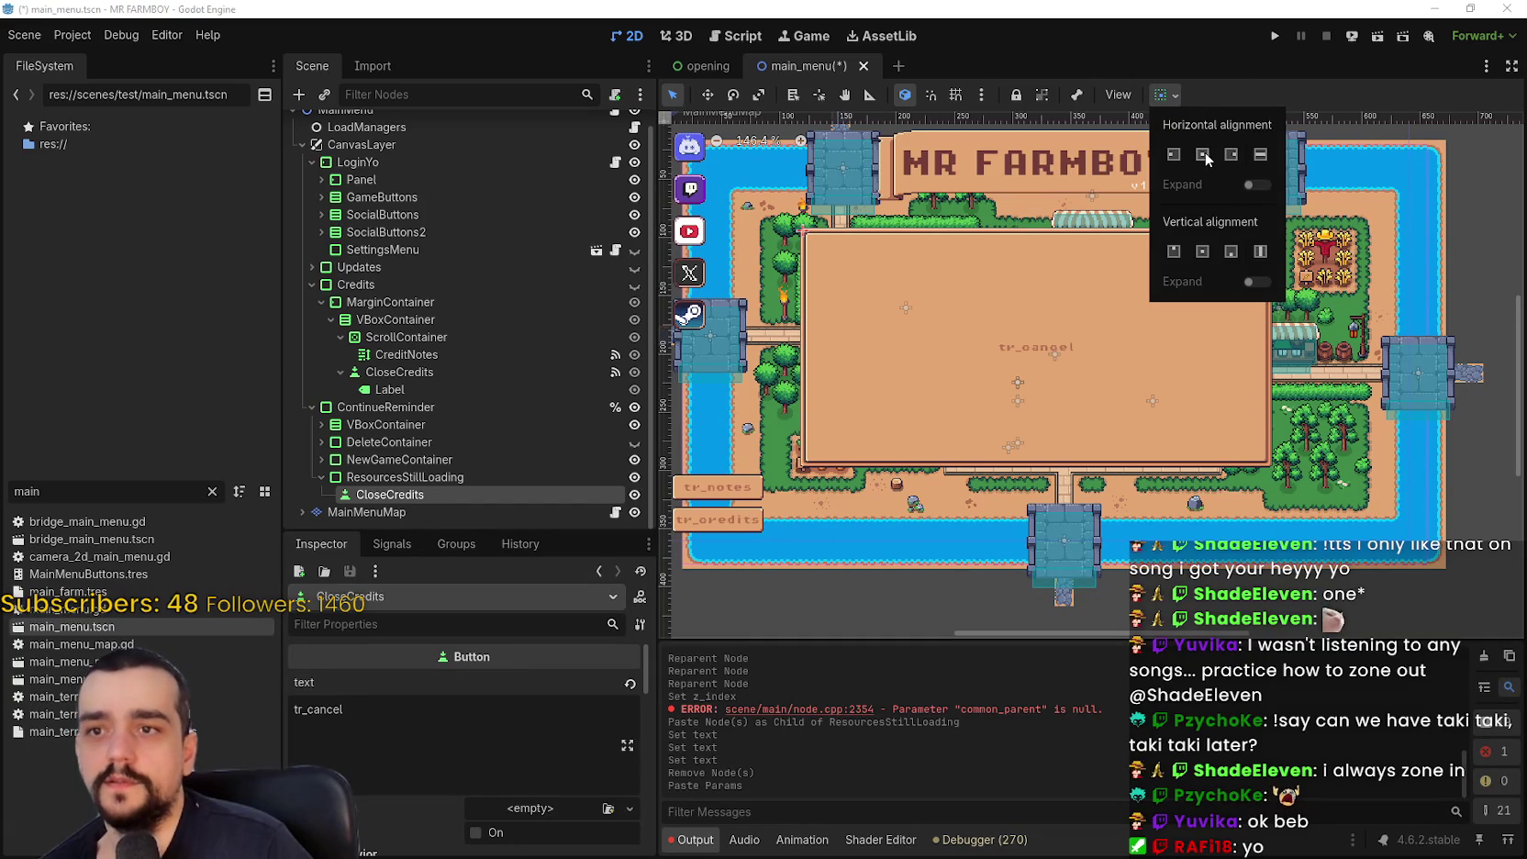
click(1203, 155)
click(1202, 251)
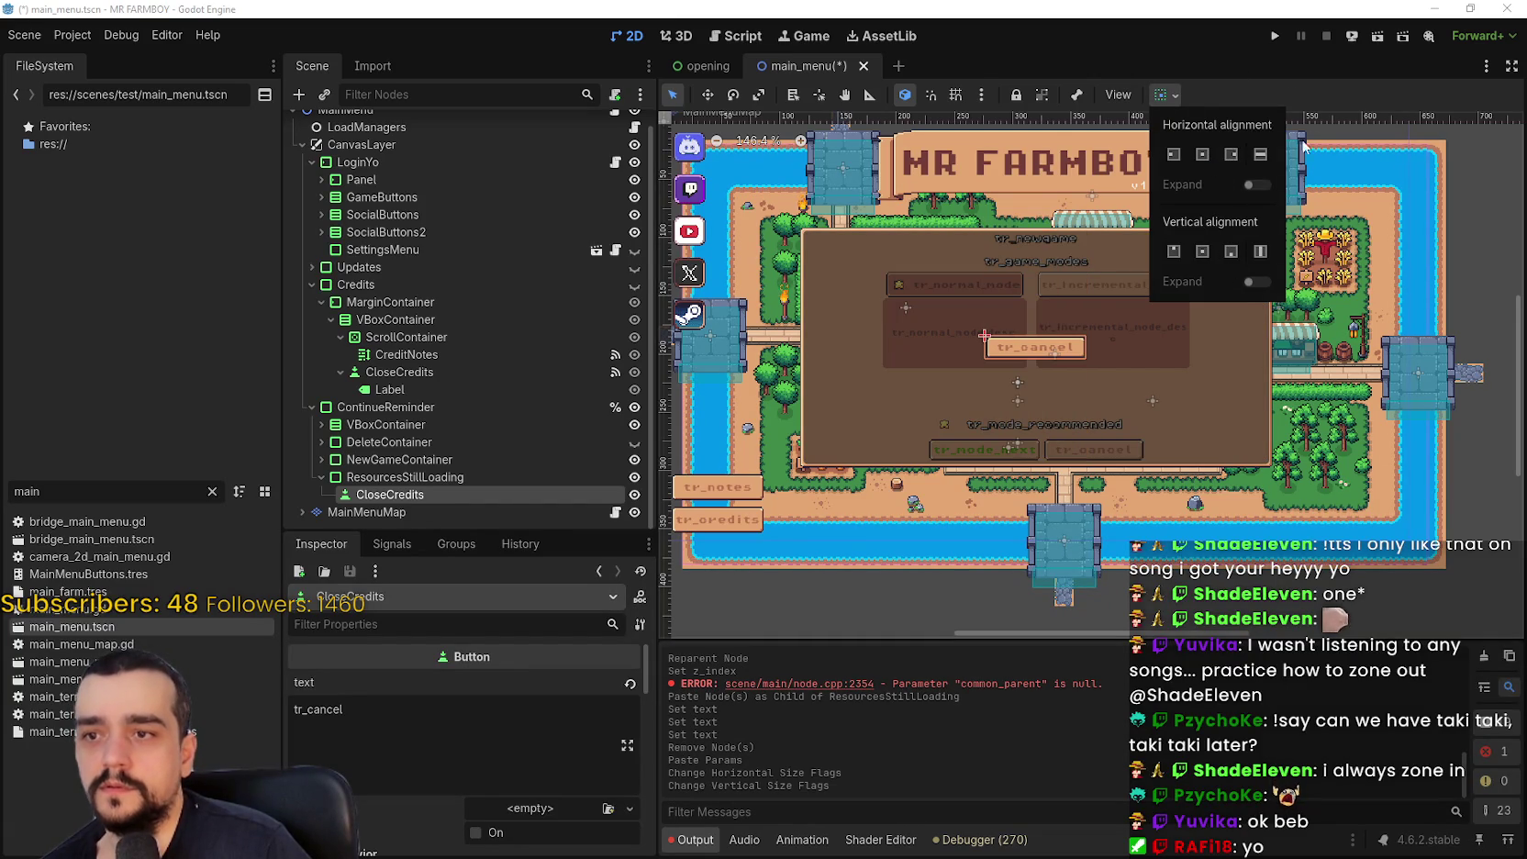
scroll(up, 3)
scroll(up, 3)
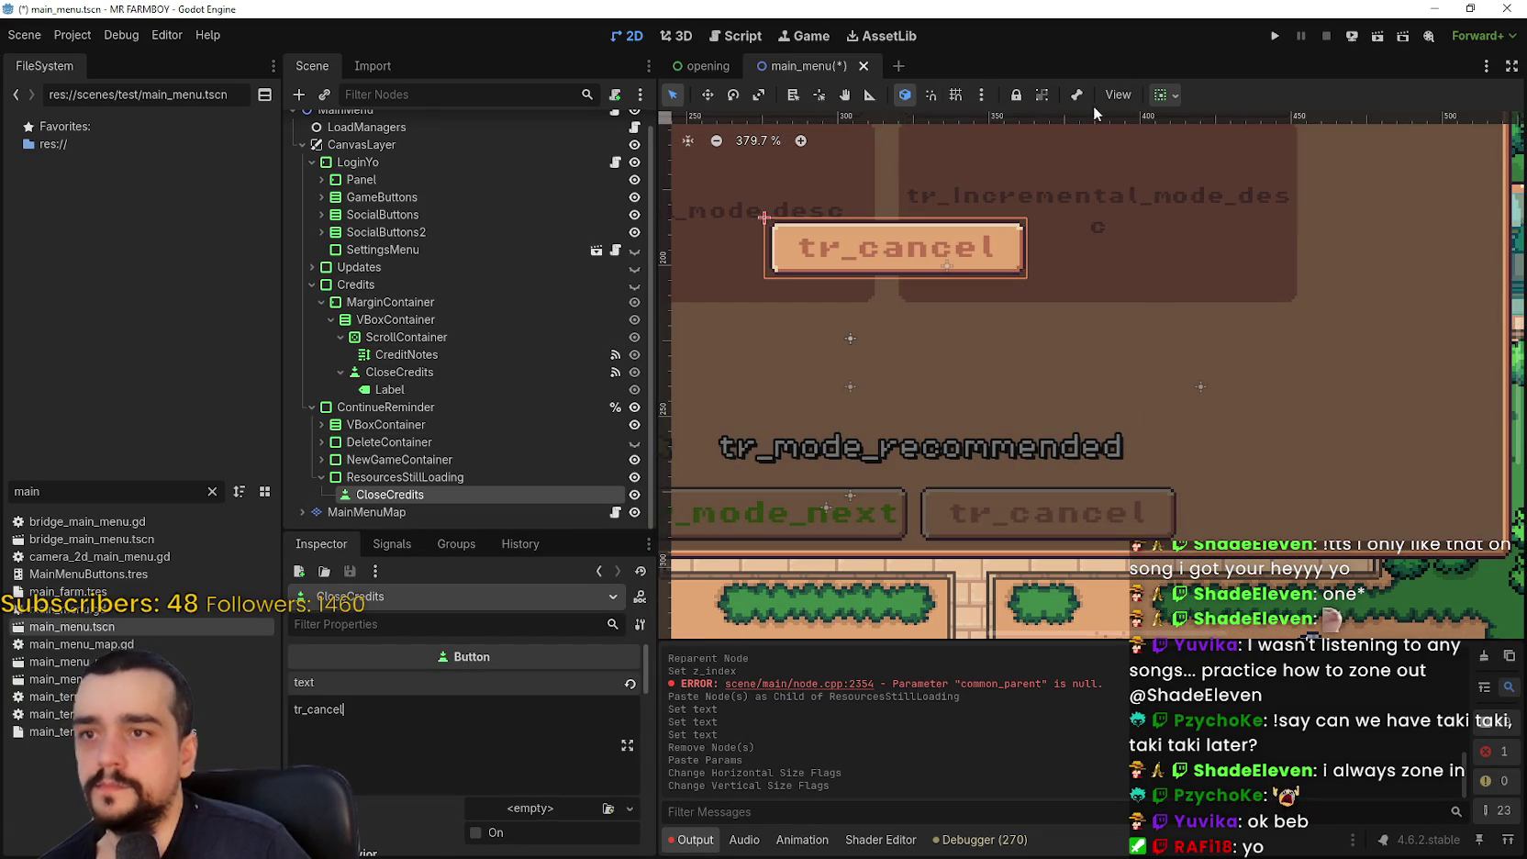
click(1171, 95)
Preview the scene translation in English [en]
click(979, 95)
mouse_move(1121, 97)
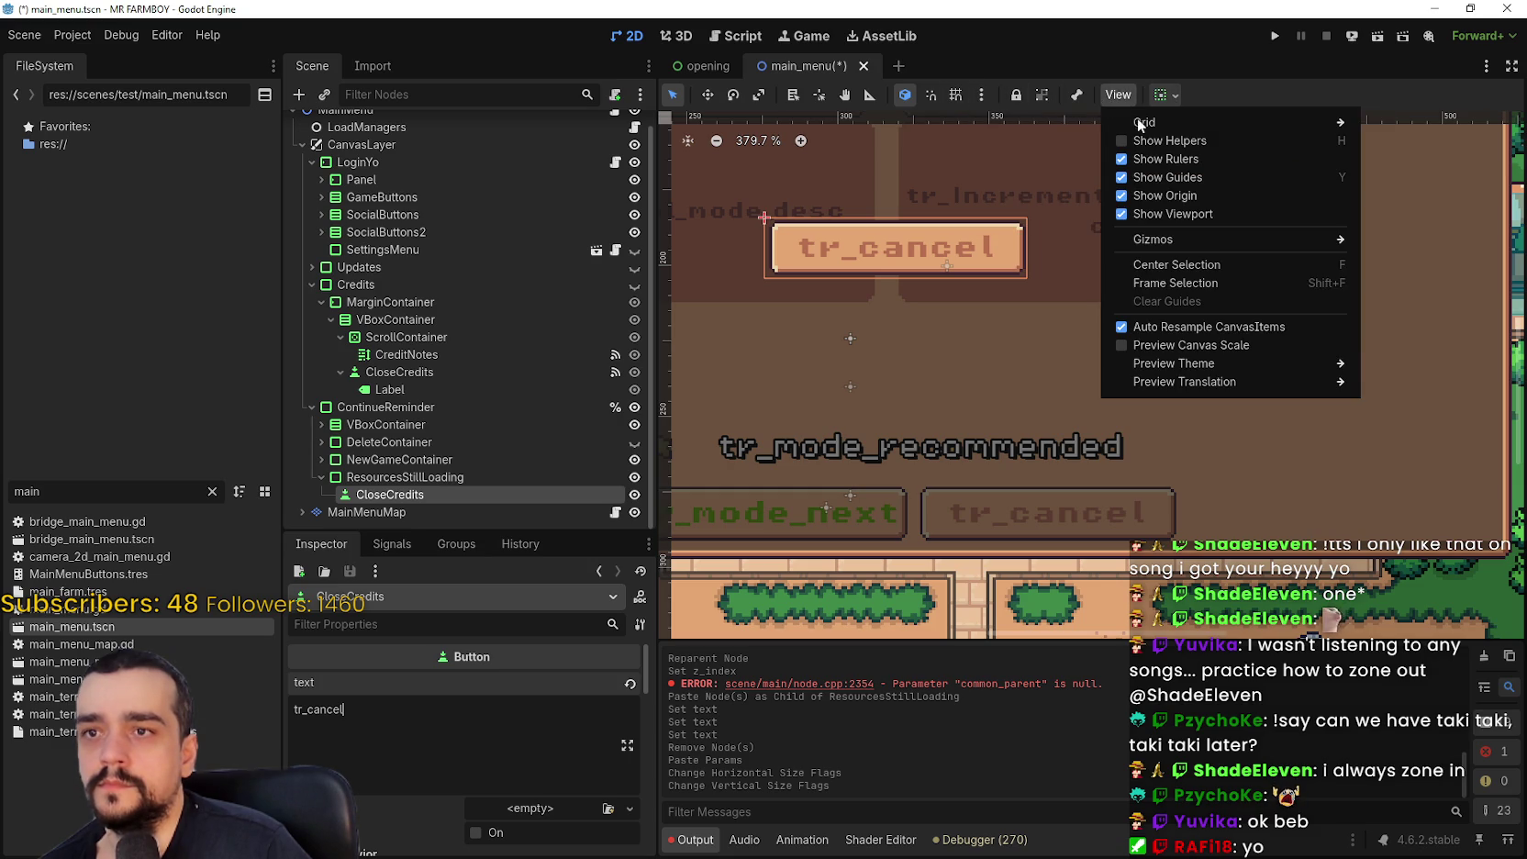
mouse_move(1294, 384)
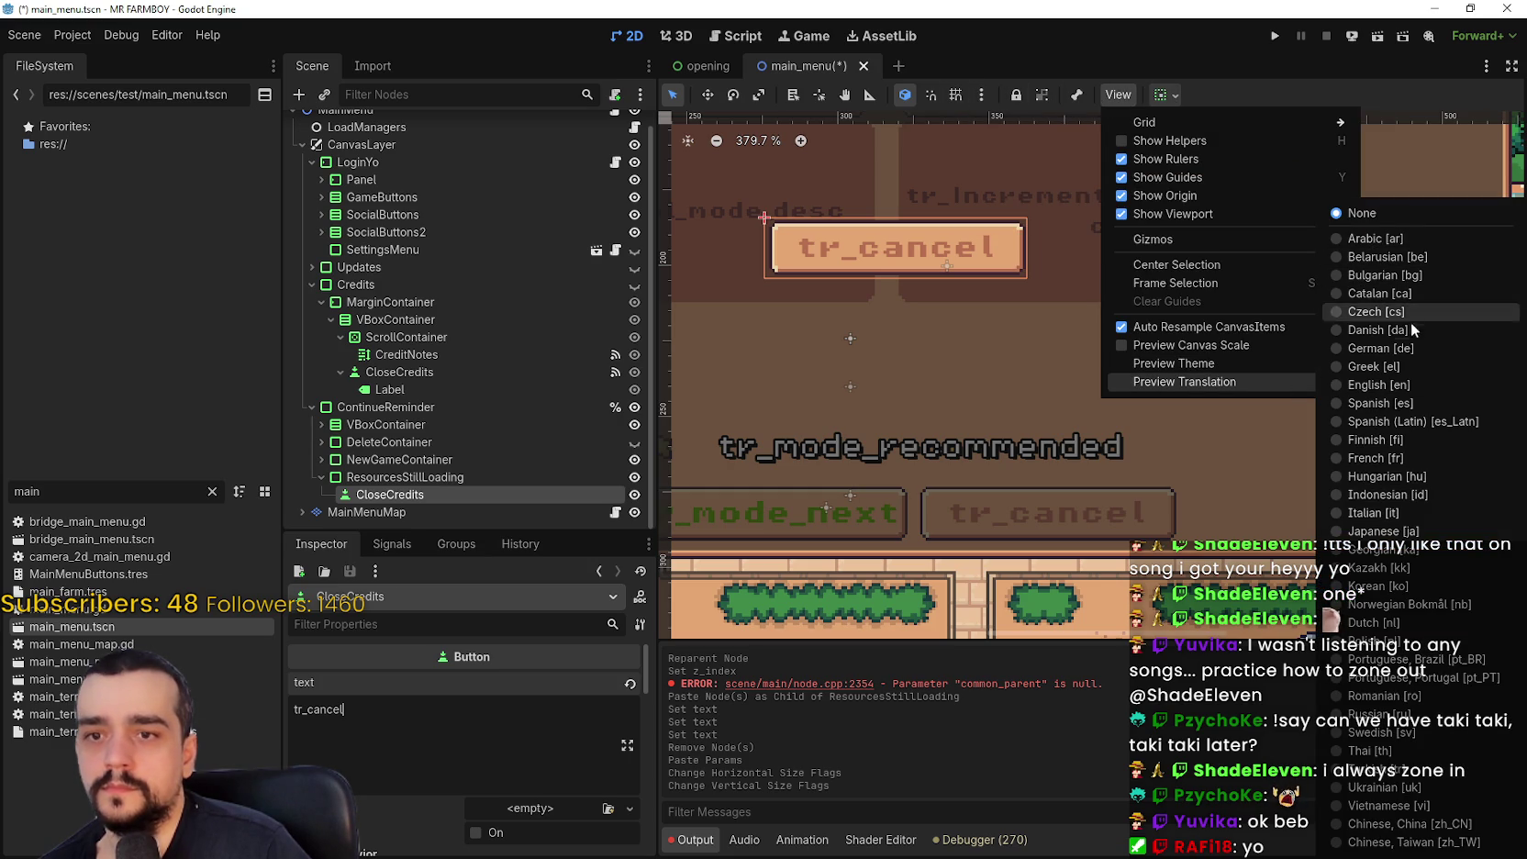
click(1412, 384)
click(1279, 90)
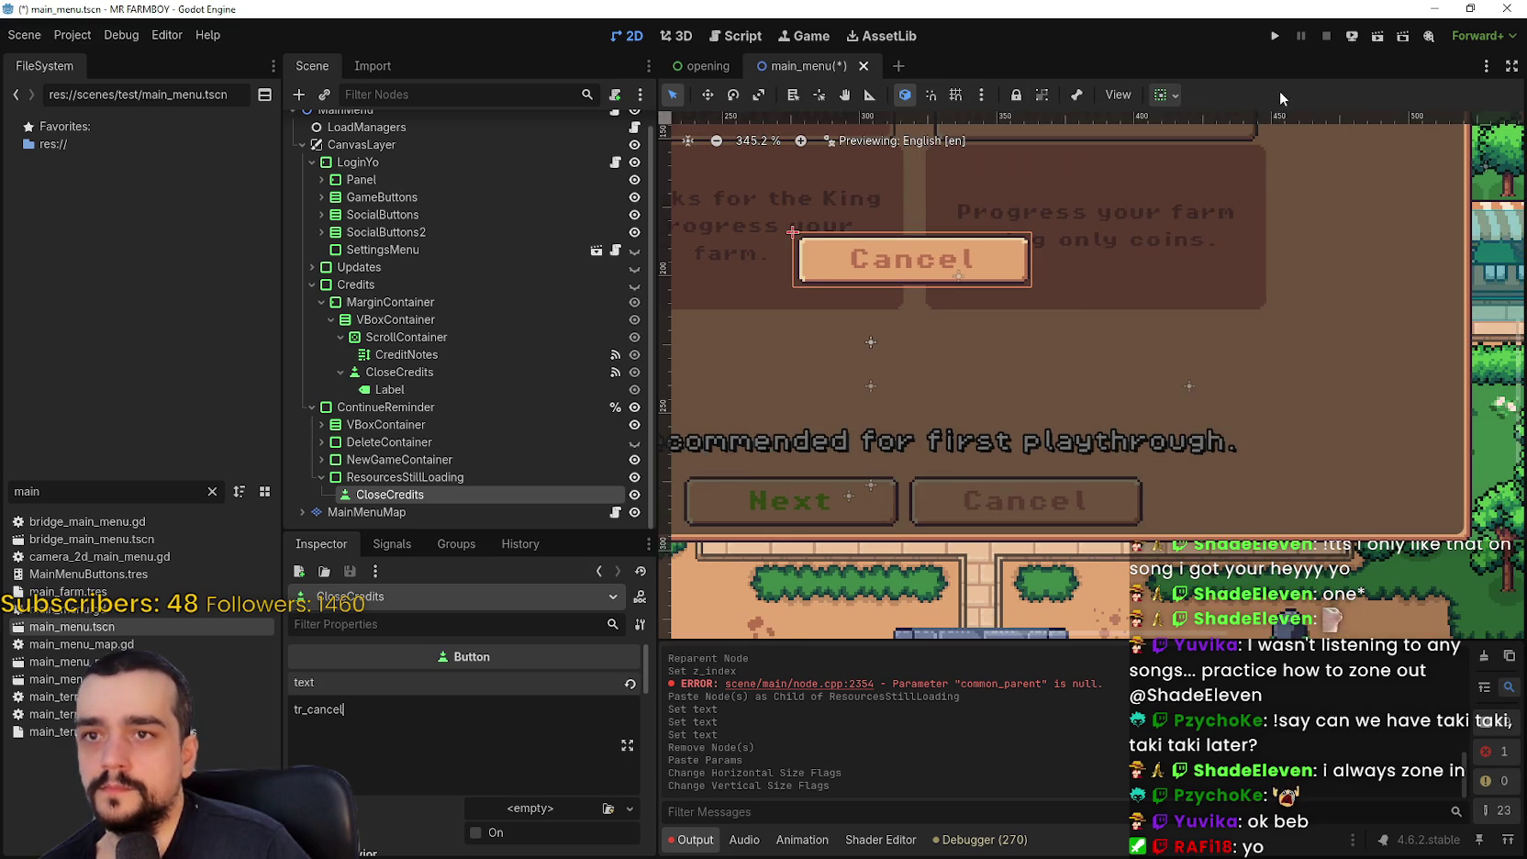
scroll(down, 3)
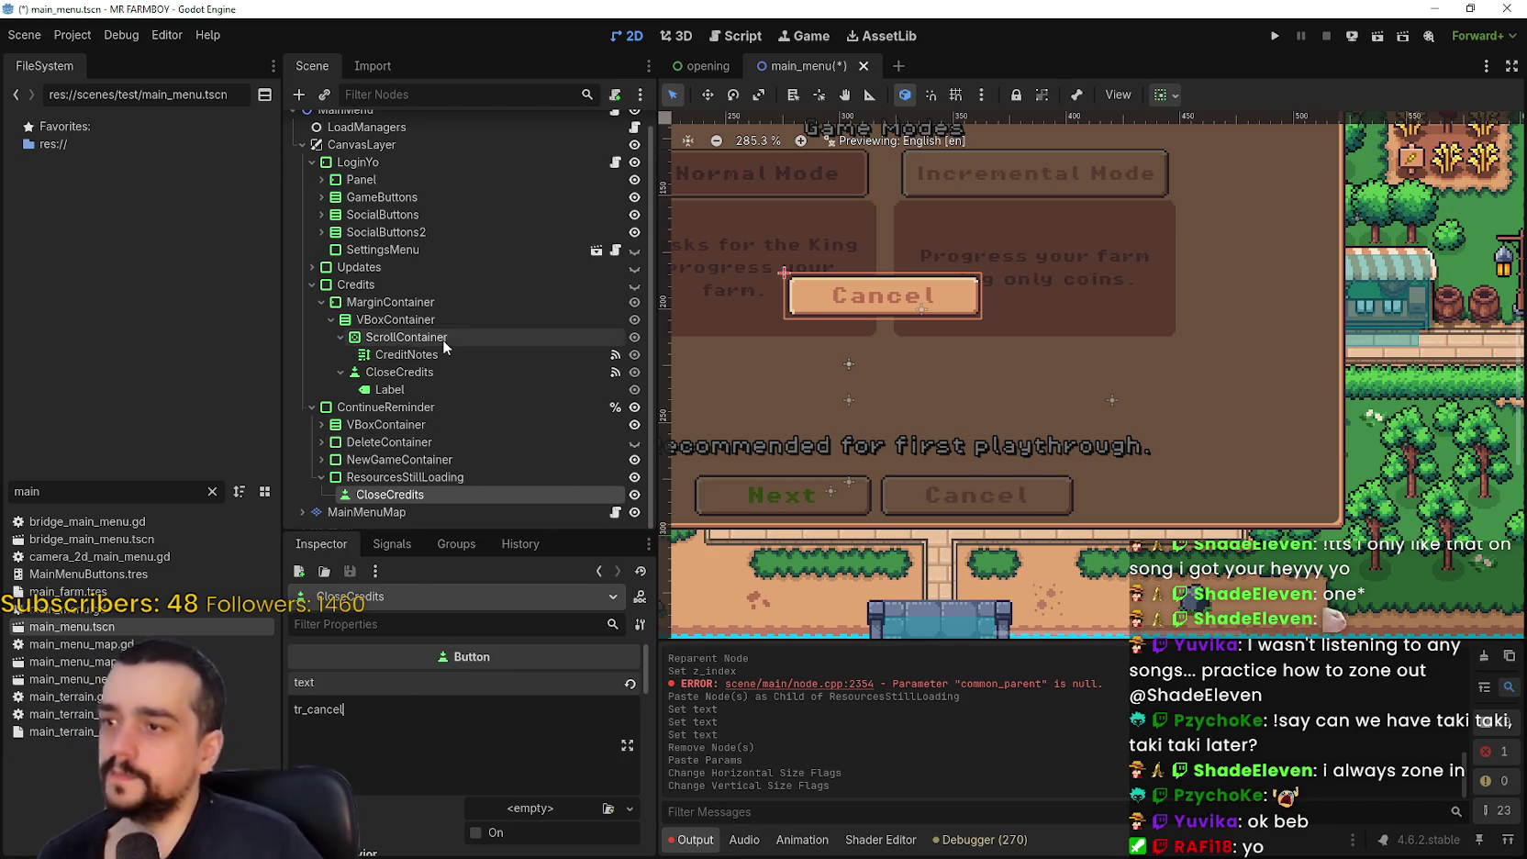
click(427, 372)
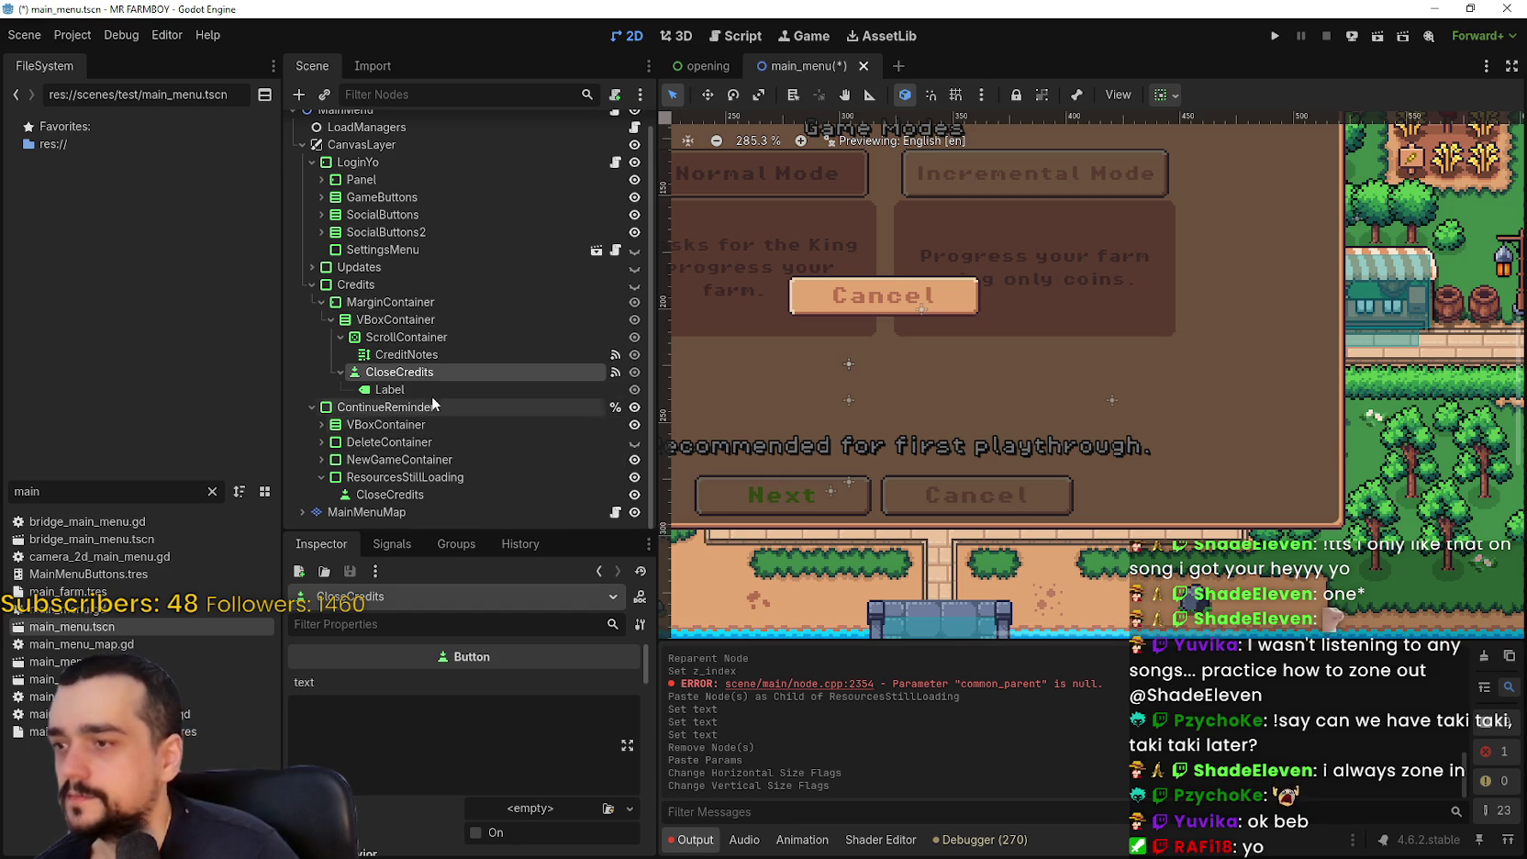
Copy the tr_pause_tutorials_close text from the credits CloseCredits Label
scroll(up, 3)
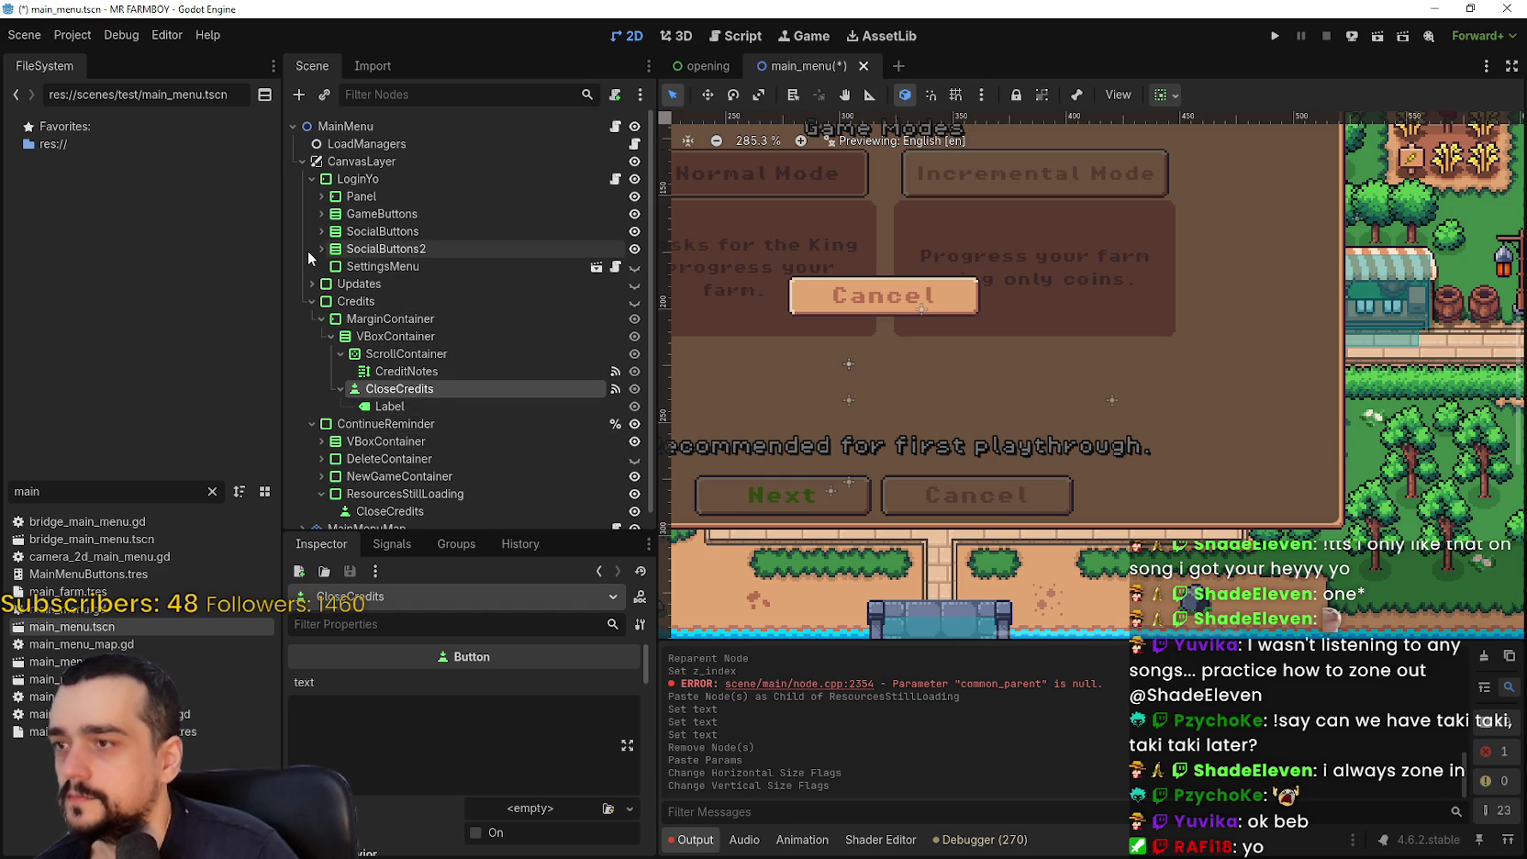
click(321, 249)
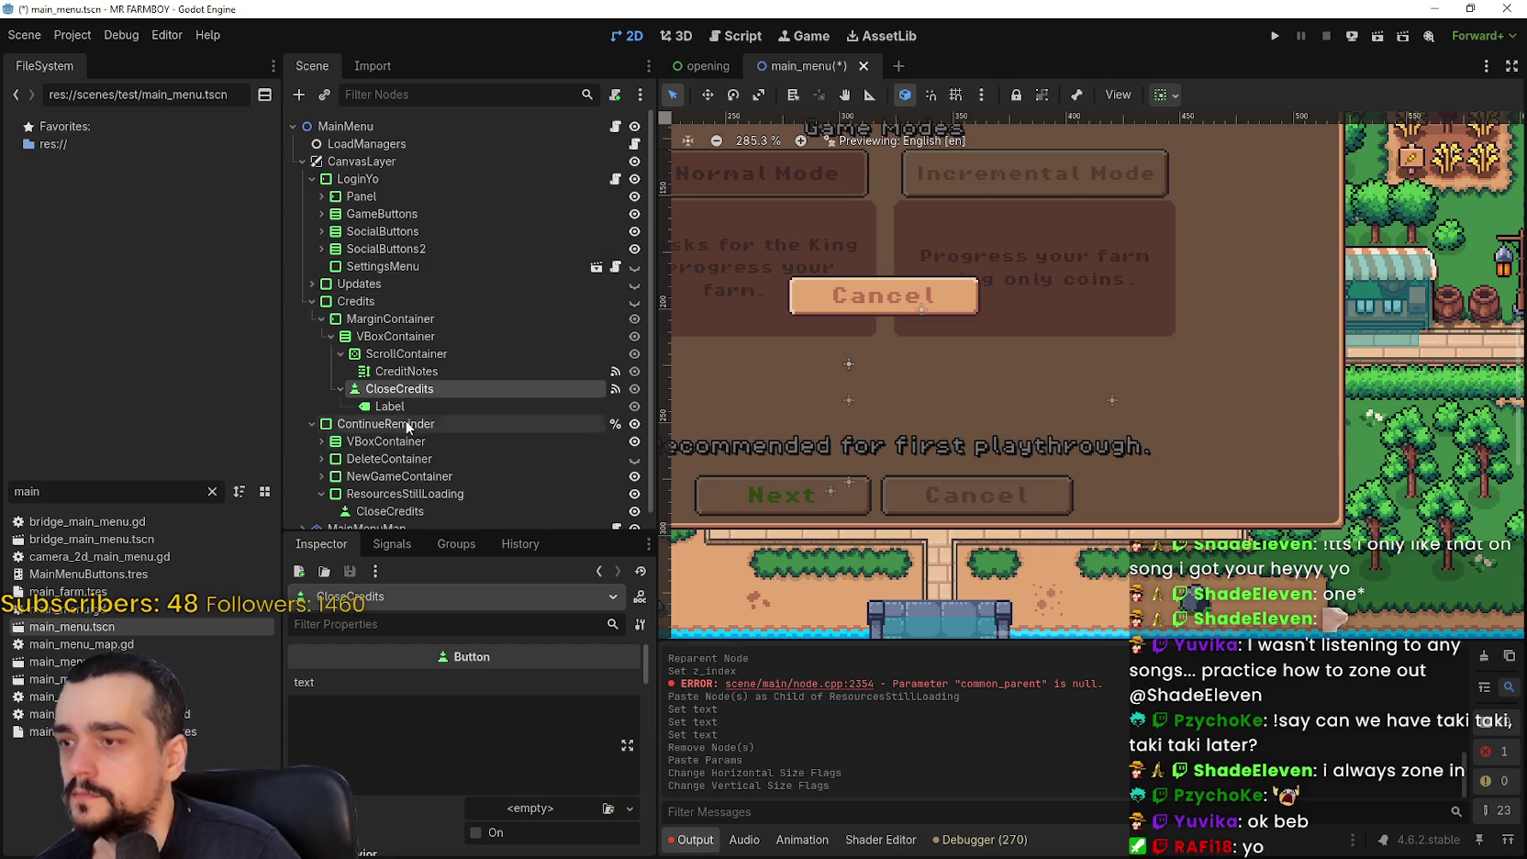
click(390, 406)
drag(422, 709, 181, 679)
scroll(down, 3)
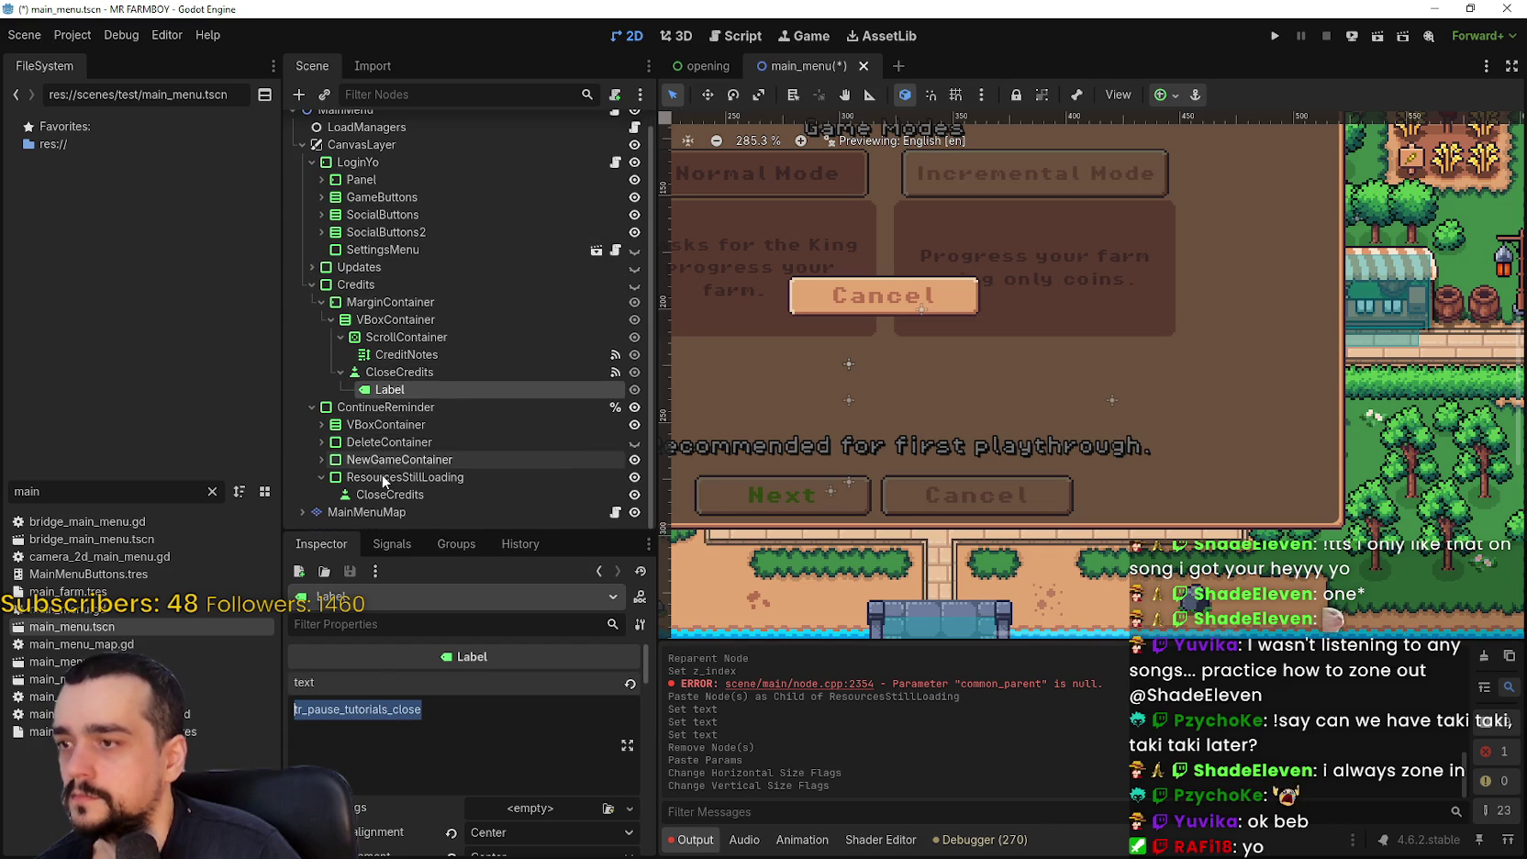
Replace the ResourcesStillLoading button's tr_cancel text with tr_pause_tutorials_close and save the scene
click(390, 495)
click(330, 711)
key(ctrl+a)
key(ctrl+v)
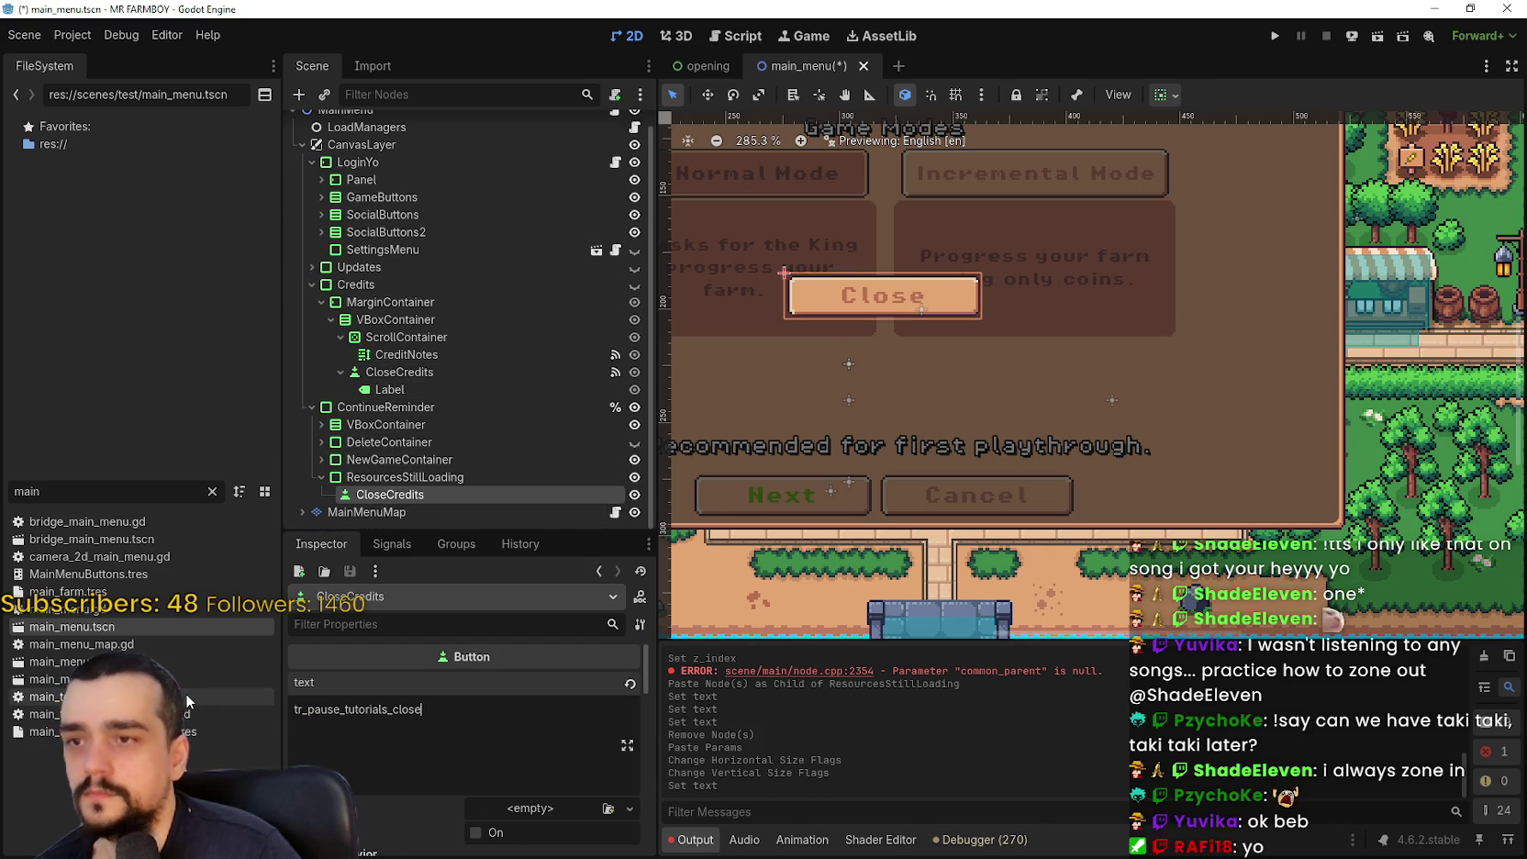
key(ctrl+s)
scroll(down, 3)
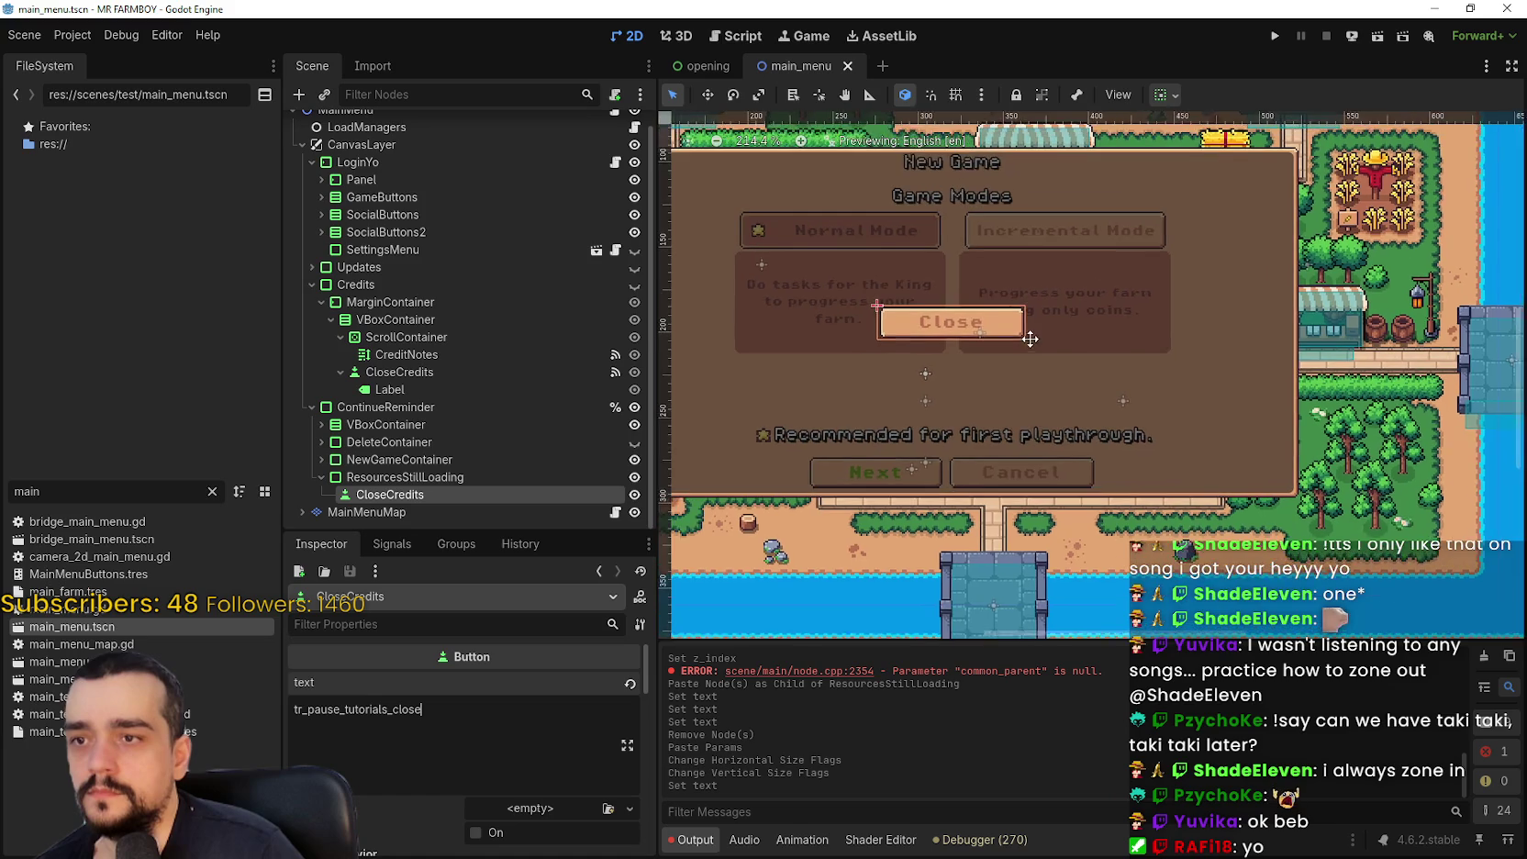
click(461, 477)
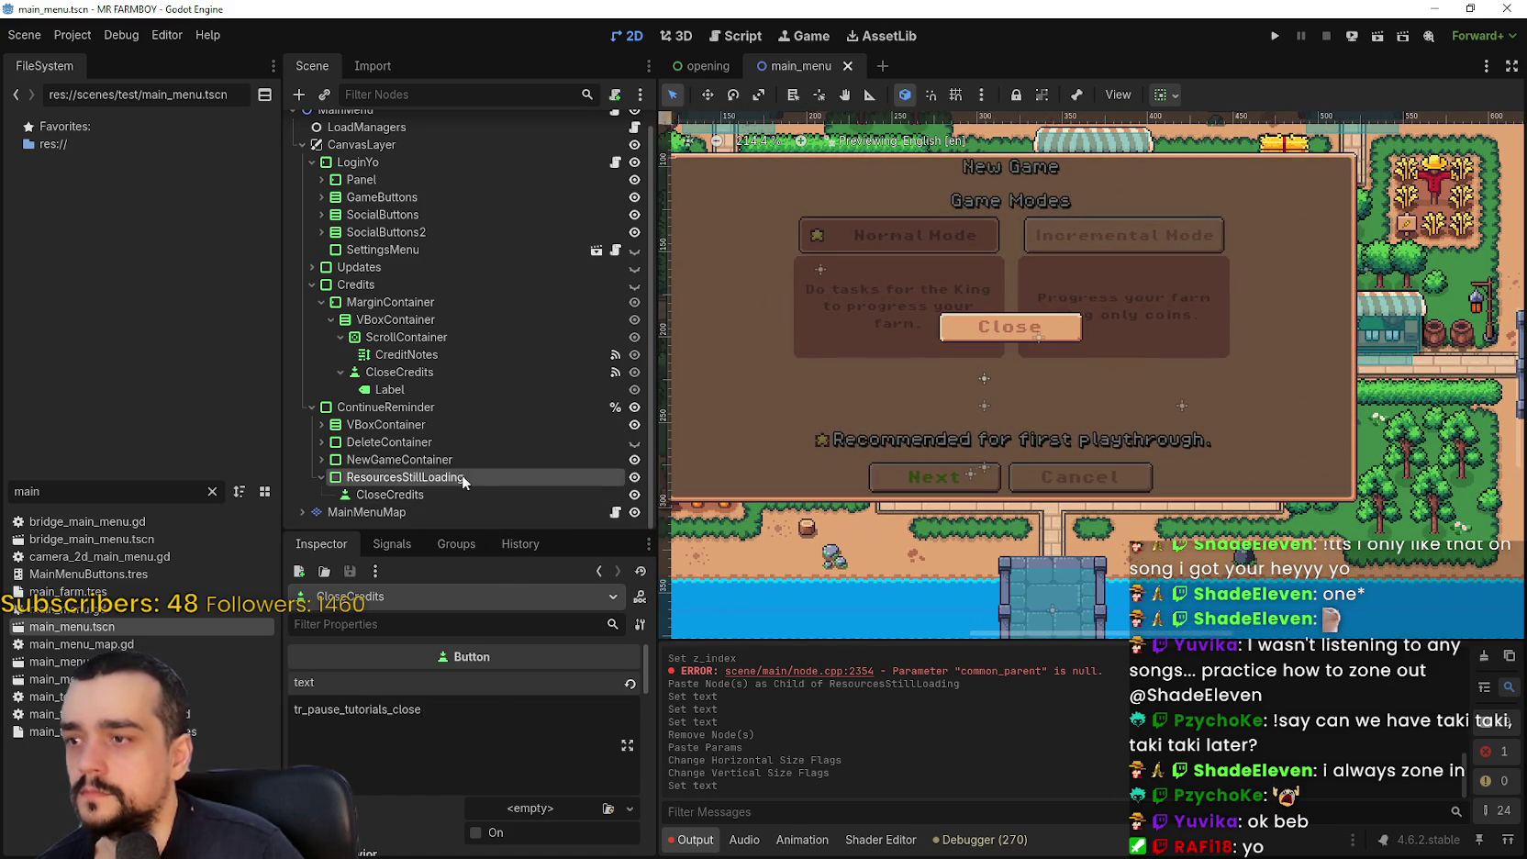
click(321, 424)
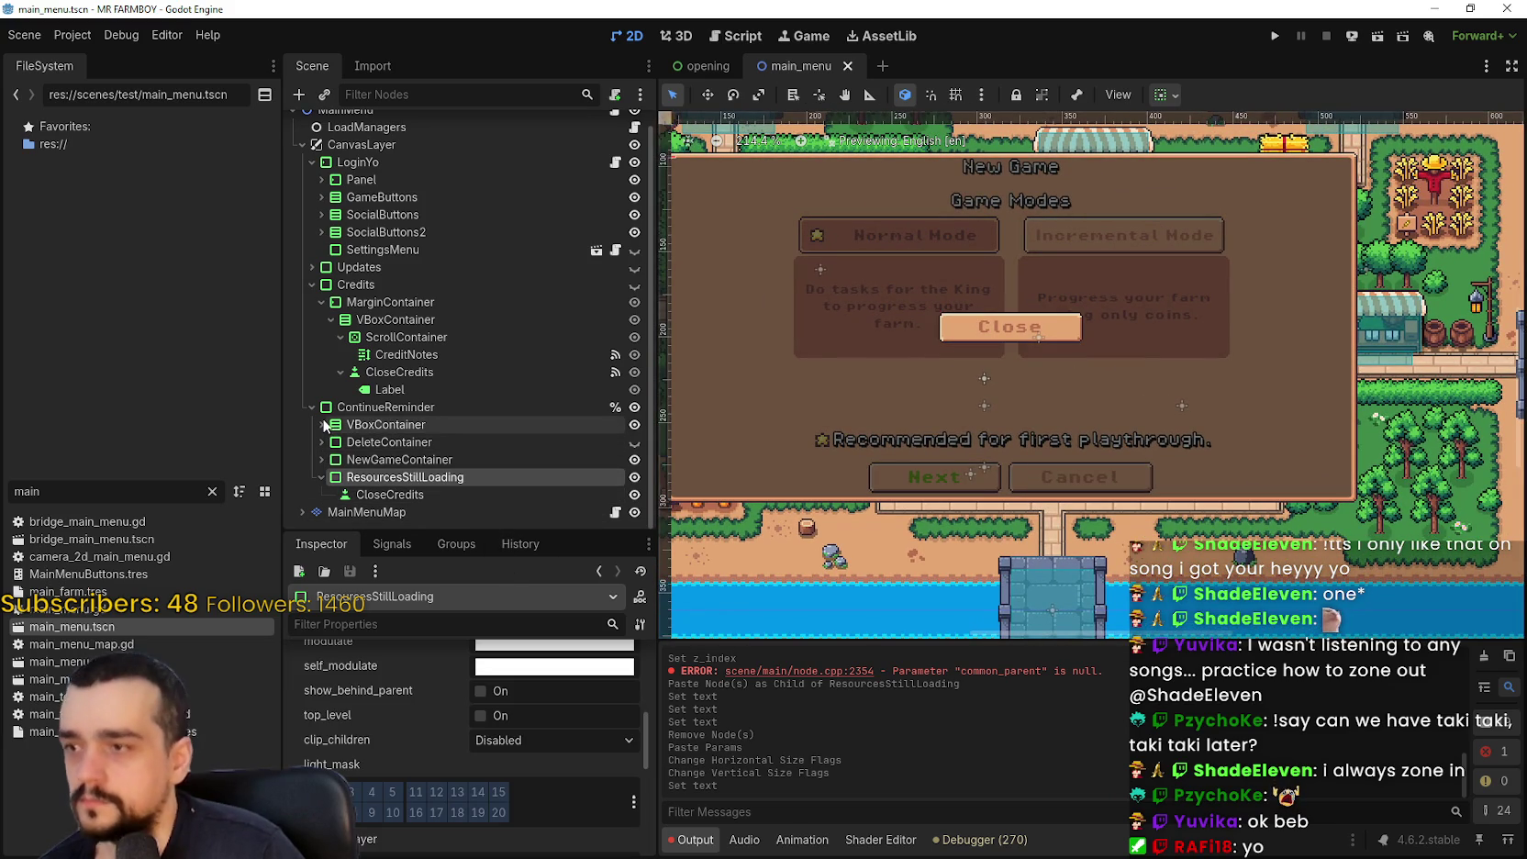
scroll(down, 3)
scroll(down, 3)
scroll(up, 3)
click(322, 374)
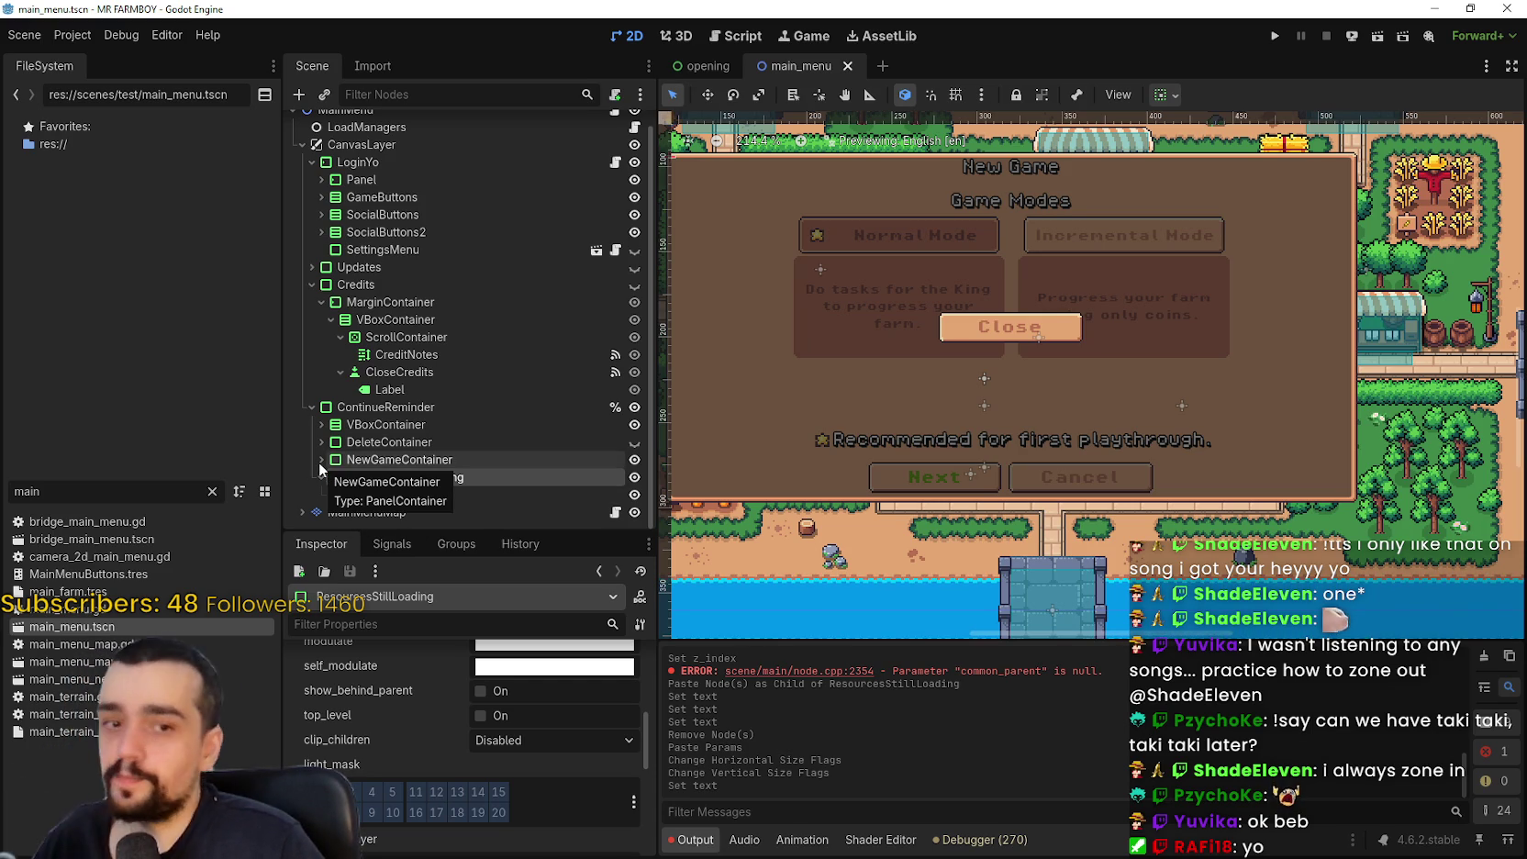
click(378, 465)
scroll(up, 3)
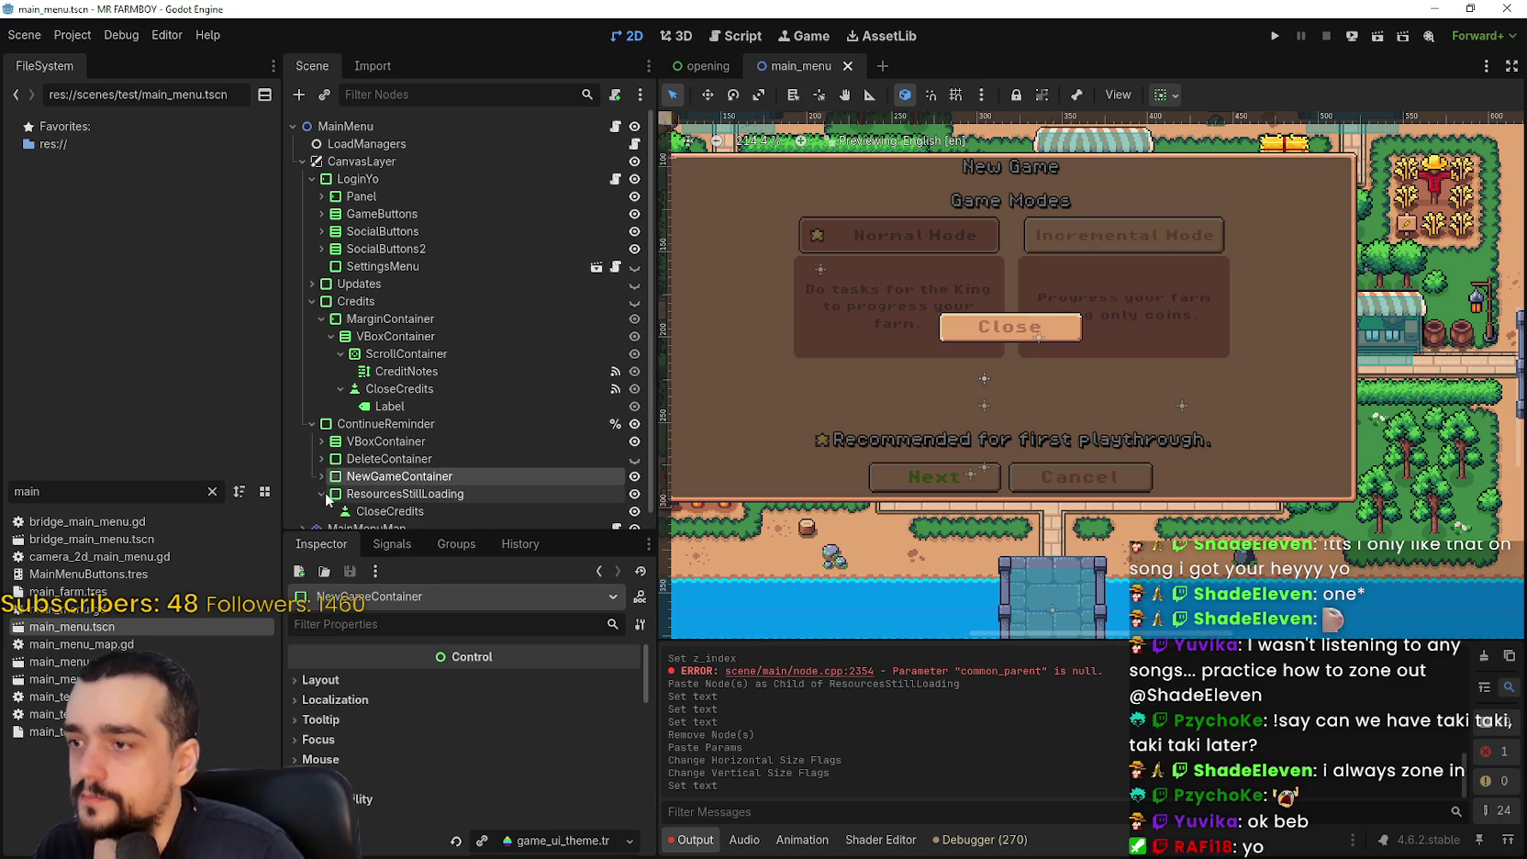
click(321, 459)
scroll(down, 3)
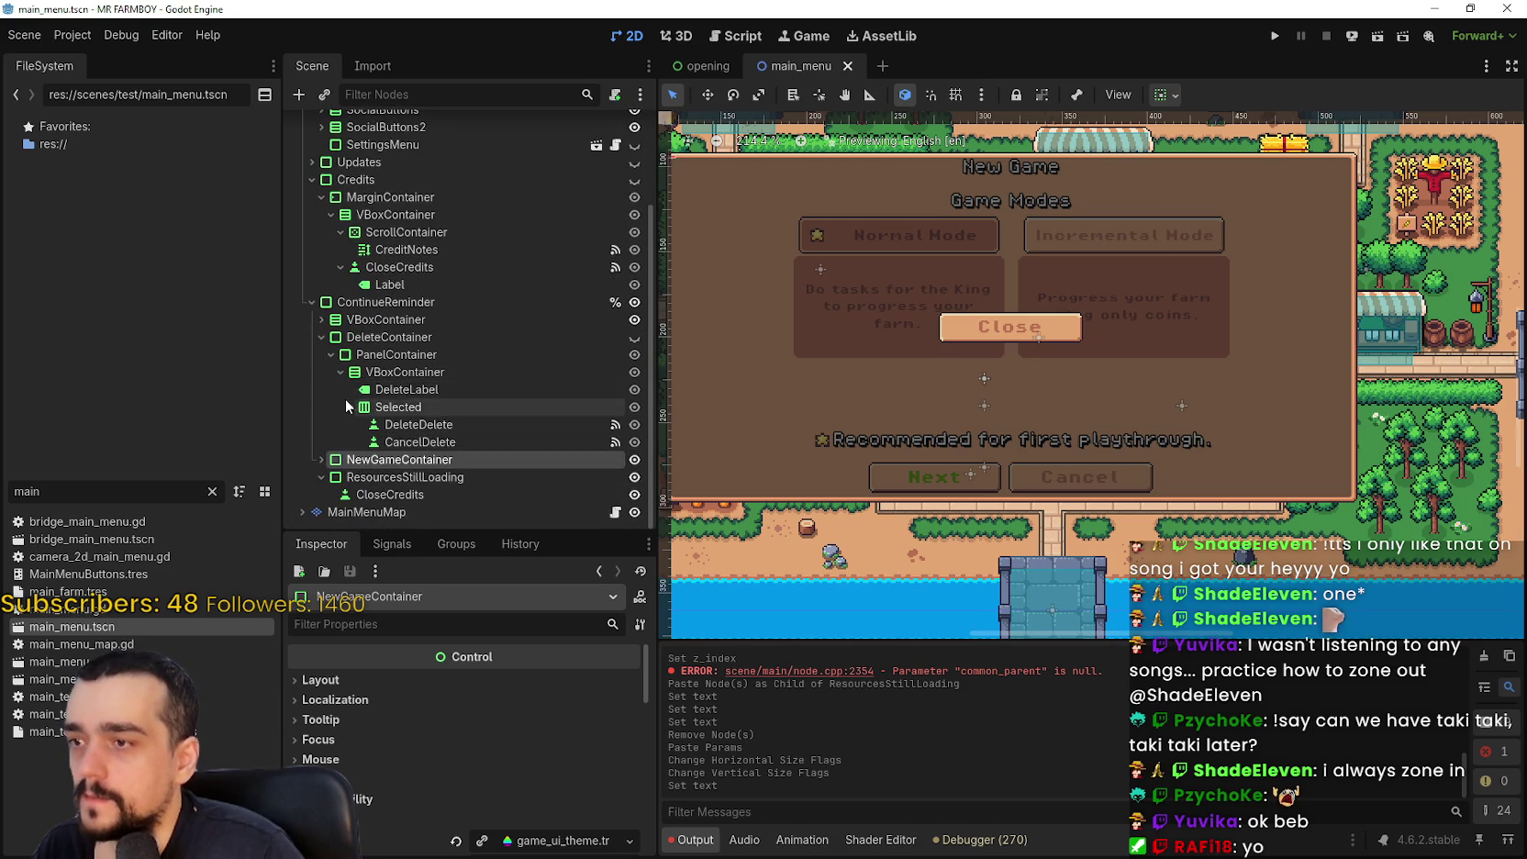
click(331, 354)
click(320, 450)
scroll(down, 3)
scroll(down, 3)
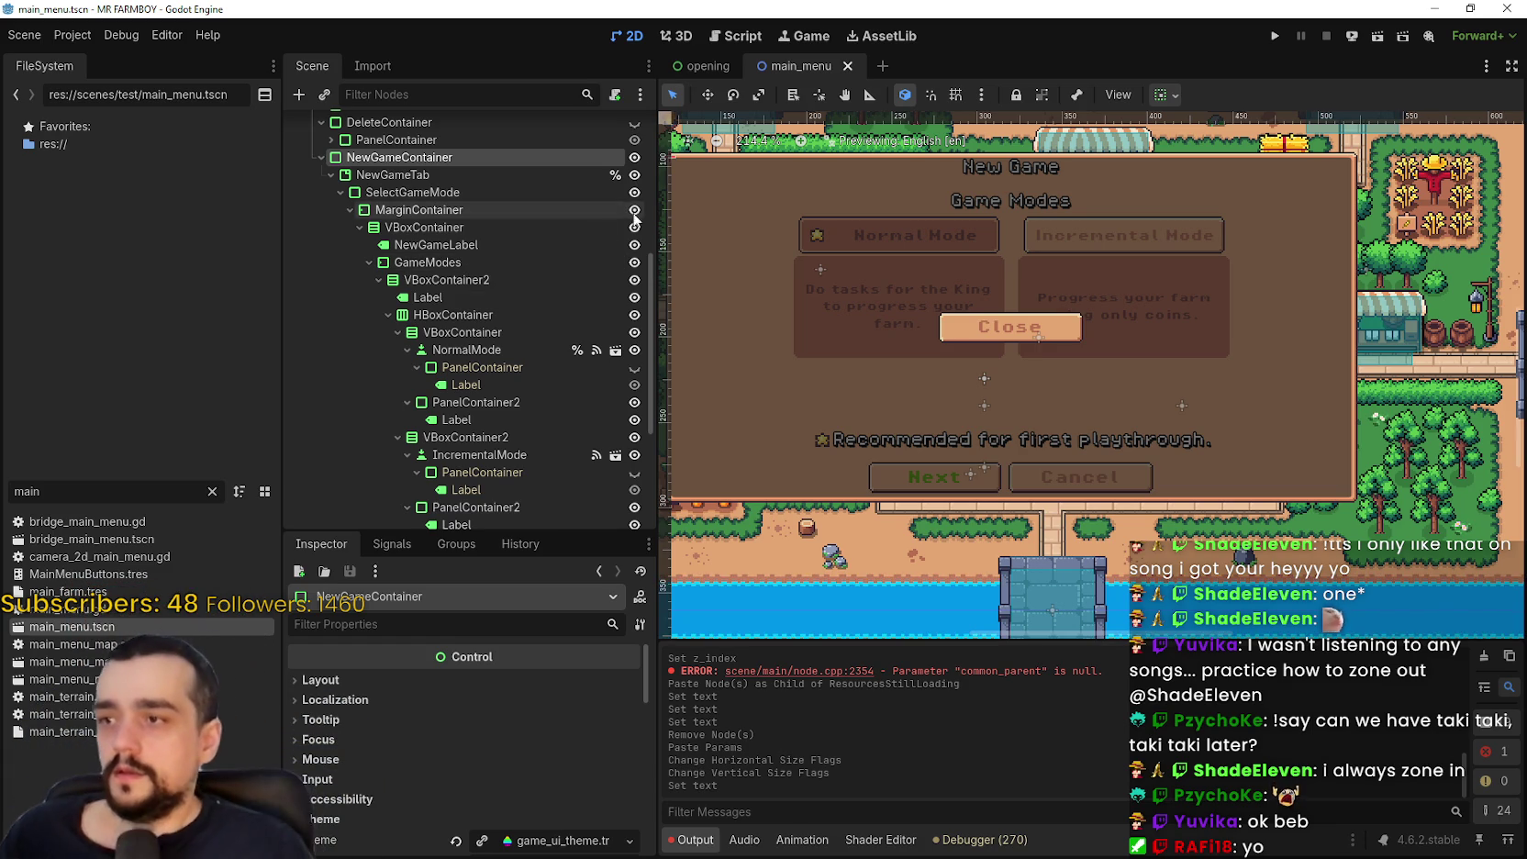
click(455, 190)
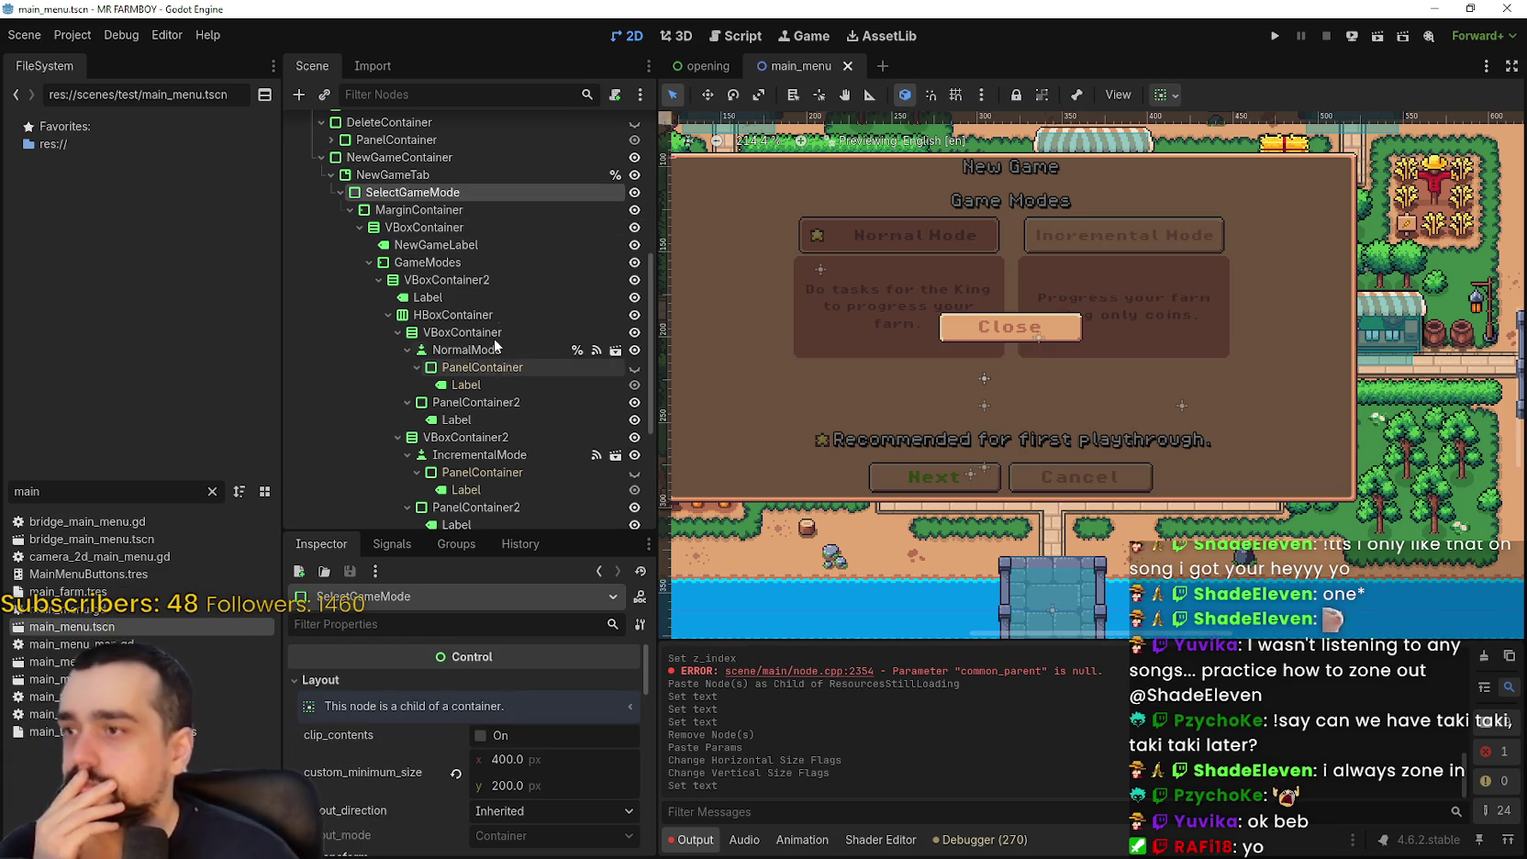
scroll(down, 3)
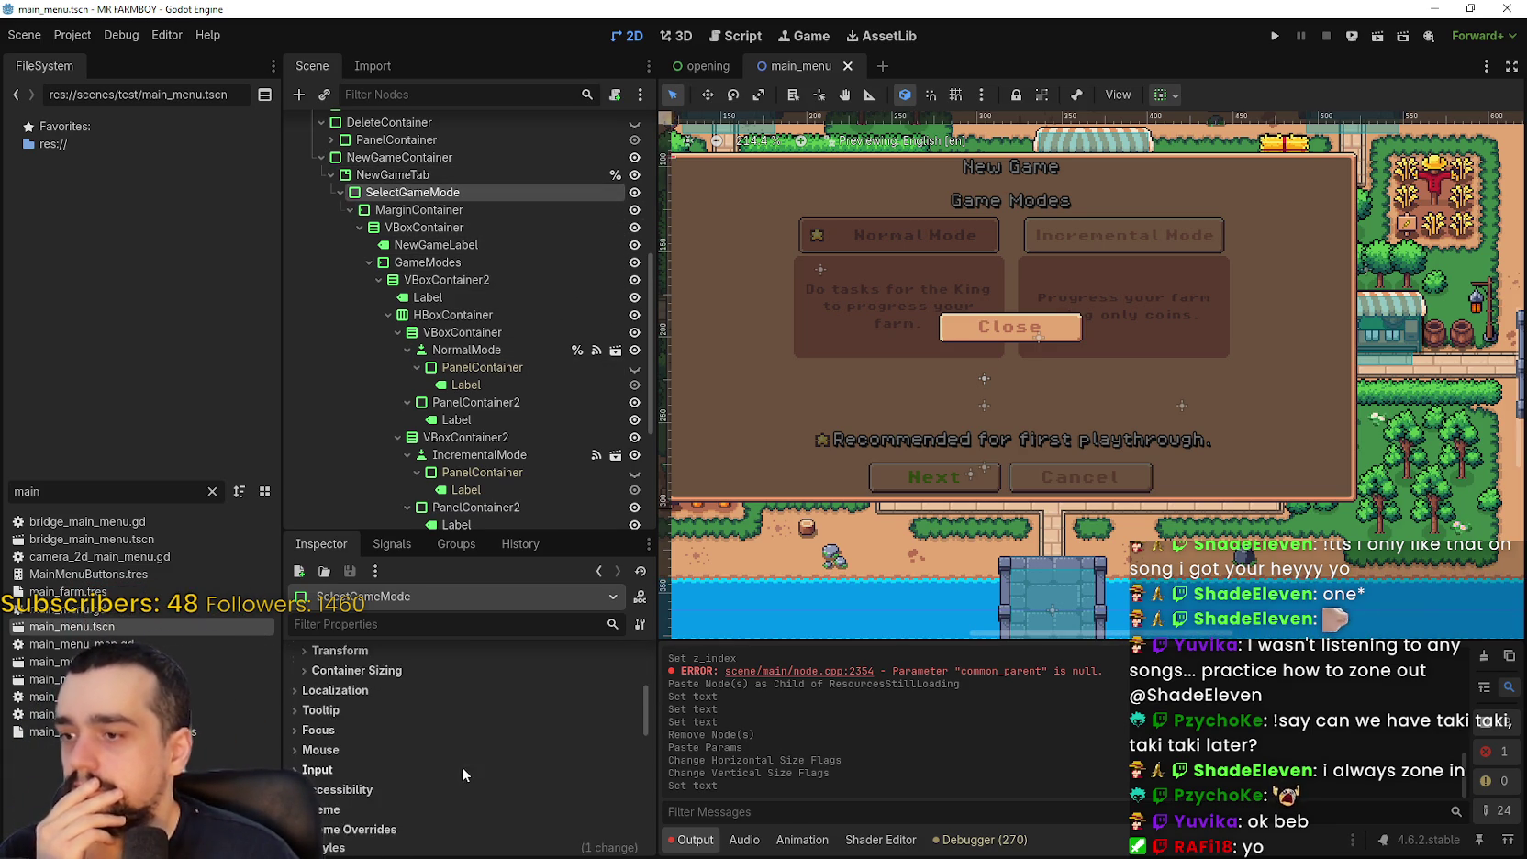
scroll(down, 3)
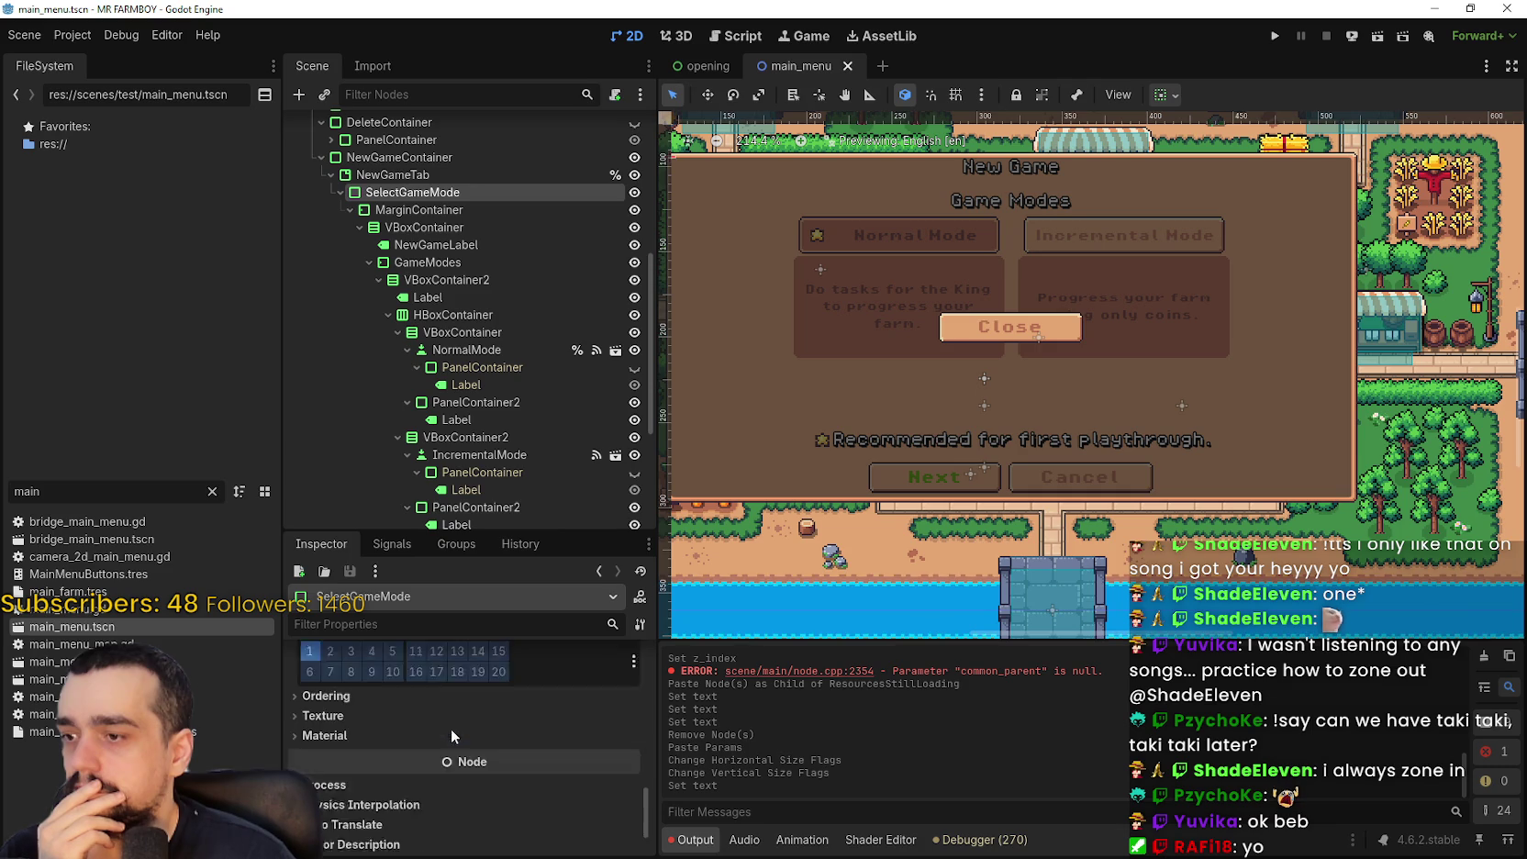
click(432, 180)
scroll(down, 3)
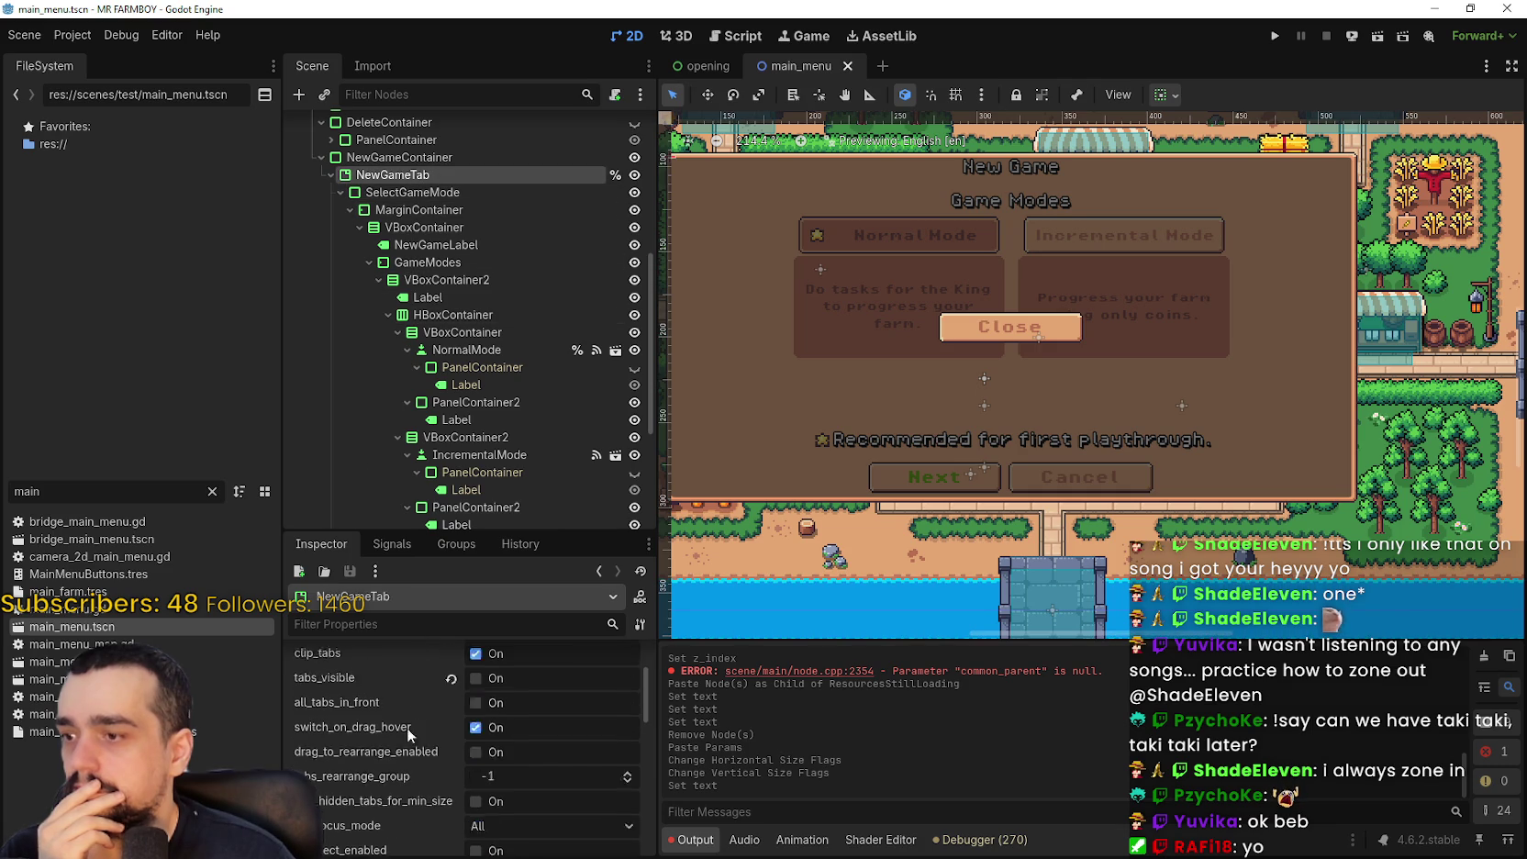
click(350, 208)
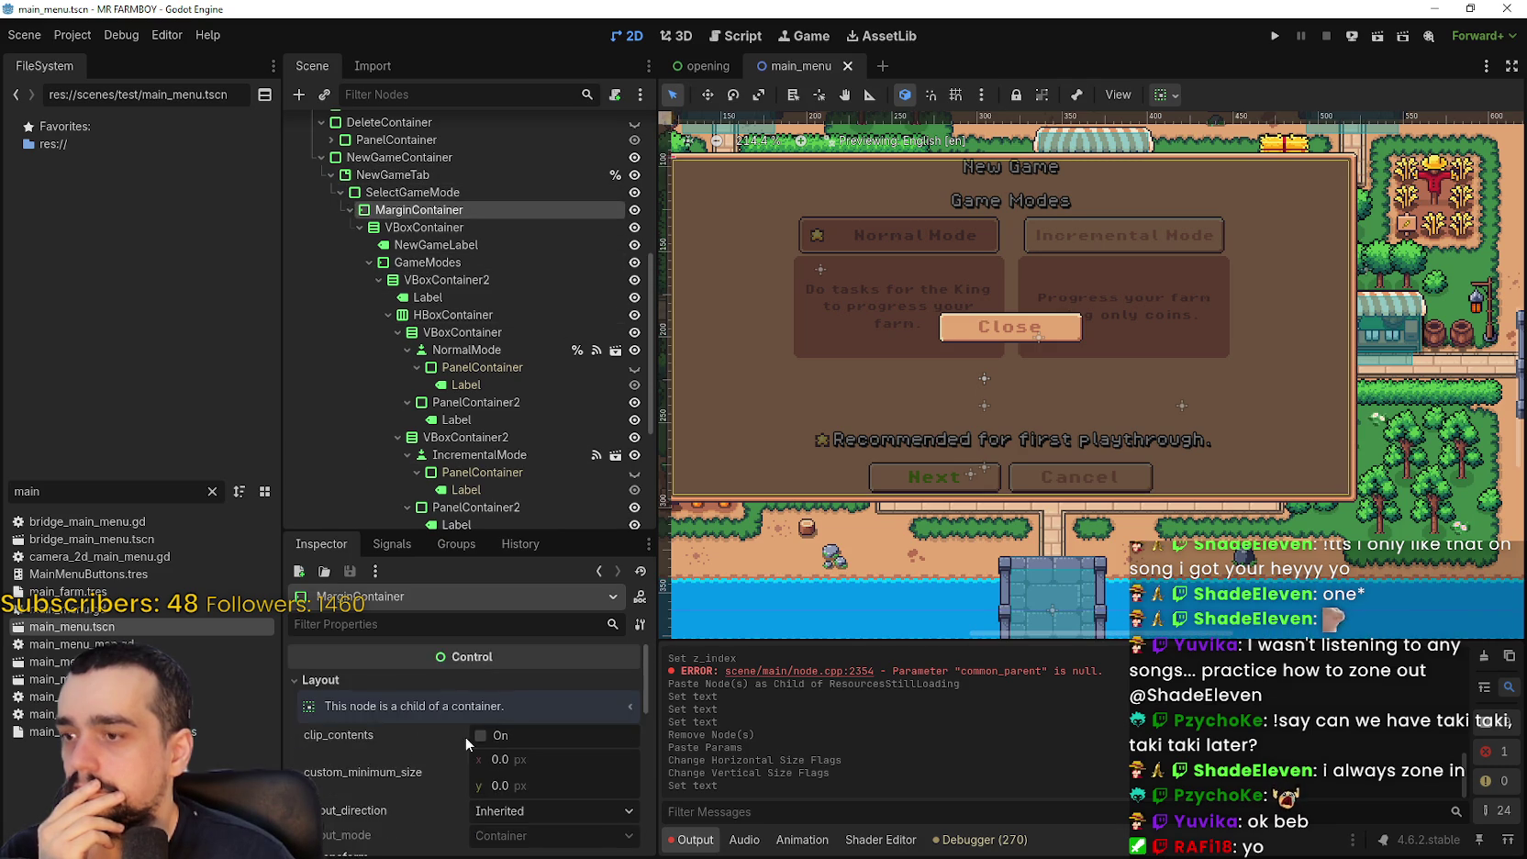
scroll(down, 3)
scroll(down, 3)
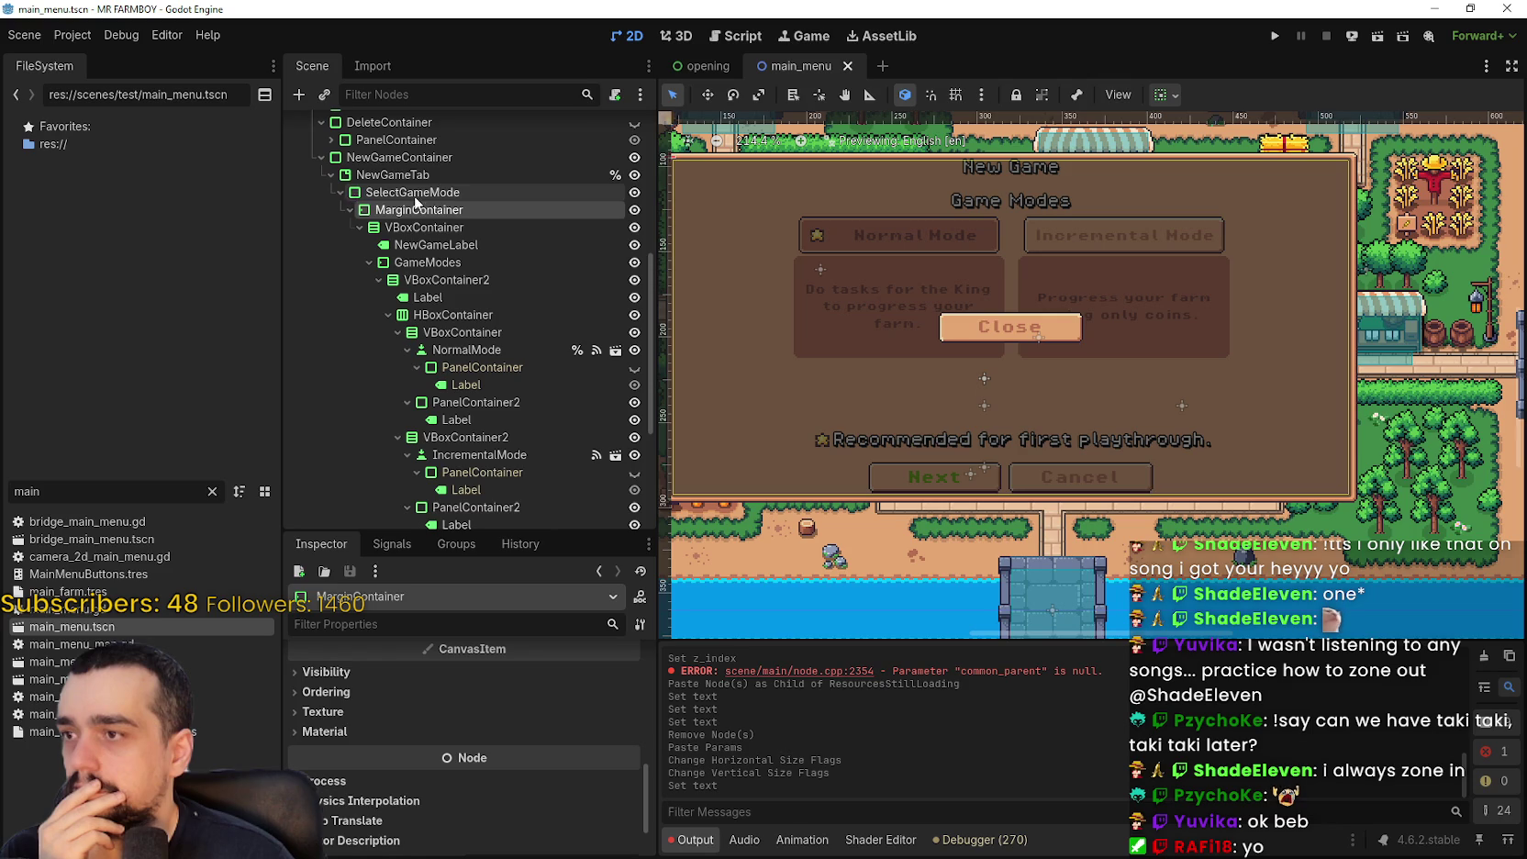
click(338, 194)
click(339, 191)
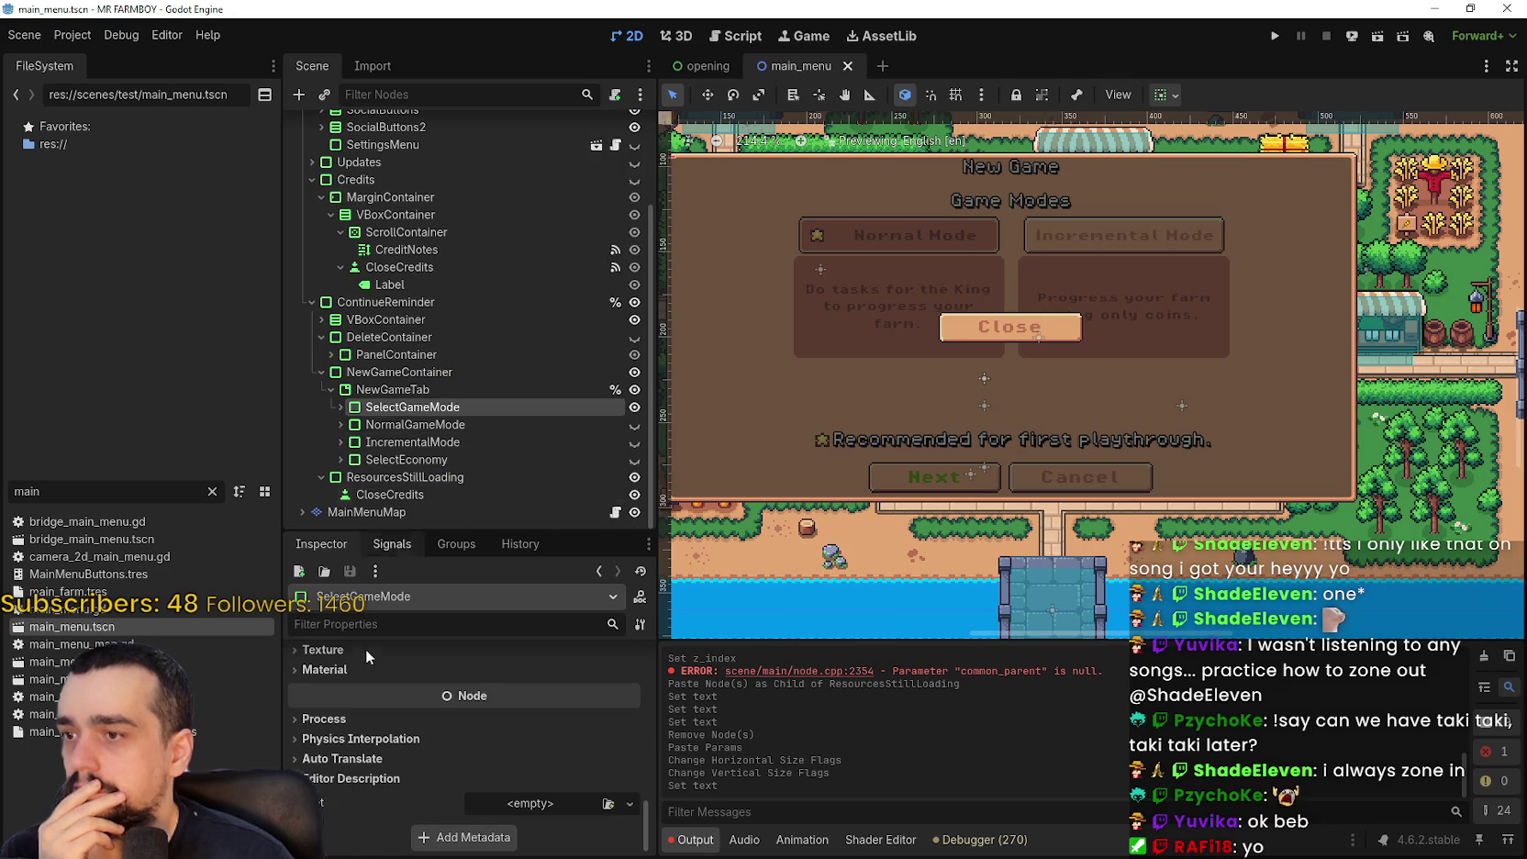
Copy the tan bg_color from SelectGameMode's panel StyleBoxFlat
drag(646, 812, 638, 730)
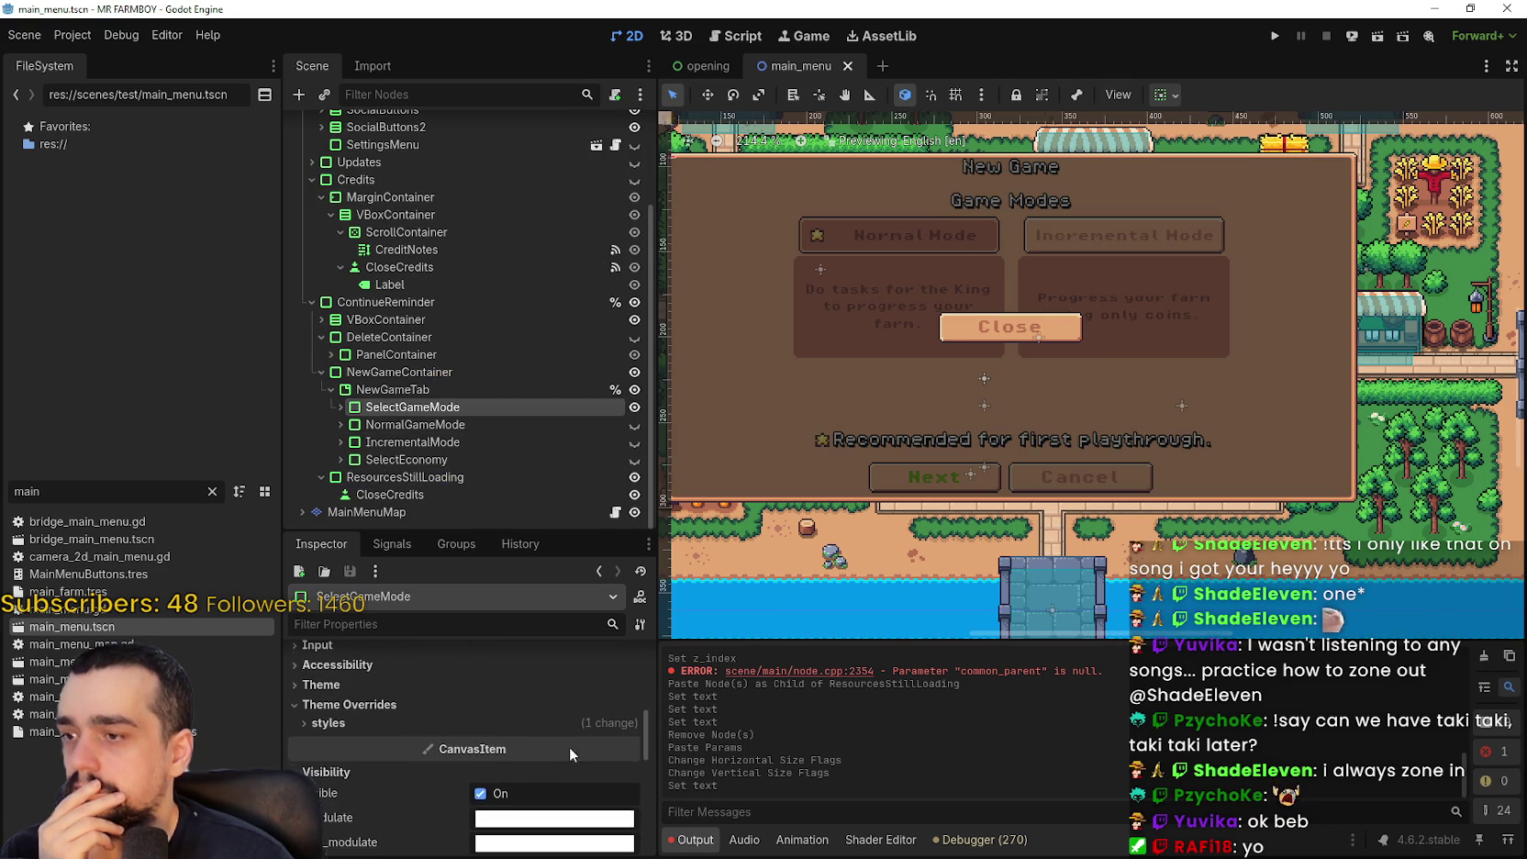
click(378, 725)
click(532, 717)
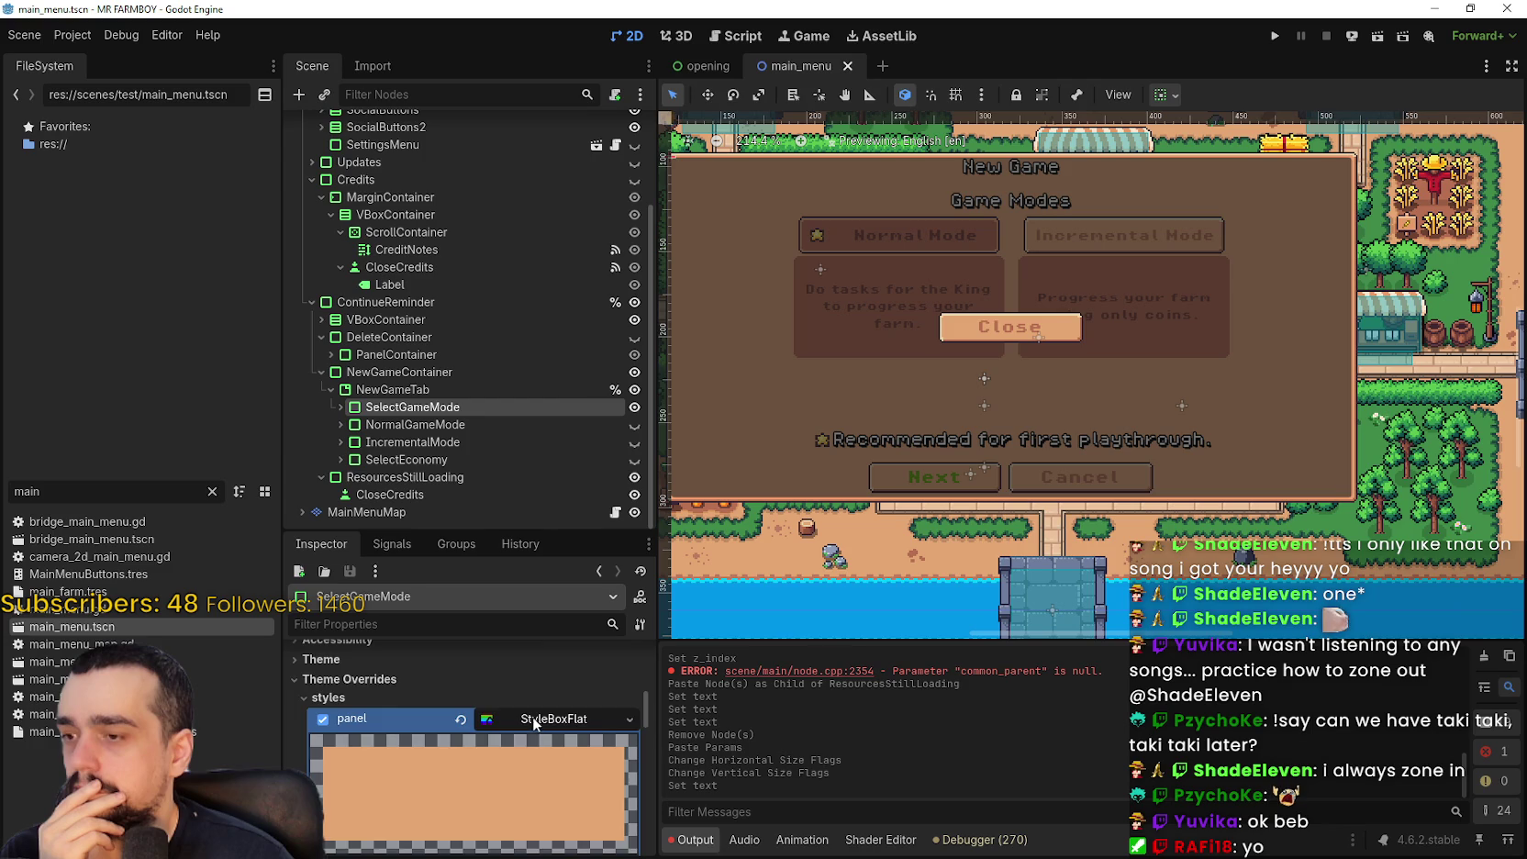
right_click(389, 734)
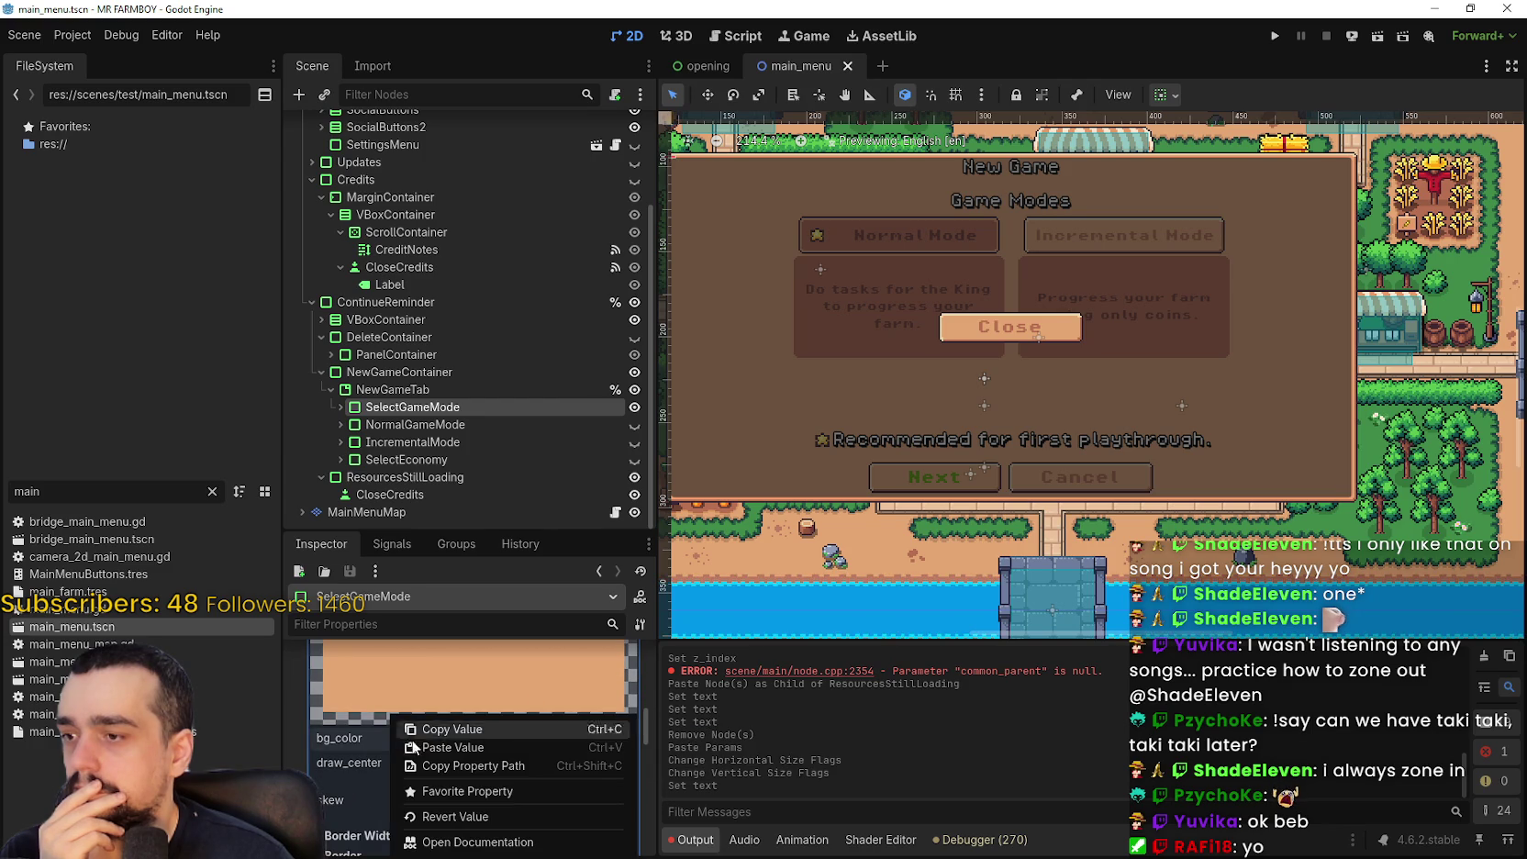
click(439, 728)
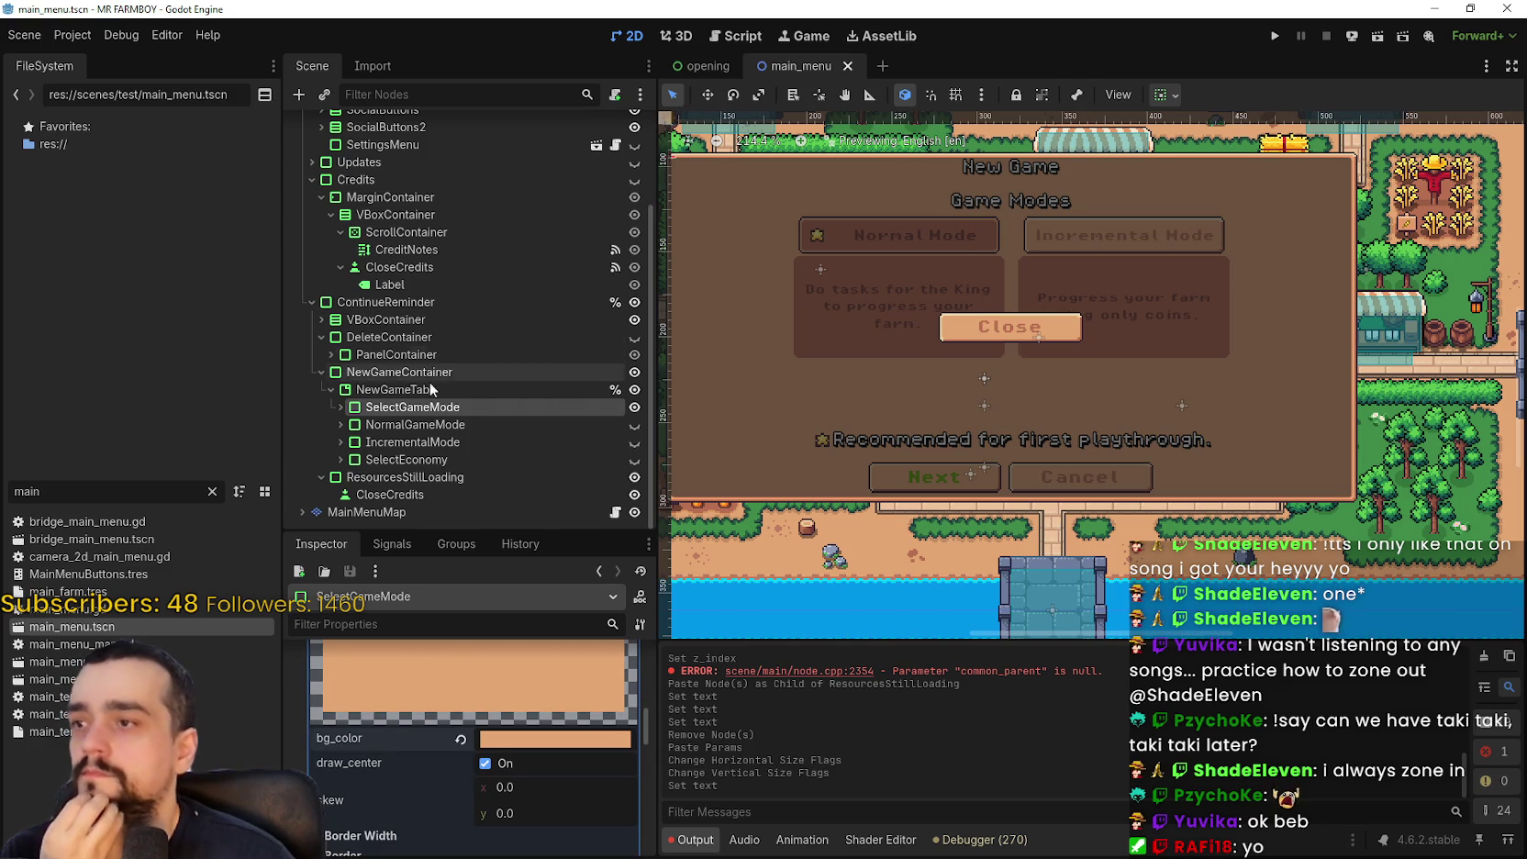
Give ResourcesStillLoading a new StyleBoxFlat as its panel theme override
click(391, 481)
scroll(up, 3)
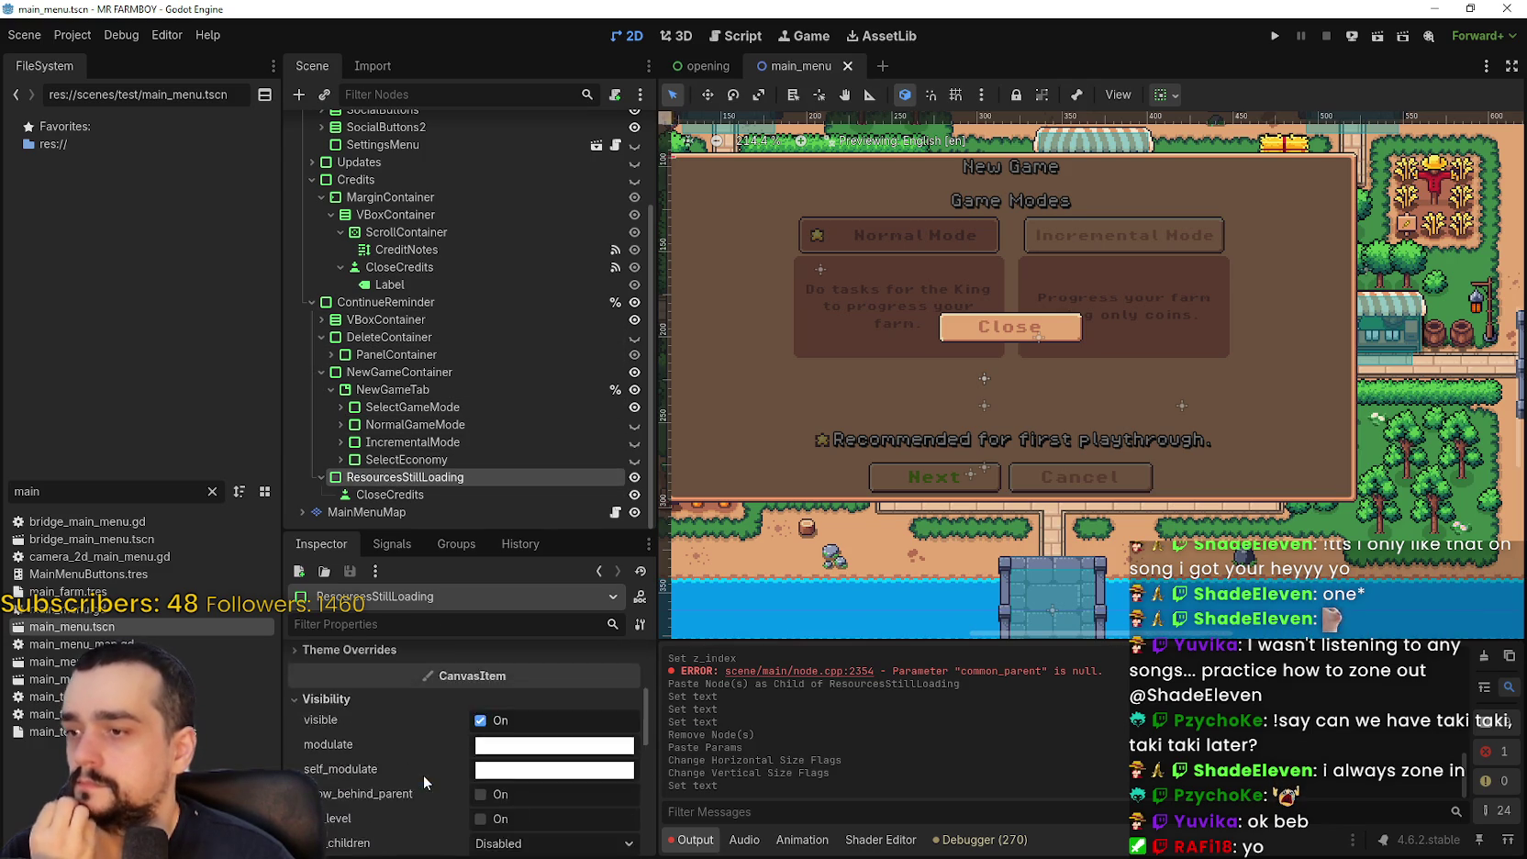
scroll(down, 3)
scroll(up, 3)
scroll(down, 3)
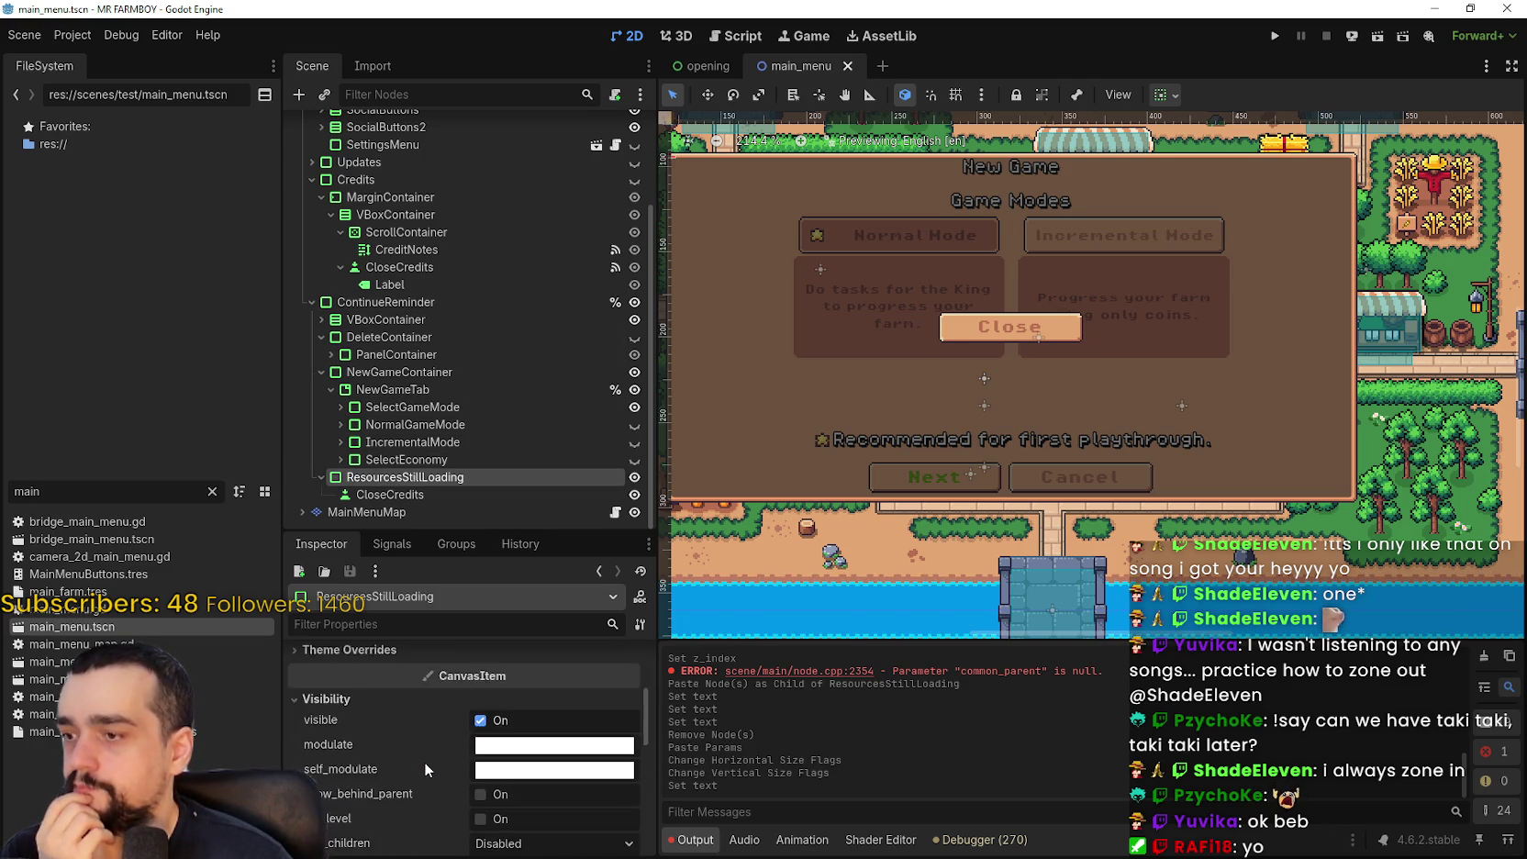
scroll(up, 3)
scroll(up, 3)
click(431, 753)
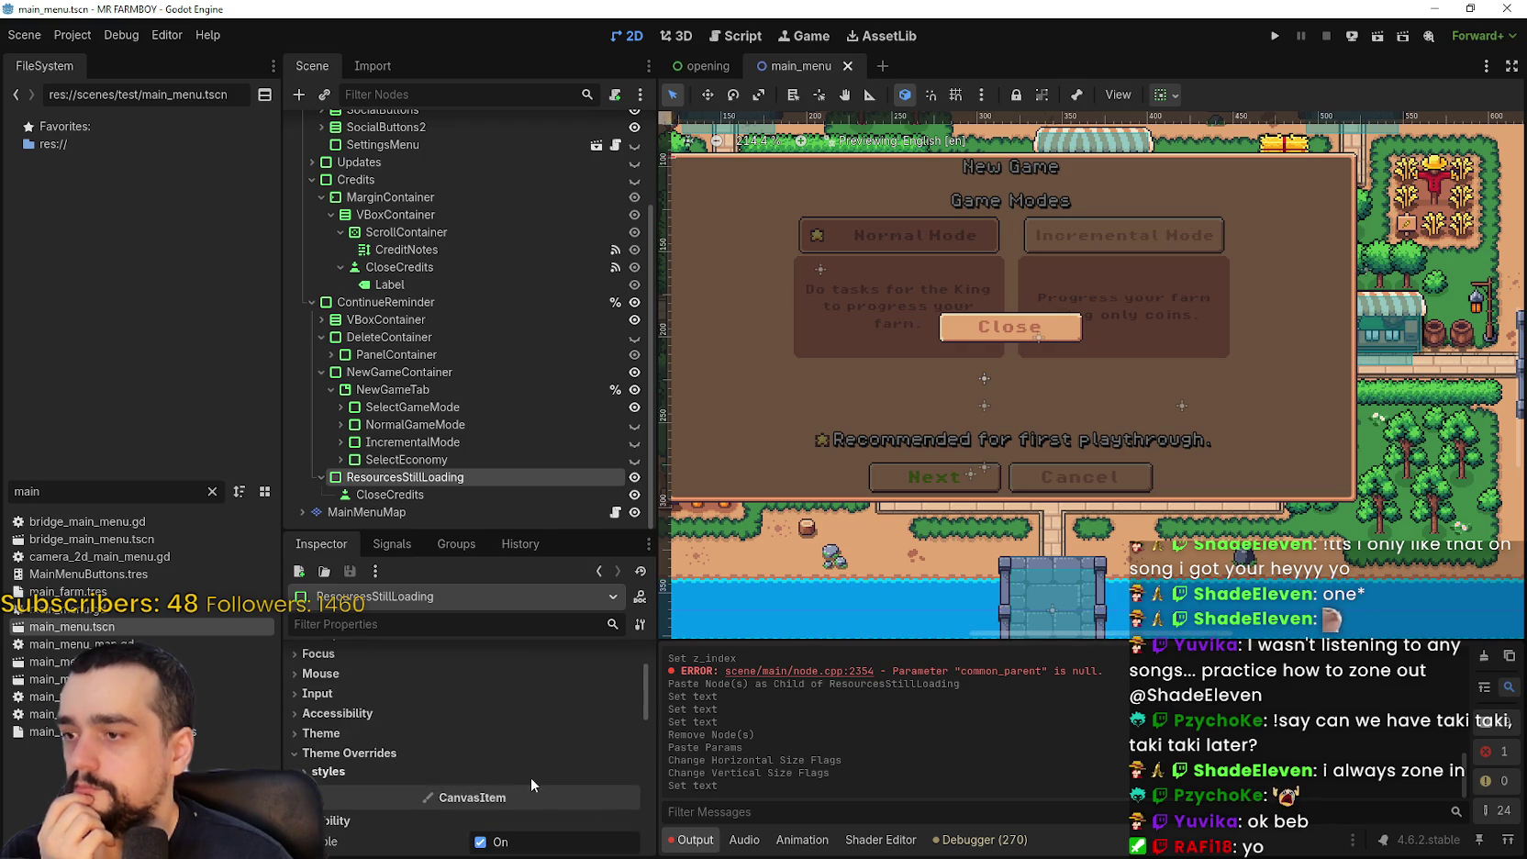
click(531, 773)
click(629, 791)
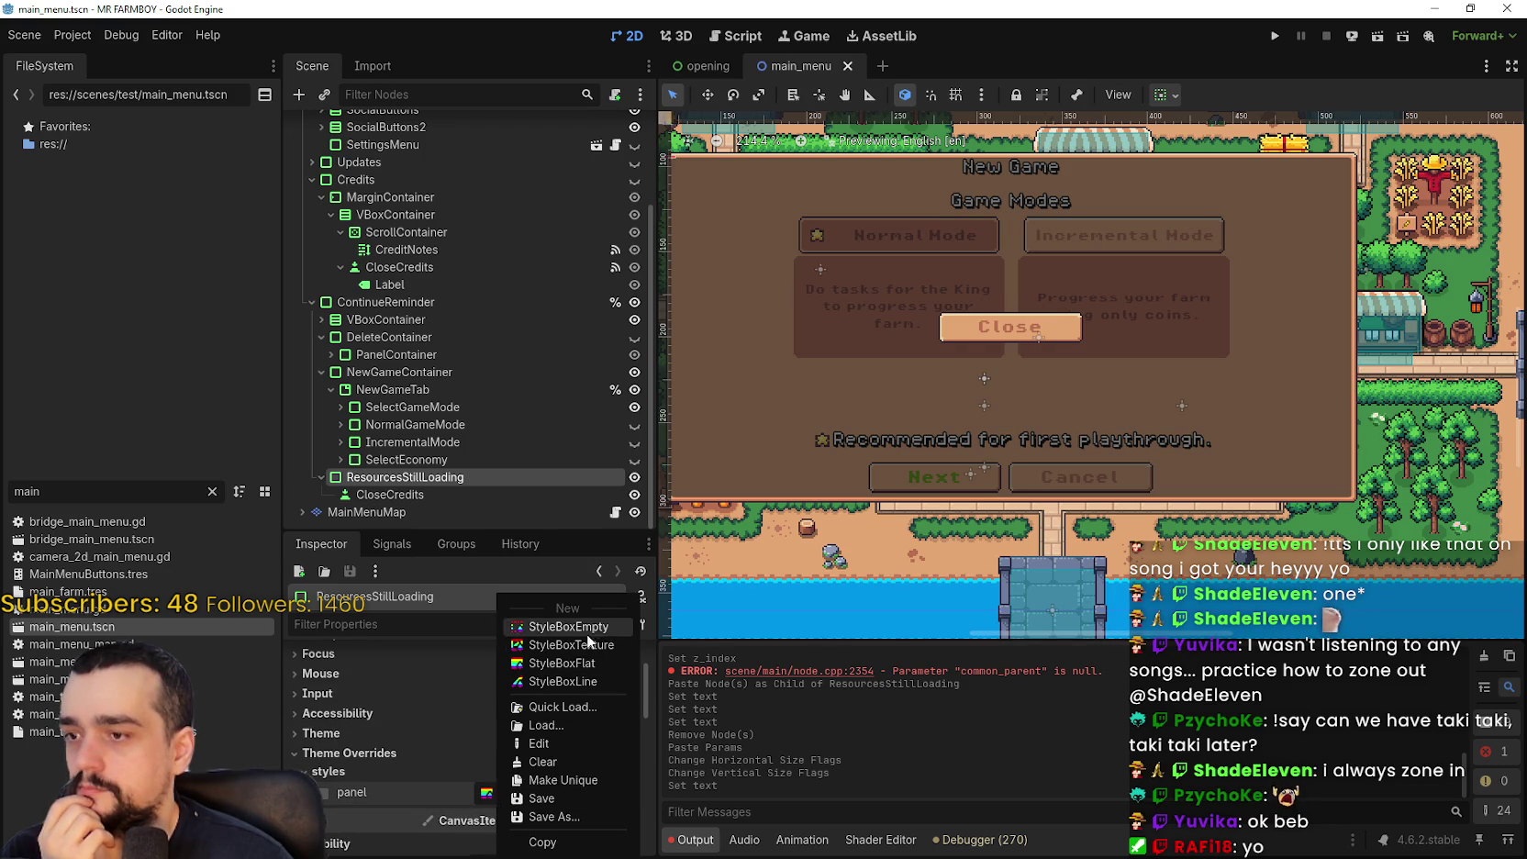
click(588, 668)
Paste the copied tan colour into the new StyleBoxFlat's bg_color
scroll(down, 3)
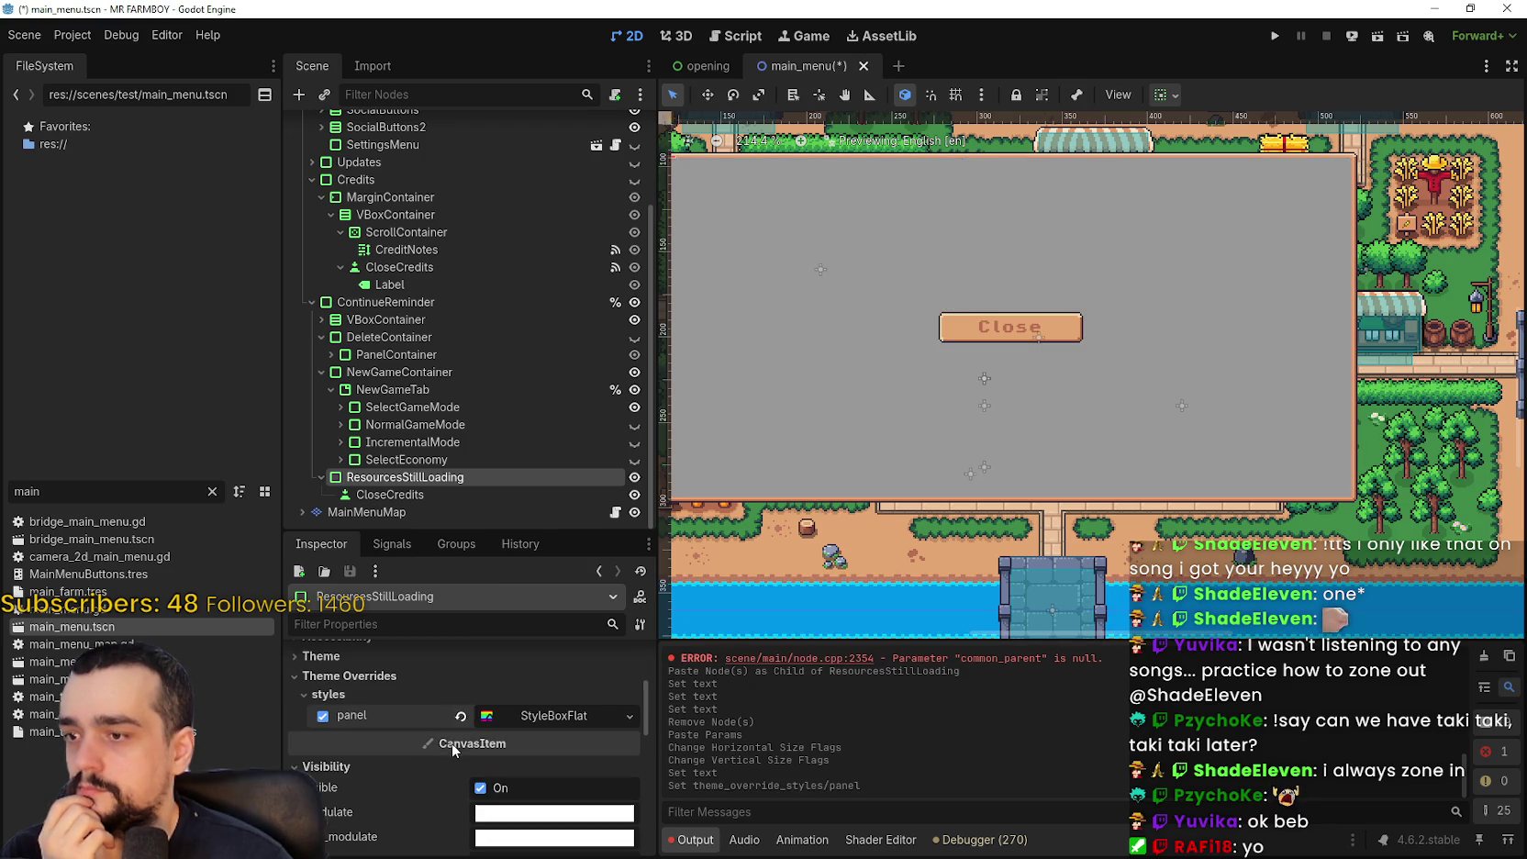
click(550, 719)
scroll(down, 3)
right_click(353, 697)
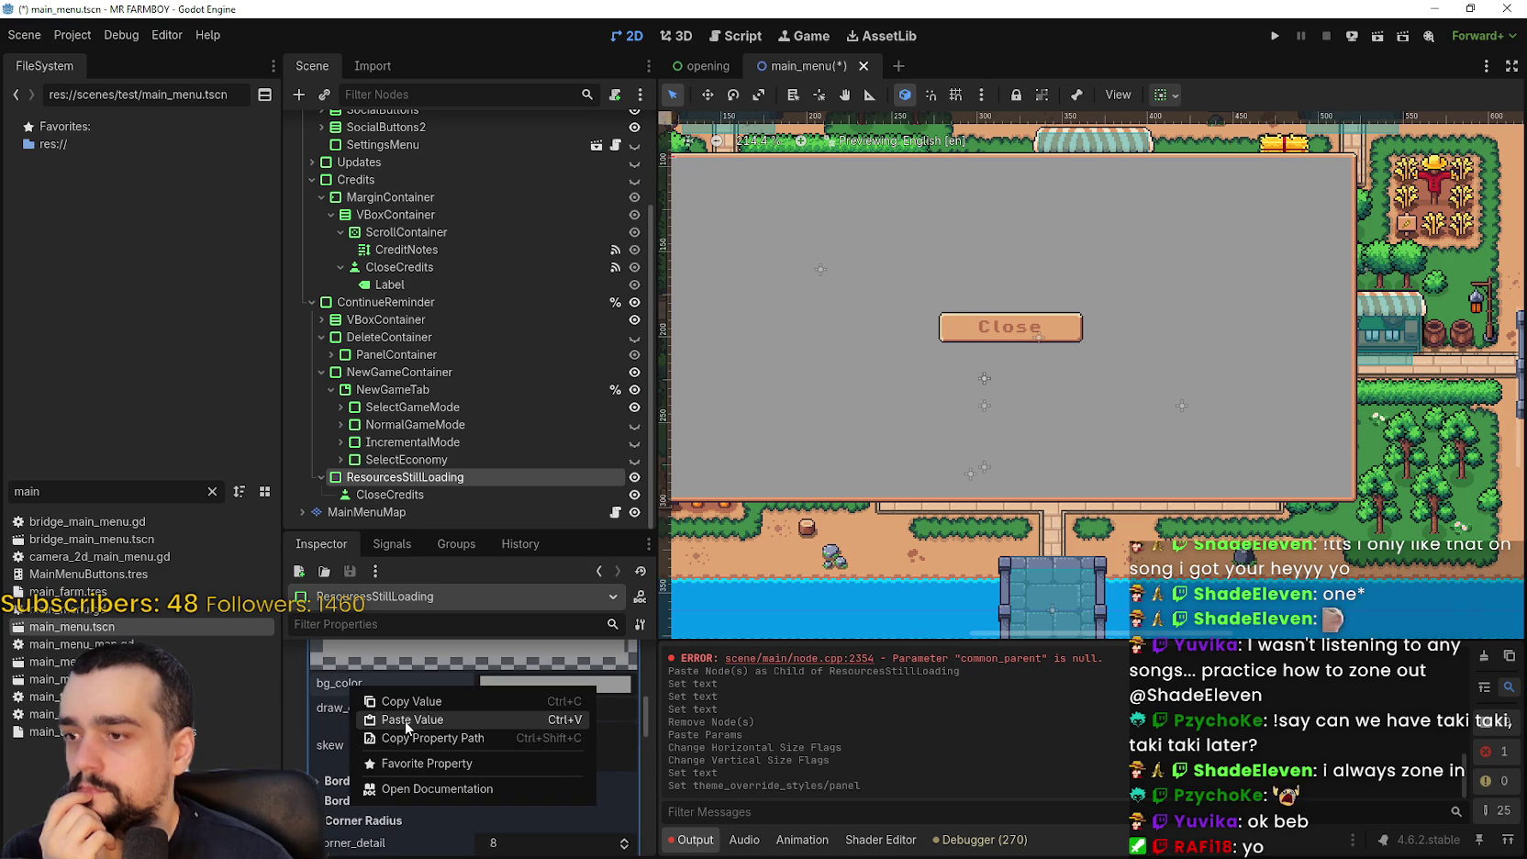
click(406, 719)
scroll(down, 3)
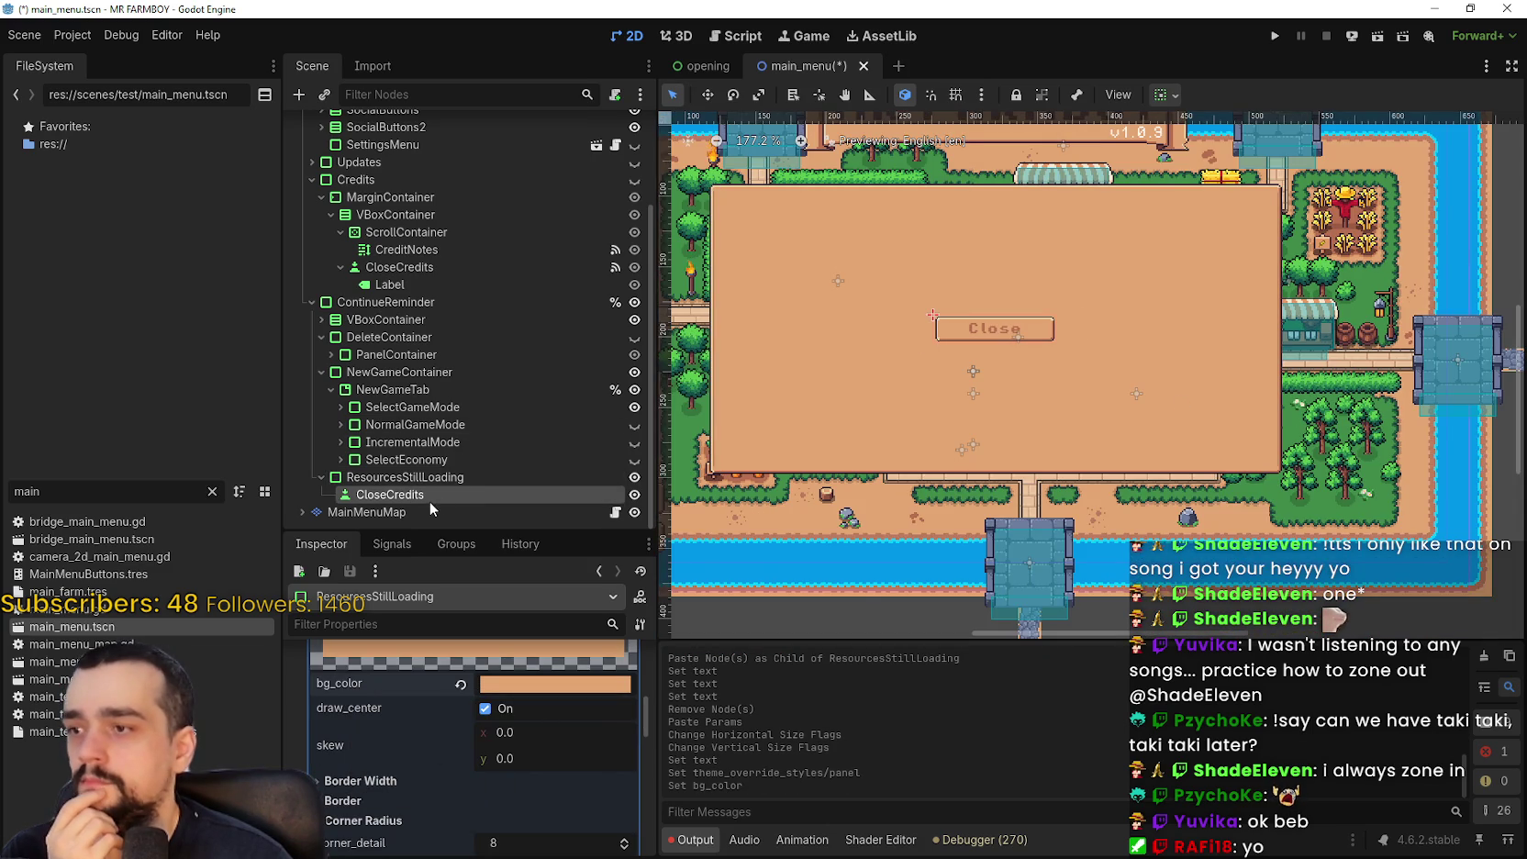
click(427, 497)
Align the CloseCredits button to the bottom of the loading panel
click(1165, 95)
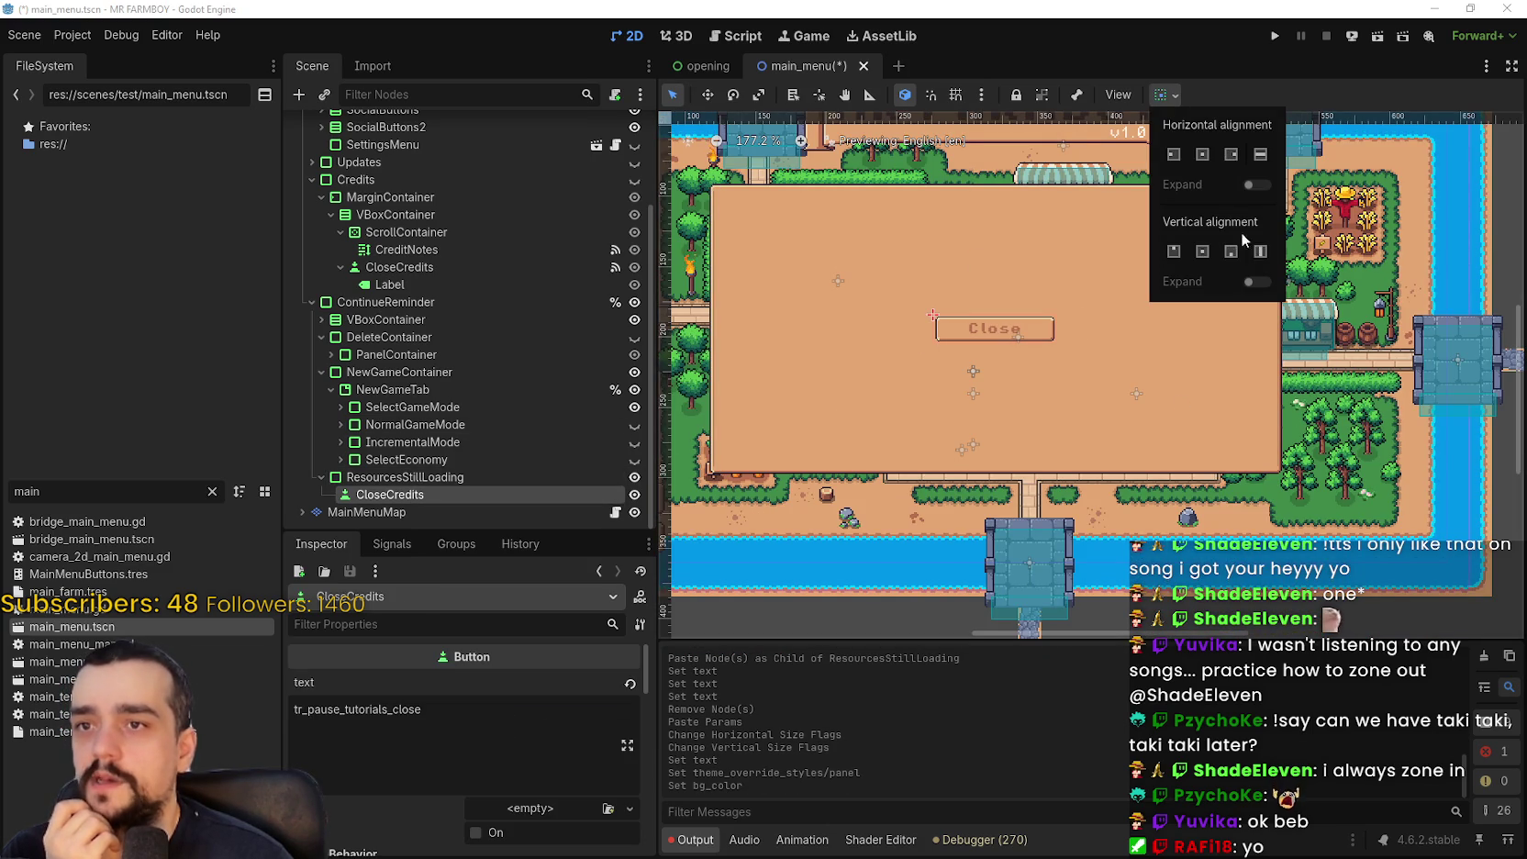
click(1231, 251)
scroll(up, 3)
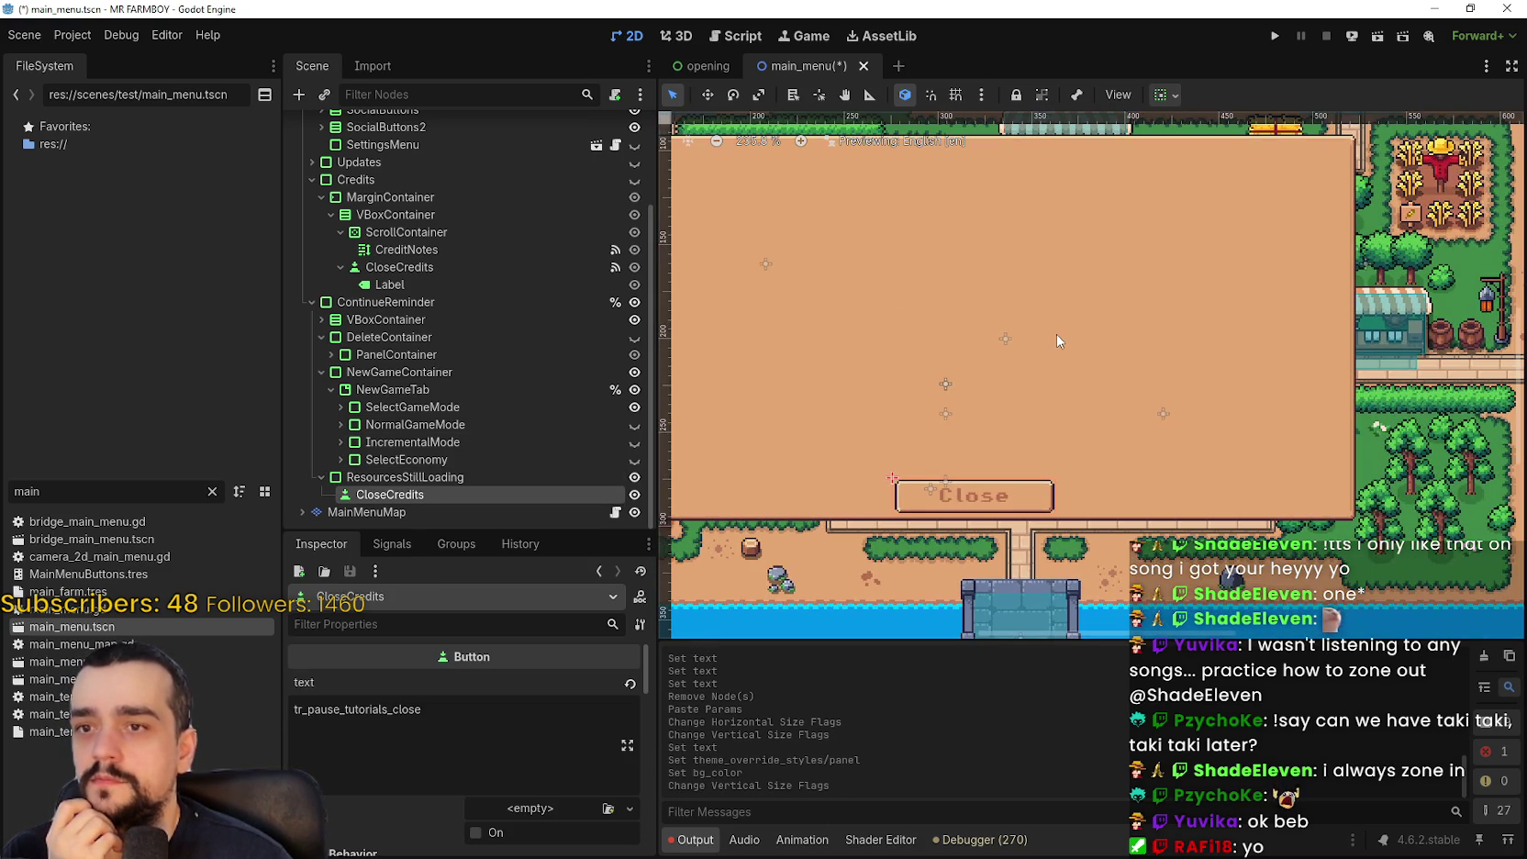
scroll(up, 3)
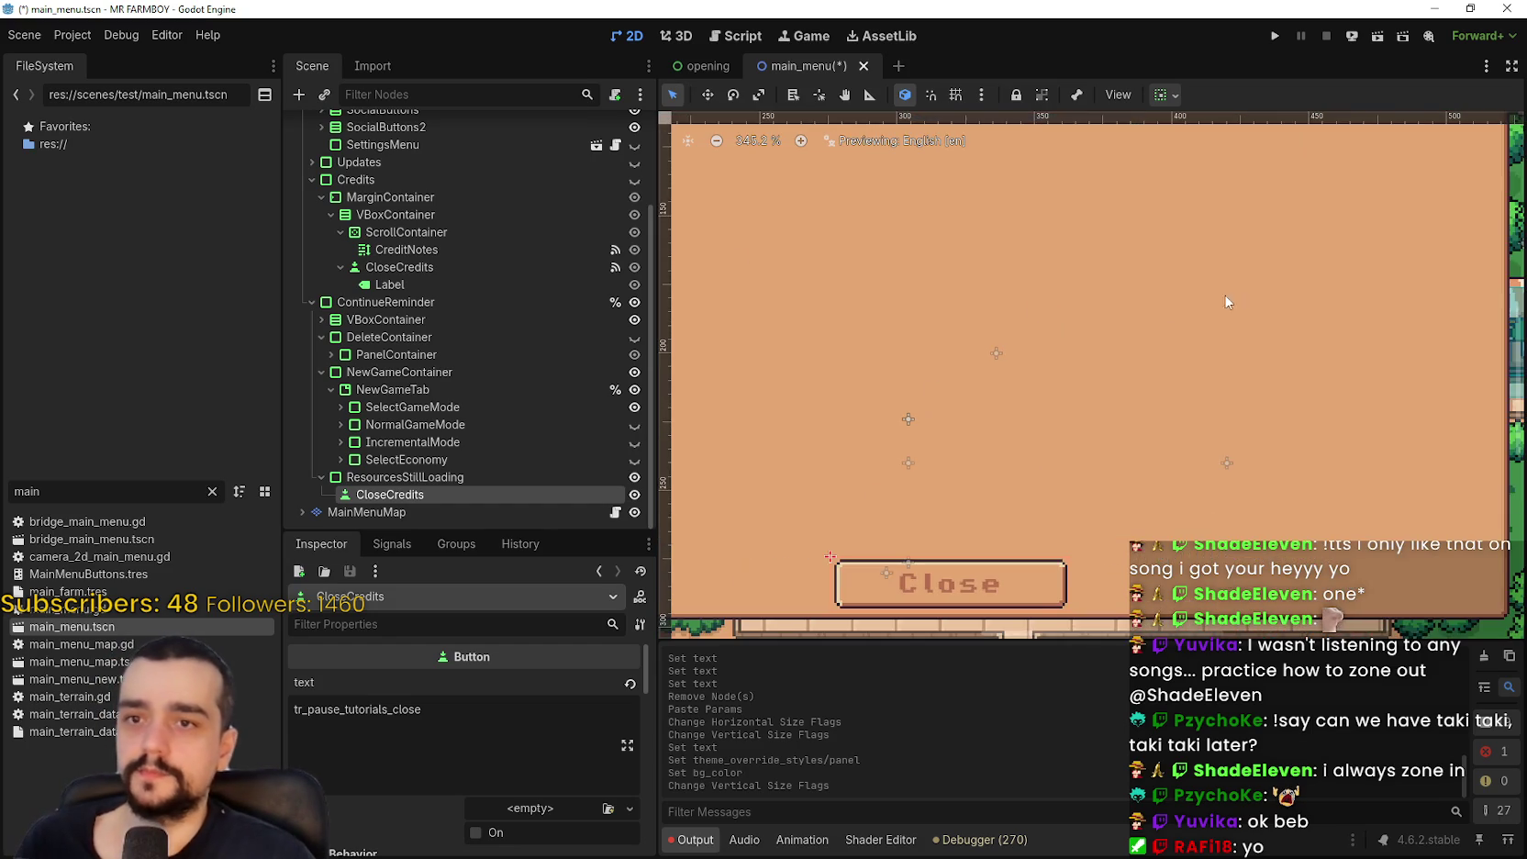
scroll(down, 3)
Save the main_menu scene
key(ctrl+s)
click(404, 477)
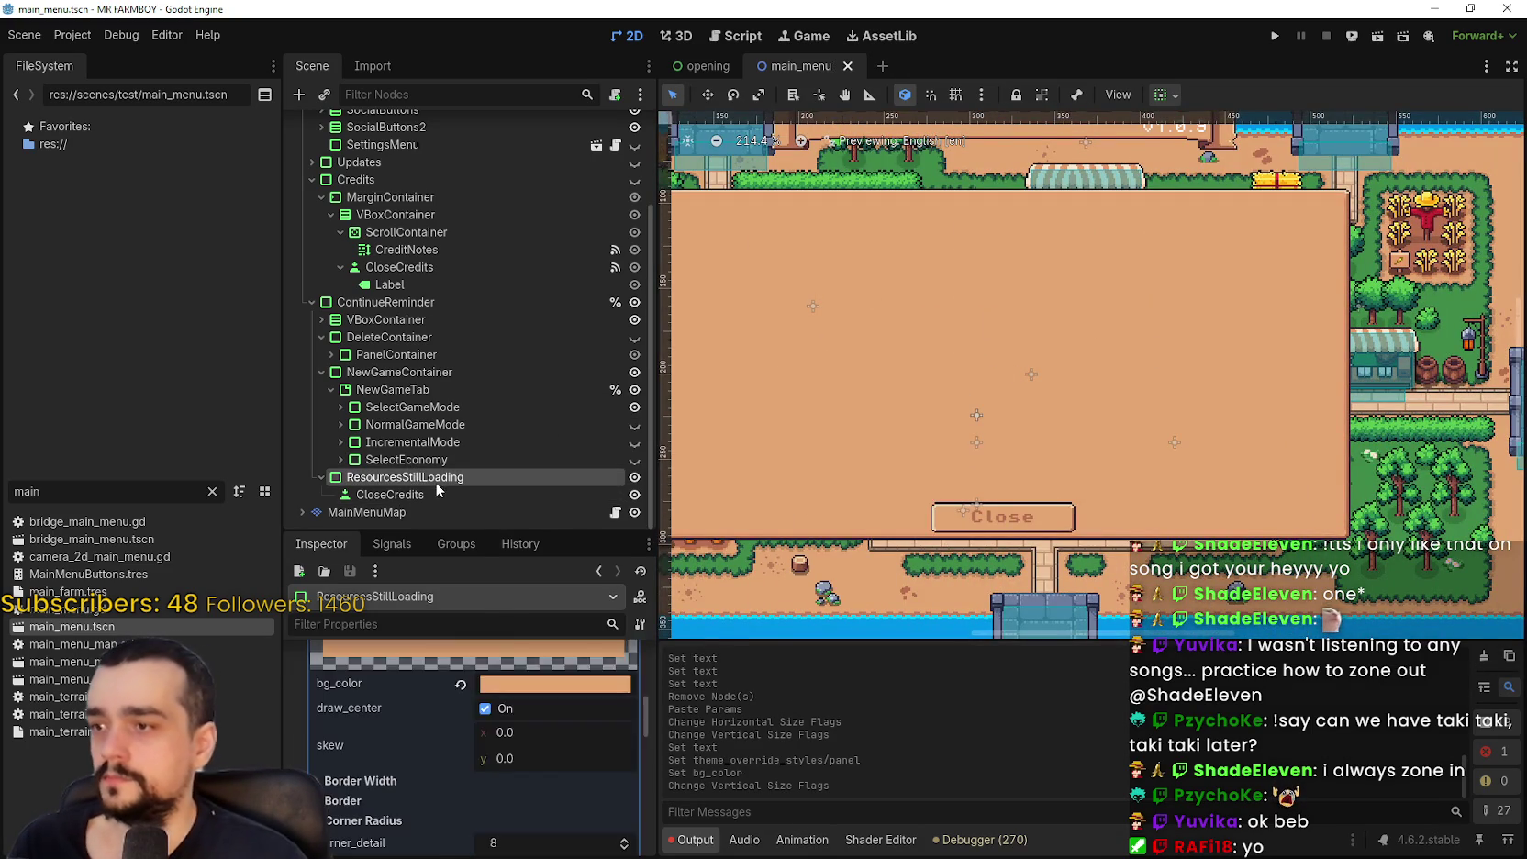
right_click(435, 477)
mouse_move(537, 394)
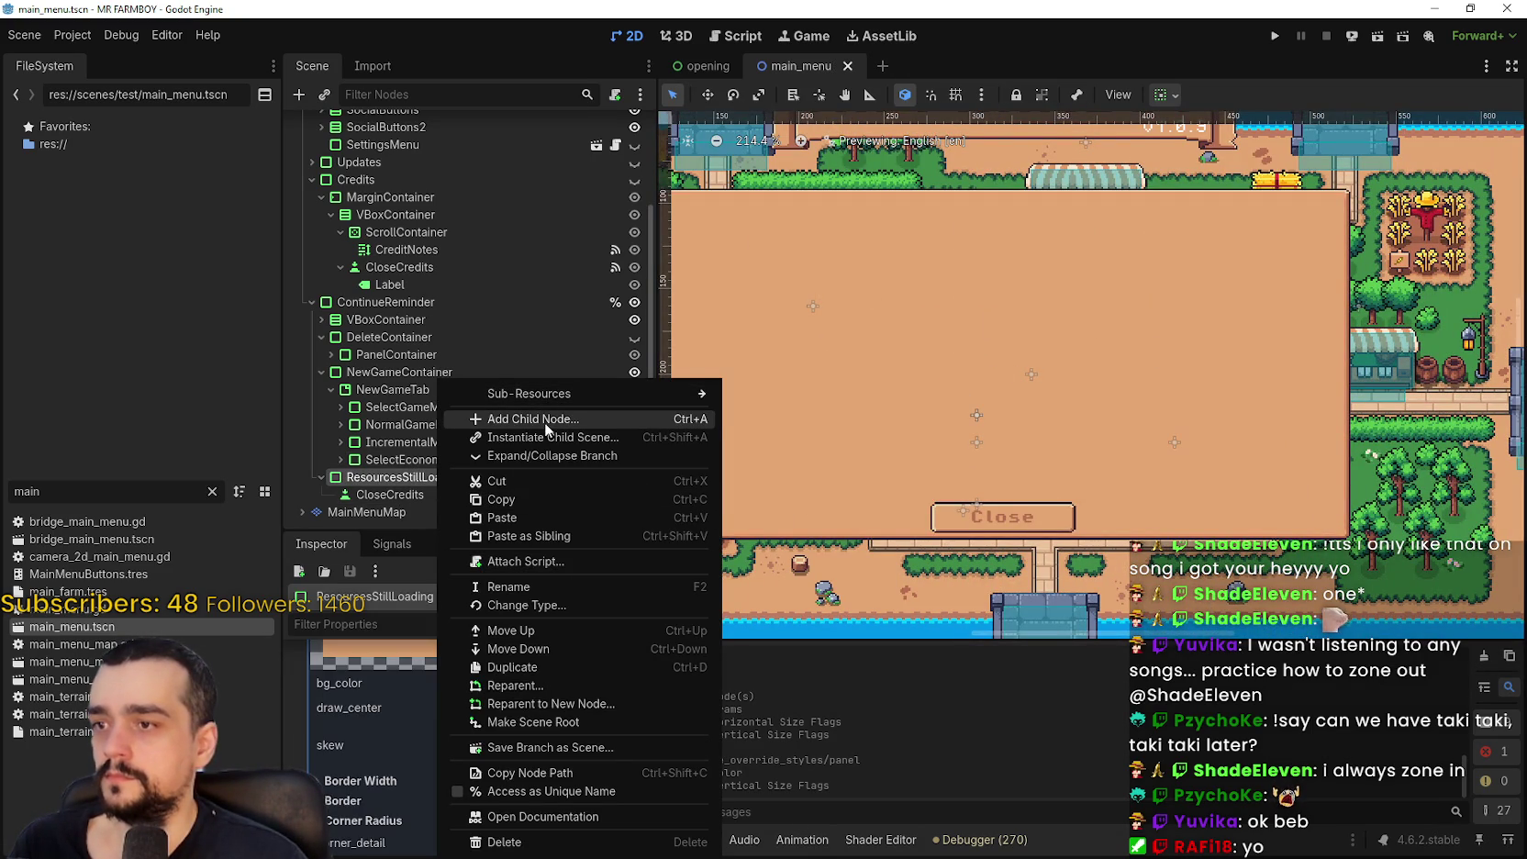
Copy the GameModes Label node from SelectGameMode
click(398, 283)
click(391, 286)
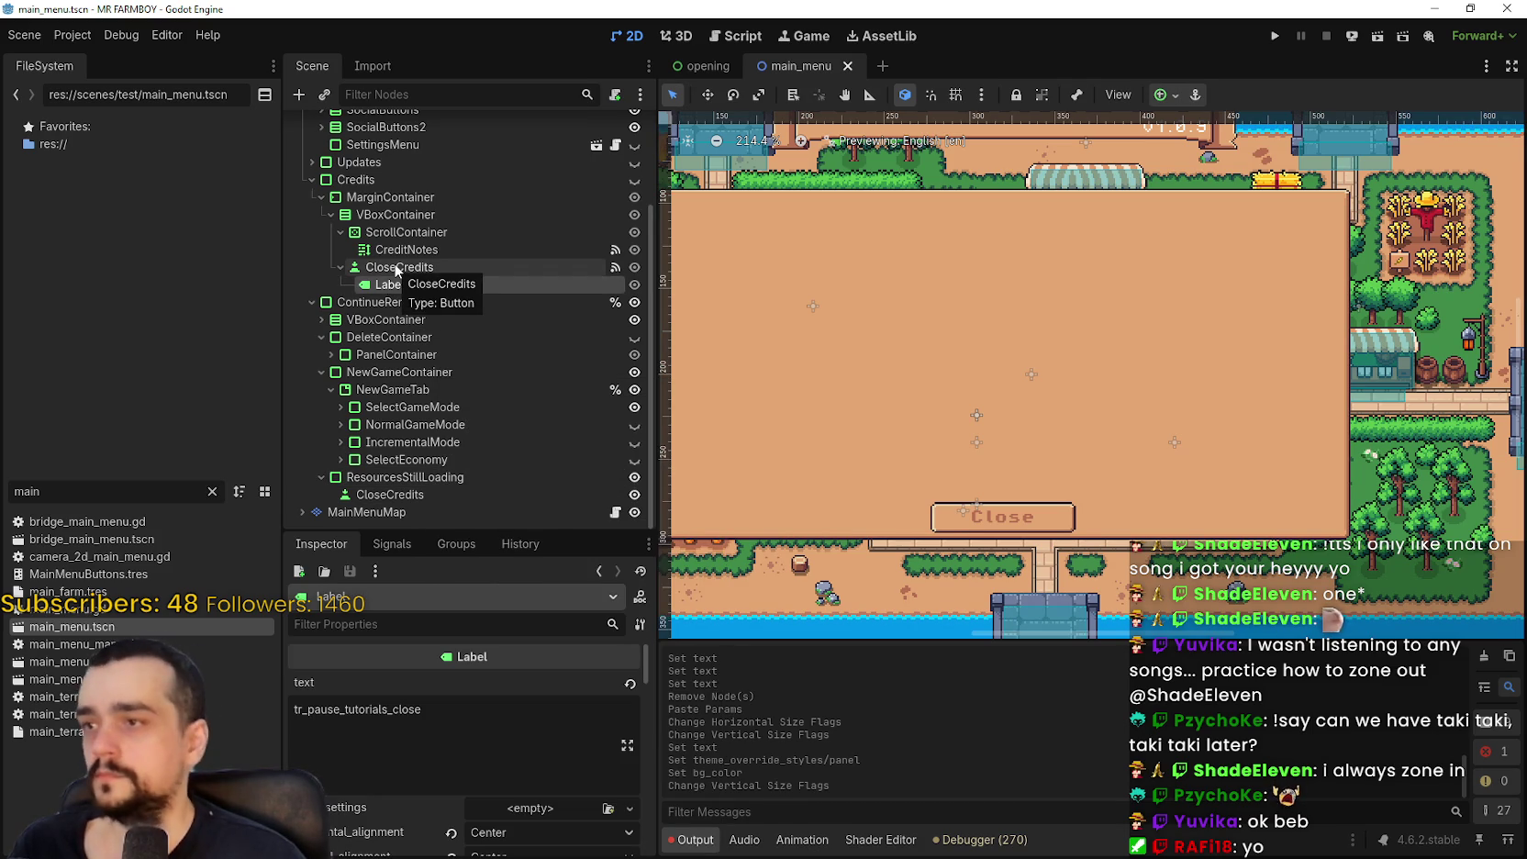
click(341, 407)
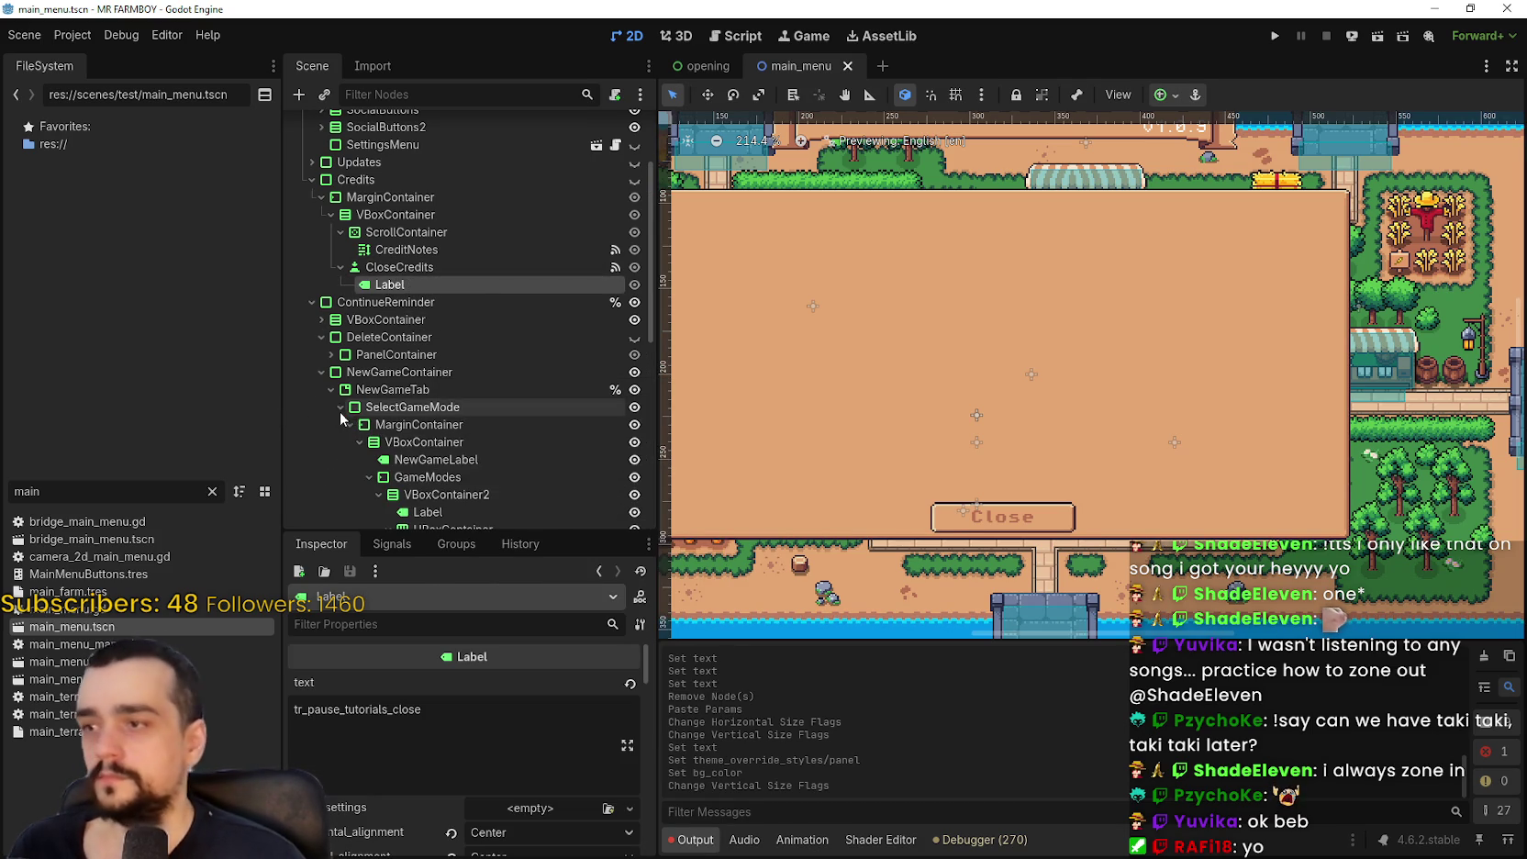
scroll(down, 3)
click(448, 418)
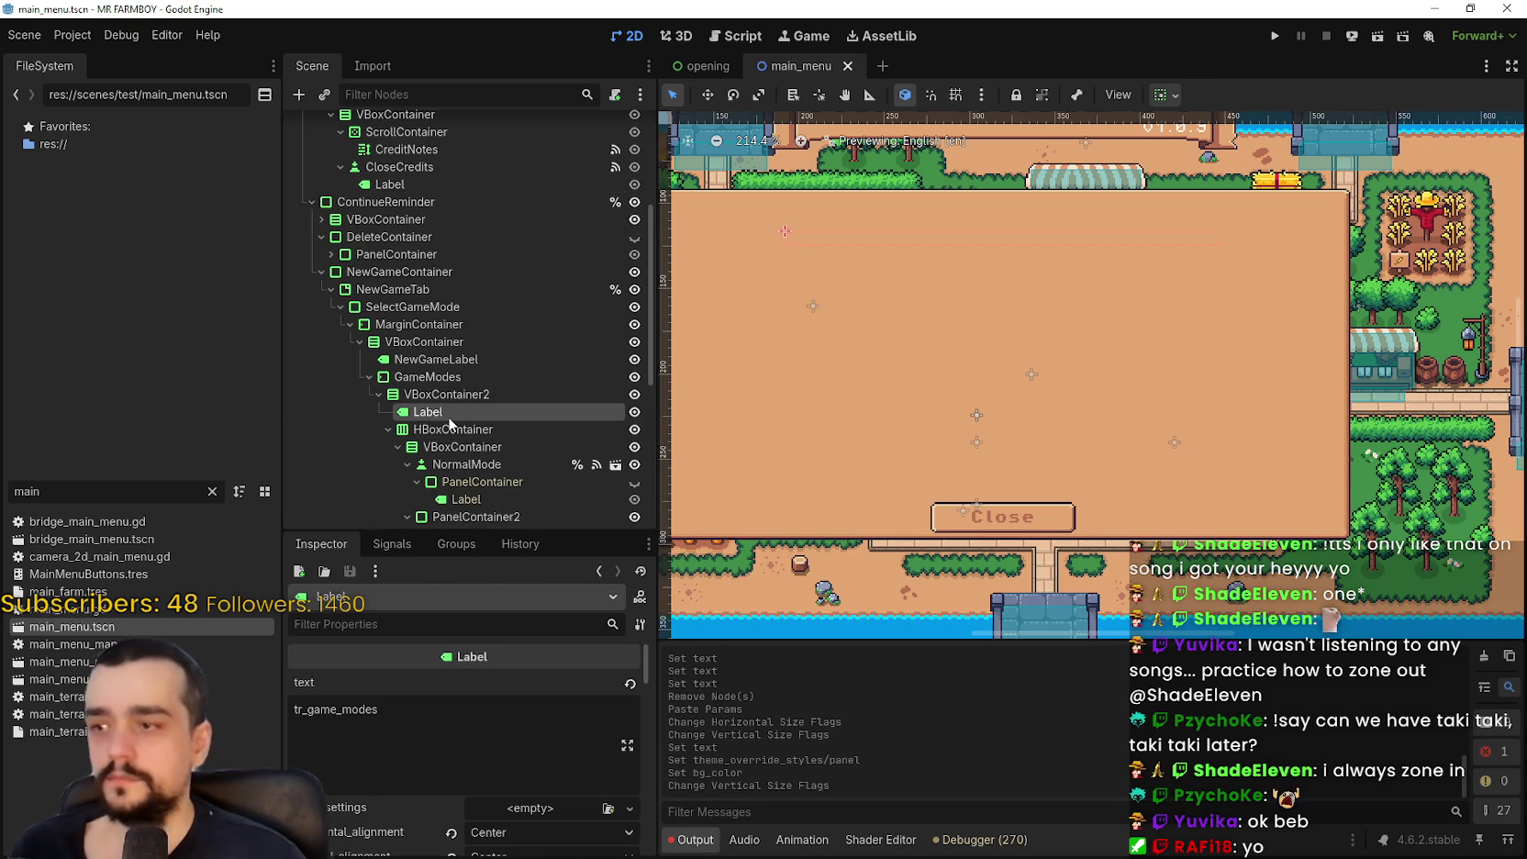
right_click(448, 418)
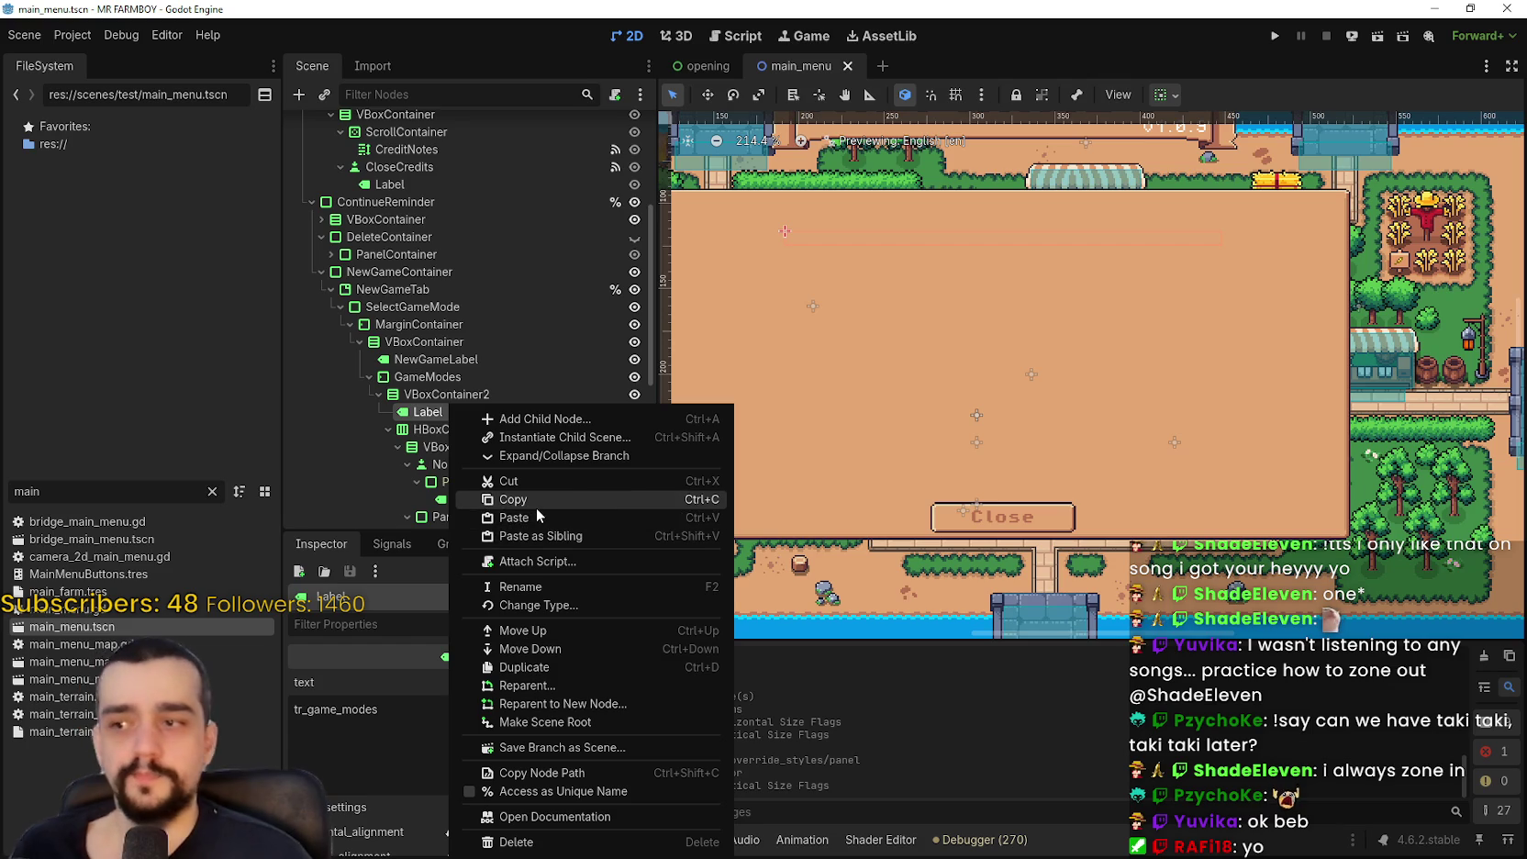
click(536, 505)
Paste the copied label as a child of ResourcesStillLoading
scroll(up, 3)
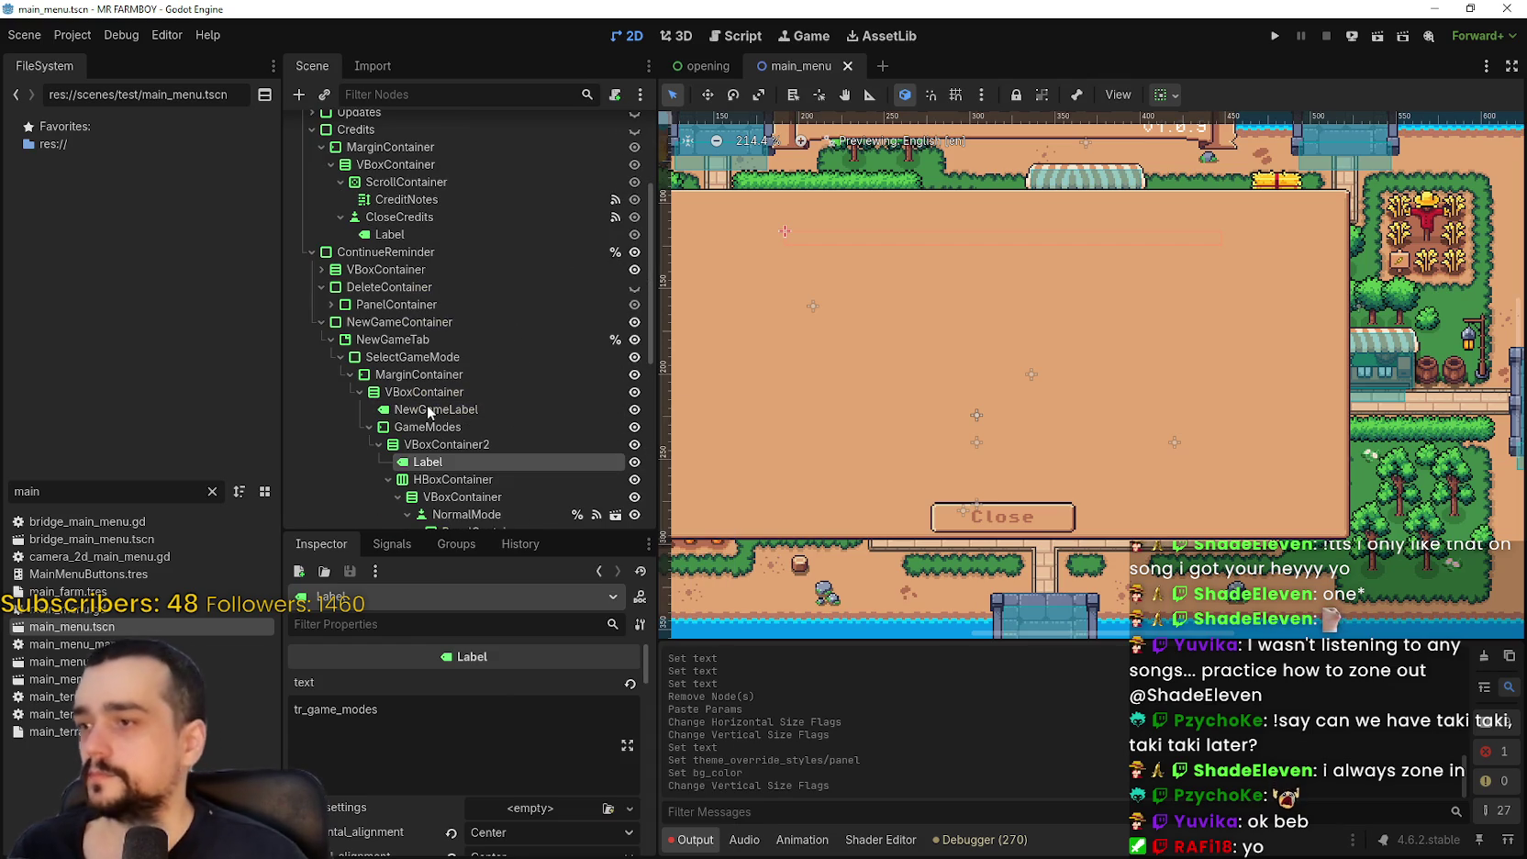
click(331, 458)
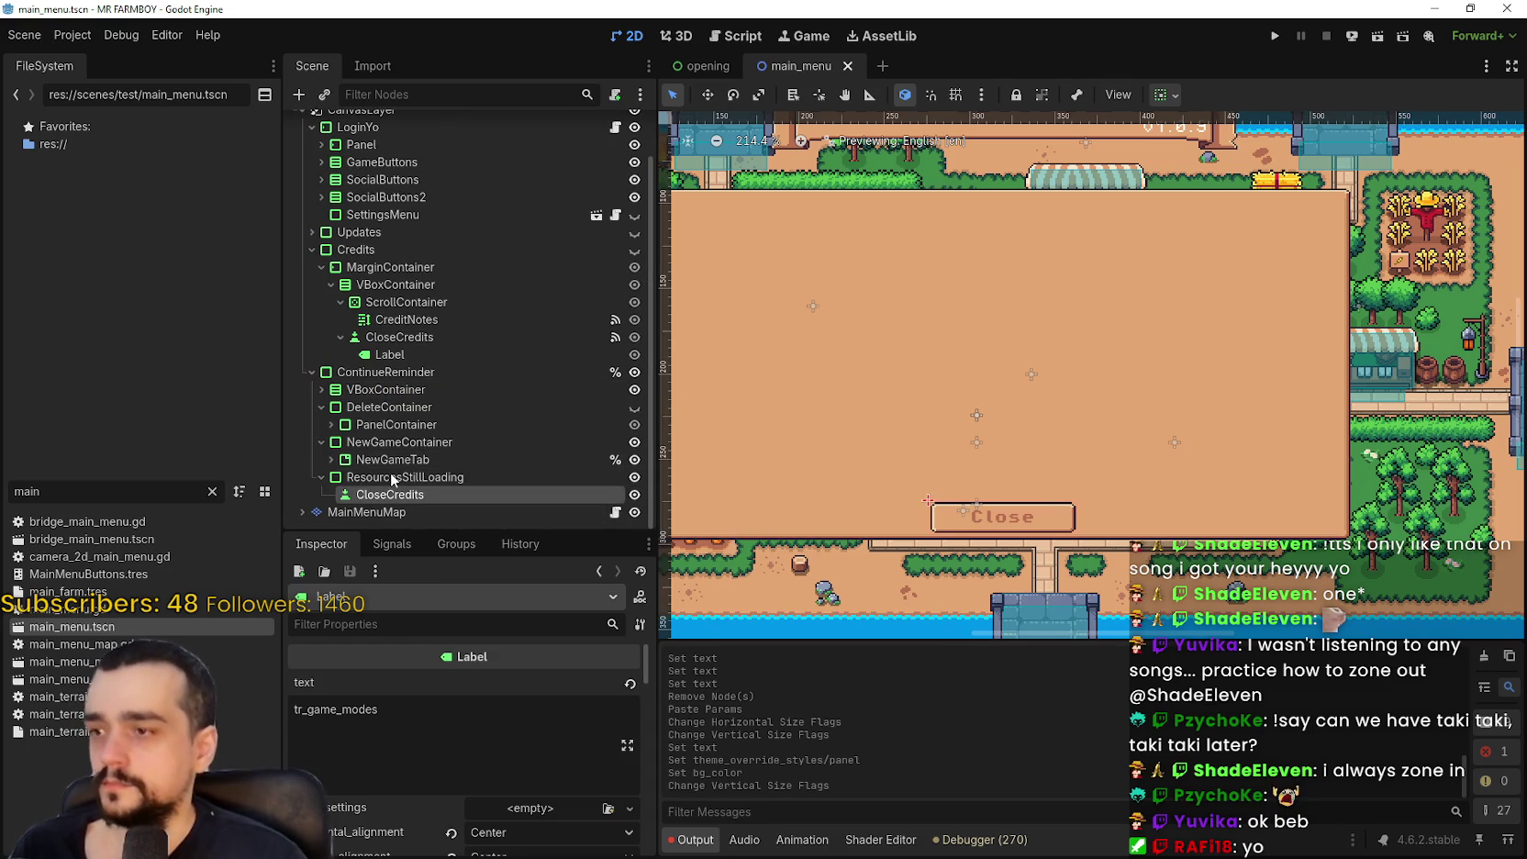
click(398, 478)
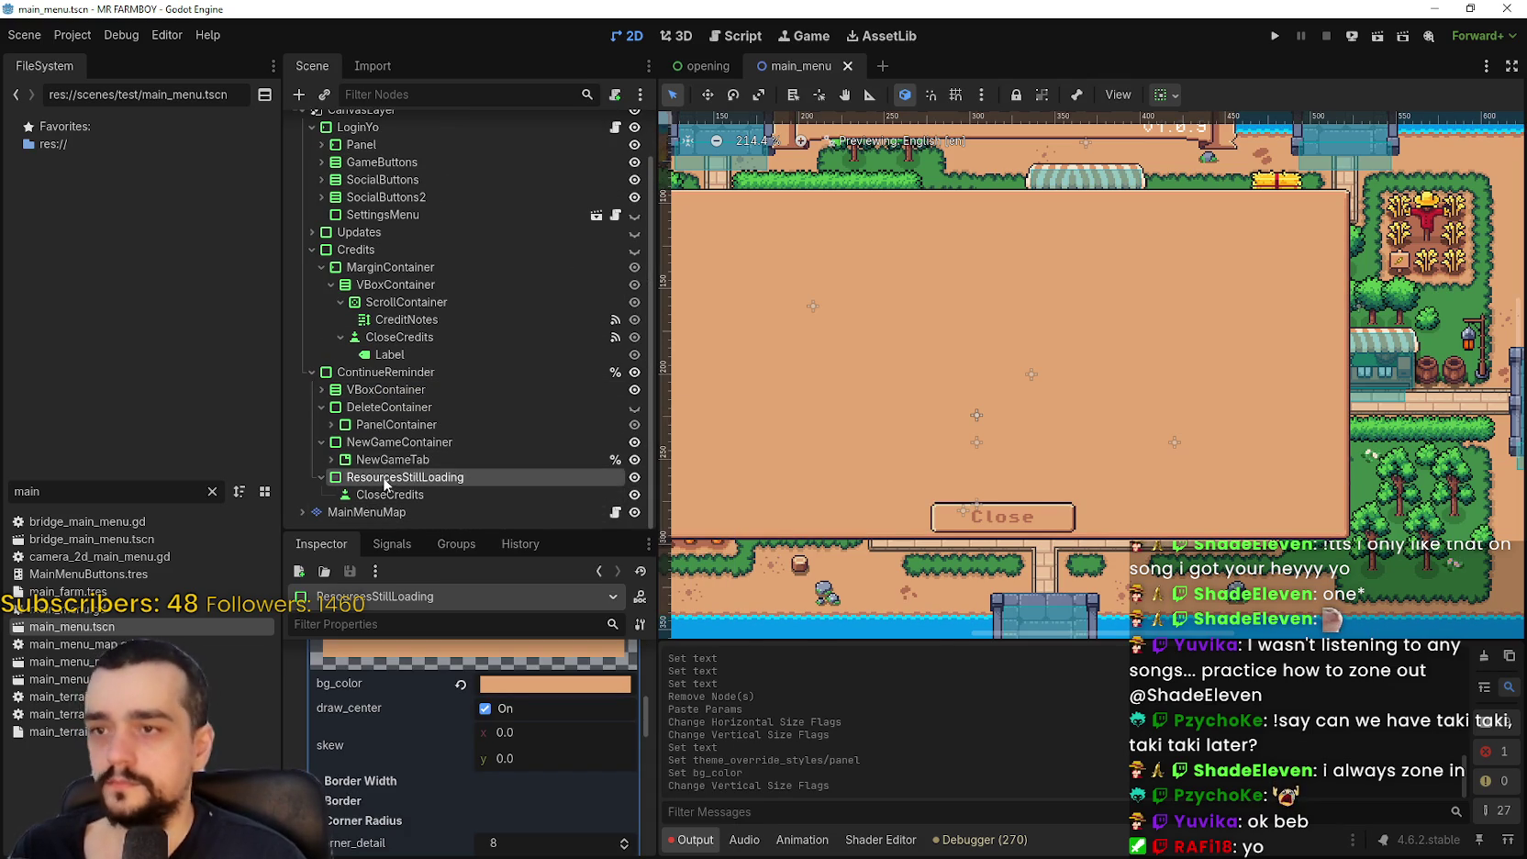
scroll(up, 3)
right_click(440, 479)
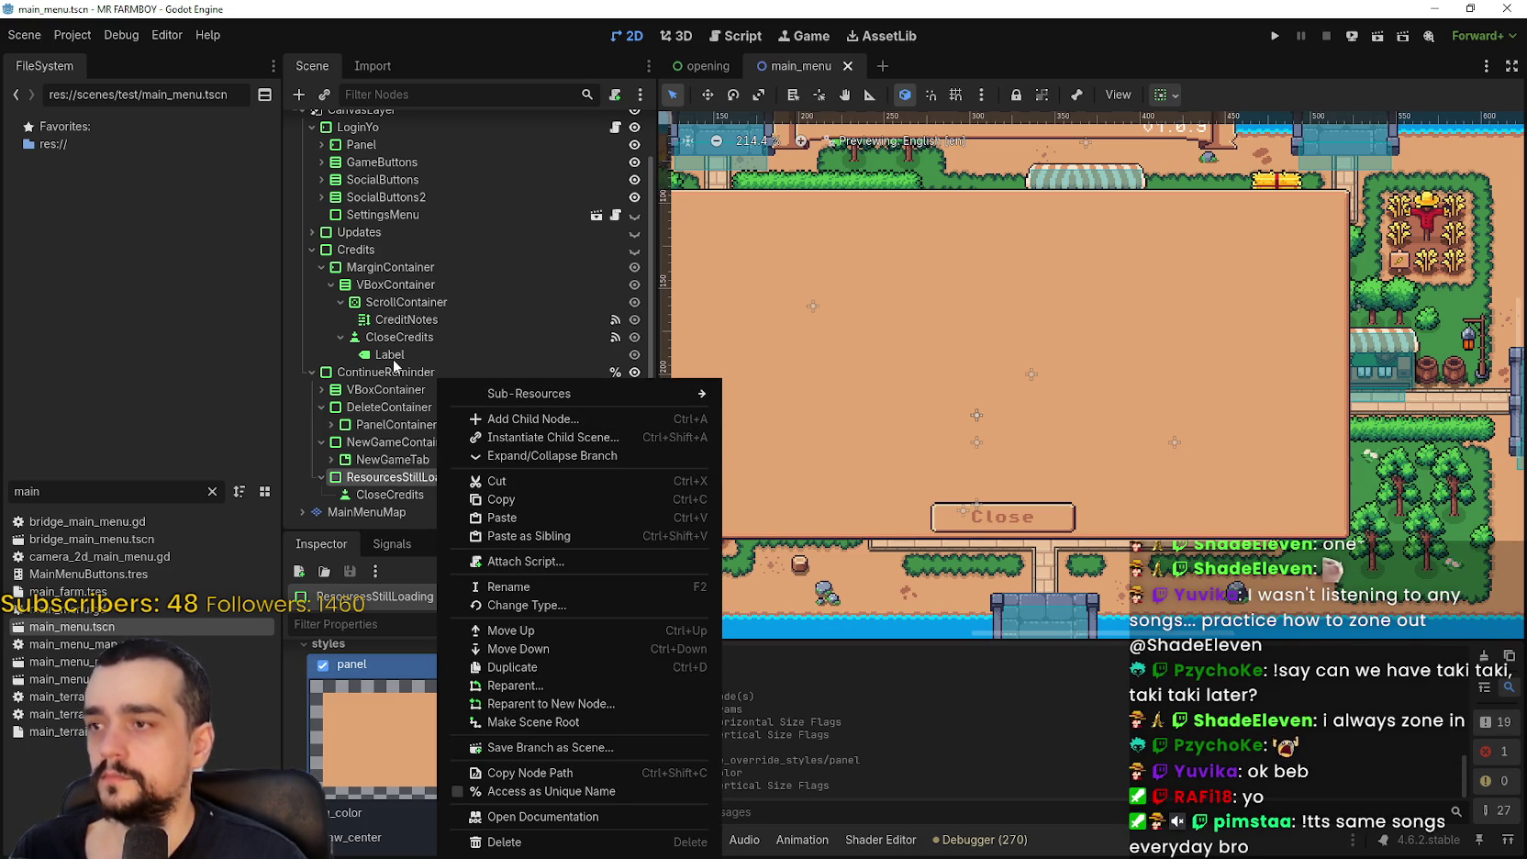
click(533, 517)
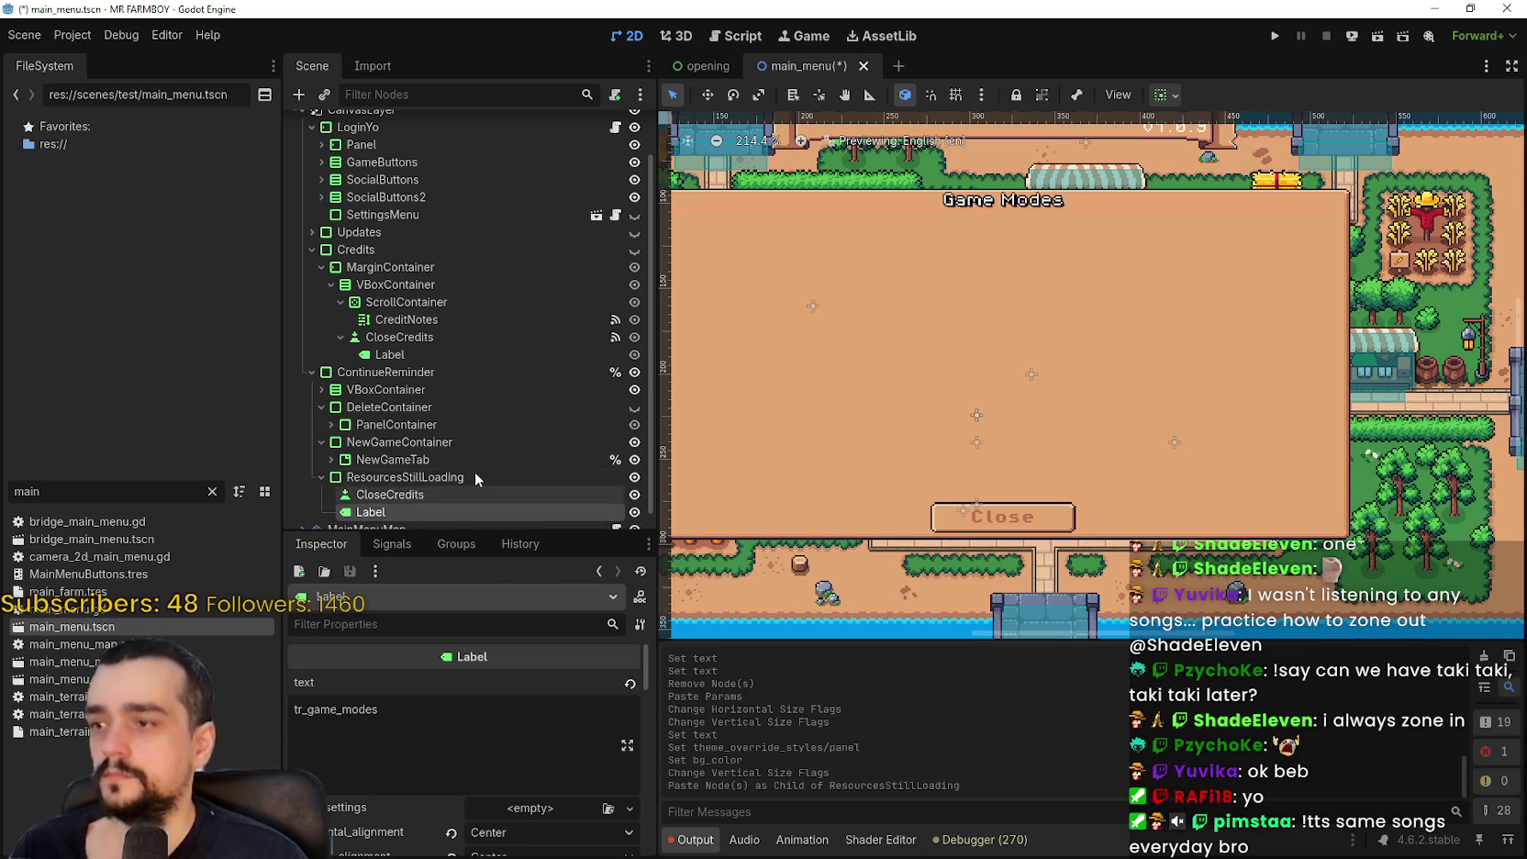
Move the pasted label above CloseCredits and set its horizontal and vertical sizing to centre
drag(390, 494, 410, 471)
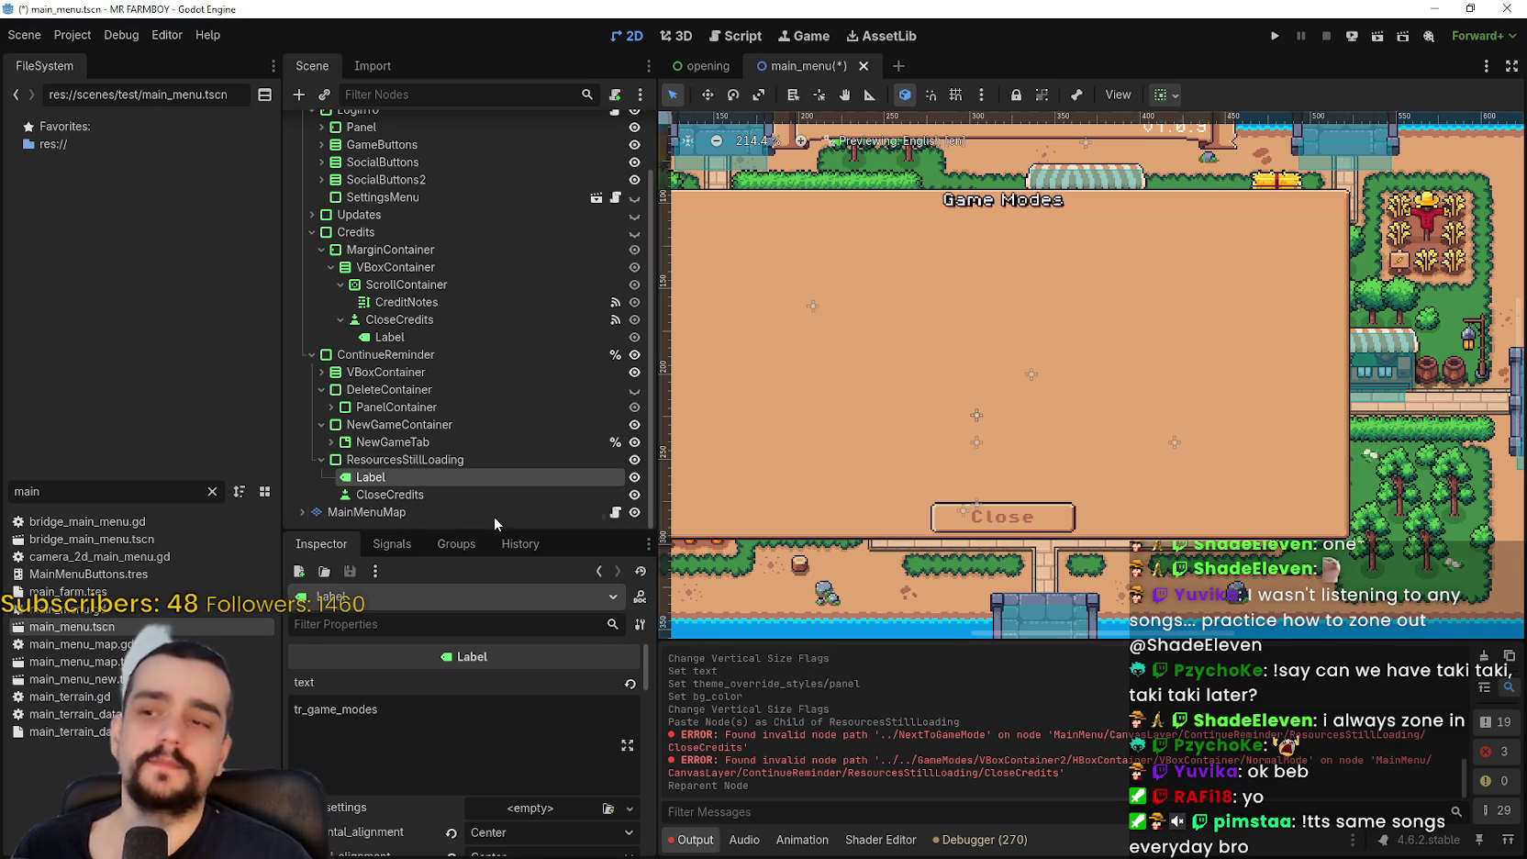
click(420, 724)
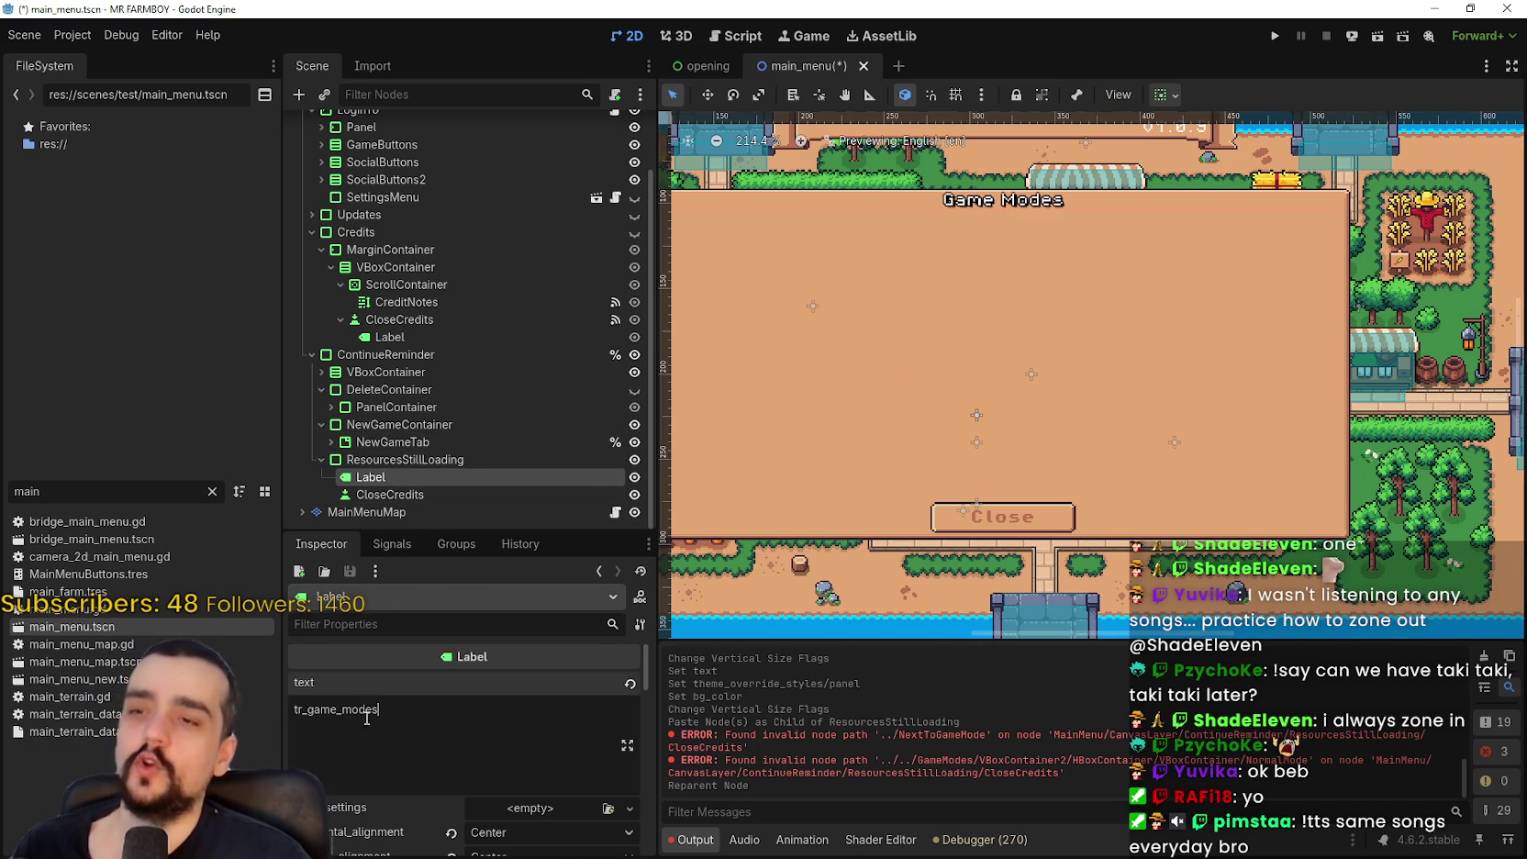
click(1165, 94)
click(1202, 154)
click(1203, 253)
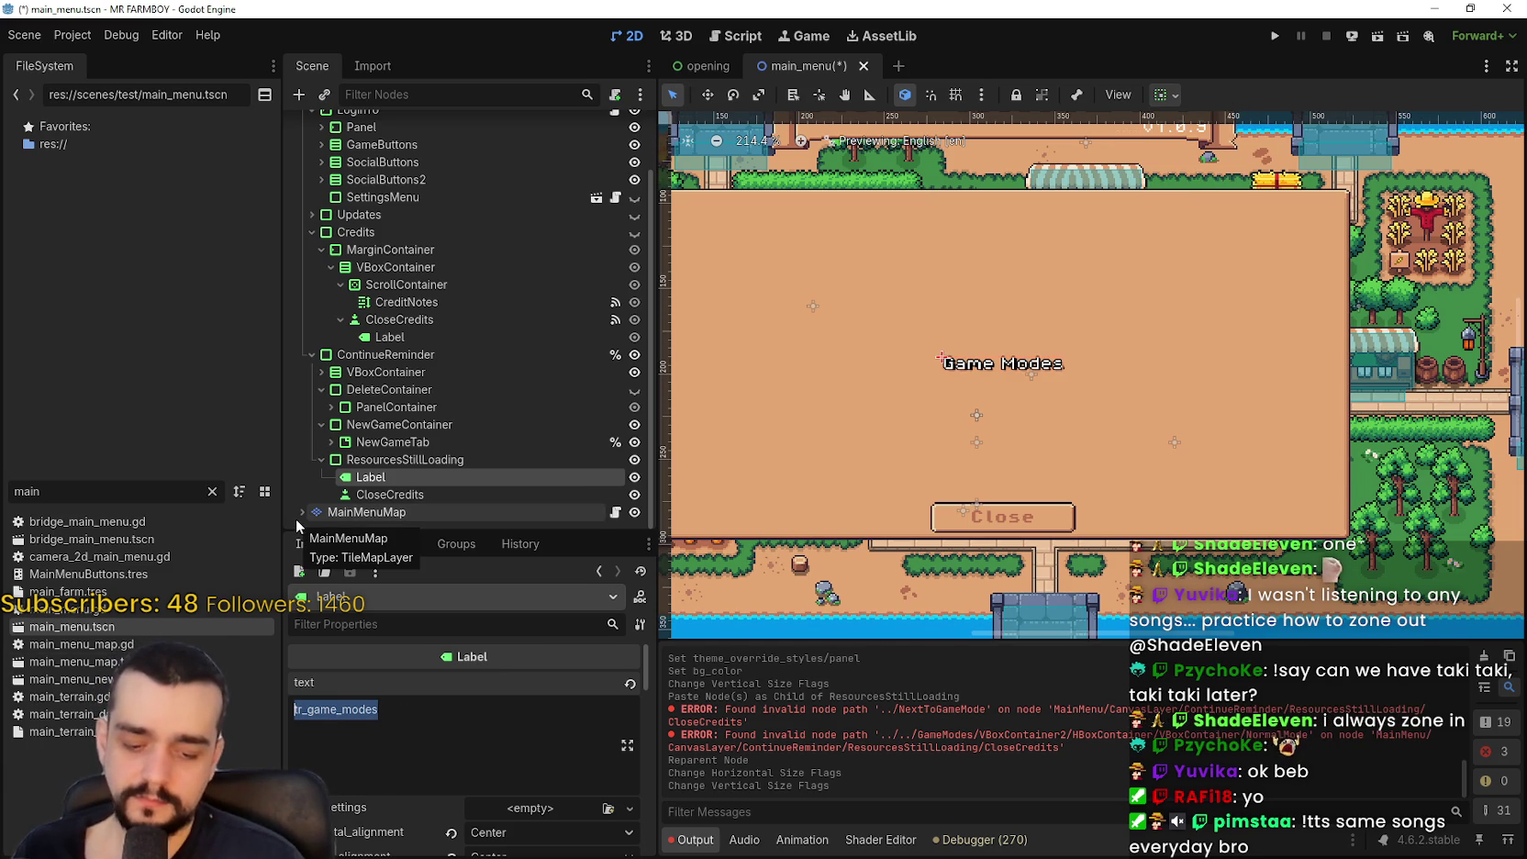
Replace tr_game_modes with 'Resources are still loading, try again in a few sec.' in the label text
text(R)
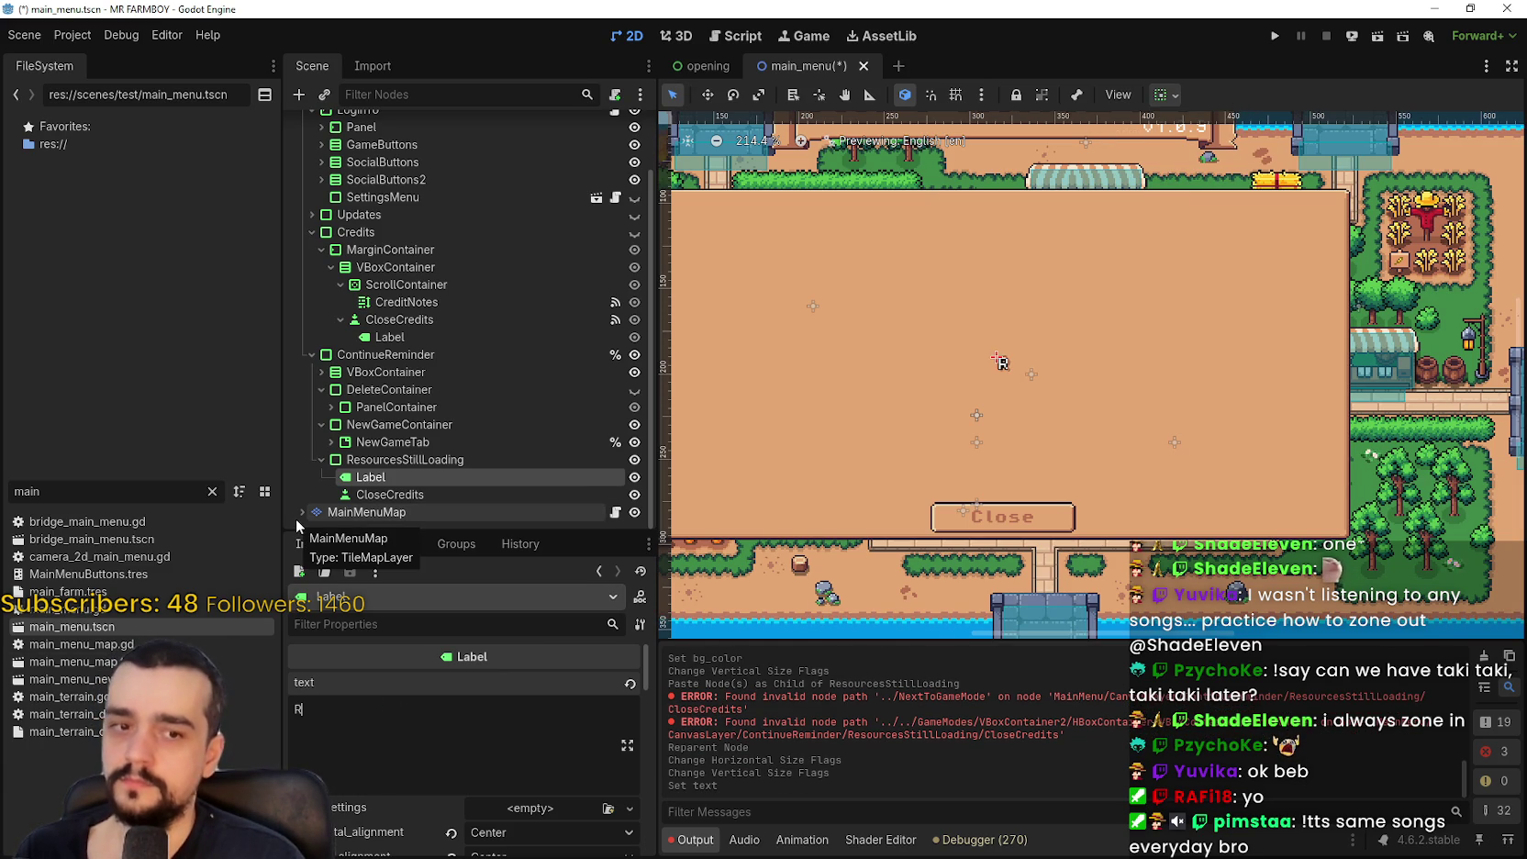
text(esources)
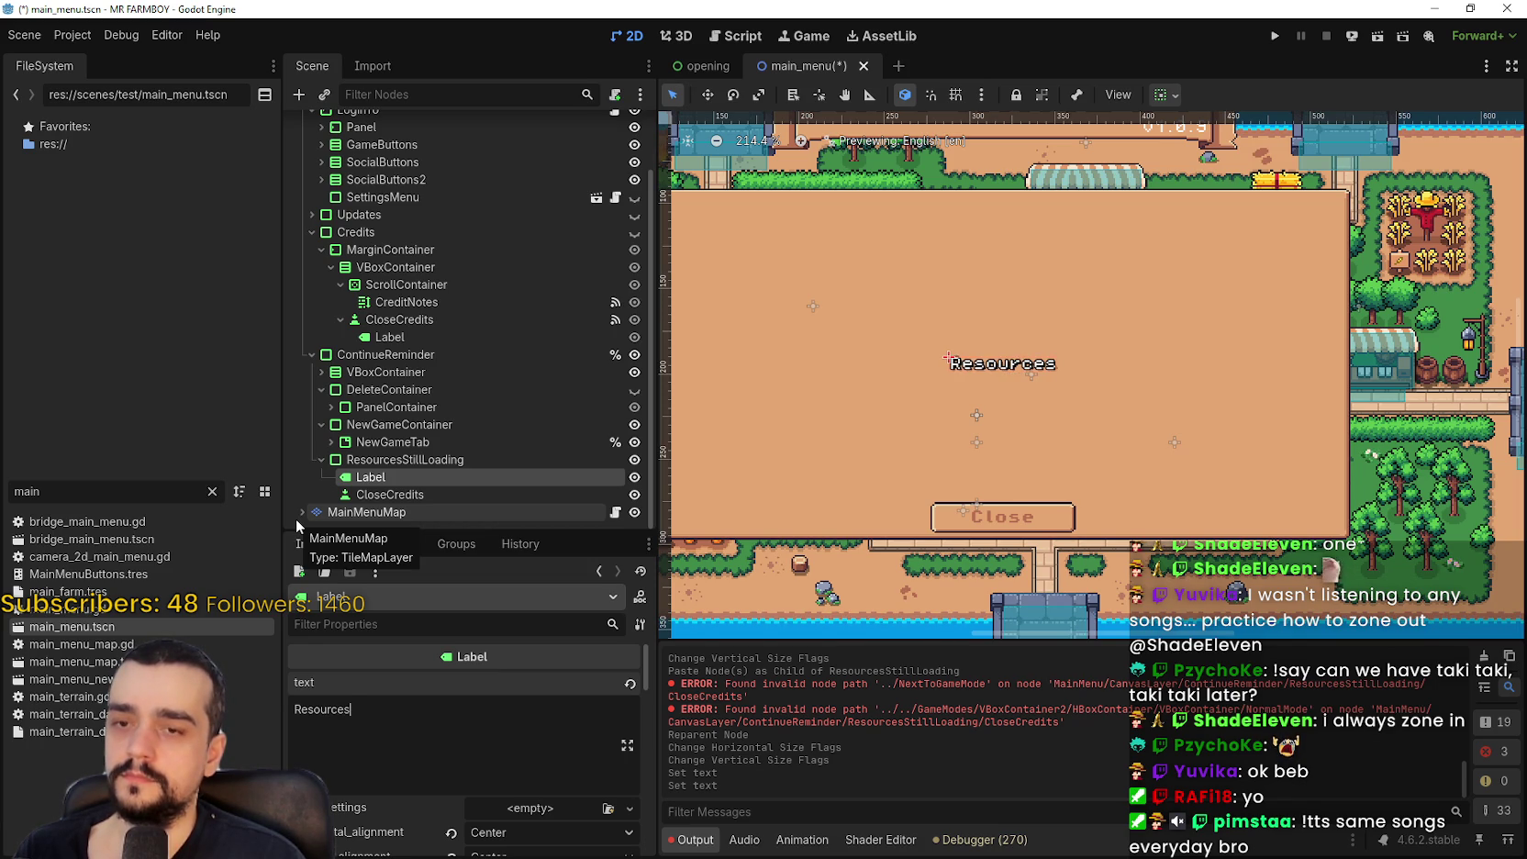
text(are still l)
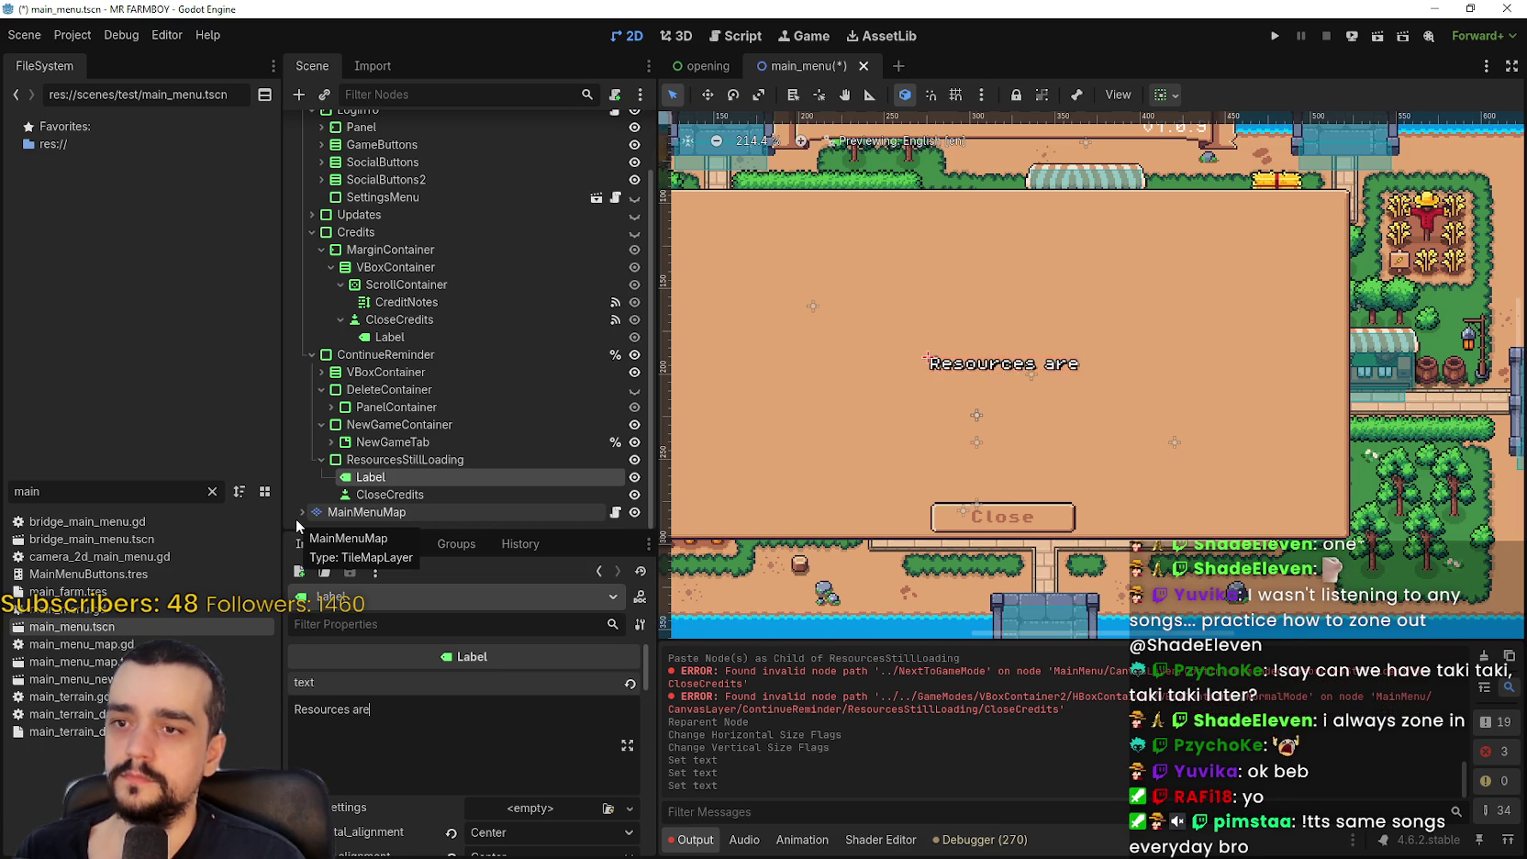
text(oading)
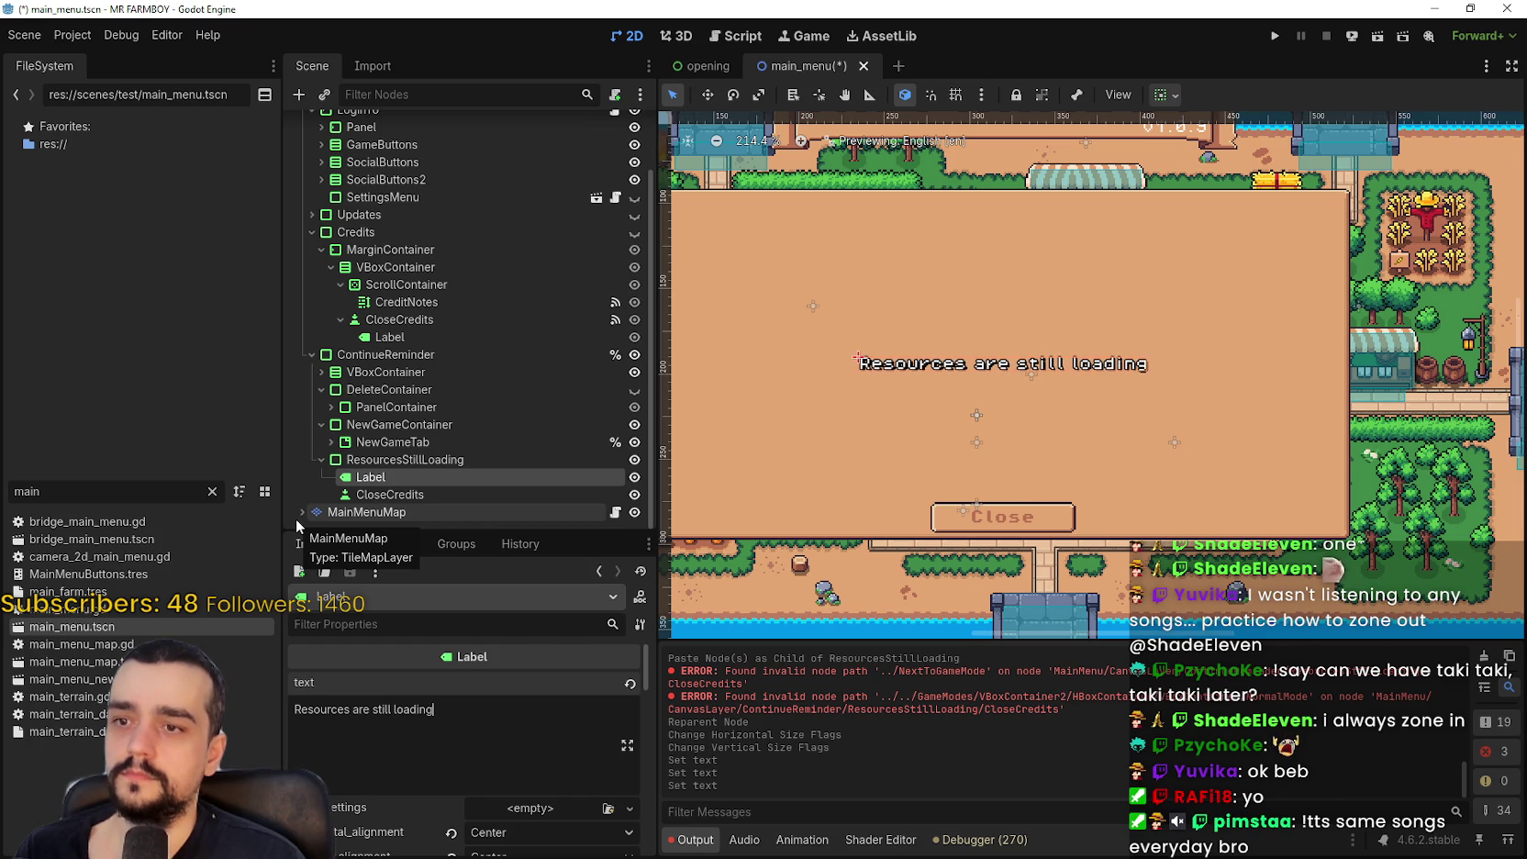
text(, try again)
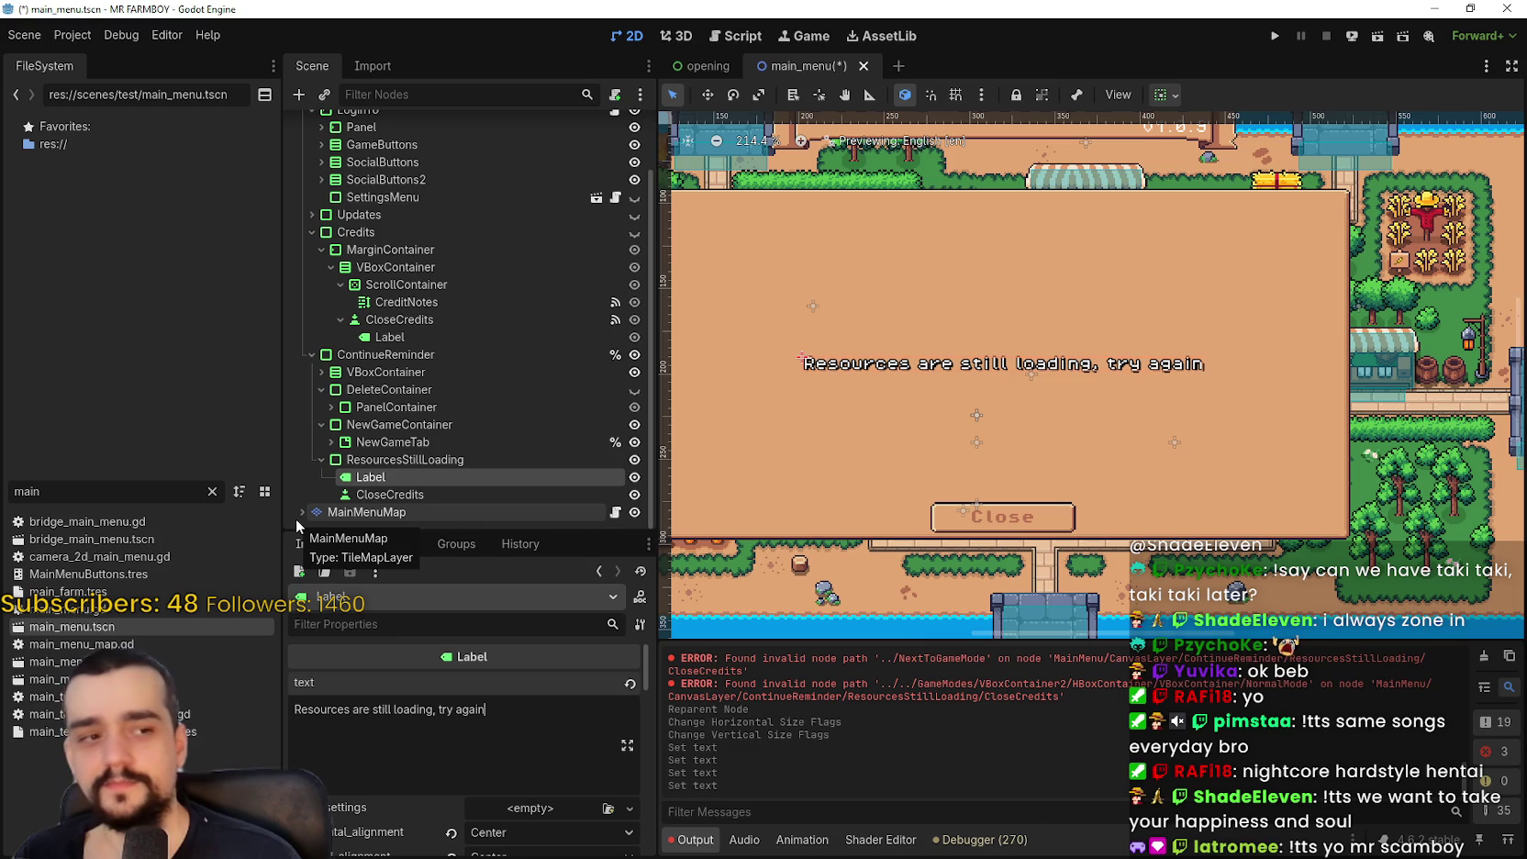
text(in a )
text(few sec.)
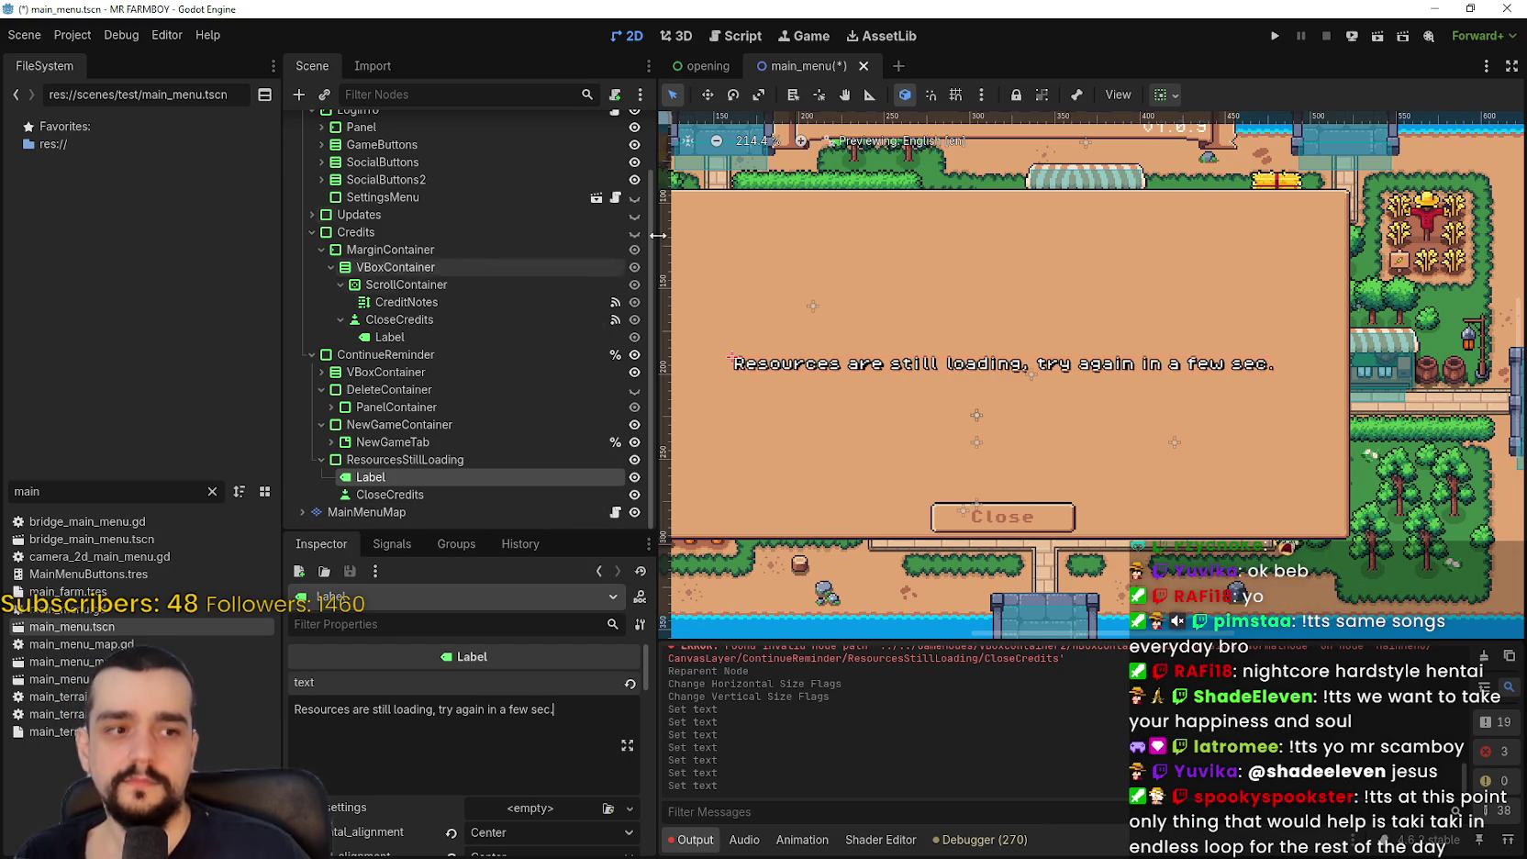
scroll(up, 3)
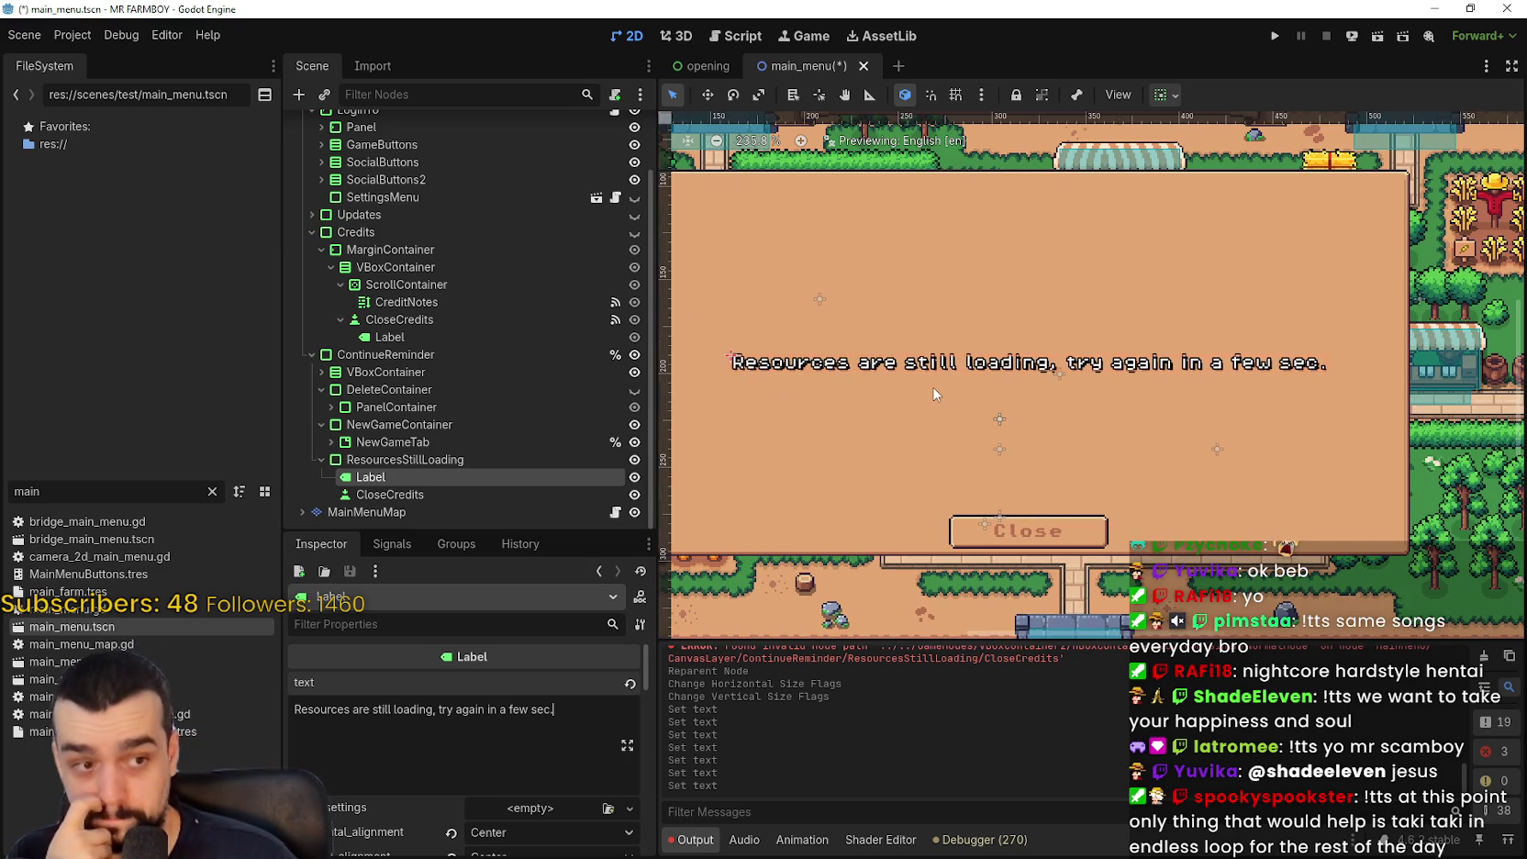
scroll(down, 3)
scroll(up, 3)
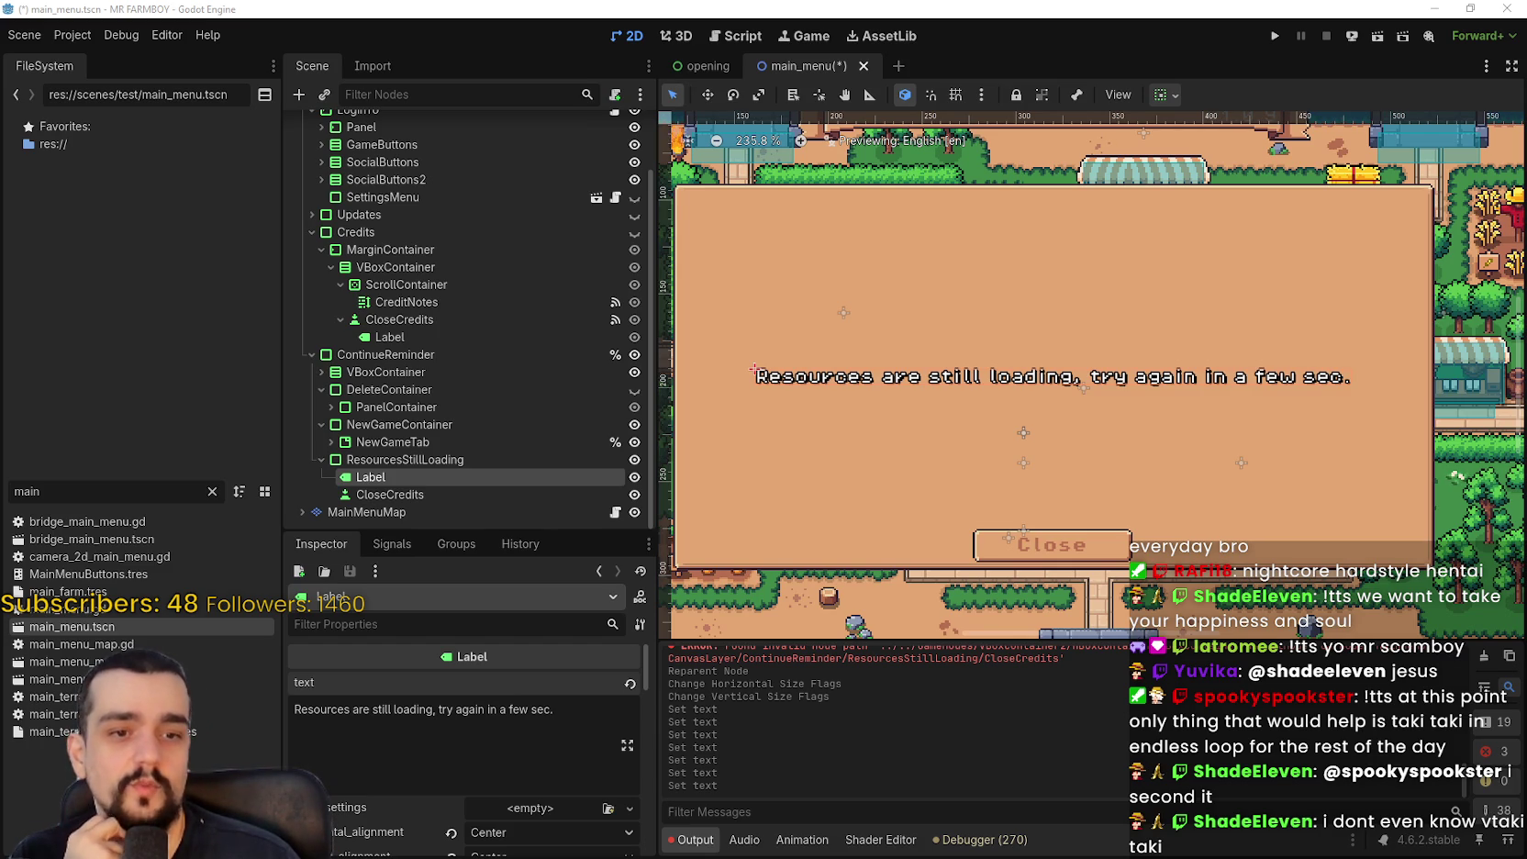
scroll(down, 3)
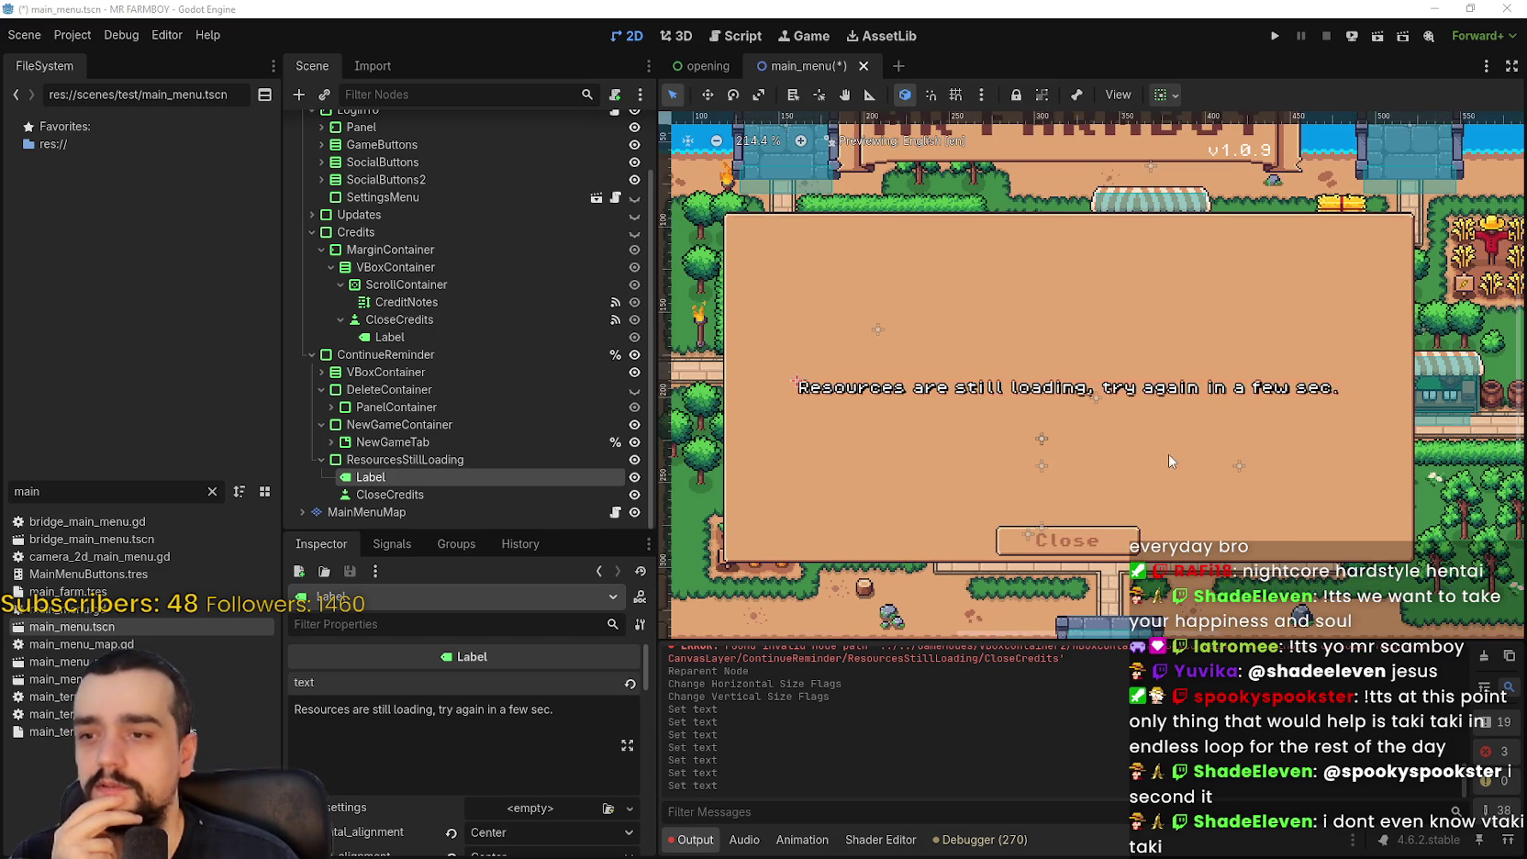
scroll(up, 3)
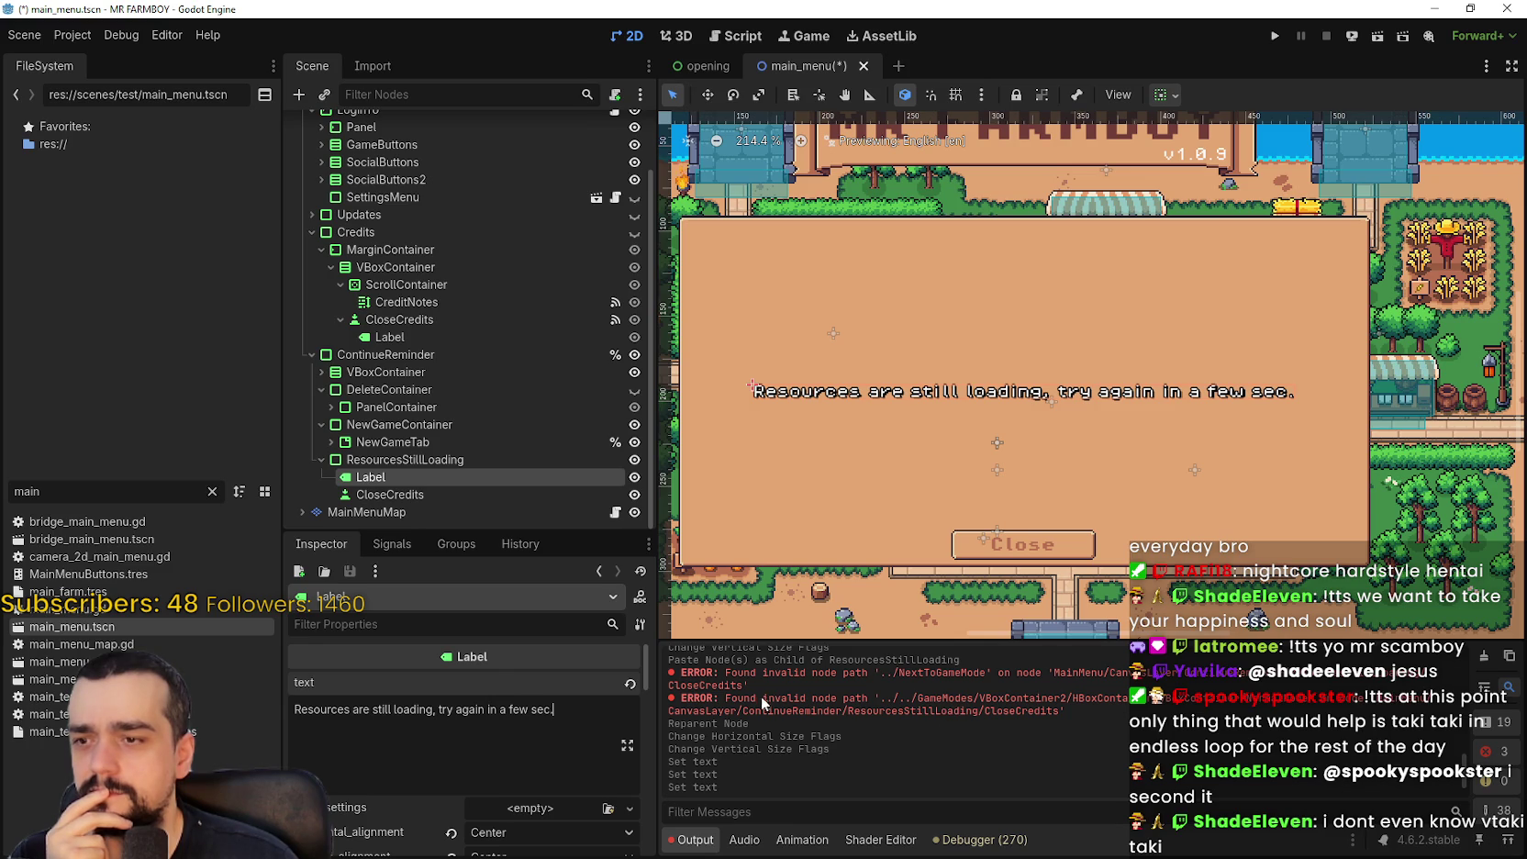
scroll(up, 3)
scroll(up, 3)
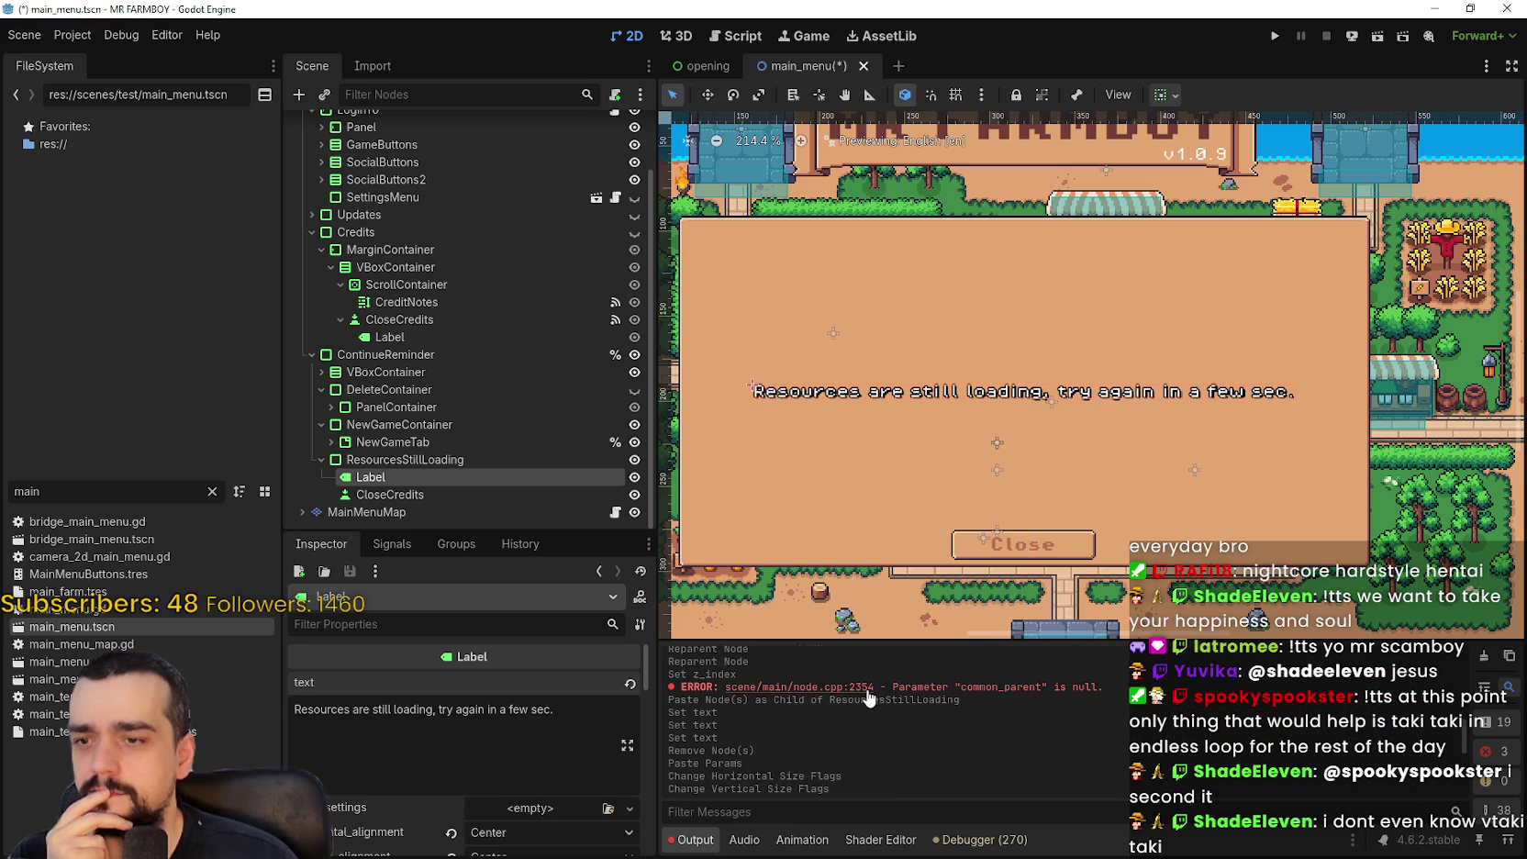
scroll(up, 3)
scroll(down, 3)
scroll(down, 3)
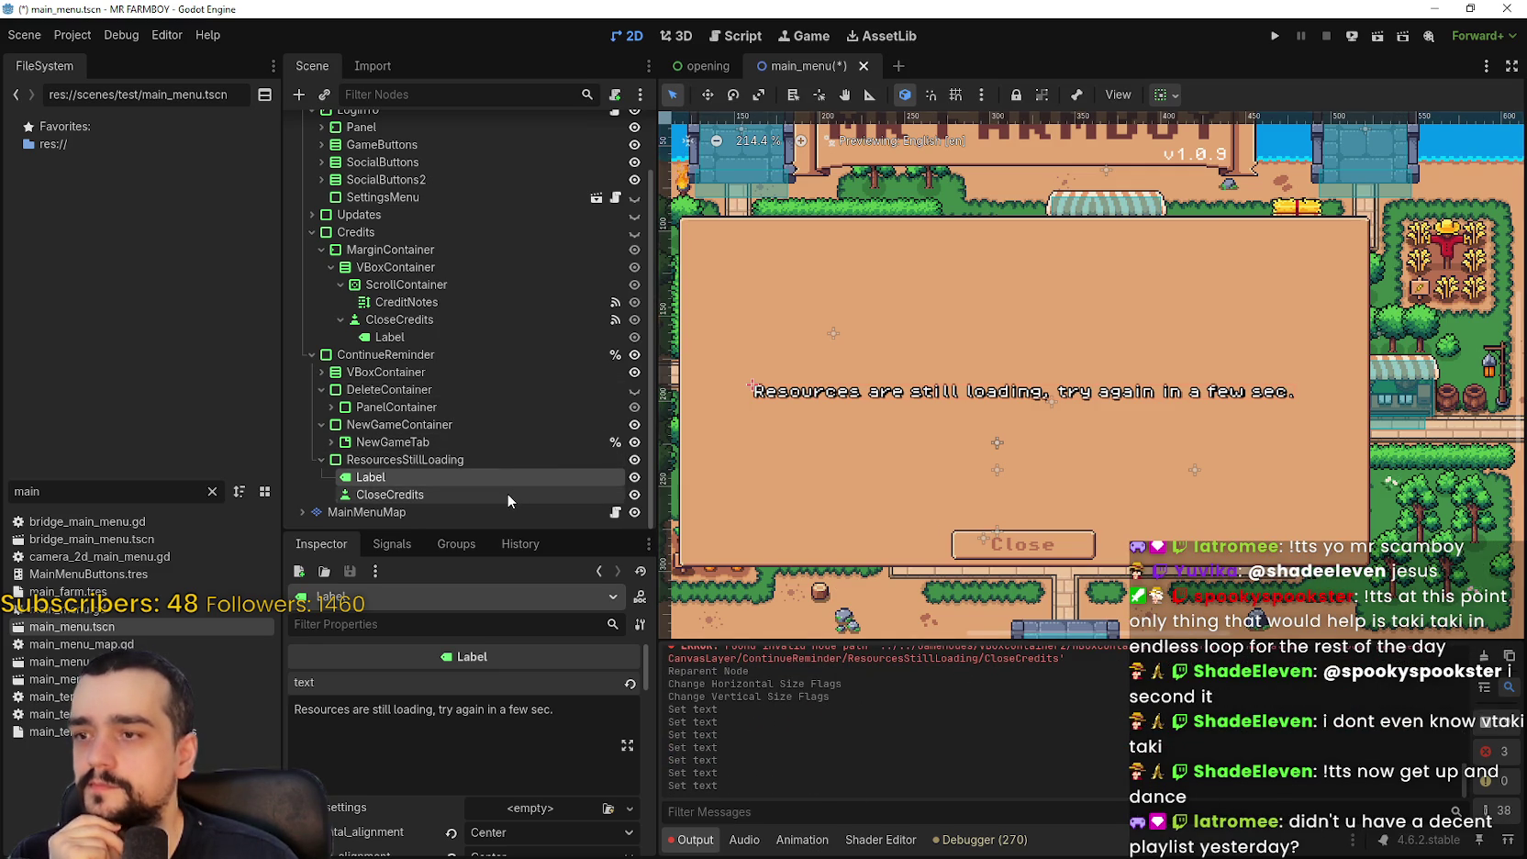
Open CloseCredits' pressed() signal connection dialog, then cancel without connecting
click(507, 493)
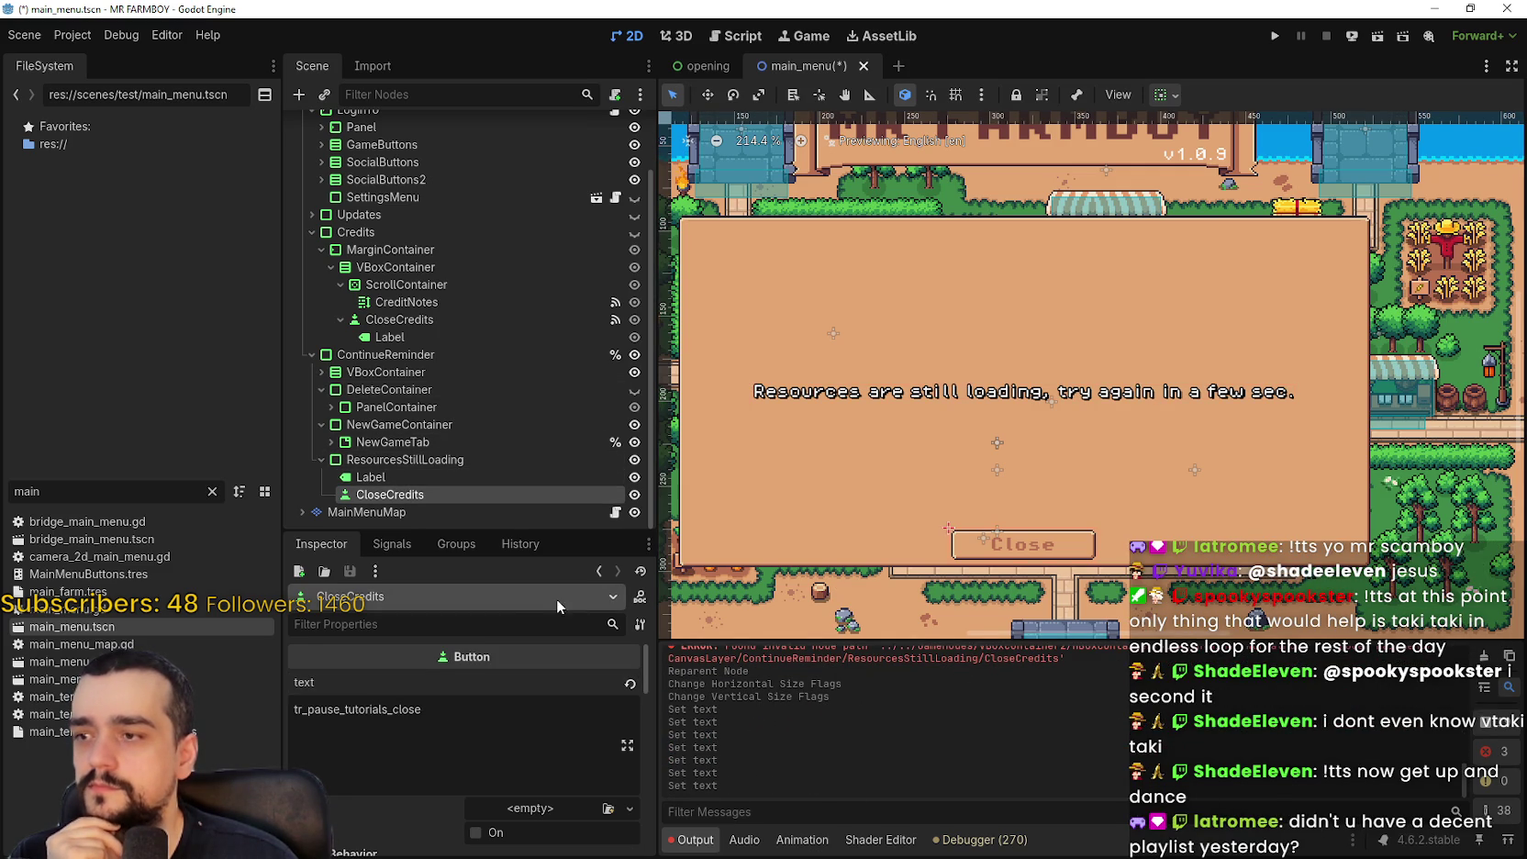
click(392, 543)
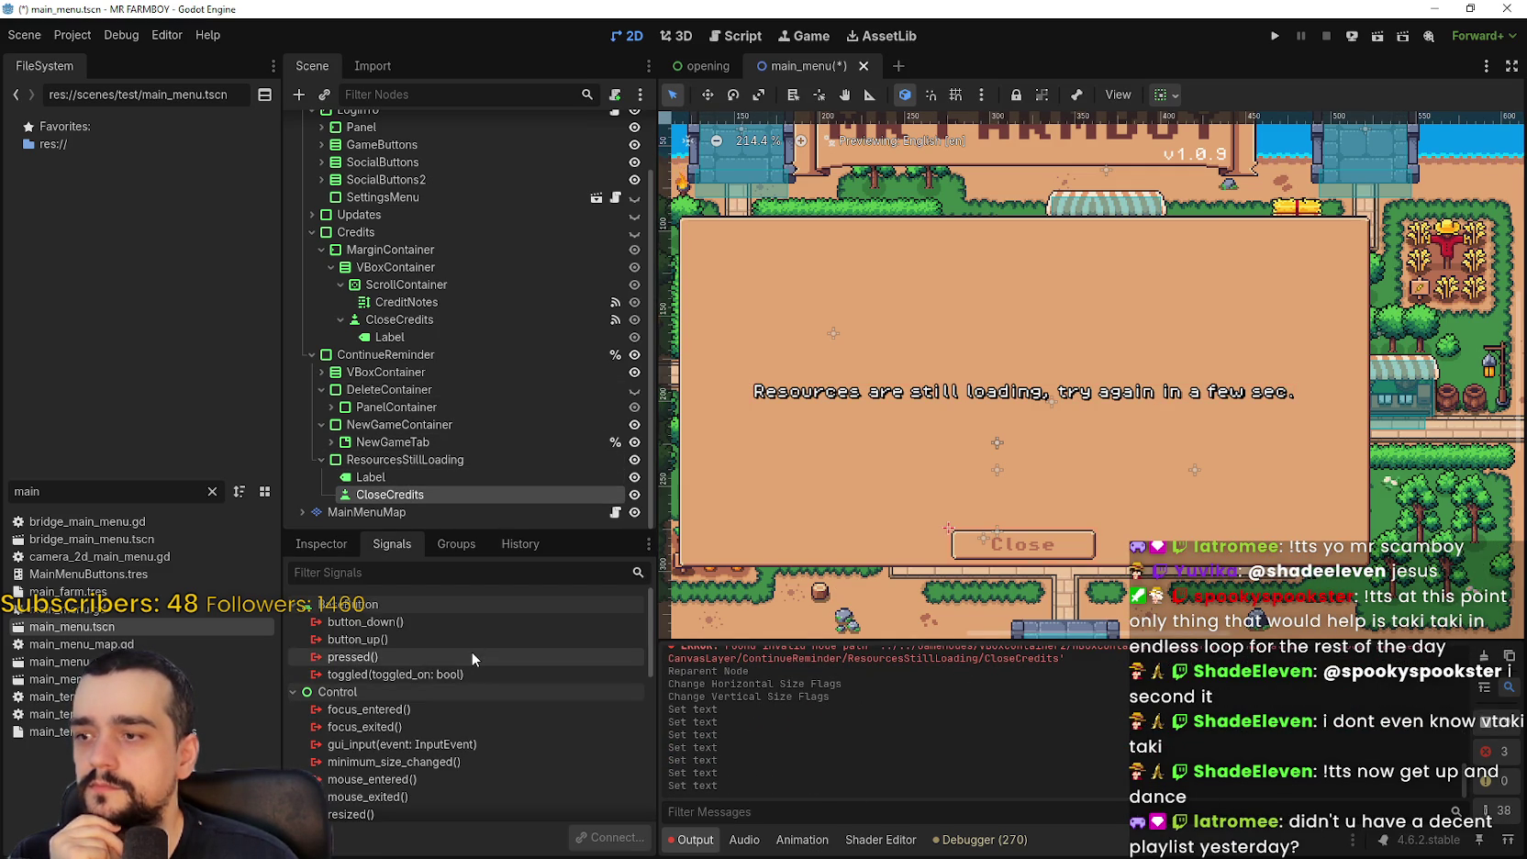
double_click(472, 653)
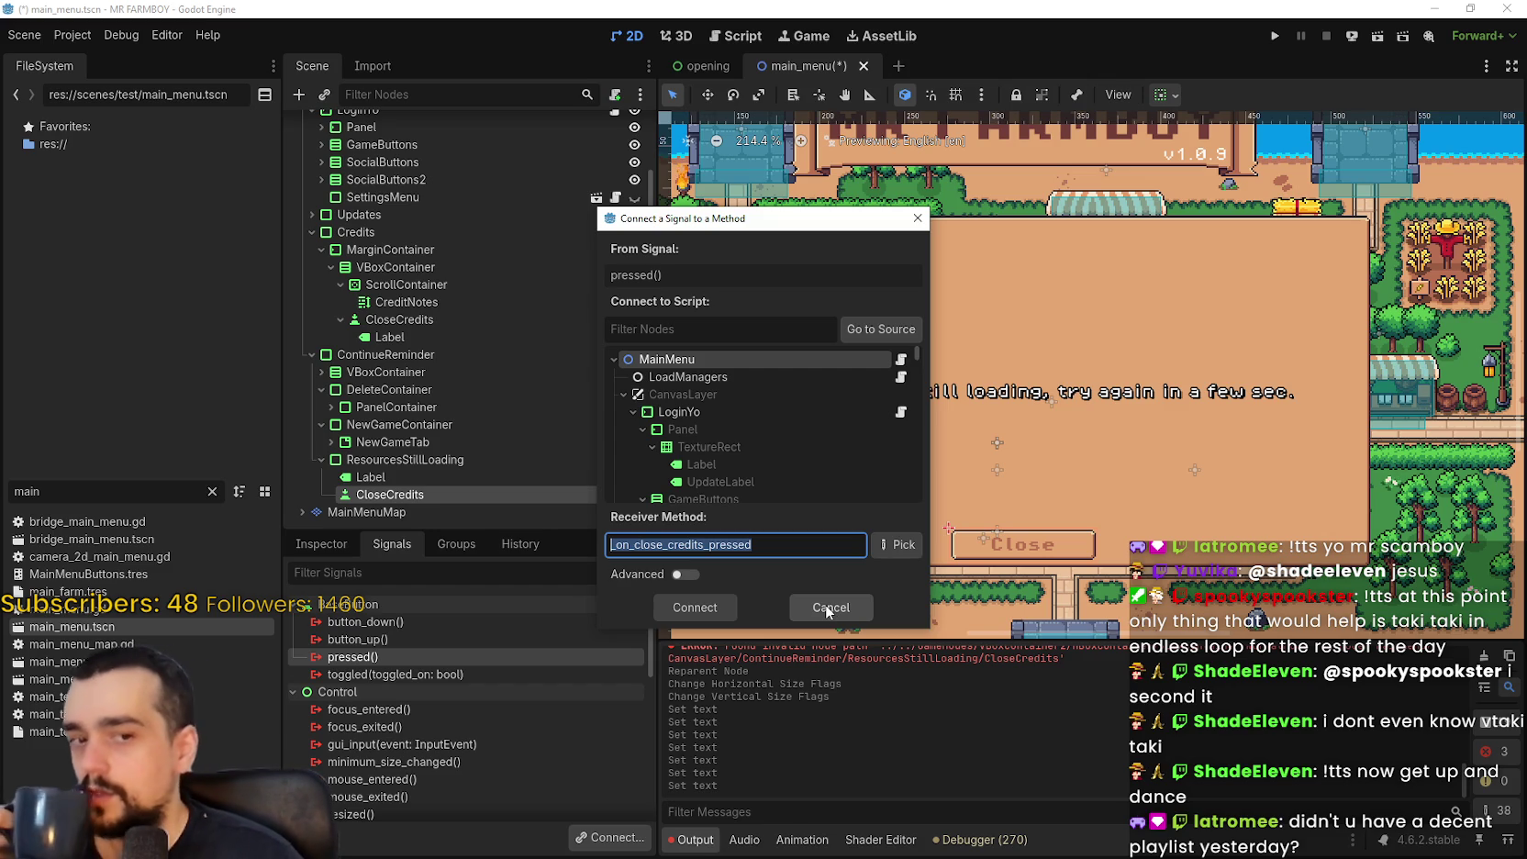
click(826, 603)
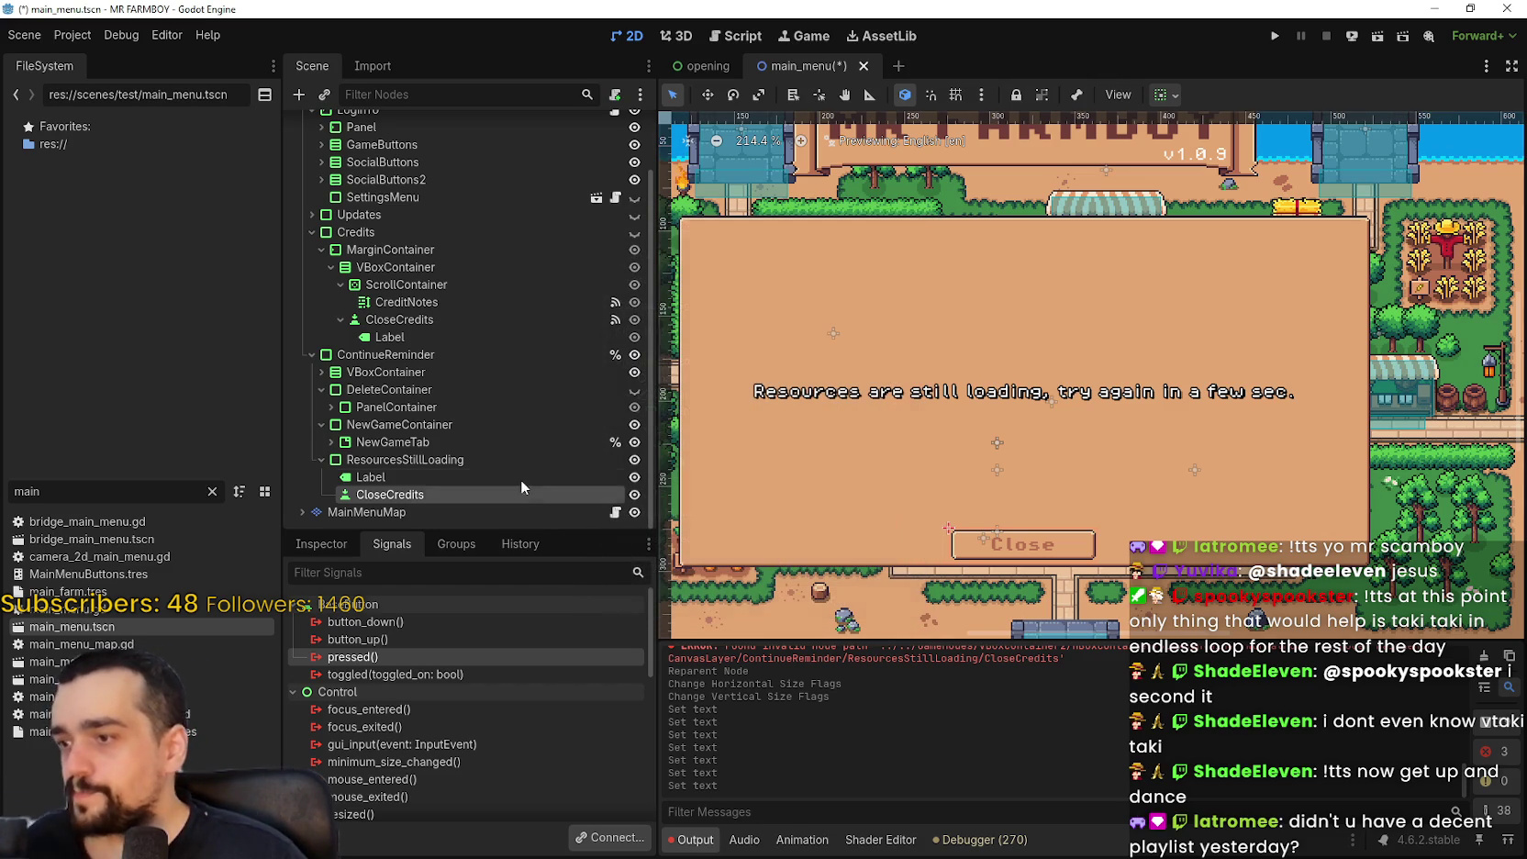
scroll(down, 3)
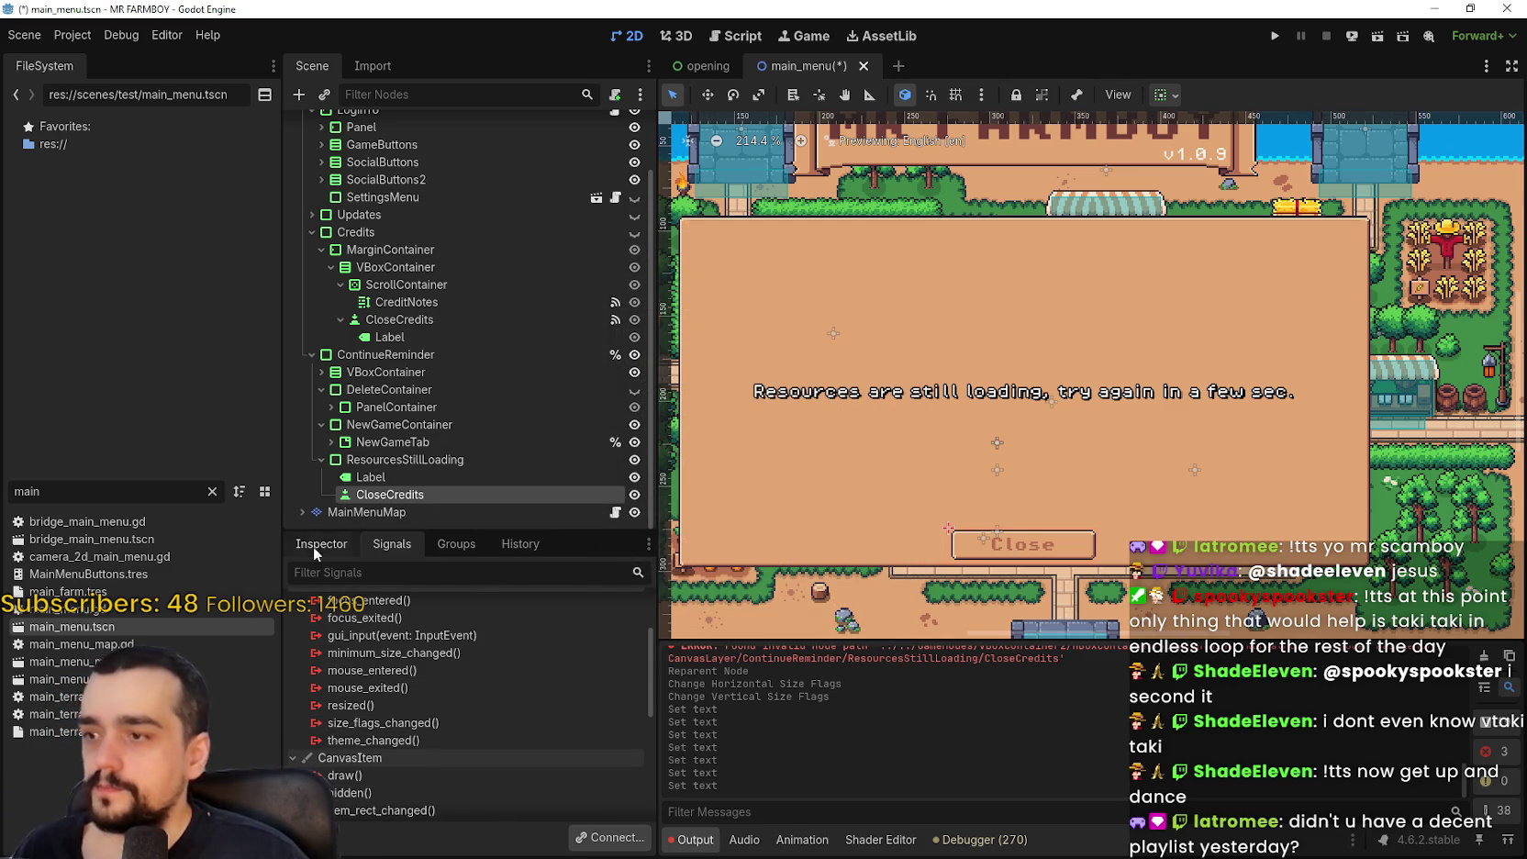
Clear CloseCredits' left, top, right and bottom focus neighbours to none
click(314, 544)
scroll(down, 3)
scroll(down, 3)
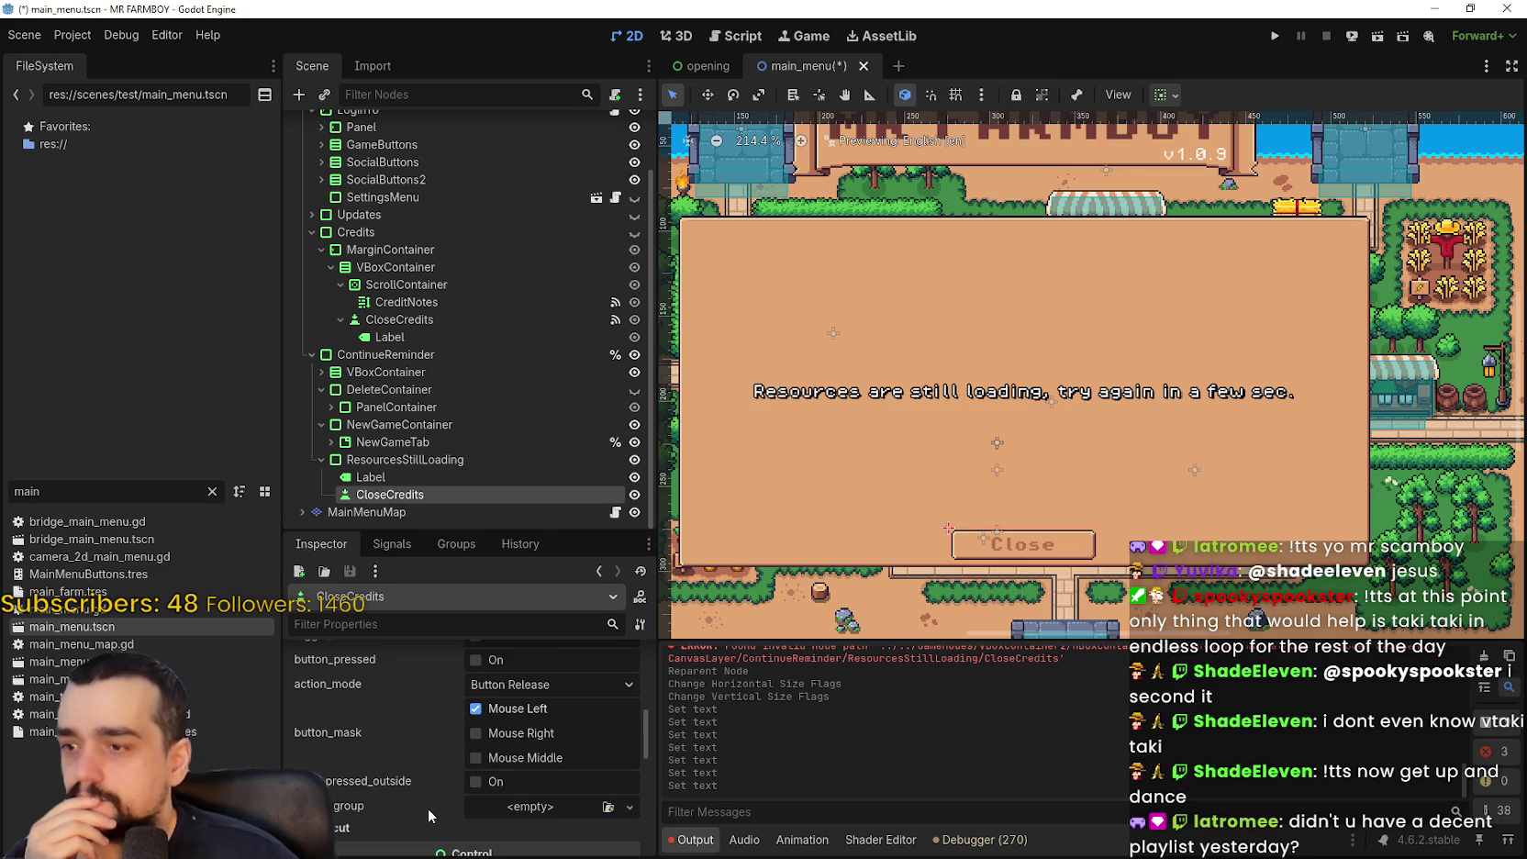
scroll(down, 3)
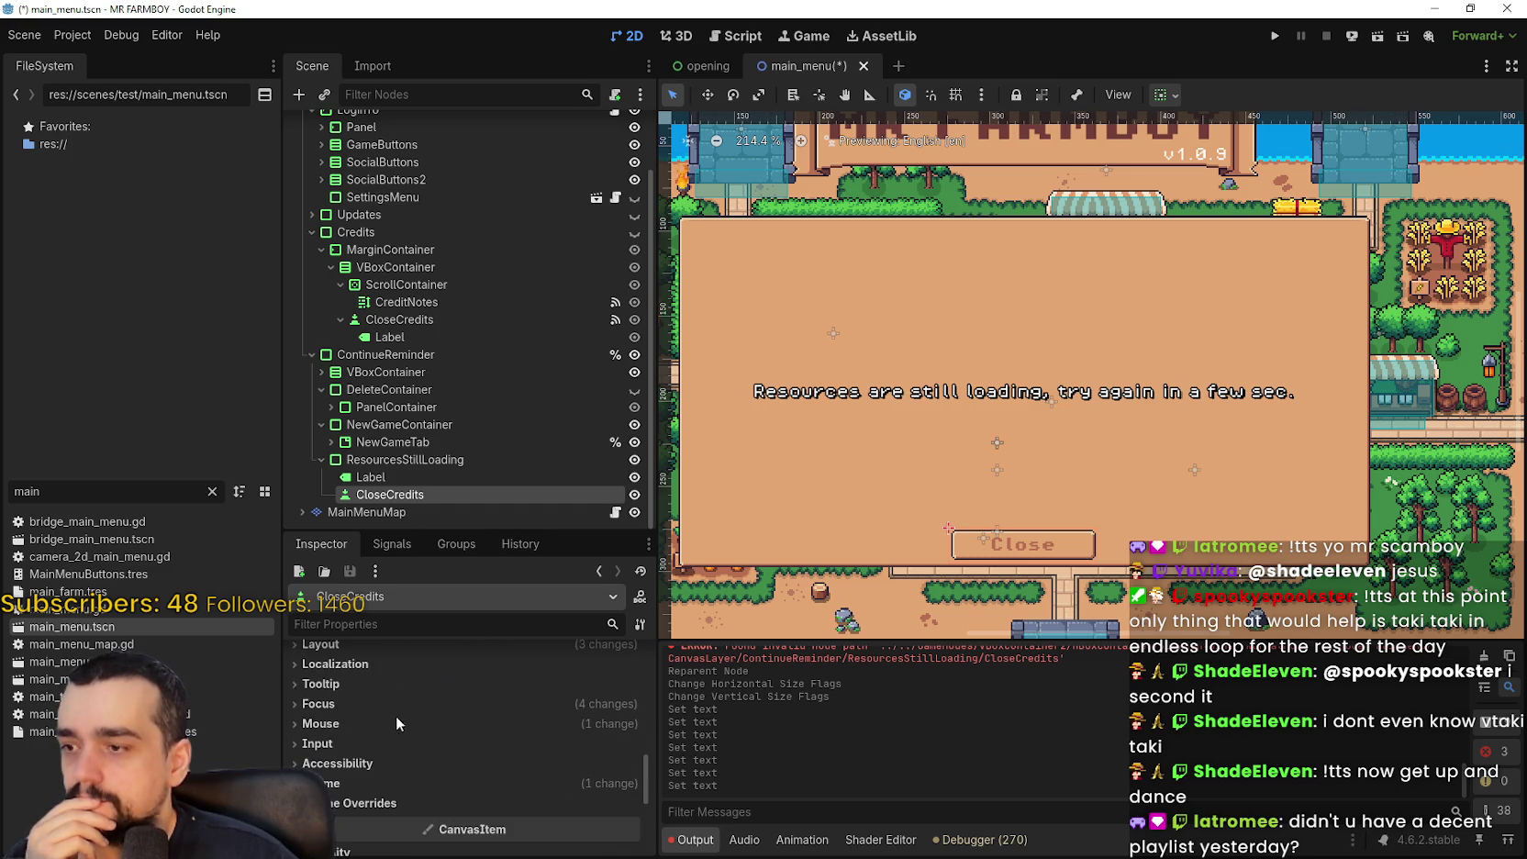
click(404, 697)
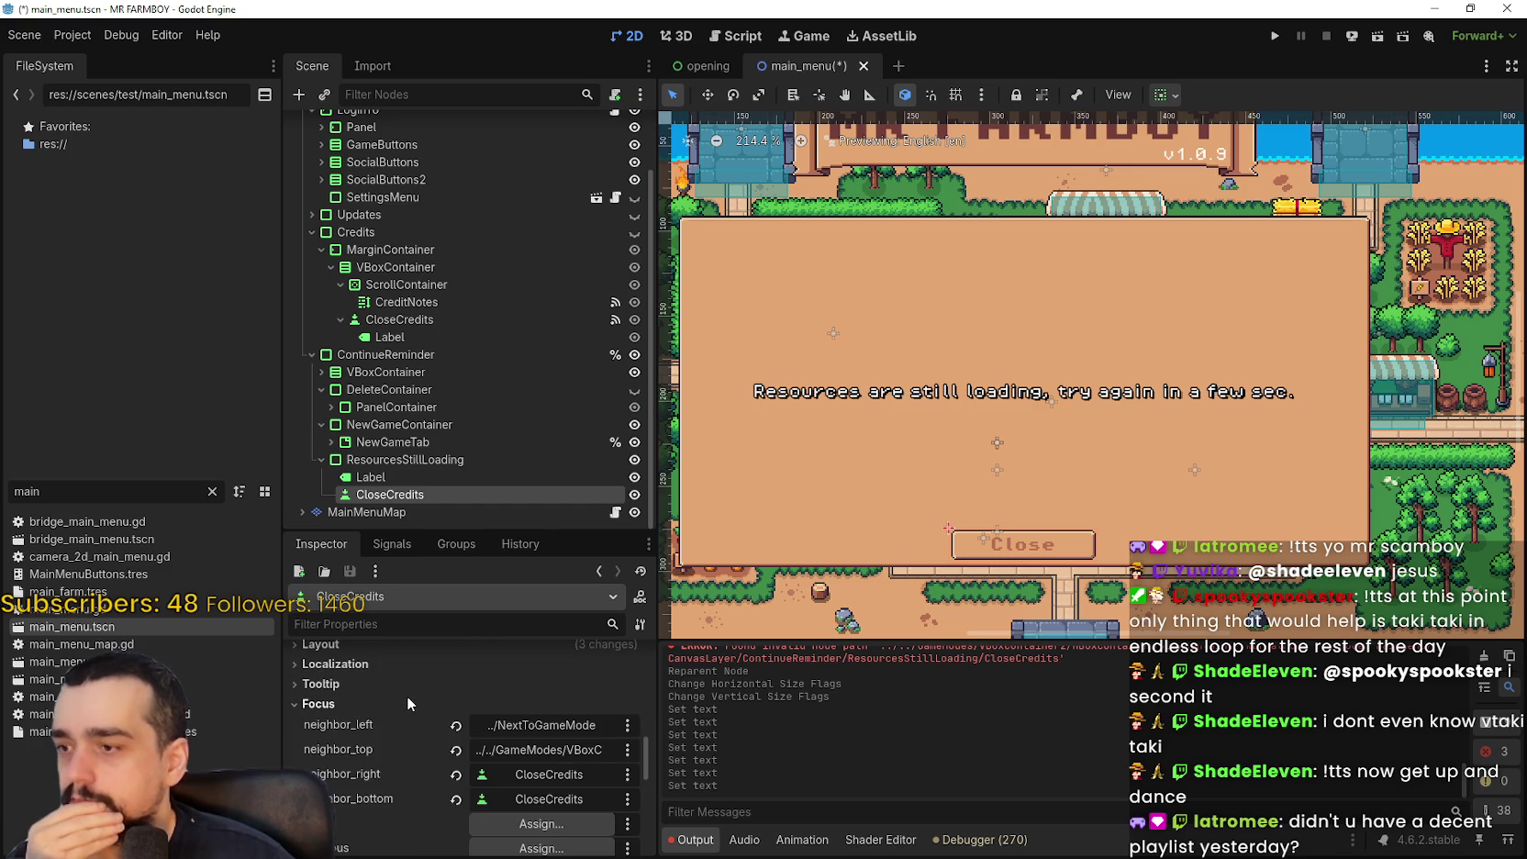
scroll(down, 3)
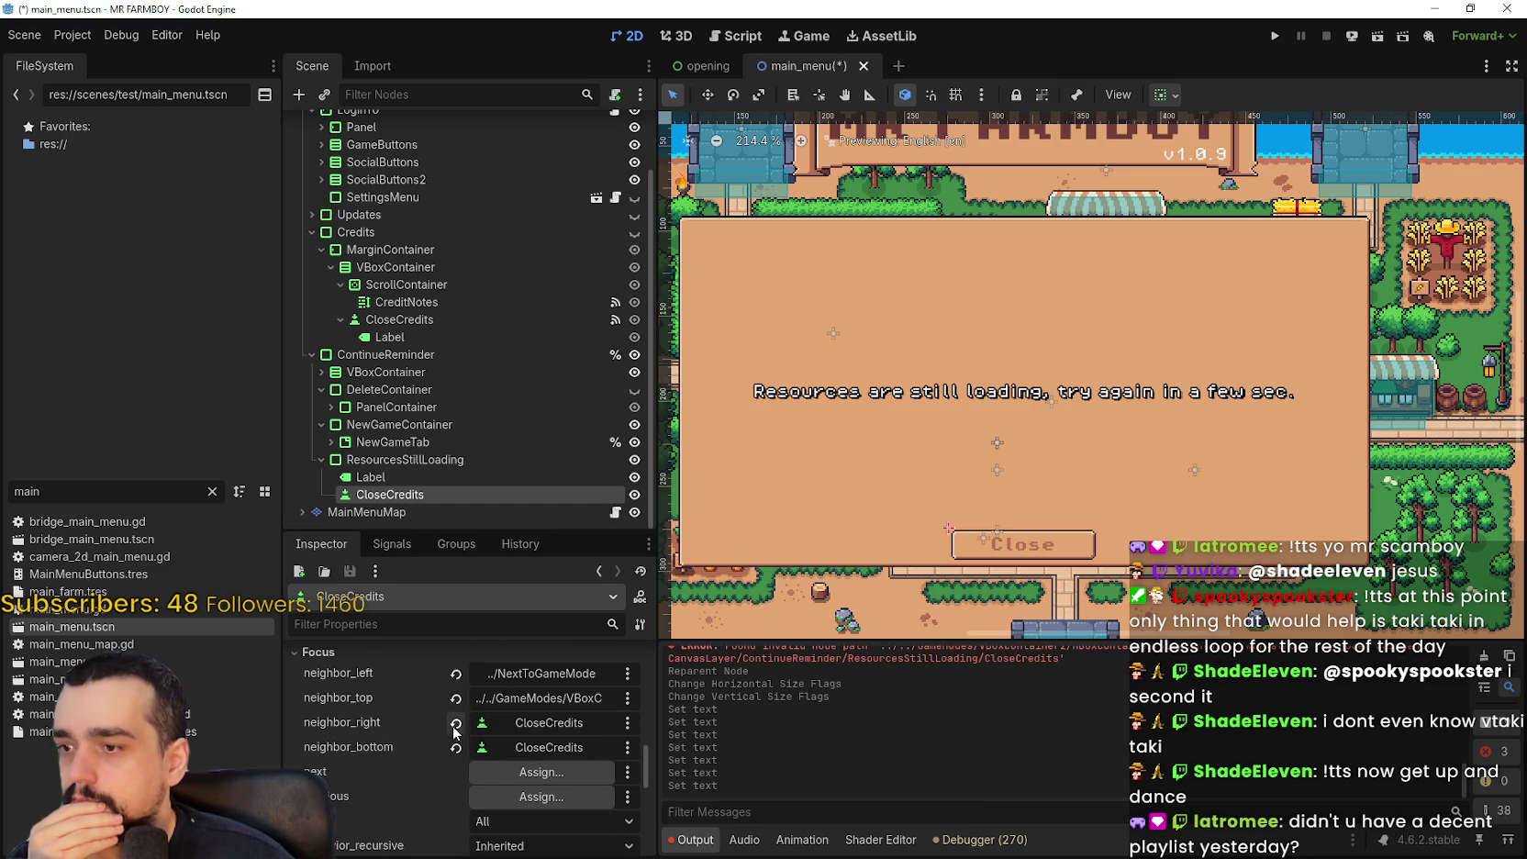
click(456, 672)
click(456, 697)
click(456, 722)
click(457, 747)
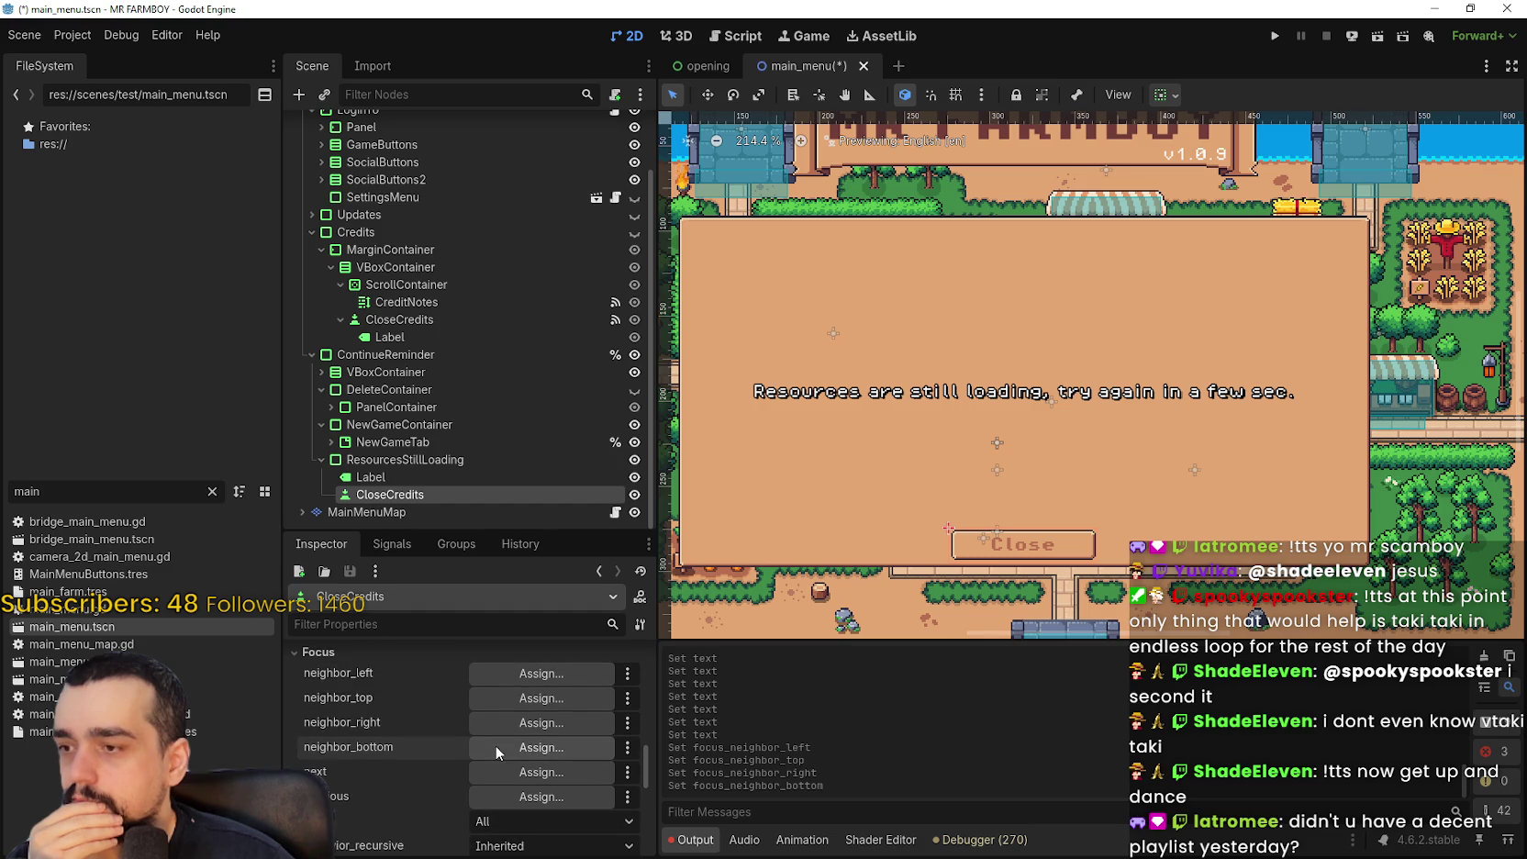
scroll(down, 3)
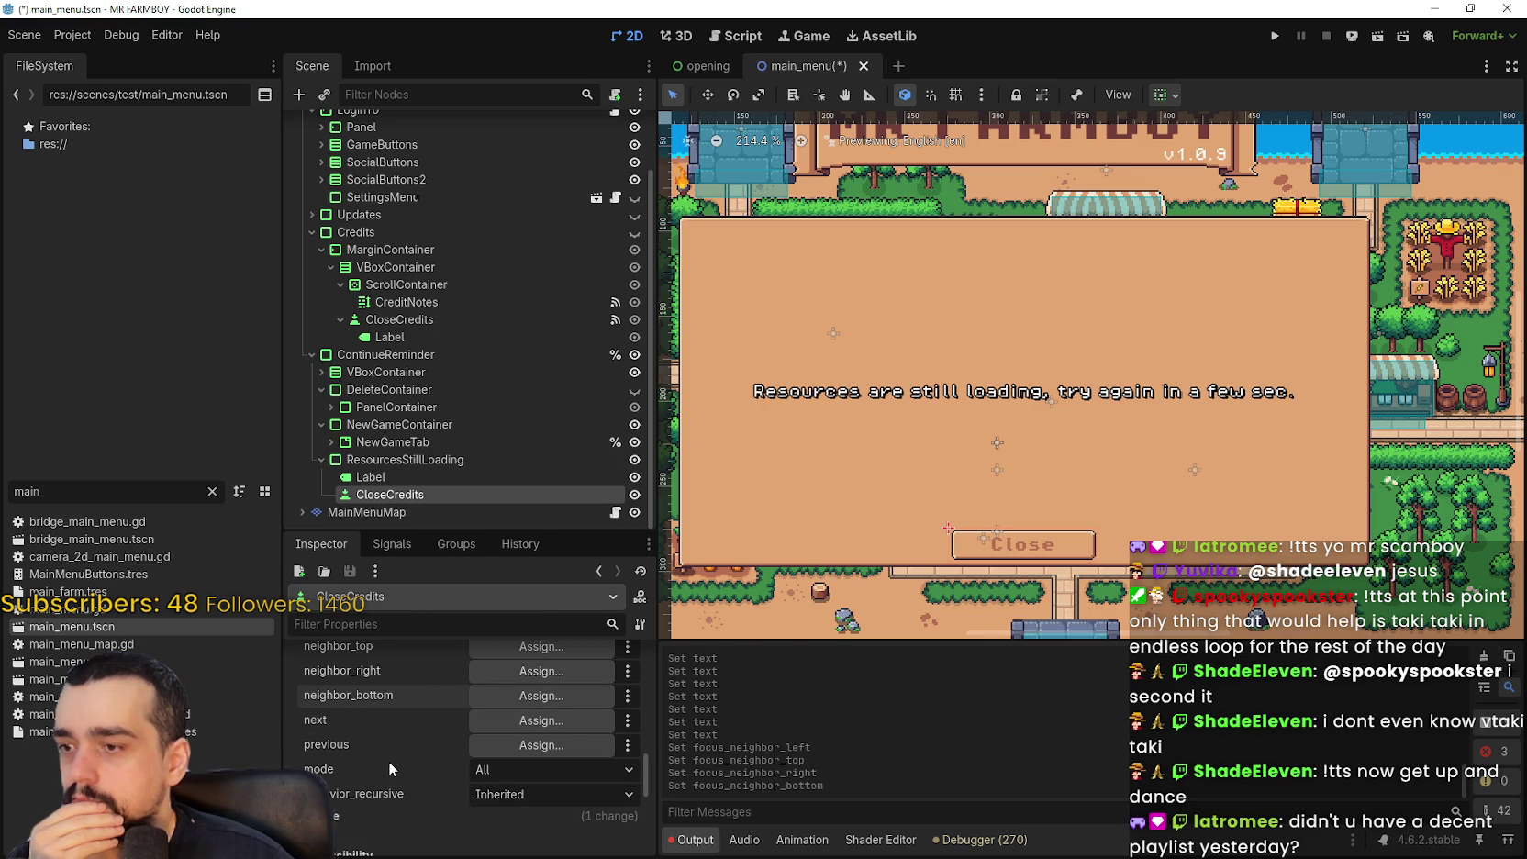
mouse_move(389, 762)
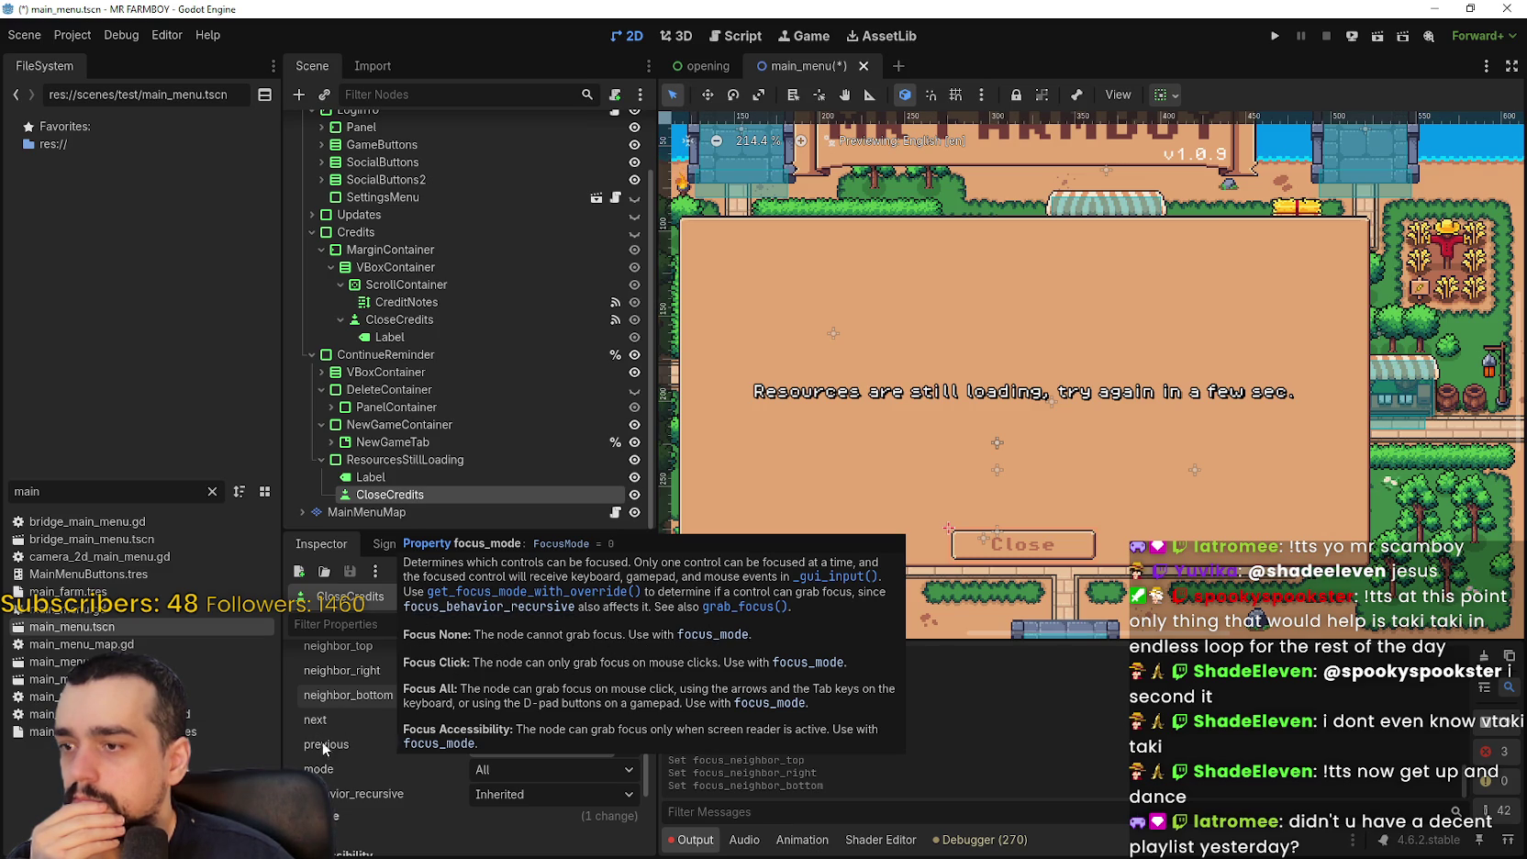
scroll(up, 3)
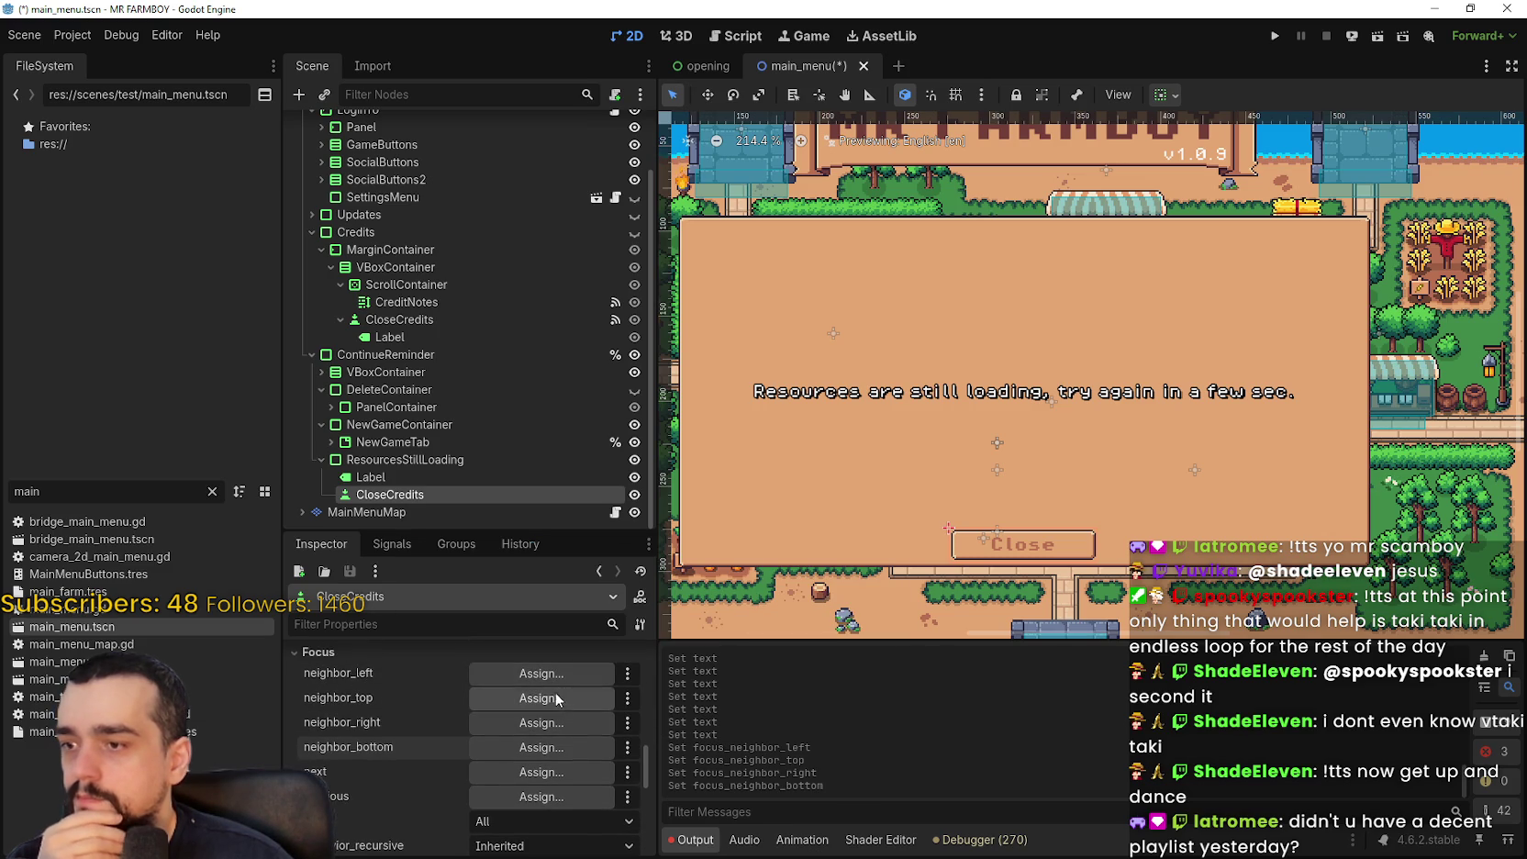
Rename the CloseCredits node to CloseResource
click(527, 673)
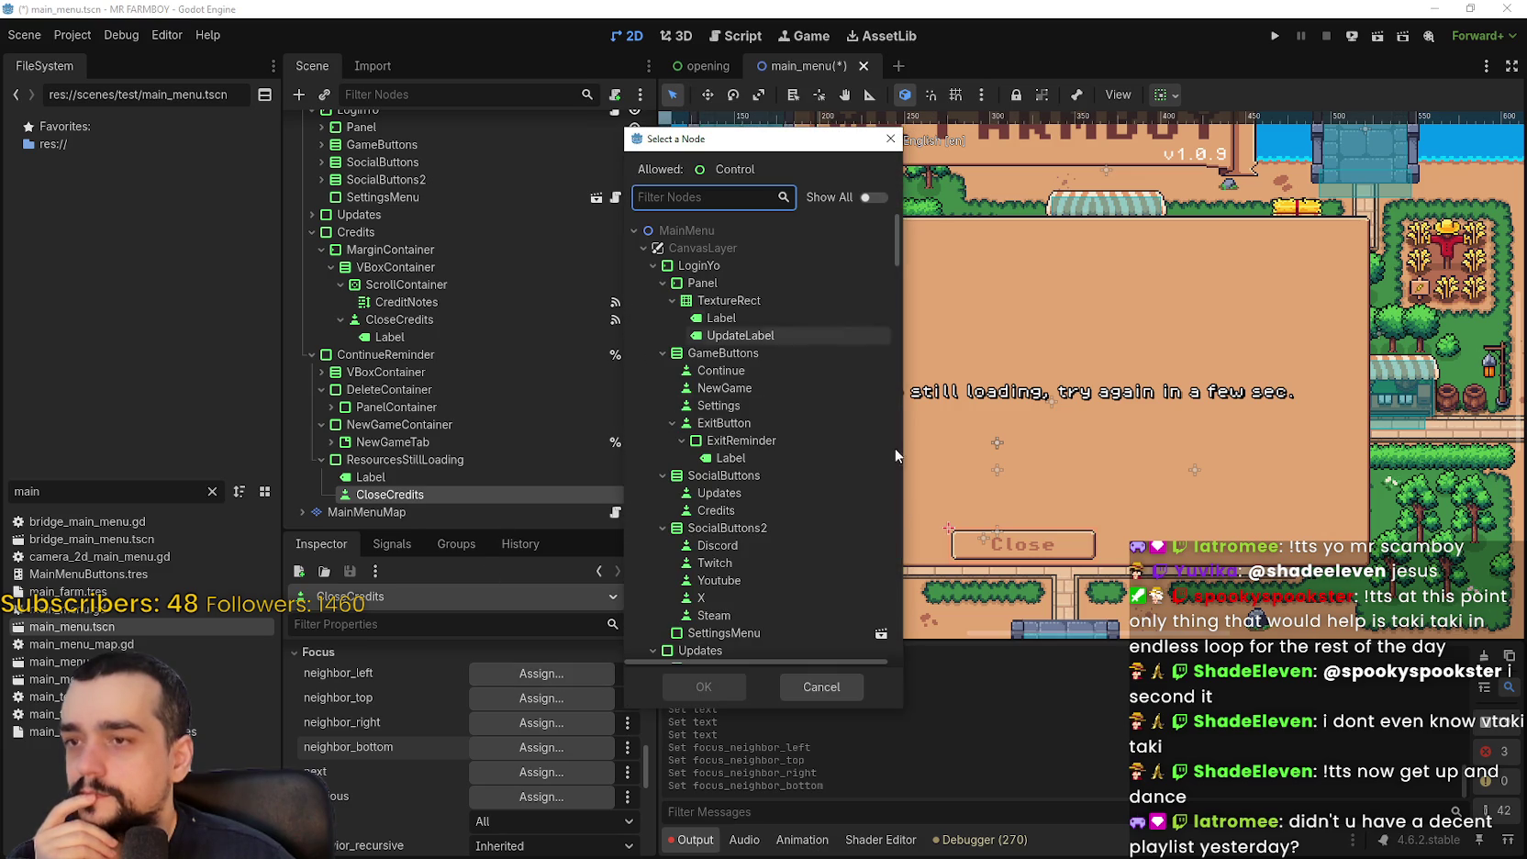
click(797, 686)
double_click(398, 495)
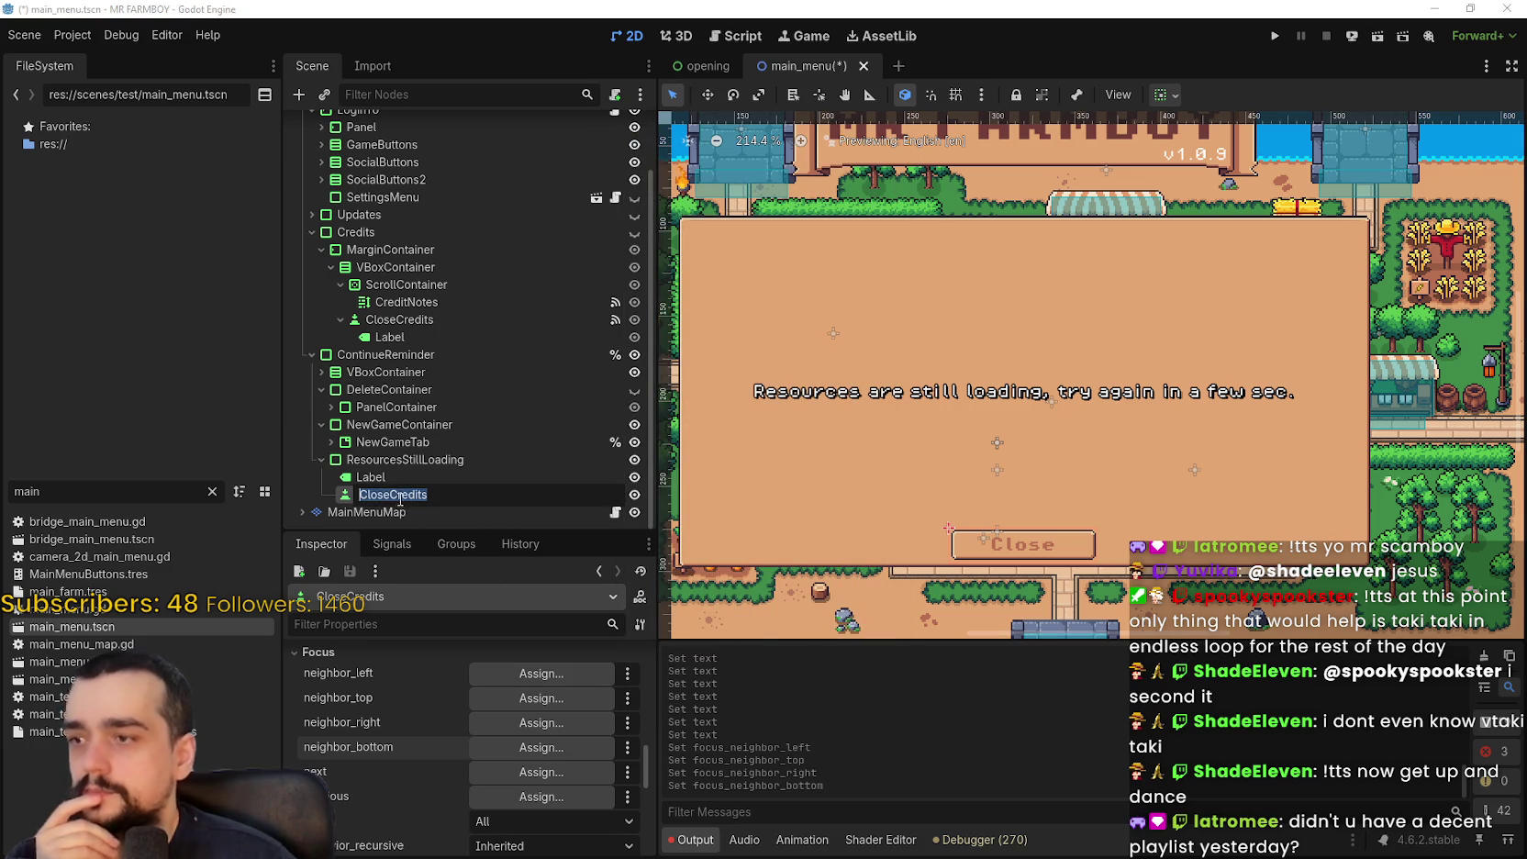
text(CloseR)
text(esource)
key(Return)
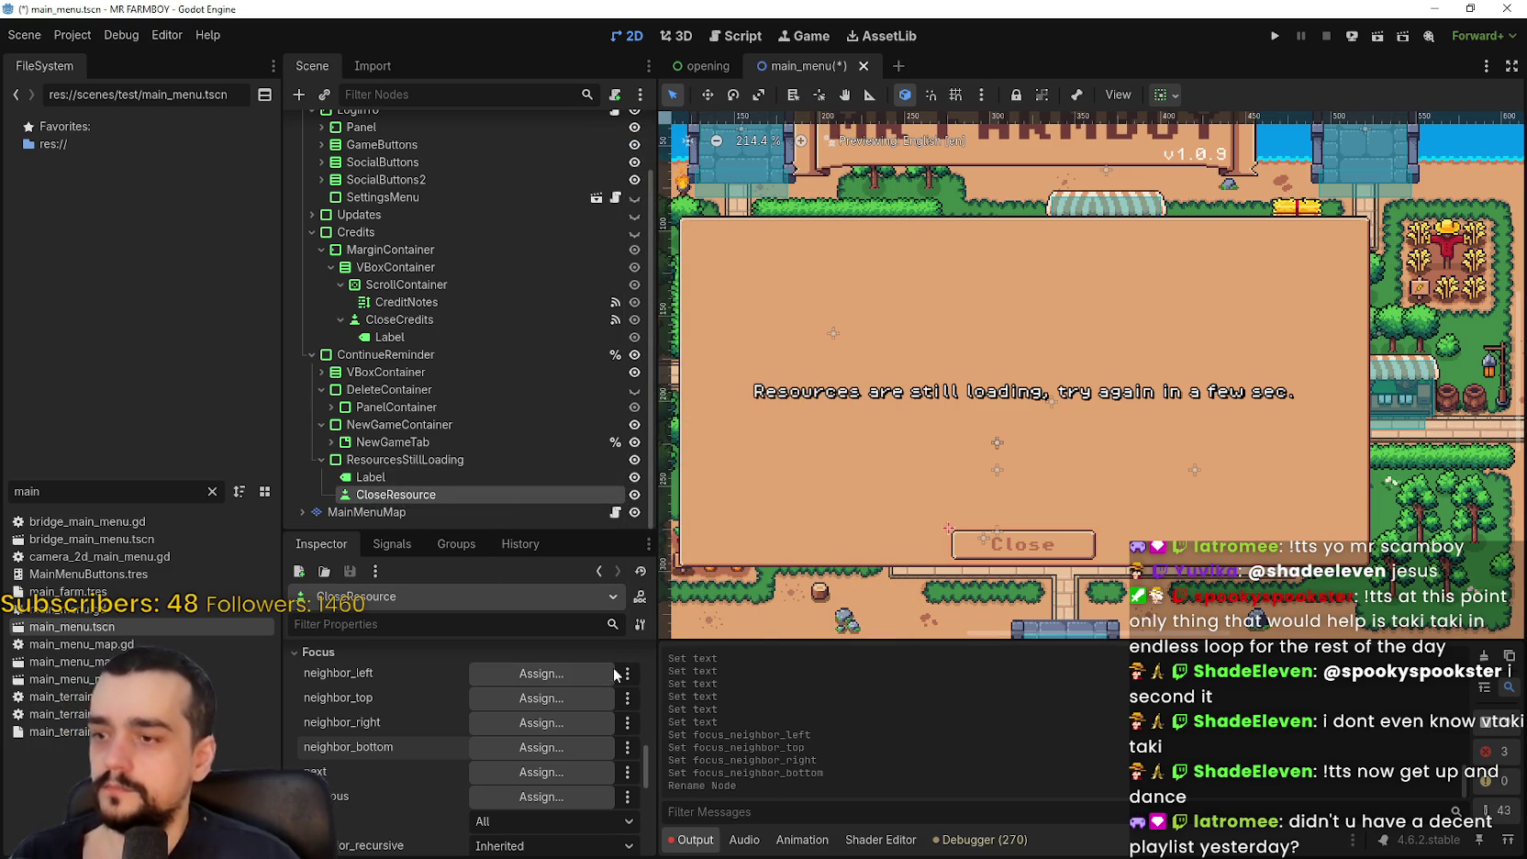
Set CloseResource as its own left and top focus neighbour
click(541, 673)
text(Close)
click(747, 440)
click(703, 687)
click(510, 695)
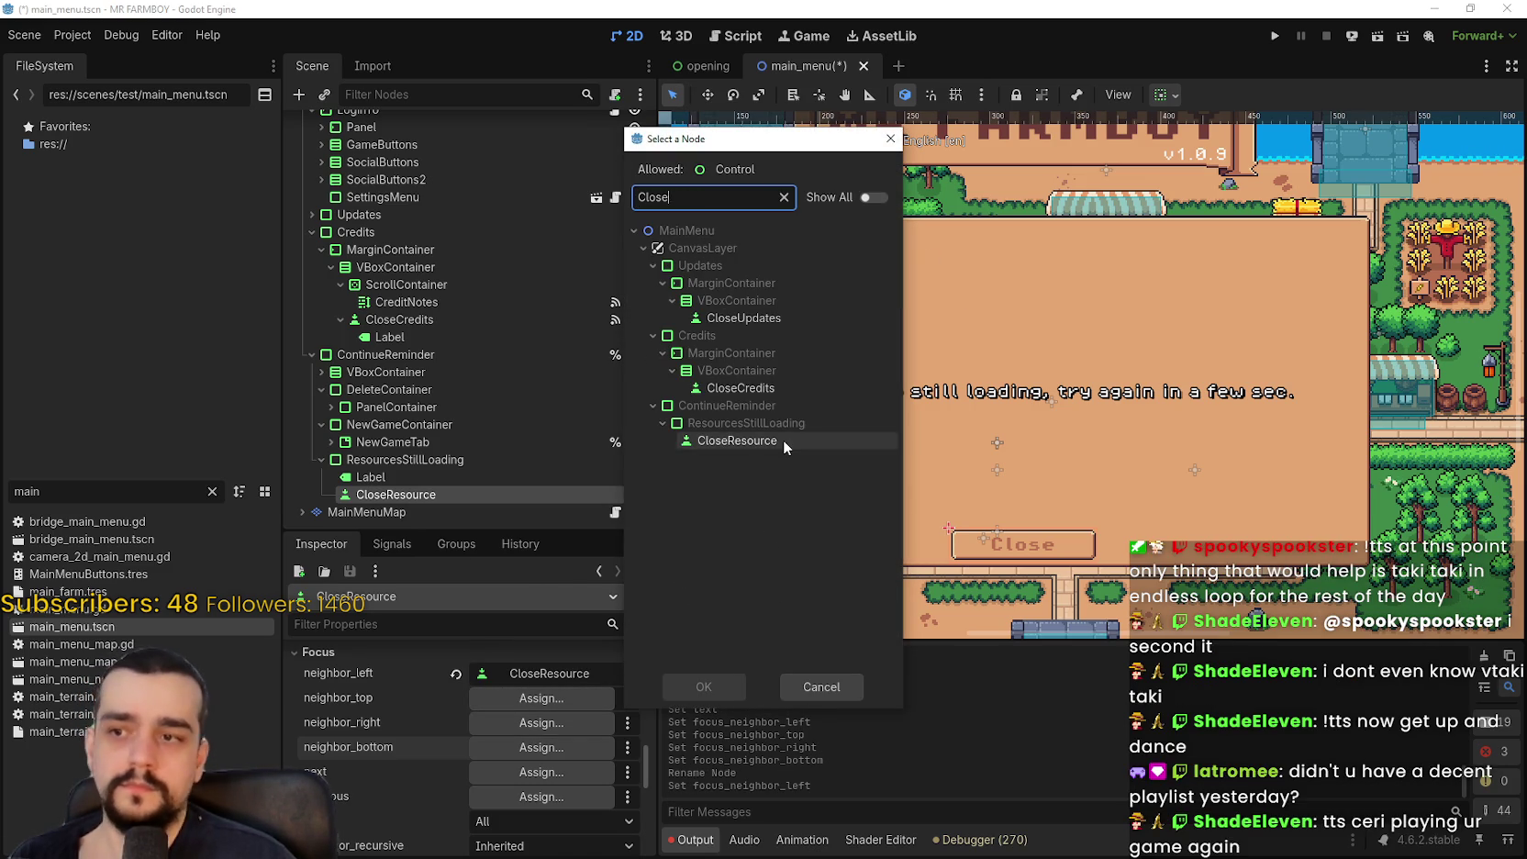
double_click(782, 440)
Set CloseResource as its own right and bottom focus neighbour
click(537, 724)
text(Clo)
click(743, 445)
click(745, 687)
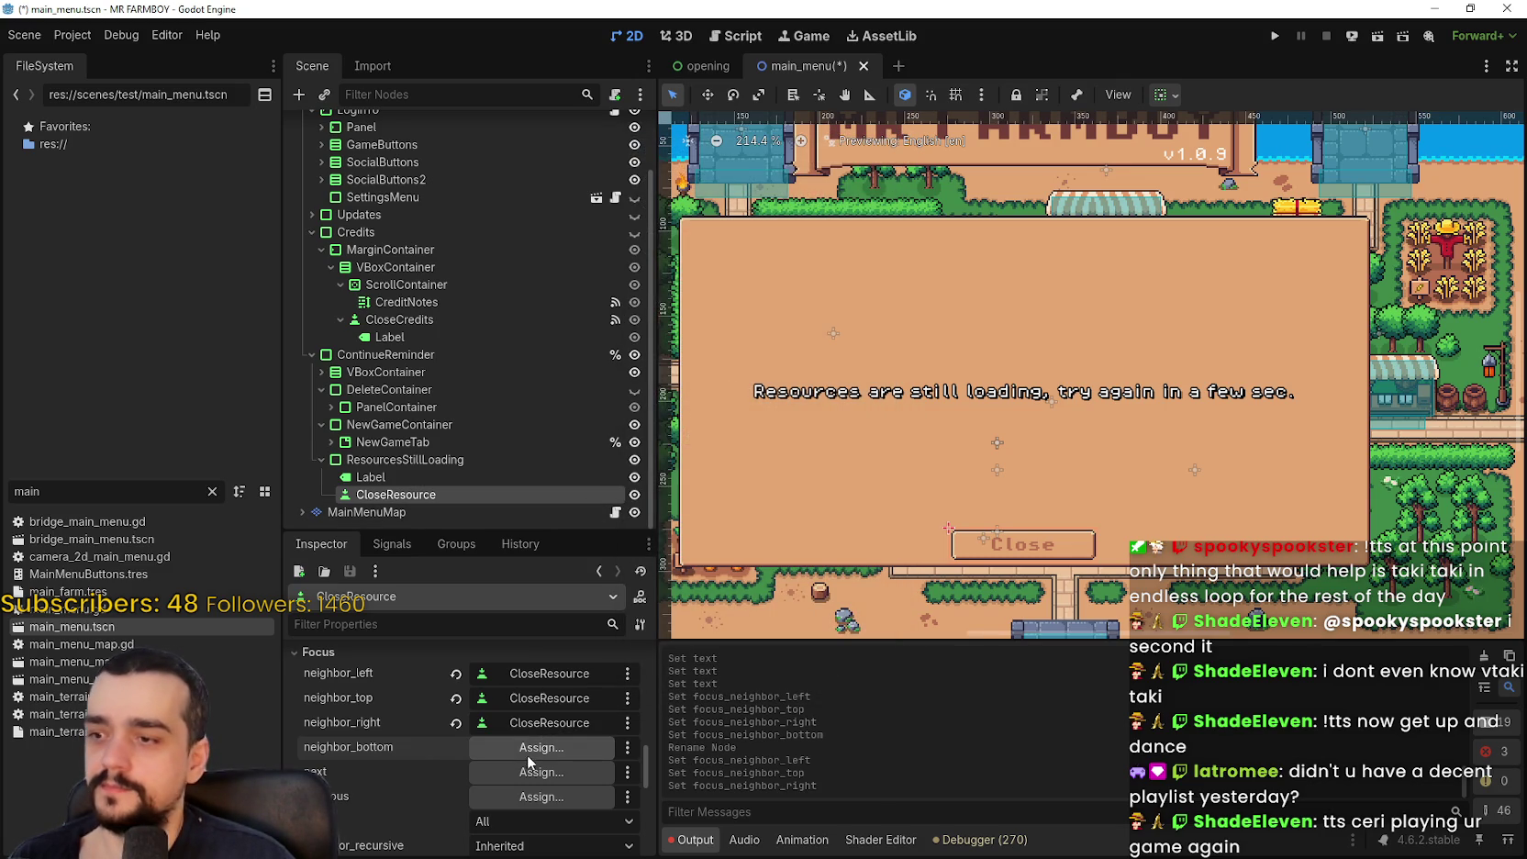
click(528, 748)
text(Close)
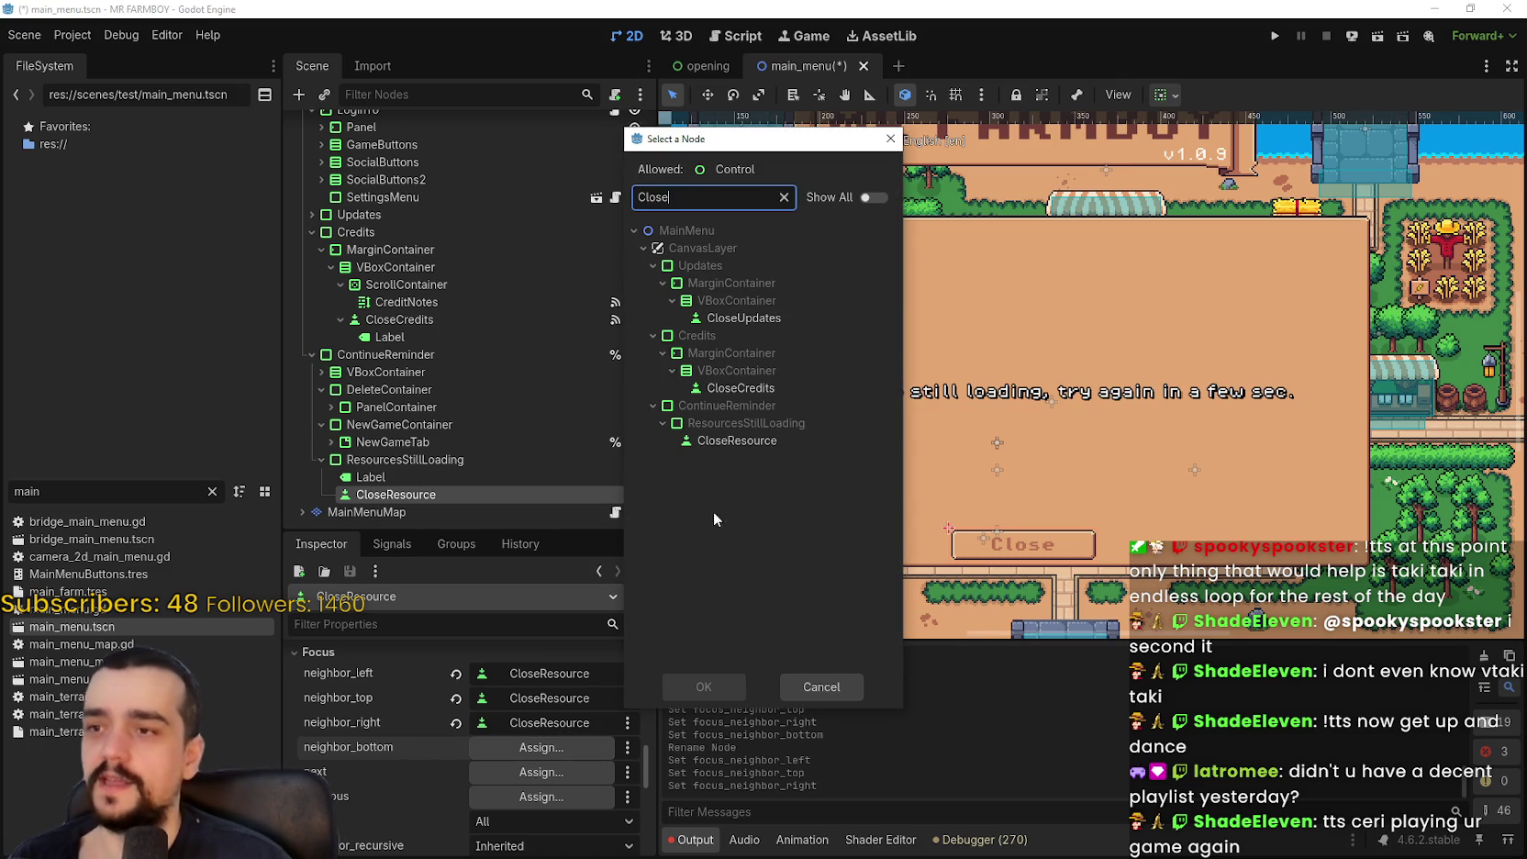
click(731, 441)
click(705, 687)
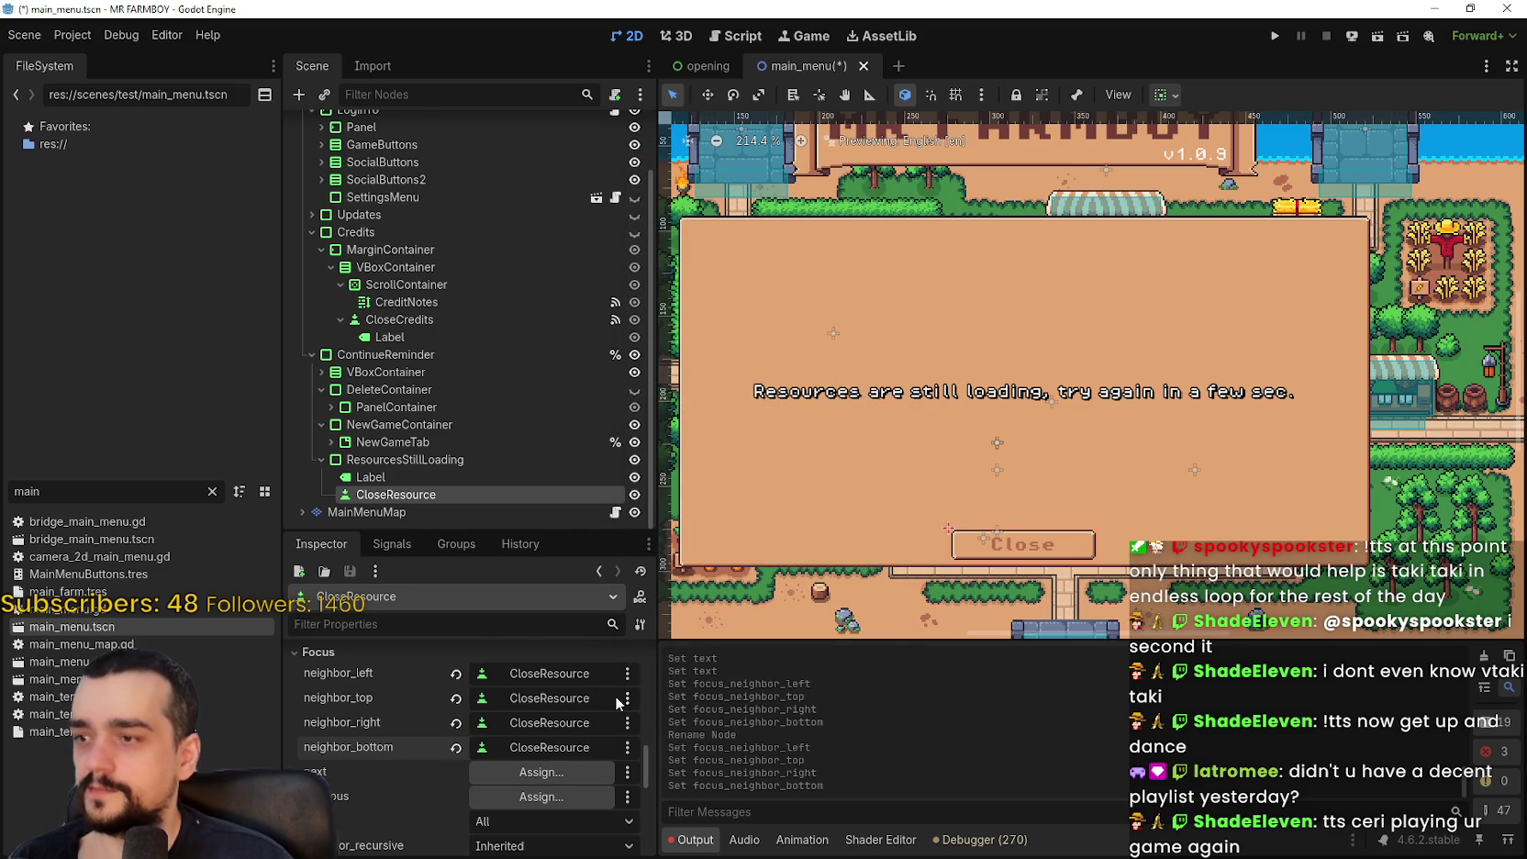
Save the main_menu scene with Ctrl+S
scroll(down, 3)
scroll(up, 3)
scroll(down, 3)
scroll(up, 3)
scroll(down, 3)
scroll(down, 3)
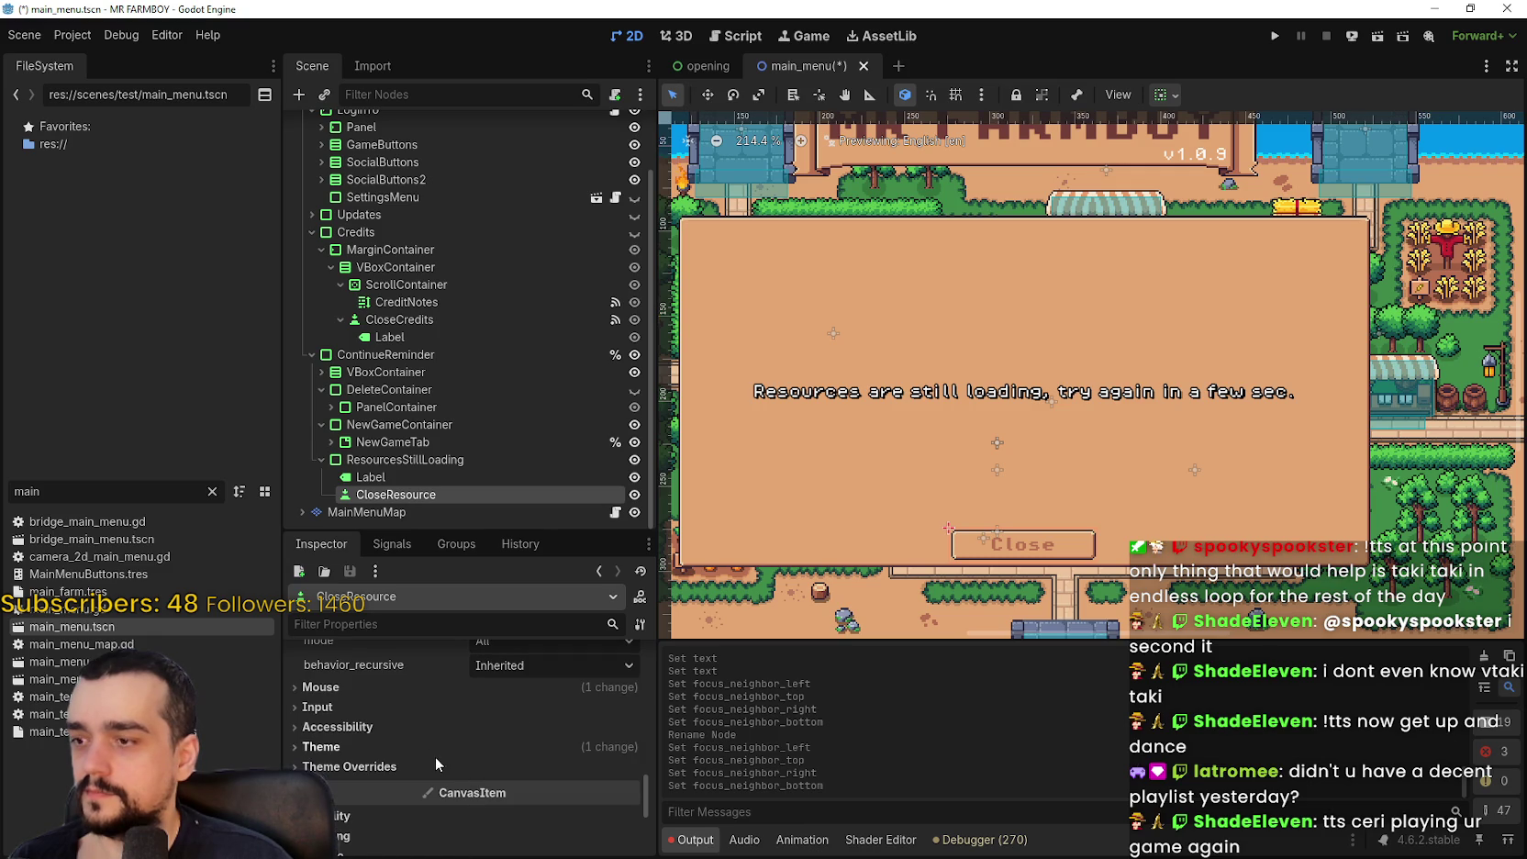
scroll(down, 3)
scroll(up, 3)
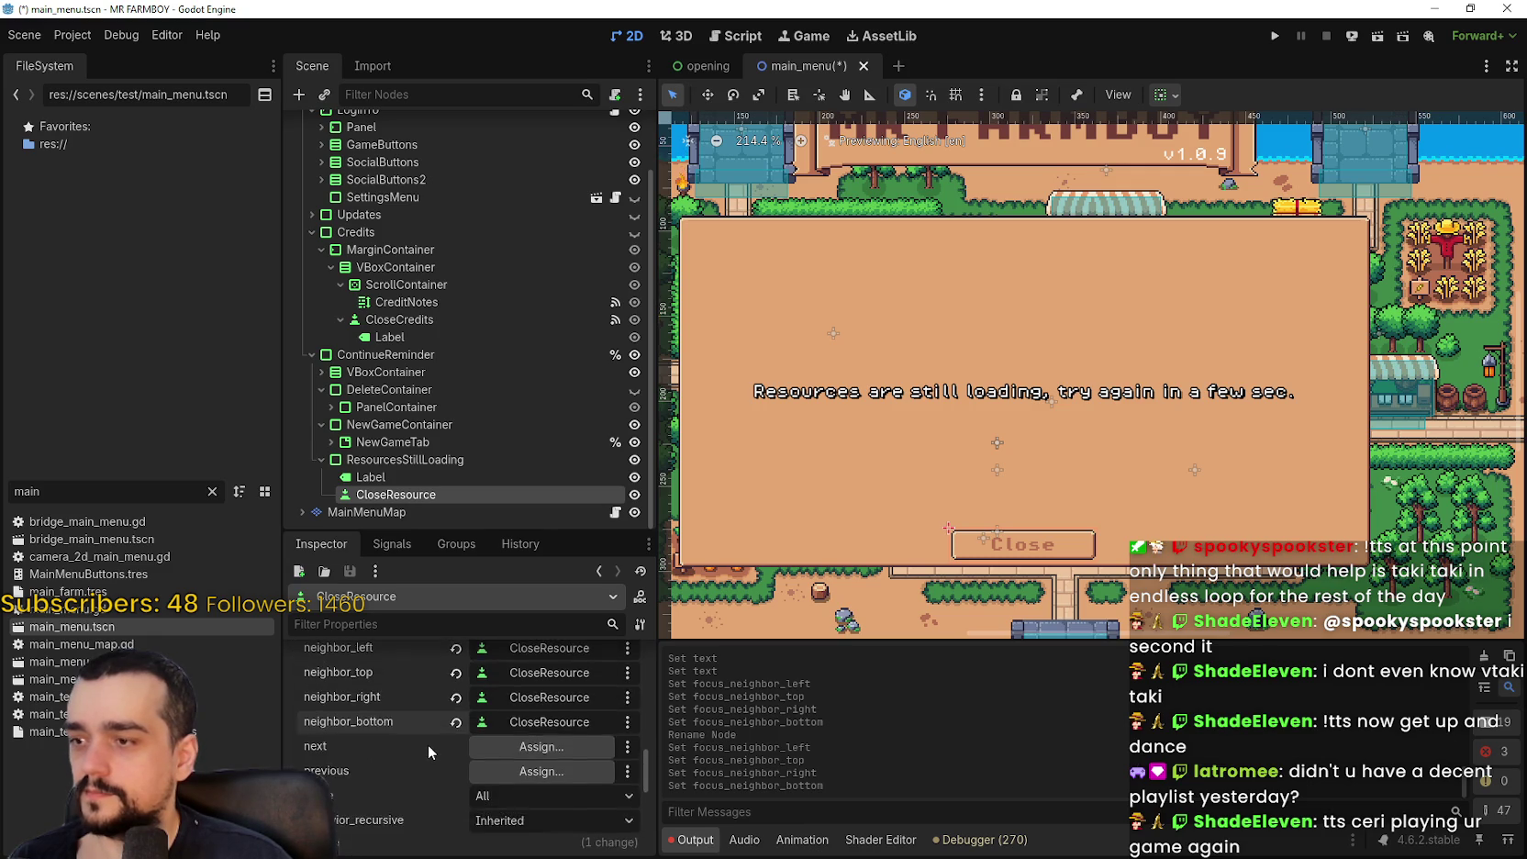
key(ctrl+s)
scroll(up, 3)
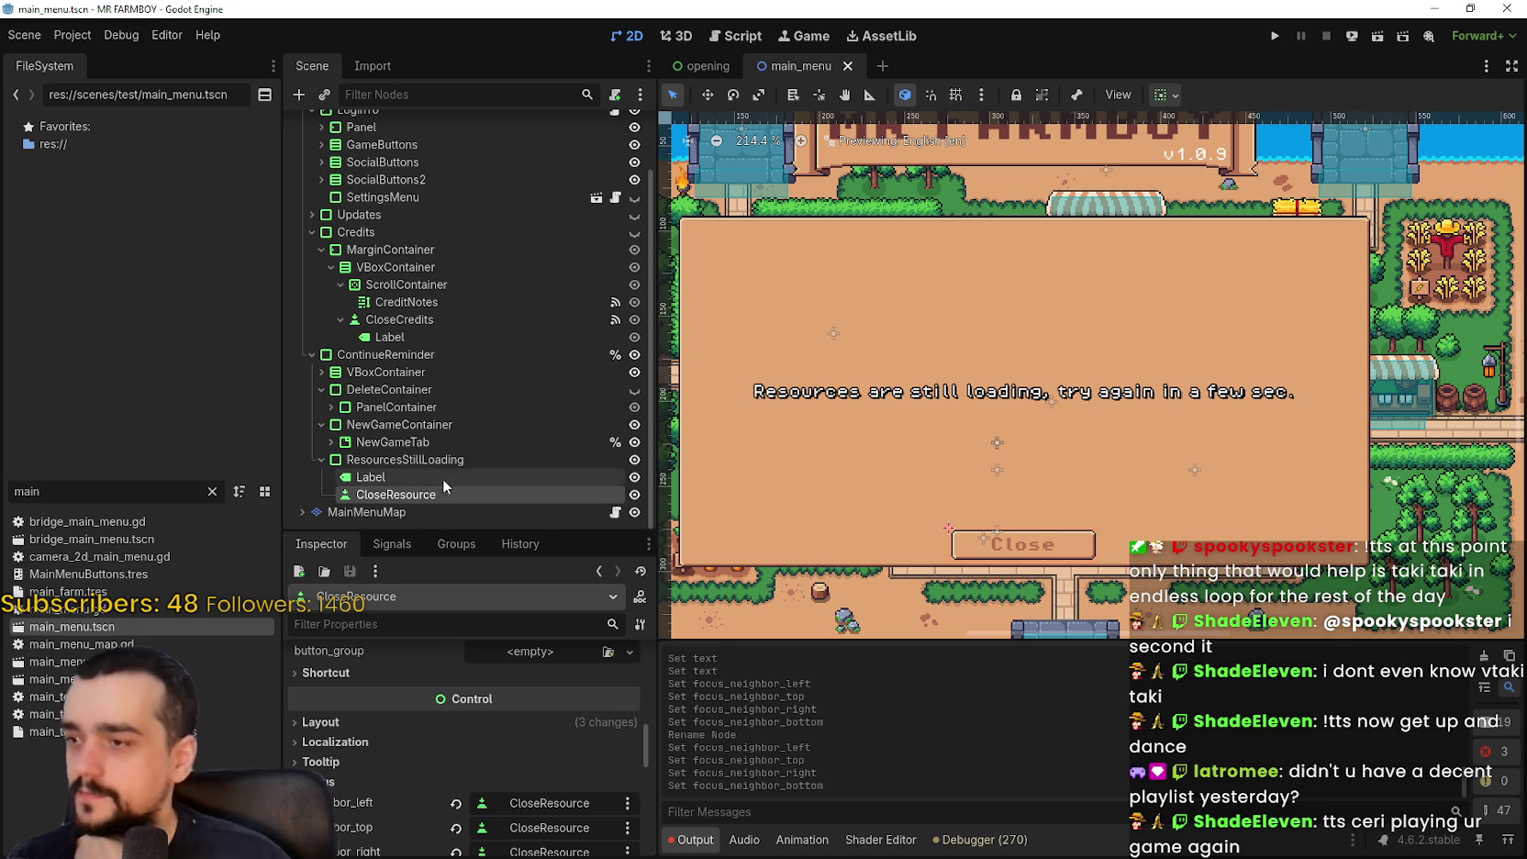
scroll(up, 3)
Connect CloseResource's pressed() signal to _on_close_resource_pressed on LoginYo
click(391, 550)
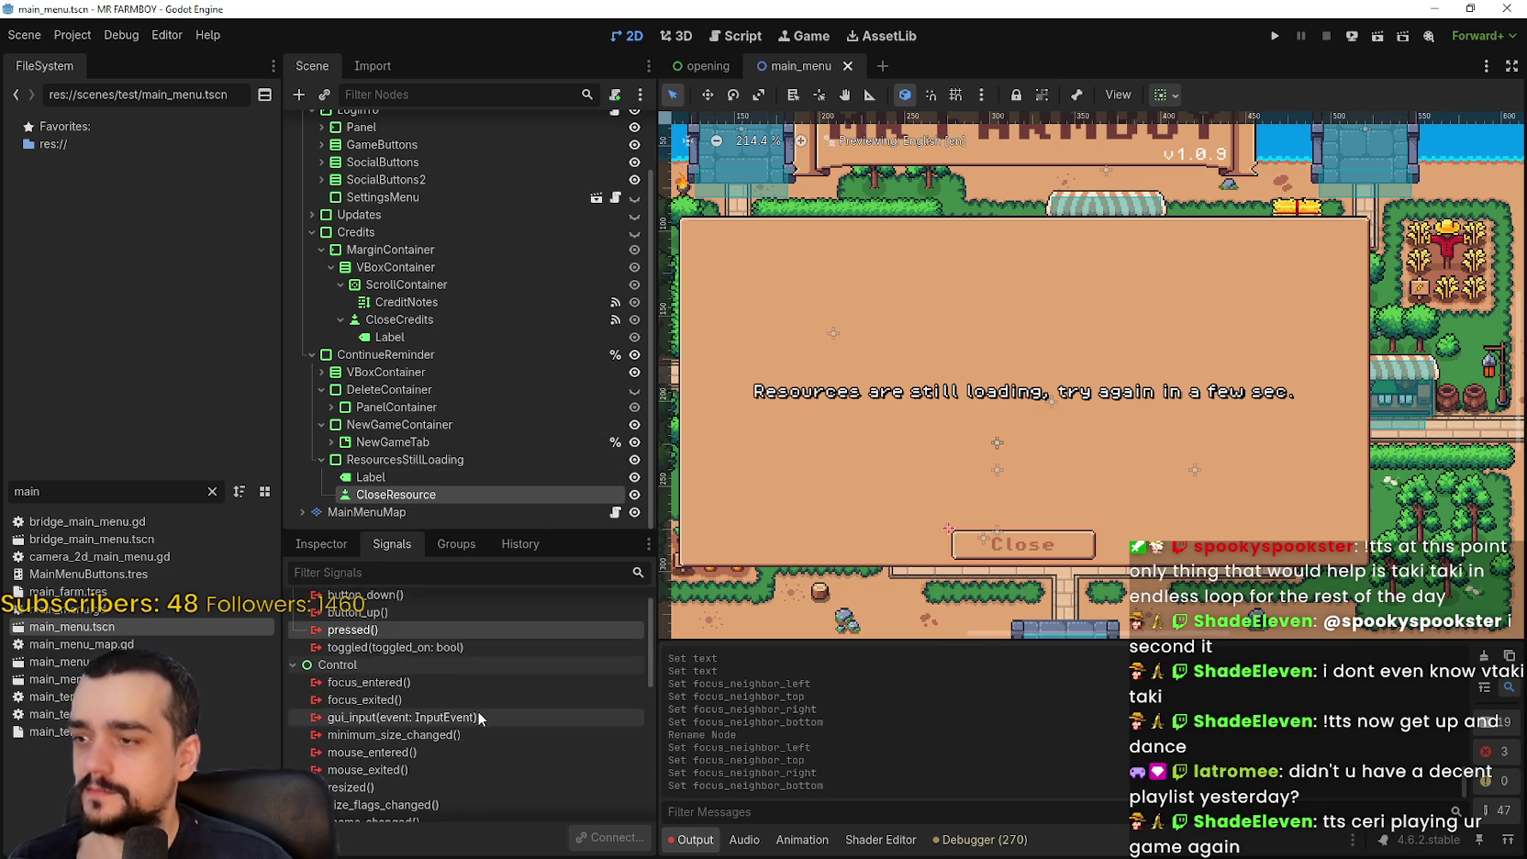
double_click(446, 660)
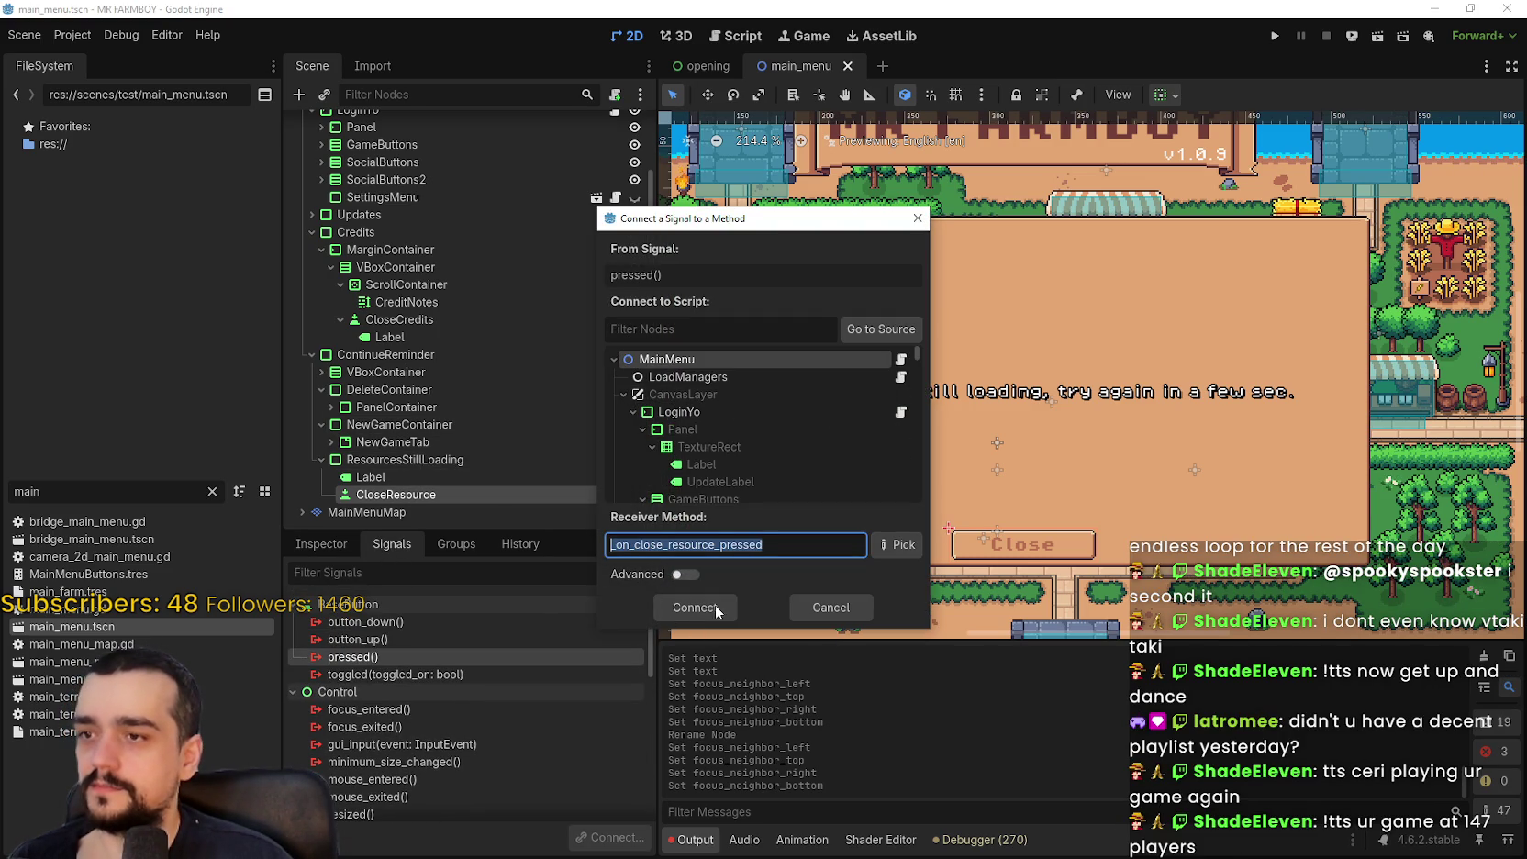
click(743, 412)
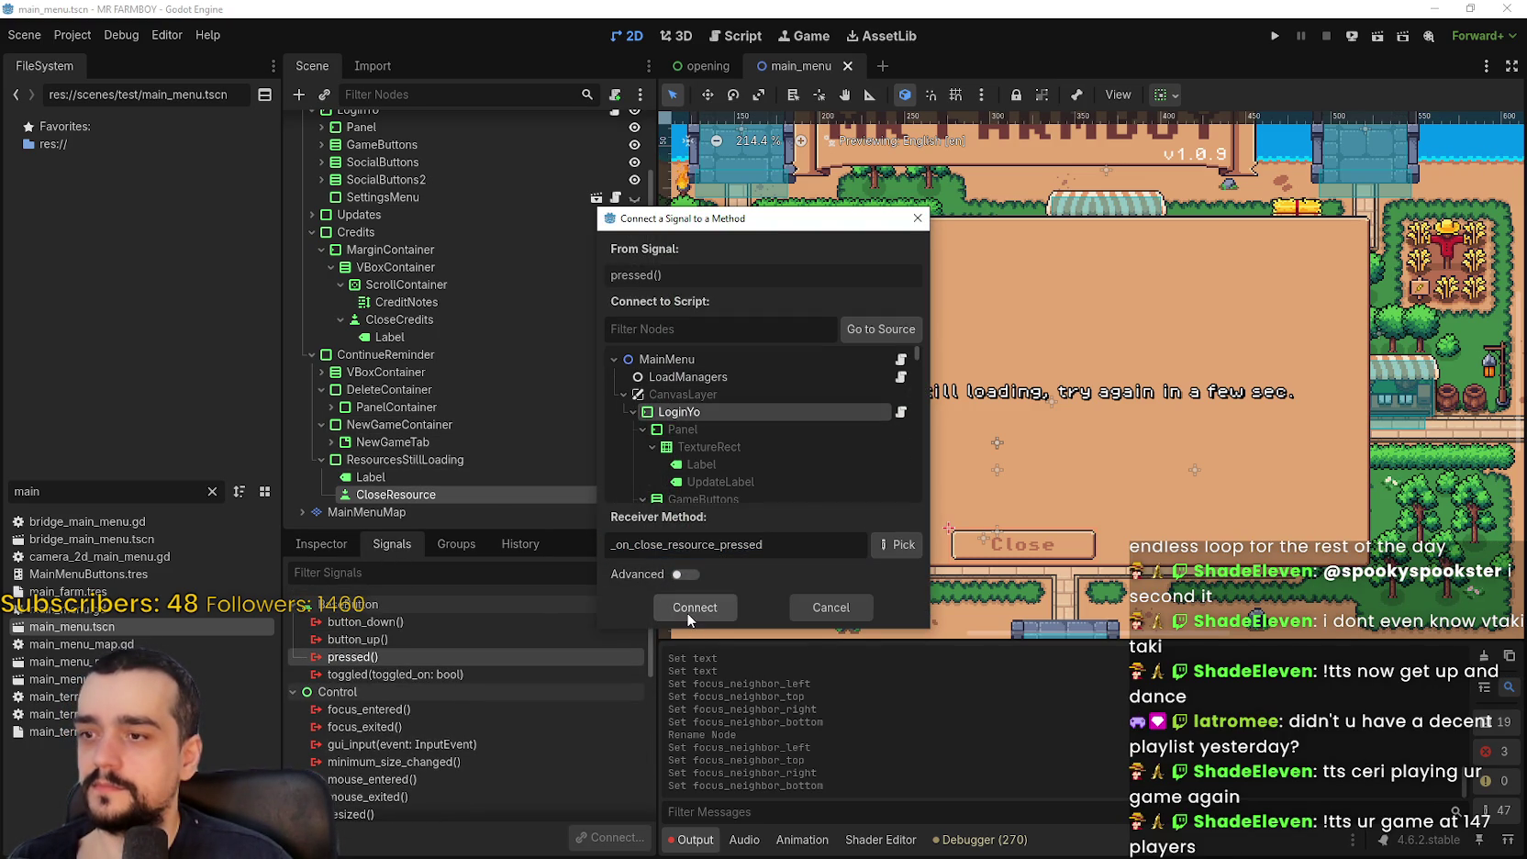
click(682, 608)
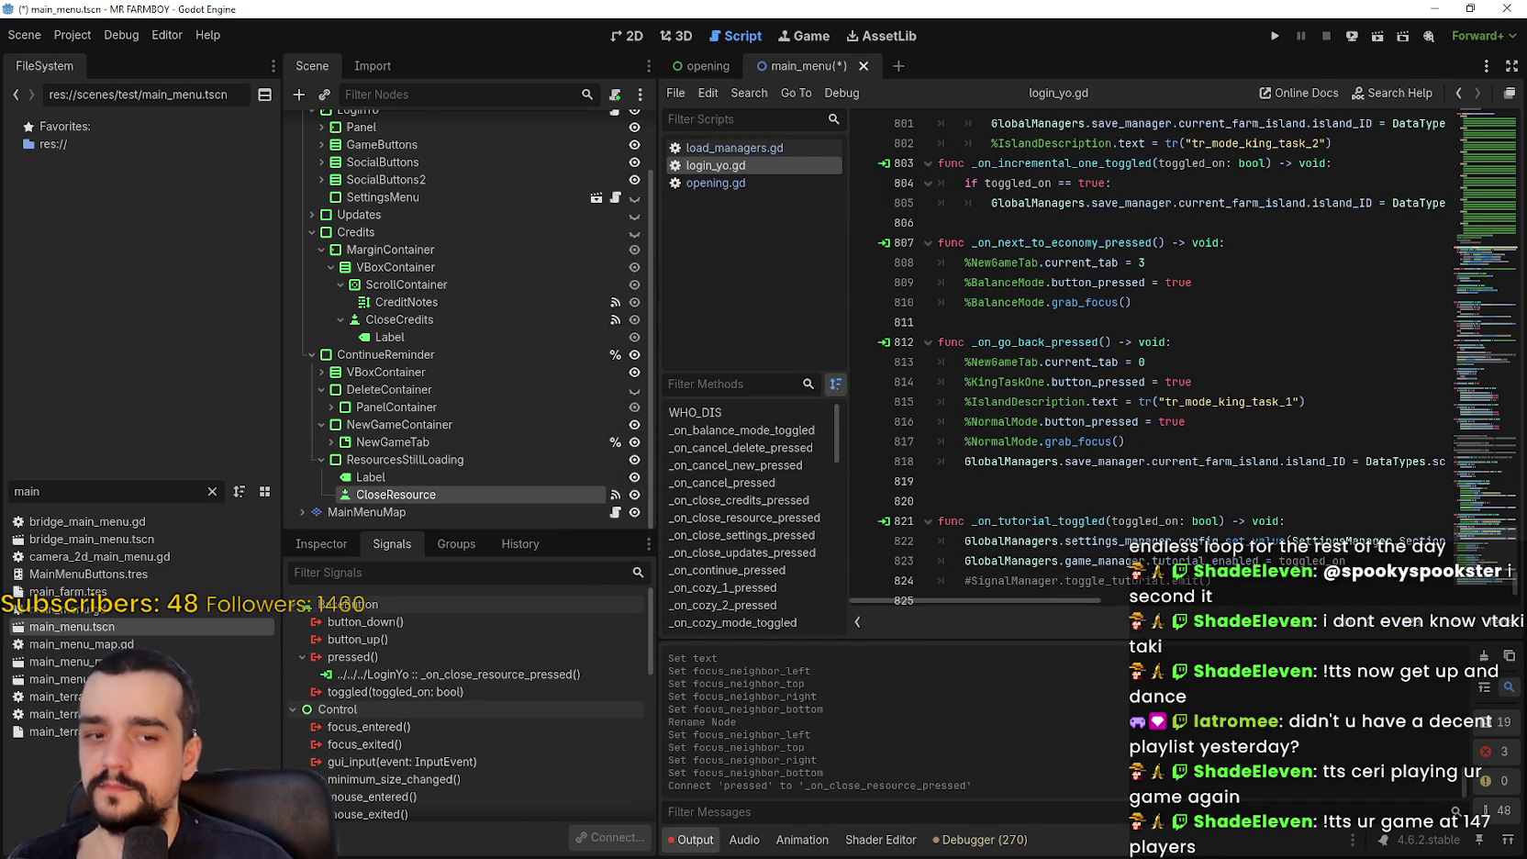
key(alt+Tab)
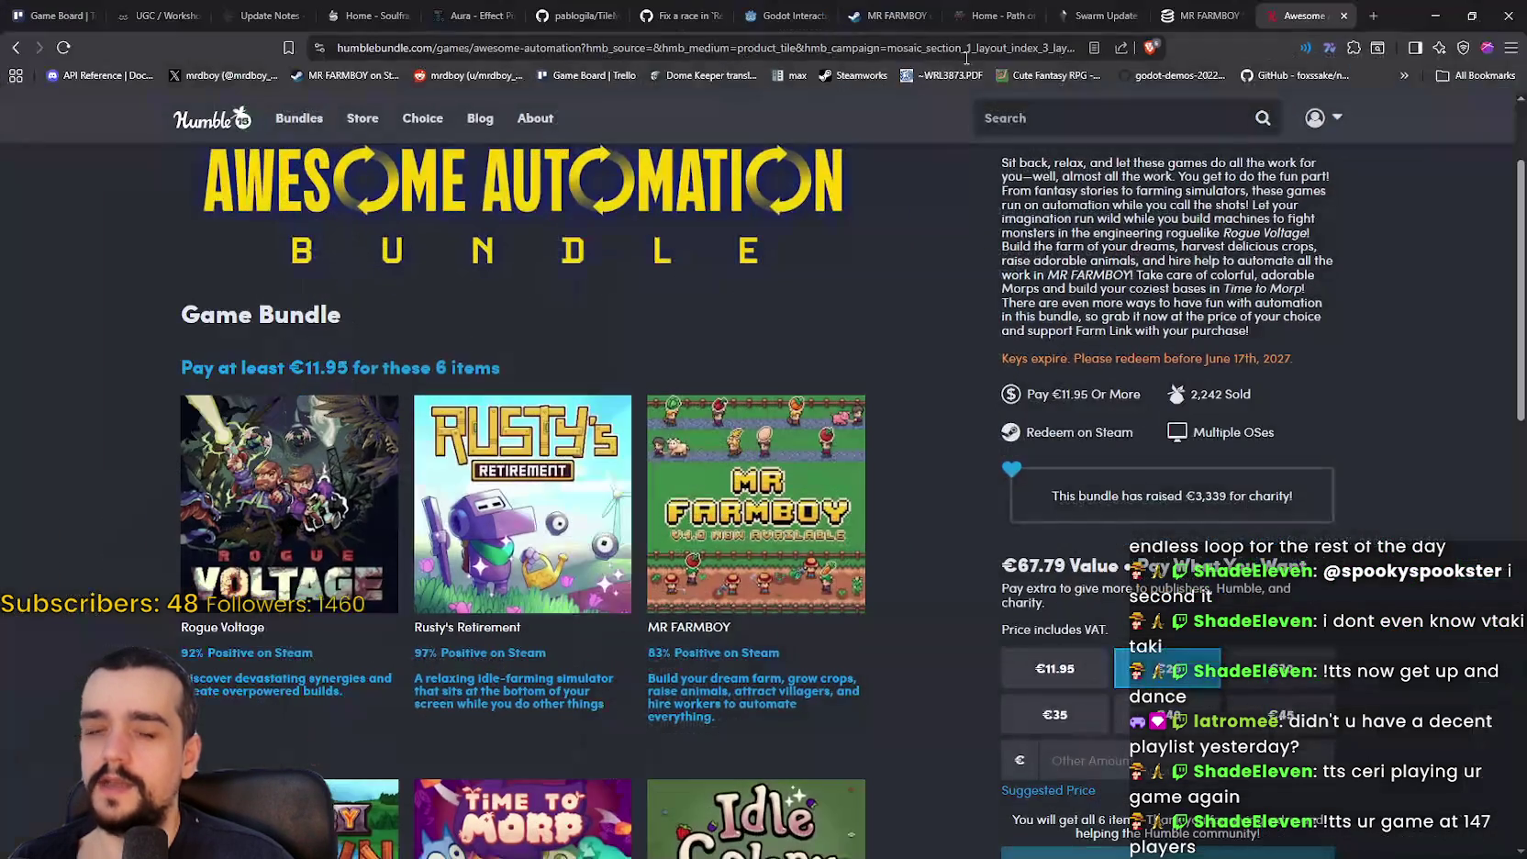
Switch to the MR FARMBOY SteamDB tab in the browser
click(1186, 13)
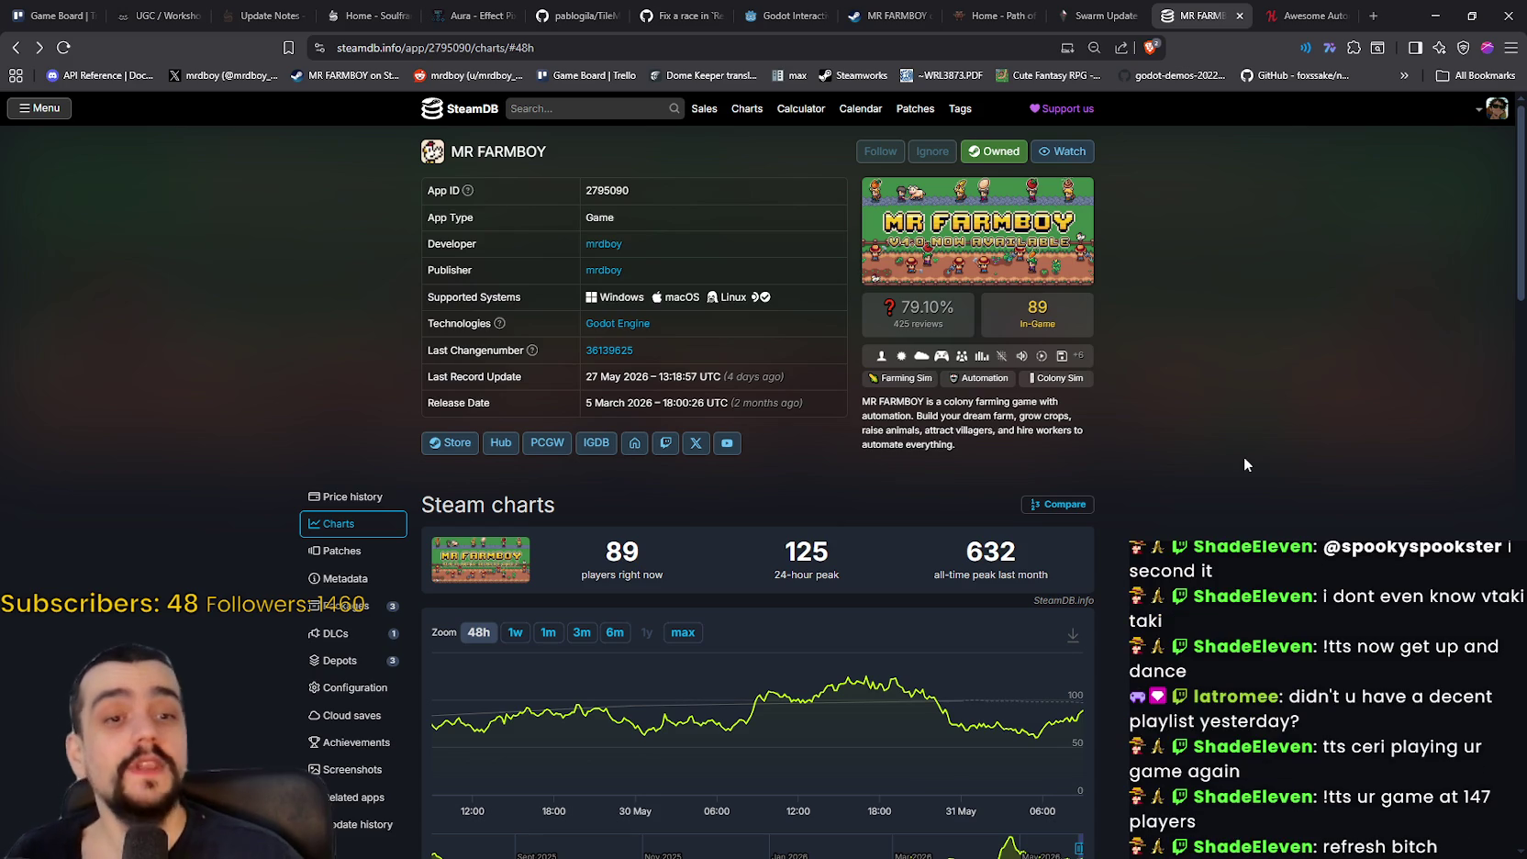
Reload SteamDB to show MR FARMBOY's 86 current players, then return to login_yo.gd in Godot
right_click(1198, 410)
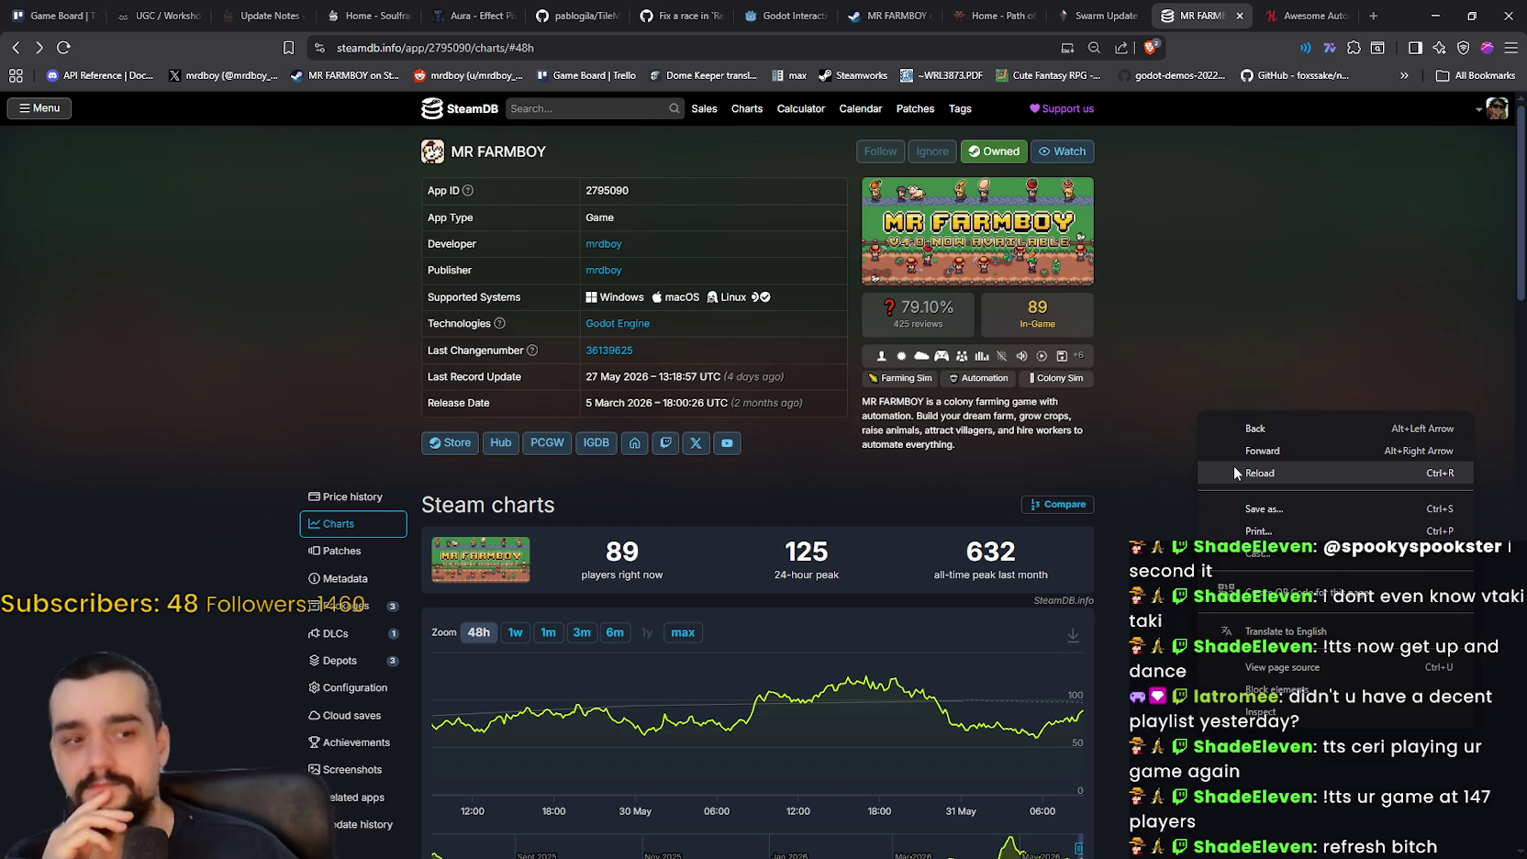
click(1234, 468)
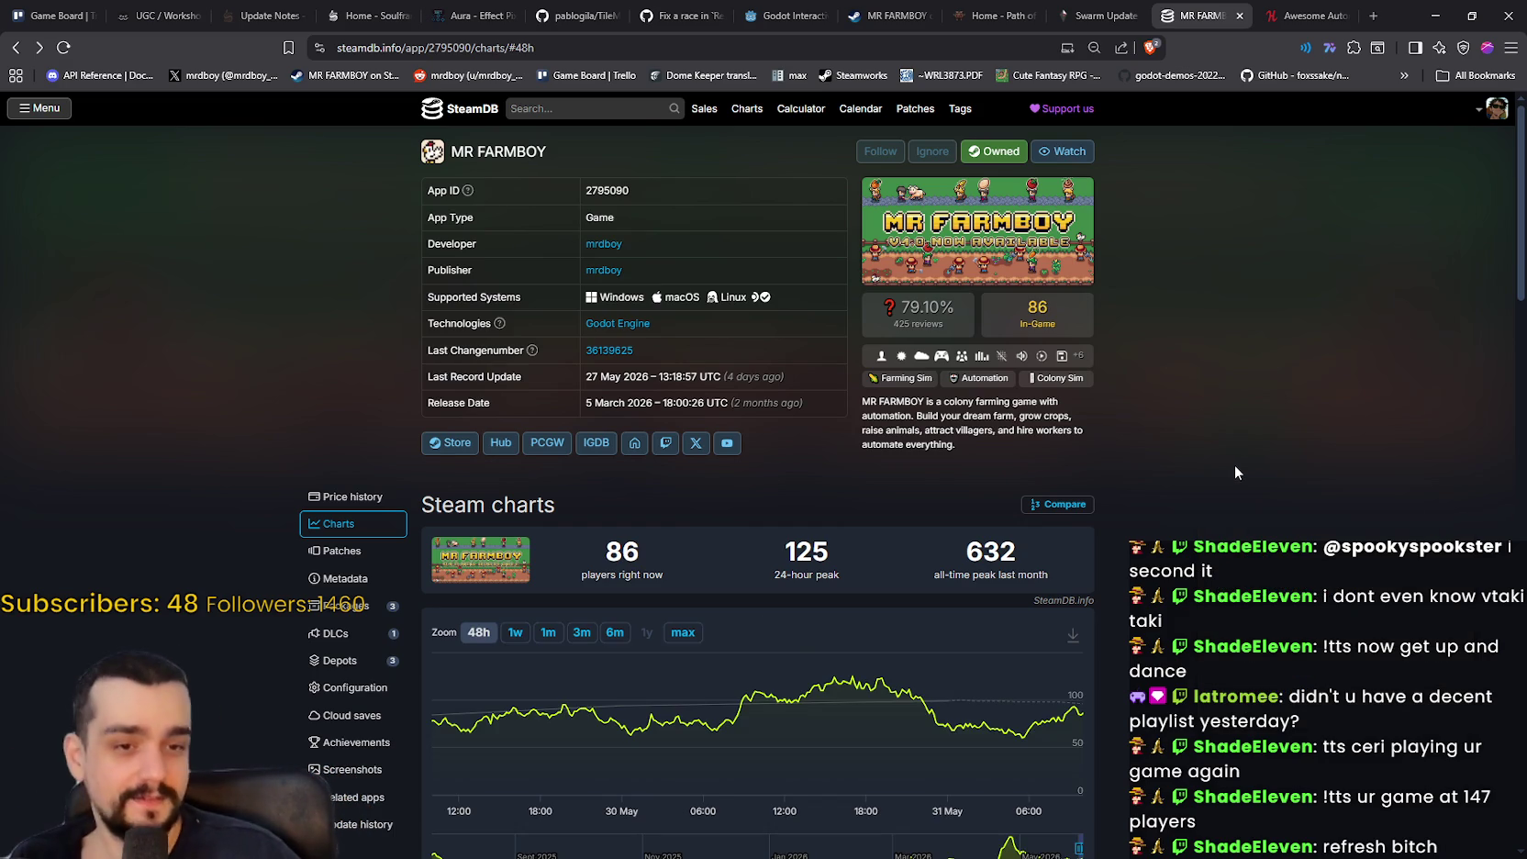
click(1435, 16)
click(1185, 463)
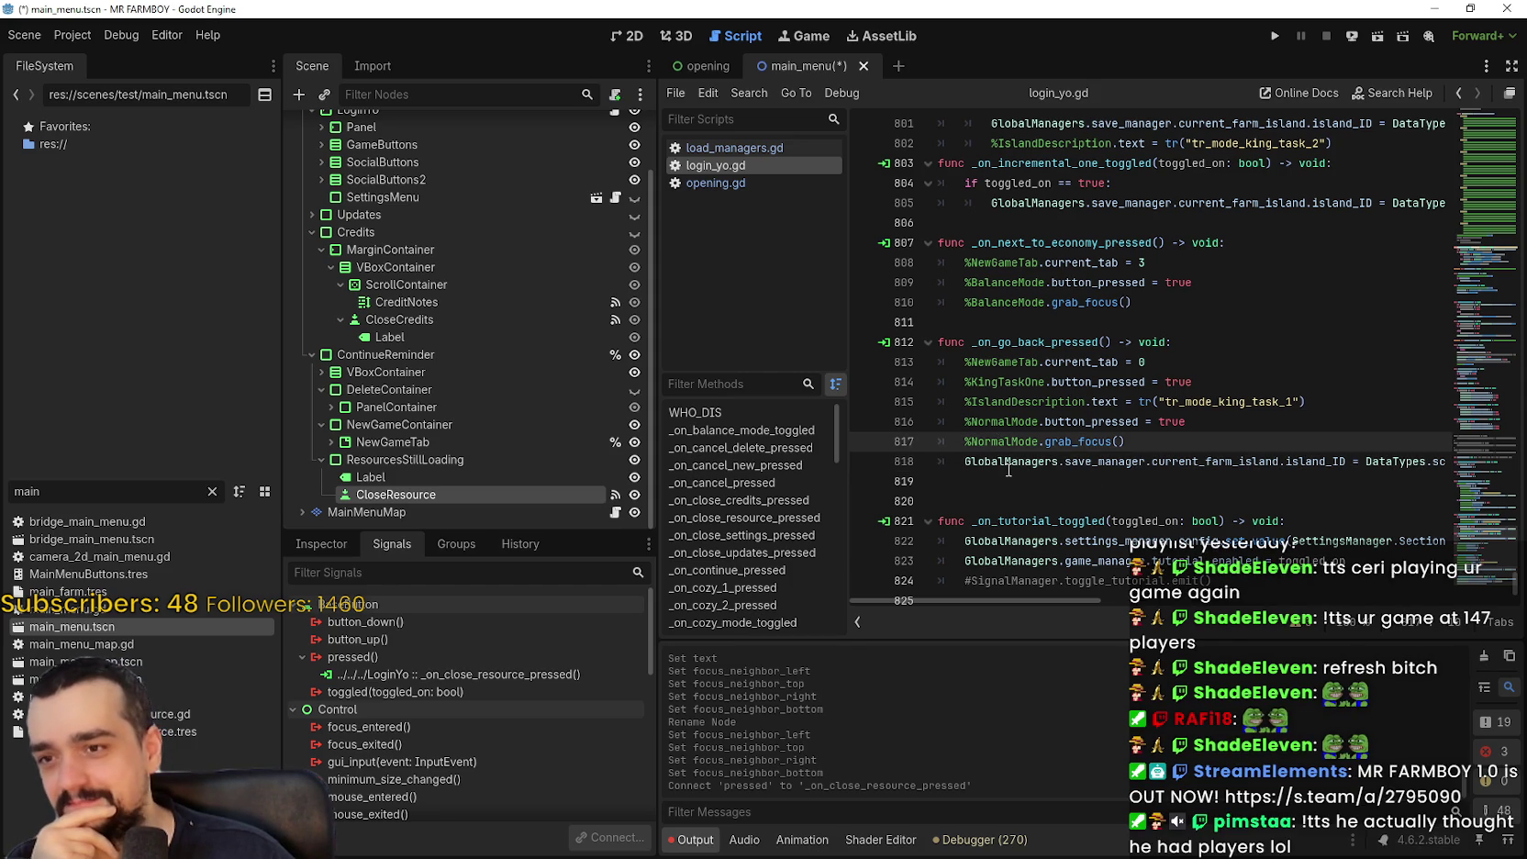
Select the placeholder pass on line 828 and make ResourcesStillLoading a scene-unique node
scroll(down, 3)
click(1221, 558)
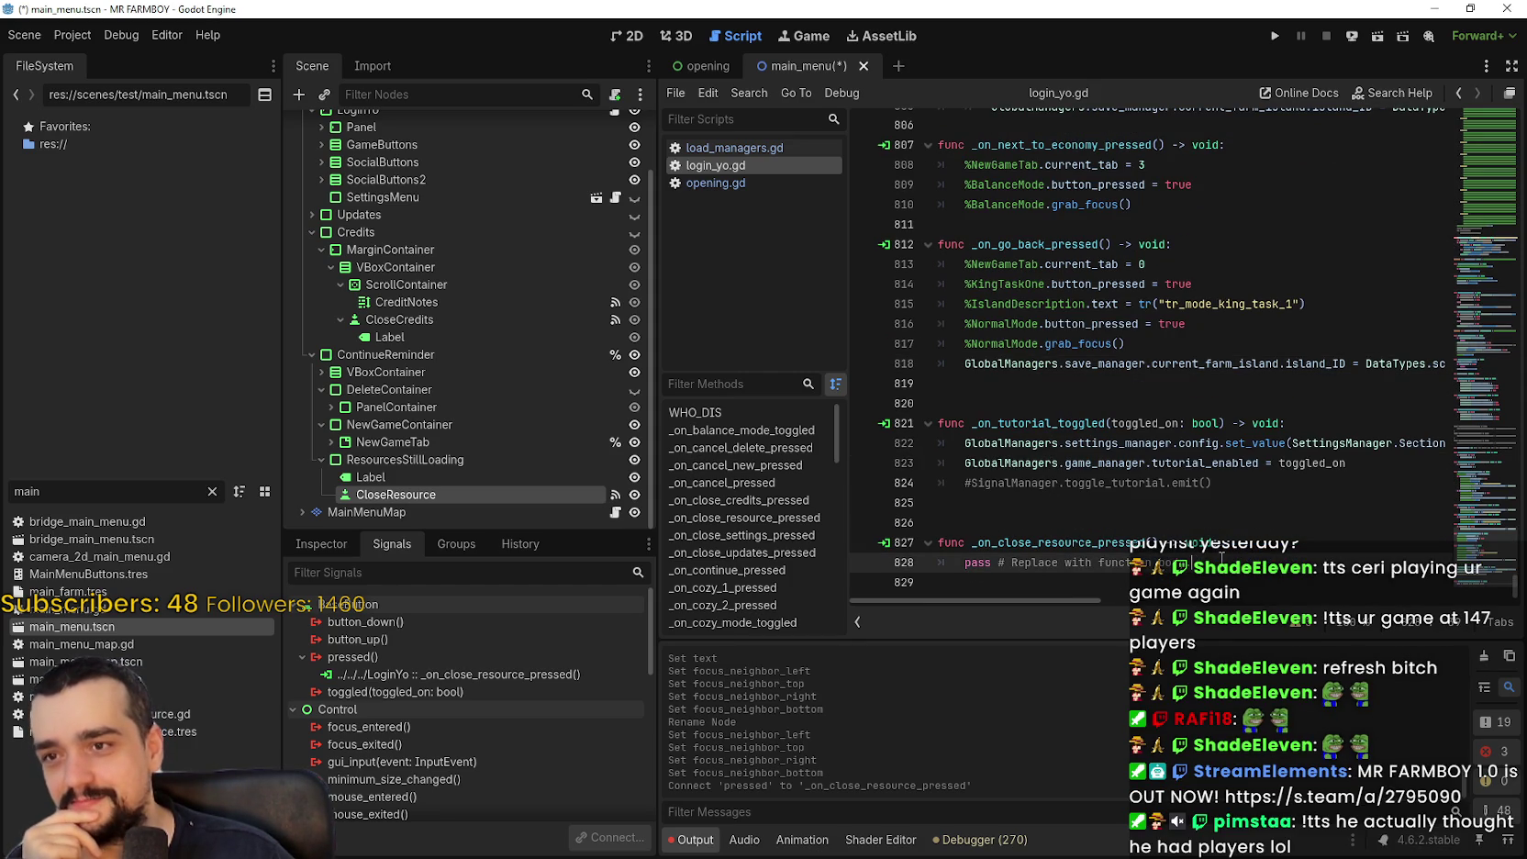
drag(1221, 556, 942, 504)
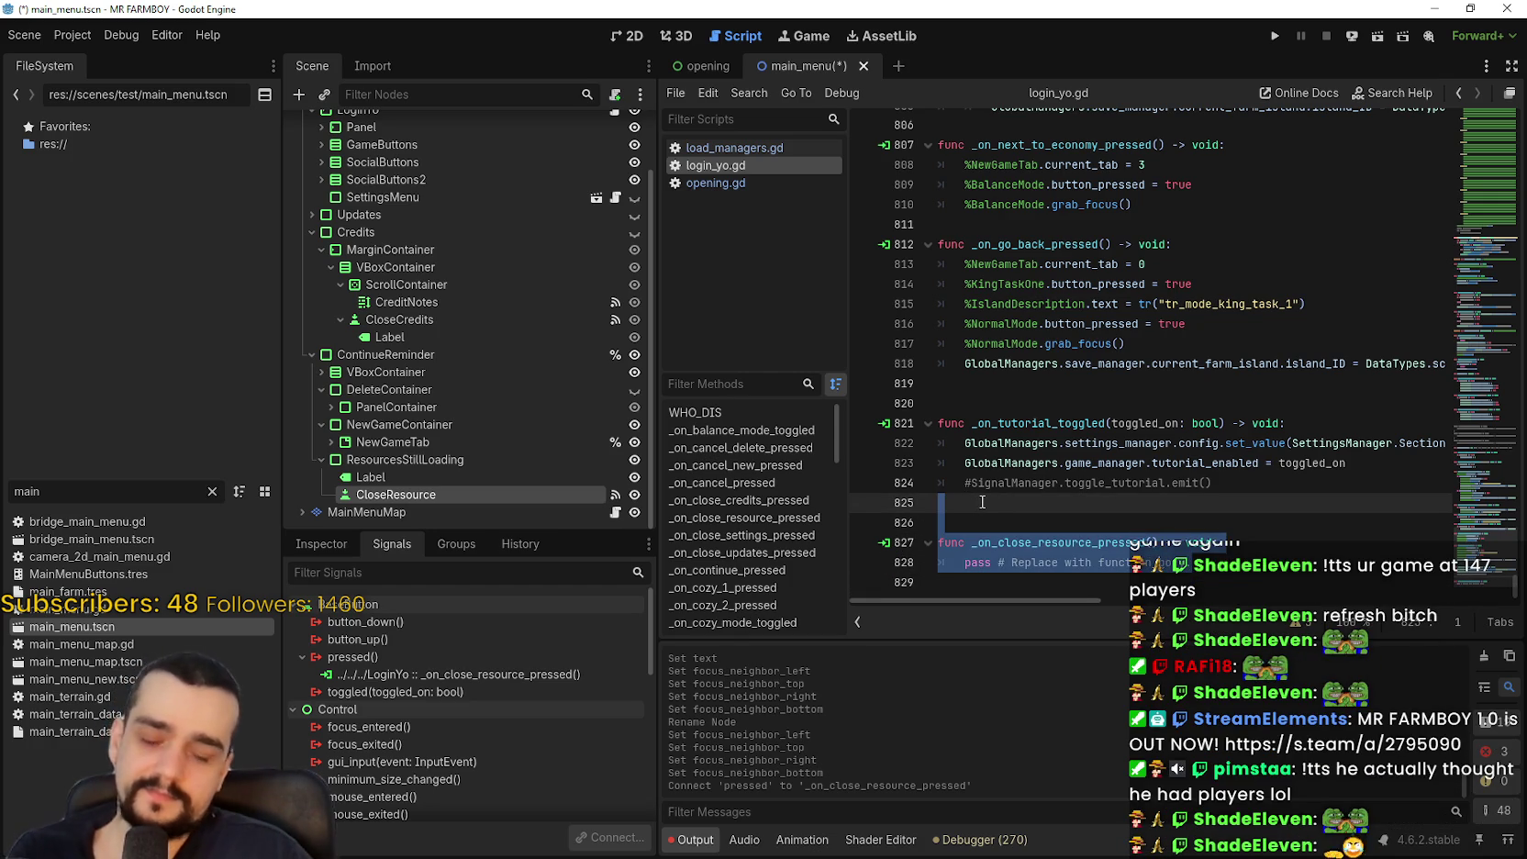
click(1221, 563)
drag(1220, 563, 965, 562)
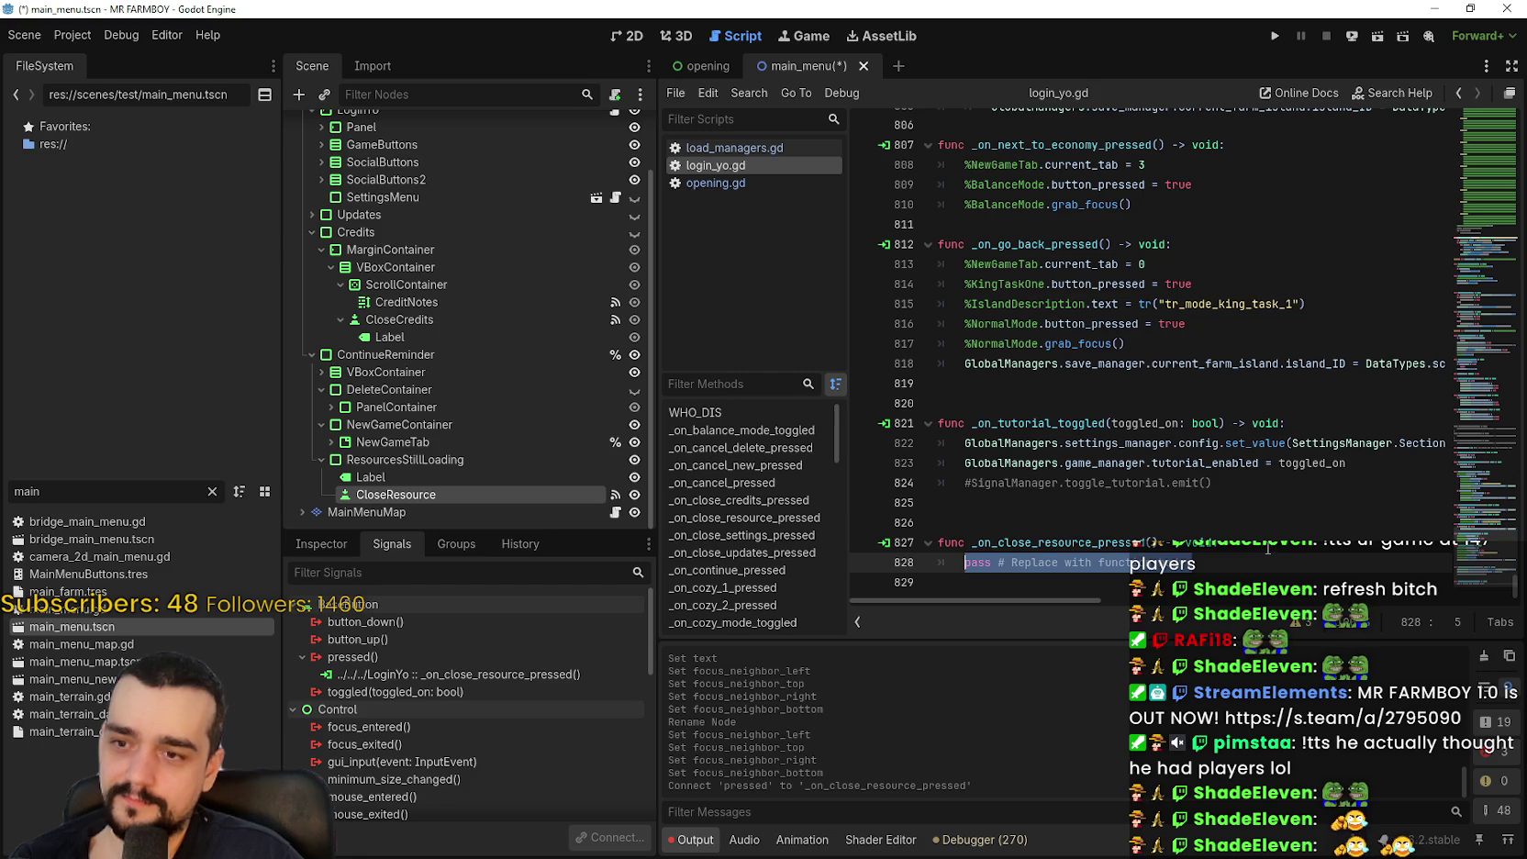
right_click(417, 456)
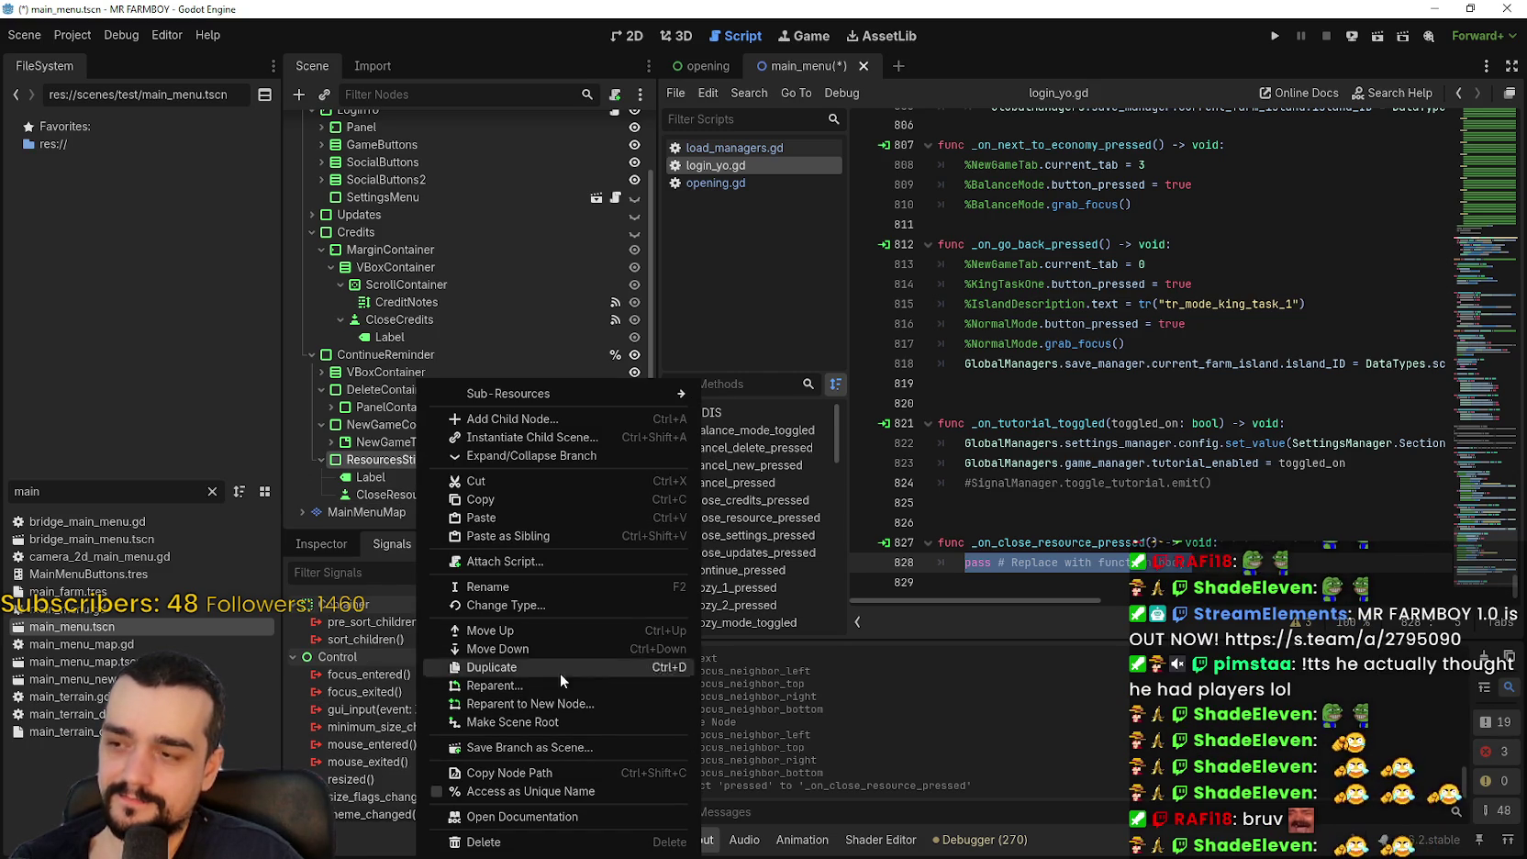
click(544, 790)
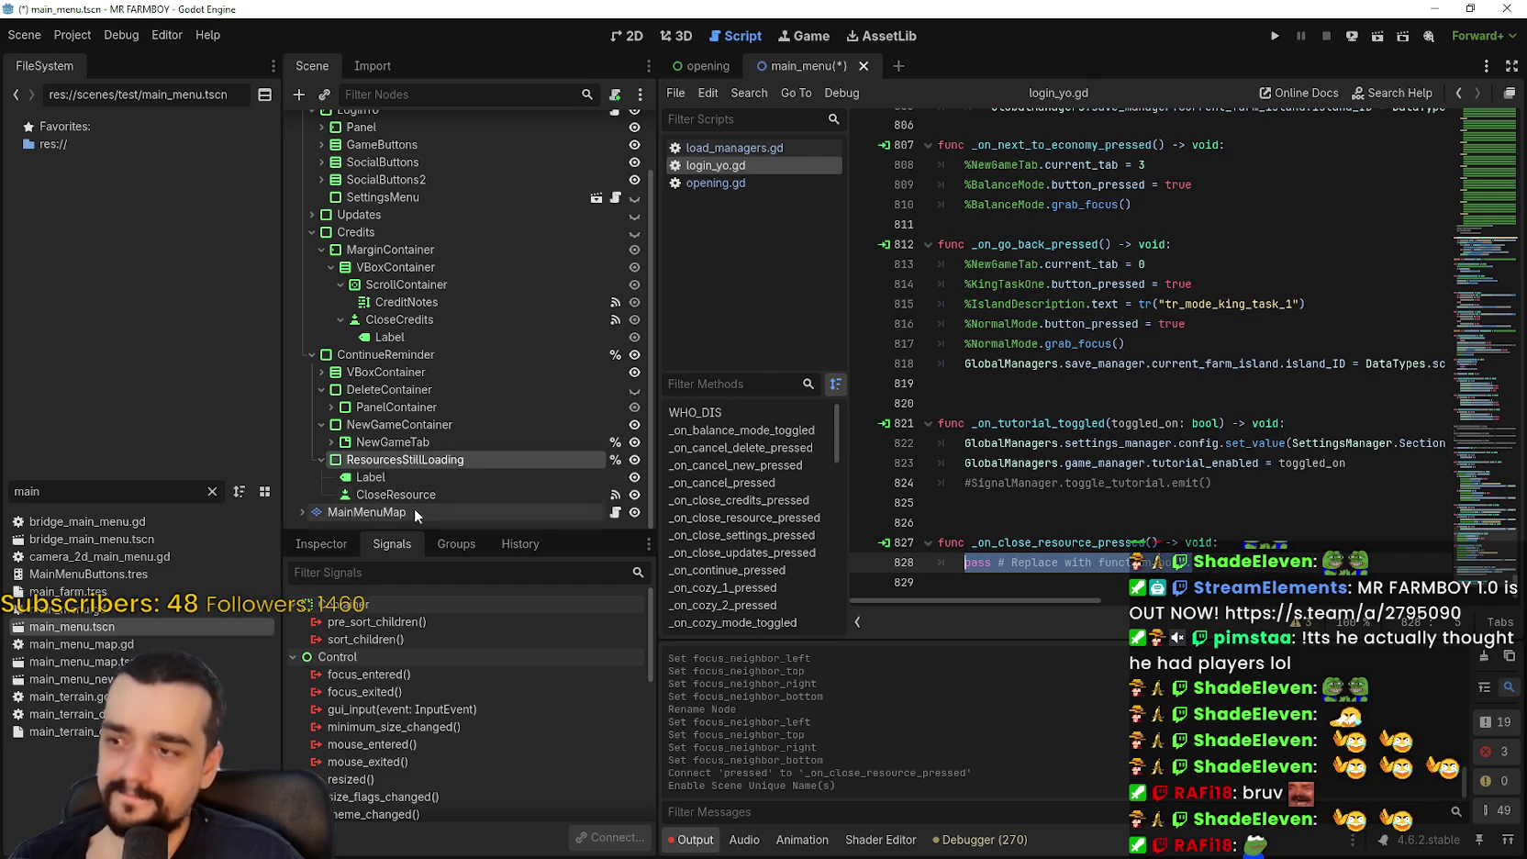
Replace pass with %ResourcesStillLoading.hide() in _on_close_resource_pressed and save
drag(404, 459, 982, 564)
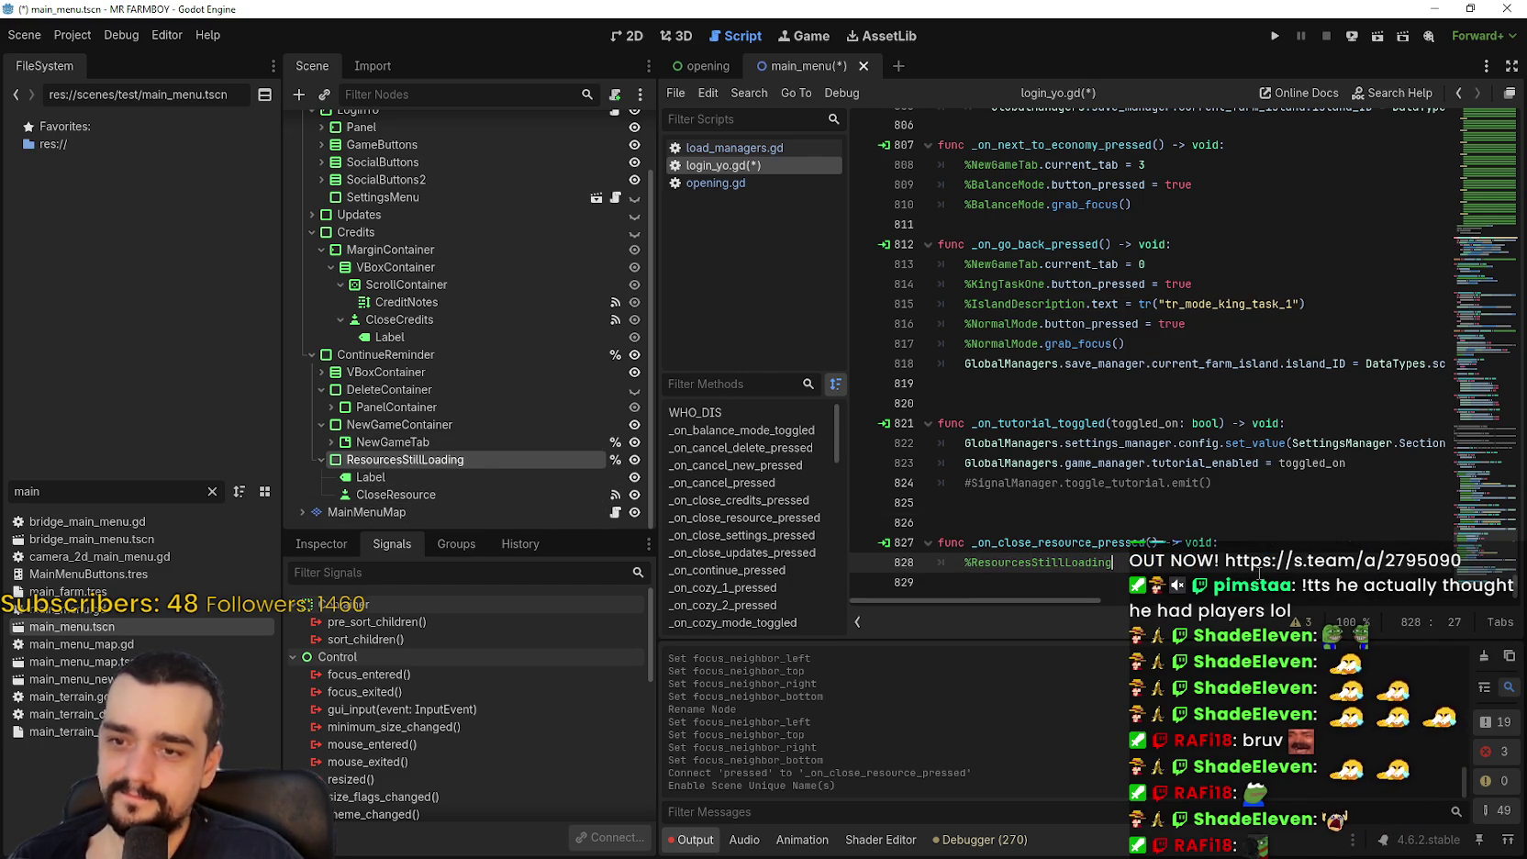
text(hide)
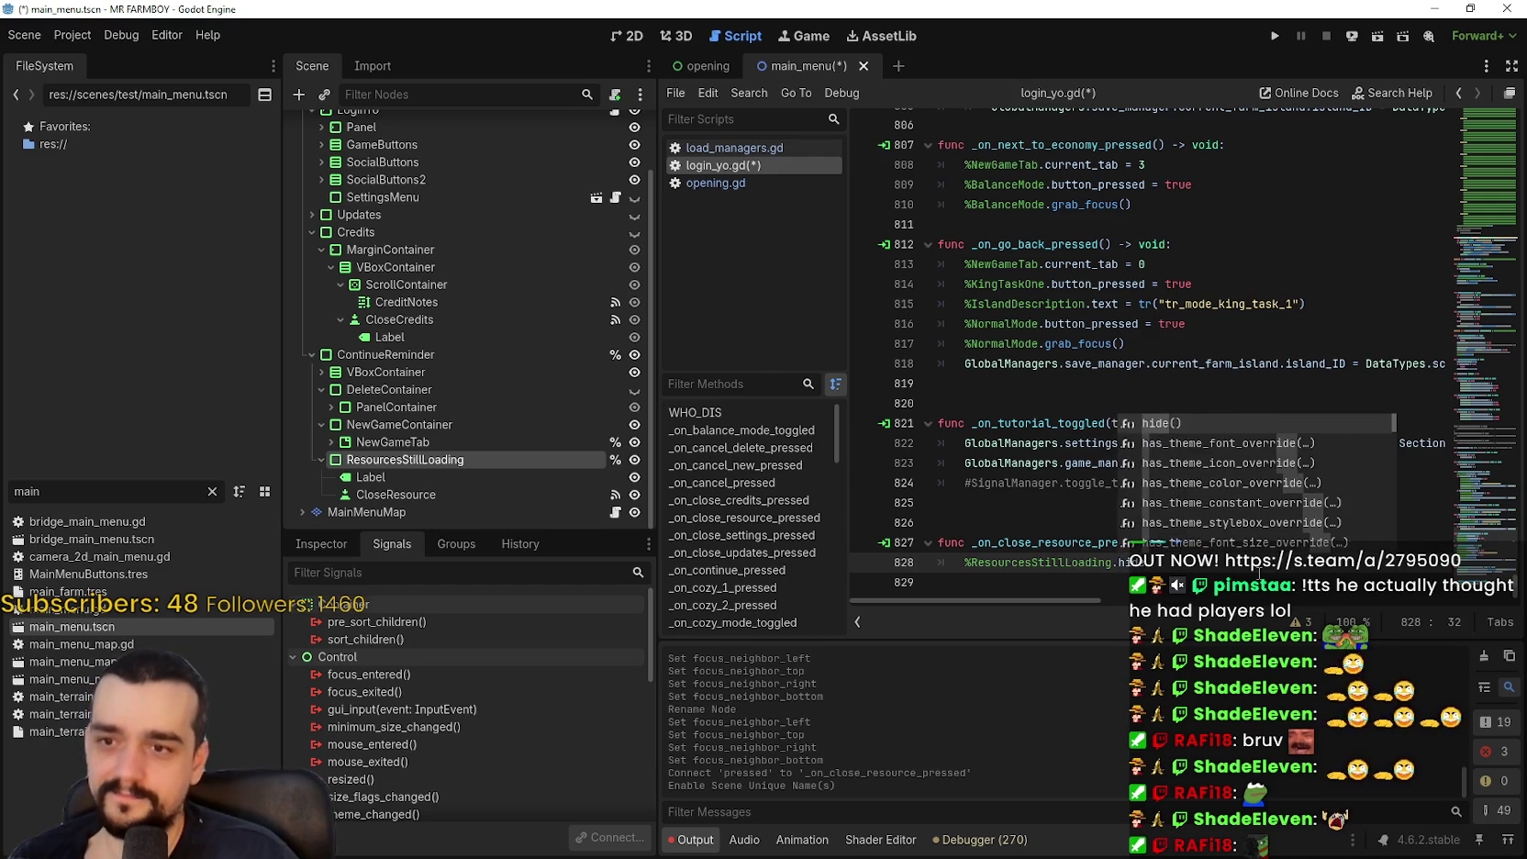
key(Return)
double_click(1067, 561)
click(1251, 566)
key(ctrl+s)
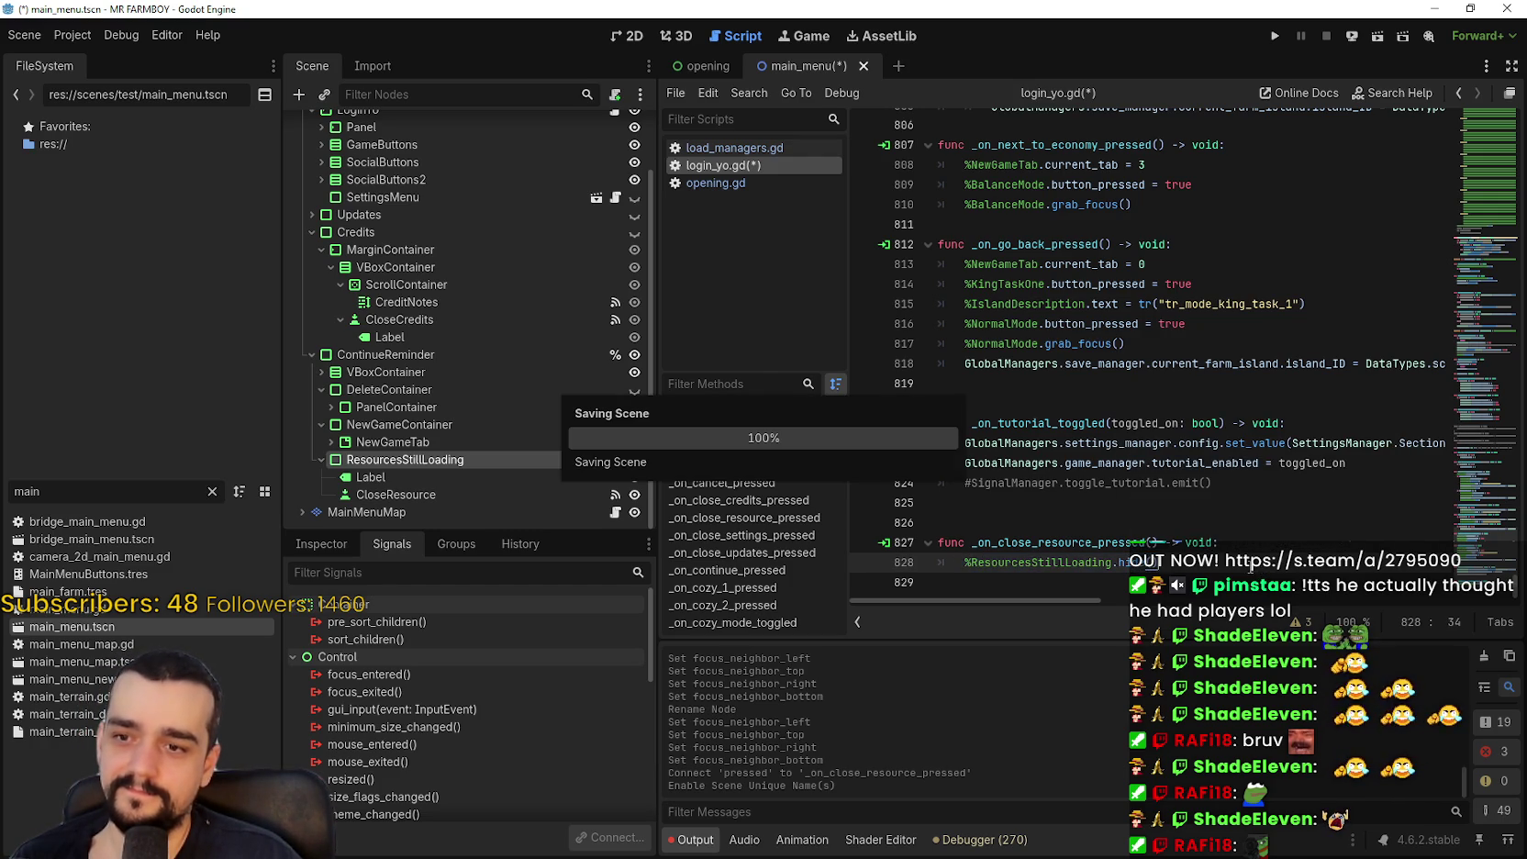
Inspect the commented SceneLoader.load_scene call on line 615, then search the script for SceneLoader
scroll(up, 3)
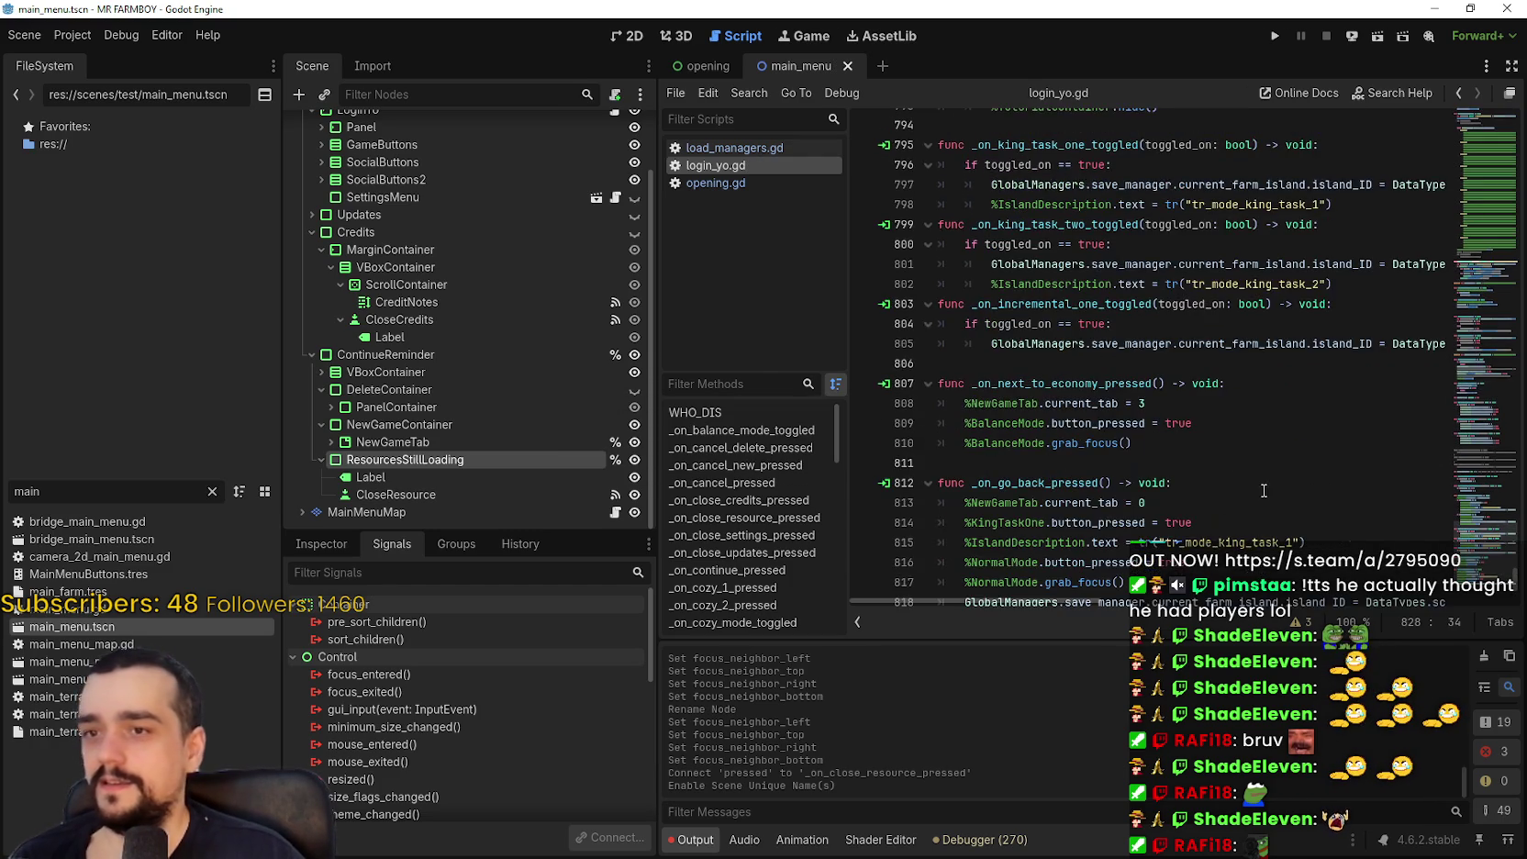
scroll(up, 3)
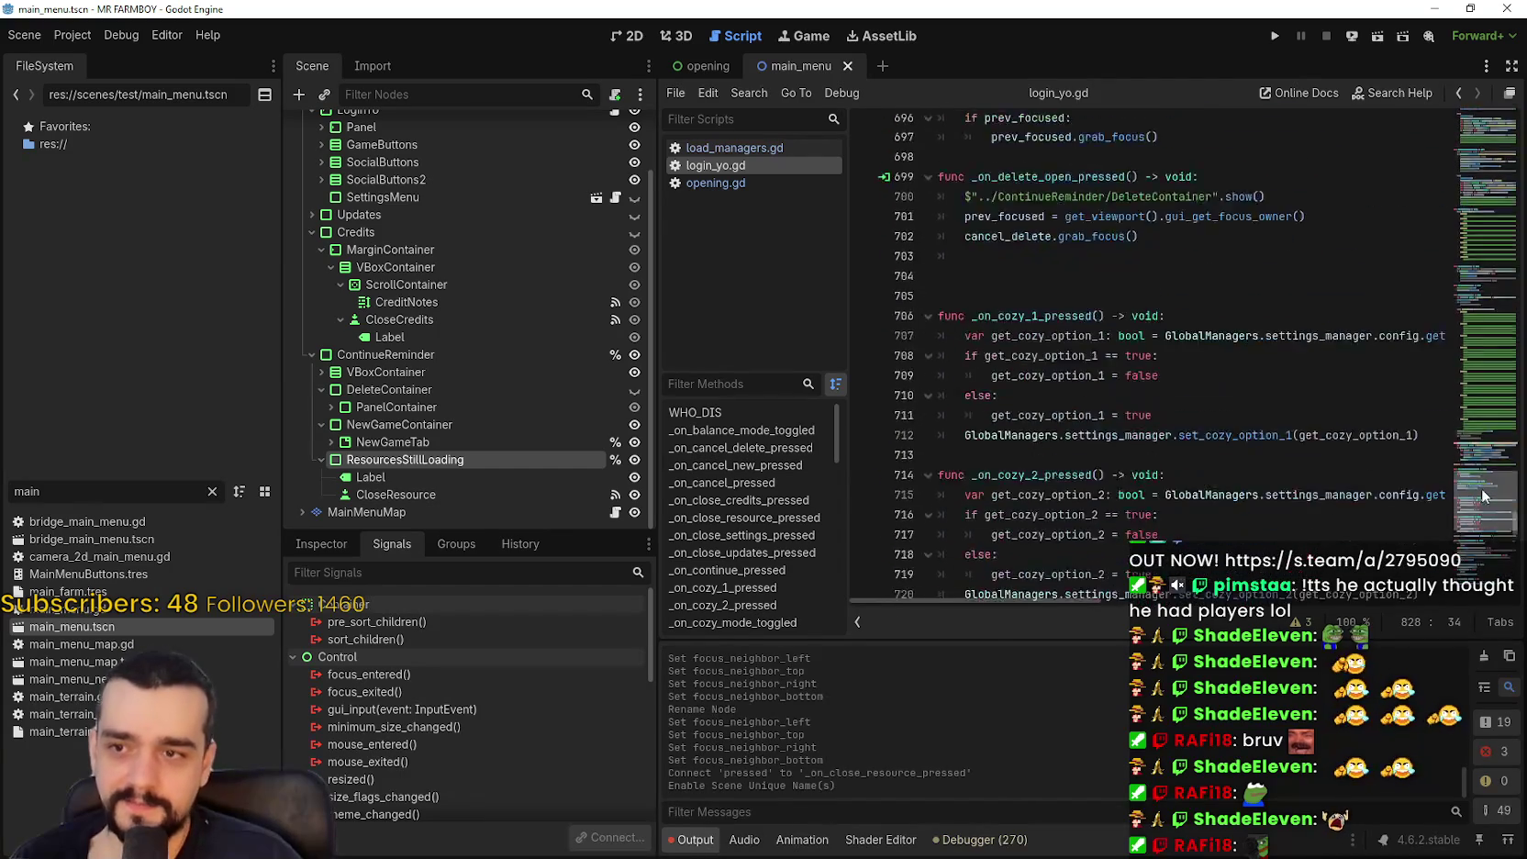
scroll(up, 3)
scroll(down, 3)
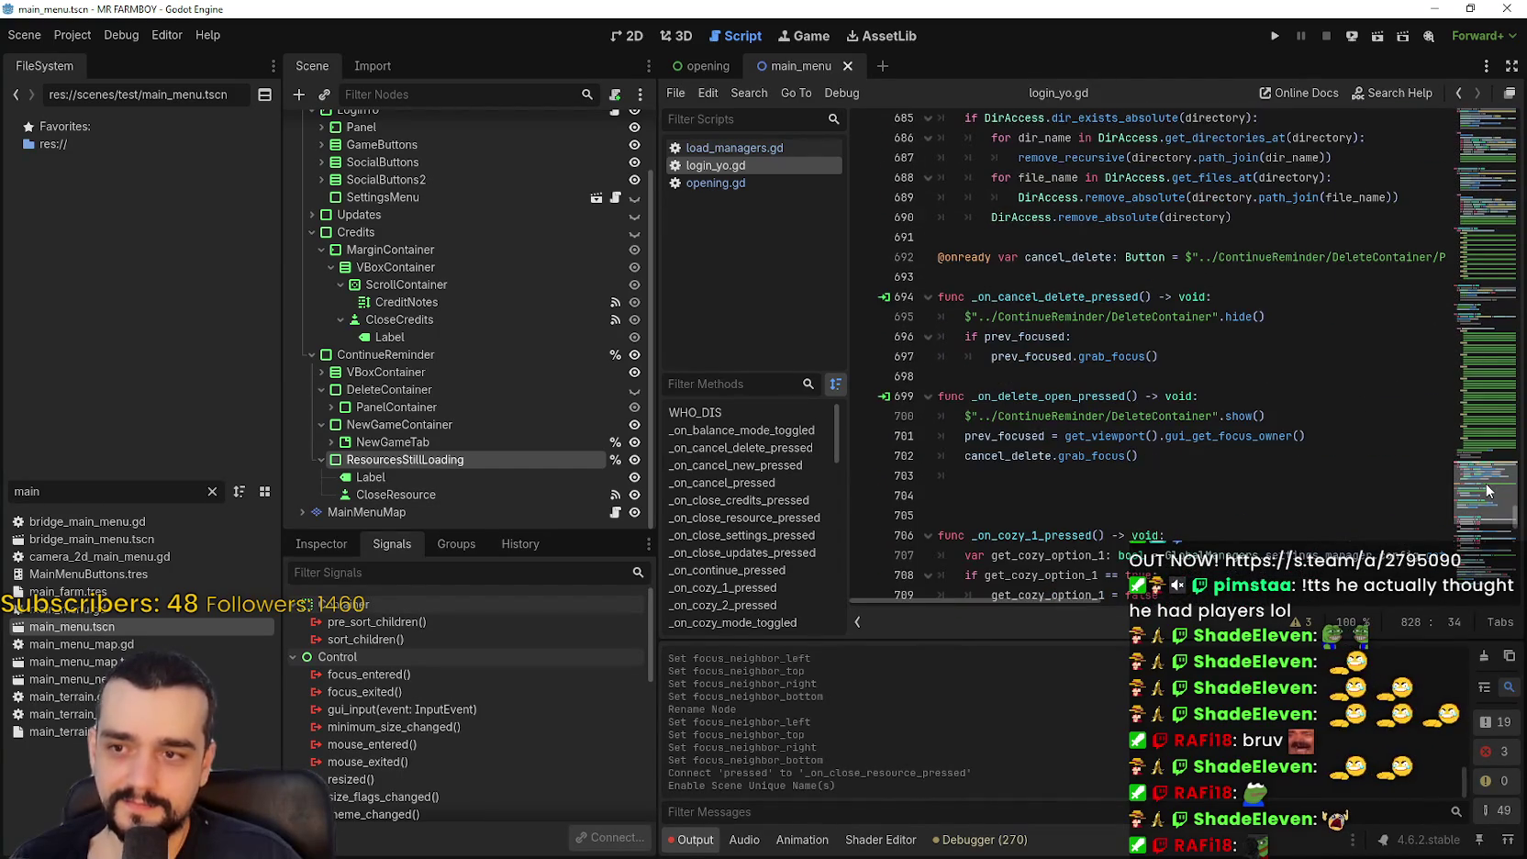
scroll(up, 3)
scroll(down, 3)
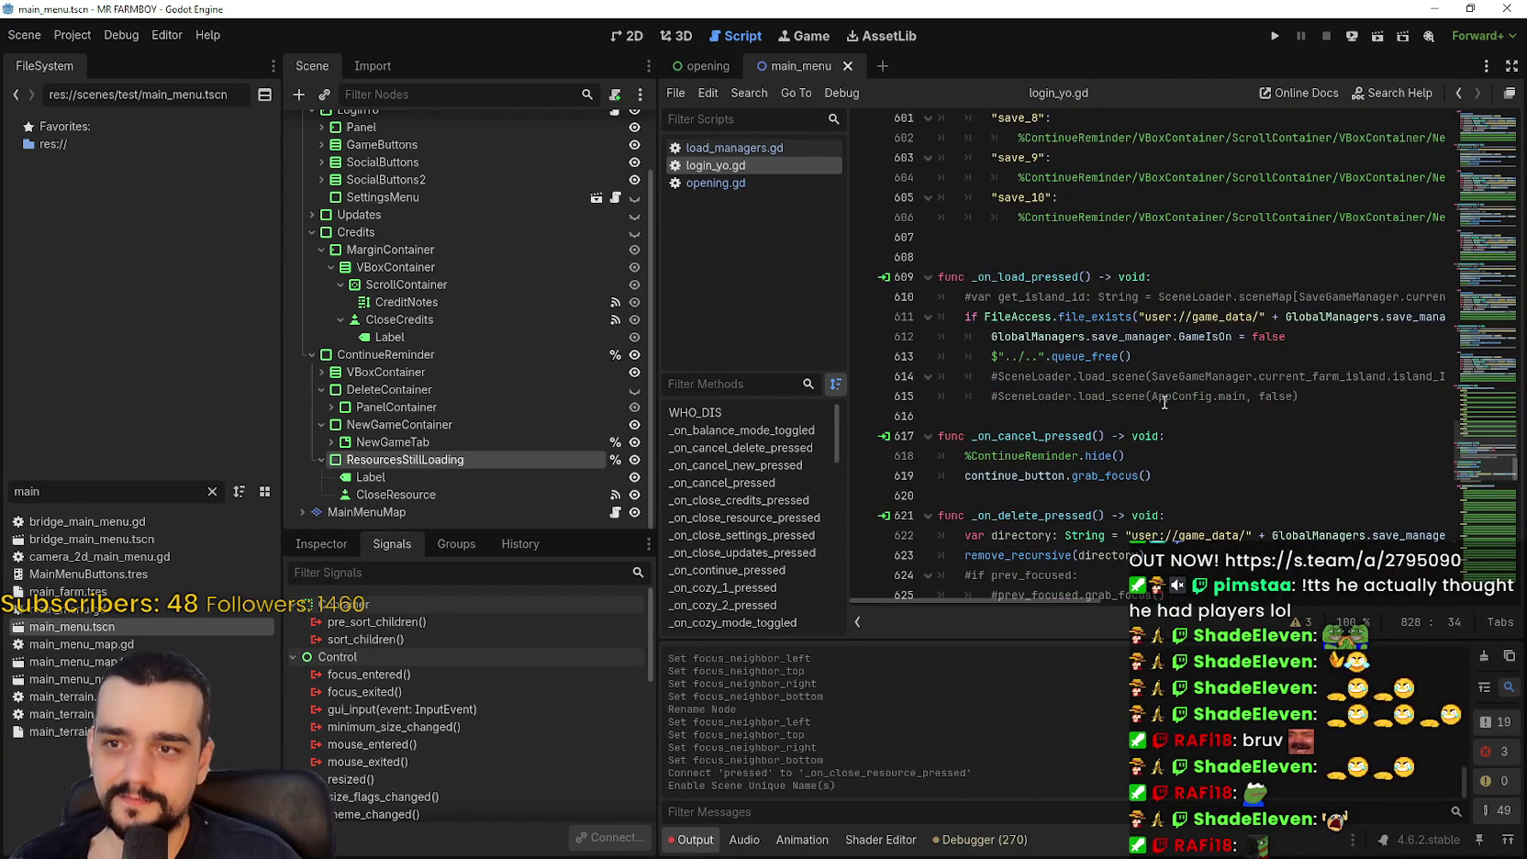
click(1164, 400)
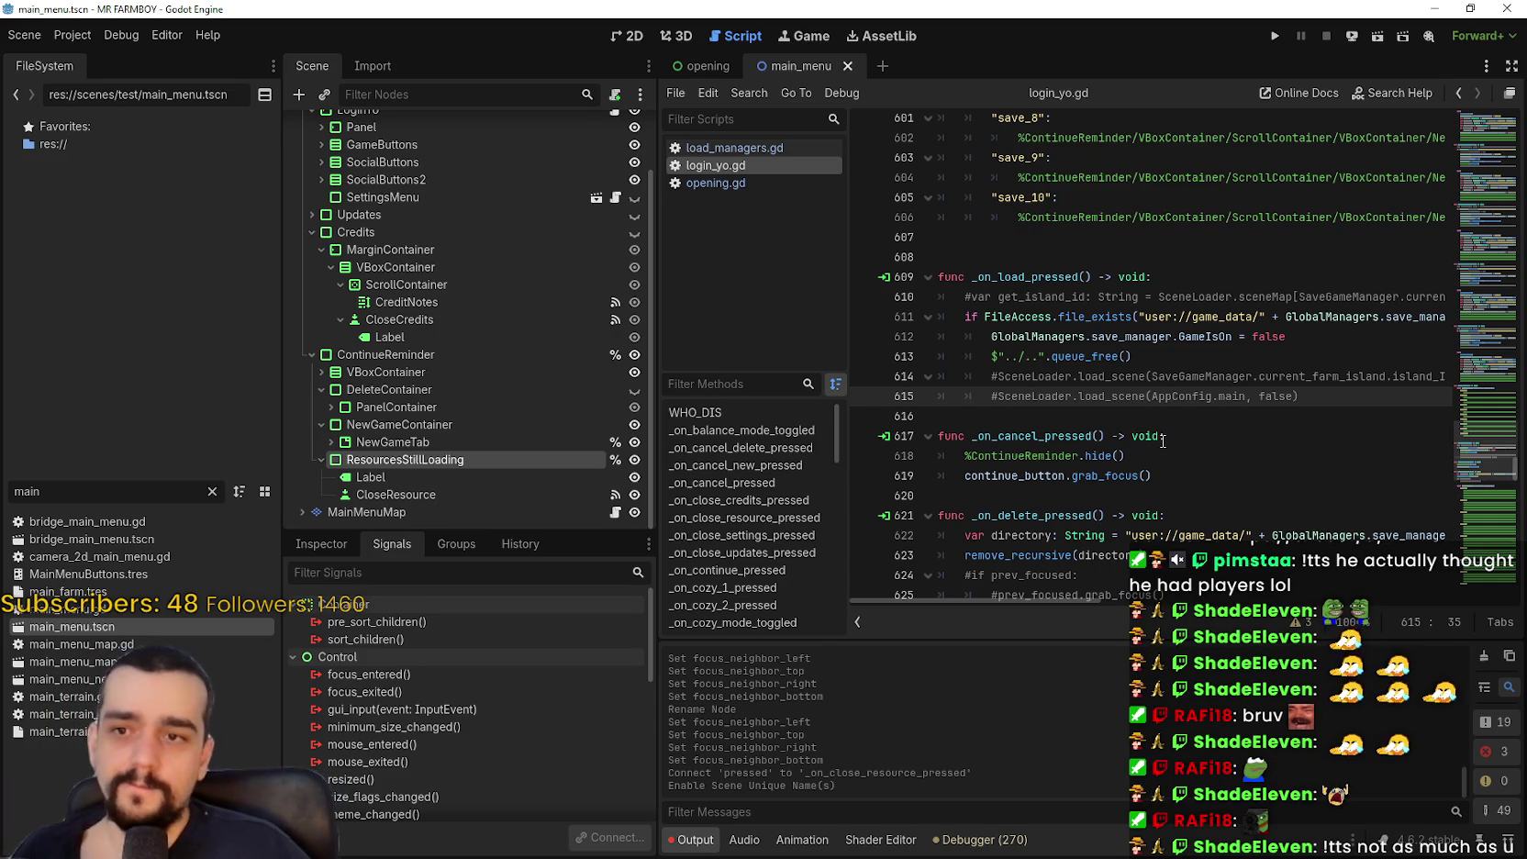
click(1146, 417)
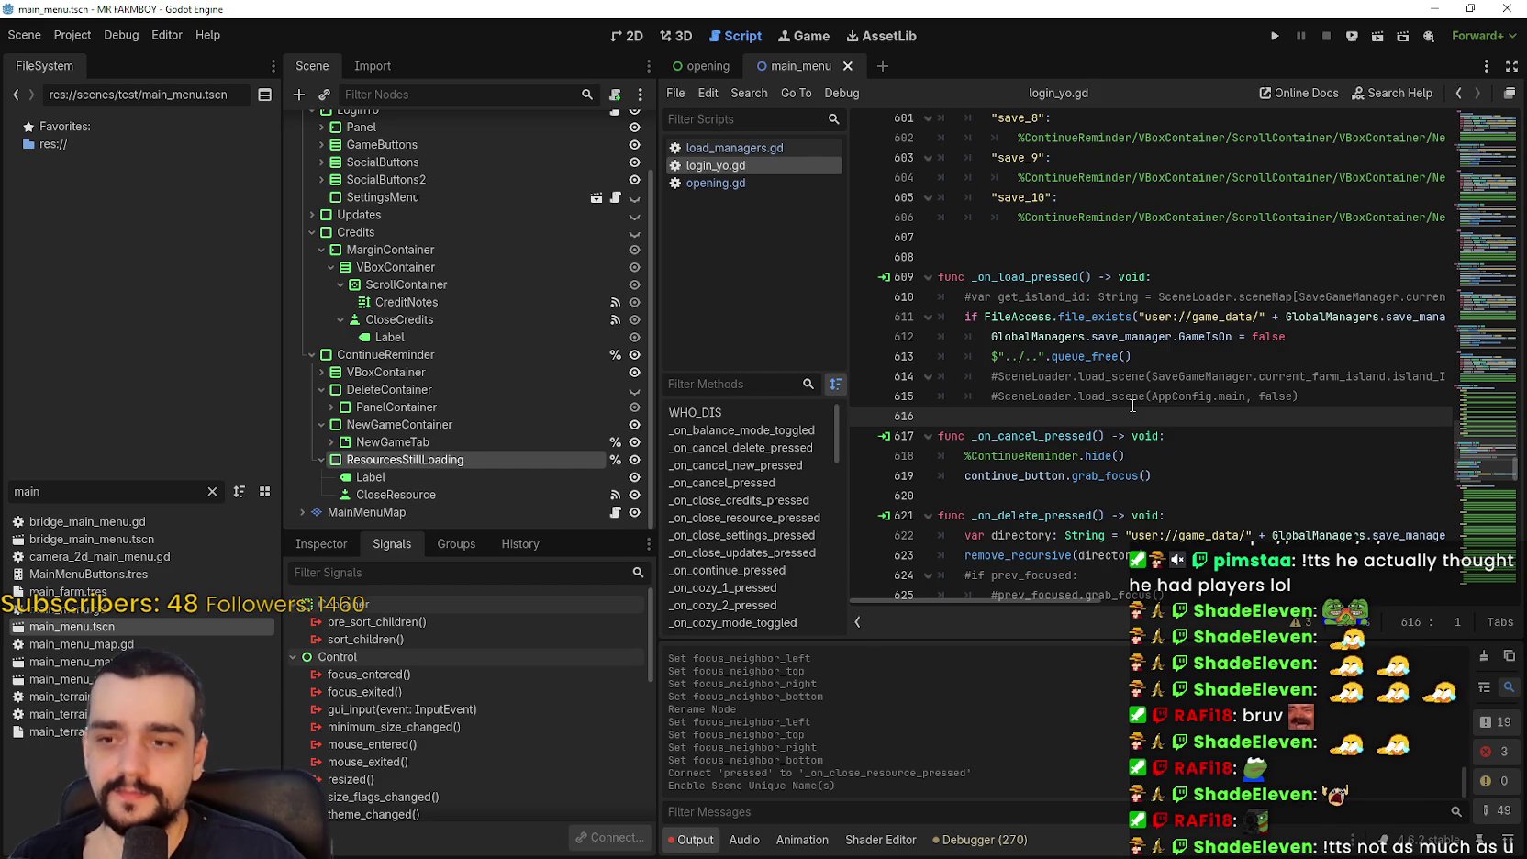
key(ctrl+f)
Step through the SceneLoader matches until reaching the one in _on_start_new_pressed
click(1260, 623)
click(1261, 623)
click(1261, 623)
click(1260, 623)
click(1261, 623)
click(1261, 623)
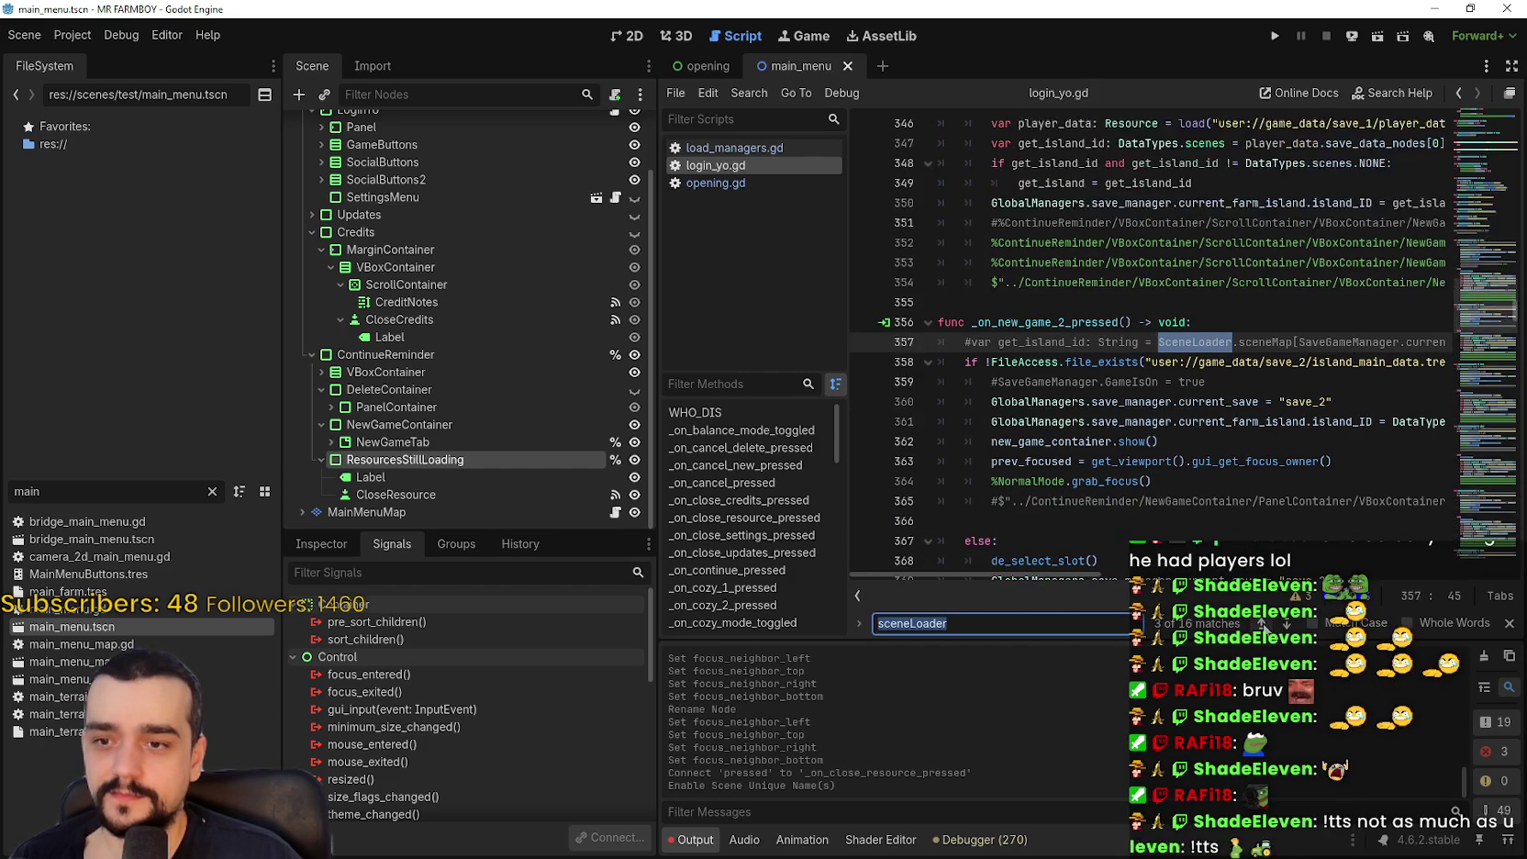
click(1261, 623)
click(1285, 624)
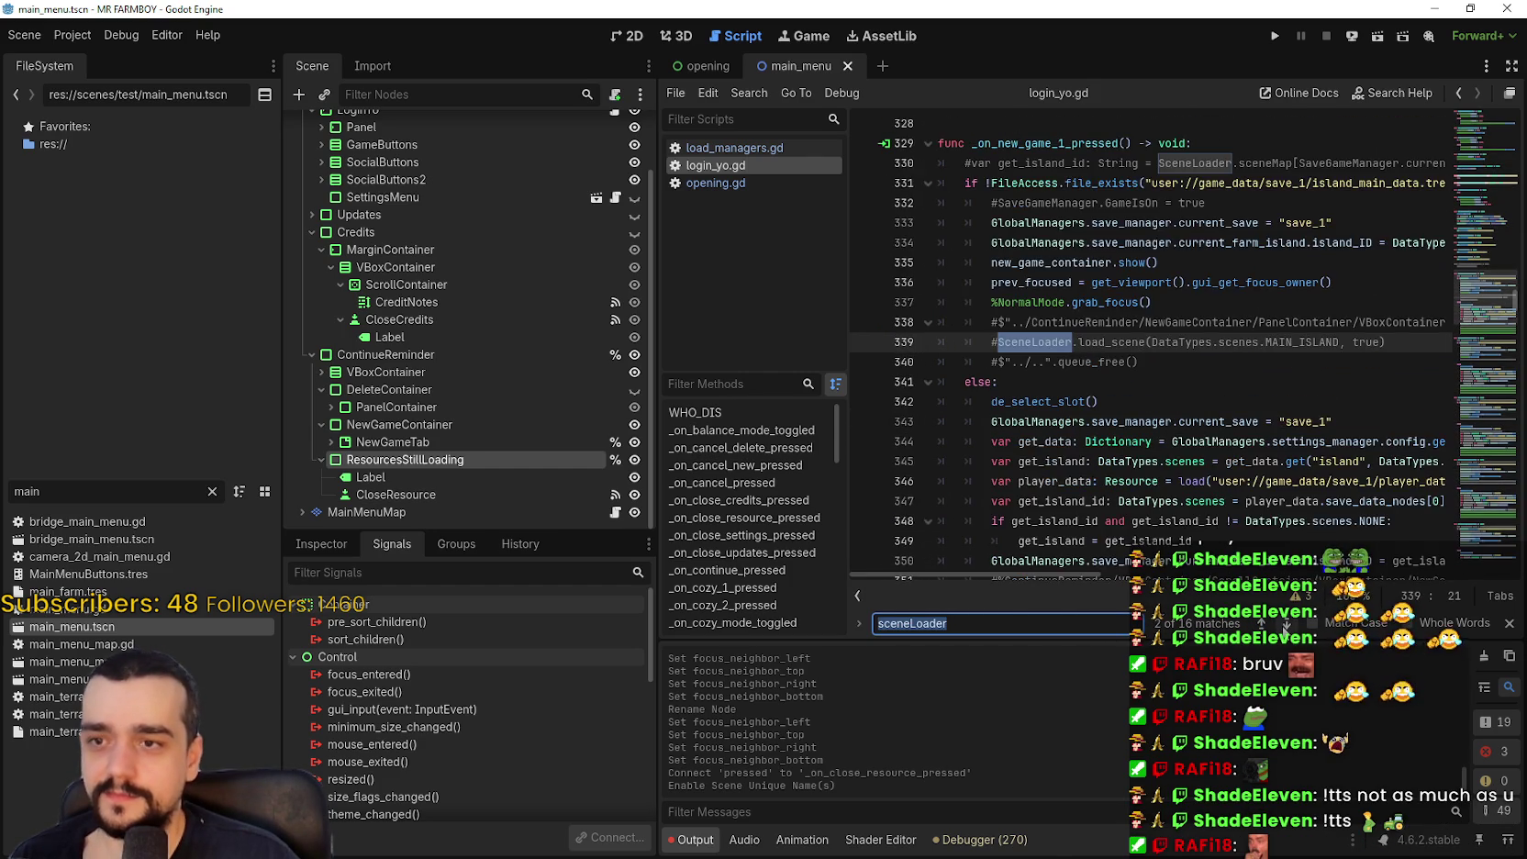
click(1285, 624)
click(1285, 624)
click(1285, 624)
click(1285, 624)
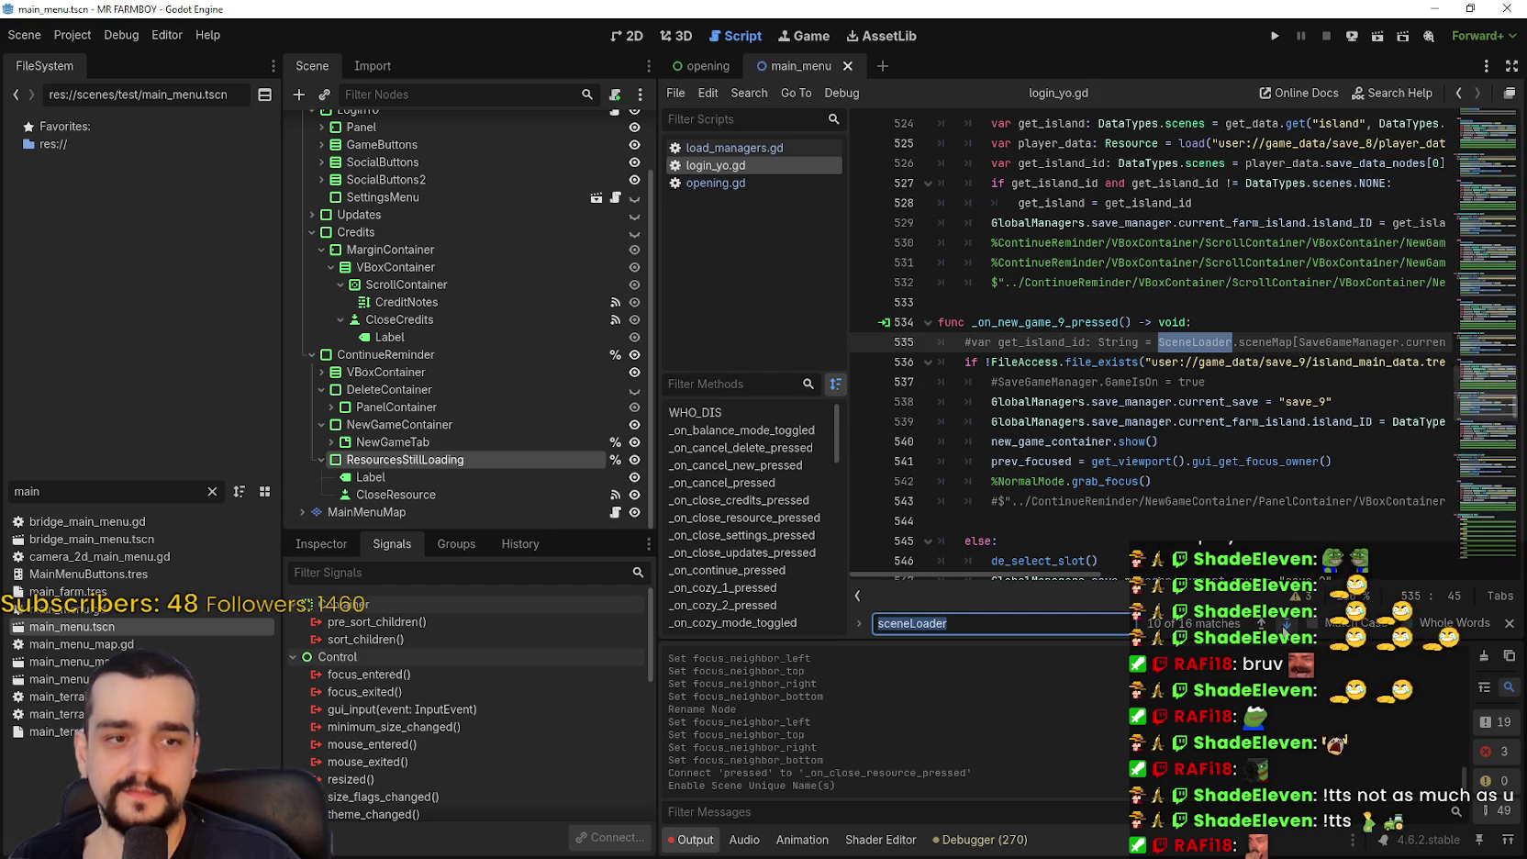
click(1285, 624)
click(1286, 624)
click(1285, 624)
click(1286, 624)
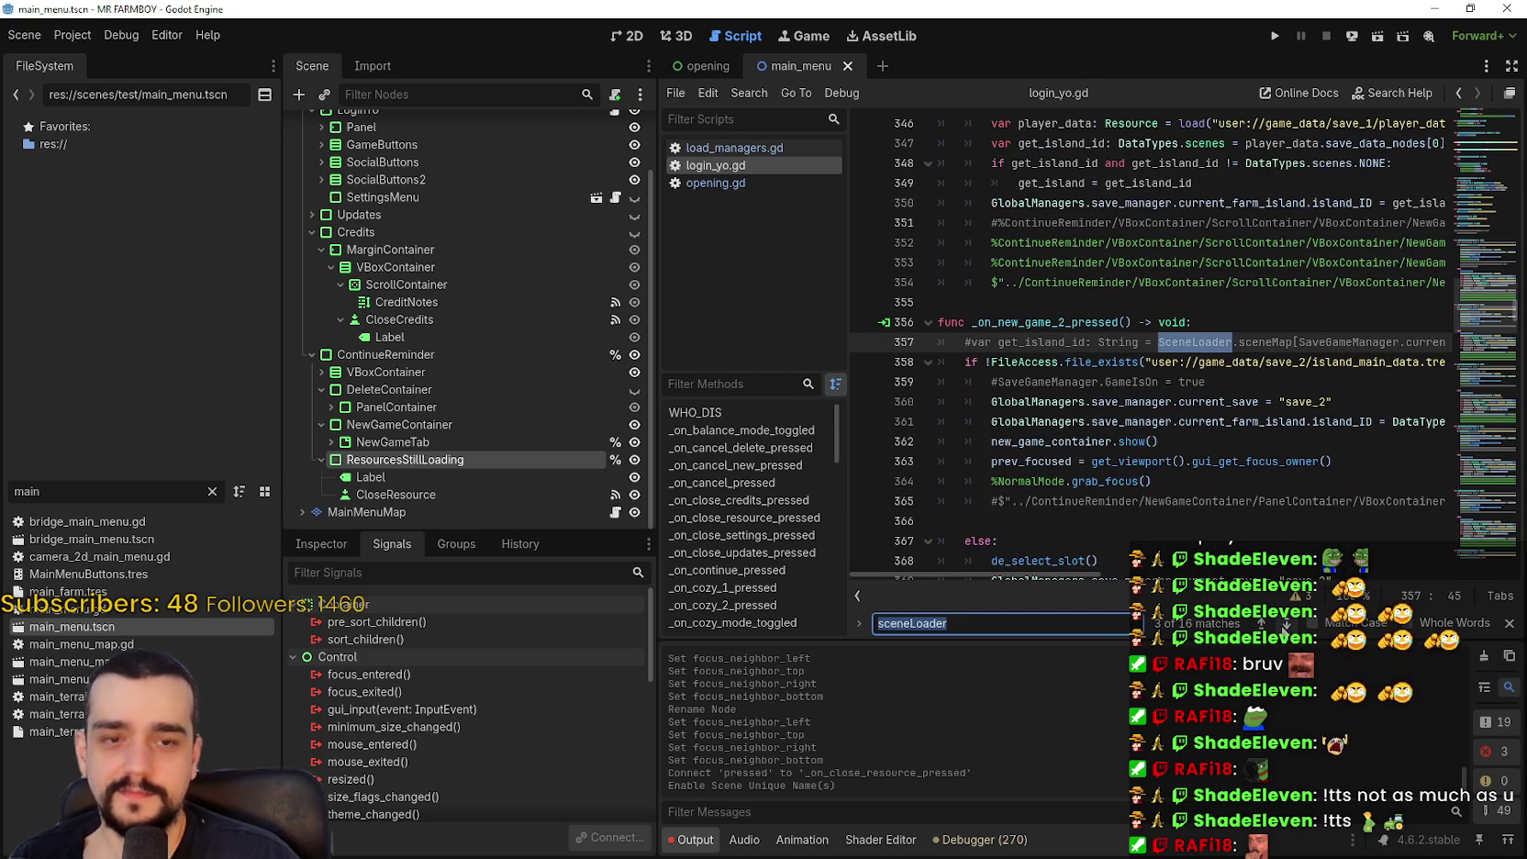
click(1286, 624)
click(1285, 624)
click(1286, 624)
click(1286, 624)
click(1285, 624)
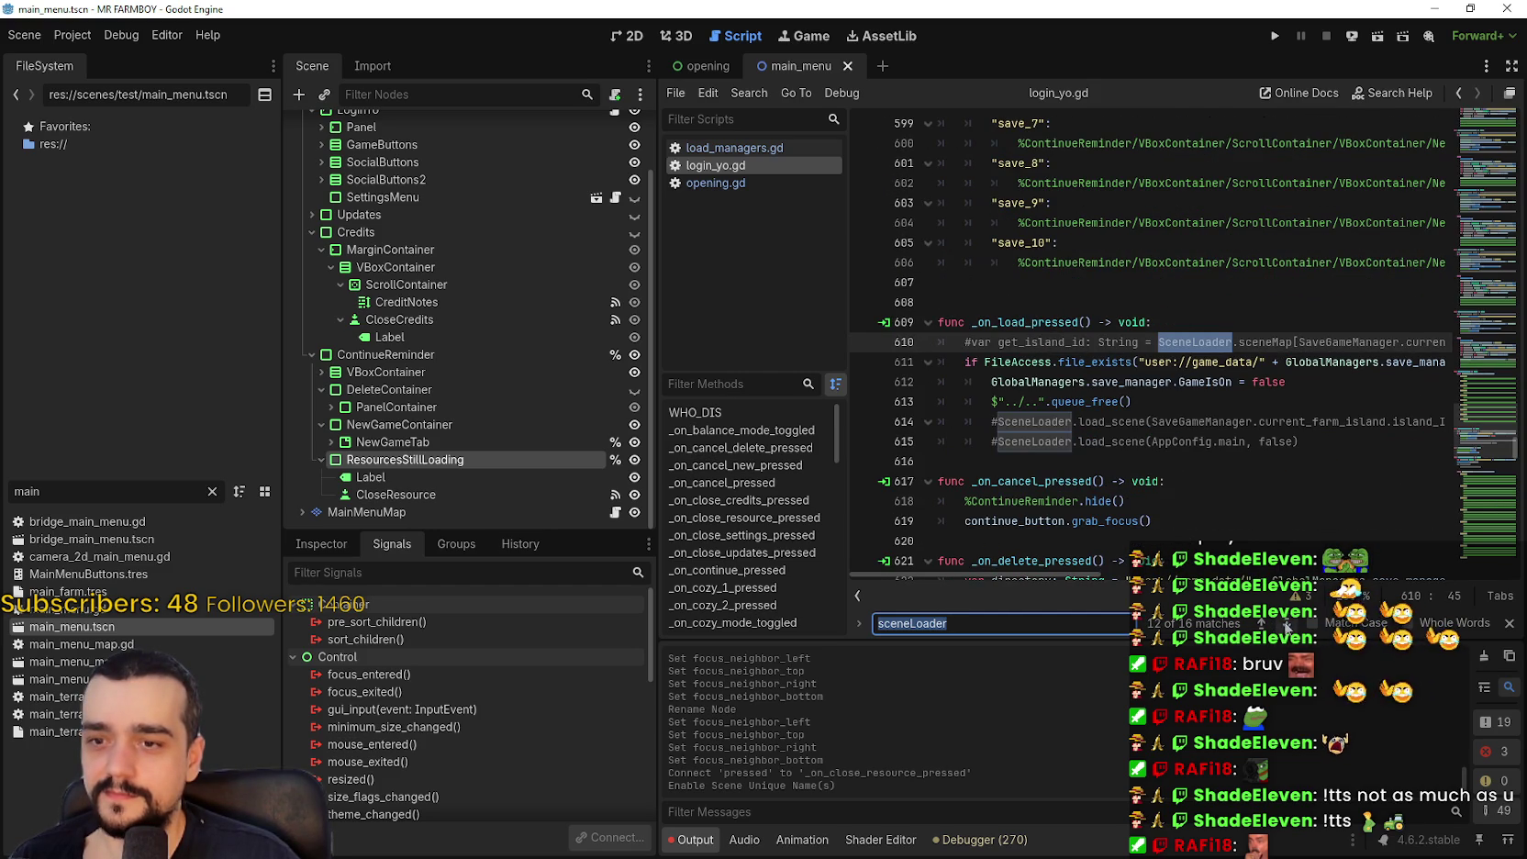
click(1286, 624)
click(1286, 624)
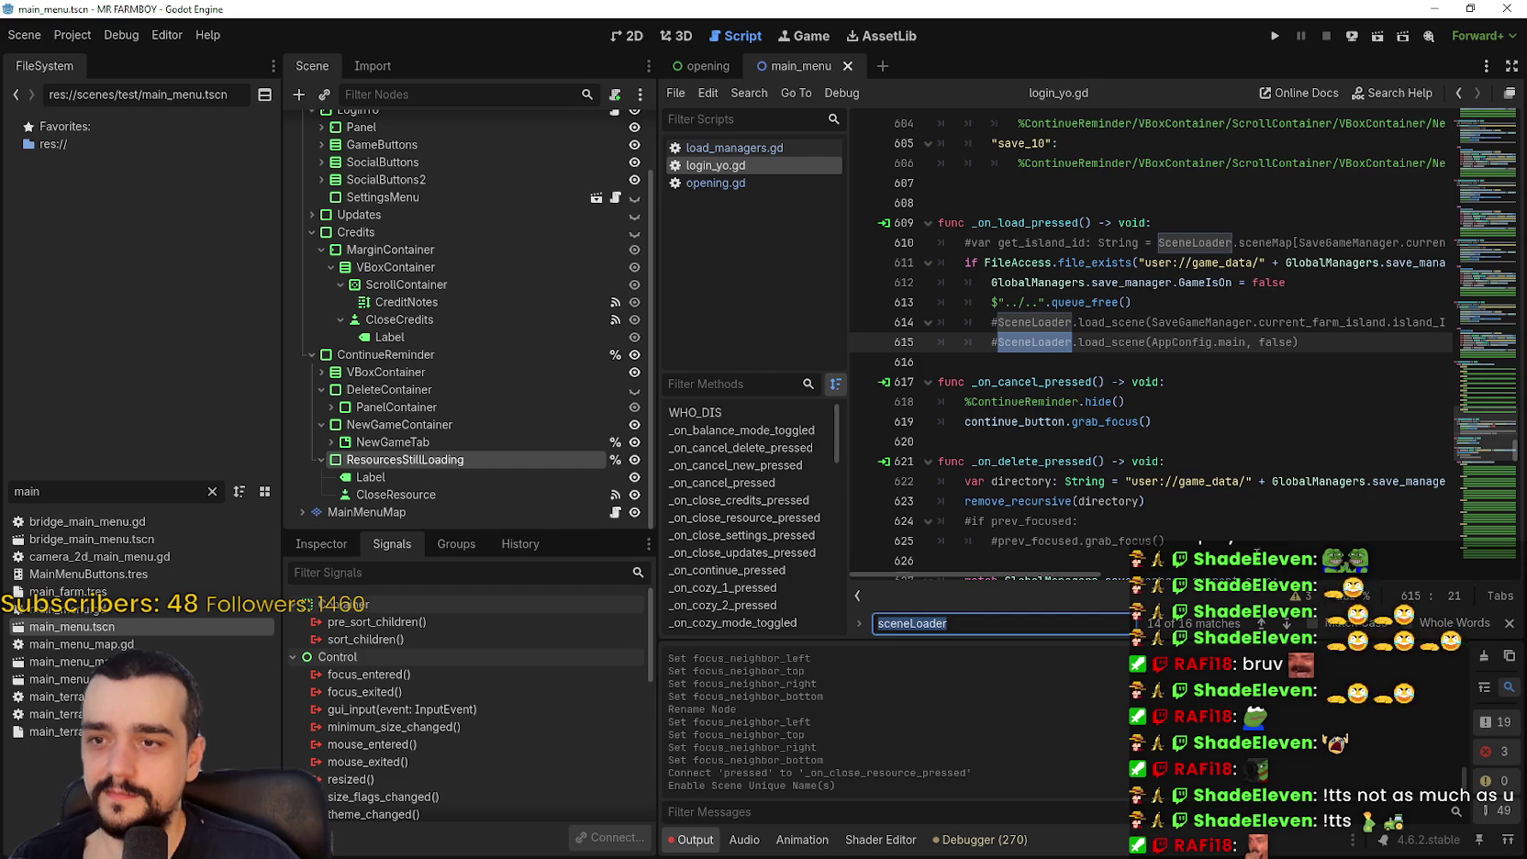
click(1286, 624)
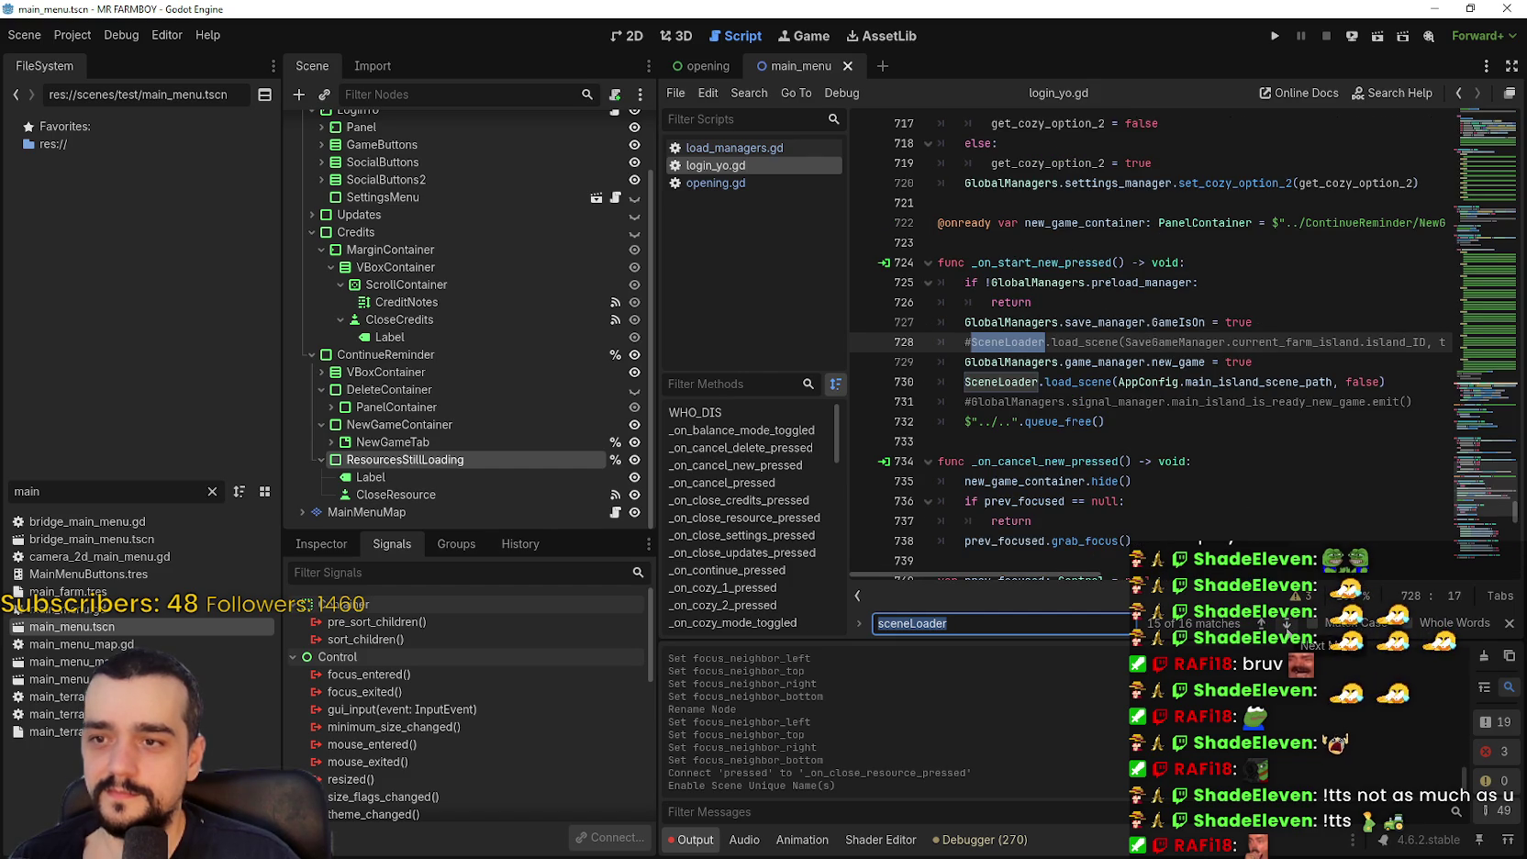
Add %ResourcesStillLoading.show() inside the preload_manager check in _on_start_new_pressed and save
click(1070, 282)
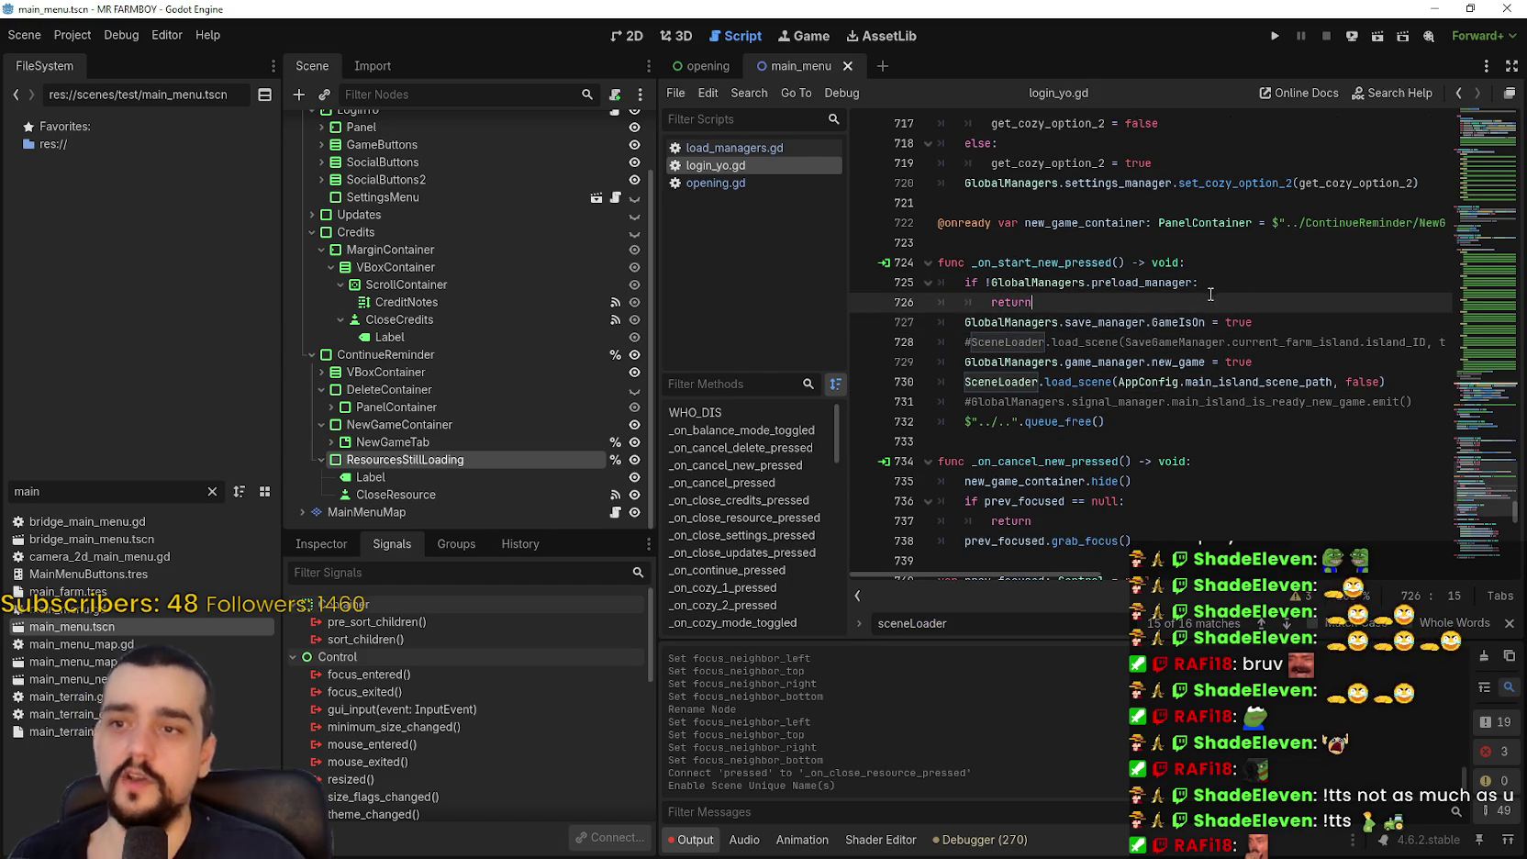
key(Return)
text(%ResourcesStillLoading.hide())
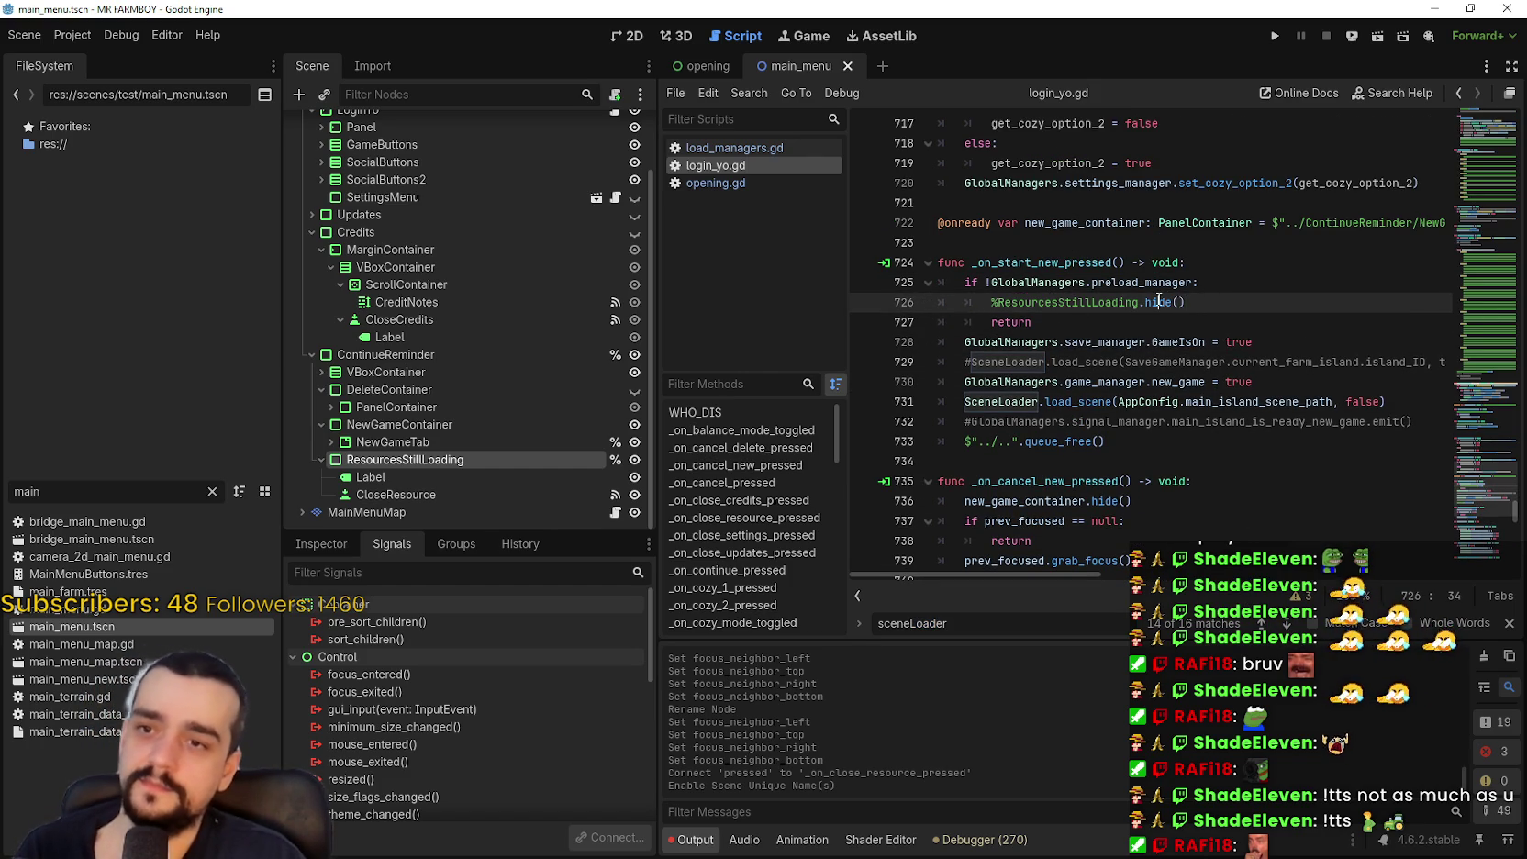
text(how)
key(Return)
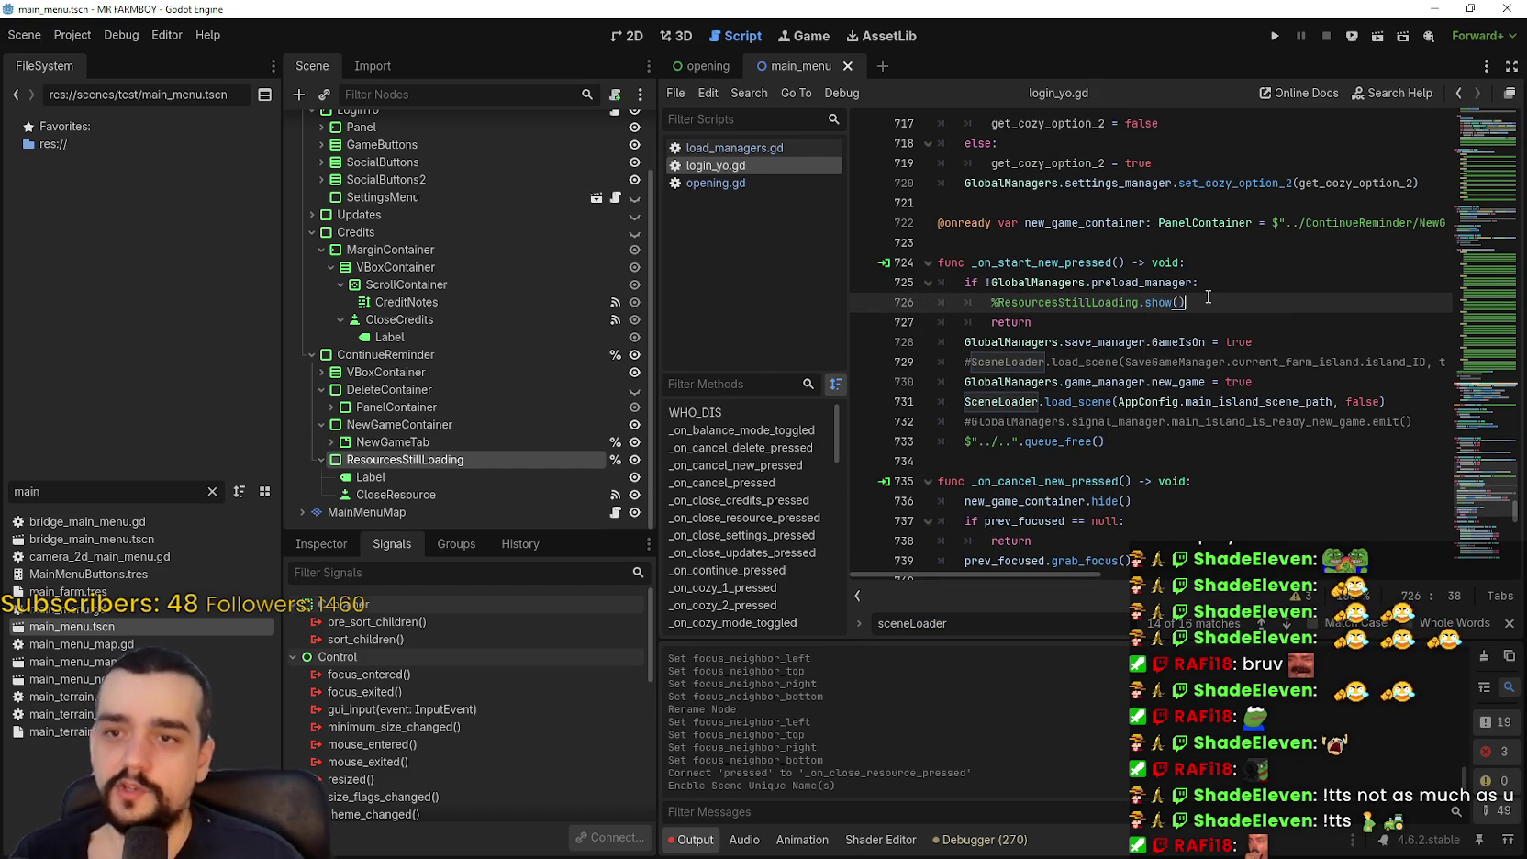
key(ctrl+s)
Review the new early-return block in _on_start_new_pressed
drag(1040, 313, 908, 286)
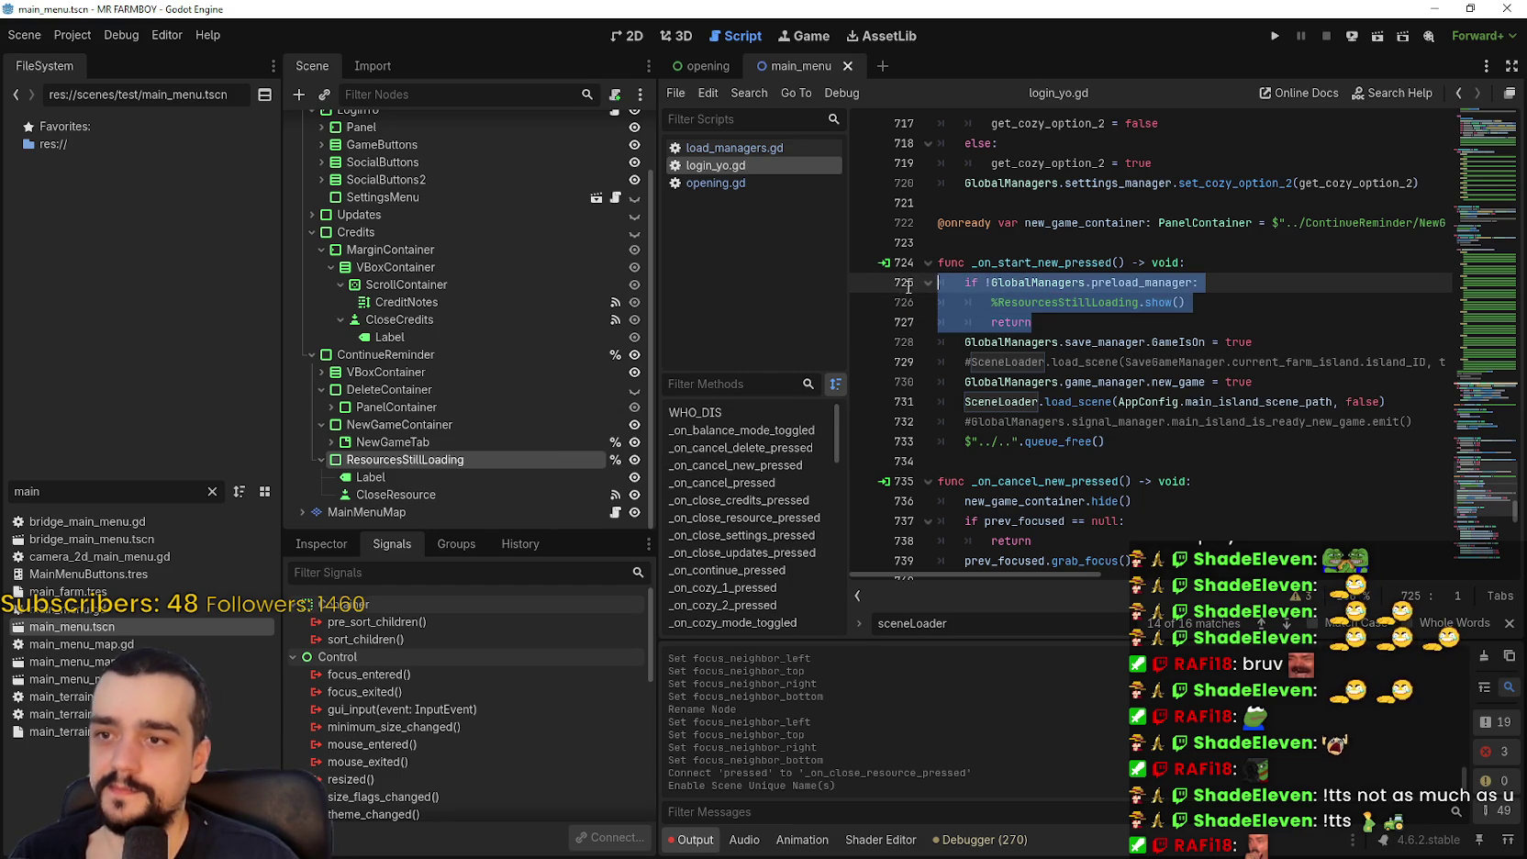
click(1054, 324)
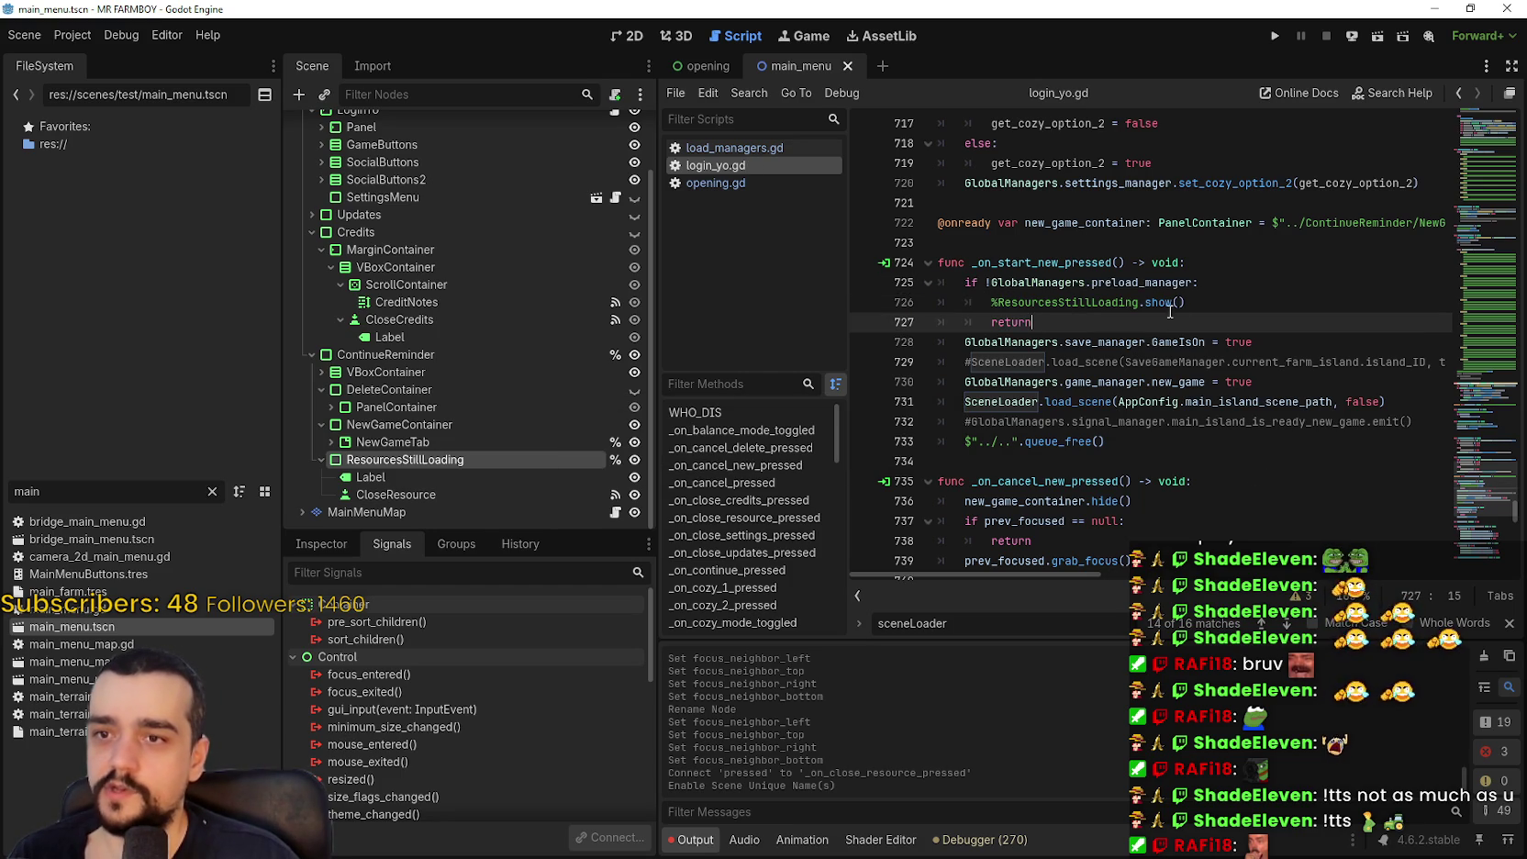
drag(1083, 322, 909, 267)
click(1230, 307)
scroll(up, 3)
scroll(up, 3)
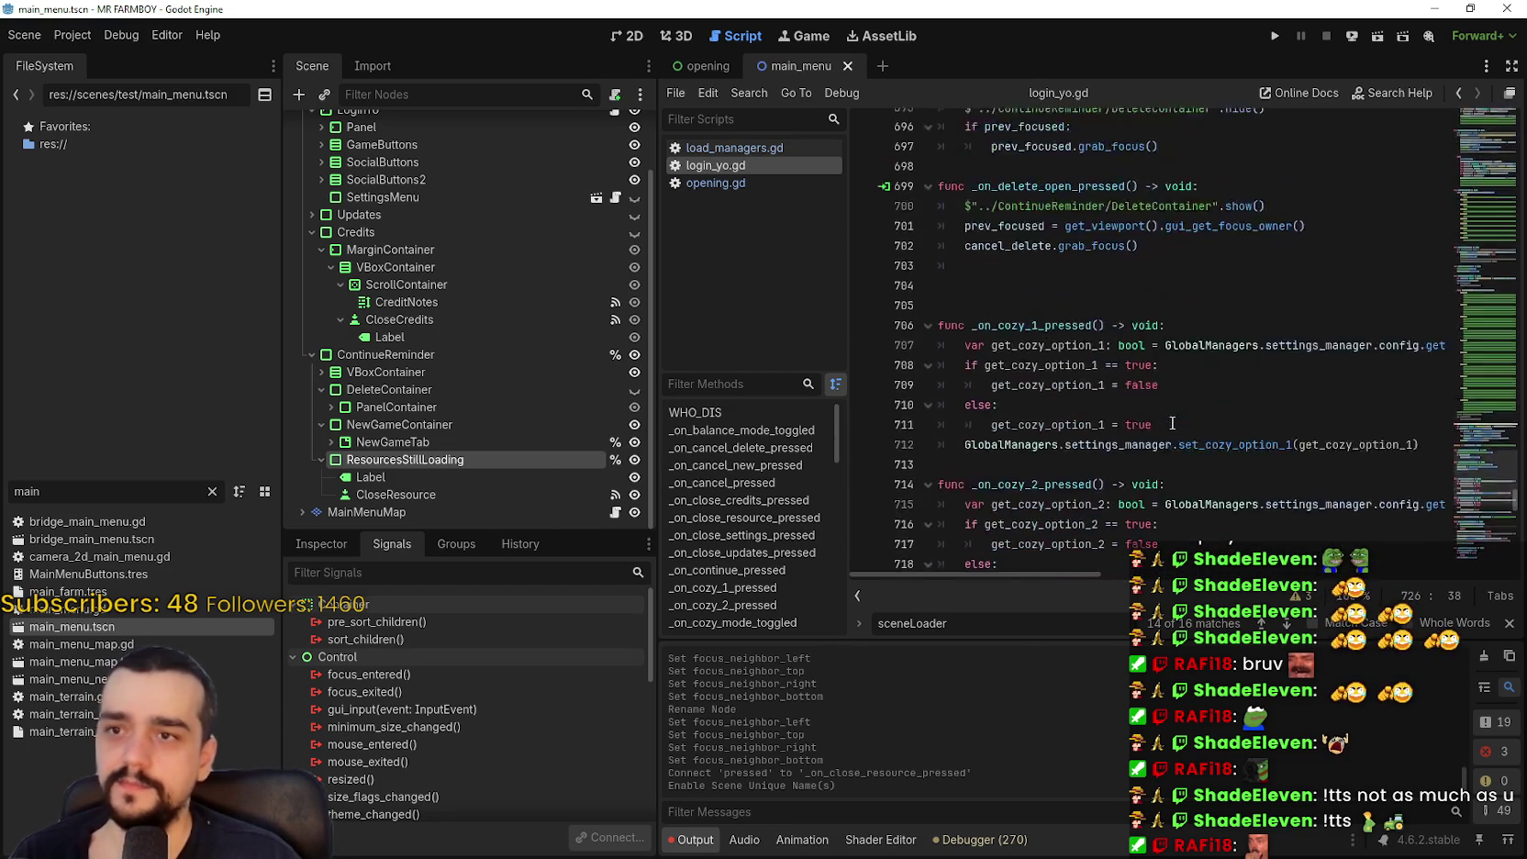
scroll(up, 3)
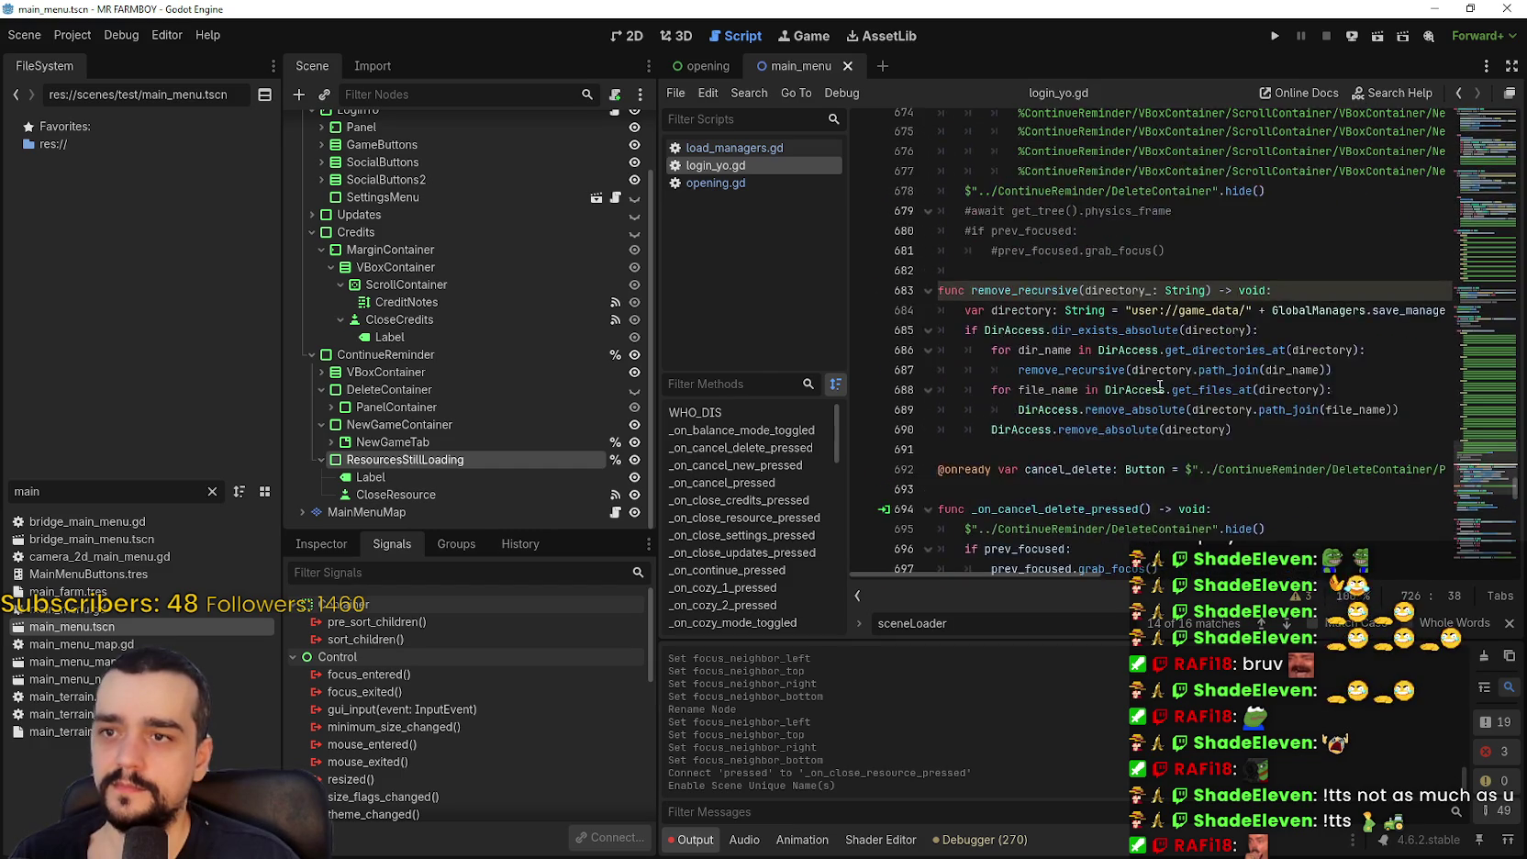
Give the CloseResource node a scene-unique name
drag(1491, 437, 1474, 525)
scroll(up, 3)
scroll(down, 3)
scroll(down, 3)
scroll(up, 3)
scroll(up, 3)
scroll(up, 3)
scroll(up, 3)
right_click(430, 495)
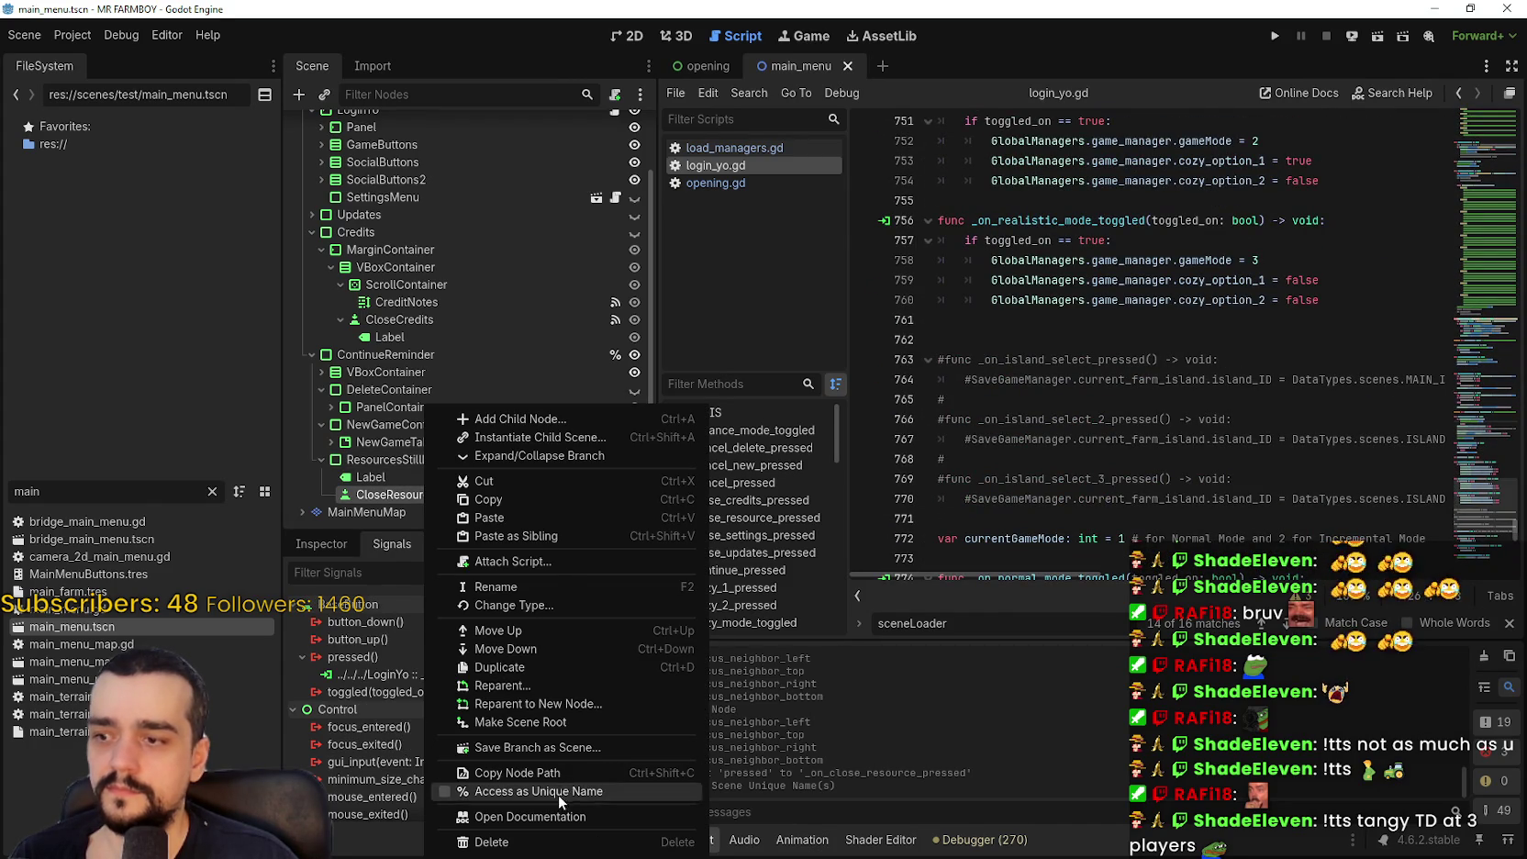
click(560, 793)
Add %CloseResource.grab_focus() after the show call in the early-return branch and save
scroll(up, 3)
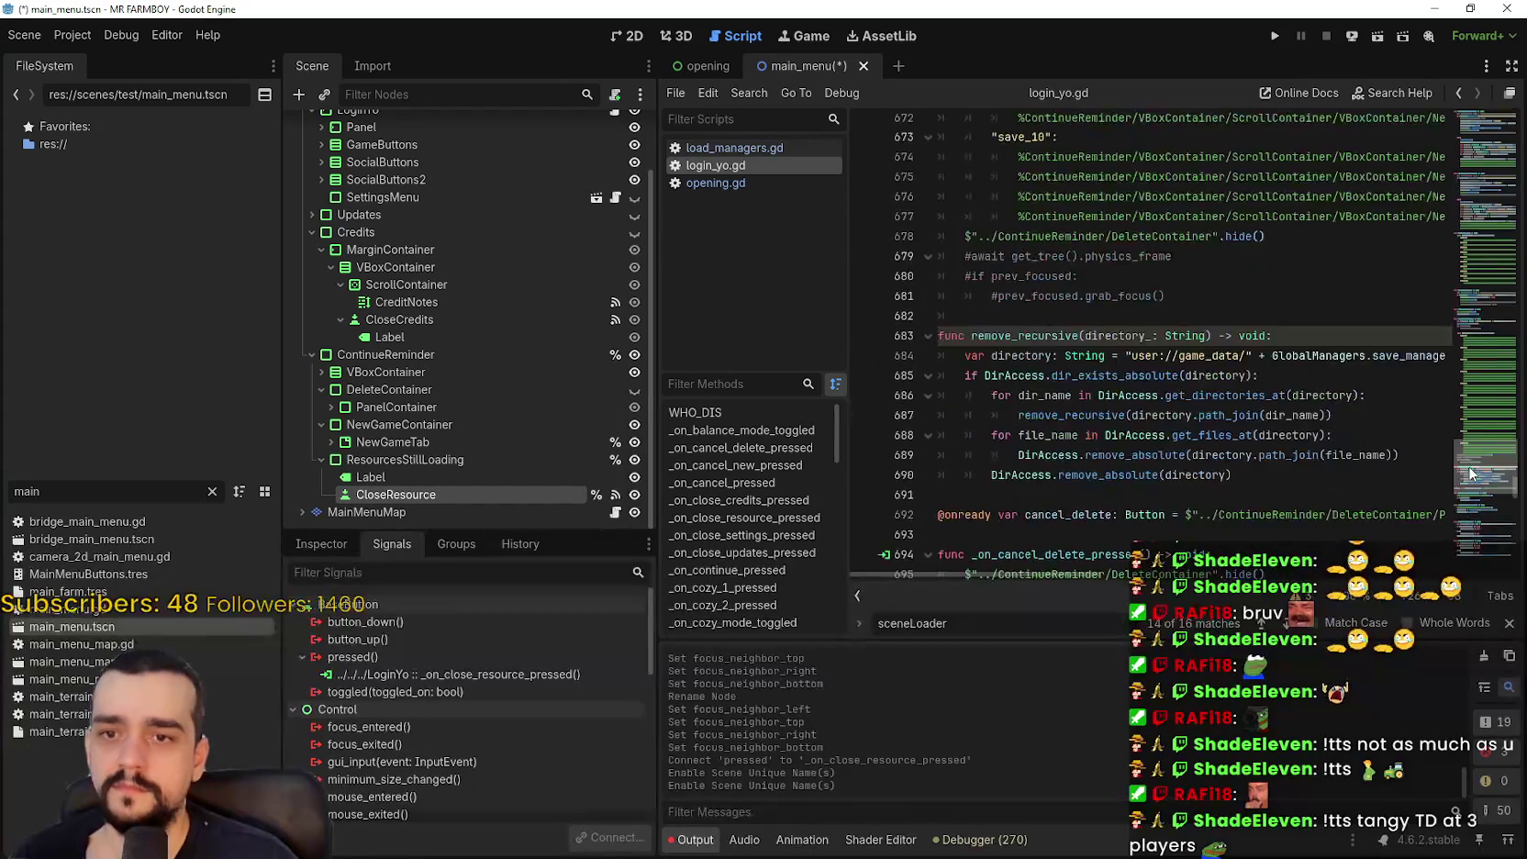
scroll(down, 3)
scroll(down, 3)
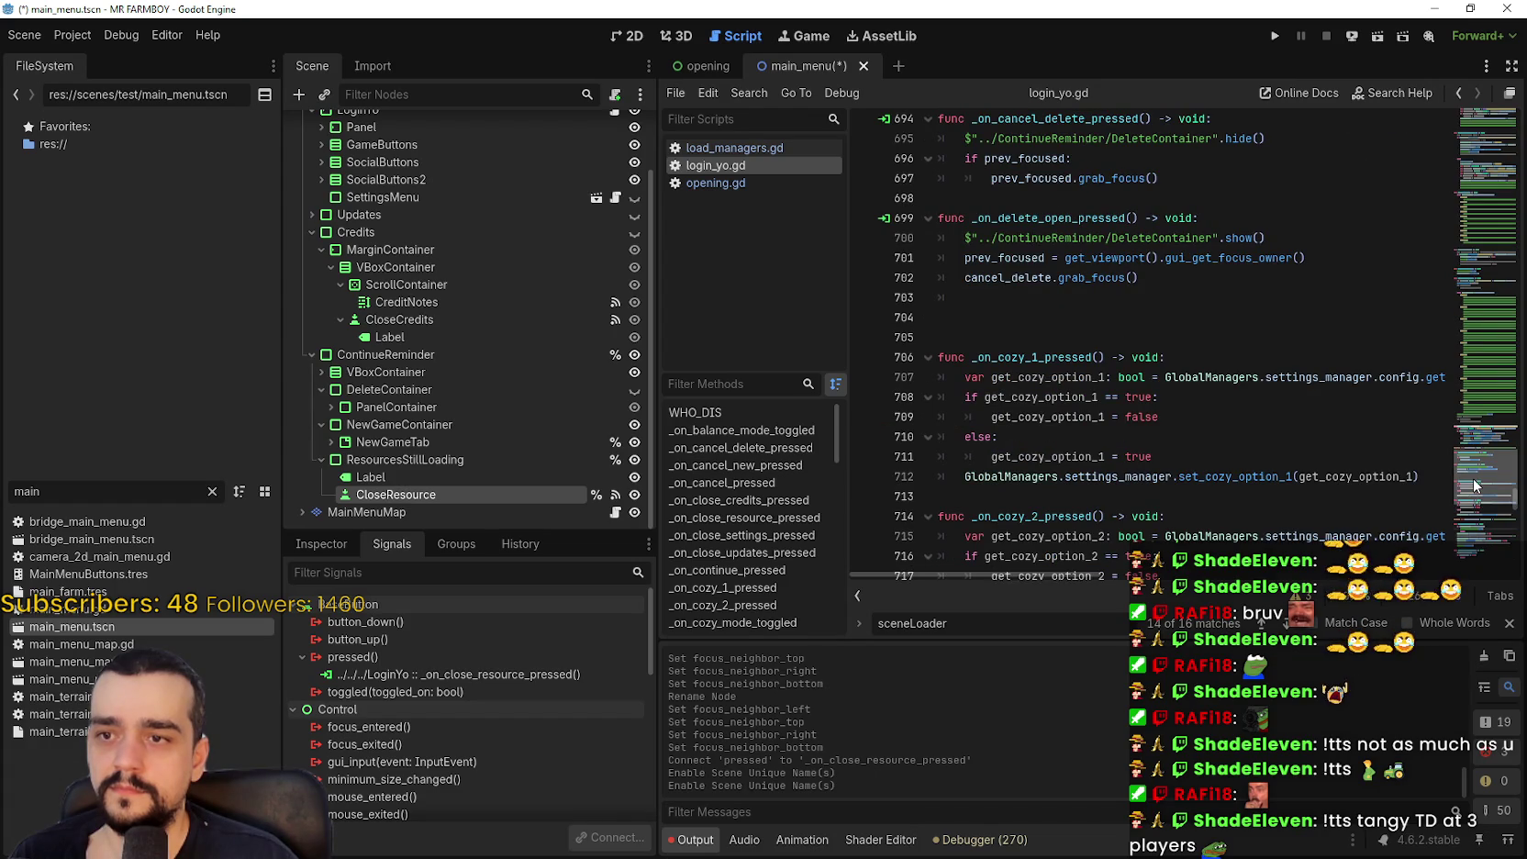
scroll(down, 3)
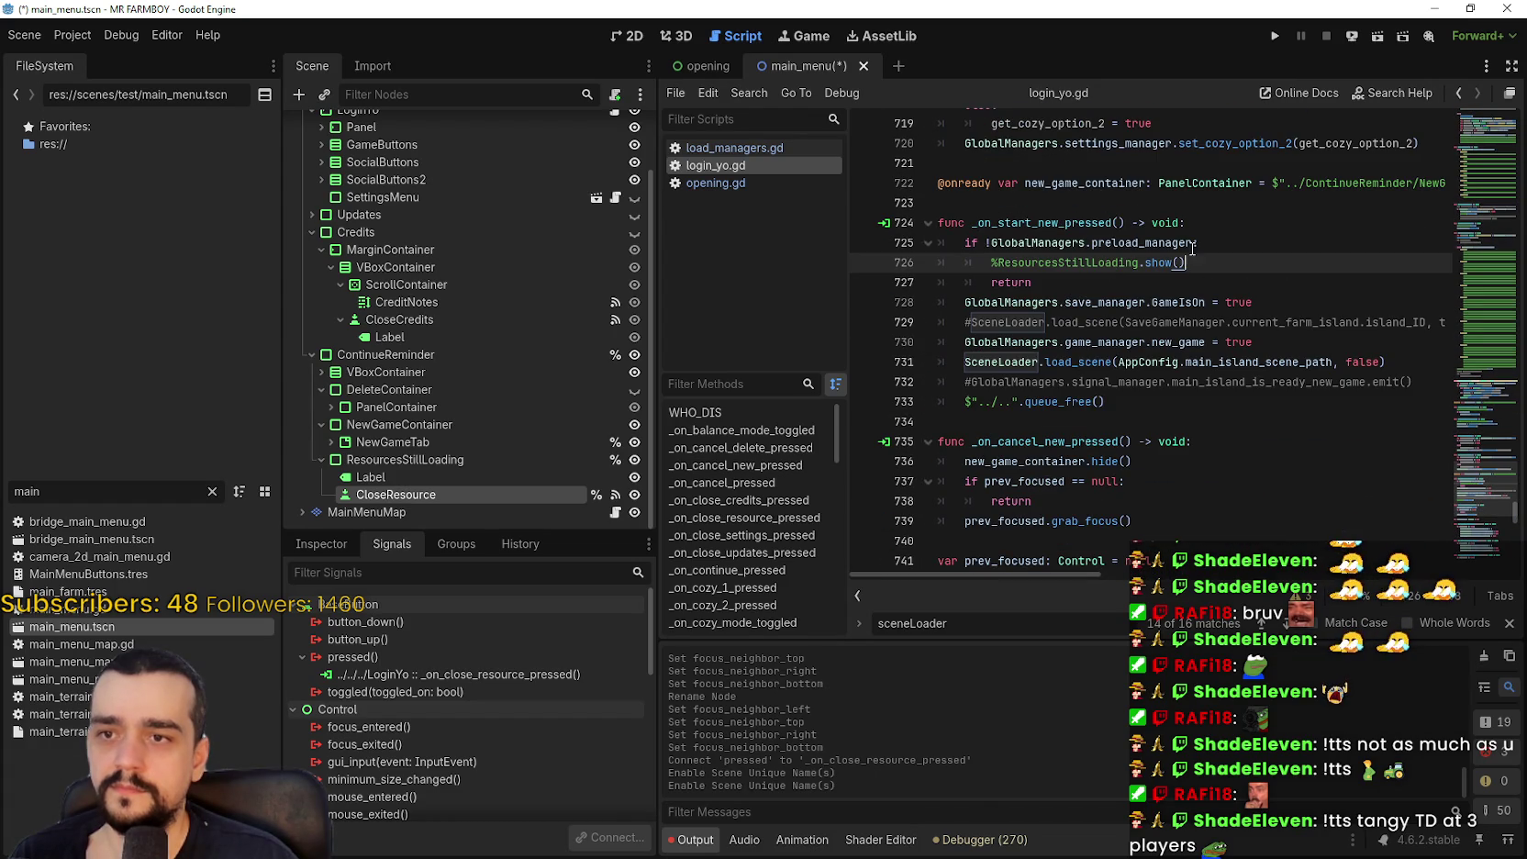
key(Return)
drag(395, 494, 1000, 282)
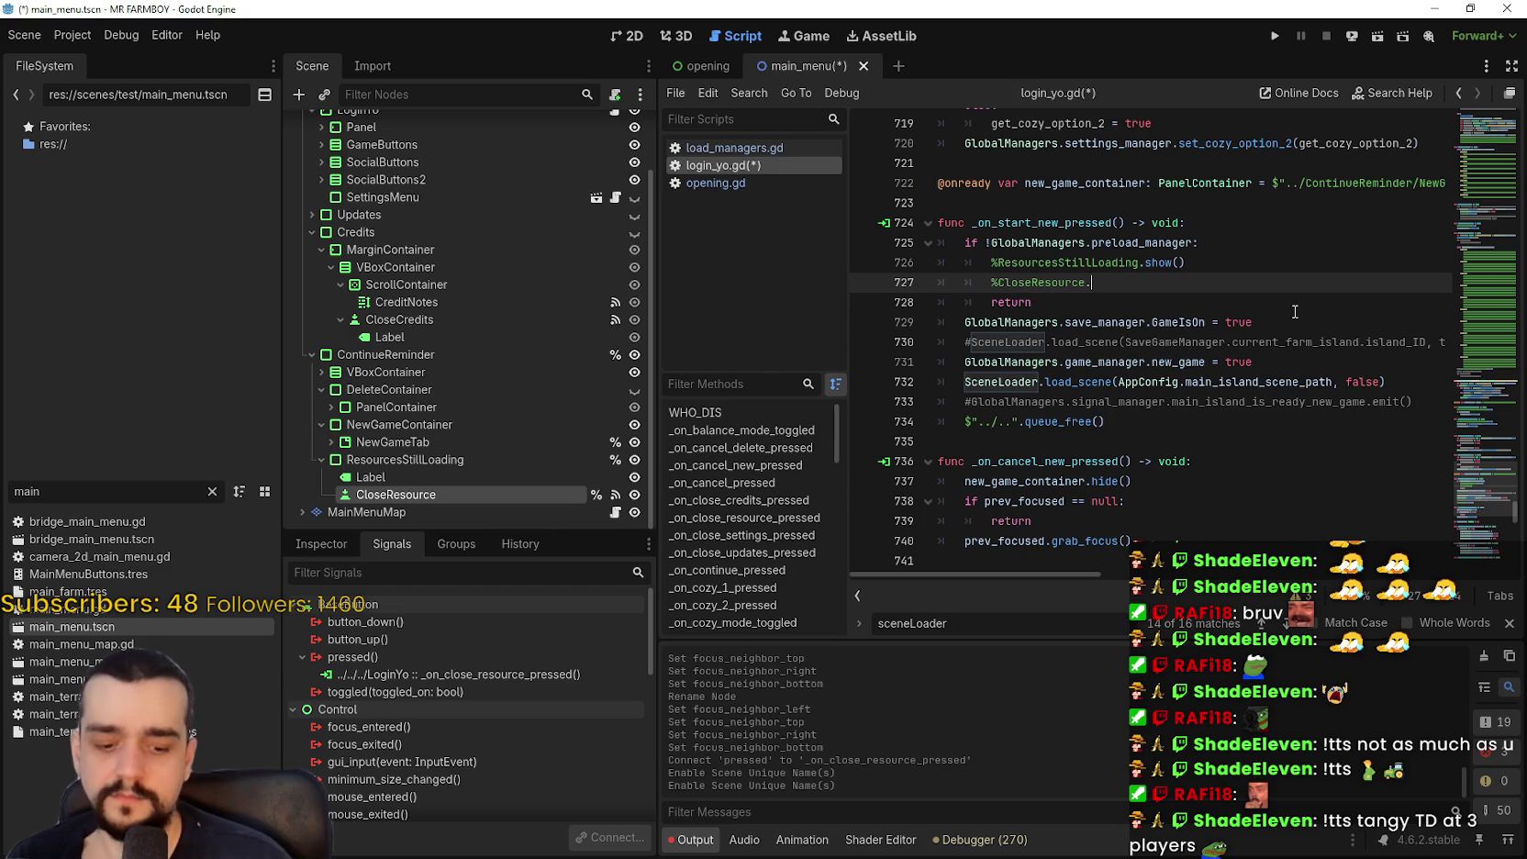
text(grab)
key(Down)
key(Return)
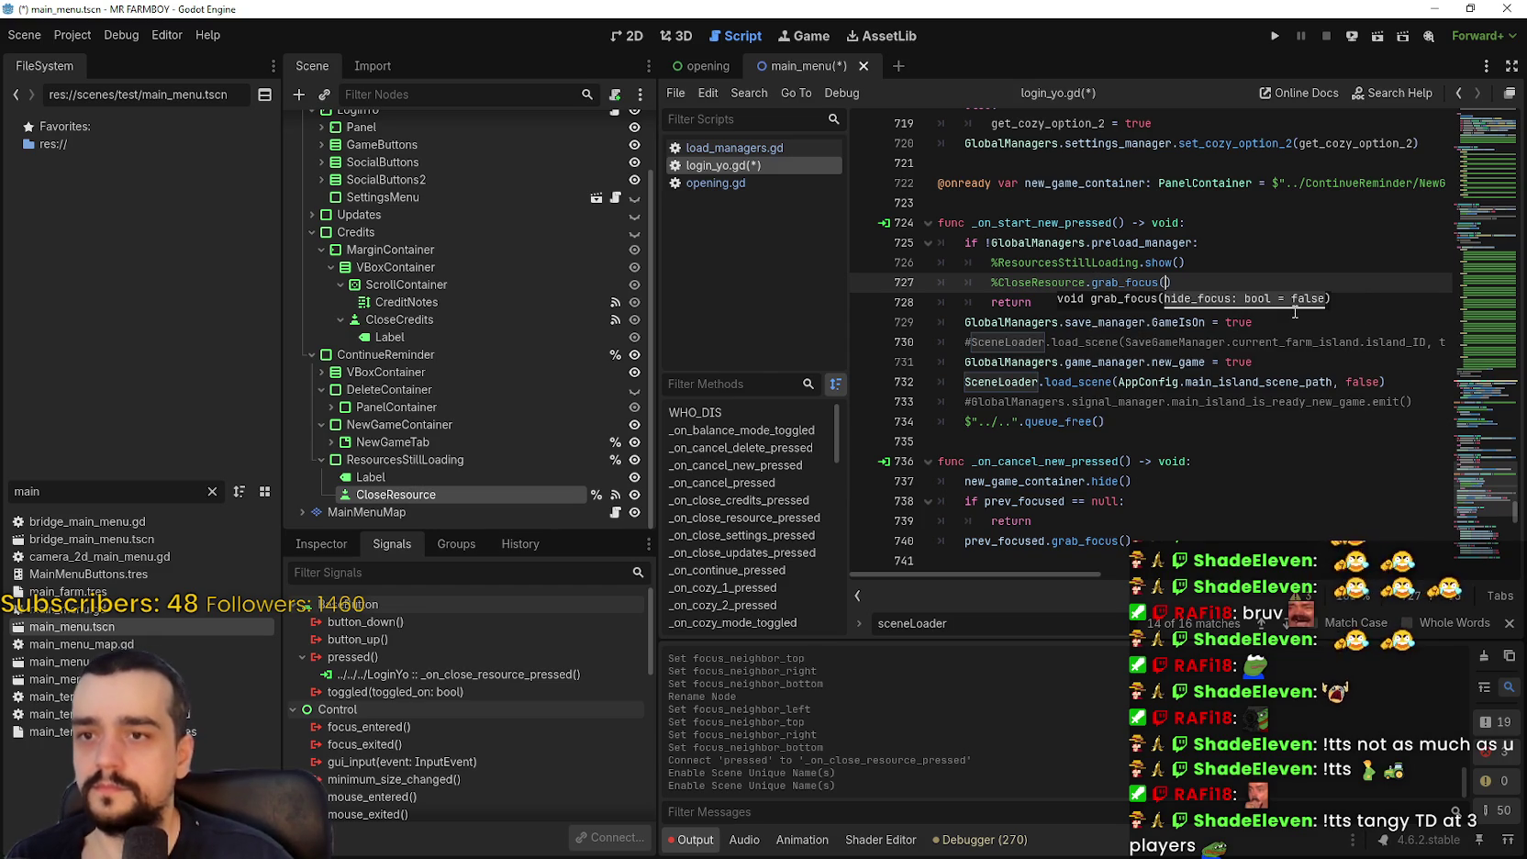
click(988, 282)
click(1206, 280)
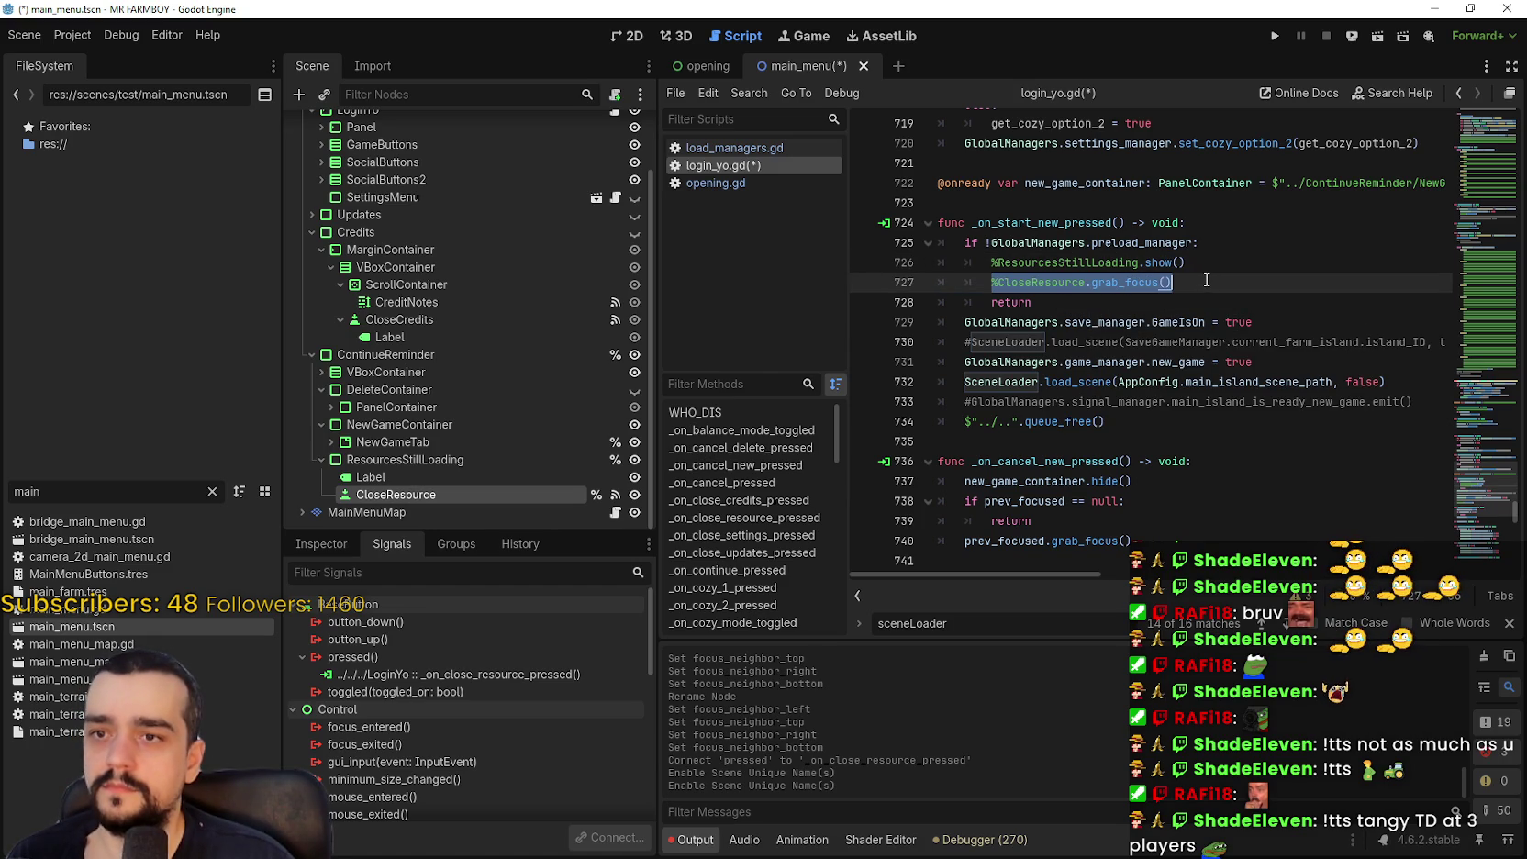
drag(1070, 305, 924, 254)
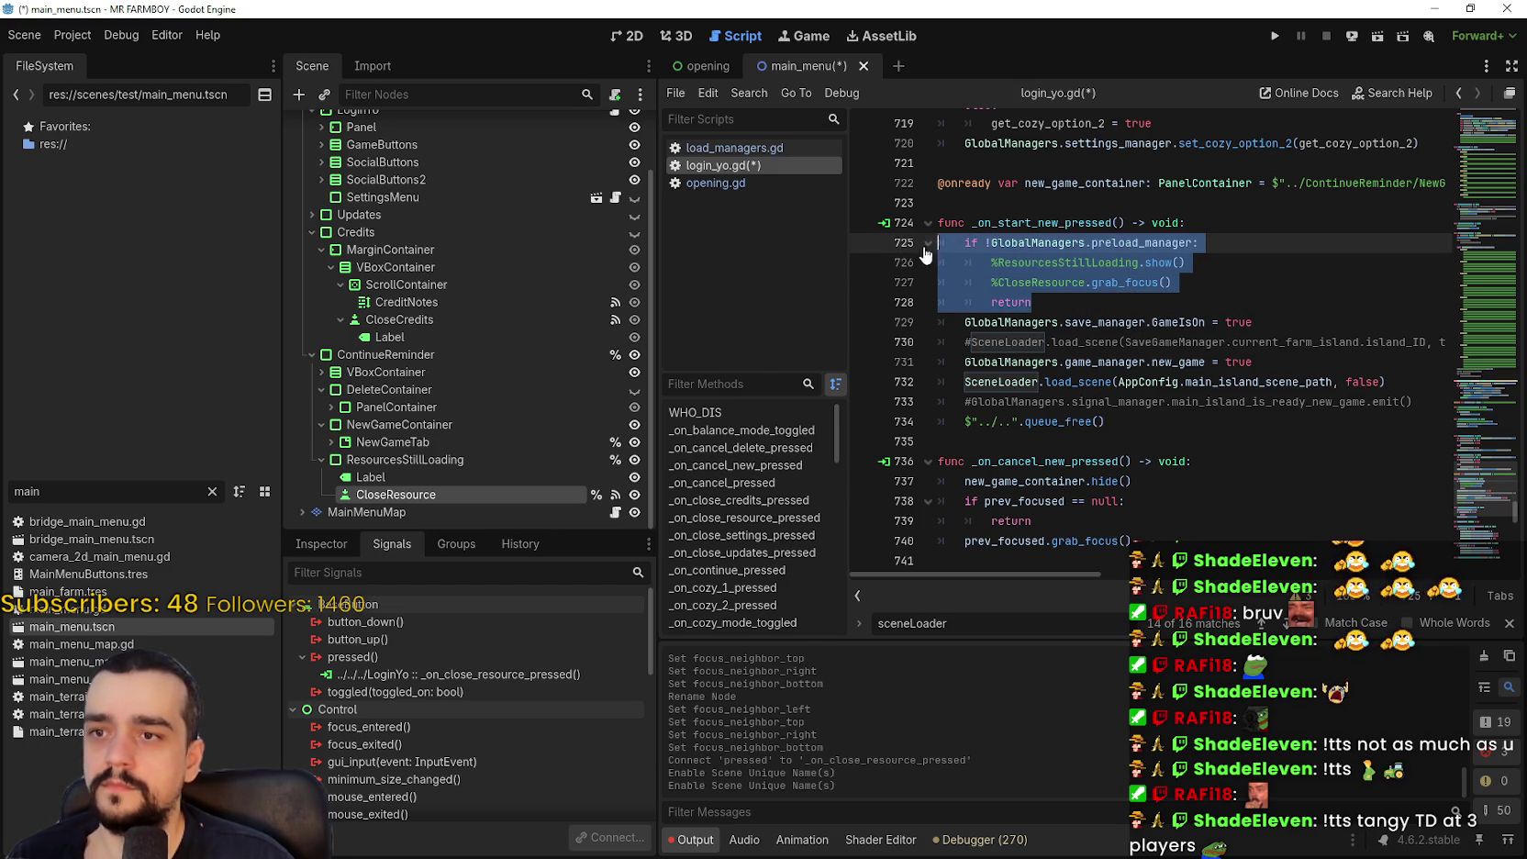
click(1061, 294)
key(ctrl+s)
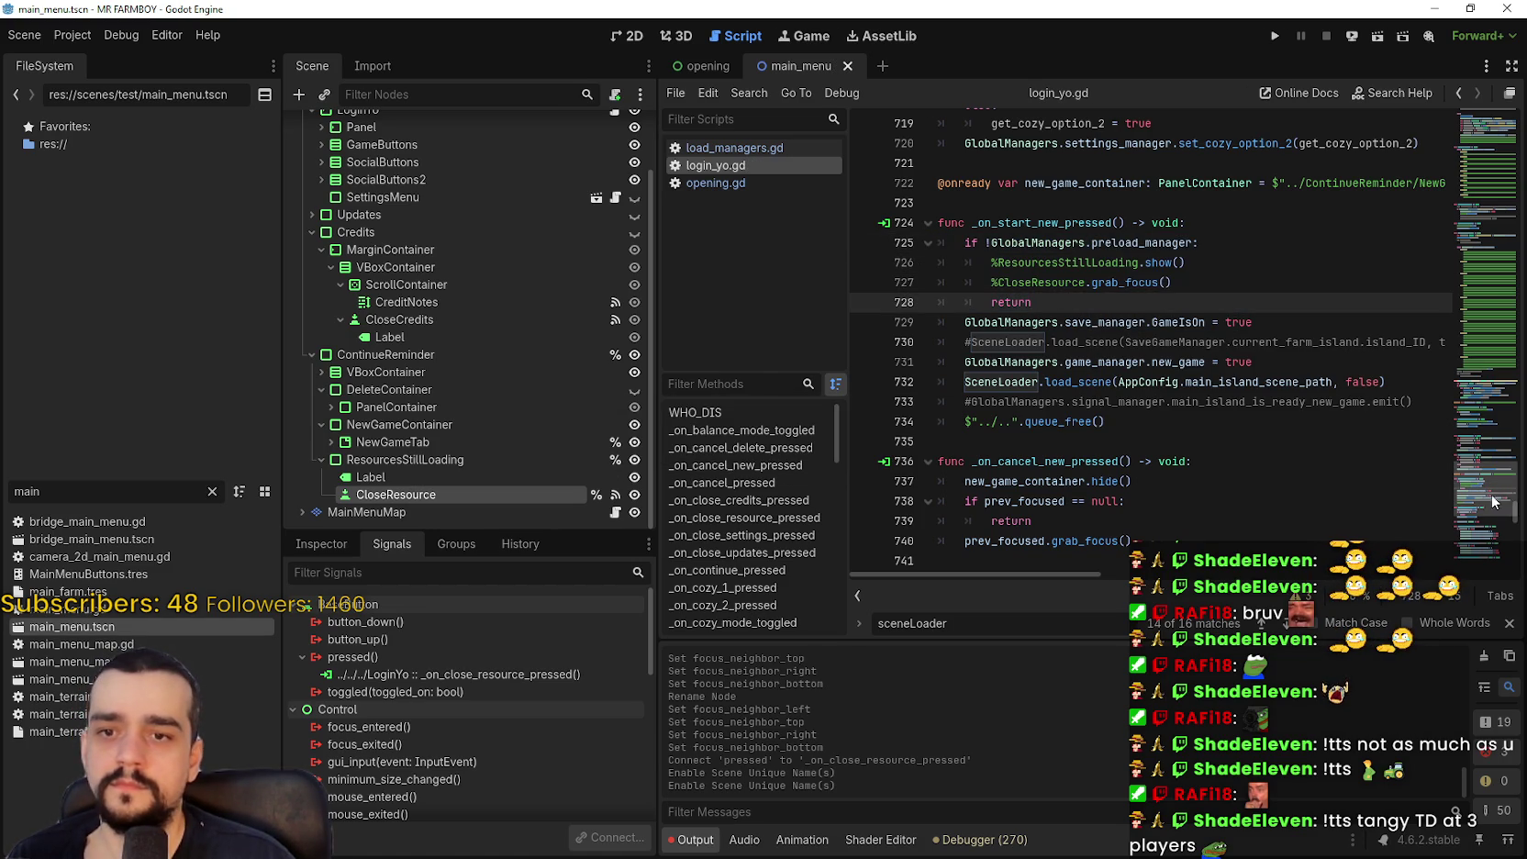
Paste the preload_manager guard with show, grab_focus and return at the top of _on_load_pressed and save
click(1269, 627)
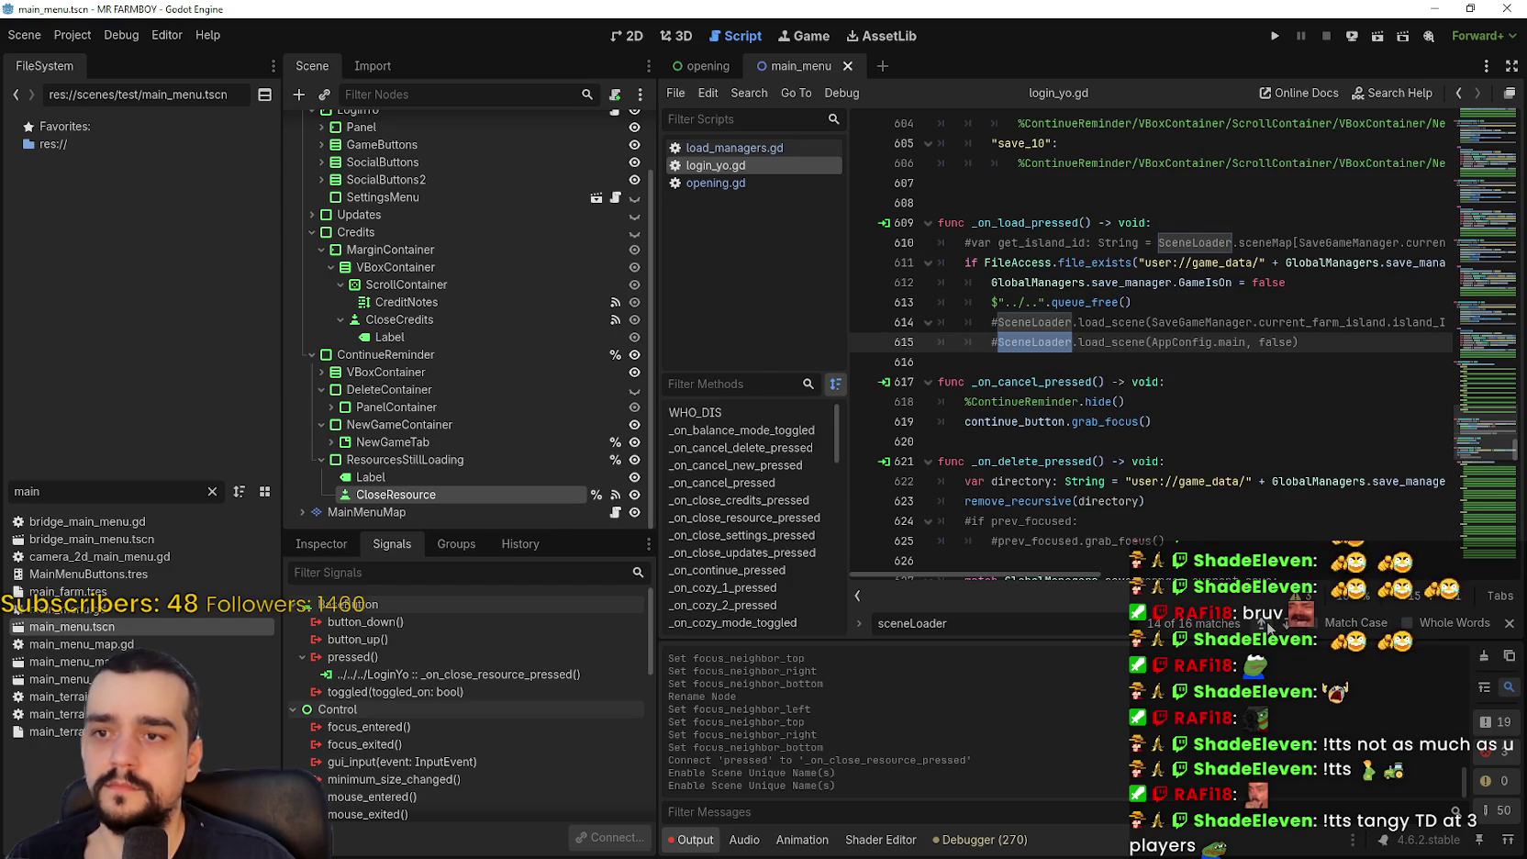
click(1198, 362)
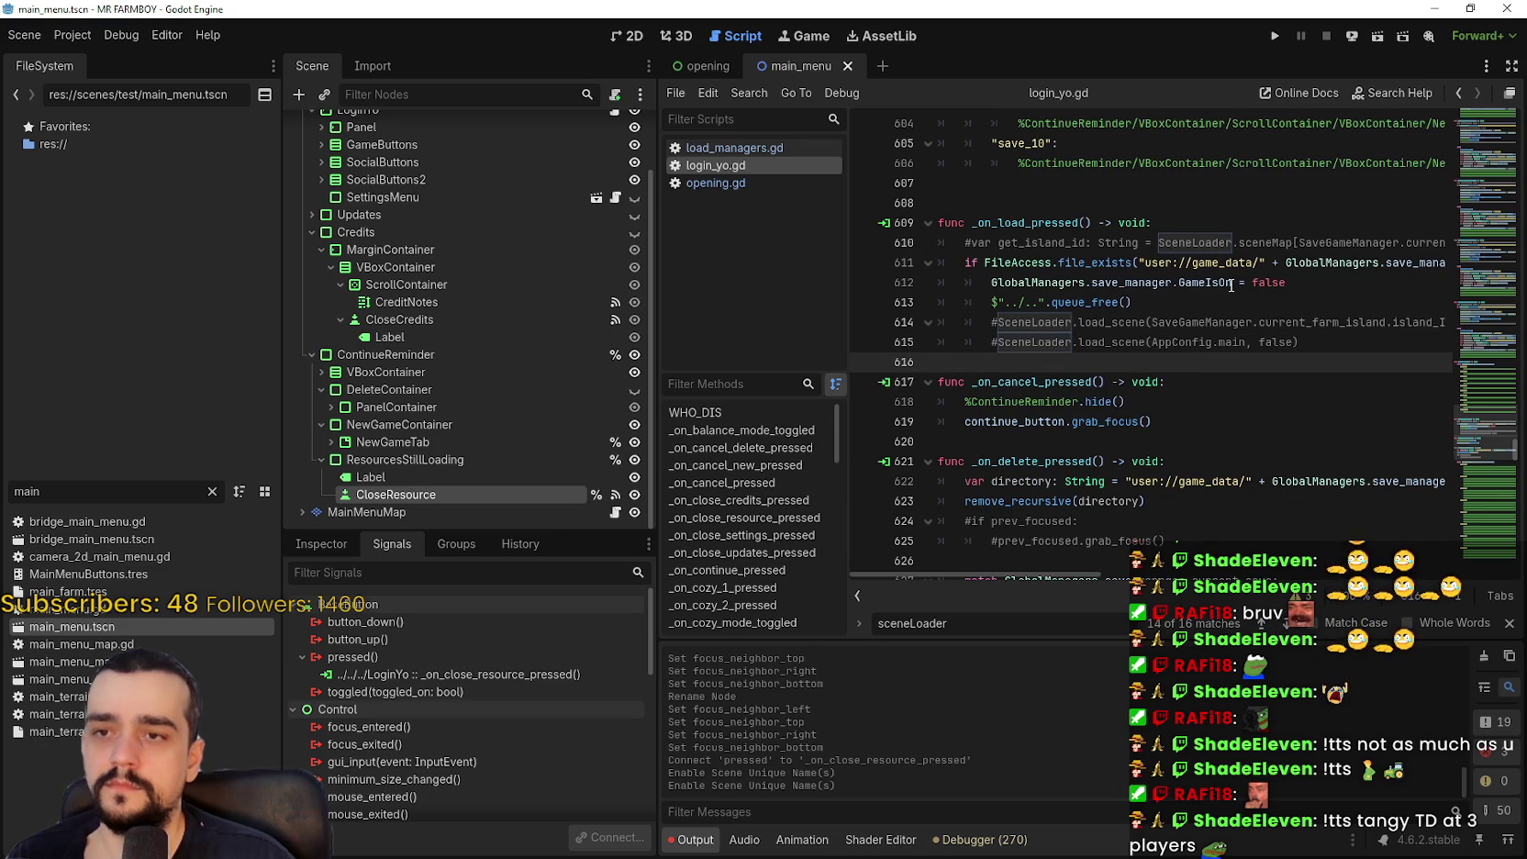
click(1233, 205)
click(1273, 221)
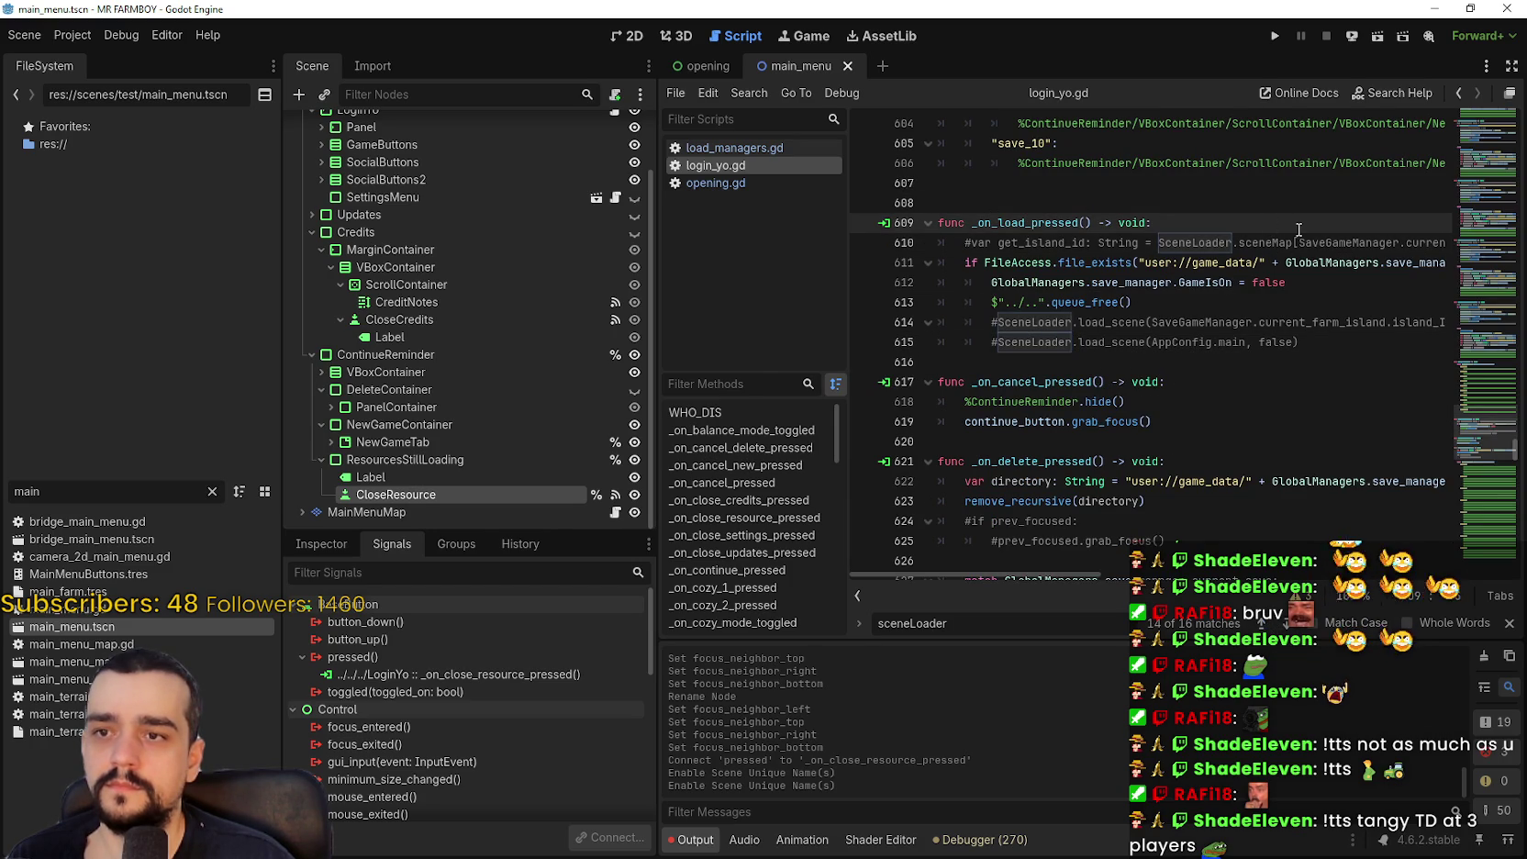
key(Return)
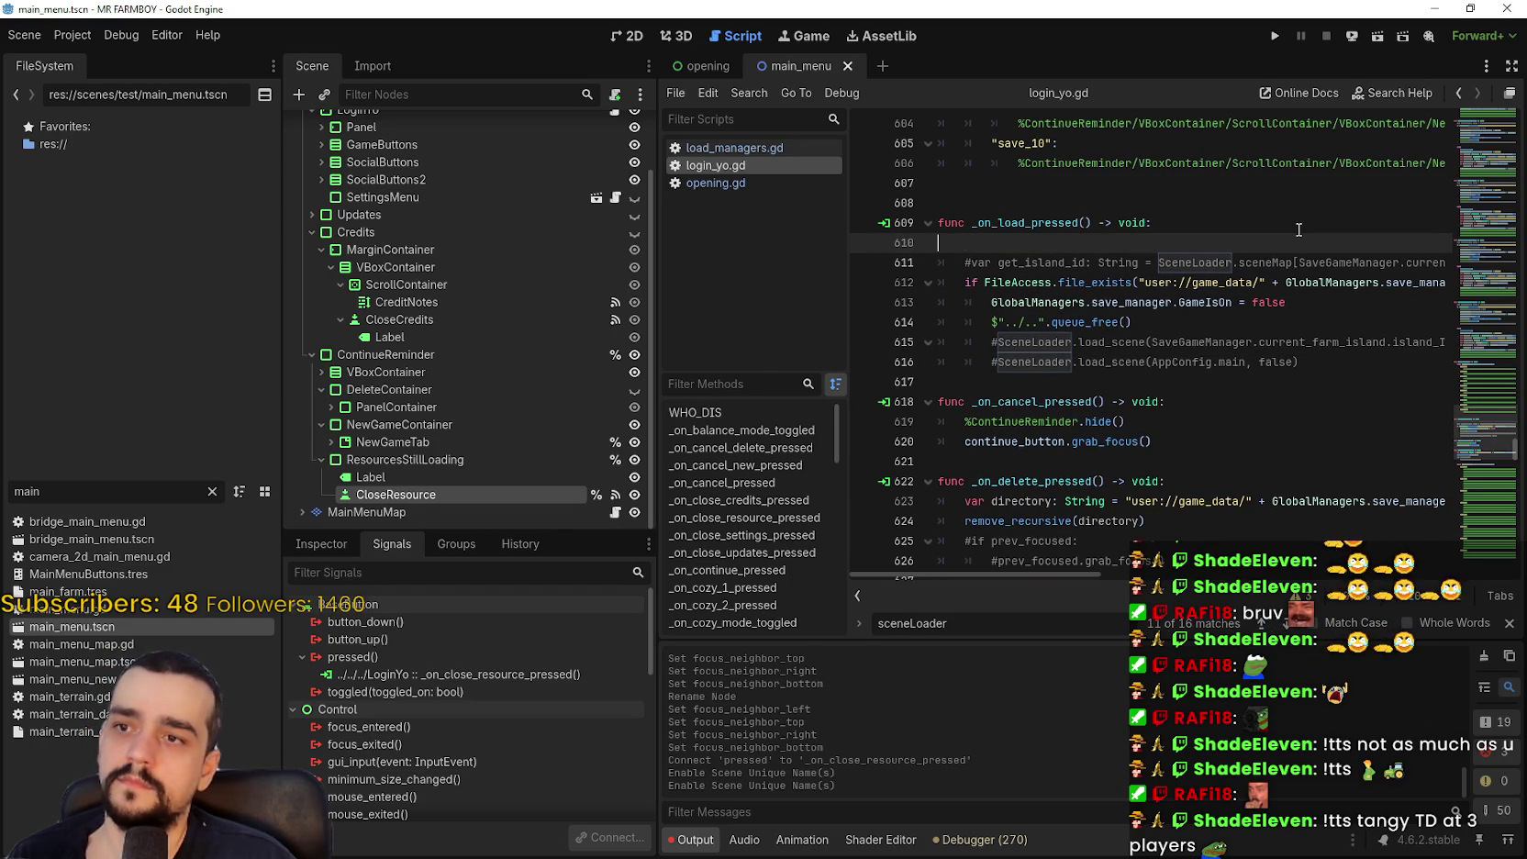
key(ctrl+v)
key(ctrl+s)
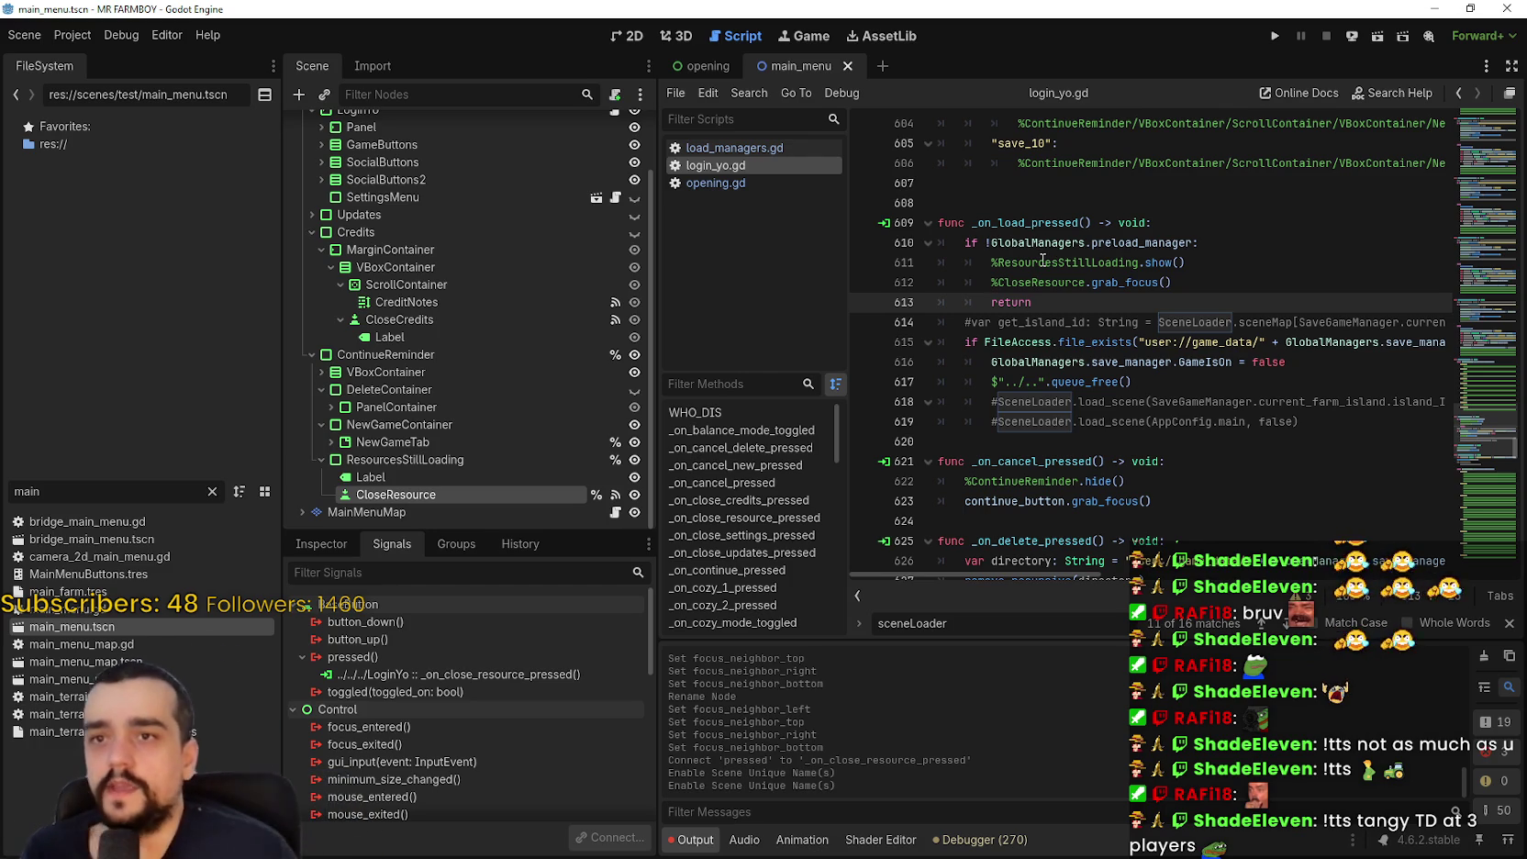
Remove the extra blank line above _on_load_pressed and save the script again
click(1046, 222)
key(Up)
scroll(up, 3)
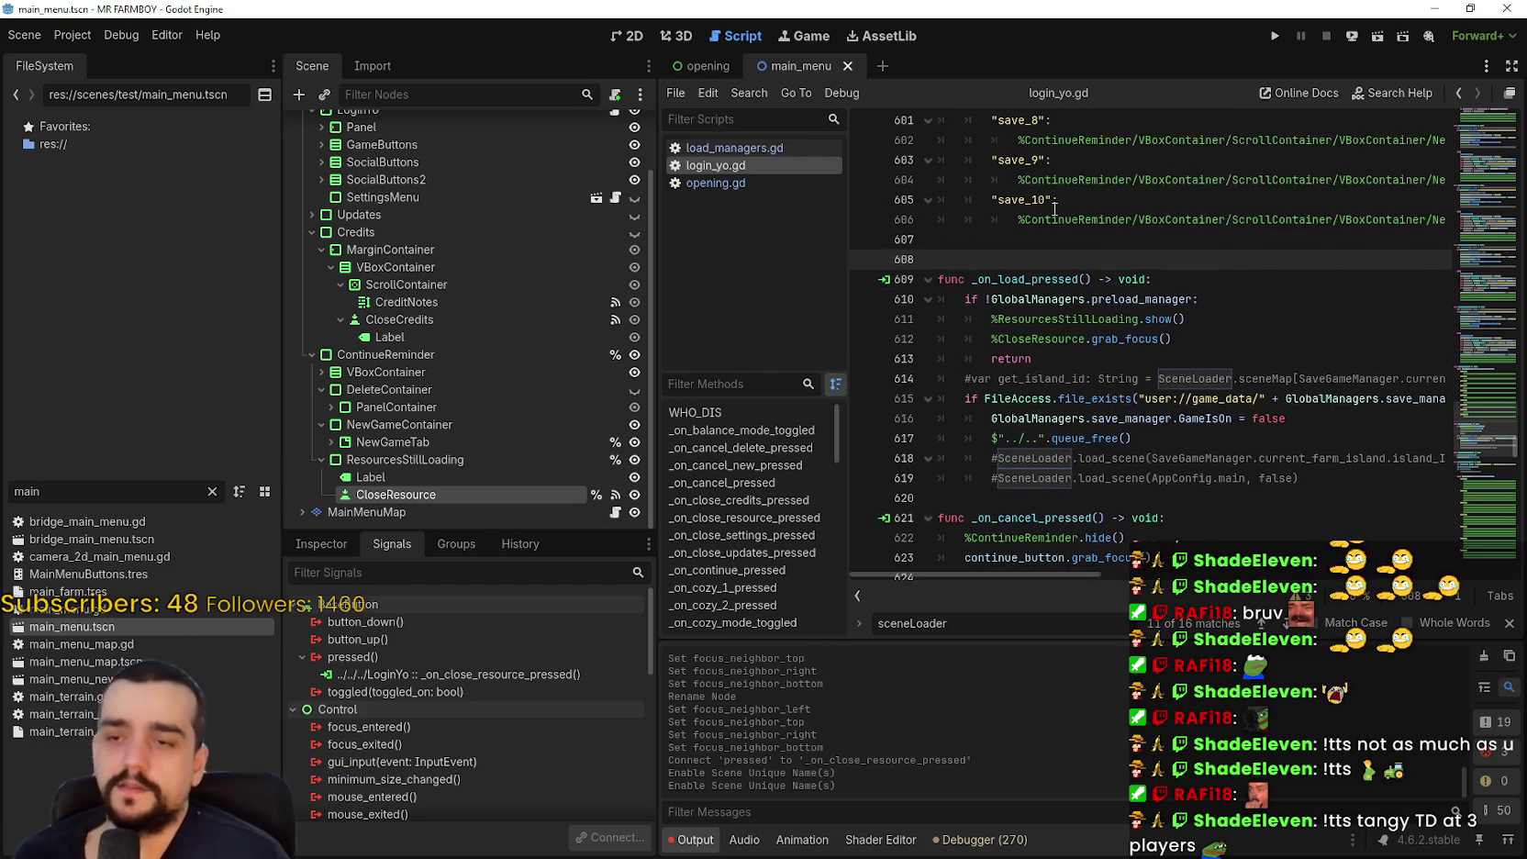
key(BackSpace)
key(ctrl+s)
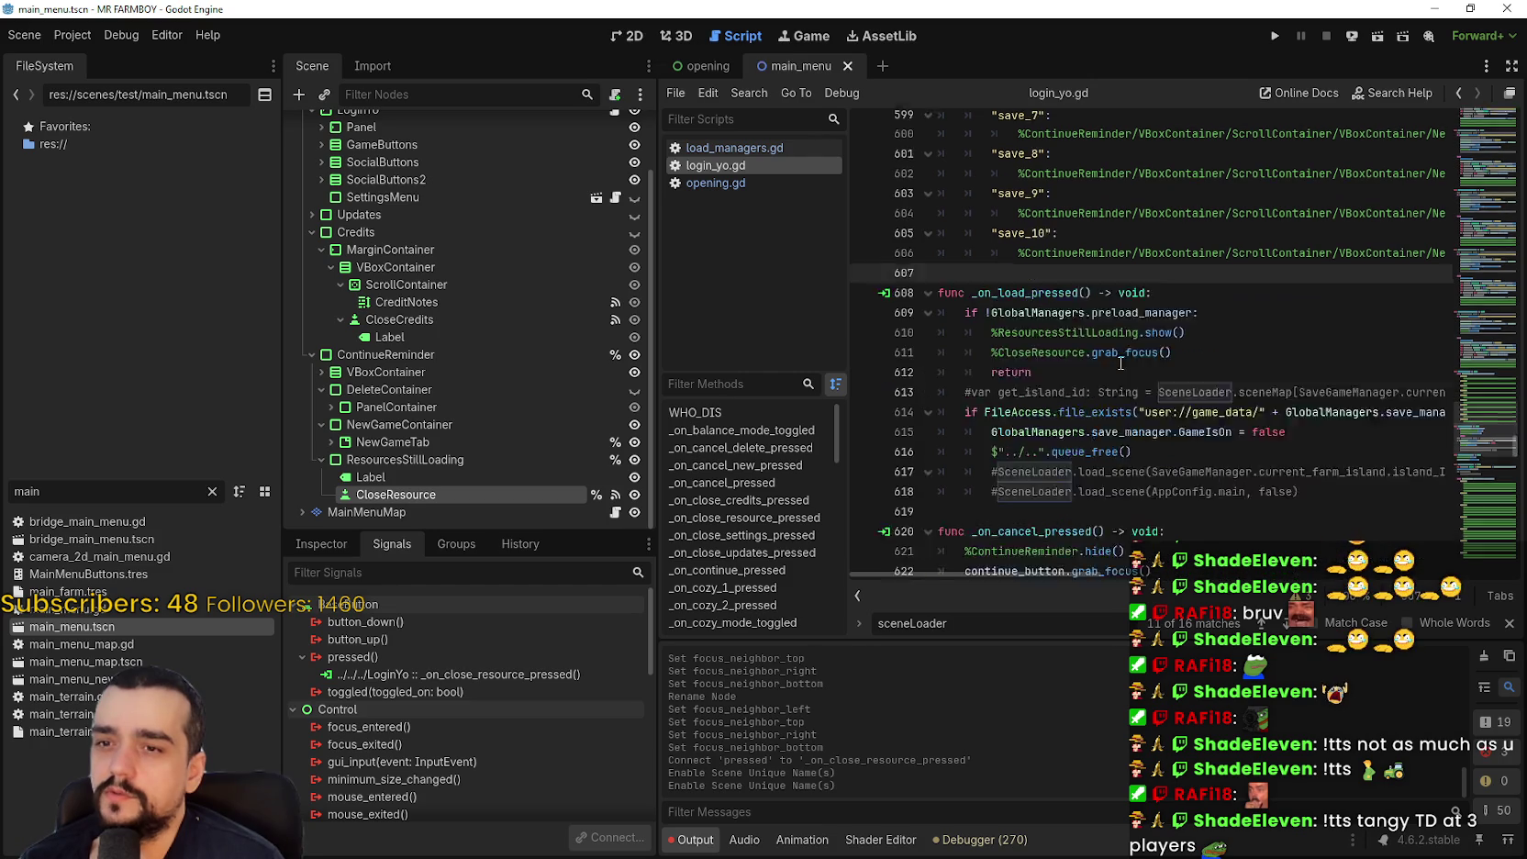
scroll(down, 3)
drag(1492, 440, 1487, 571)
drag(1266, 535, 991, 478)
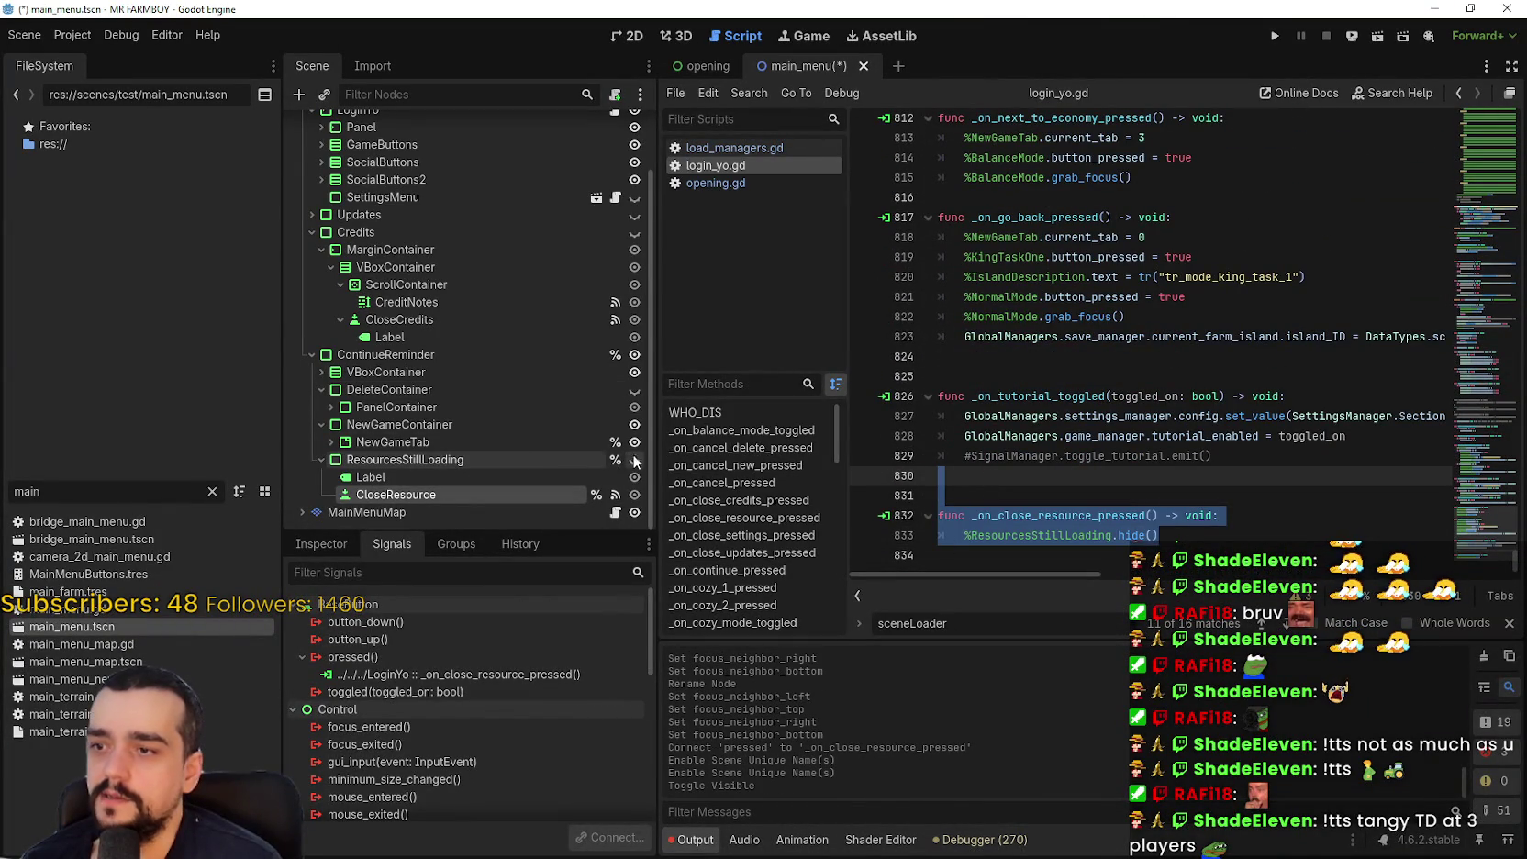
Hide ResourcesStillLoading, save, and run the game to check the main menu
click(634, 461)
key(ctrl+s)
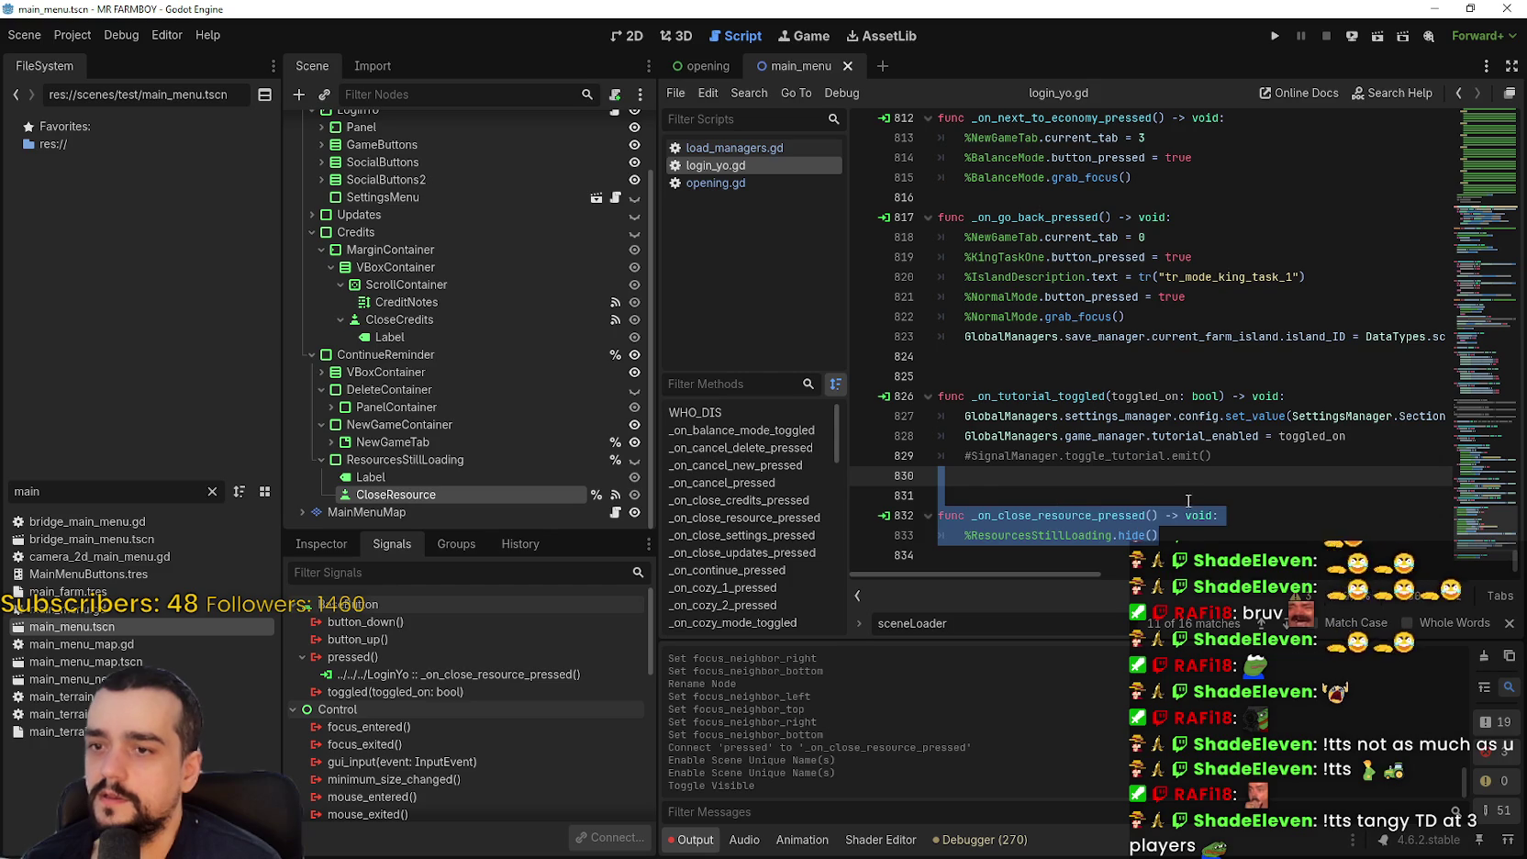
click(1171, 488)
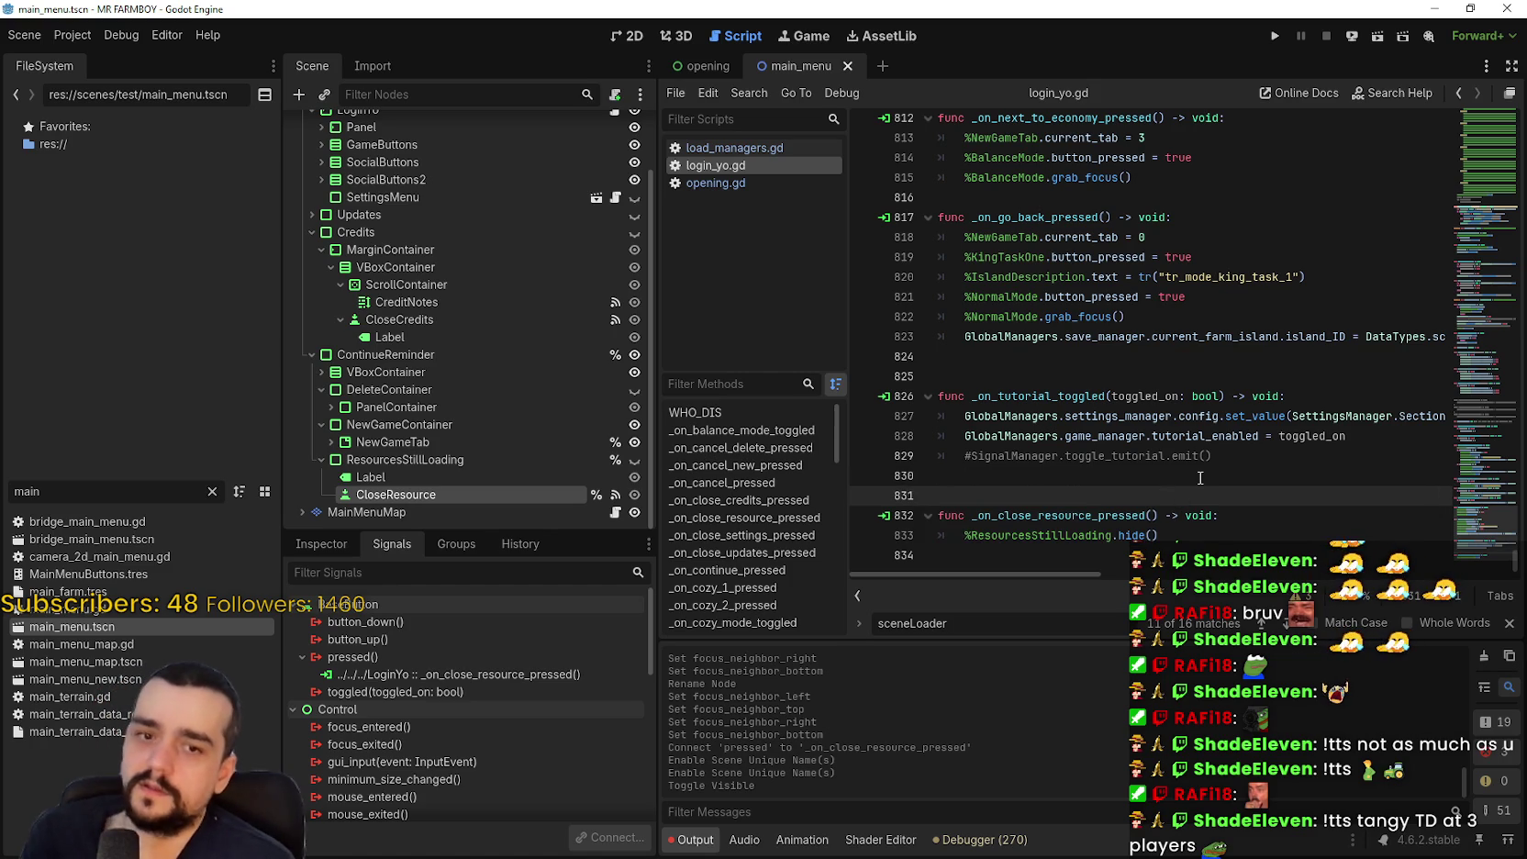
click(1266, 29)
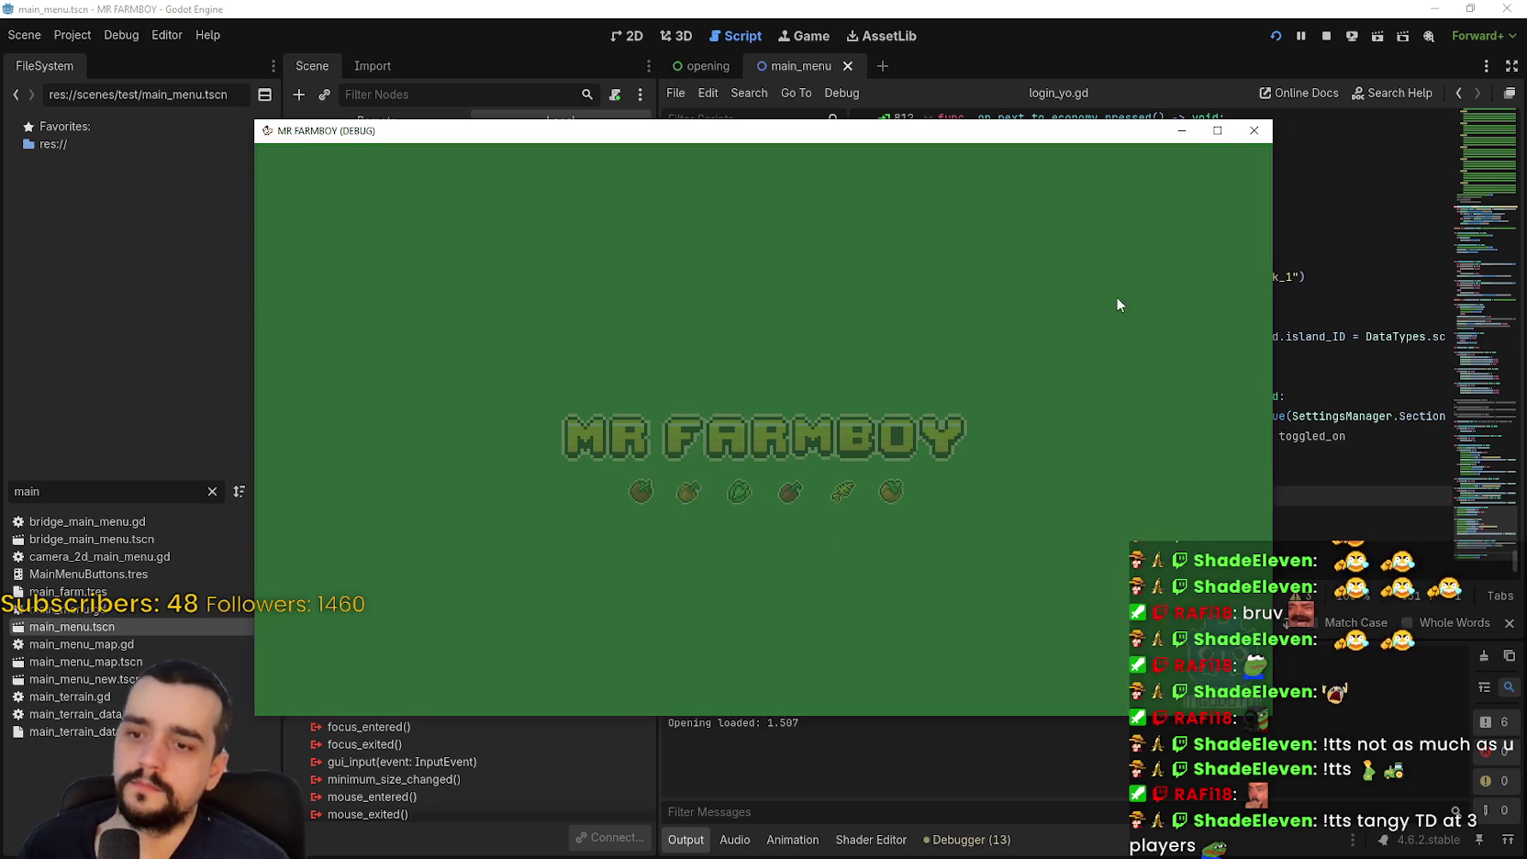
drag(901, 137, 1027, 42)
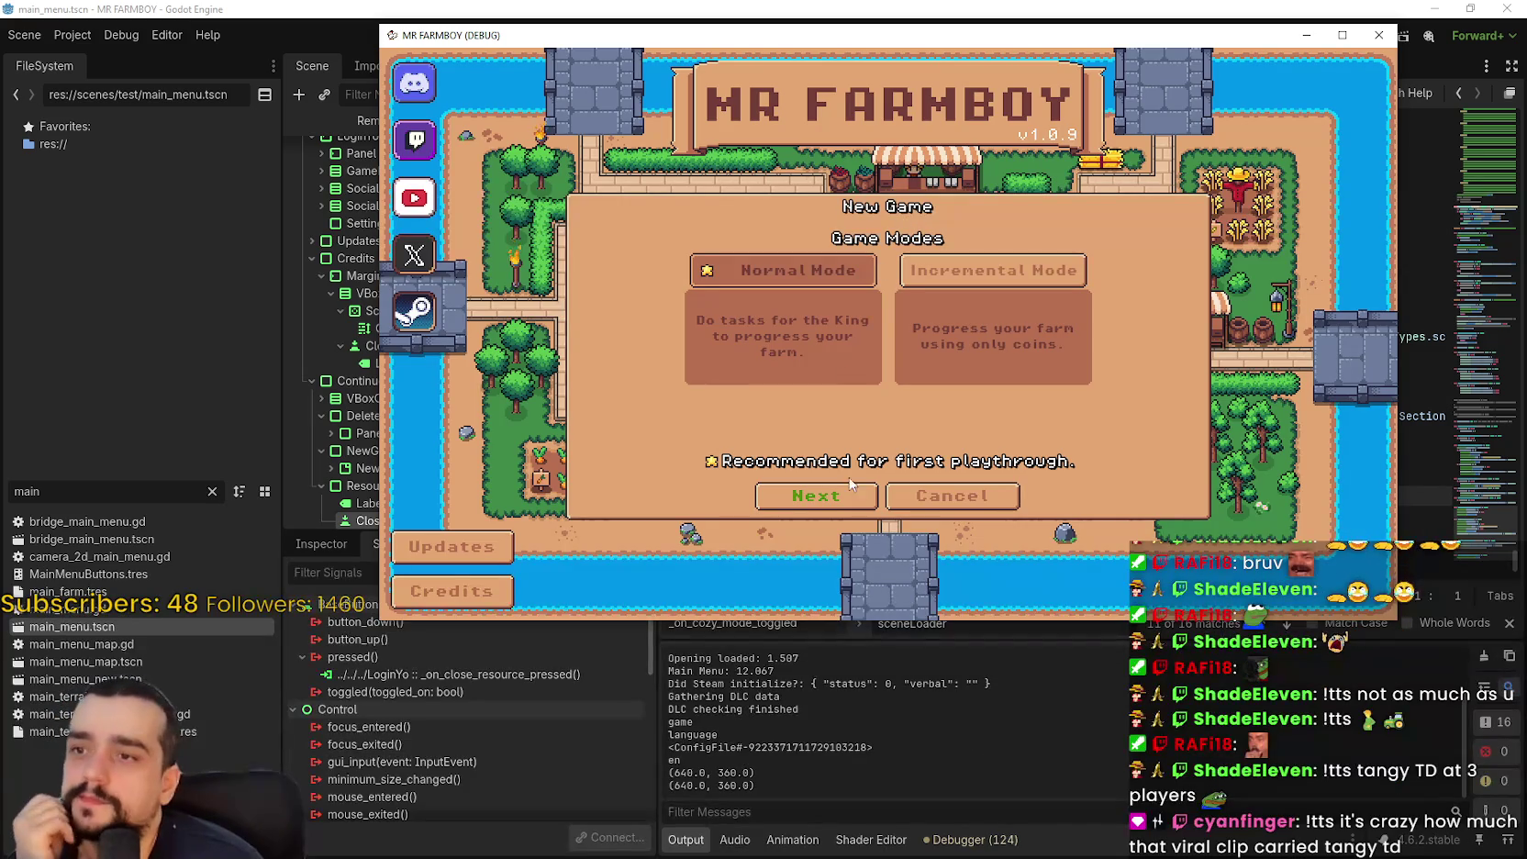
click(1378, 35)
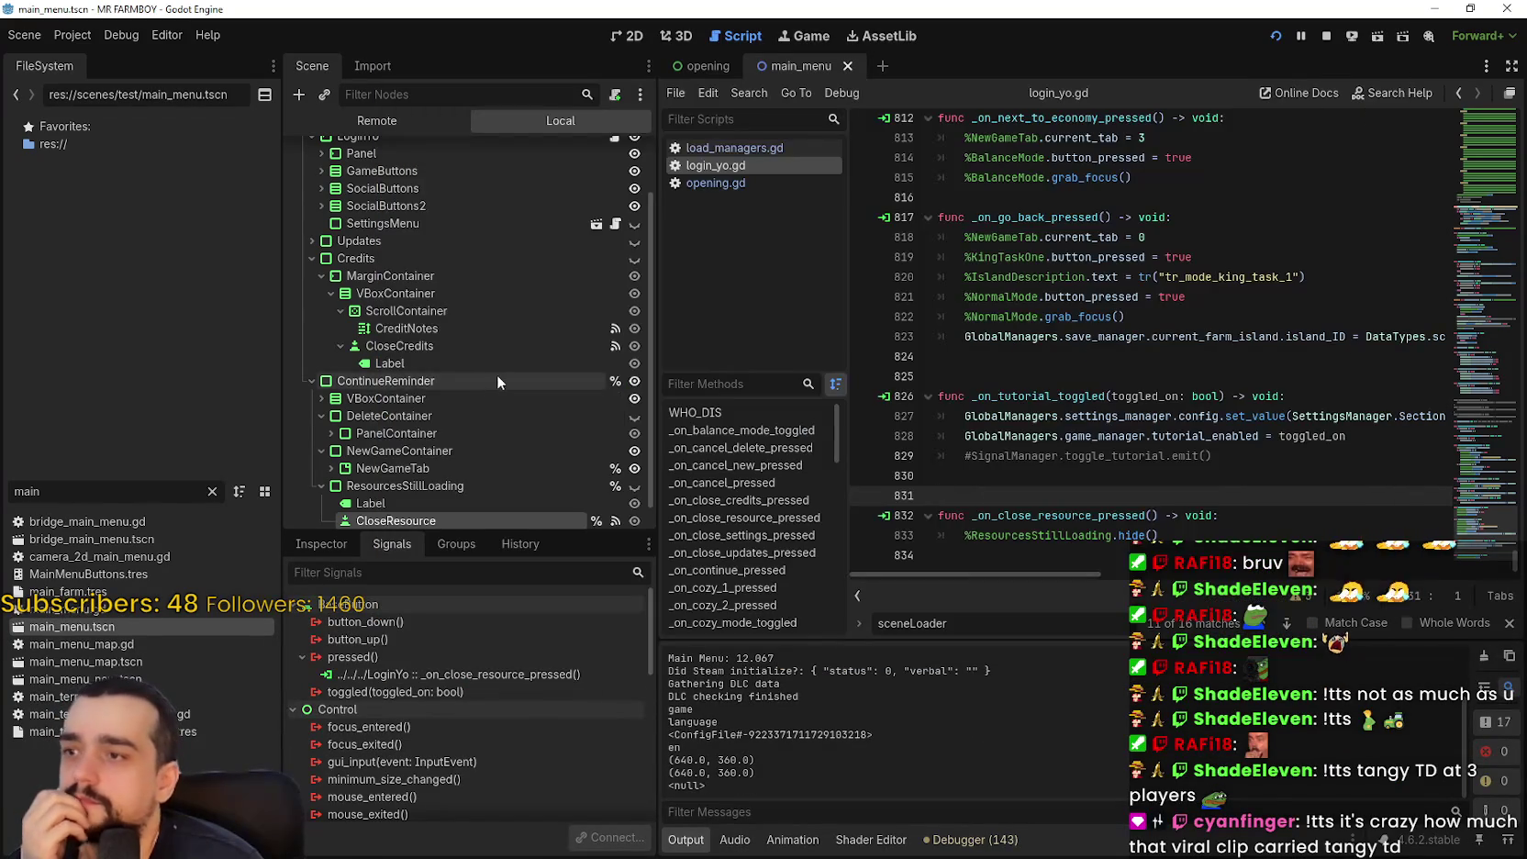
Hide NewGameContainer and ContinueReminder in the main menu, rechecking the running game
scroll(down, 3)
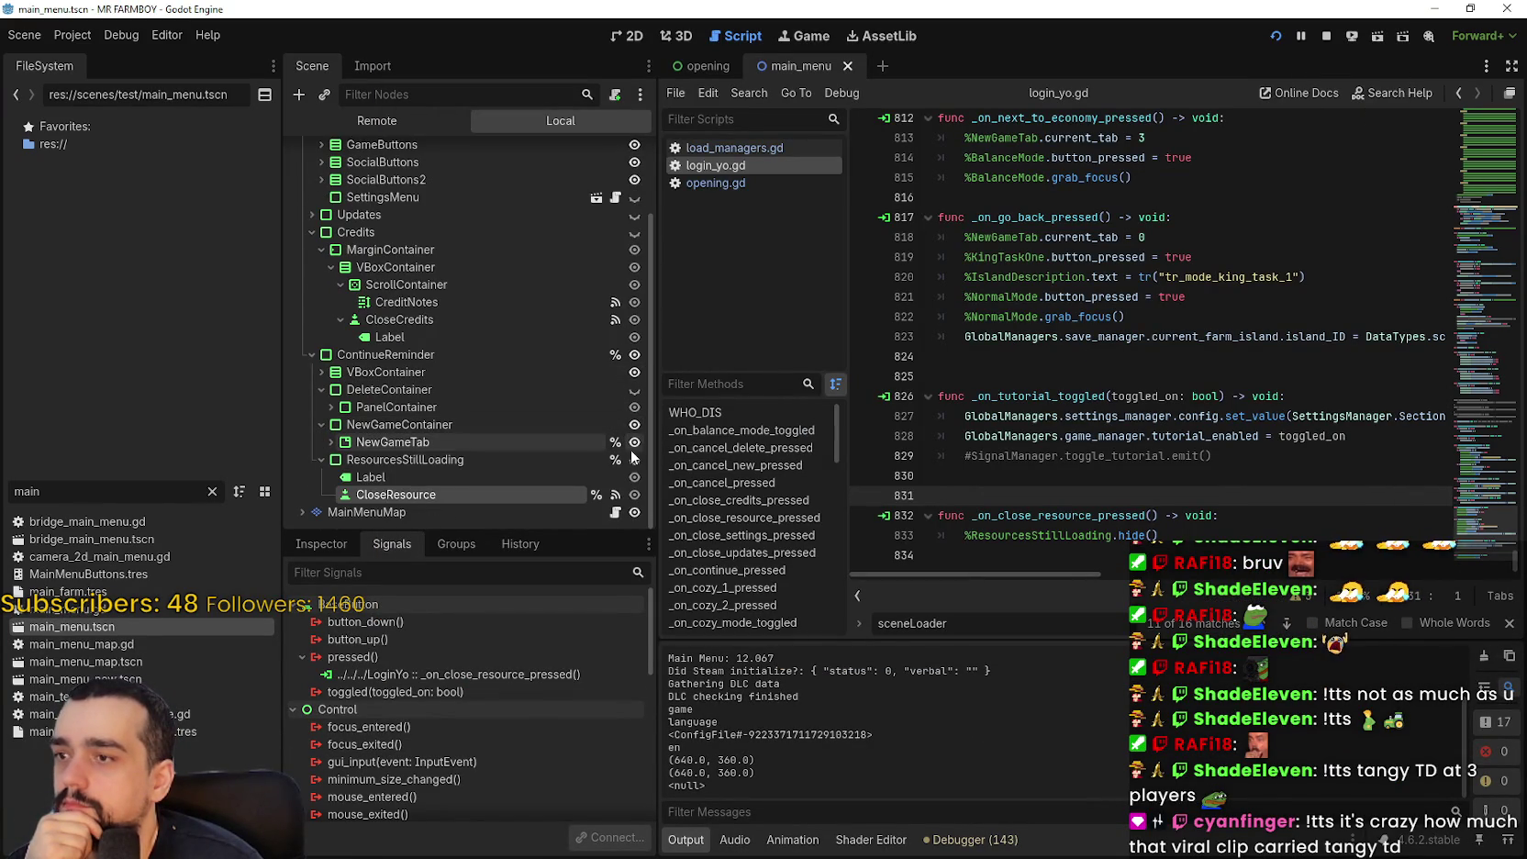
click(634, 425)
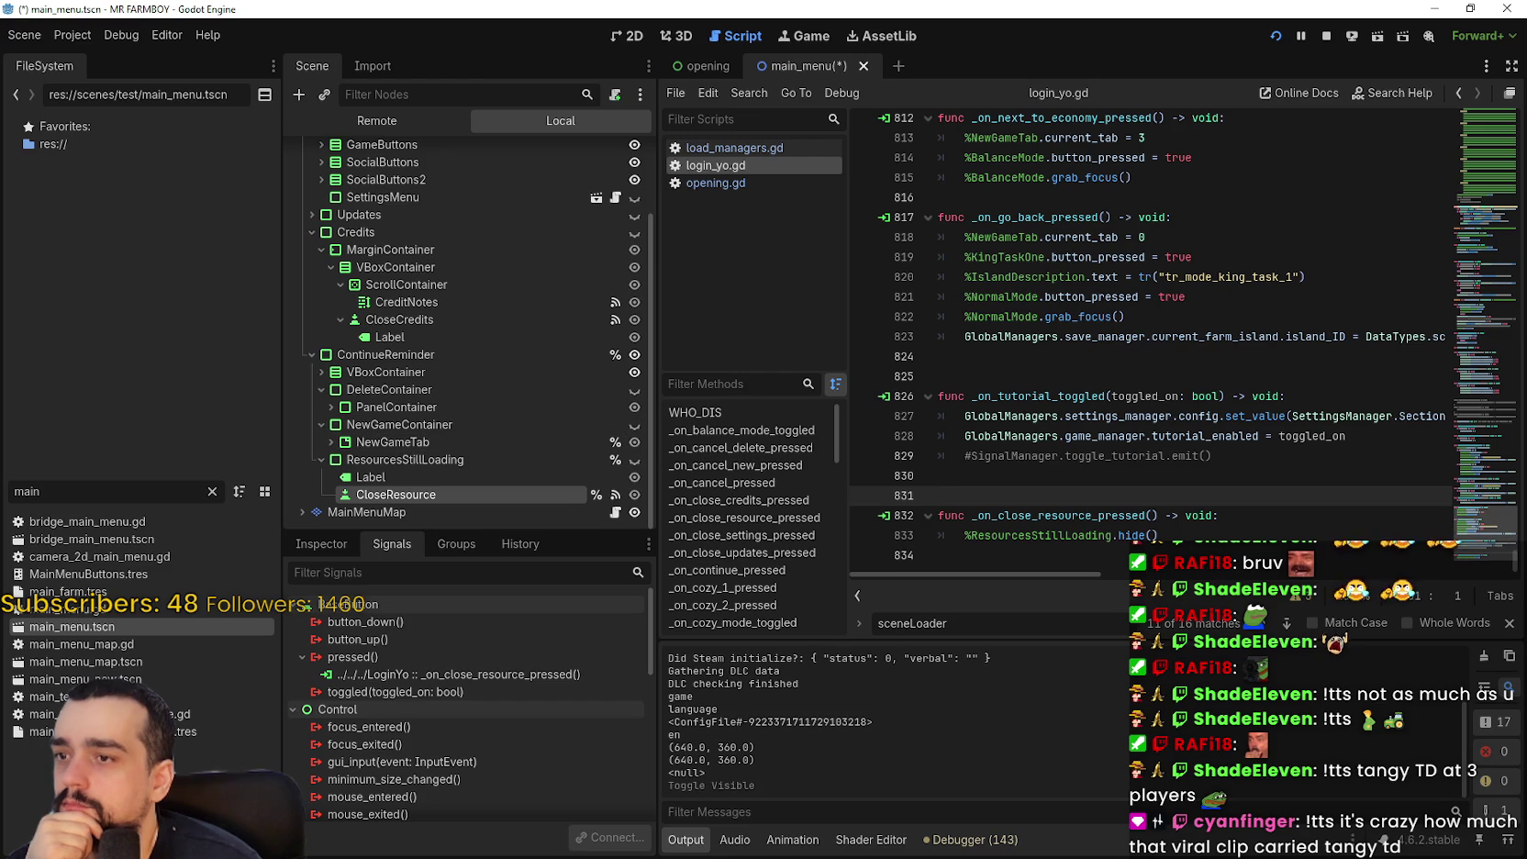
key(alt+Tab)
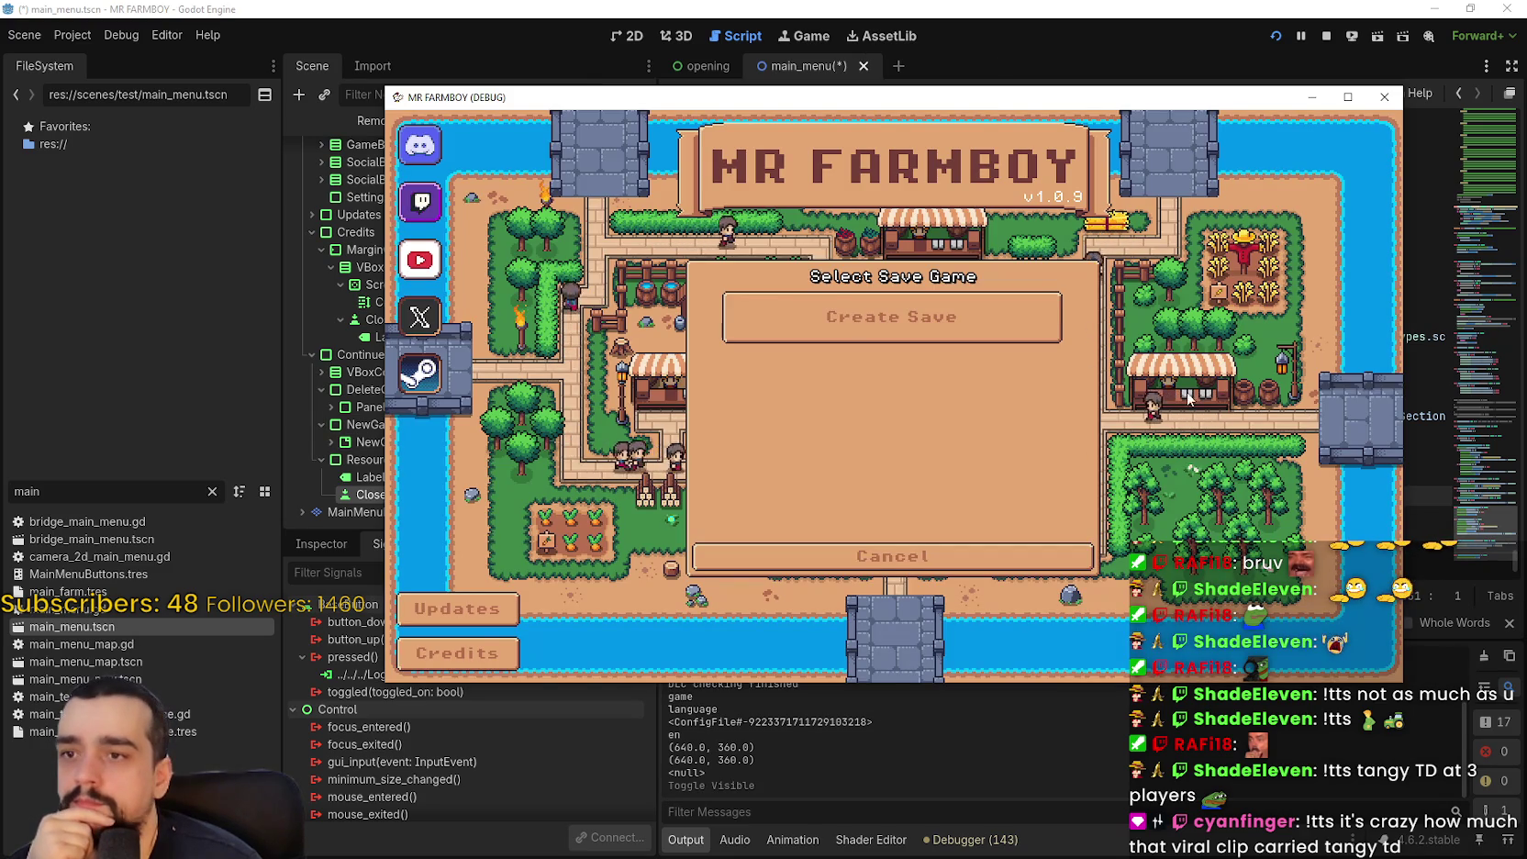
click(931, 8)
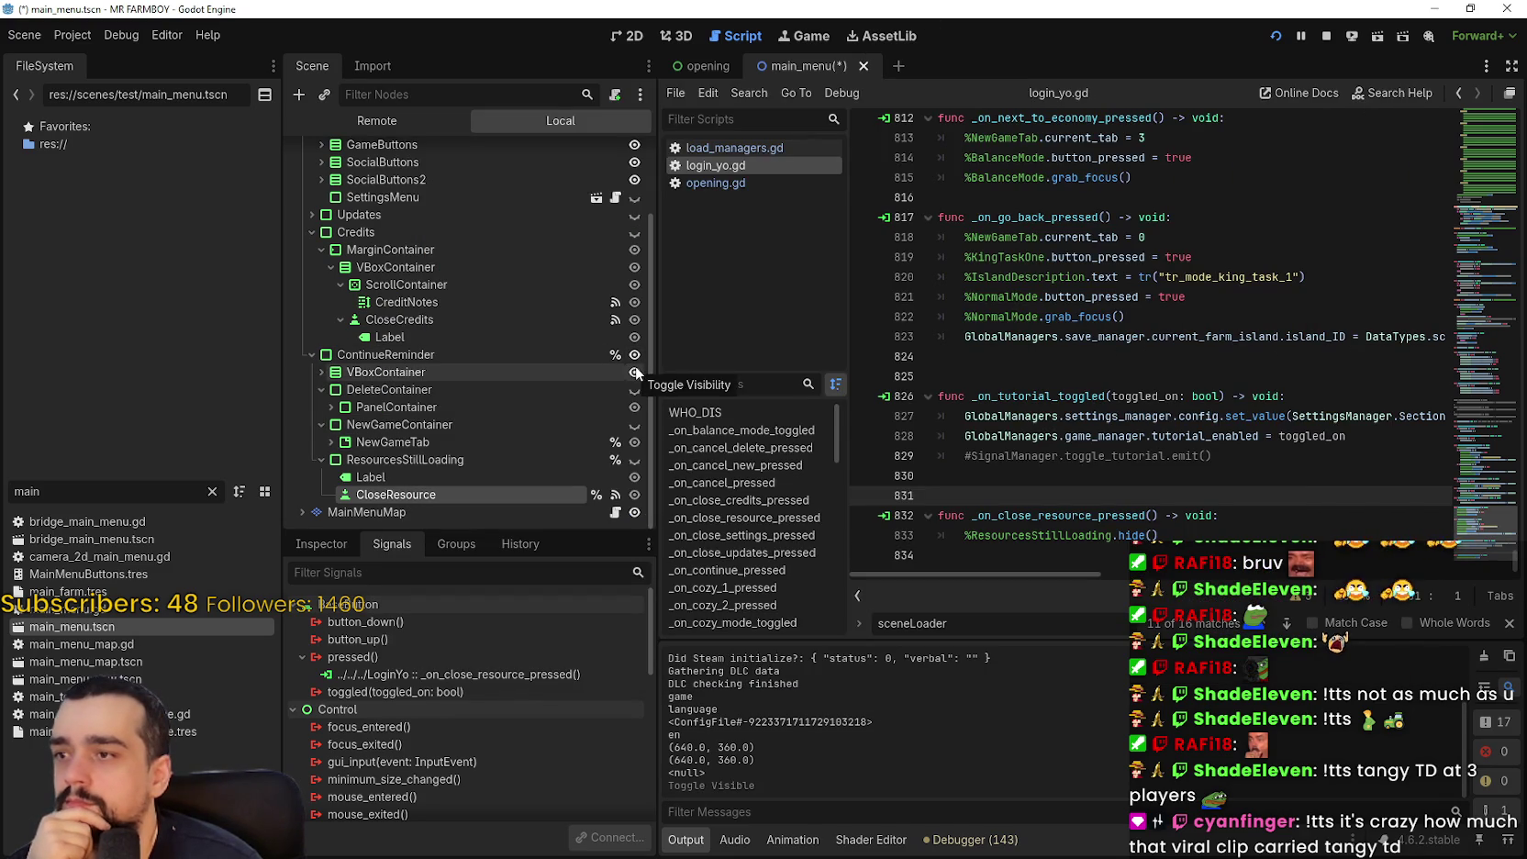
click(634, 370)
key(alt+Tab)
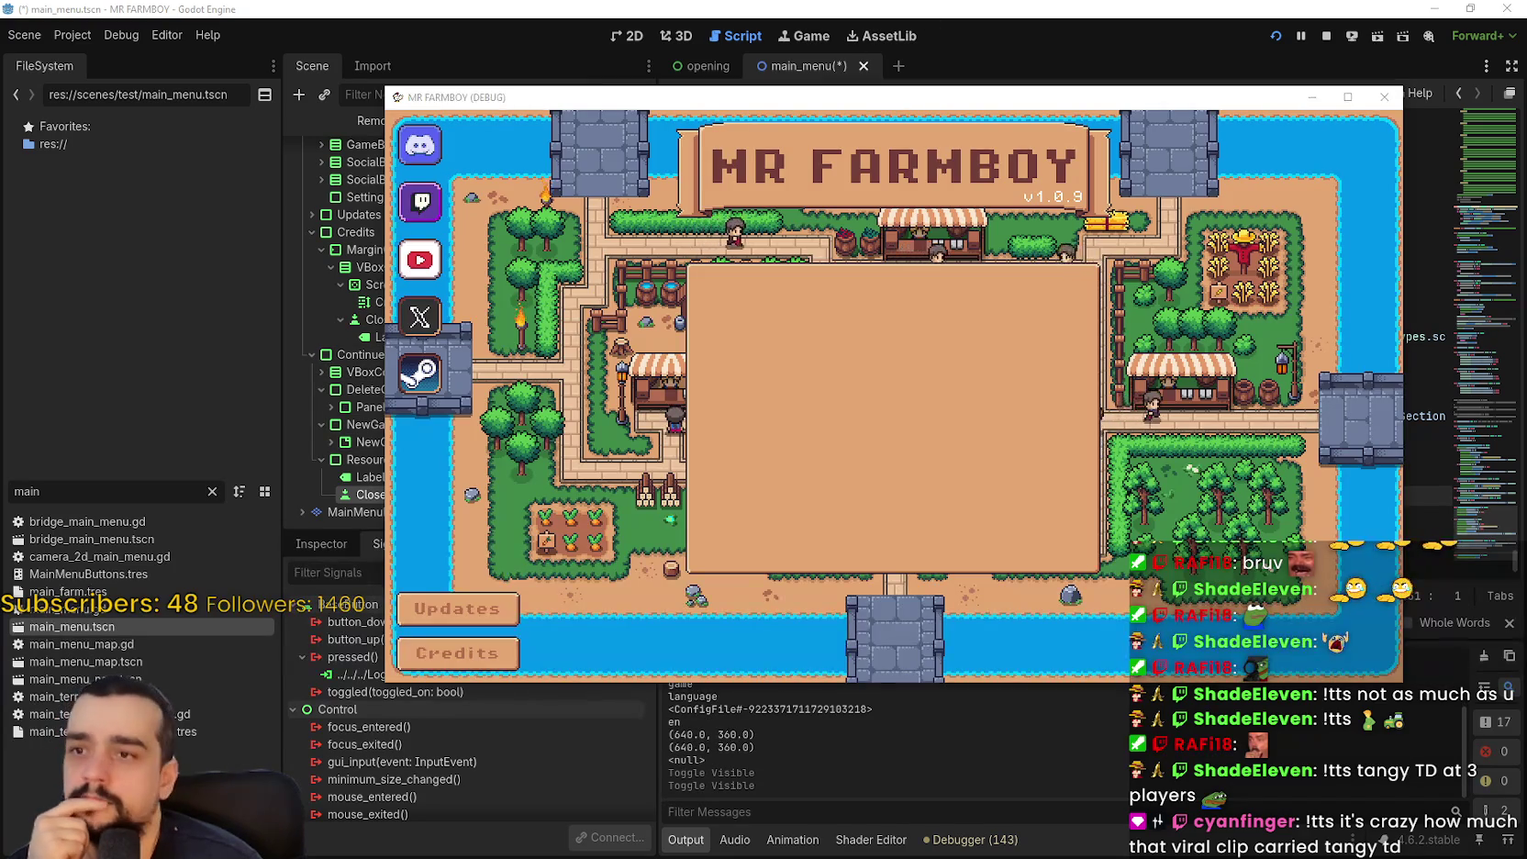
key(alt+Tab)
click(634, 372)
click(634, 355)
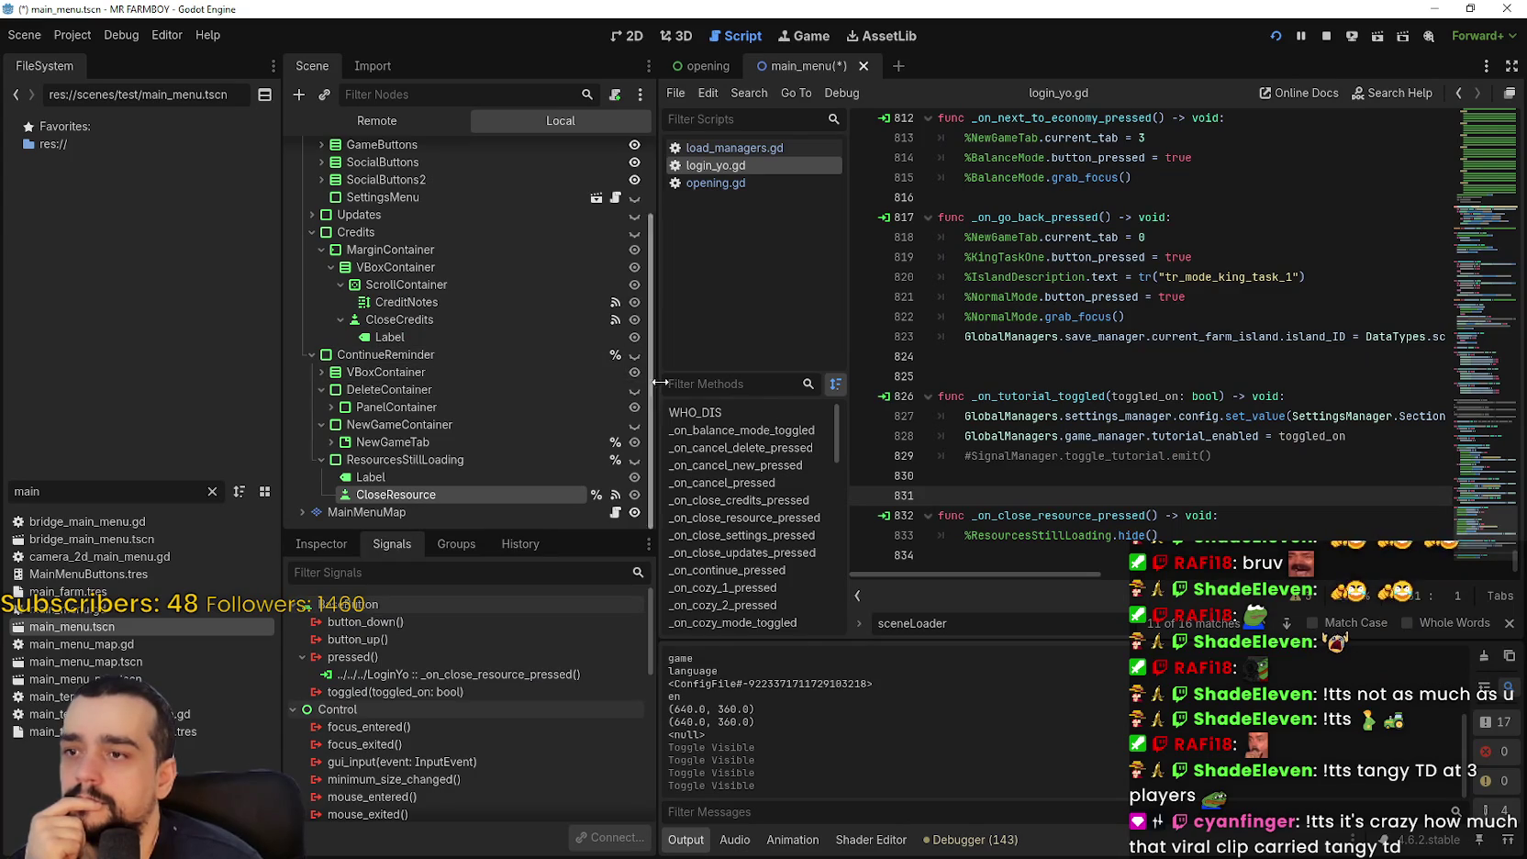
key(alt+Tab)
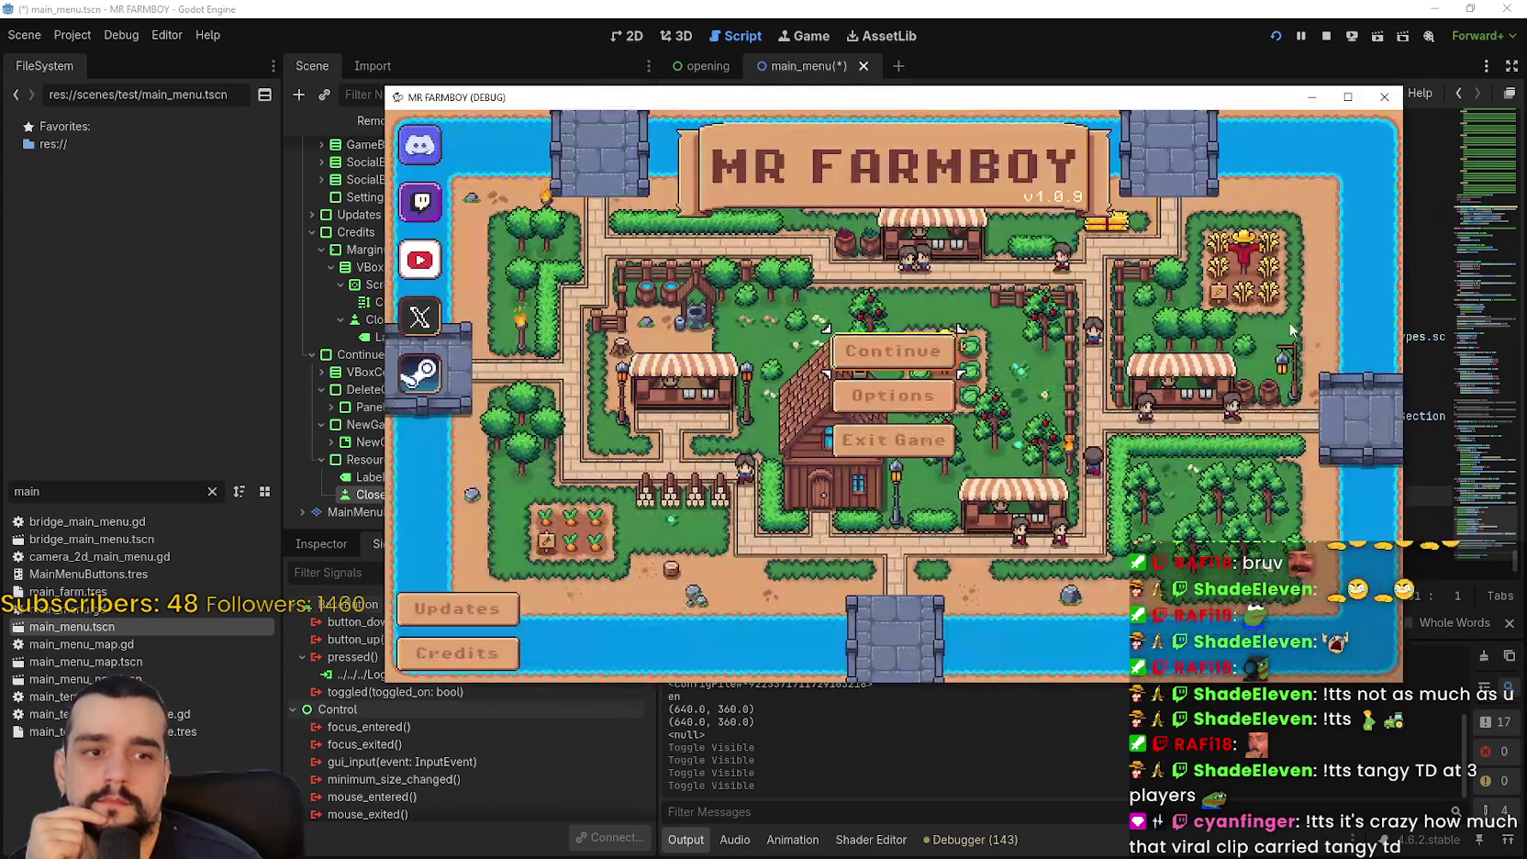
Create a new save in Normal Mode and start loading the island
click(882, 407)
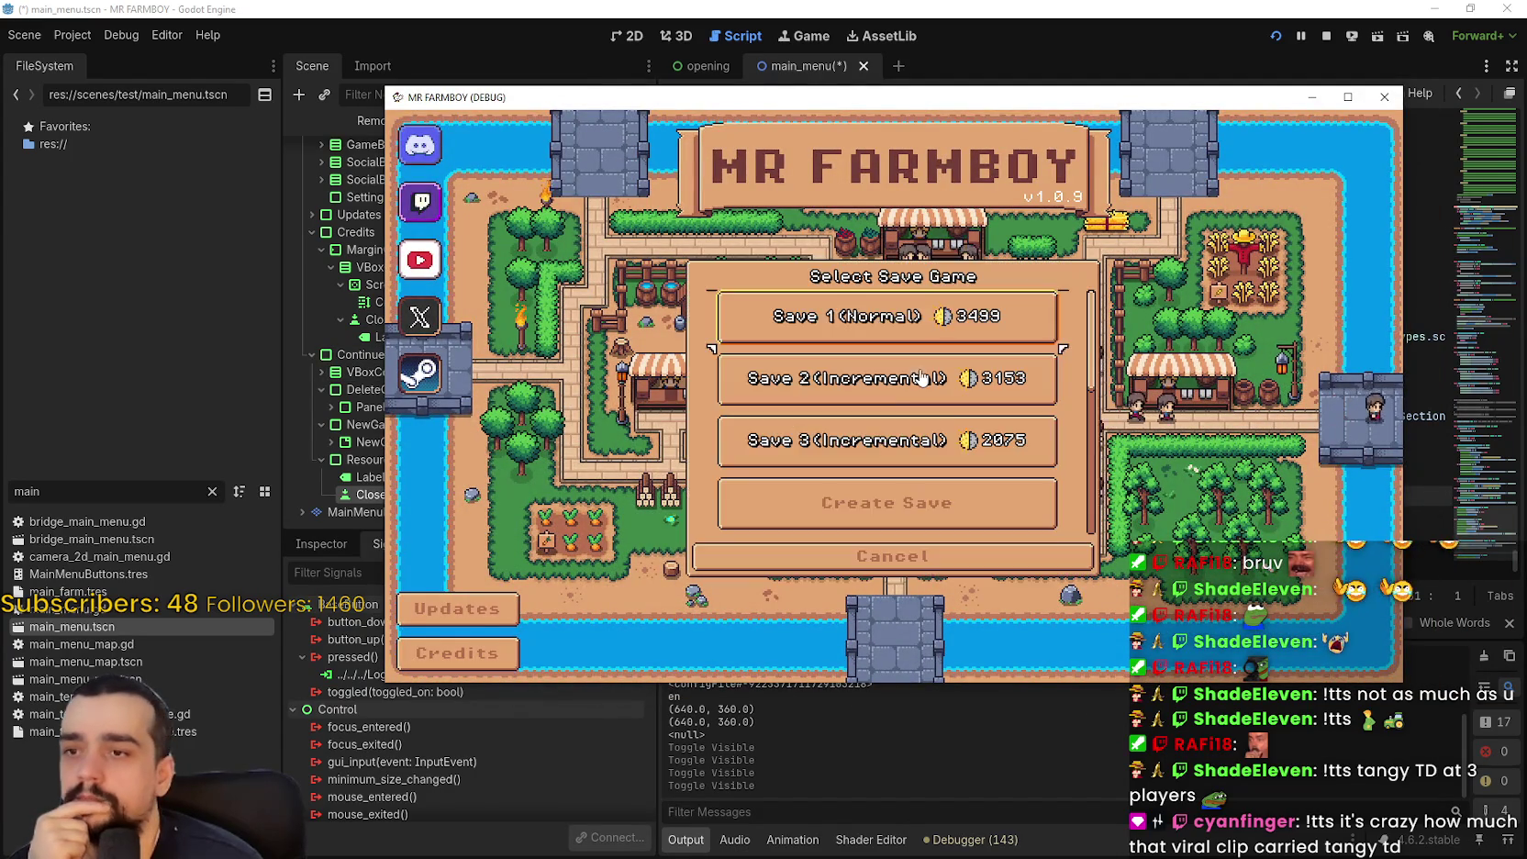
click(908, 414)
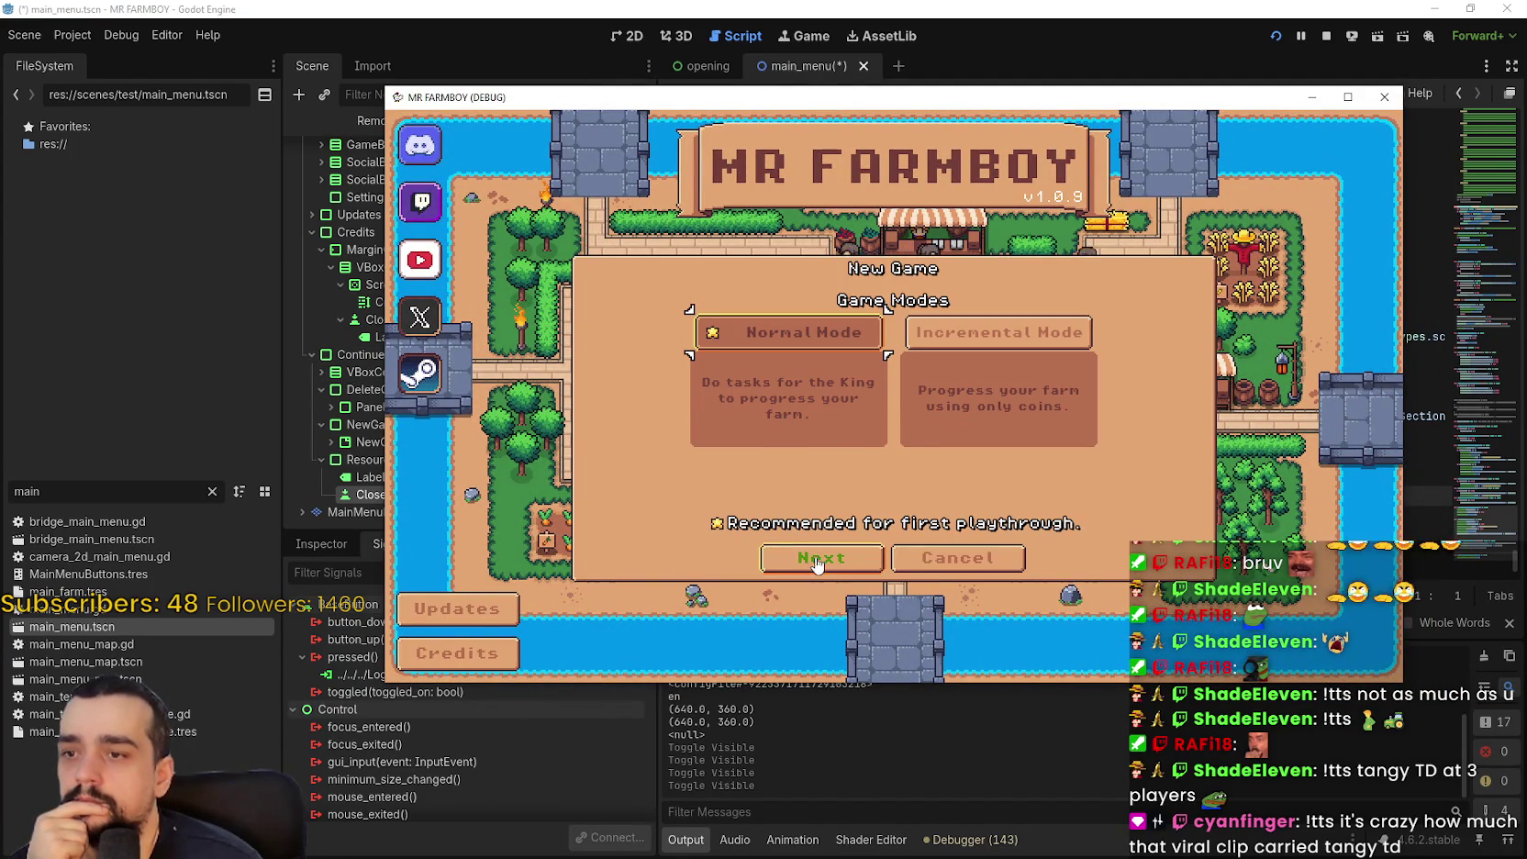
click(821, 558)
click(822, 562)
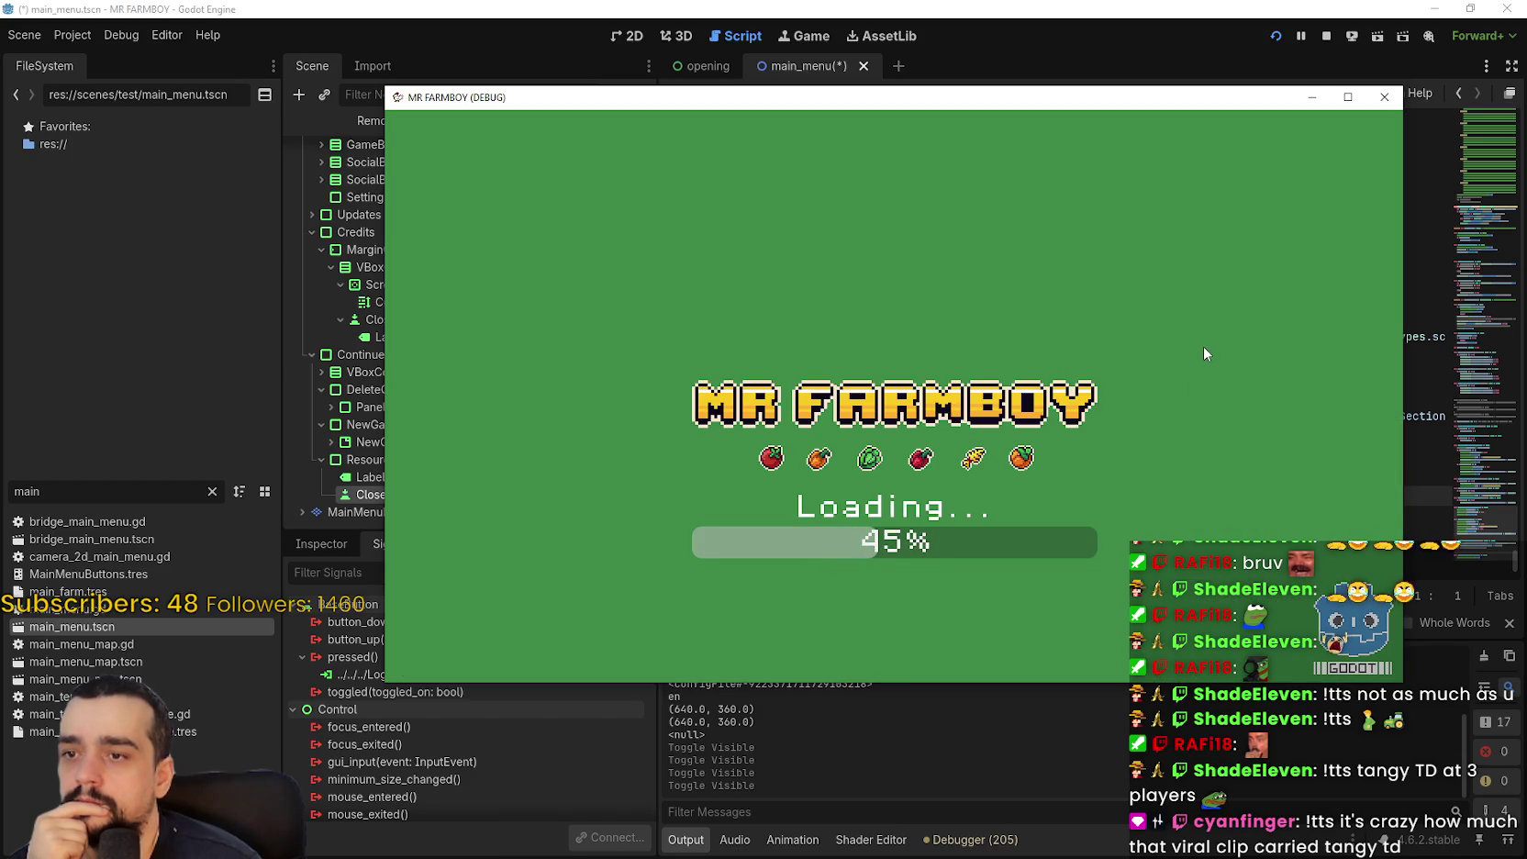
drag(961, 98, 973, 37)
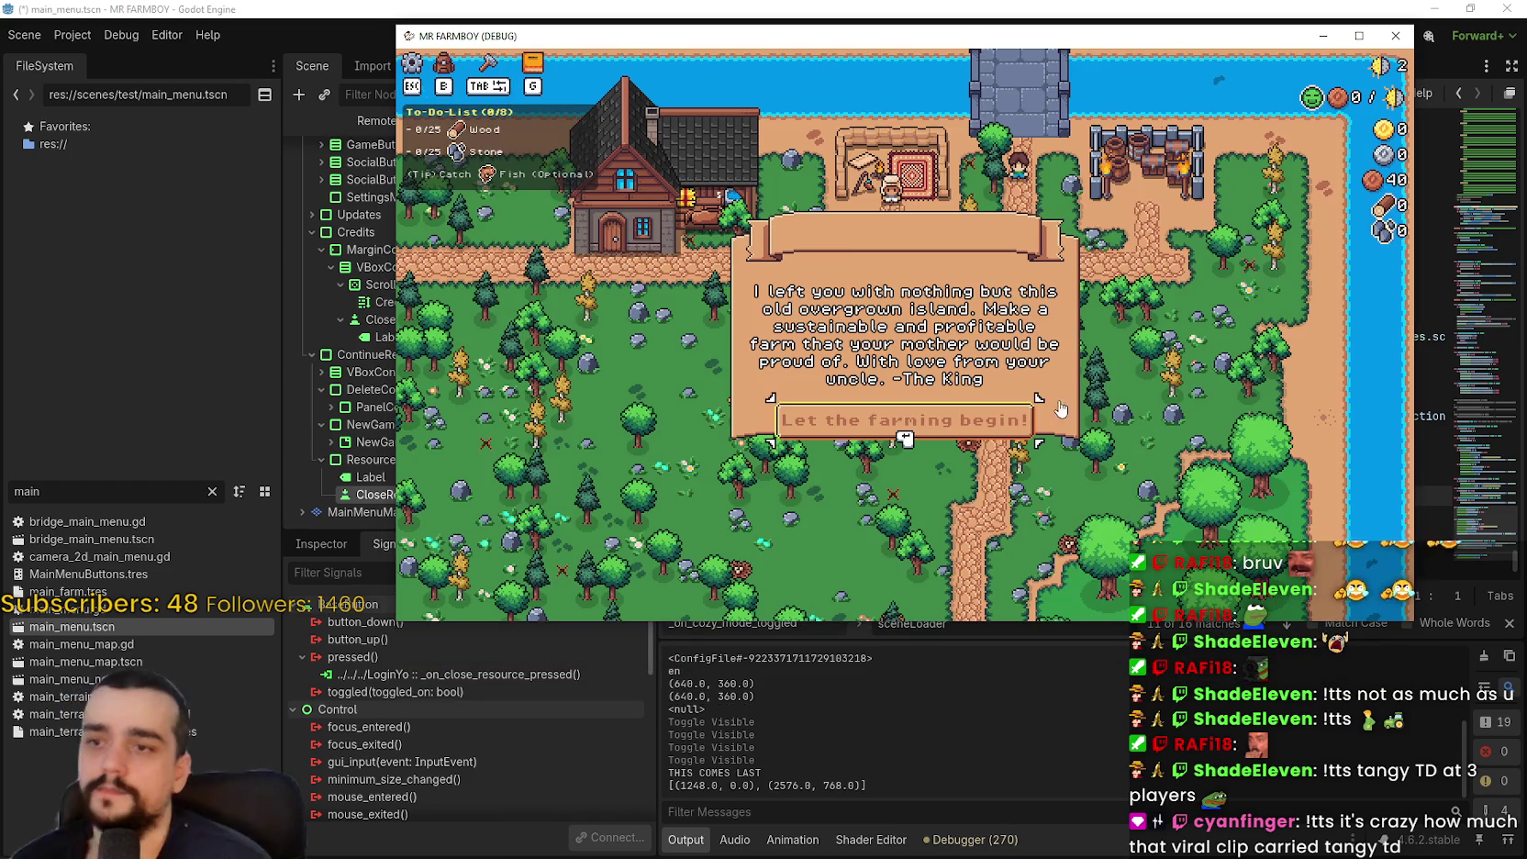
Dismiss the King's intro, maximize the game, and browse the Advancements categories
key(Return)
click(1362, 37)
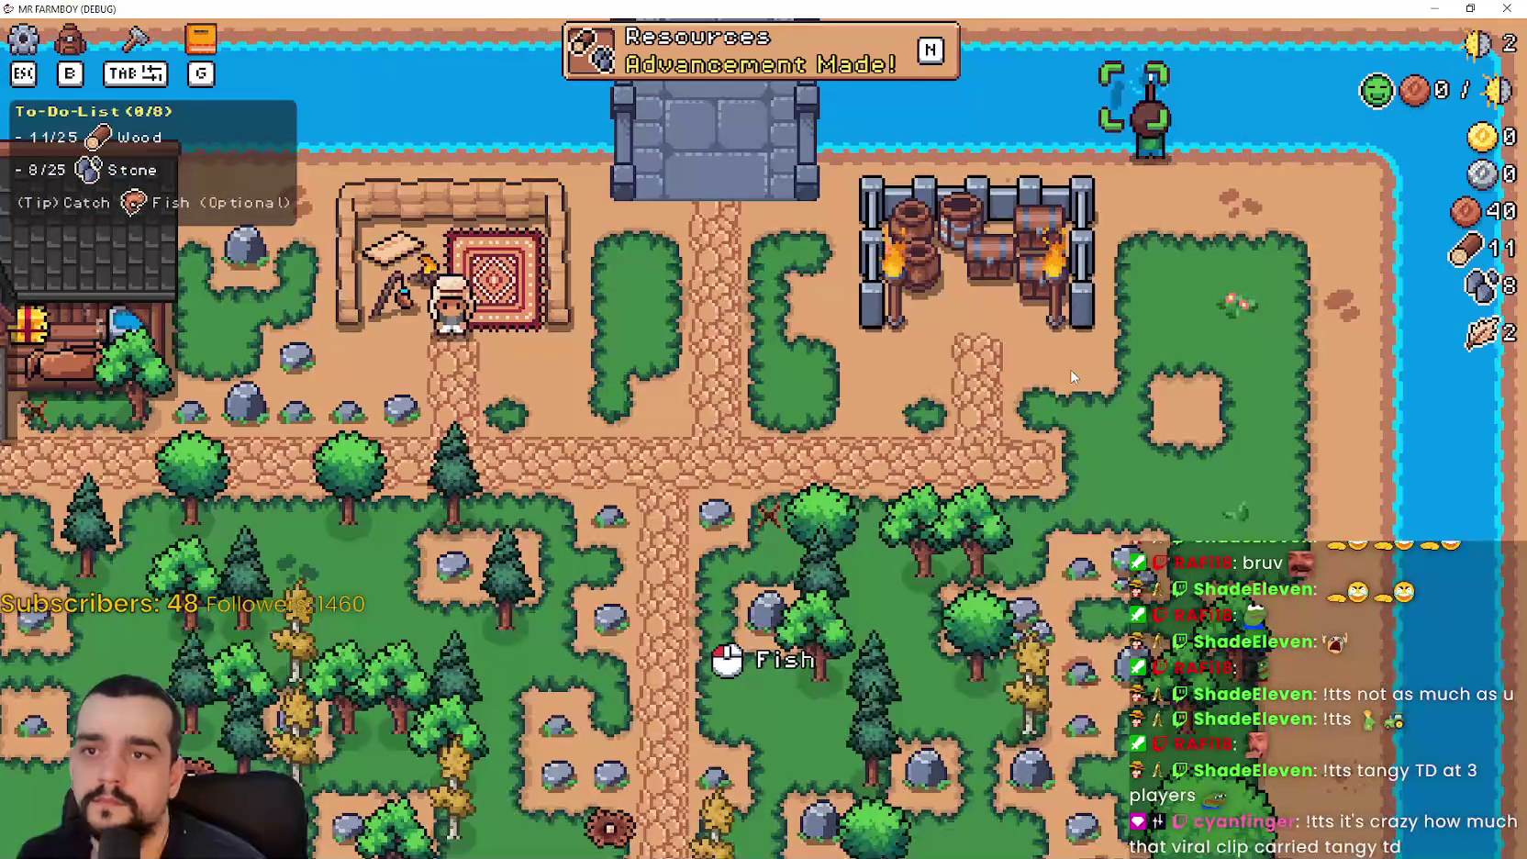
key(n)
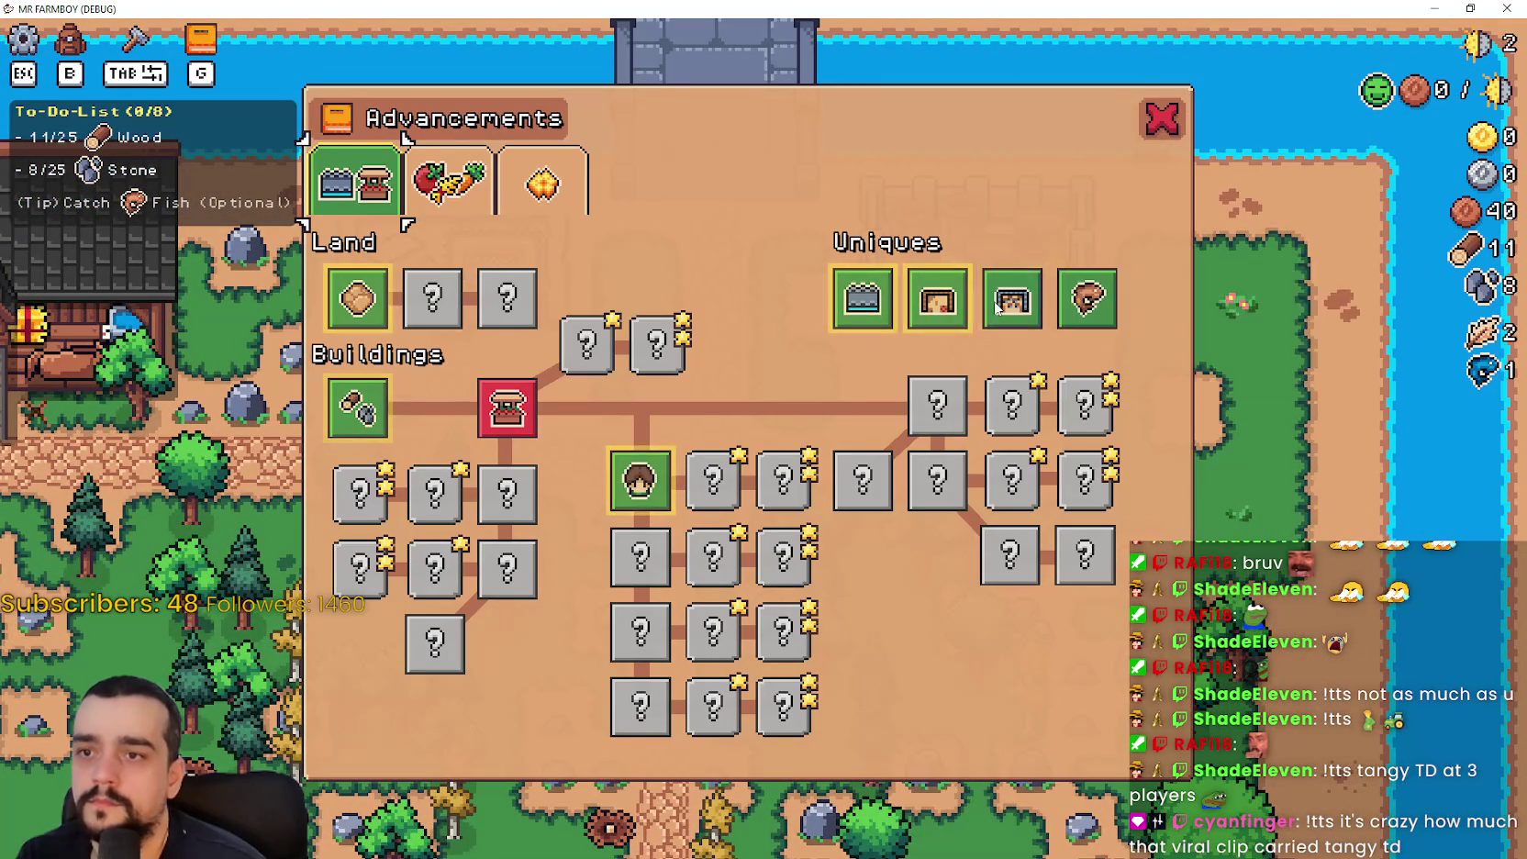
mouse_move(357, 404)
key(Tab)
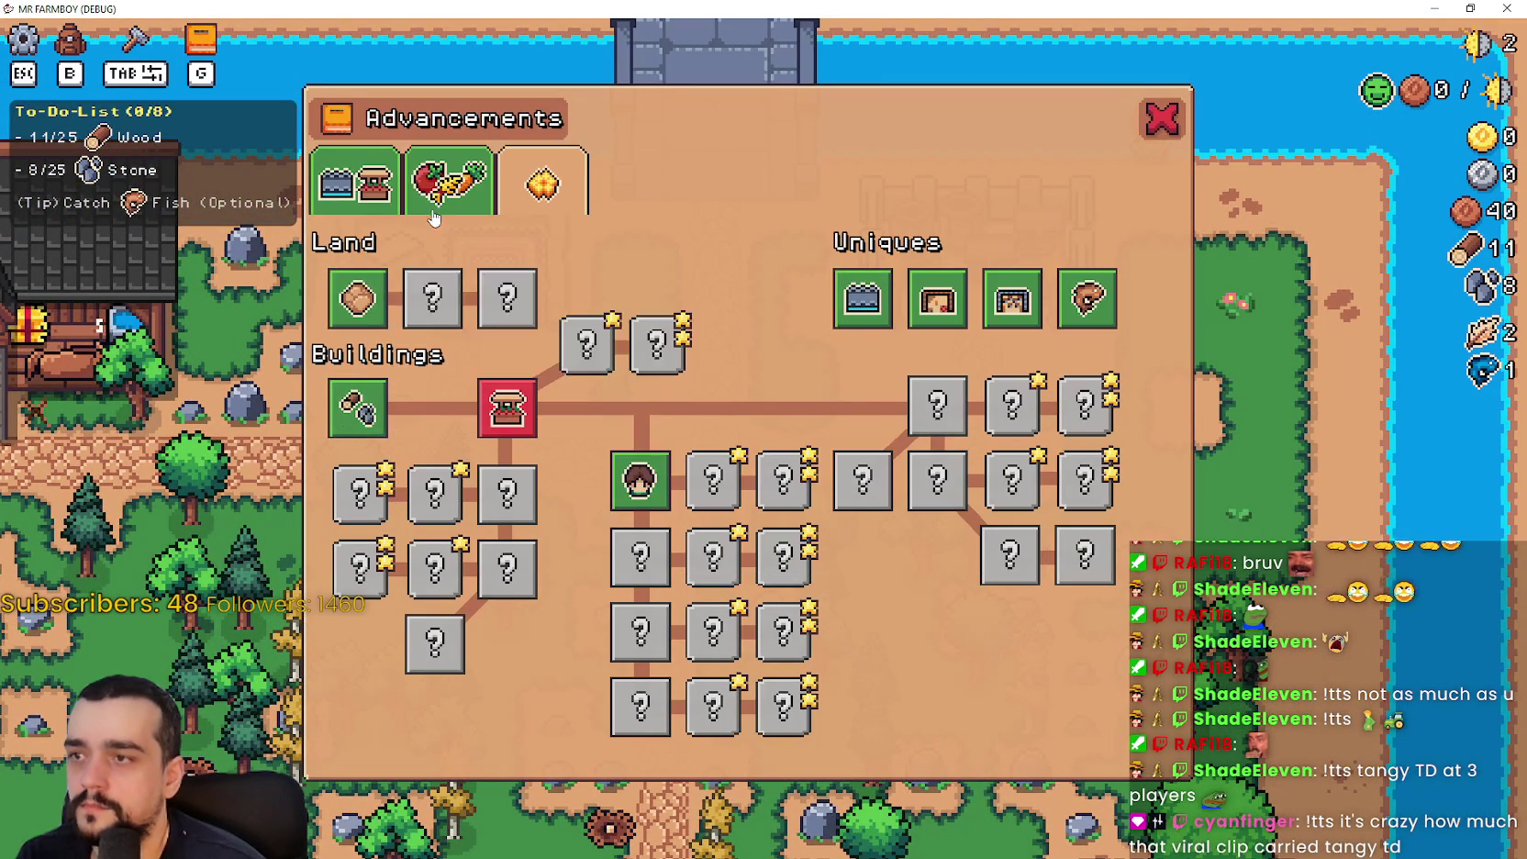
key(Tab)
click(1177, 124)
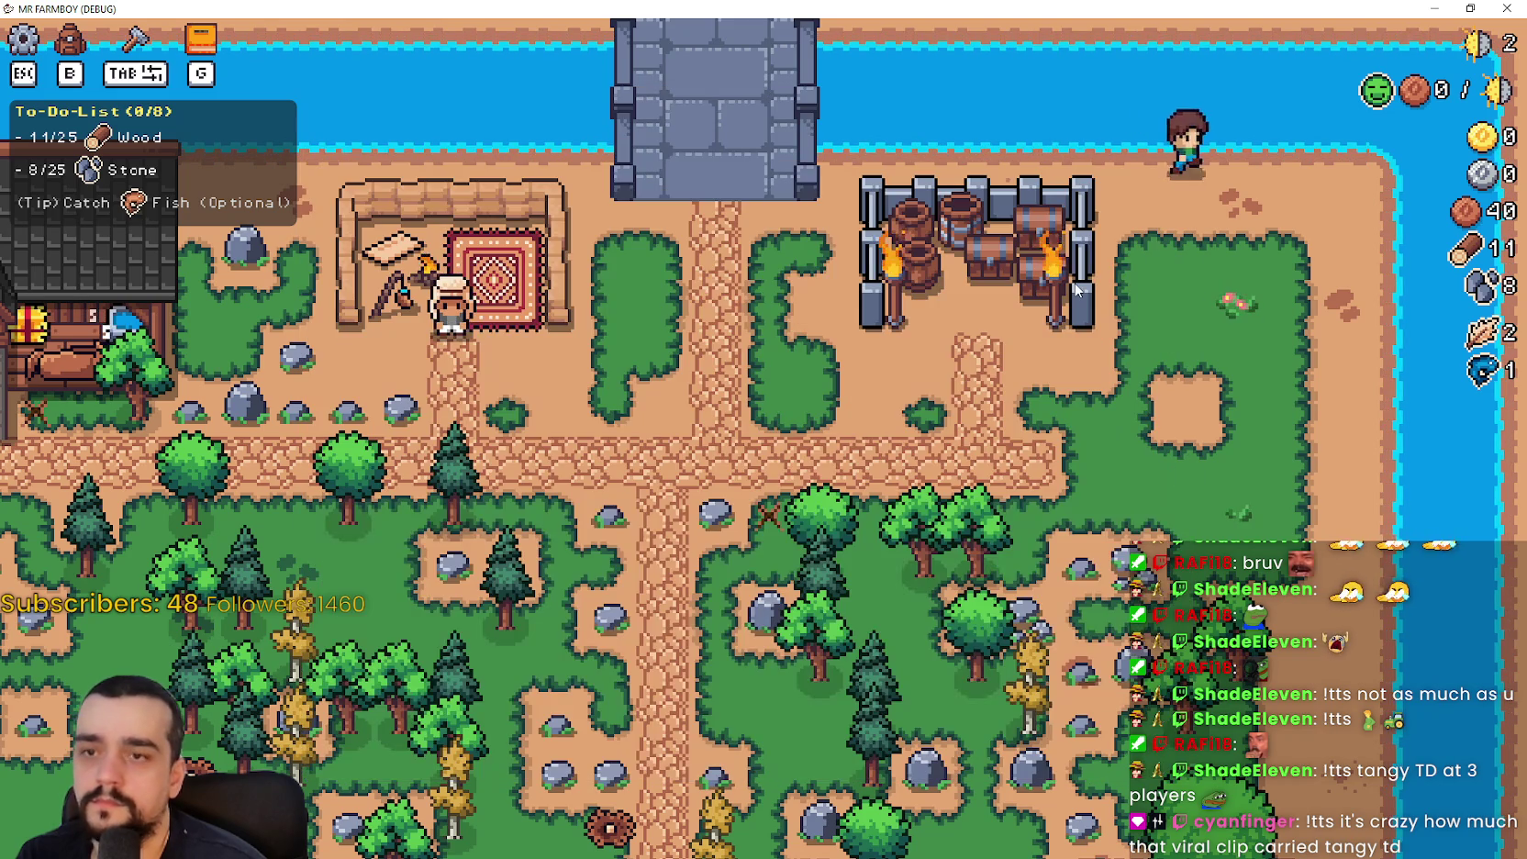
Walk the farmer around and catch a fish, then pause and return to login_yo.gd
key(s)
key(s)
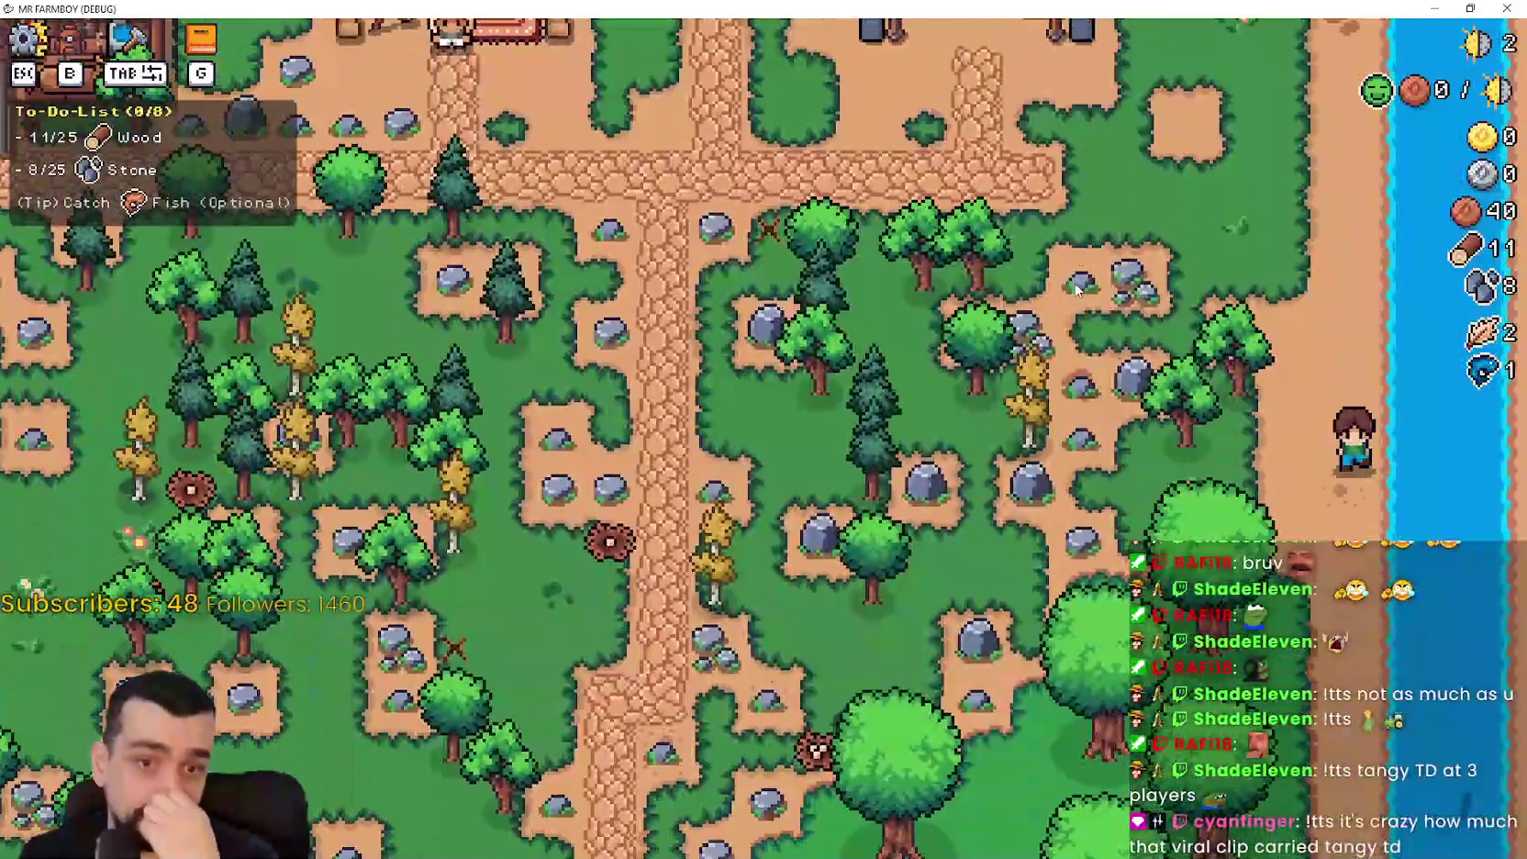
click(1059, 288)
key(w)
key(w)
key(a)
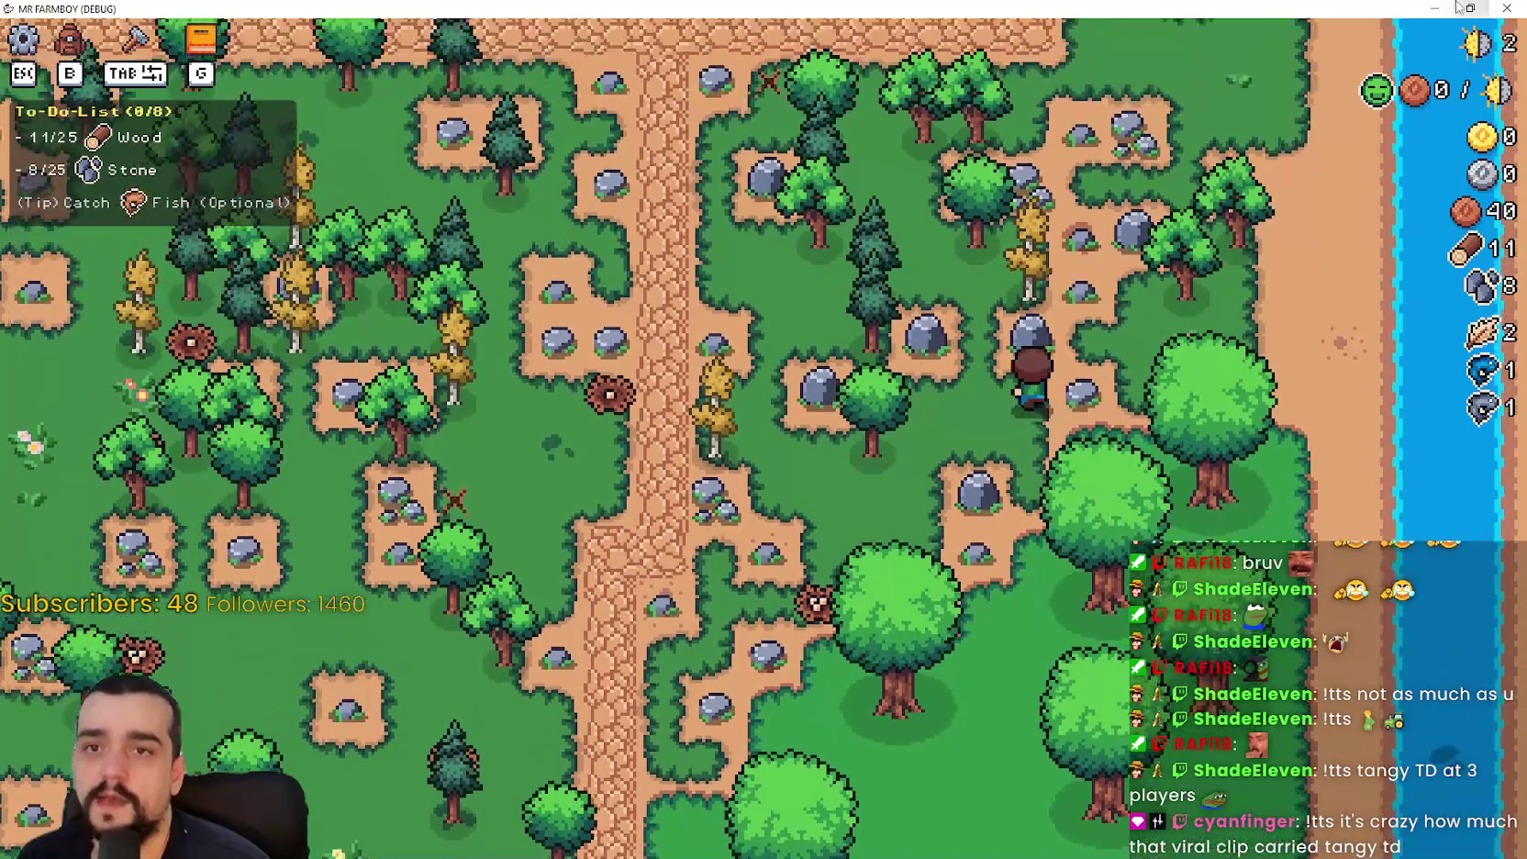
key(Escape)
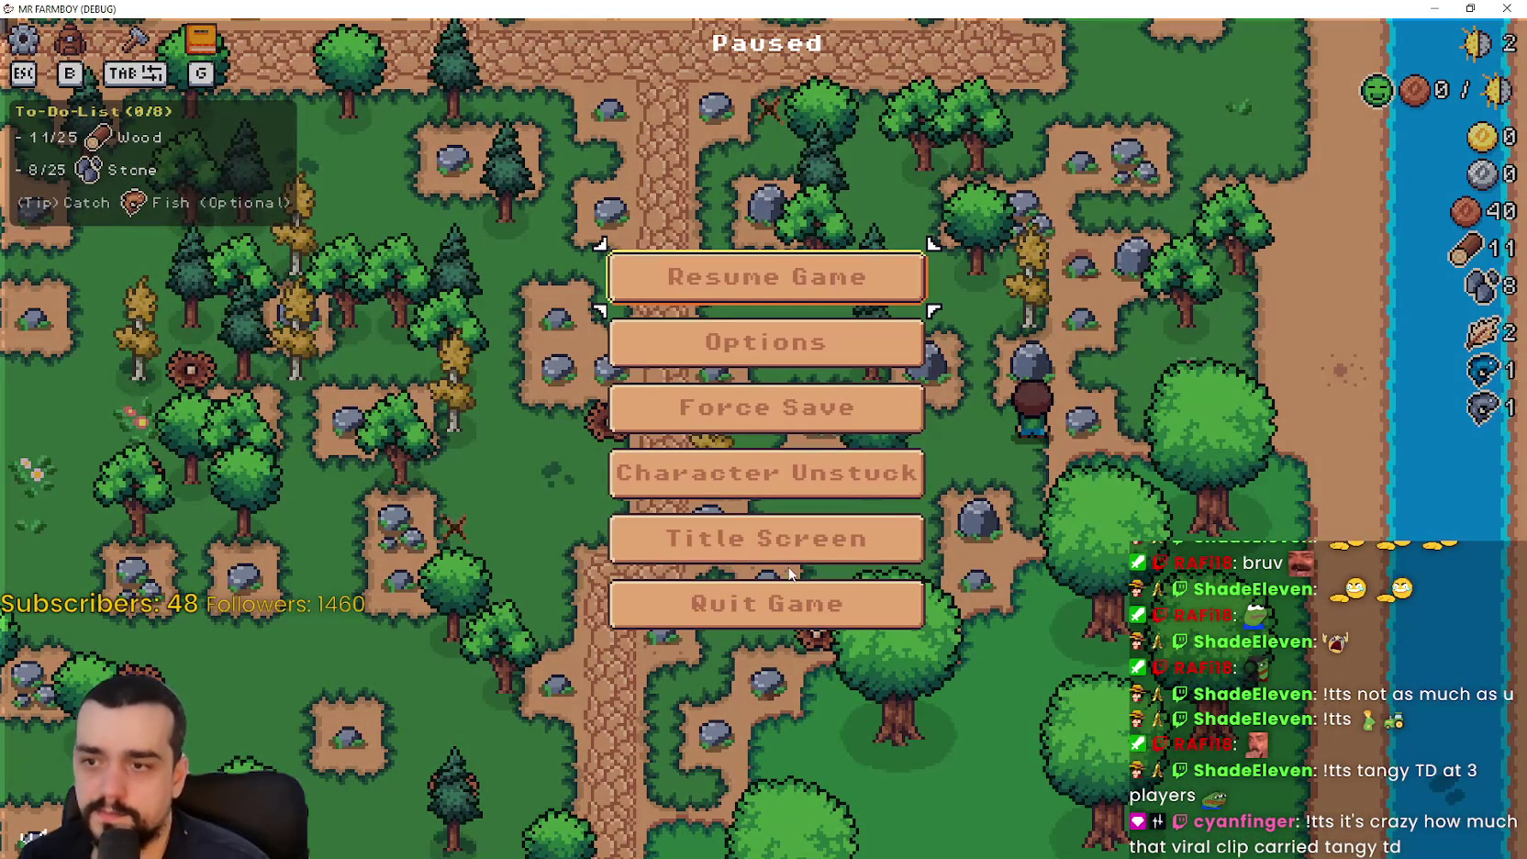
click(1434, 9)
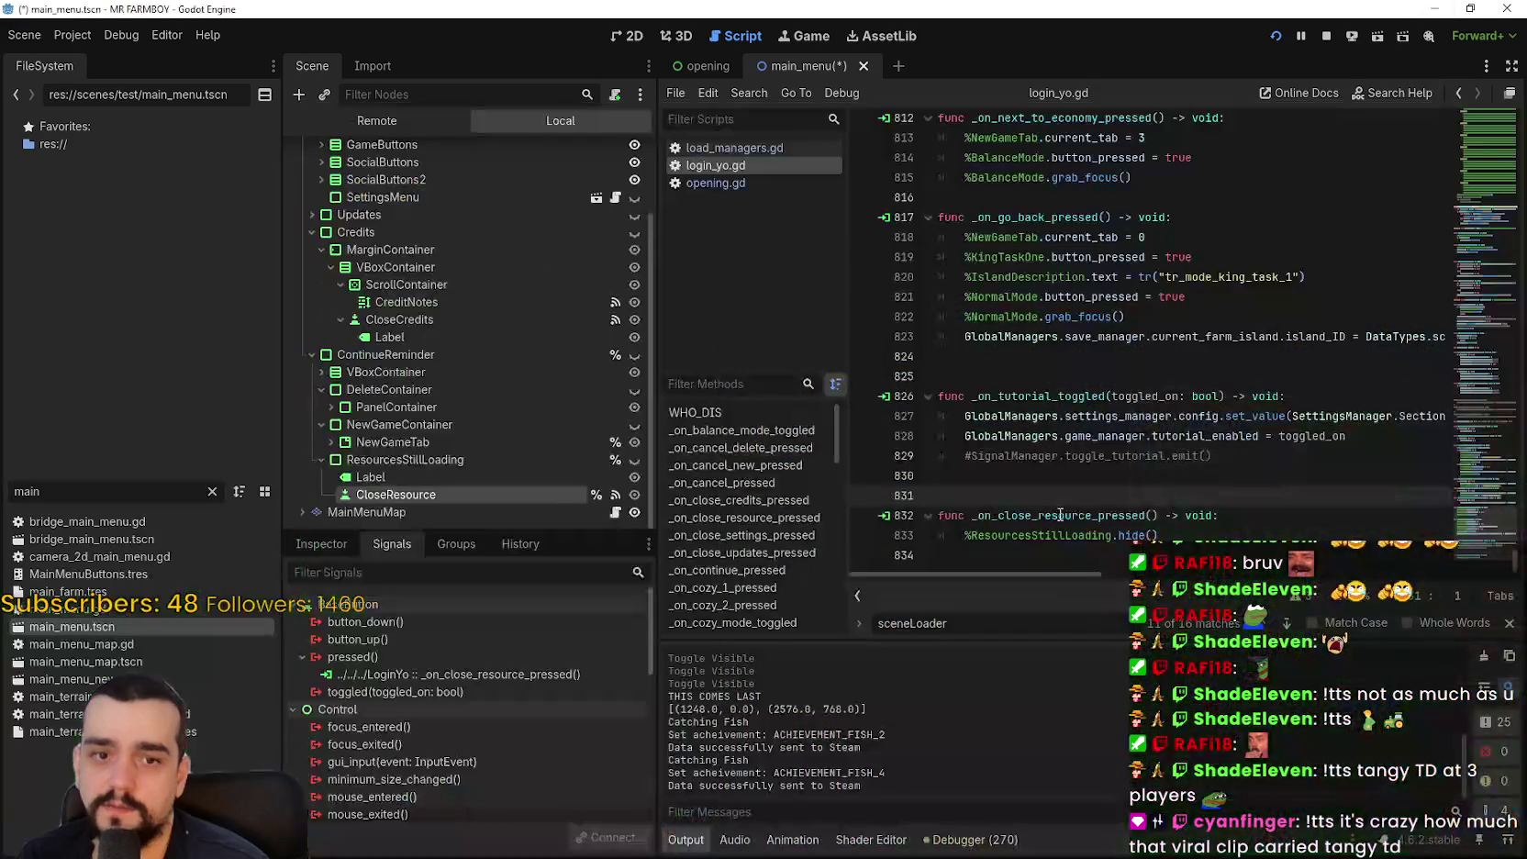
click(1067, 484)
click(1054, 337)
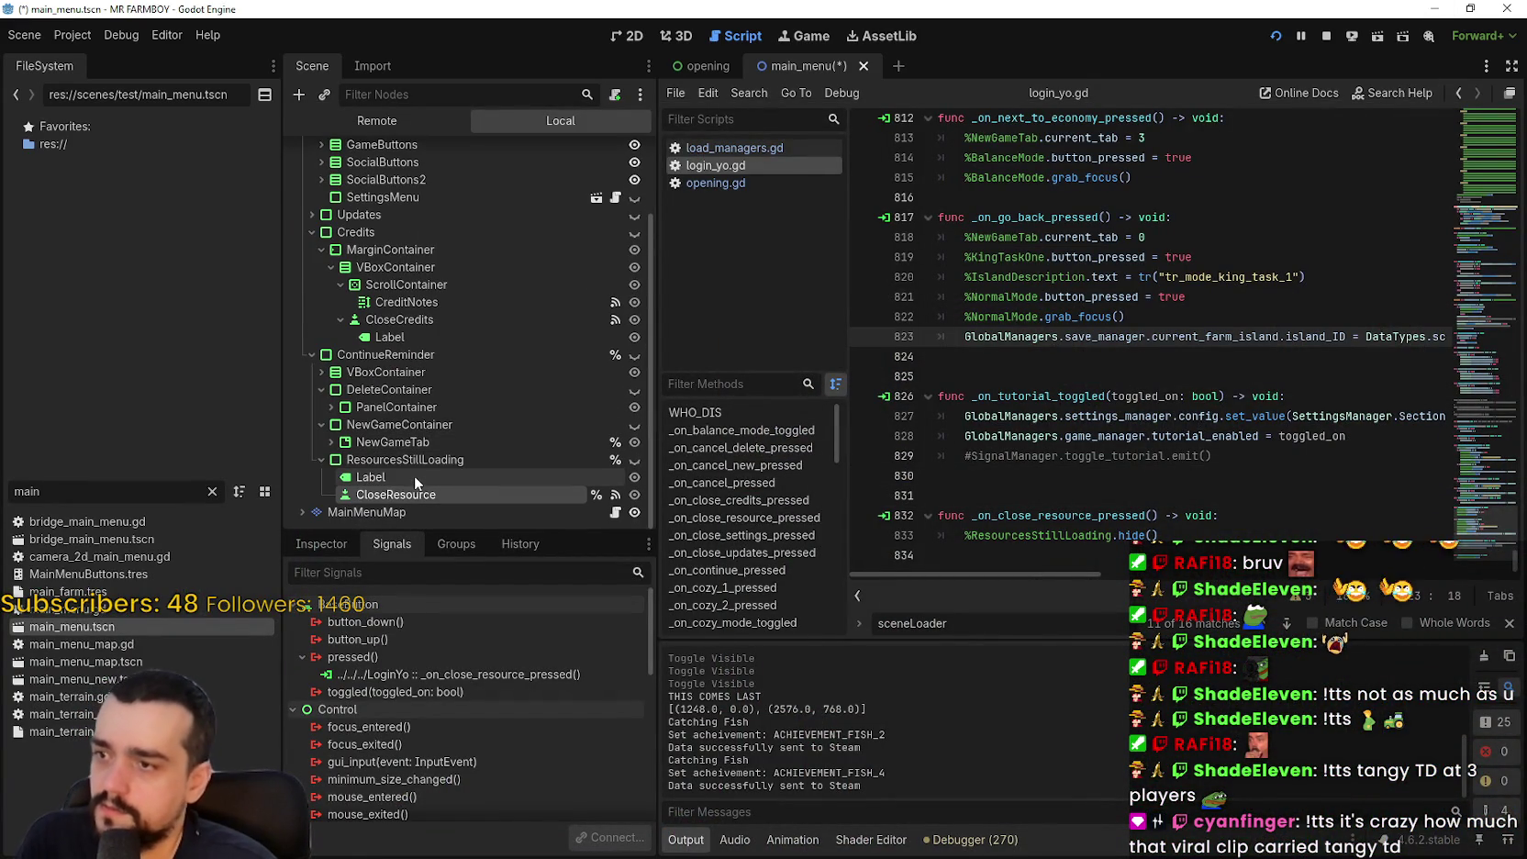
Save main_menu.tscn after the test run
key(ctrl+s)
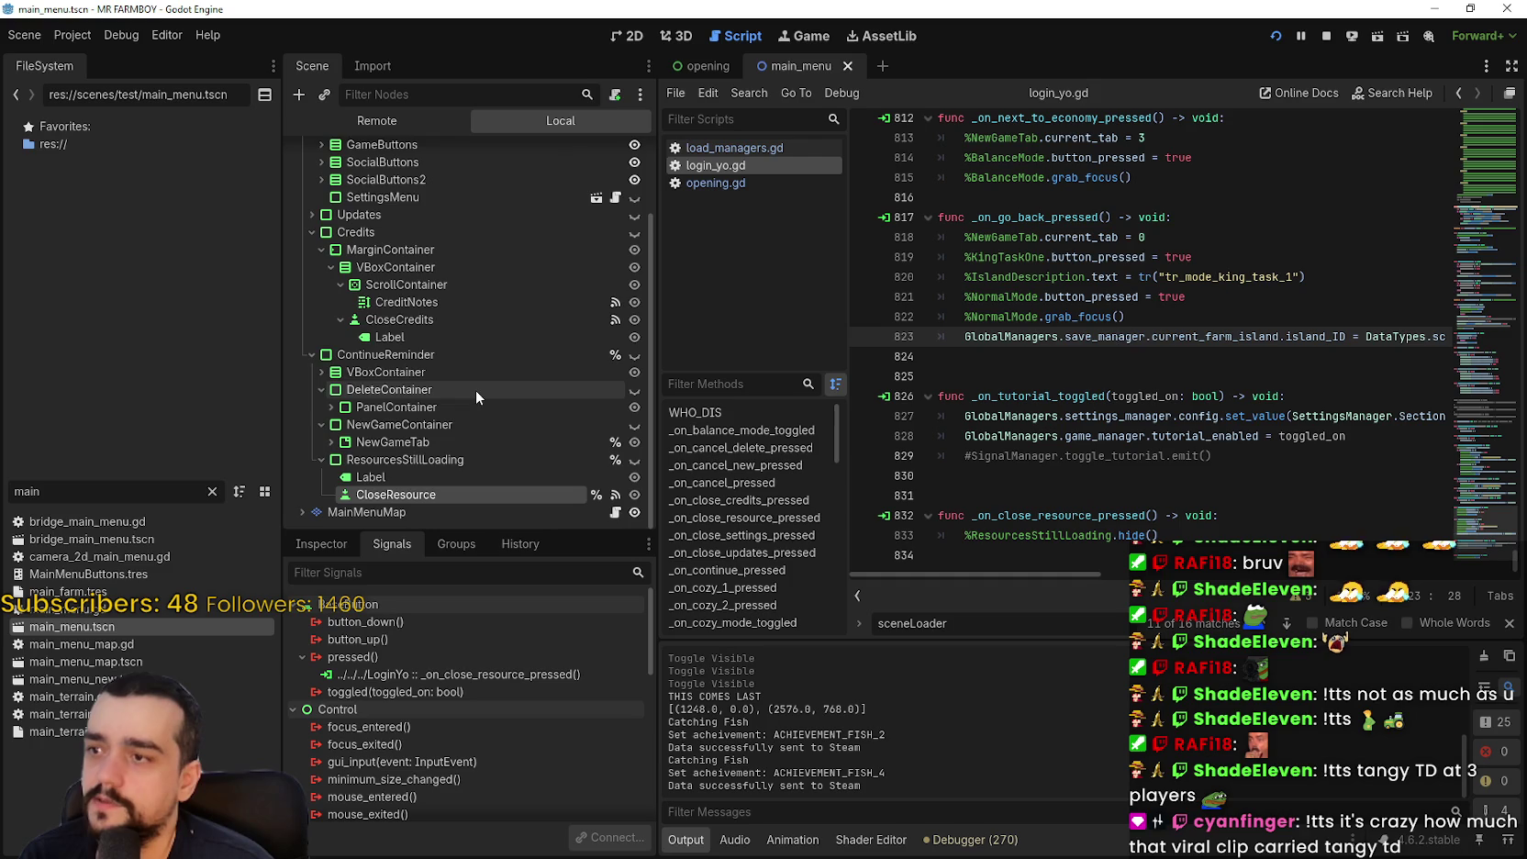
scroll(up, 3)
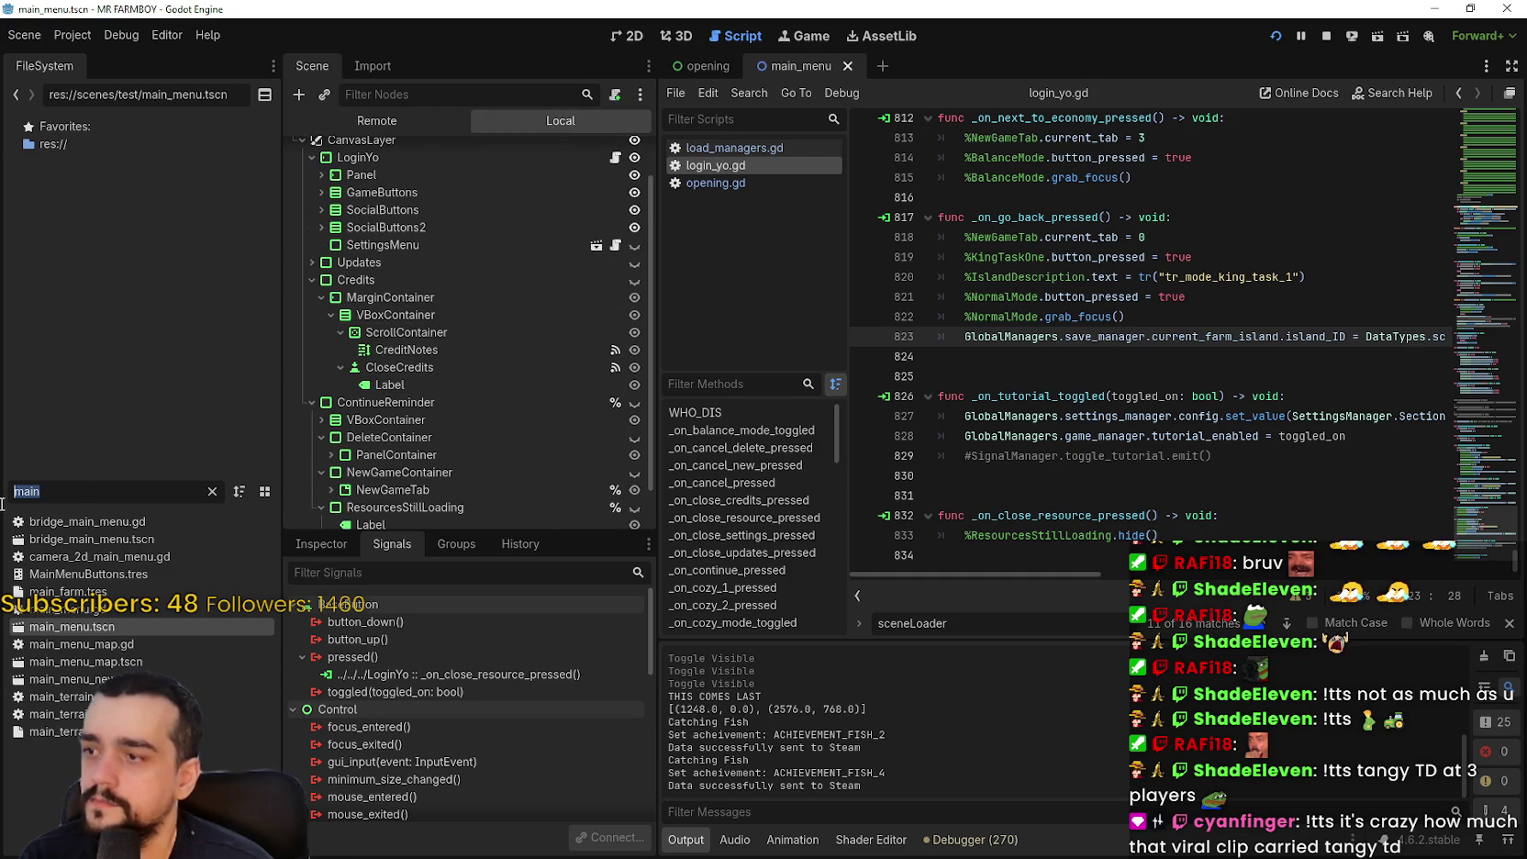
Open the settingsMenu scene and view the TitleScreen node's signal connections
text(setti)
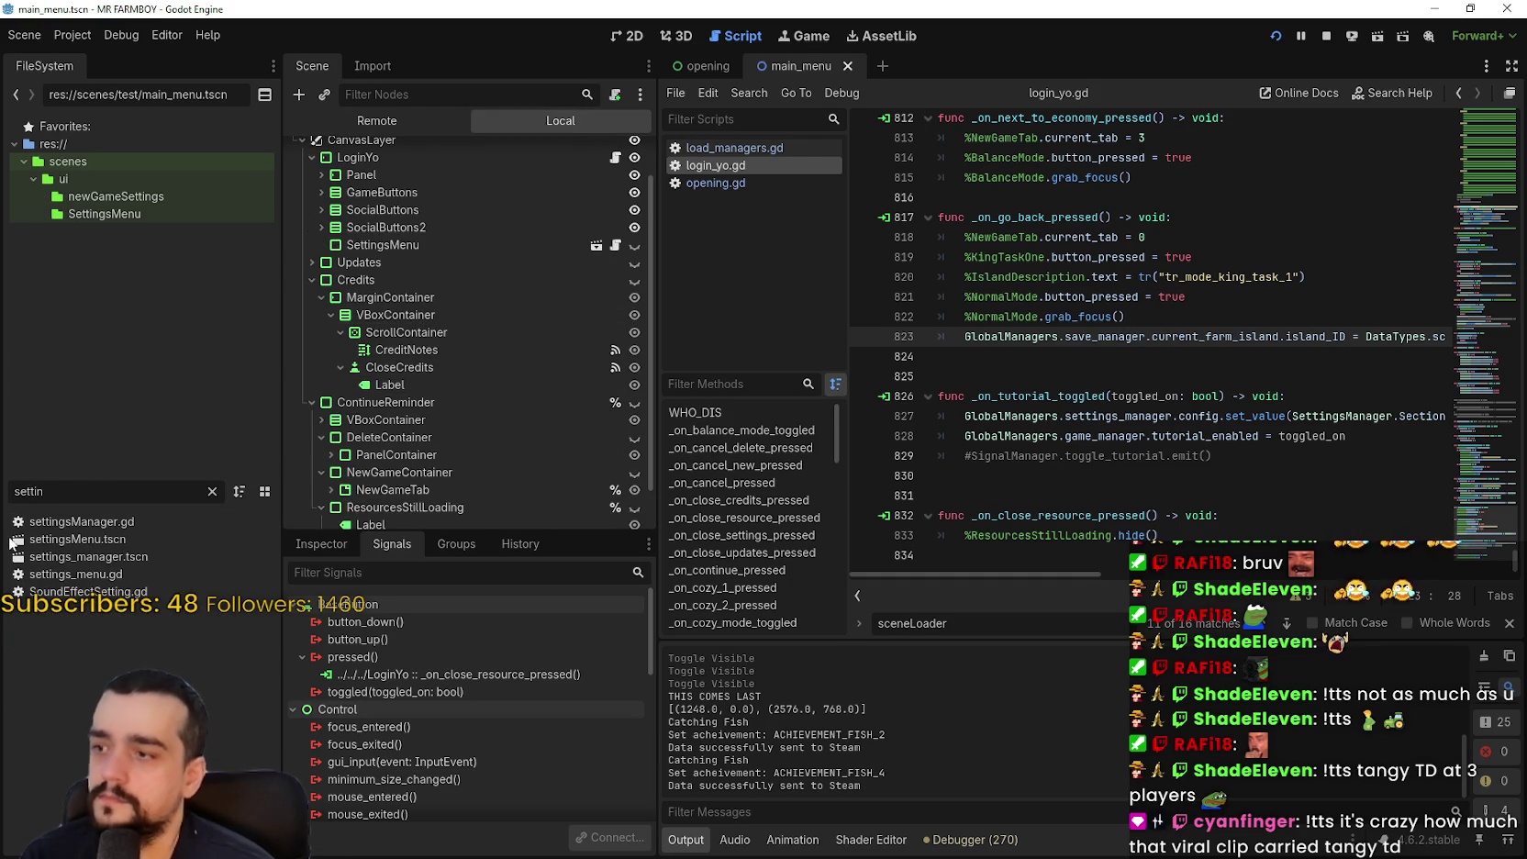
double_click(43, 558)
double_click(61, 541)
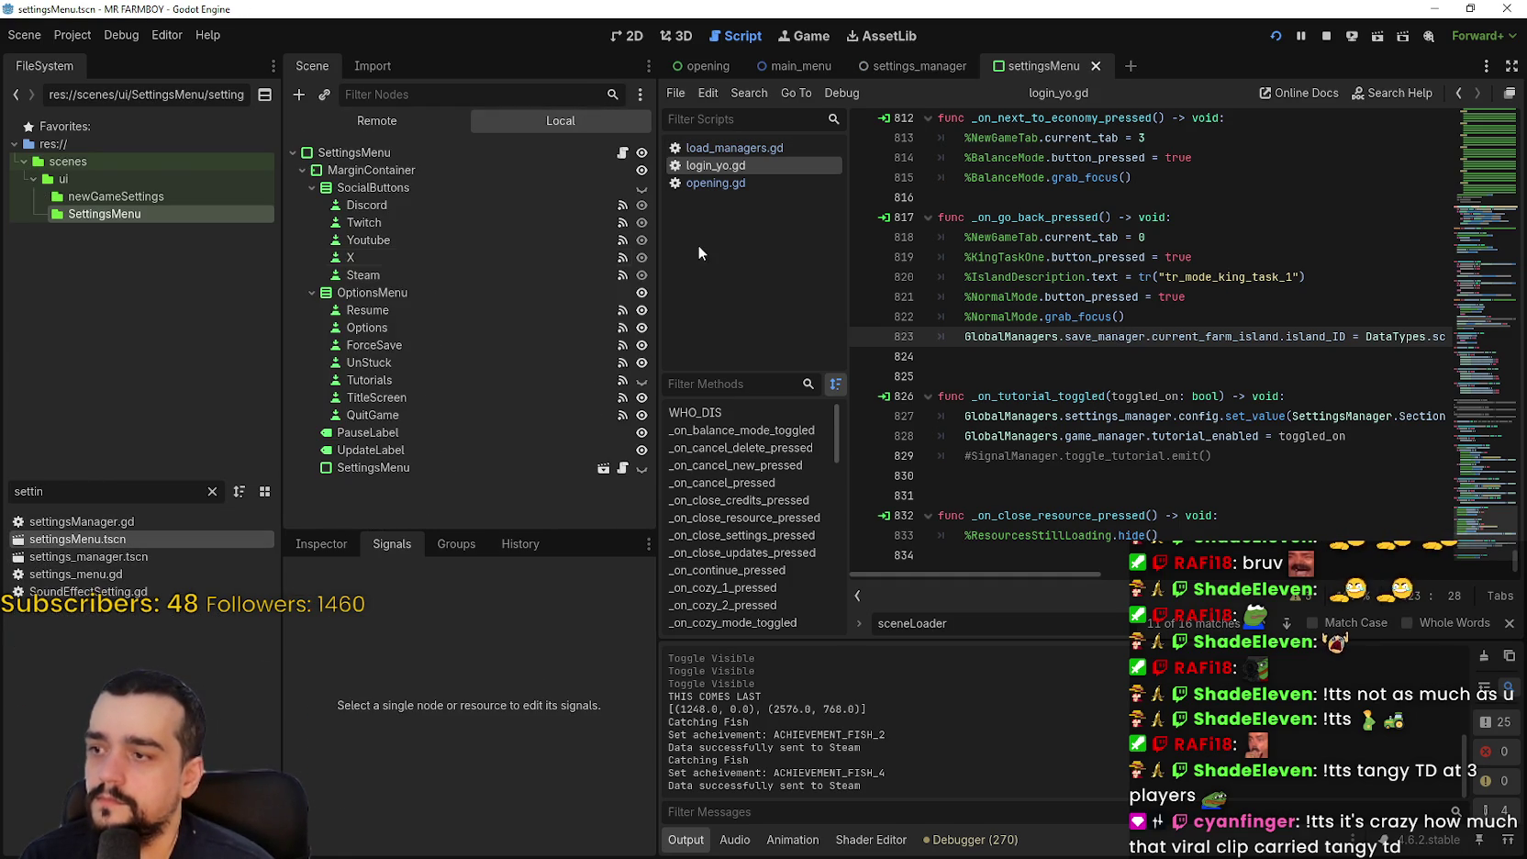
click(405, 396)
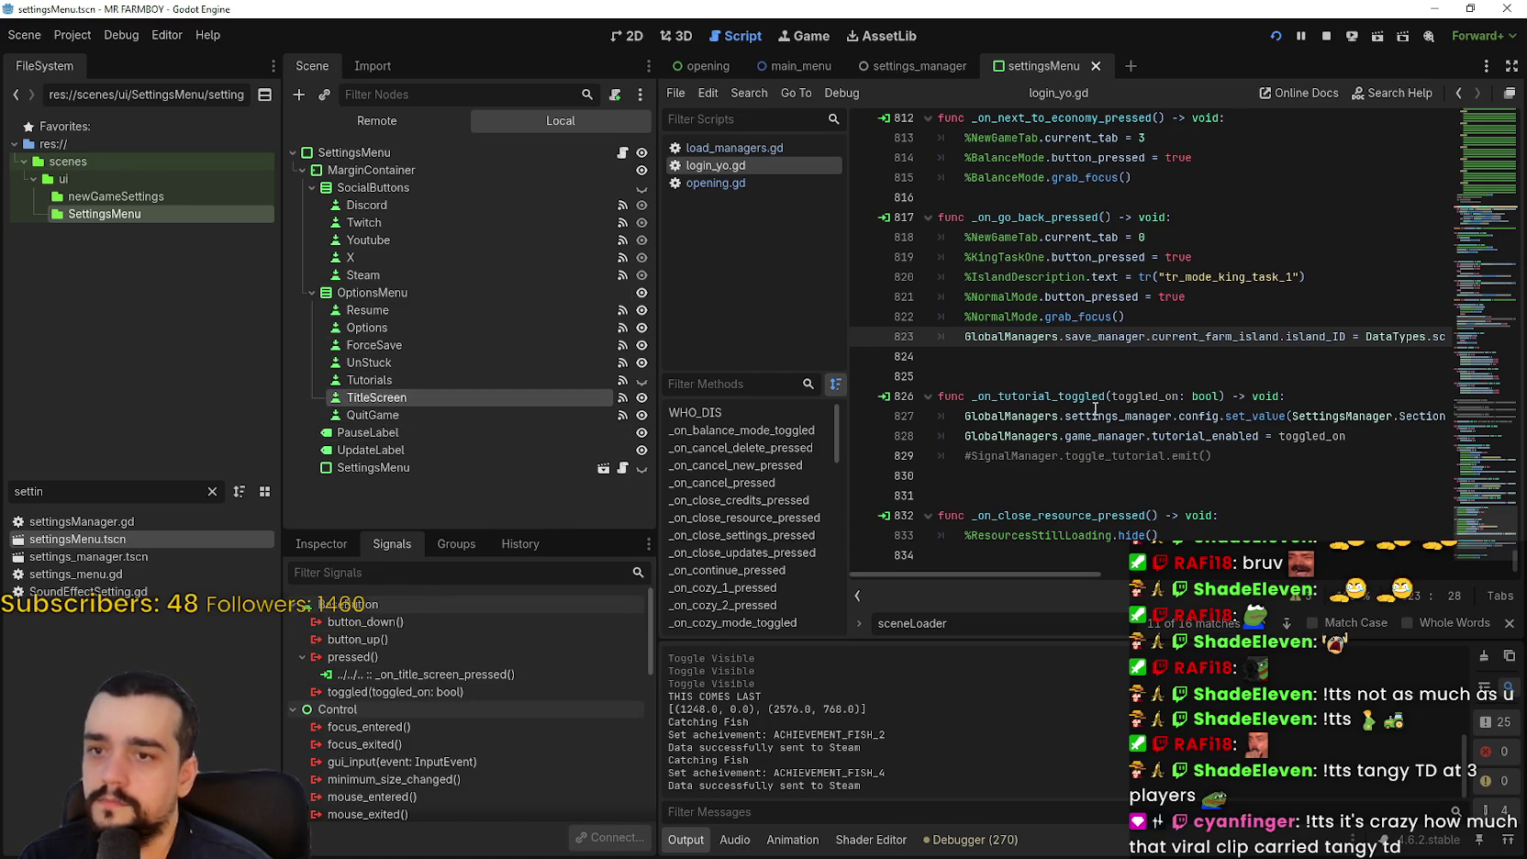
Copy the SceneLoader.load_scene line from the start-new-game function
drag(1488, 549, 1501, 492)
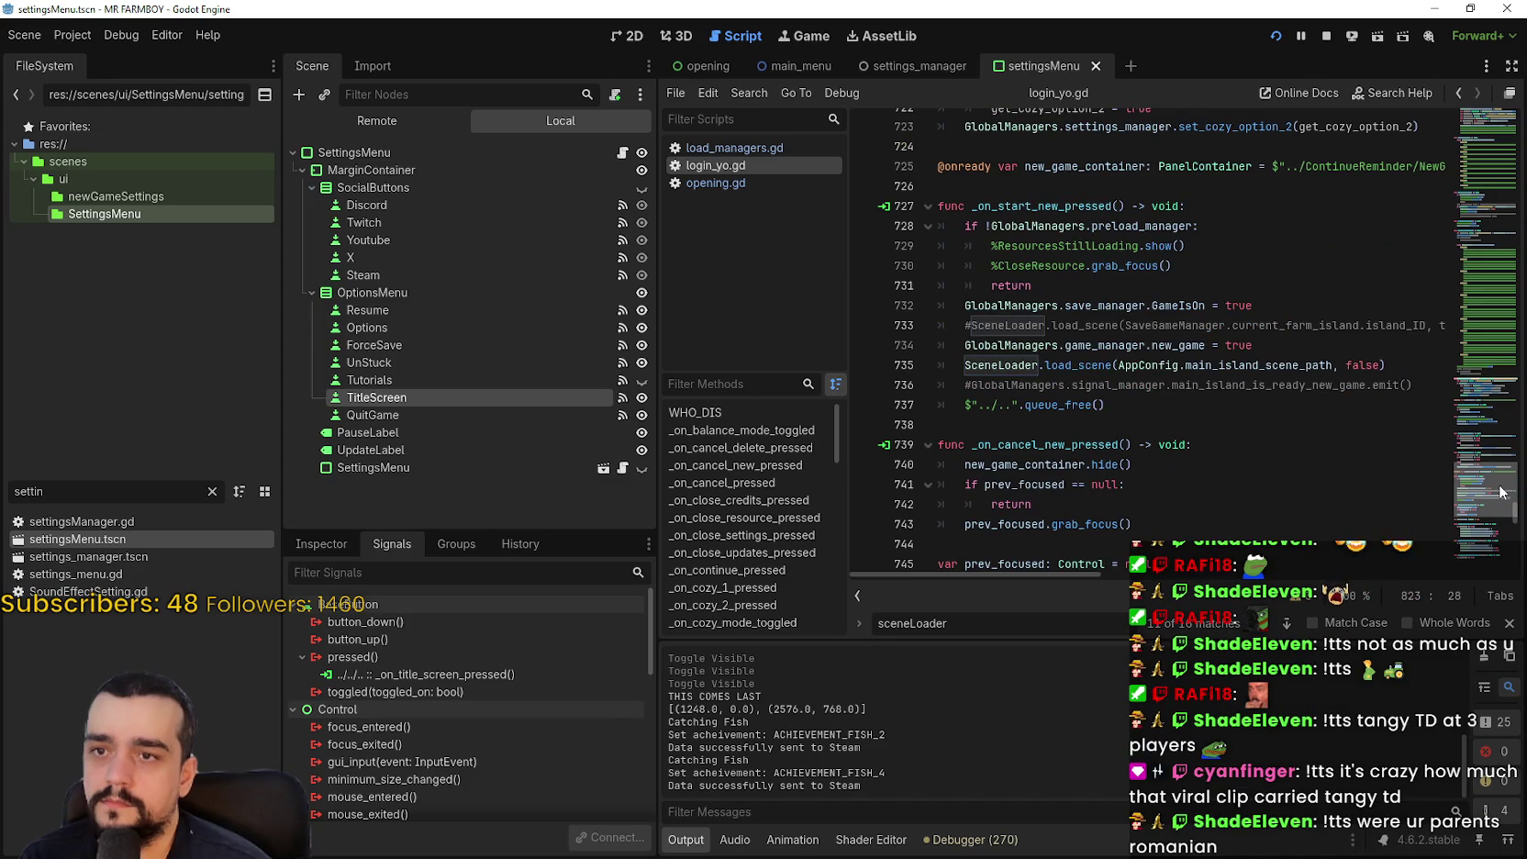
drag(1385, 365, 957, 363)
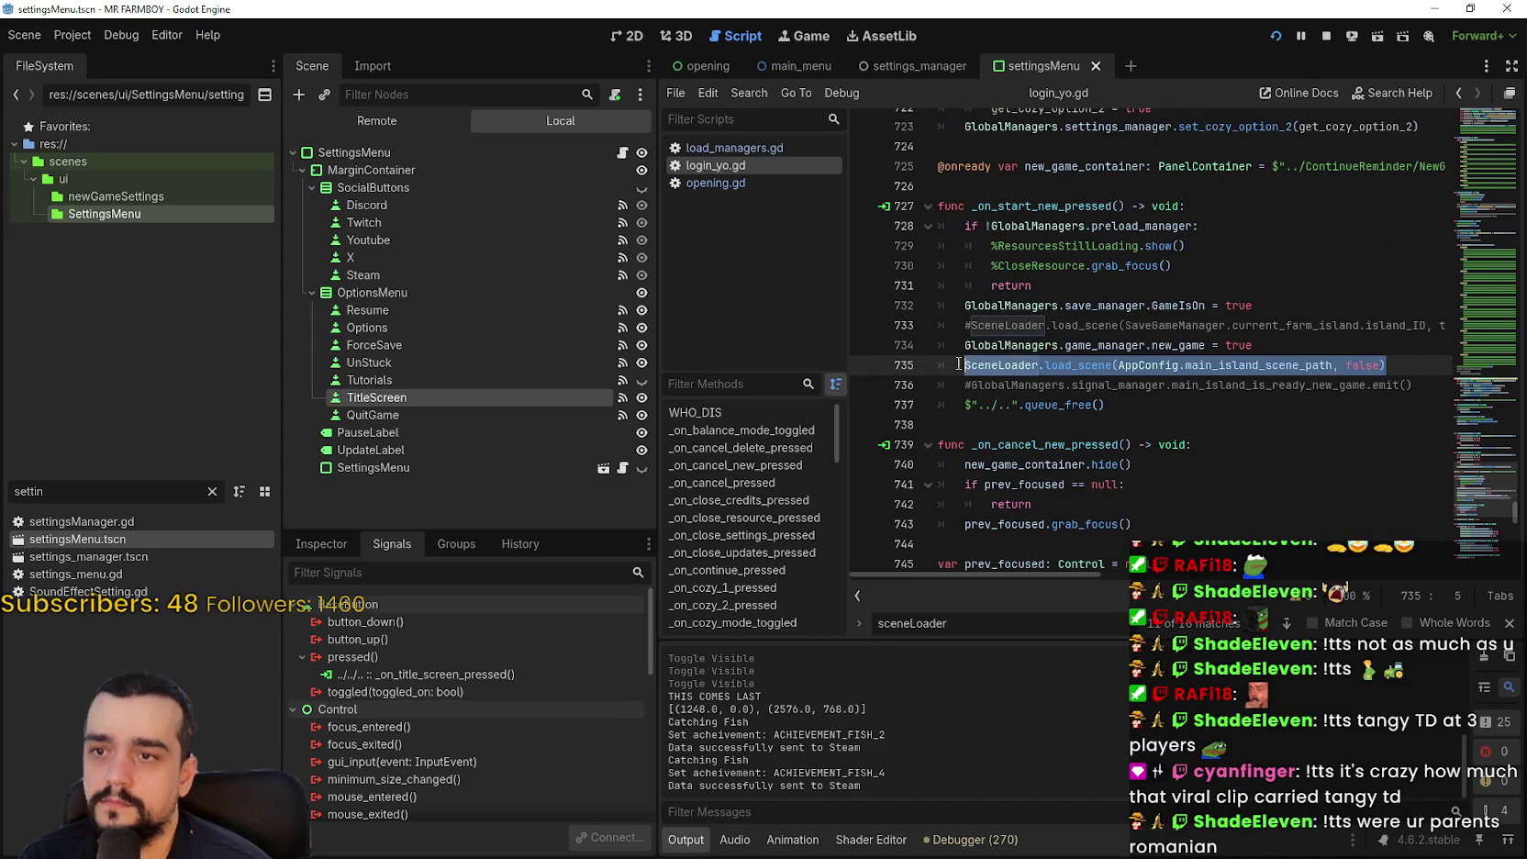
right_click(977, 359)
click(1020, 462)
In _on_title_screen_pressed, make line 126 load AppConfig.main_menu_scene_path via autocomplete
double_click(505, 675)
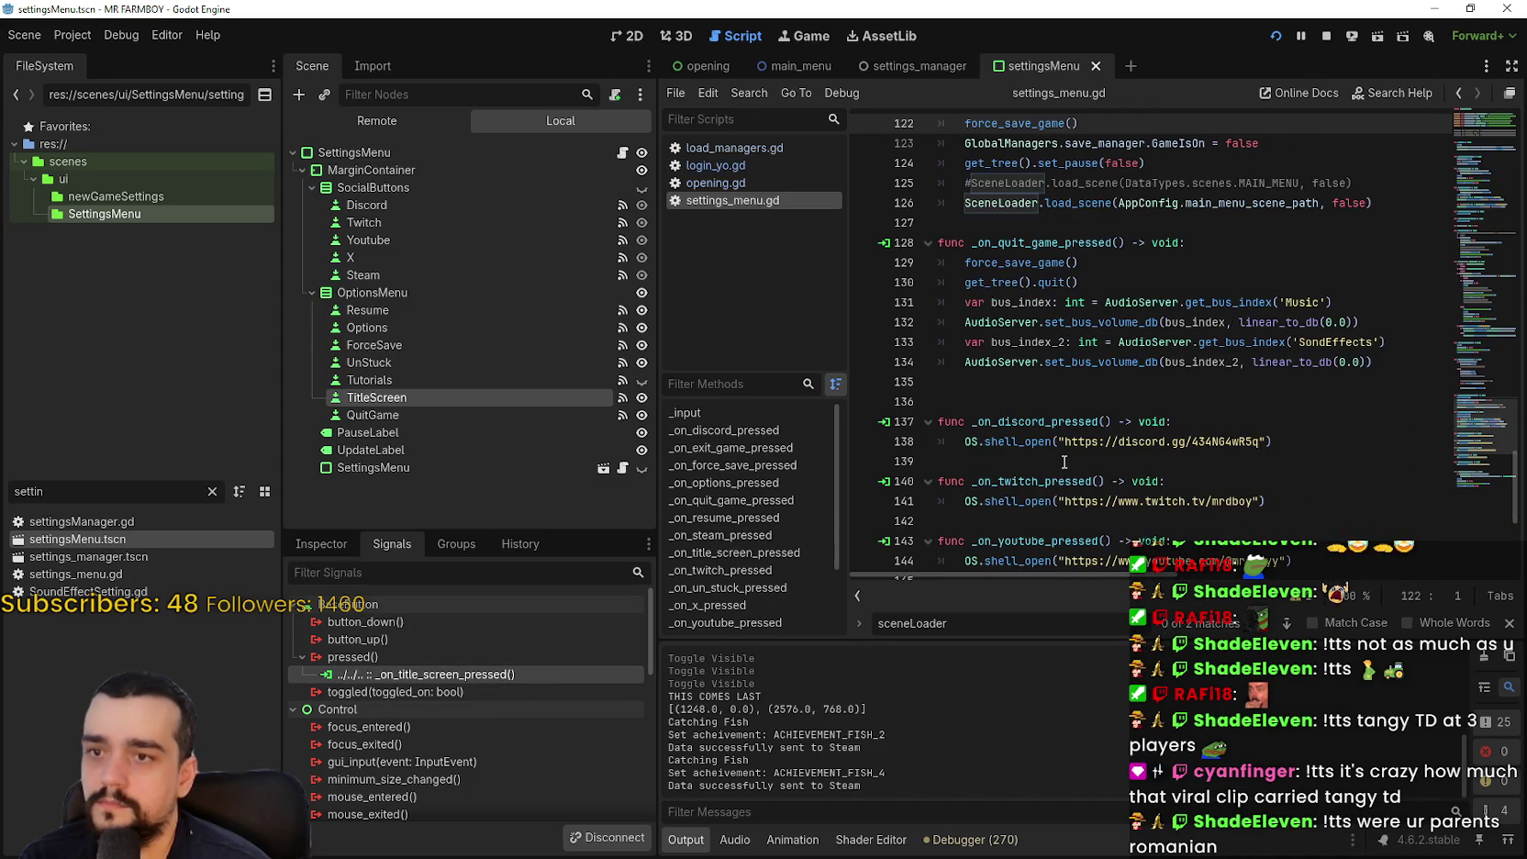
click(1106, 443)
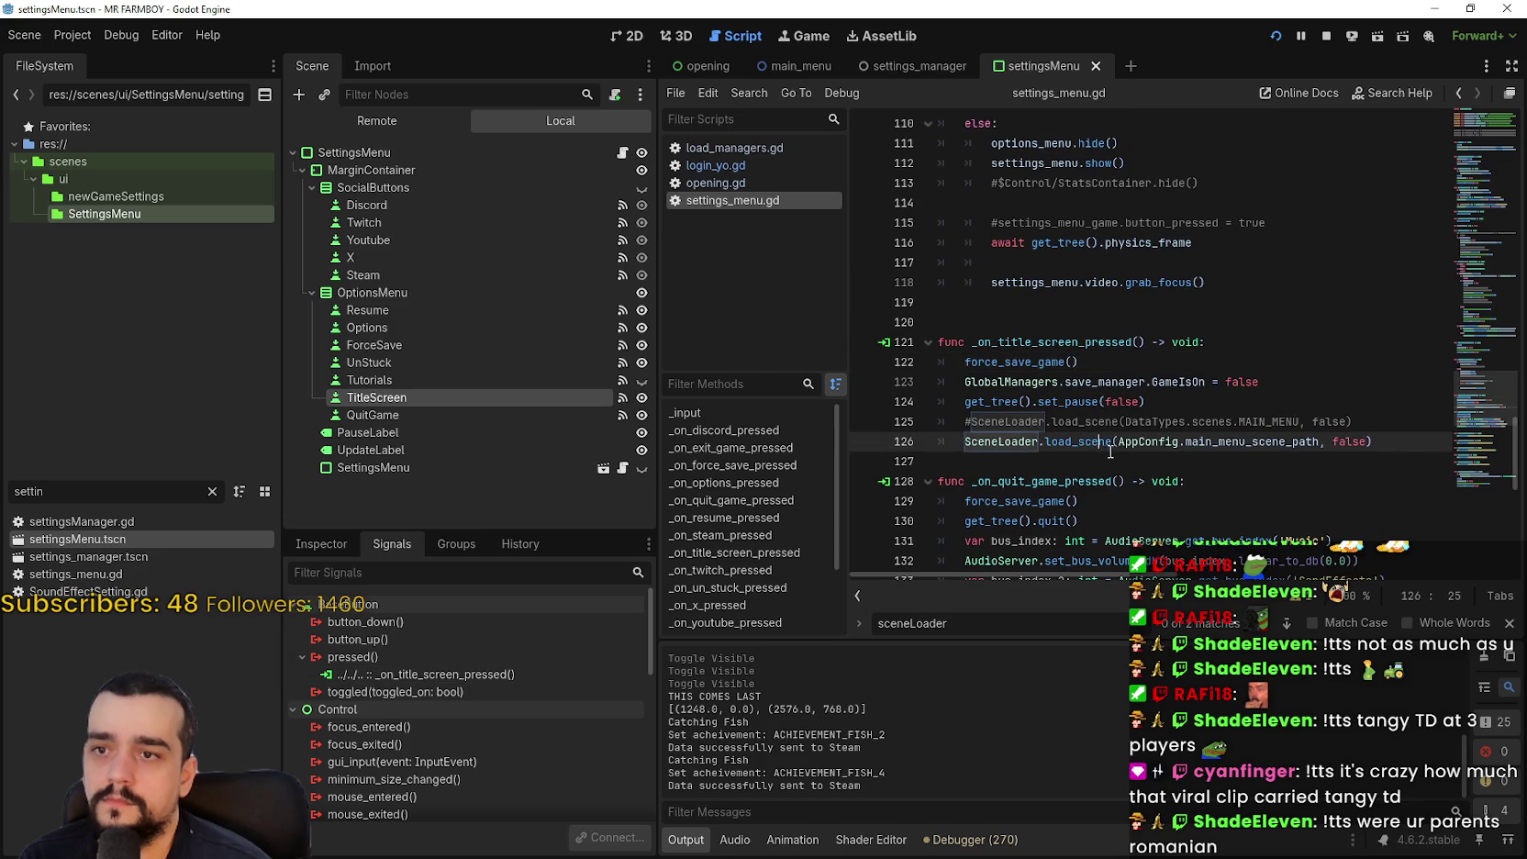
double_click(1064, 361)
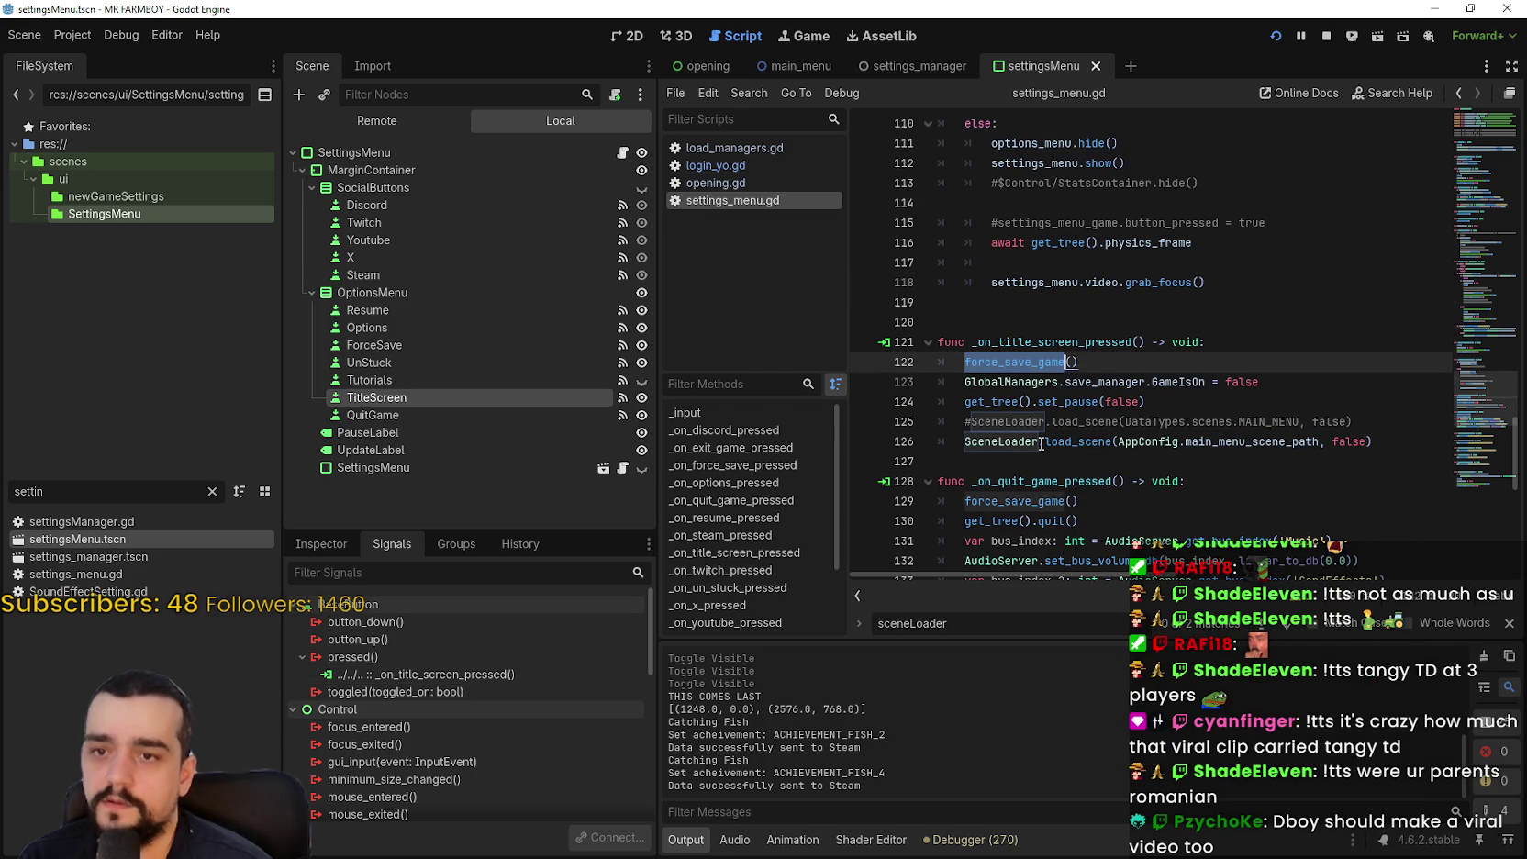
double_click(1026, 443)
click(1404, 446)
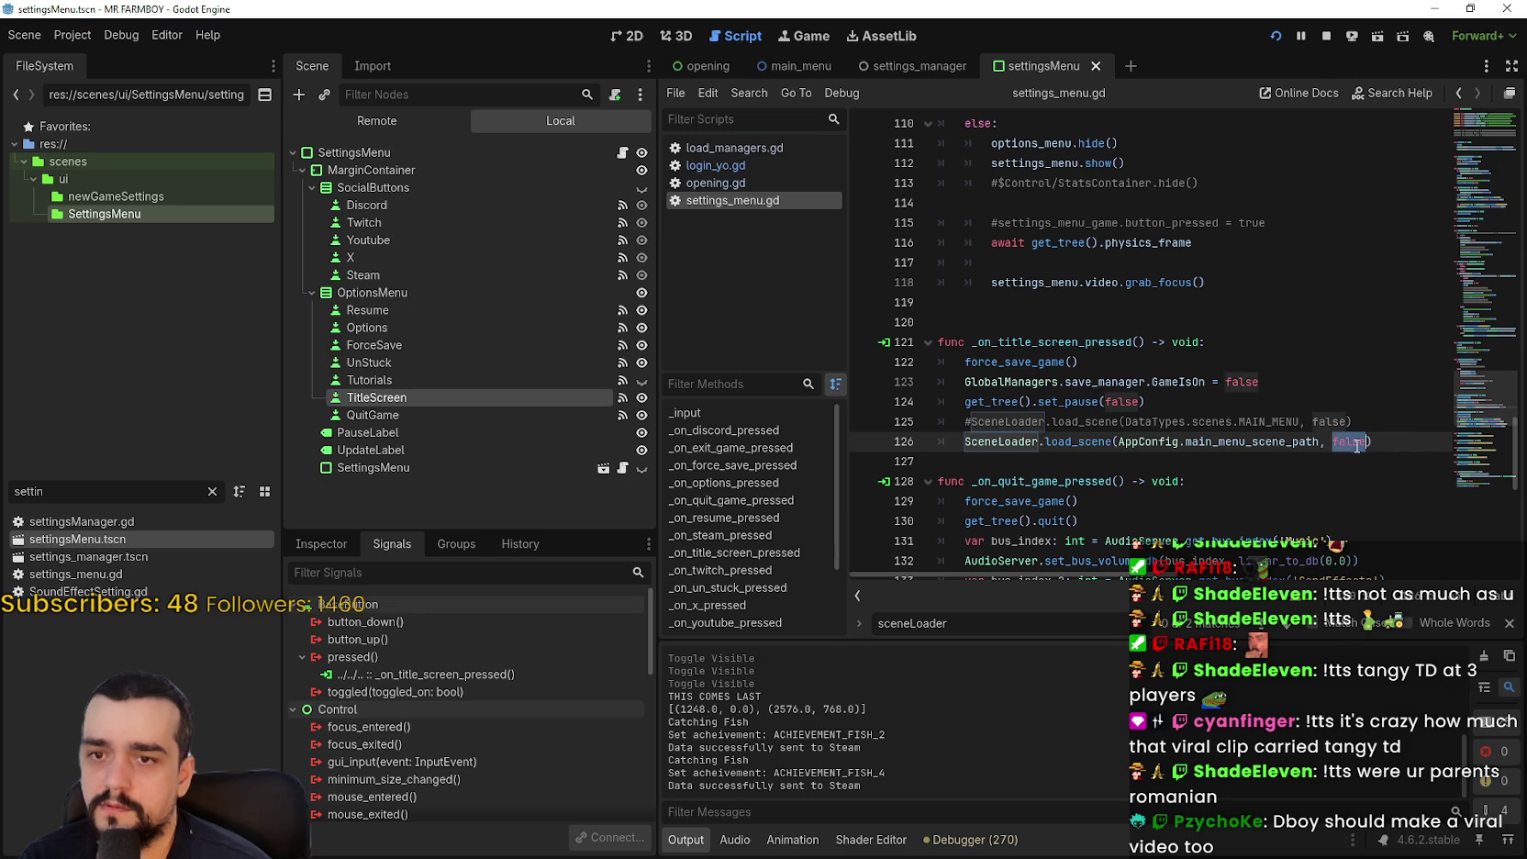
drag(1406, 445, 1008, 437)
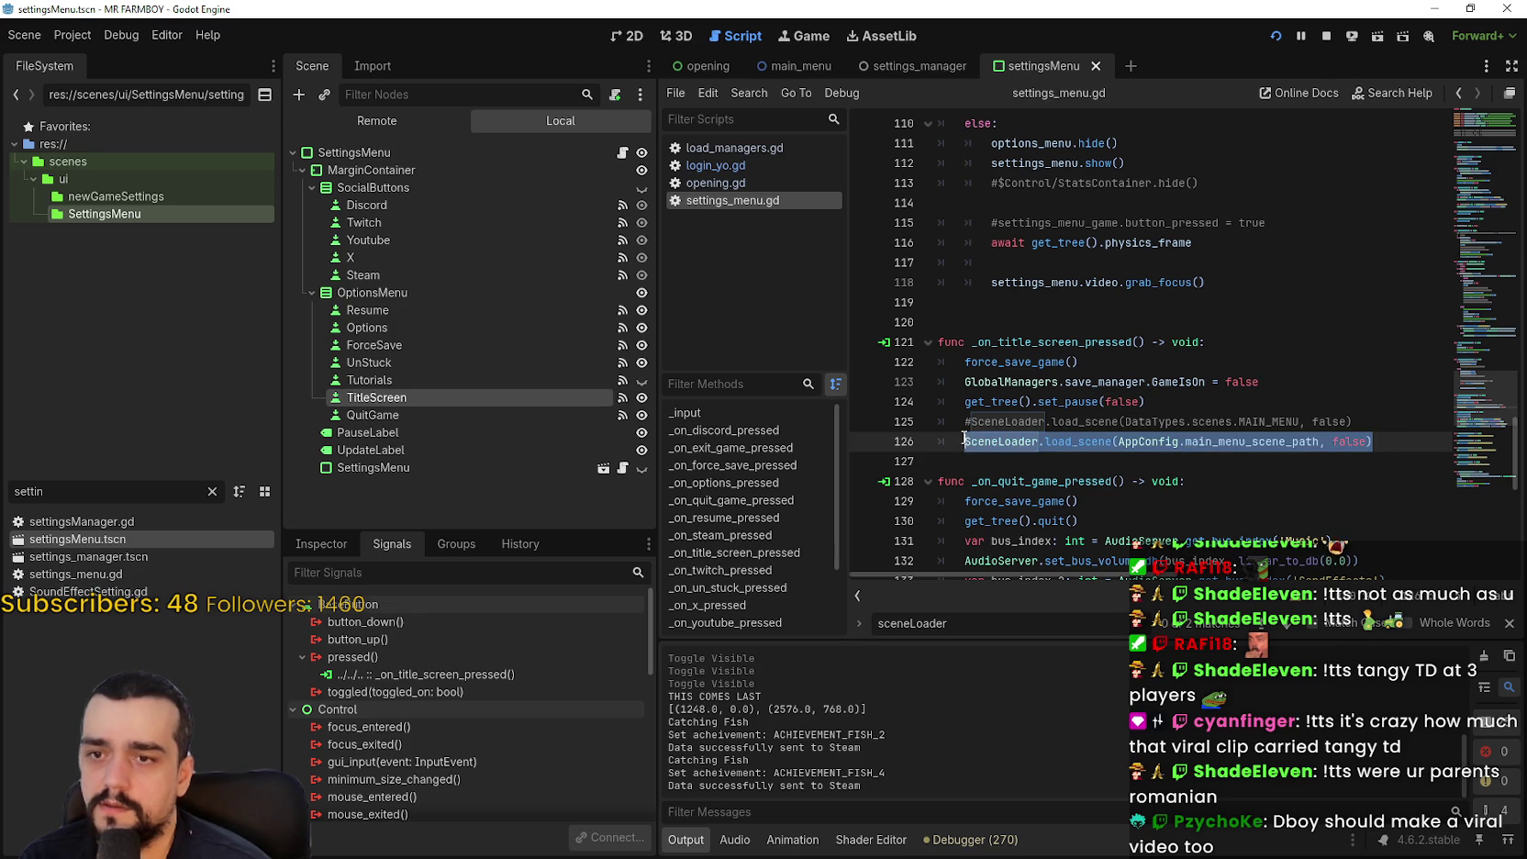
double_click(1285, 445)
text(main)
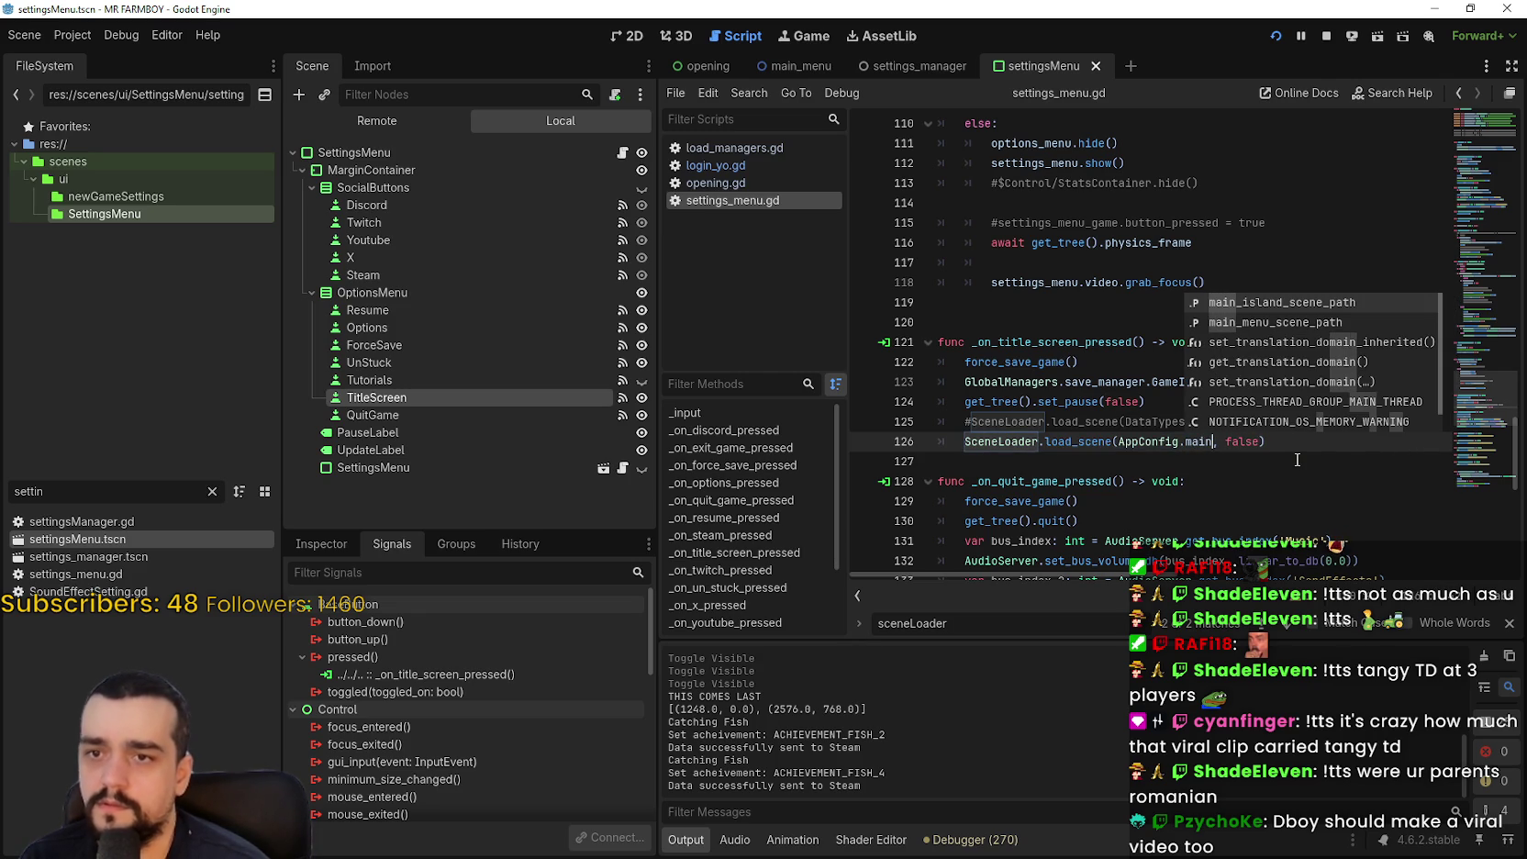
key(Down)
key(Return)
Save settings_menu.gd and launch the game
key(ctrl+s)
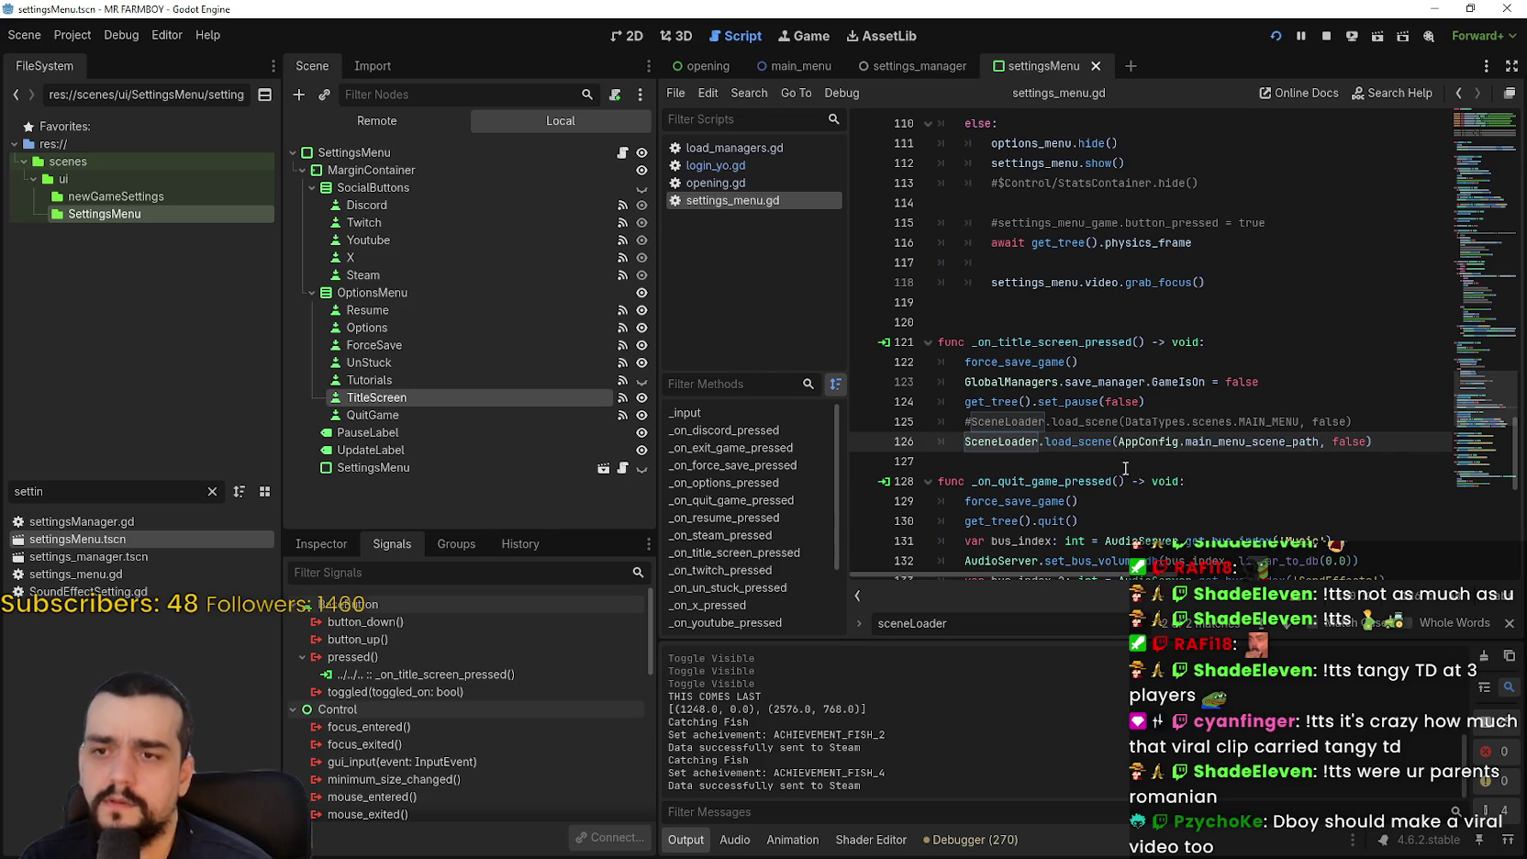
key(Down)
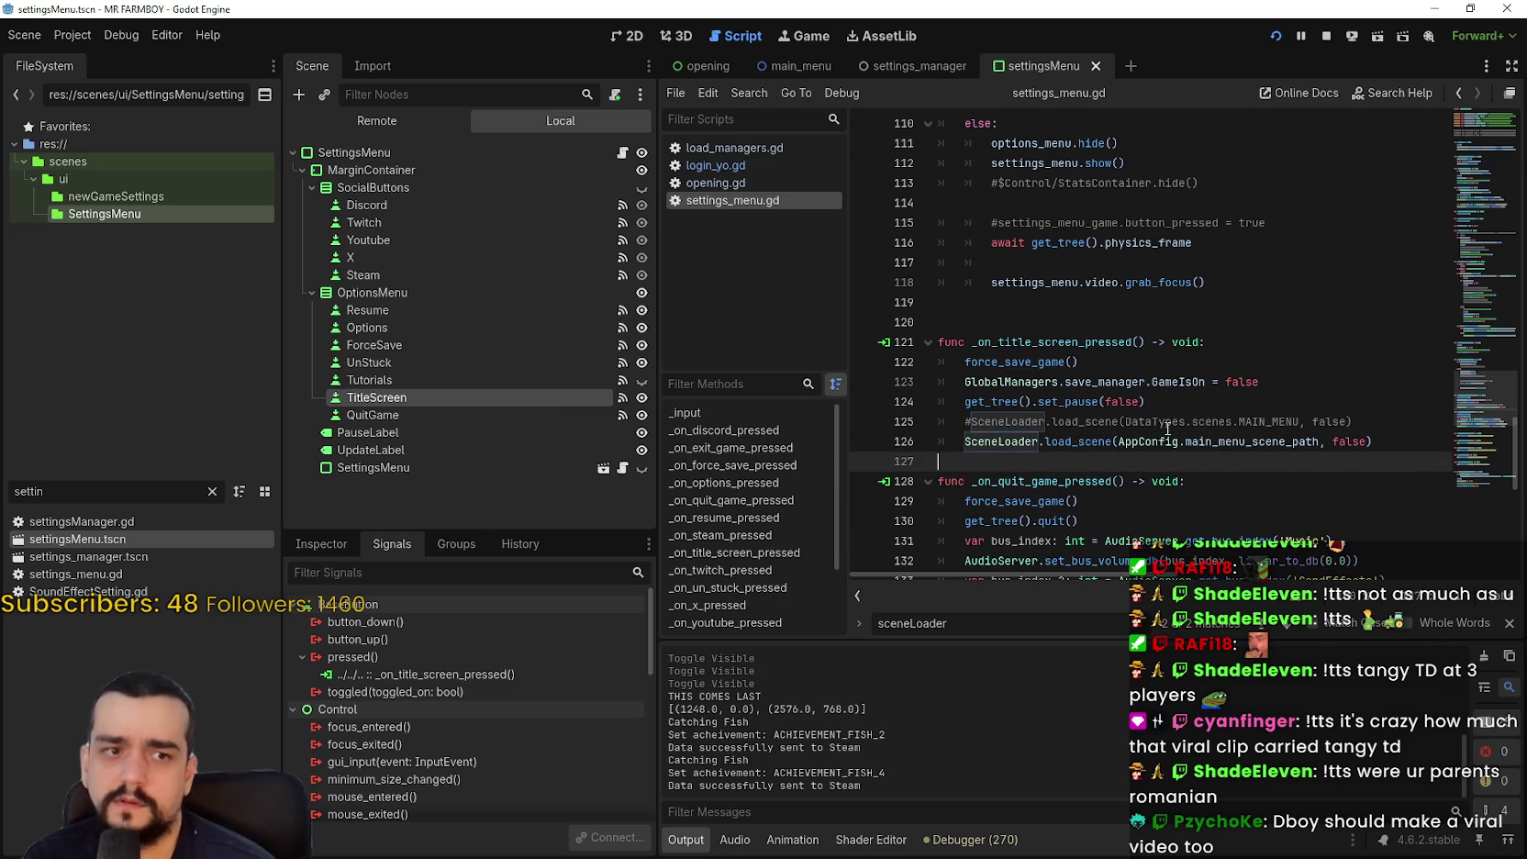
key(alt+Tab)
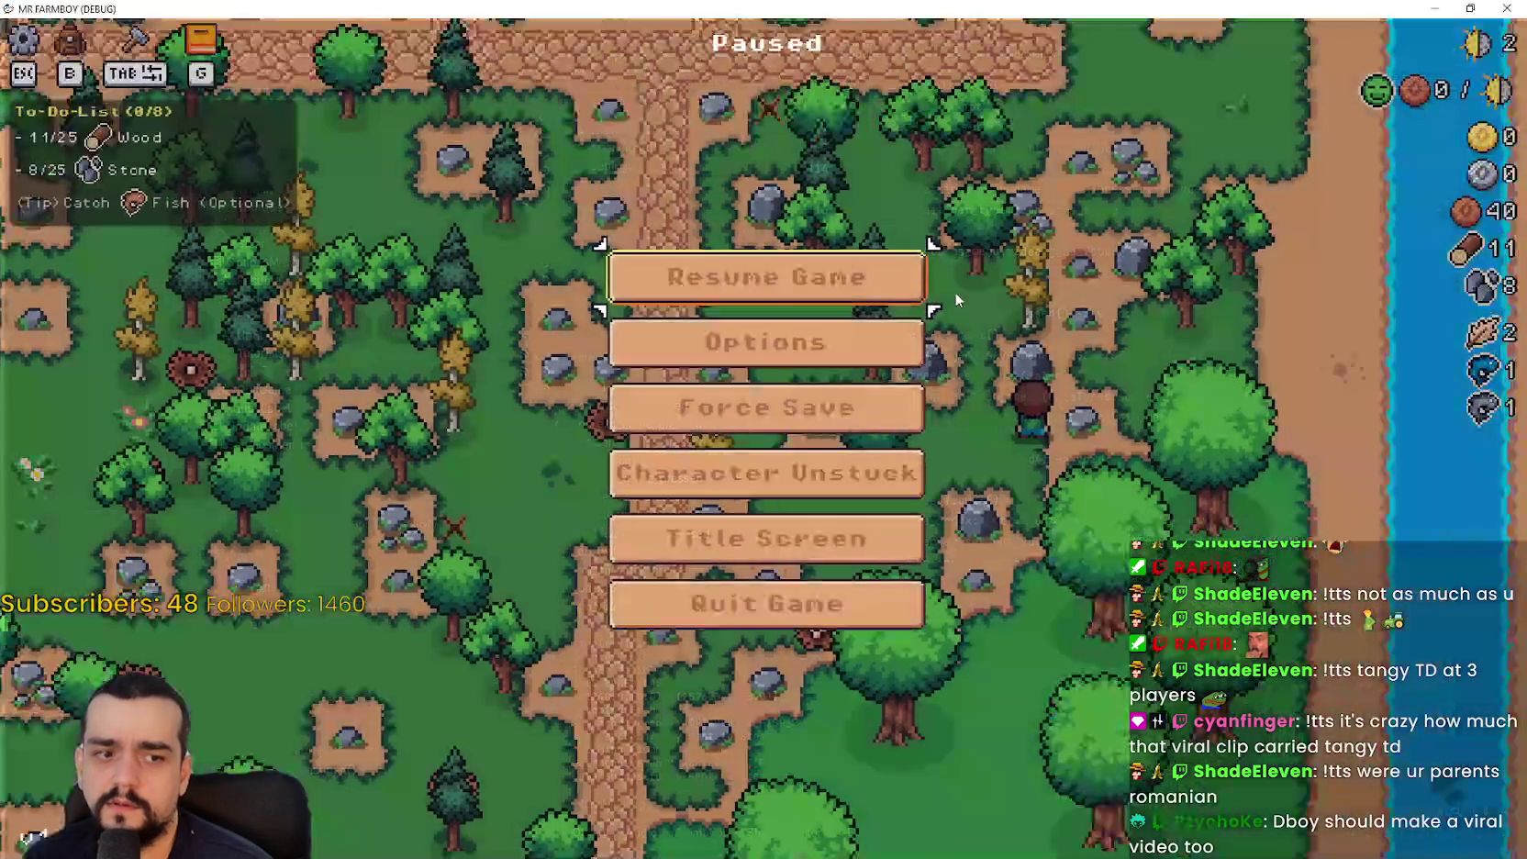
Unpause and walk the player around collecting wood until the runtime error hits
key(Escape)
key(w)
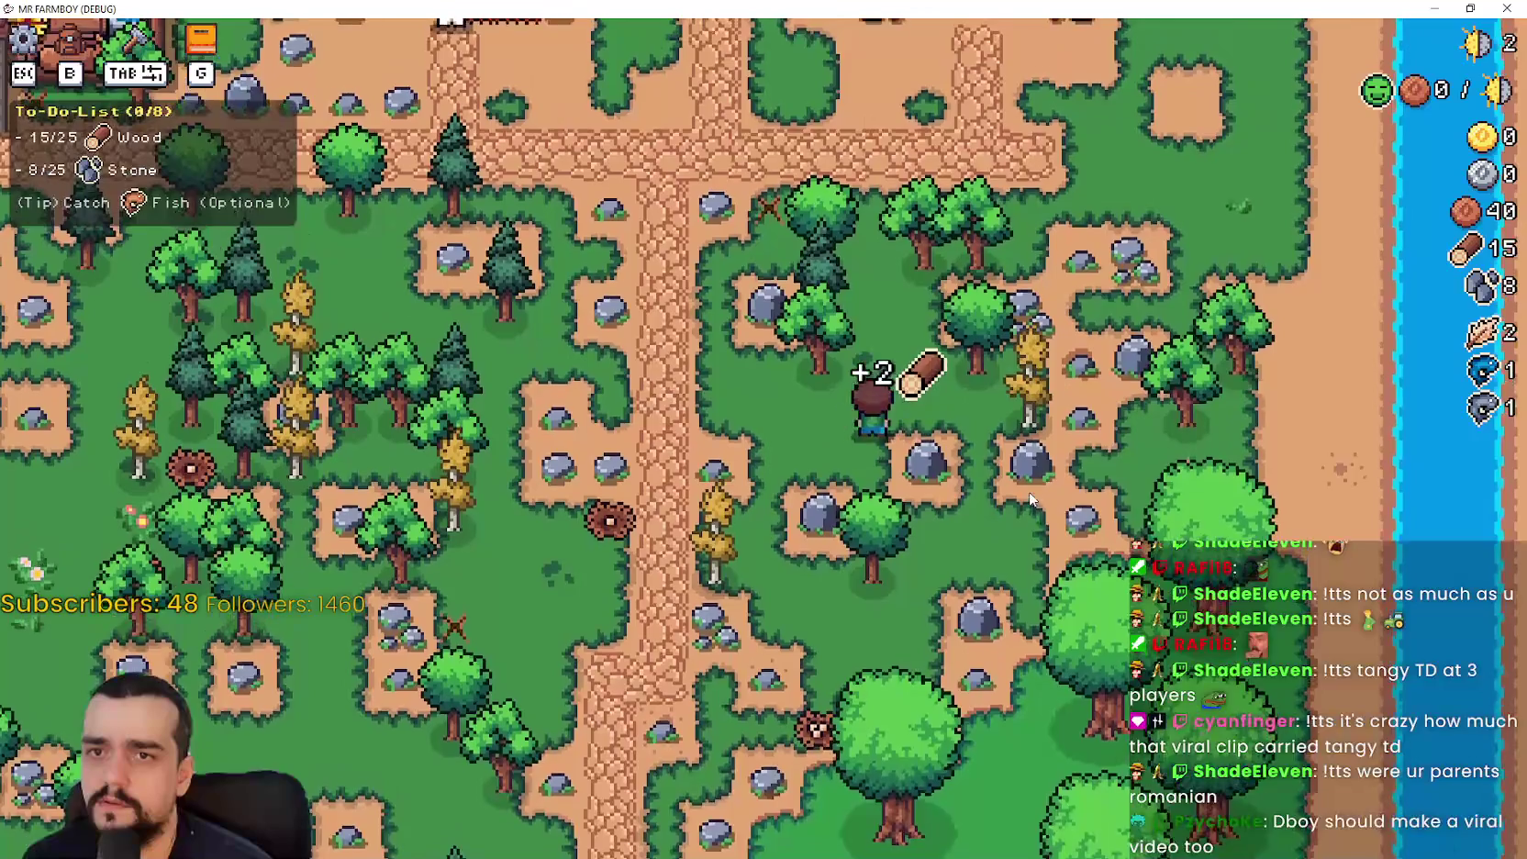
key(a)
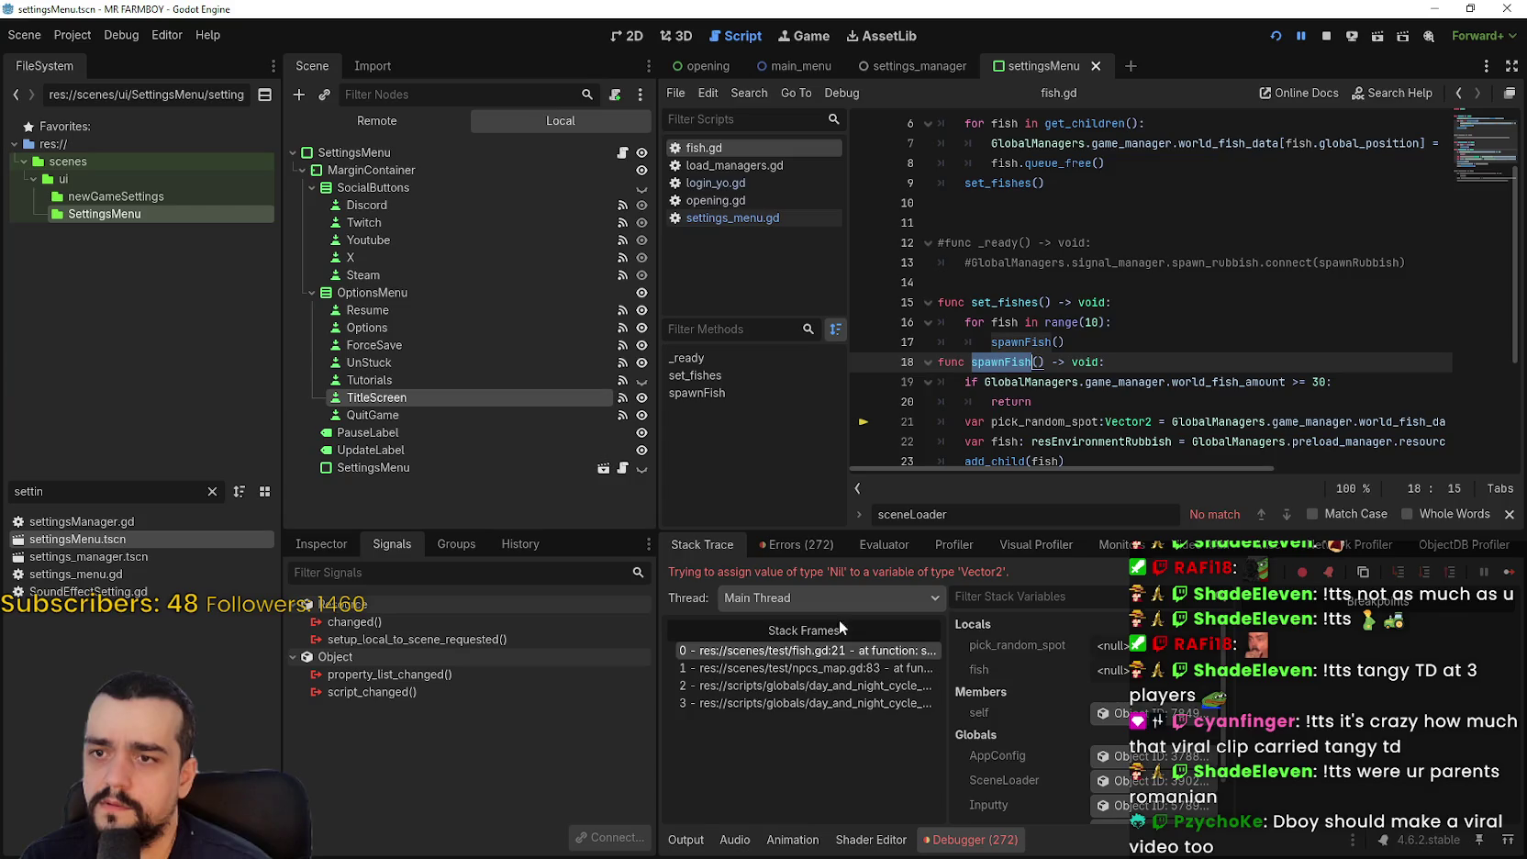
Step through the error's stack frames: npcs_map.gd, day-night cycle, deepest caller and fish.gd
click(778, 673)
scroll(up, 3)
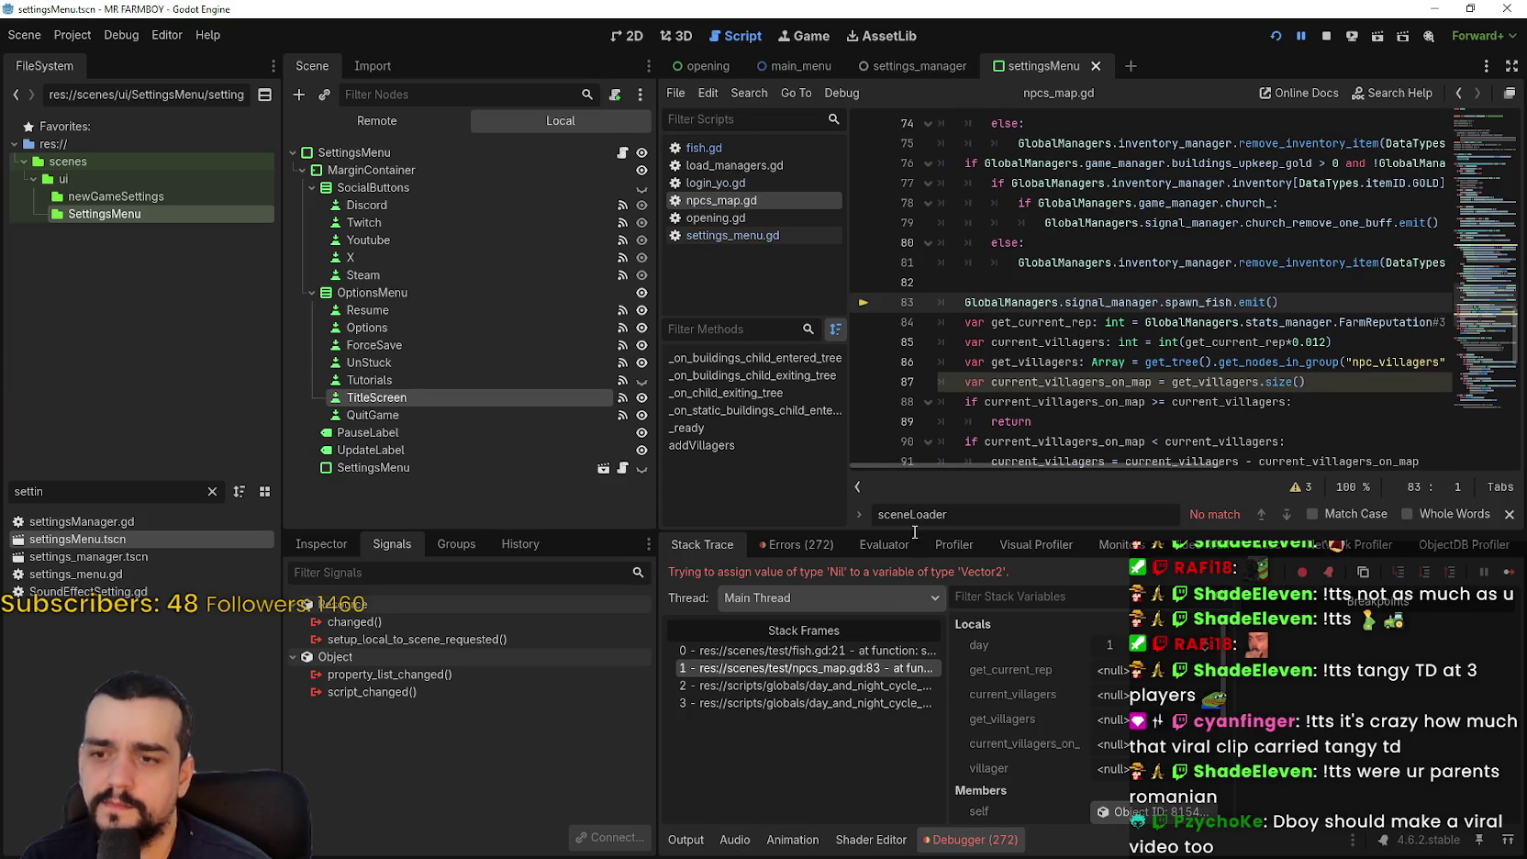
click(855, 685)
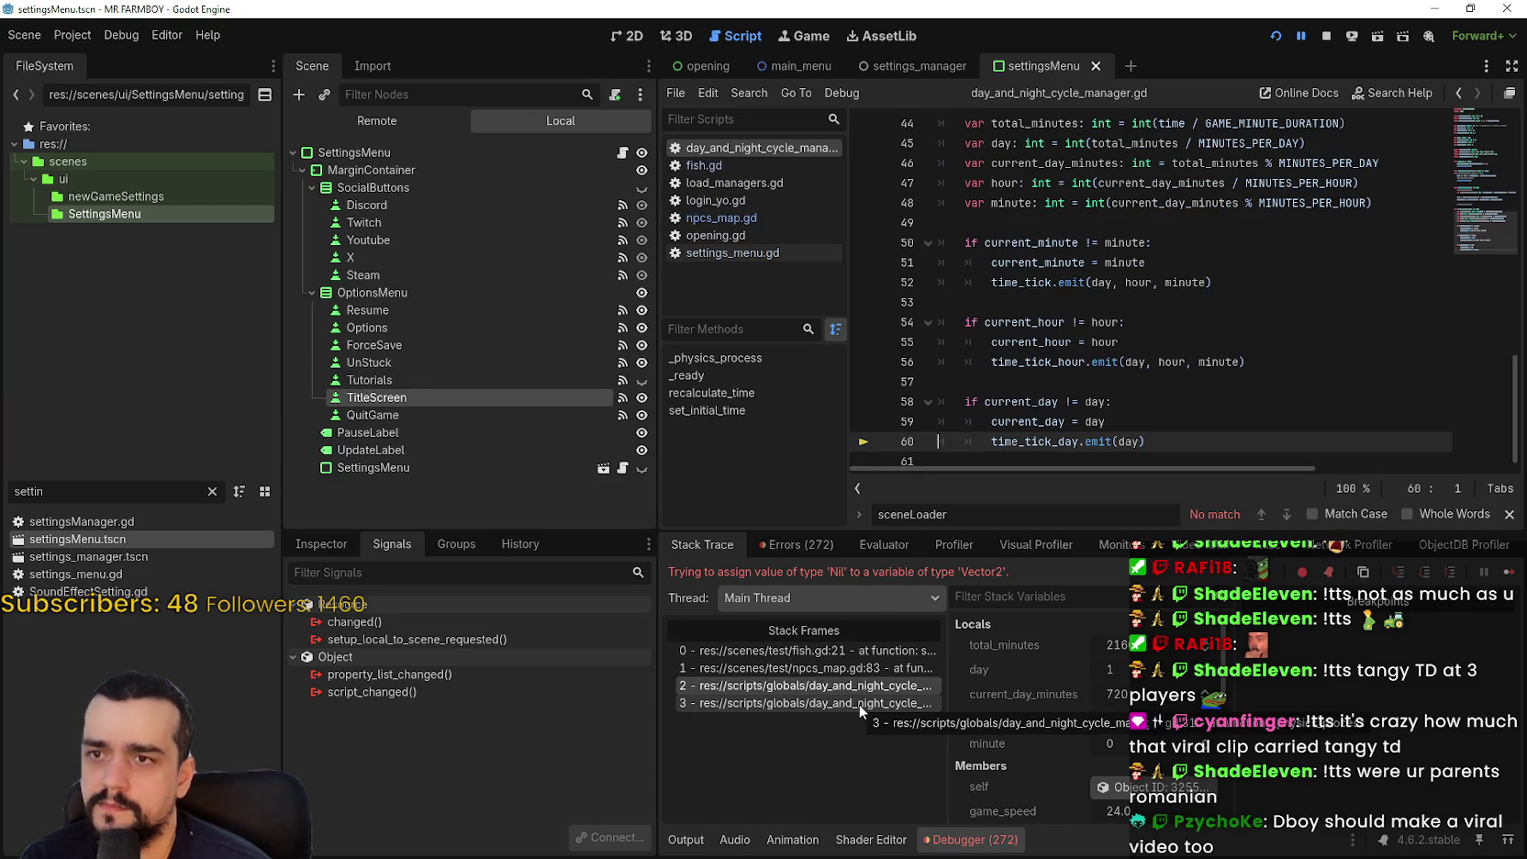
click(858, 703)
click(852, 682)
click(851, 663)
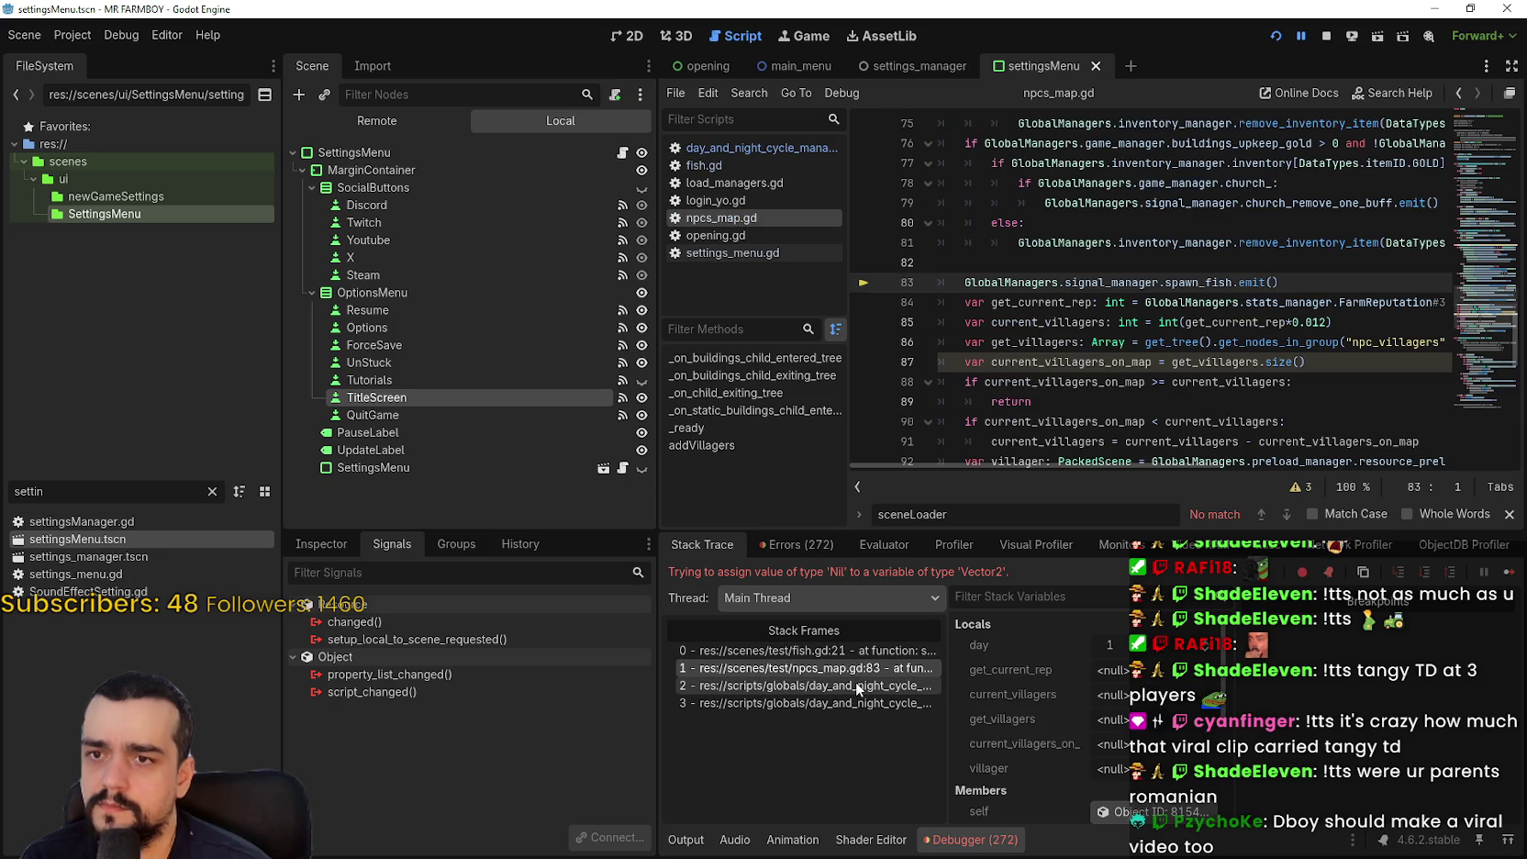
scroll(up, 3)
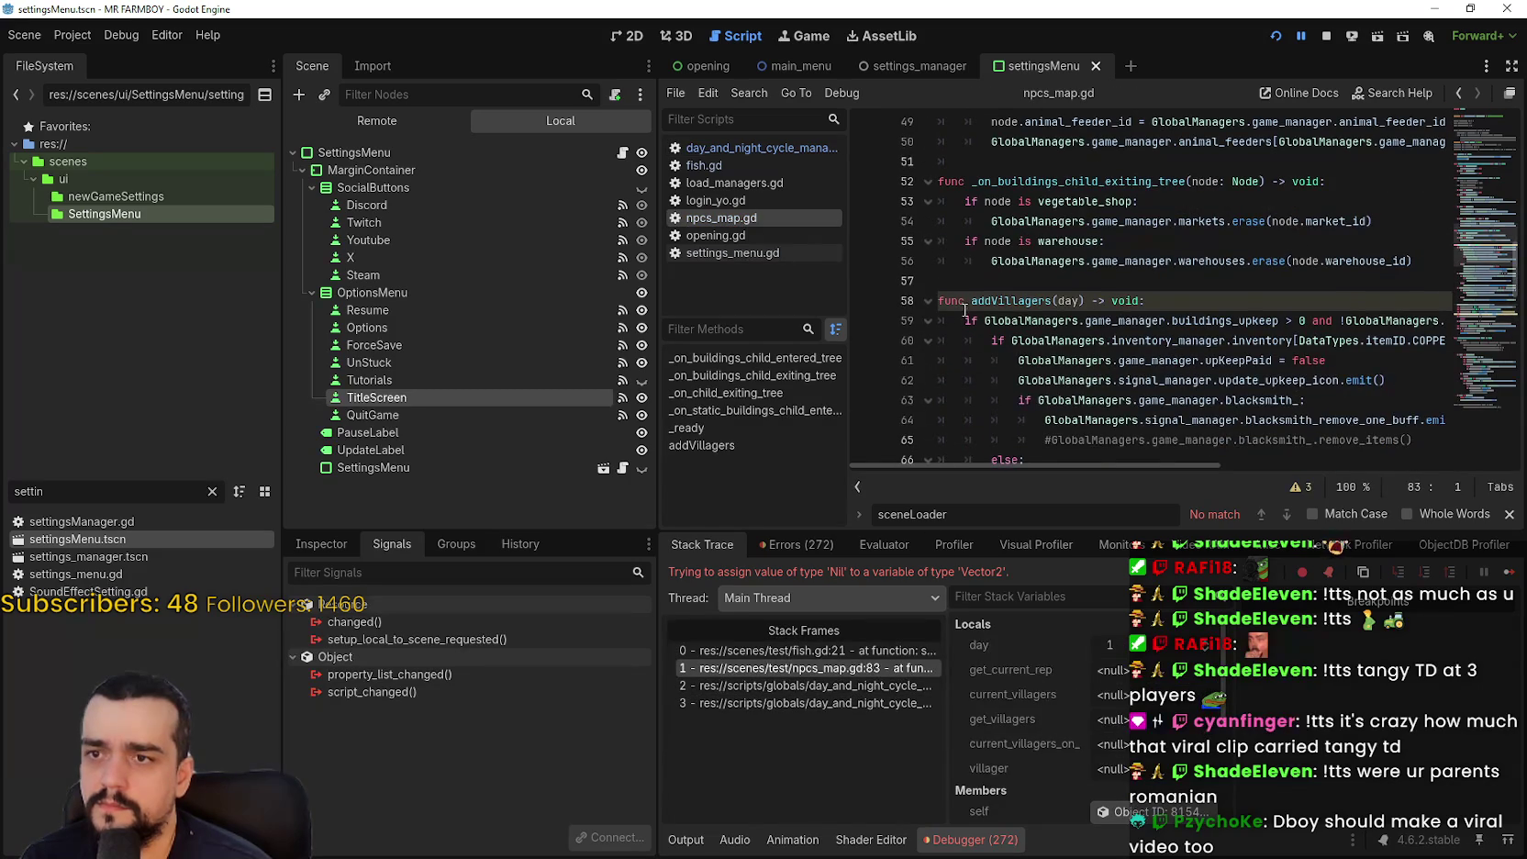
click(859, 651)
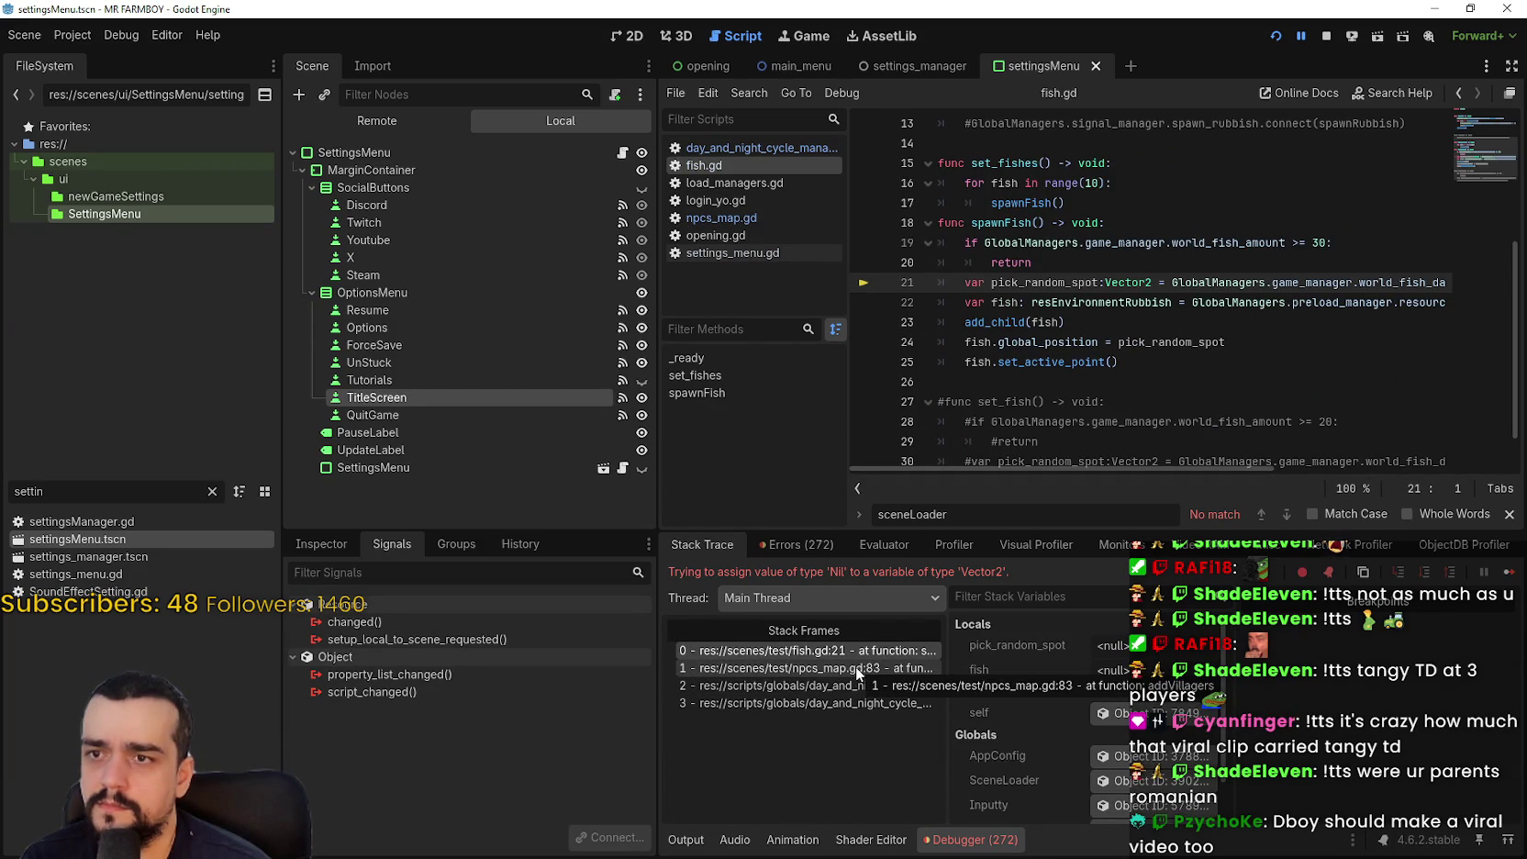
drag(1197, 472, 814, 602)
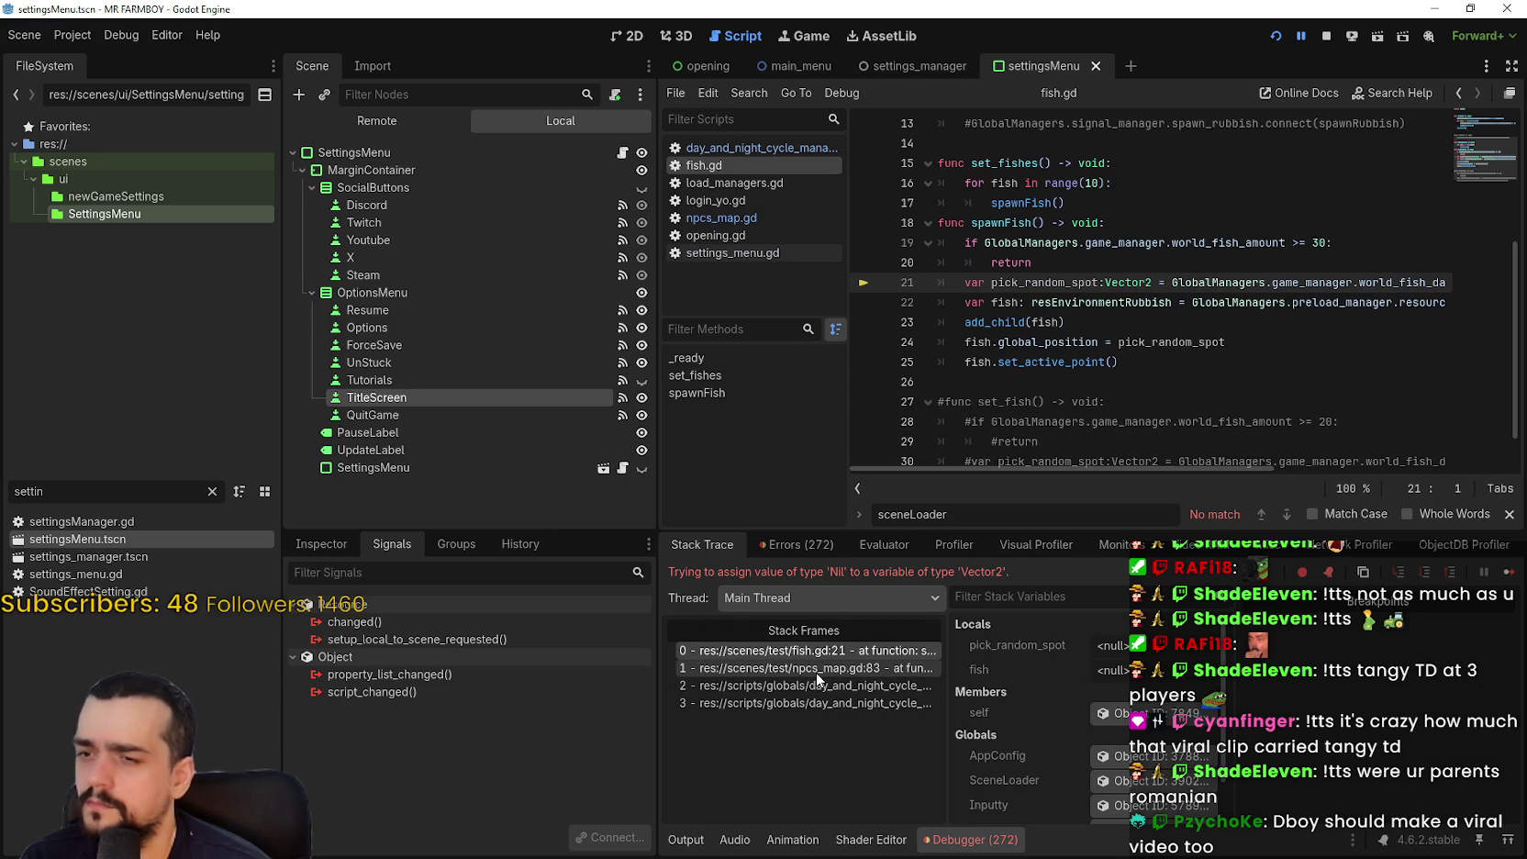
click(818, 671)
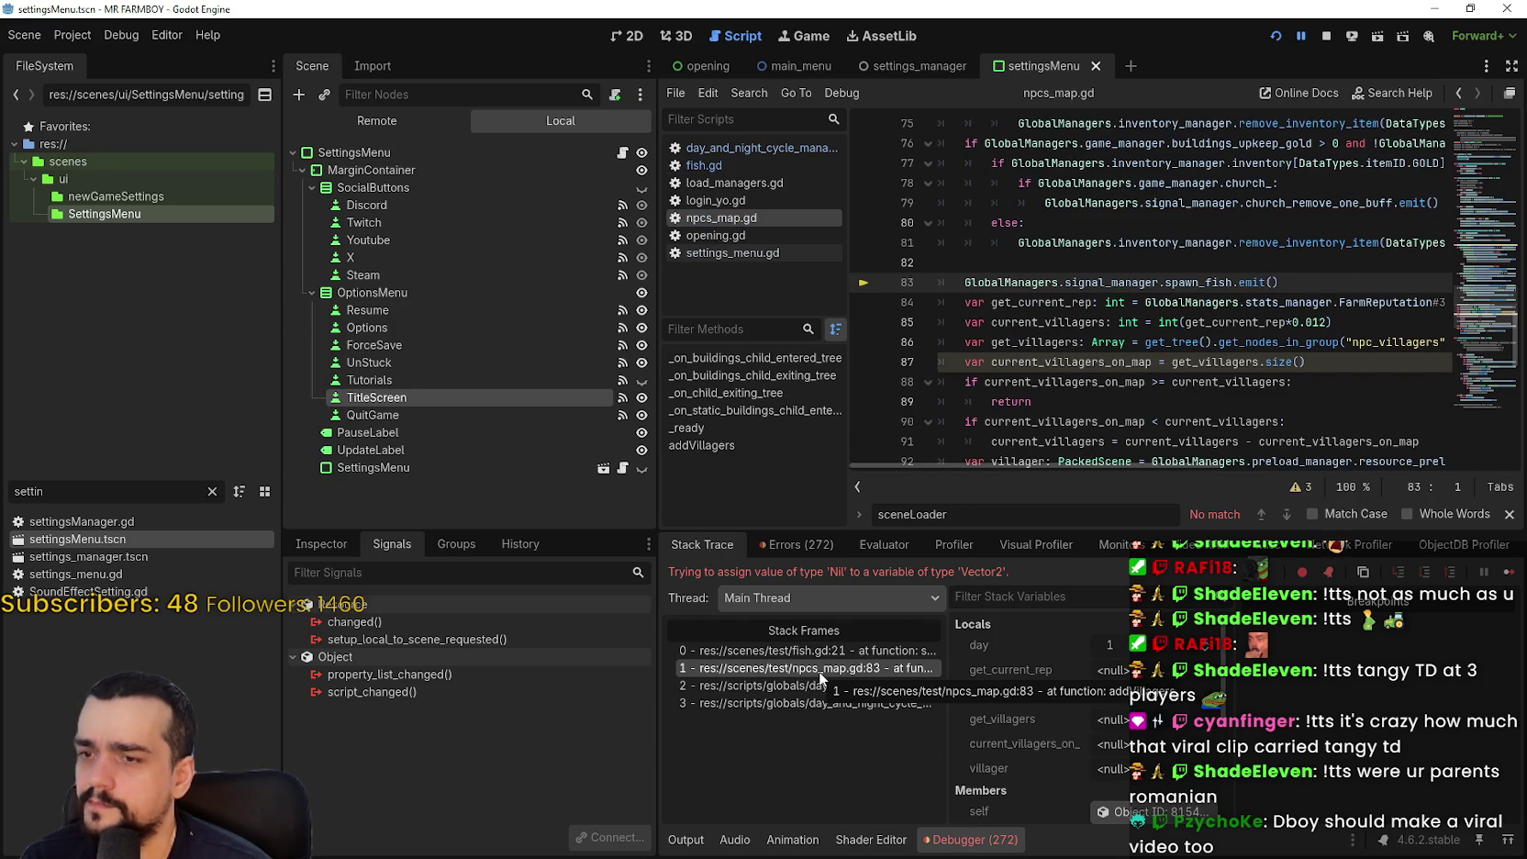
scroll(down, 3)
scroll(down, 3)
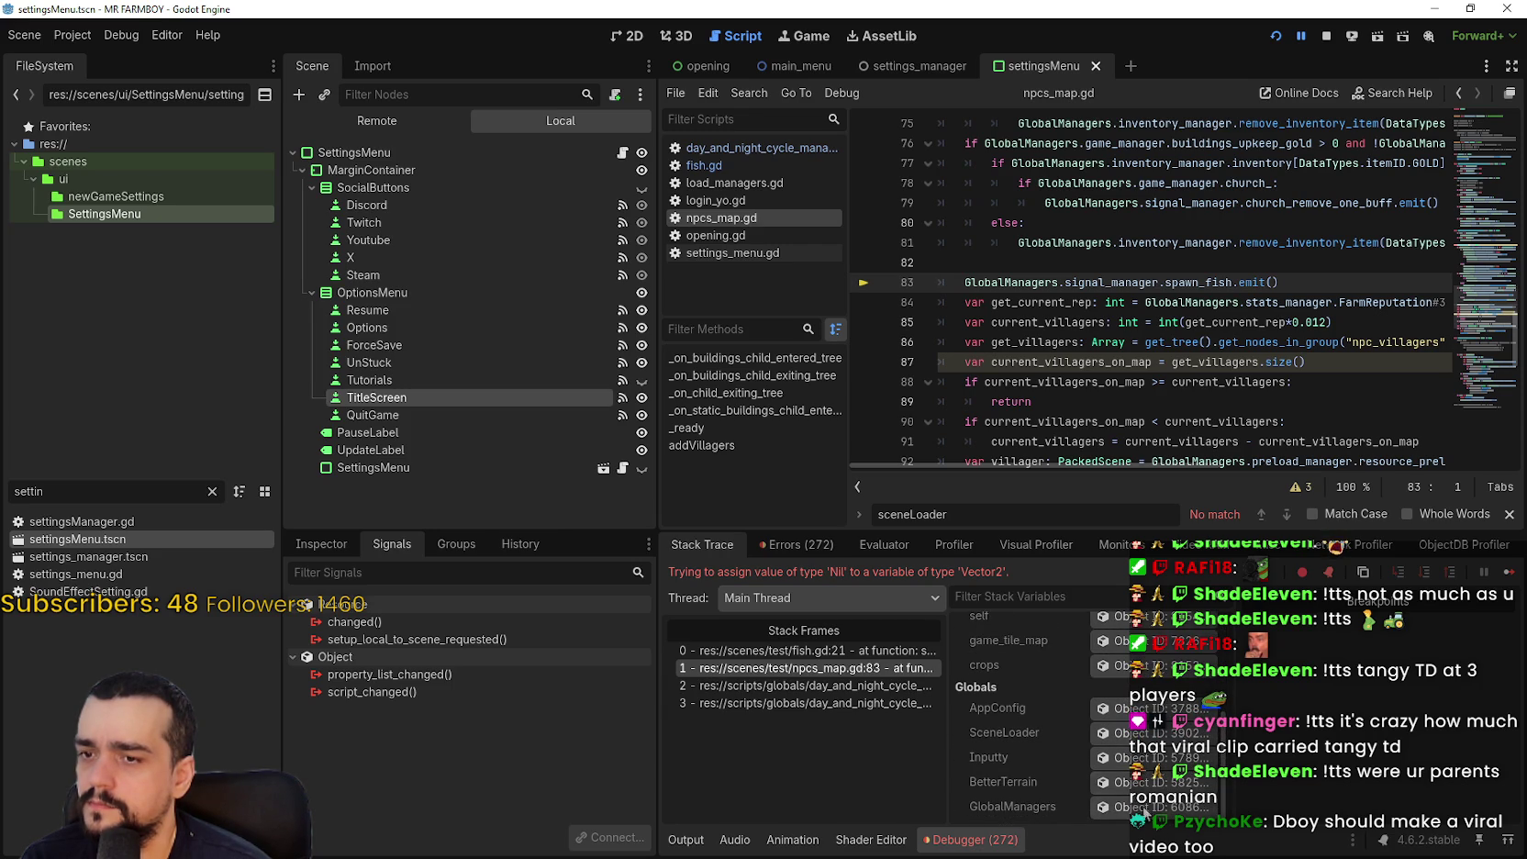
Inspect the GlobalManagers global's members, then continue execution past the error
click(1012, 805)
click(330, 544)
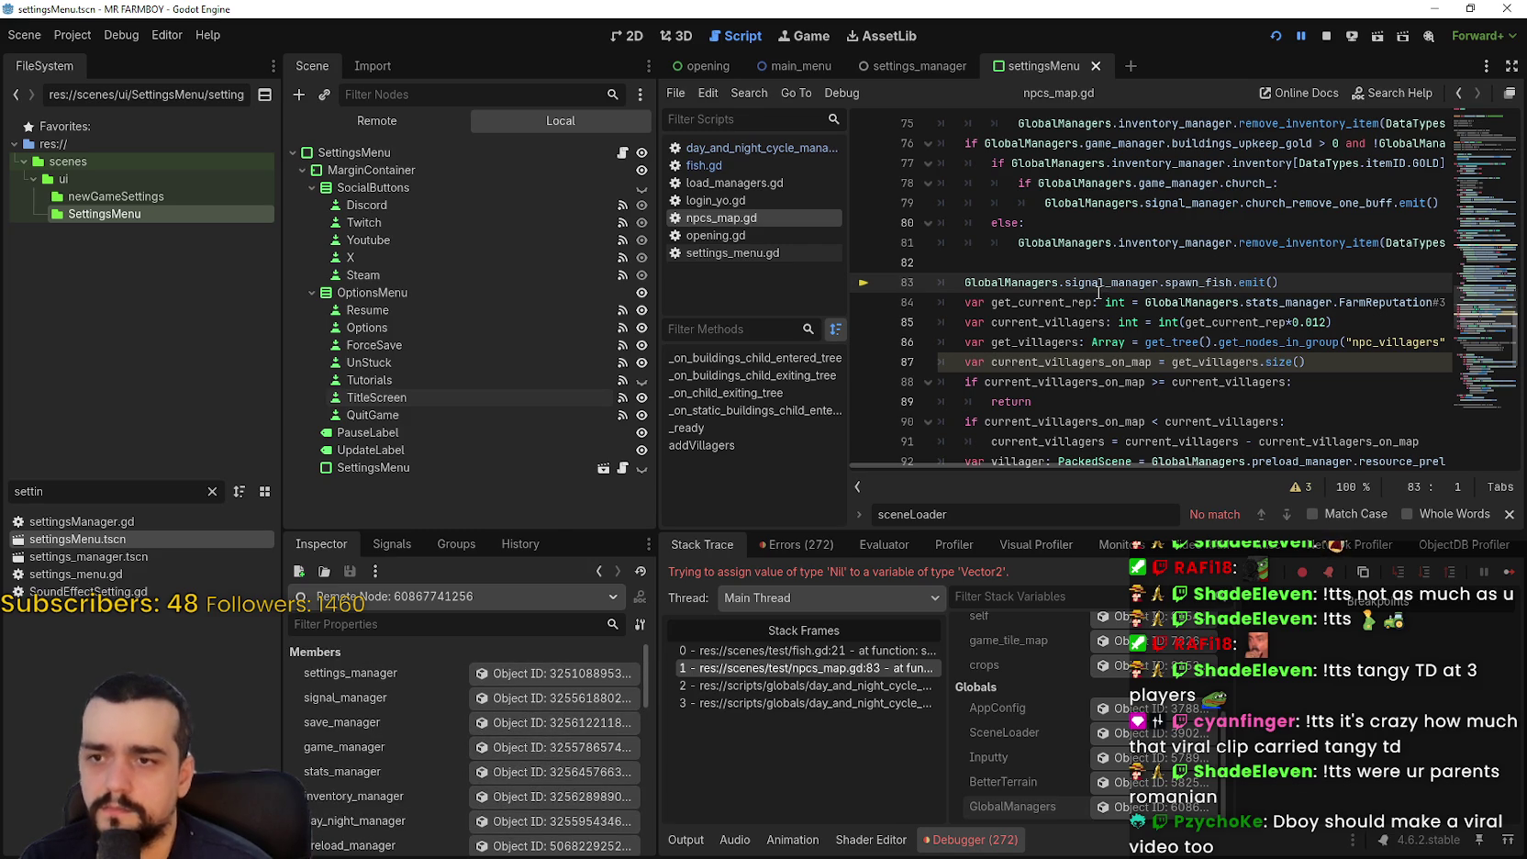
mouse_move(1098, 292)
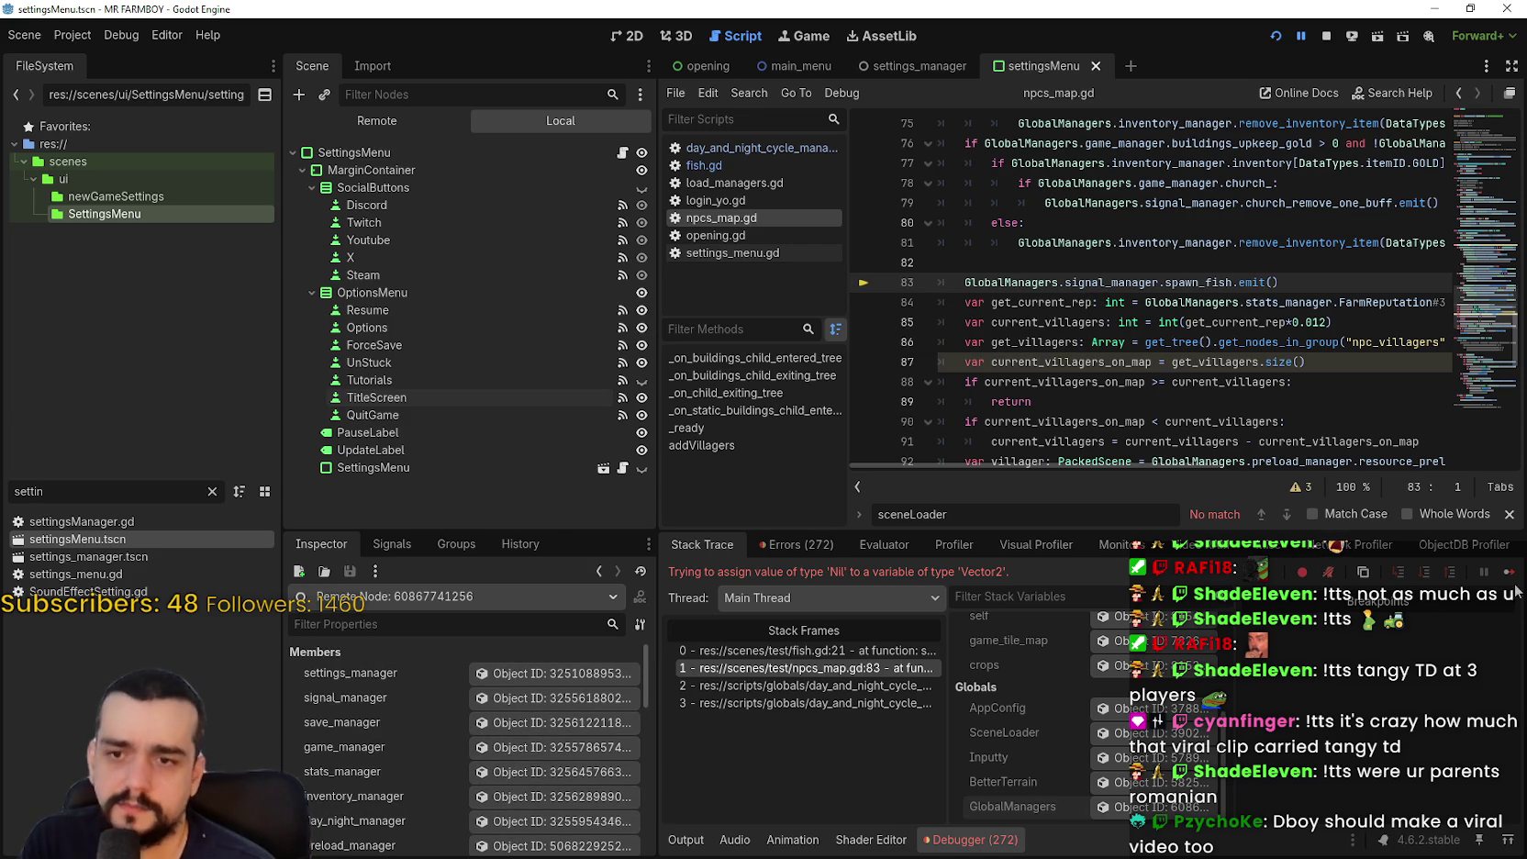
click(1509, 573)
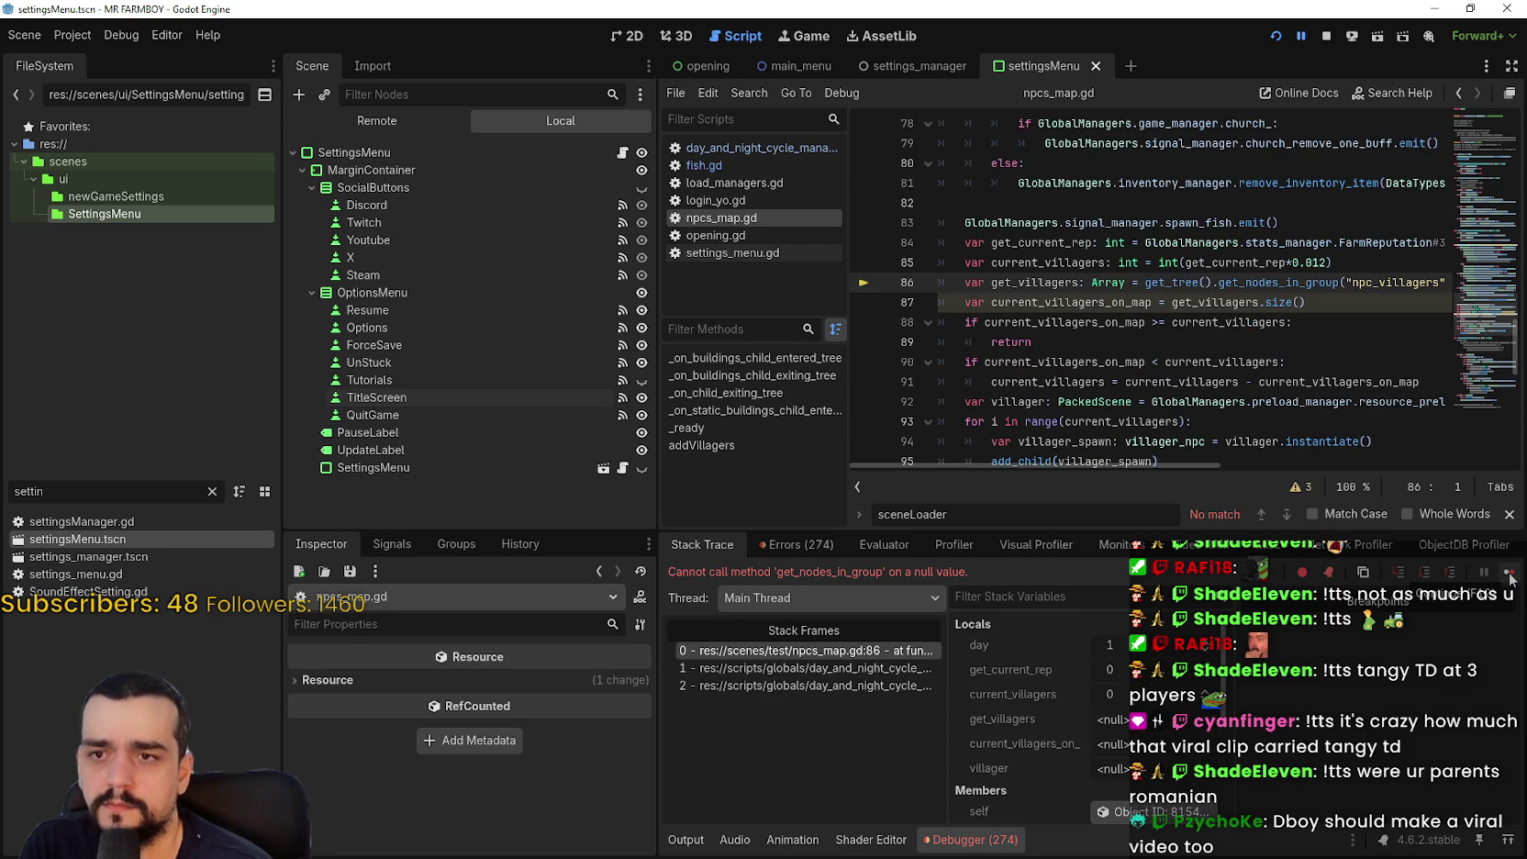
Resume the game, advance from game mode choice to save selection, then stop the run
scroll(up, 3)
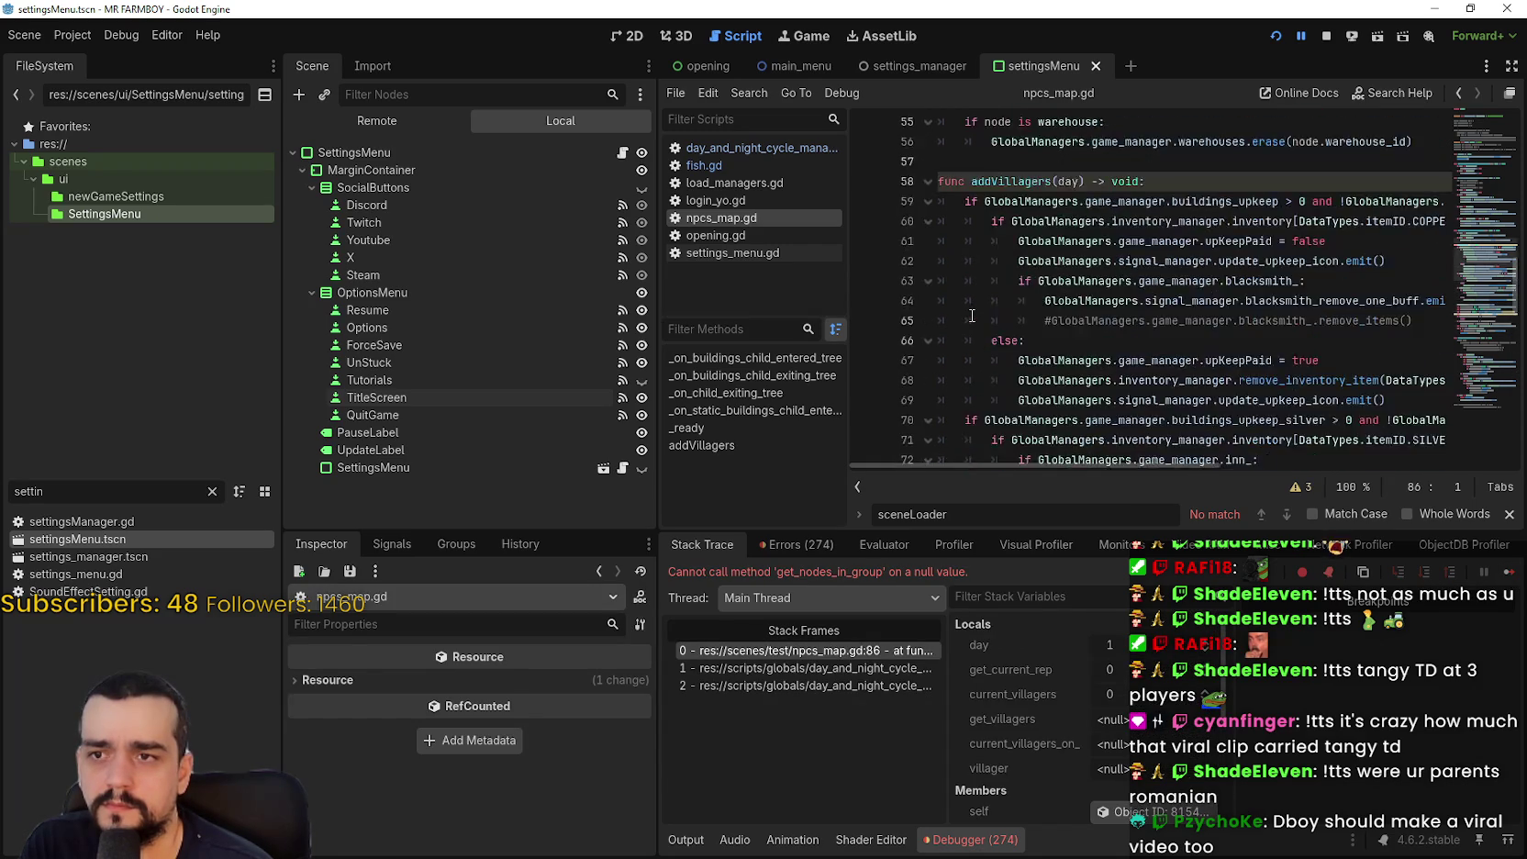
scroll(down, 3)
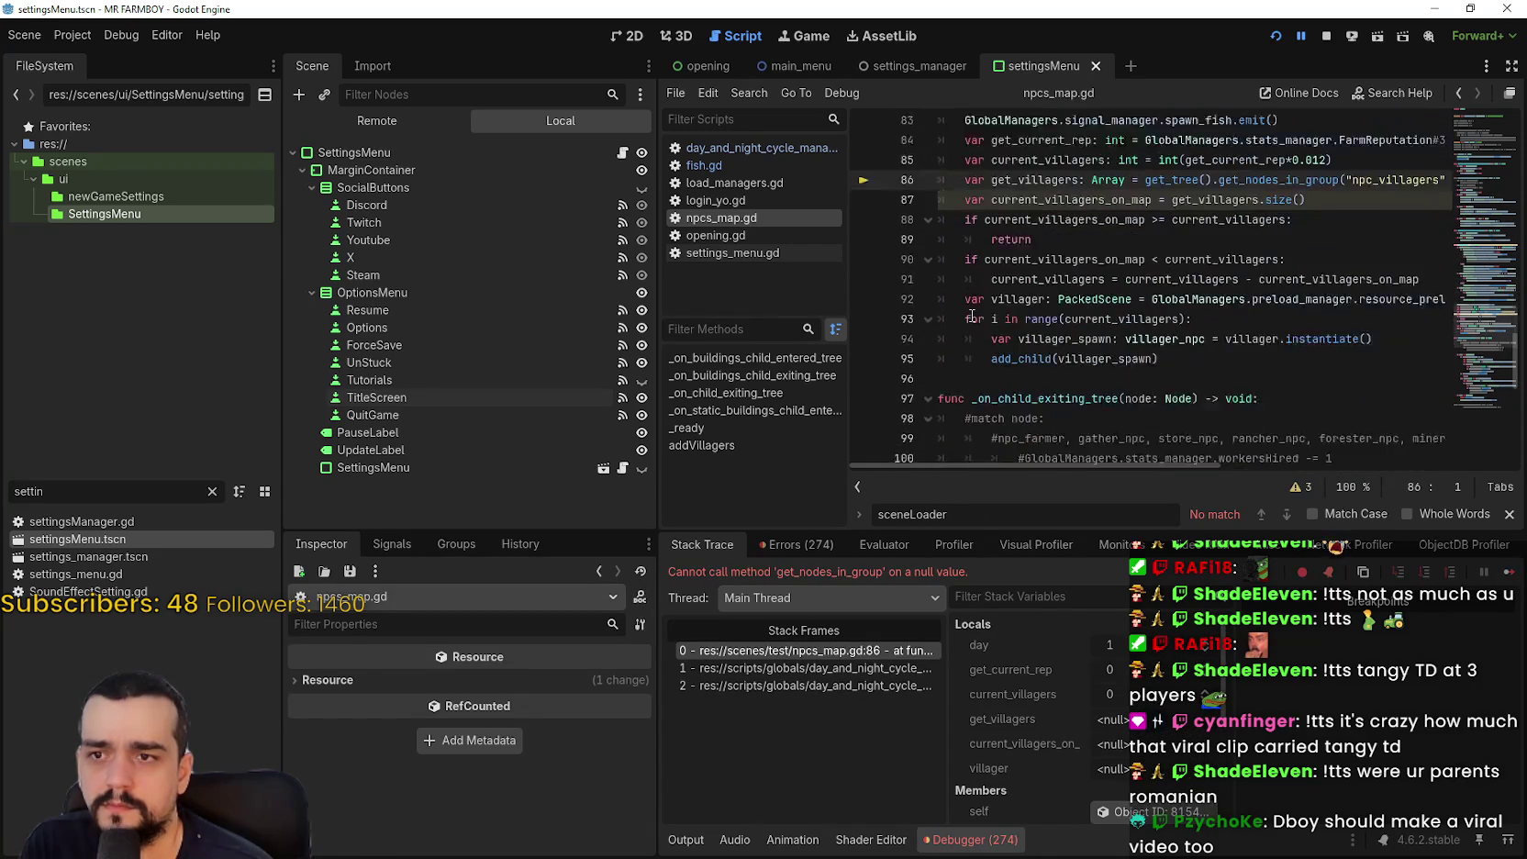
click(1500, 565)
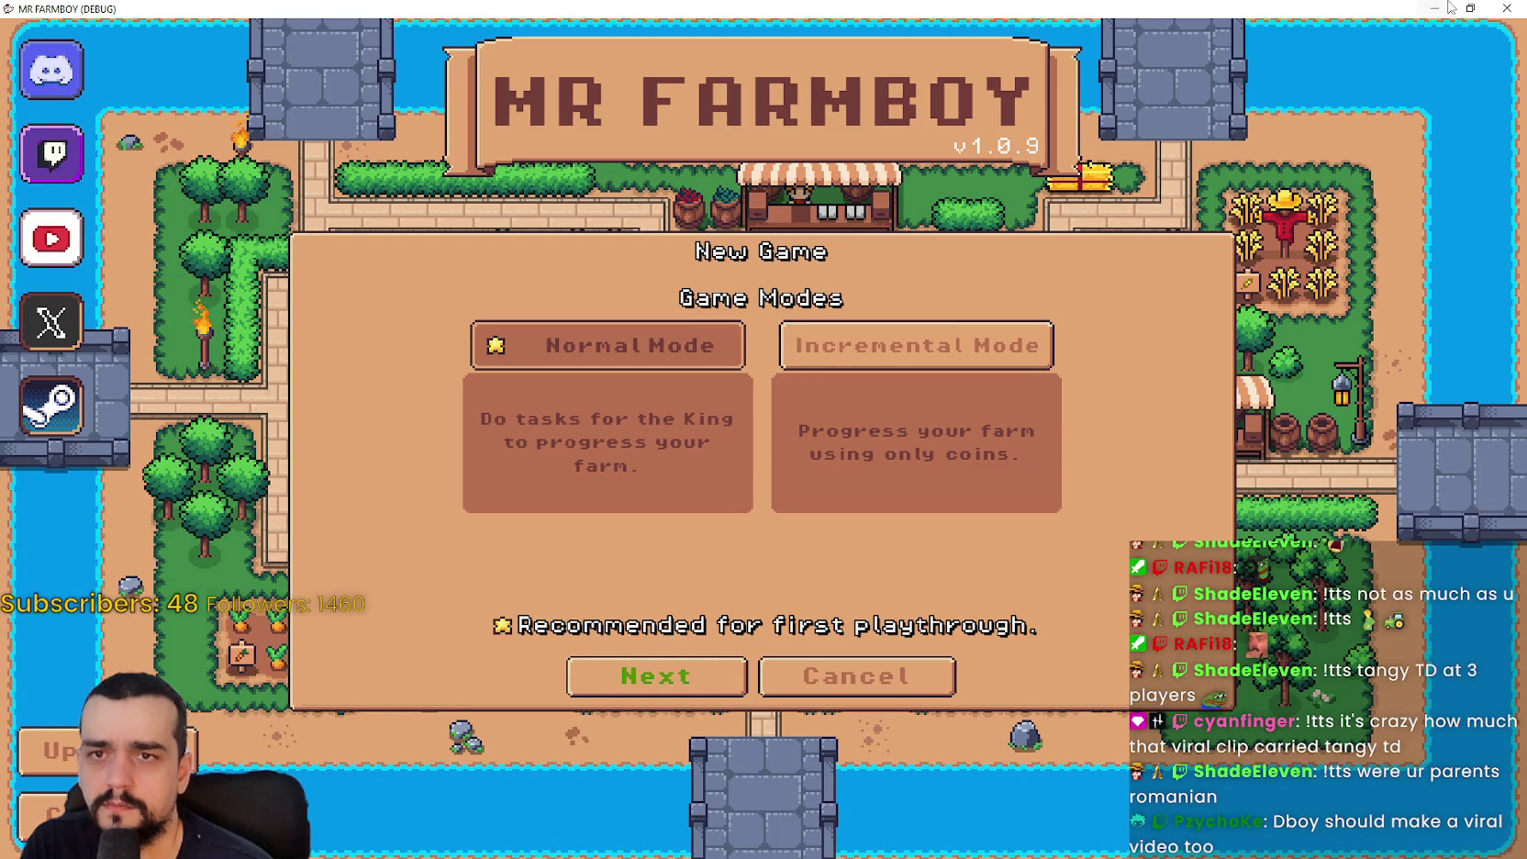
click(1470, 8)
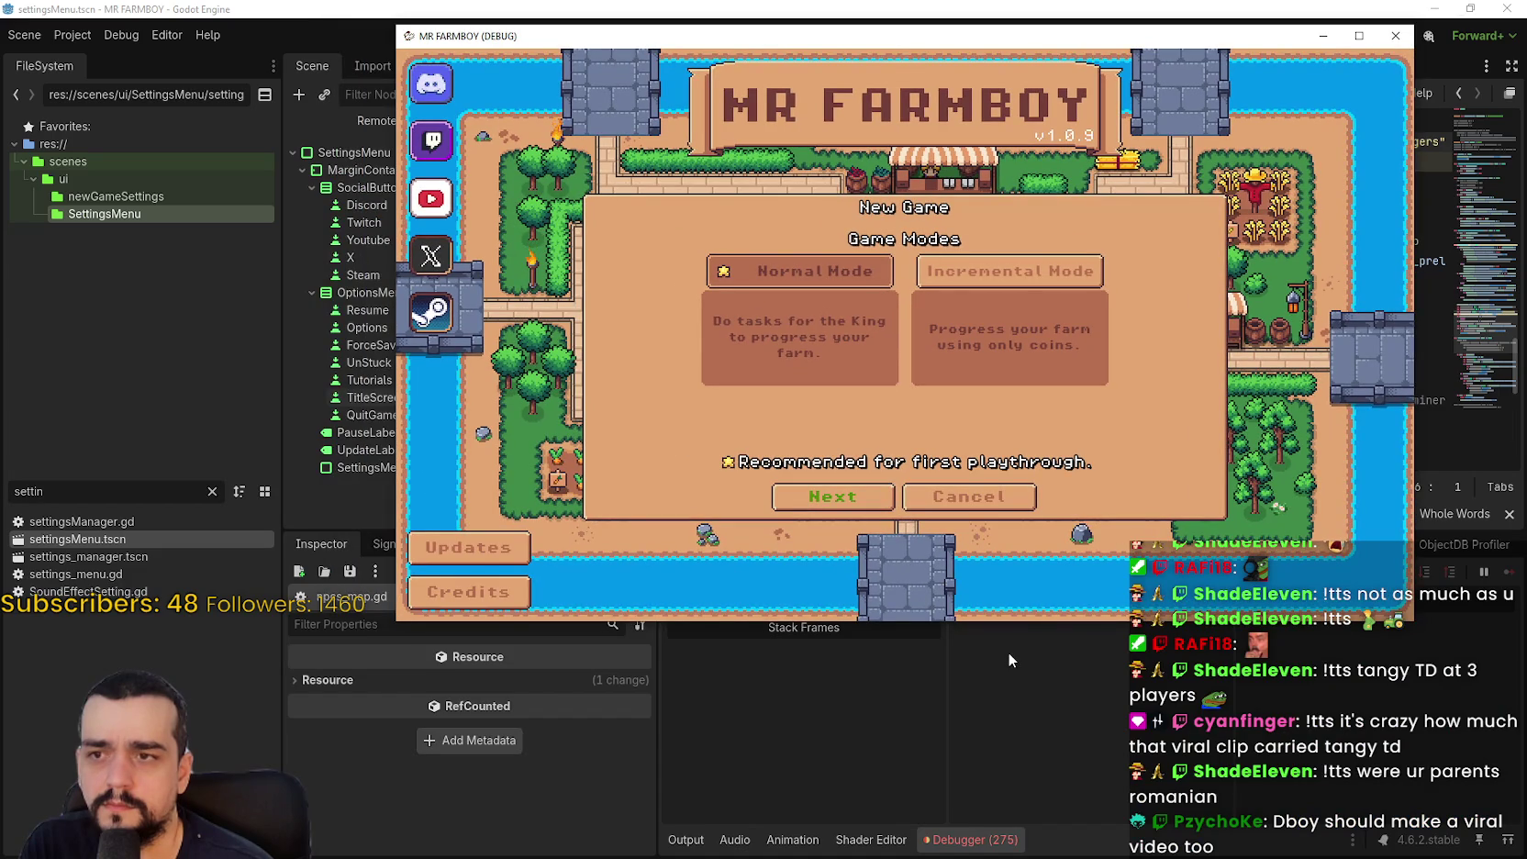
click(977, 506)
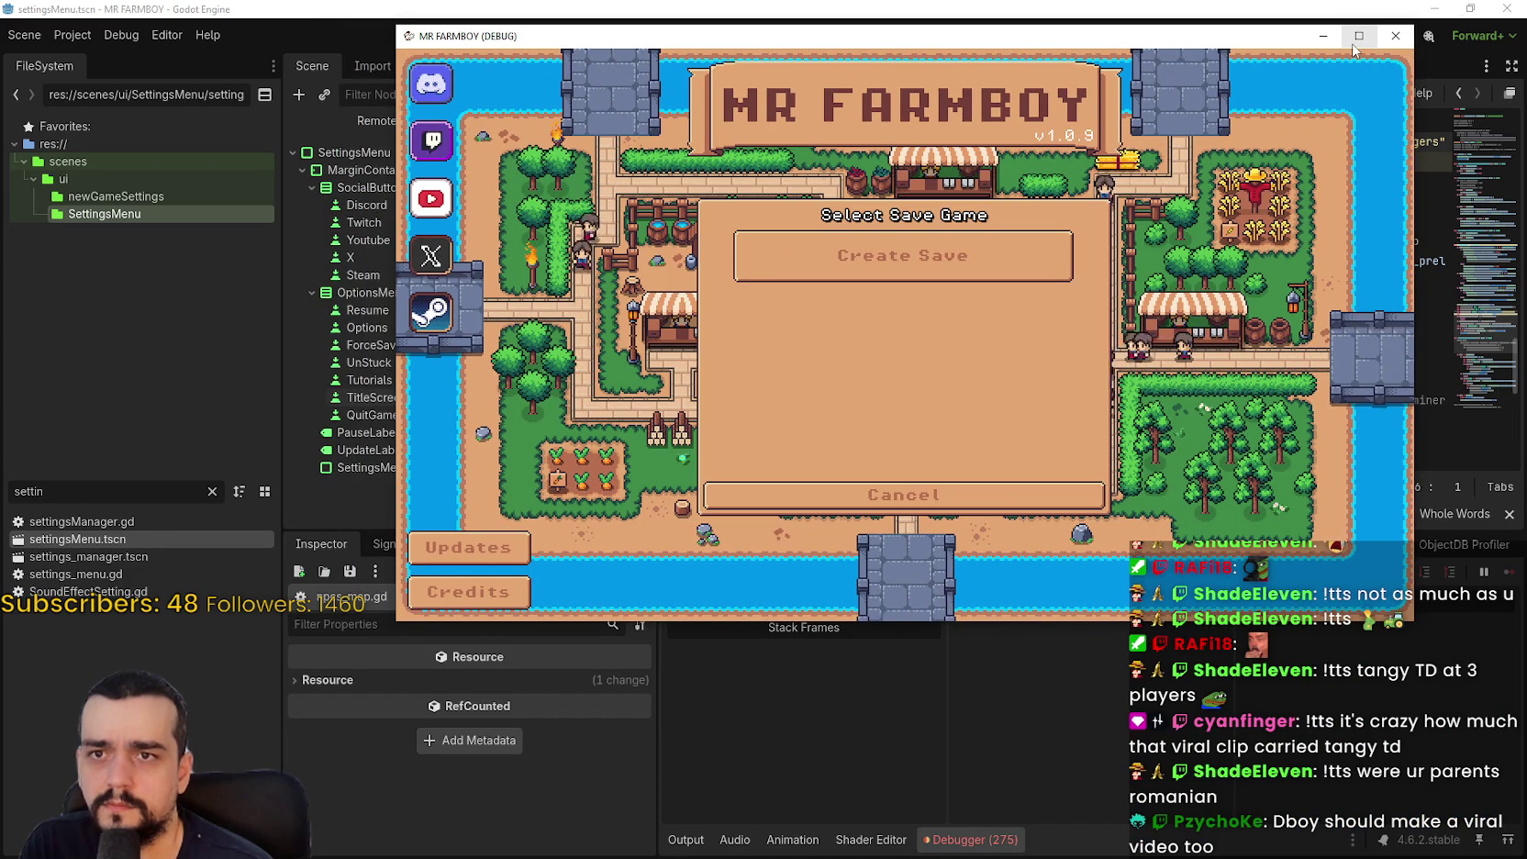
click(1360, 38)
click(1322, 41)
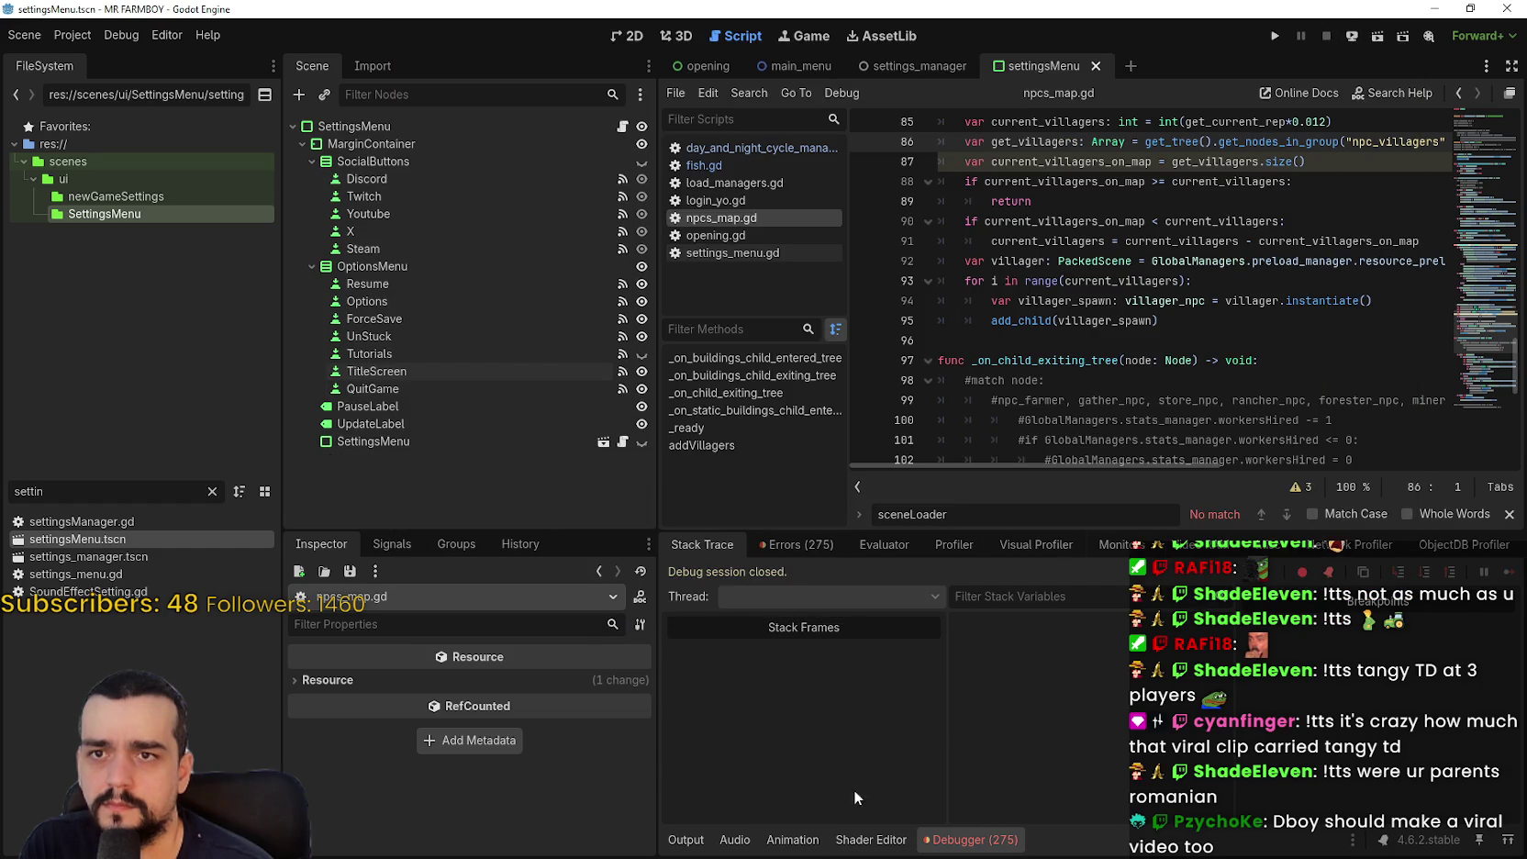
Show the Errors list and inspect the fish.gd line 21 error around the spawnFish calls
click(822, 557)
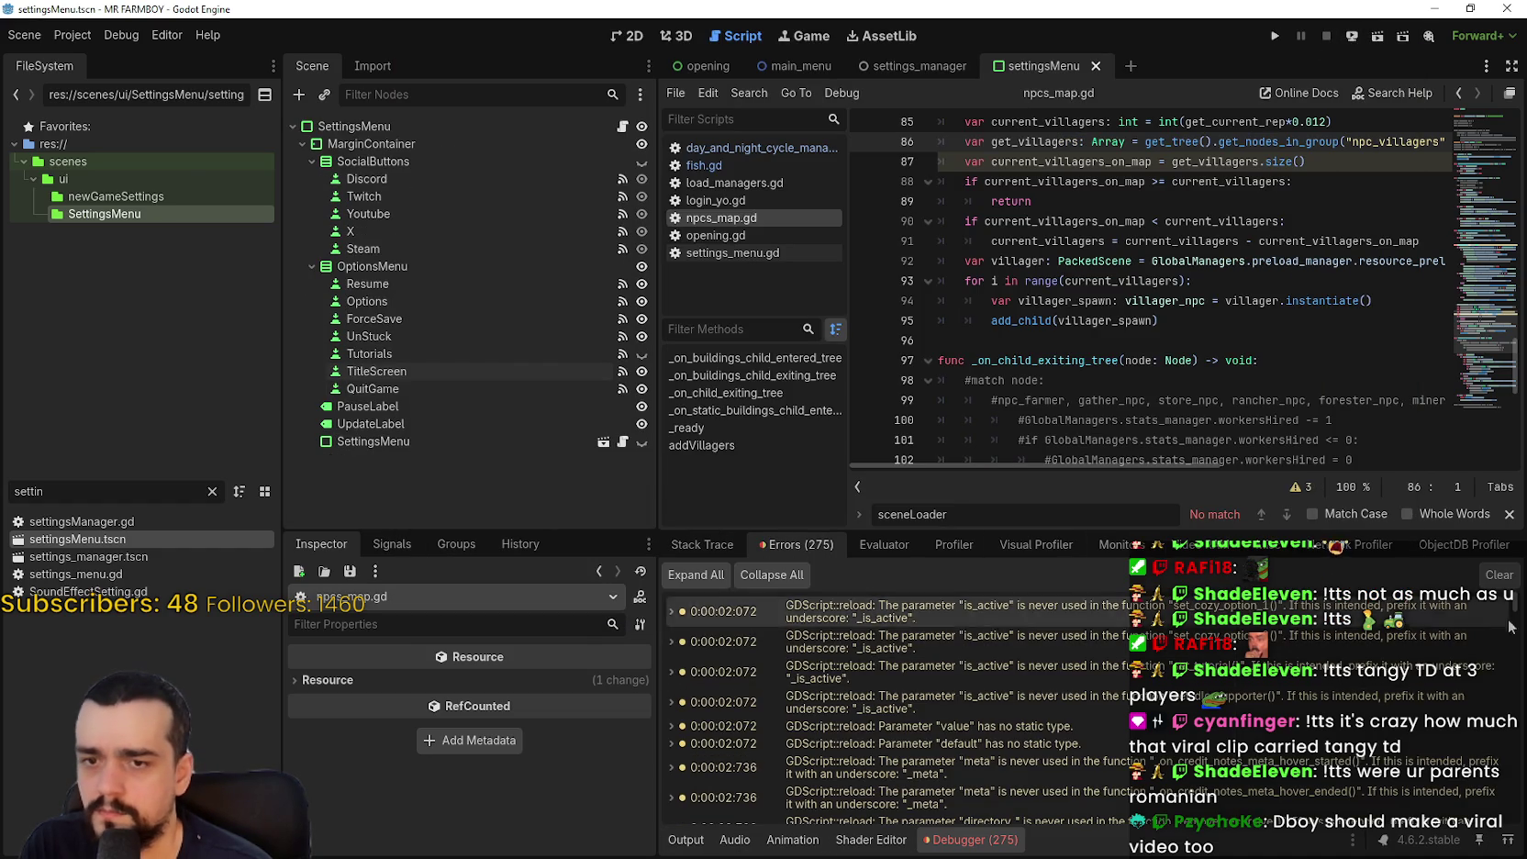
scroll(down, 3)
click(1023, 743)
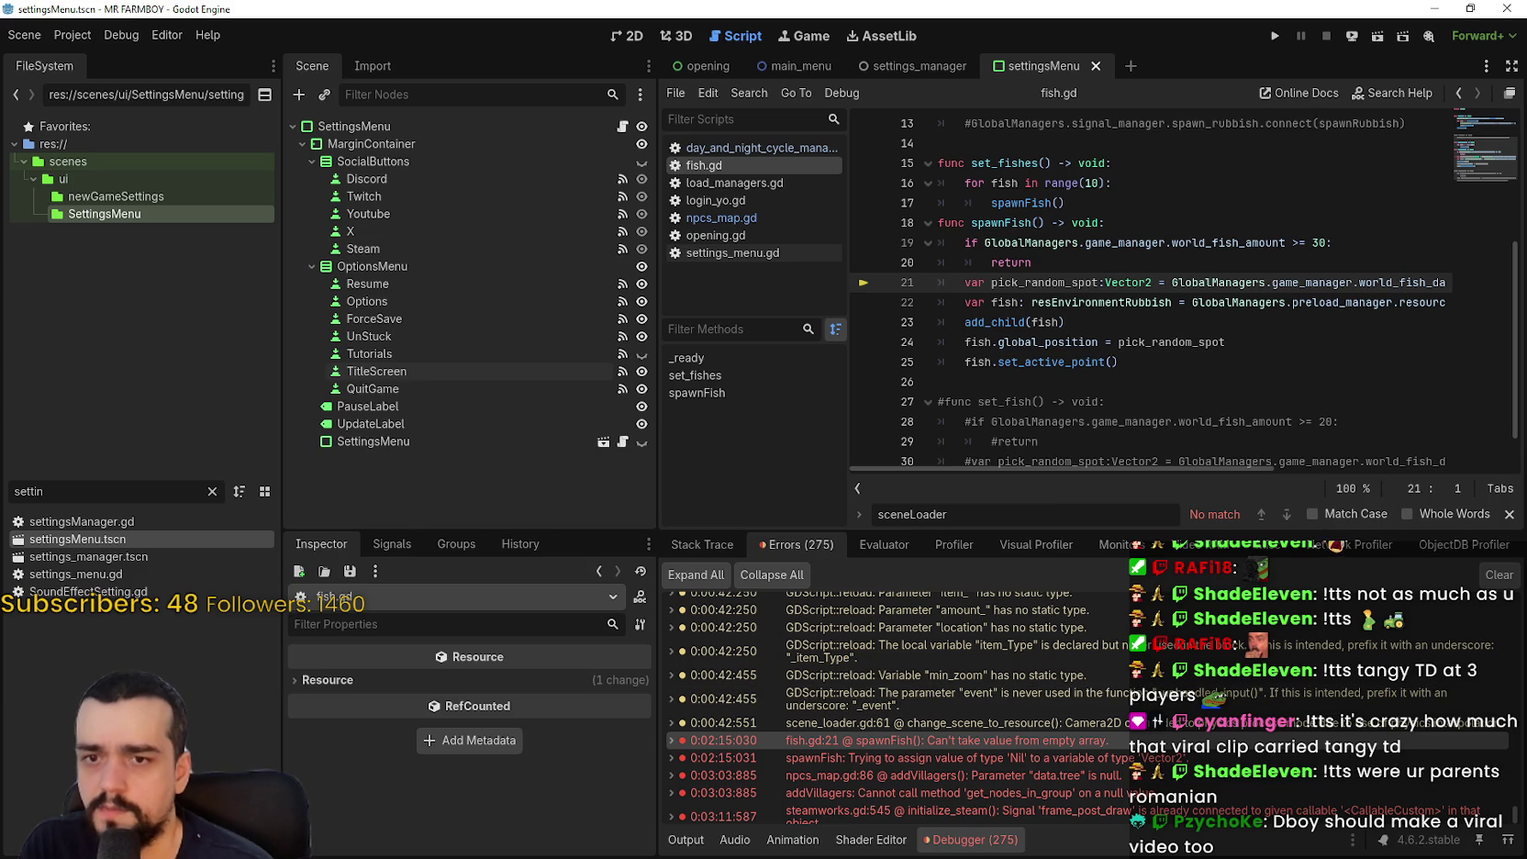
click(1508, 515)
drag(1236, 493, 1193, 494)
scroll(up, 3)
double_click(1007, 342)
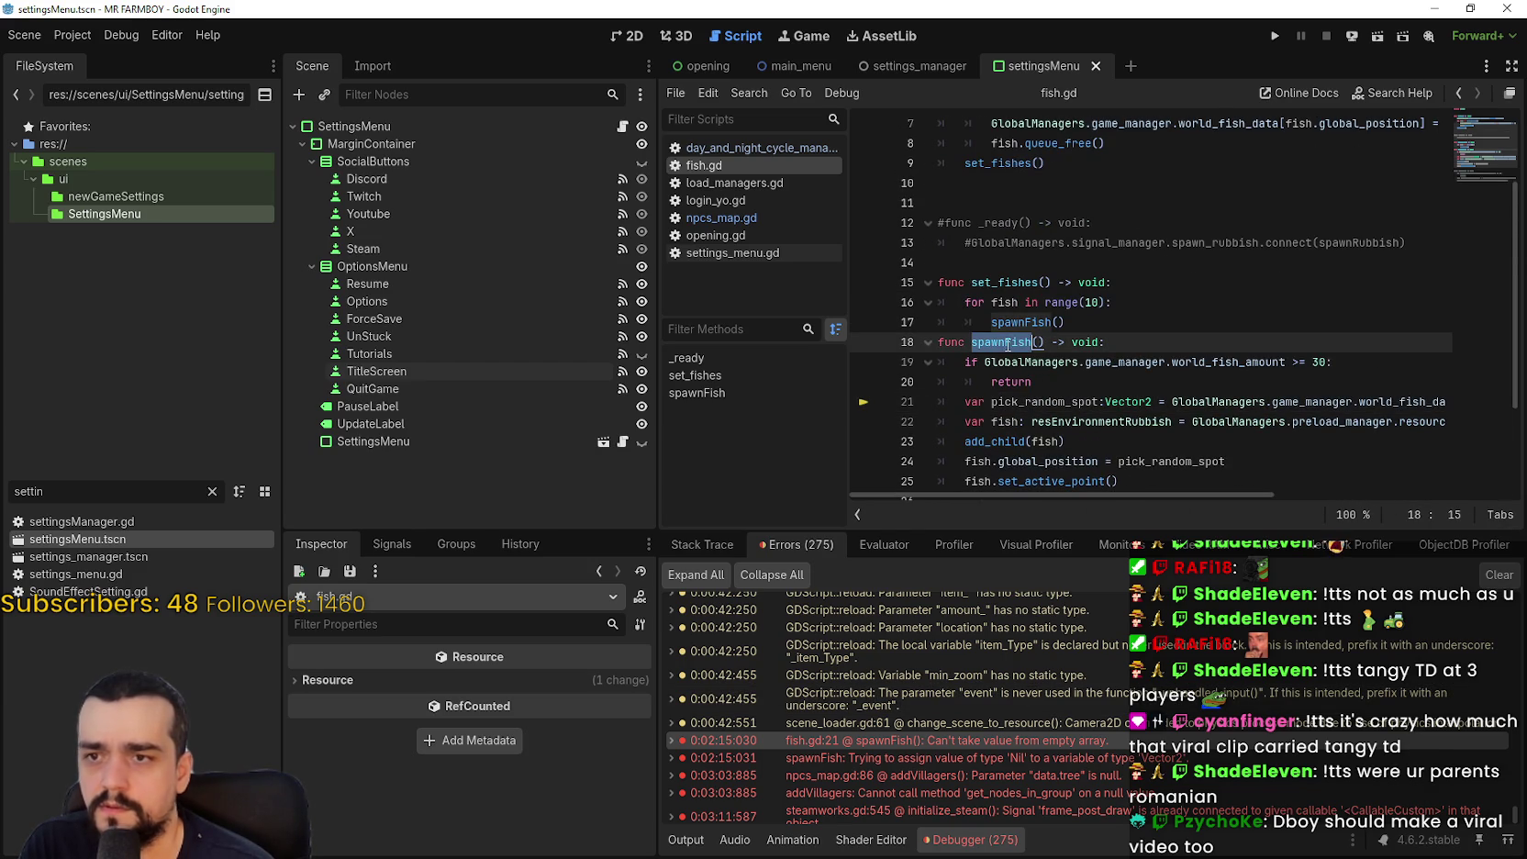
double_click(1026, 322)
scroll(up, 3)
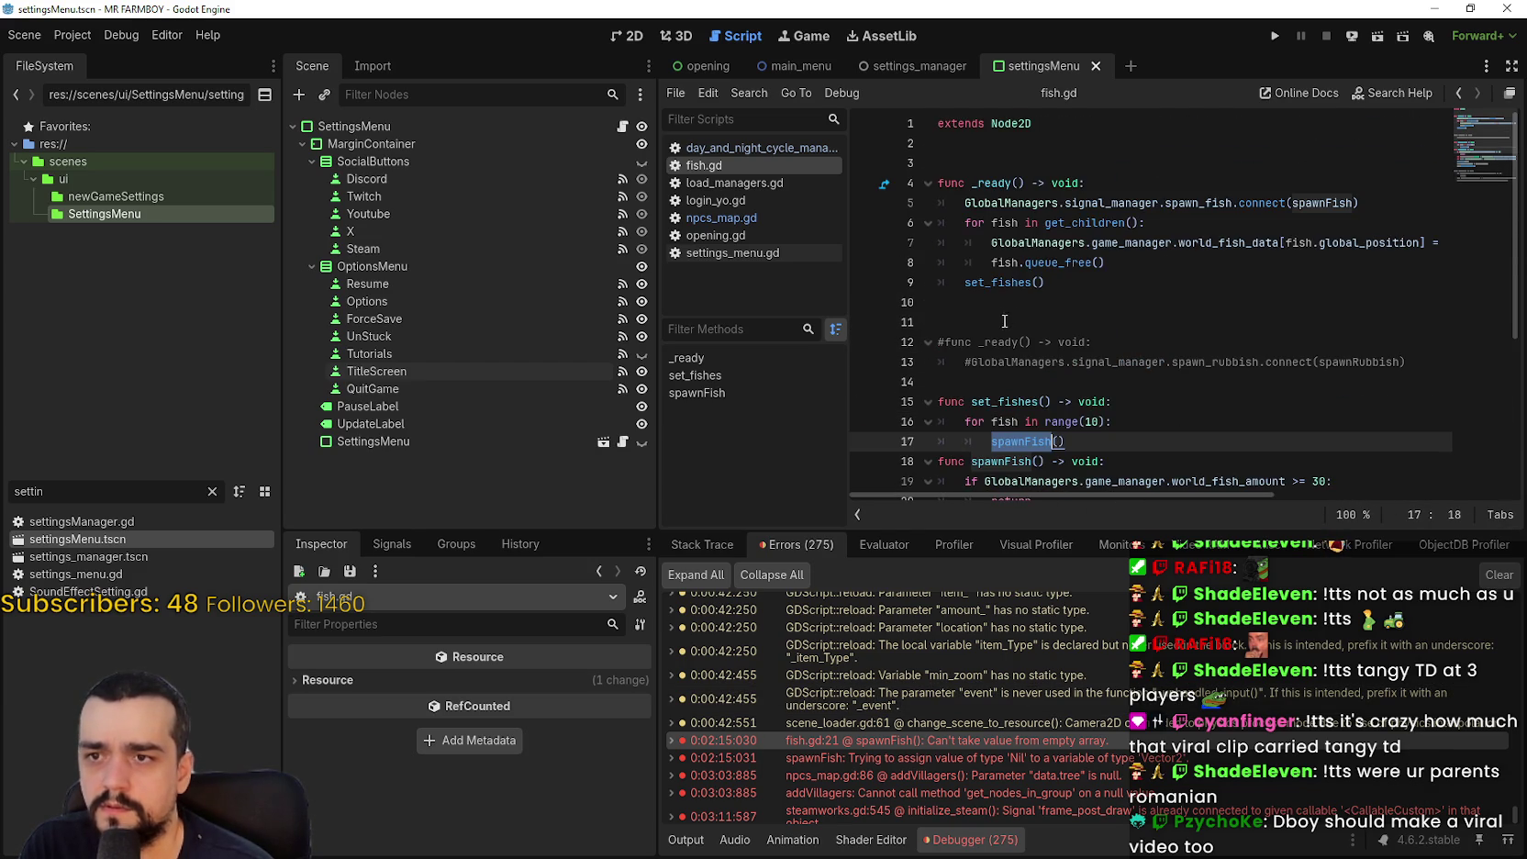
scroll(down, 3)
scroll(up, 3)
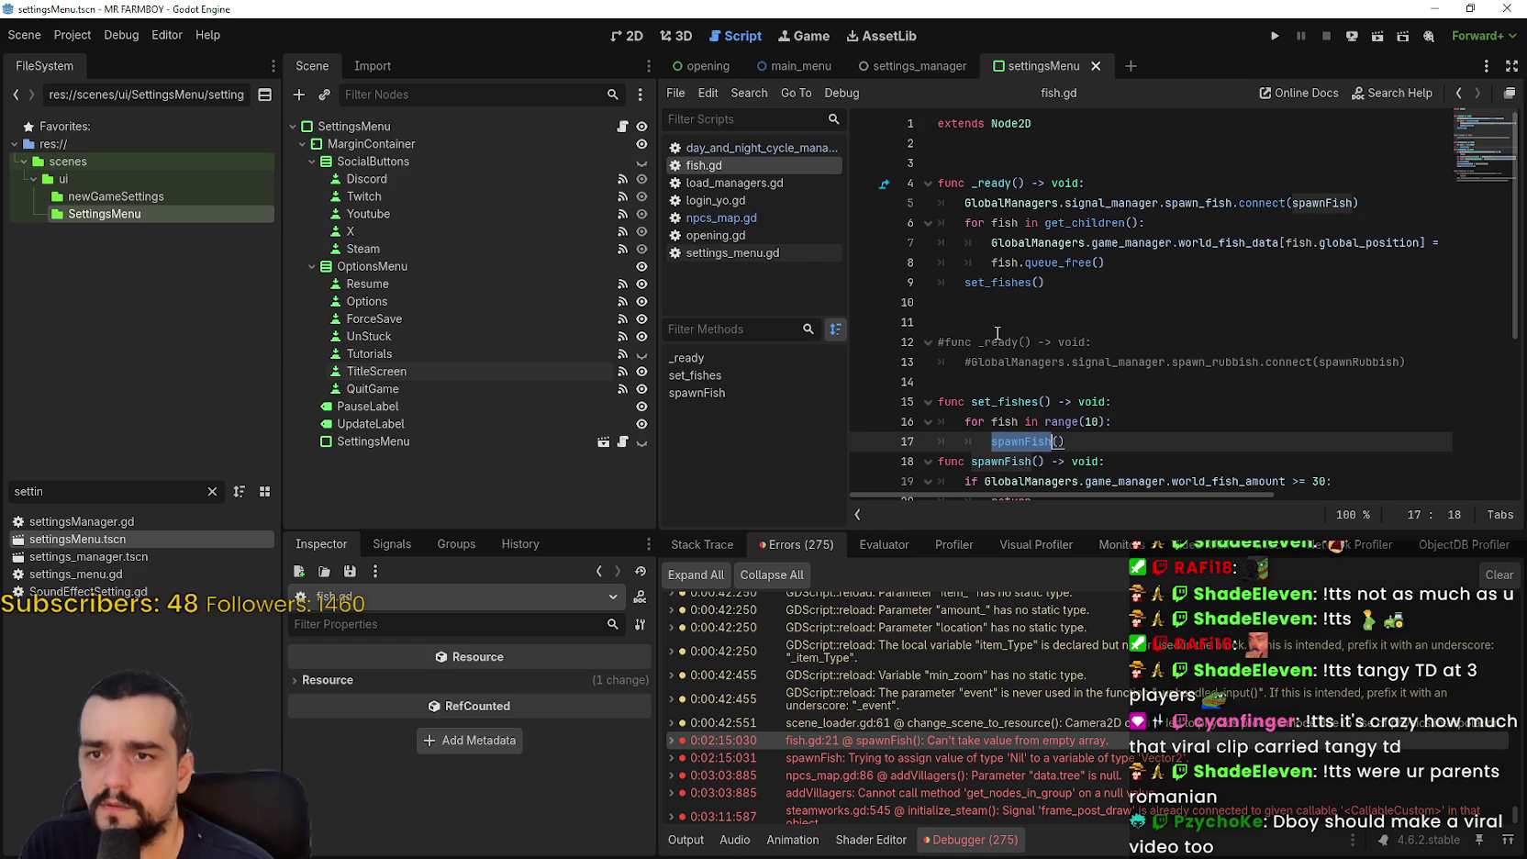
scroll(down, 3)
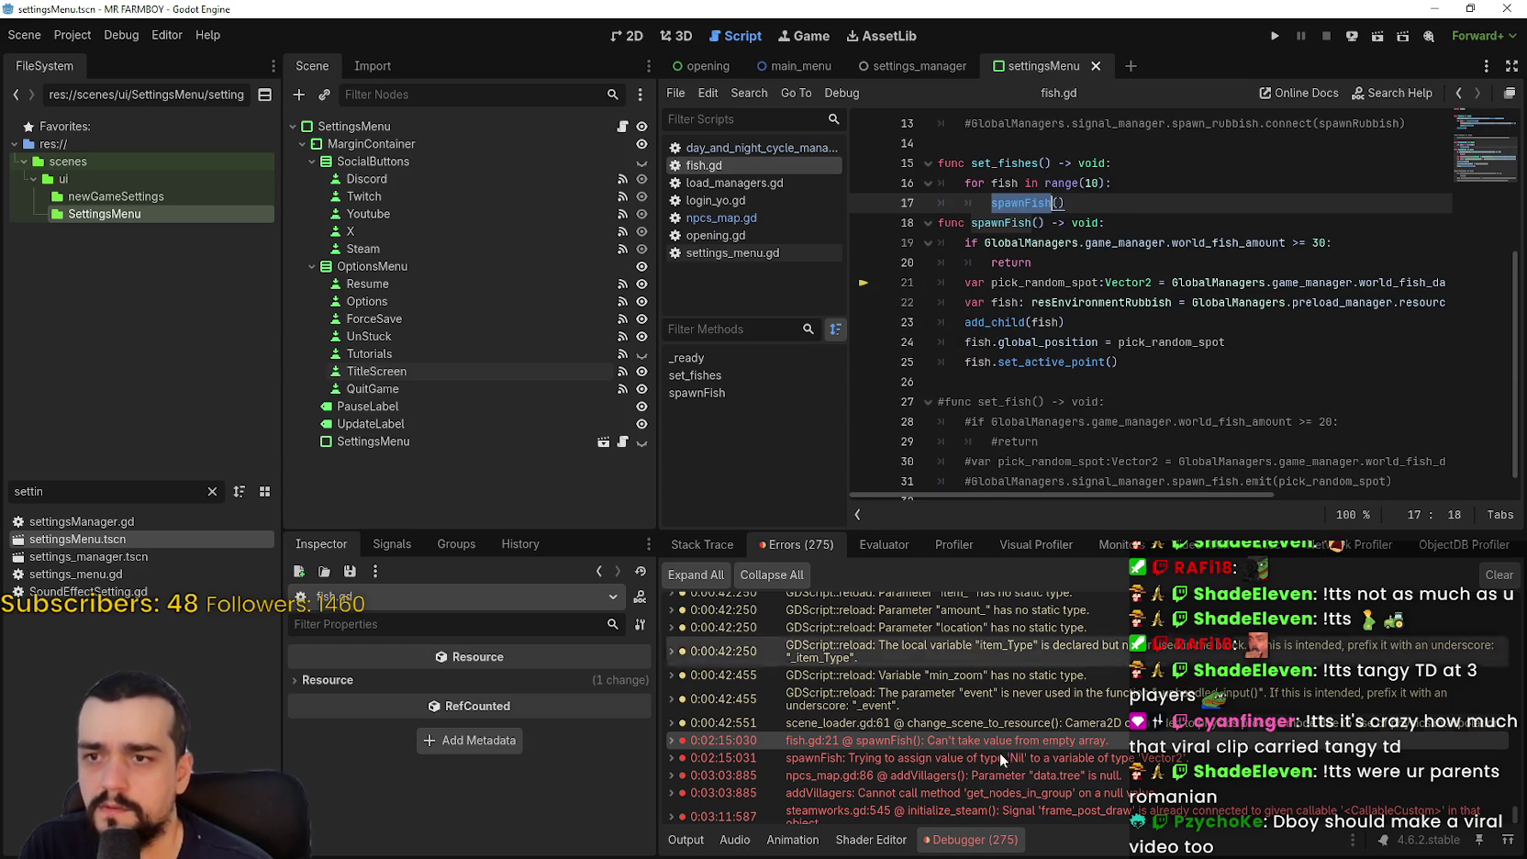
scroll(down, 3)
Check the npcs_map.gd line 86 and addVillagers errors, then open steamworks.gd at line 545
click(993, 758)
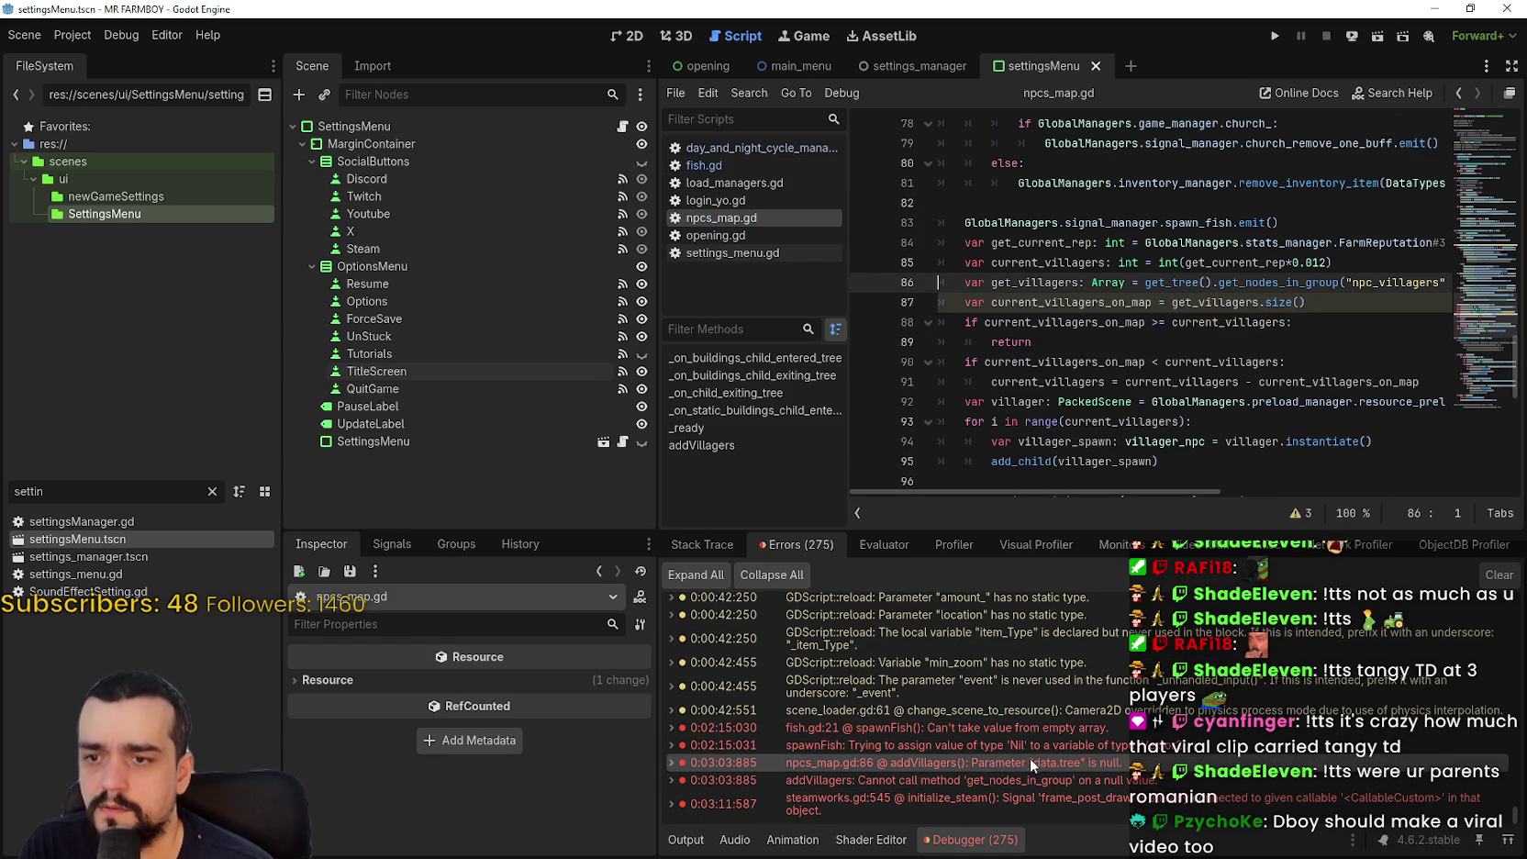
scroll(up, 3)
scroll(up, 3)
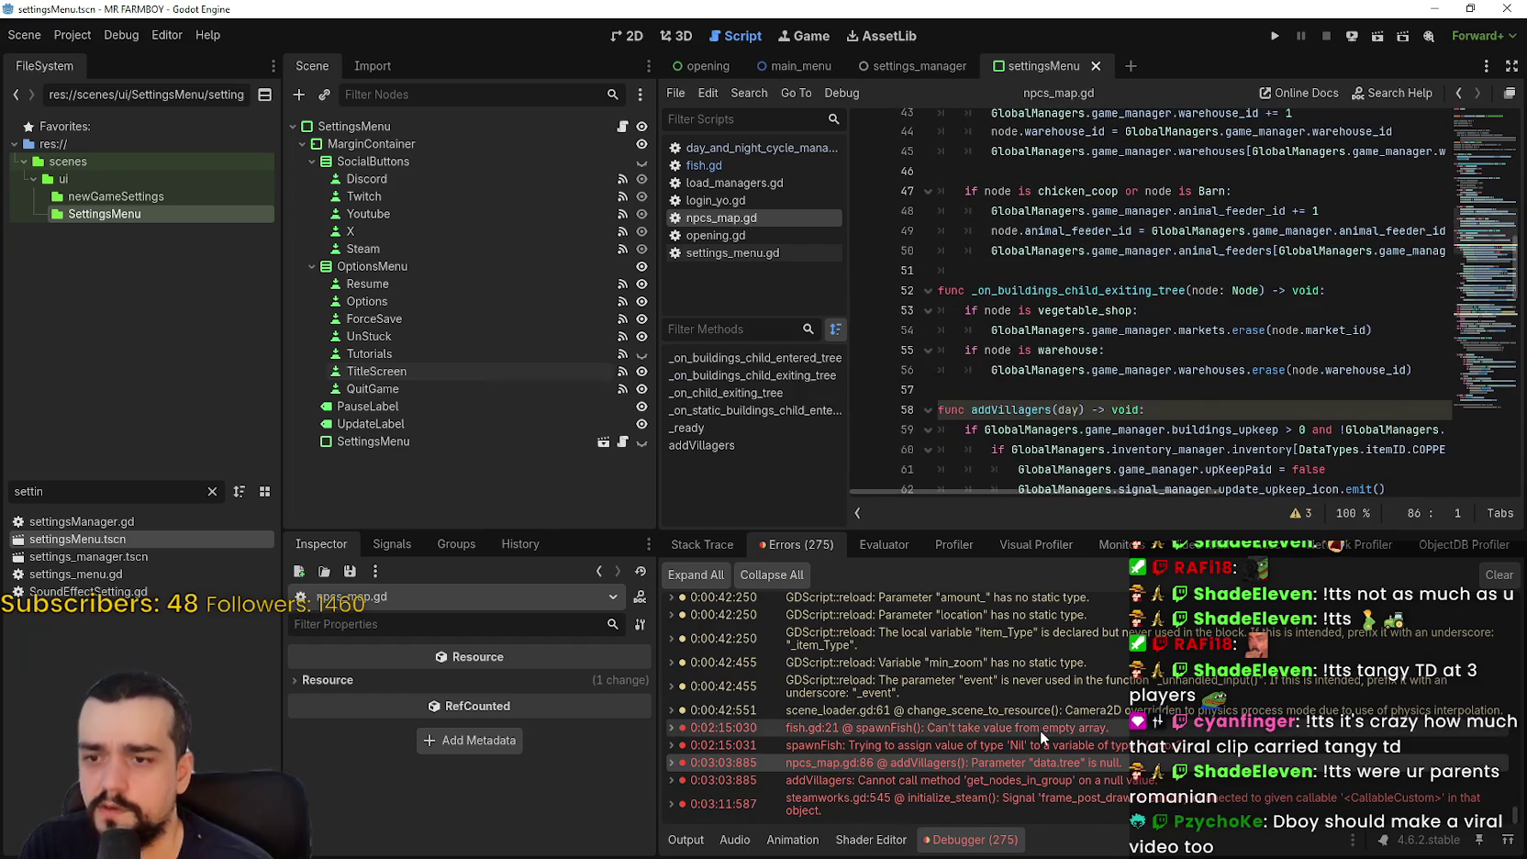
scroll(down, 3)
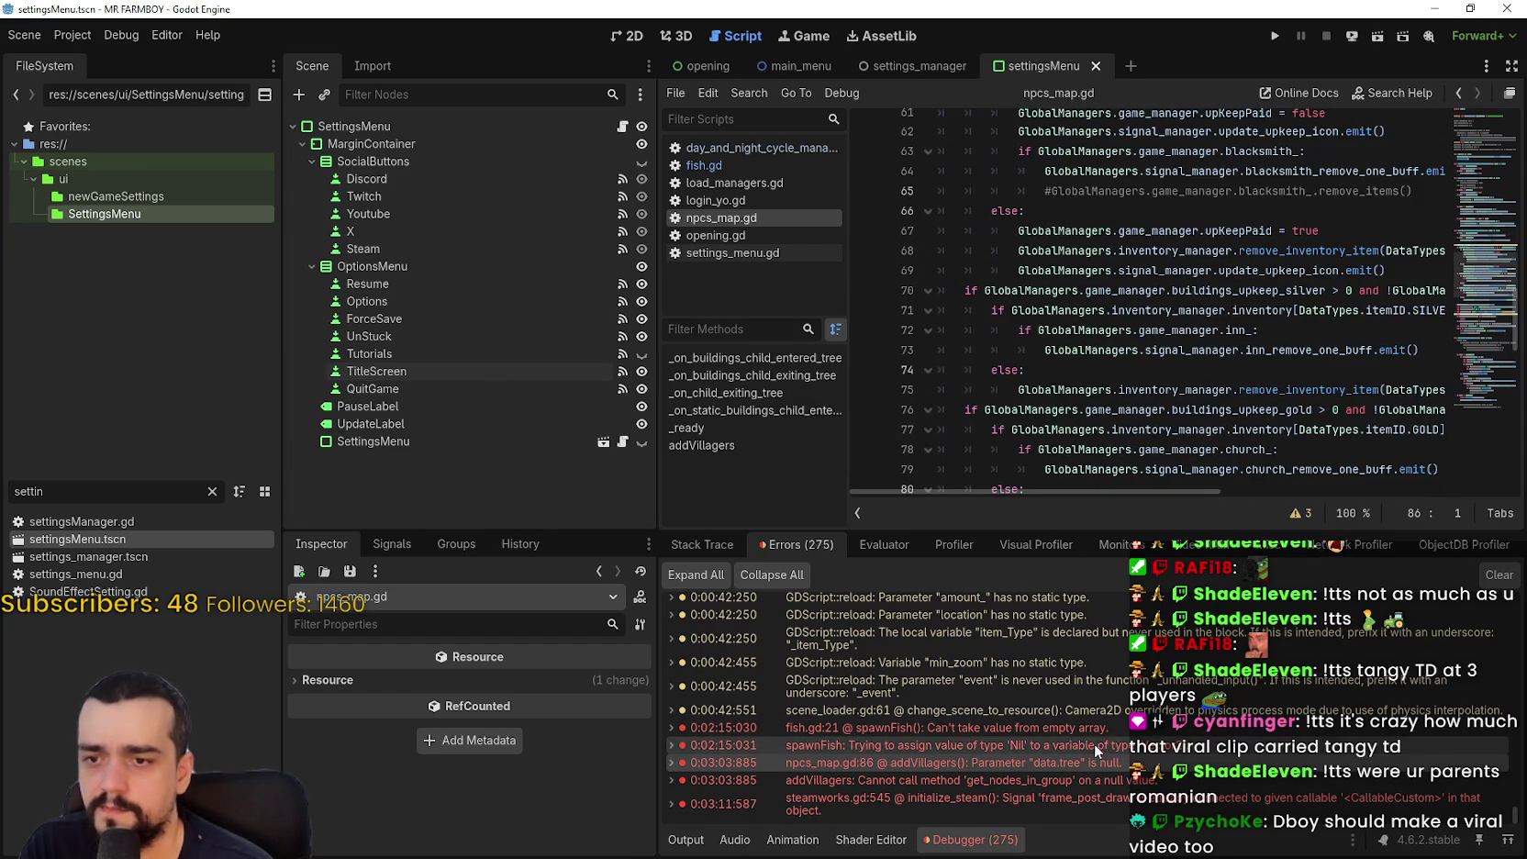
click(1101, 782)
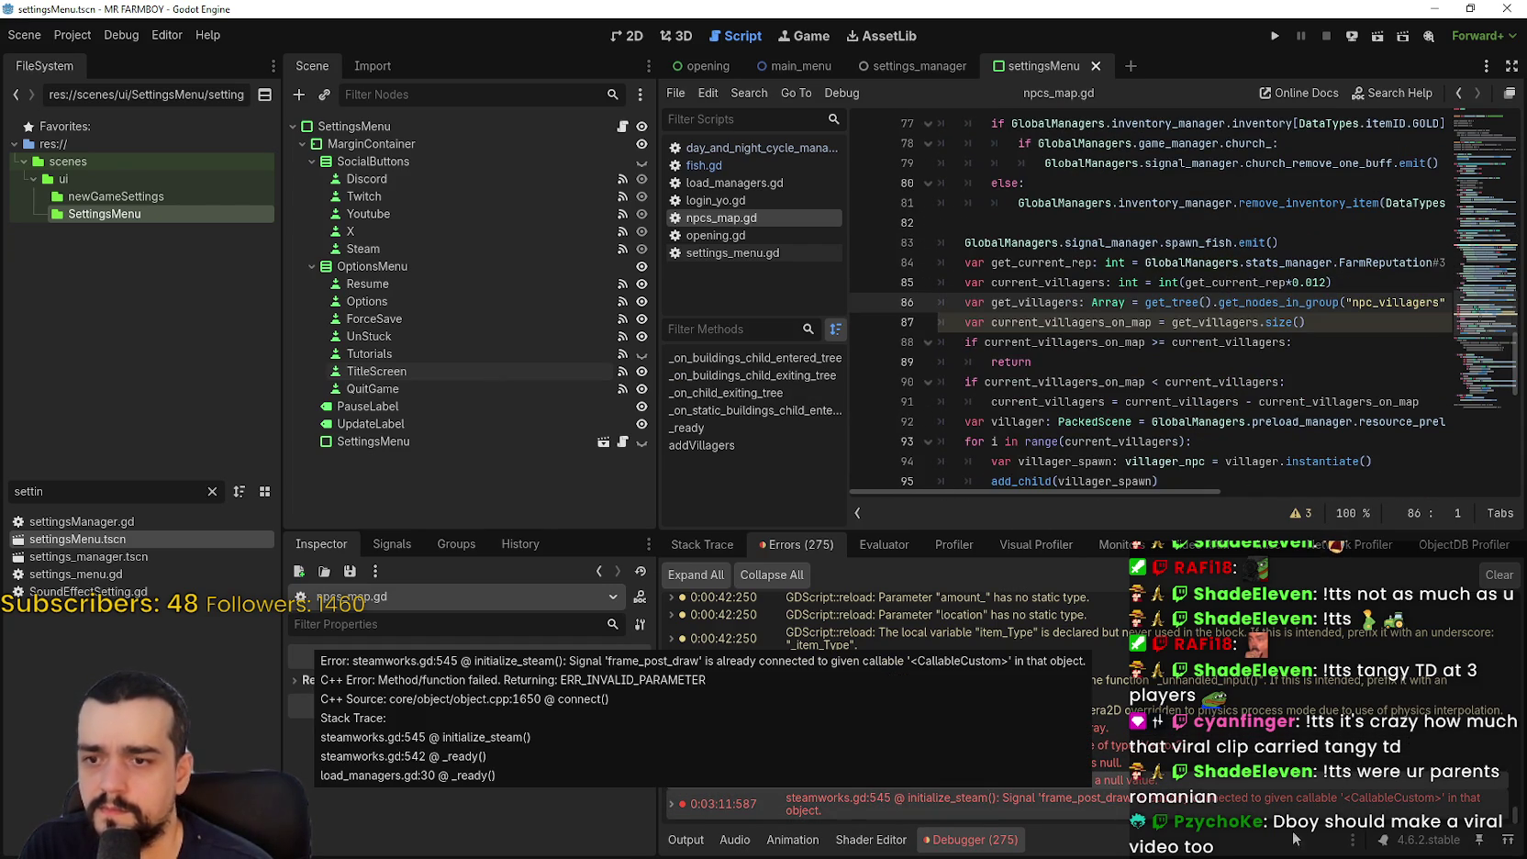
click(1211, 803)
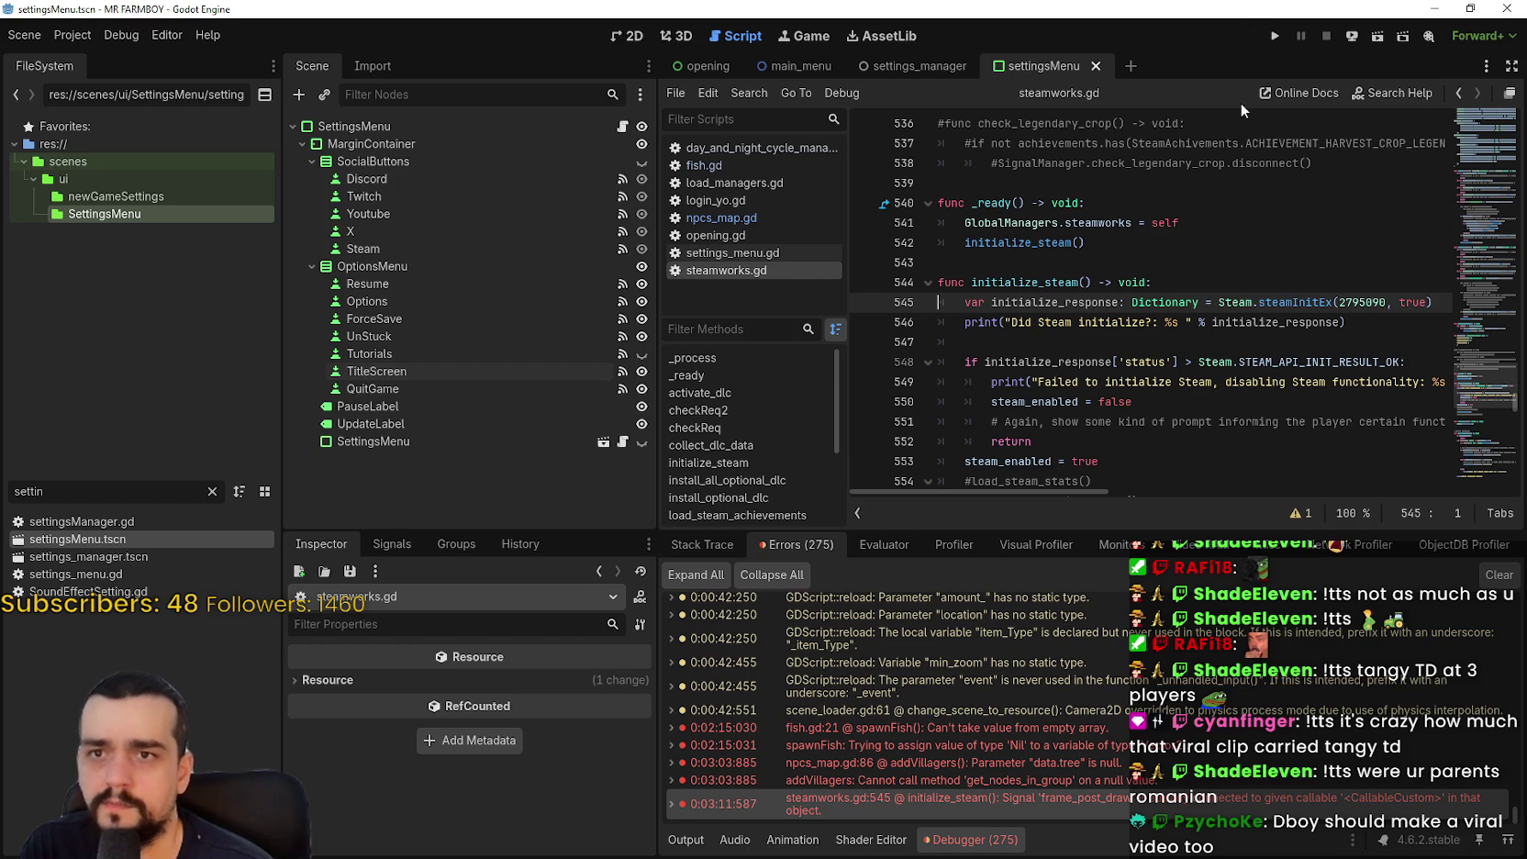
Inspect steamworks.gd's _ready on line 540, which calls initialize_steam
click(1108, 266)
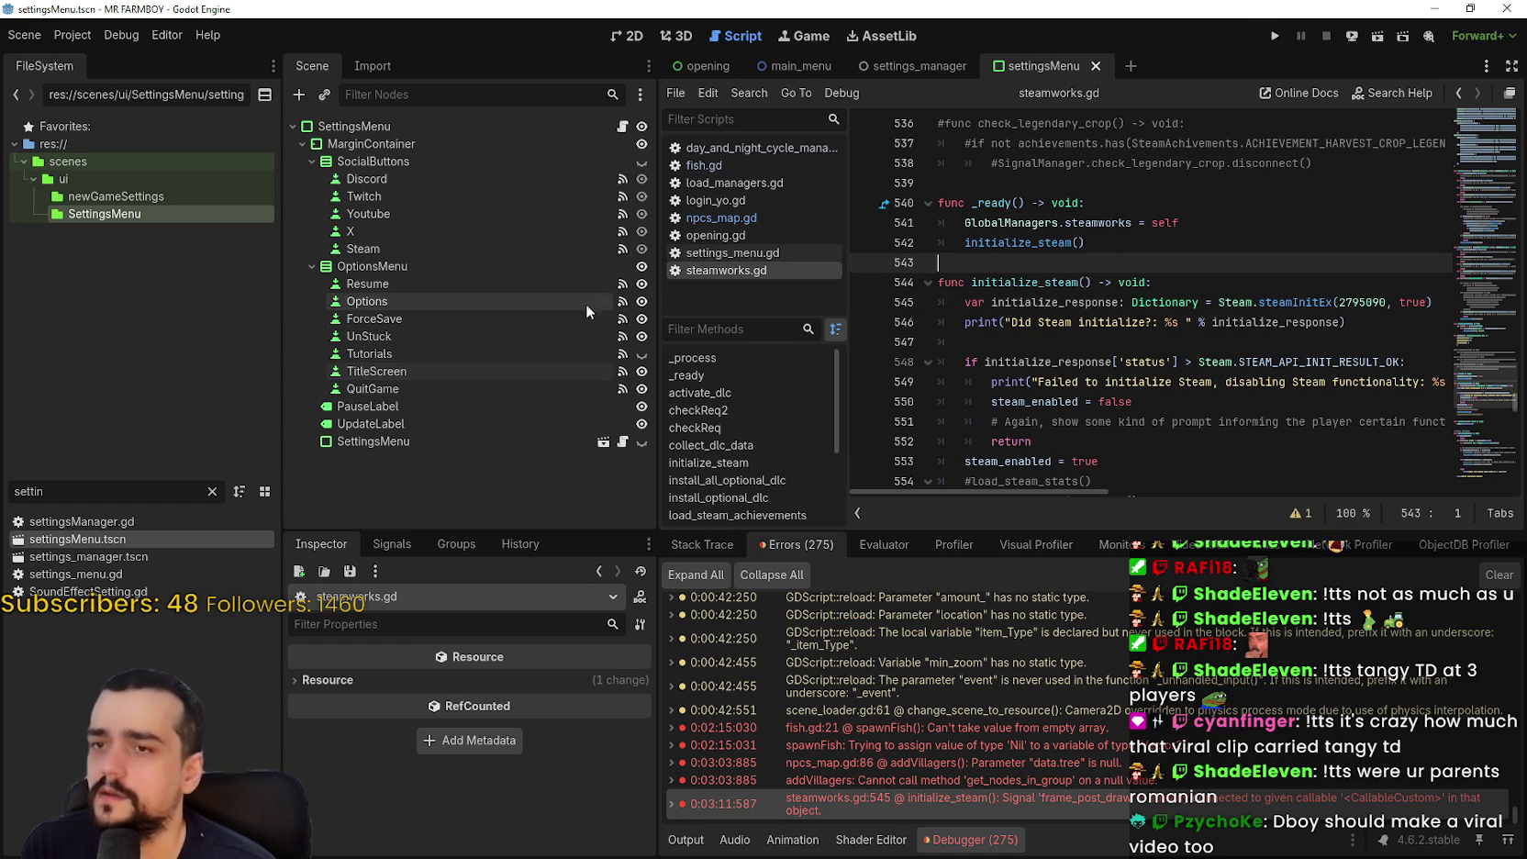
double_click(1028, 242)
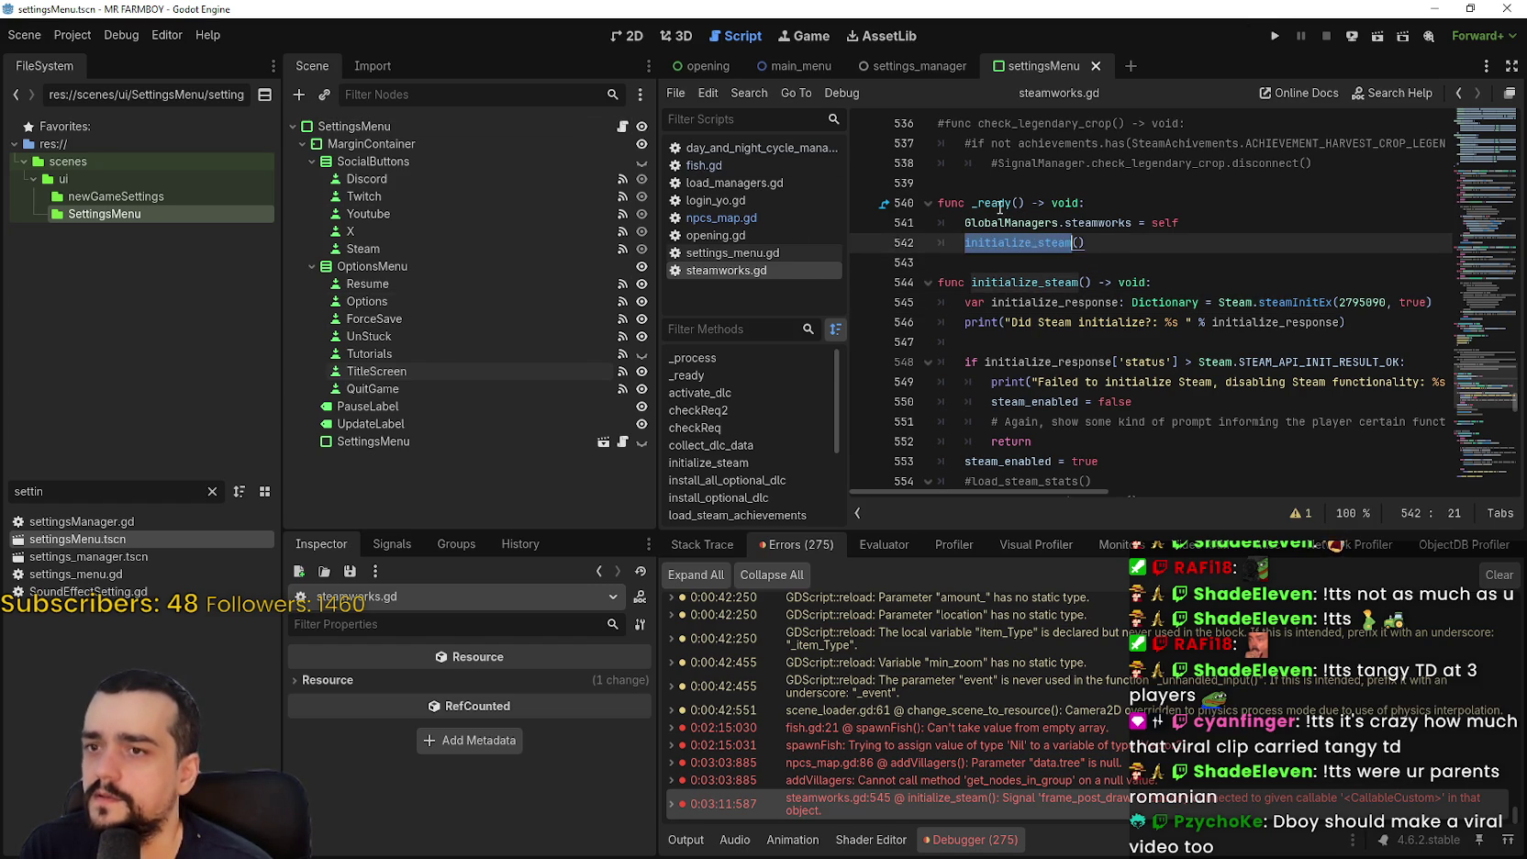
double_click(992, 202)
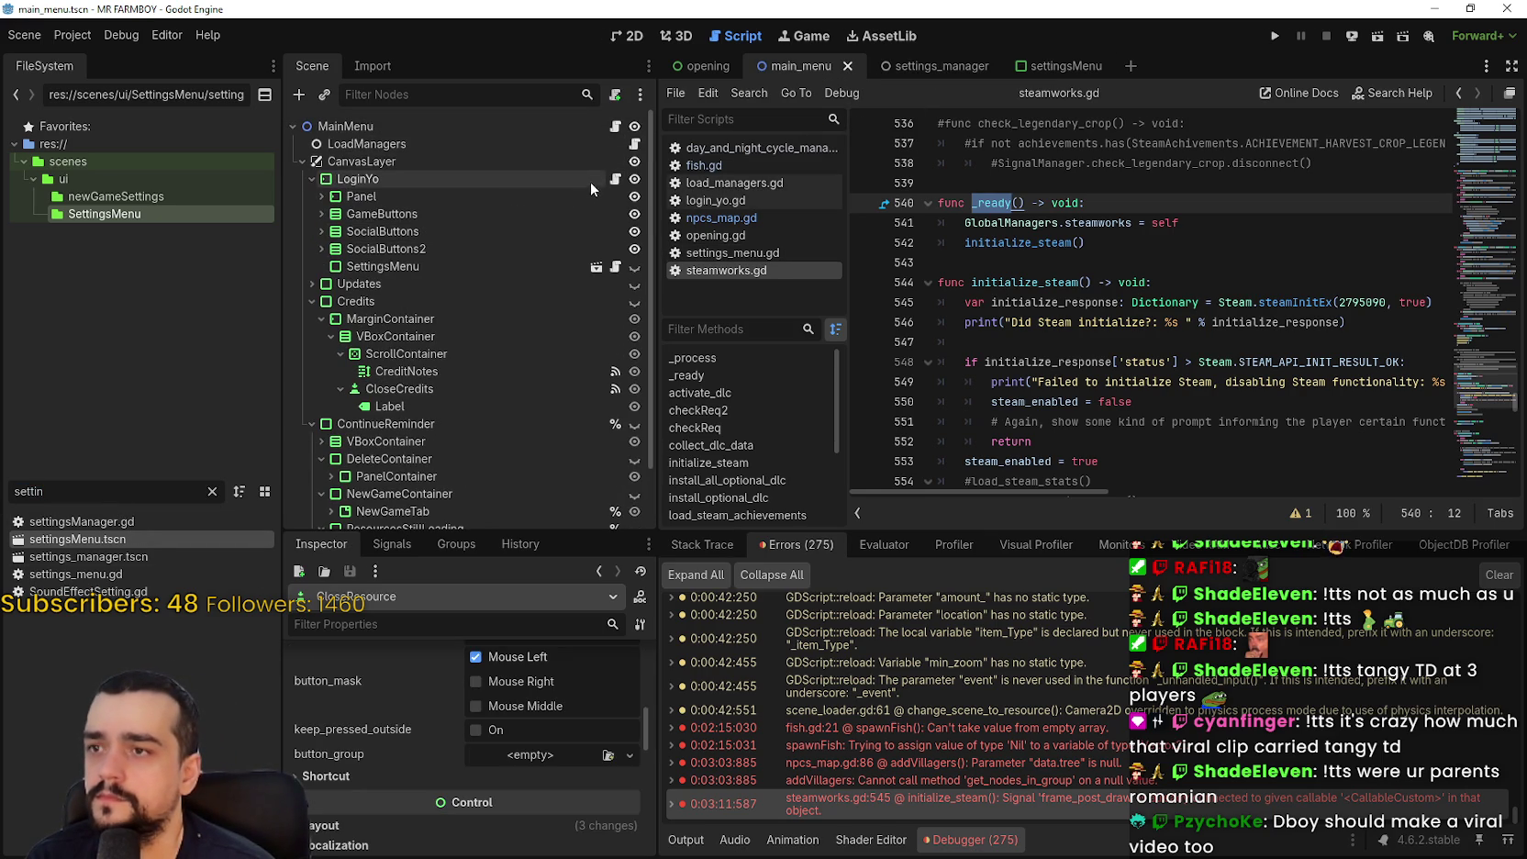
Open load_managers.gd and insert a new line after line 18 in _ready
click(635, 147)
scroll(up, 3)
drag(1127, 183, 936, 162)
scroll(down, 3)
scroll(up, 3)
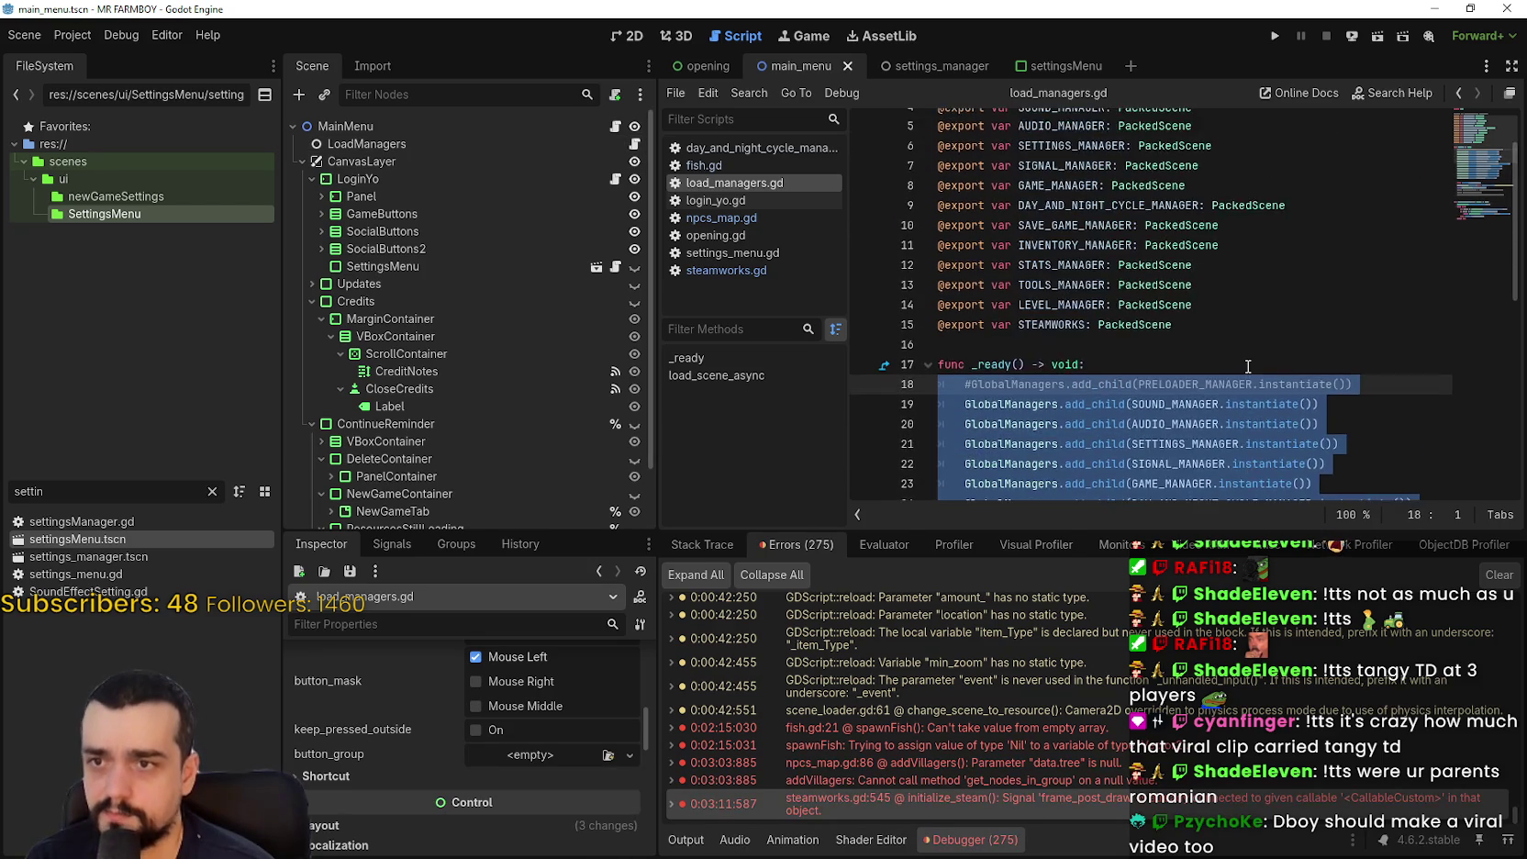
scroll(down, 3)
click(1174, 301)
click(1381, 163)
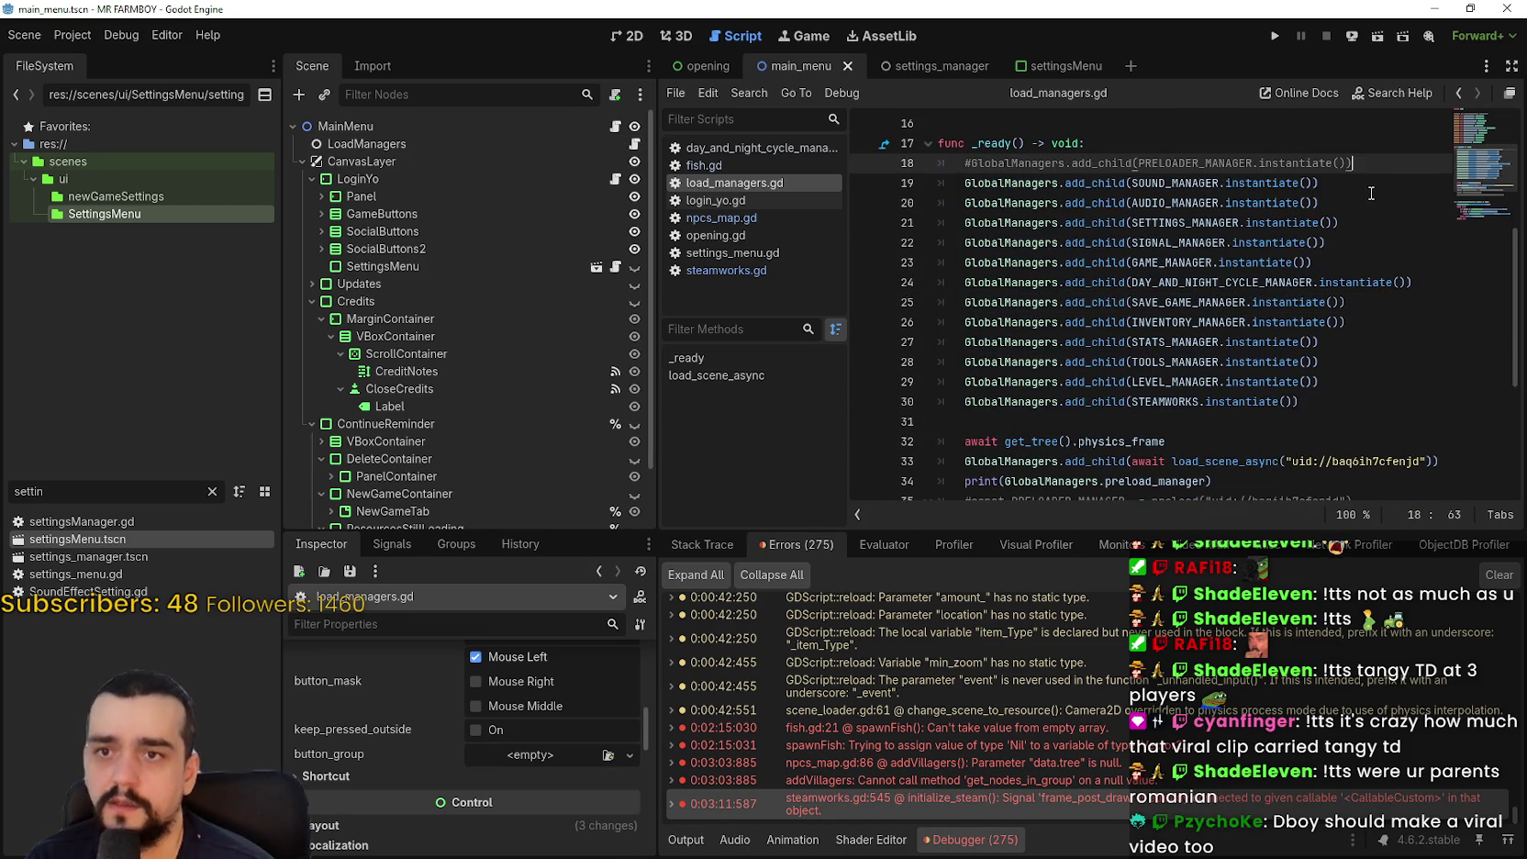
key(Return)
scroll(down, 3)
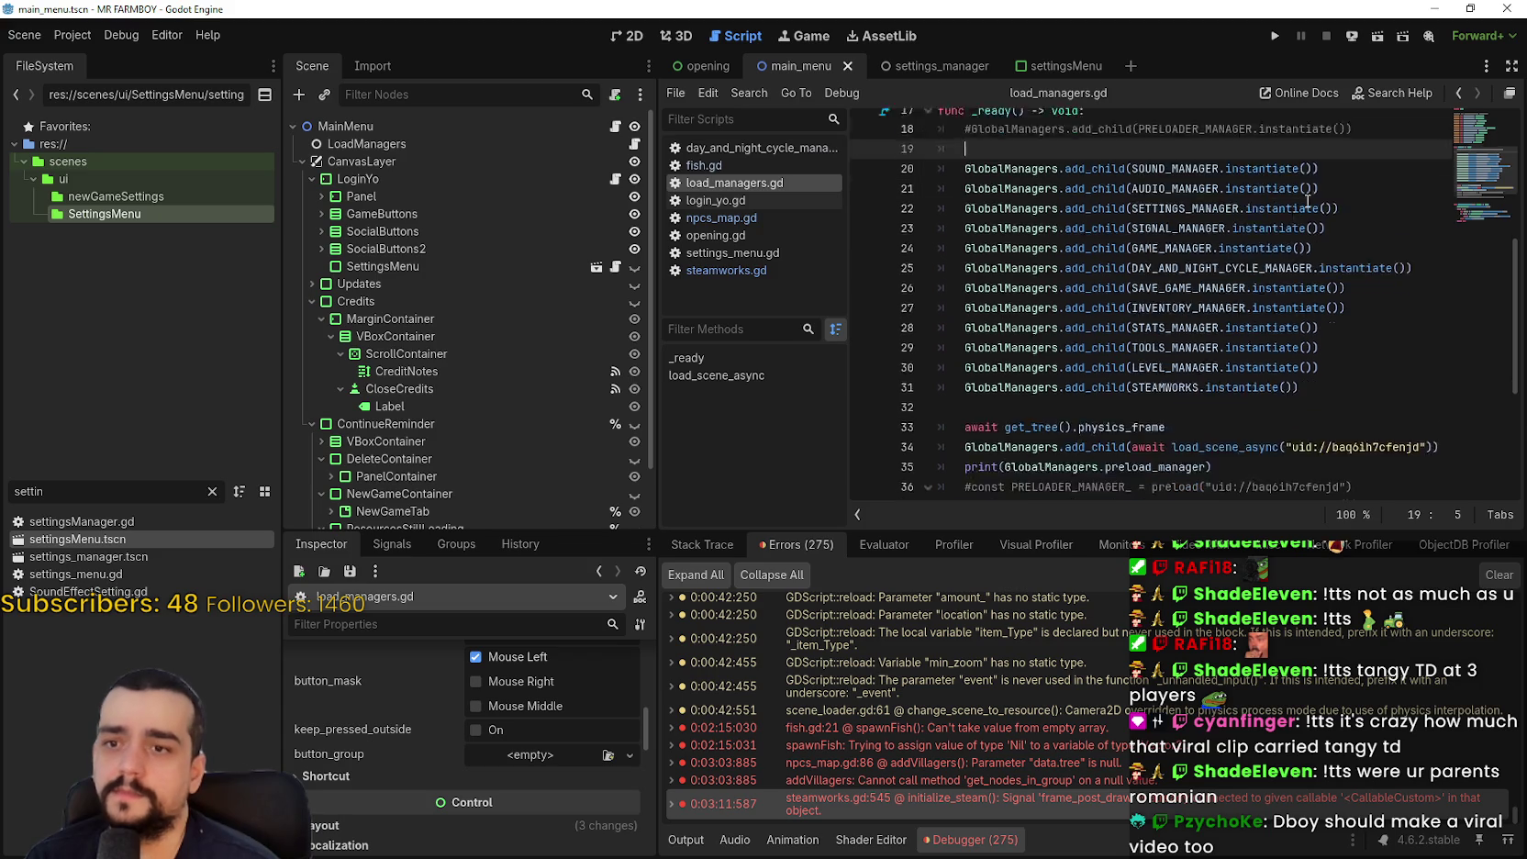
Copy GlobalManagers.preload_manager from line 35 and comment out that print line
mouse_move(1238, 167)
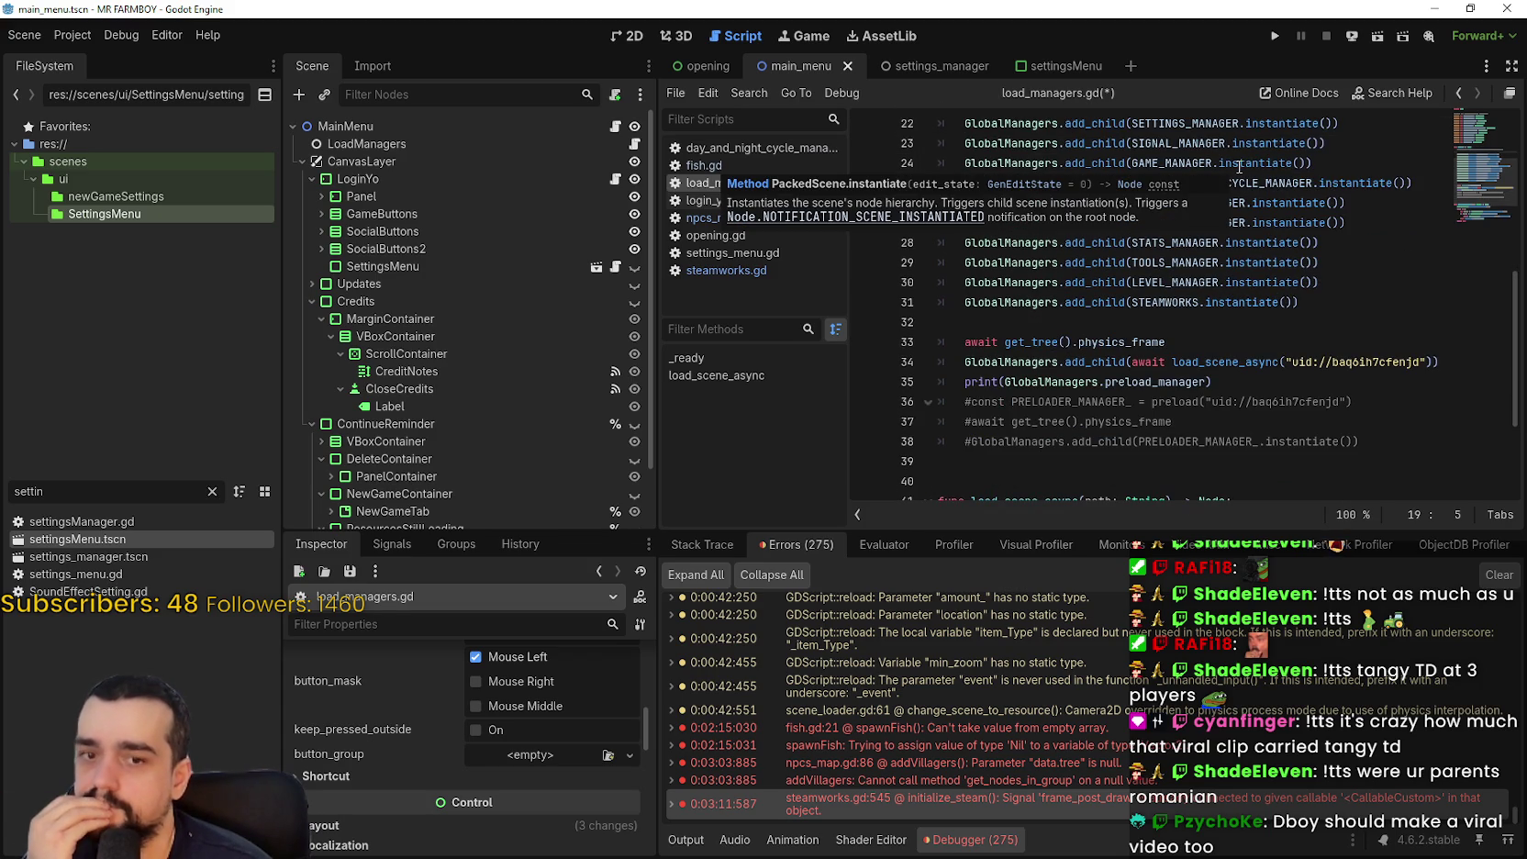
double_click(1142, 378)
drag(1143, 379, 1038, 383)
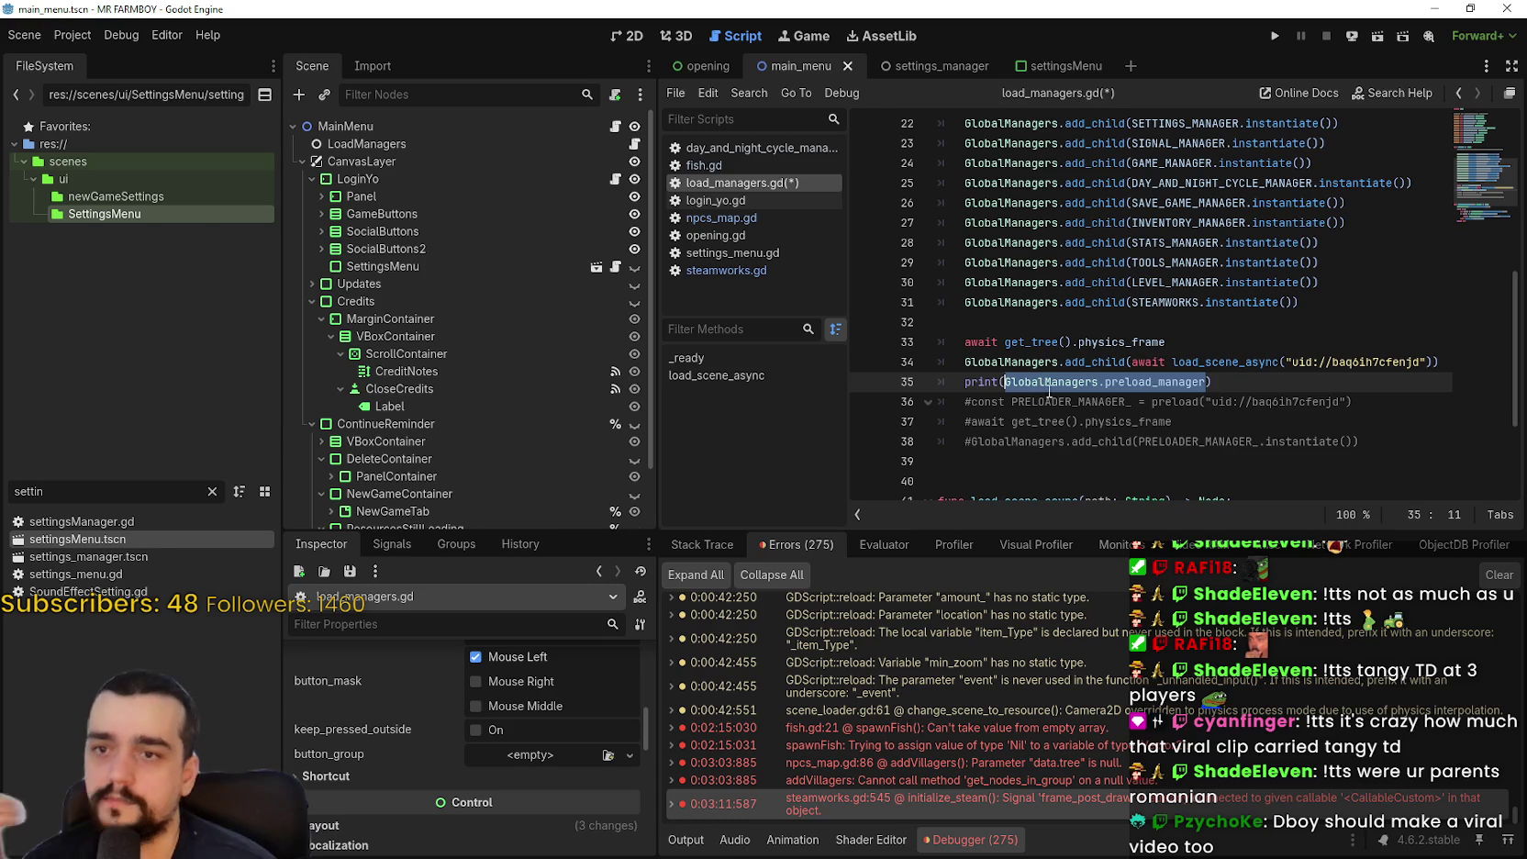
right_click(1065, 383)
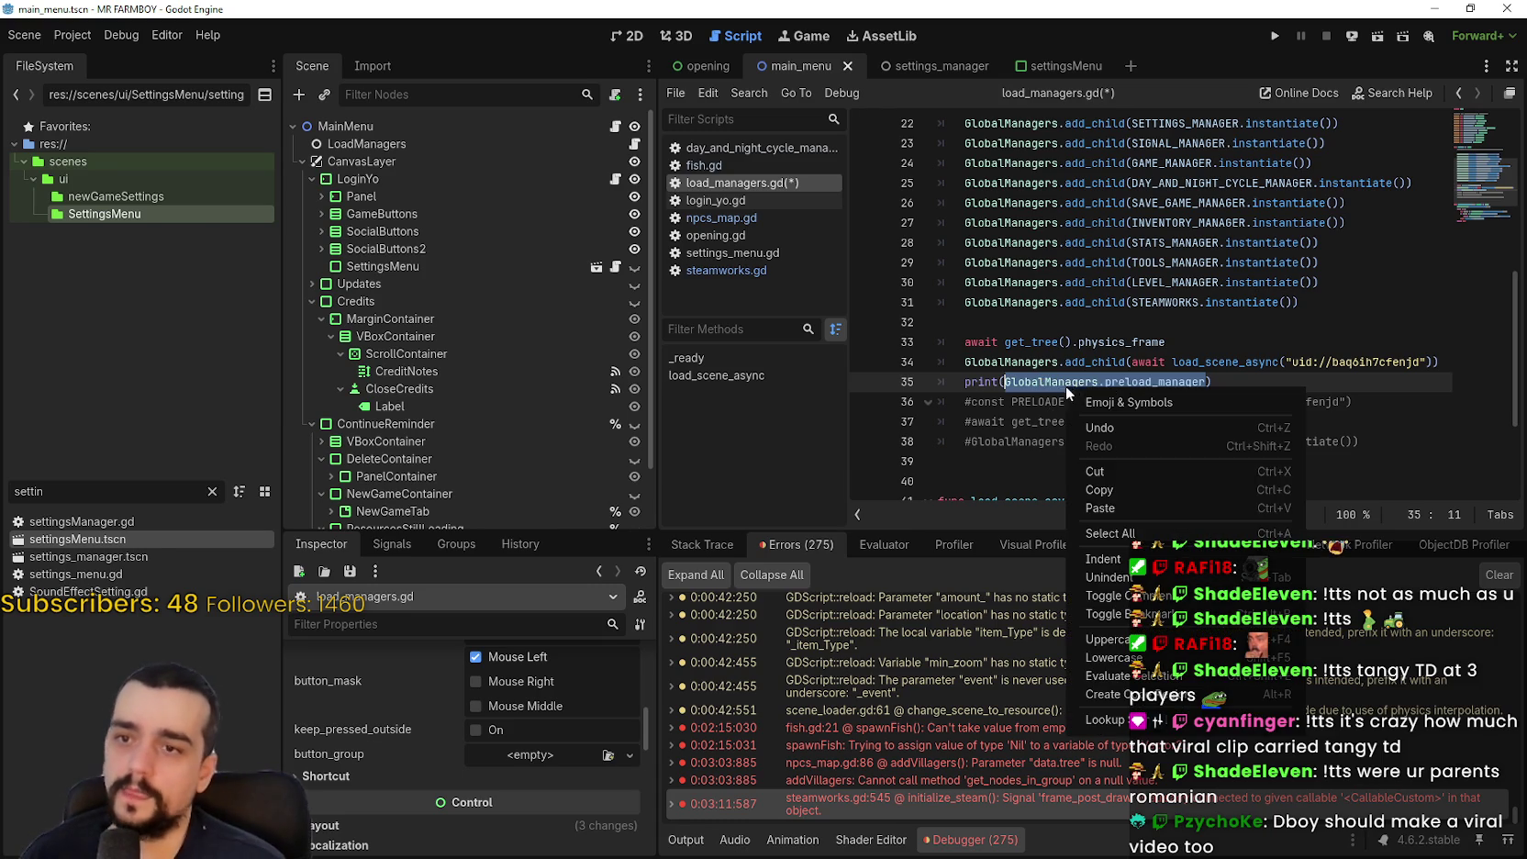
click(1121, 500)
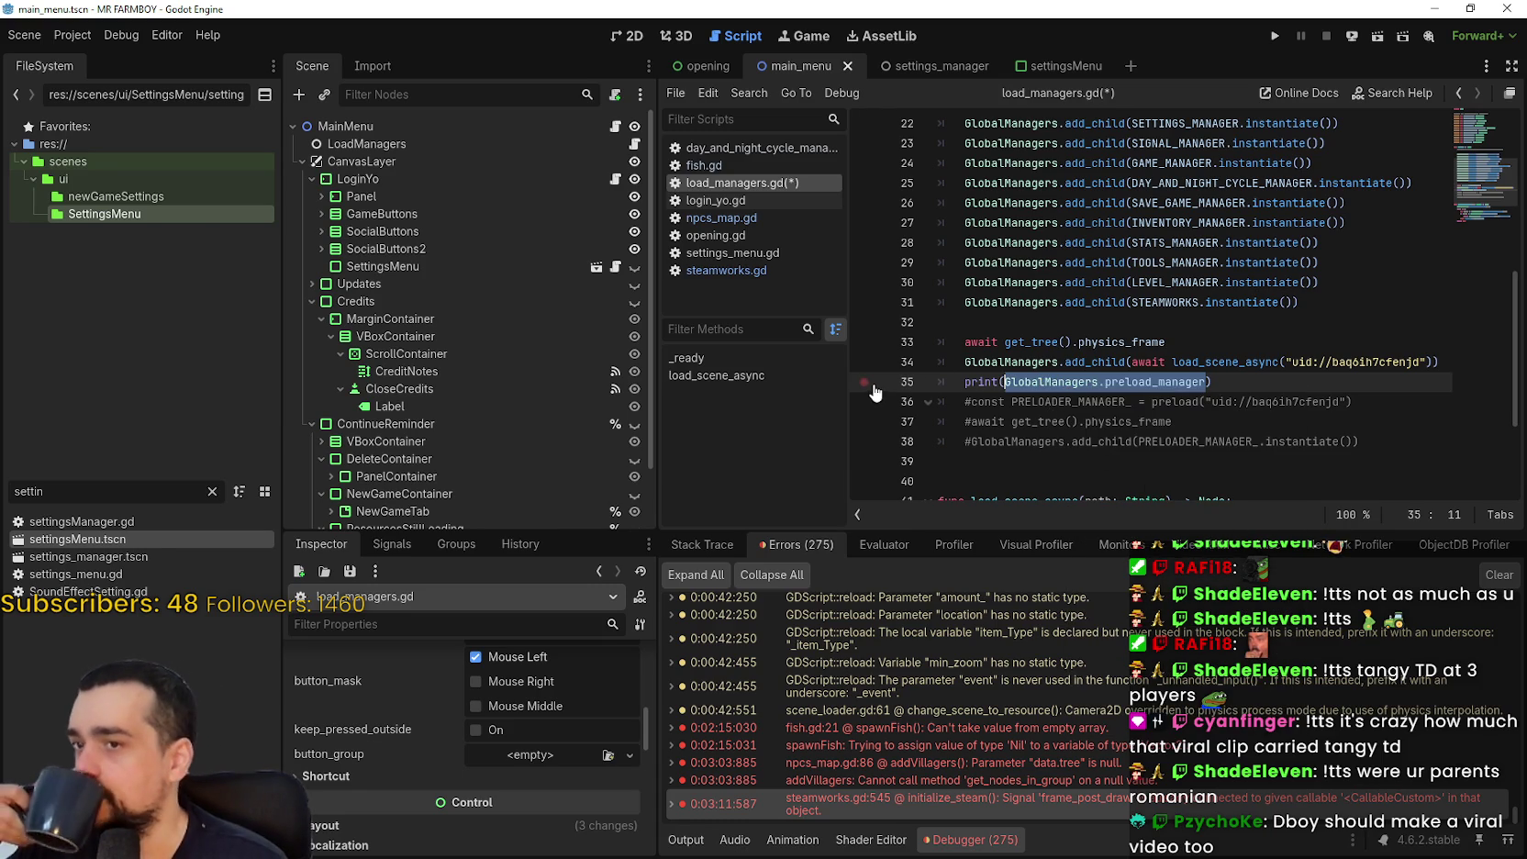
click(960, 381)
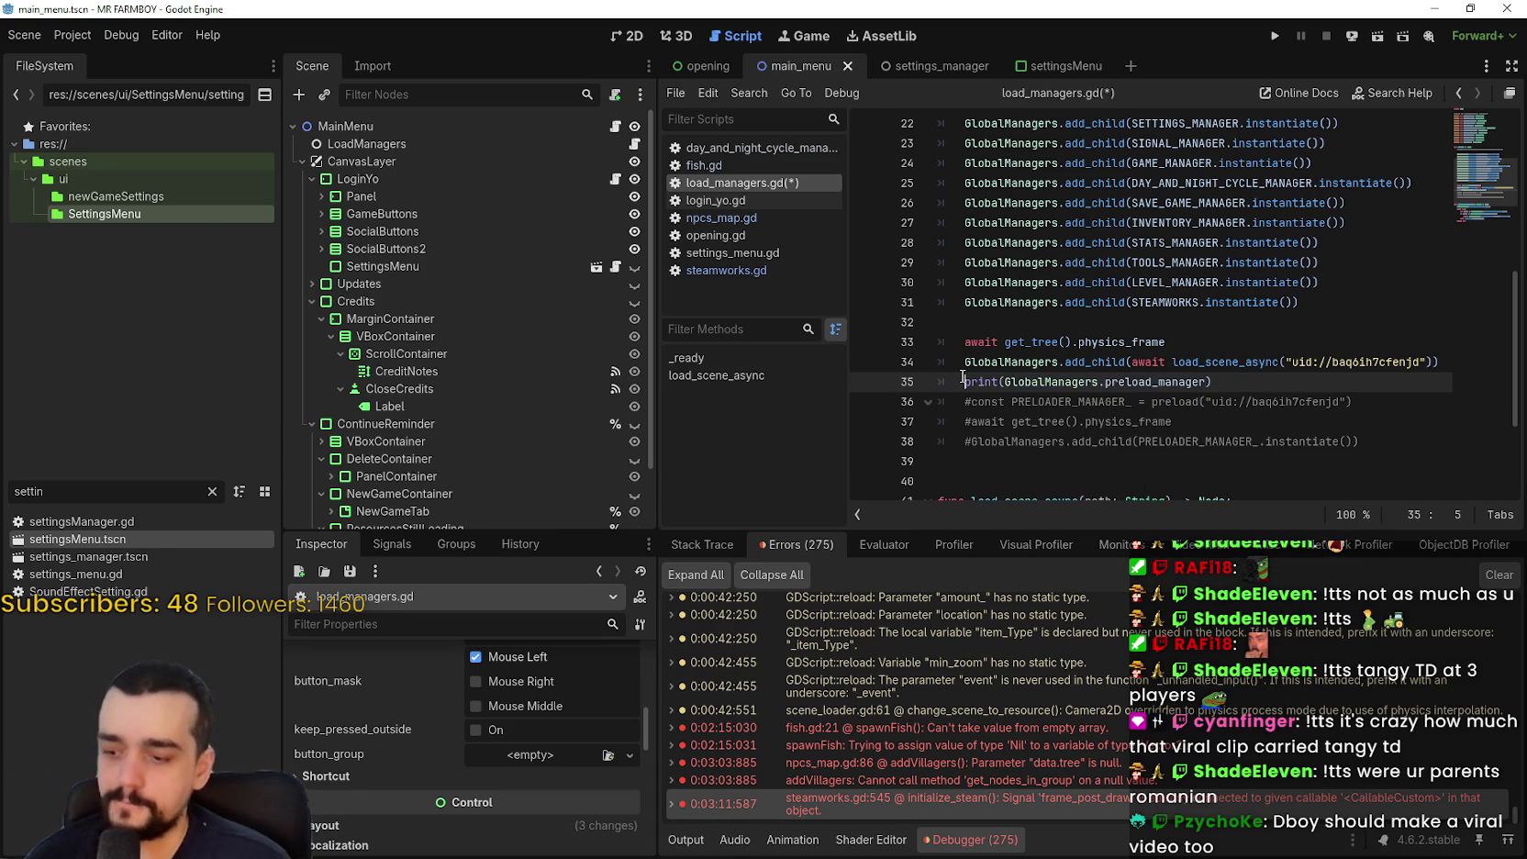
text(#)
Add 'if GlobalManagers.preload_manager:' on line 19, remove the stray blank line, and save
scroll(up, 3)
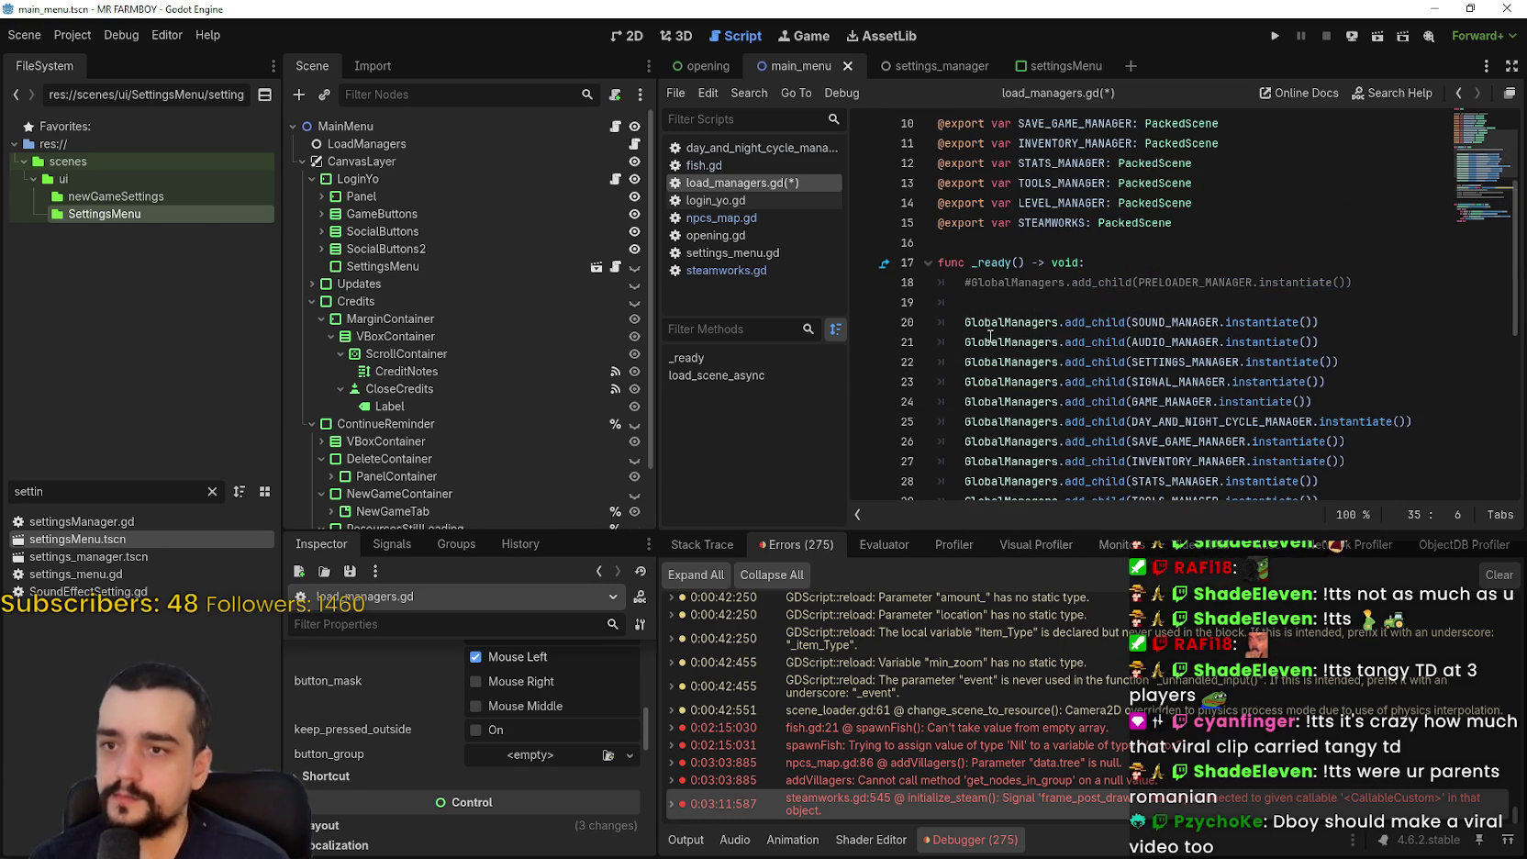
click(1013, 302)
text(f GlobalManagers.preload_manager:)
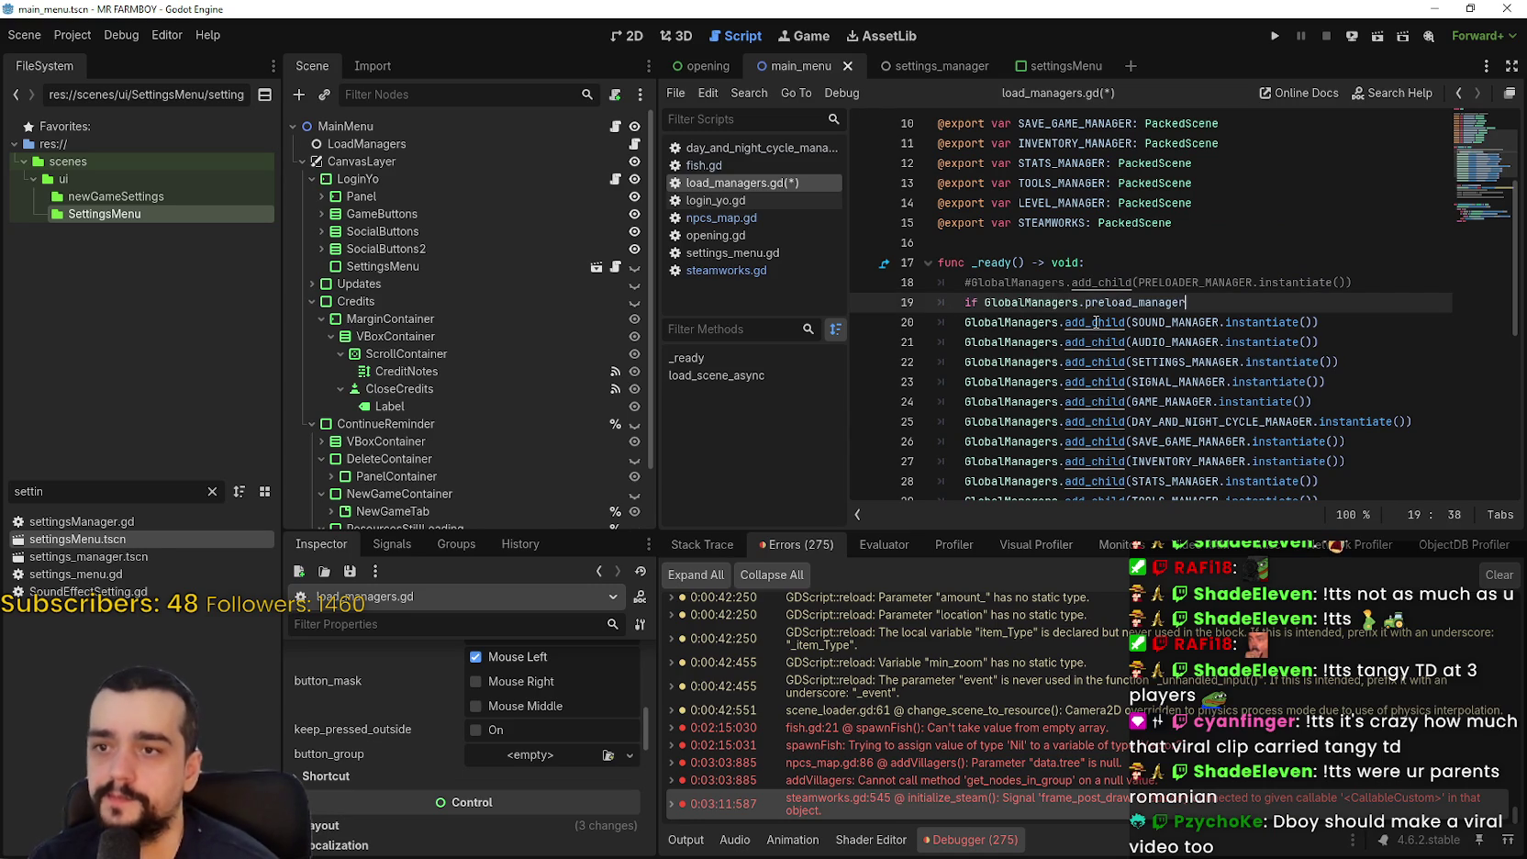
key(Return)
text(return)
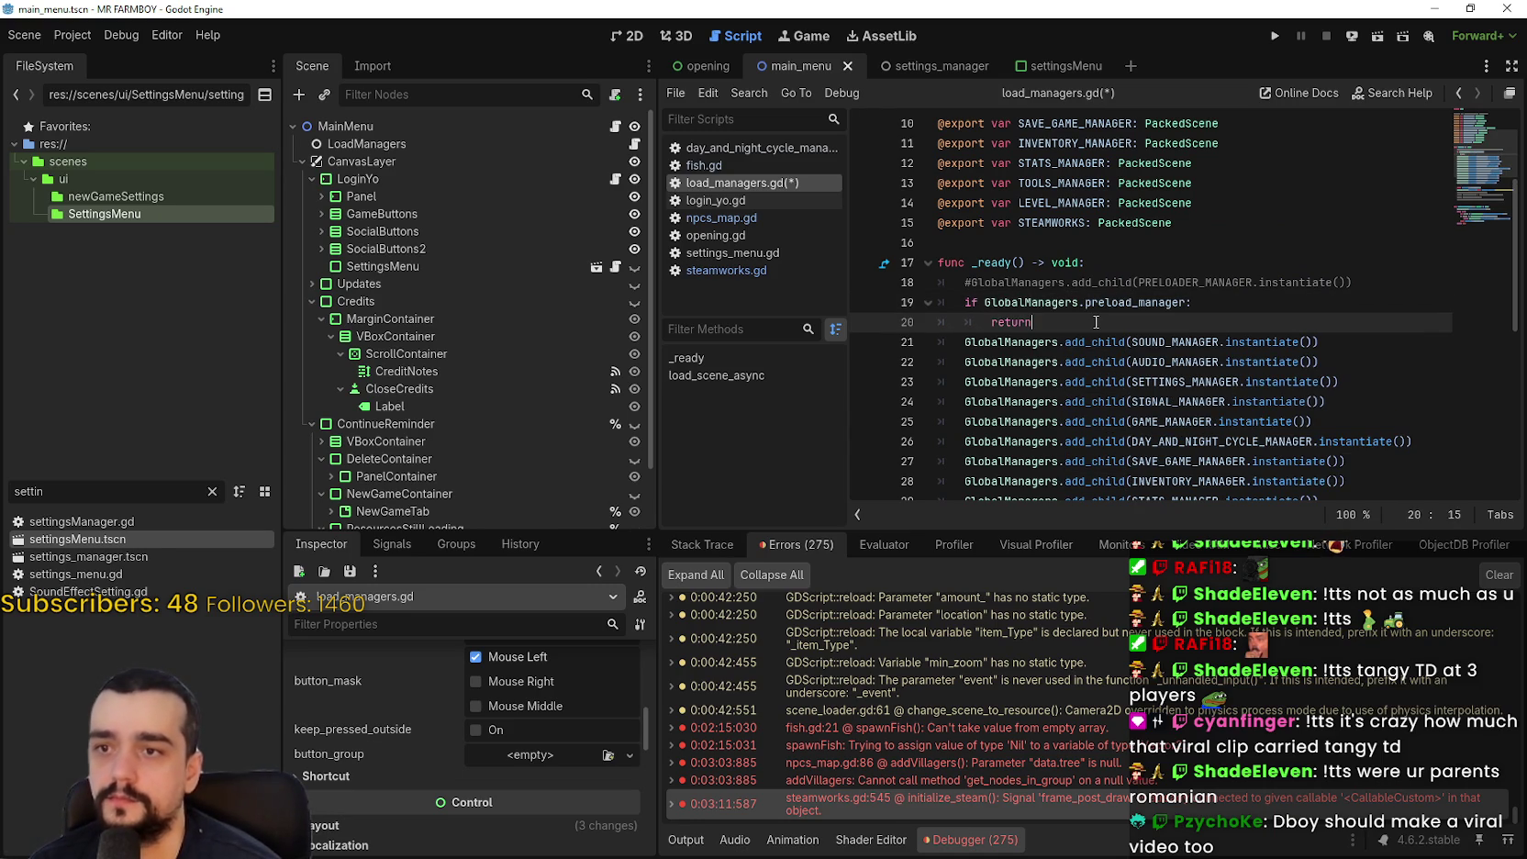
scroll(down, 3)
click(1039, 292)
key(Up)
key(Up)
key(Up)
key(End)
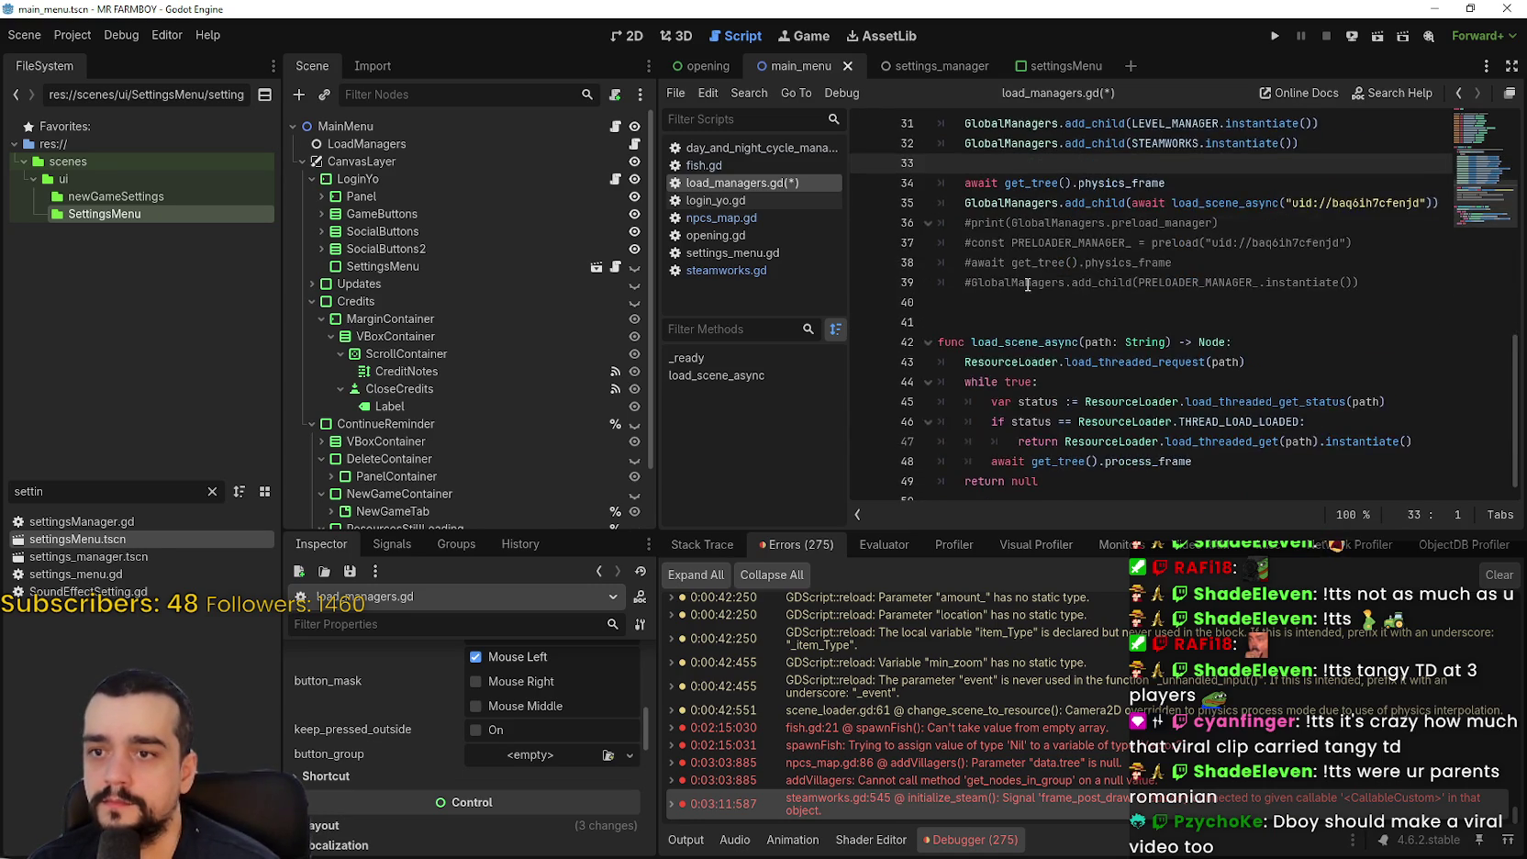
scroll(down, 3)
key(ctrl+s)
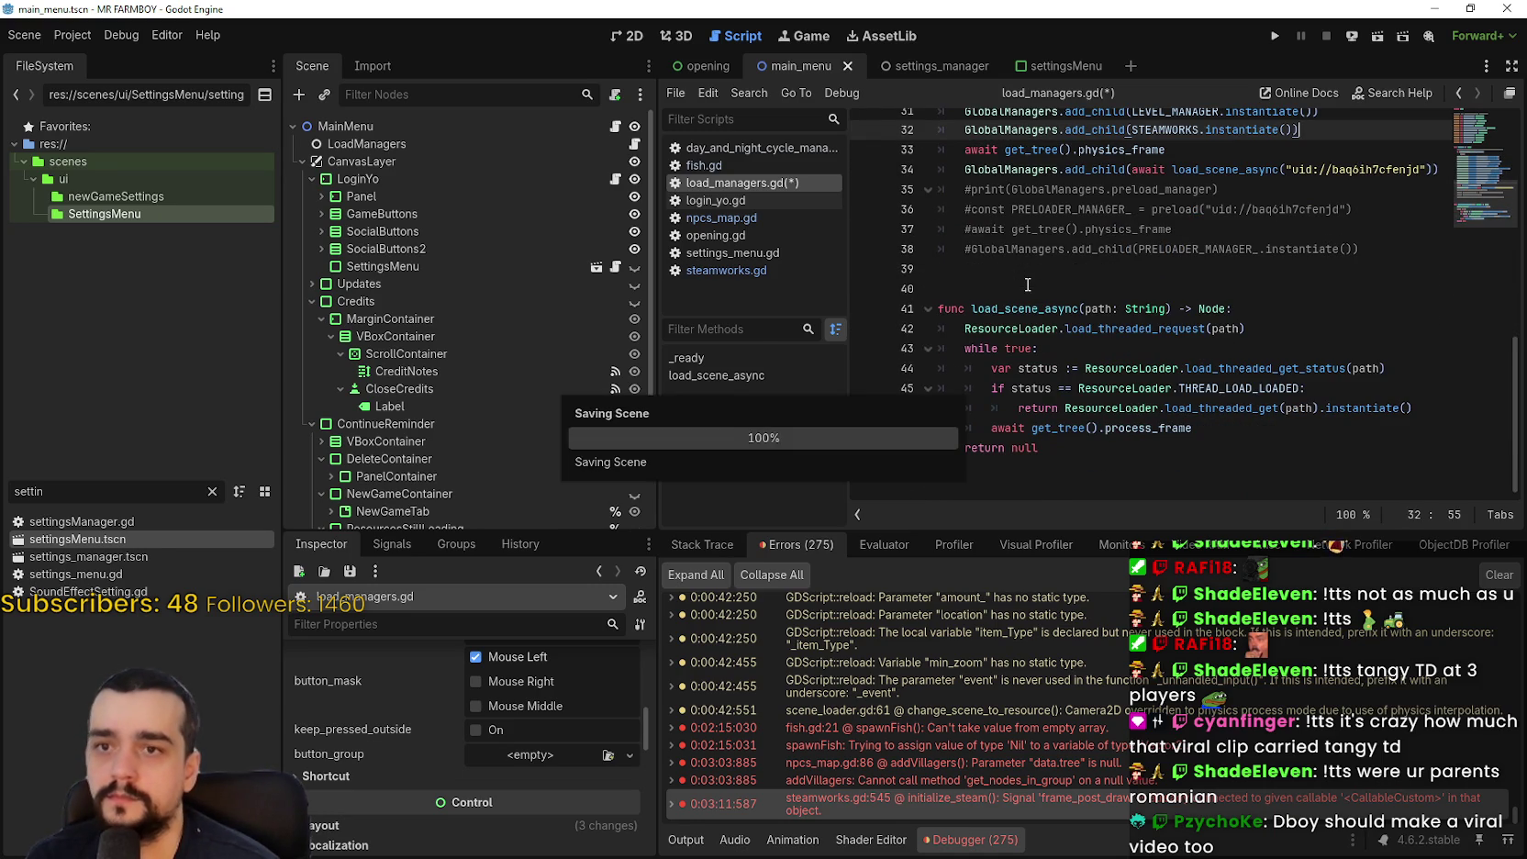
Delete the commented PRELOADER_MANAGER line, save again, and run the project
scroll(up, 3)
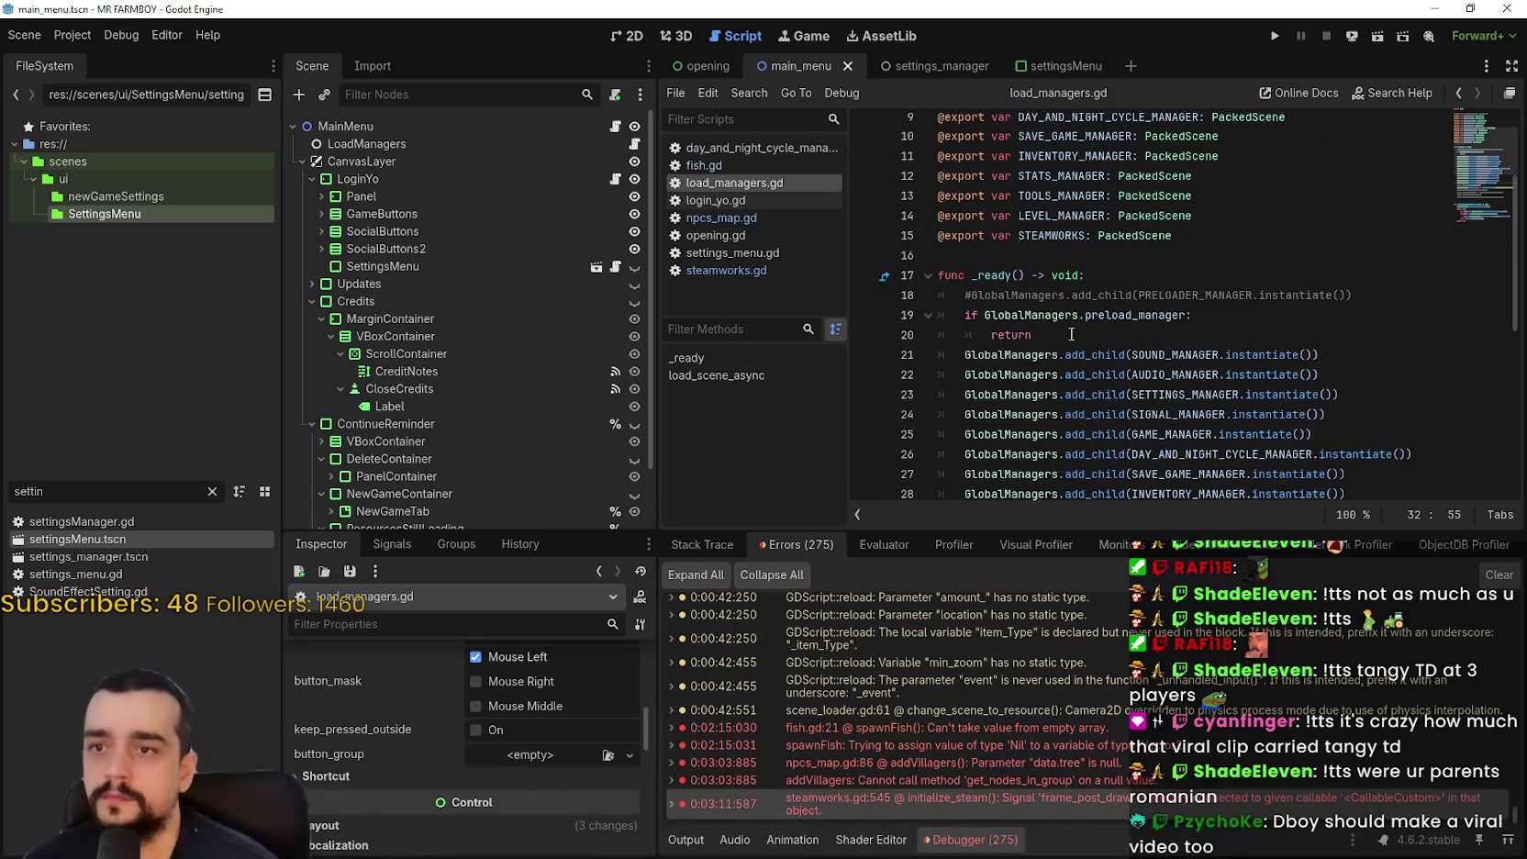
drag(1367, 294, 873, 292)
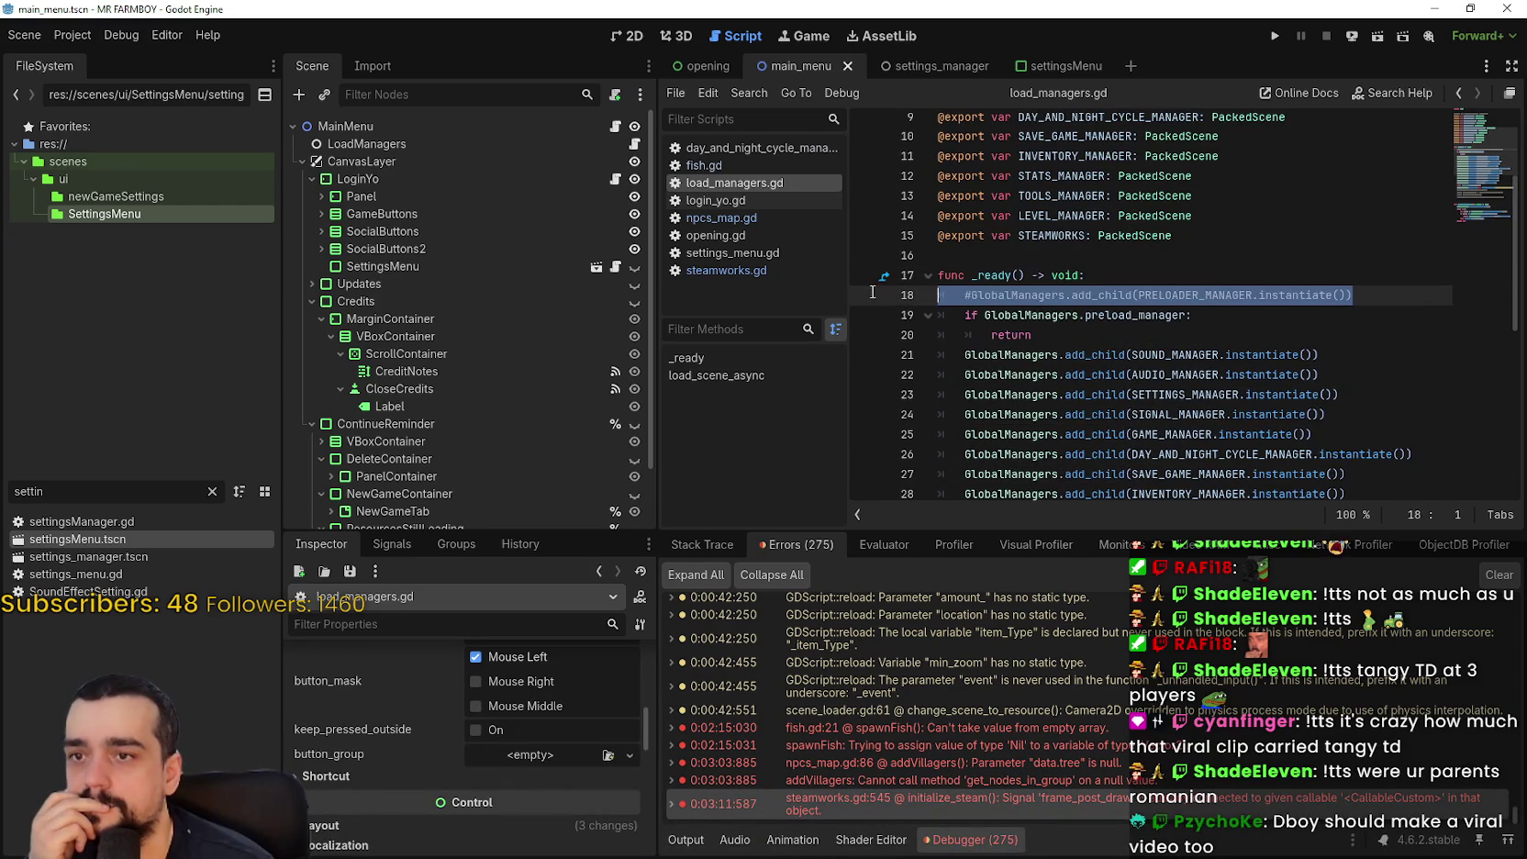
key(BackSpace)
key(BackSpace)
click(1093, 315)
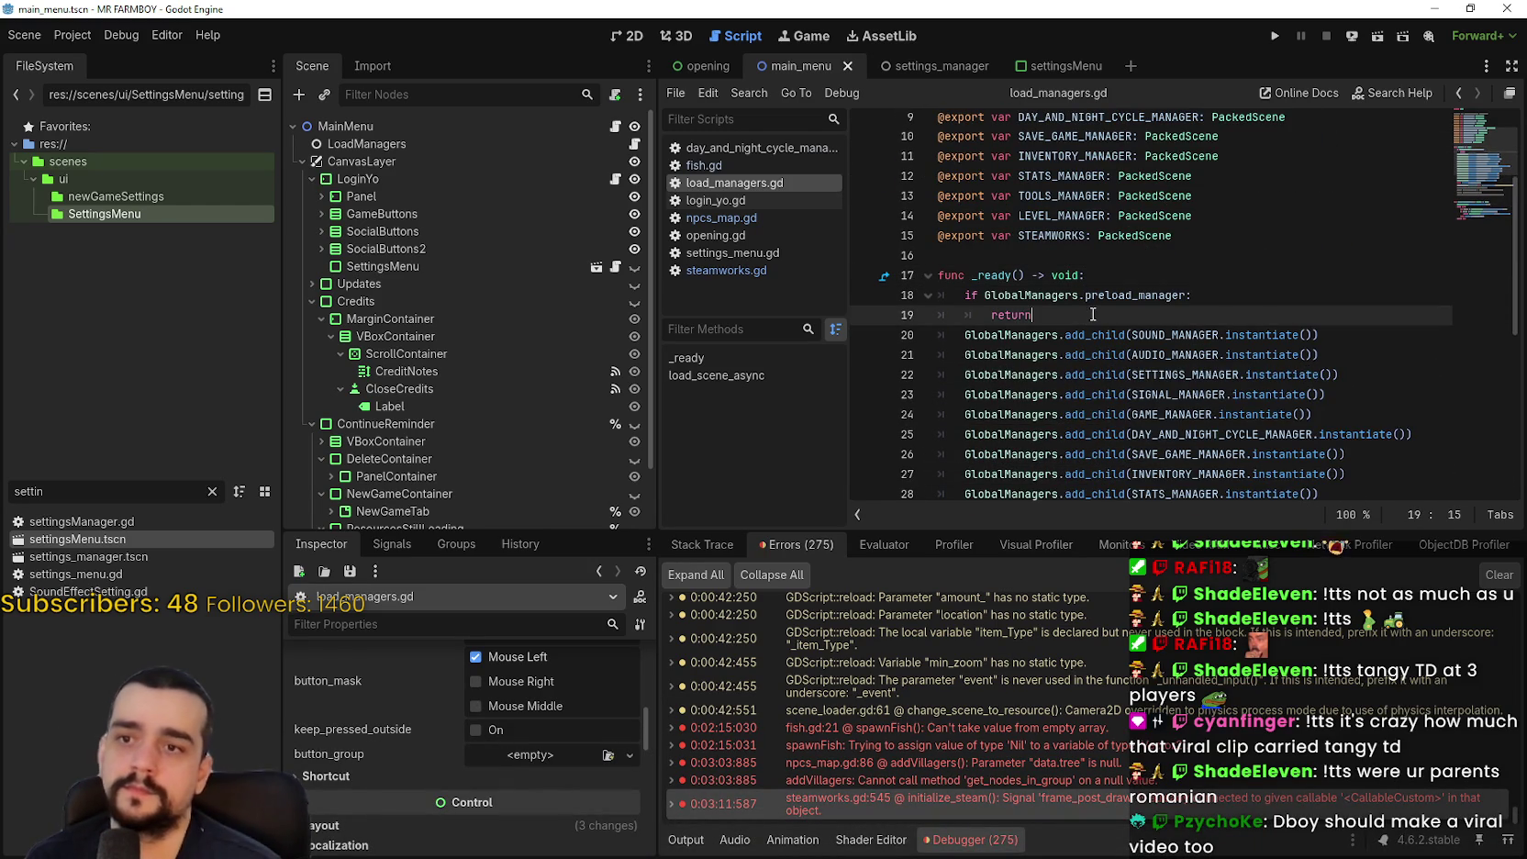
click(1104, 329)
key(ctrl+s)
scroll(down, 3)
scroll(down, 3)
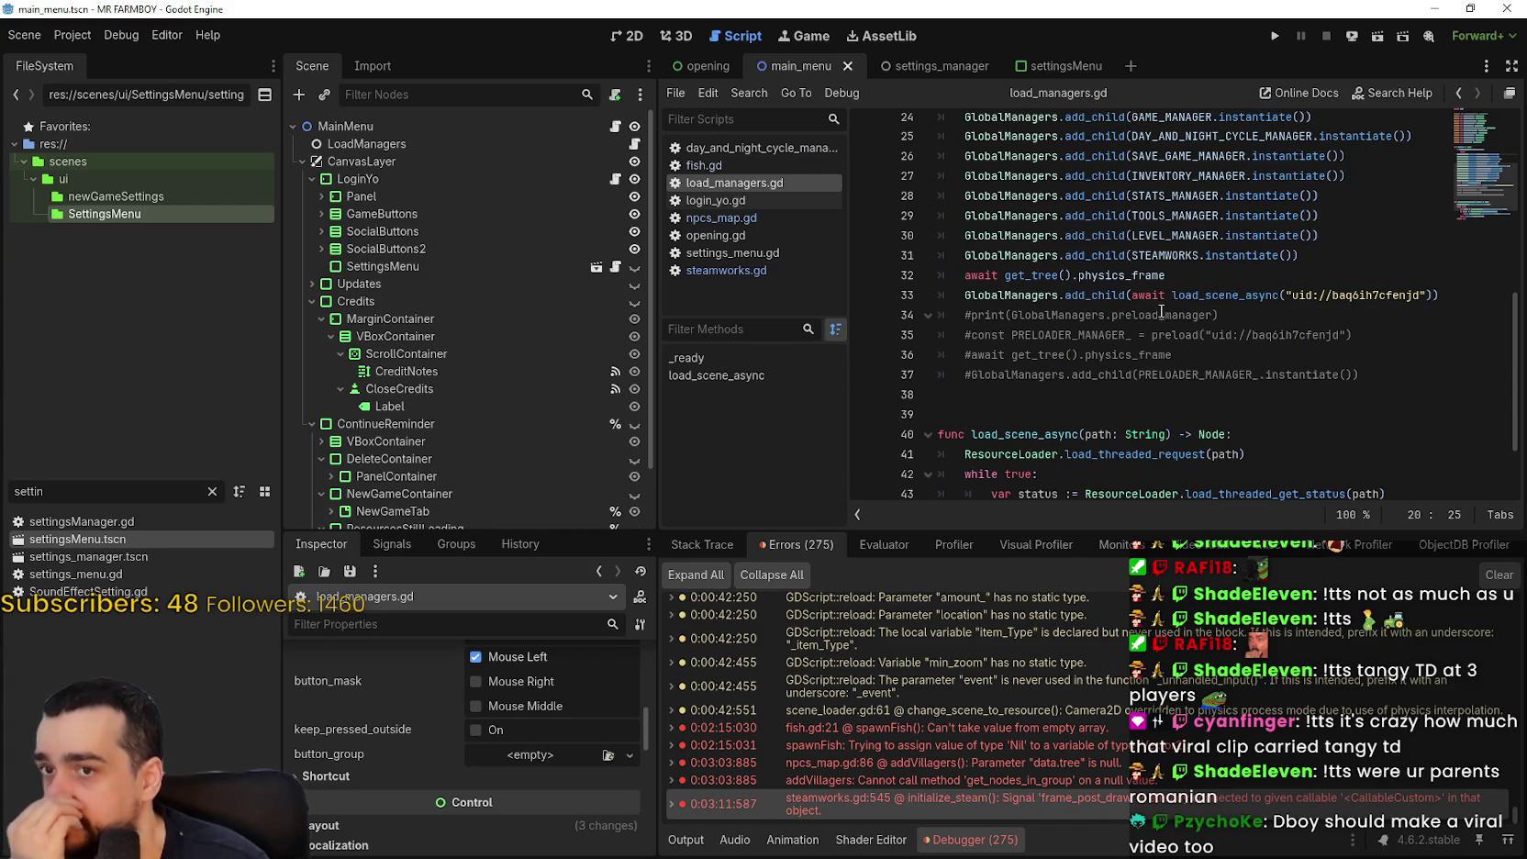
scroll(up, 3)
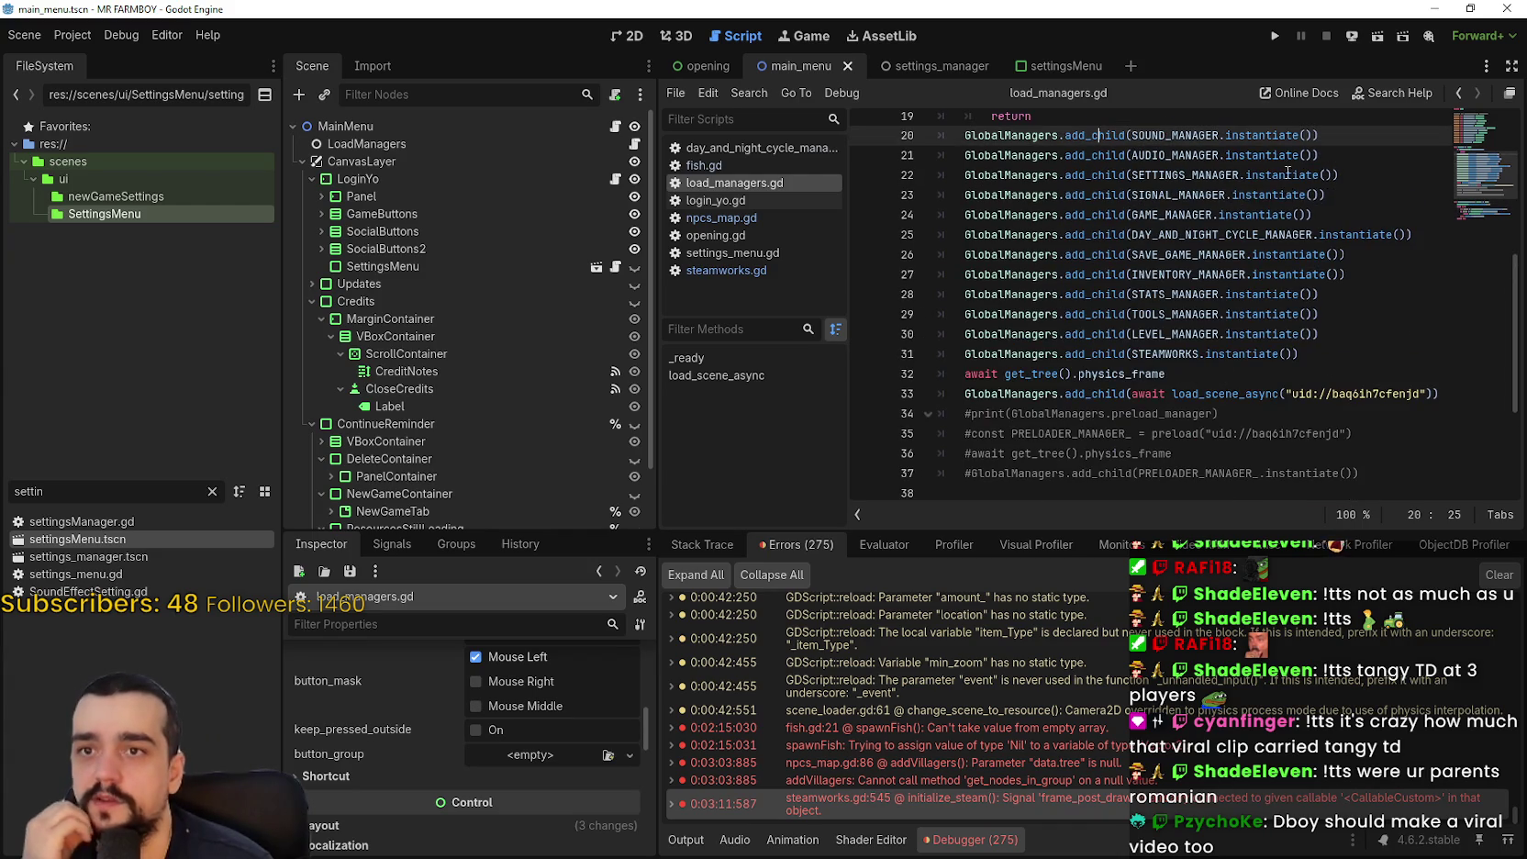
click(1275, 41)
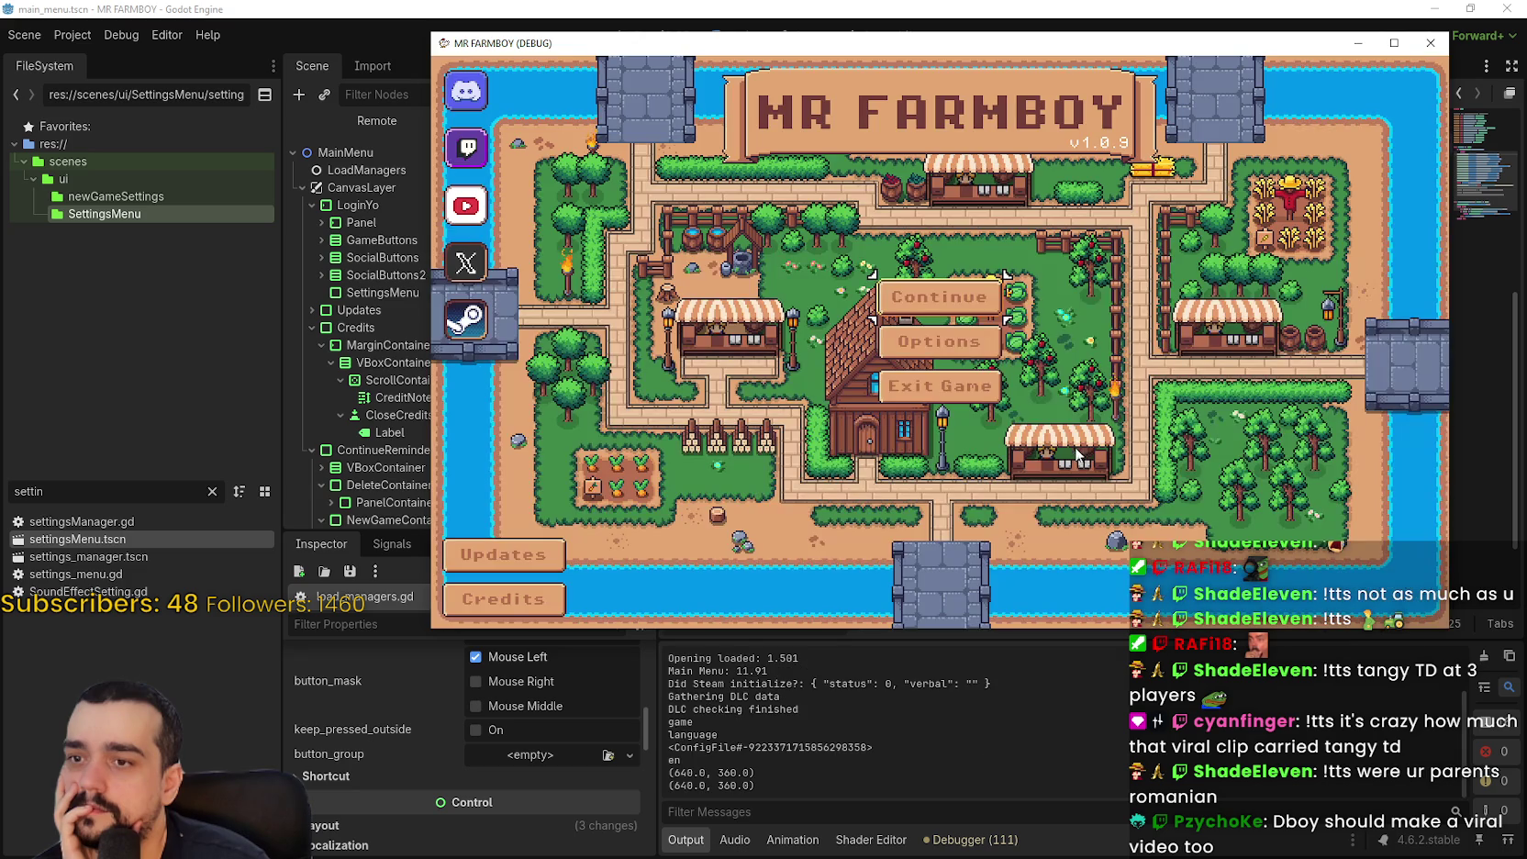
Delete Save 4, create a new save through the wizard, and dismiss the intro letter
click(933, 308)
click(933, 322)
click(993, 336)
click(900, 390)
click(896, 362)
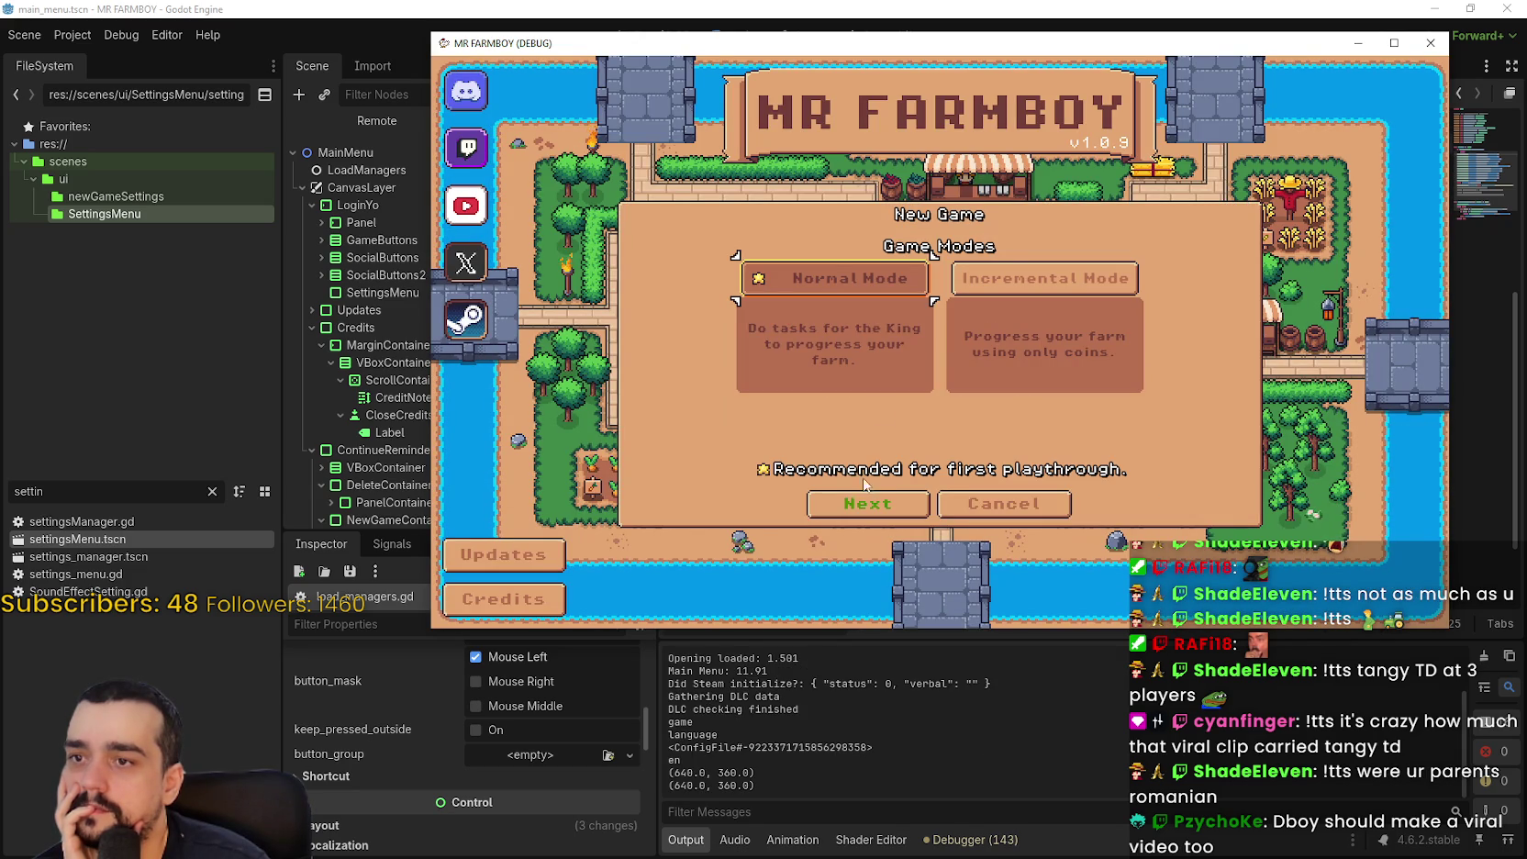
click(867, 500)
click(867, 501)
click(867, 500)
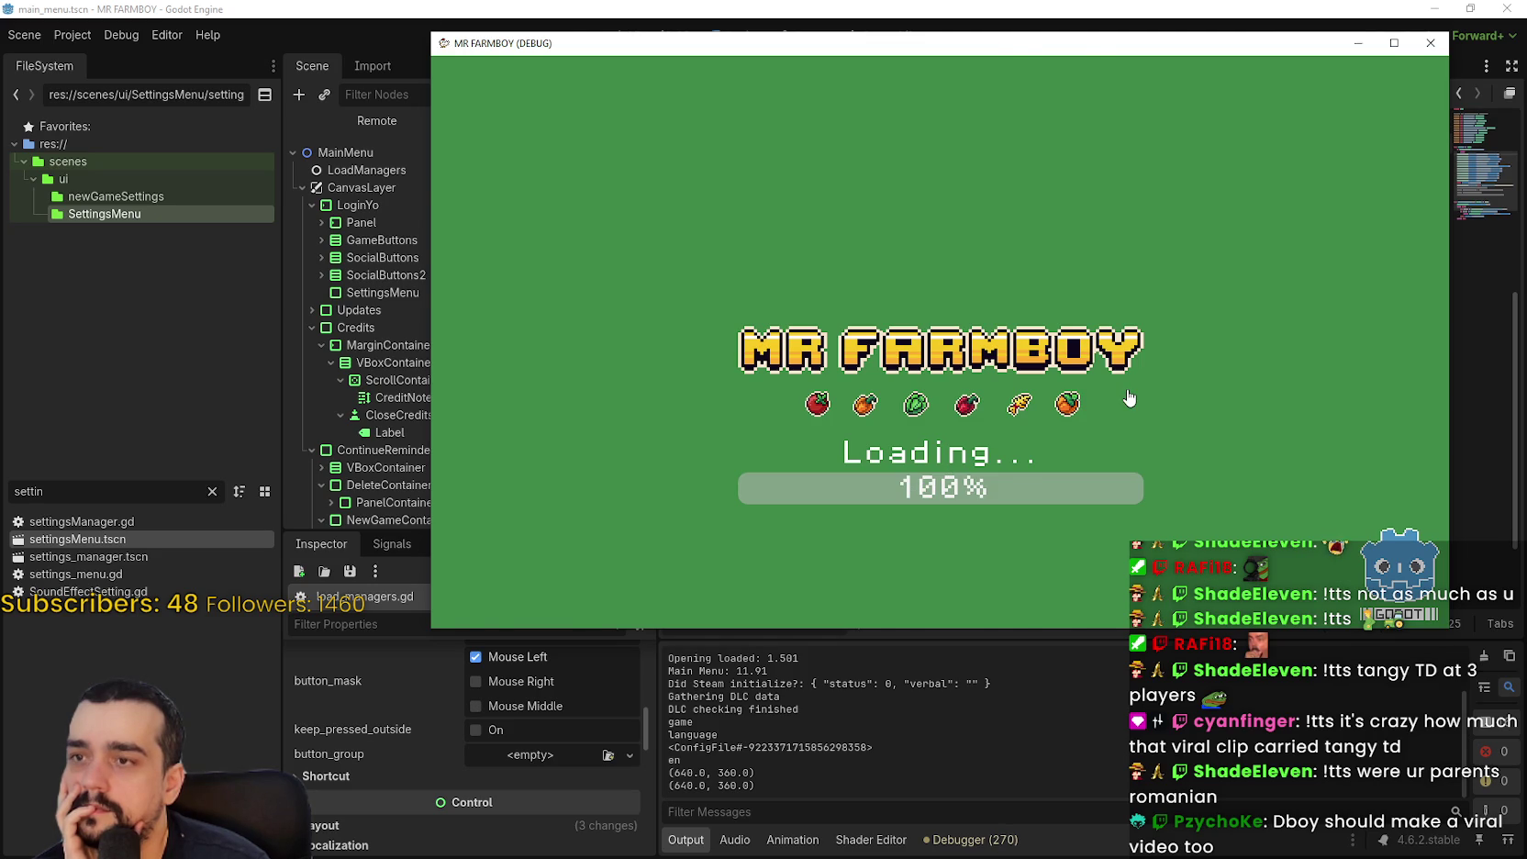
click(1051, 418)
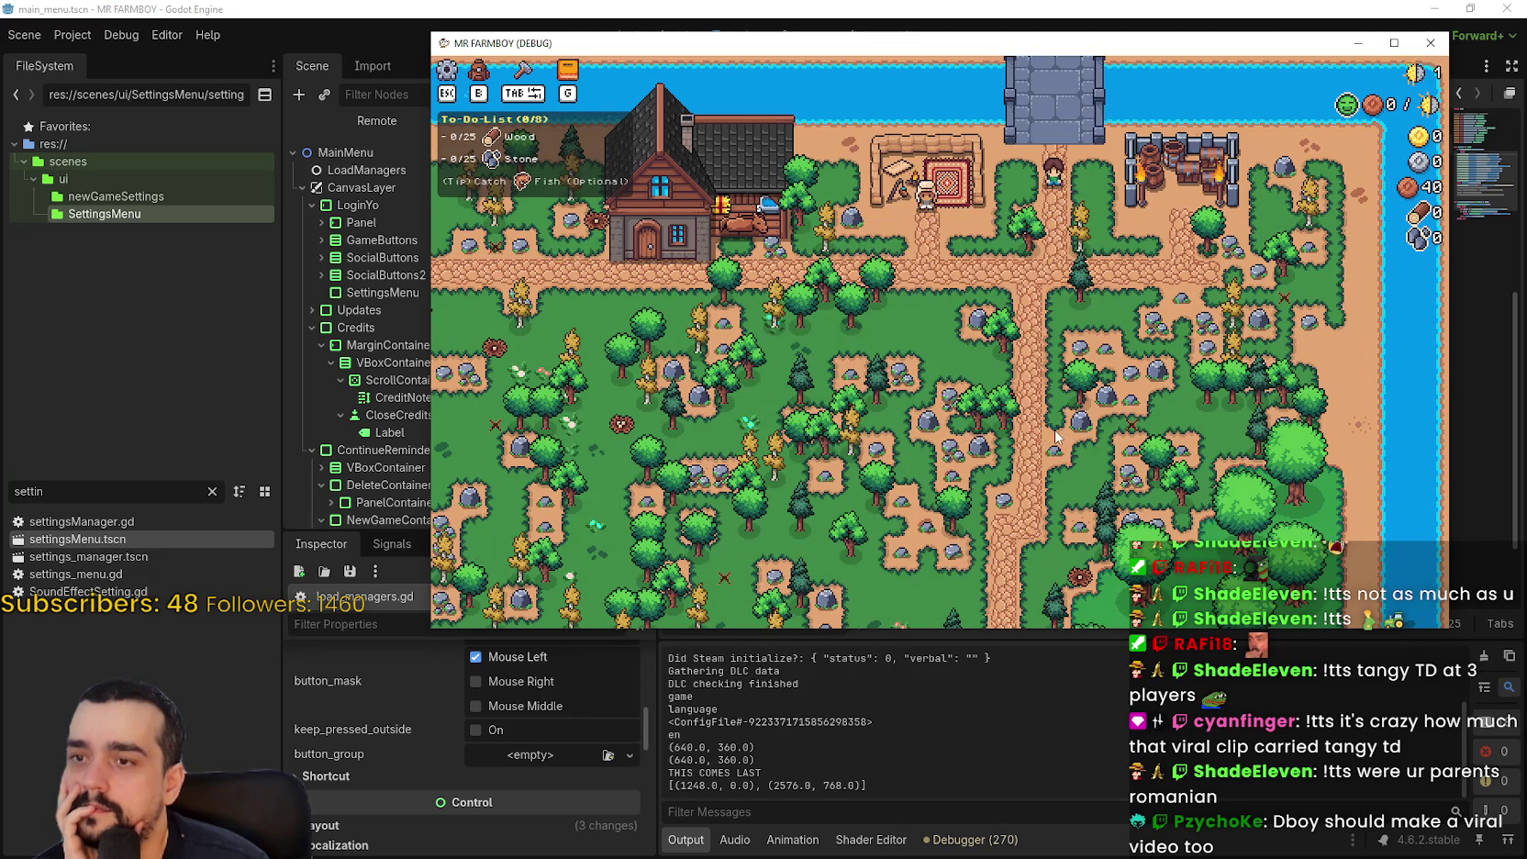
Walk to a tree, chop it three times for wood, then return to the title screen
key(s)
click(1047, 433)
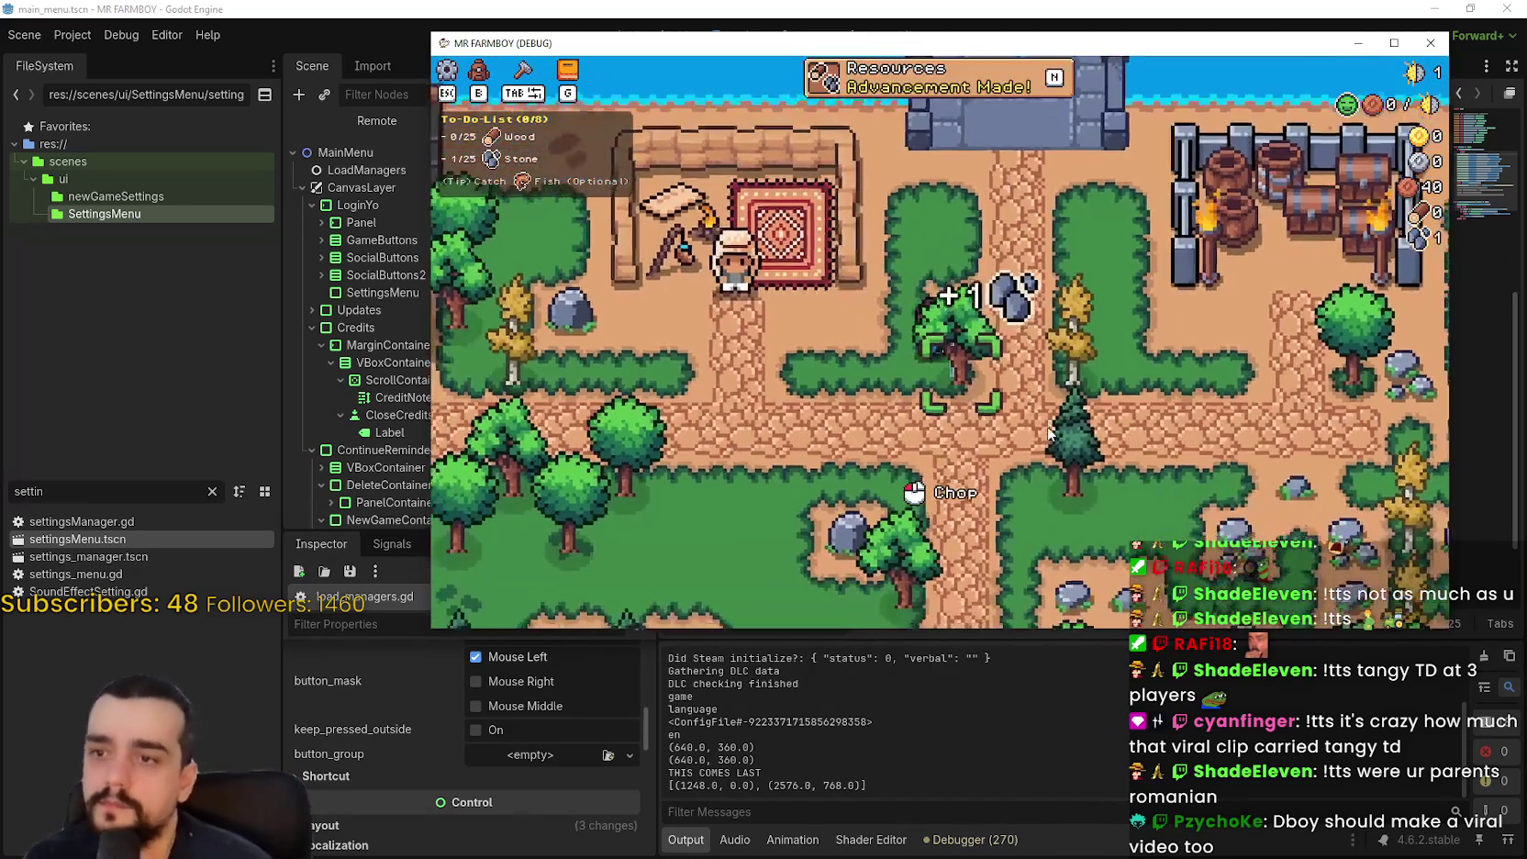
click(1047, 432)
click(1046, 425)
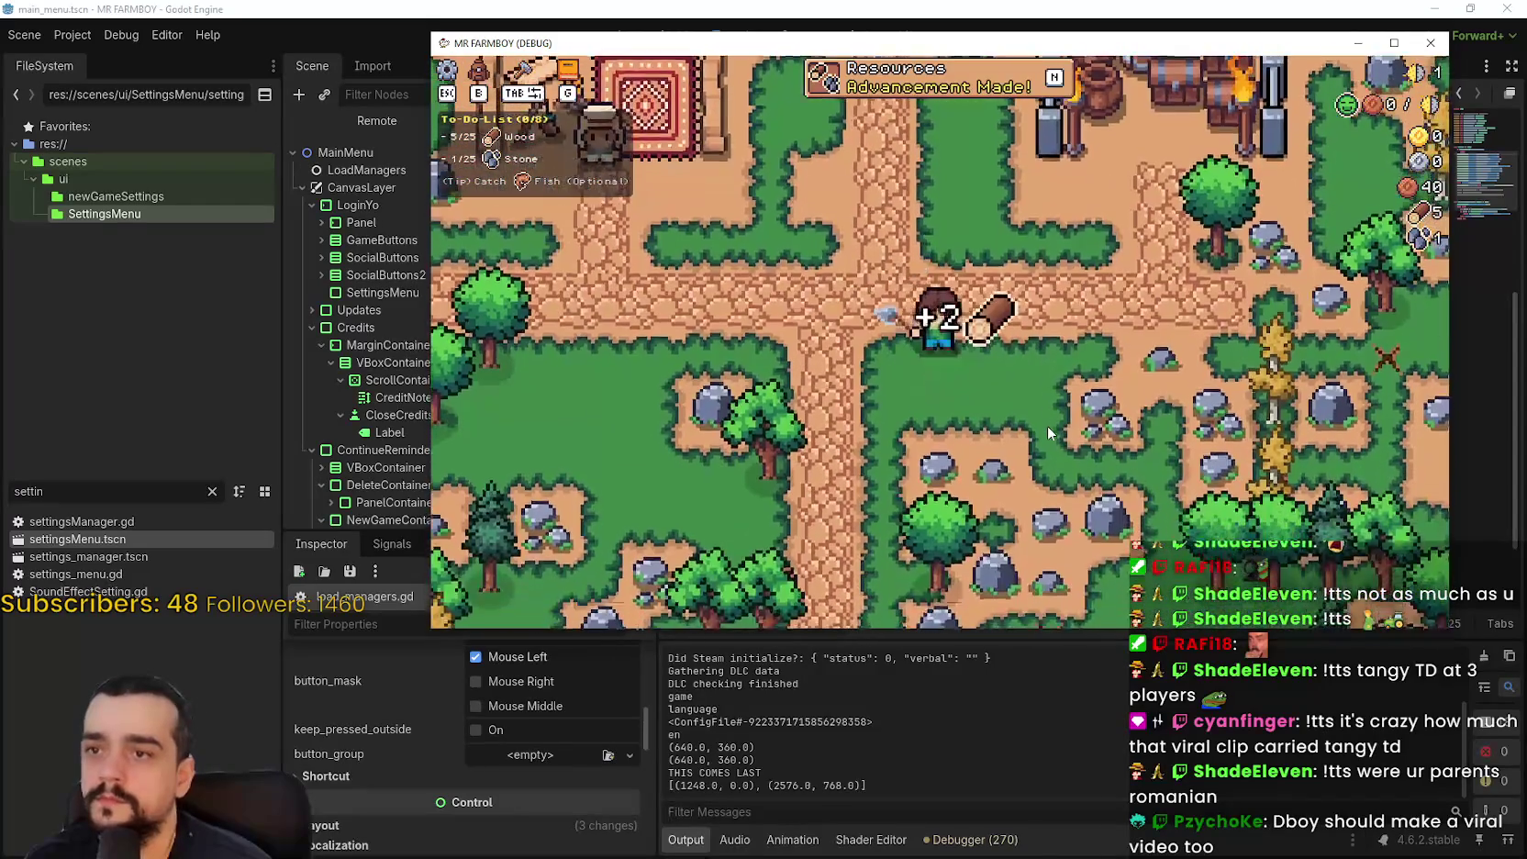
key(Escape)
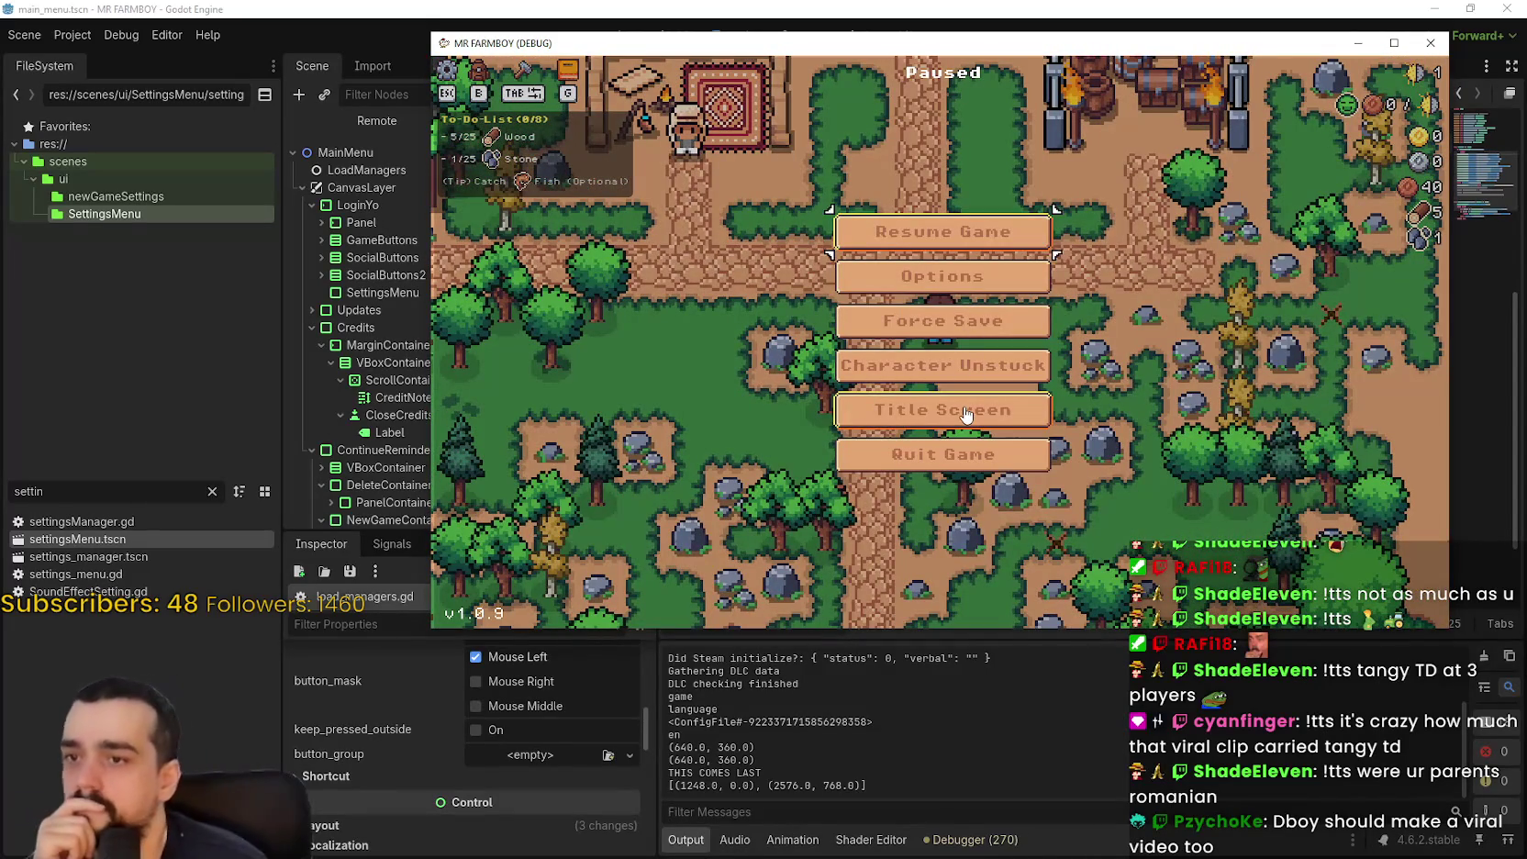
click(963, 409)
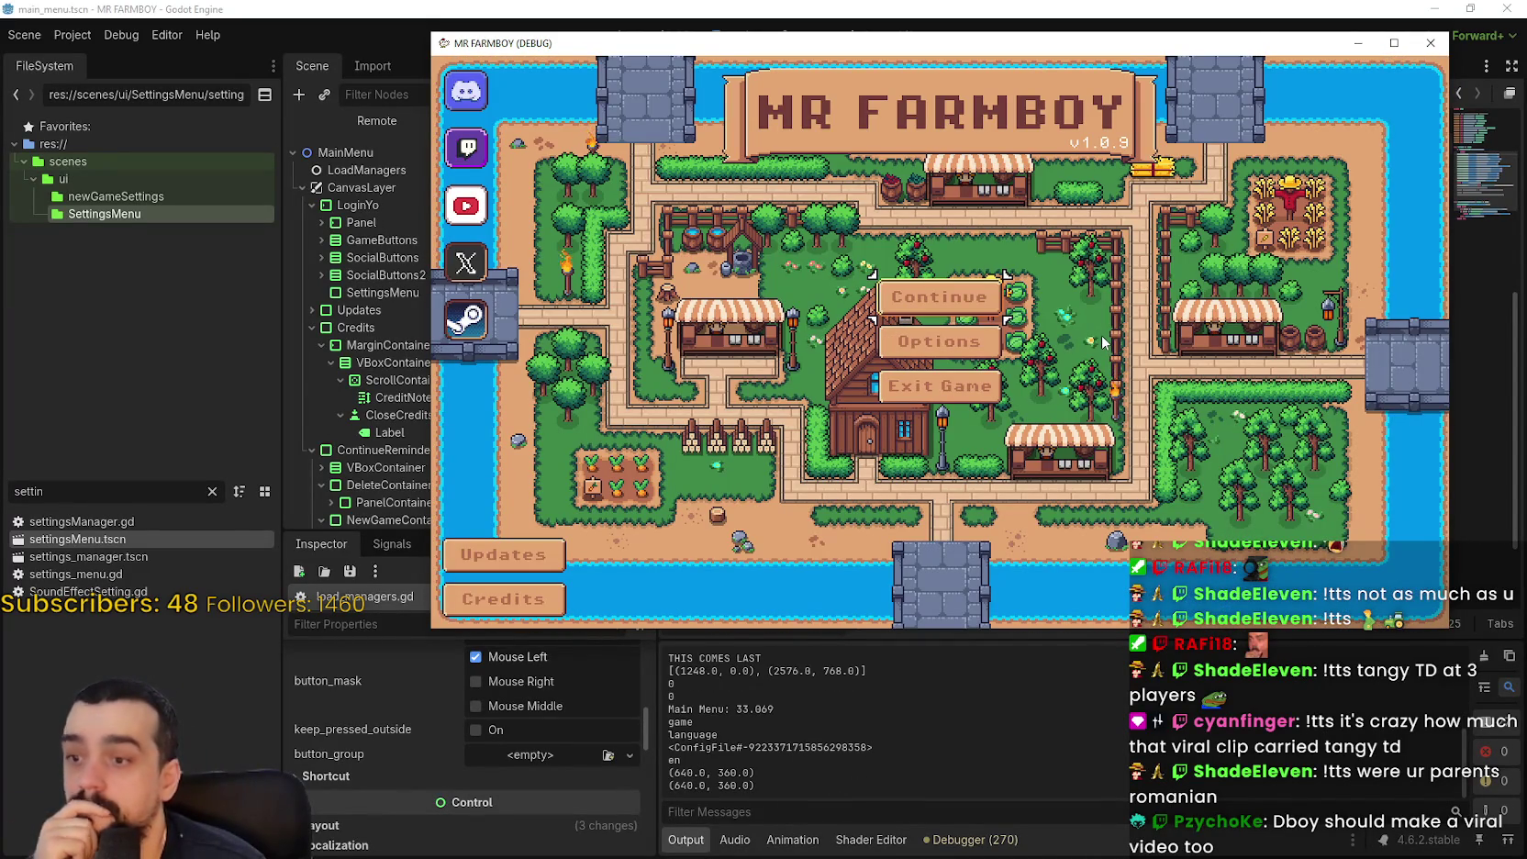
From the title screen, open the save list and load Save 4
drag(1017, 51, 1009, 68)
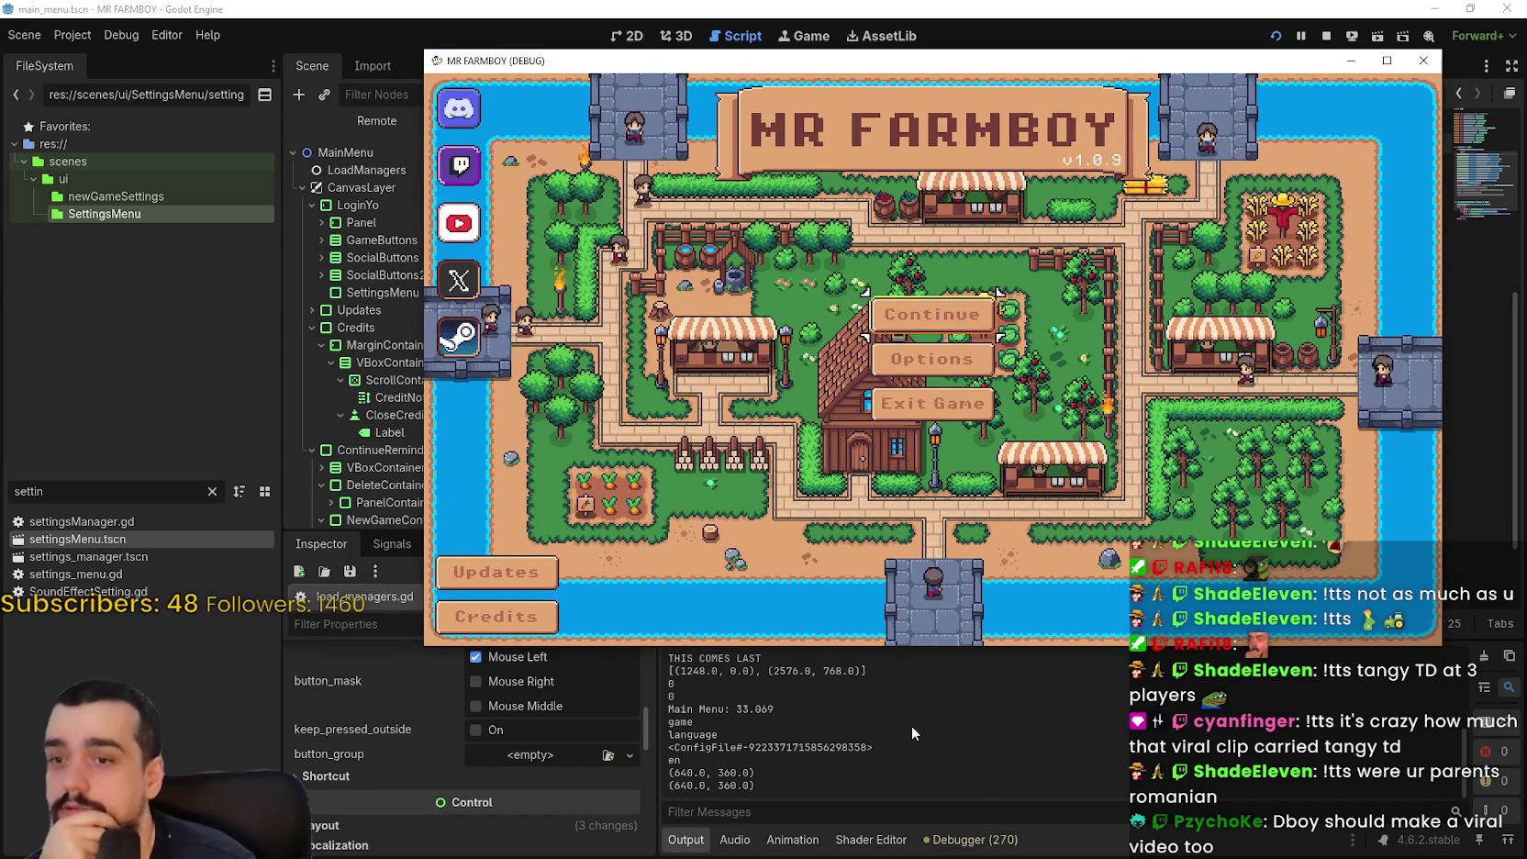
click(931, 314)
scroll(down, 3)
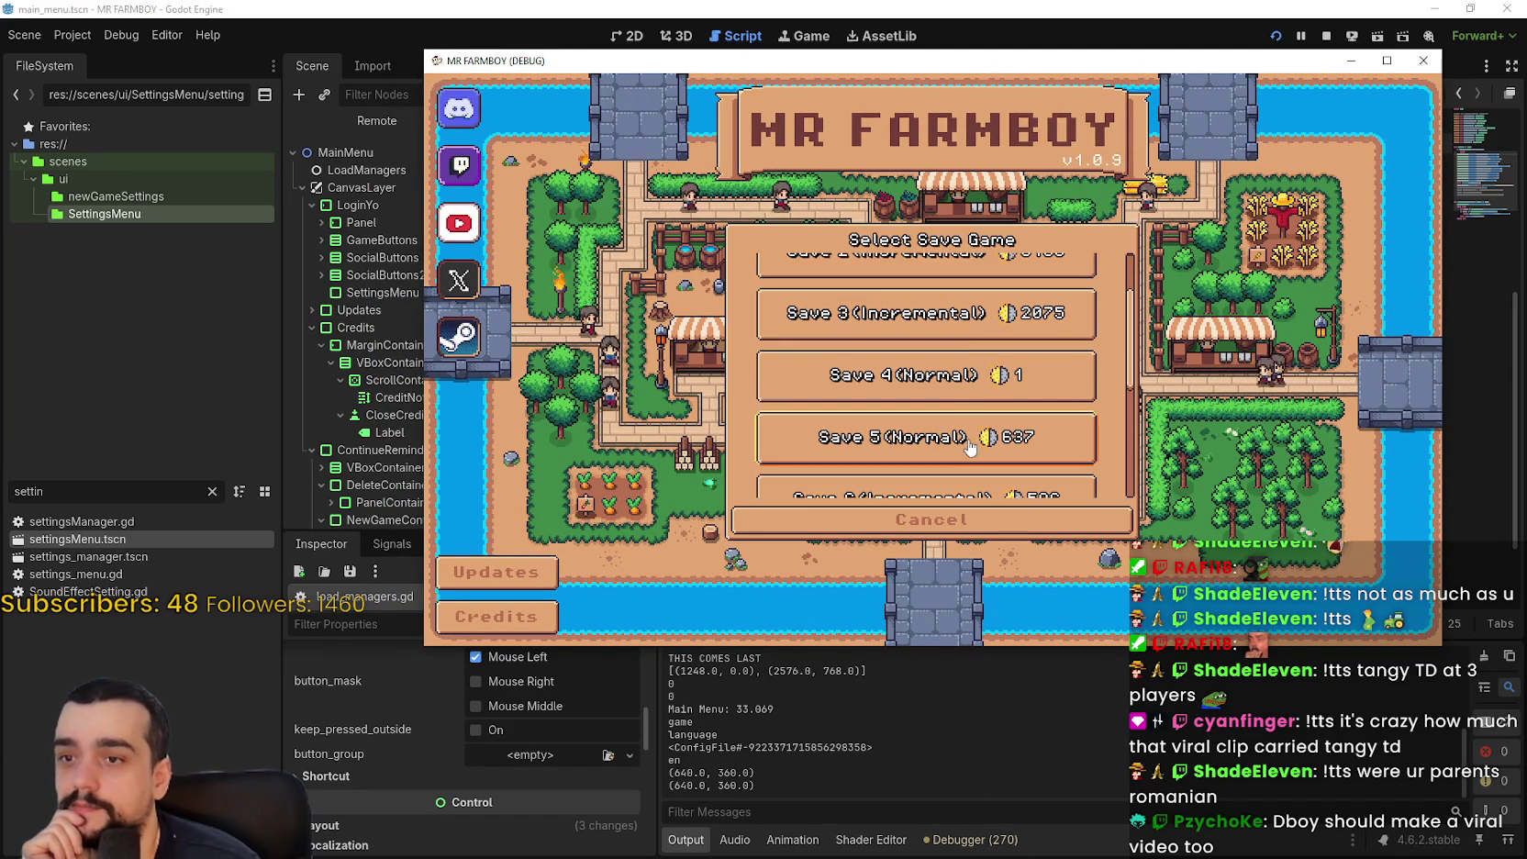
click(927, 385)
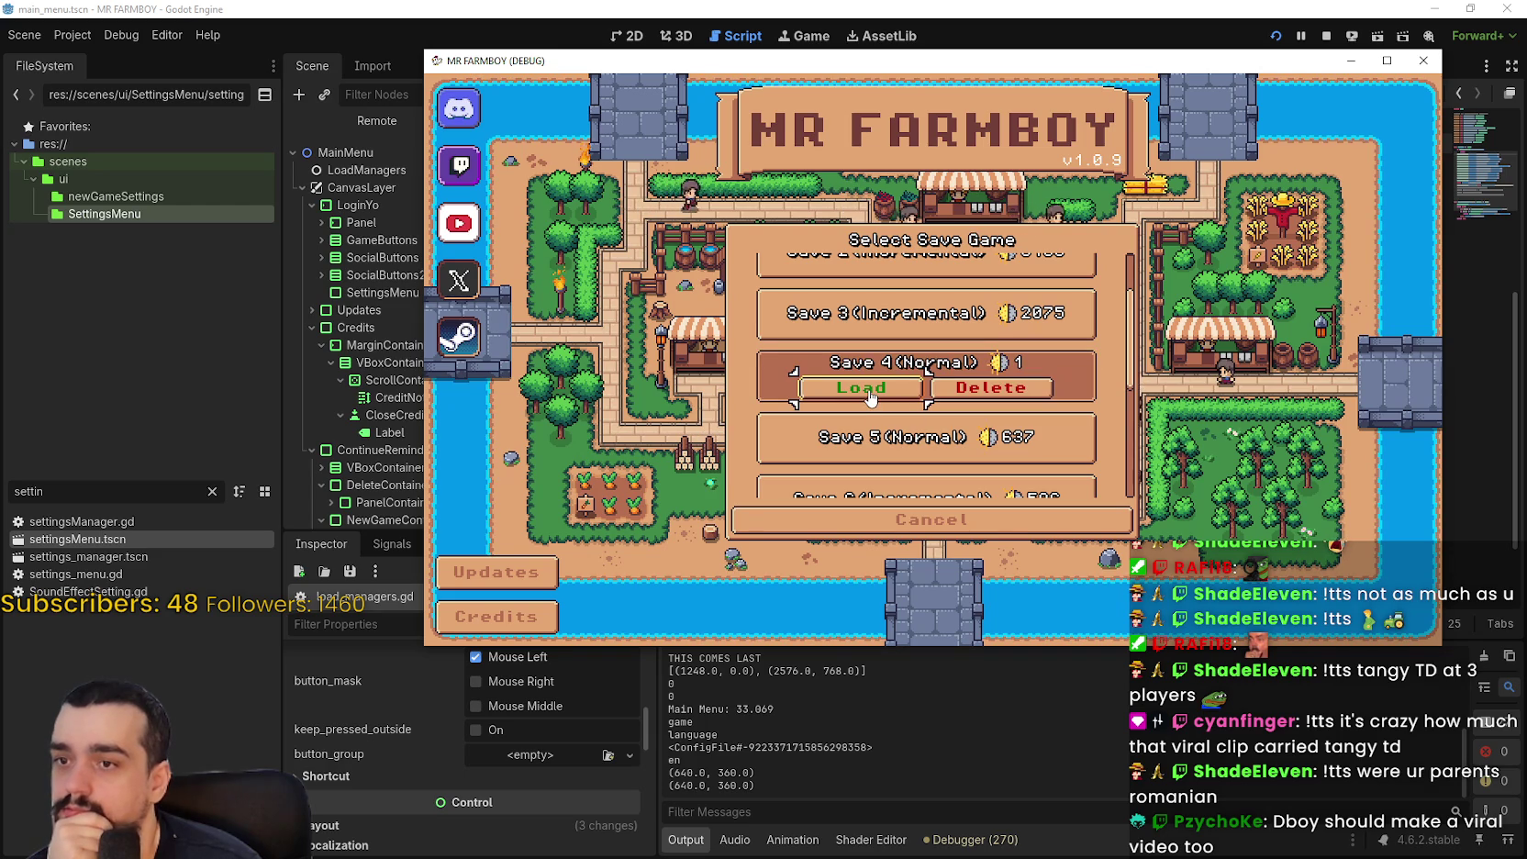
click(870, 392)
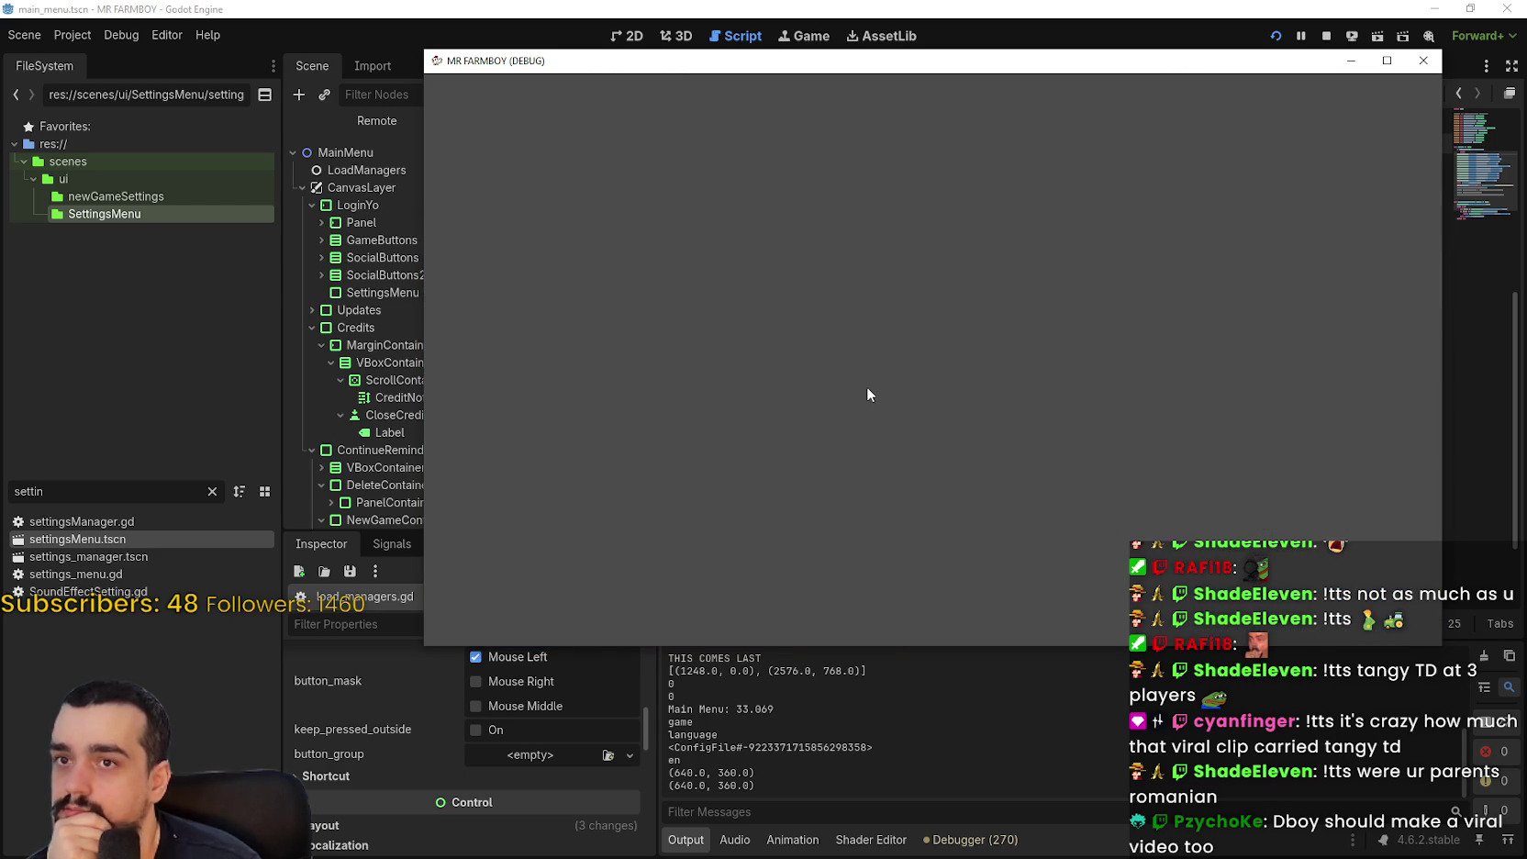
Stop the running game and launch the project again
click(1326, 36)
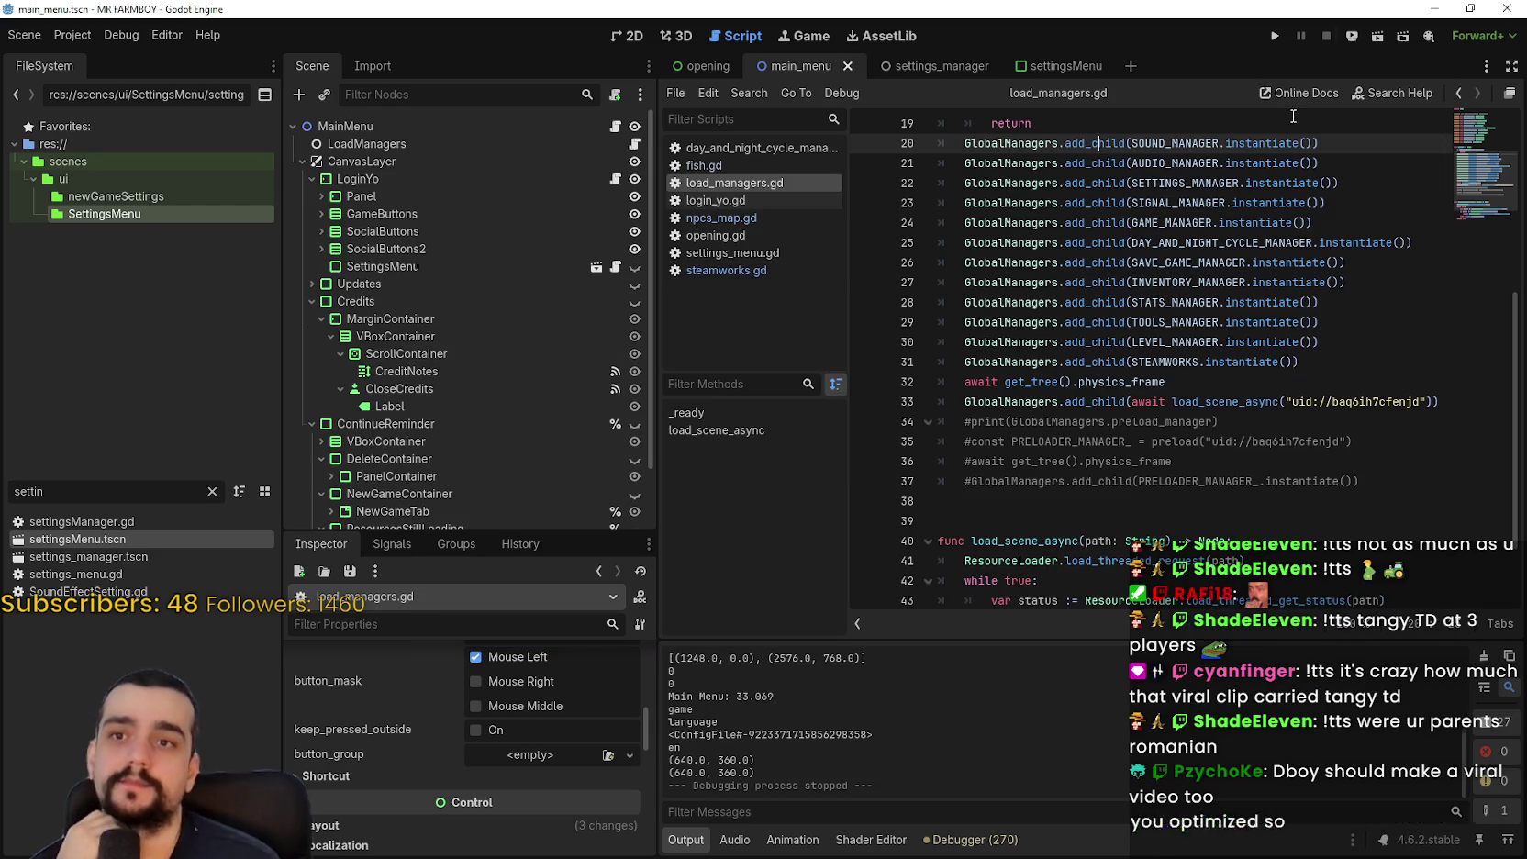
click(1170, 381)
click(1271, 37)
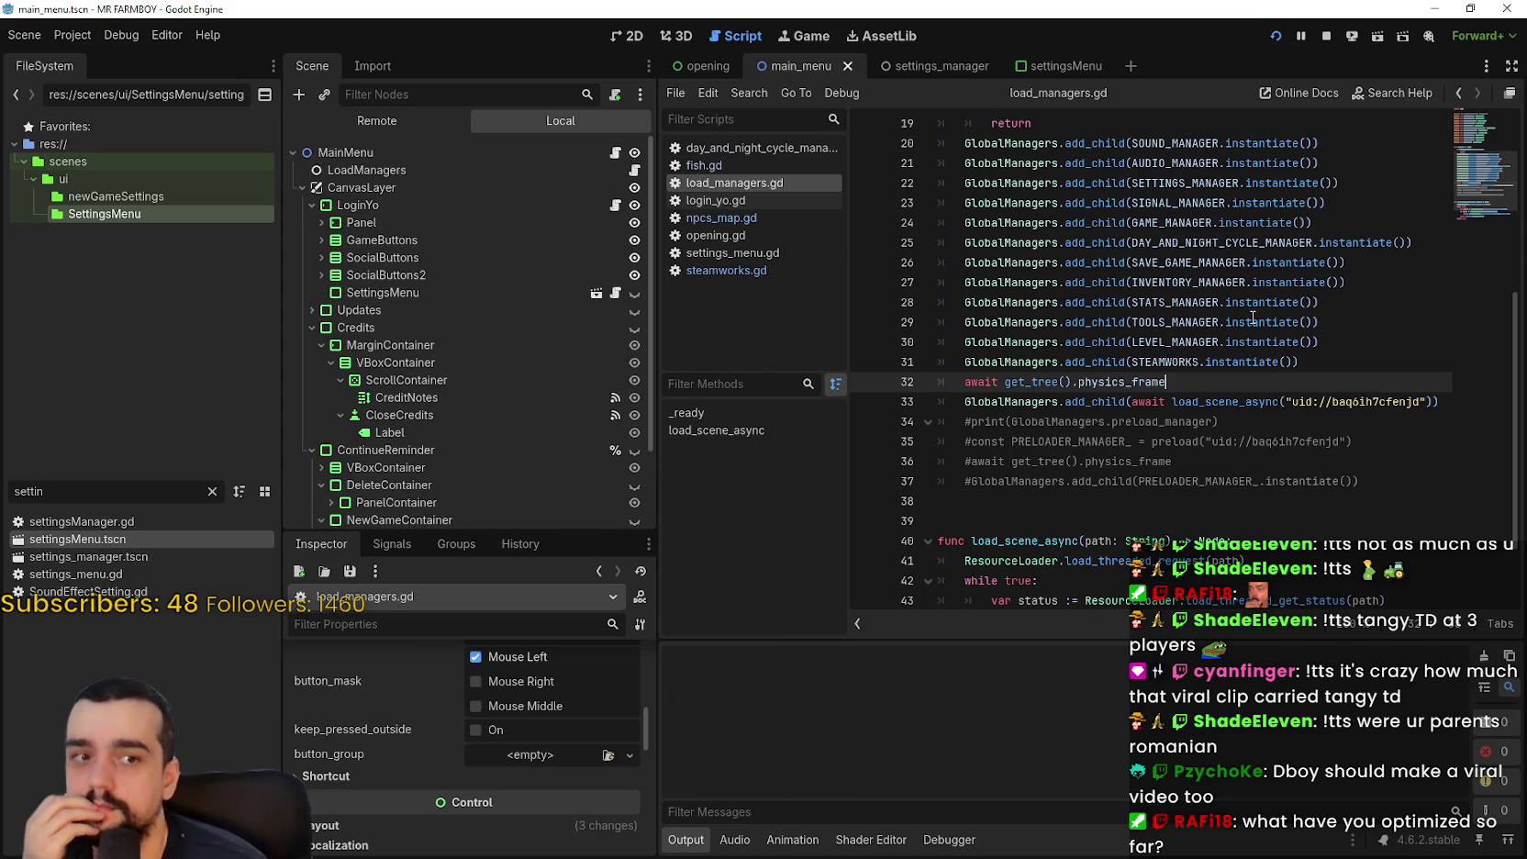
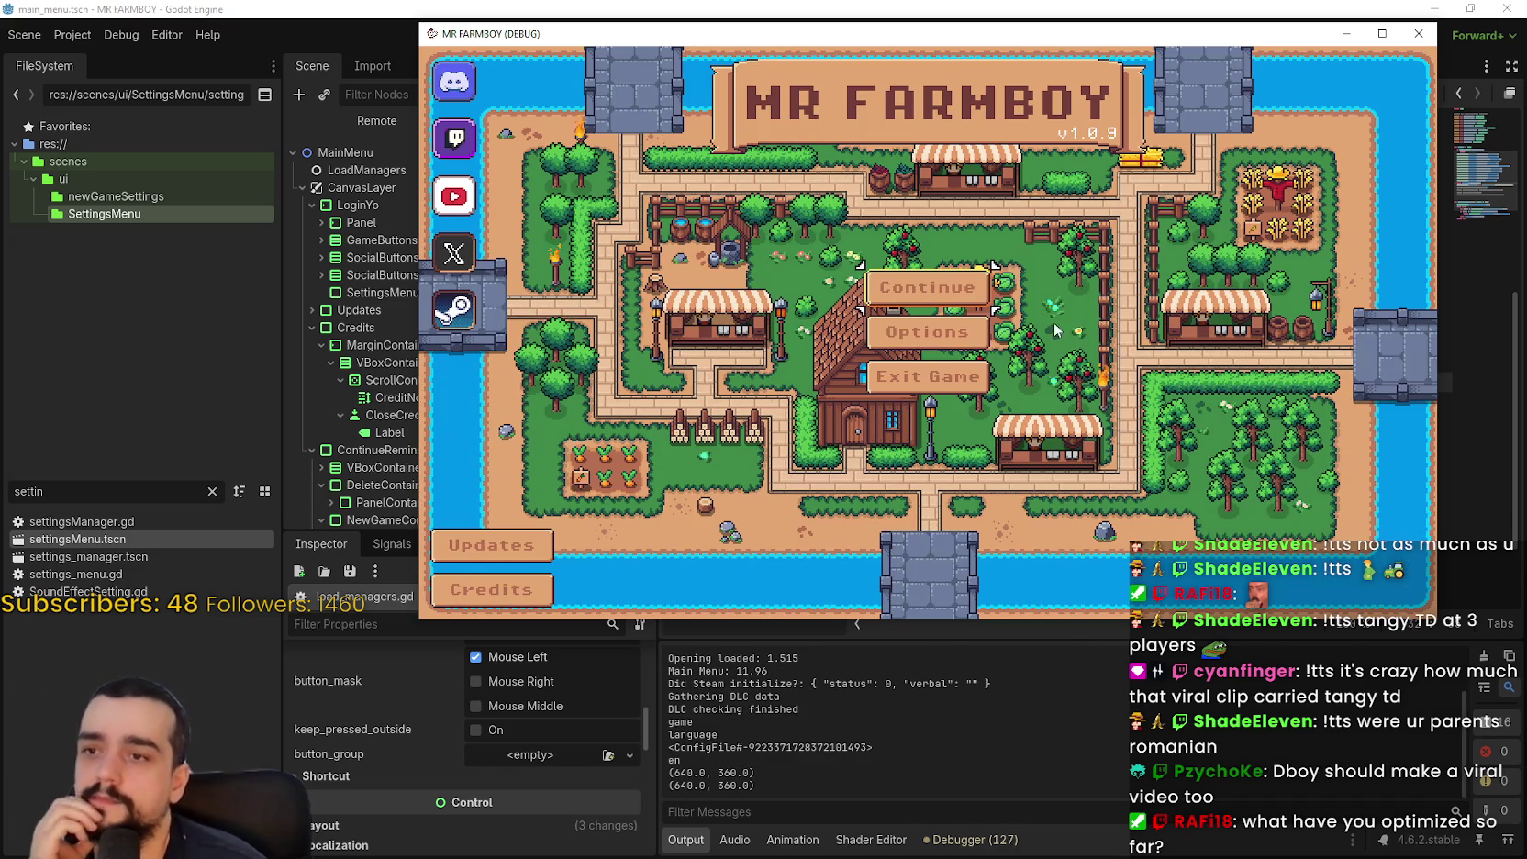
Overwrite save slot 4 with a new Normal Mode, Balanced-economy game and dismiss the intro letter
click(963, 303)
click(980, 416)
click(882, 438)
click(879, 415)
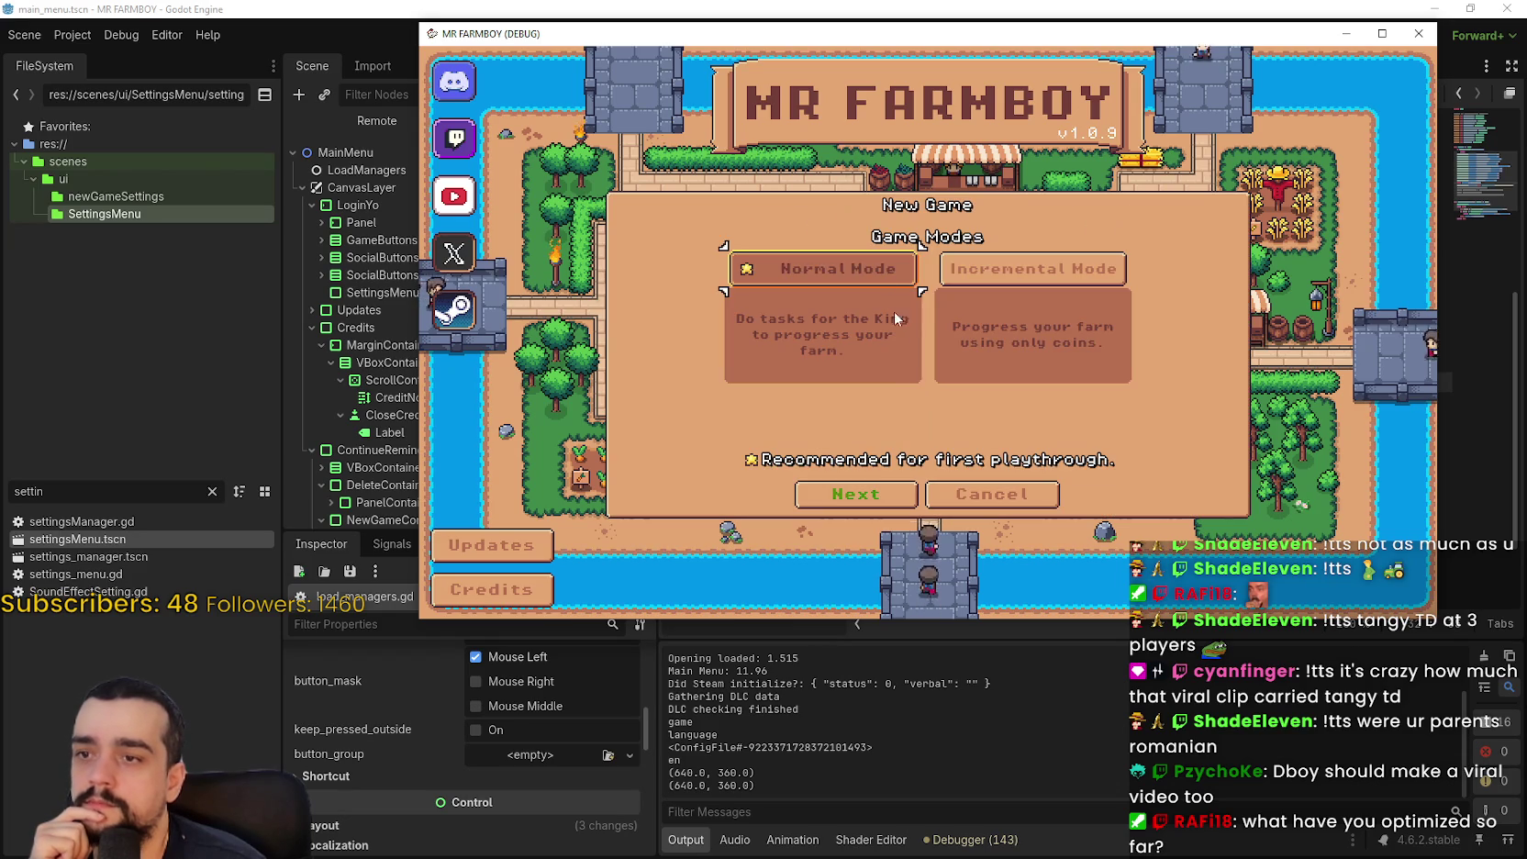
click(890, 498)
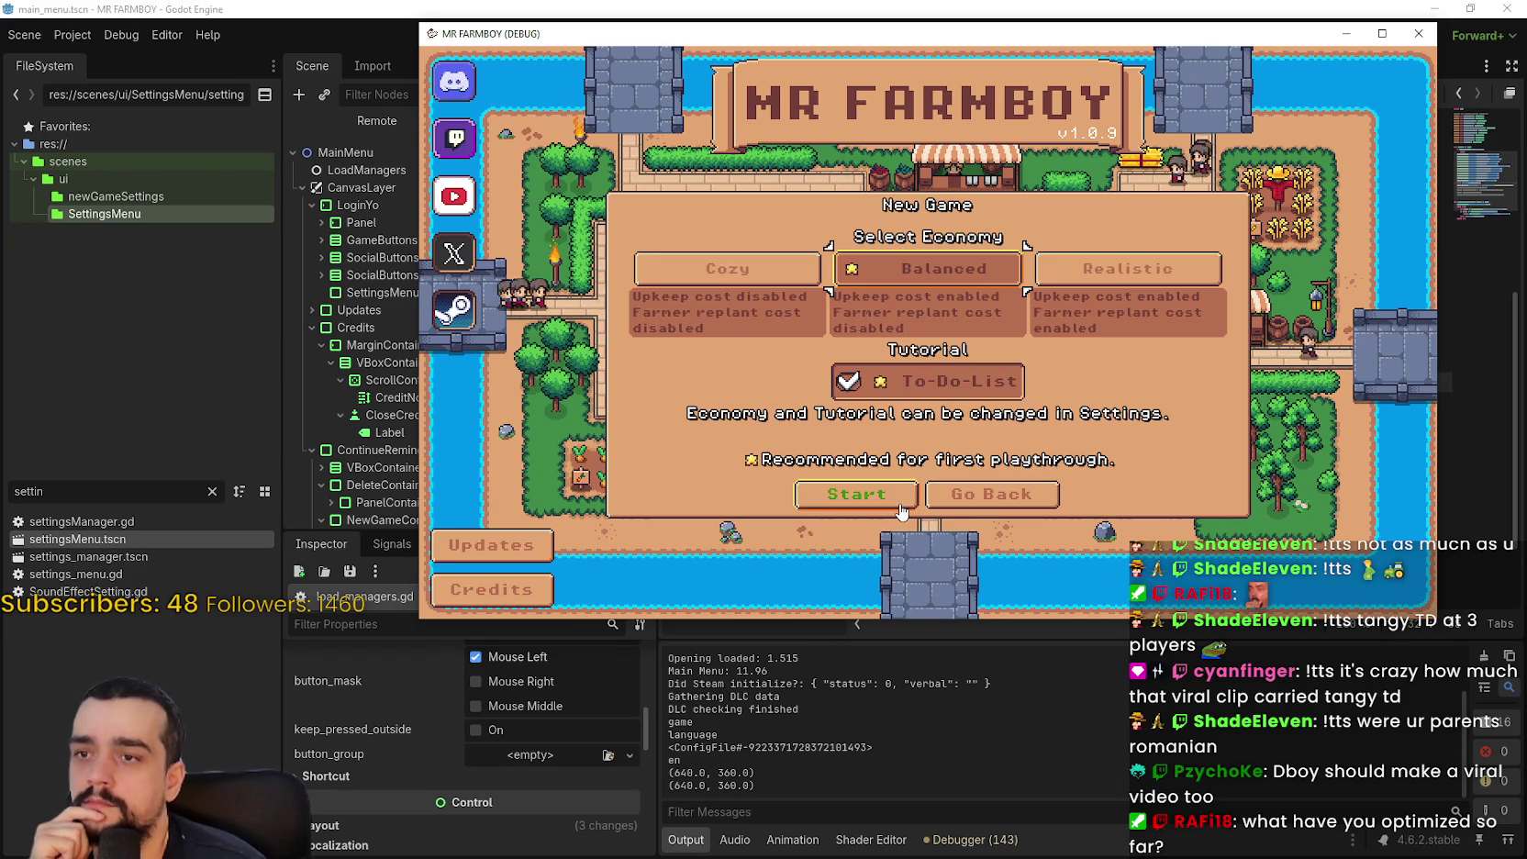
click(897, 498)
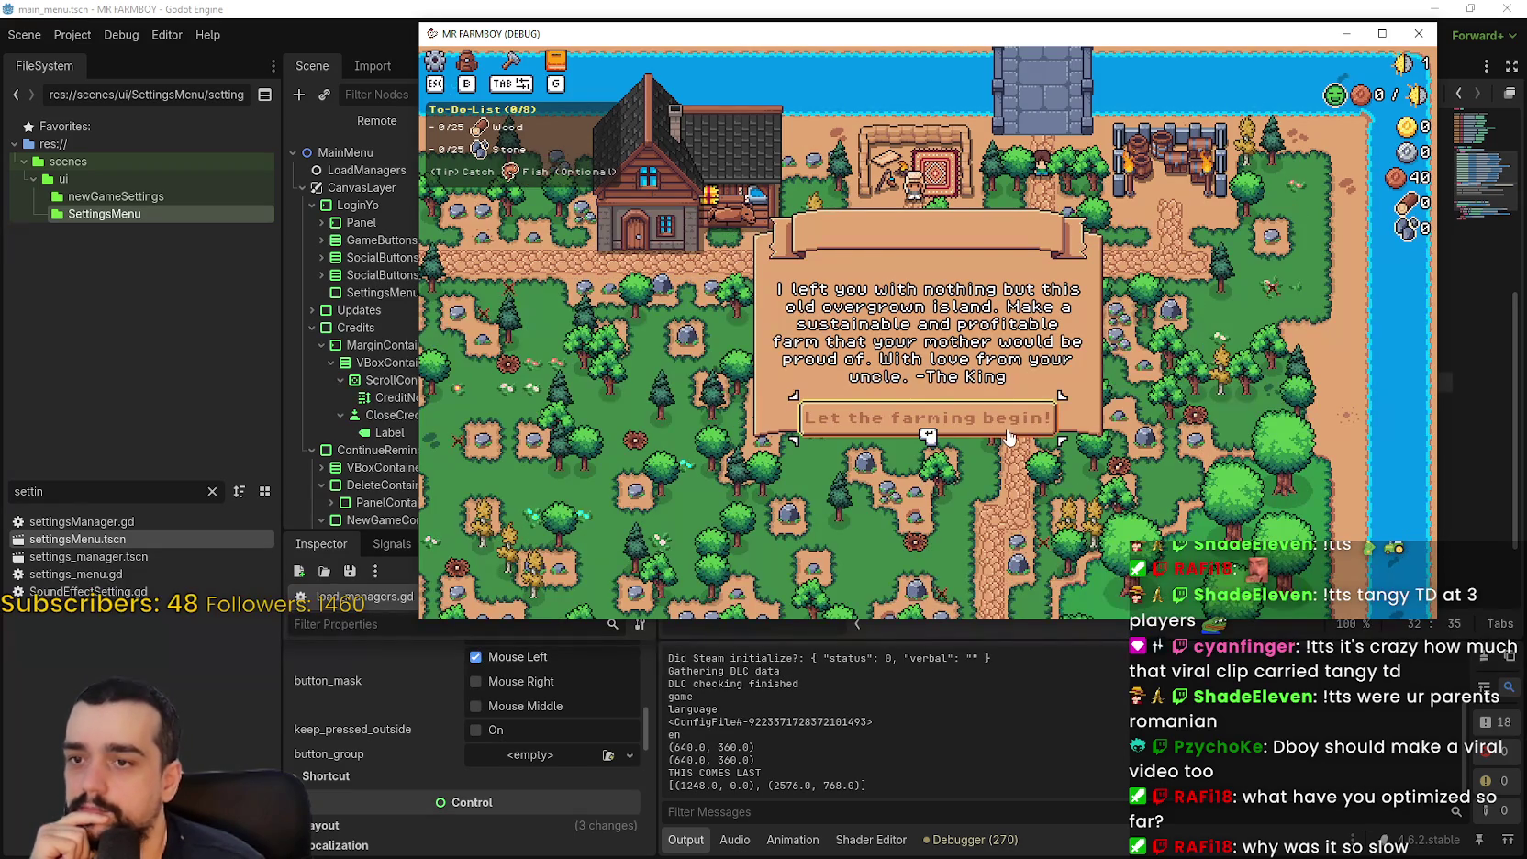
click(1009, 435)
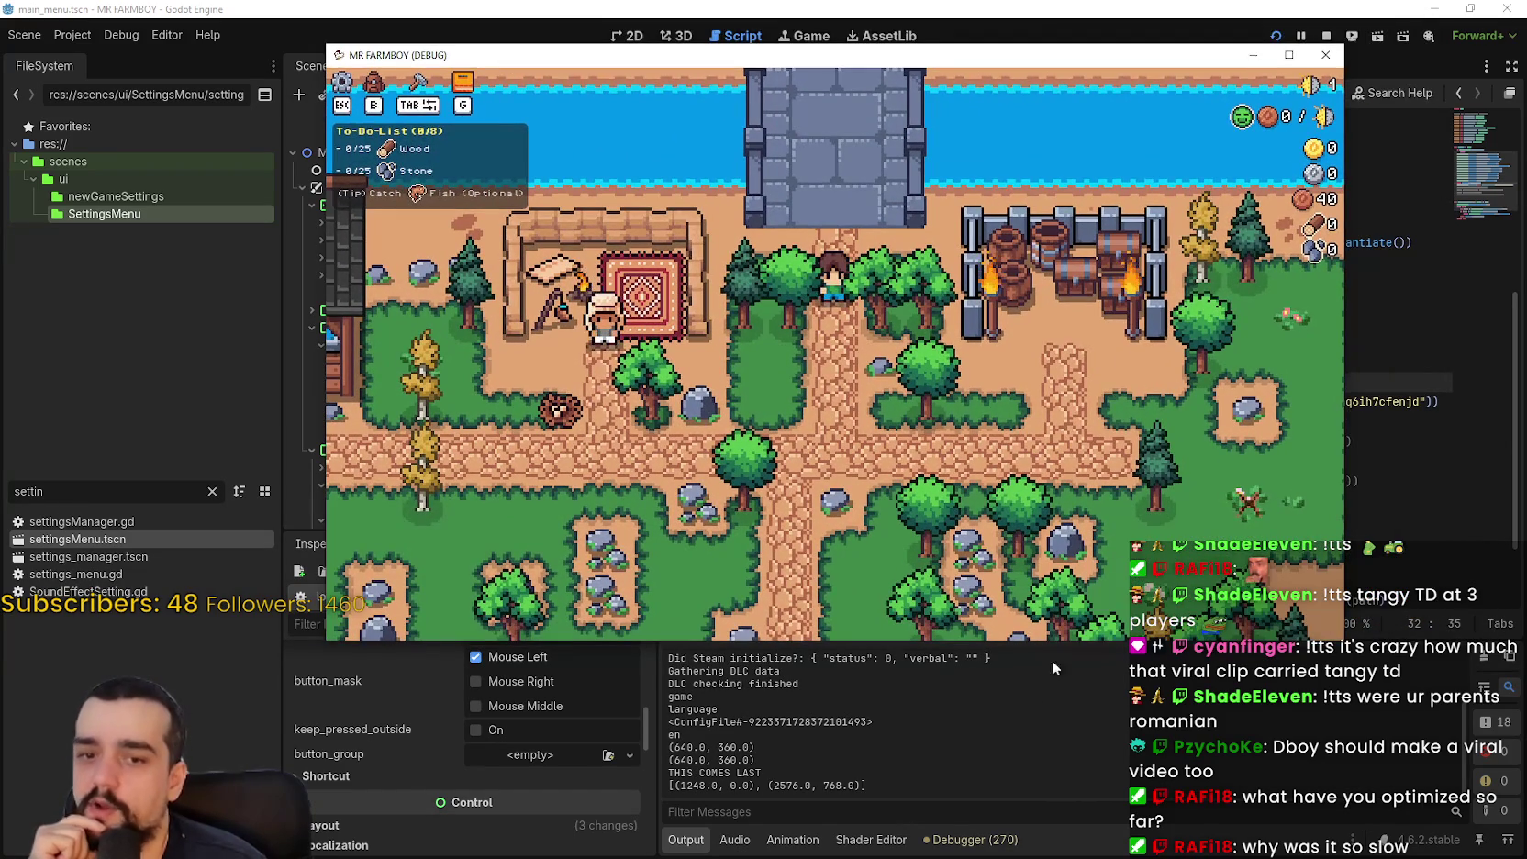
Select the exported manager variables on lines 5–14 of load_managers.gd, then open Project Settings
click(1365, 323)
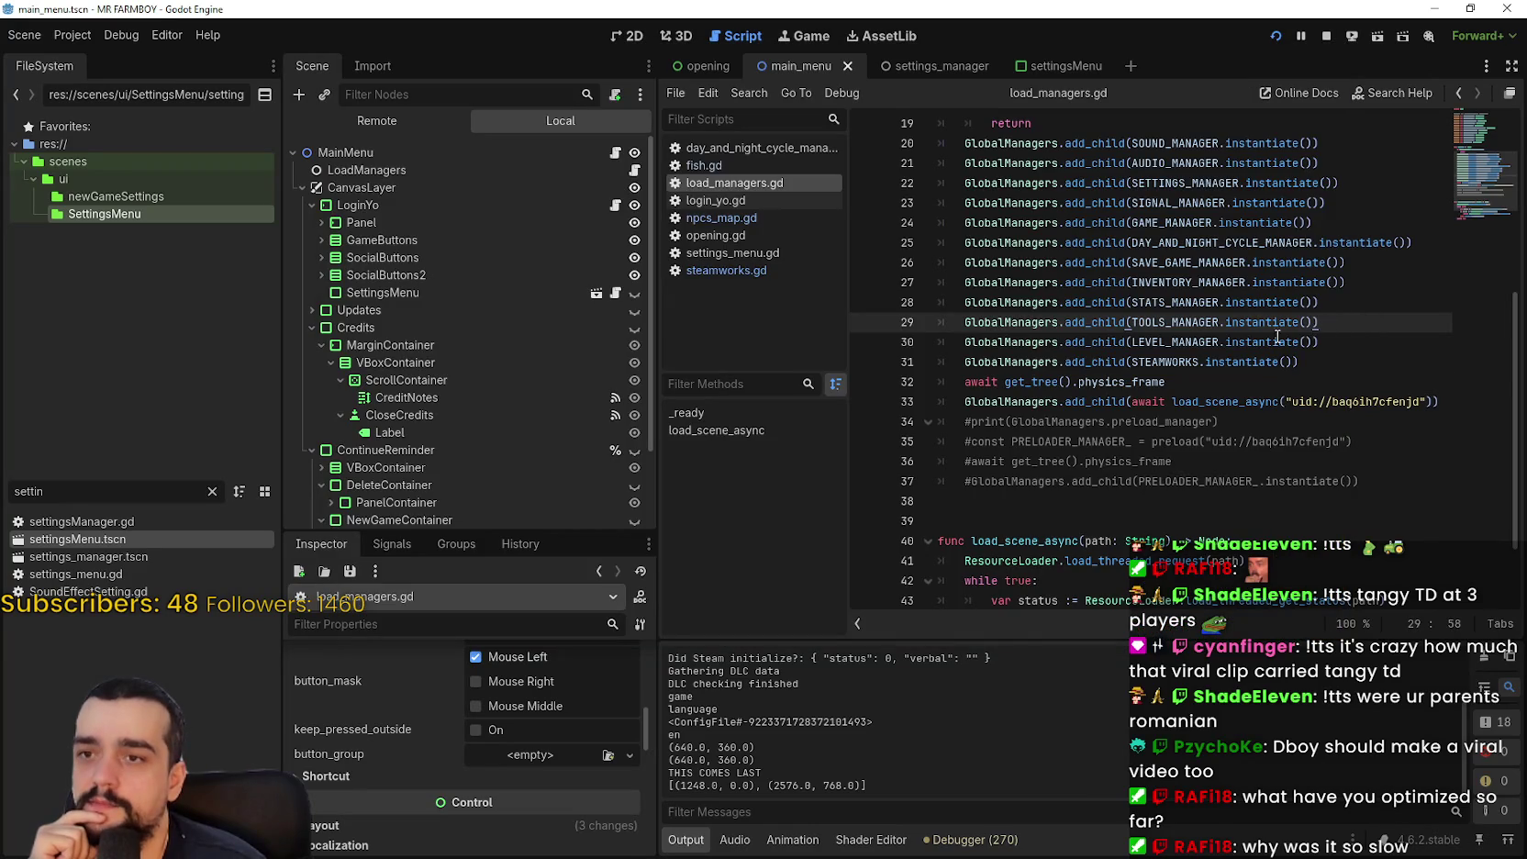
scroll(up, 3)
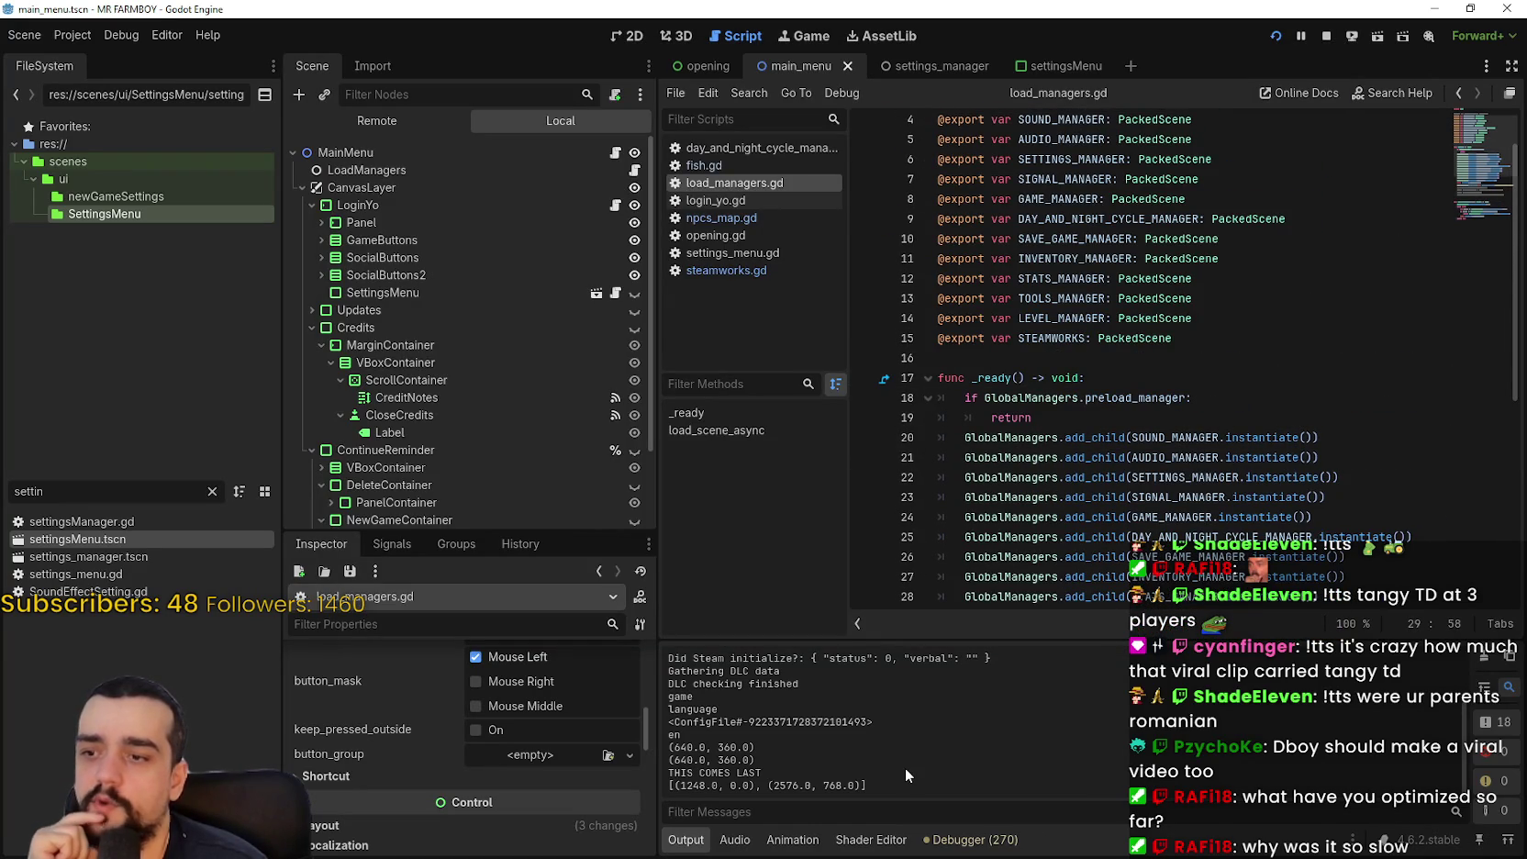
click(1043, 377)
scroll(up, 3)
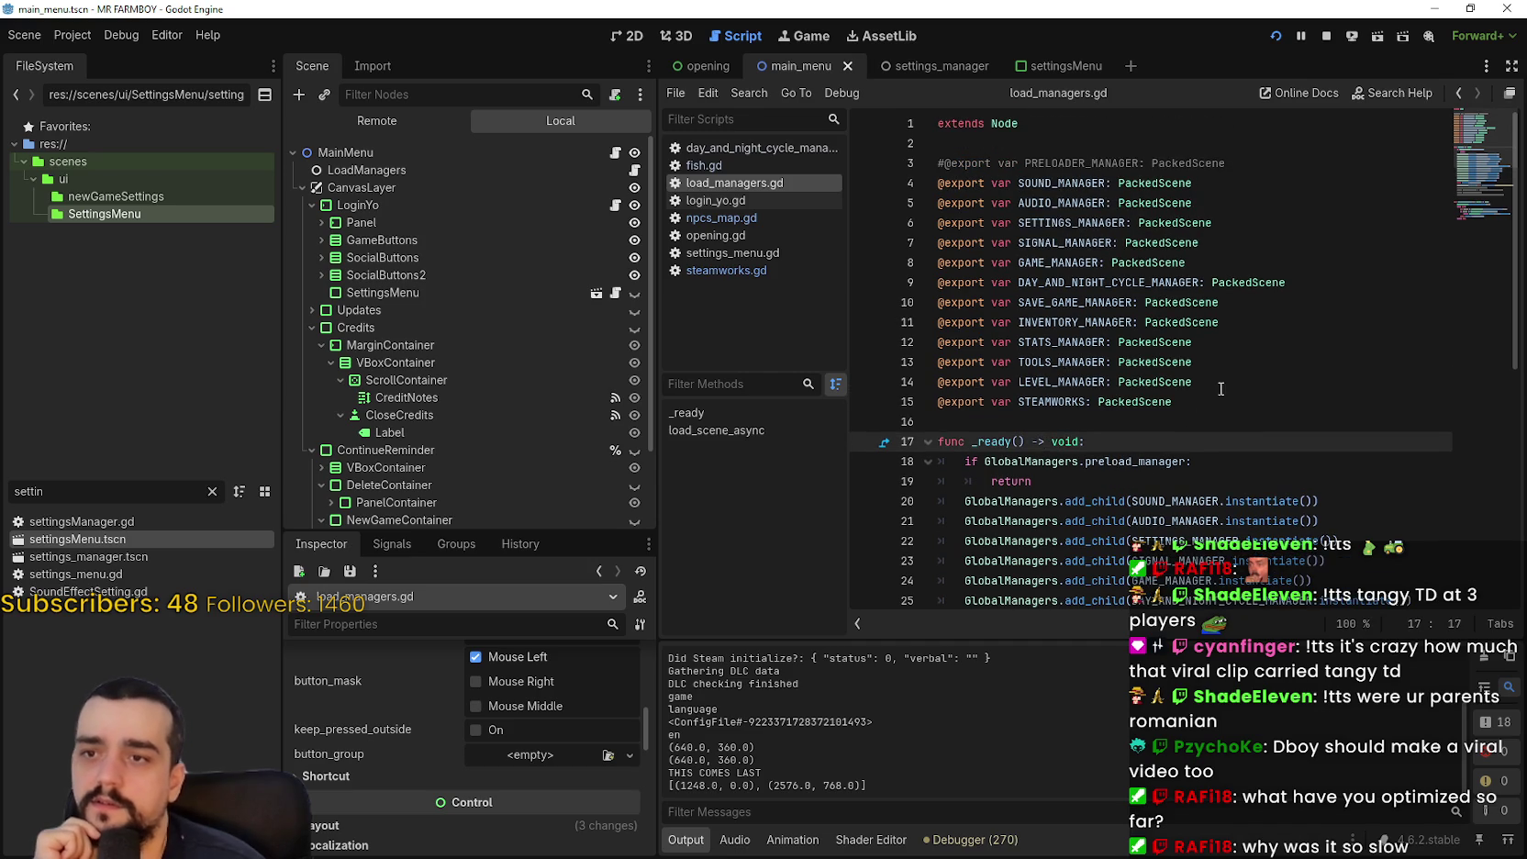
drag(1221, 388, 916, 206)
click(57, 36)
click(87, 57)
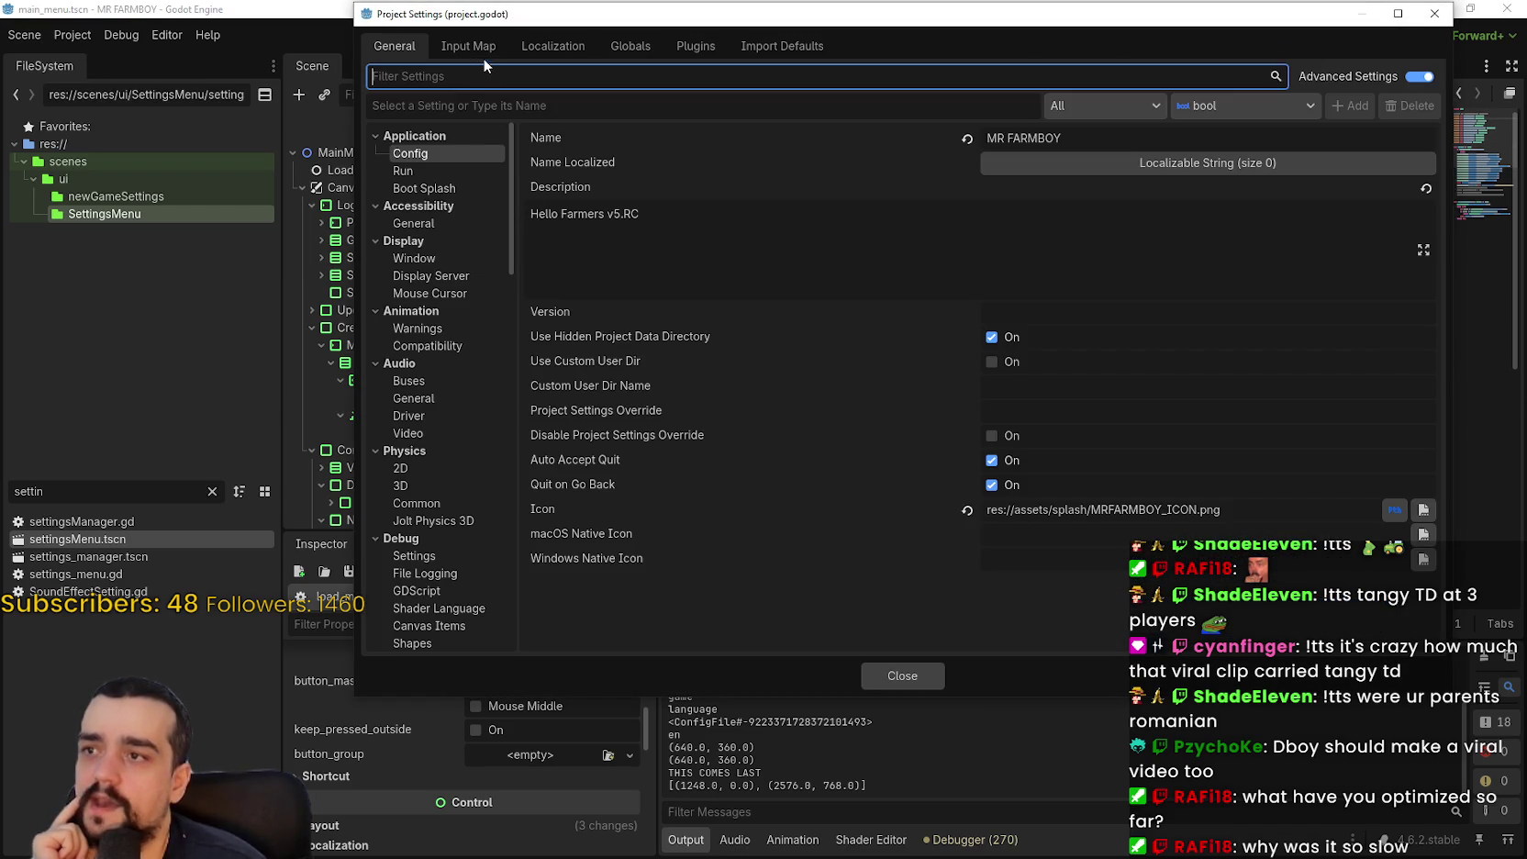
Check the Autoload list on the Globals page, then close Project Settings
click(553, 45)
click(618, 47)
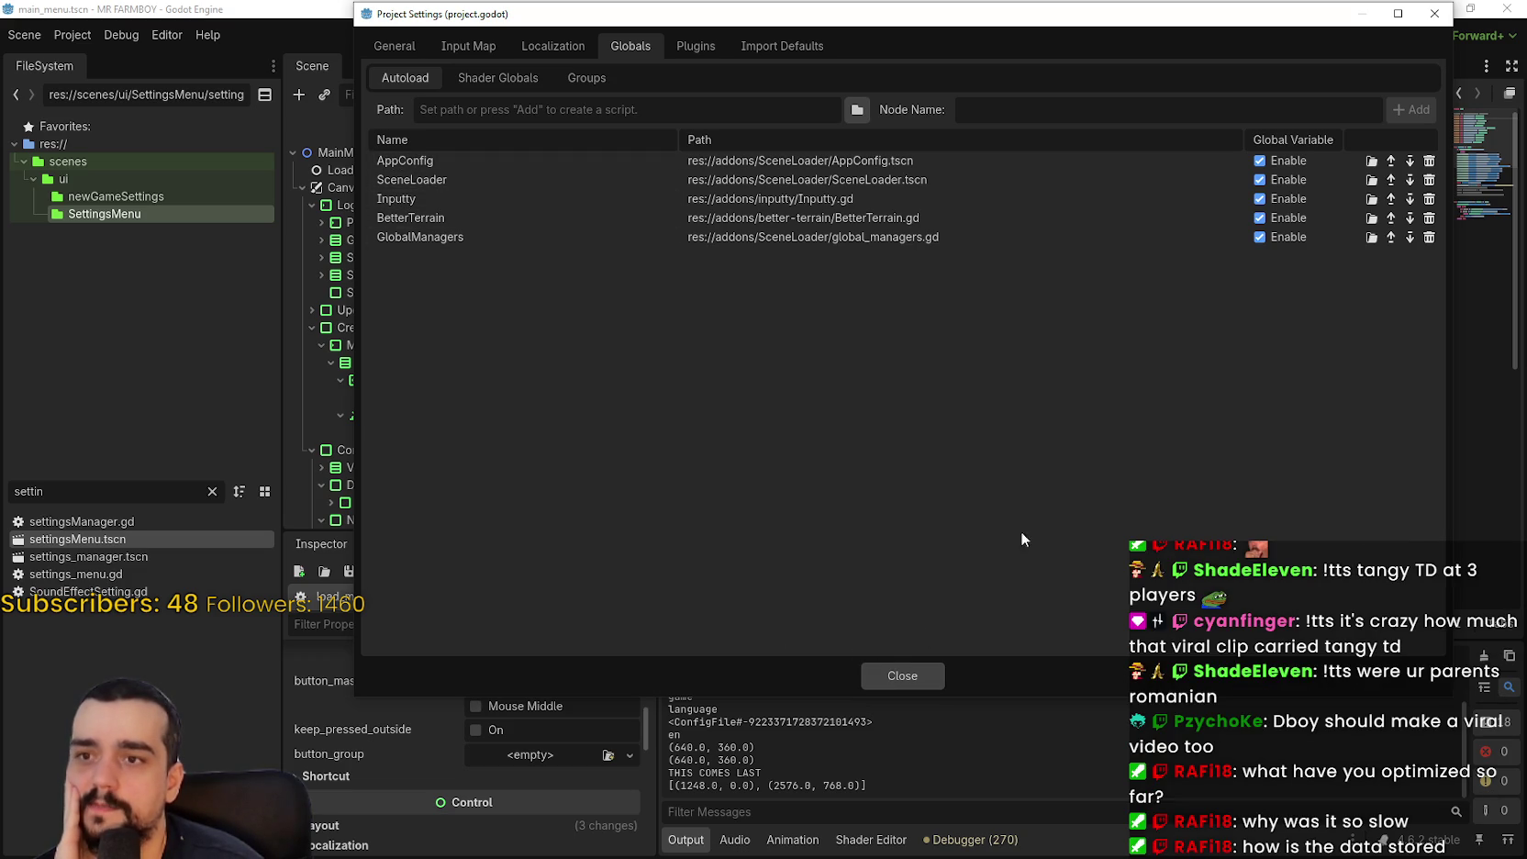
click(904, 675)
Scroll through load_managers.gd to the GAME_MANAGER line and run the project with F5
click(1052, 342)
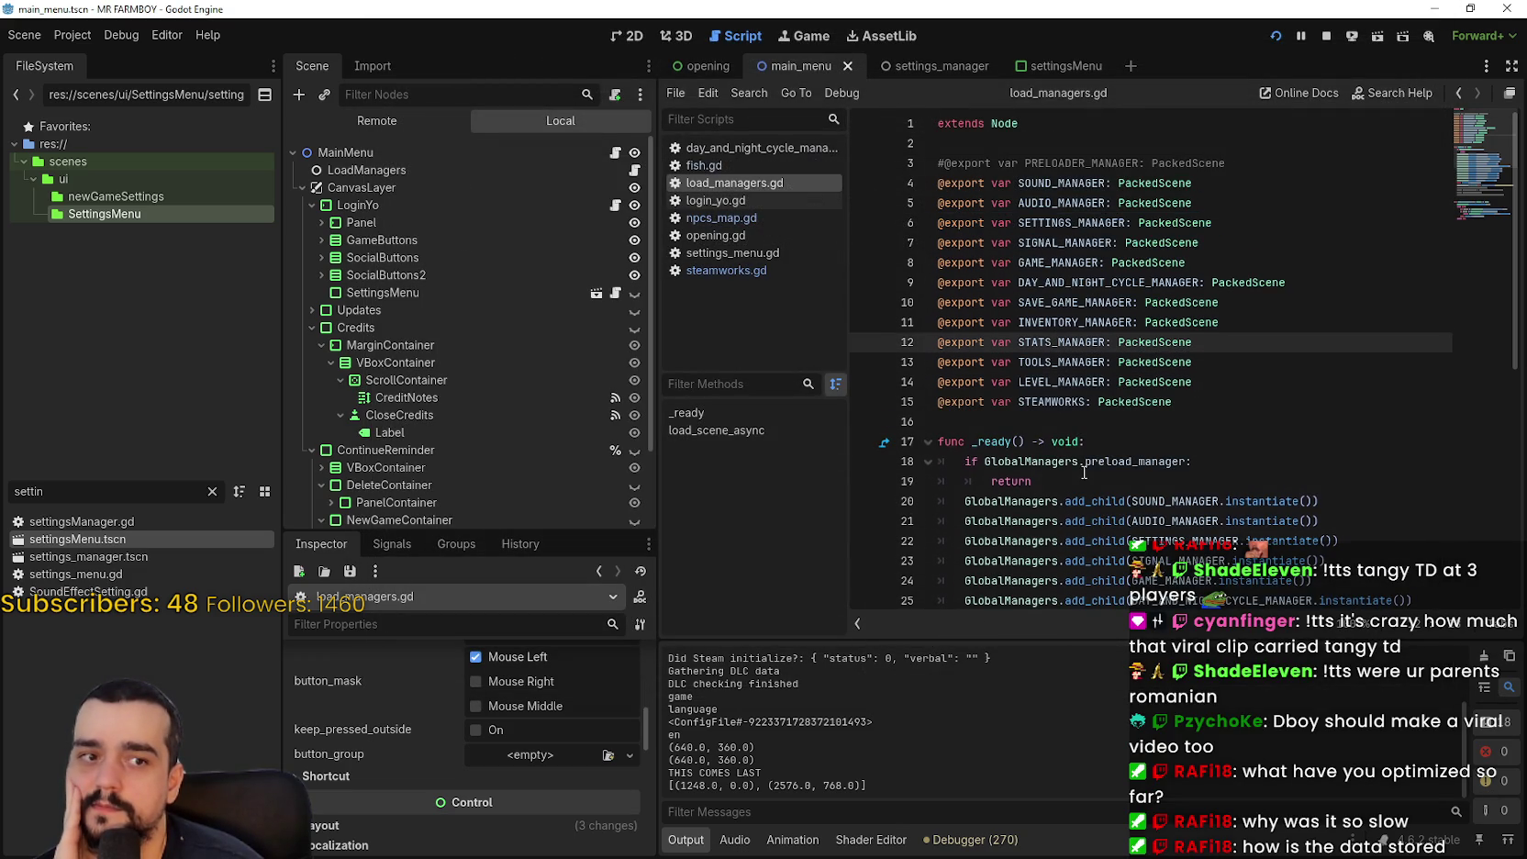
key(Up)
key(Up)
key(Up)
scroll(down, 3)
click(1089, 354)
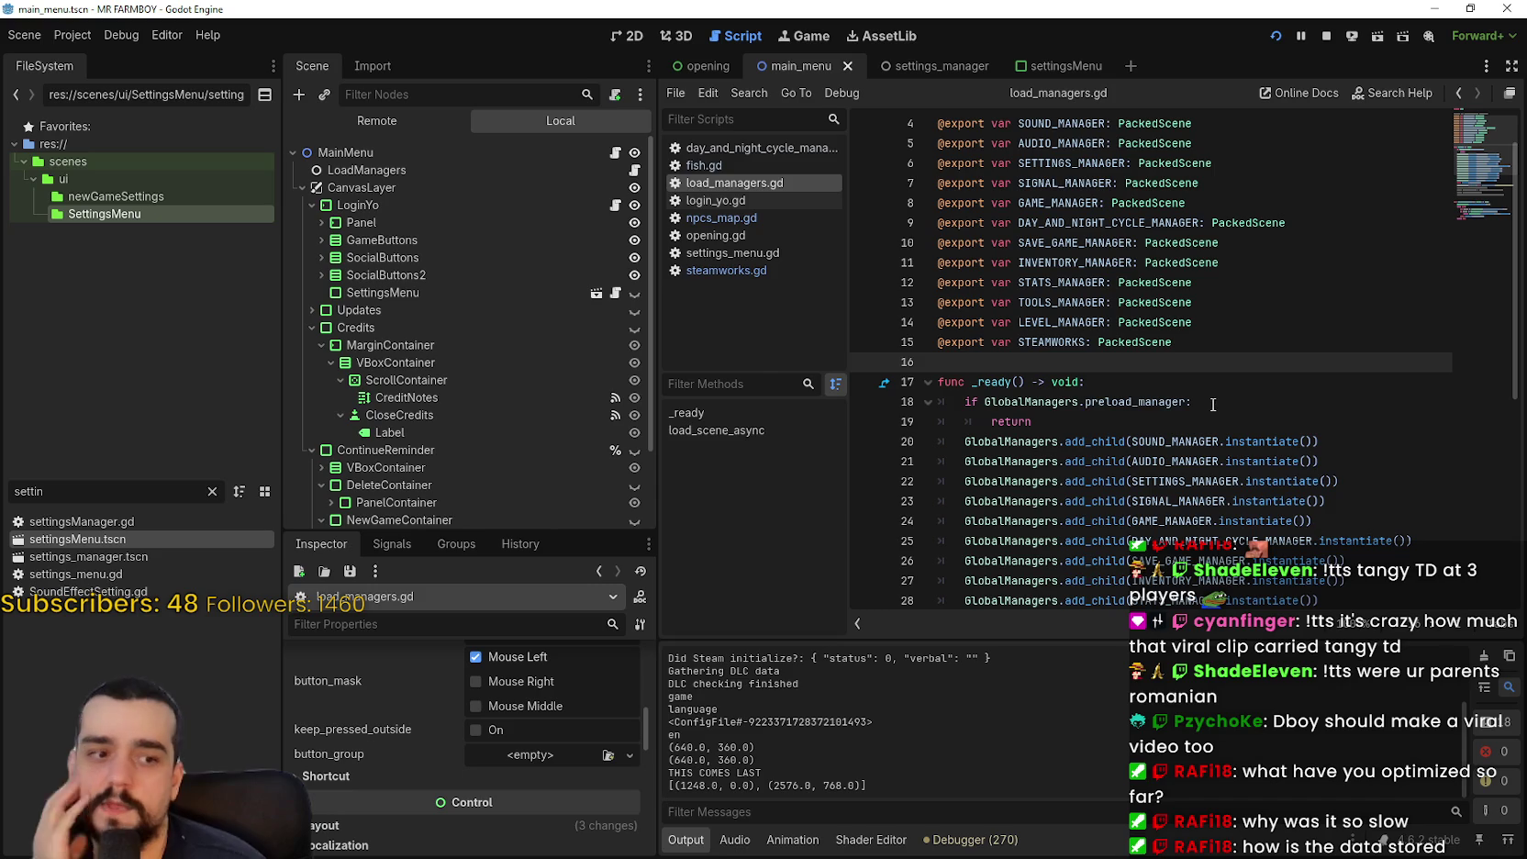
scroll(down, 3)
click(1195, 341)
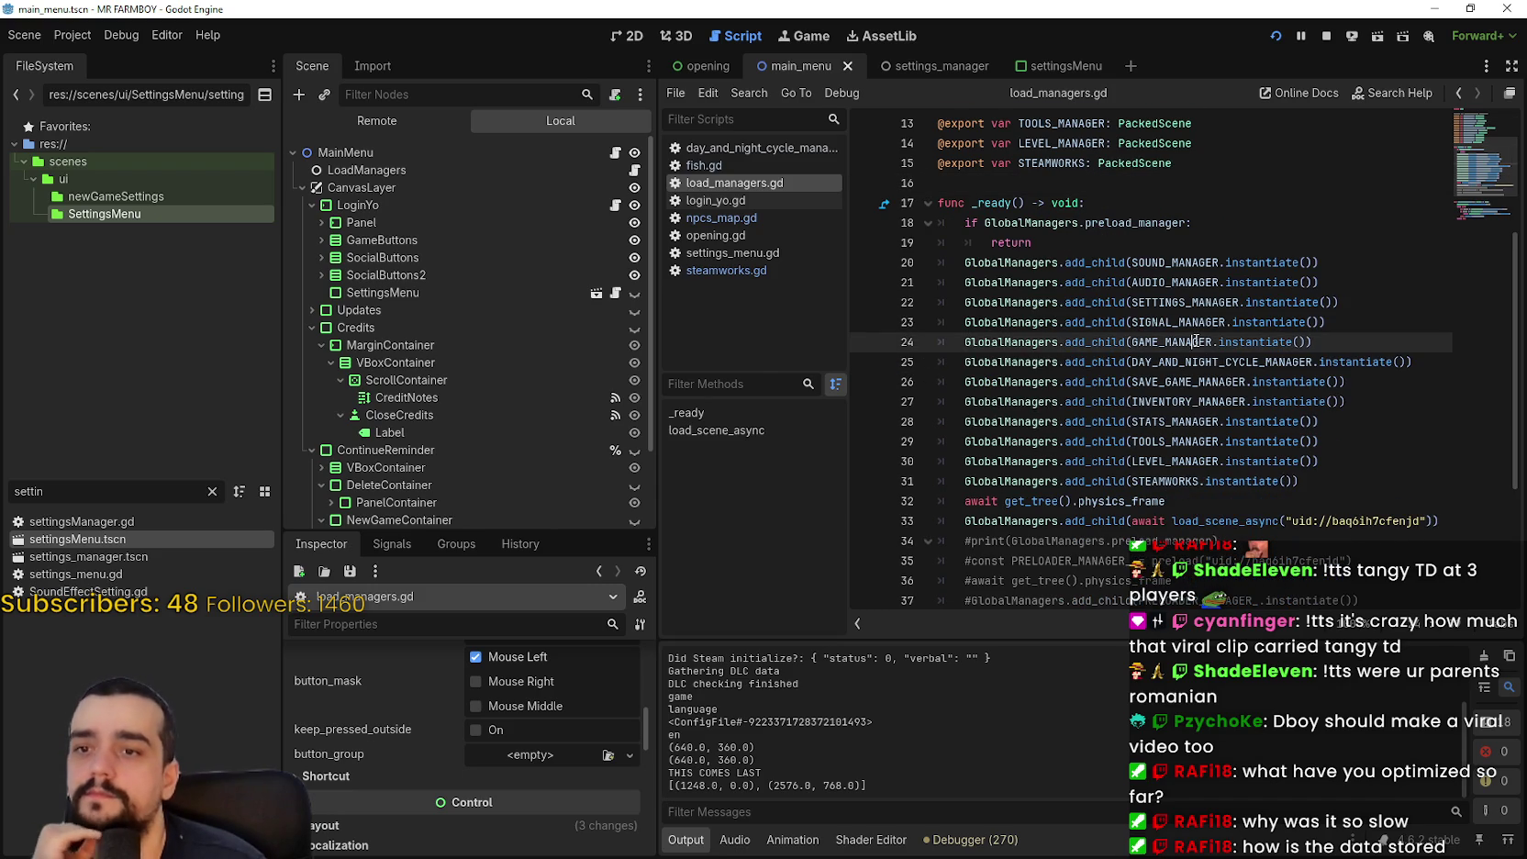
key(F5)
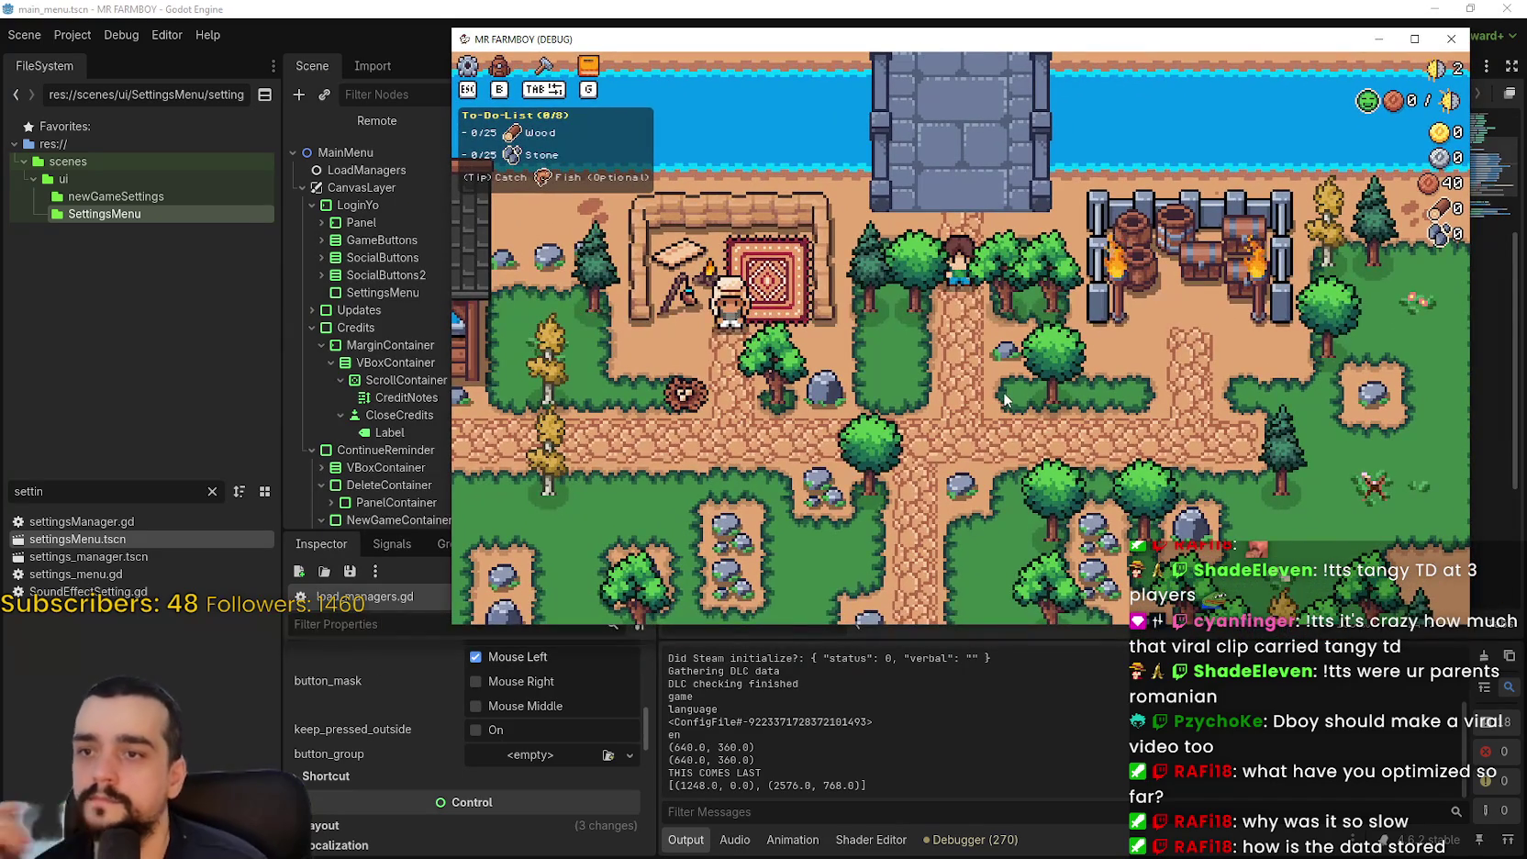
Walk around chopping trees and mining rocks, raising wood to 12/25 and stone to 9/25
key(s)
key(d)
click(982, 343)
click(988, 352)
key(s)
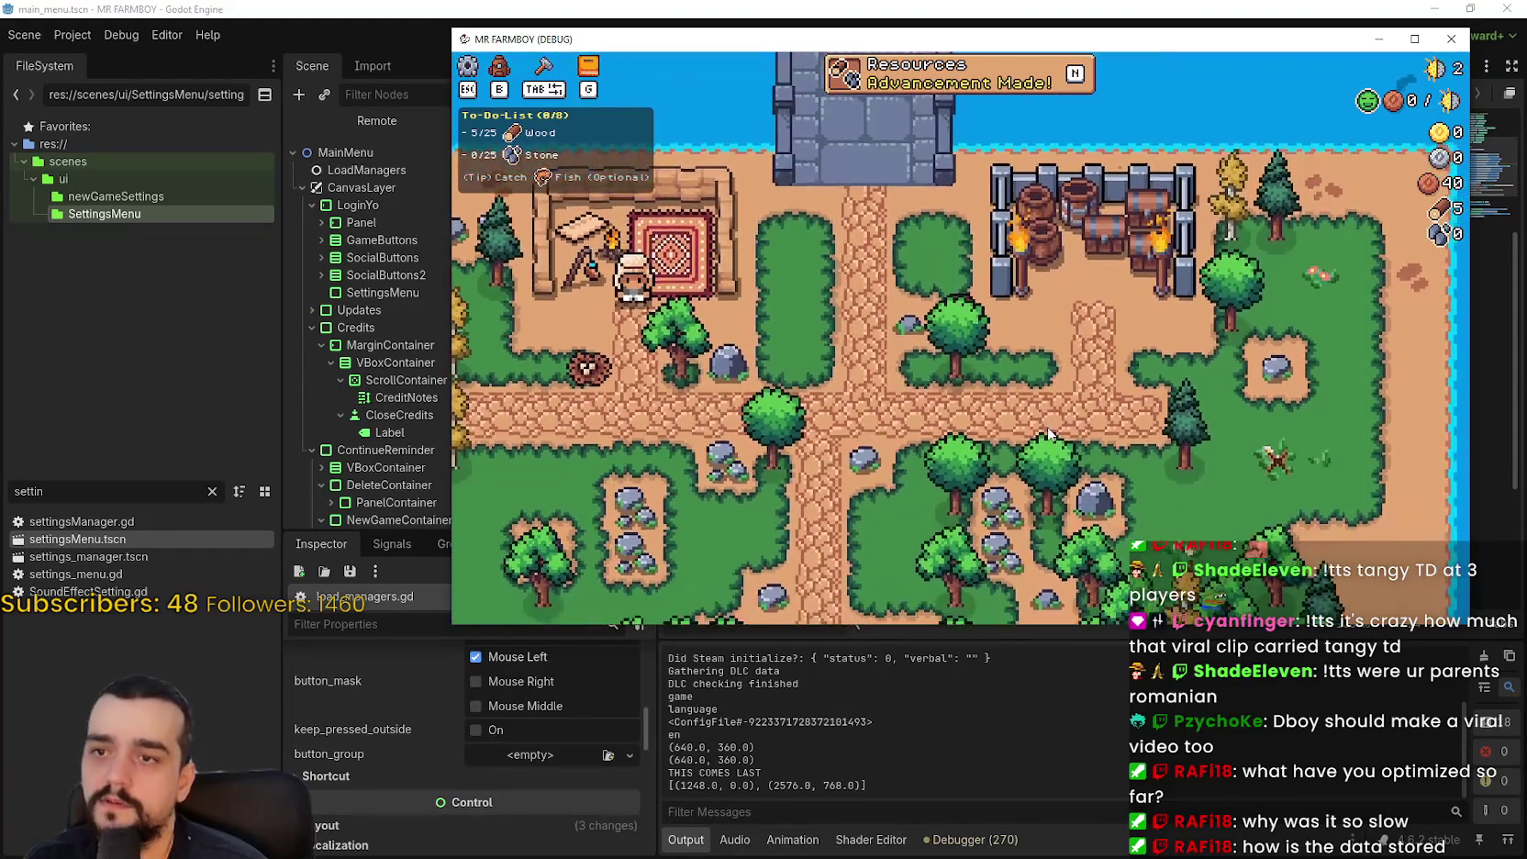
click(1044, 423)
key(a)
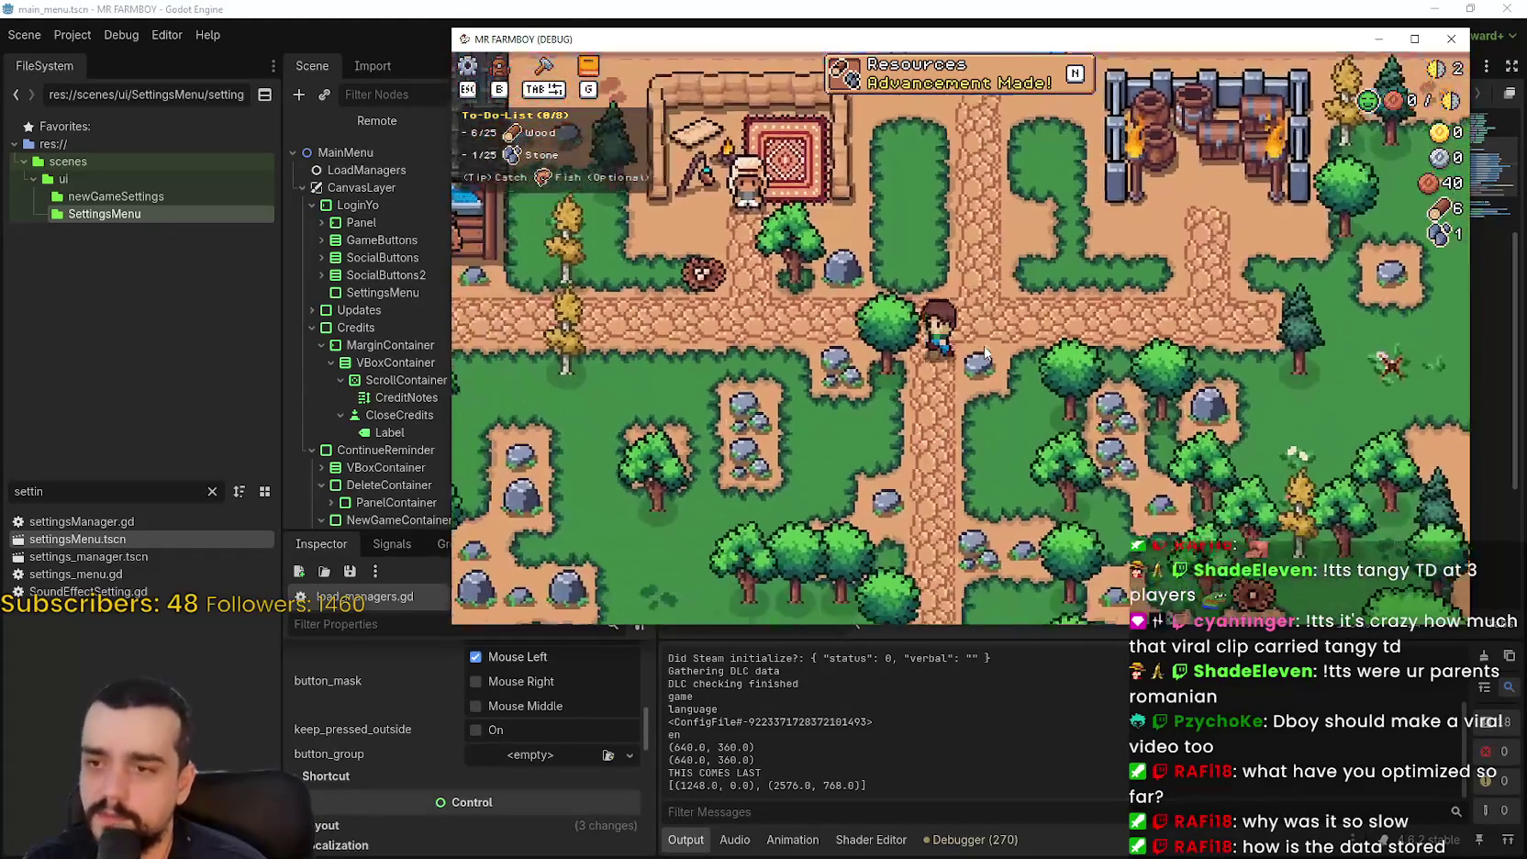
click(1017, 385)
key(a)
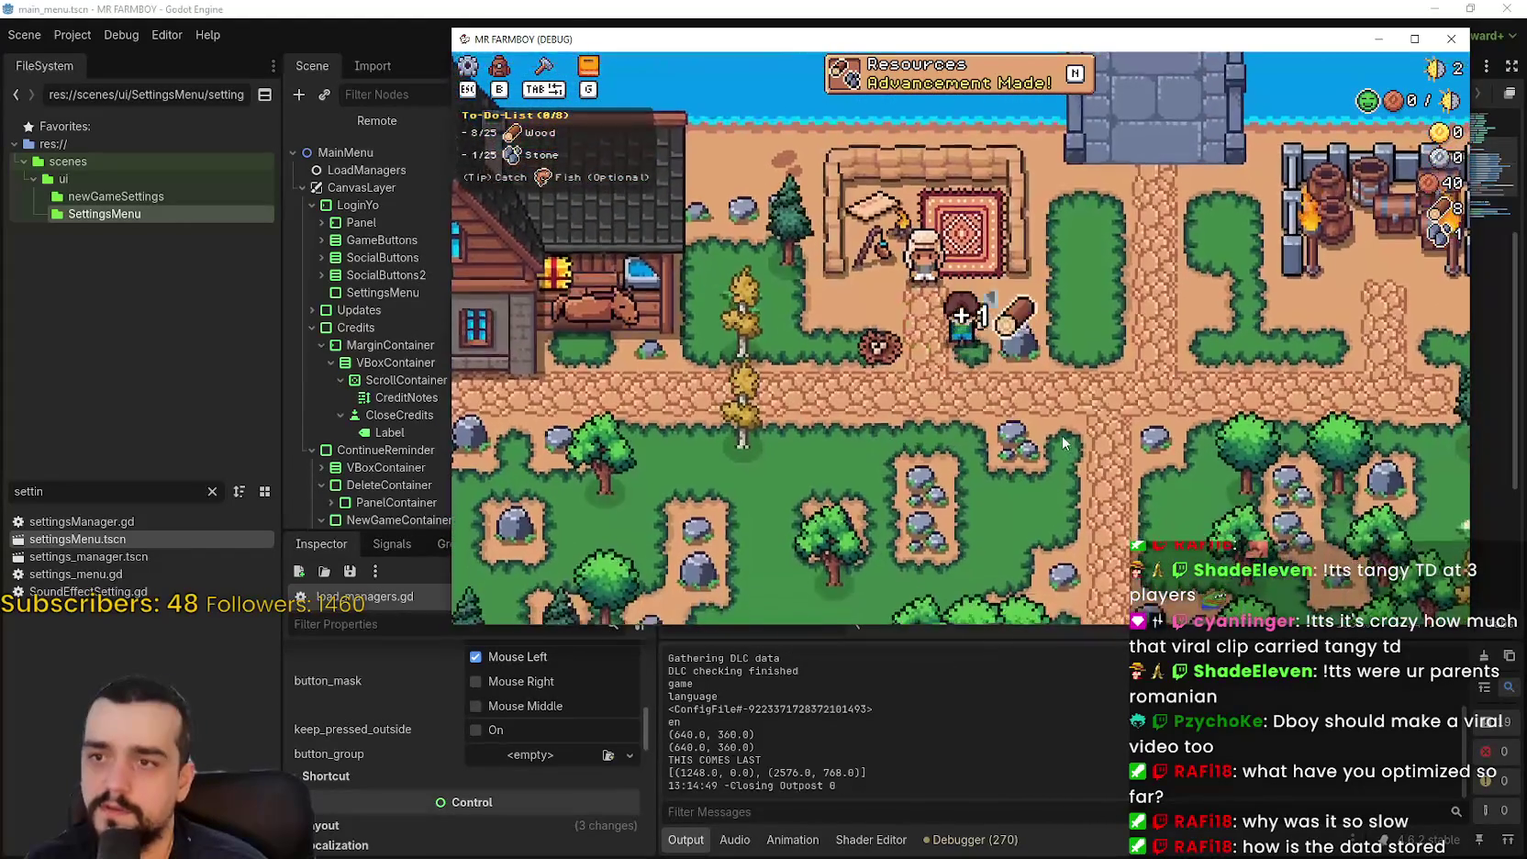
click(1060, 431)
key(d)
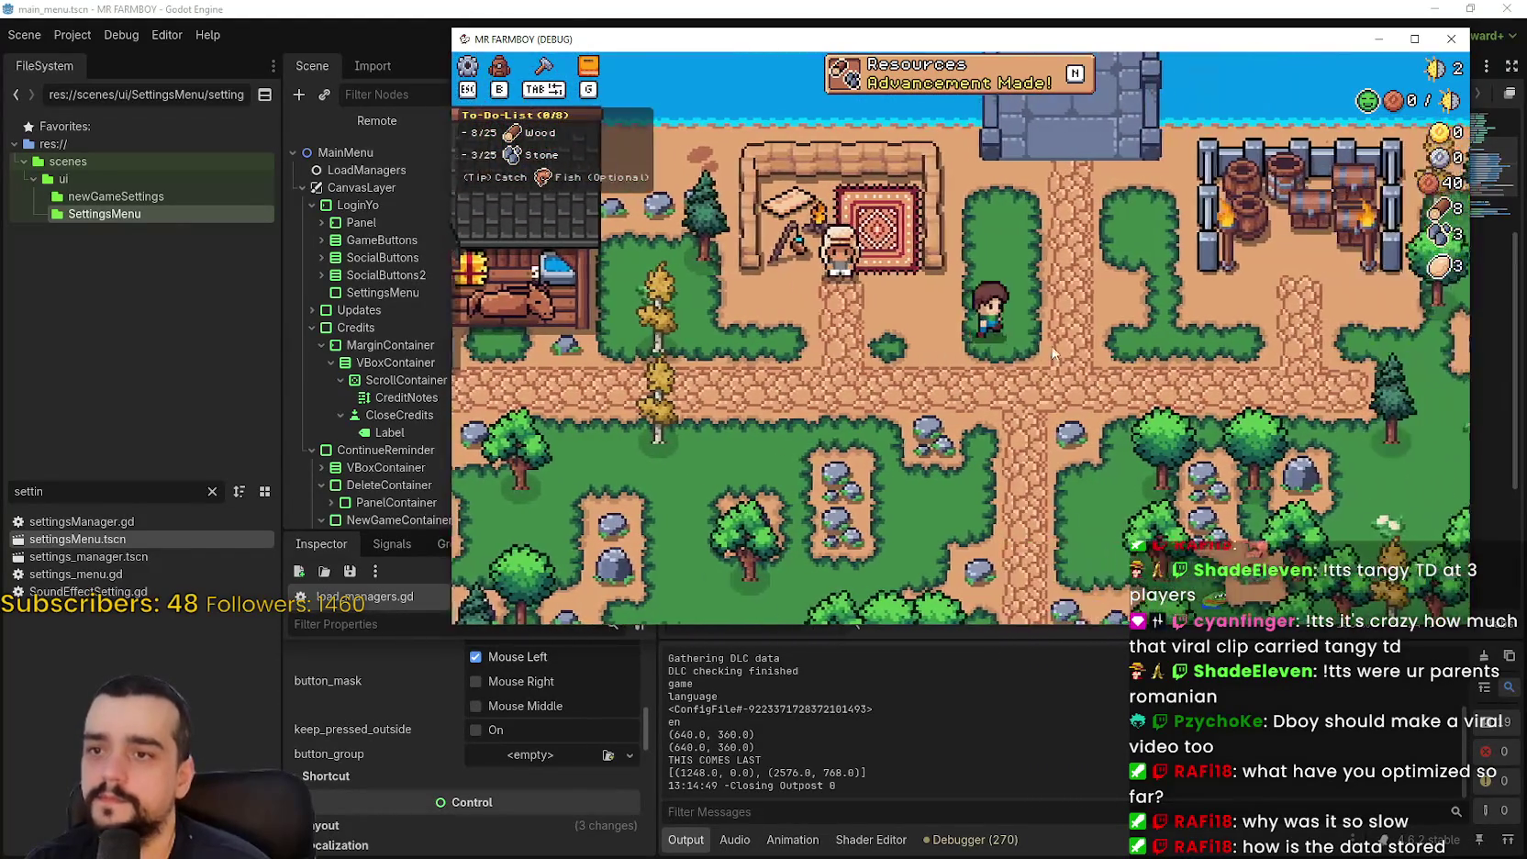
click(1047, 349)
key(d)
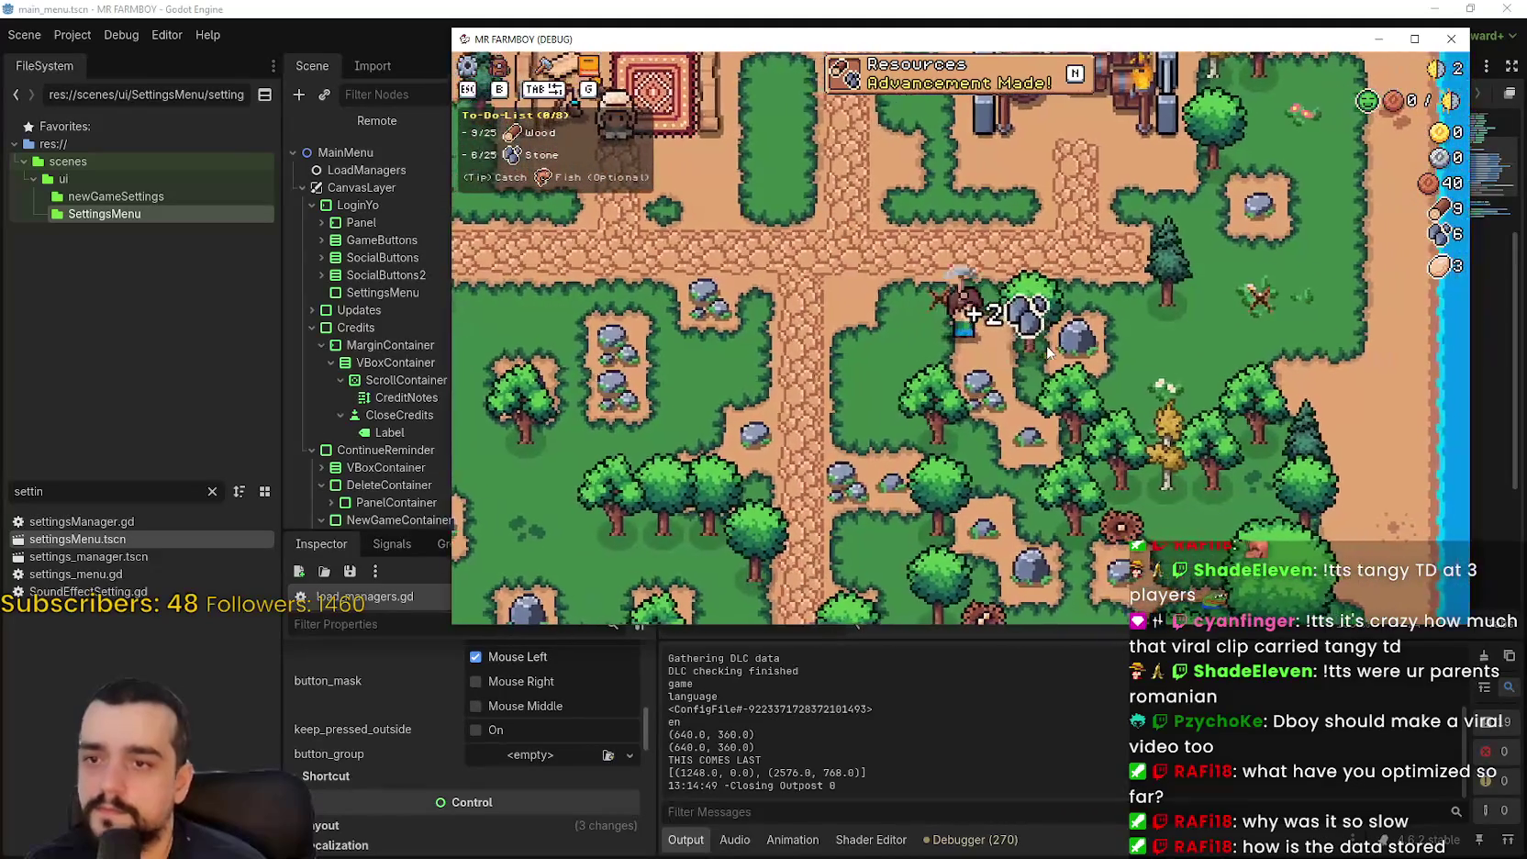
key(d)
click(1047, 349)
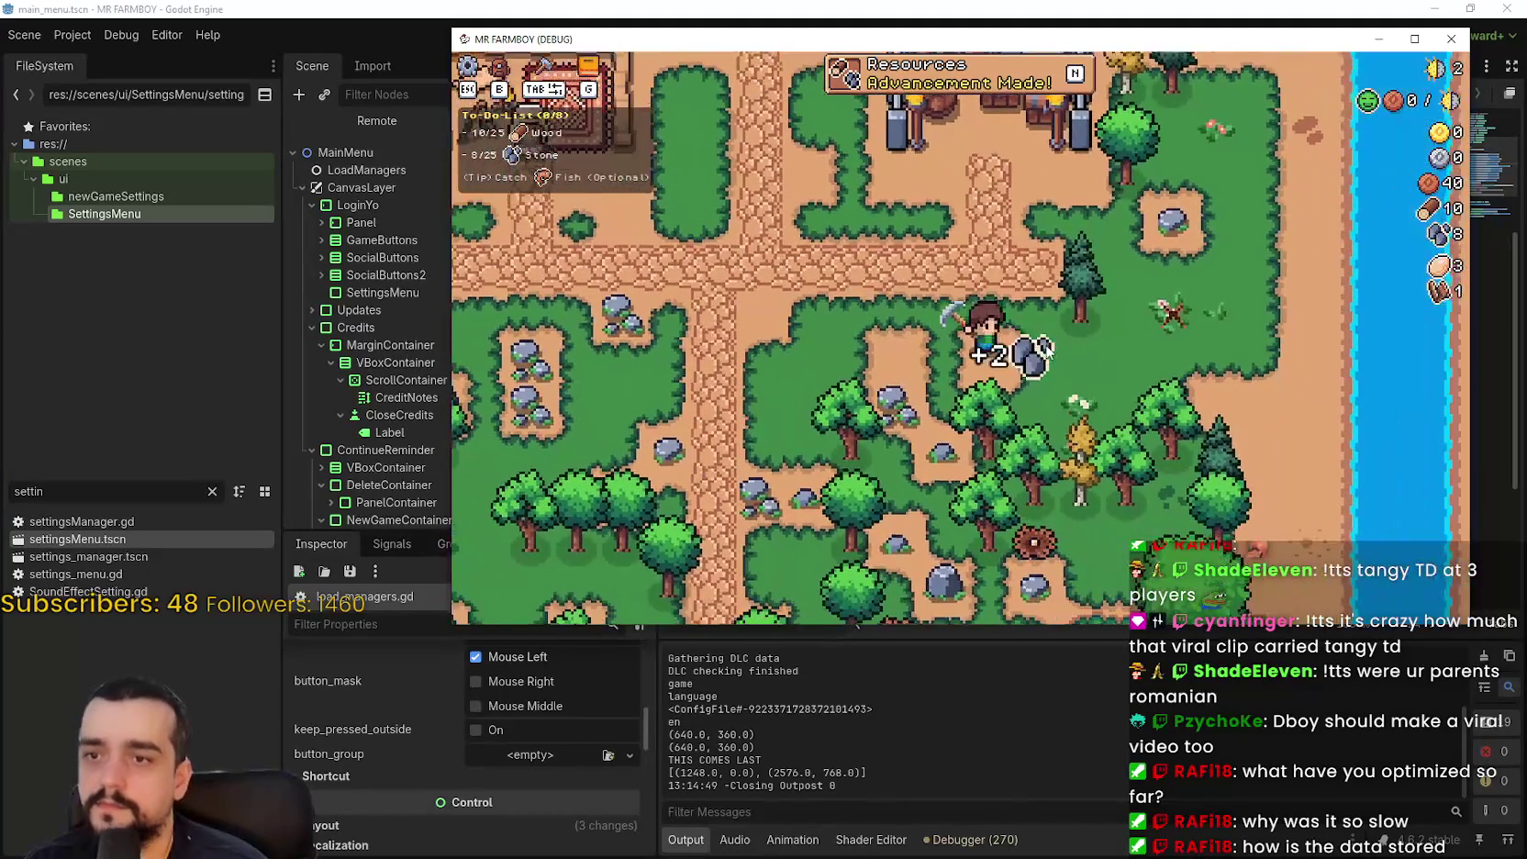
key(d)
click(1045, 344)
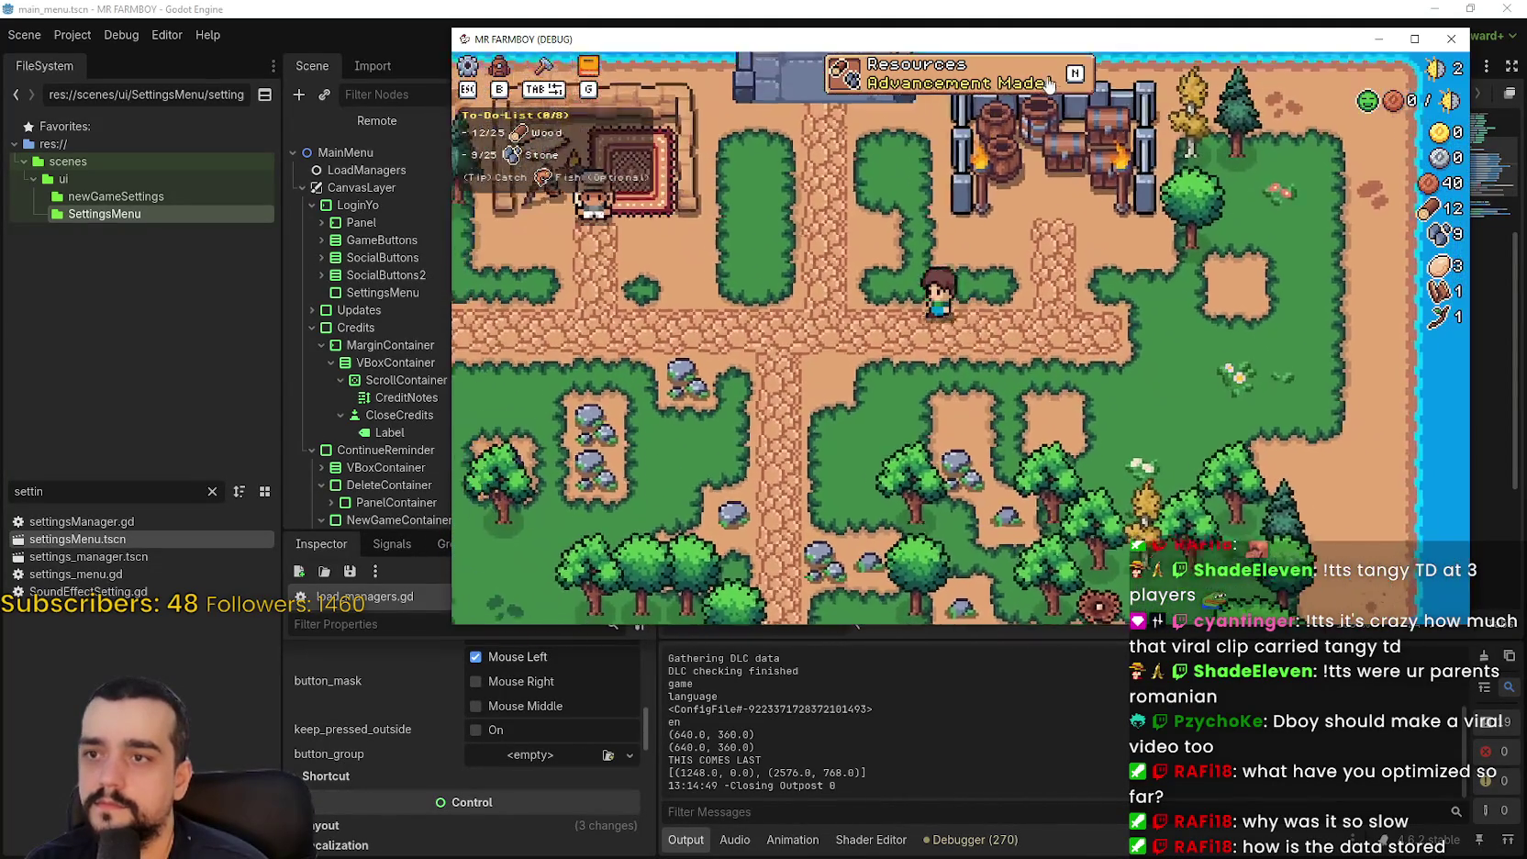
Browse the Crops, Land and Trees advancements, then pause and leave for the title screen
key(h)
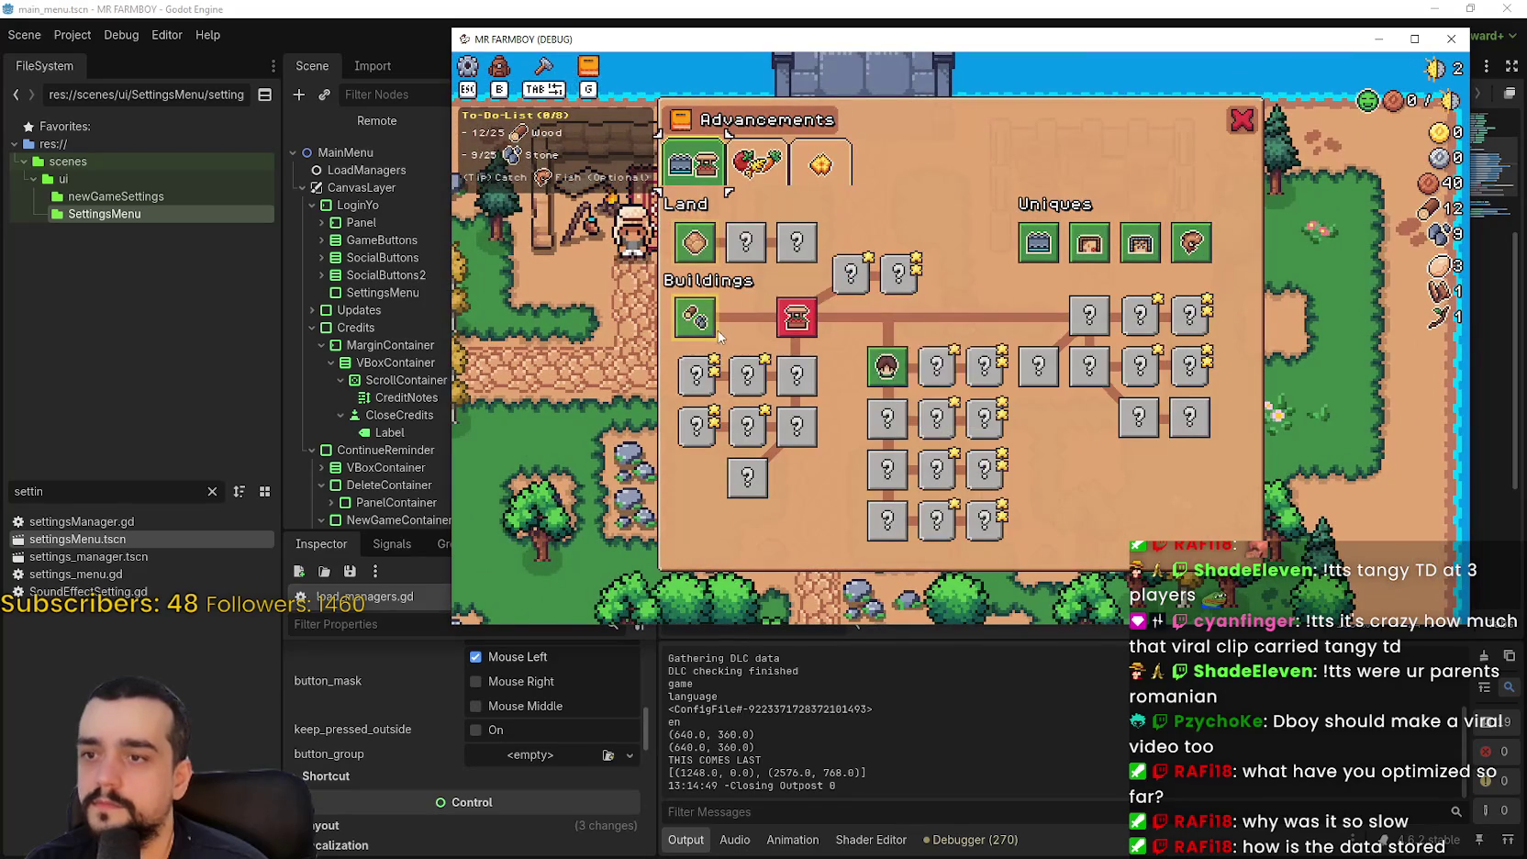
click(754, 176)
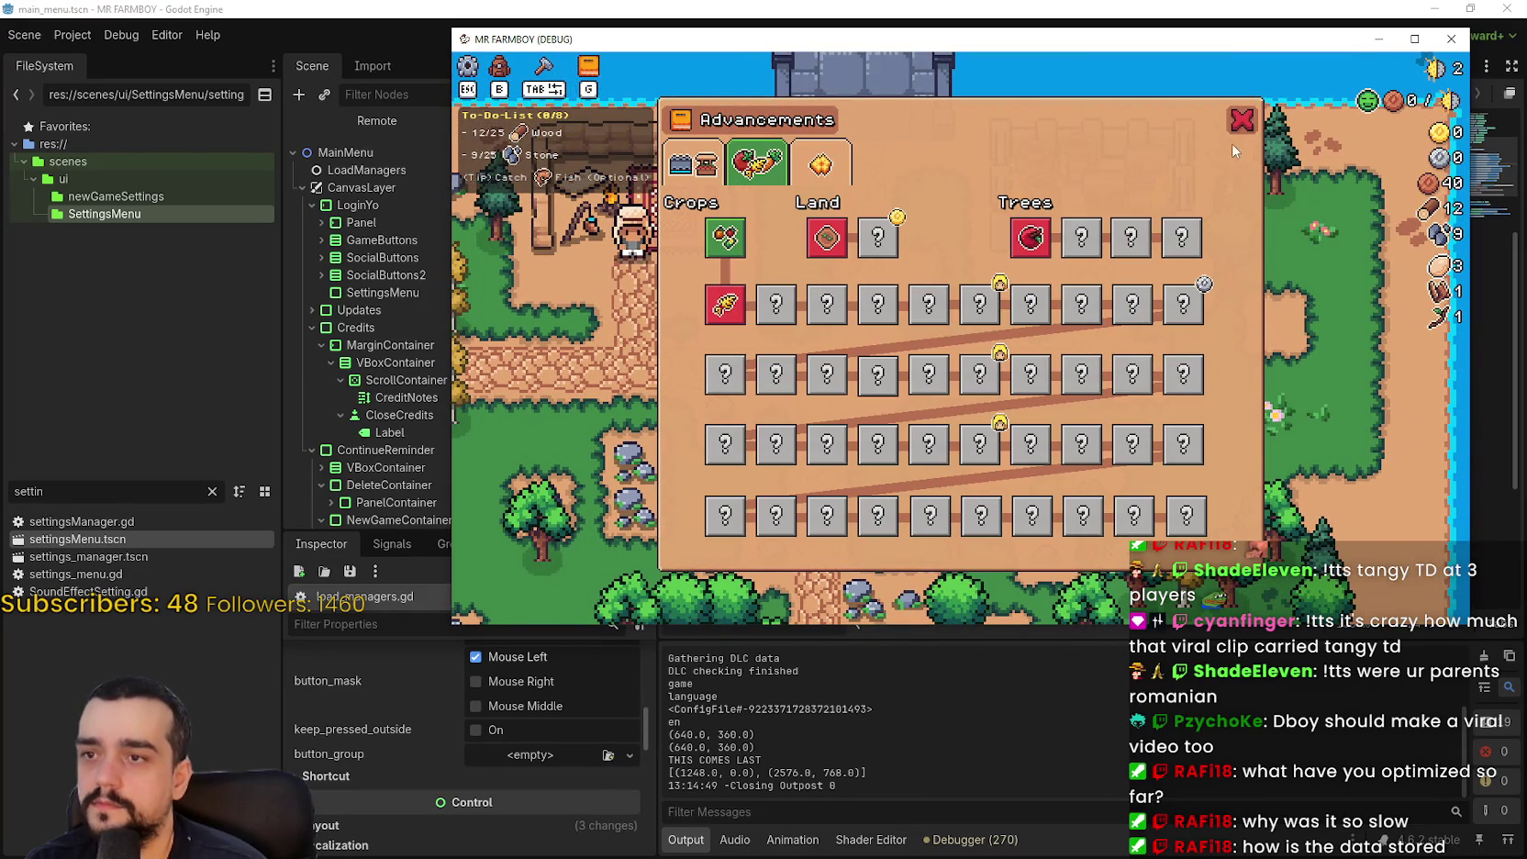
click(1241, 120)
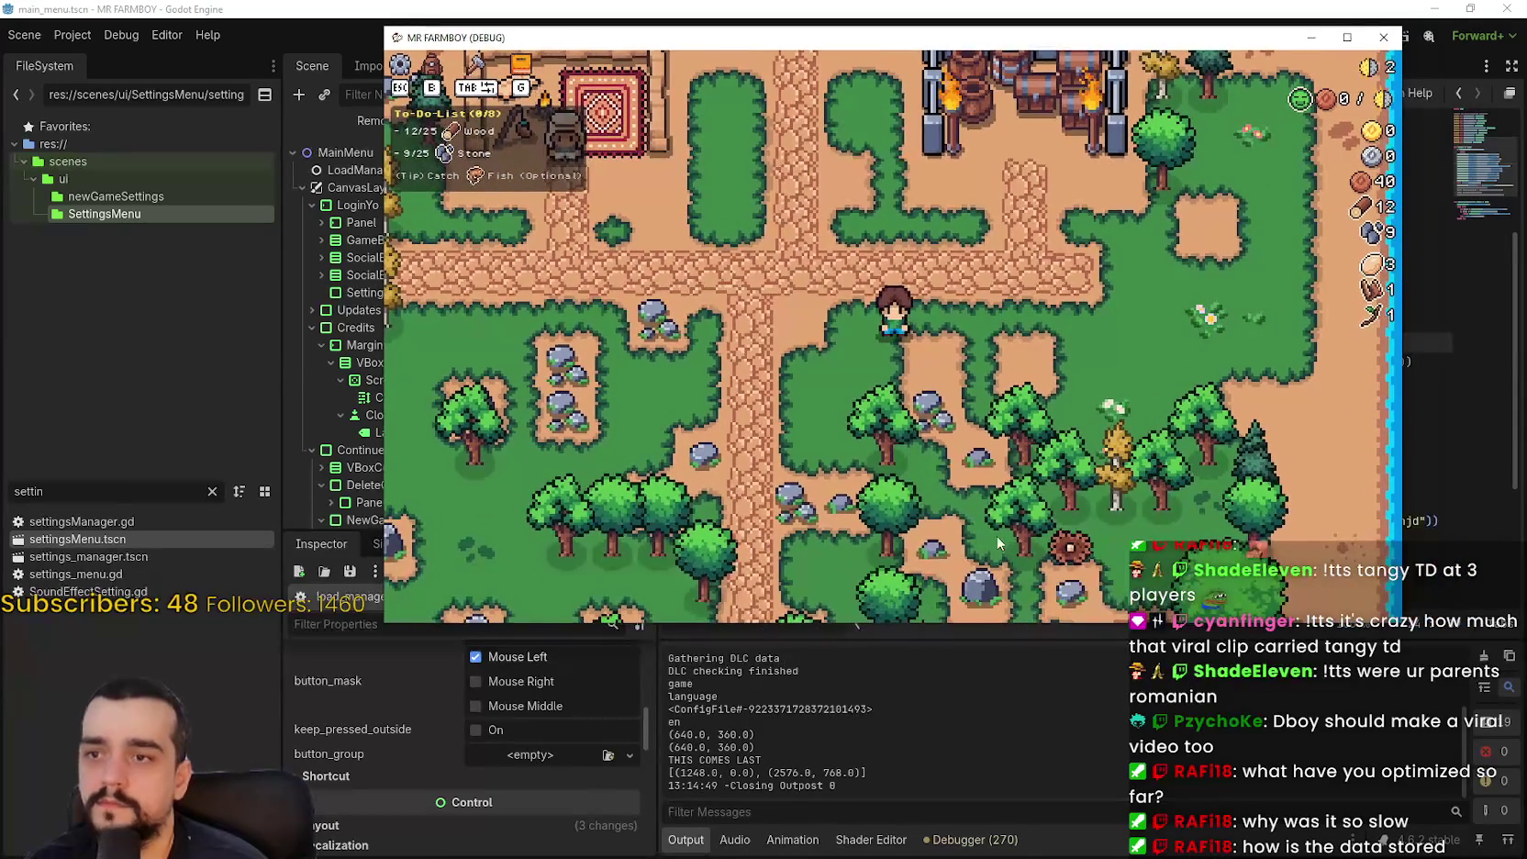
key(Escape)
click(899, 404)
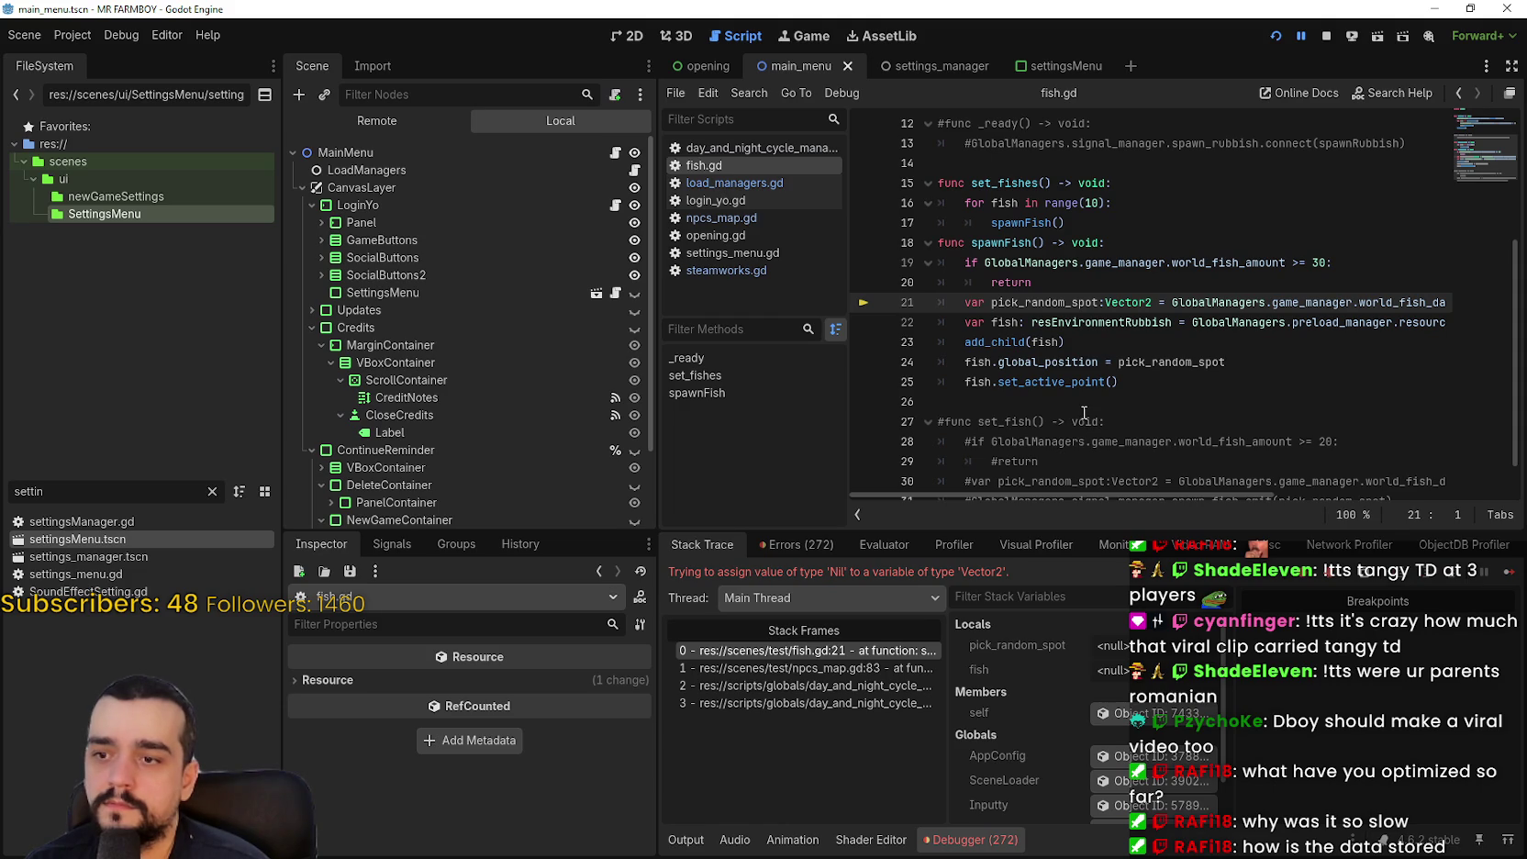
Resume past the fish.gd and npcs_map.gd errors and show the Debugger's Errors list
click(1508, 573)
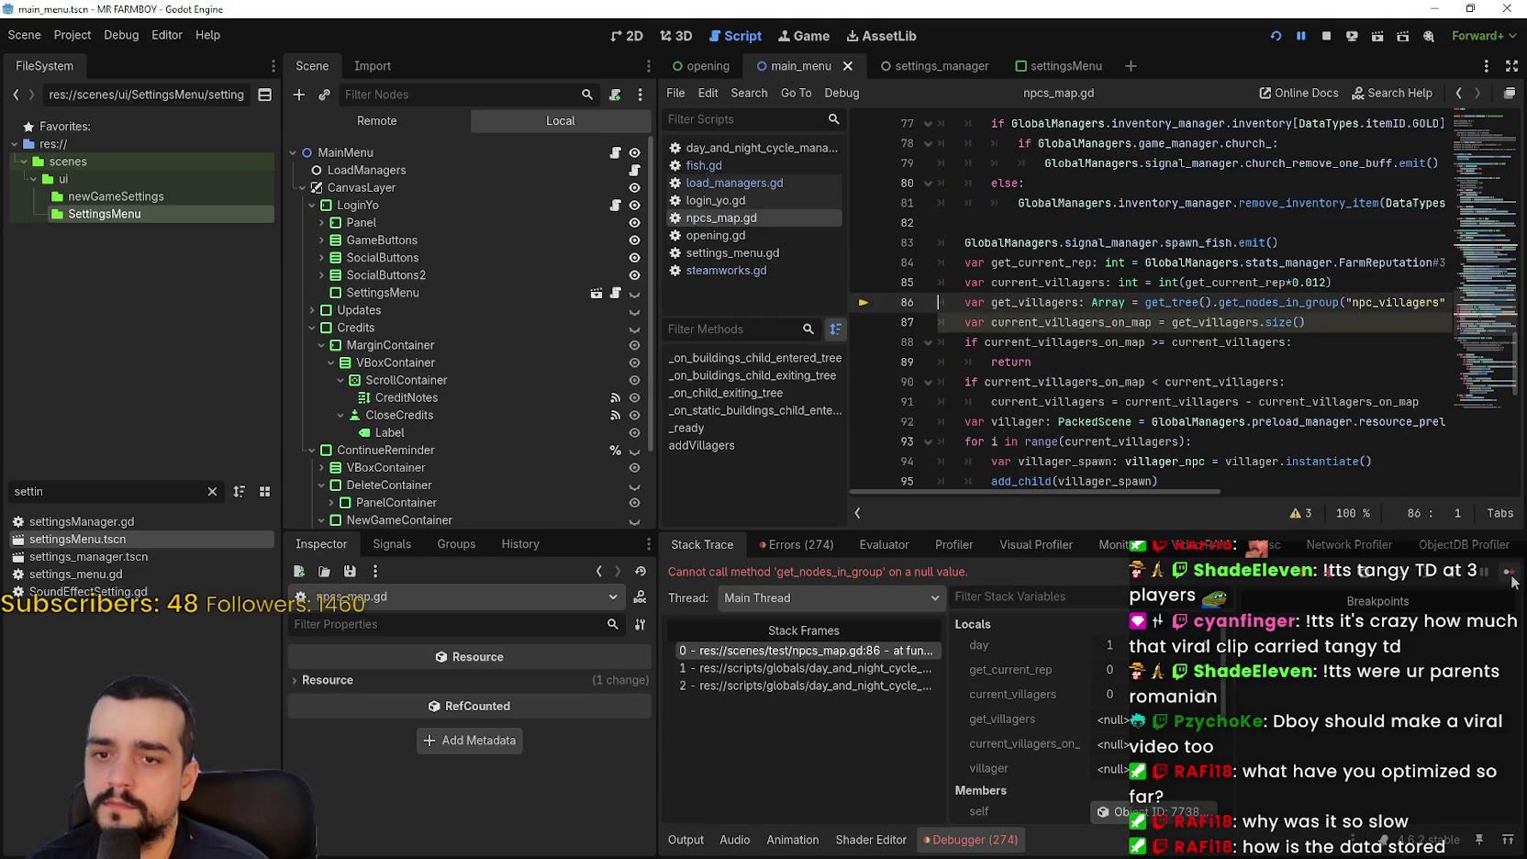
click(1509, 575)
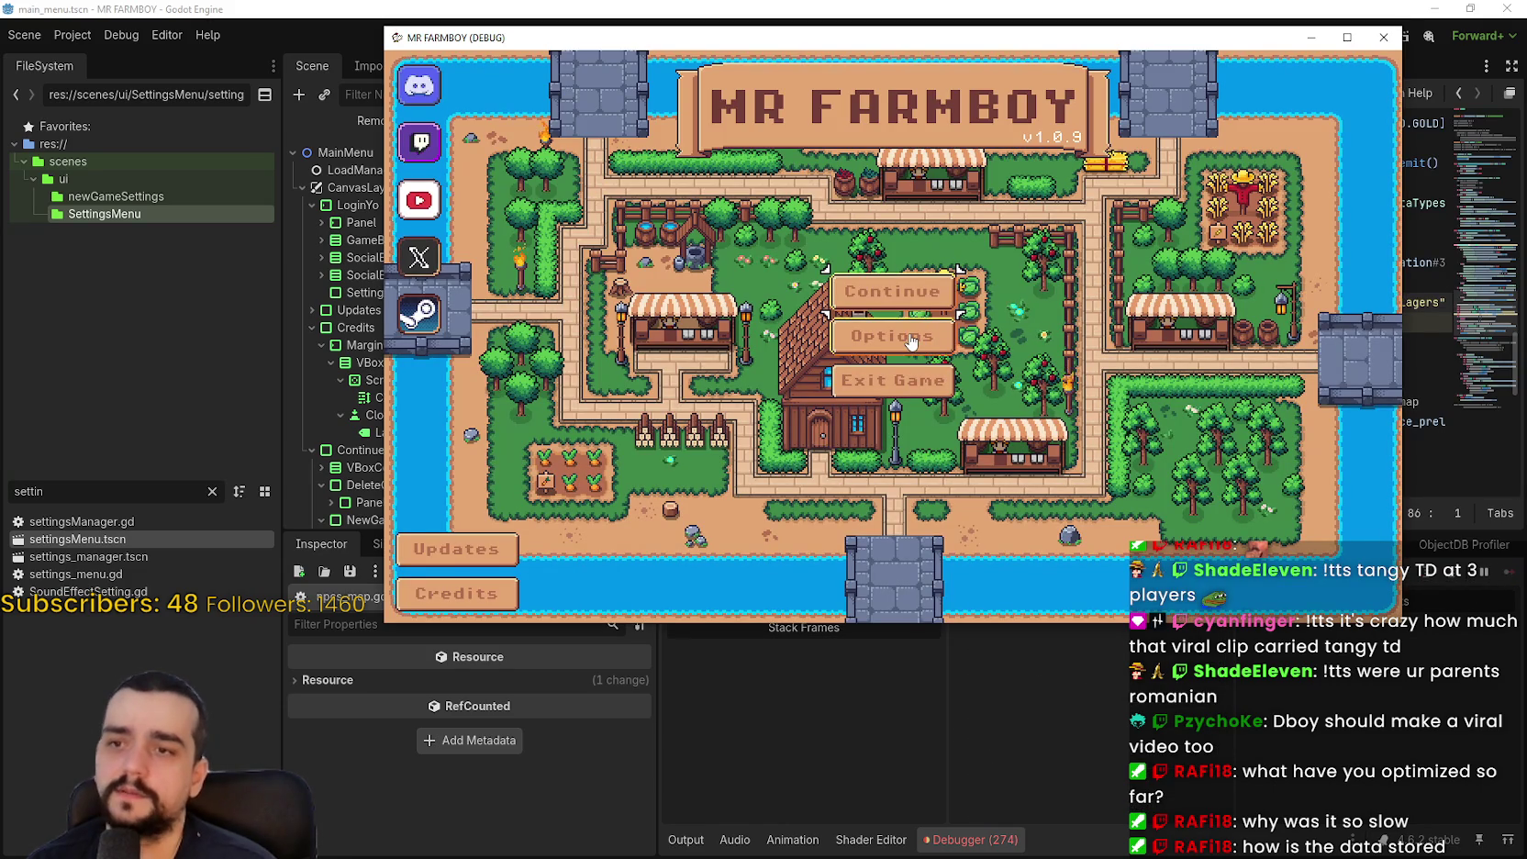
click(885, 742)
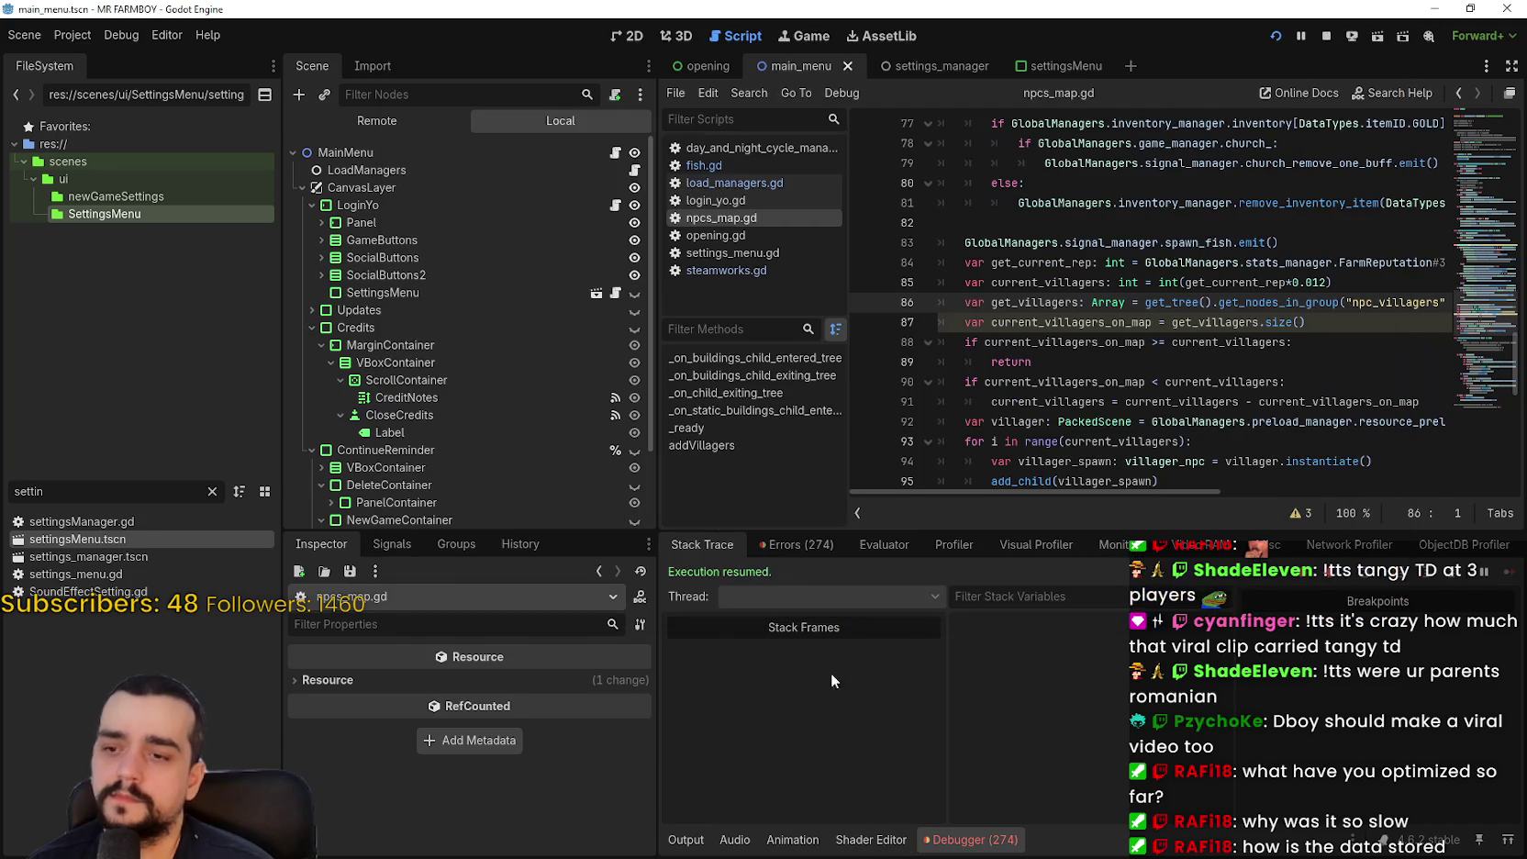
click(785, 543)
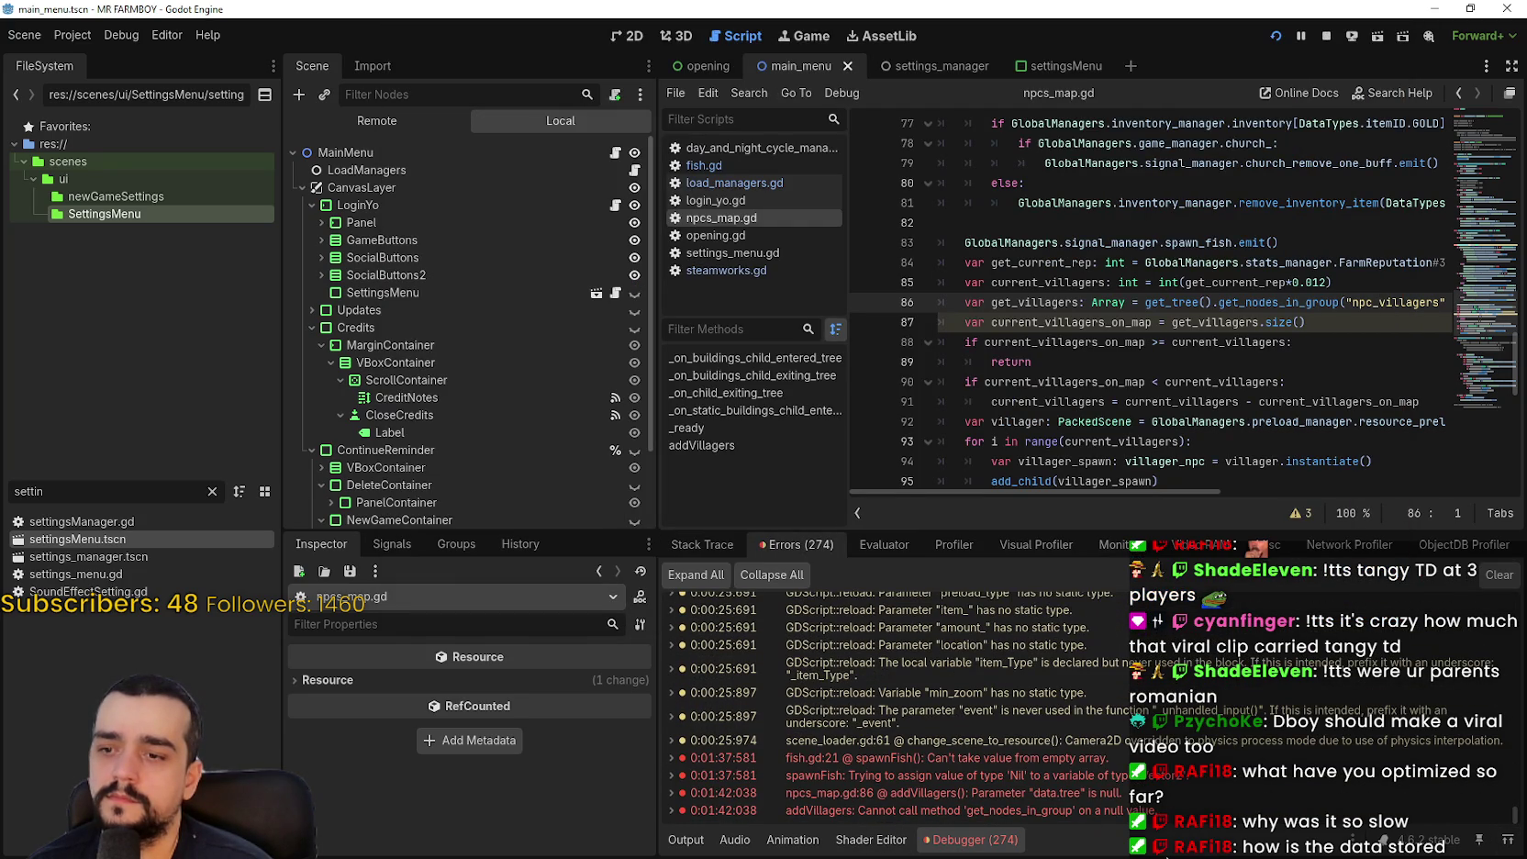
Jump to the errors in npcs_map.gd line 86 and fish.gd line 21, then rerun with F5
mouse_move(1066, 808)
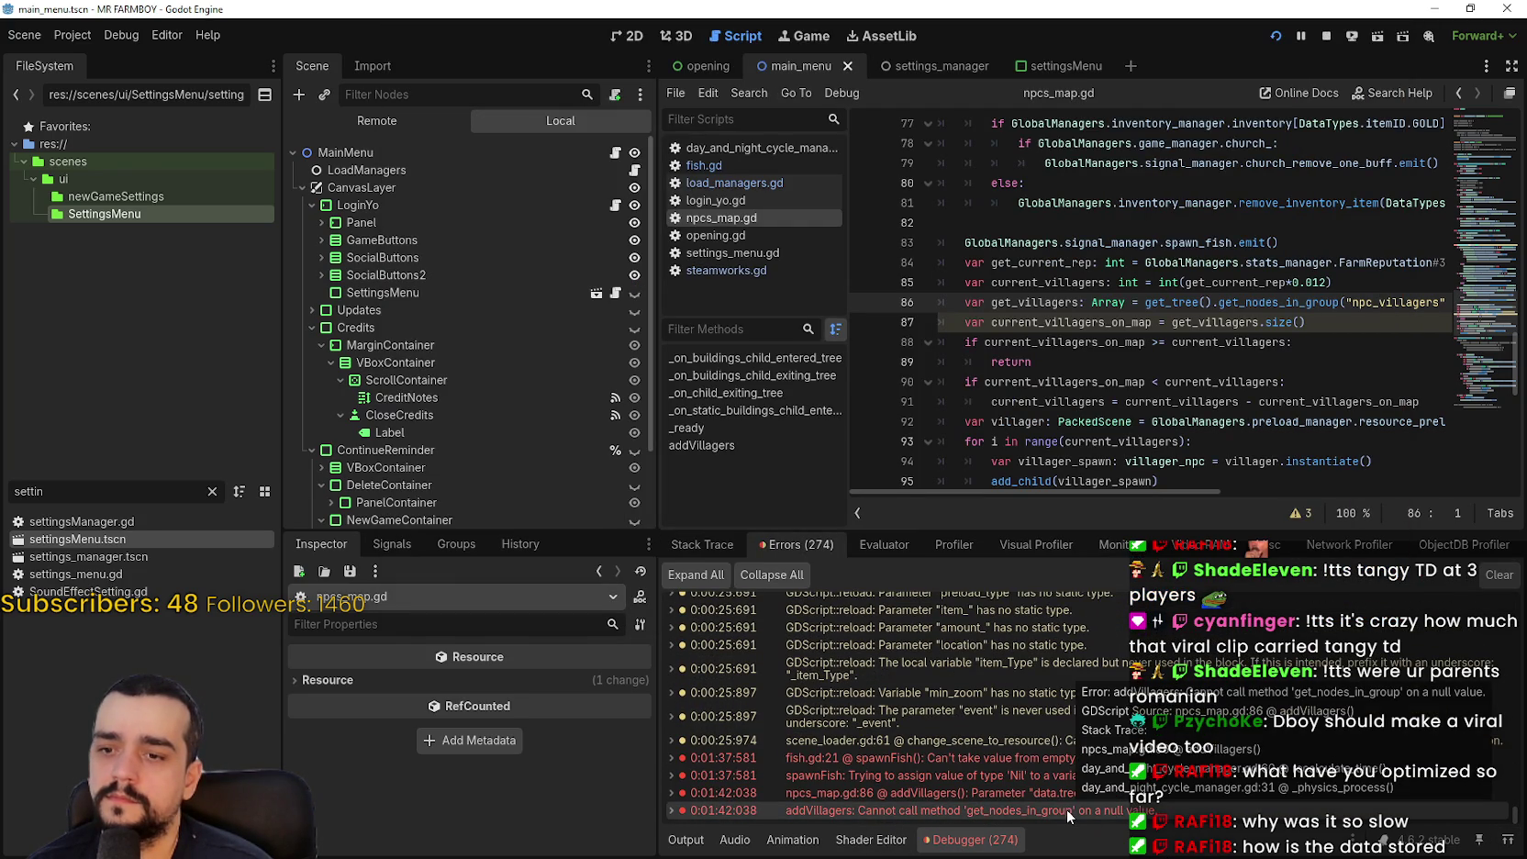
double_click(1064, 776)
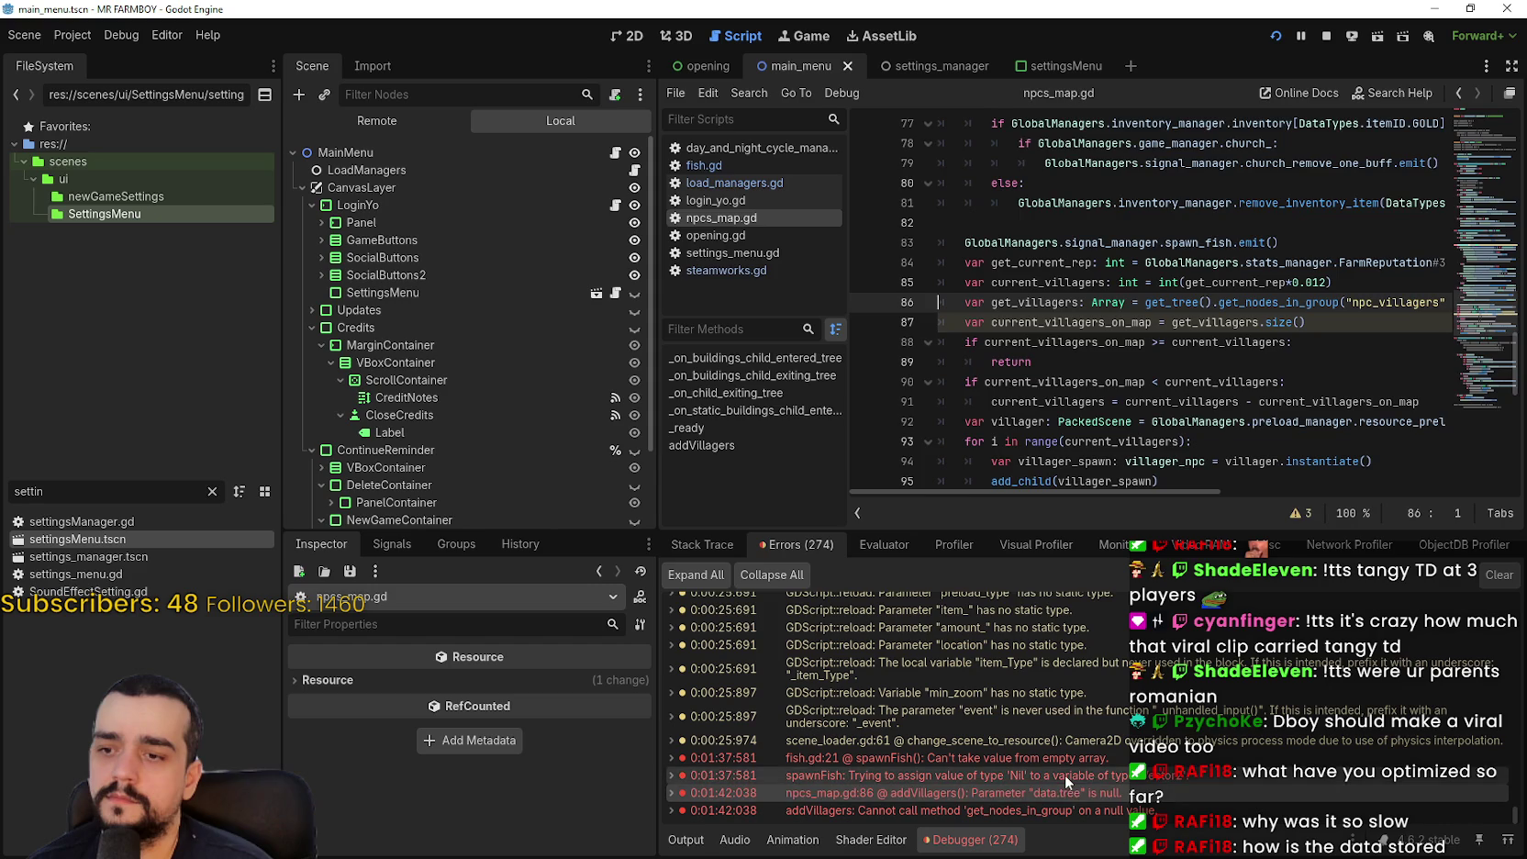
double_click(1073, 795)
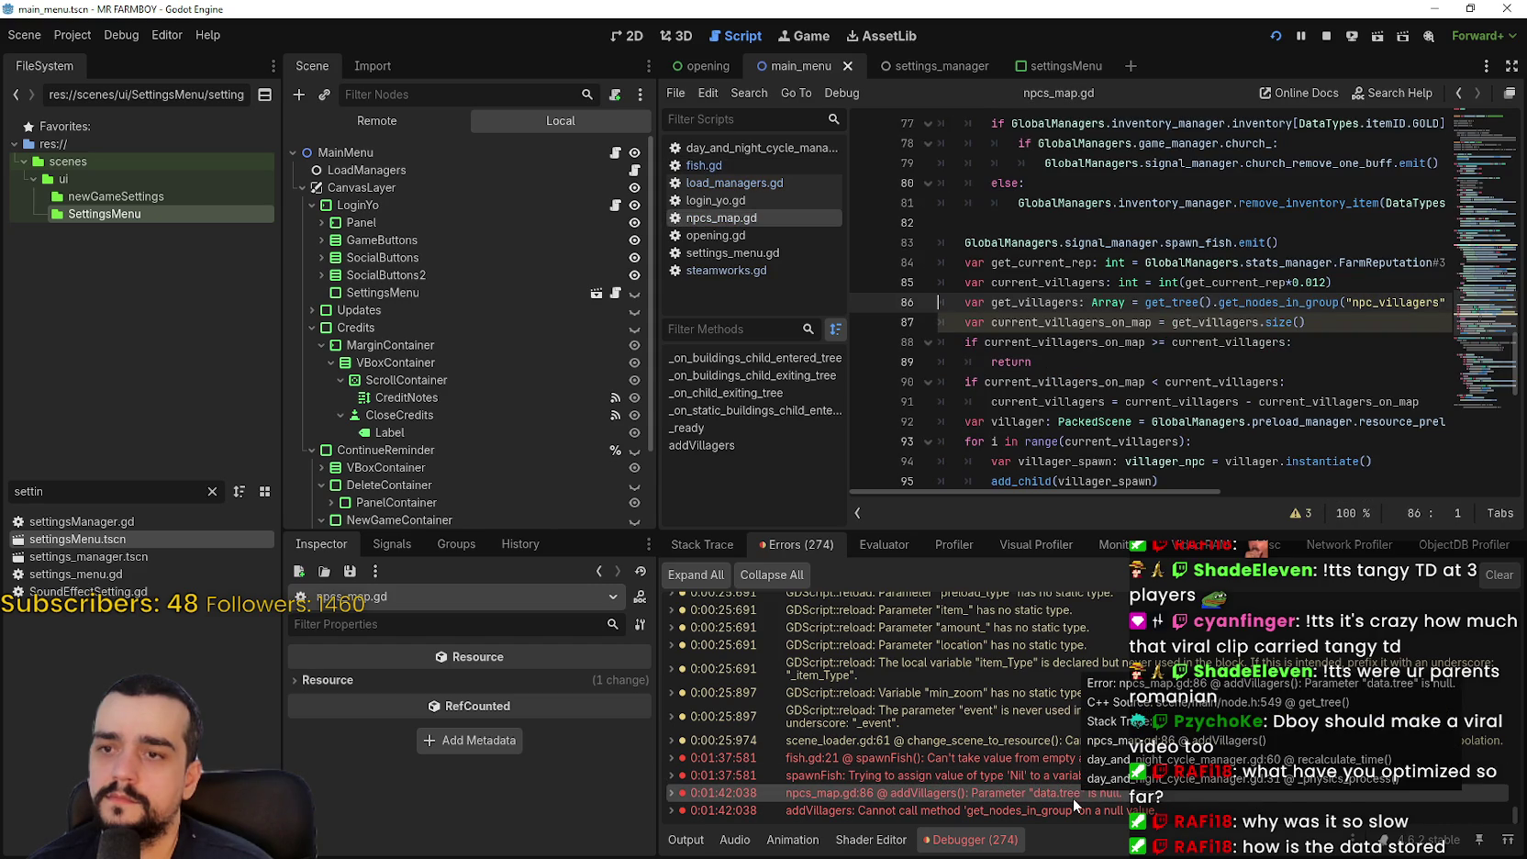
scroll(right, 3)
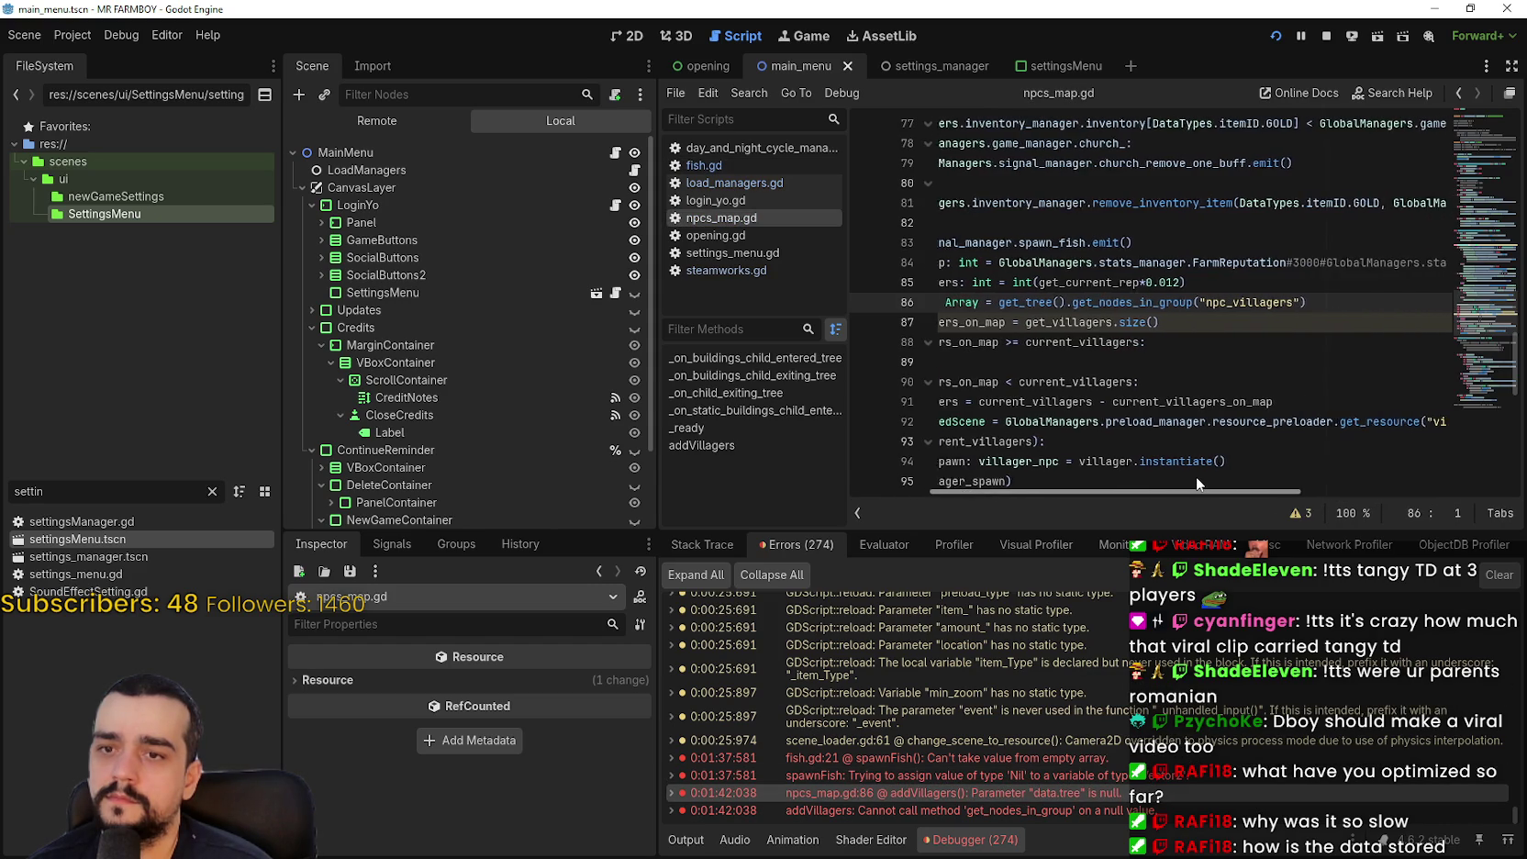
scroll(left, 3)
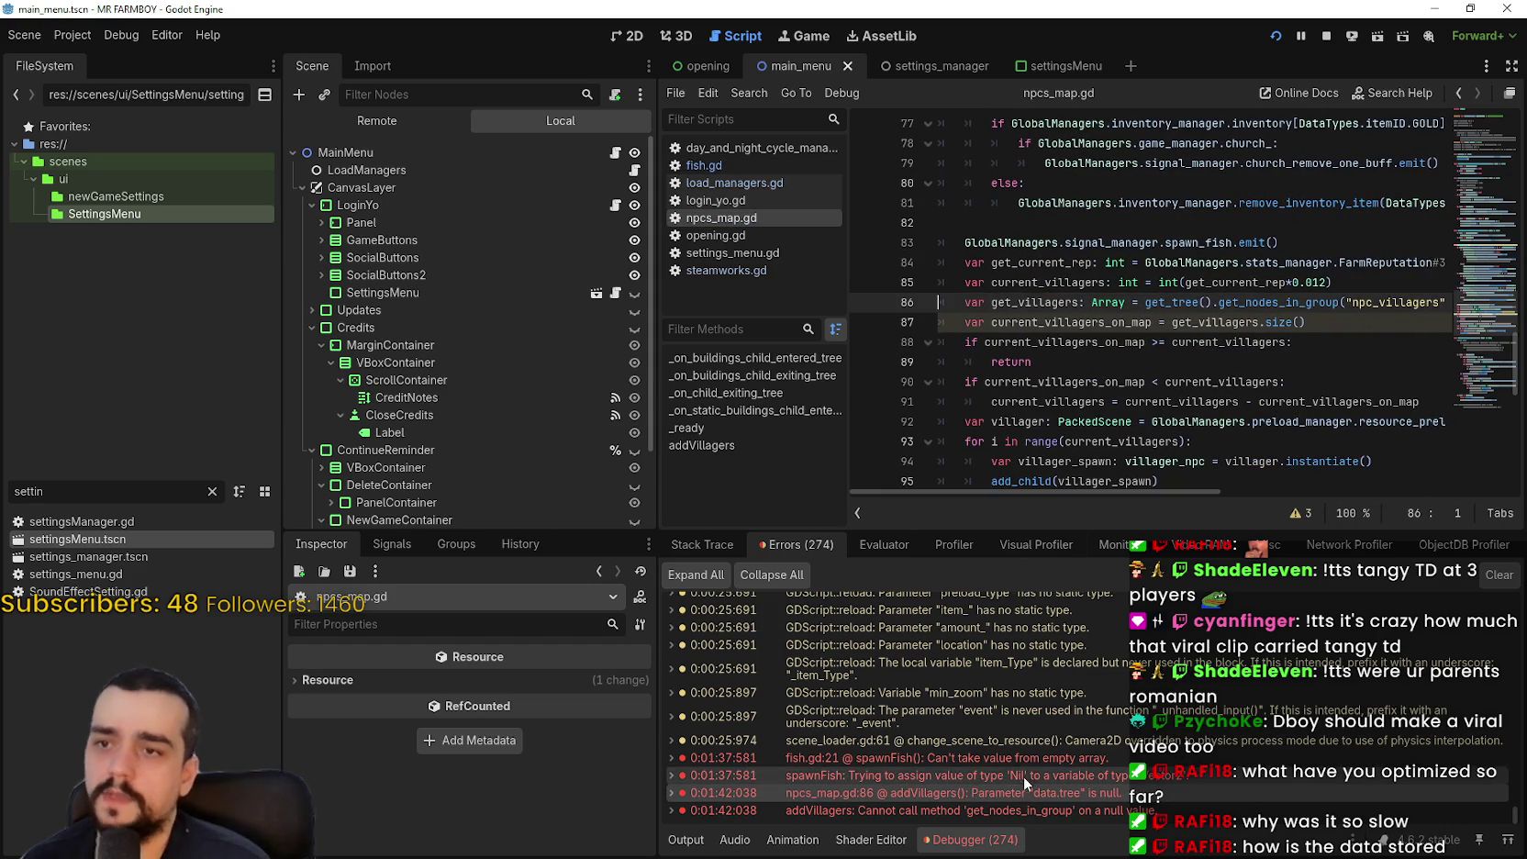
scroll(up, 3)
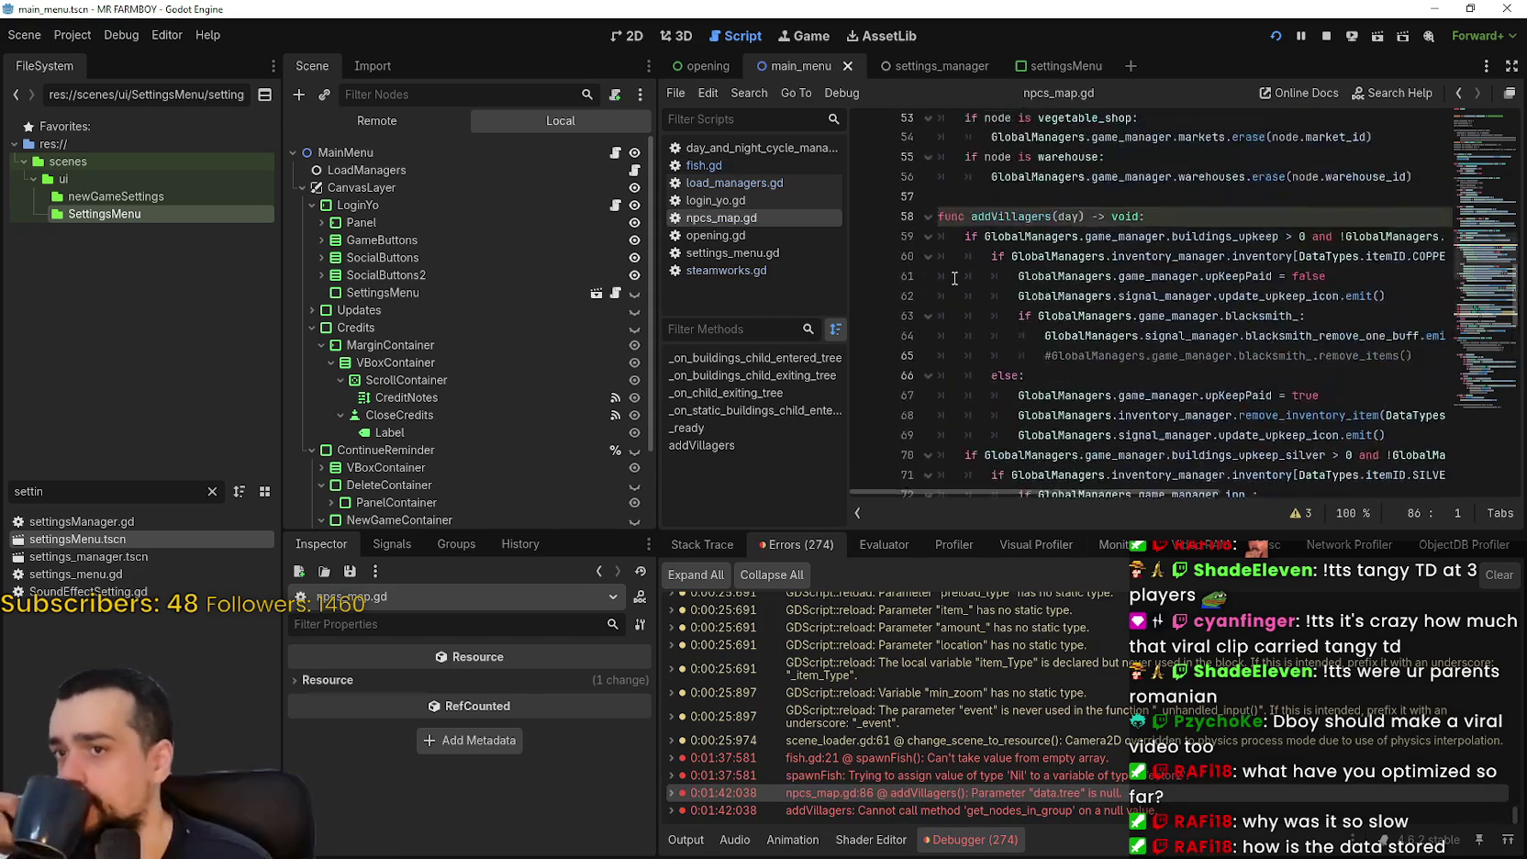
scroll(down, 3)
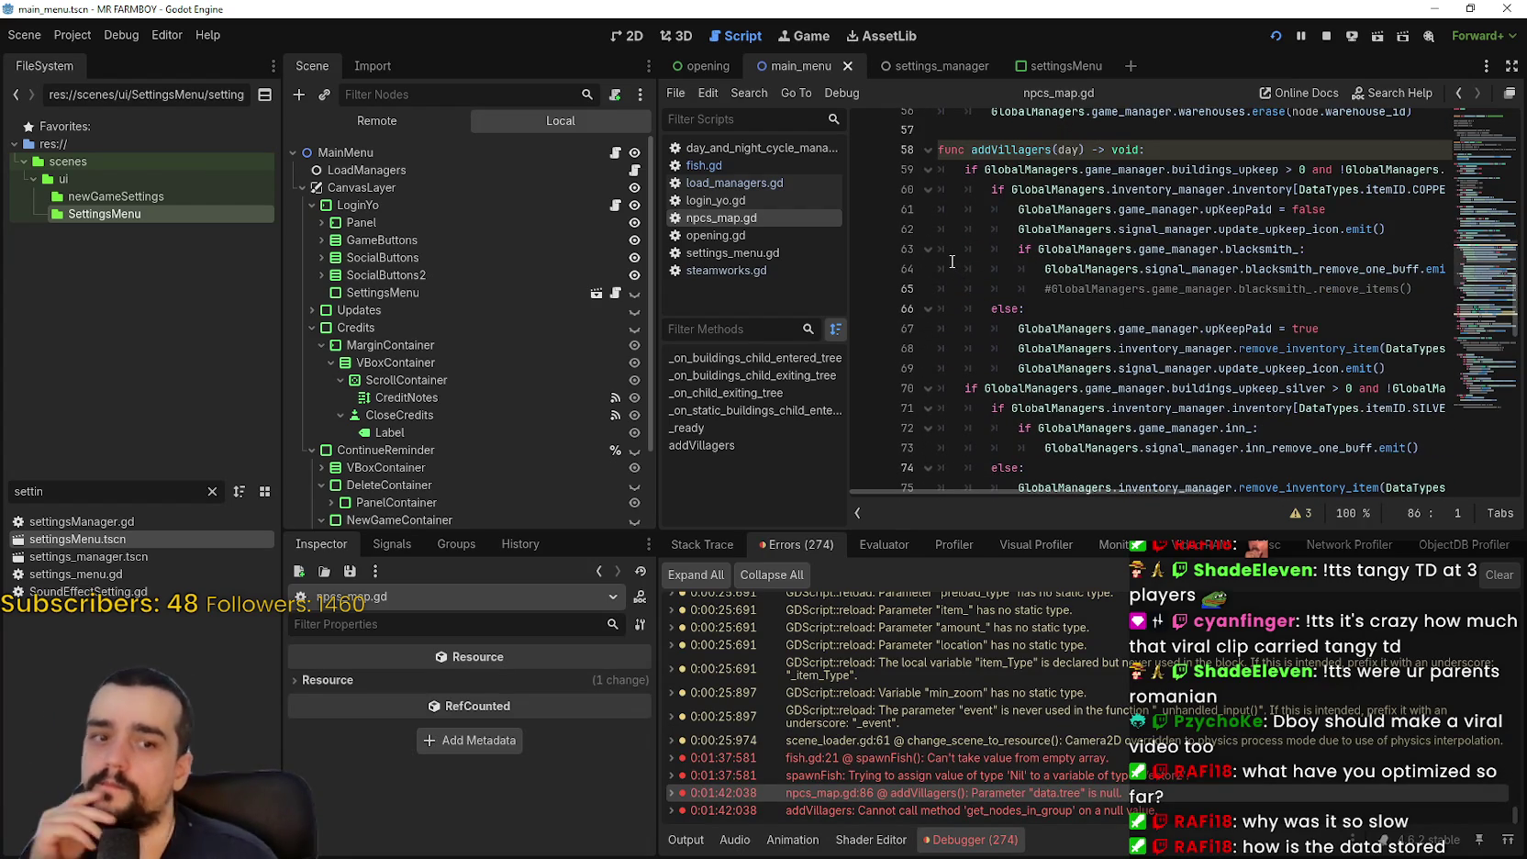
click(1042, 758)
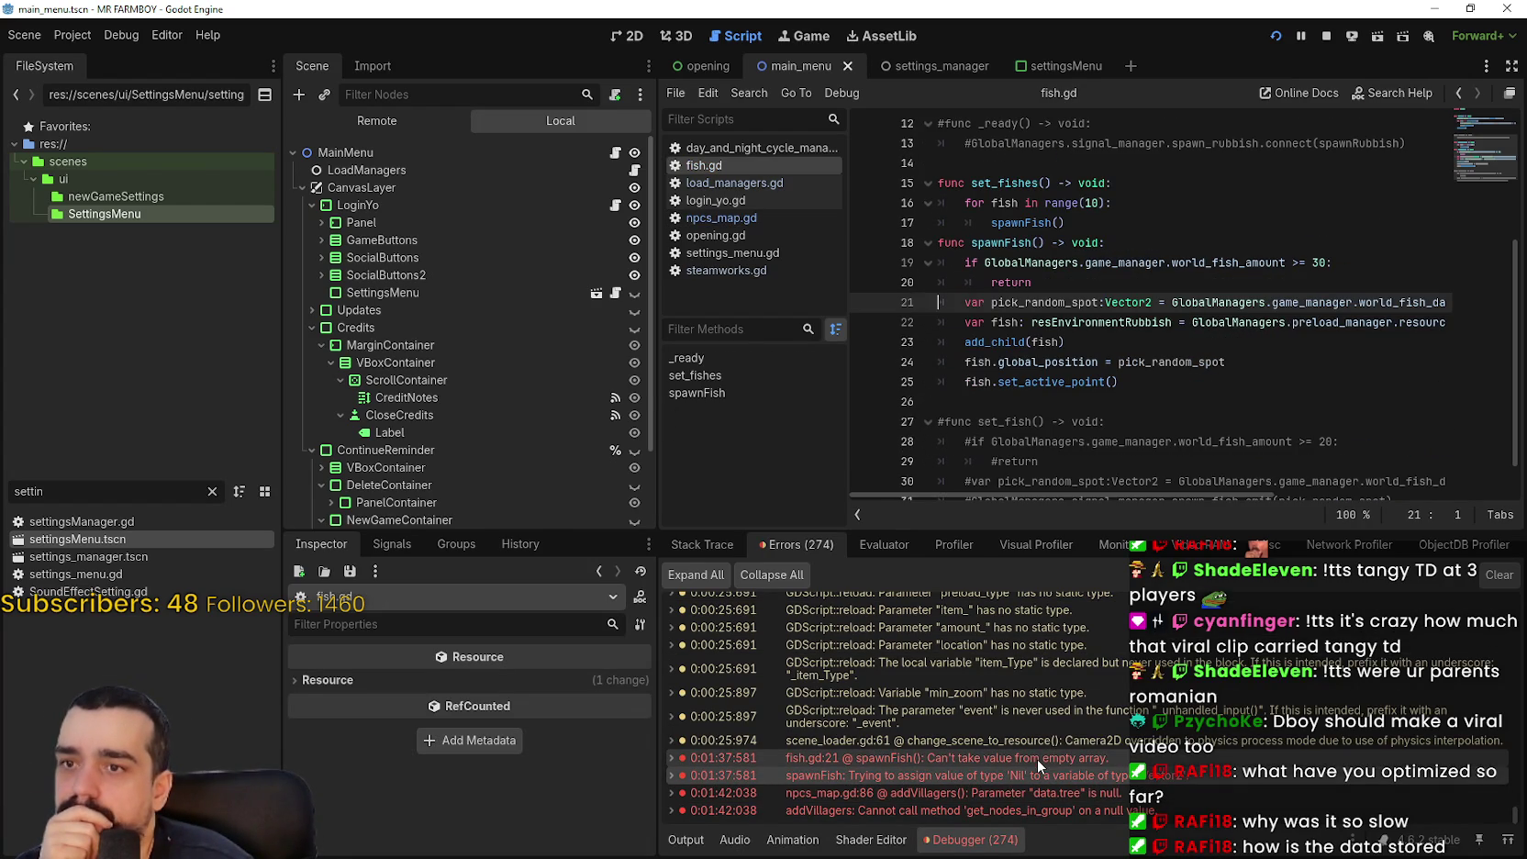
key(F5)
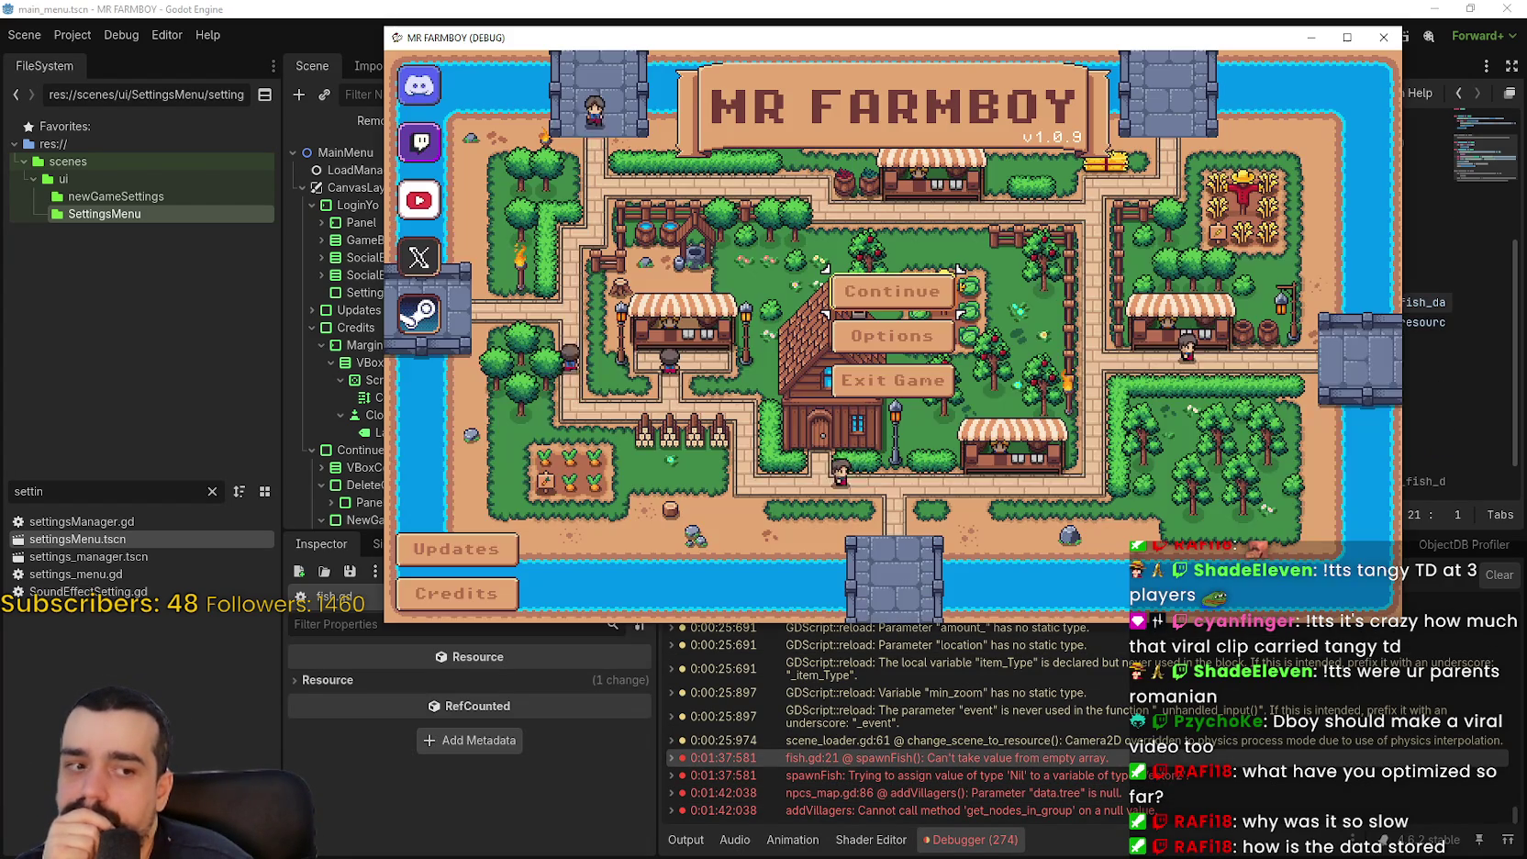
Delete save 4 and start a new Normal Mode, Balanced game there, dismissing the intro letter
click(977, 349)
click(976, 345)
click(948, 330)
click(722, 375)
click(876, 340)
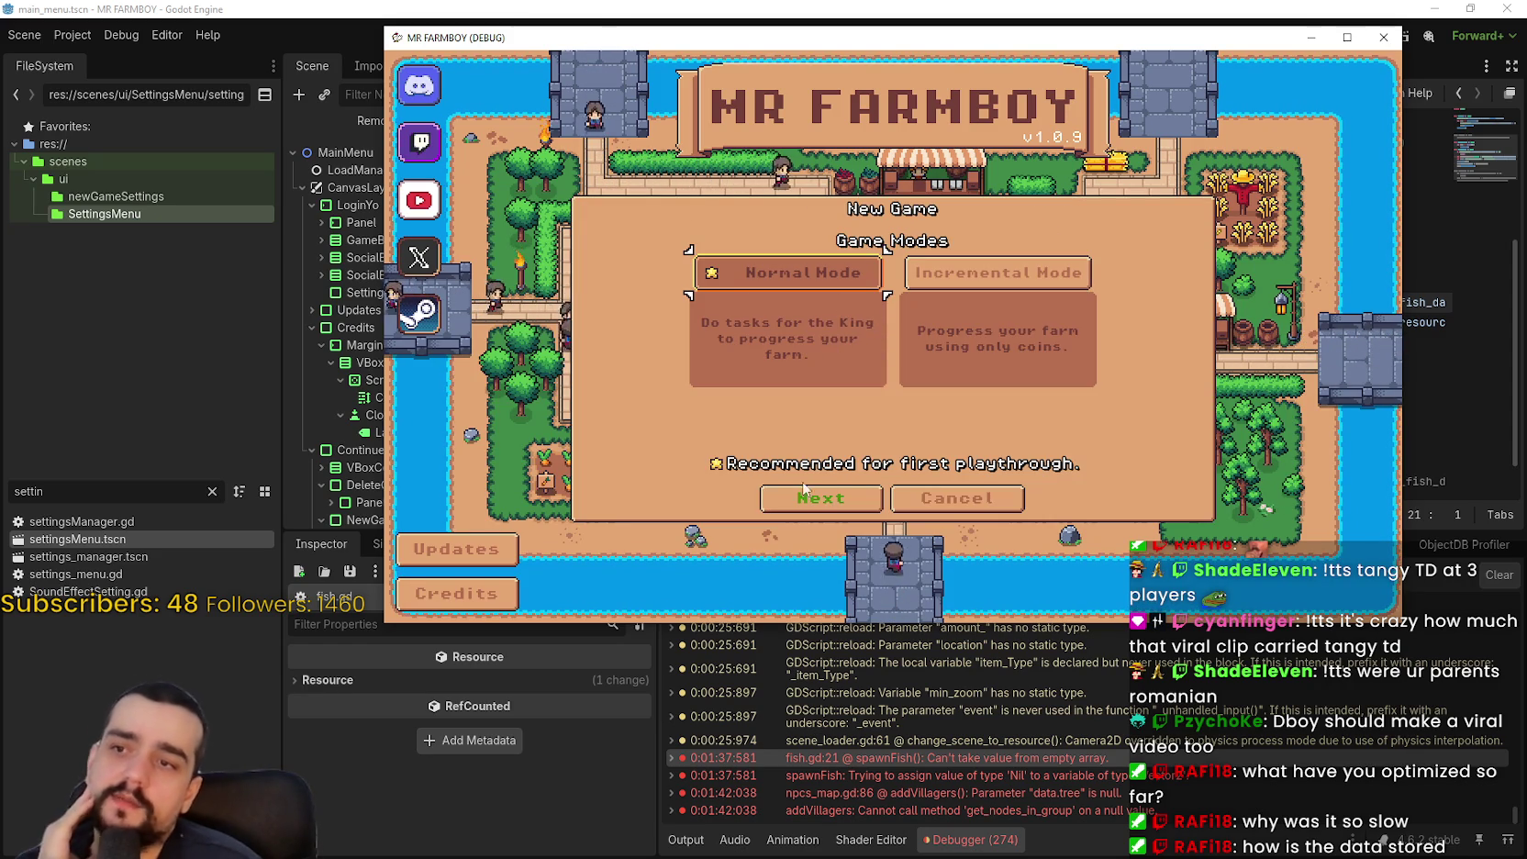
click(817, 503)
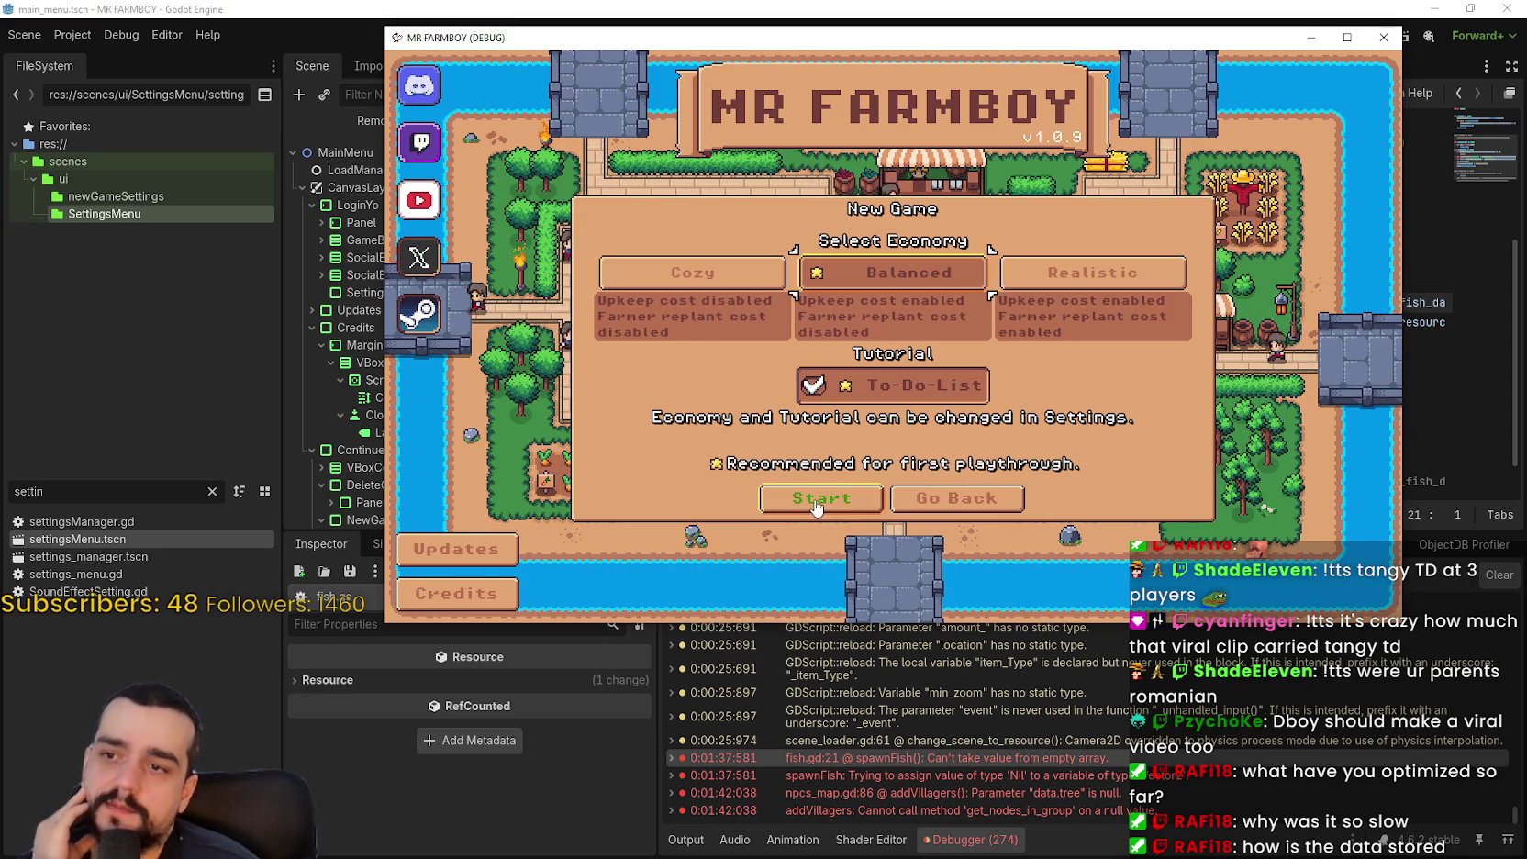
click(820, 506)
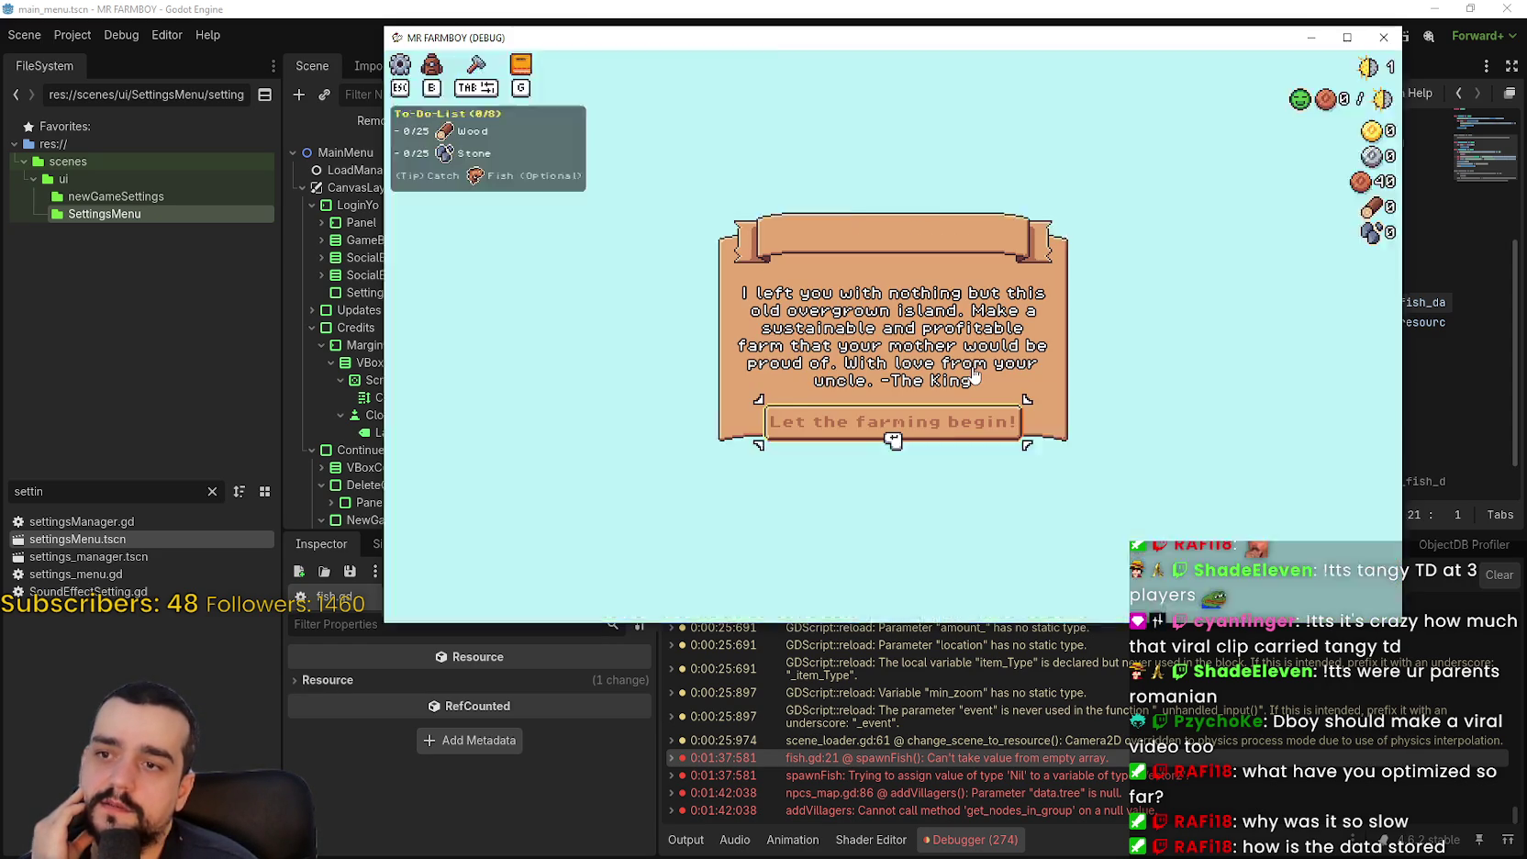
click(950, 420)
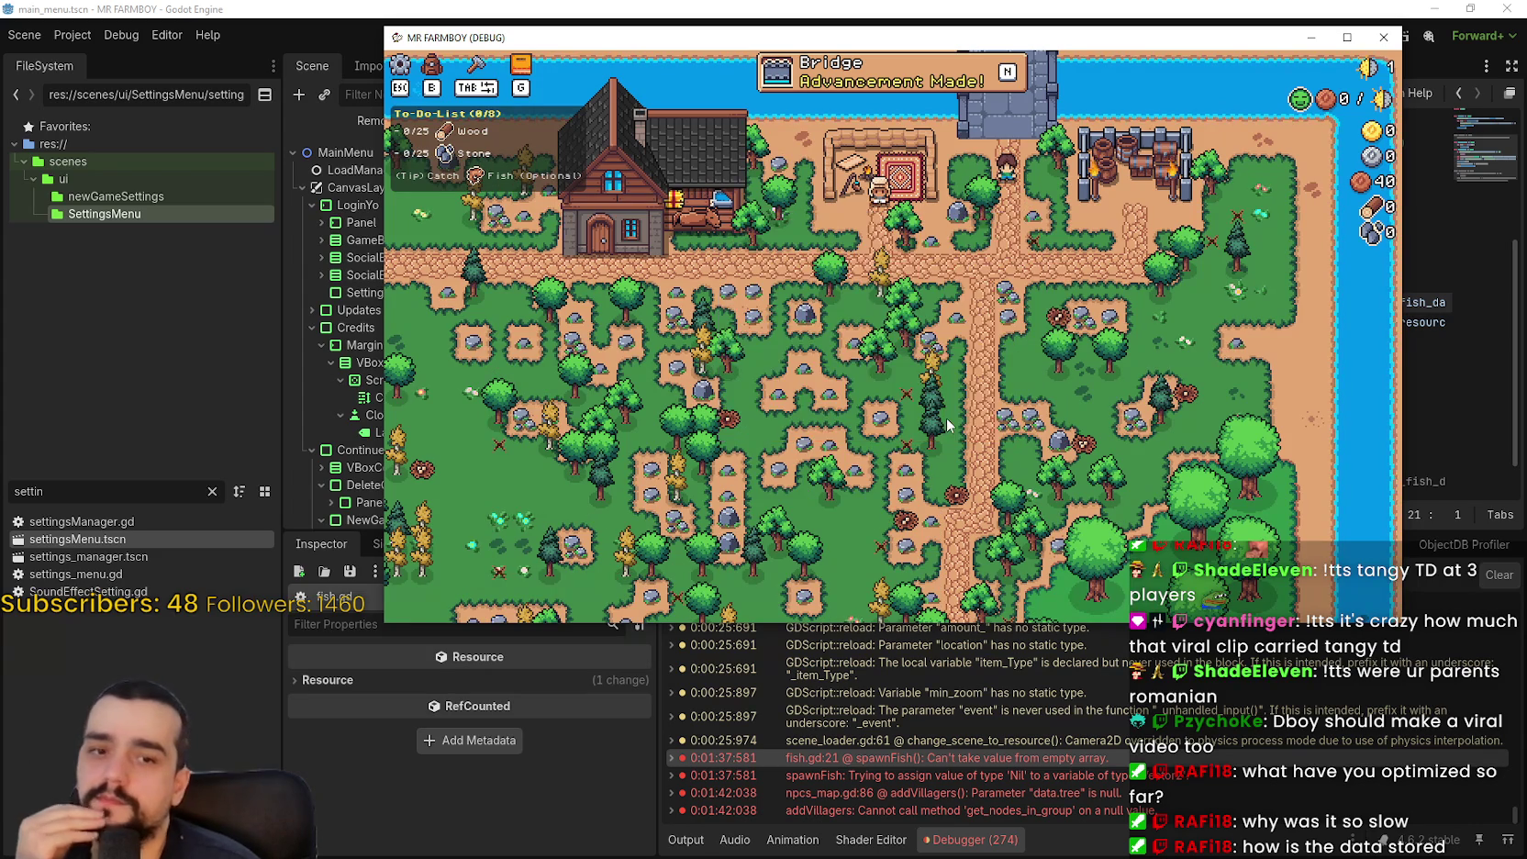
Maximize the game window and play until pausing with Esc
scroll(down, 3)
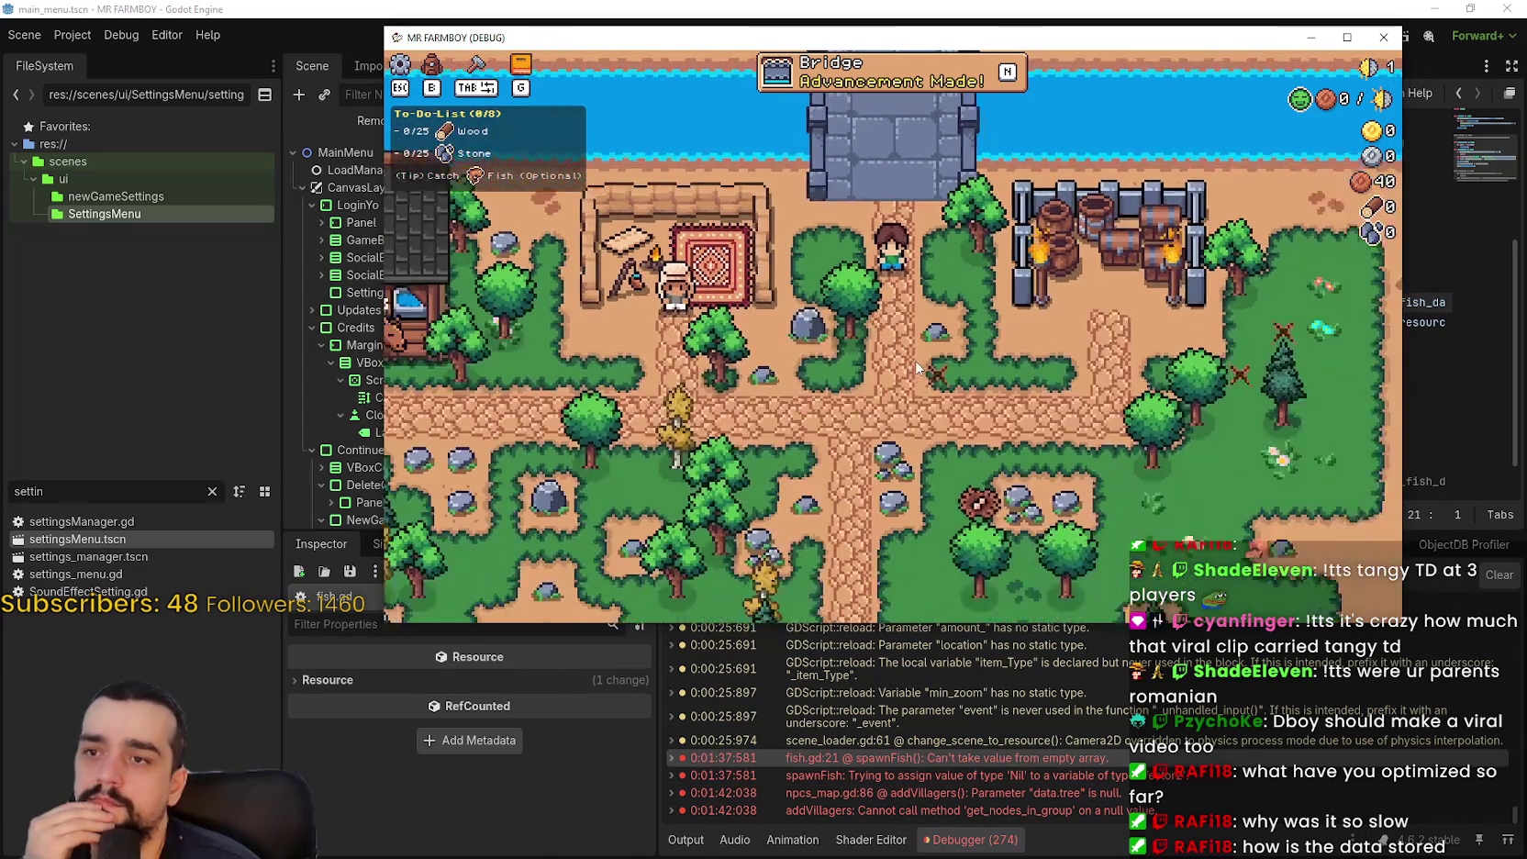
scroll(down, 3)
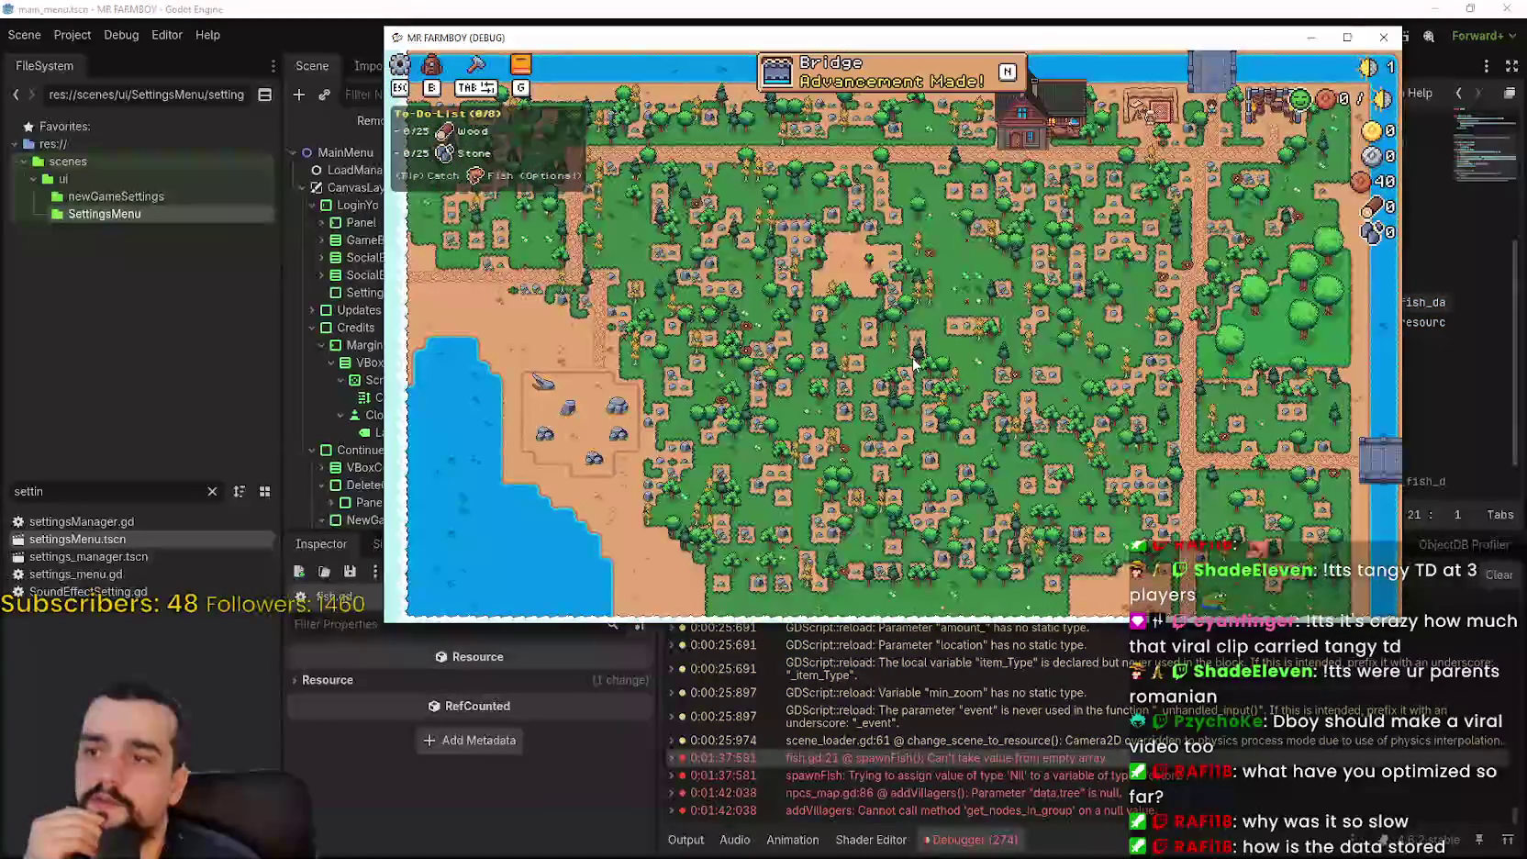
scroll(up, 3)
click(1346, 39)
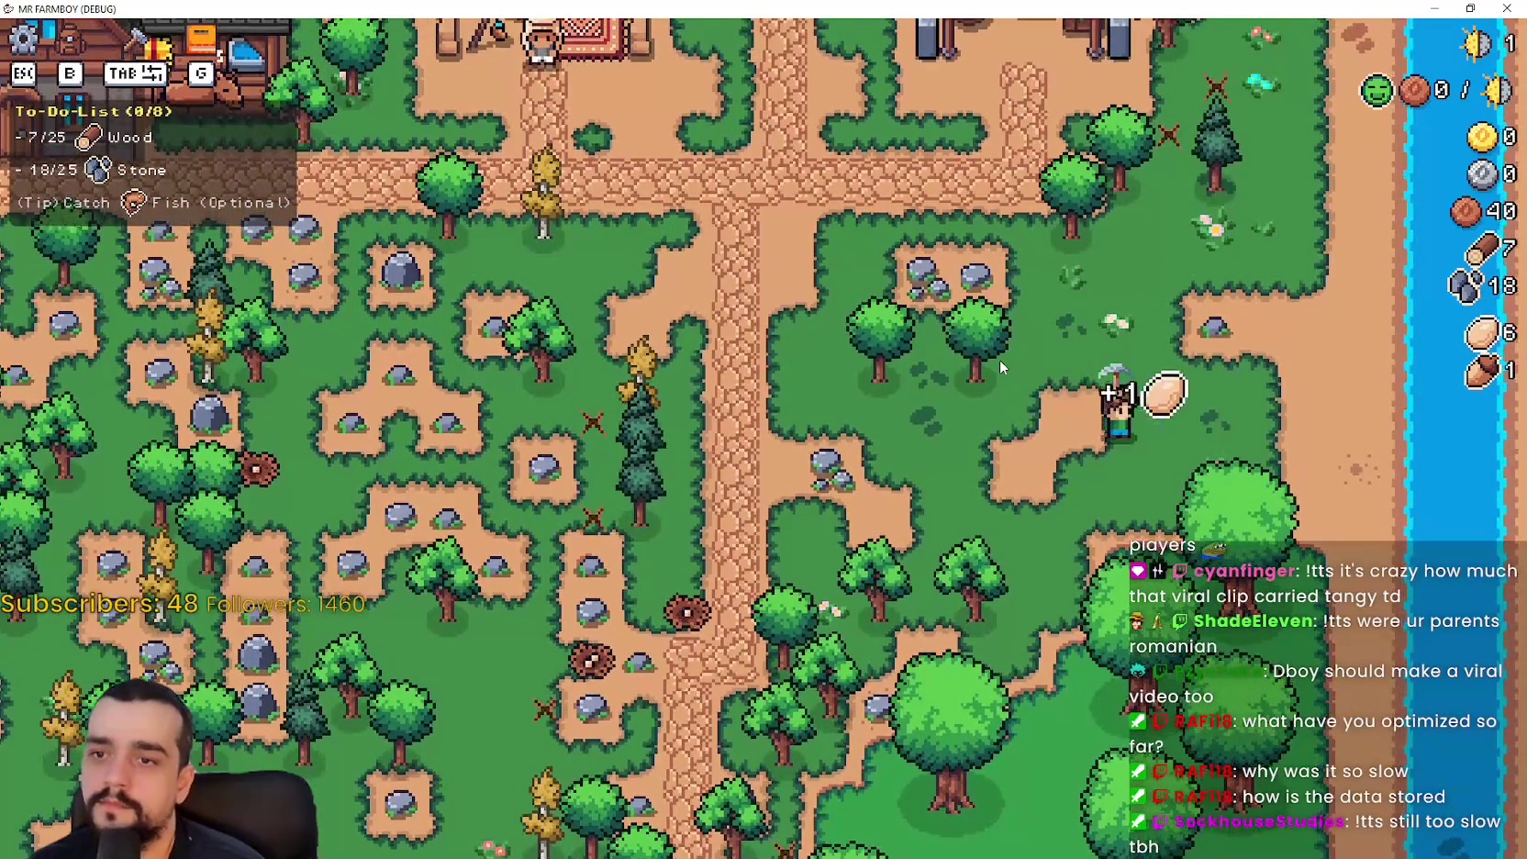
scroll(down, 3)
scroll(up, 3)
key(Escape)
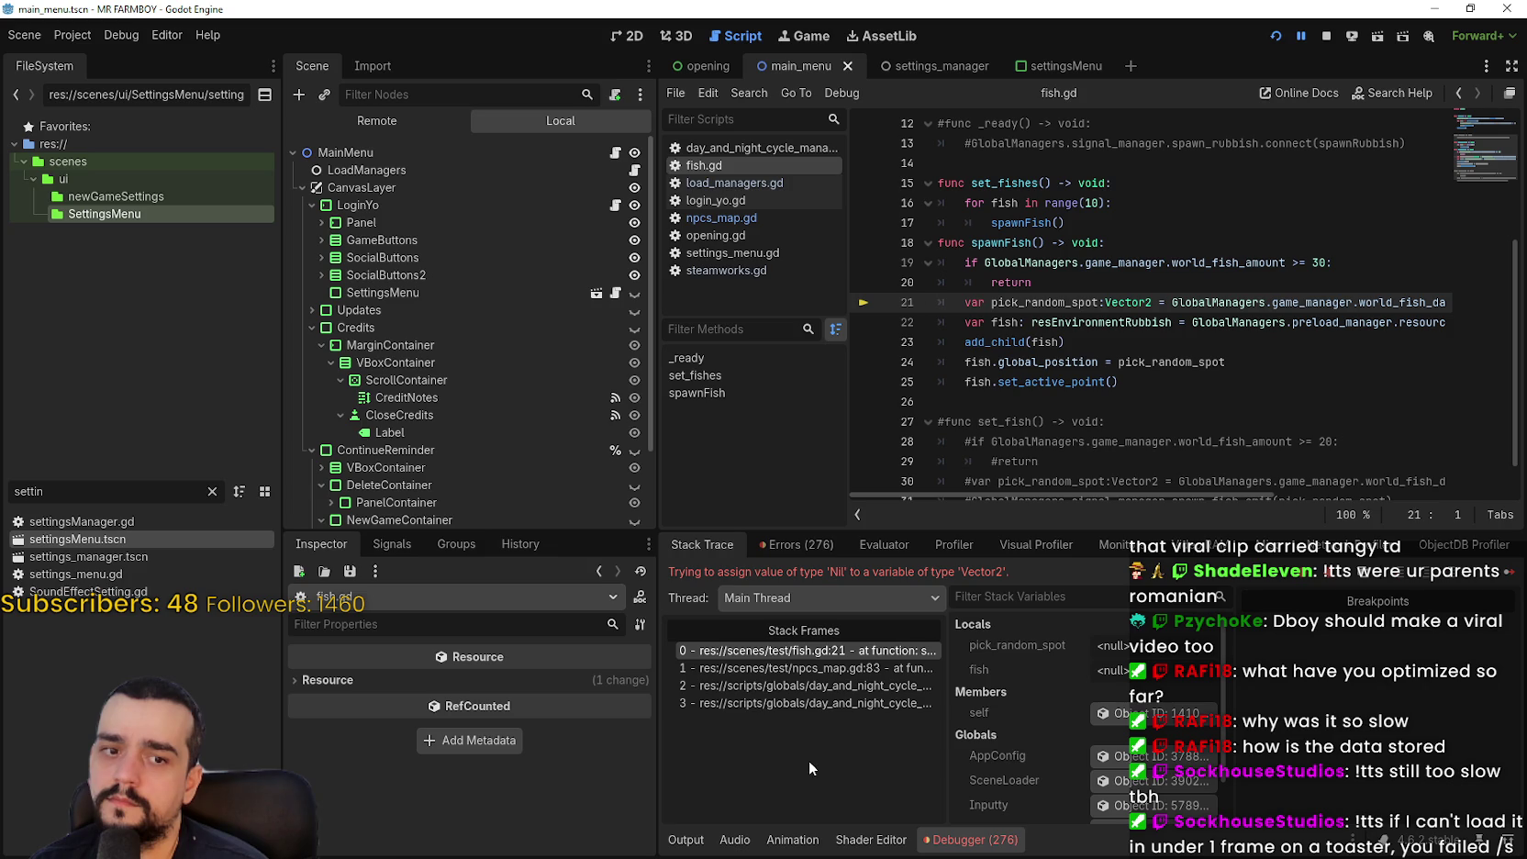
Click through the stack frames from fish.gd line 21 up to _physics_process line 31
click(790, 668)
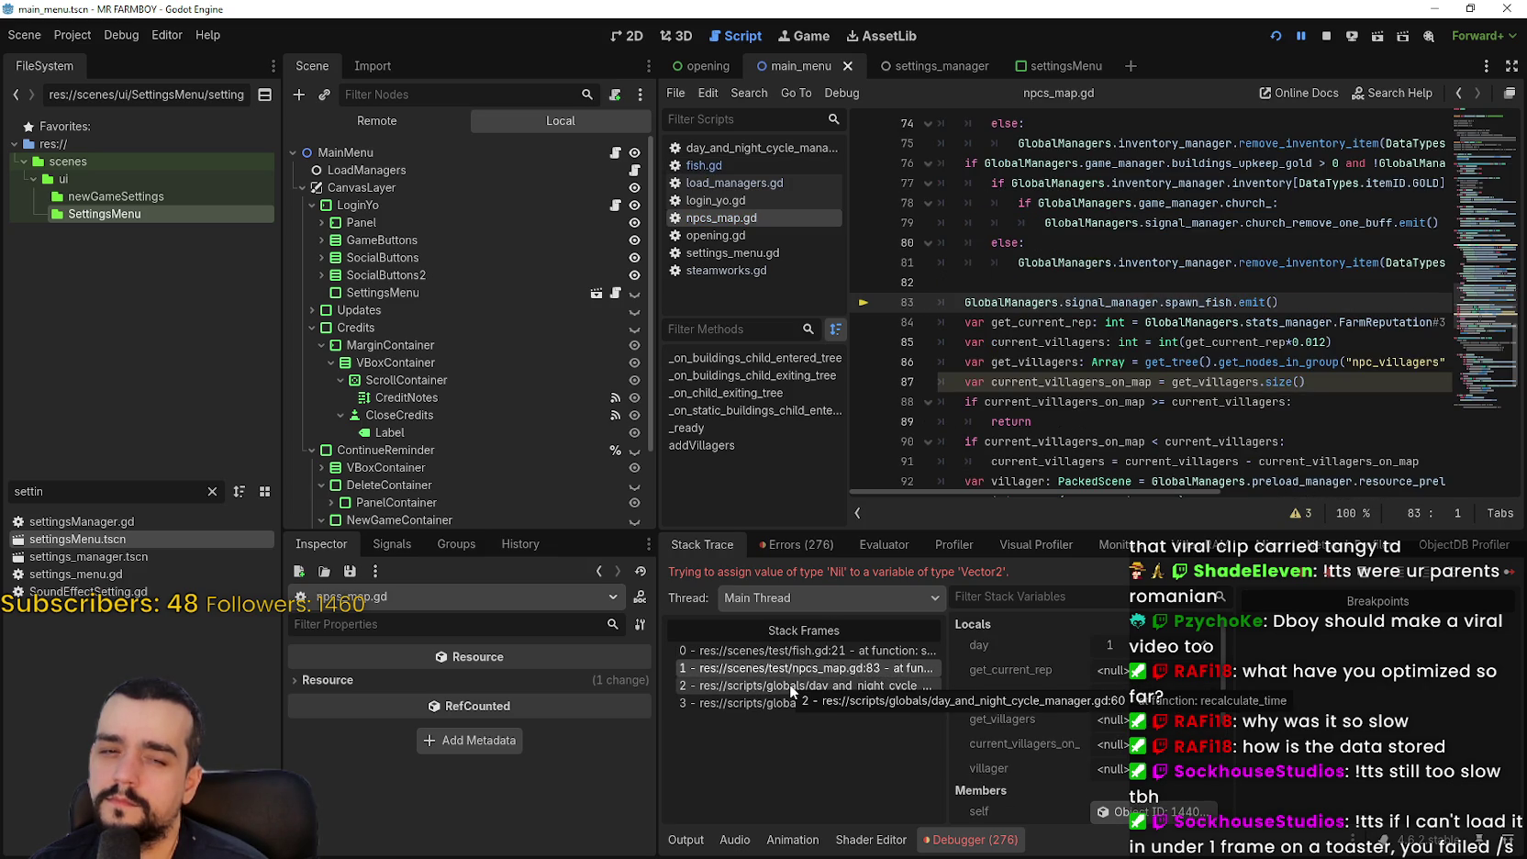
click(792, 686)
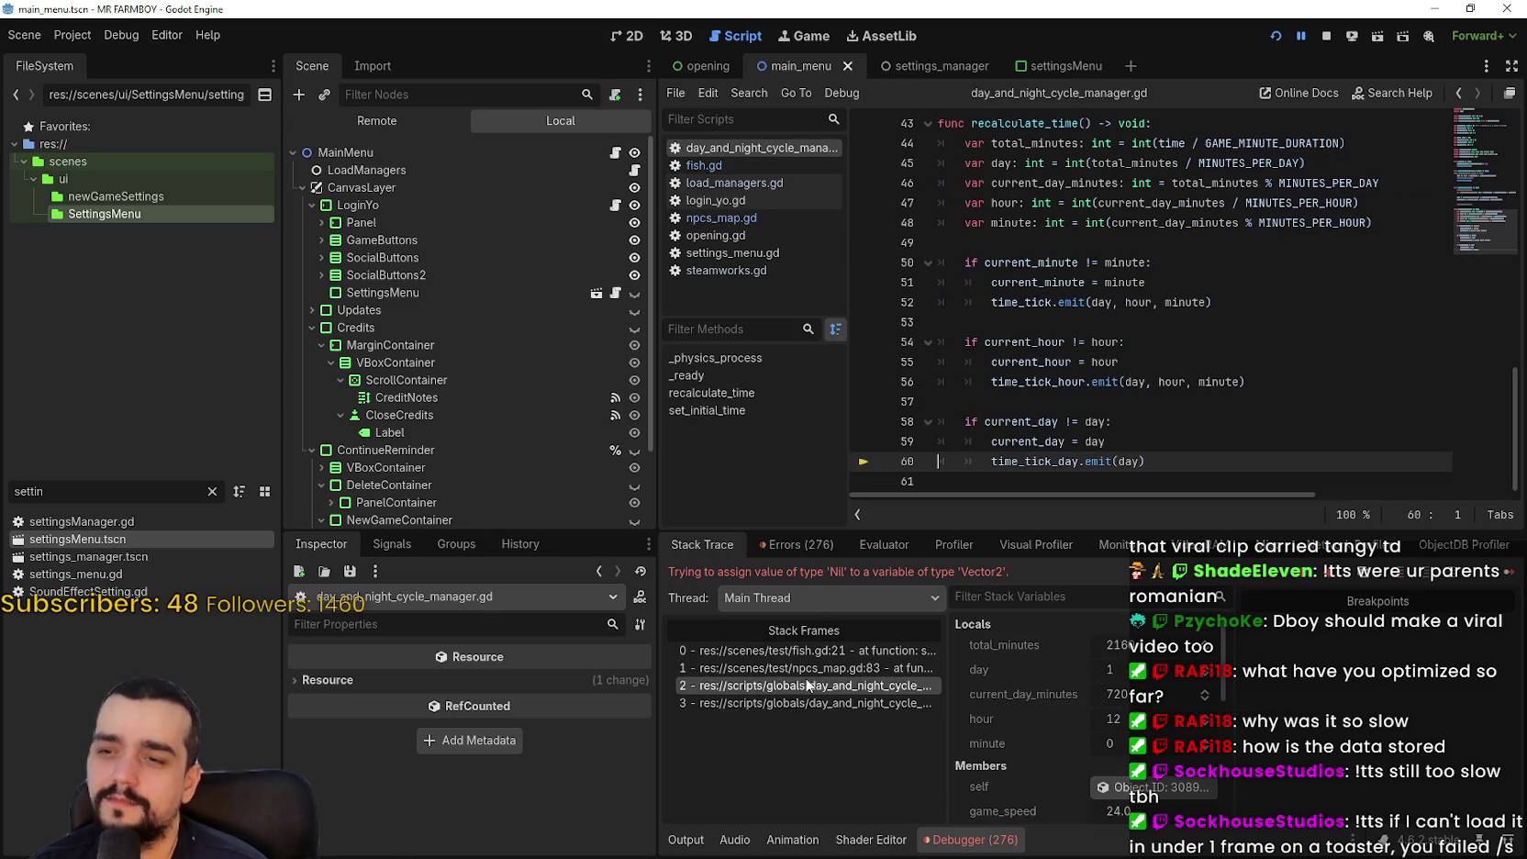
click(794, 702)
click(808, 686)
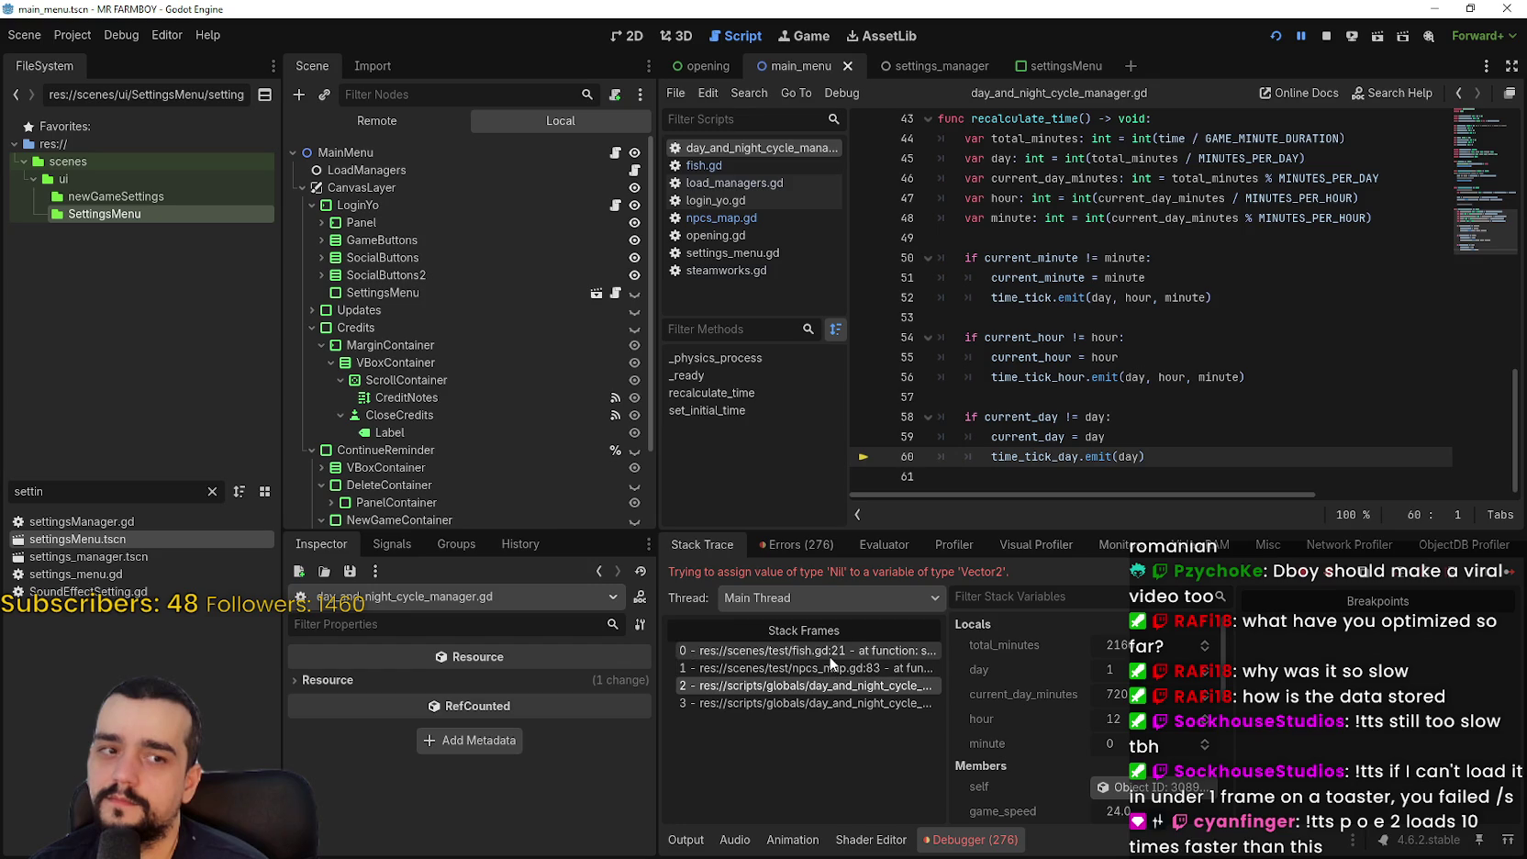
click(831, 657)
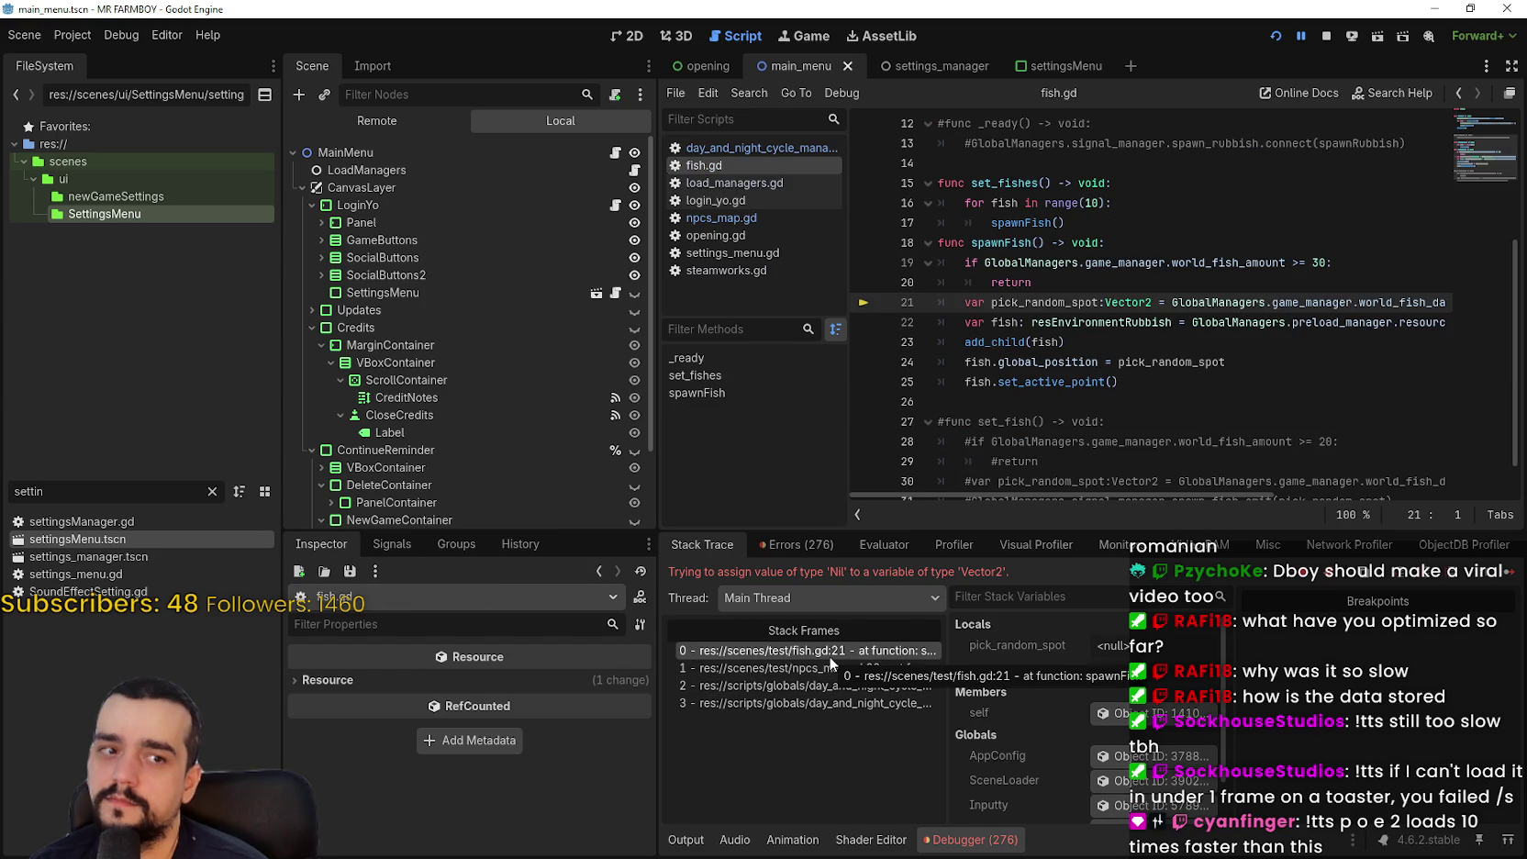
click(841, 704)
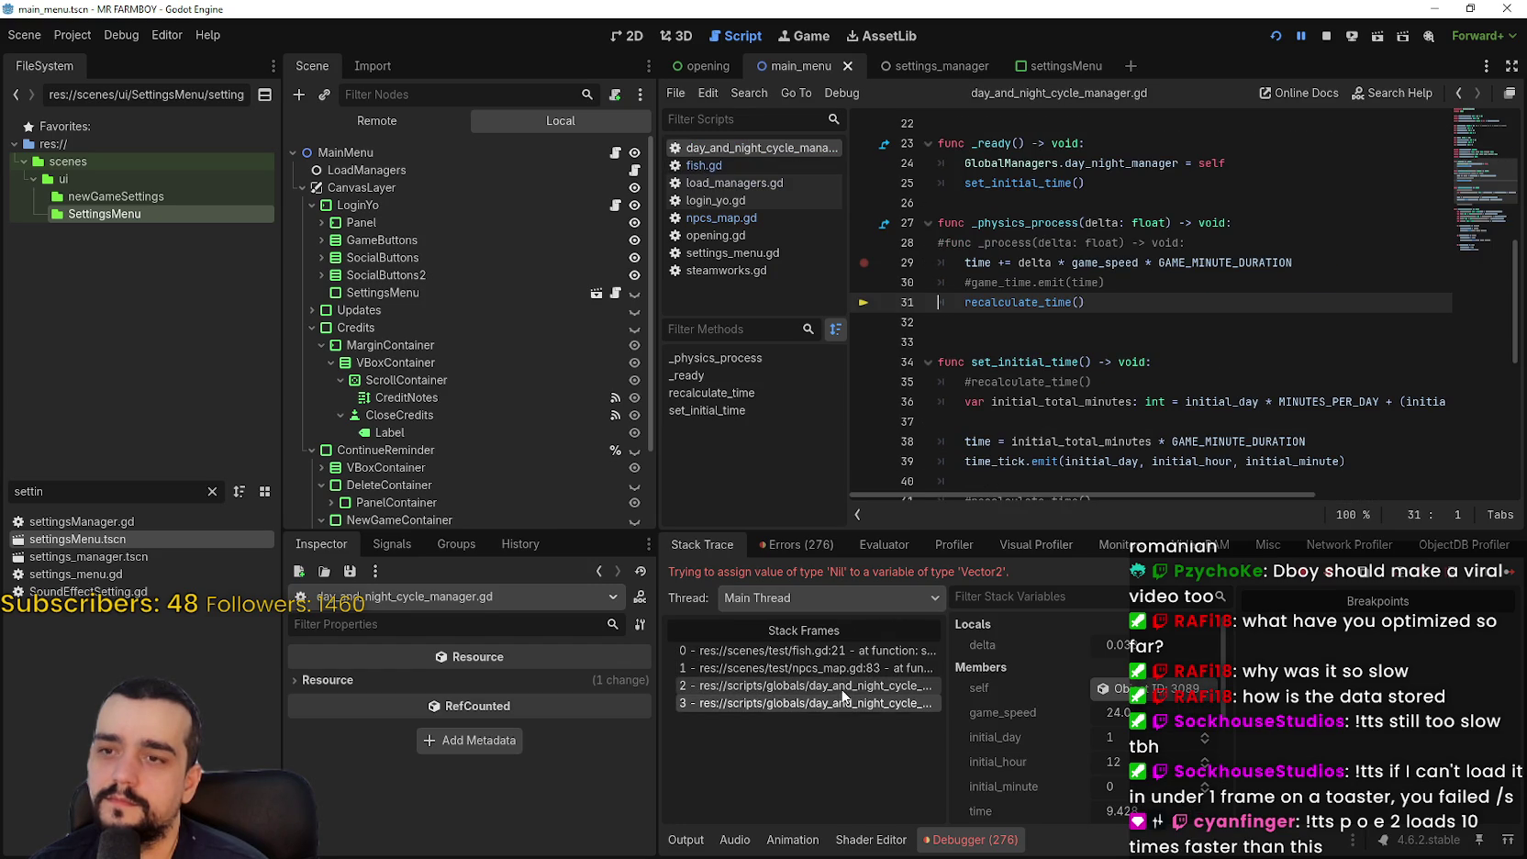
click(841, 687)
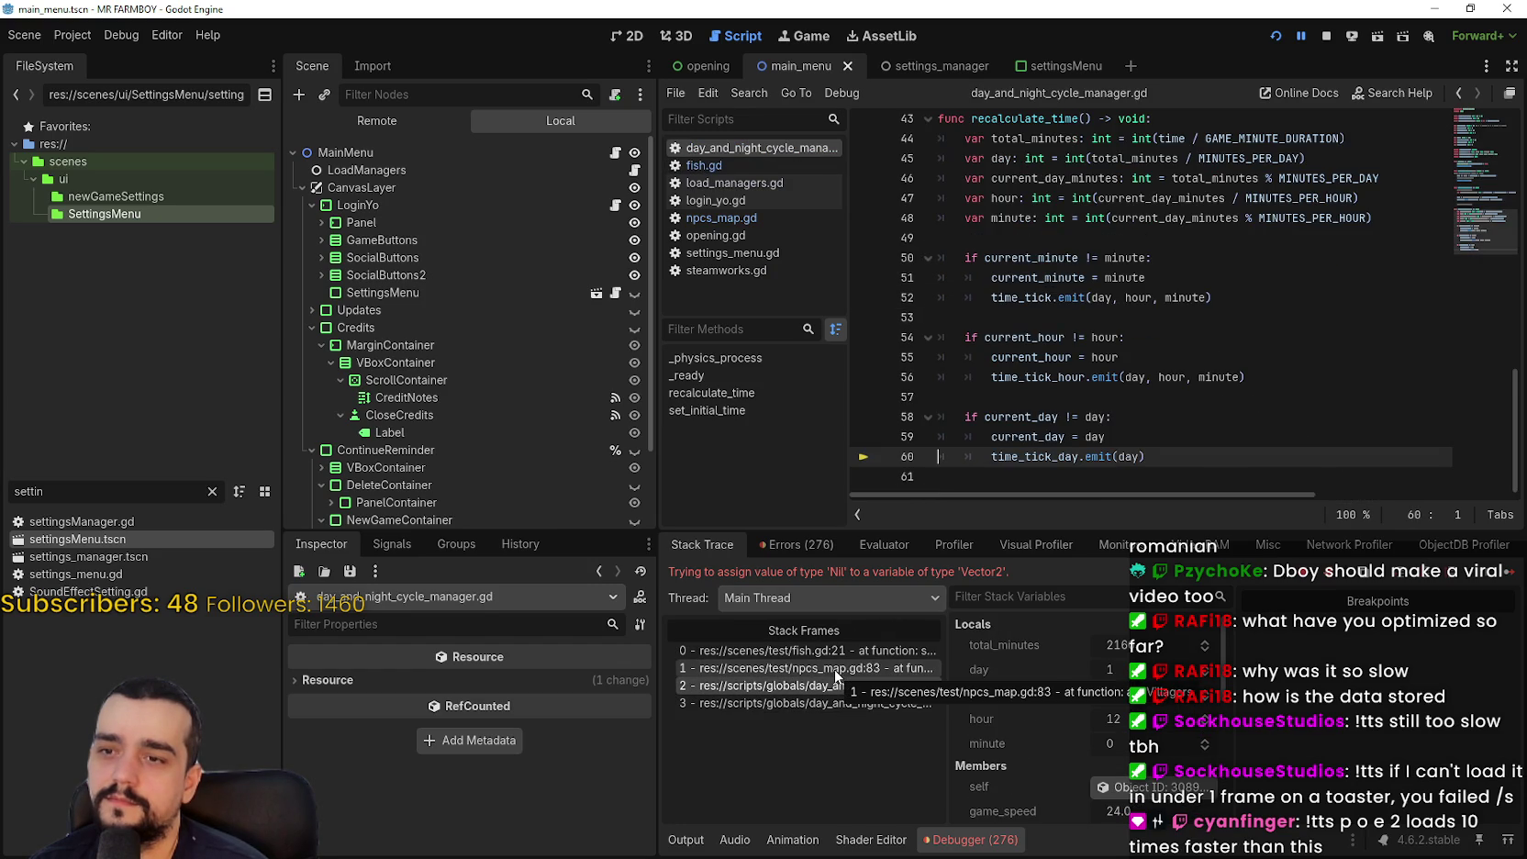
click(835, 673)
click(830, 704)
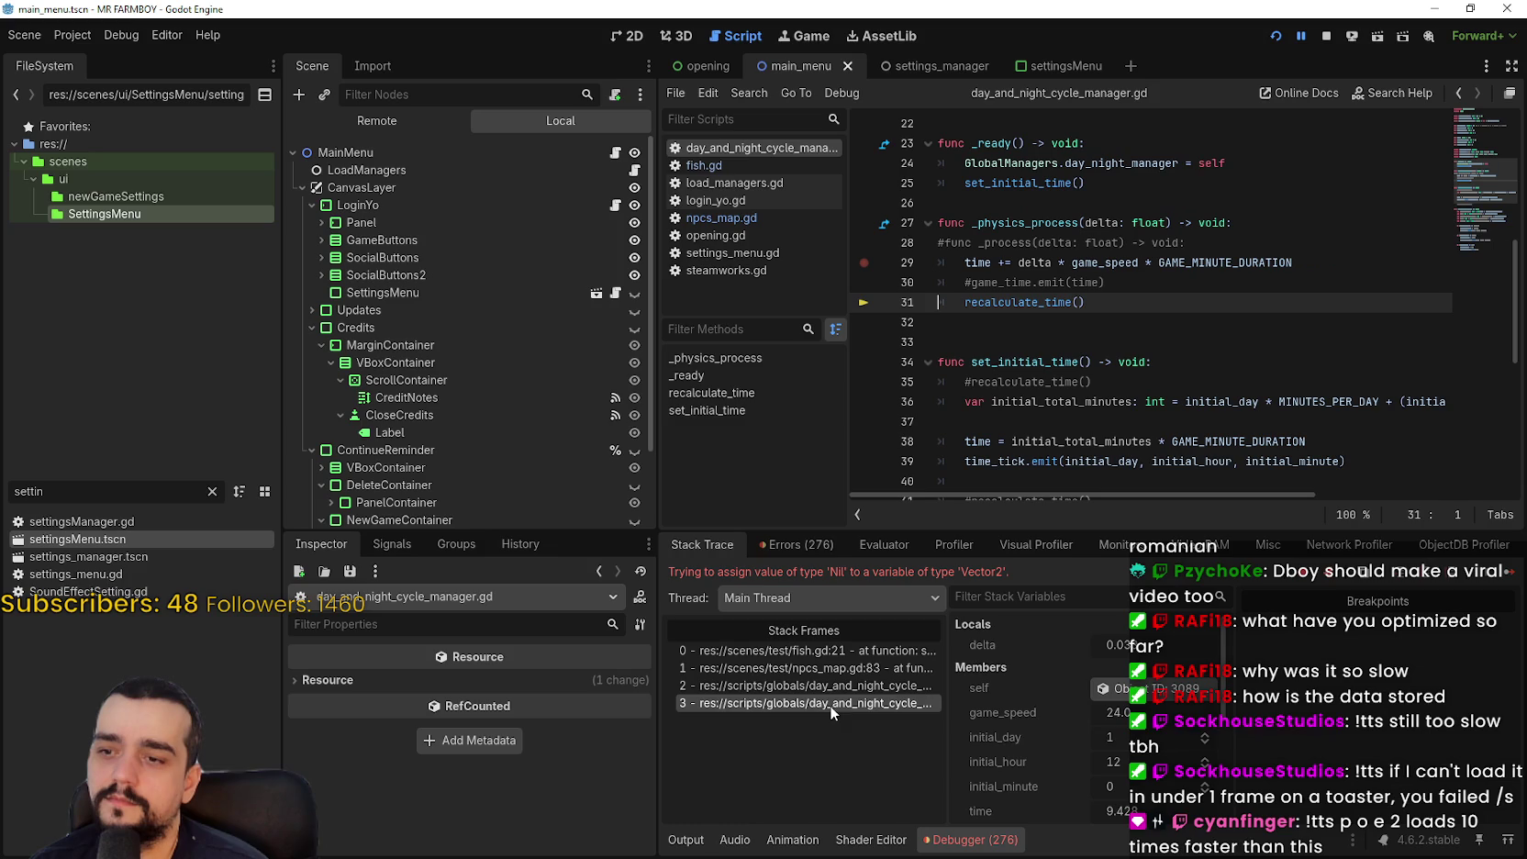
Select the declarations through the game_time signal, then the time_tick_day.emit code at line 60
scroll(up, 3)
scroll(up, 3)
drag(994, 123, 1018, 222)
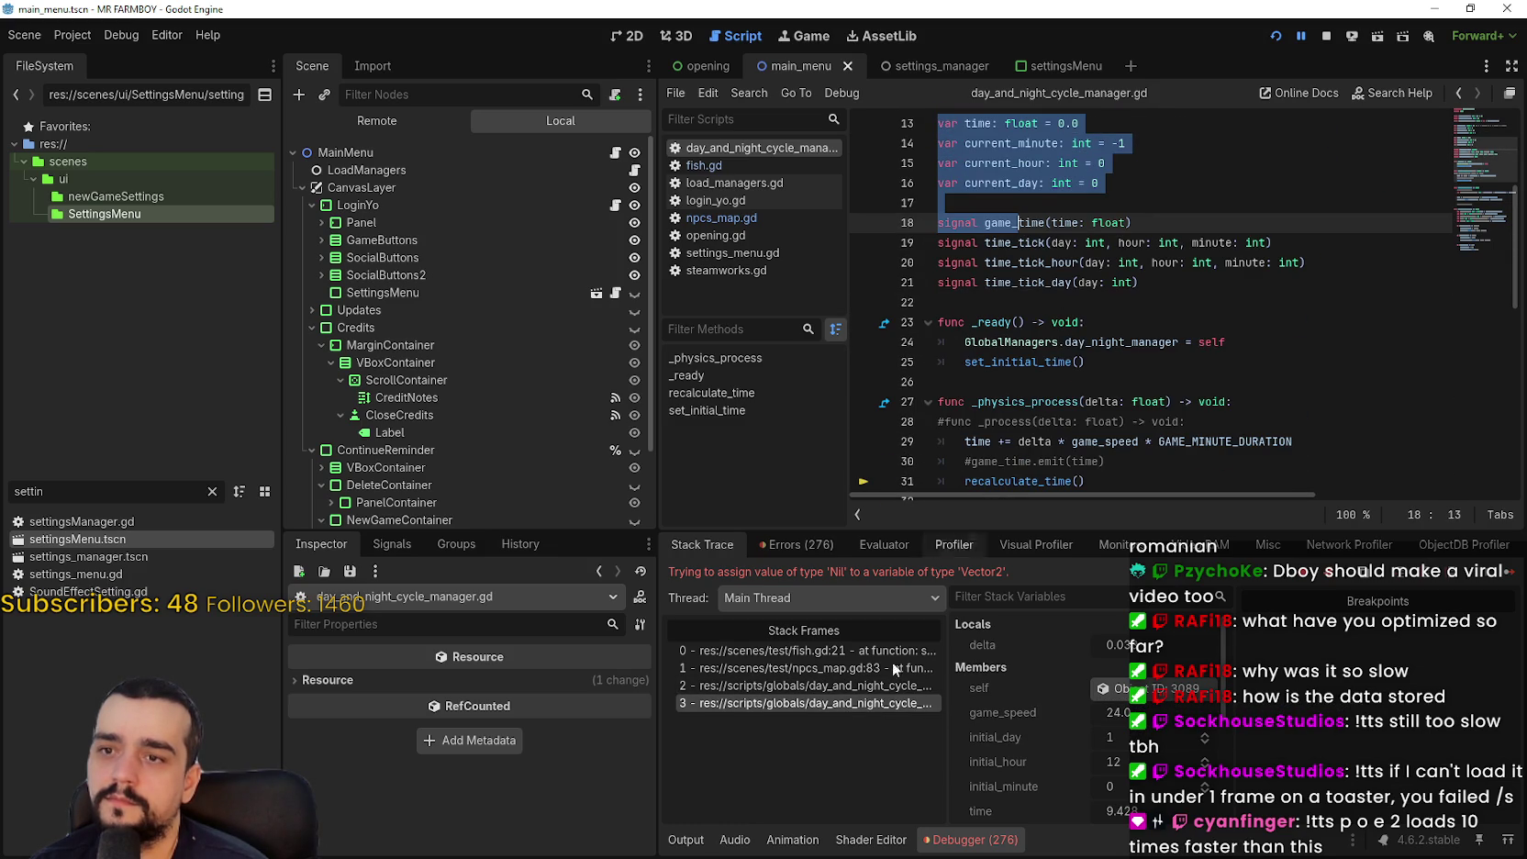
click(867, 687)
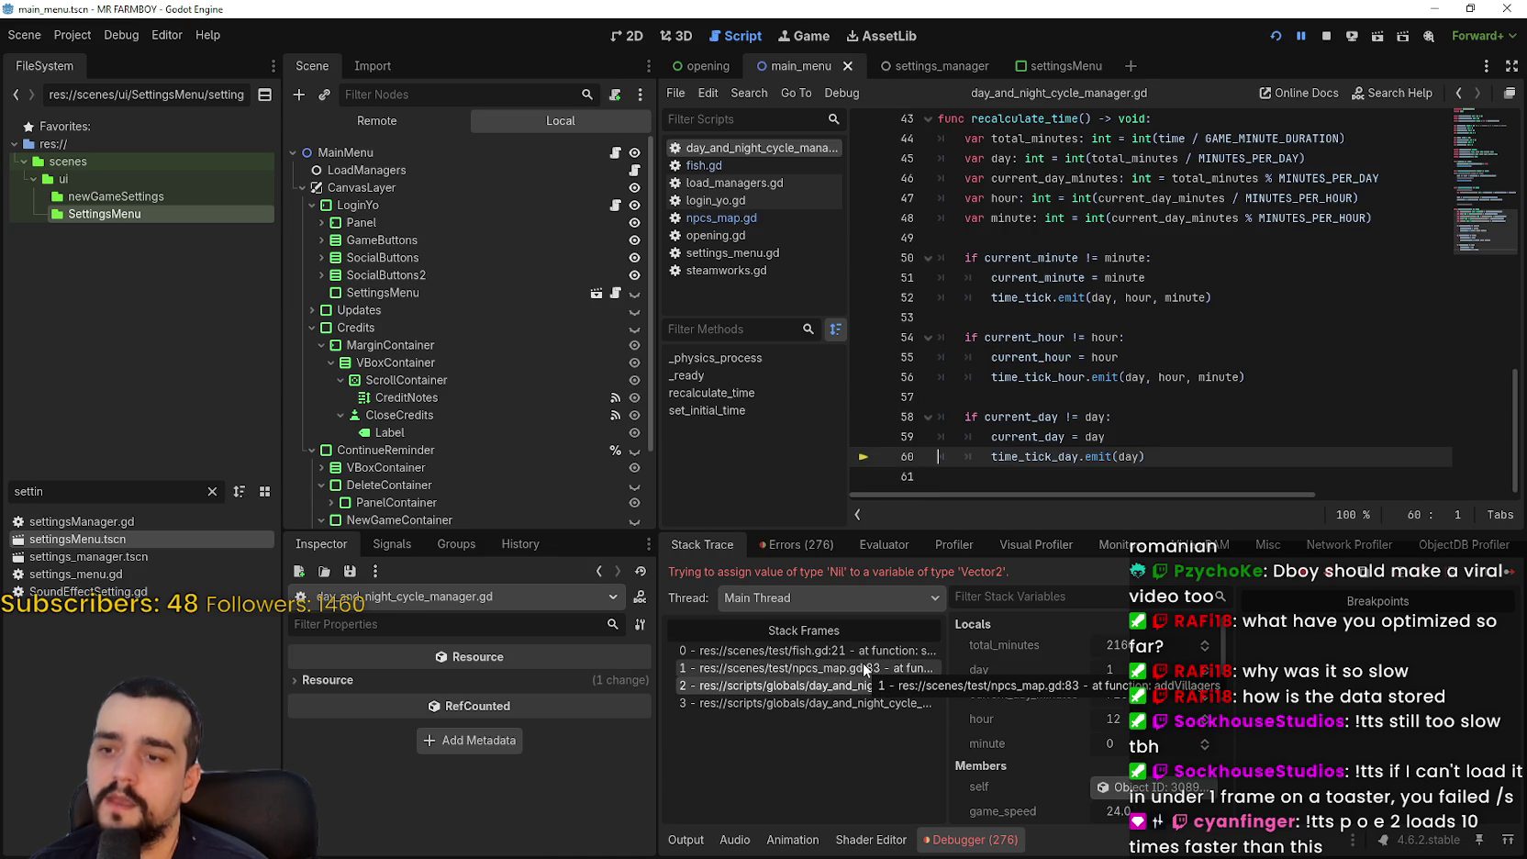
click(842, 702)
click(845, 687)
click(844, 668)
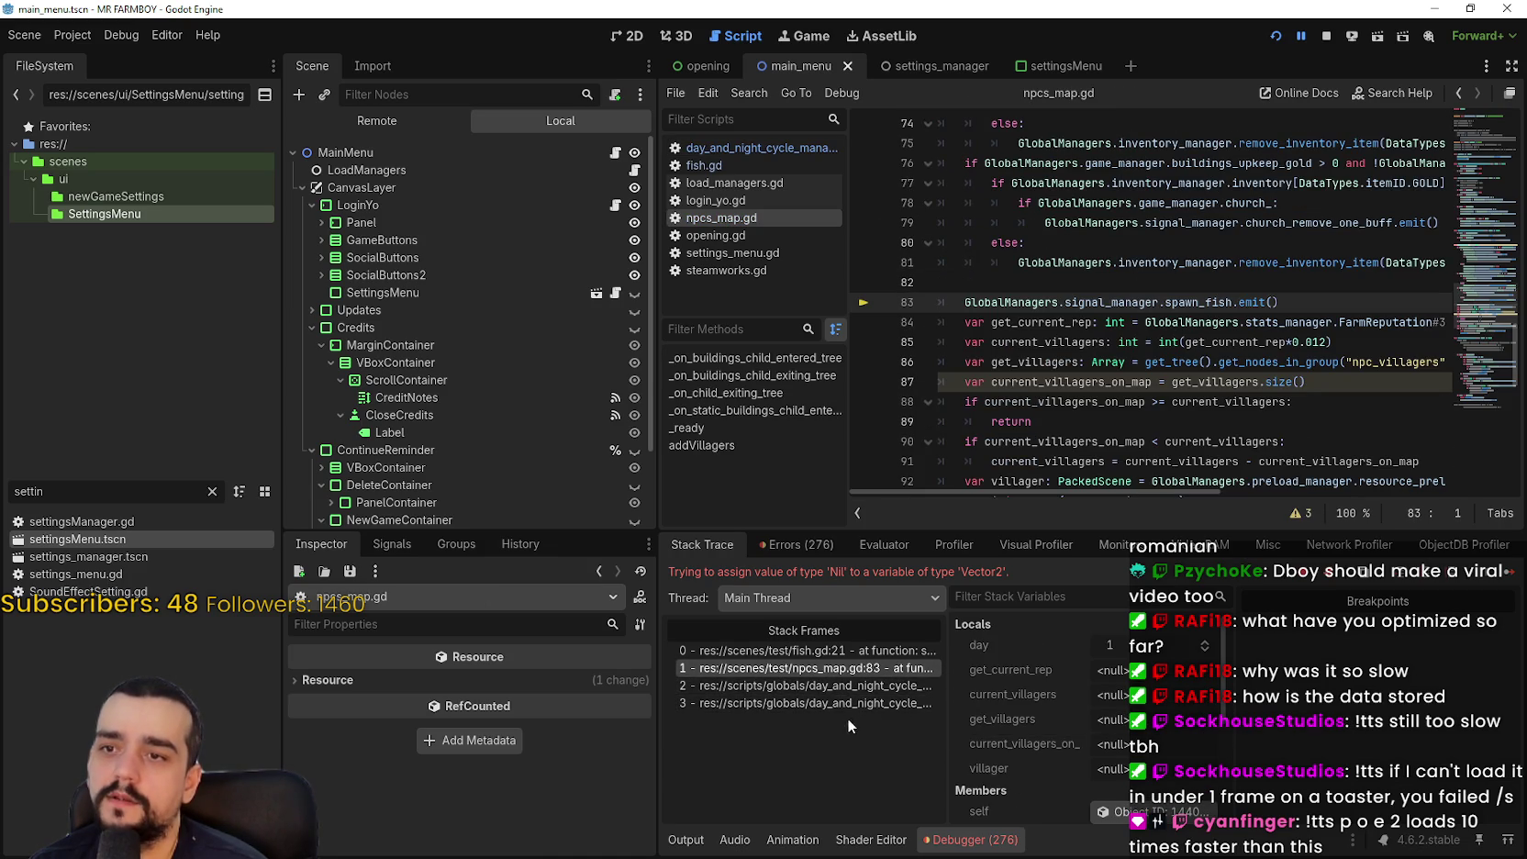
scroll(up, 3)
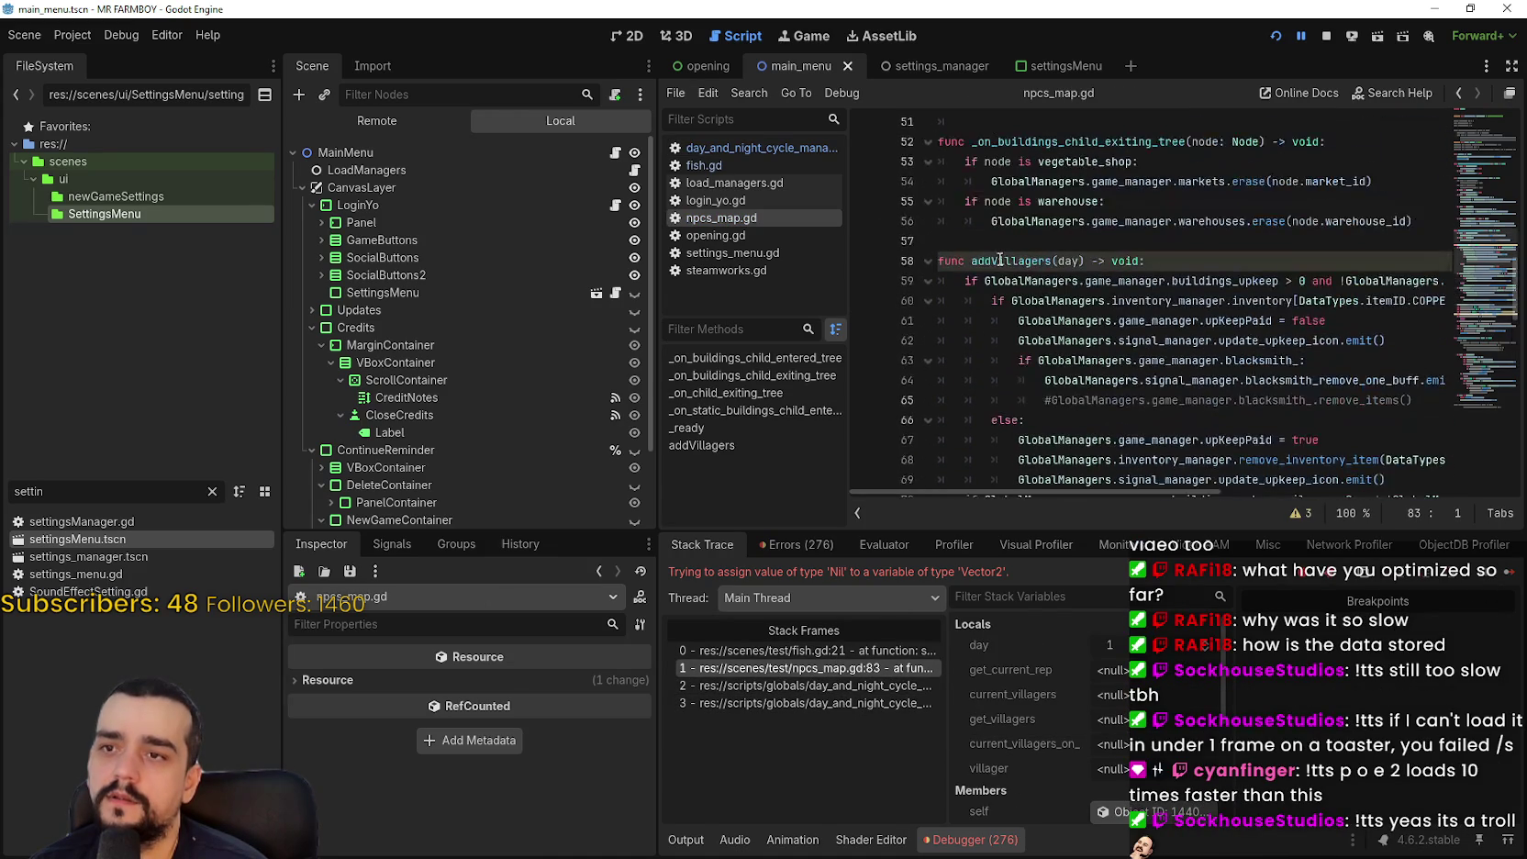
click(830, 687)
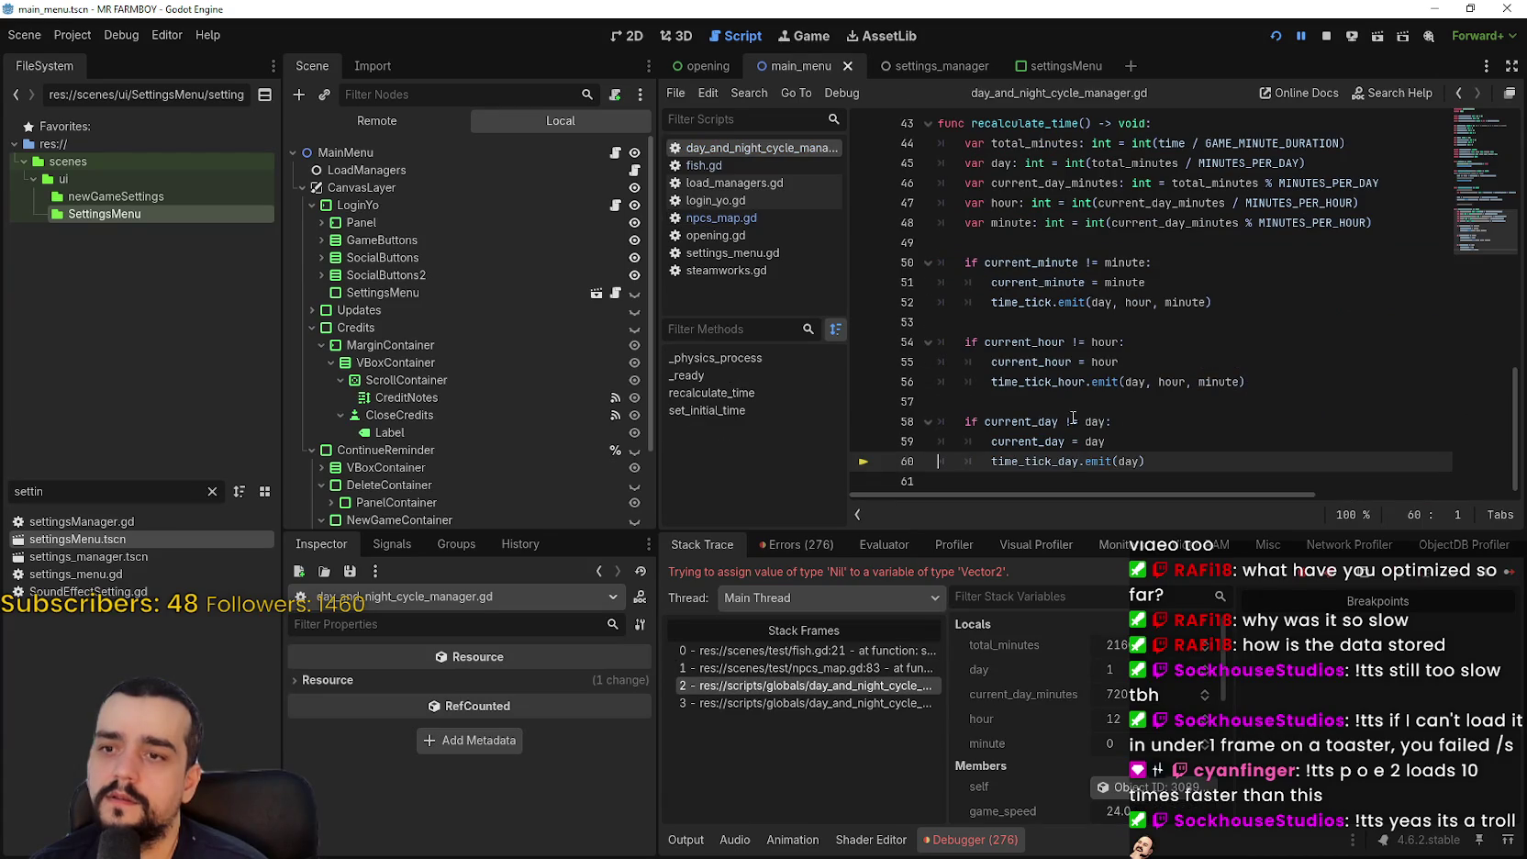
drag(1054, 456, 1192, 456)
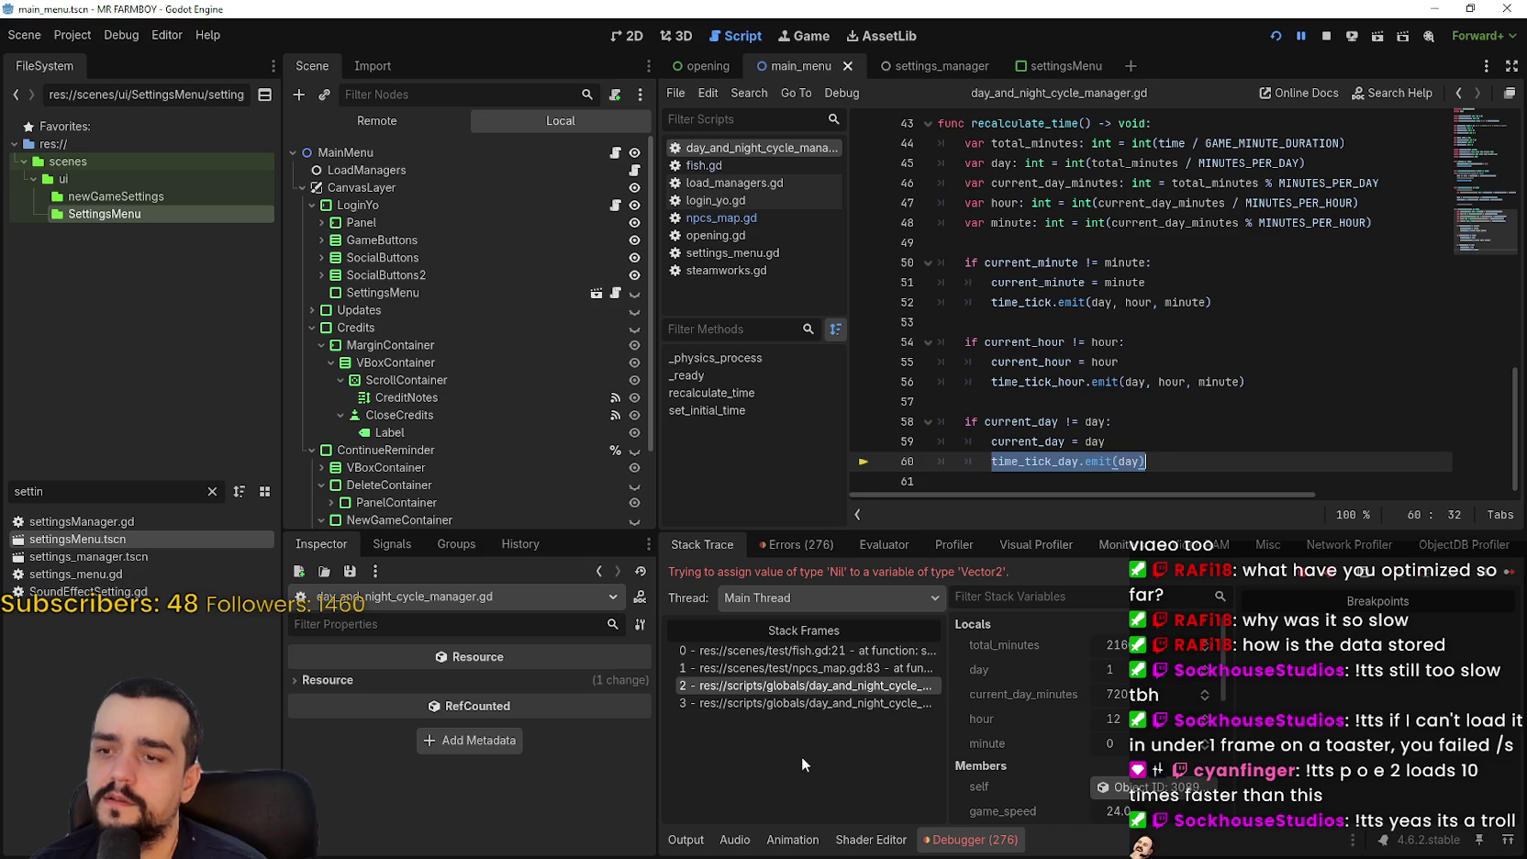
Open npcs_map.gd at line 83 and select its spawn_fish signal reference
click(801, 671)
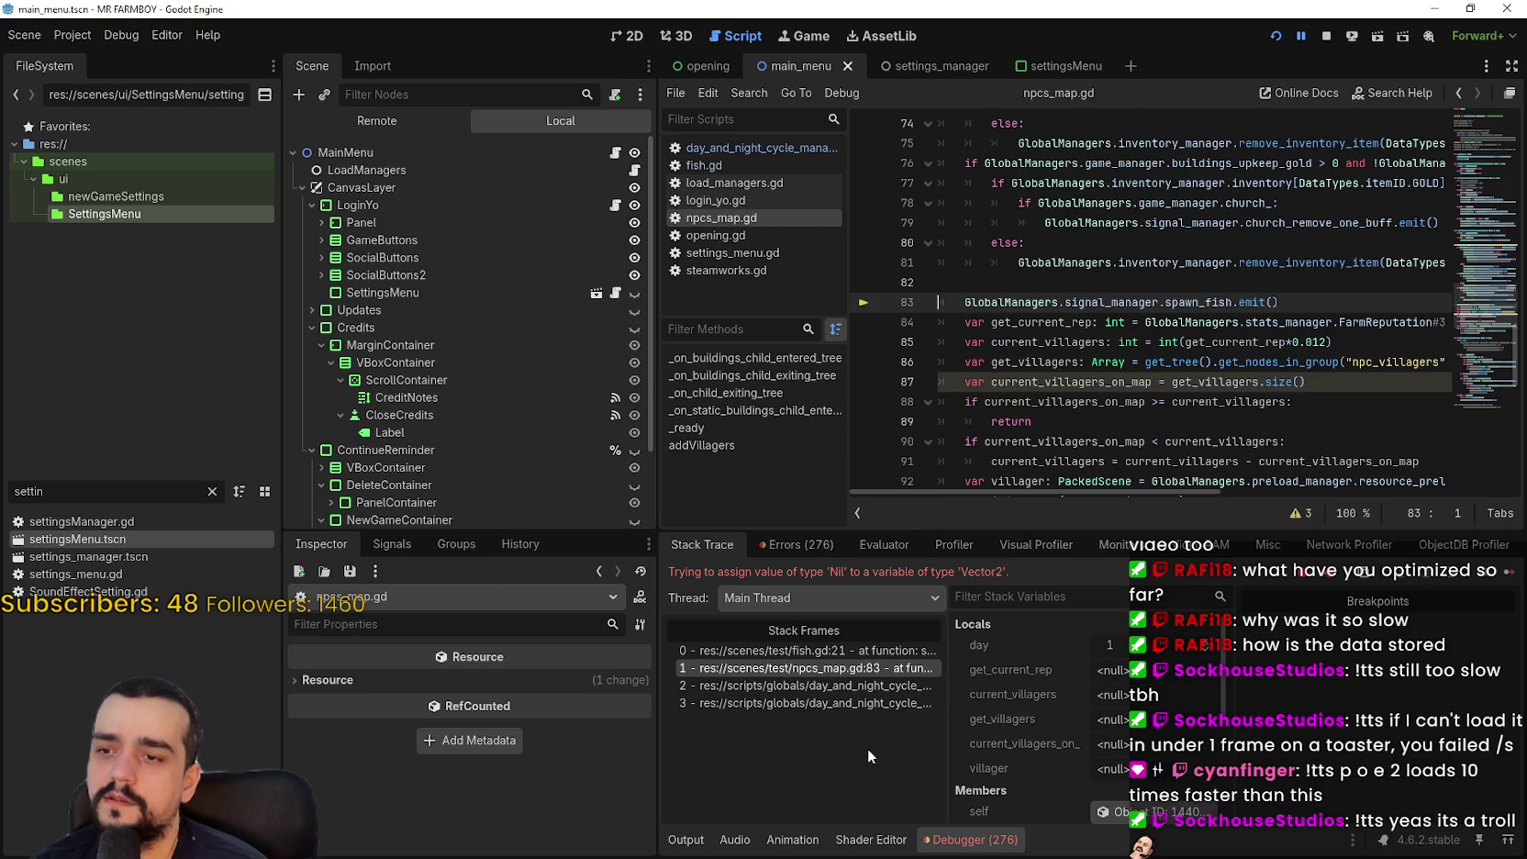
scroll(up, 3)
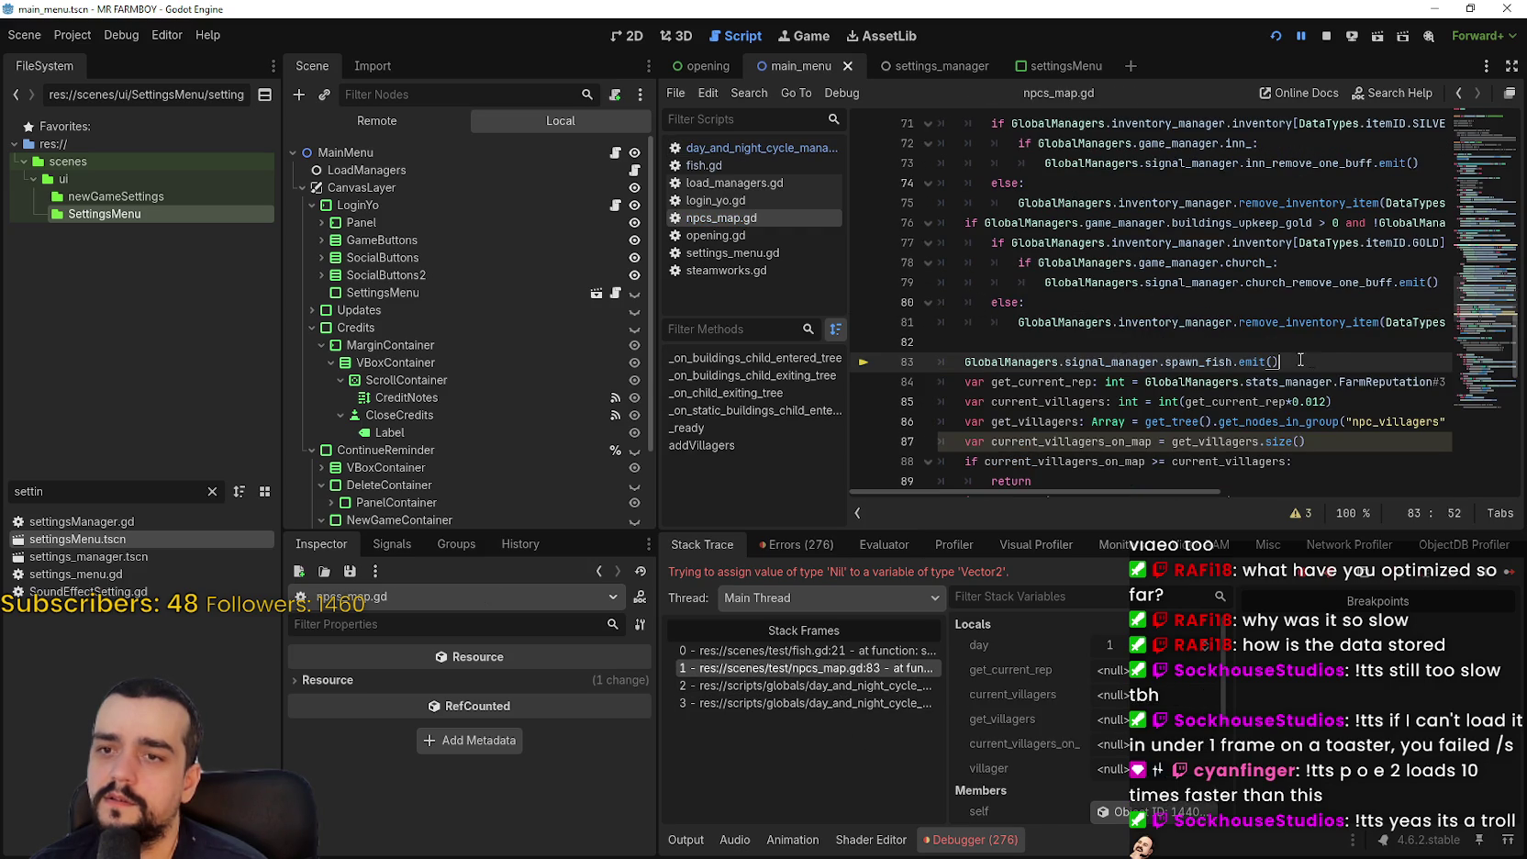
click(811, 664)
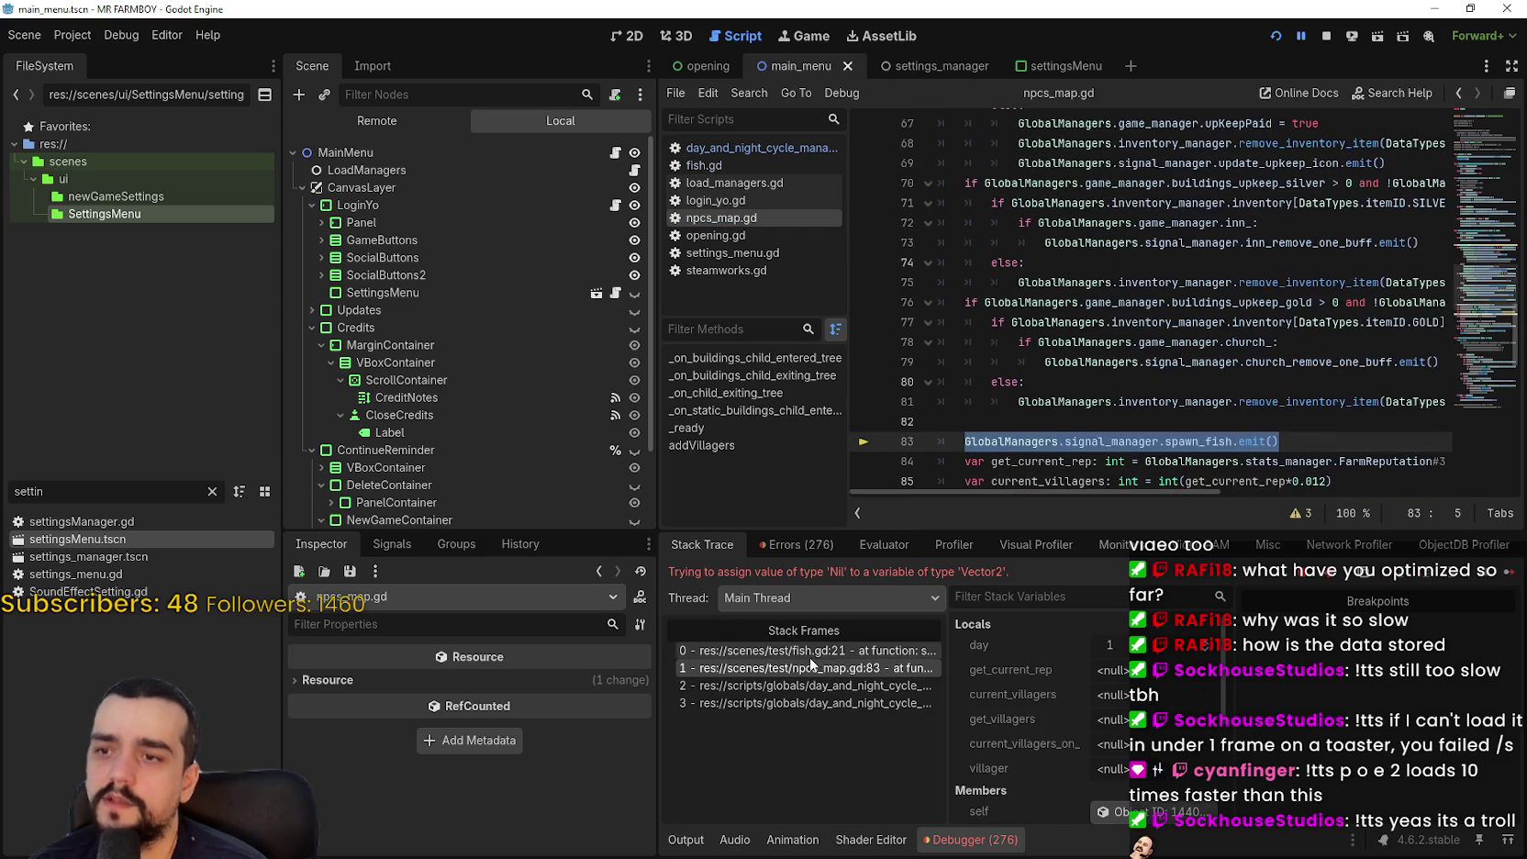
scroll(up, 3)
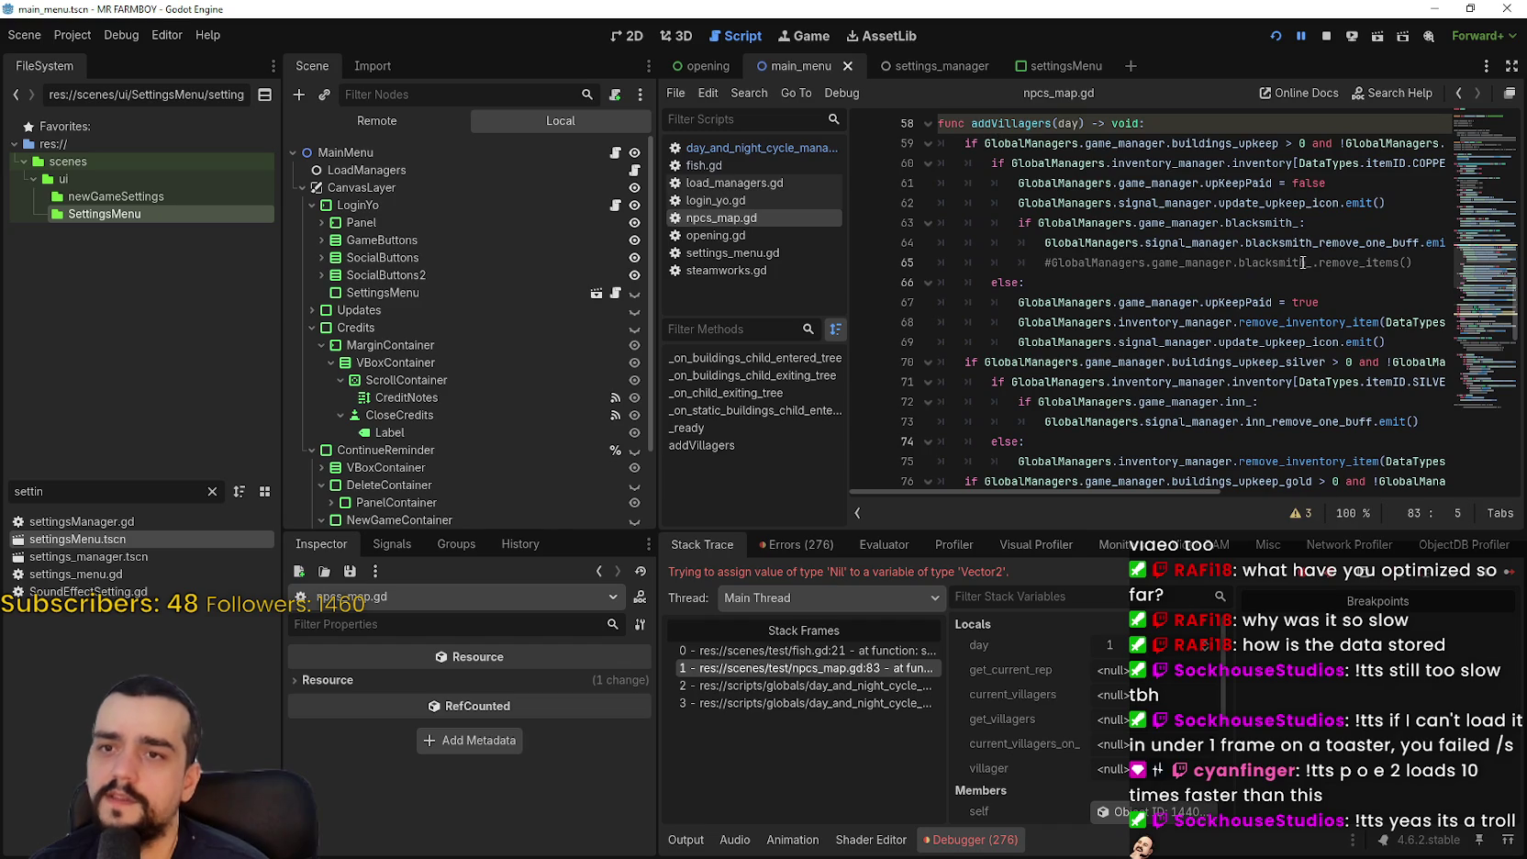
scroll(down, 3)
scroll(down, 3)
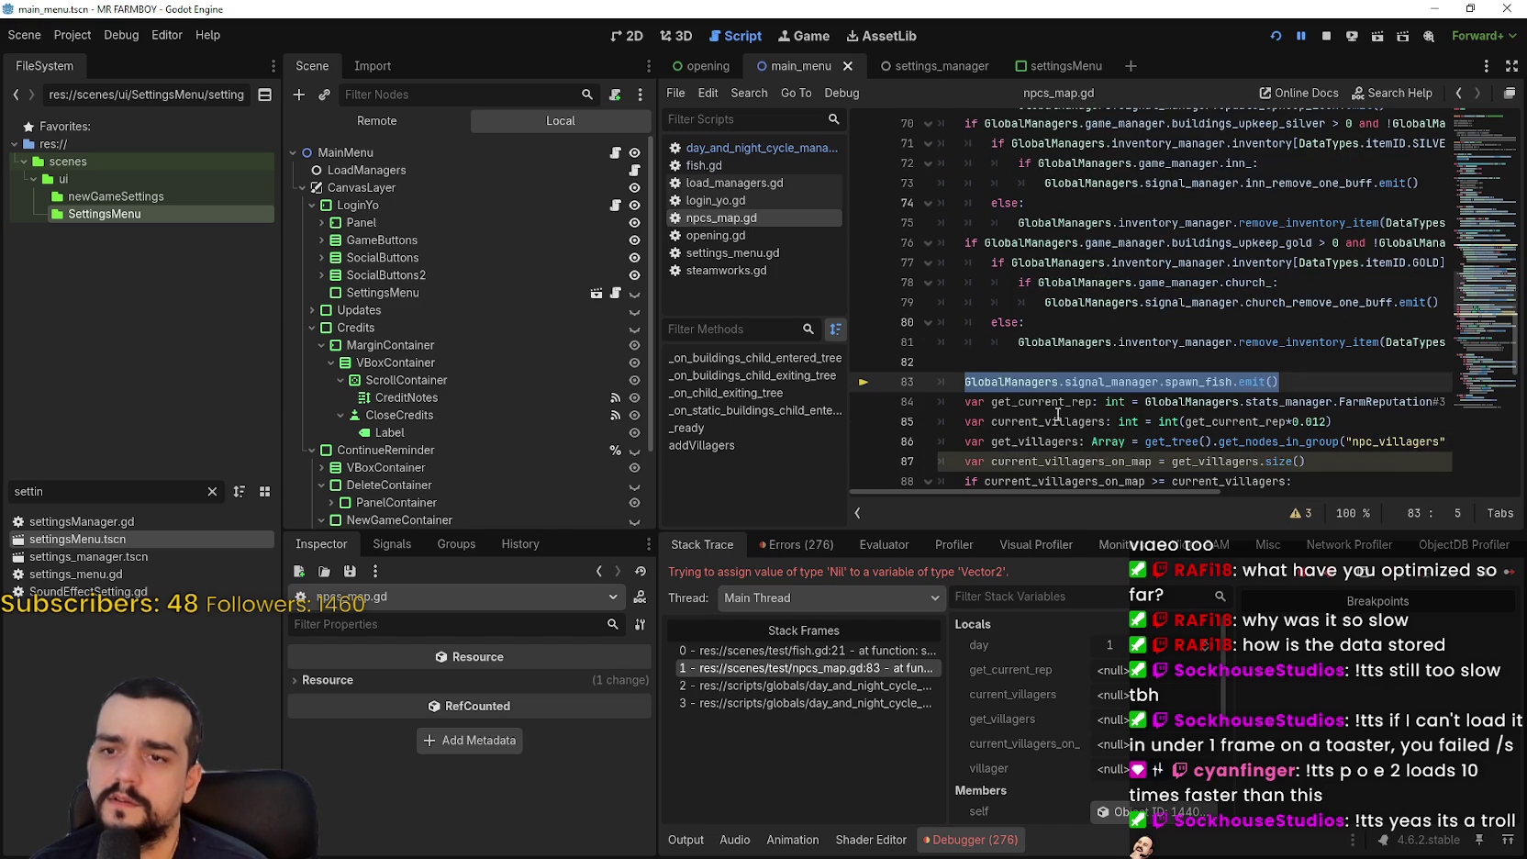
drag(1009, 381, 1182, 378)
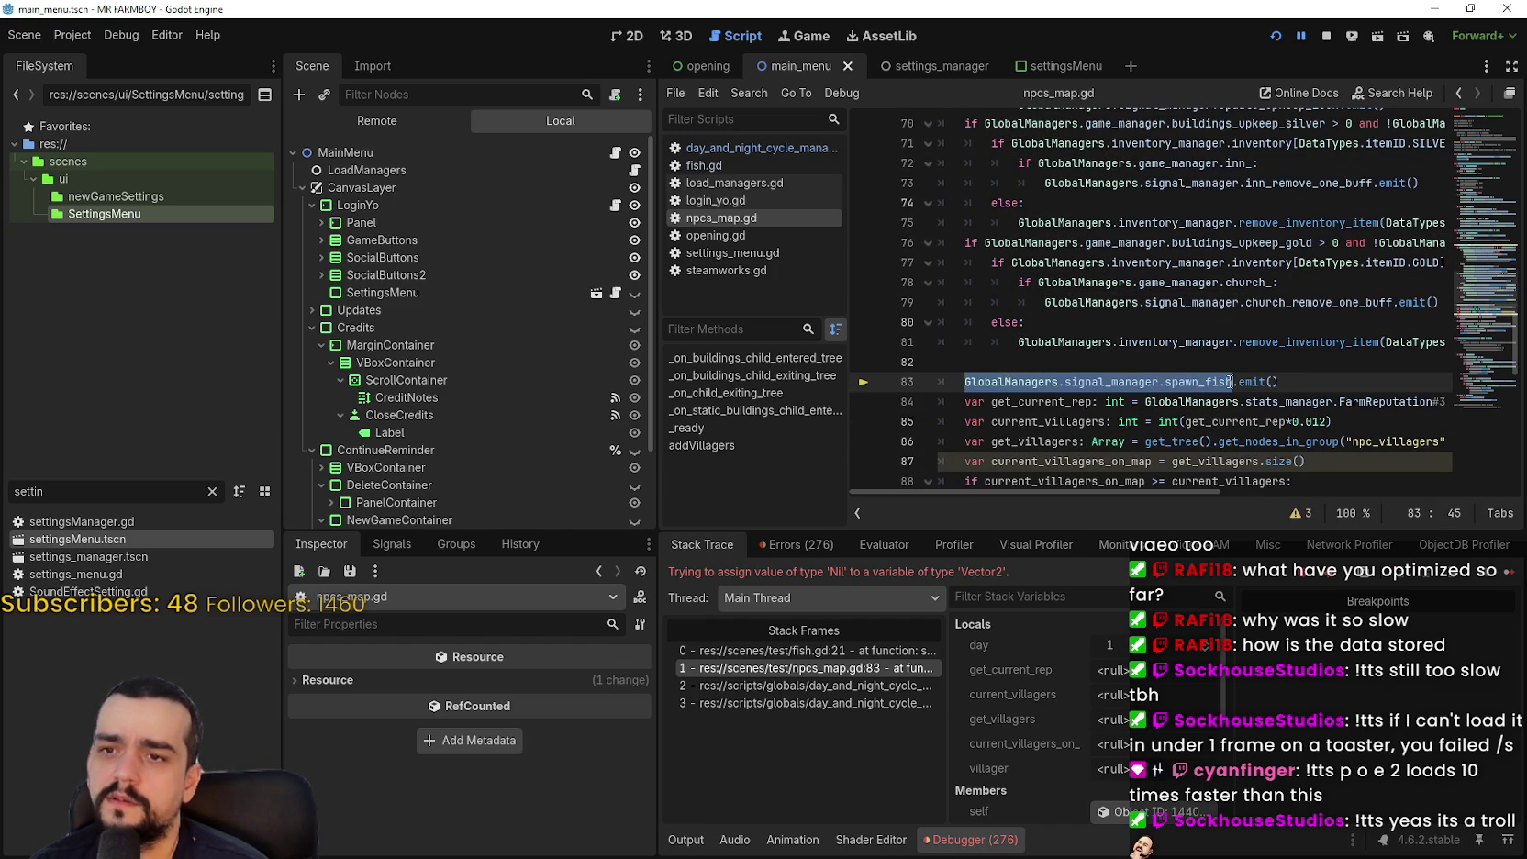
Step through day_and_night_cycle_manager.gd line 60 to fish.gd, selecting spawnFish lines 13–29
click(854, 688)
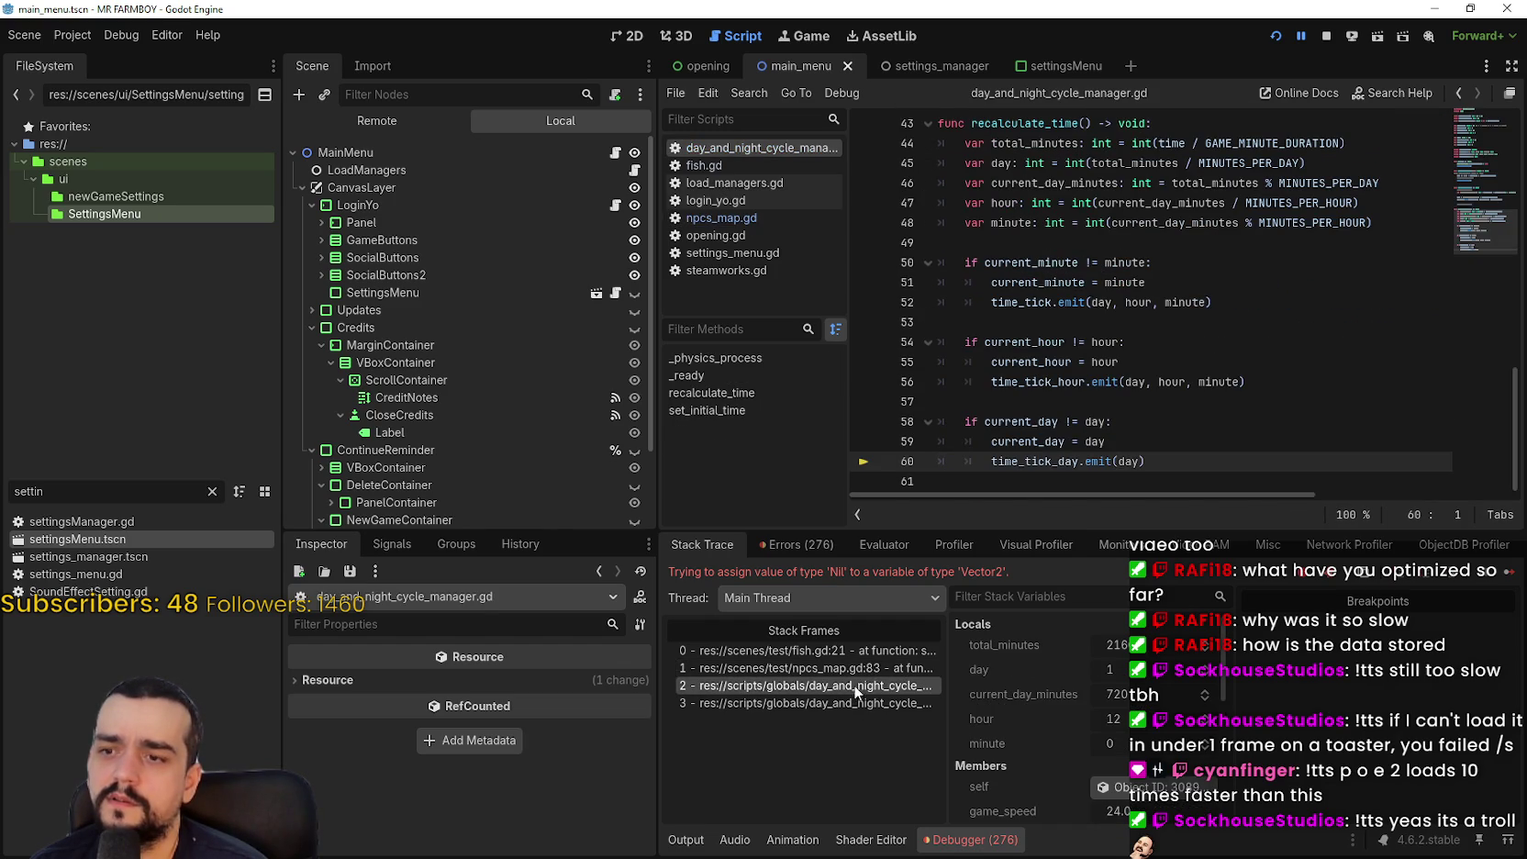
click(863, 650)
drag(983, 143, 1058, 459)
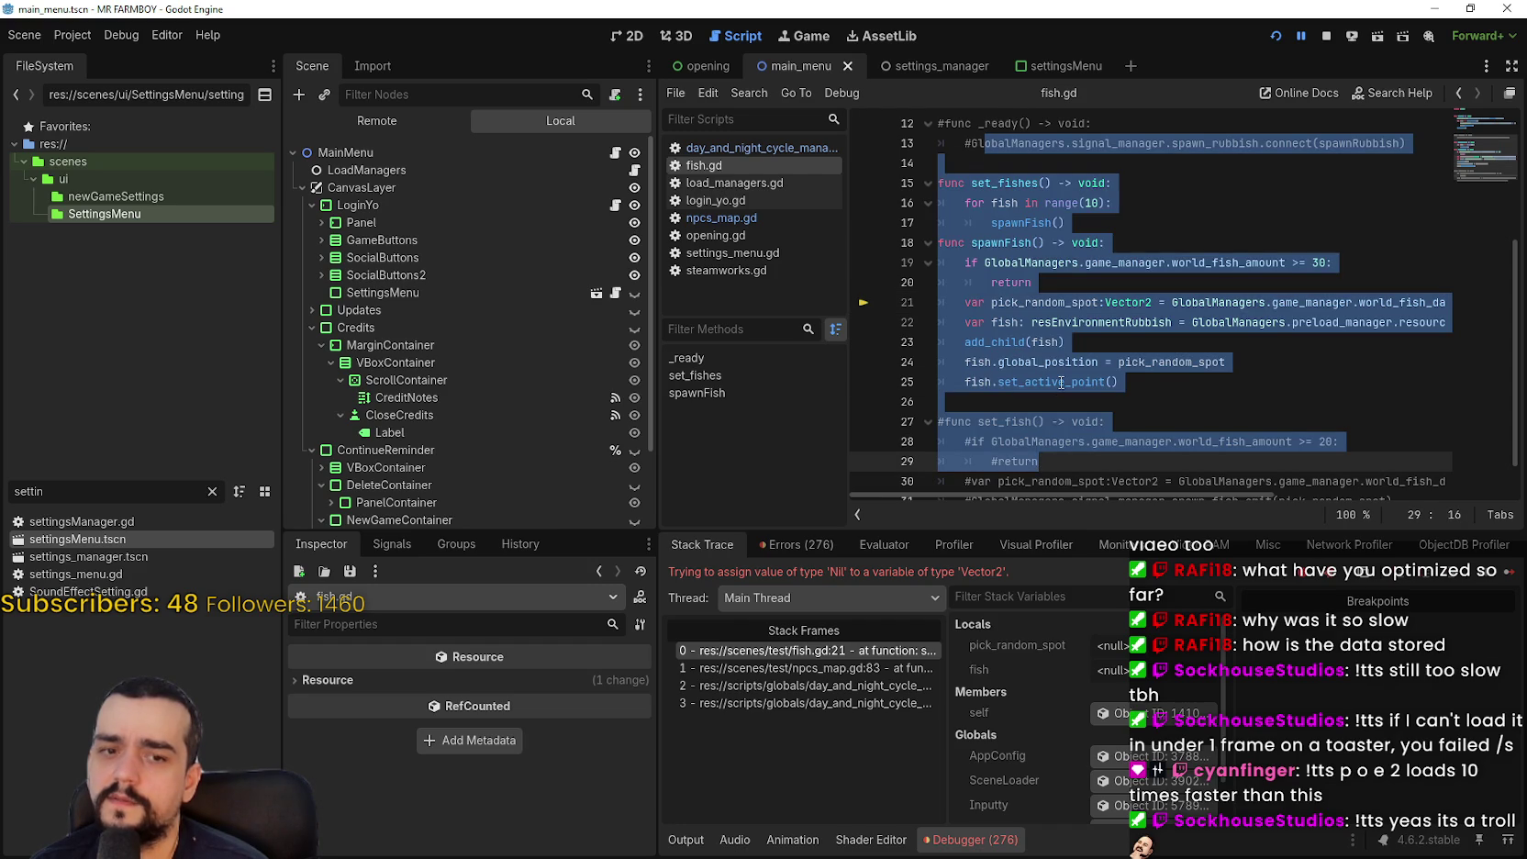
Select fish.gd's _ready function, then open day_and_night_cycle_manager.gd's recalculate_time call at line 31
click(1120, 341)
drag(1033, 496, 1022, 475)
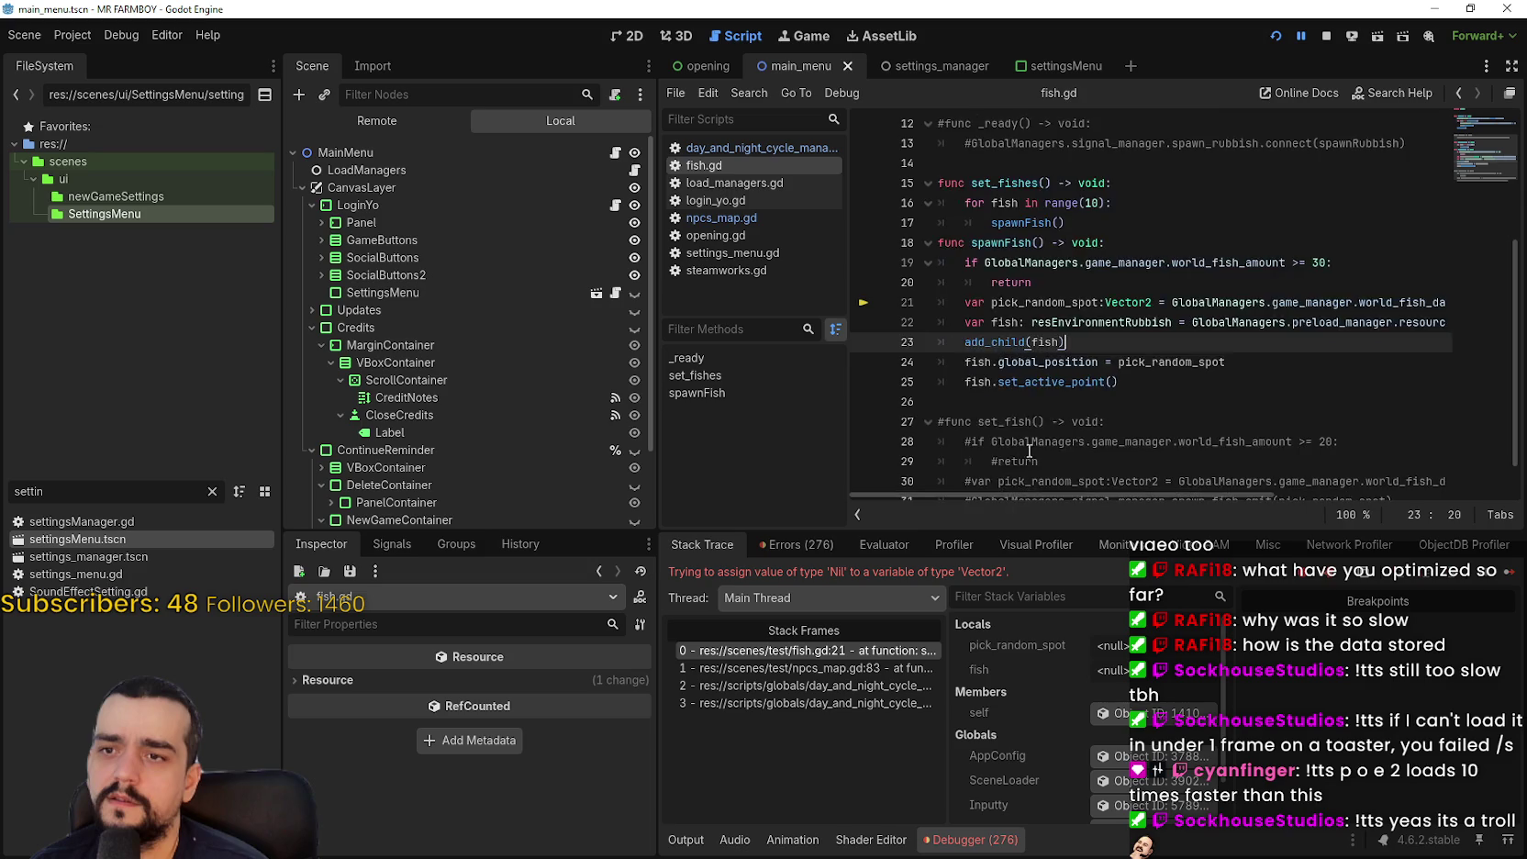
scroll(up, 3)
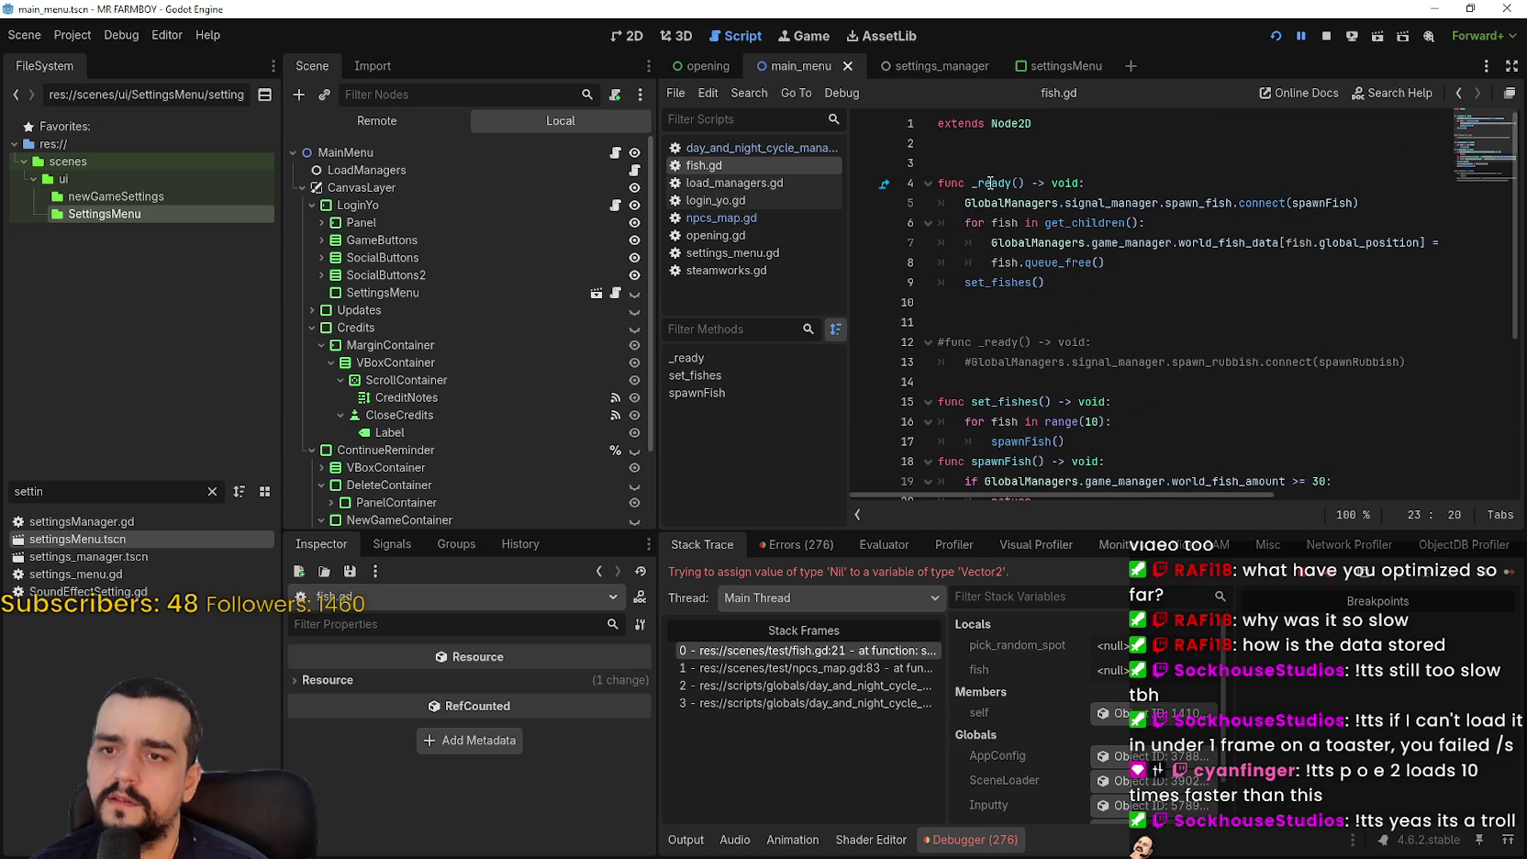
drag(971, 155, 1076, 312)
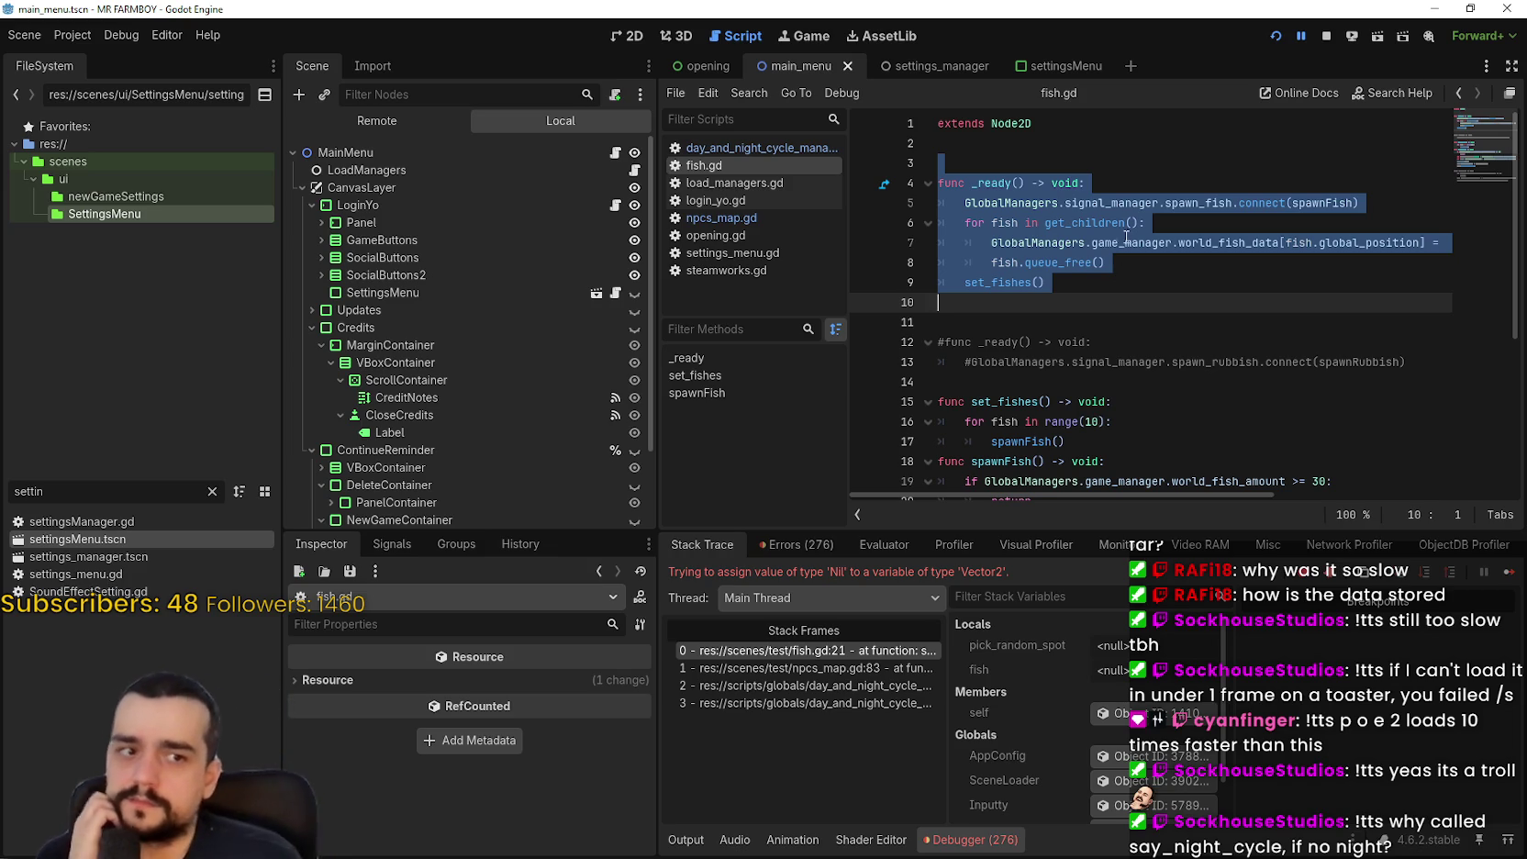
scroll(down, 3)
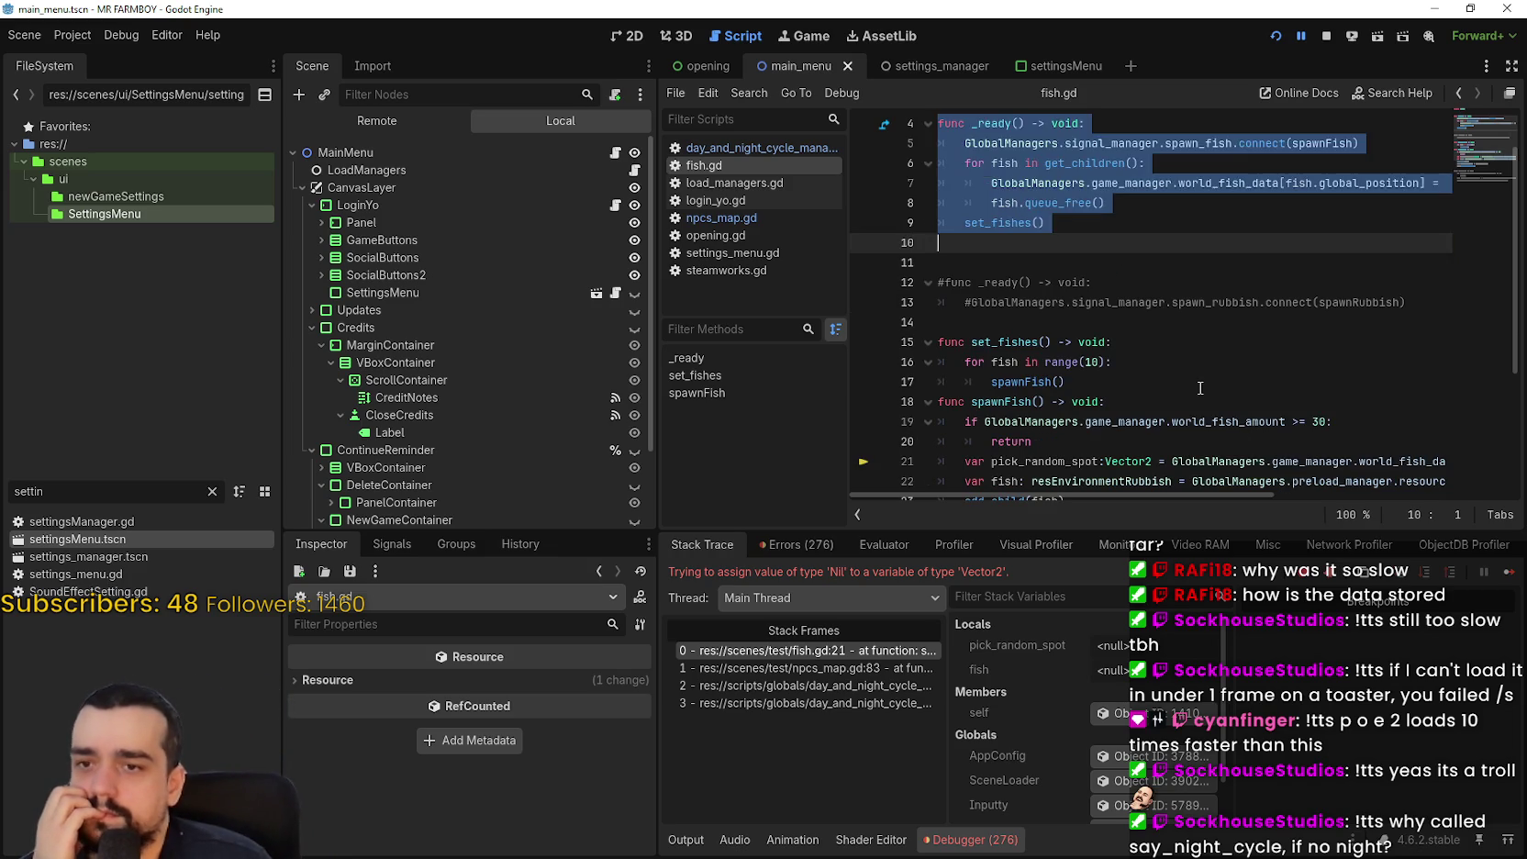
click(1198, 367)
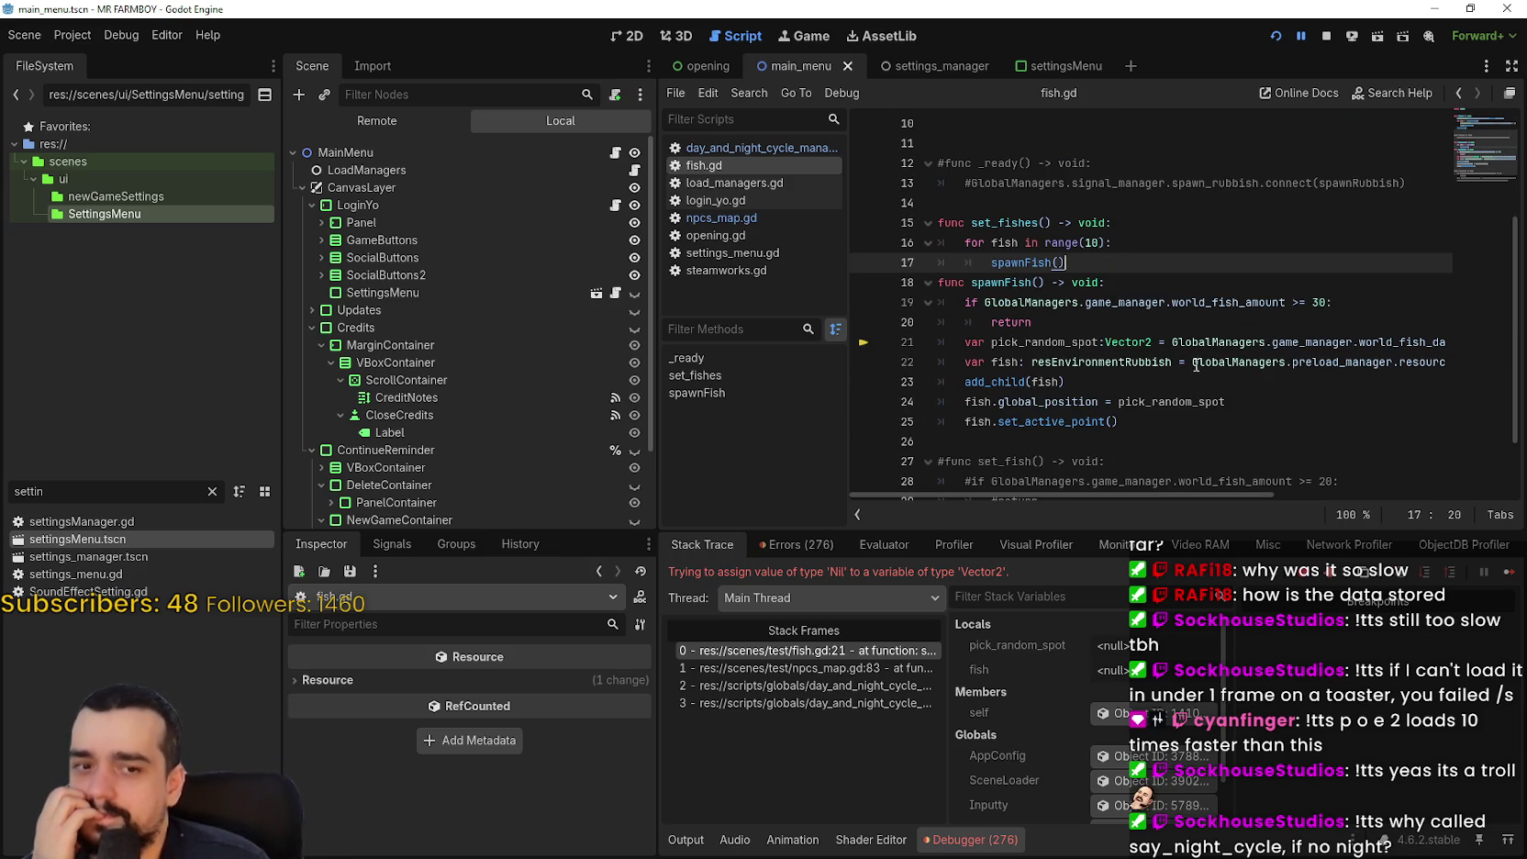
scroll(down, 3)
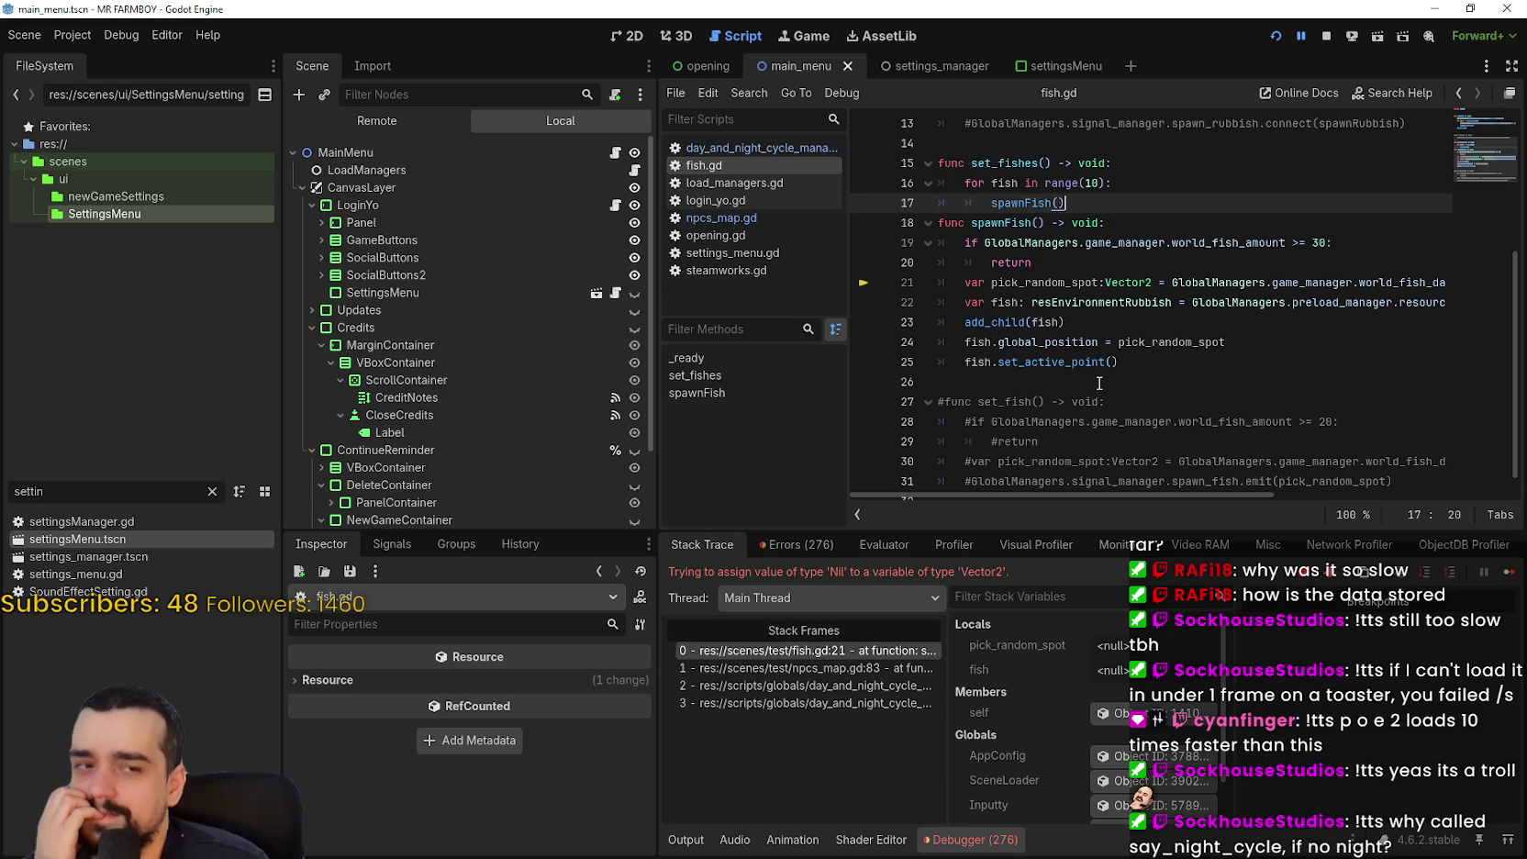
click(863, 703)
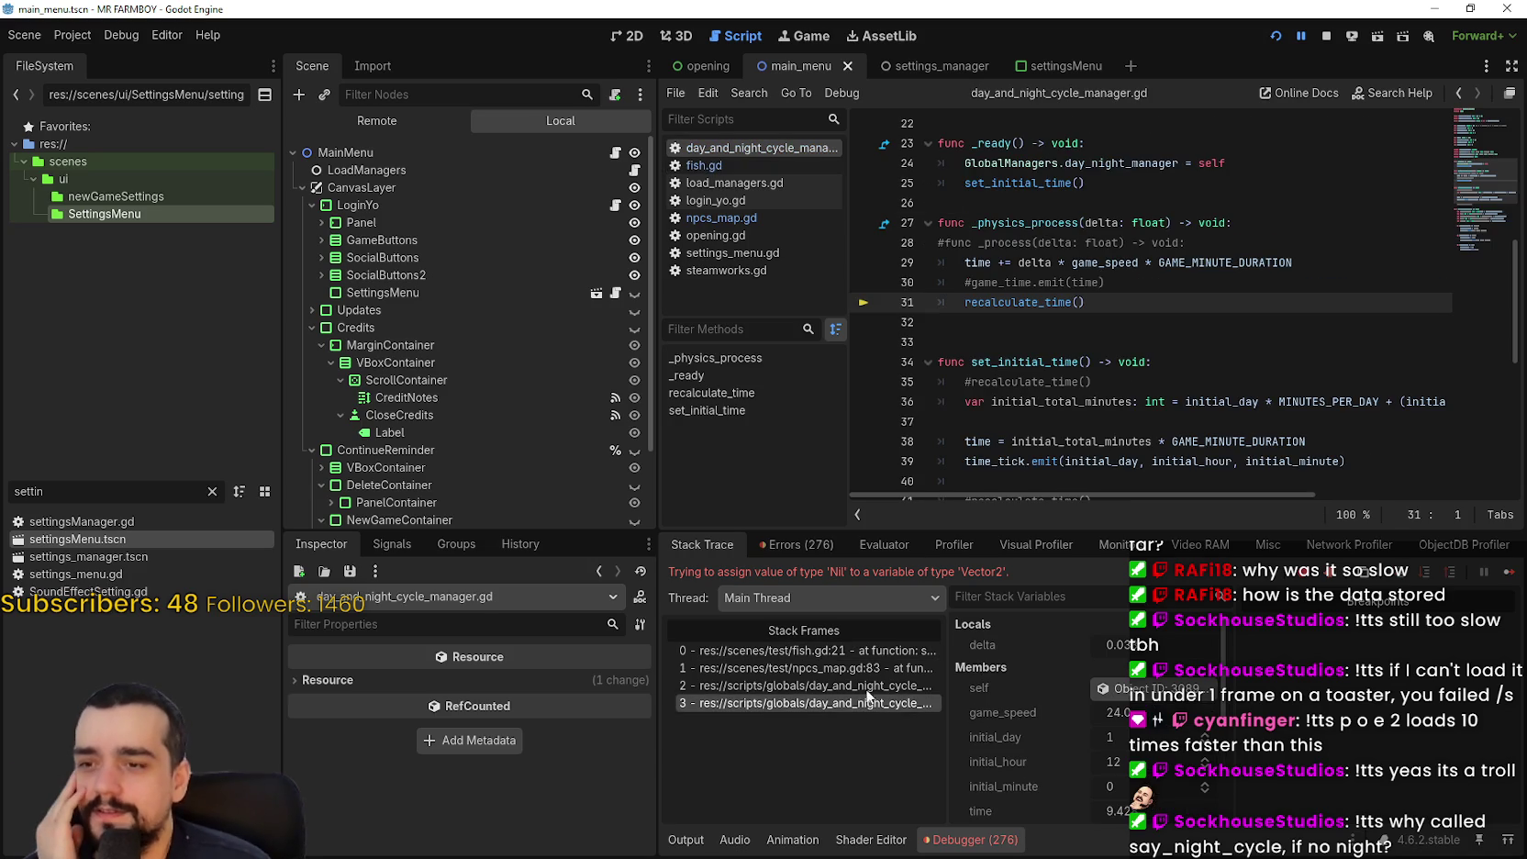
Return to the line 60 frame and place the caret on line 57
scroll(up, 3)
scroll(down, 3)
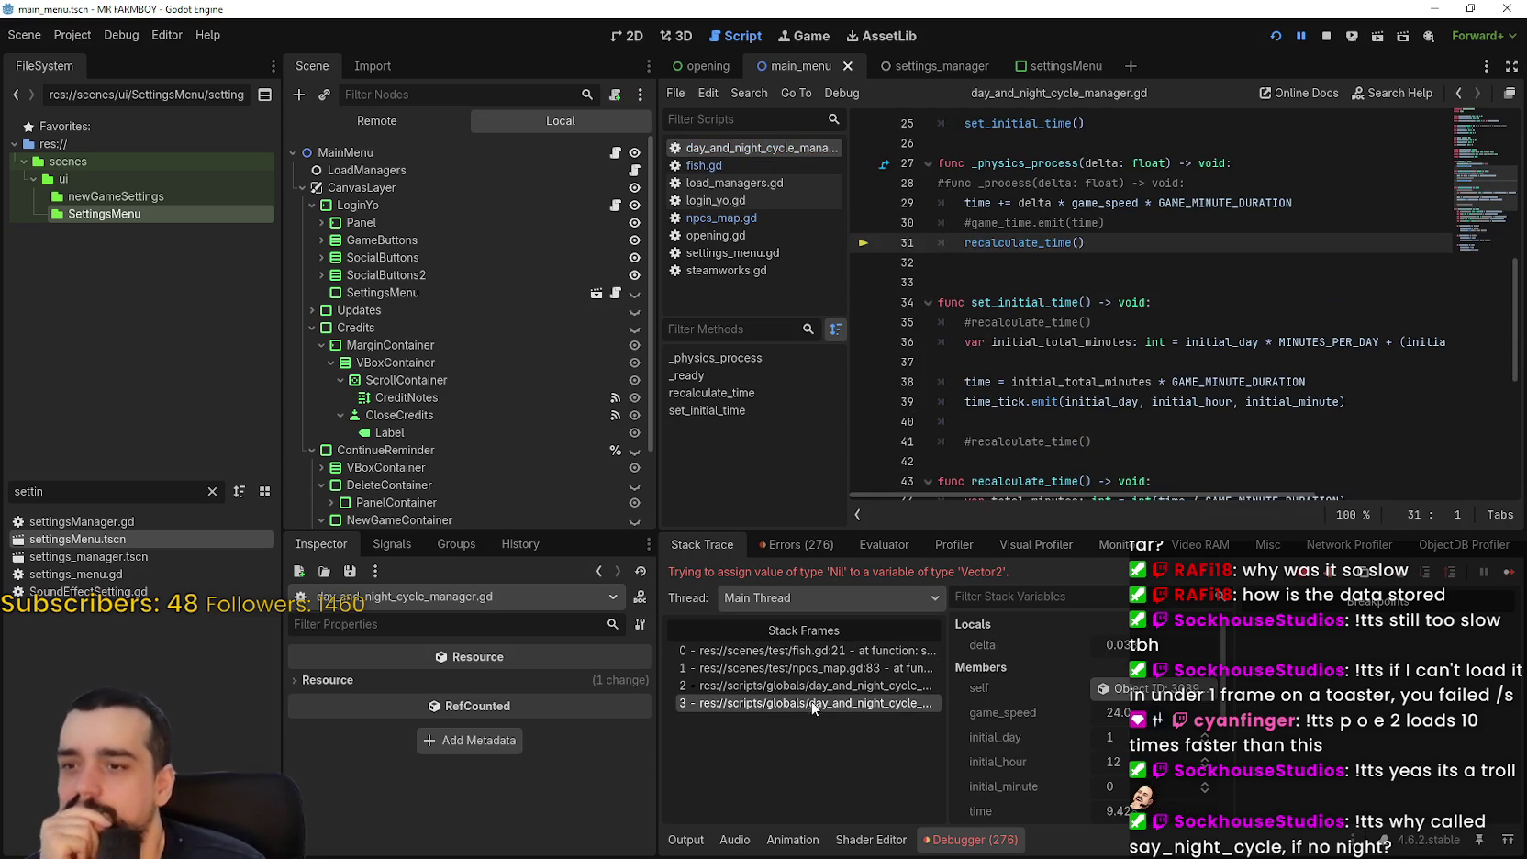
click(822, 686)
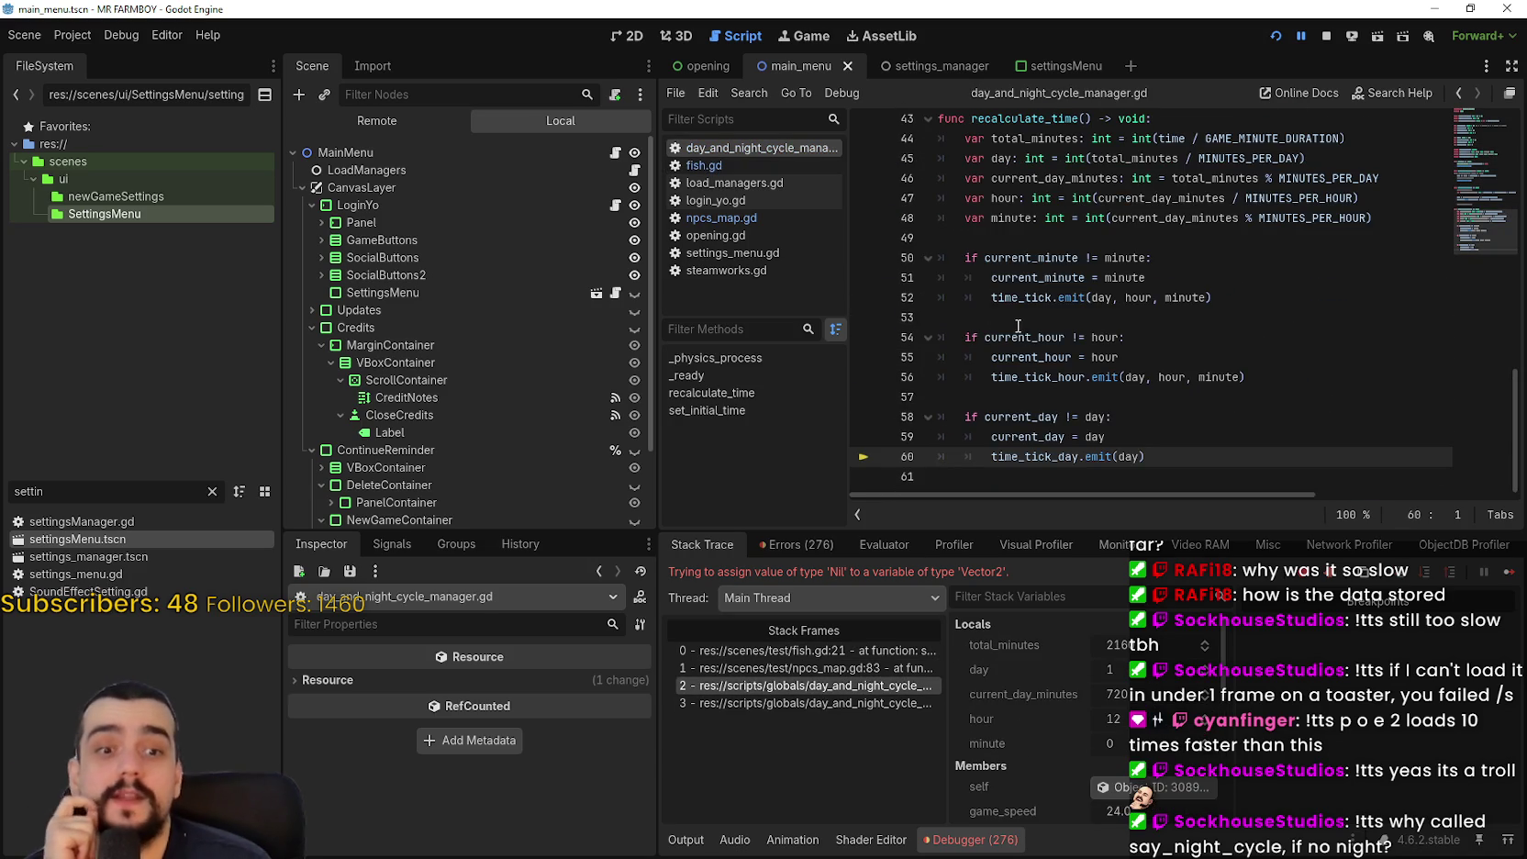
scroll(up, 3)
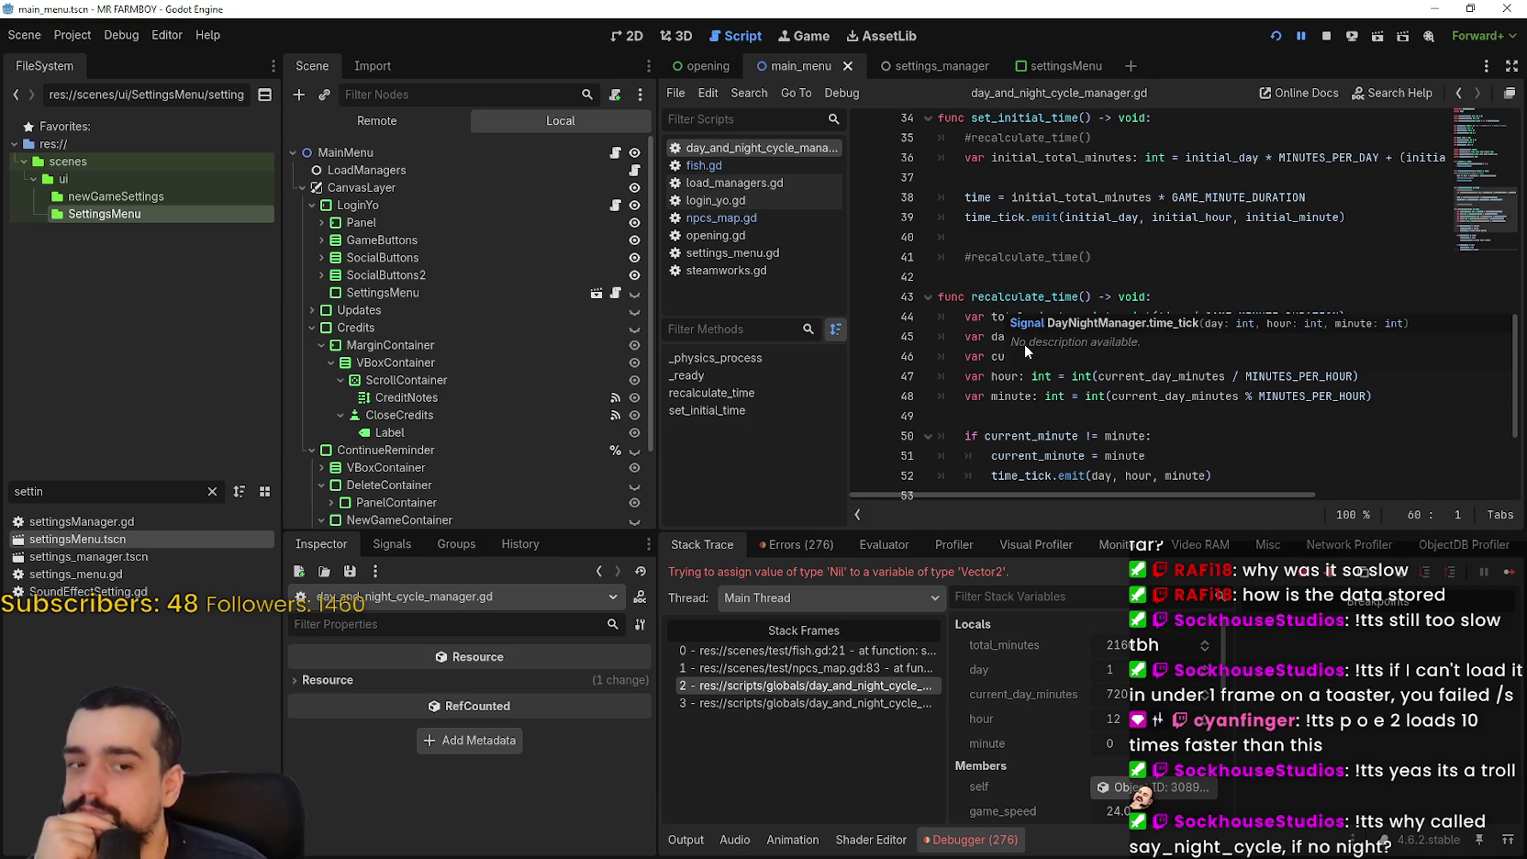
scroll(down, 3)
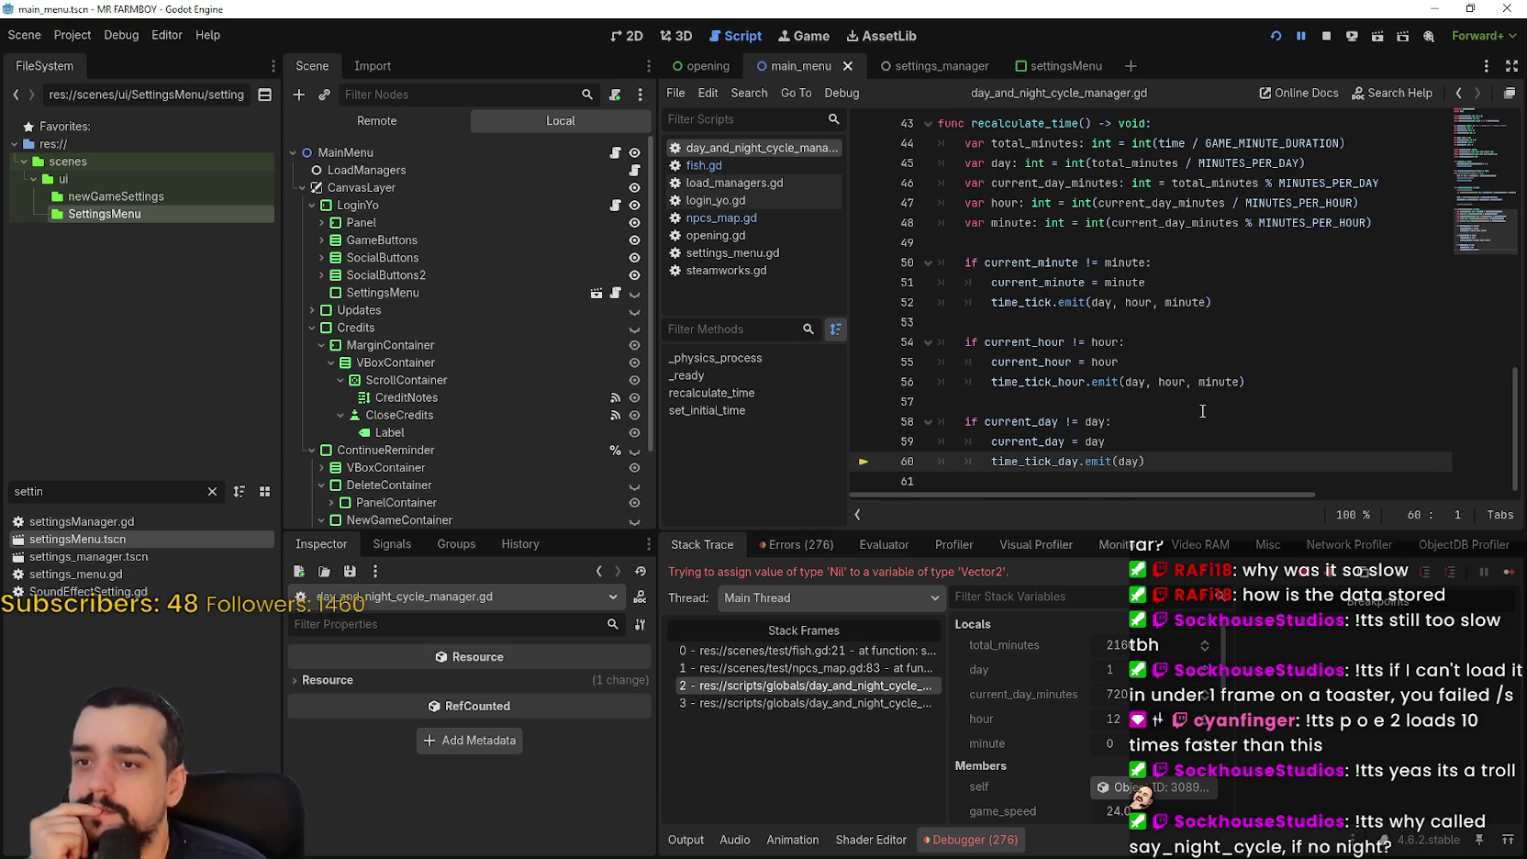
click(1202, 397)
scroll(up, 3)
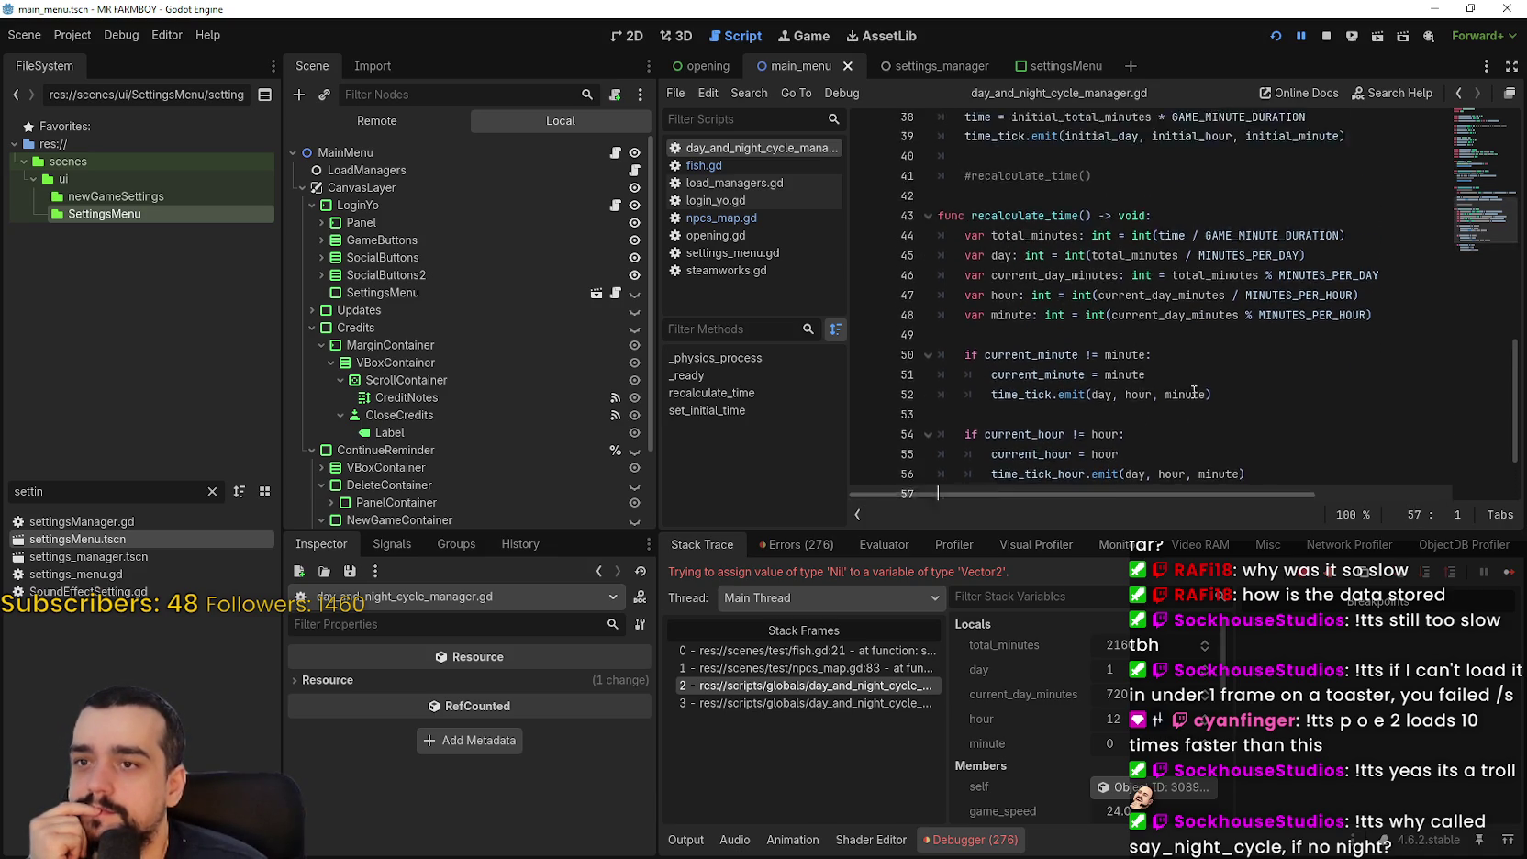
scroll(down, 3)
scroll(up, 3)
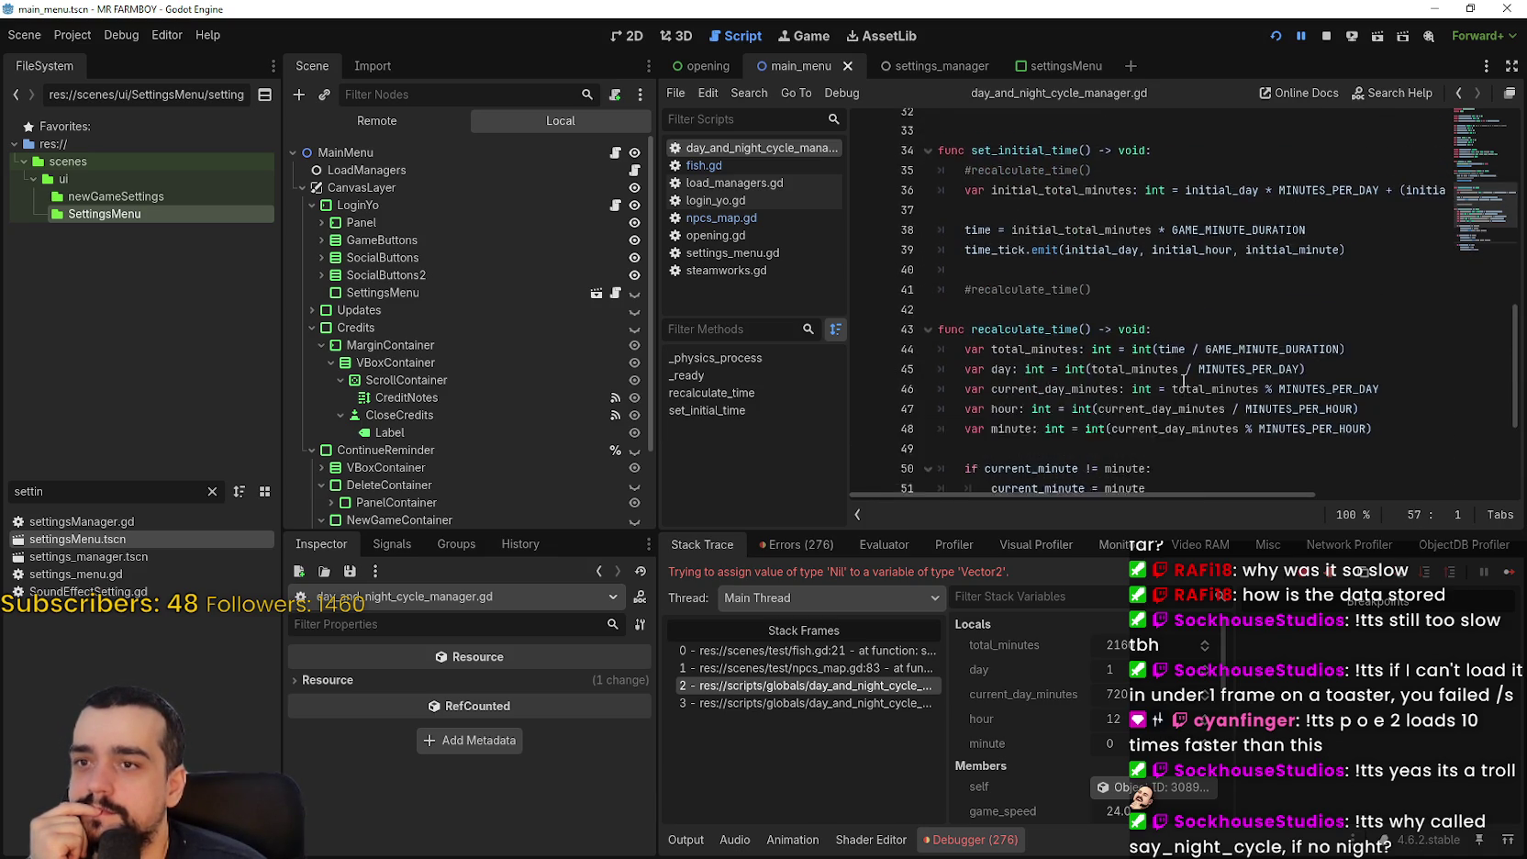
Select the recalculate_time, set_initial_time and time_tick_day calls in day_and_night_cycle_manager.gd
double_click(1002, 265)
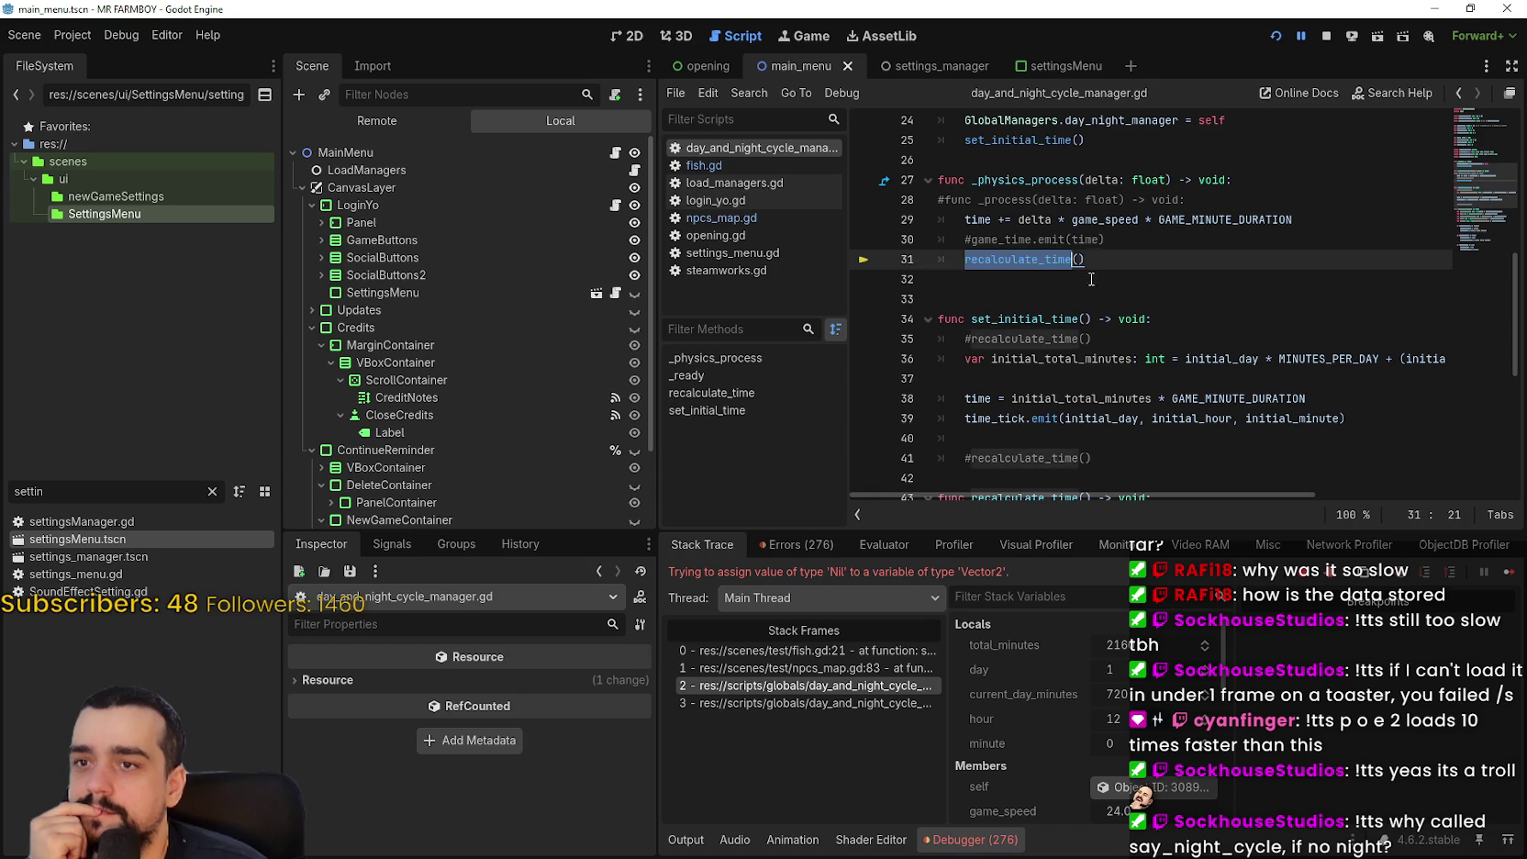
scroll(up, 3)
click(1101, 335)
double_click(1047, 316)
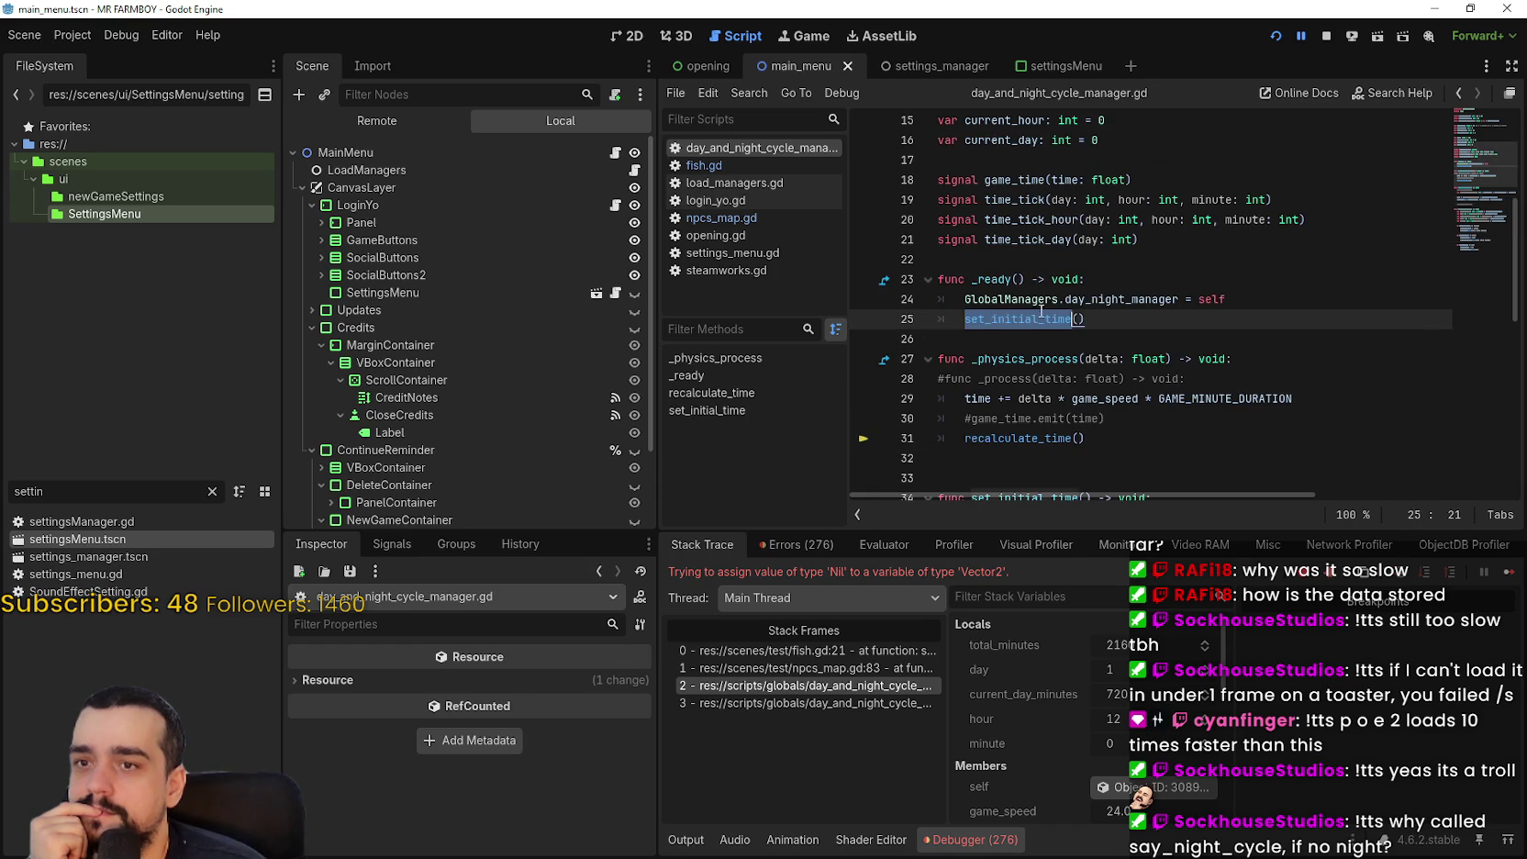
scroll(up, 3)
scroll(down, 3)
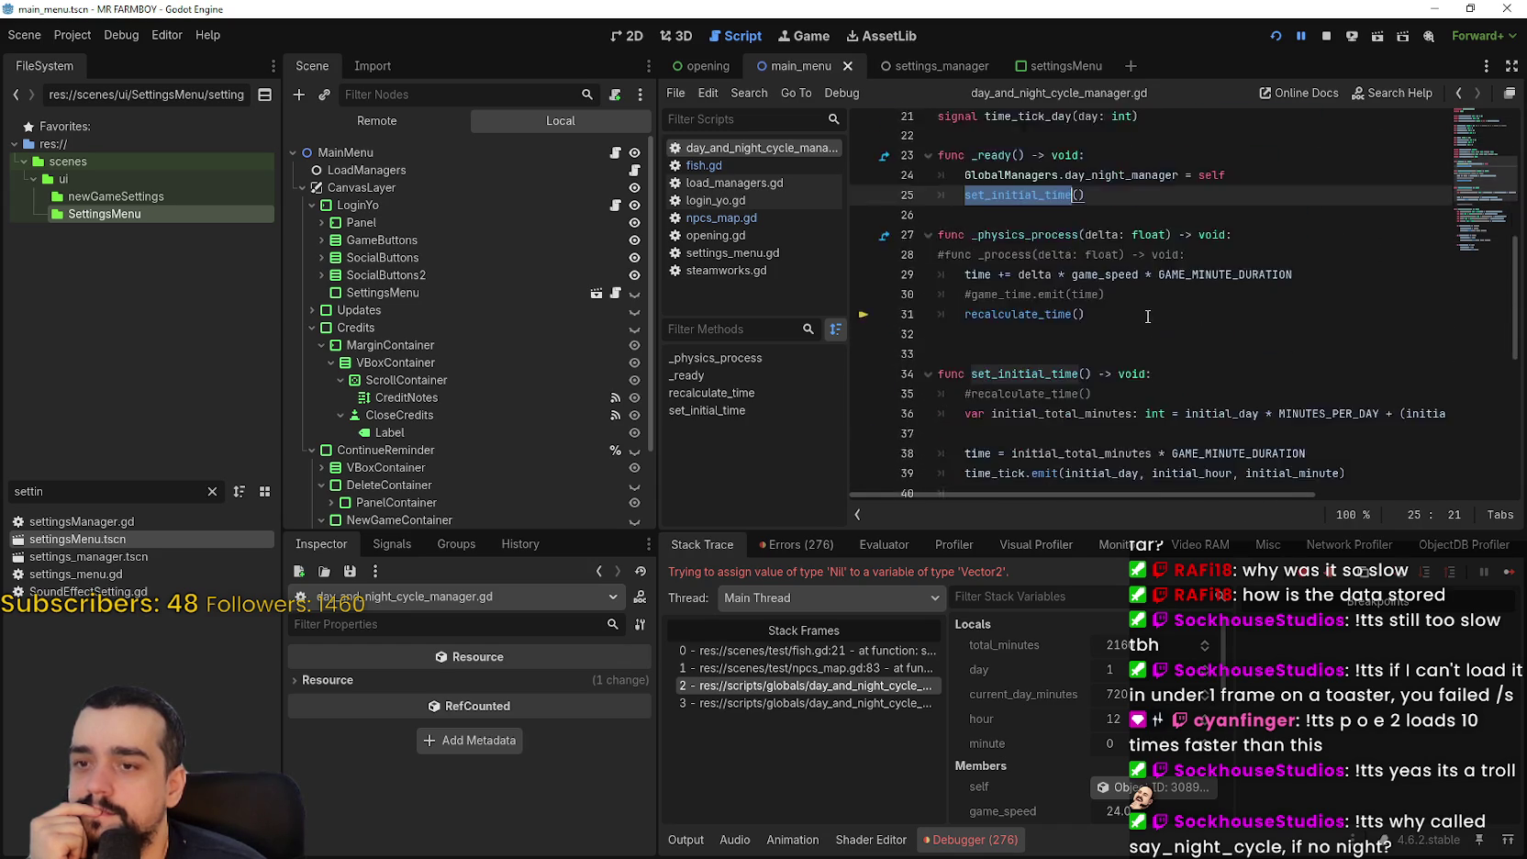
double_click(1063, 462)
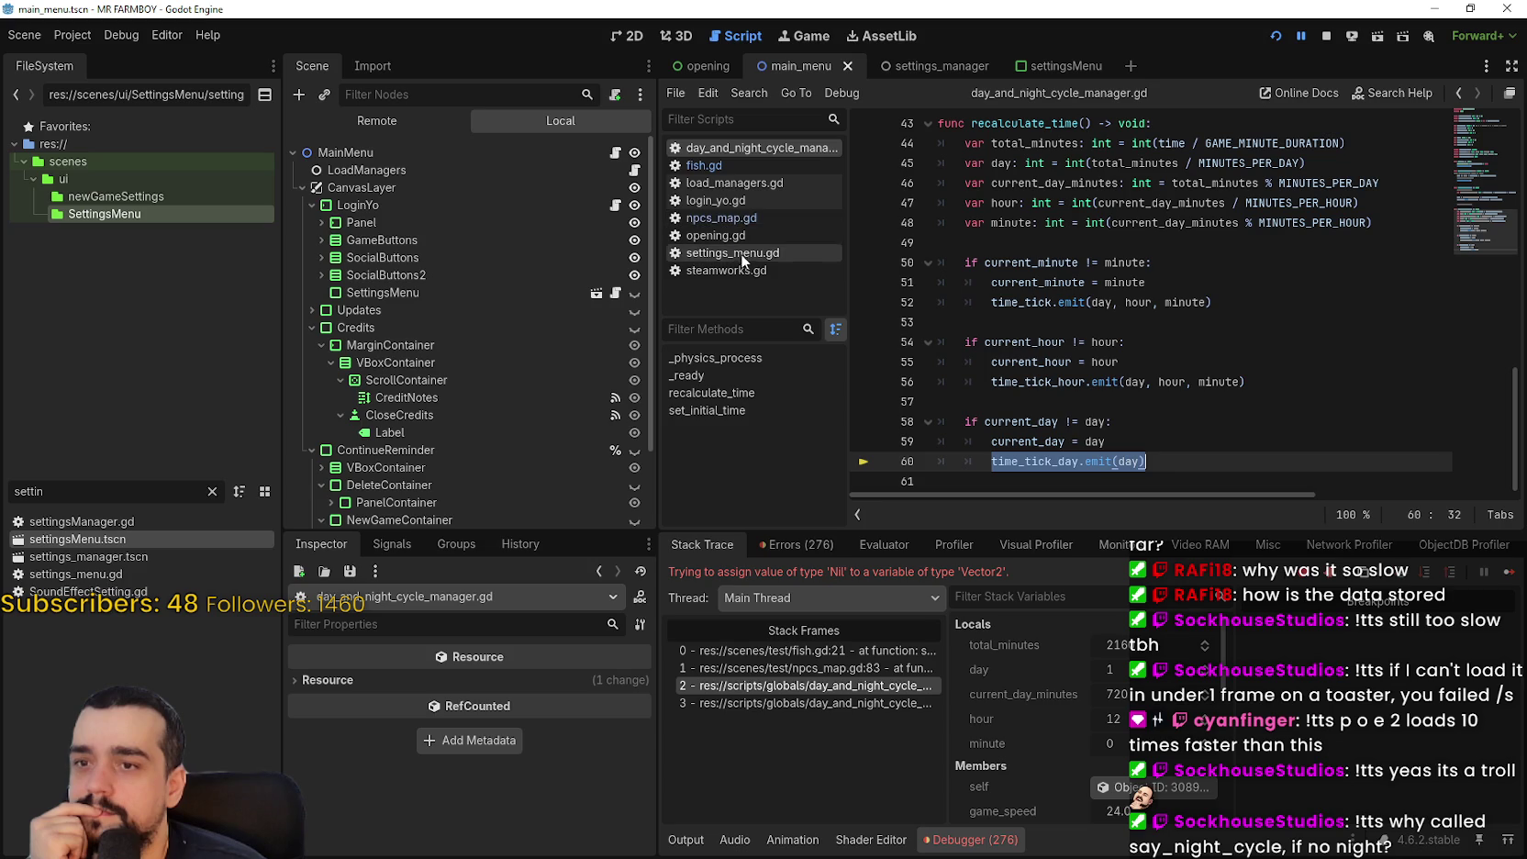
Go back to npcs_map.gd and put the caret at the addVillagers(day) function on line 58
click(866, 702)
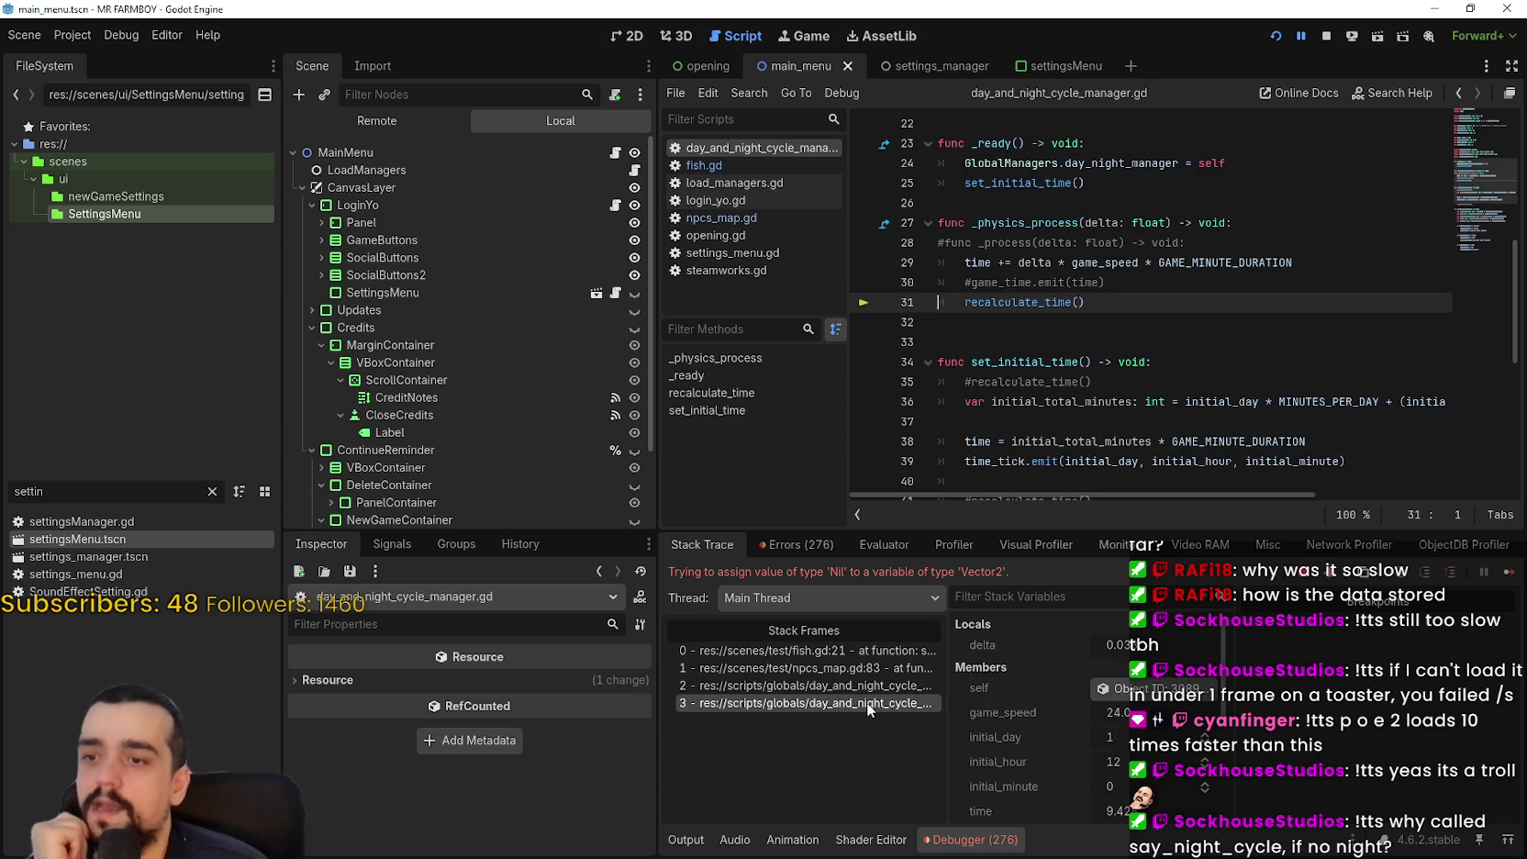
click(858, 686)
click(858, 670)
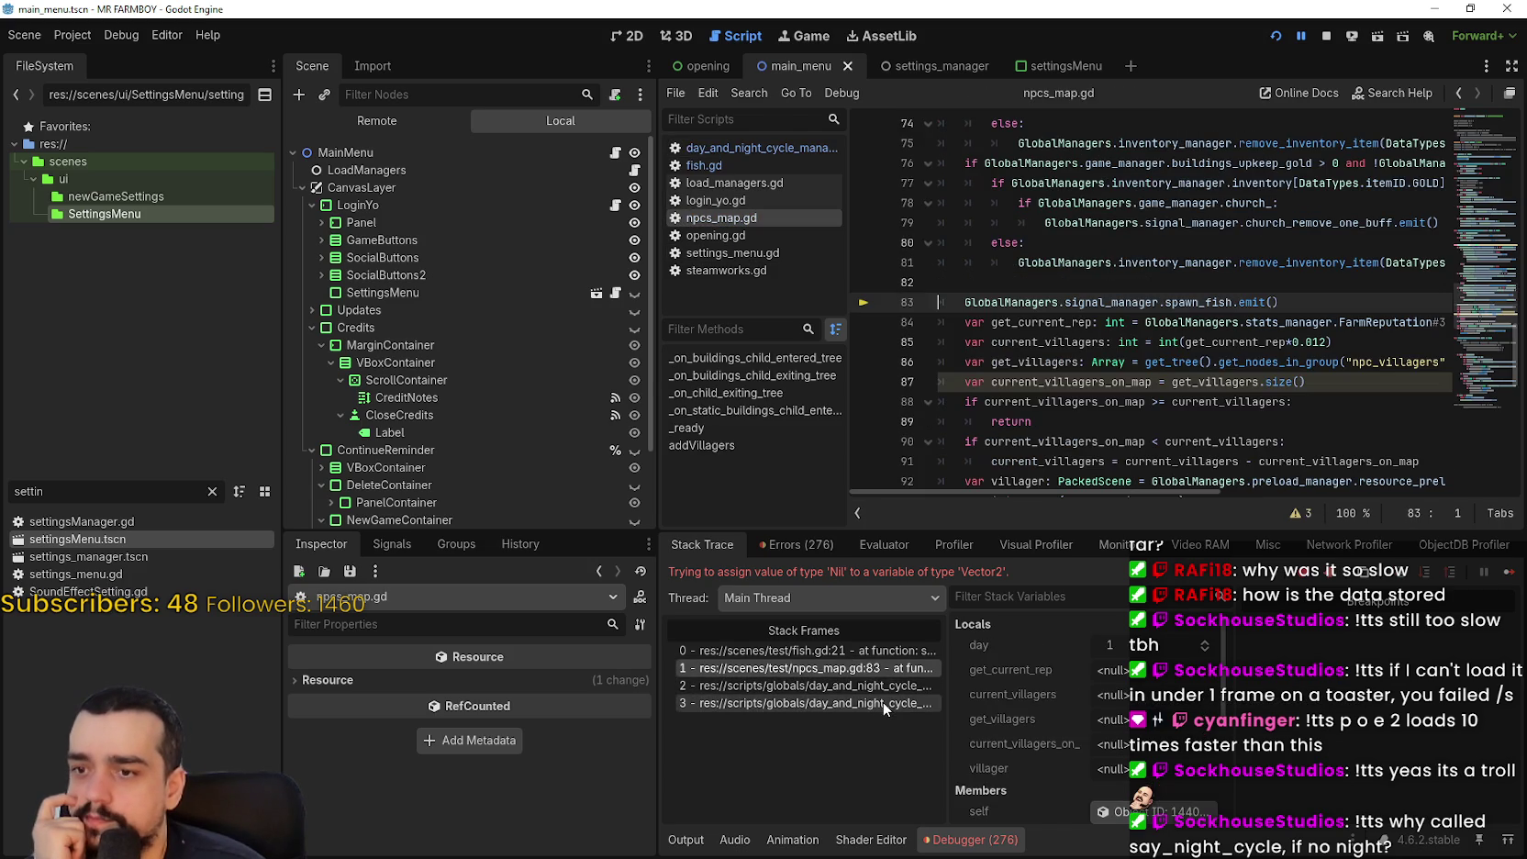
scroll(up, 3)
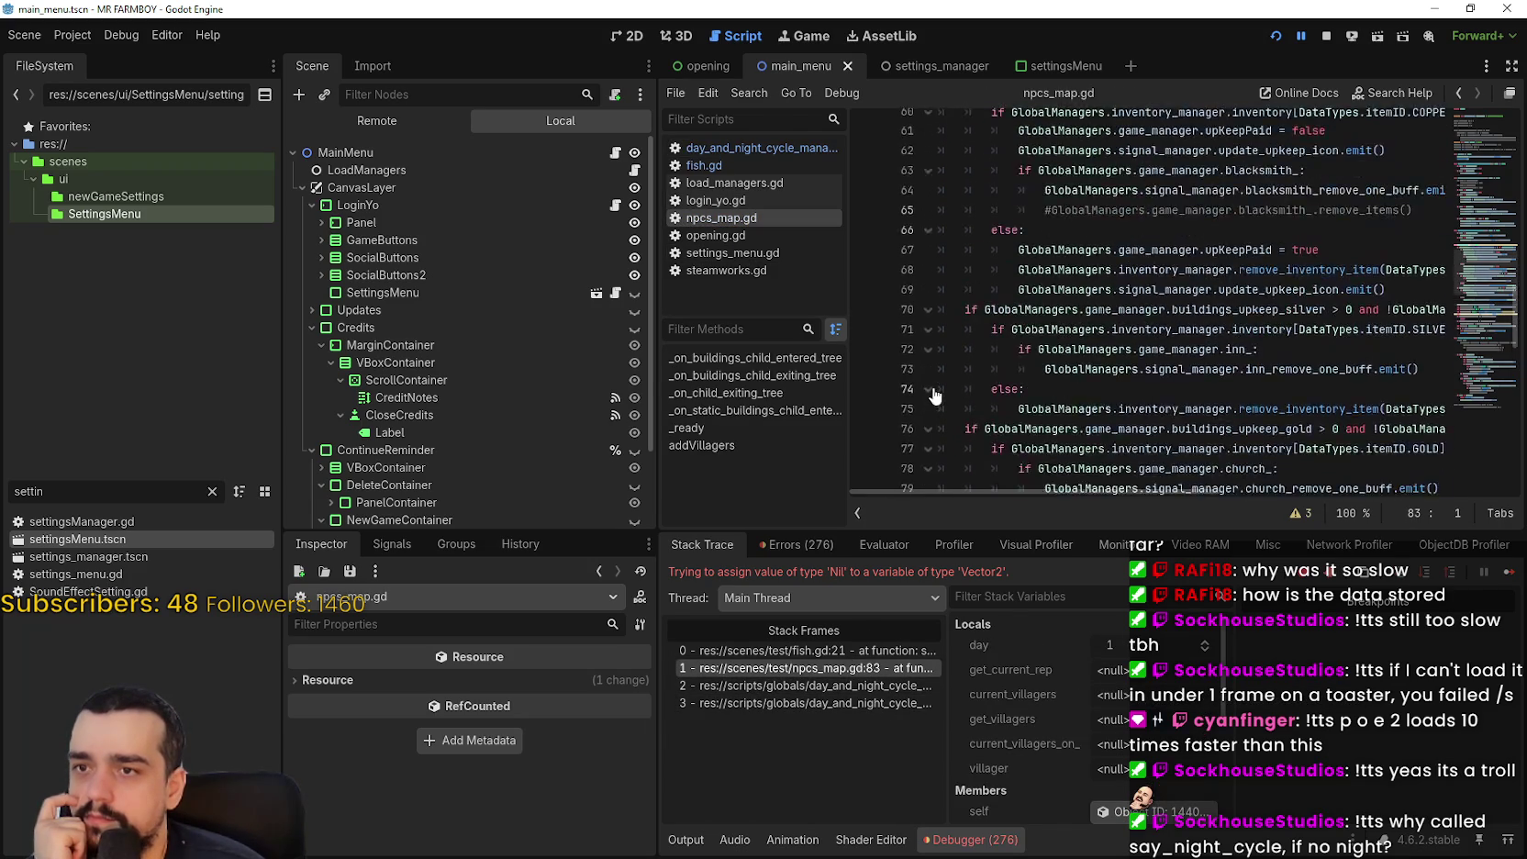
click(1175, 252)
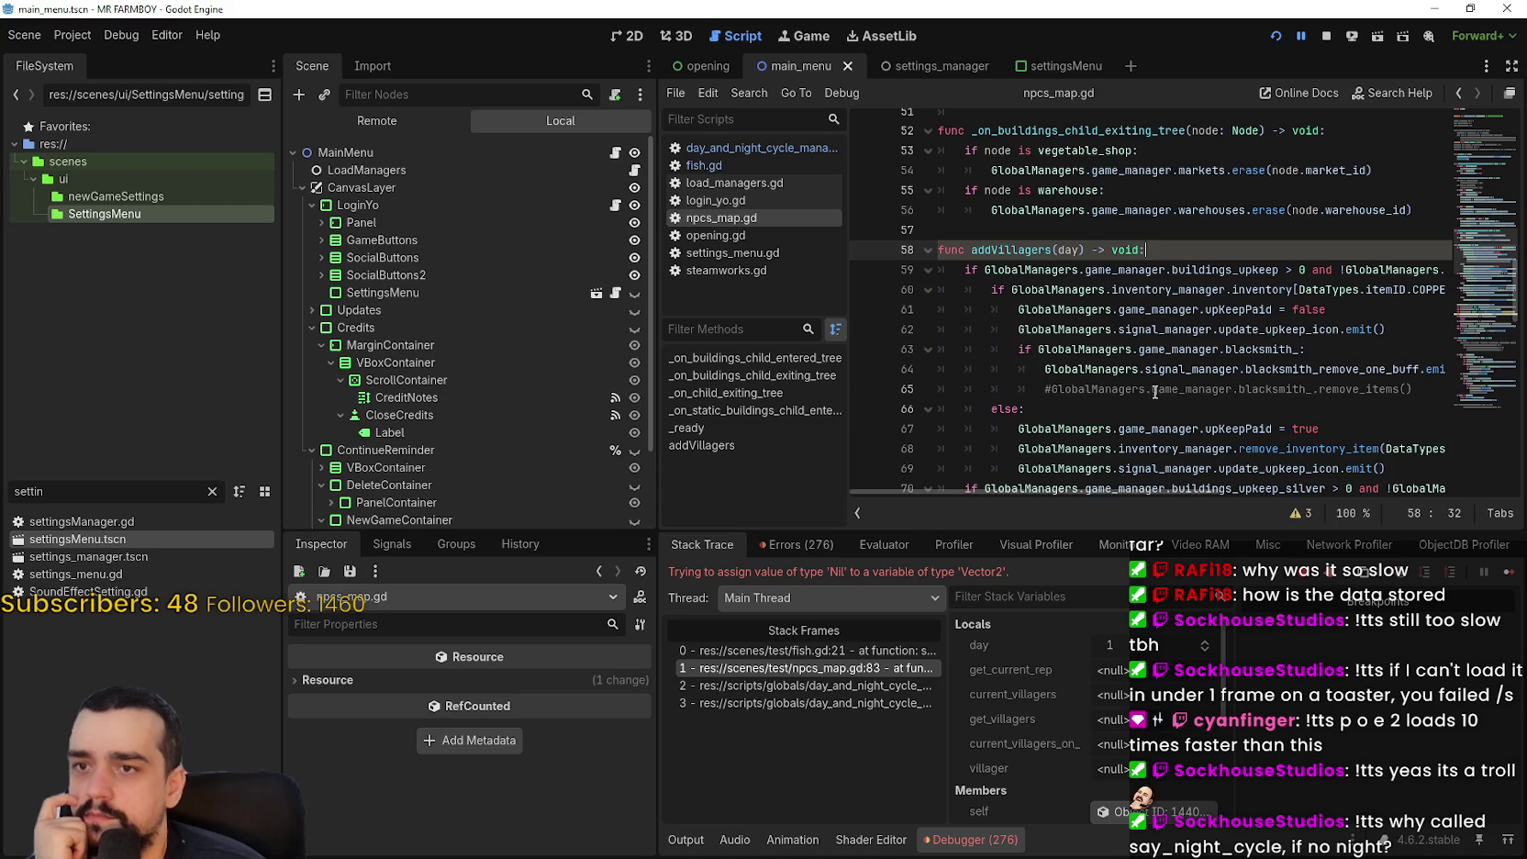
scroll(down, 3)
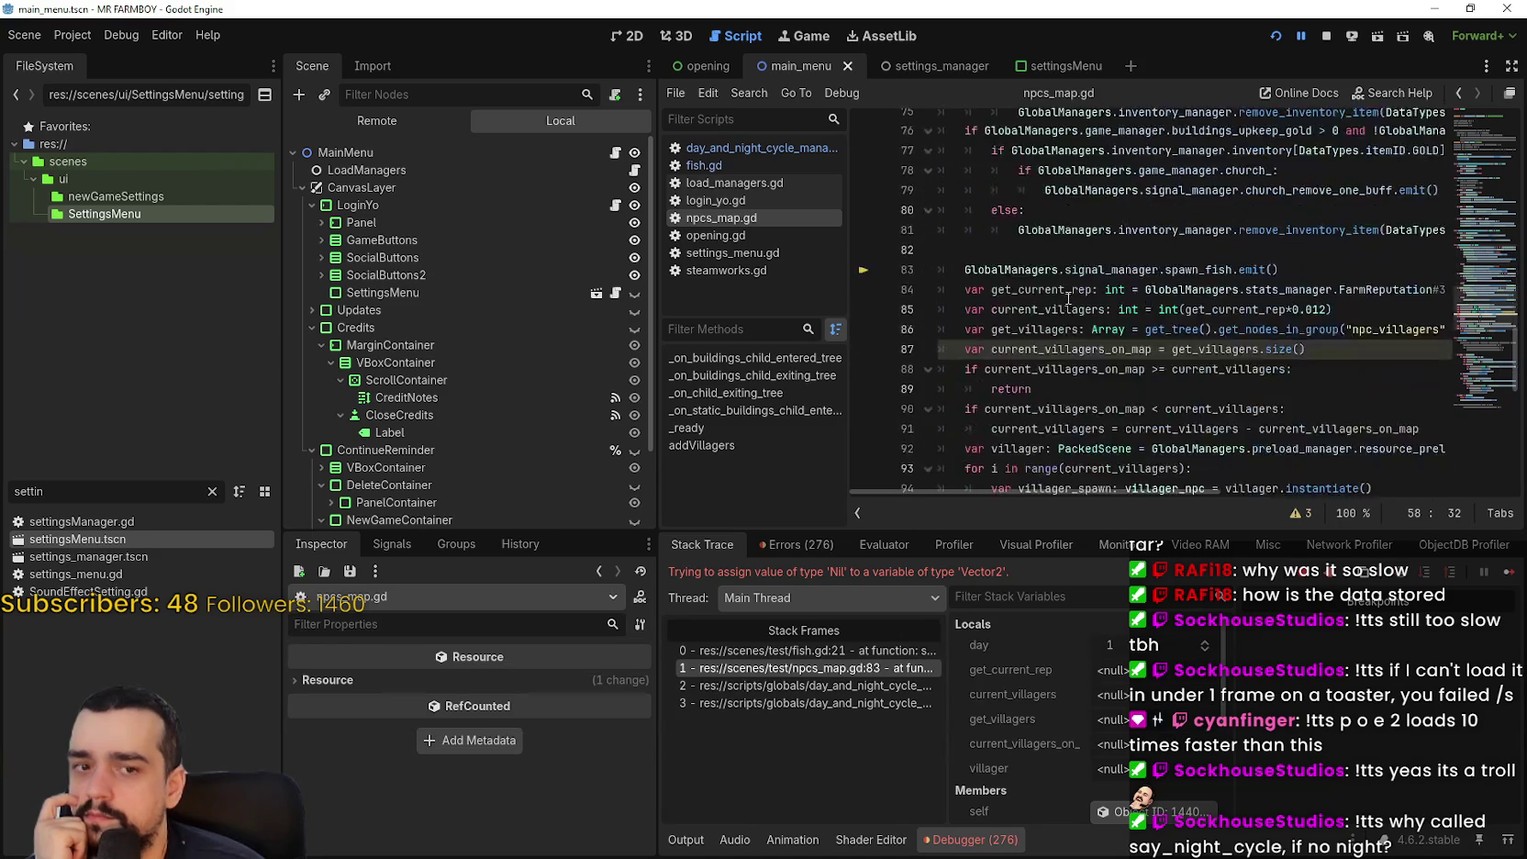
scroll(up, 3)
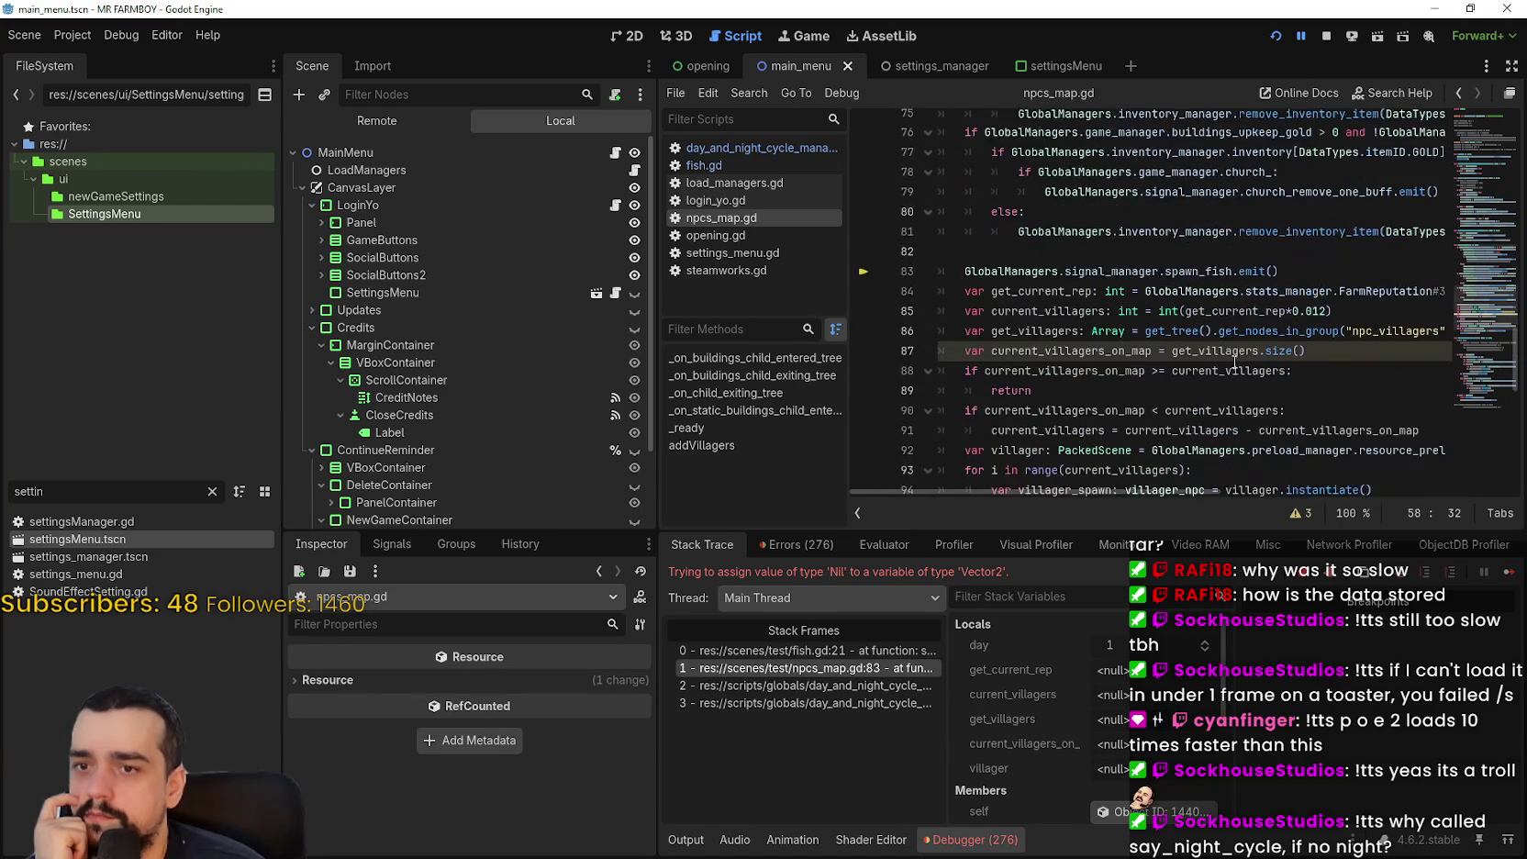
scroll(up, 3)
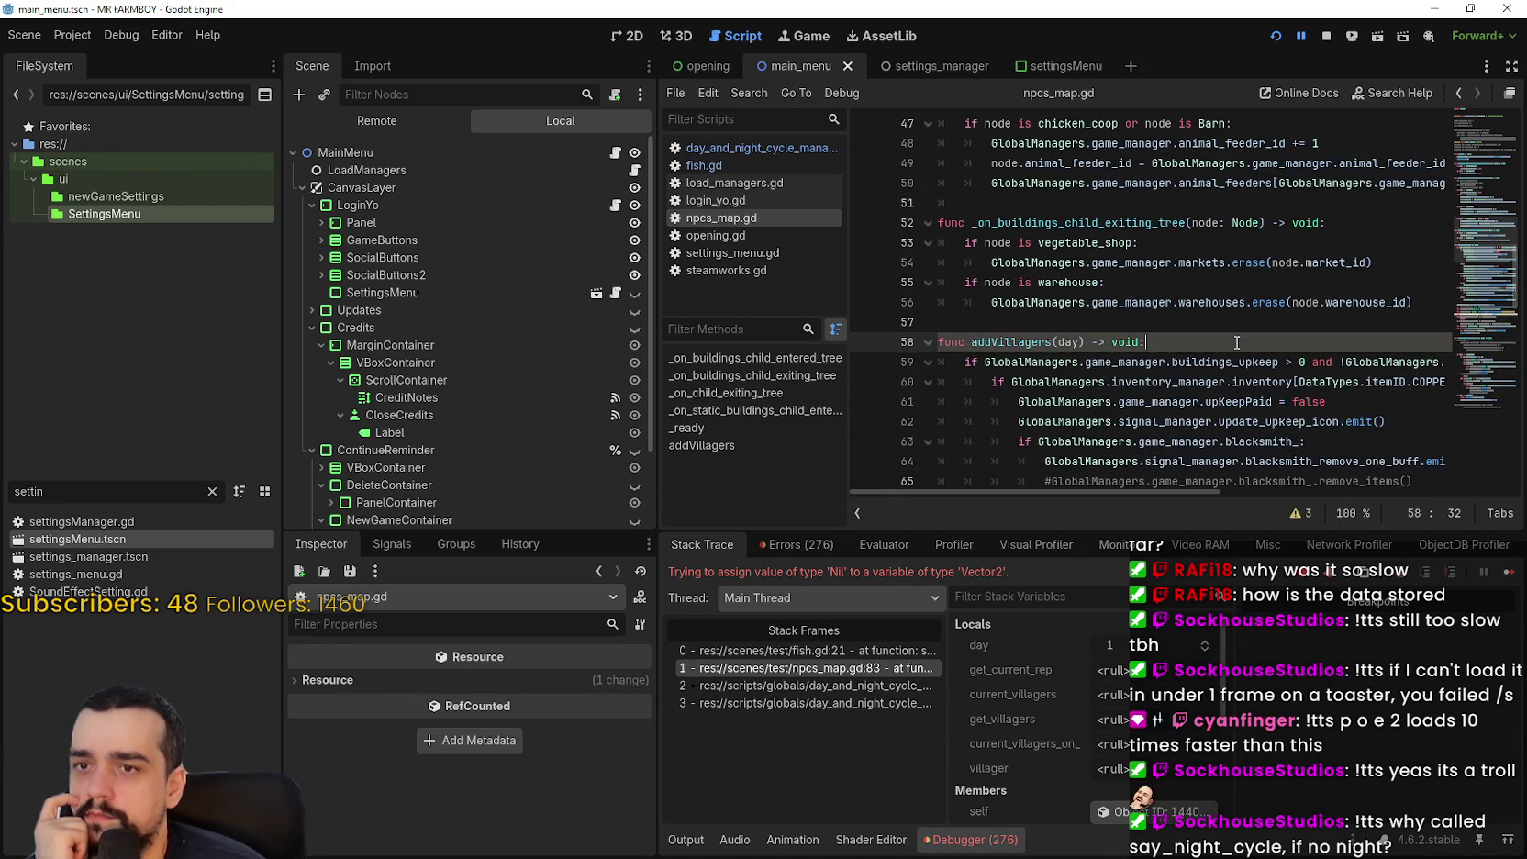
click(1236, 360)
Start the addVillagers guard condition 'if GlobalManagers.save_manager', correcting mistyped member names
text(if Global)
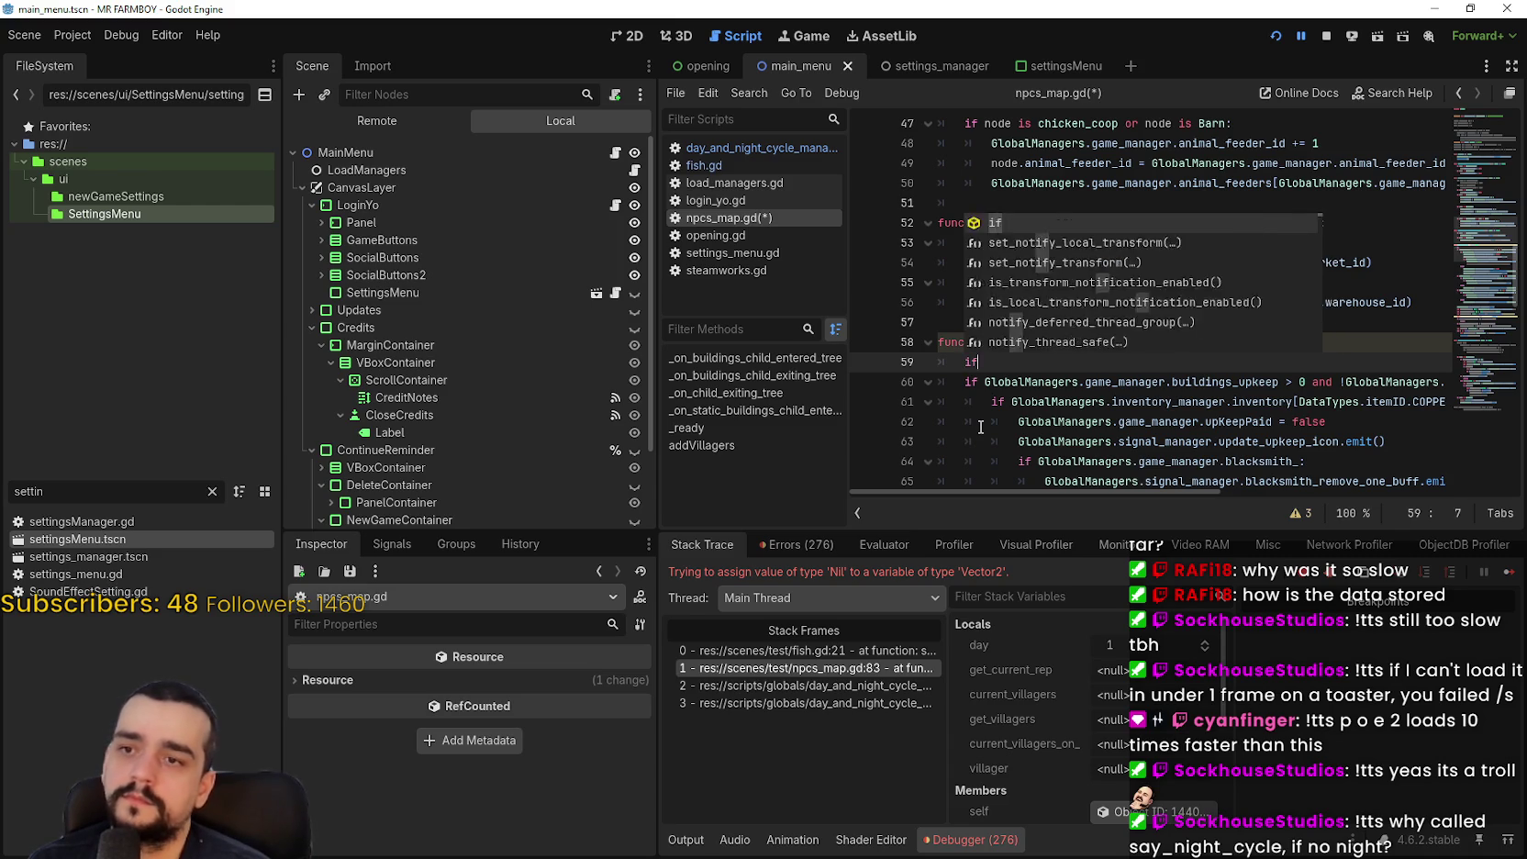
key(Return)
text(.save)
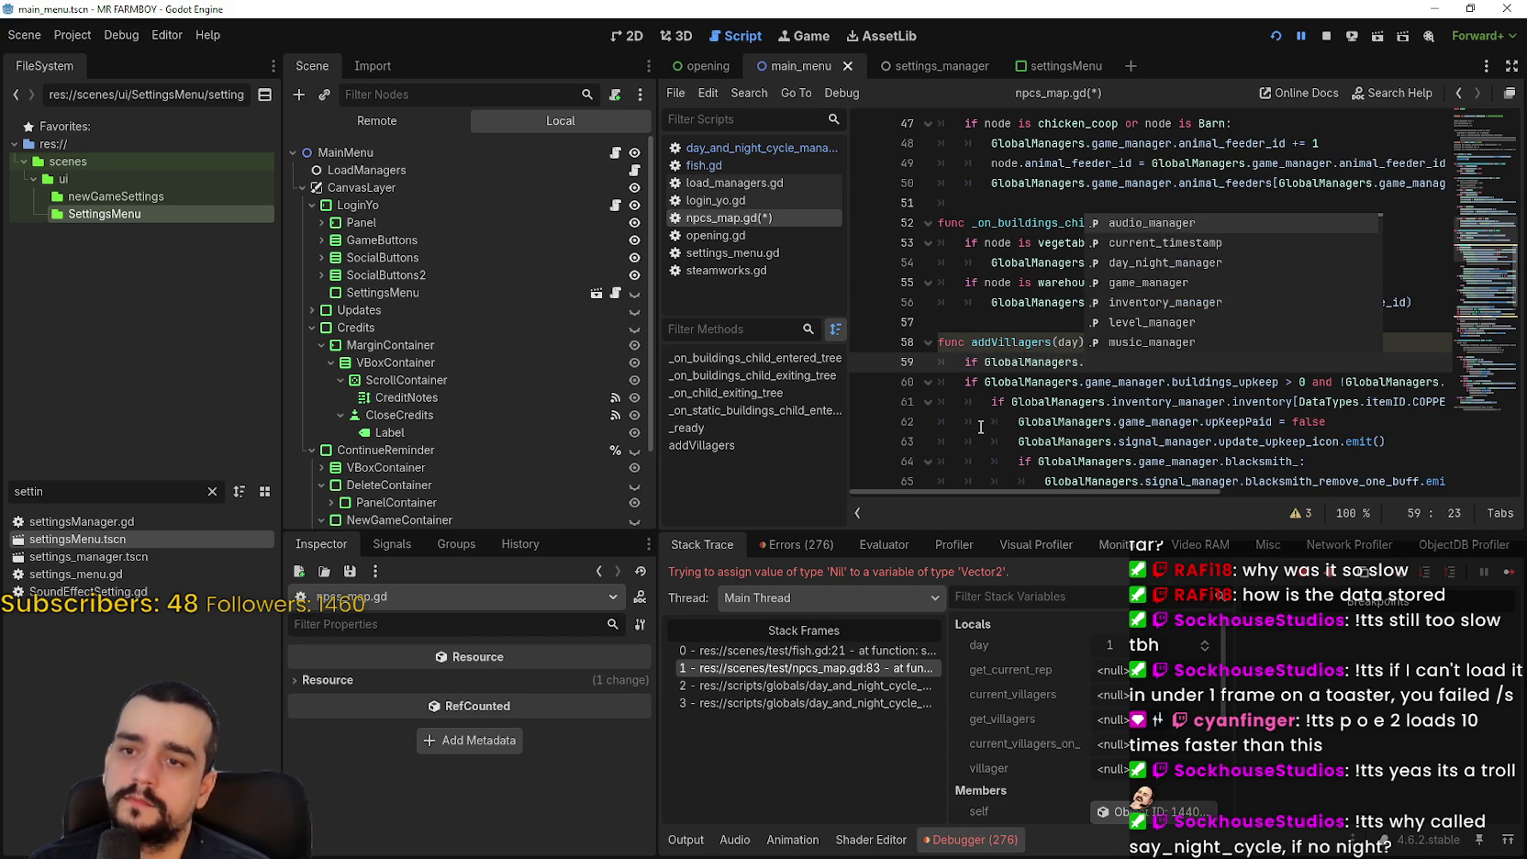
key(Return)
text(.in)
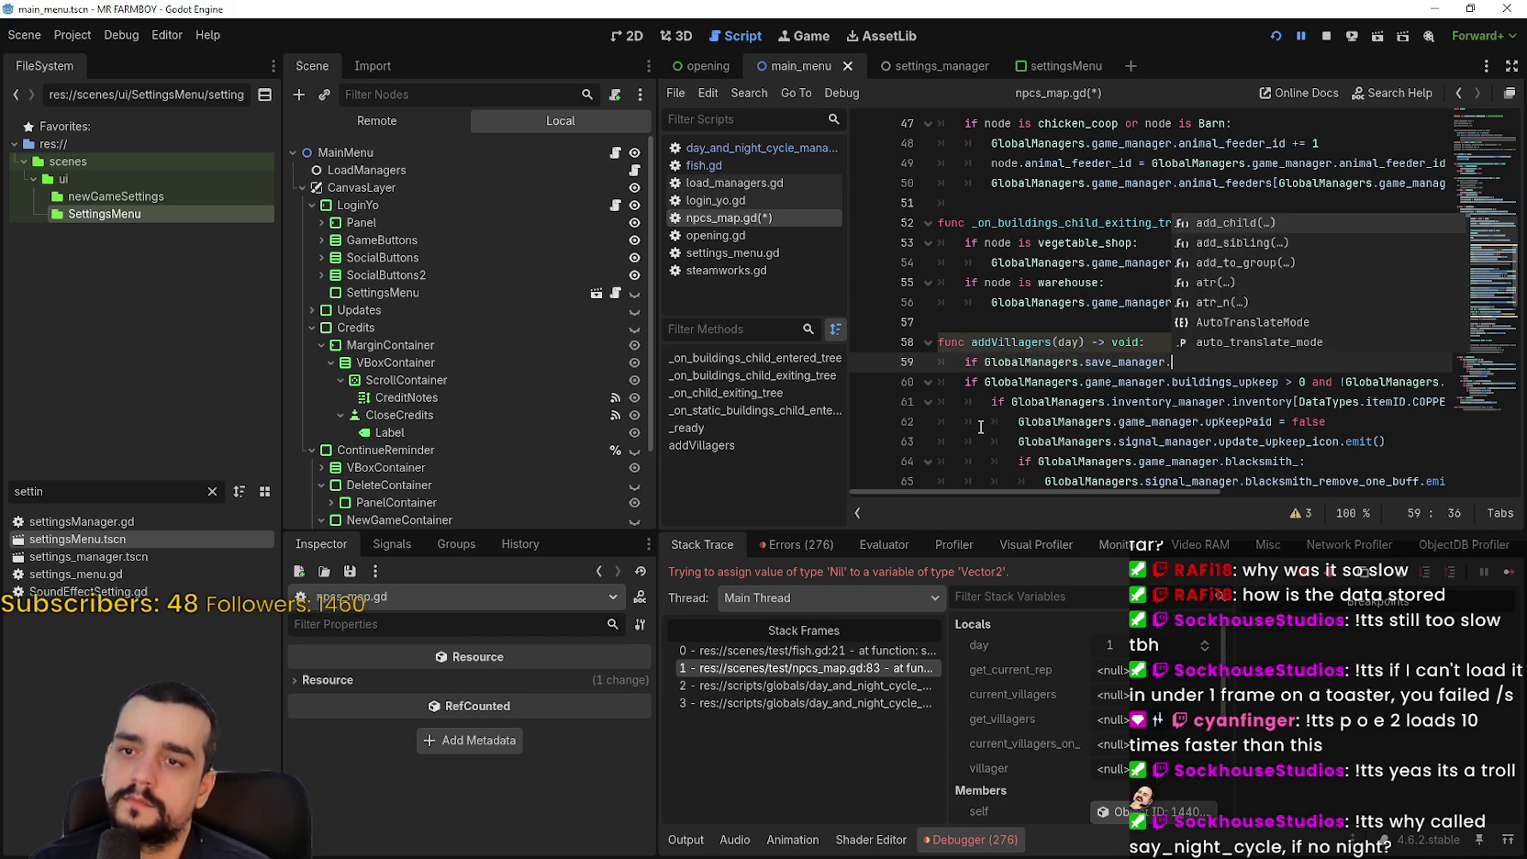
text(Gam)
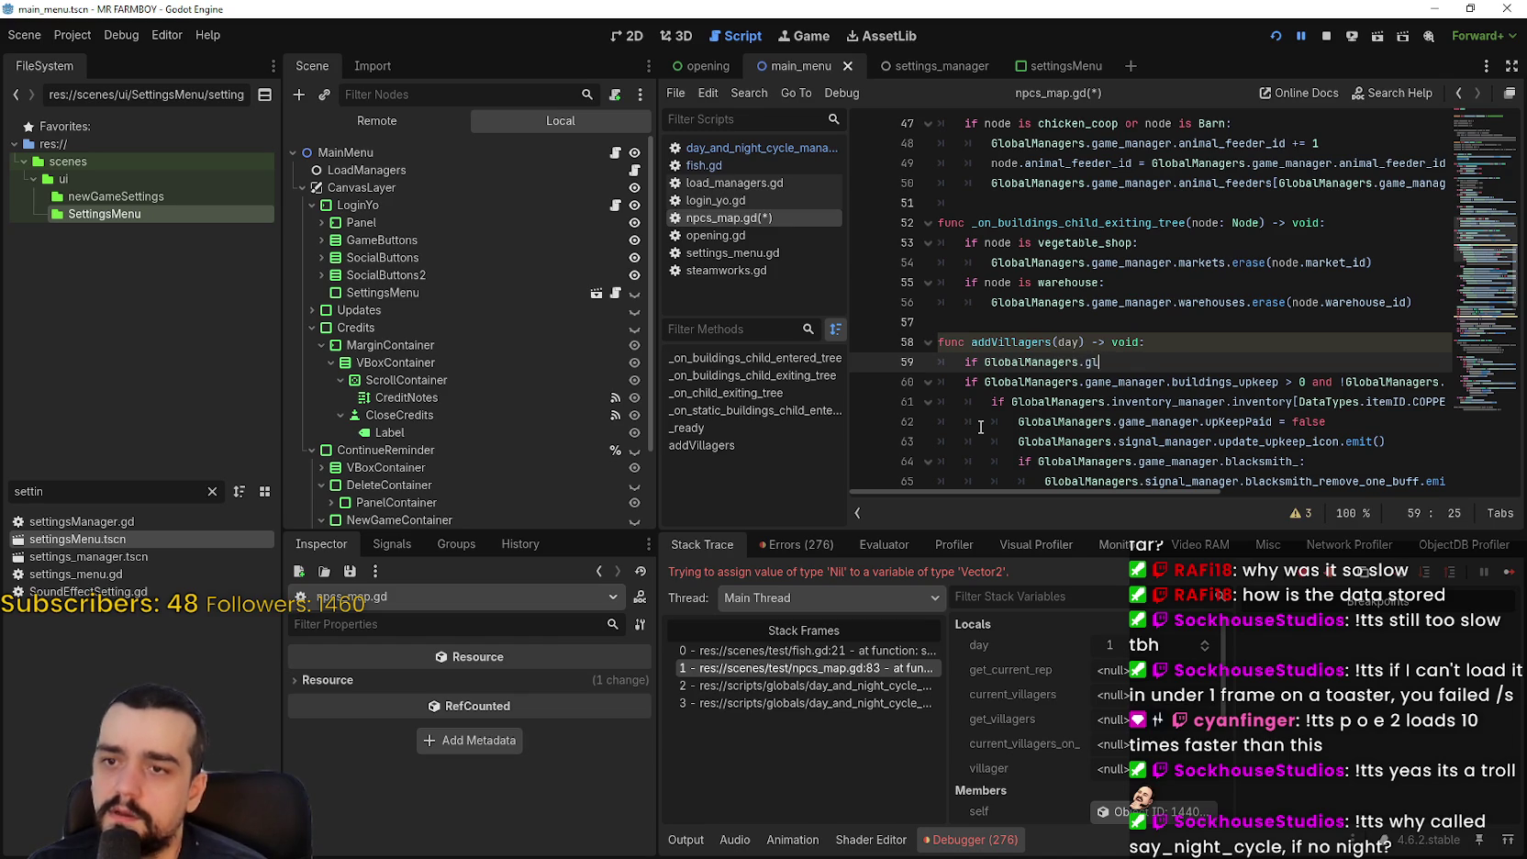
key(BackSpace)
key(BackSpace)
text(gam)
key(Return)
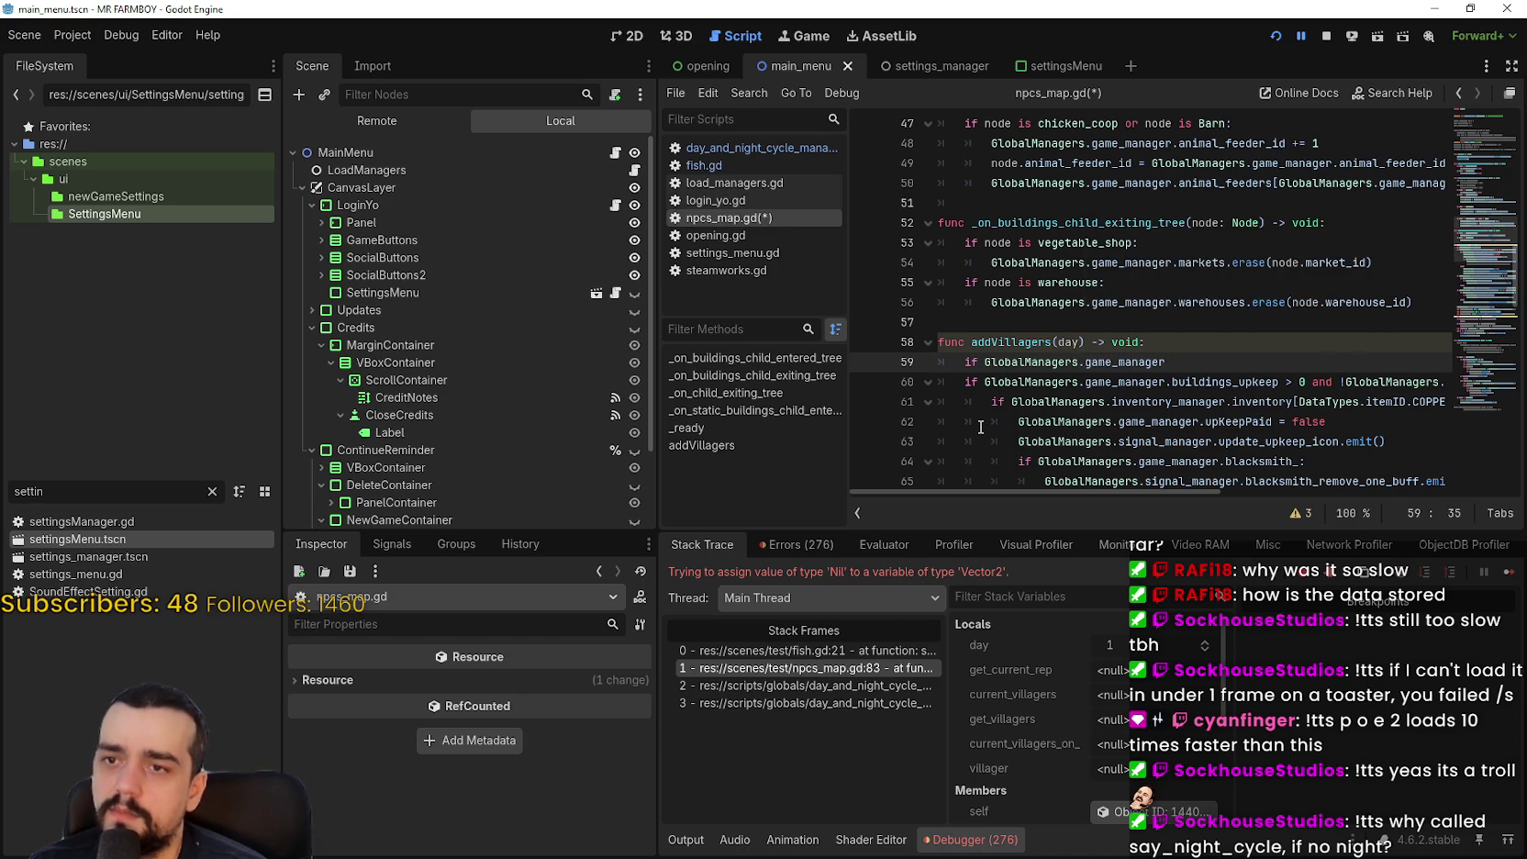
text(.in)
text(_)
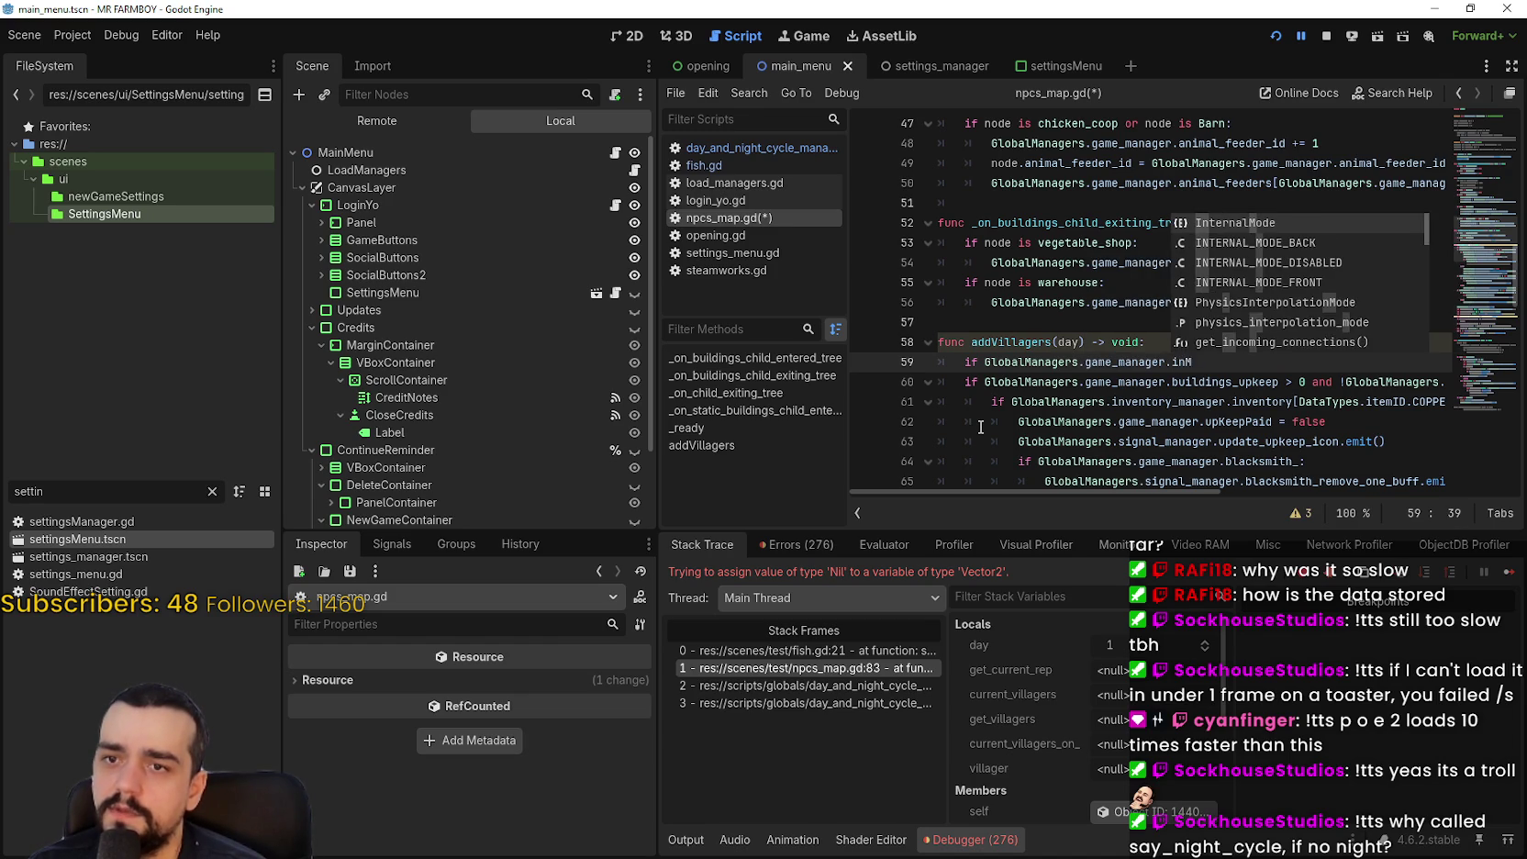
key(BackSpace)
key(BackSpace)
key(BackSpace)
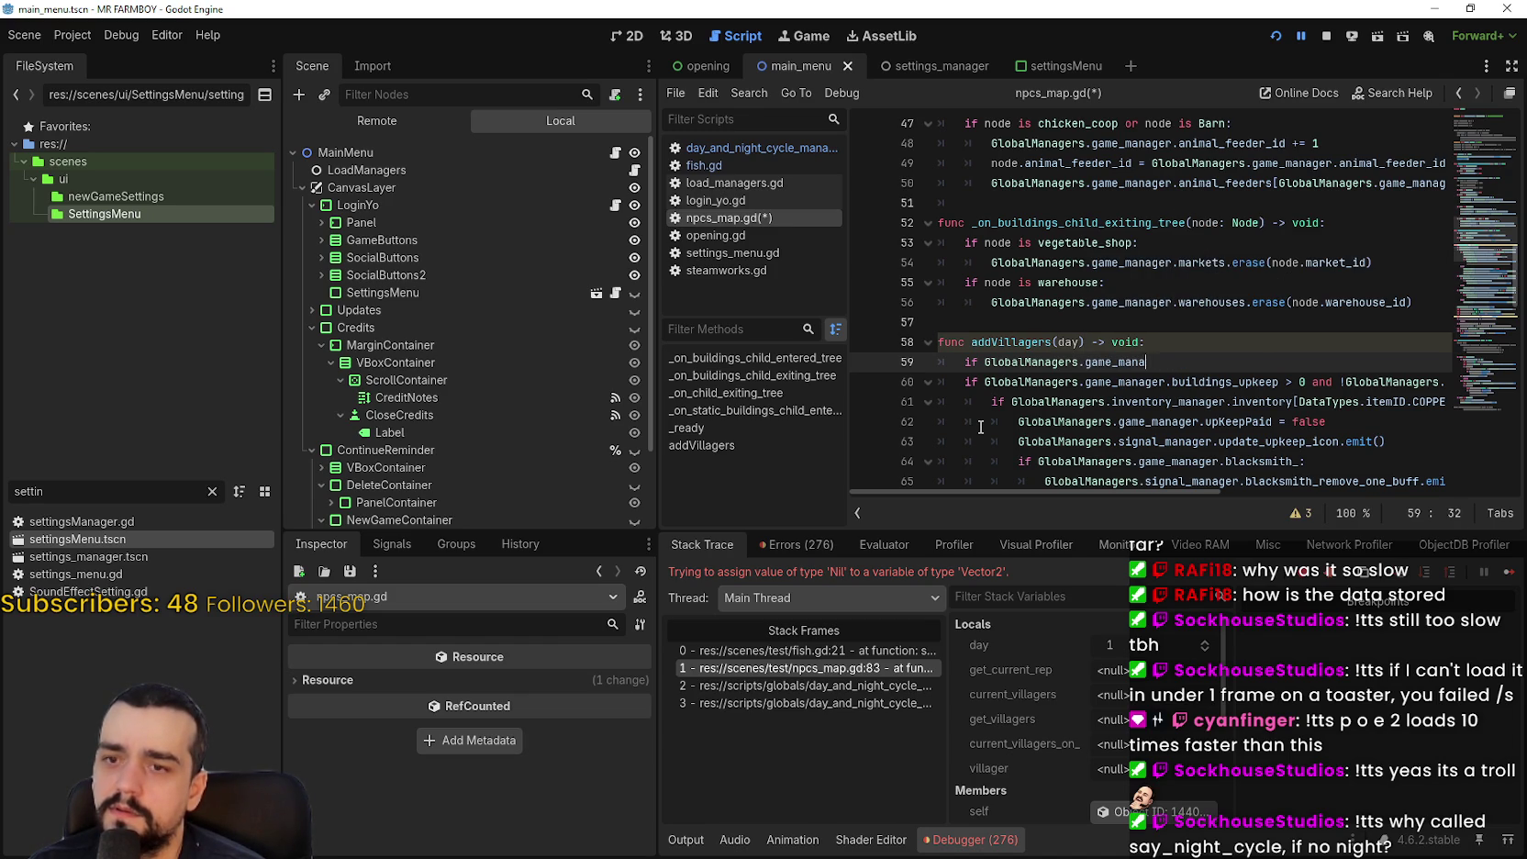
key(BackSpace)
text(s)
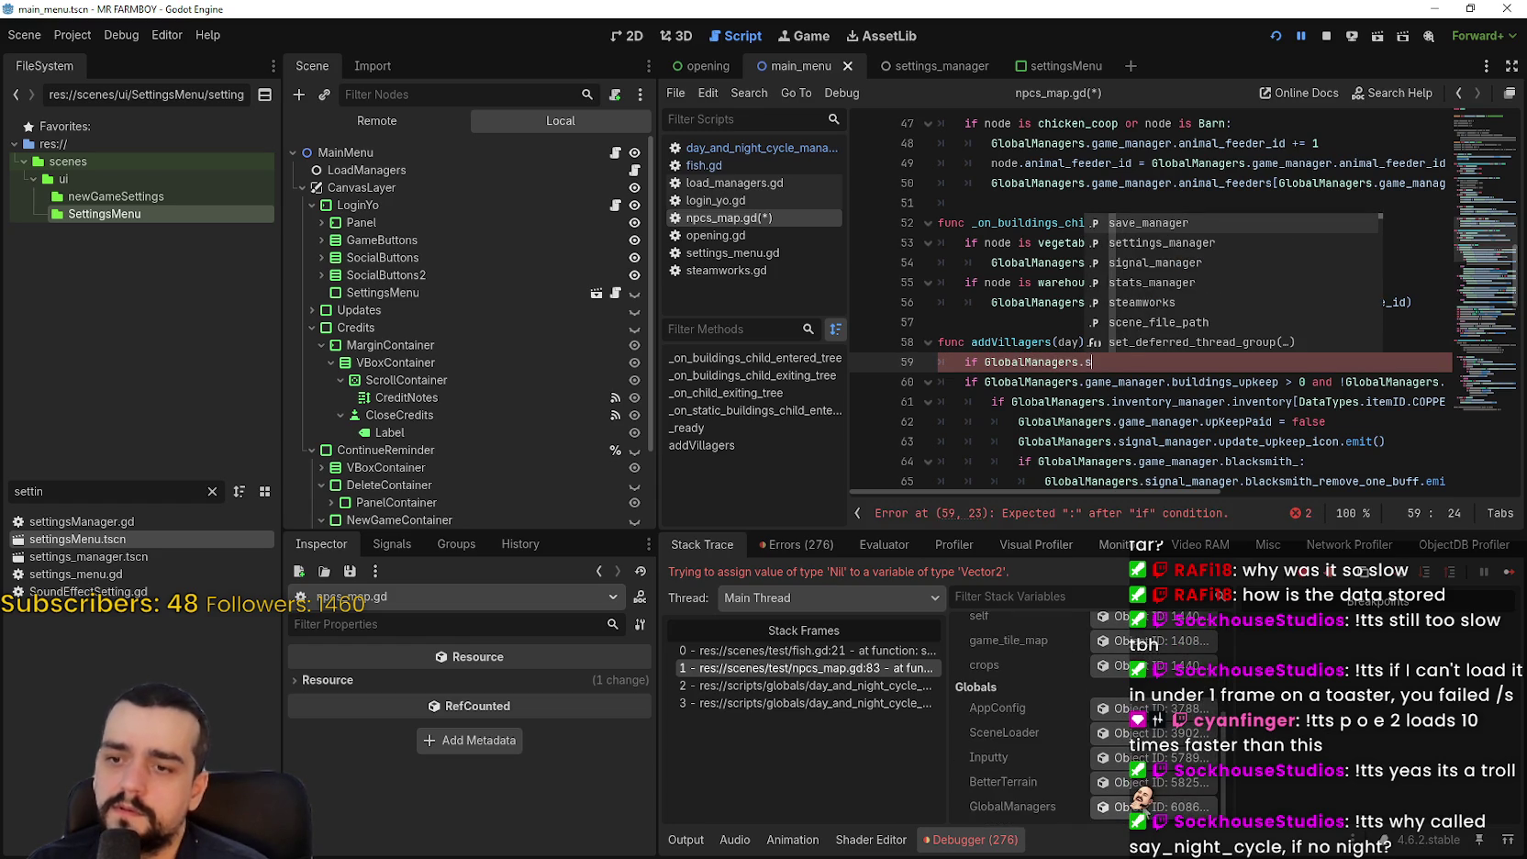
Inspect the live save_manager node's properties, such as GameIsOn, in the remote Inspector
click(1146, 812)
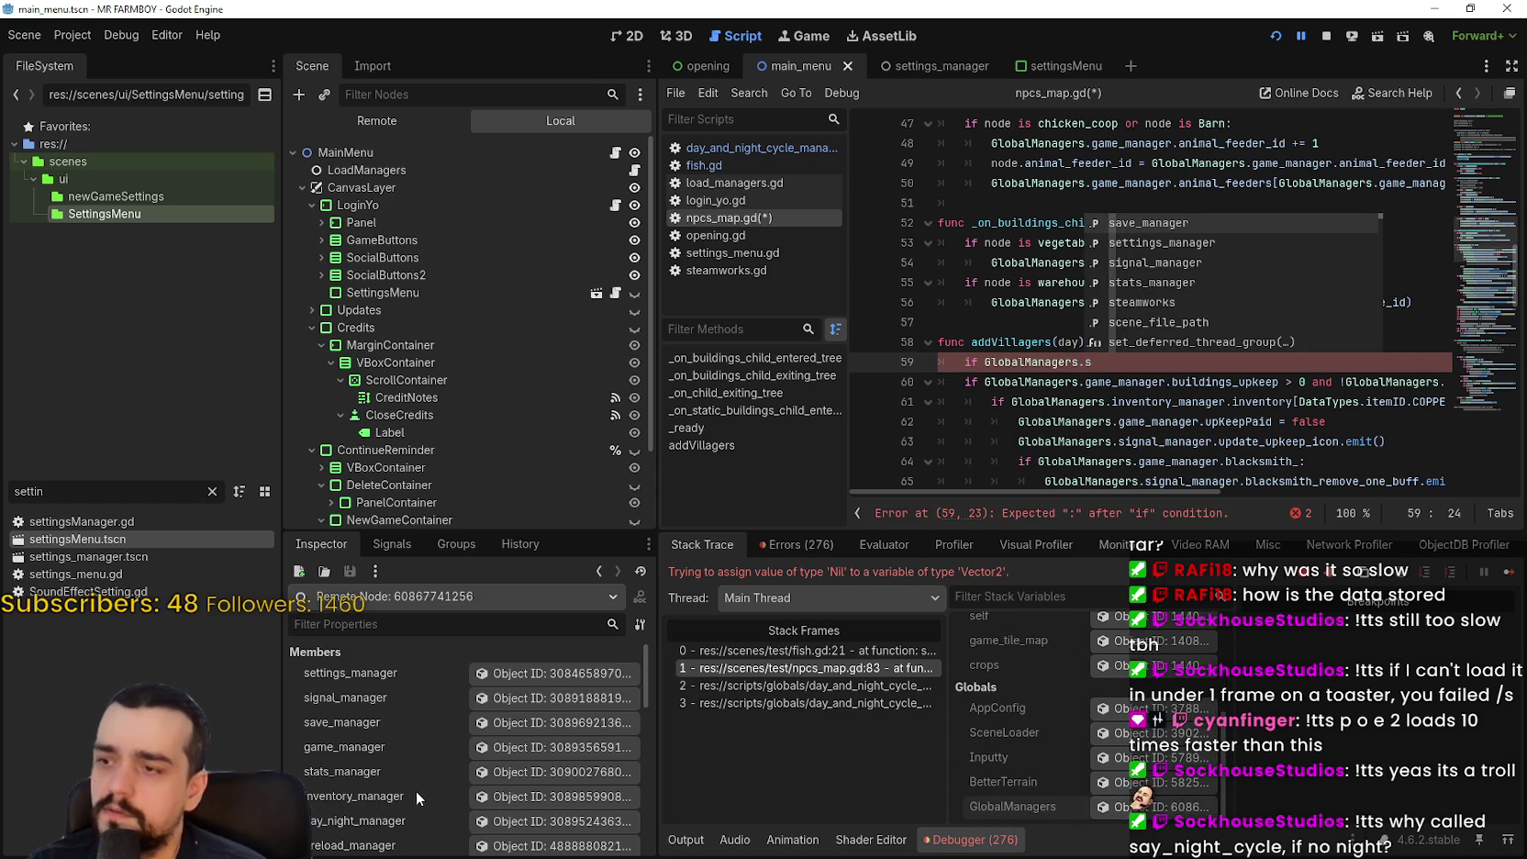
scroll(down, 3)
click(510, 693)
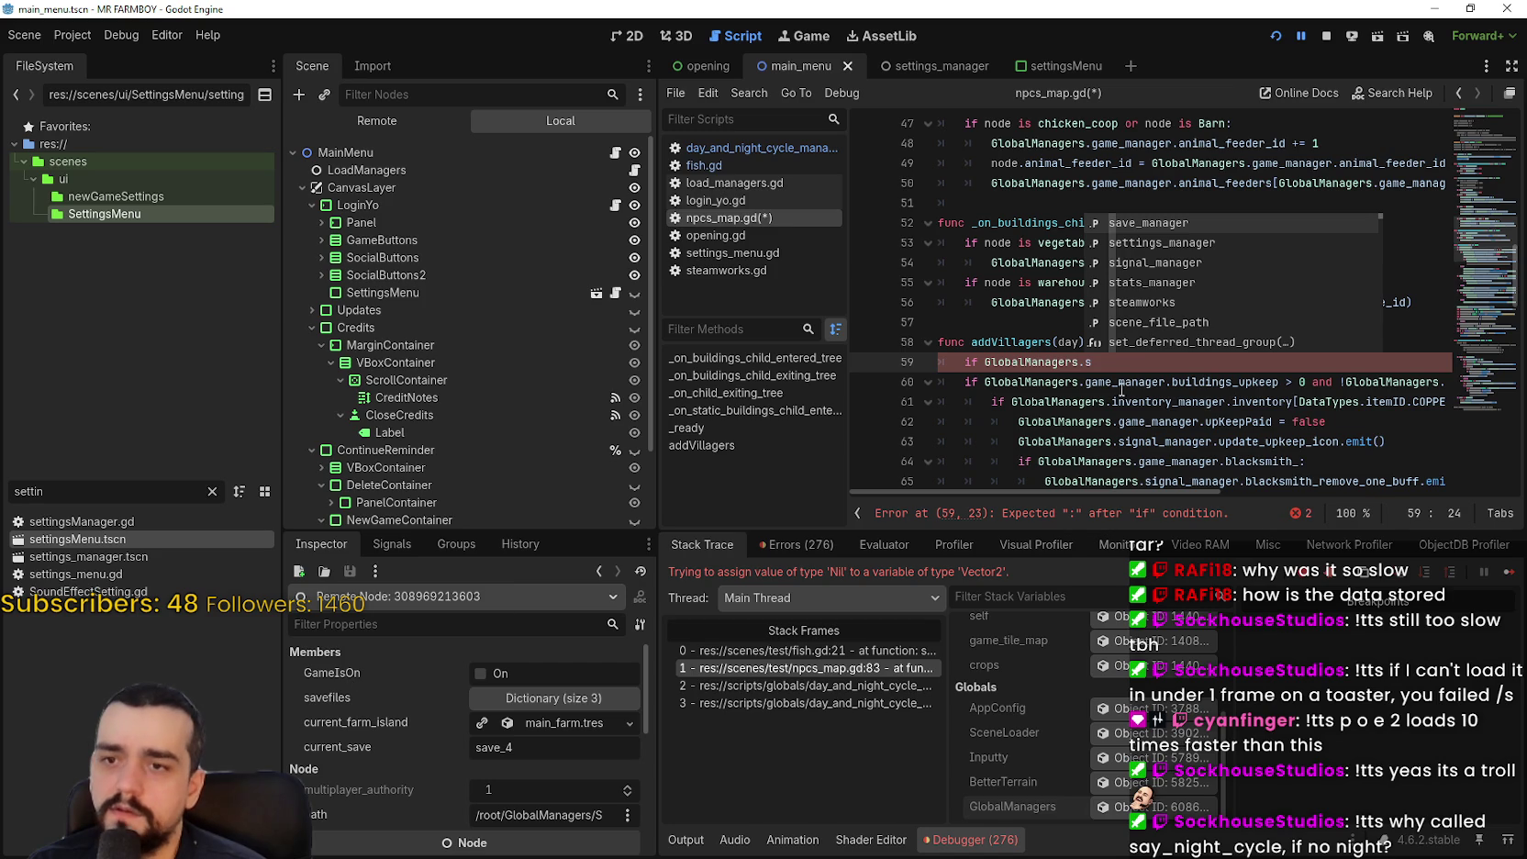
click(1114, 363)
Complete the guard as 'if !GlobalManagers.save_manager.GameIsOn: return' at the top of addVillagers
text(ave_manager)
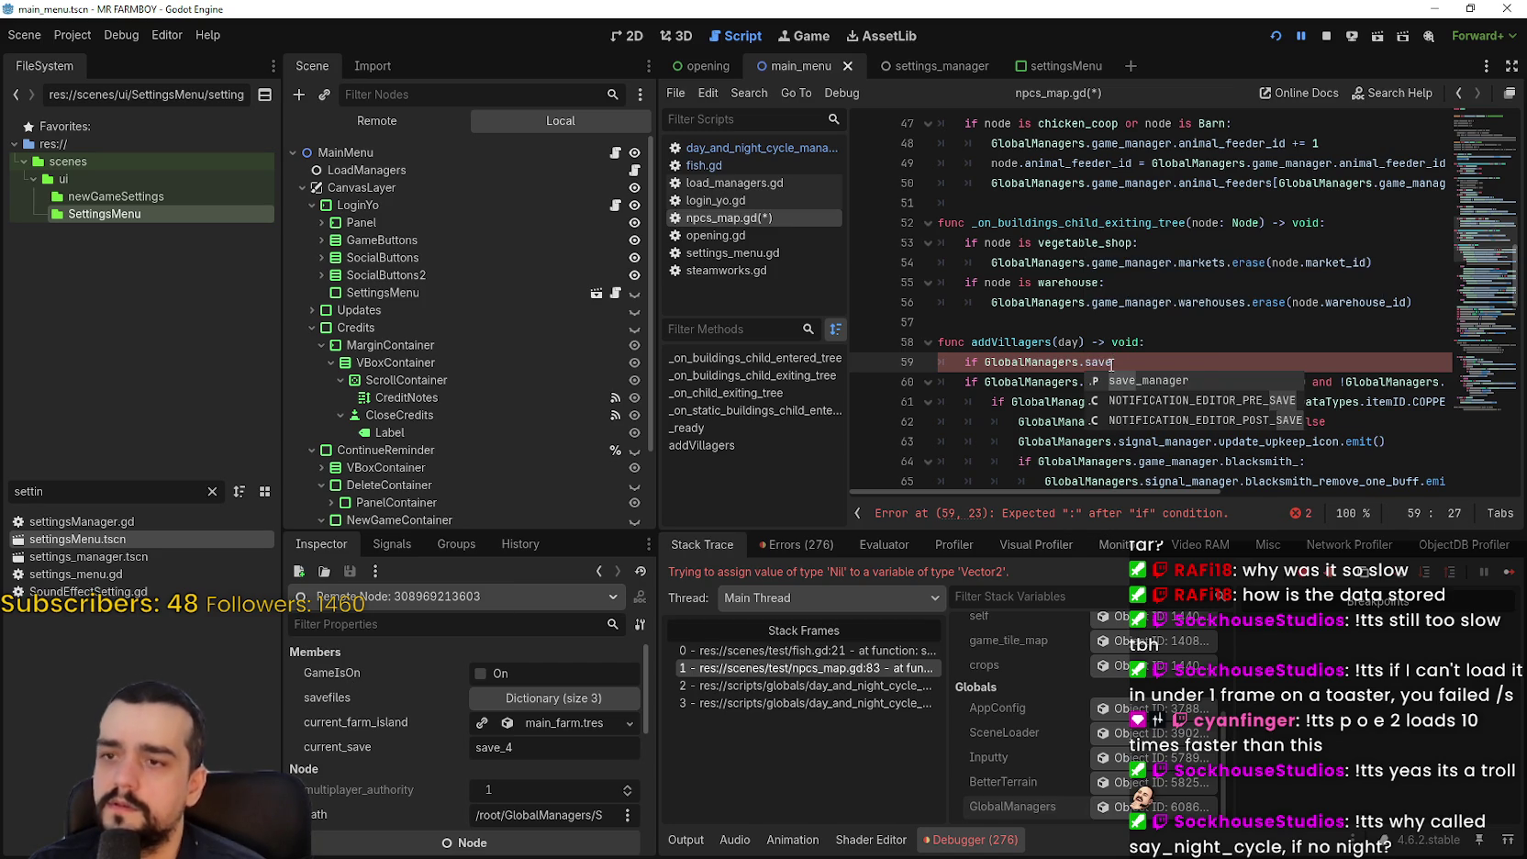
key(Return)
text(.game)
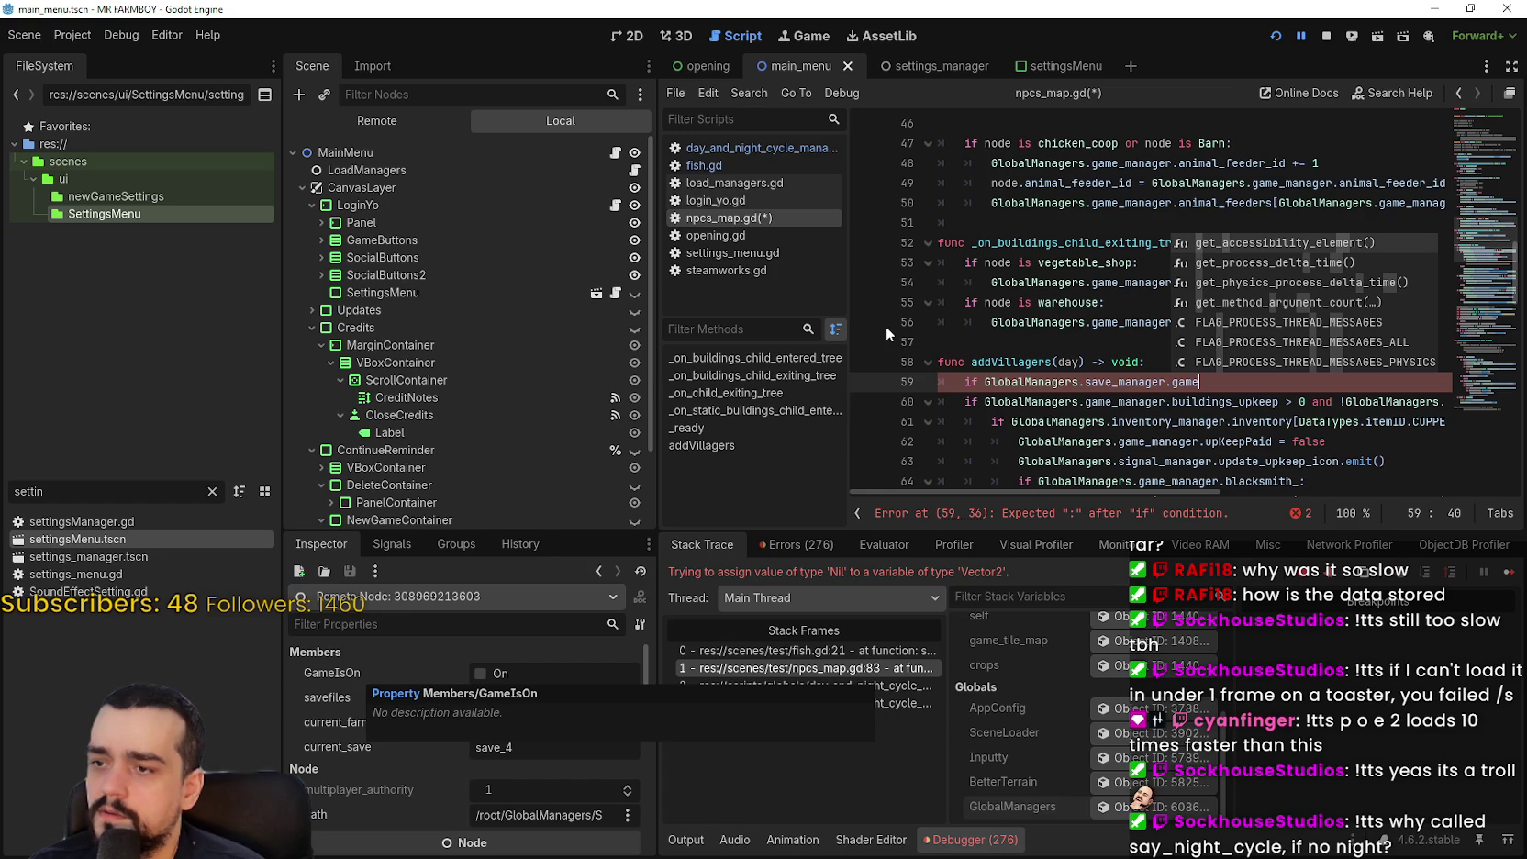
key(BackSpace)
key(BackSpace)
key(BackSpace)
text(Gam)
text(eIs)
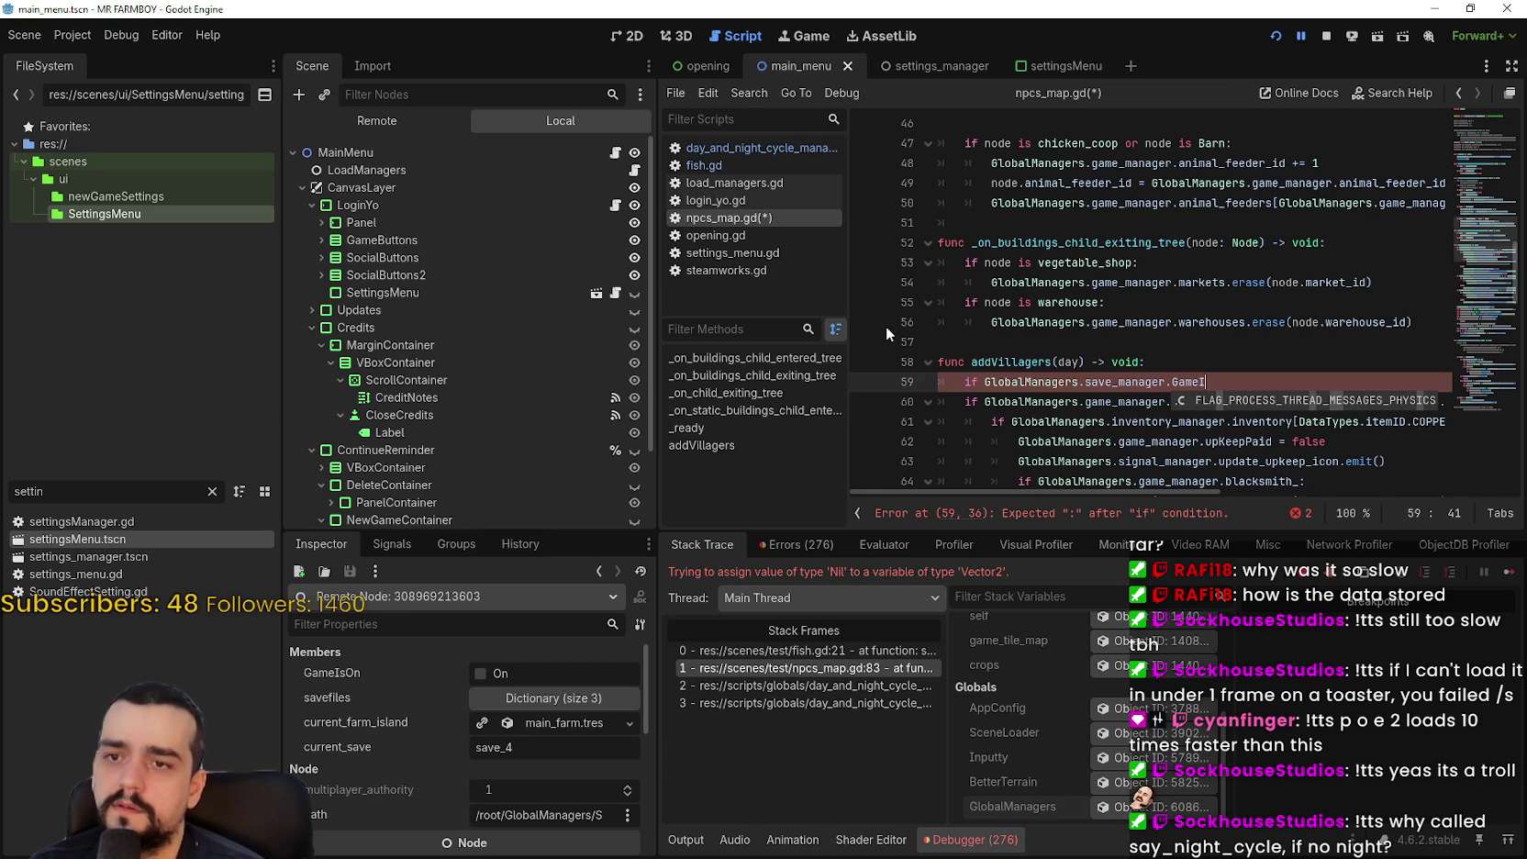
text(On:)
key(Return)
text(return)
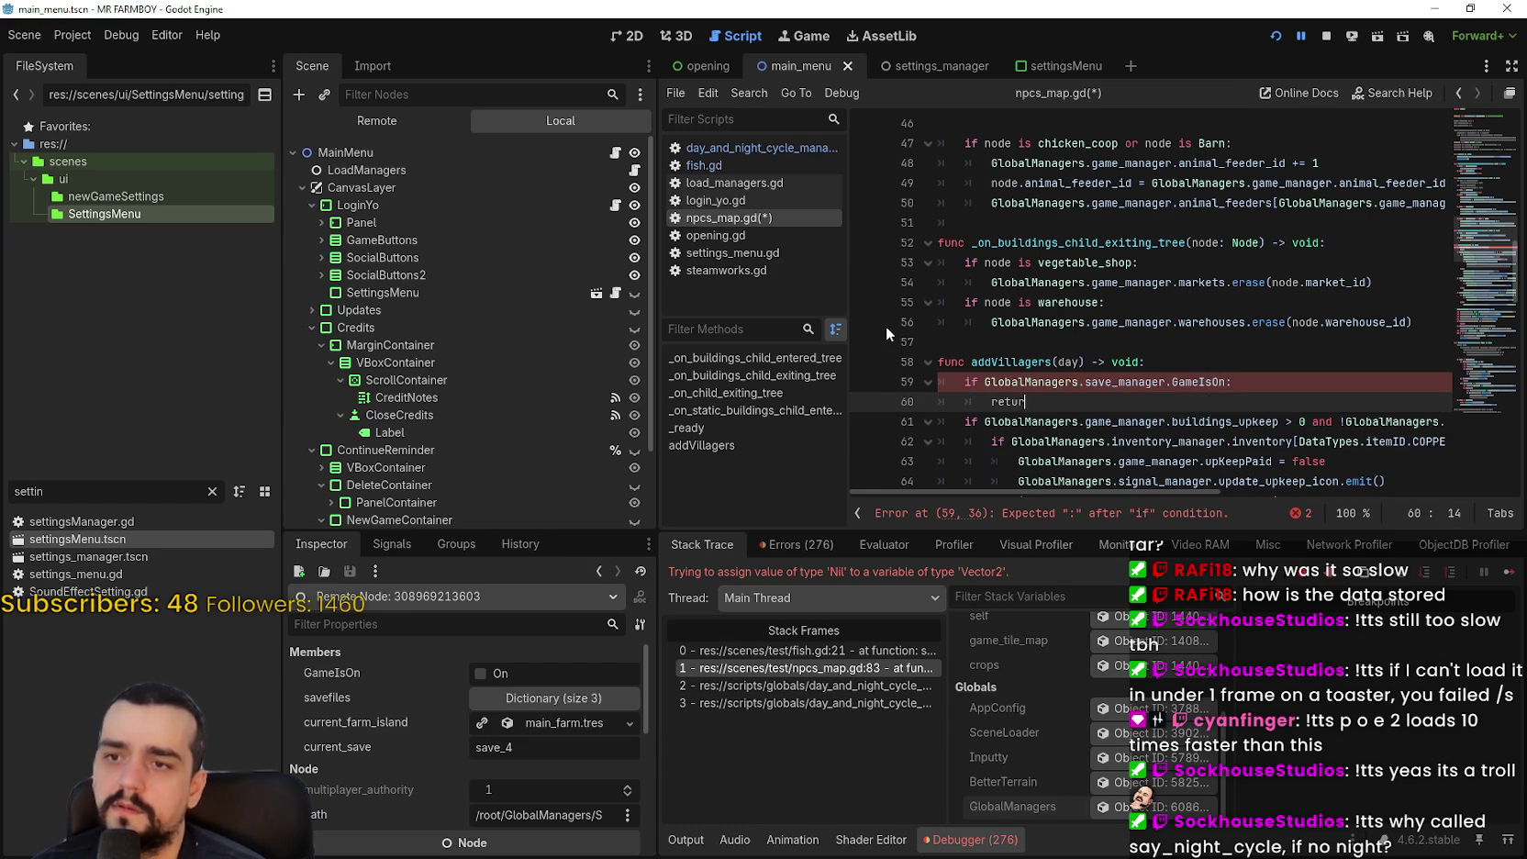
click(983, 382)
text(!)
key(Down)
key(End)
Browse the call stack frames (day_and_night_cycle, fish.gd, npcs_map.gd) and save the edited scripts
click(808, 685)
click(808, 703)
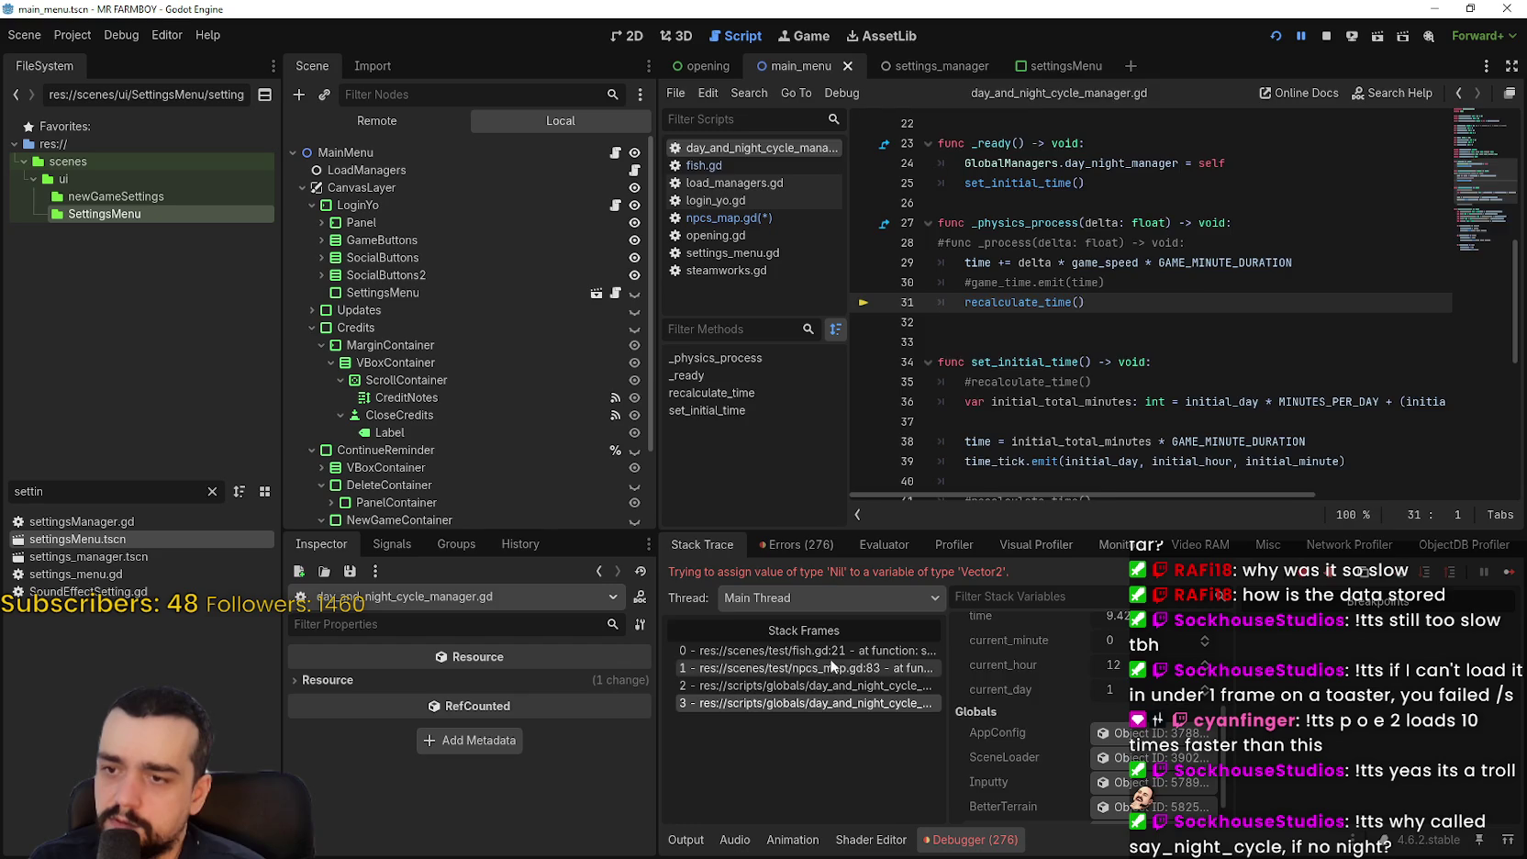
click(807, 650)
click(858, 667)
click(858, 649)
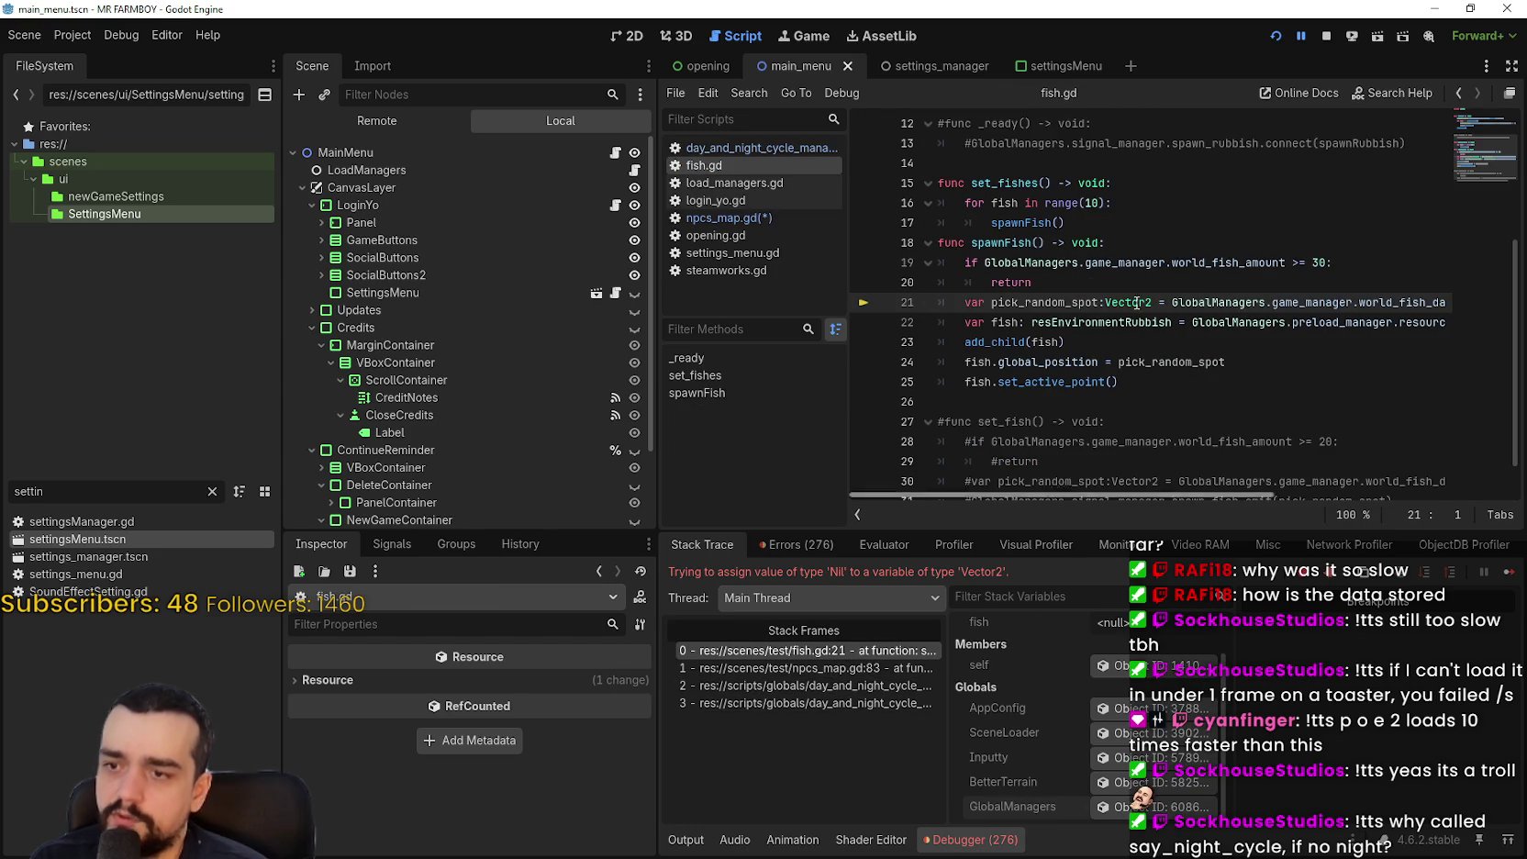
click(1145, 262)
key(ctrl+s)
Return to the npcs_map.gd frame at line 83 and stop the paused debug session
click(825, 703)
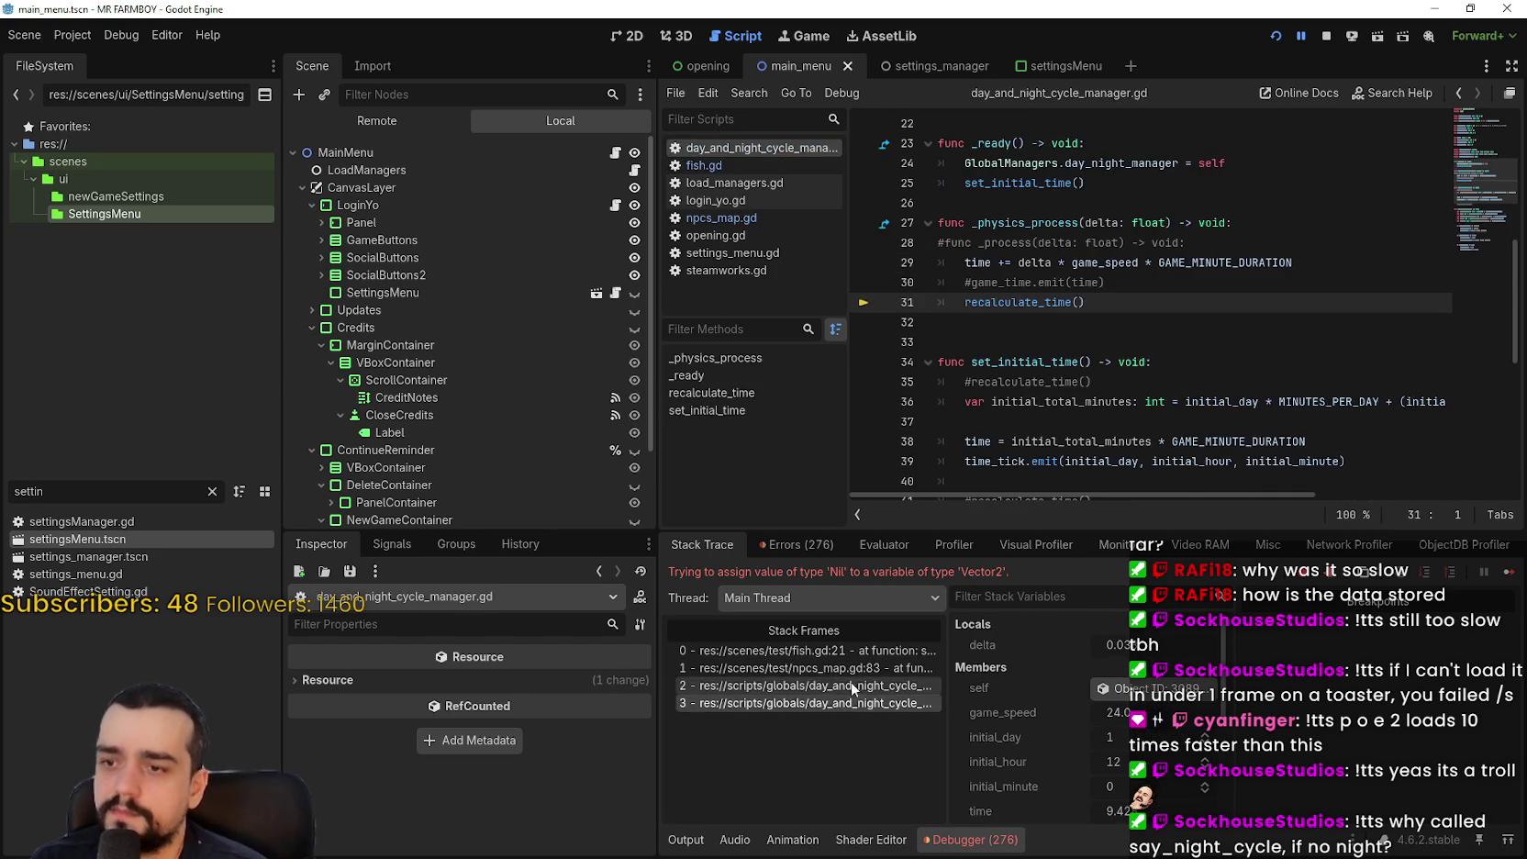
click(853, 667)
click(1326, 43)
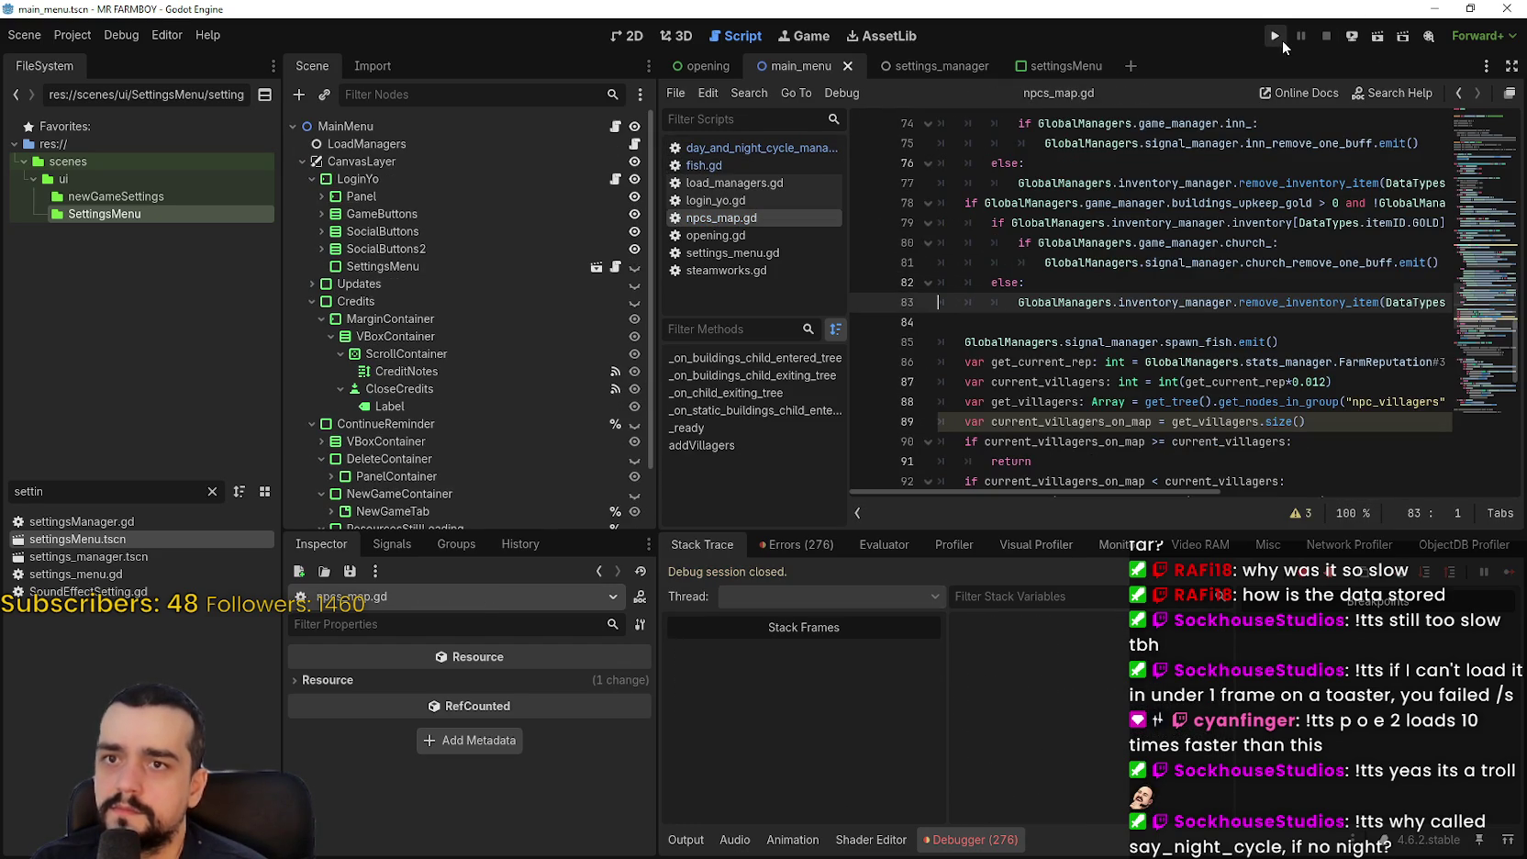
Run the game, move its window up and right, and open the saved-games list
click(1265, 35)
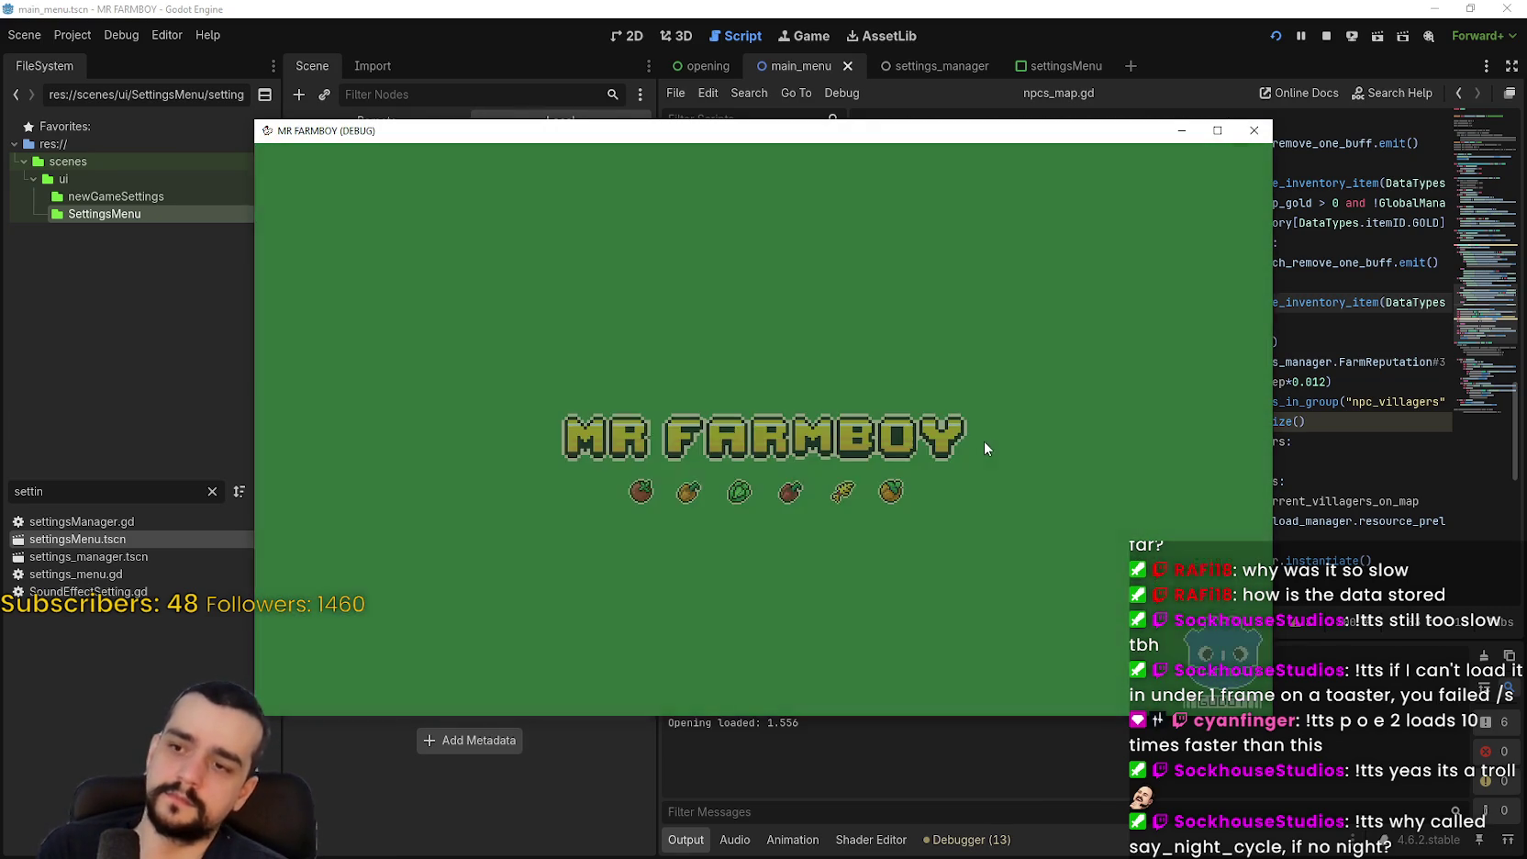
drag(848, 136, 1019, 47)
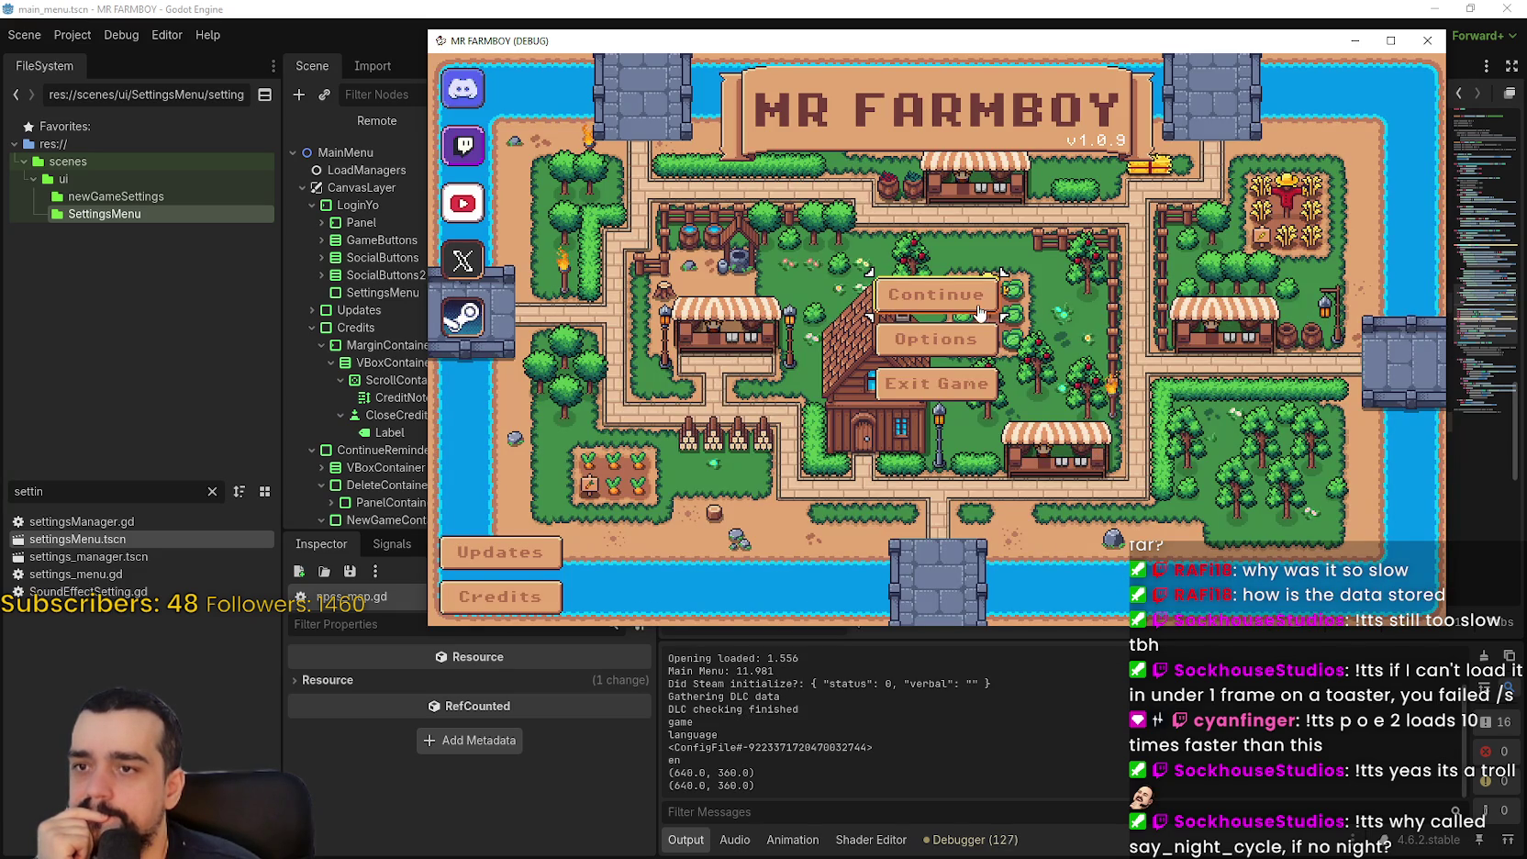
click(979, 313)
Delete save slot 4, create a new save there, accept the island, and start the game
click(927, 317)
click(988, 331)
click(879, 393)
click(875, 314)
click(858, 504)
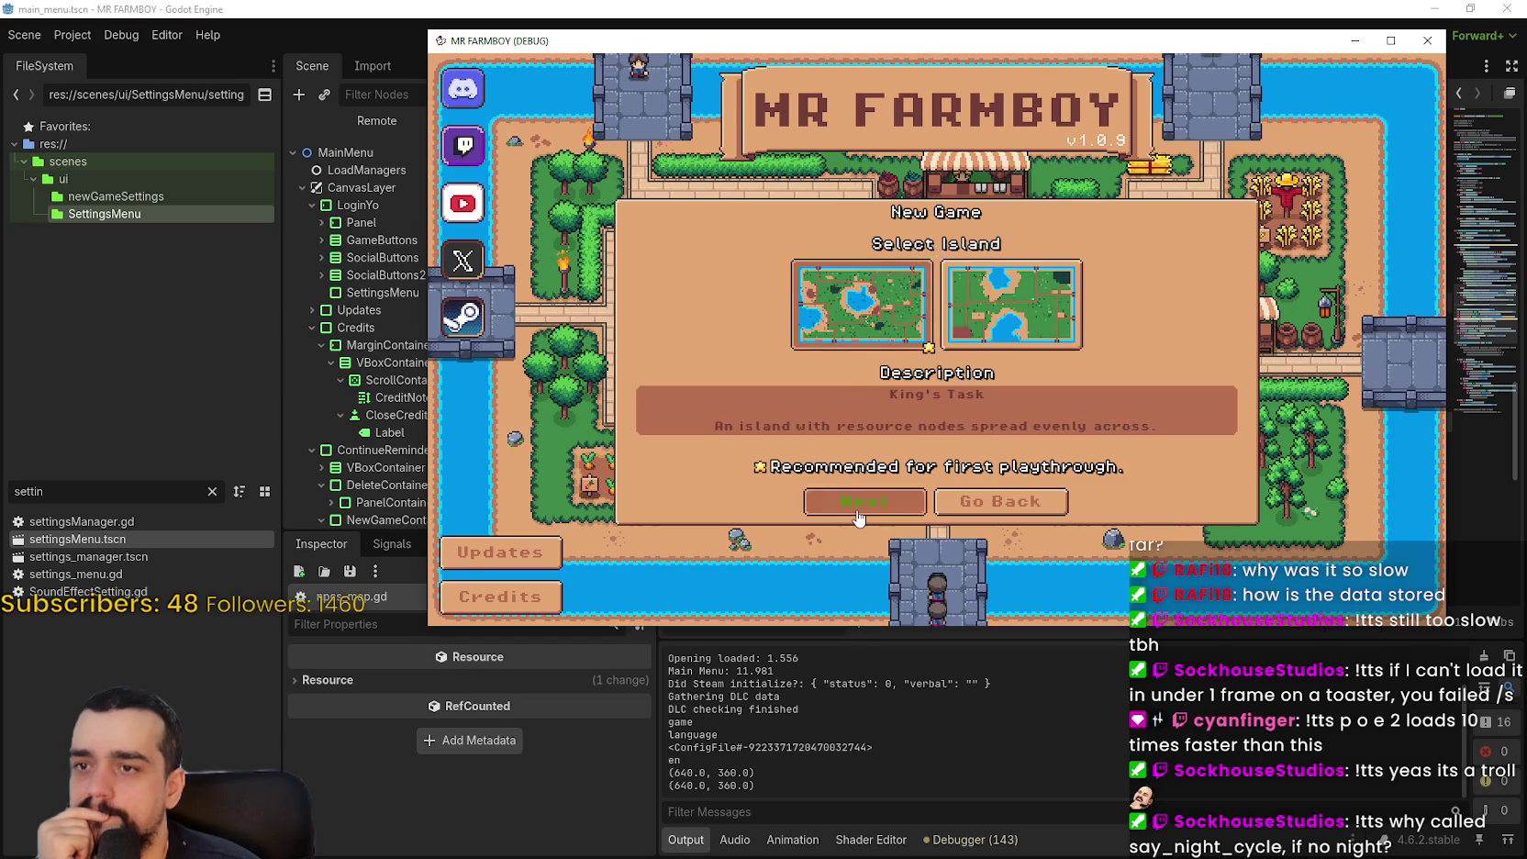
click(857, 514)
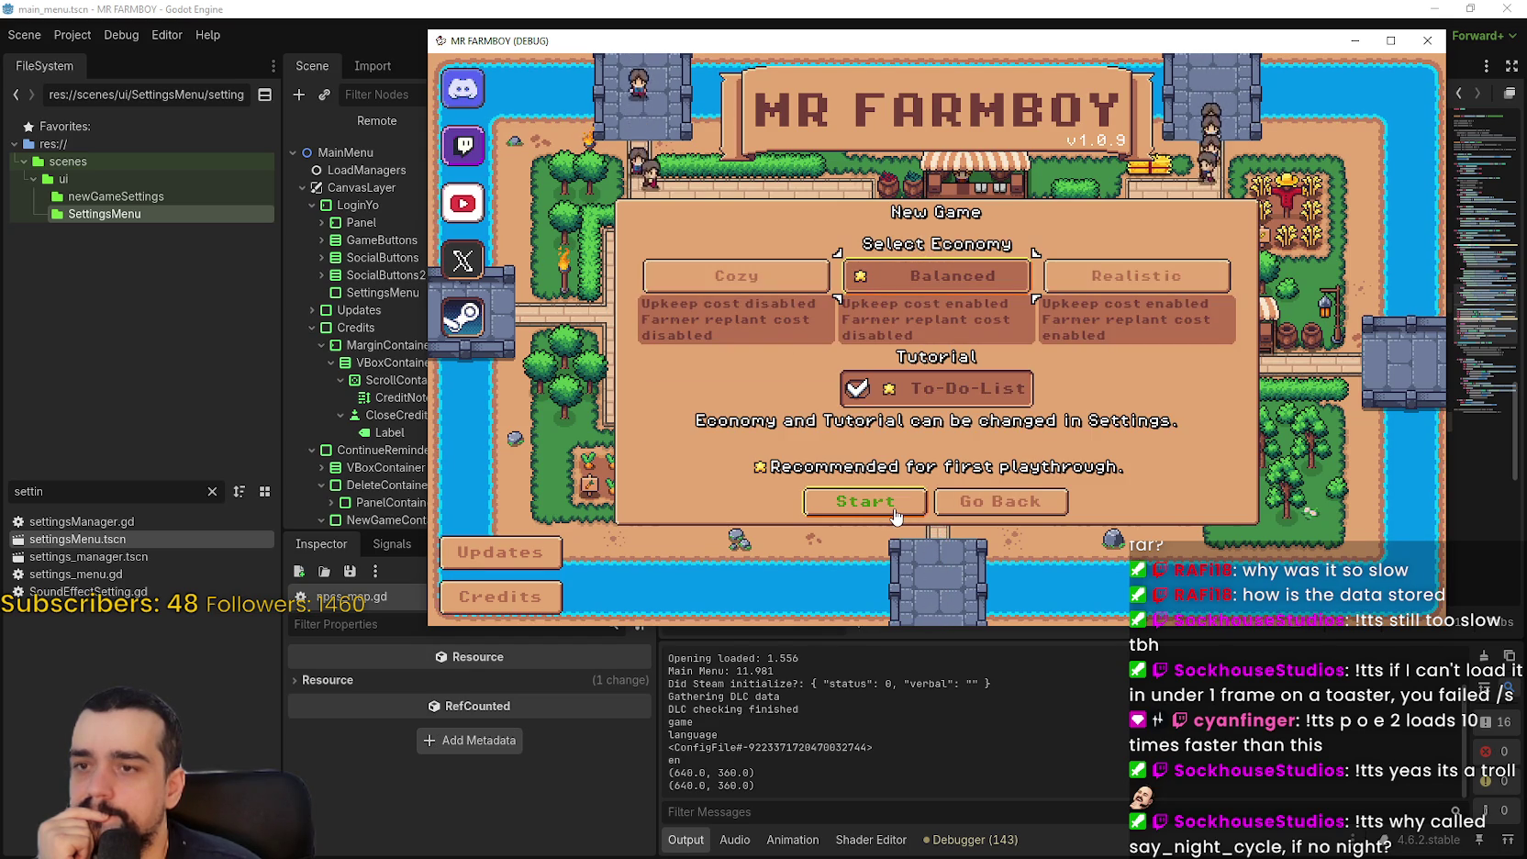
click(886, 514)
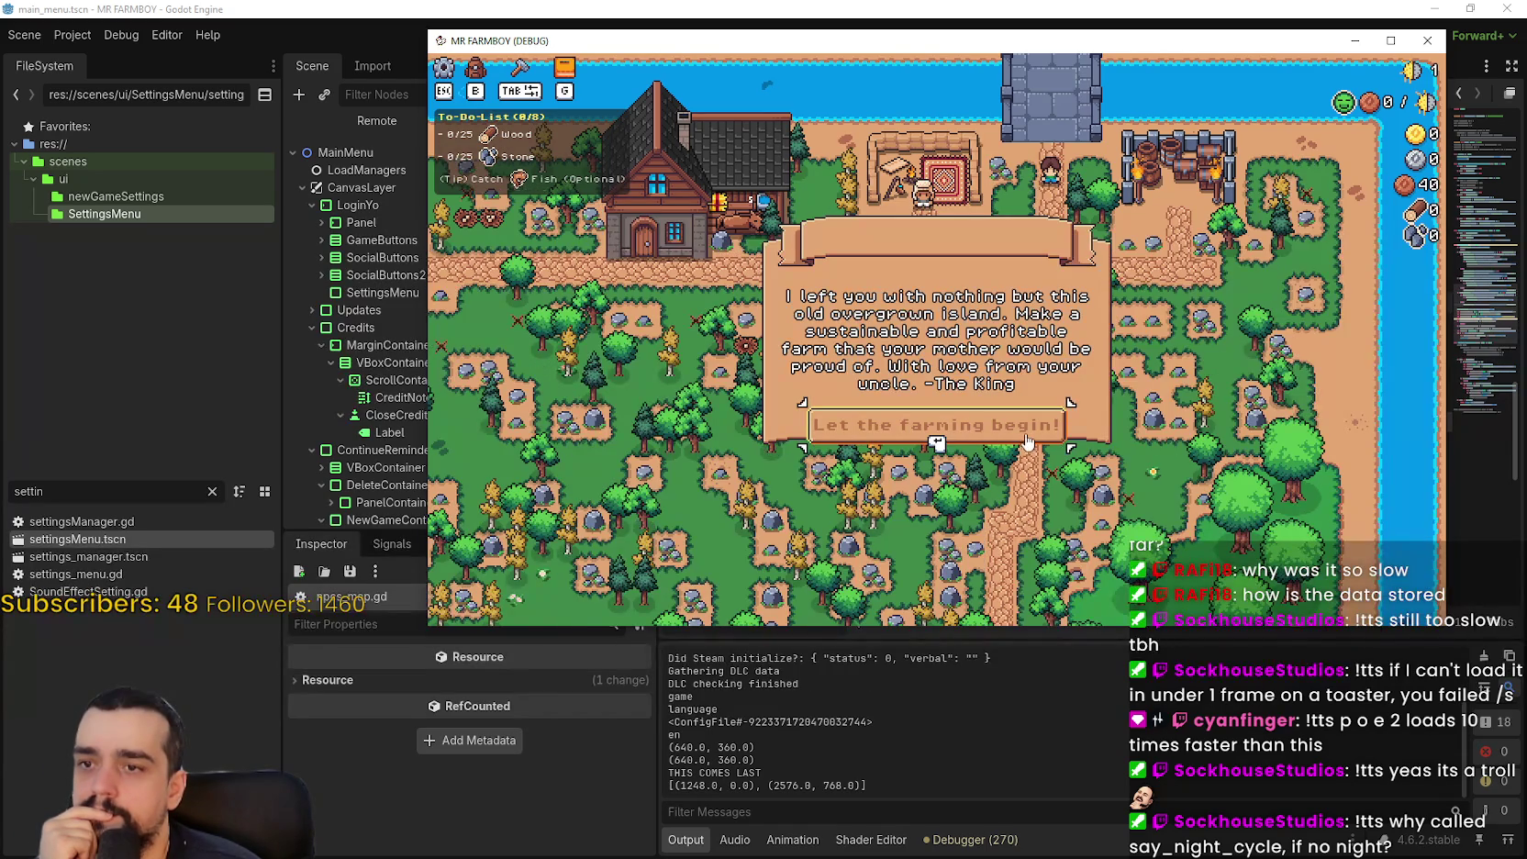
Dismiss the intro letter and walk the farmer around gathering wood and stone
click(1030, 430)
key(s)
key(d)
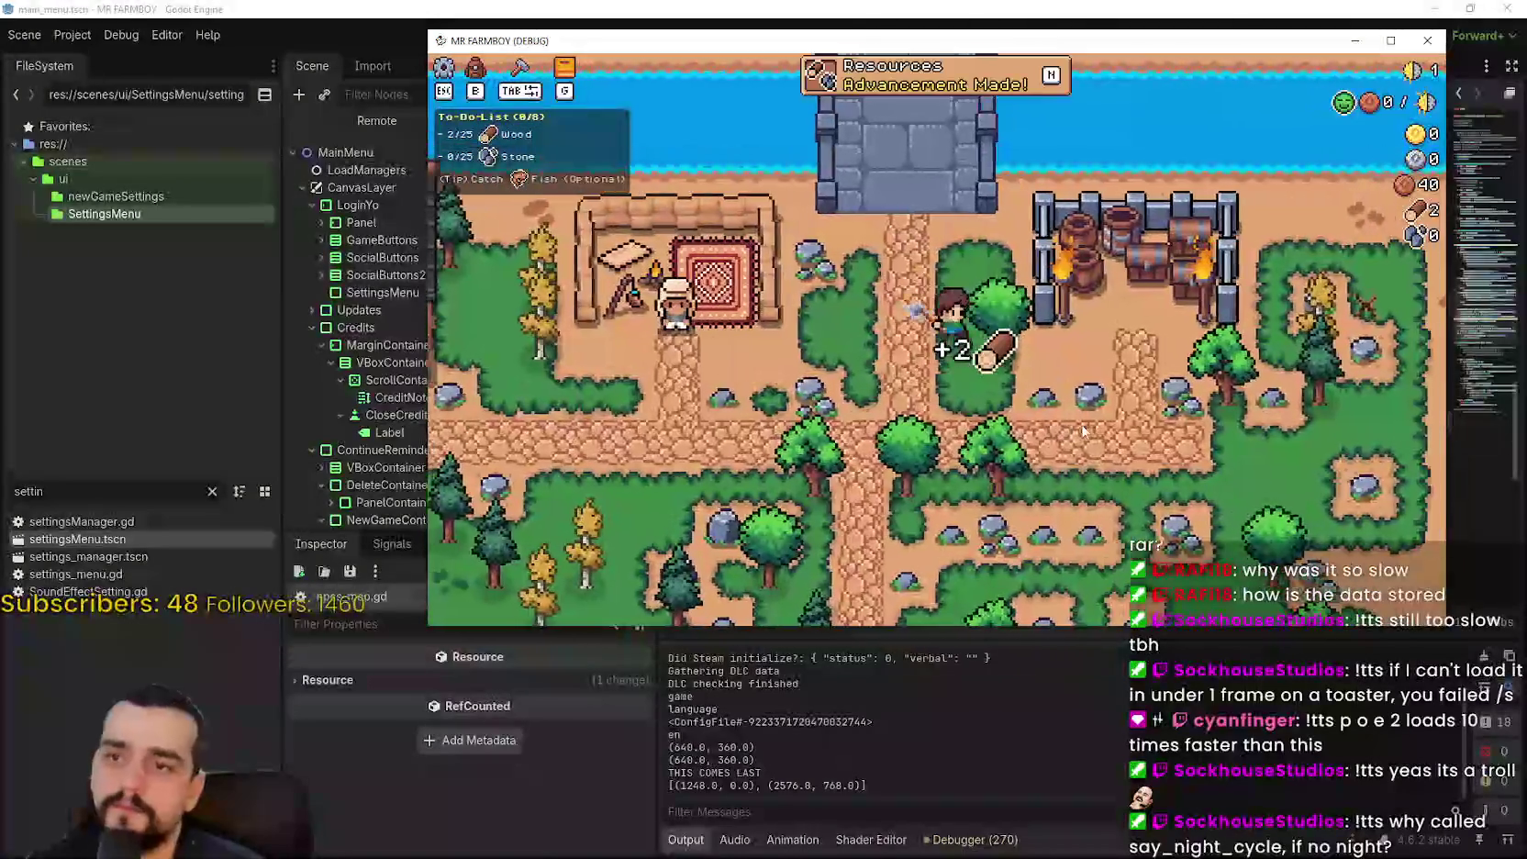
key(a)
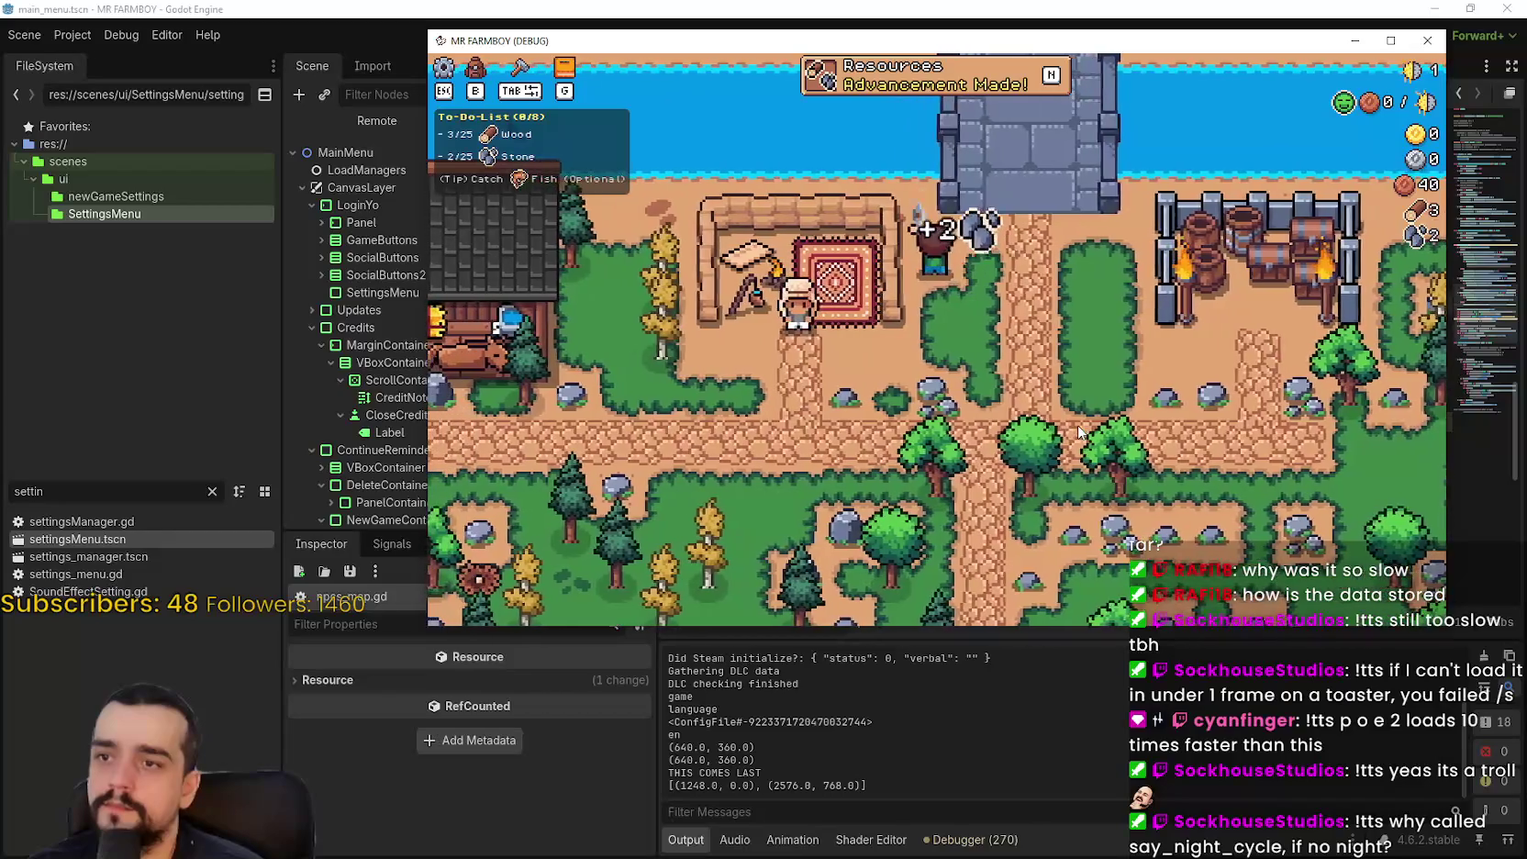
key(s)
key(d)
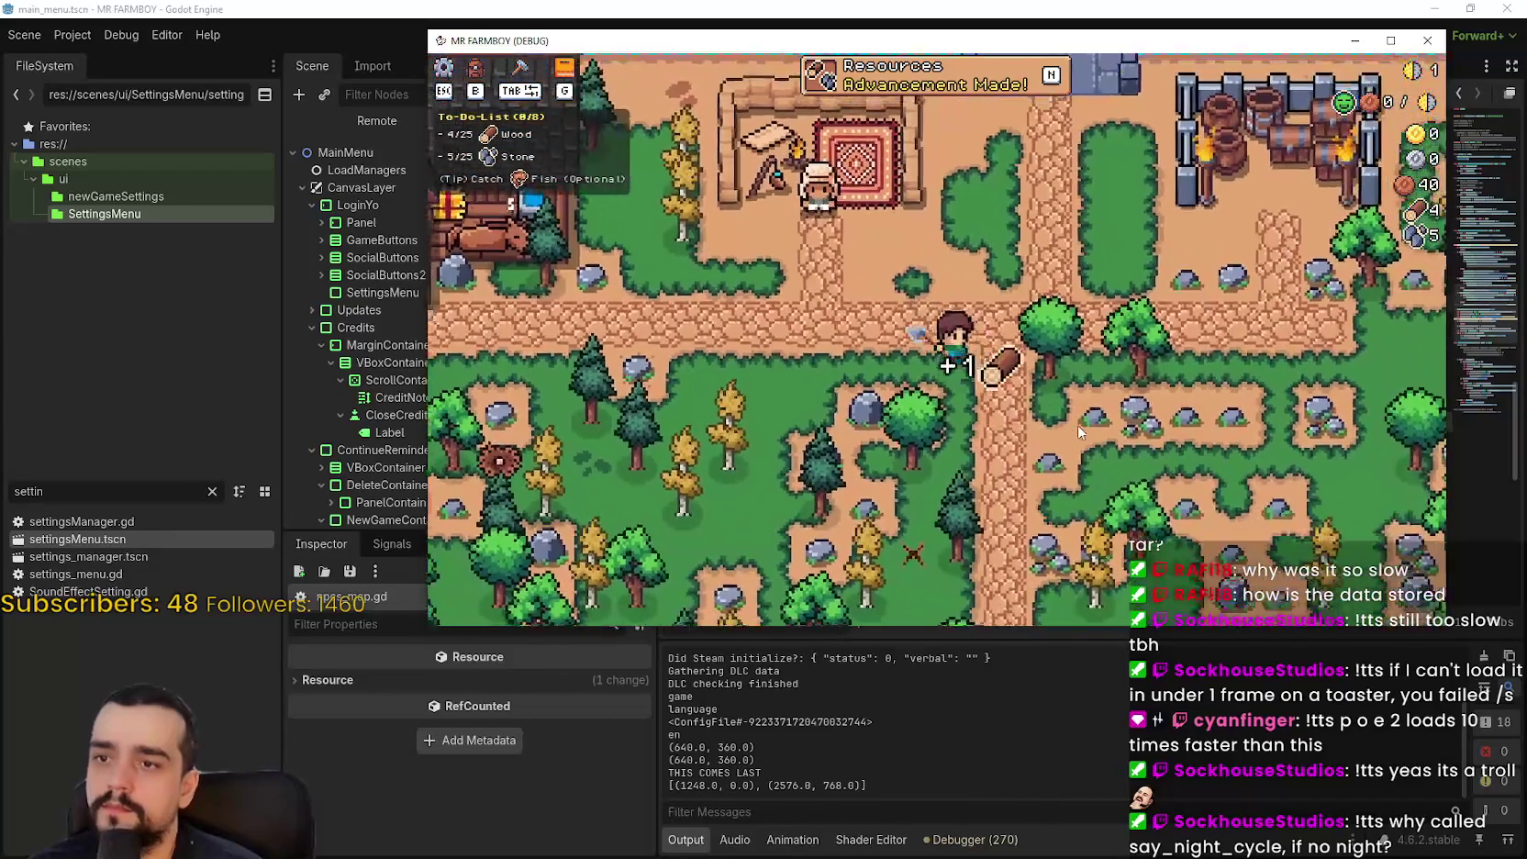
Keep collecting resources up and to the right, then pause and return to the title screen
key(w)
key(d)
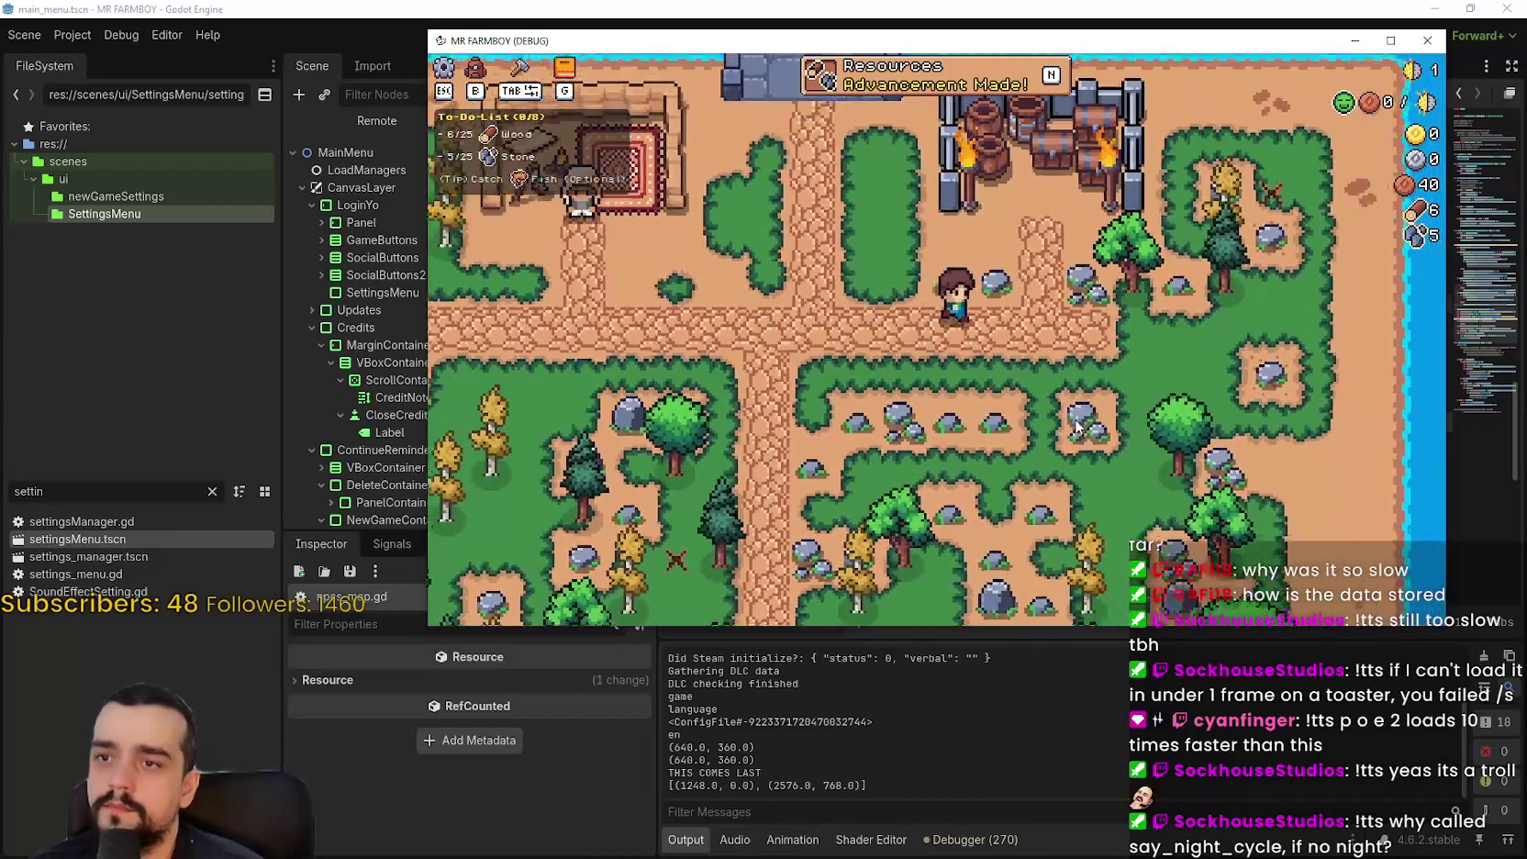
key(d)
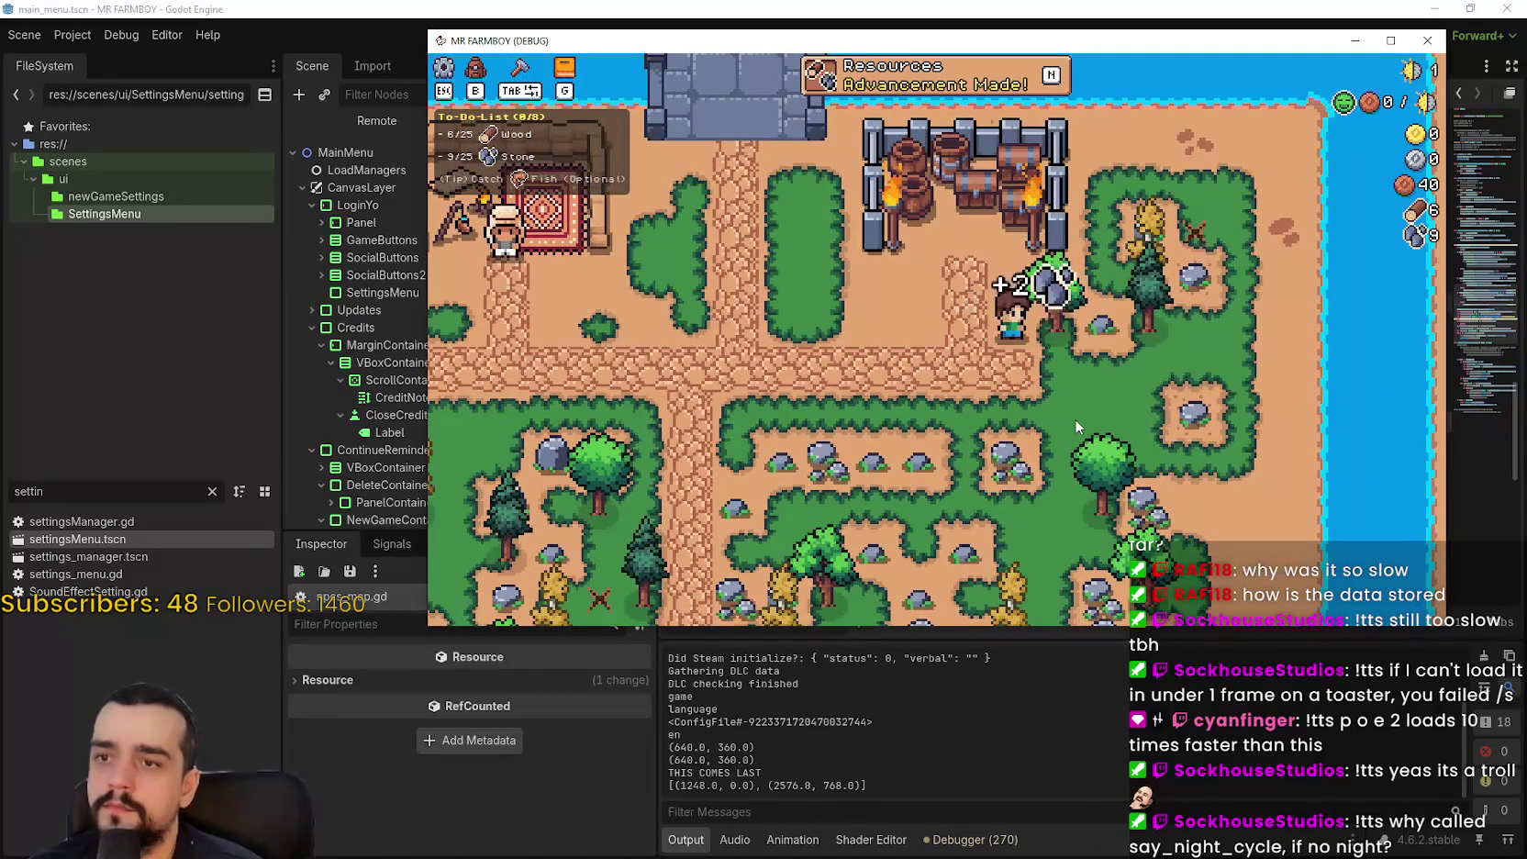
key(w)
key(d)
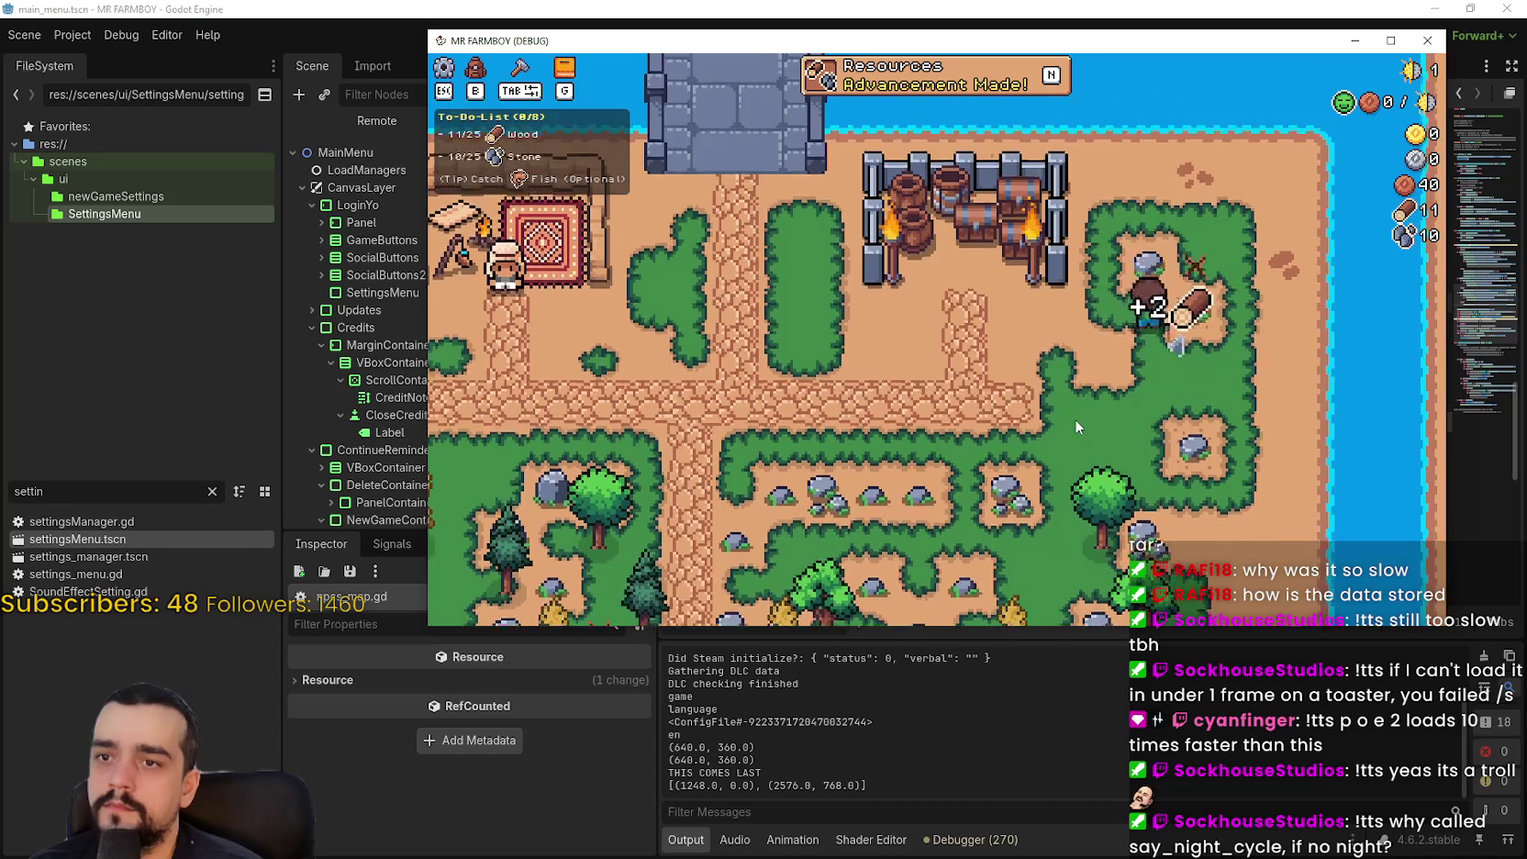
key(Escape)
click(940, 408)
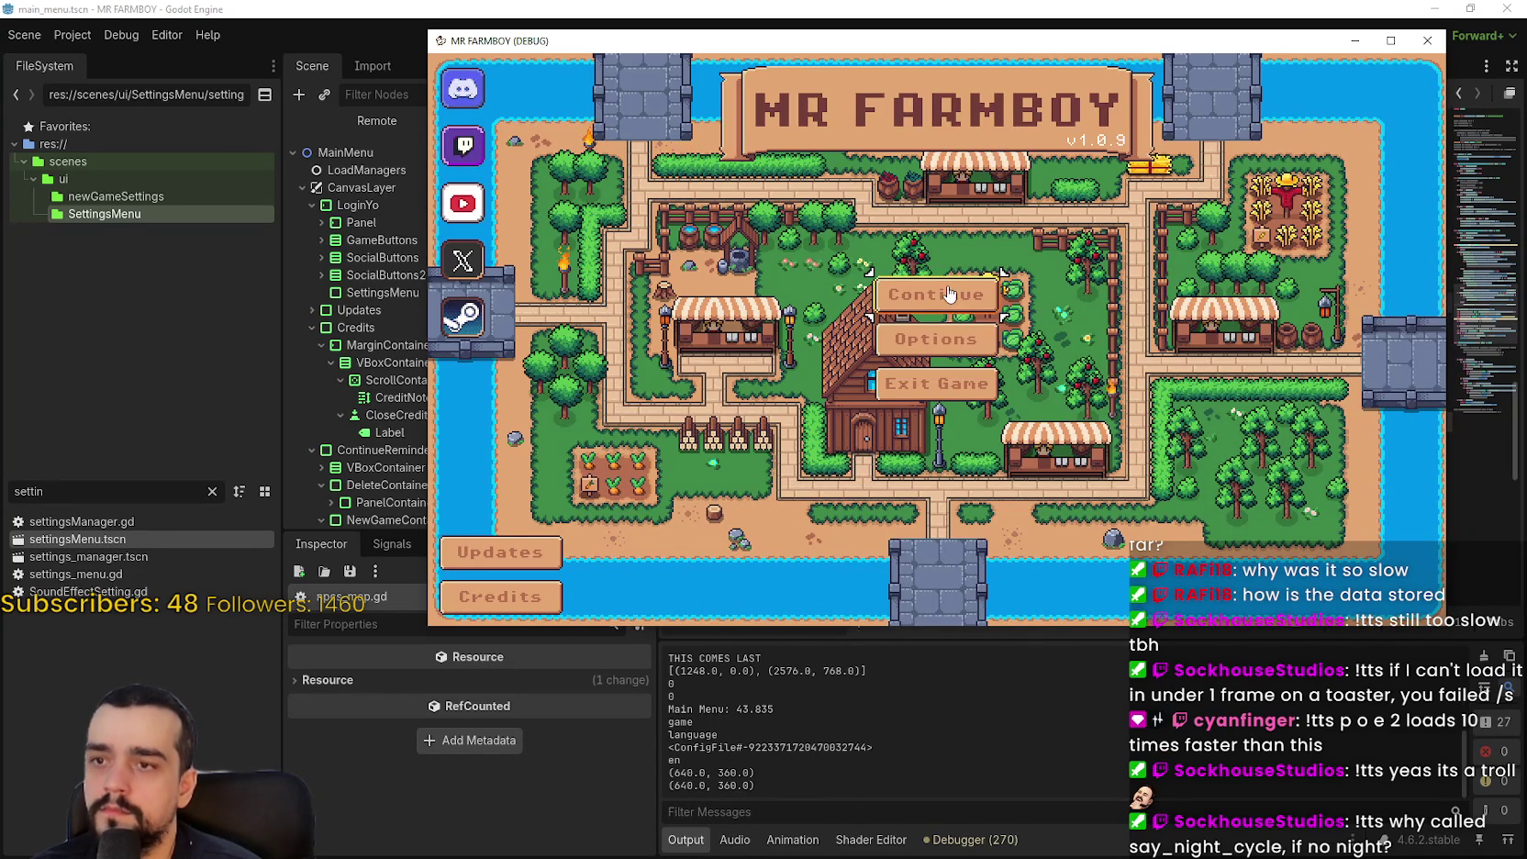
Delete save 4, create a new game in slot 4, and start it on the island
click(950, 294)
scroll(down, 3)
click(1010, 354)
click(899, 390)
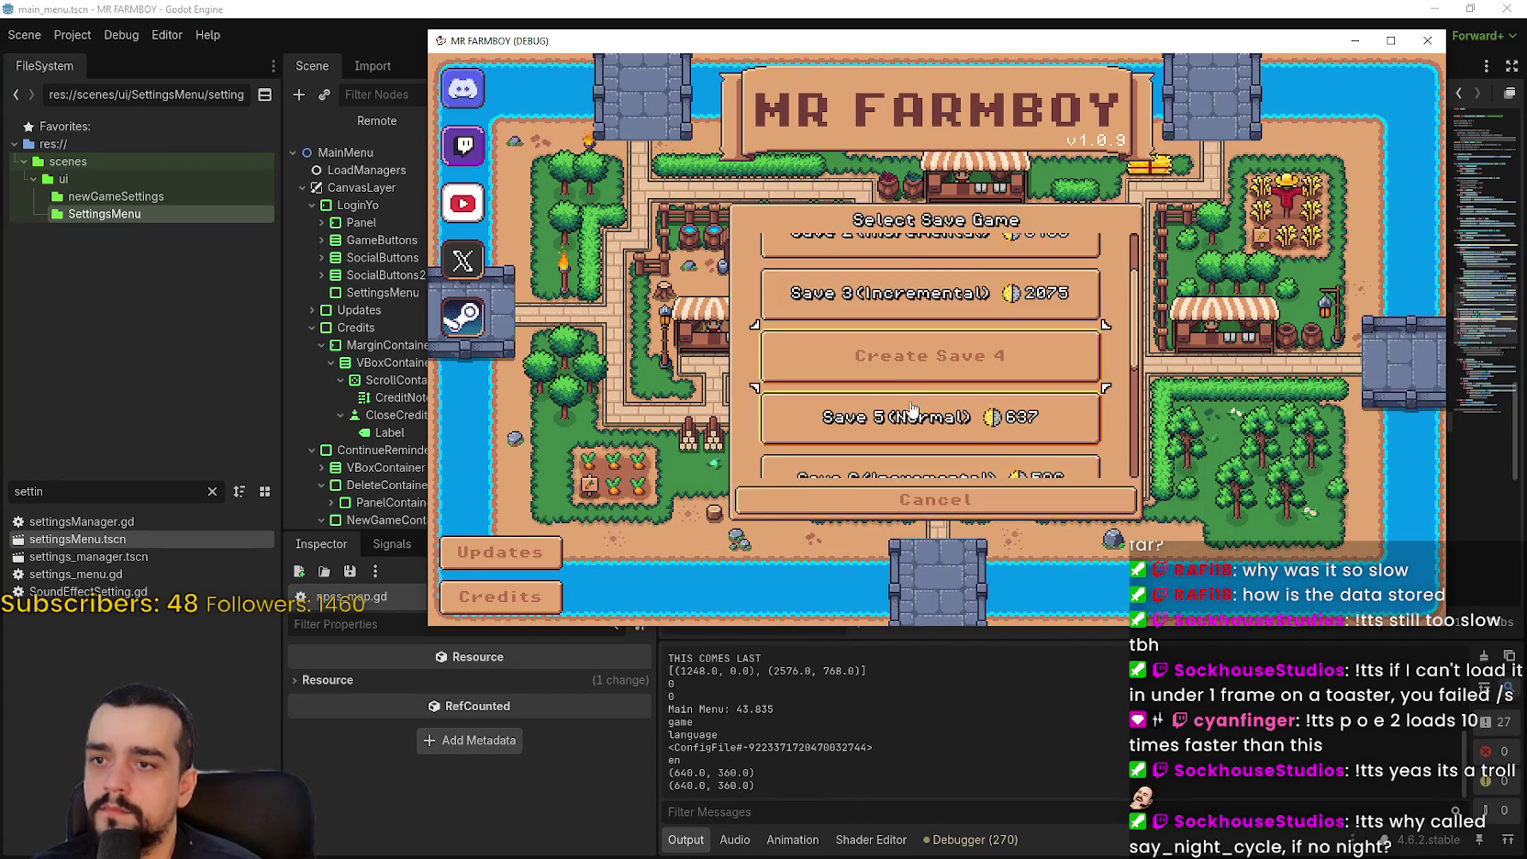
click(903, 406)
click(864, 501)
click(867, 505)
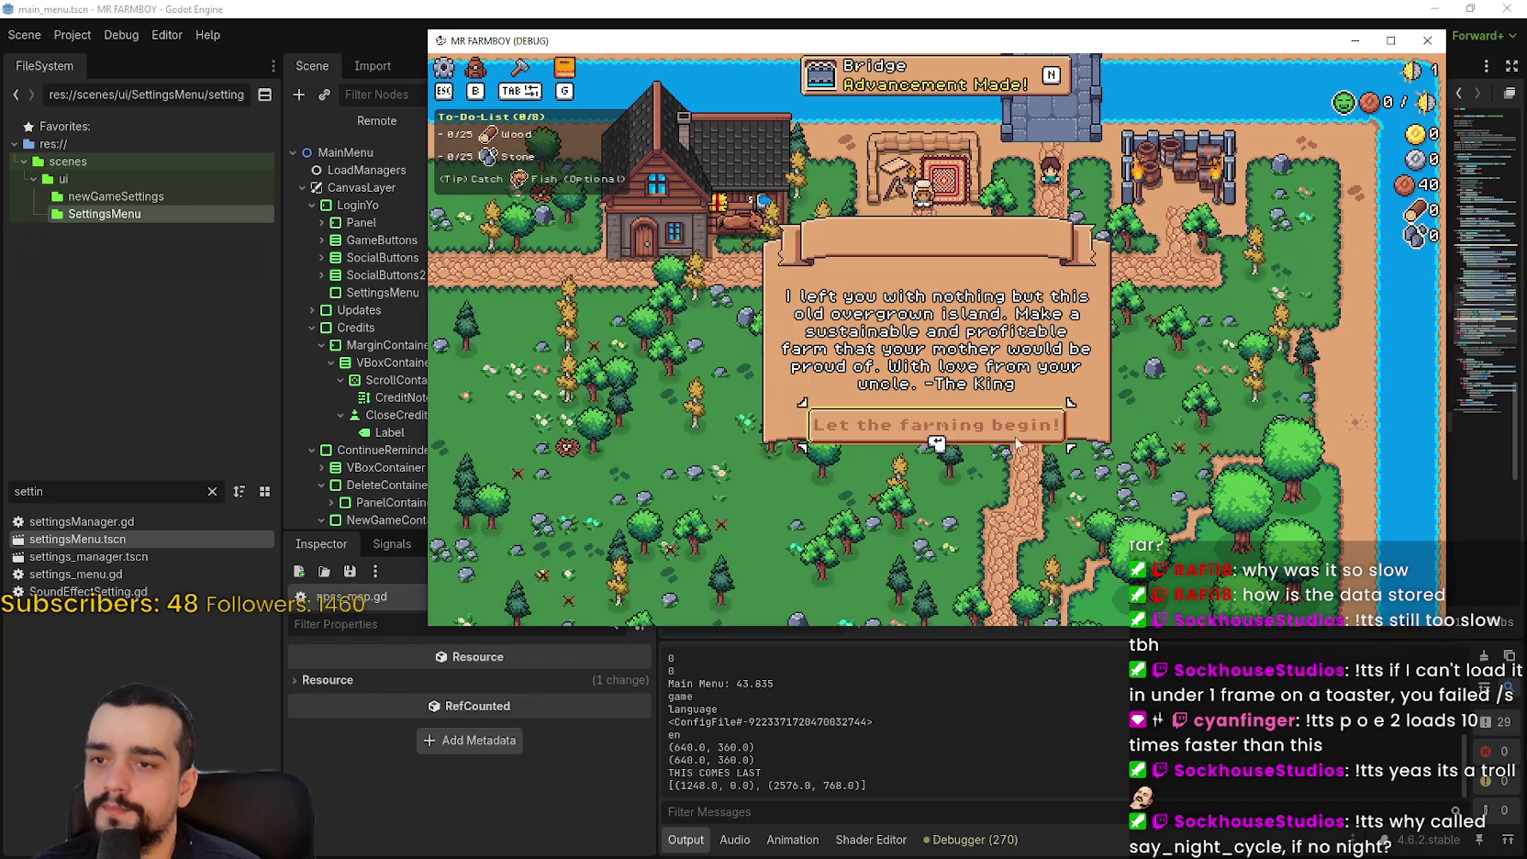
click(1055, 431)
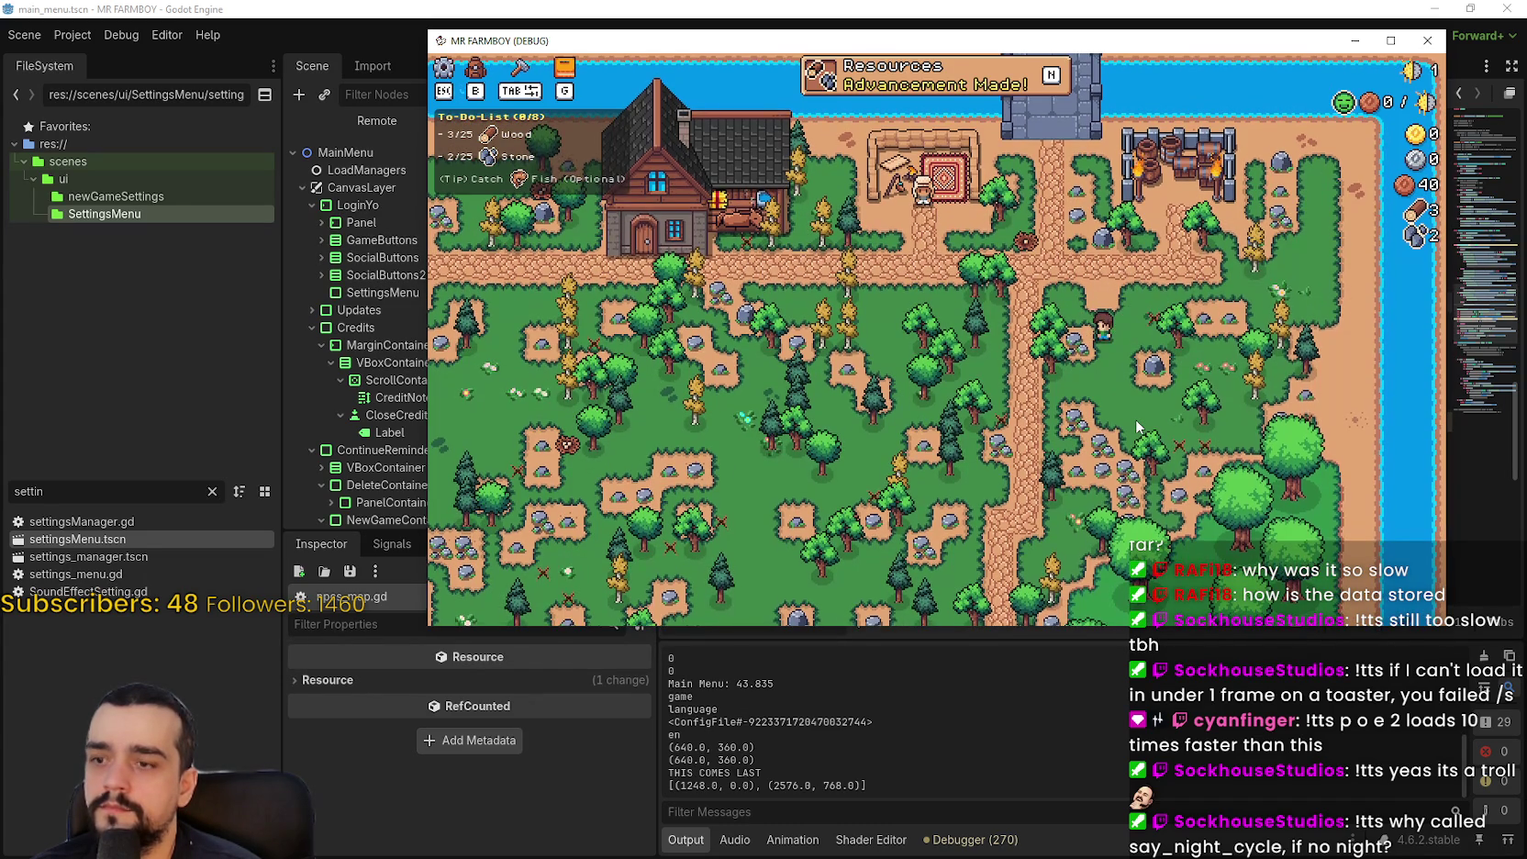
Pause the game, go back to the title screen, and stop it with F8
key(Escape)
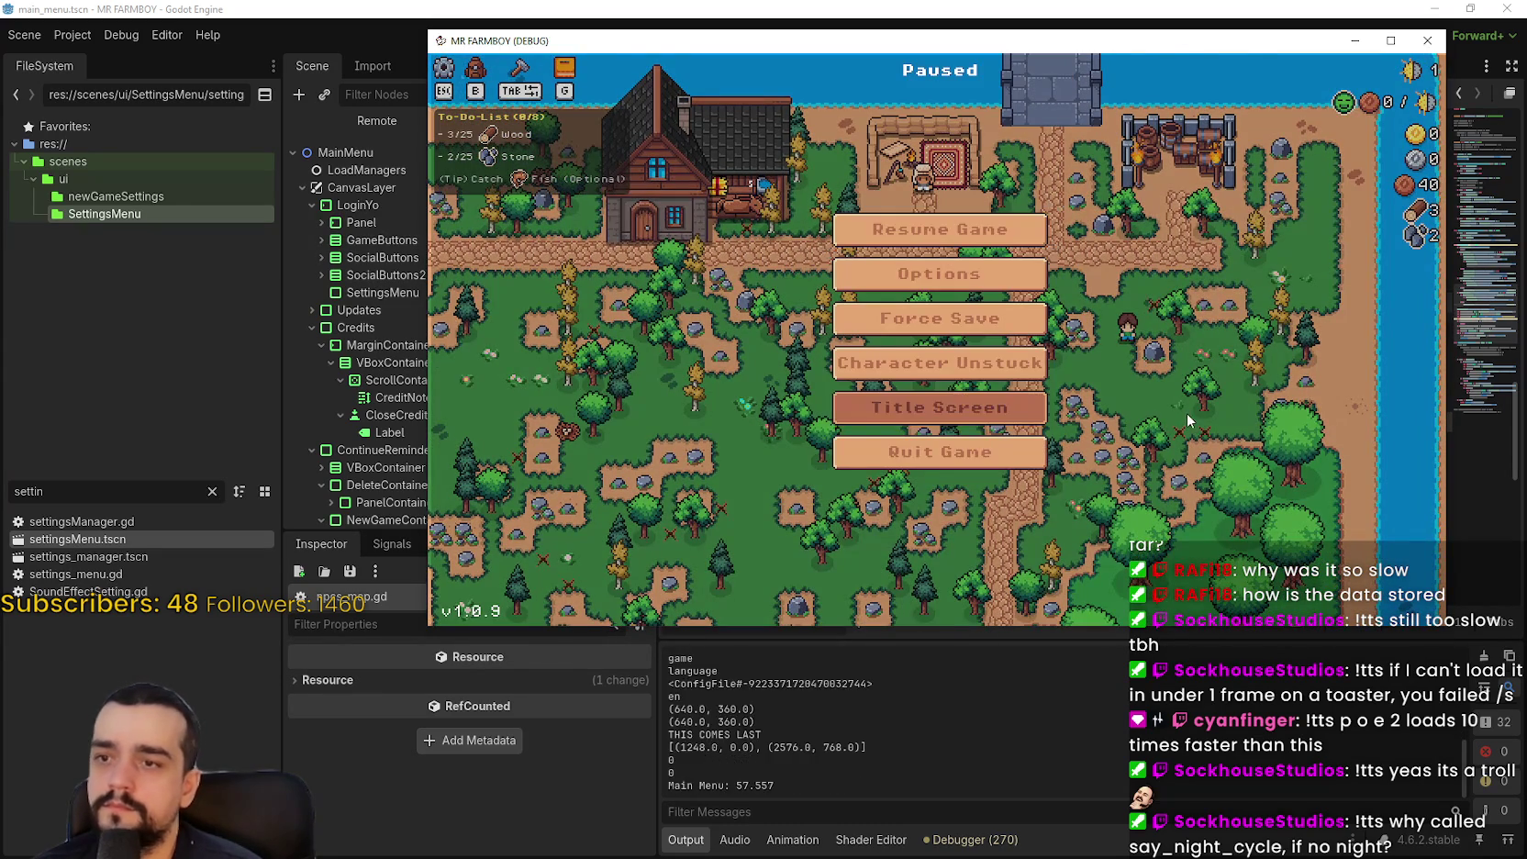
click(1185, 413)
key(F8)
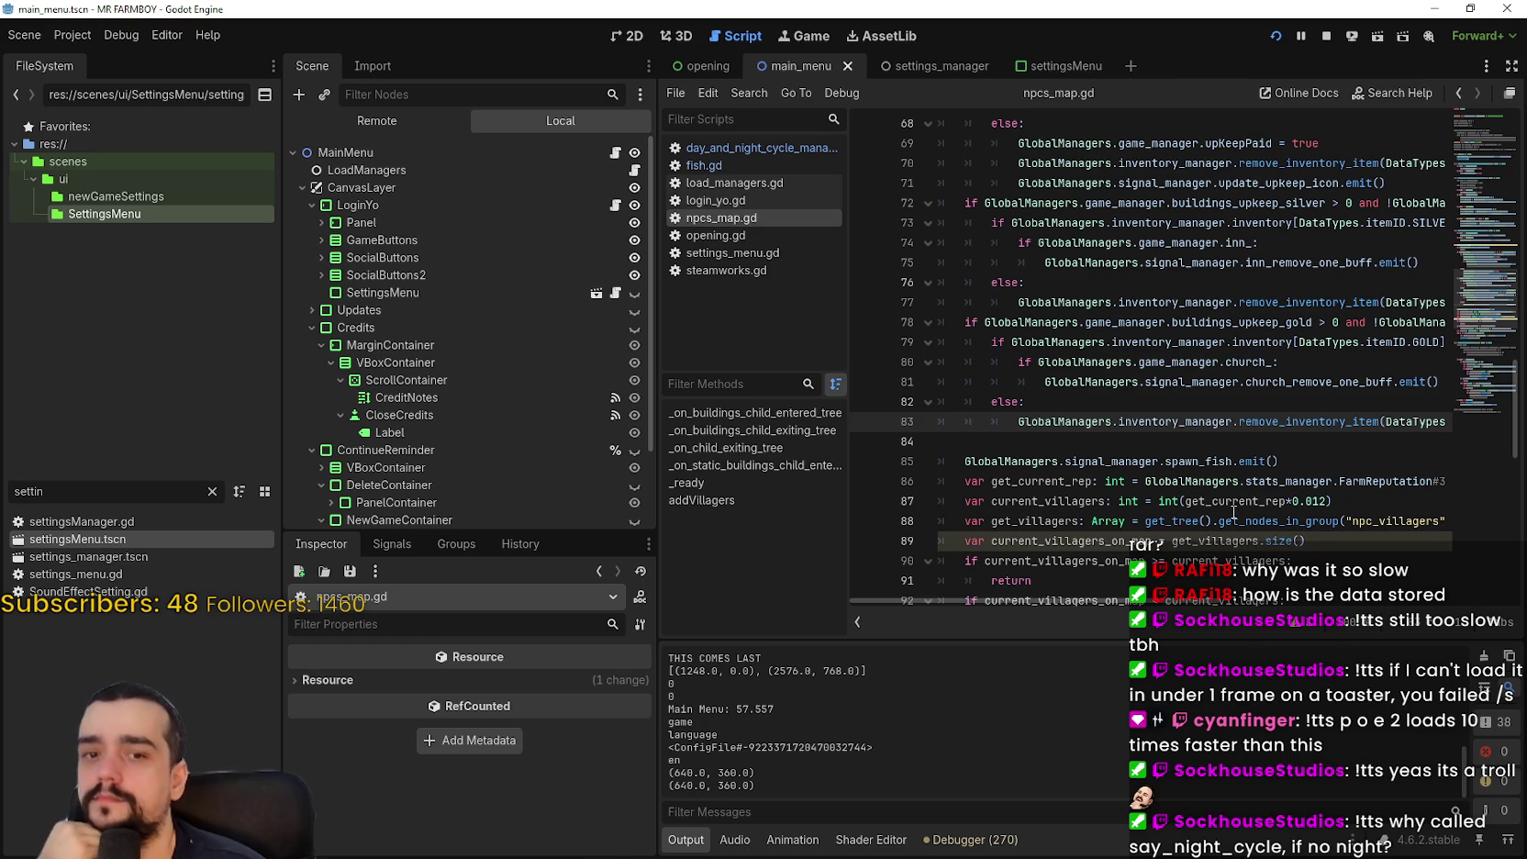
click(1187, 460)
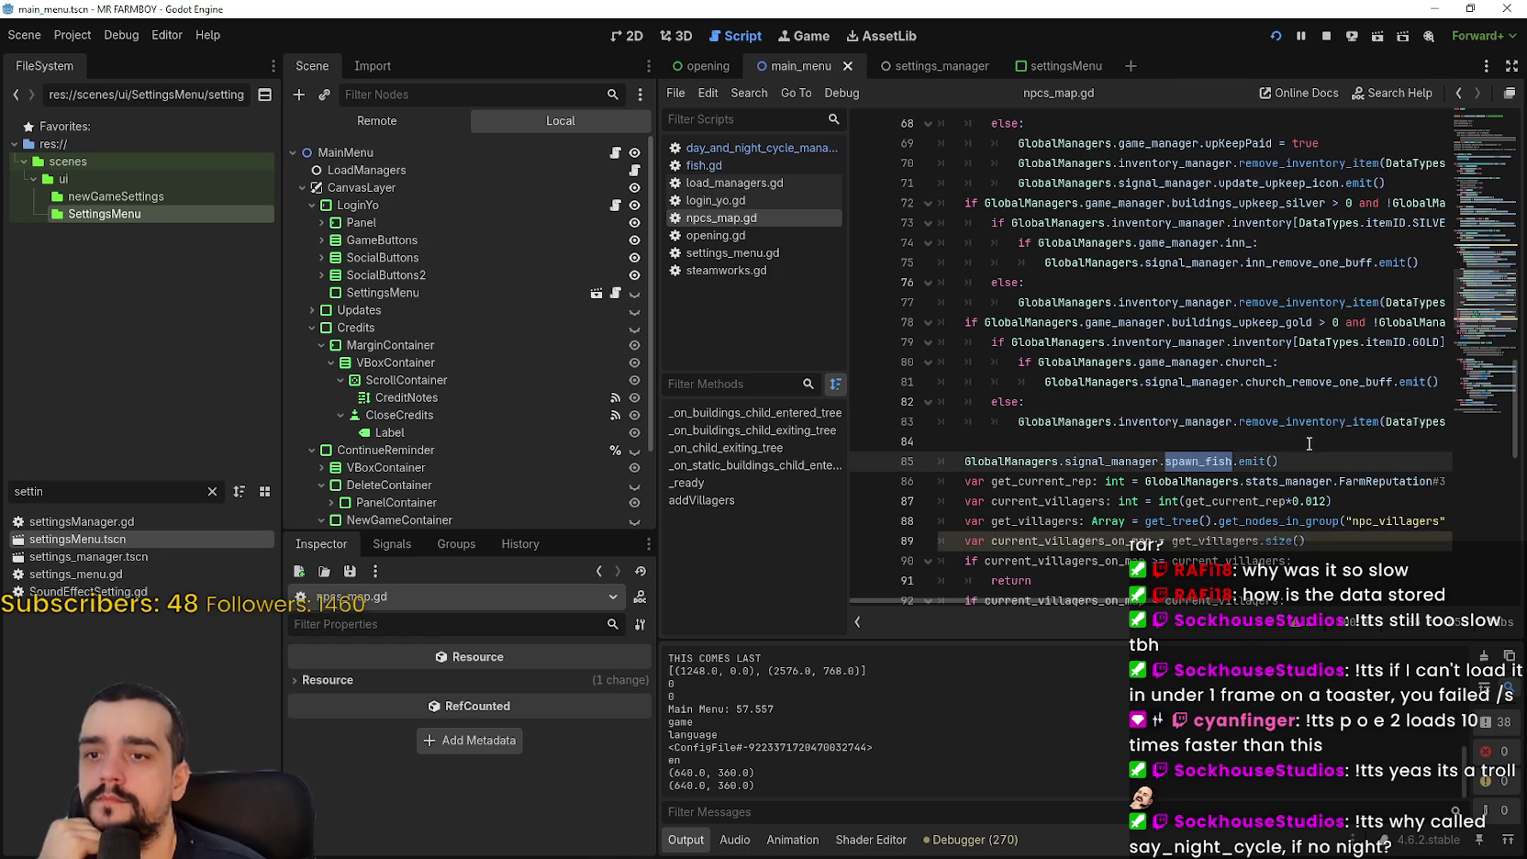
click(1307, 442)
scroll(up, 3)
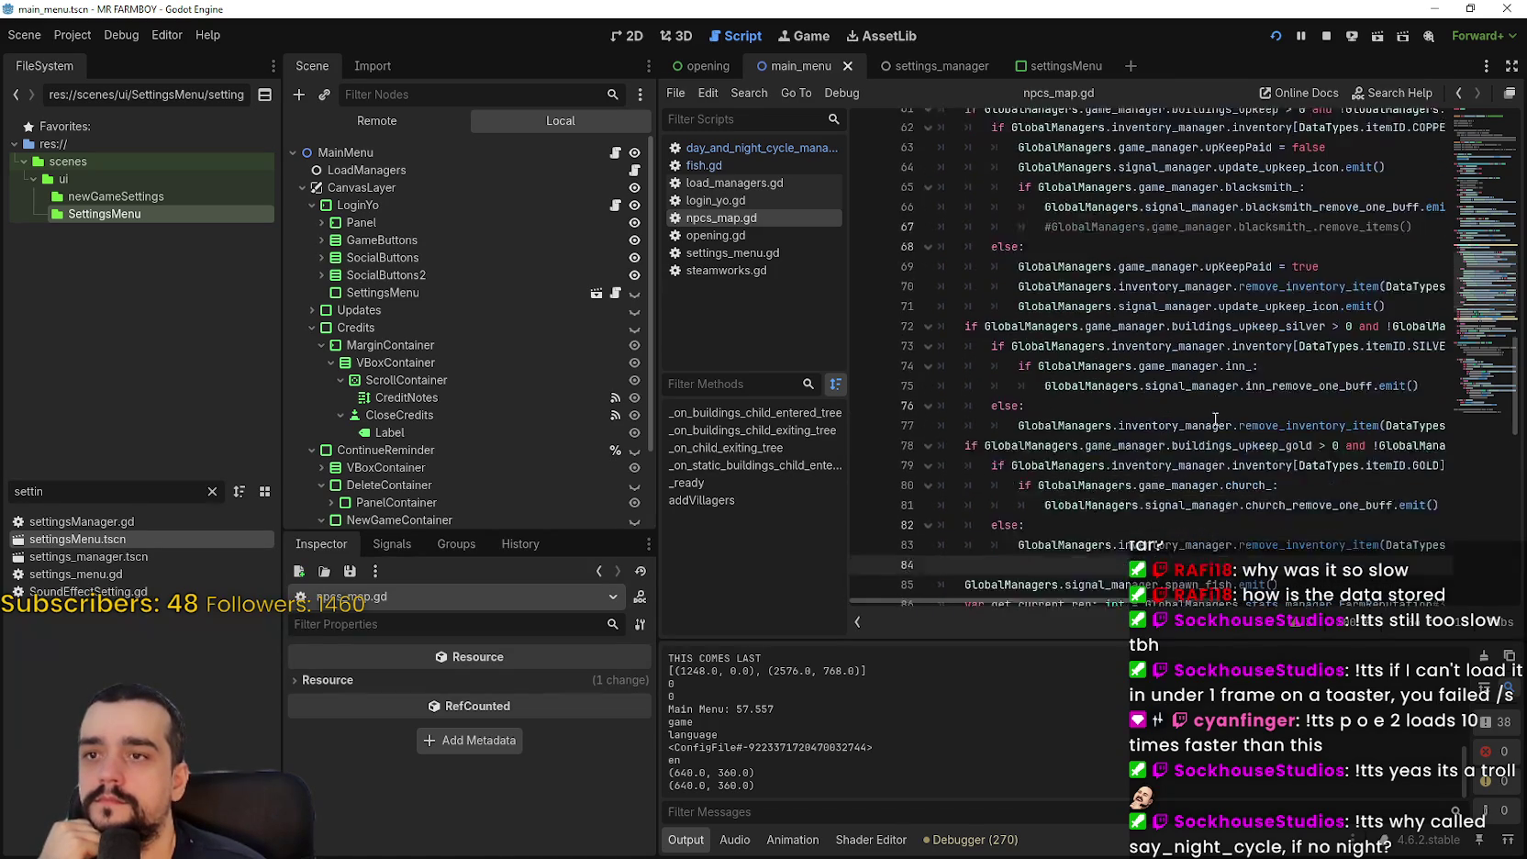
drag(735, 149, 1054, 66)
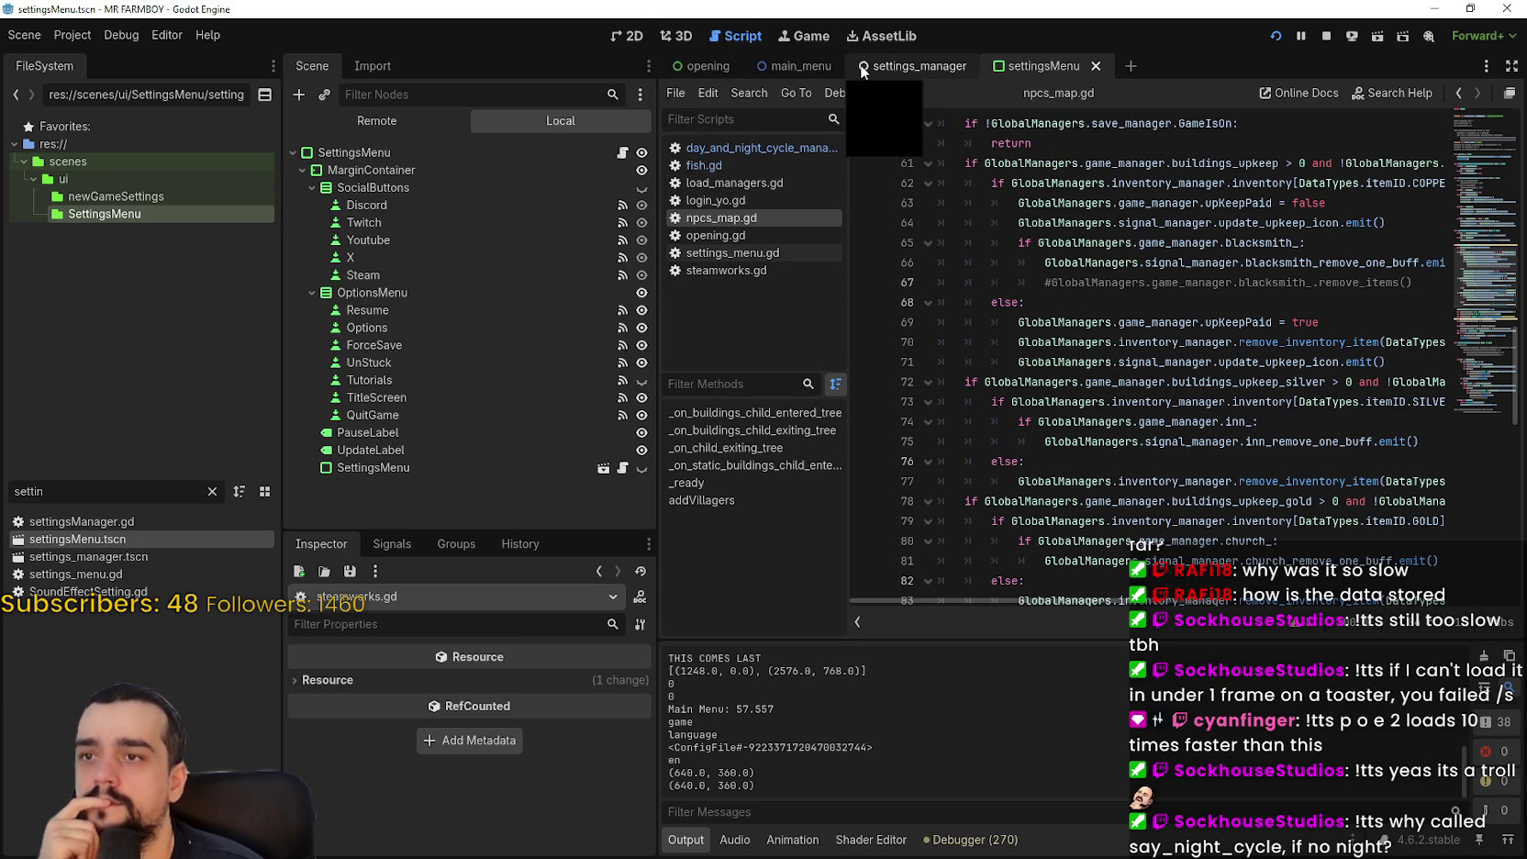
click(771, 64)
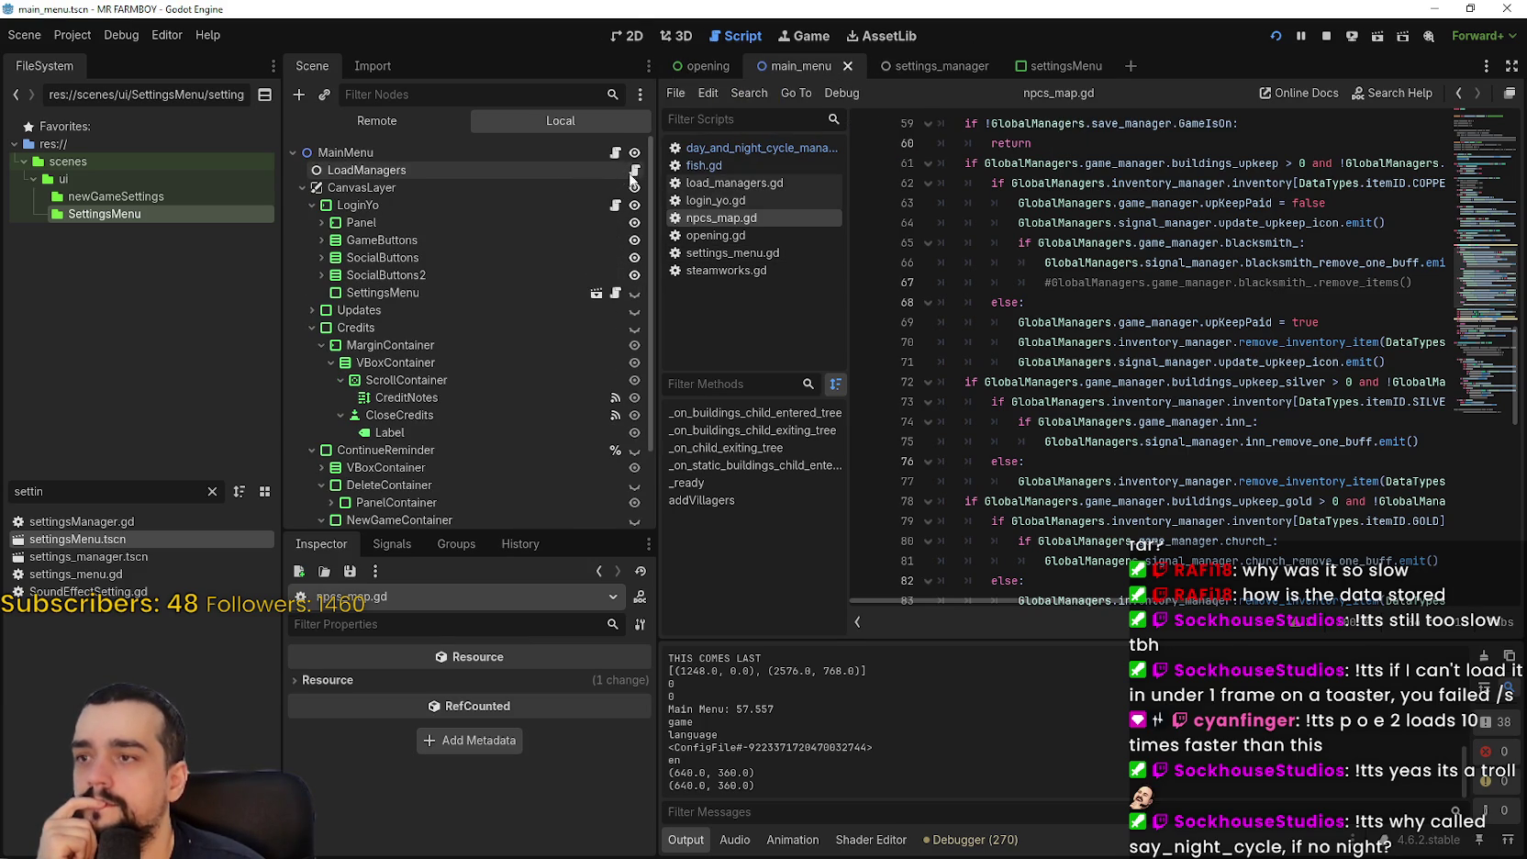
Open login_yo.gd and select the load_scene call on line 735
click(615, 205)
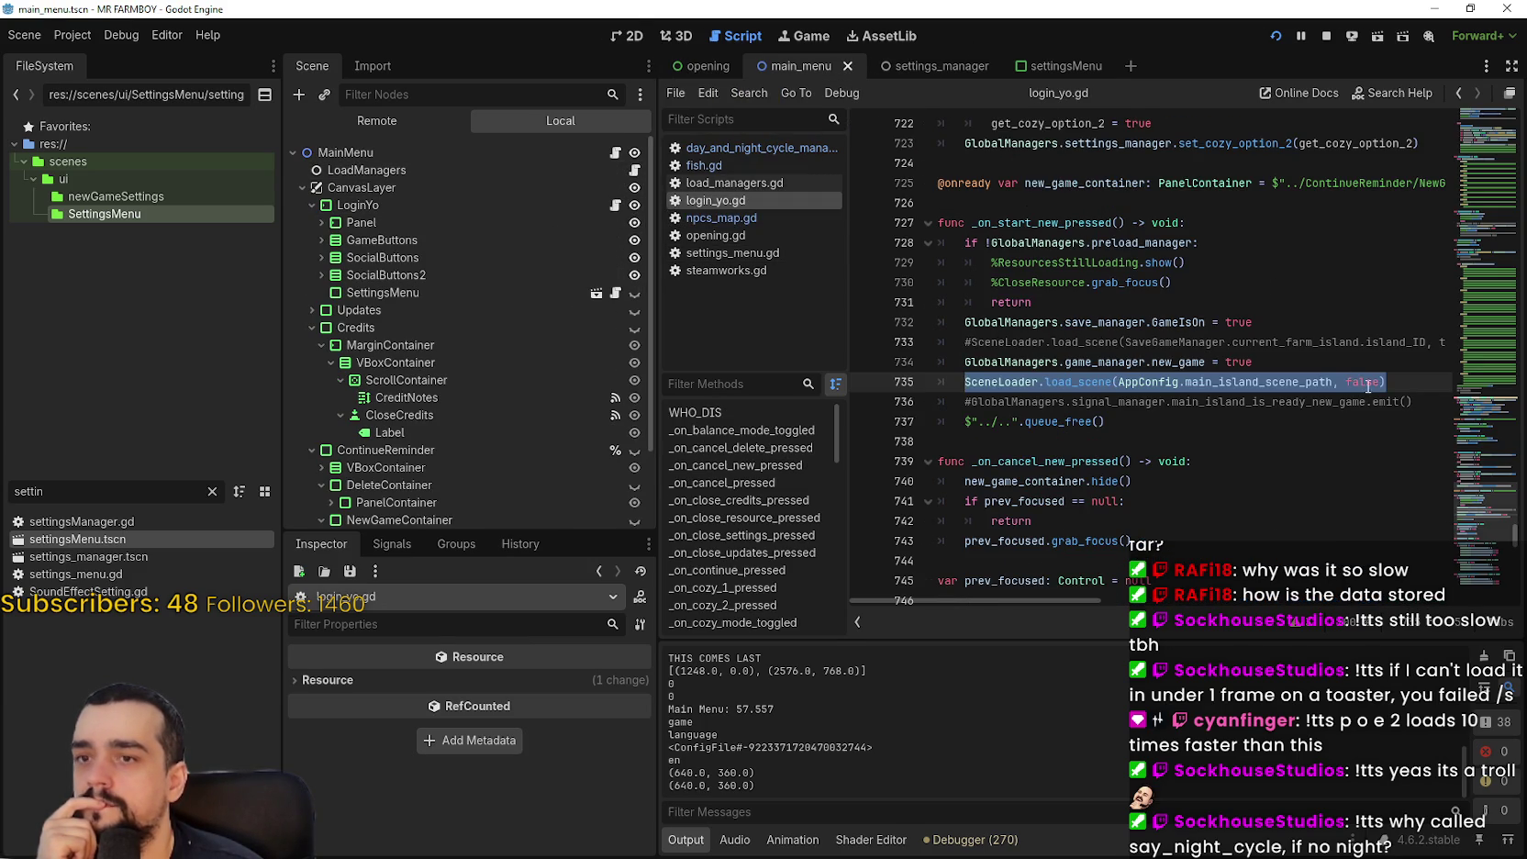
click(1385, 381)
drag(1387, 381, 962, 374)
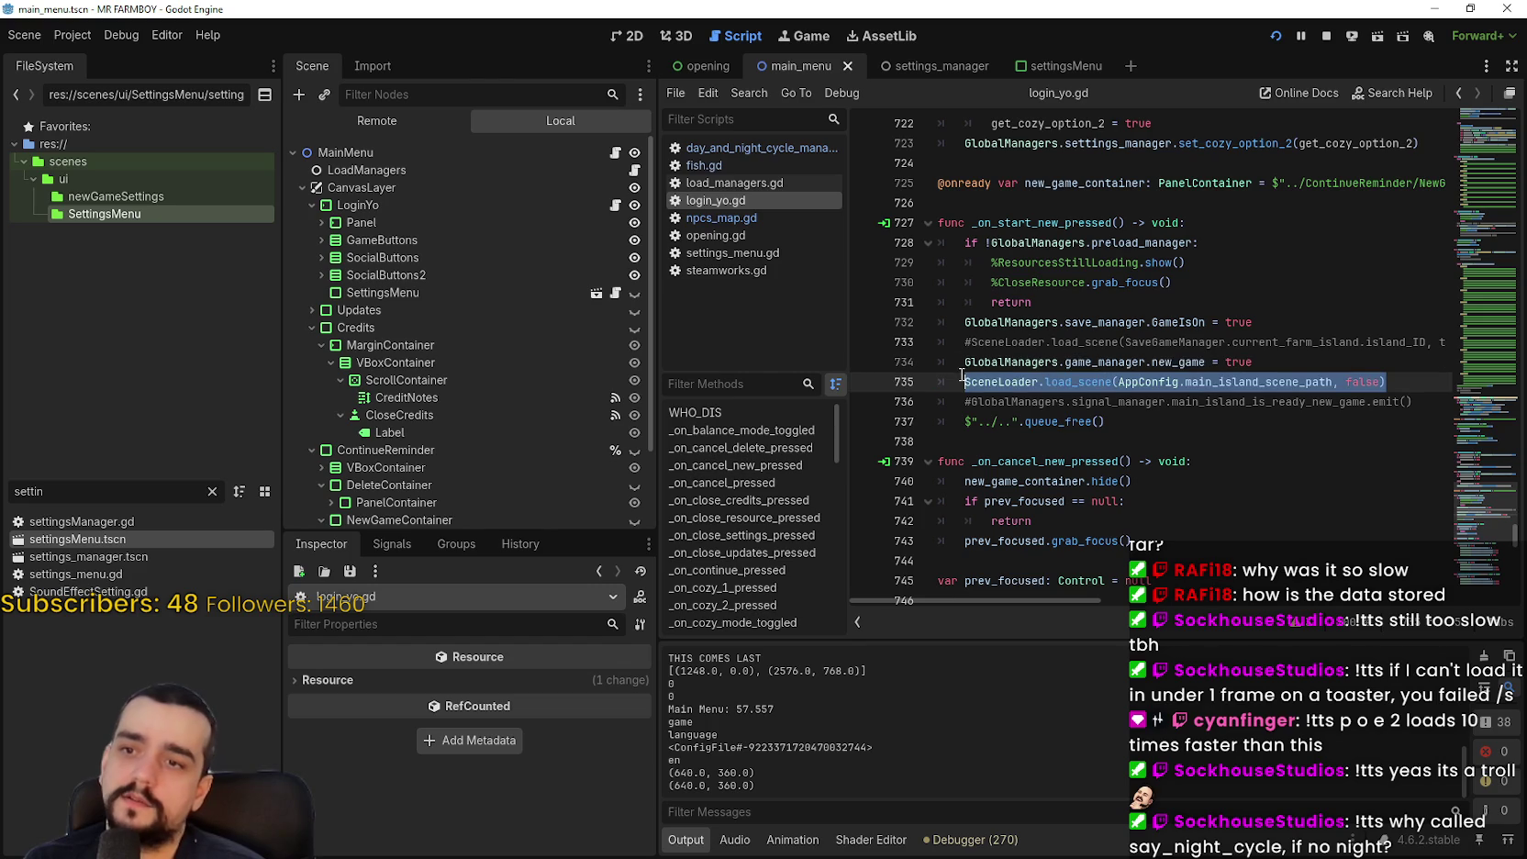
scroll(up, 3)
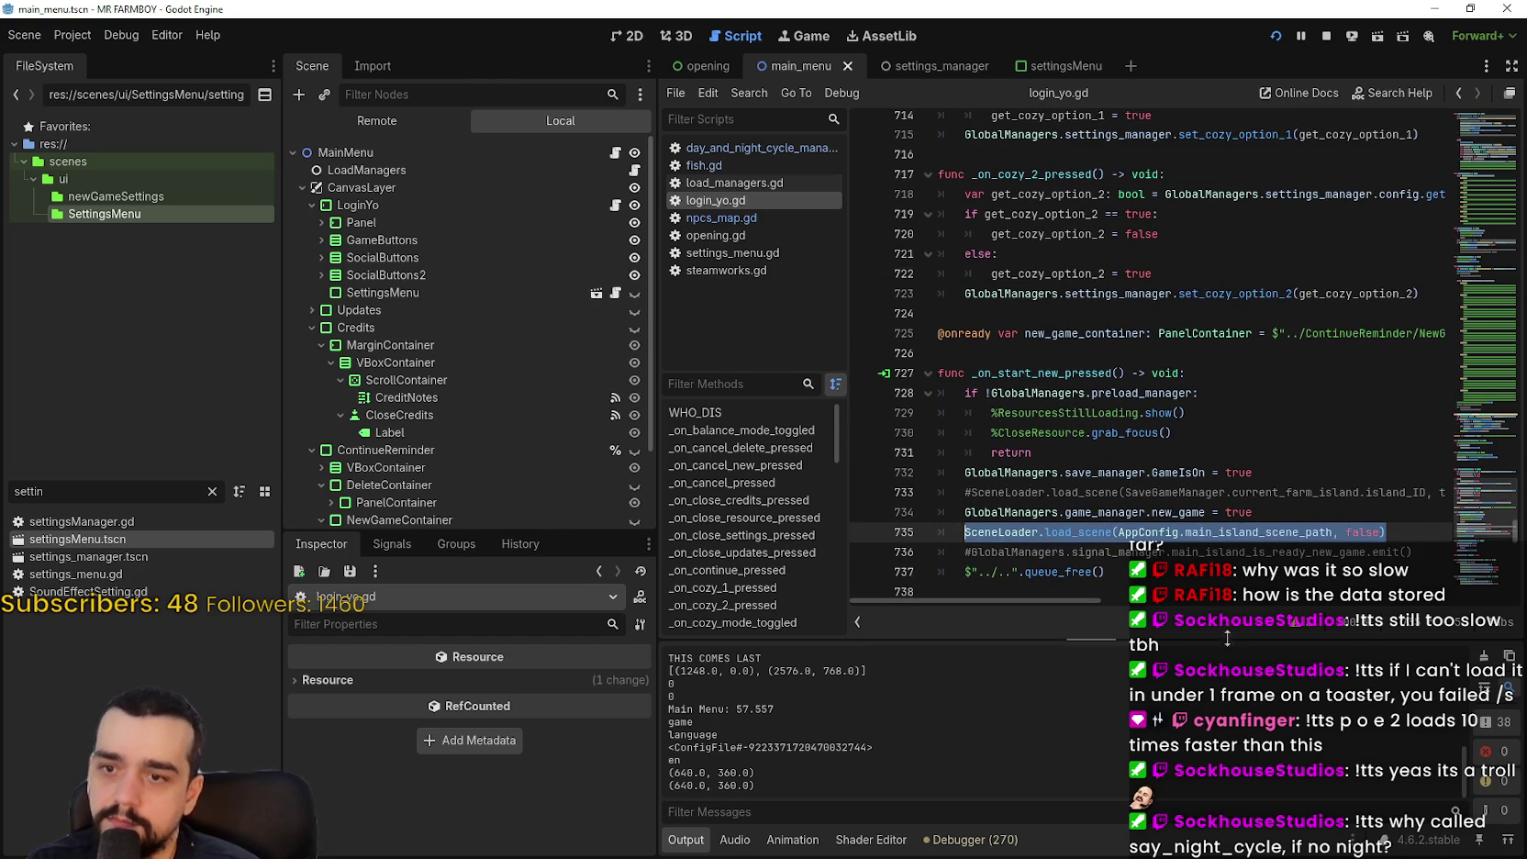
Search the script for 'sceneLoader' and step back through the previous matches
key(ctrl+f)
text(sceneLoader)
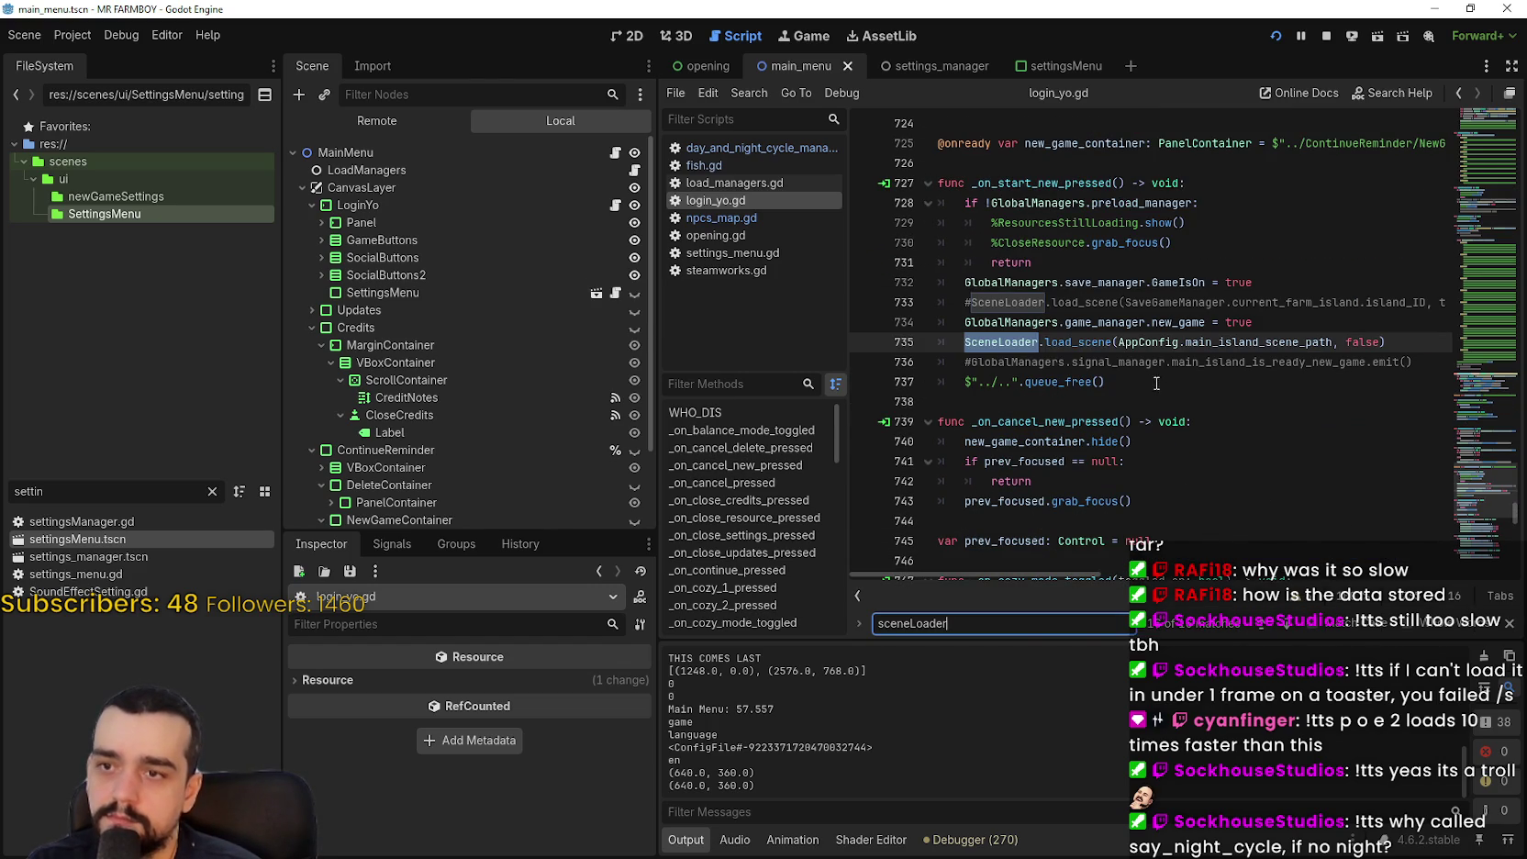
click(1267, 337)
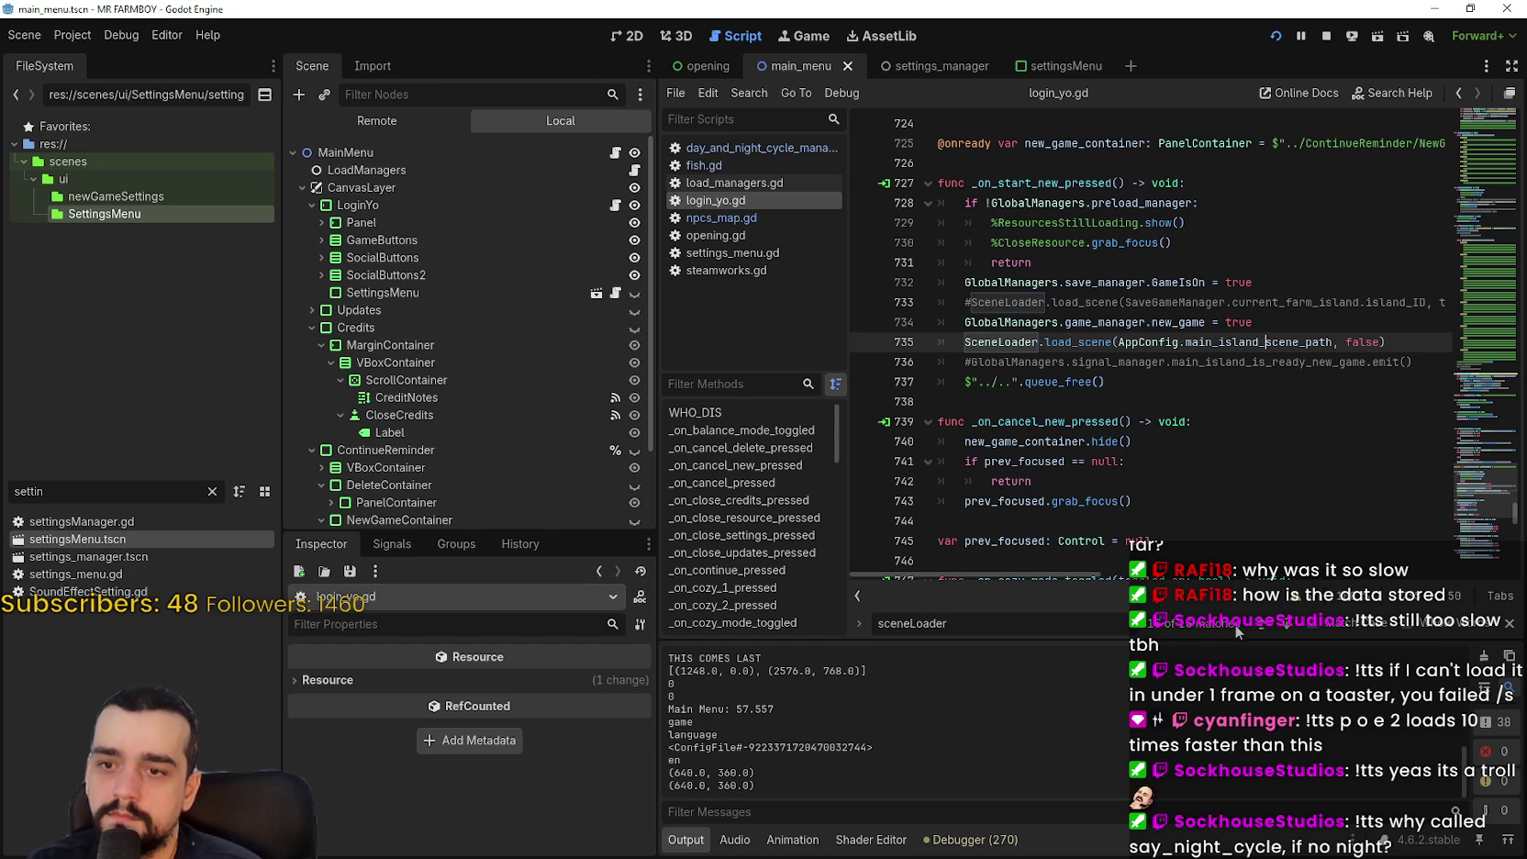
click(1257, 630)
click(1257, 630)
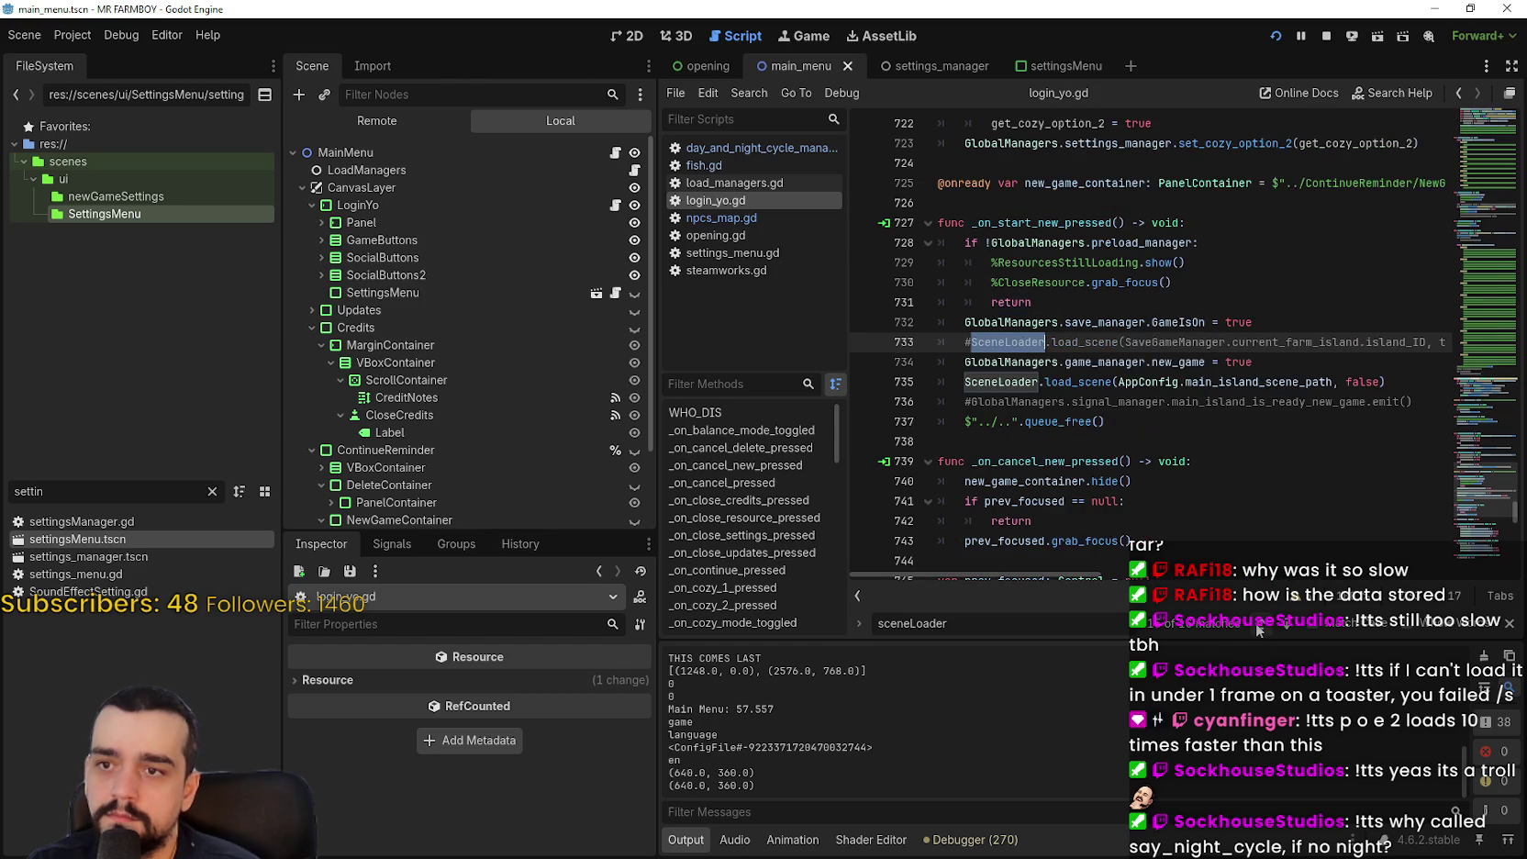
click(1257, 630)
click(1257, 627)
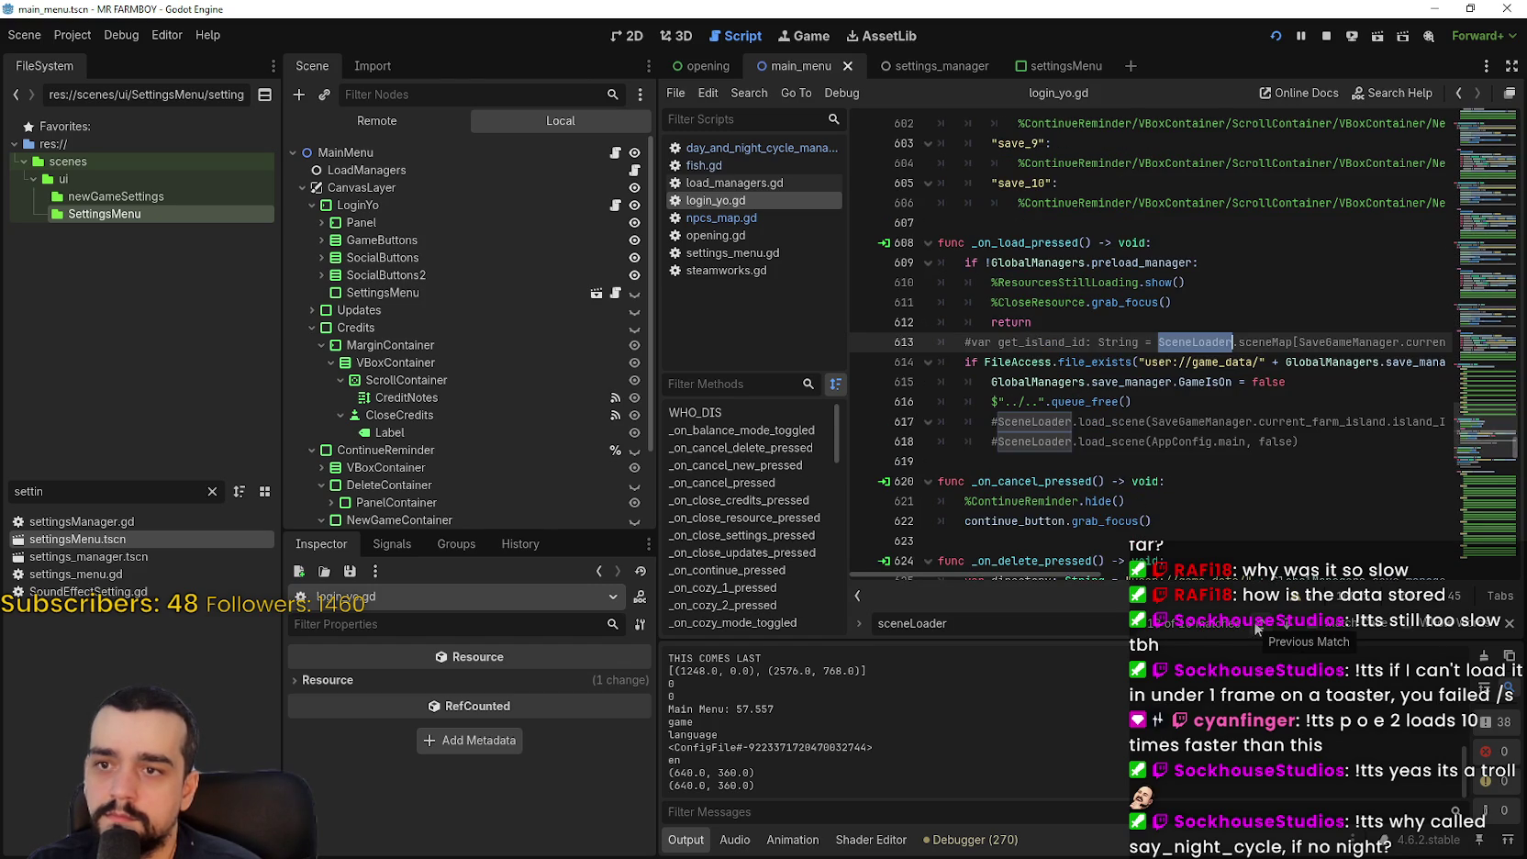
Remove the leading # from line 618's SceneLoader.load_scene call and place the caret on its AppConfig argument
key(Up)
key(Up)
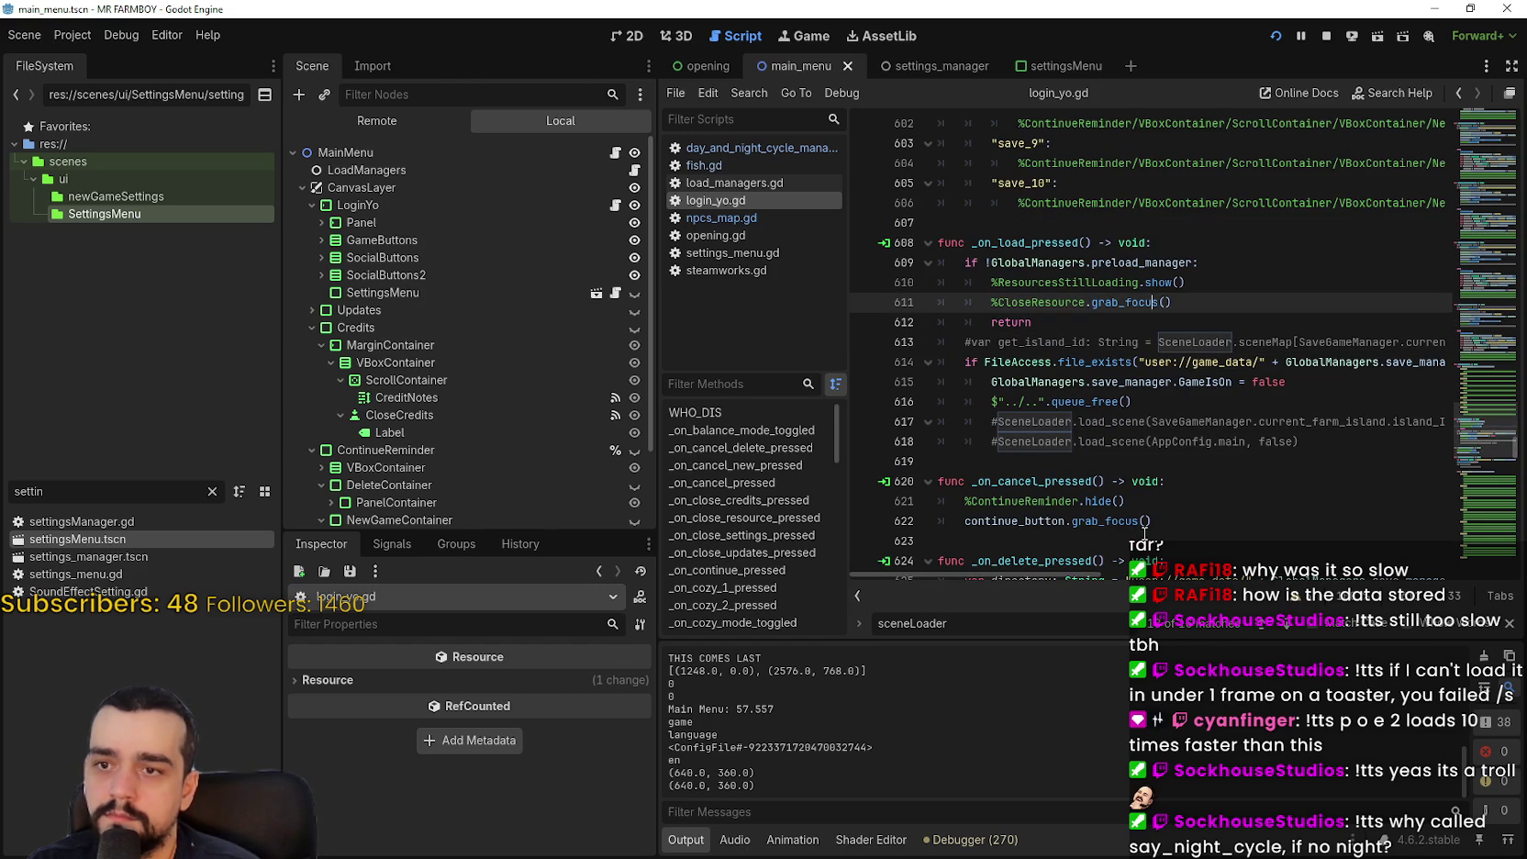
scroll(right, 3)
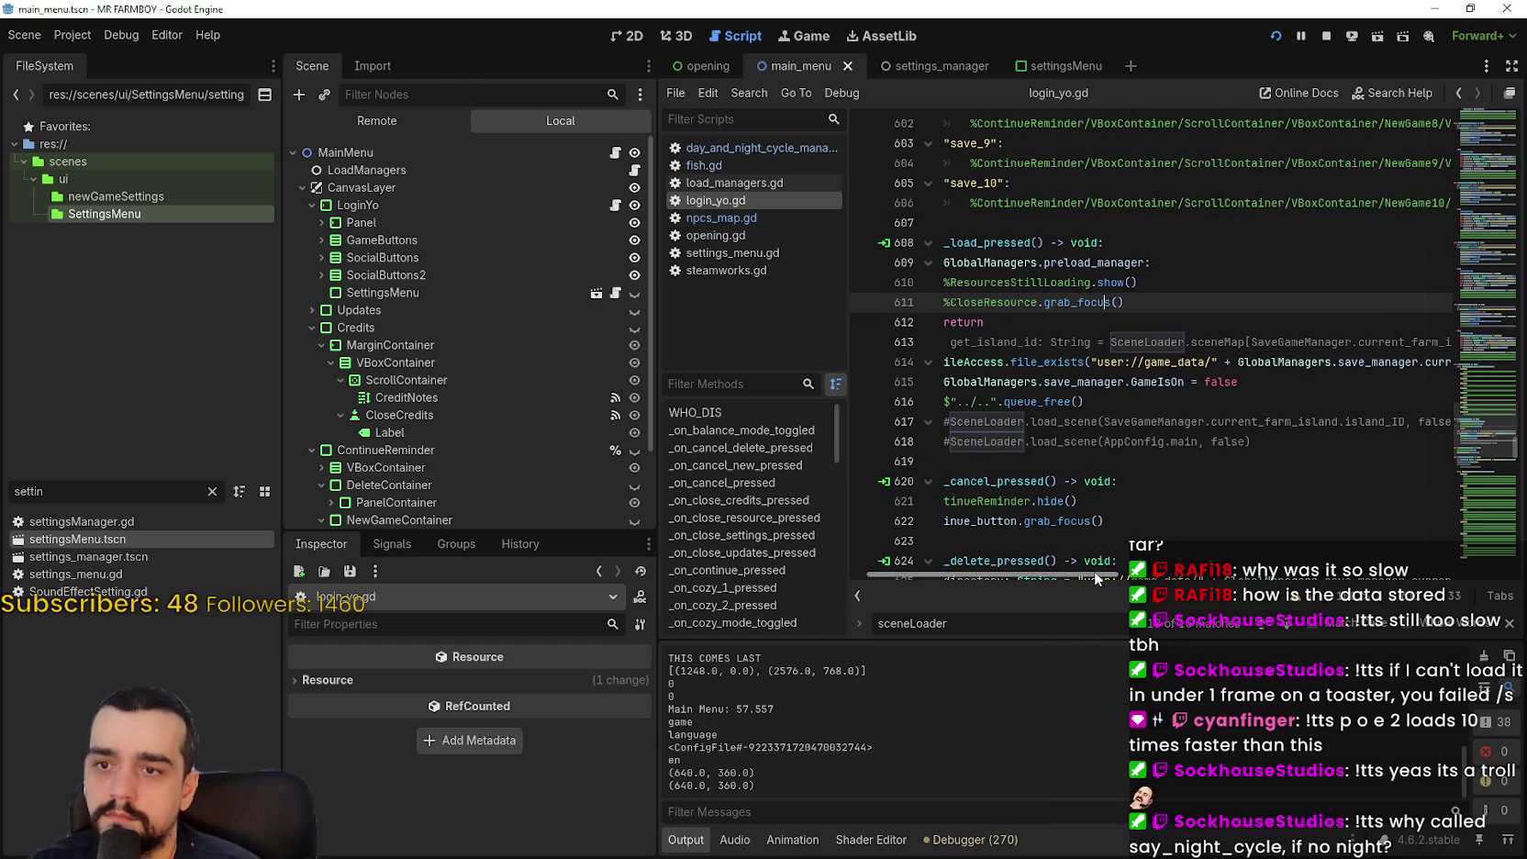
scroll(left, 3)
click(985, 429)
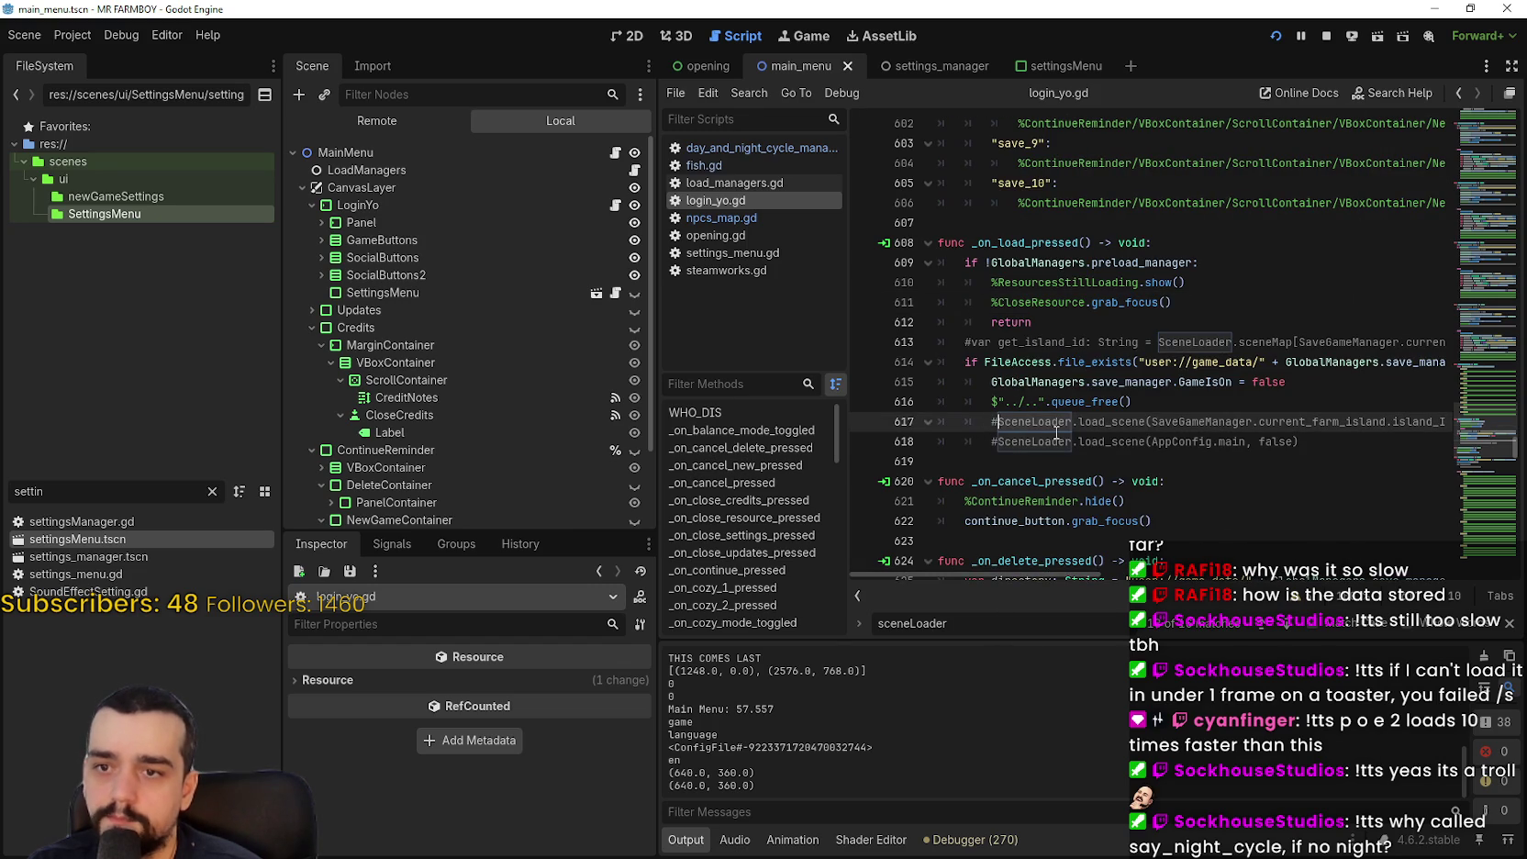
key(Down)
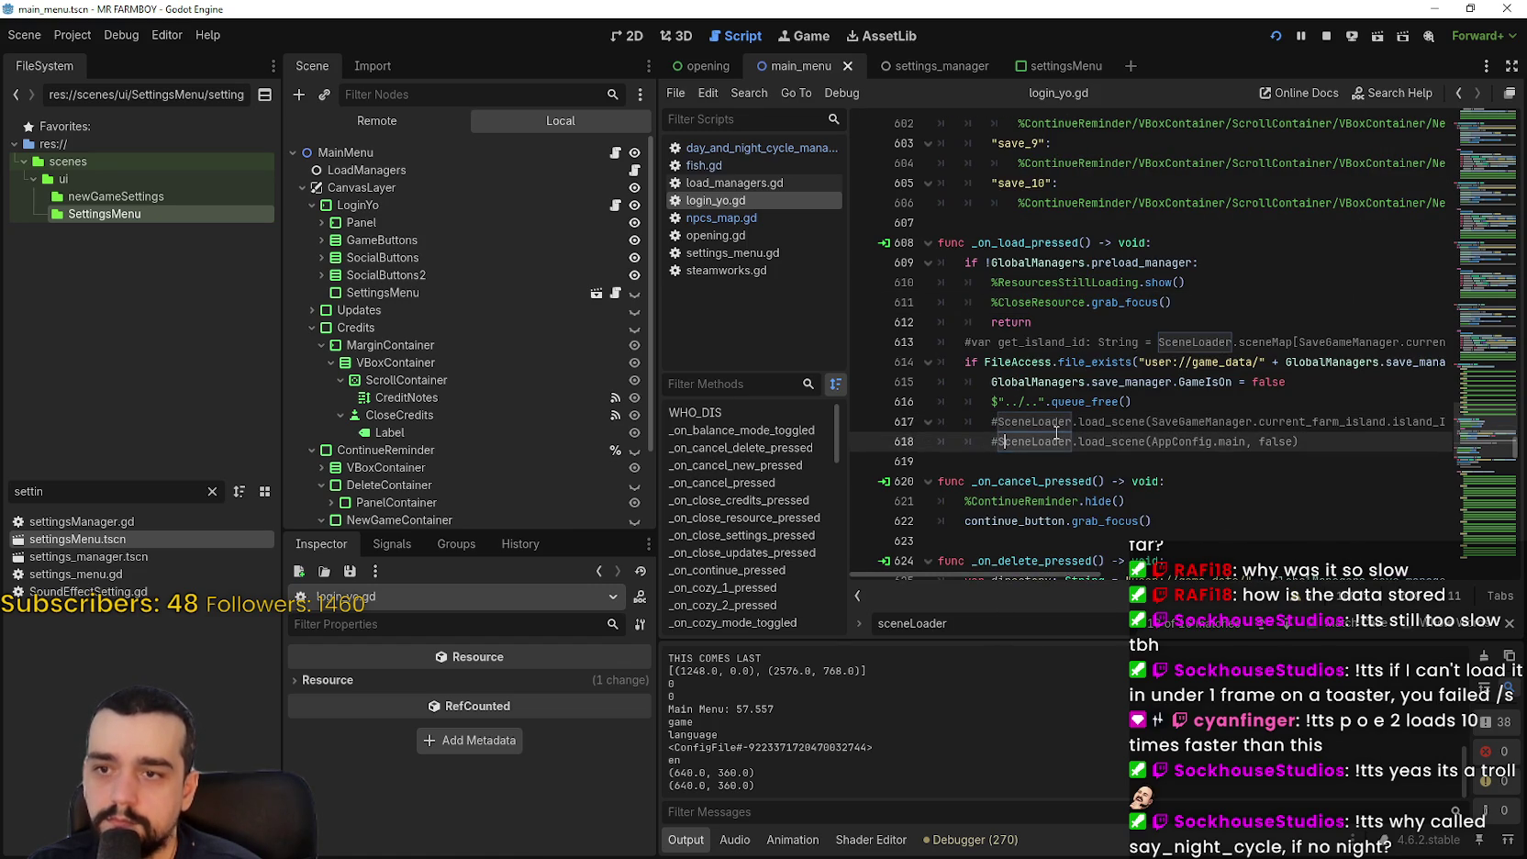
key(BackSpace)
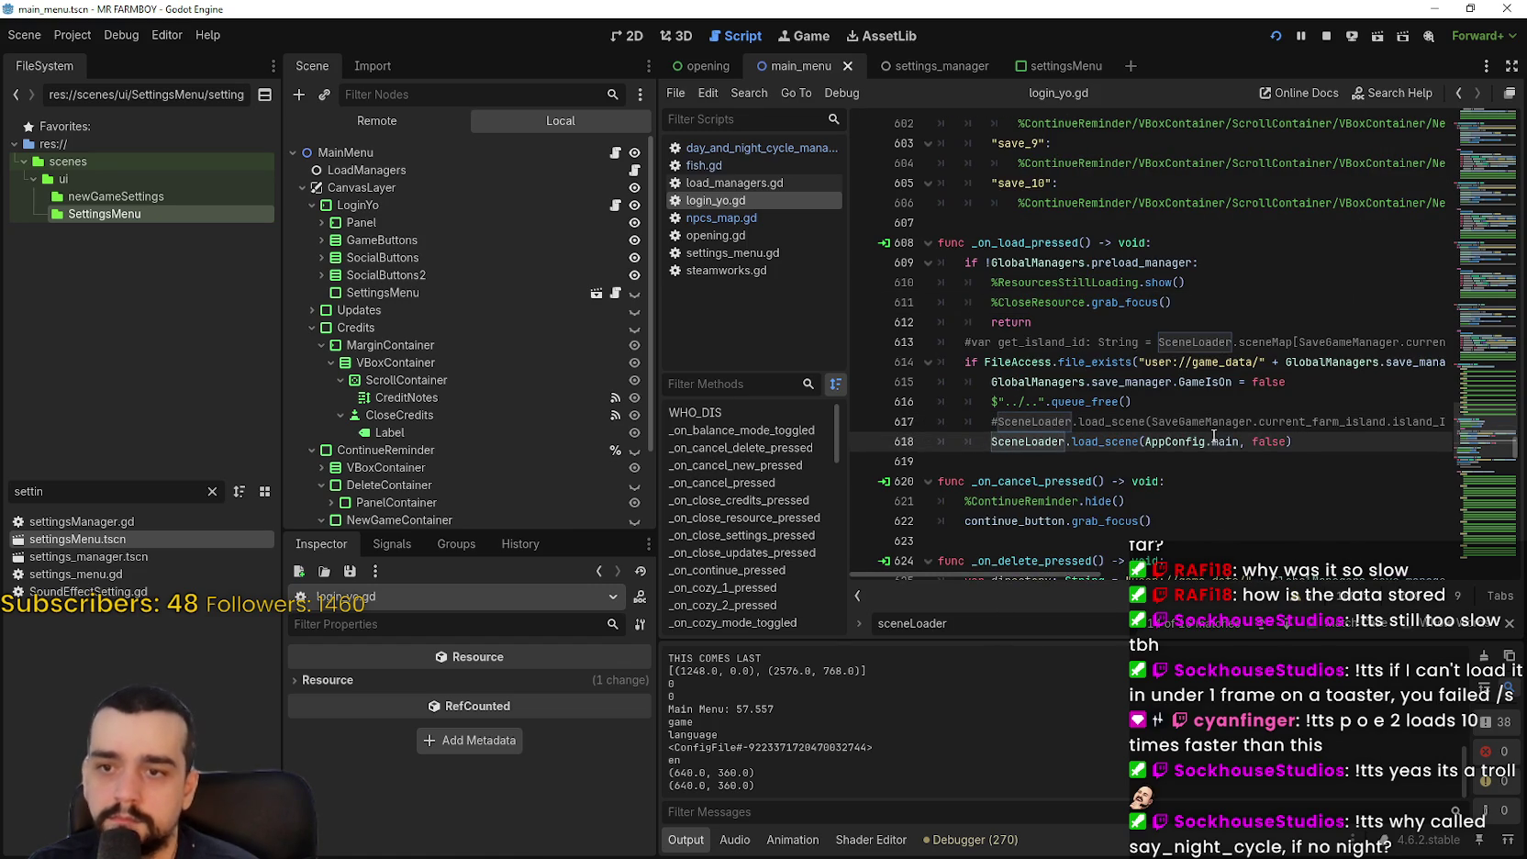
click(1247, 443)
scroll(down, 3)
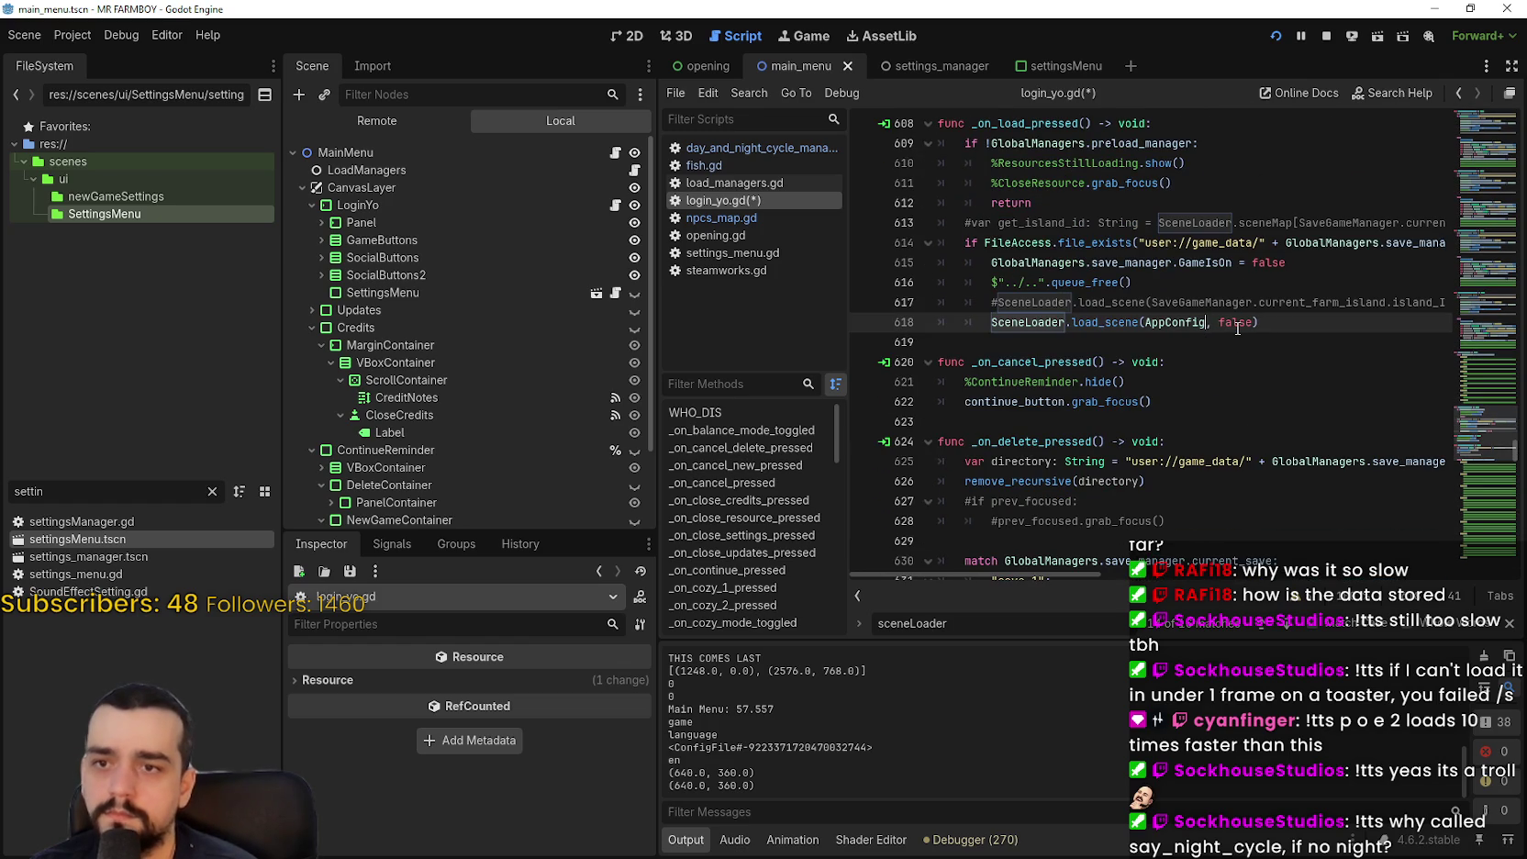
text(.)
Set line 618's argument to AppConfig.main_island_scene_path, save, run the project, and open the save list
key(ctrl+space)
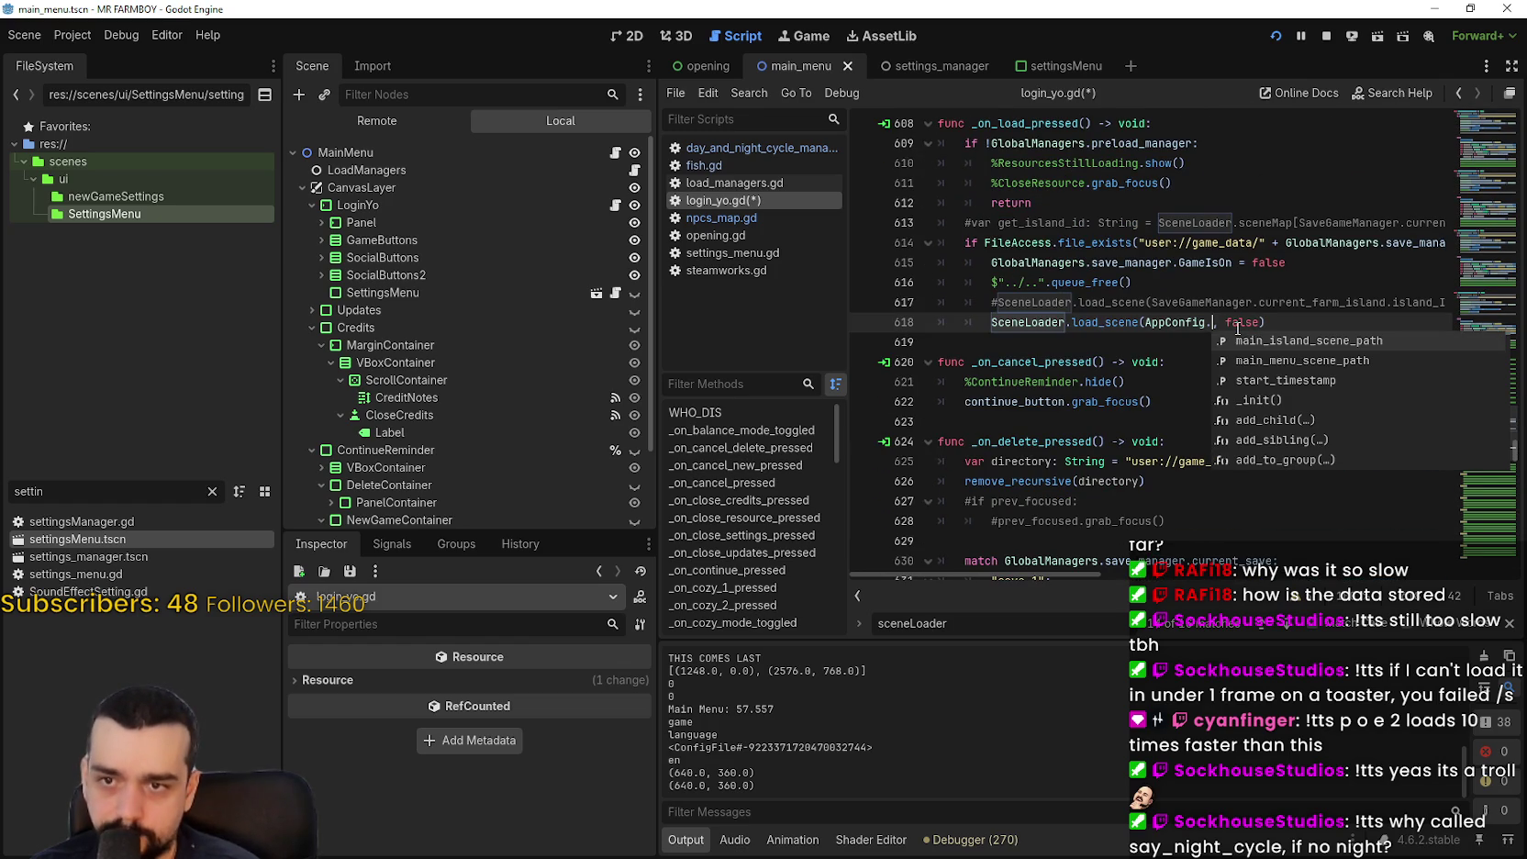
key(Return)
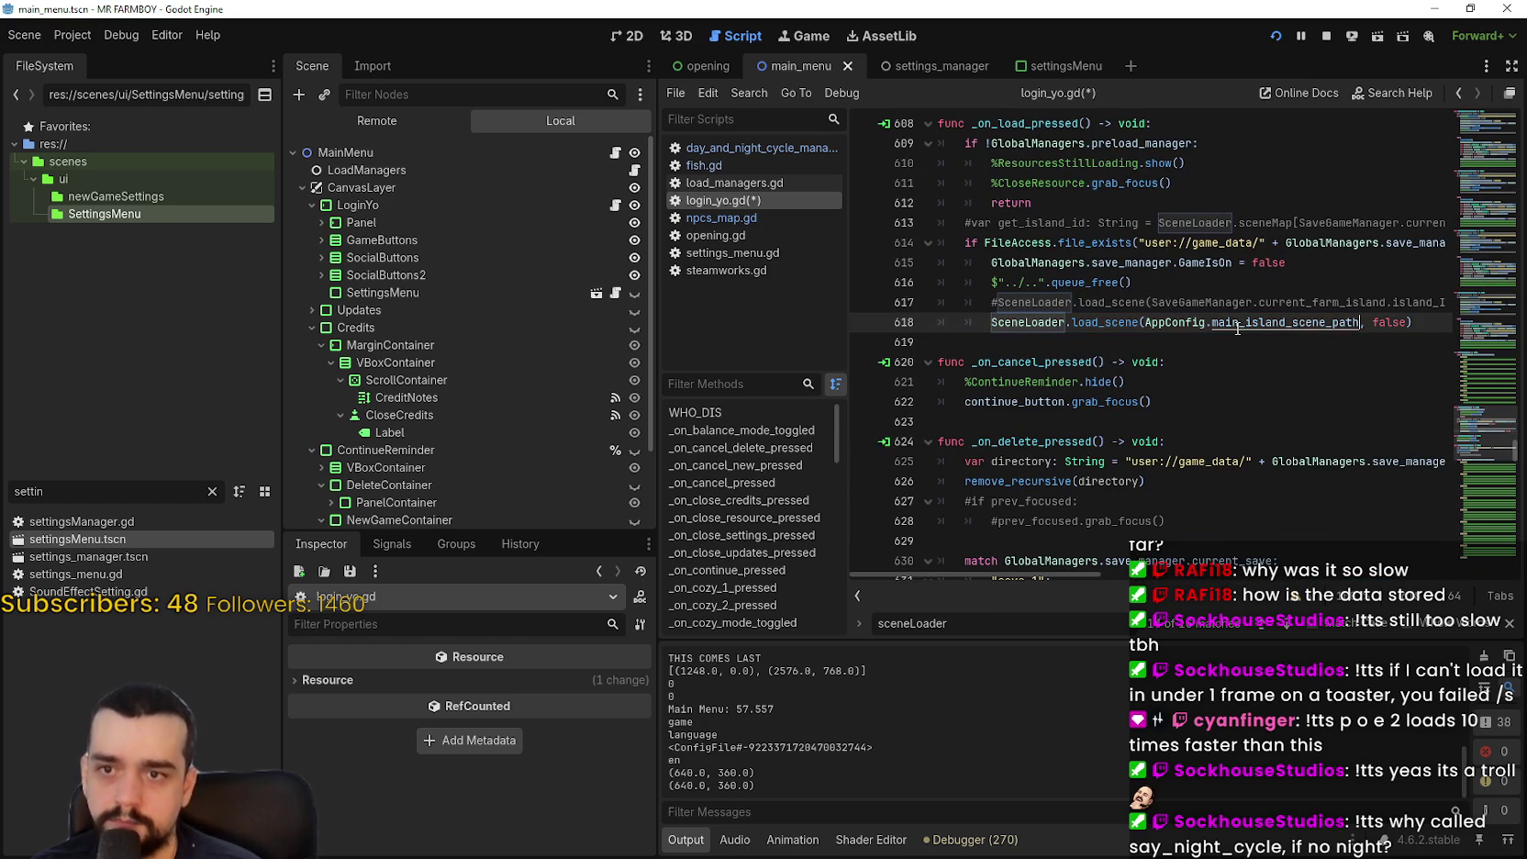
key(ctrl+s)
click(1102, 335)
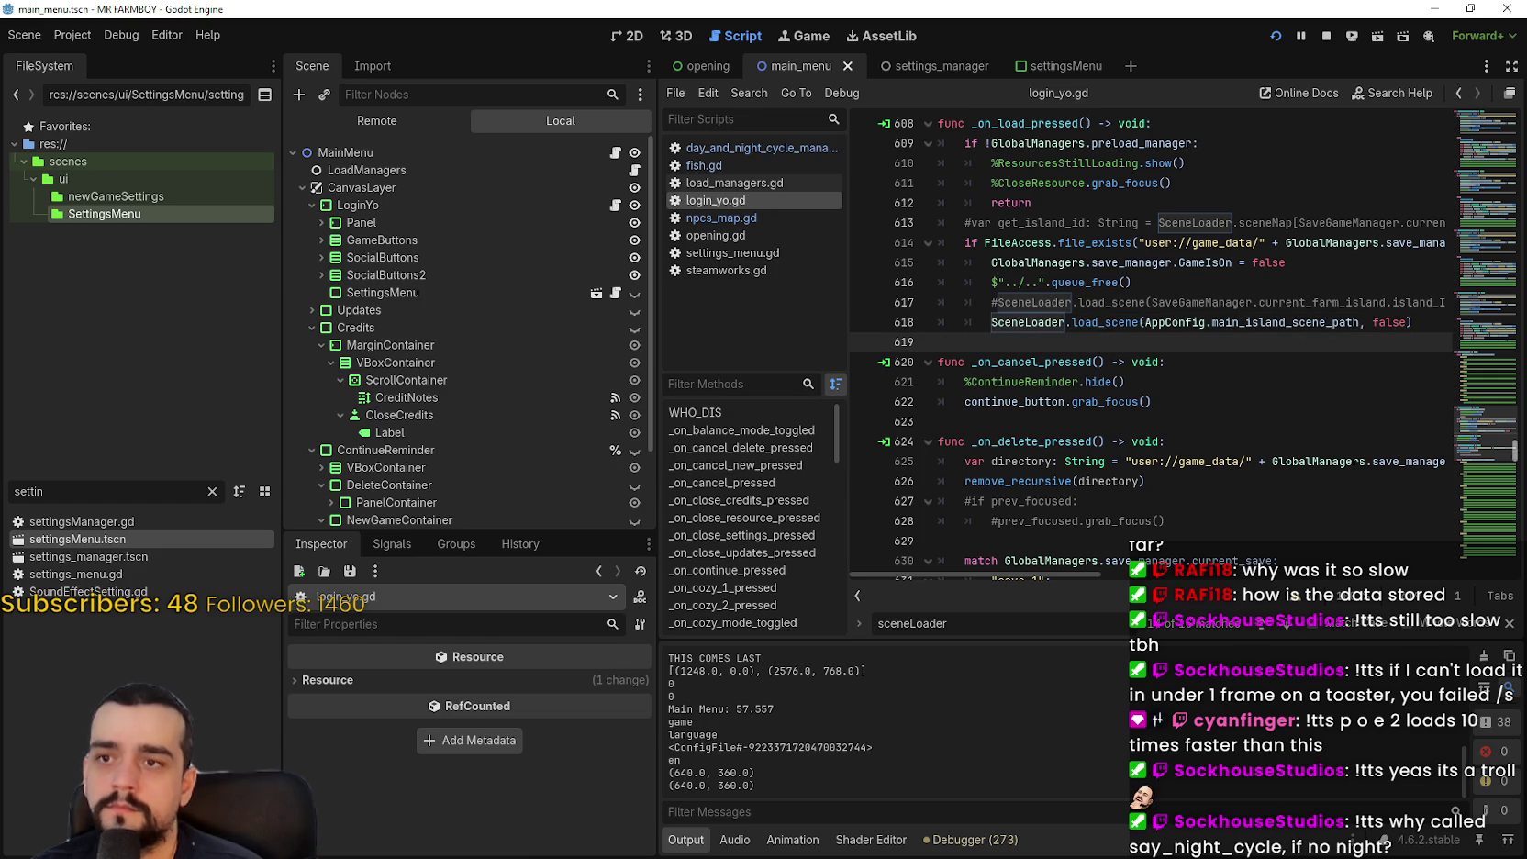
click(963, 295)
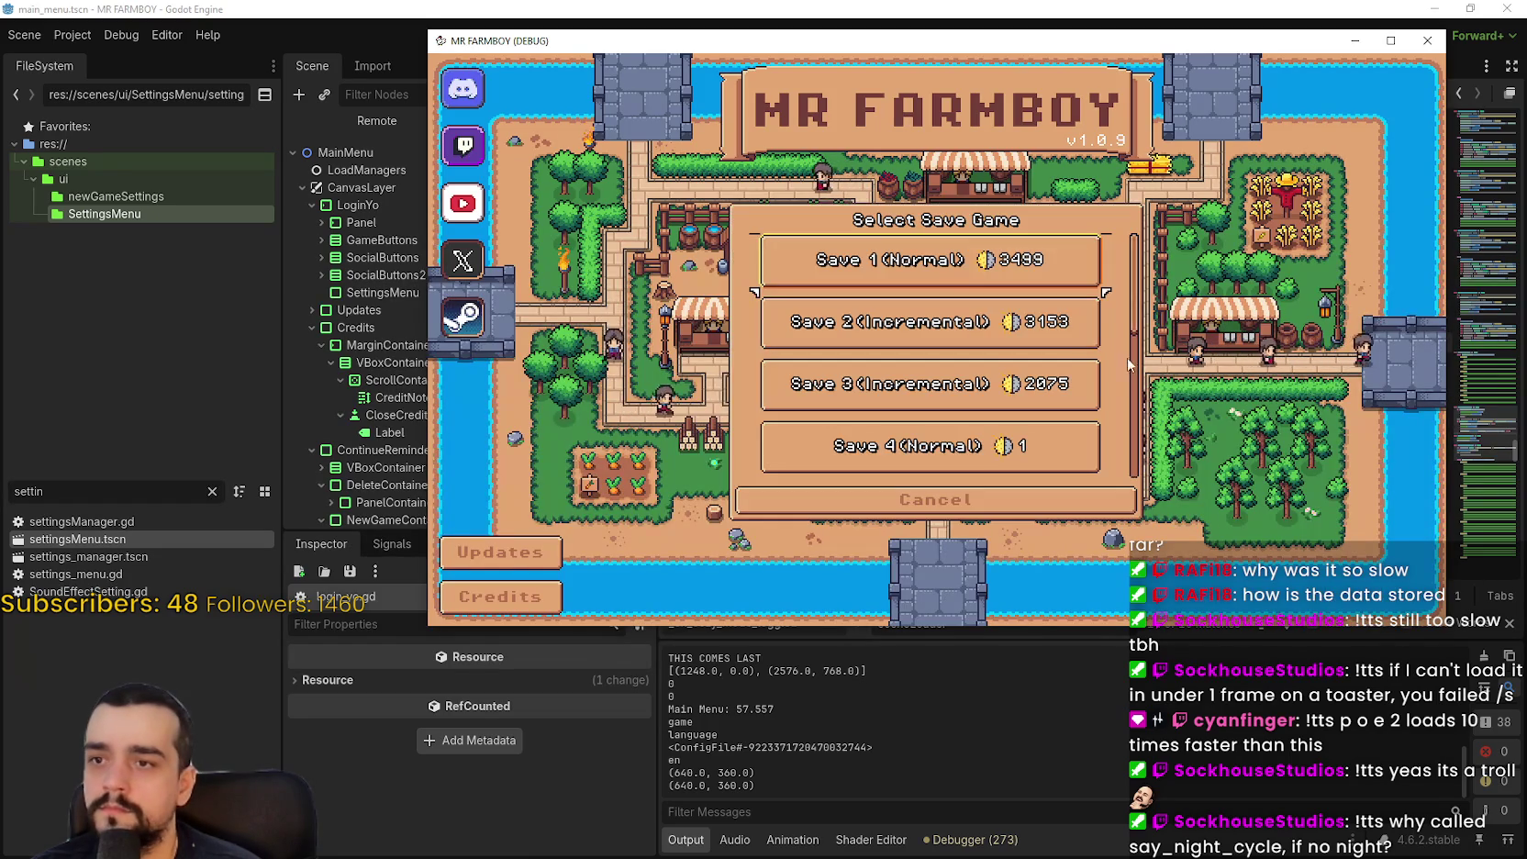
Load Save 1, move the game window down and left, then stop the running game
click(982, 275)
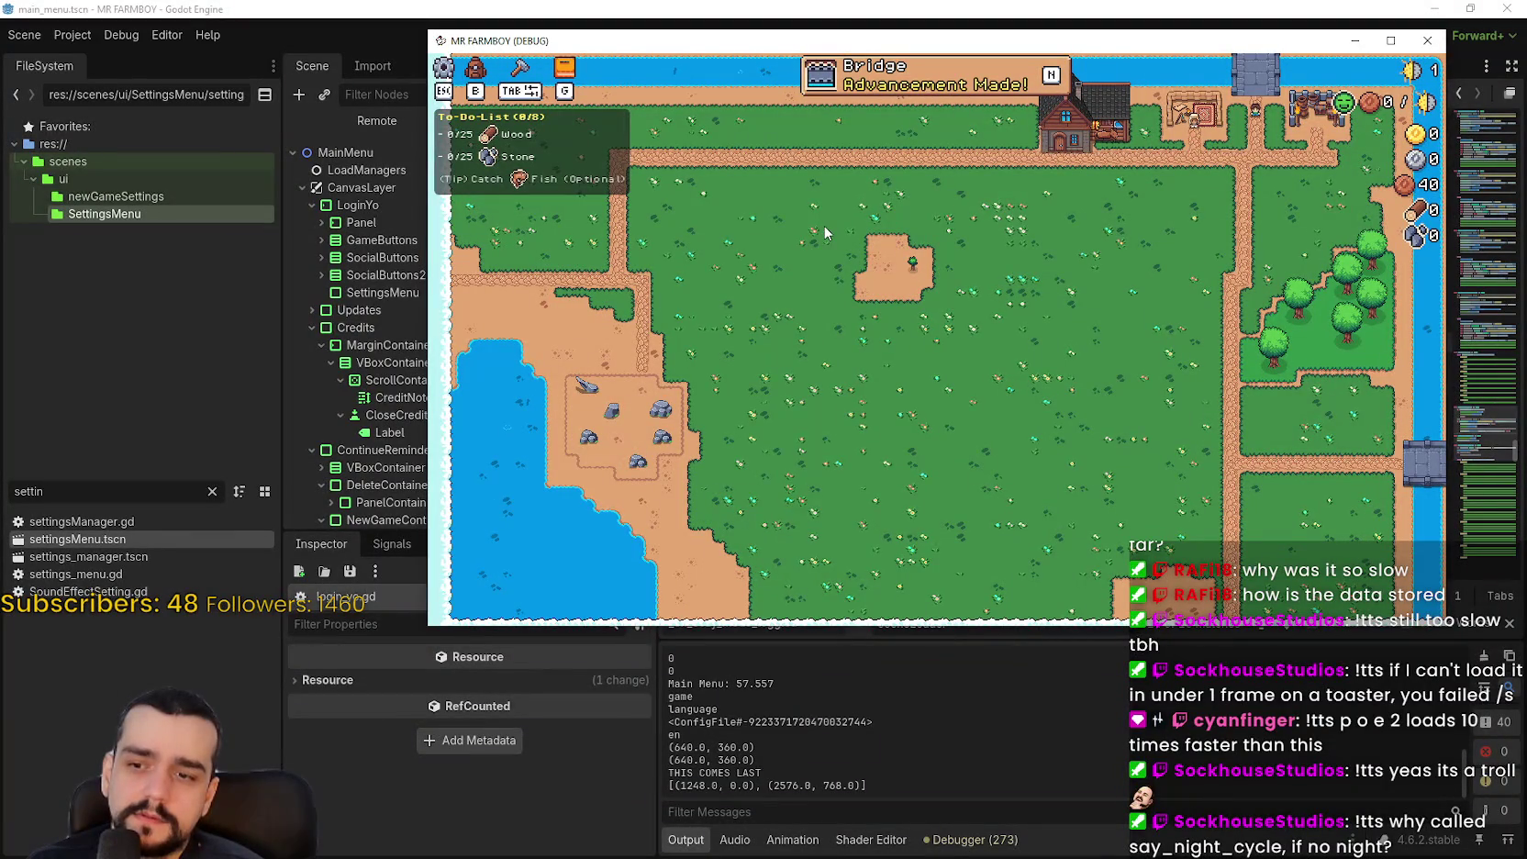
drag(1046, 34, 969, 123)
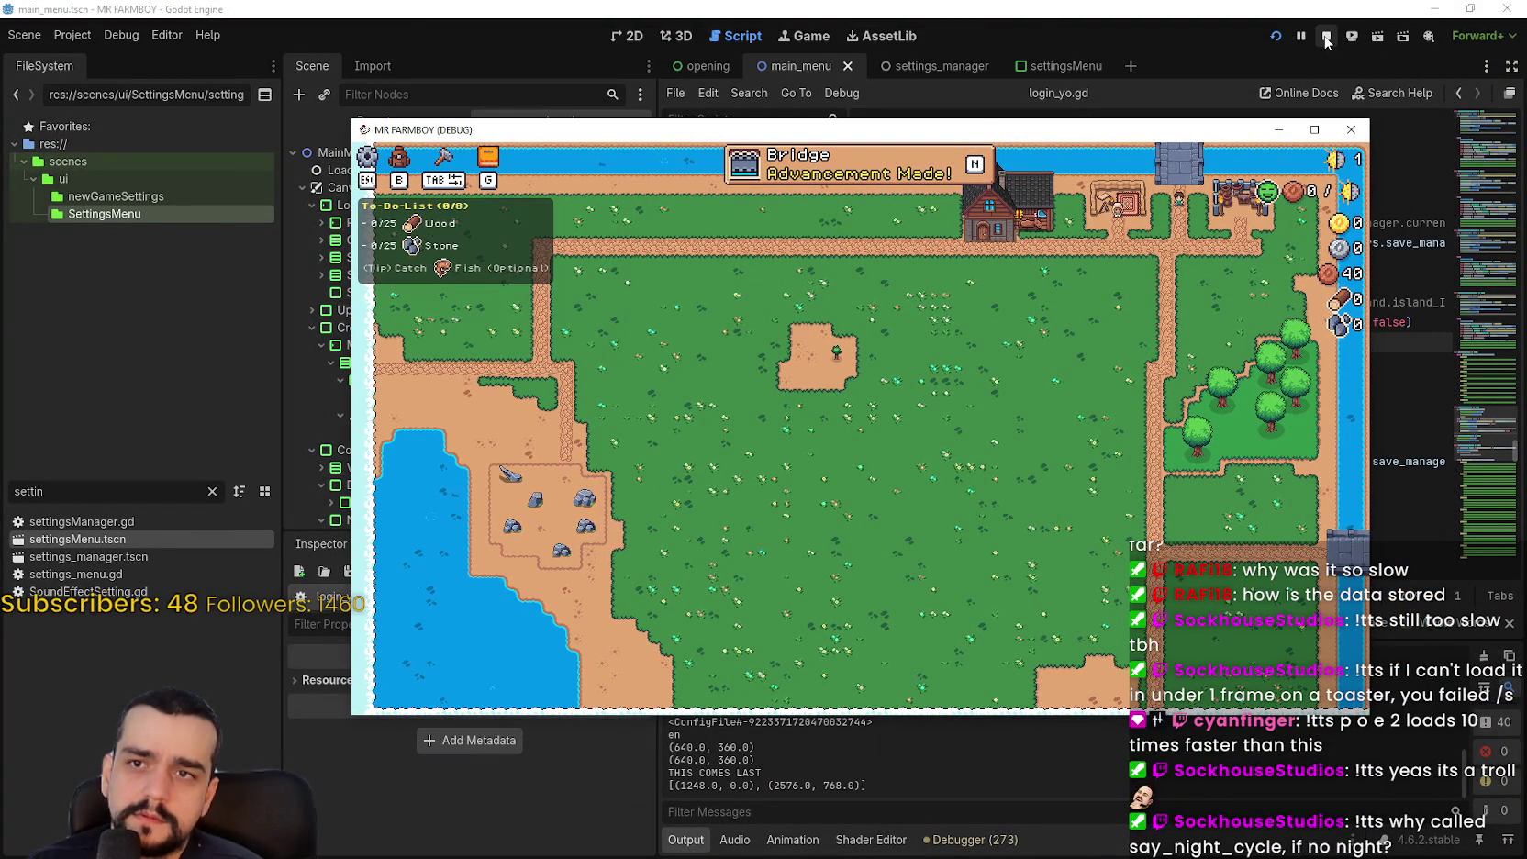
click(1325, 37)
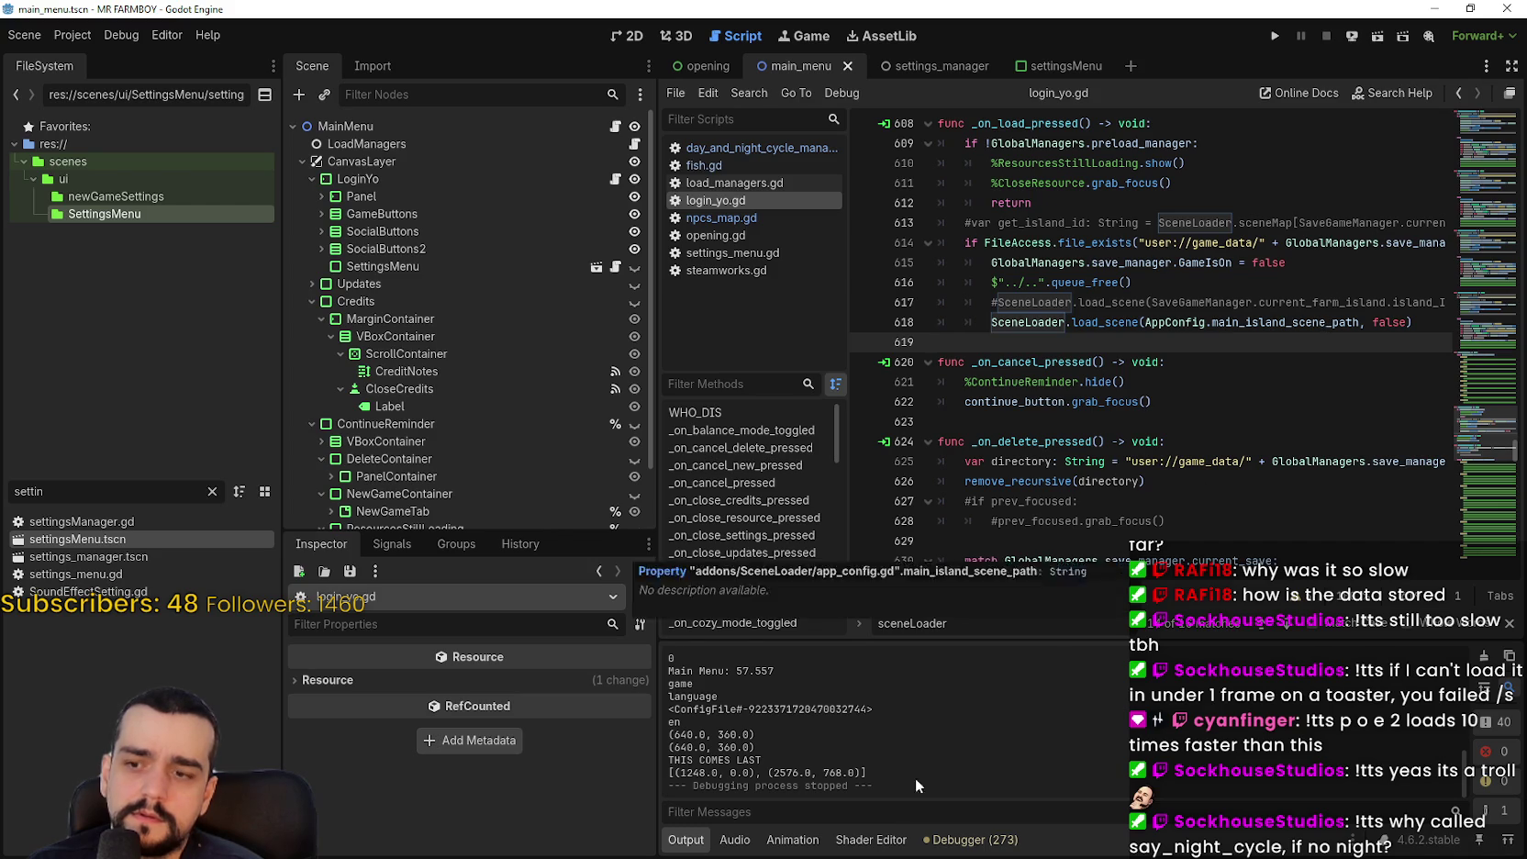
Close the find bar and scroll through the run's entries in the Debugger's Errors tab
click(1508, 625)
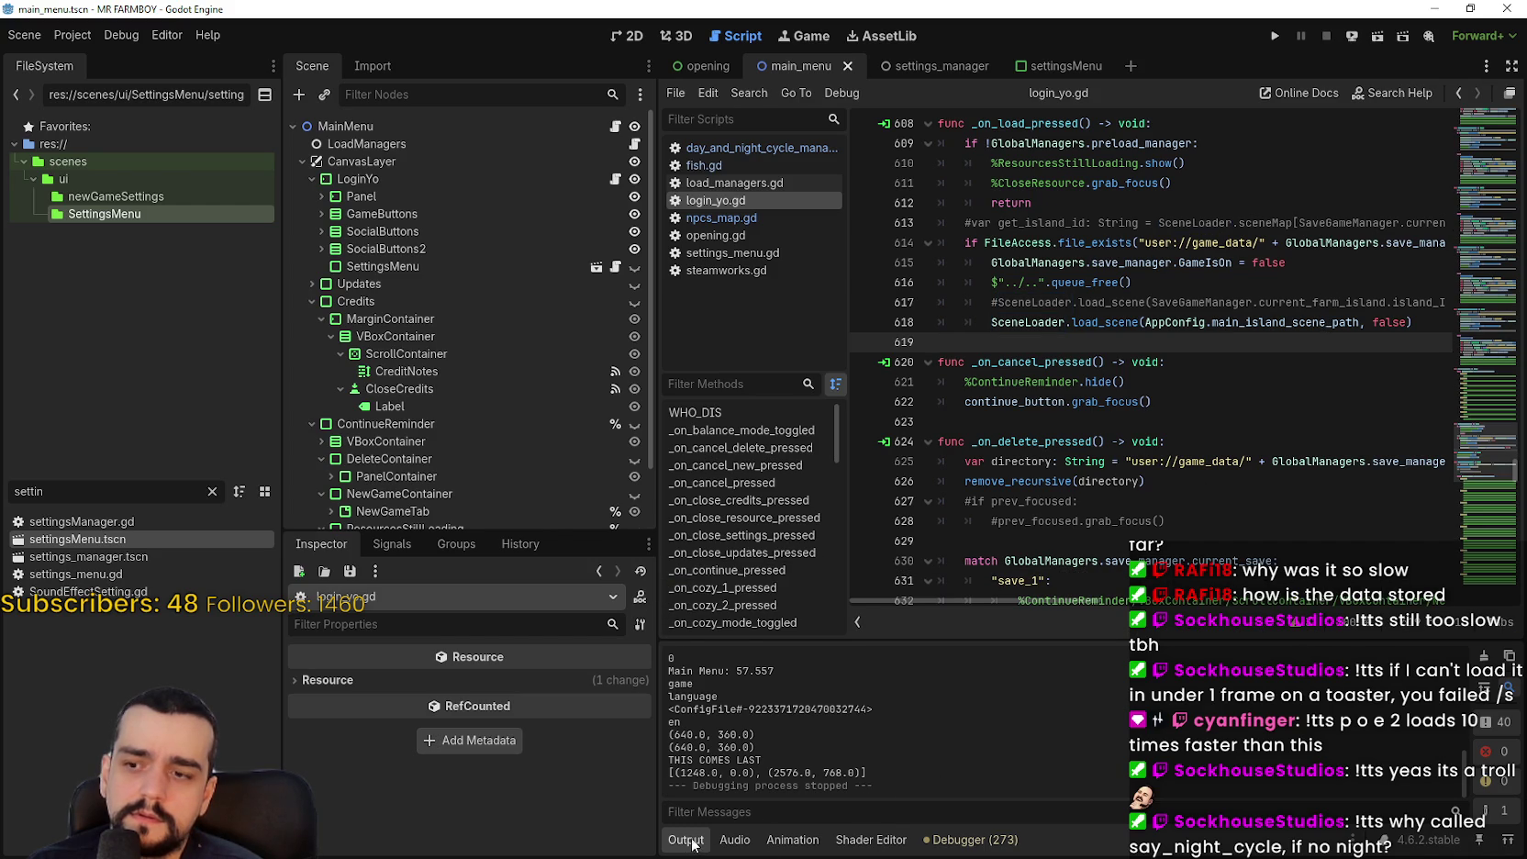
click(964, 839)
click(796, 544)
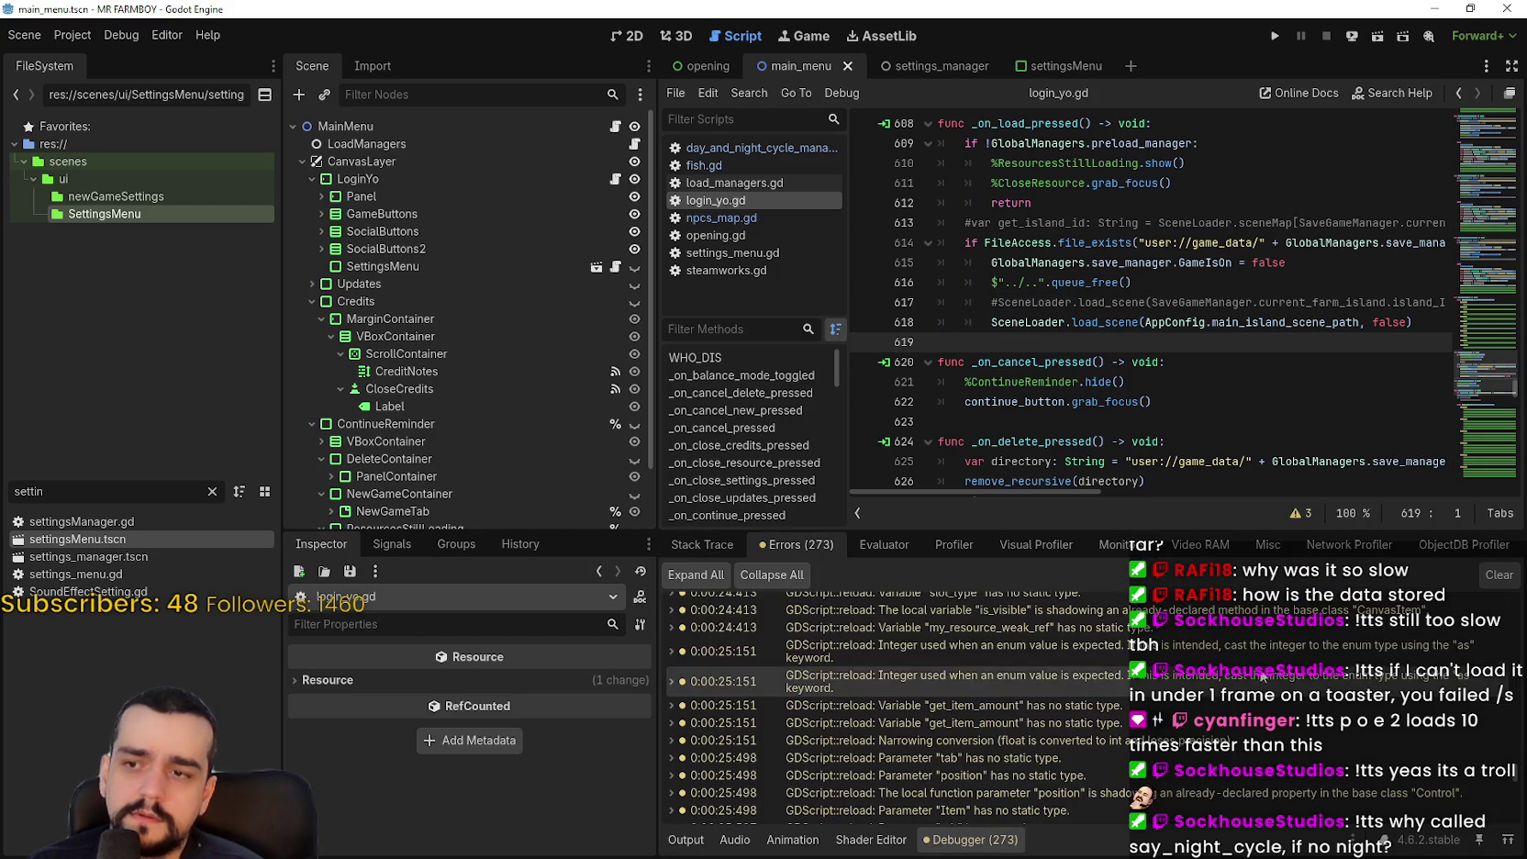
scroll(down, 3)
drag(1516, 819, 1517, 845)
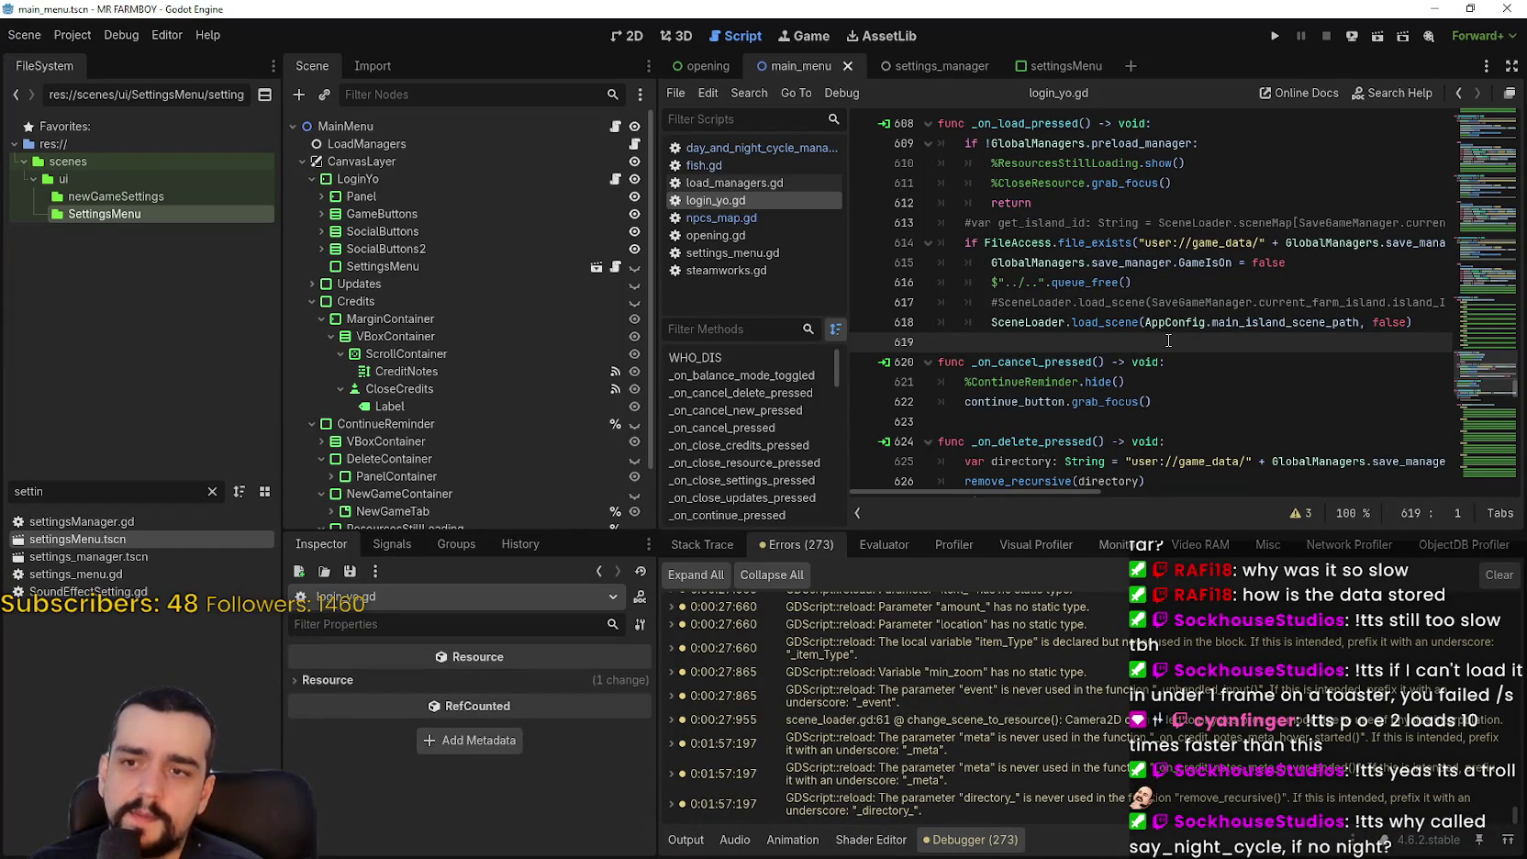
click(66, 35)
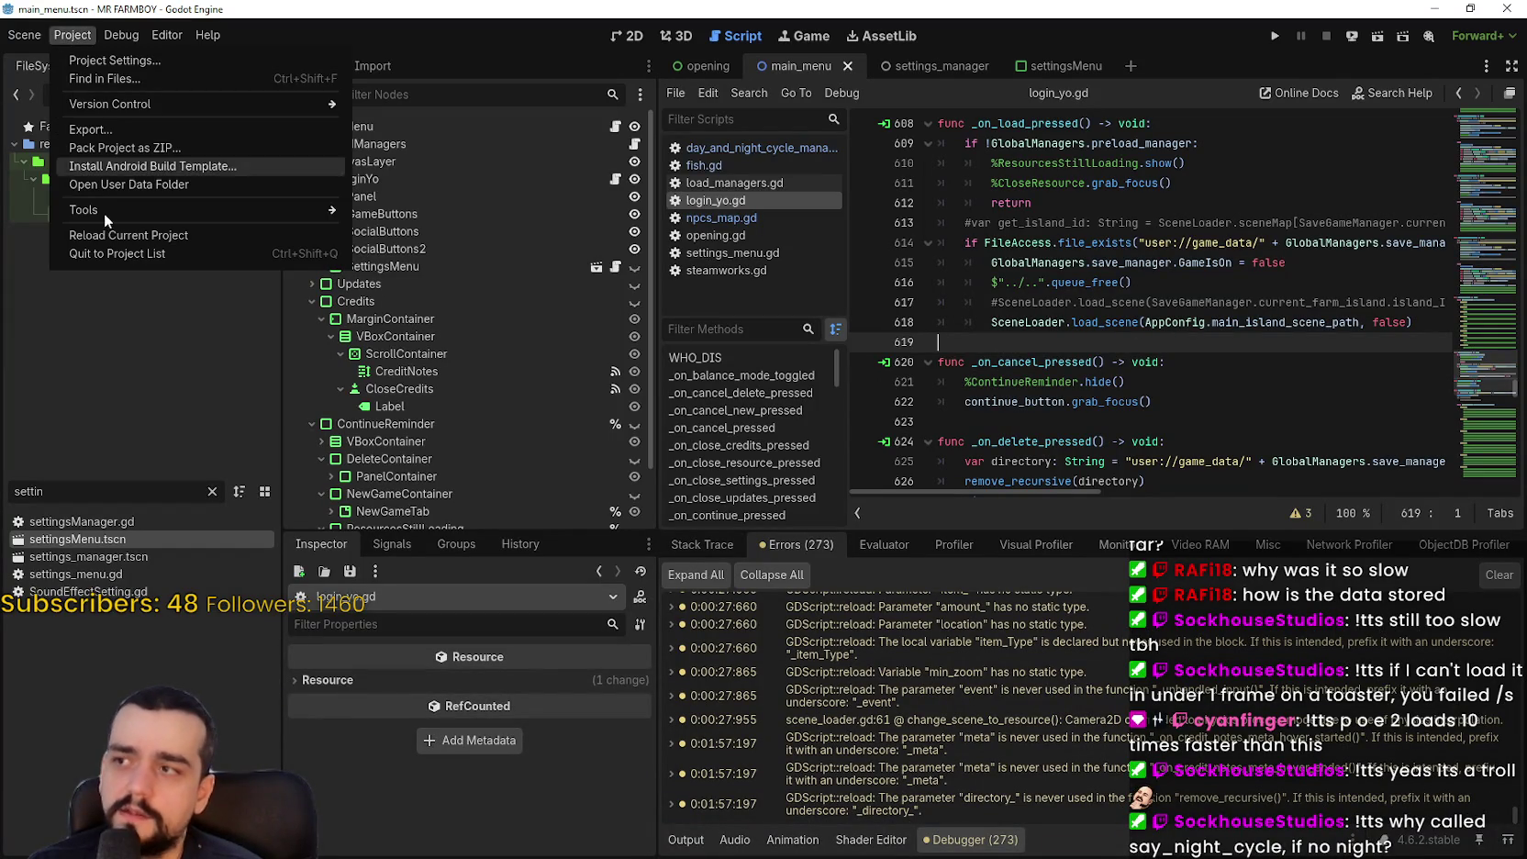
Open the user data folder, view save_1's island_main_data.tres in Notepad, then close it
click(125, 185)
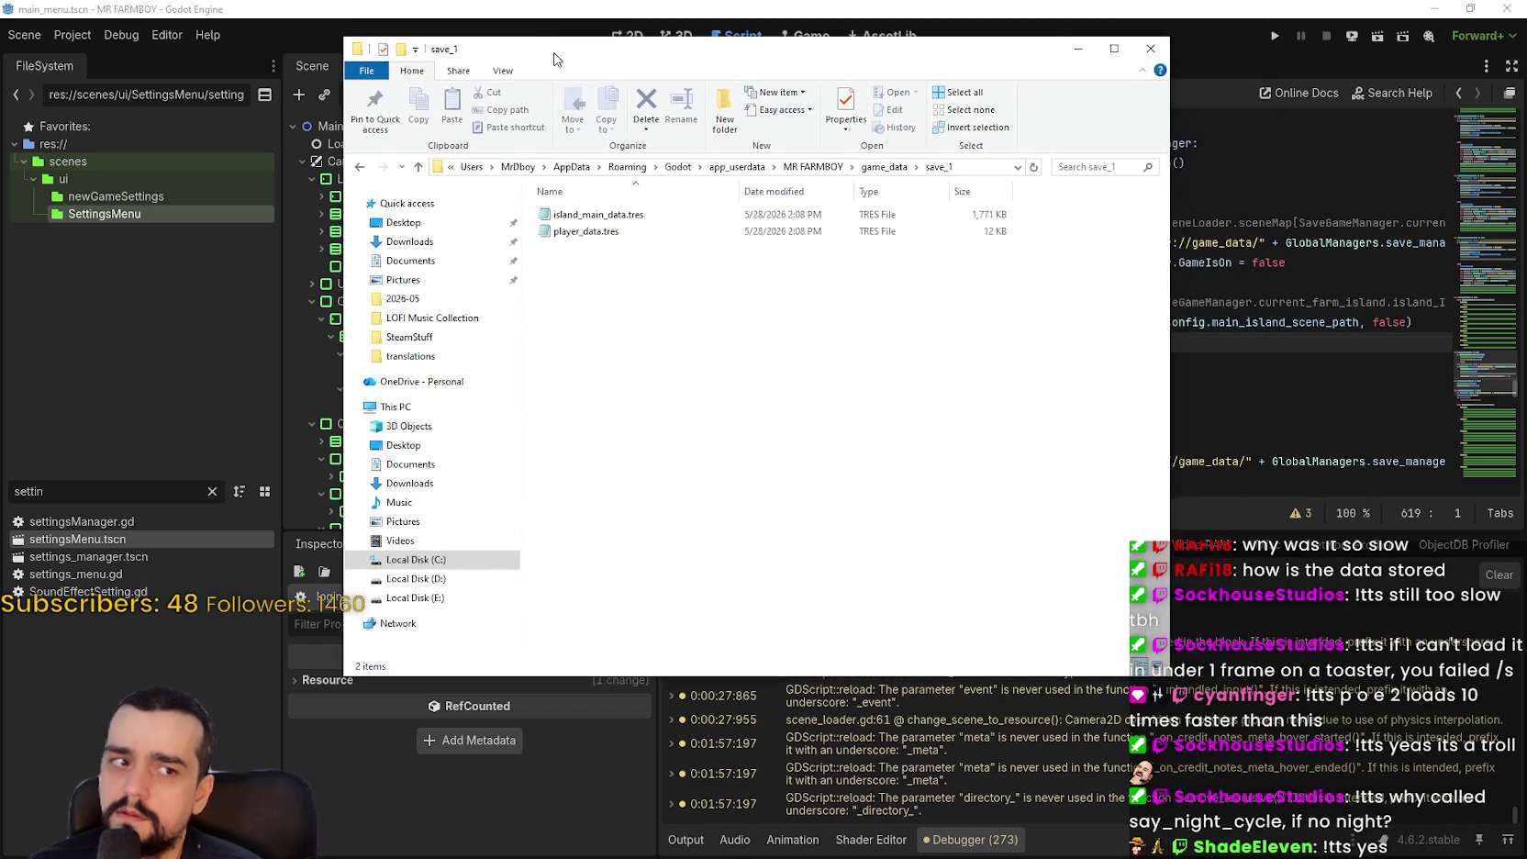
double_click(661, 283)
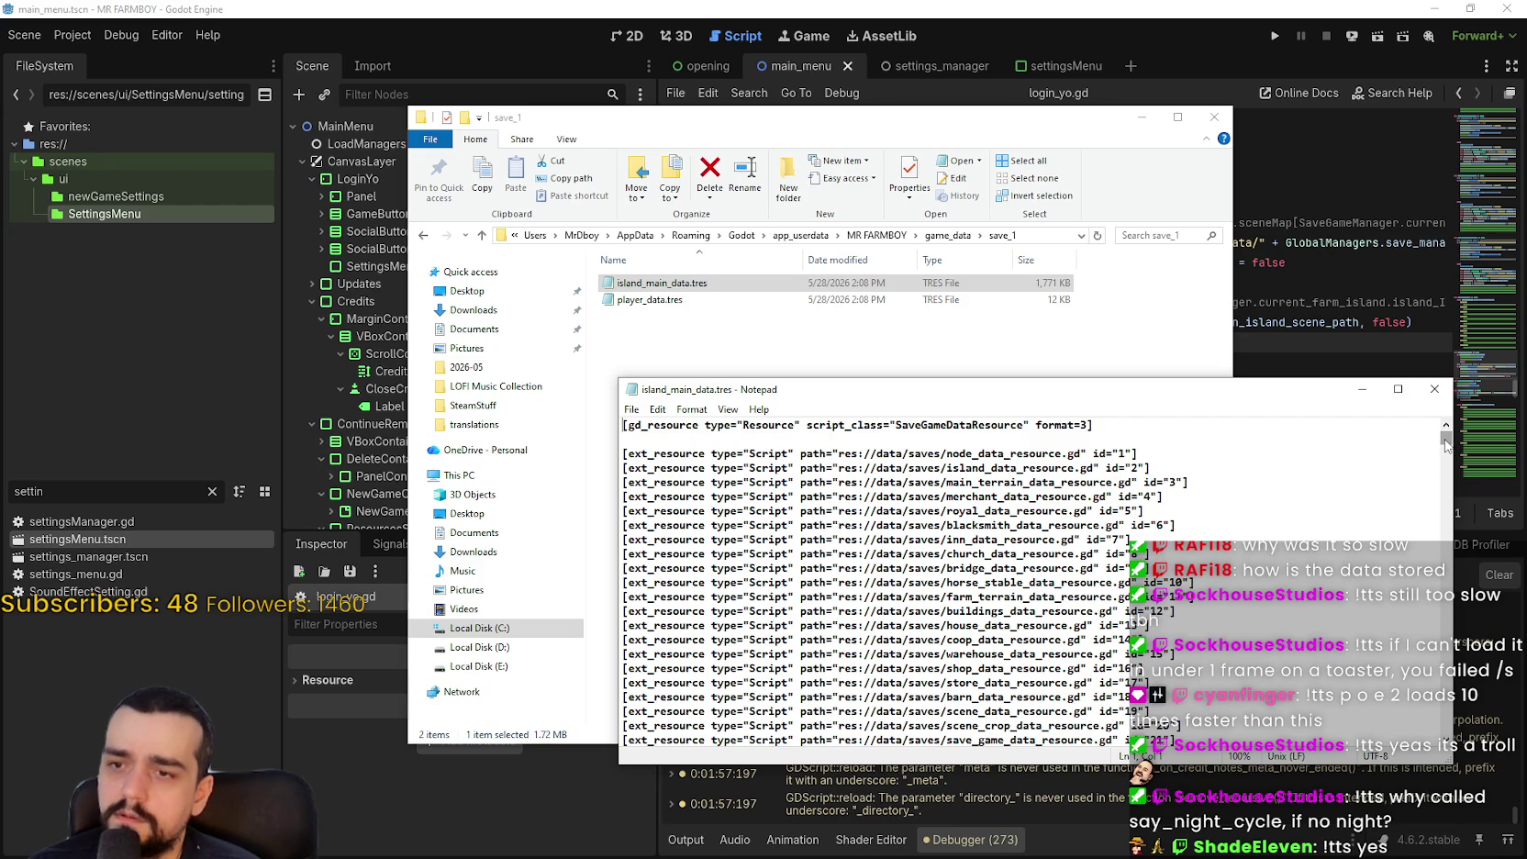
drag(1447, 445, 1441, 486)
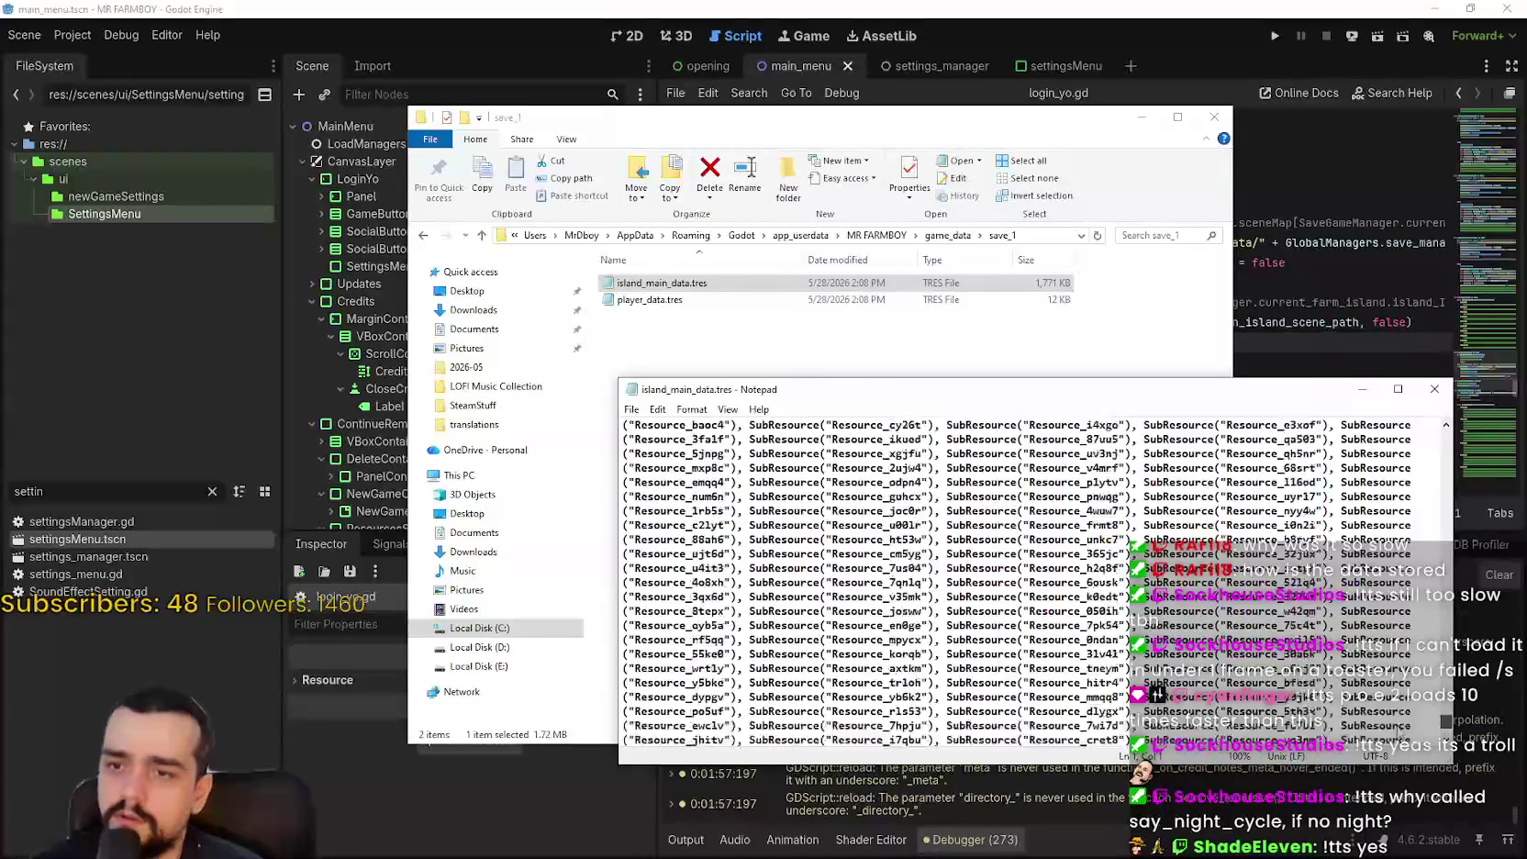
click(1435, 388)
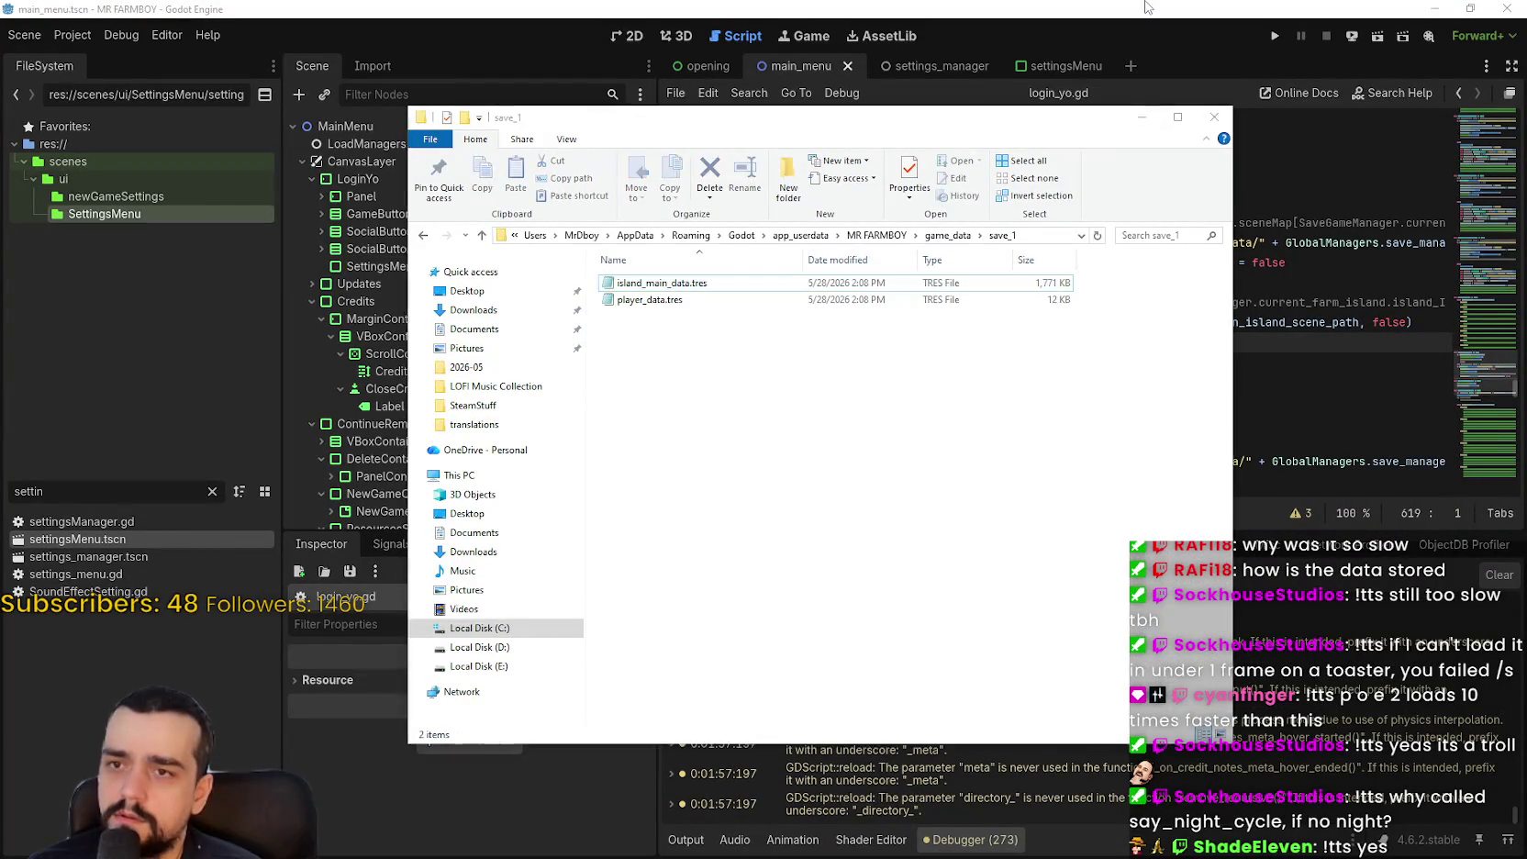
click(1240, 344)
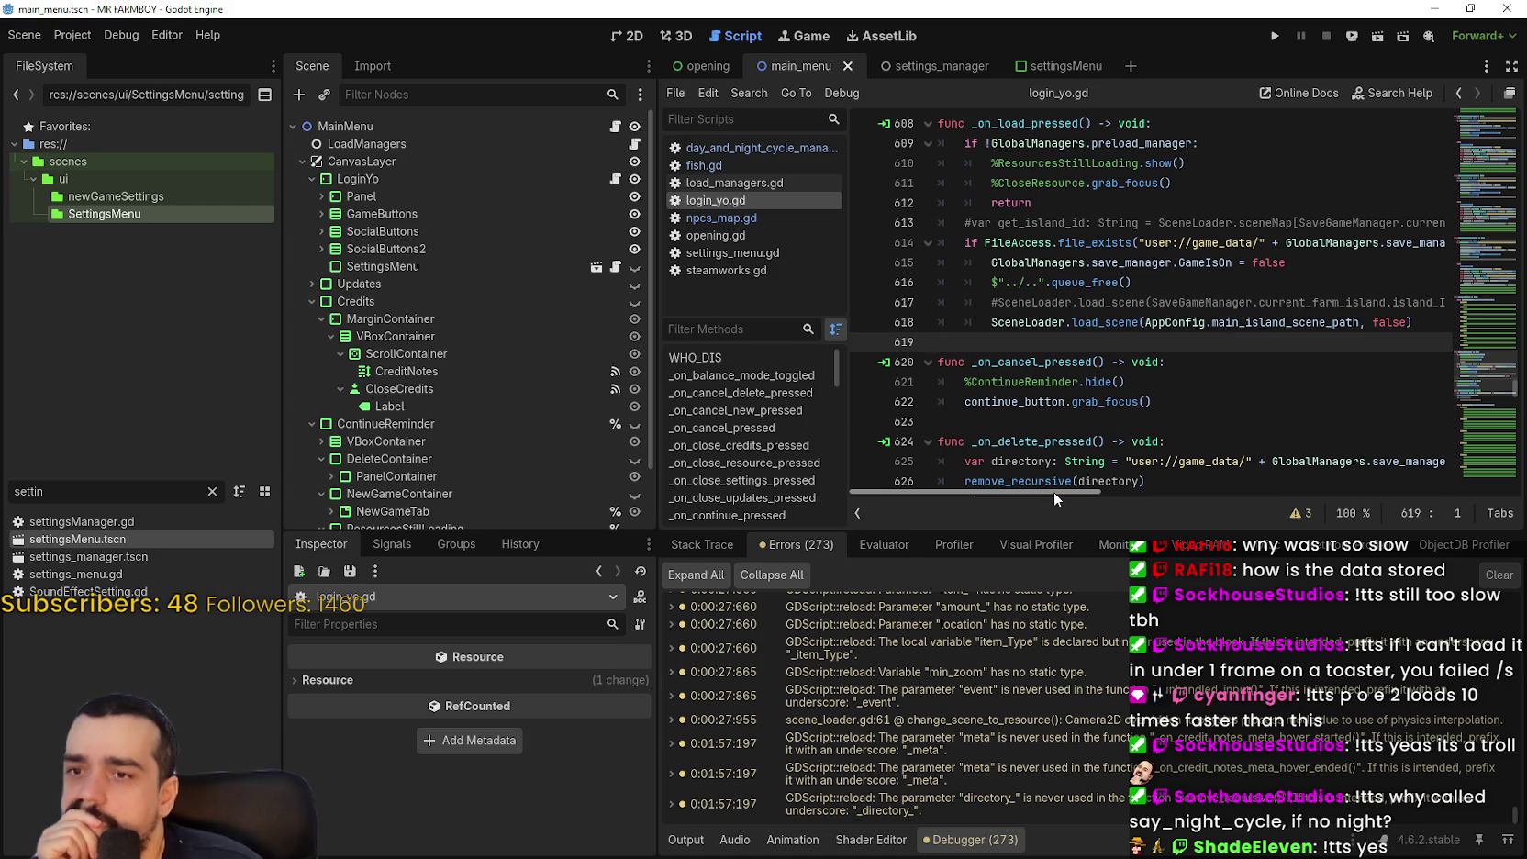
Comment out the queue_free call on line 616 of login_yo.gd
drag(996, 498, 783, 493)
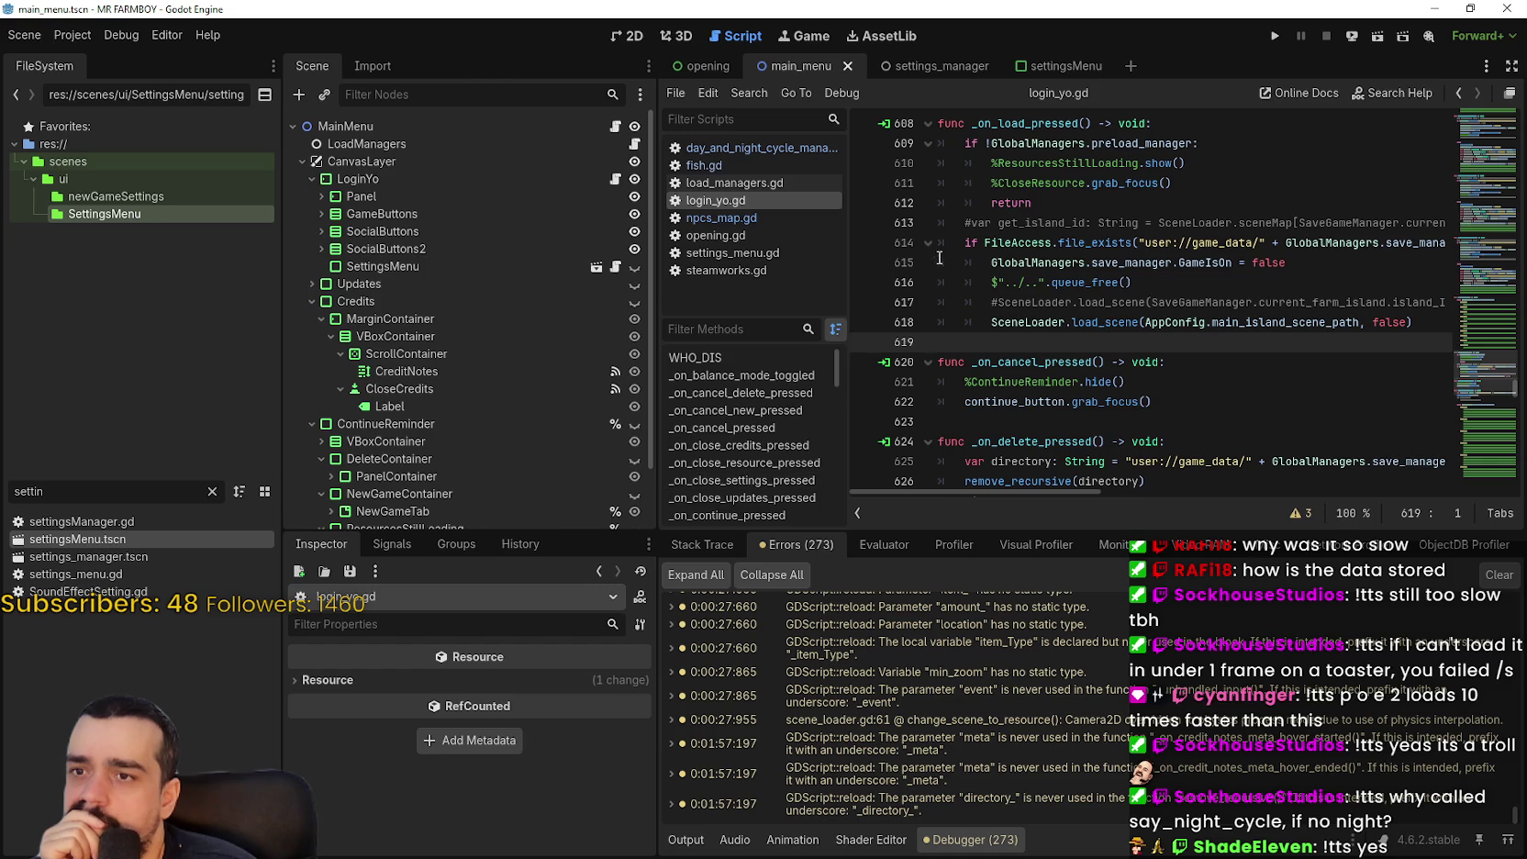
click(990, 283)
text(#)
Search the script for sceneLoader, comment out line 737, and save
key(ctrl+f)
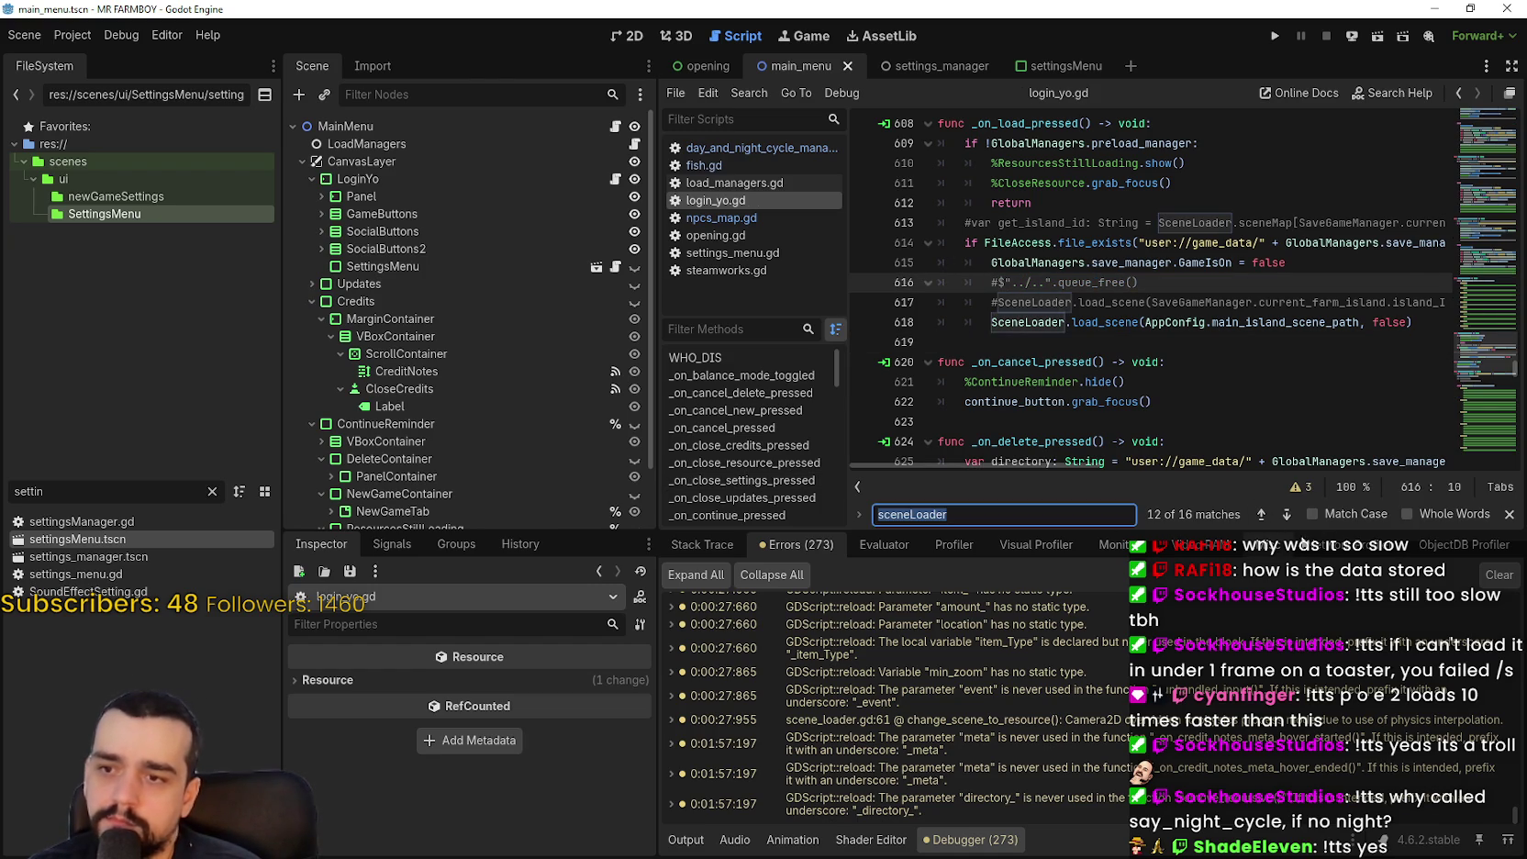
click(1285, 514)
click(1286, 514)
click(1286, 513)
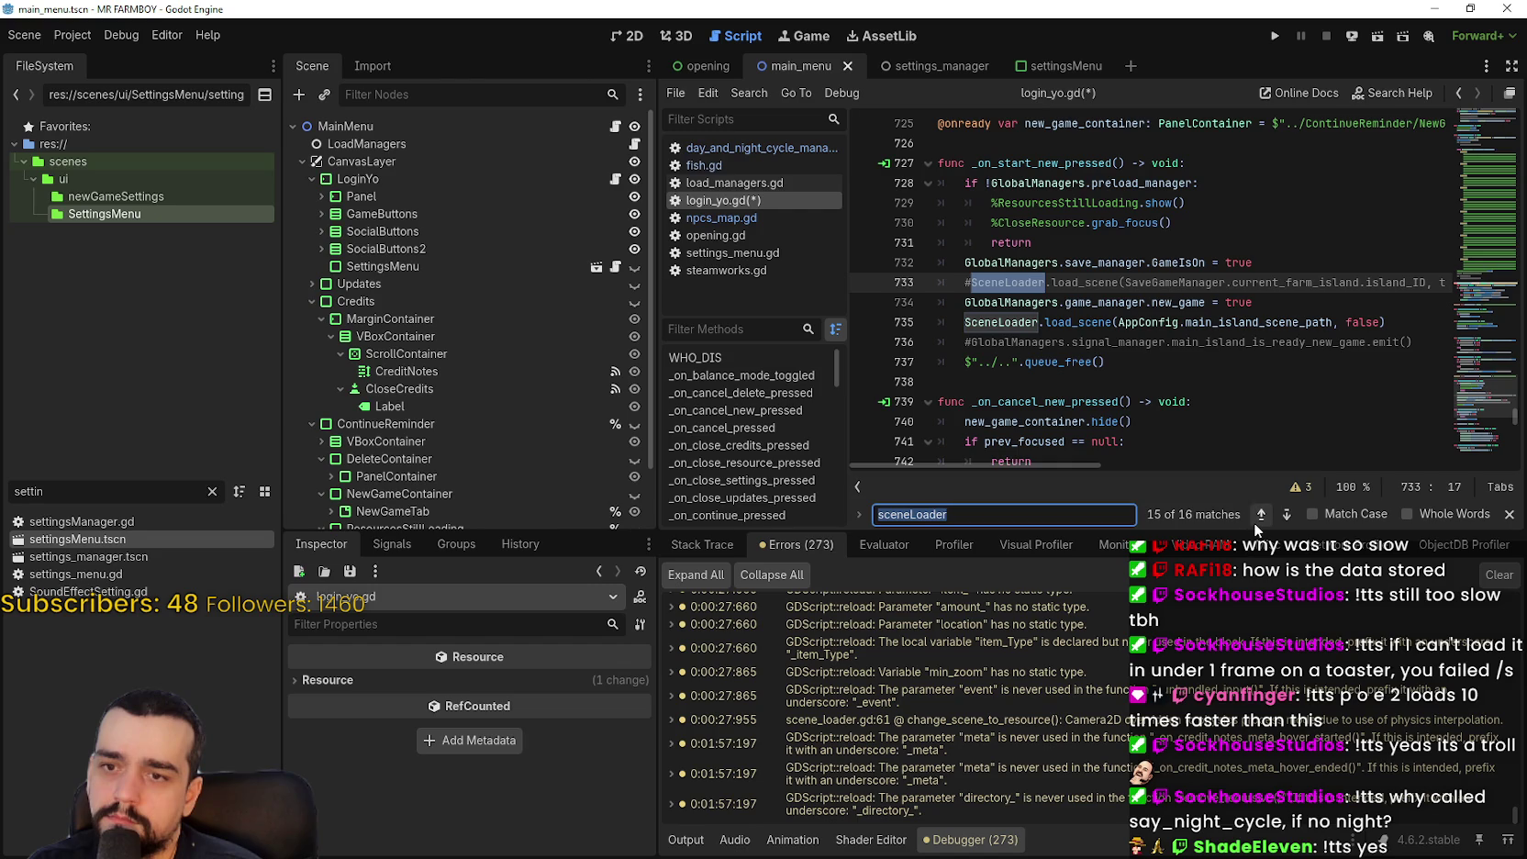
click(965, 362)
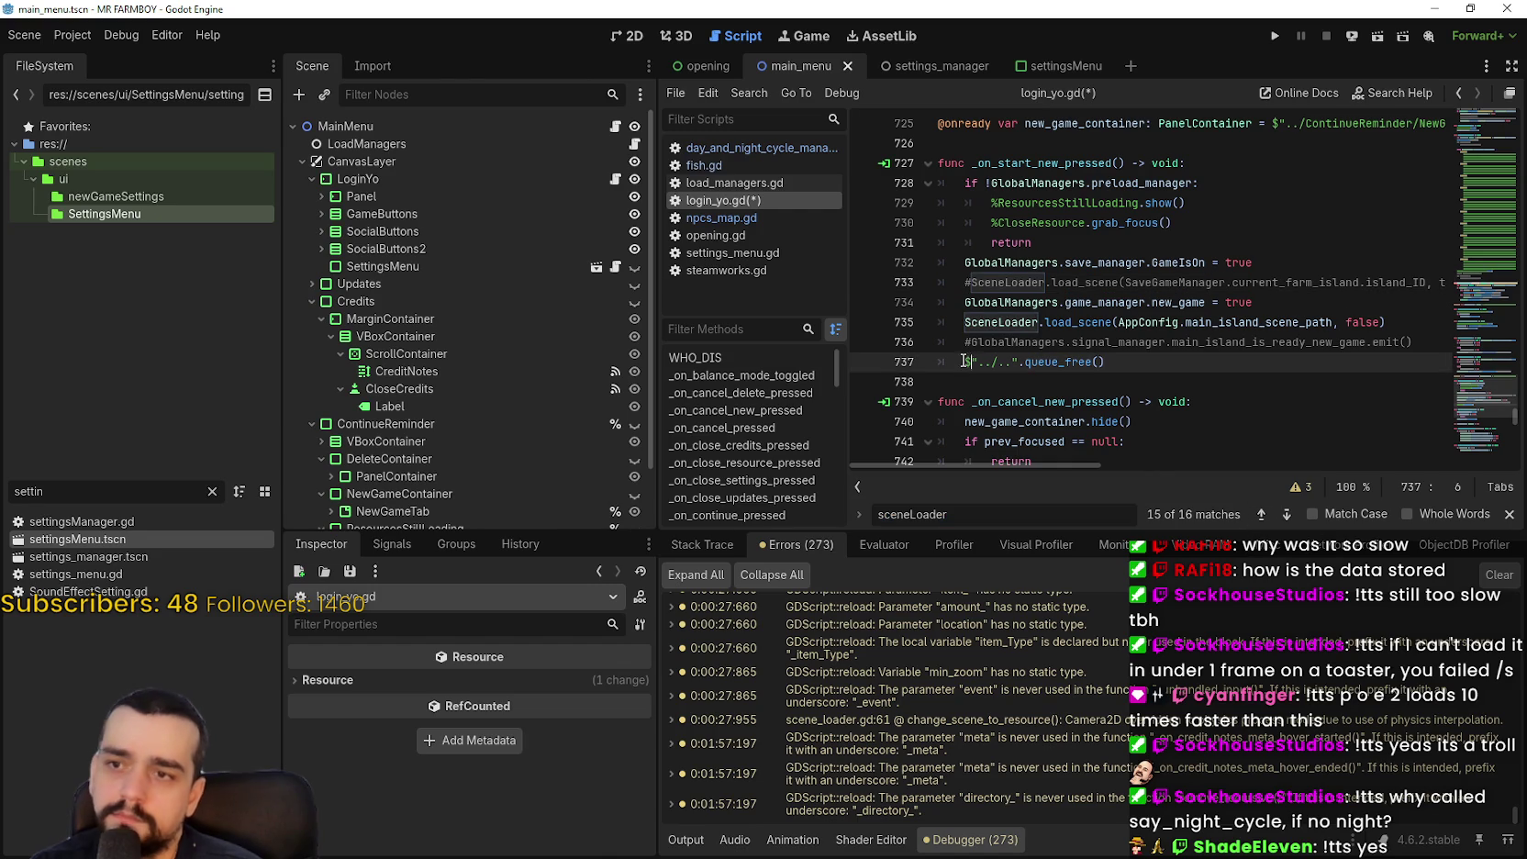
text(#)
scroll(up, 3)
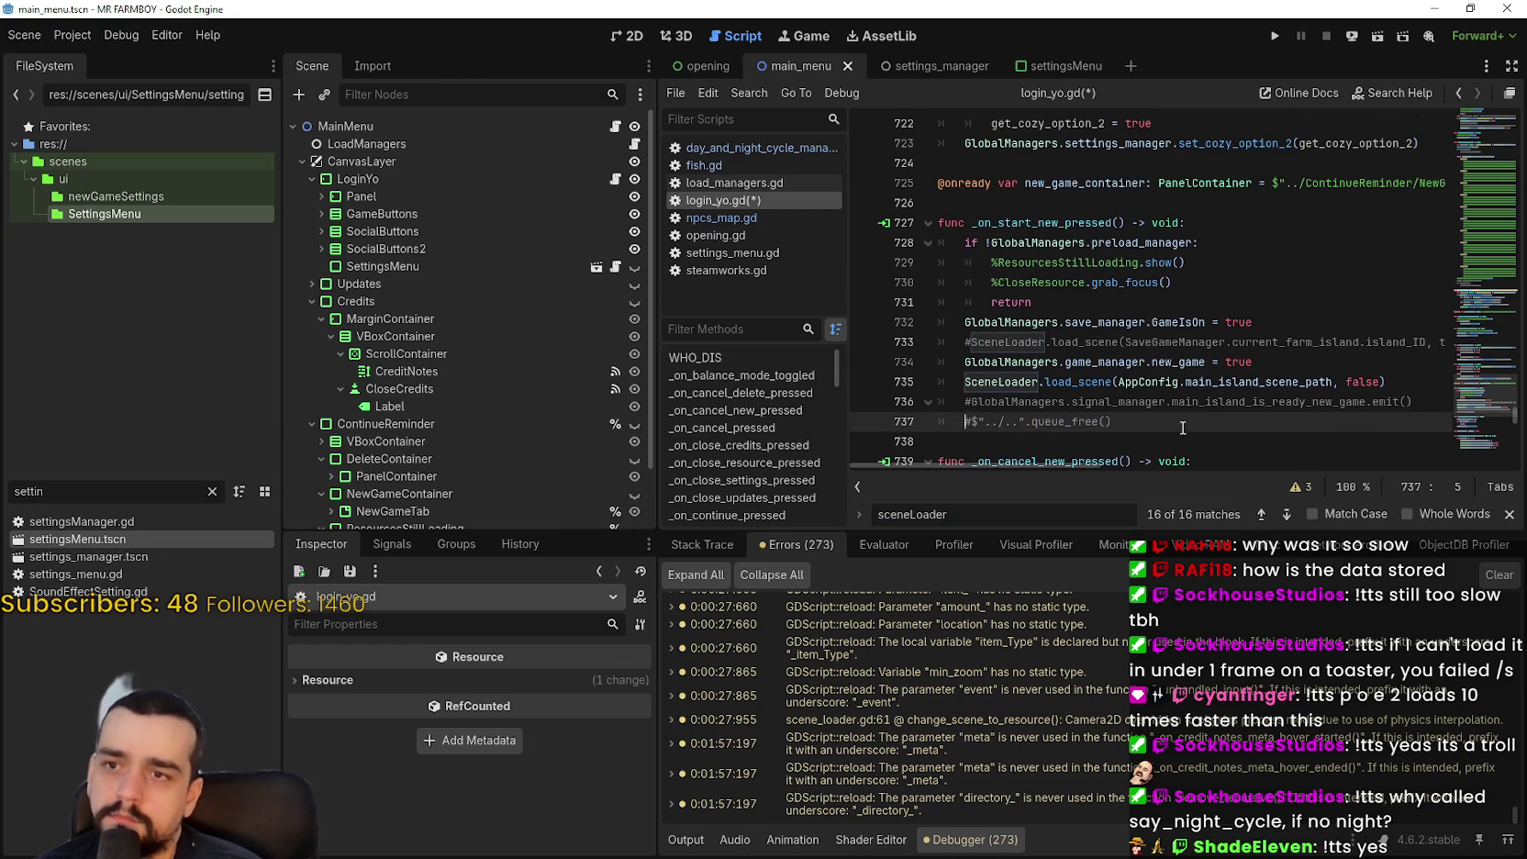
click(1261, 515)
click(1137, 346)
key(ctrl+s)
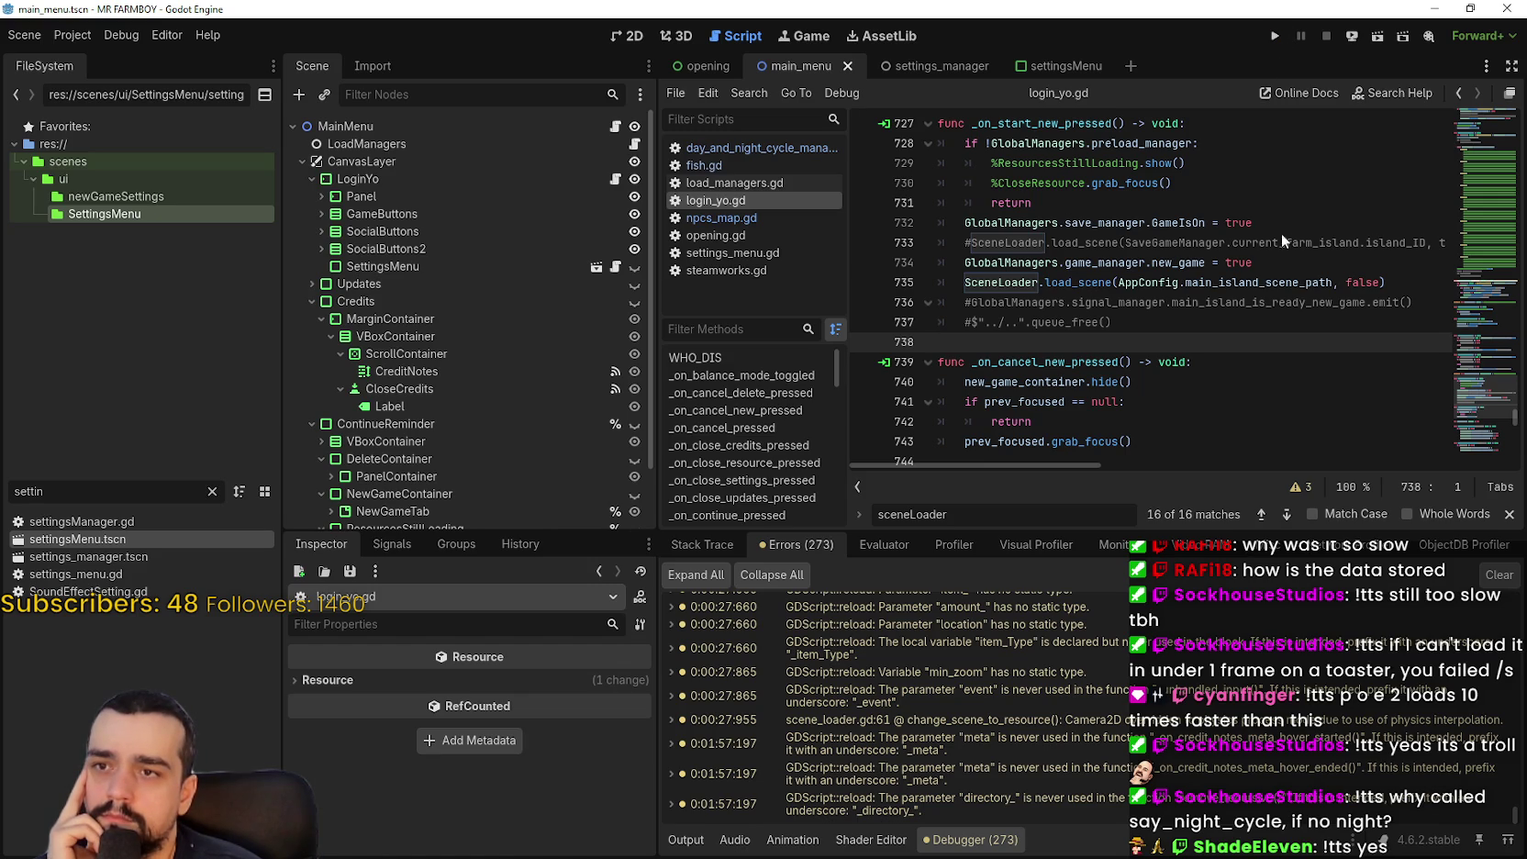
Copy the GameIsOn = true line from _on_start_new_pressed
drag(1271, 221, 1366, 230)
right_click(1181, 231)
click(1214, 331)
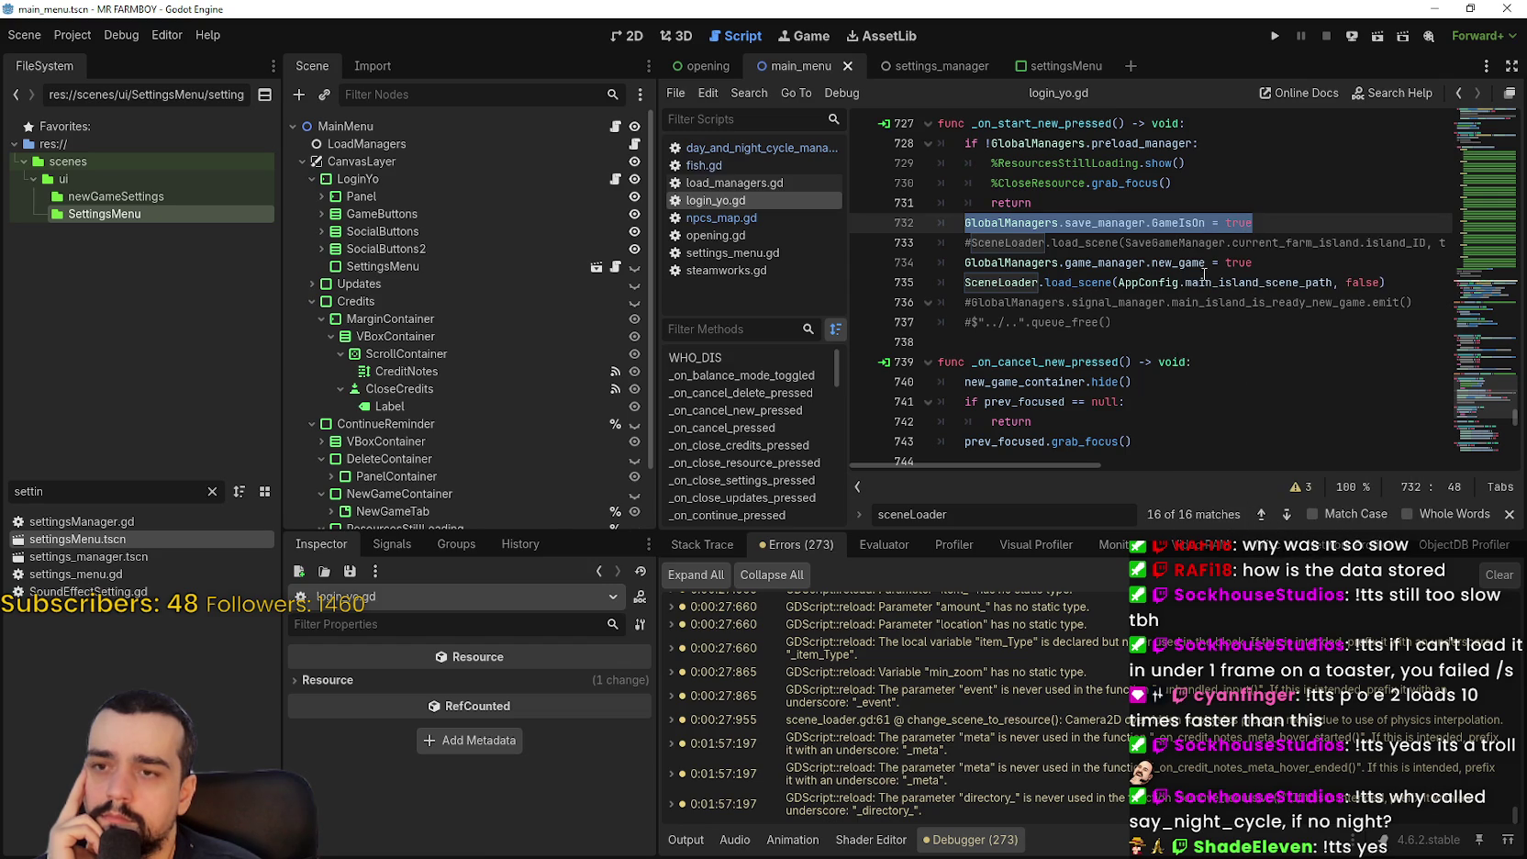
drag(1258, 265, 952, 264)
scroll(up, 3)
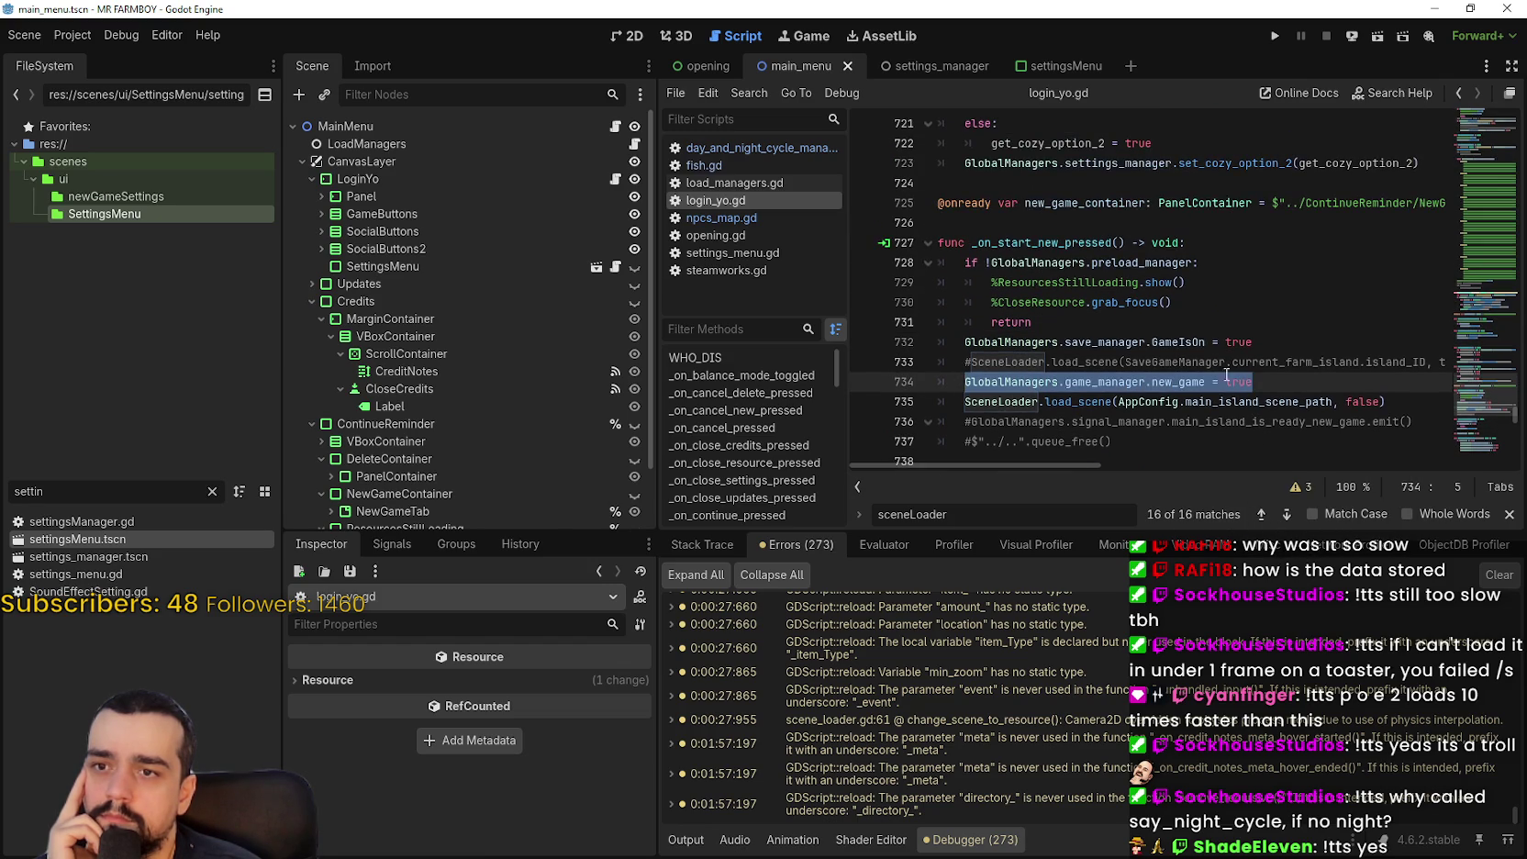
click(1259, 514)
click(1259, 514)
scroll(down, 3)
scroll(up, 3)
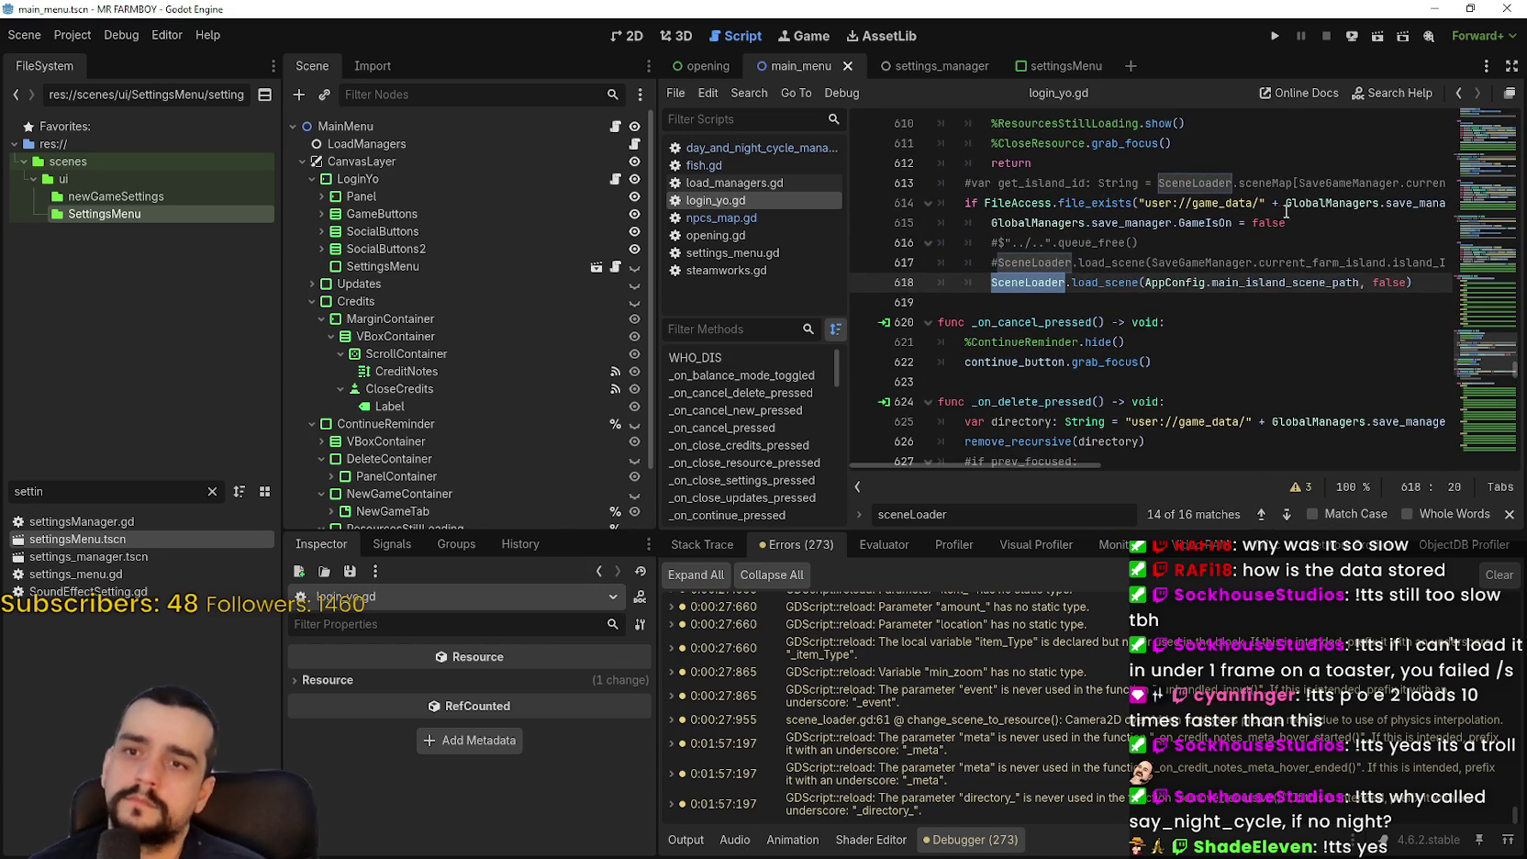
Add an empty line after line 615 and select lines 733–735 in _on_start_new_pressed
click(1328, 226)
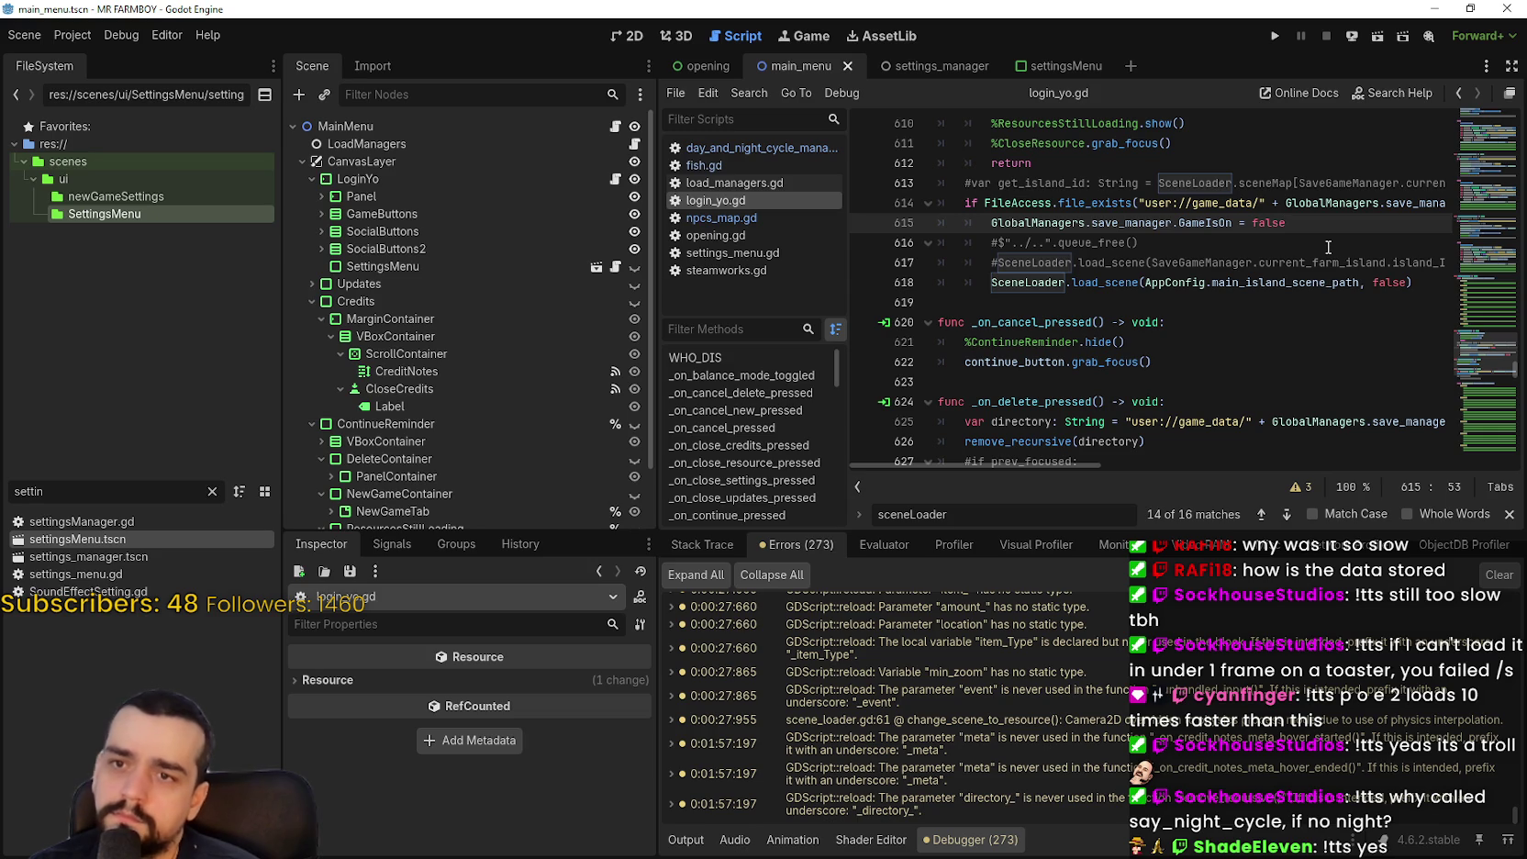
key(Return)
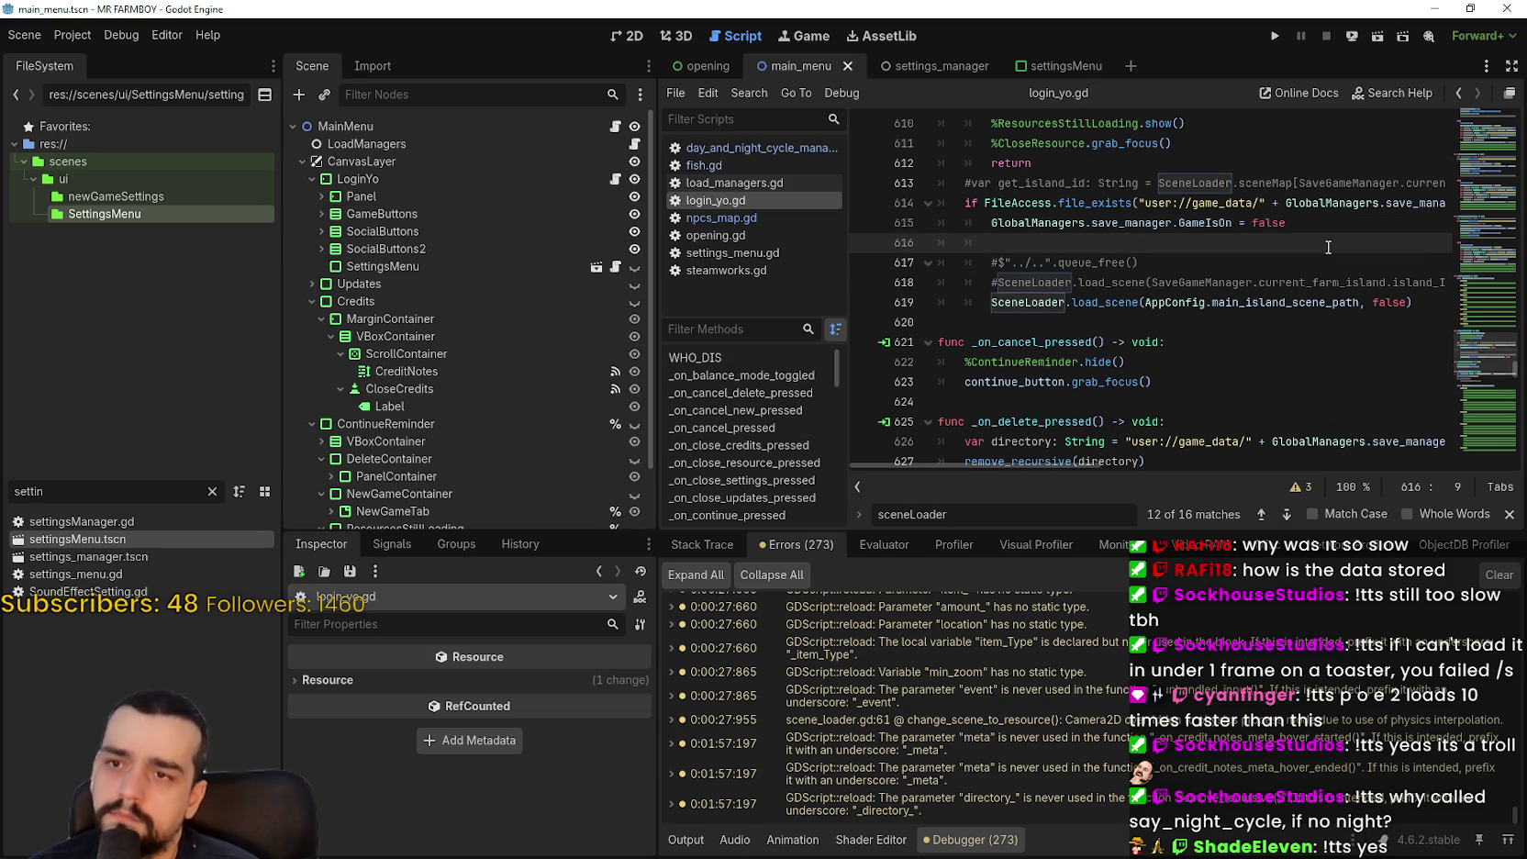
click(1286, 513)
click(1286, 513)
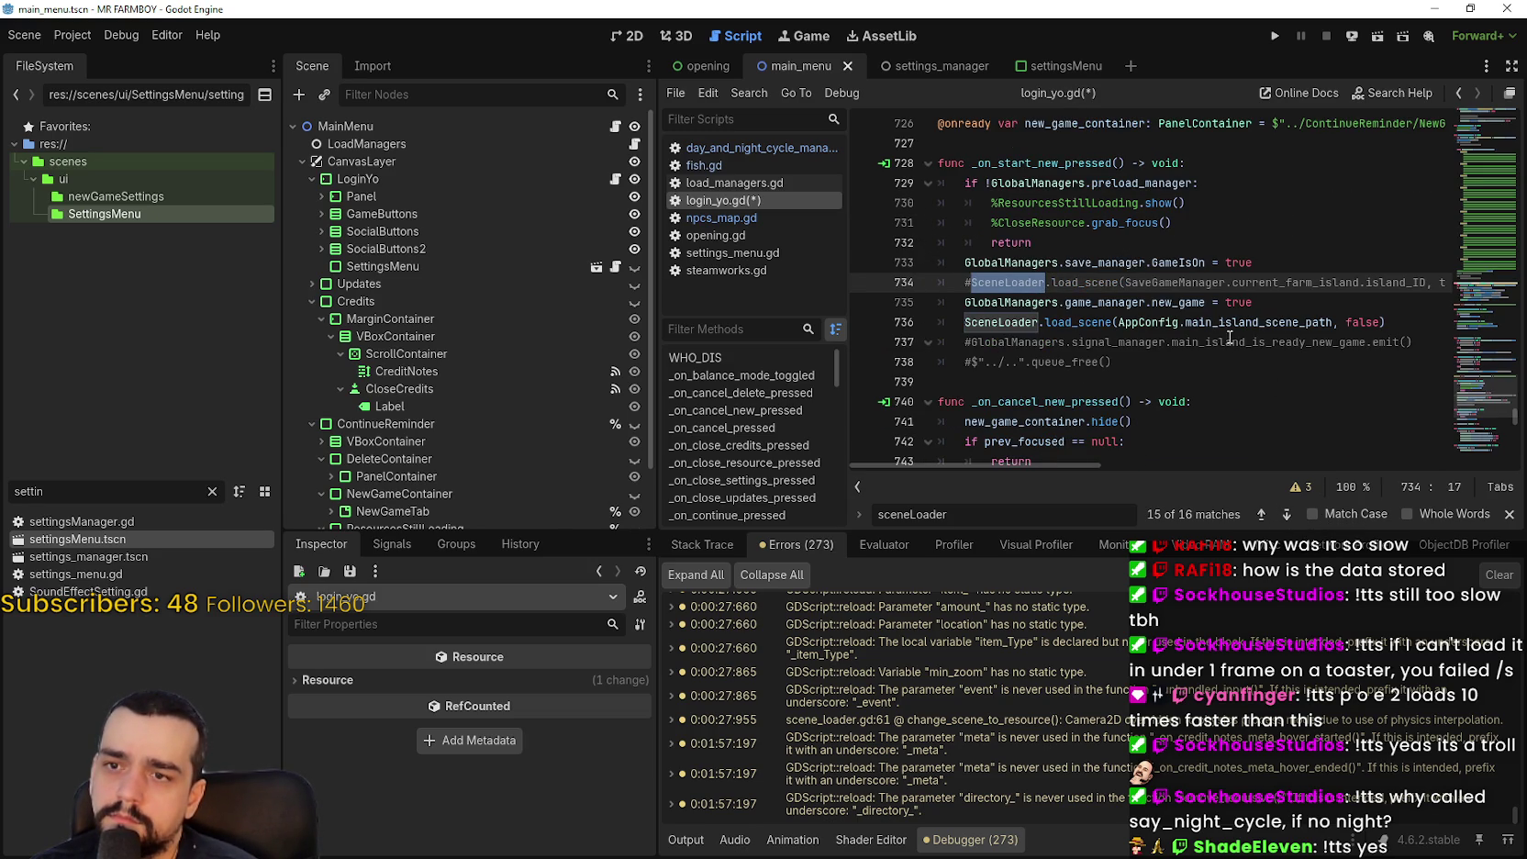
click(1202, 307)
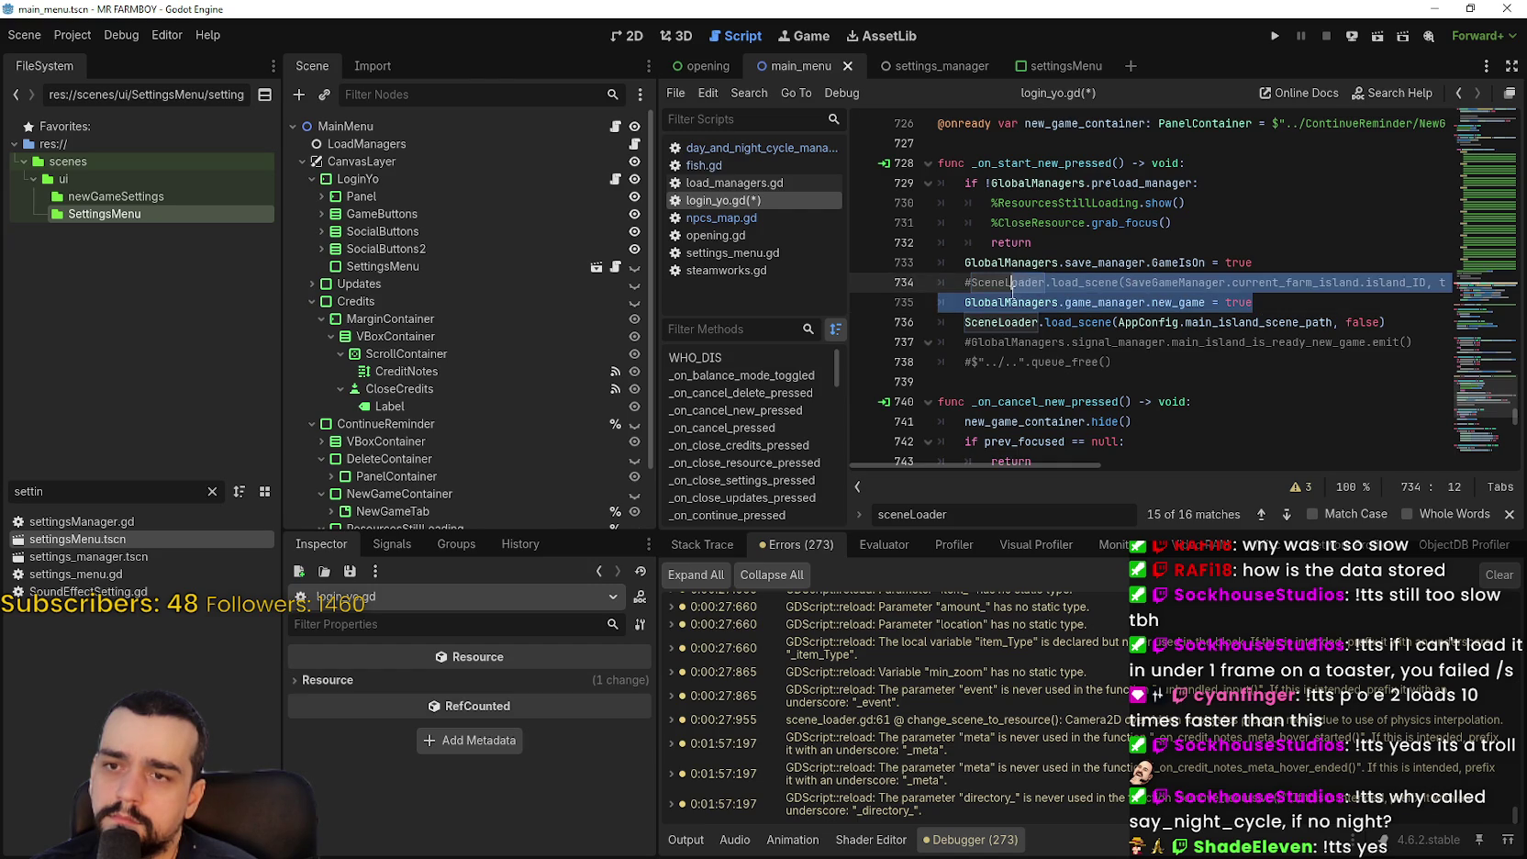
click(1301, 284)
drag(1294, 303, 888, 275)
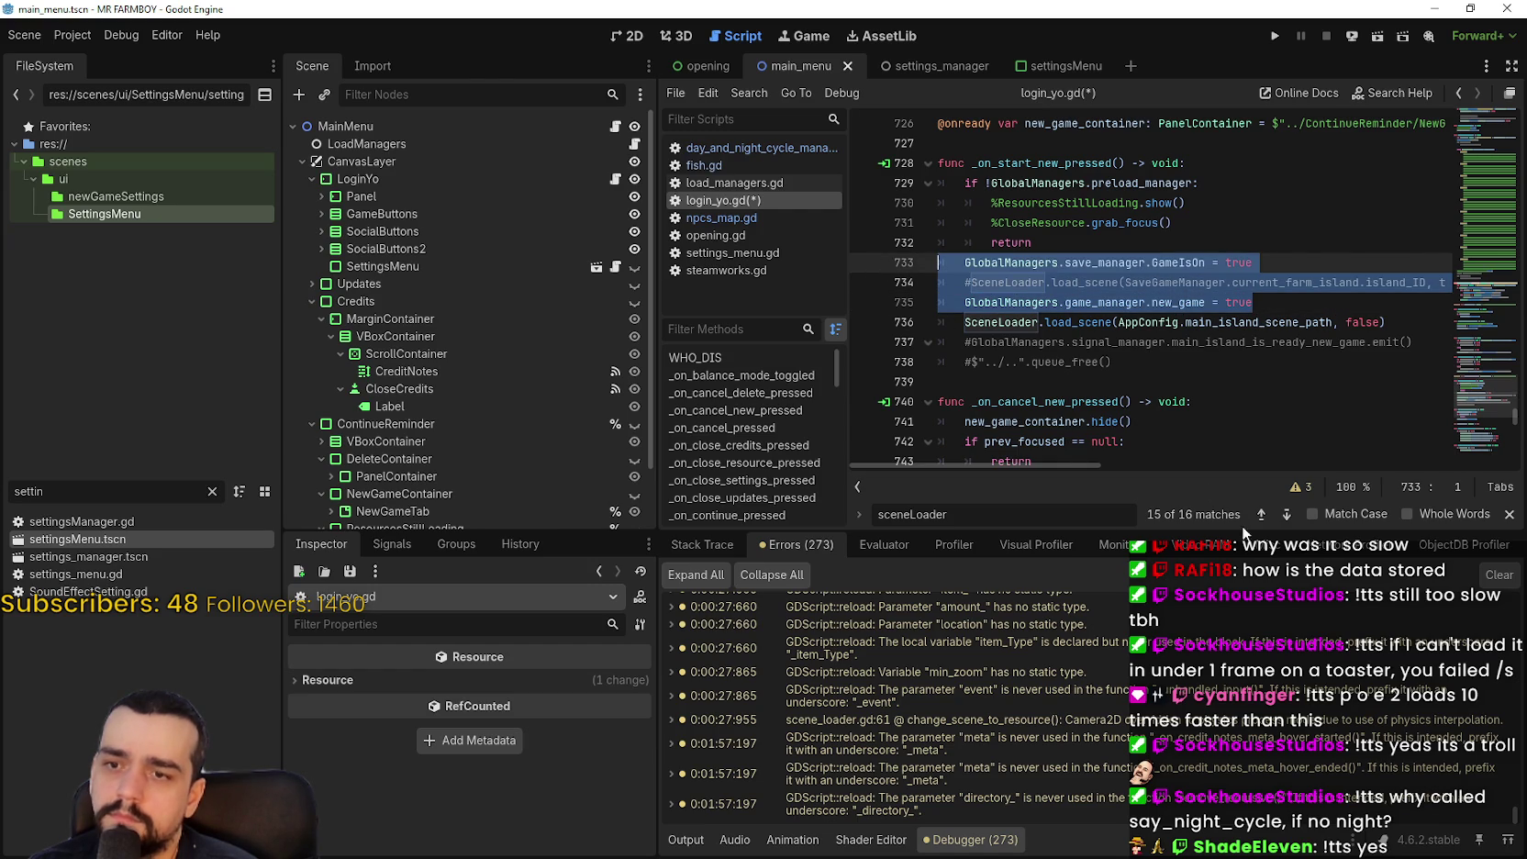
Paste the three lines at line 616, indent them, and set GameIsOn to false
click(1262, 514)
drag(1092, 226, 875, 221)
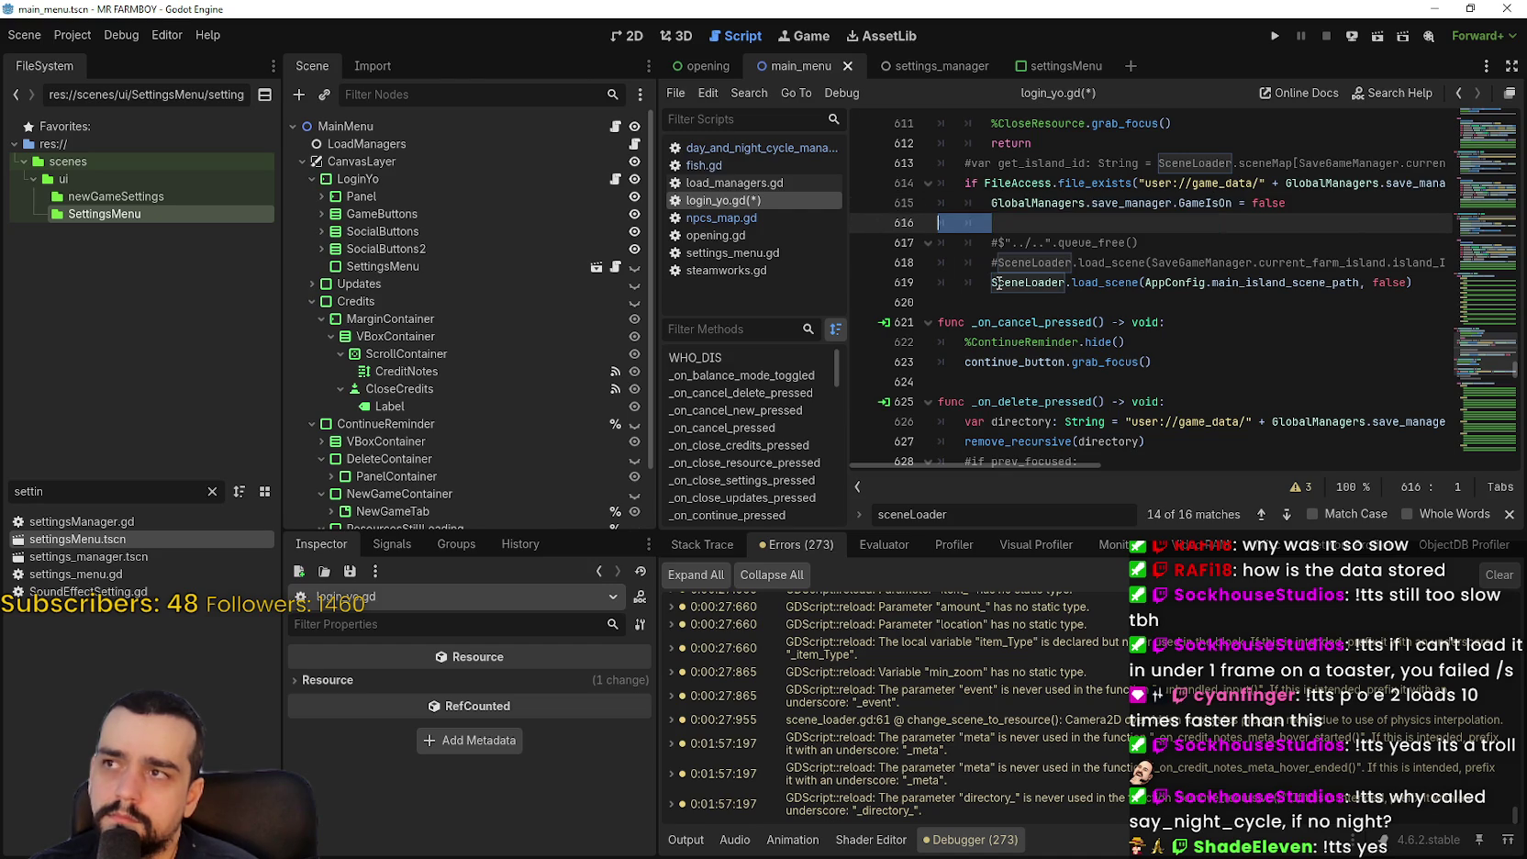
key(ctrl+v)
click(956, 229)
key(Tab)
double_click(1295, 222)
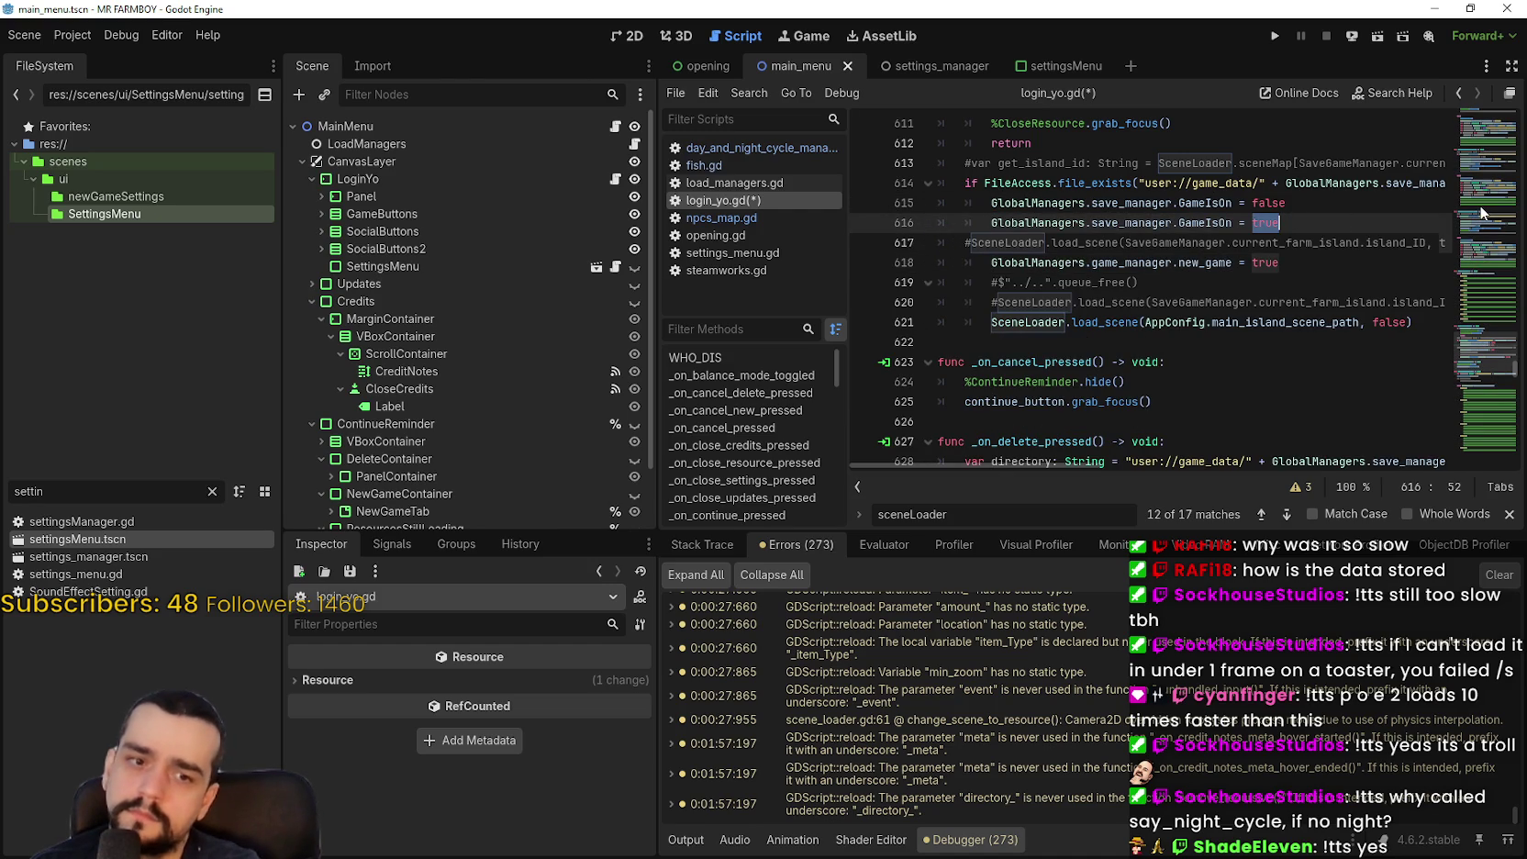
text(fal;se)
key(BackSpace)
key(BackSpace)
key(BackSpace)
text(se)
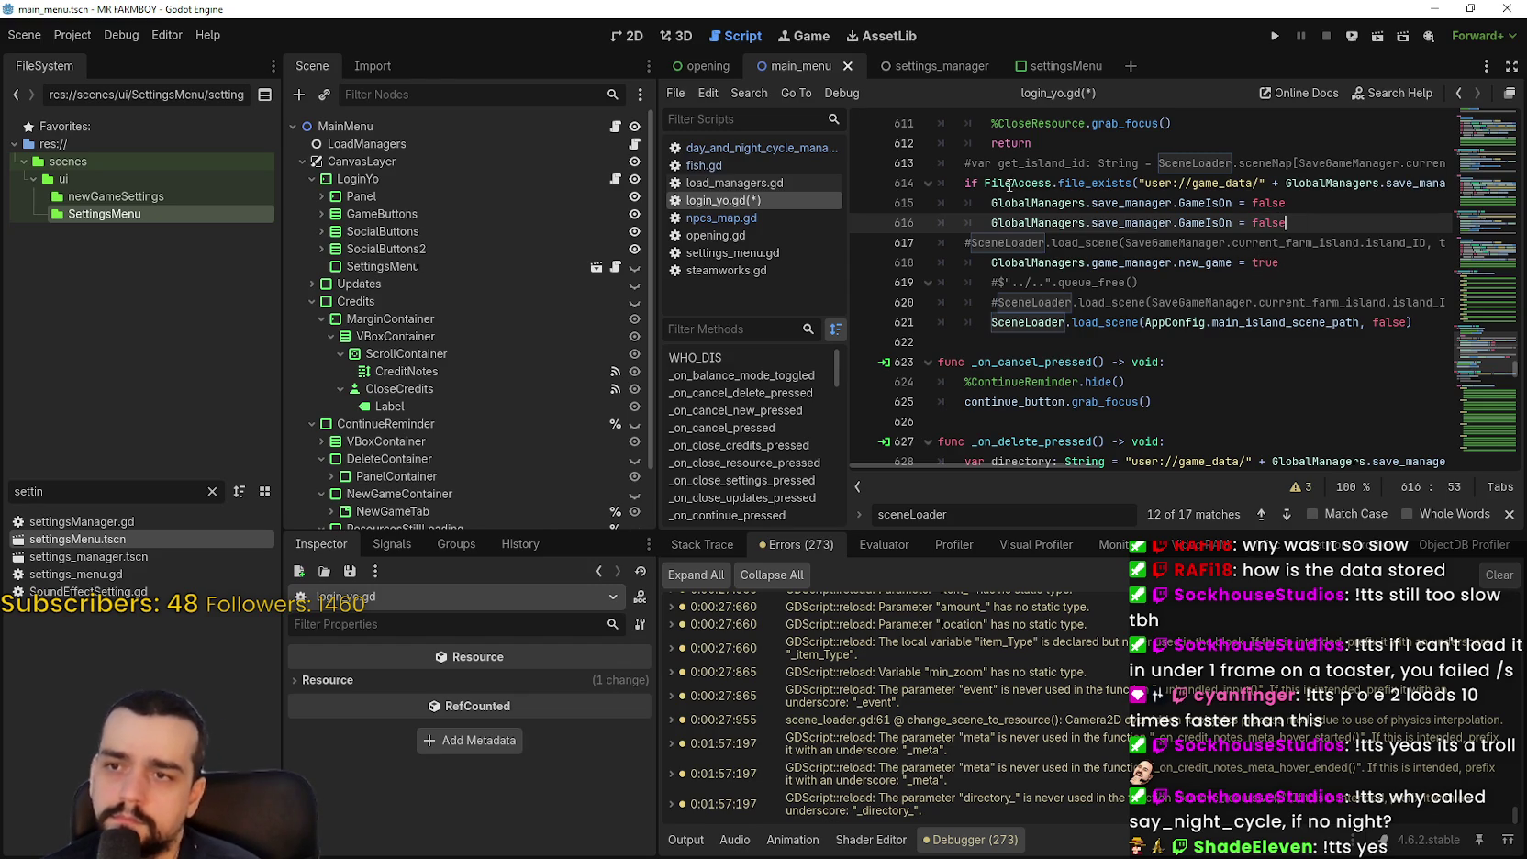
Comment out line 615, set new_game to false on line 618, and save
click(992, 203)
text(#)
click(995, 263)
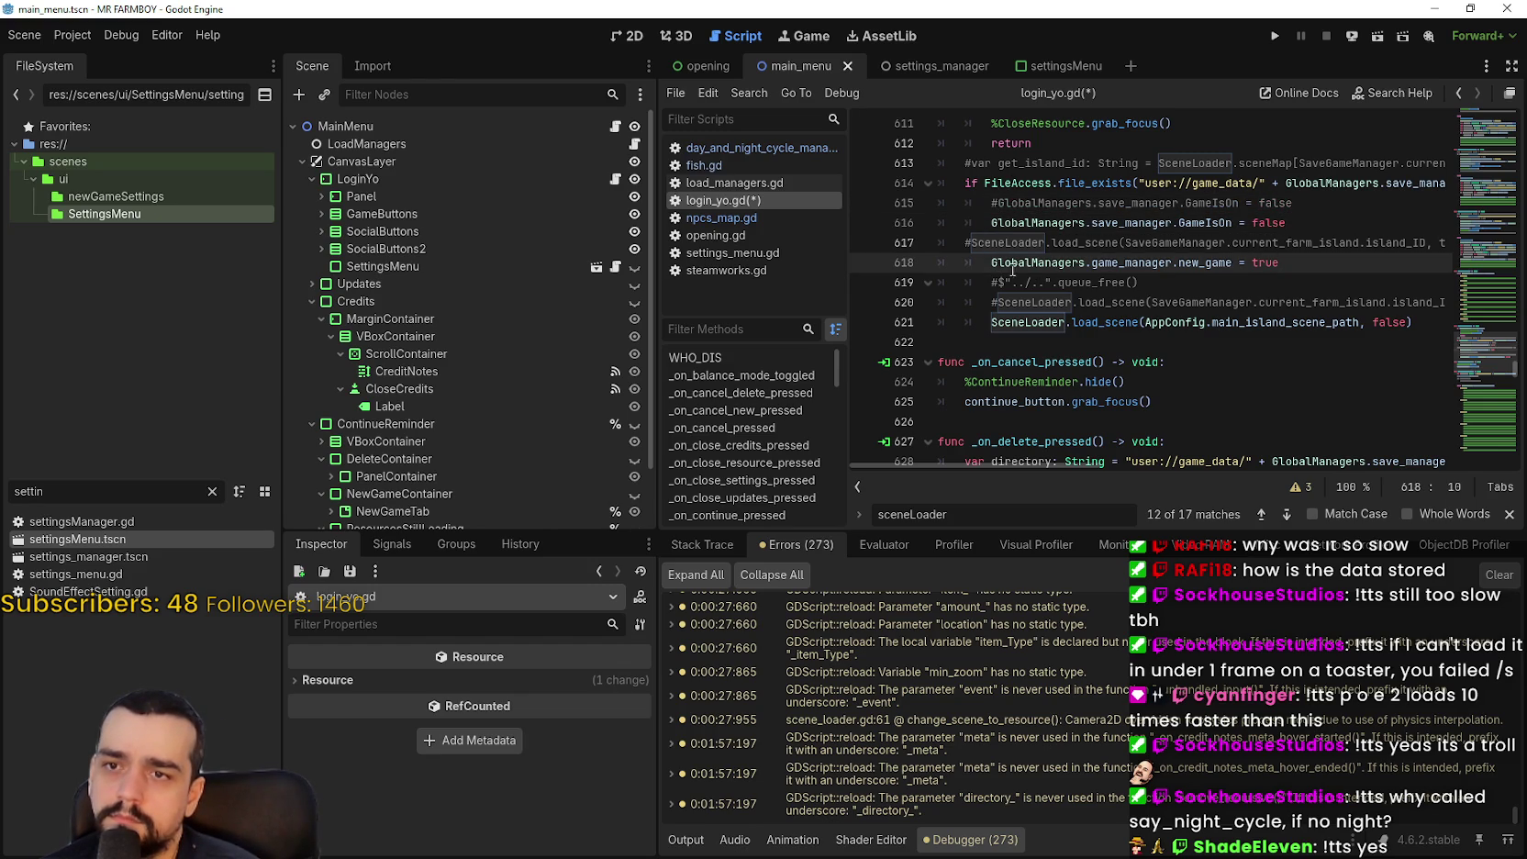
double_click(1266, 262)
text(false)
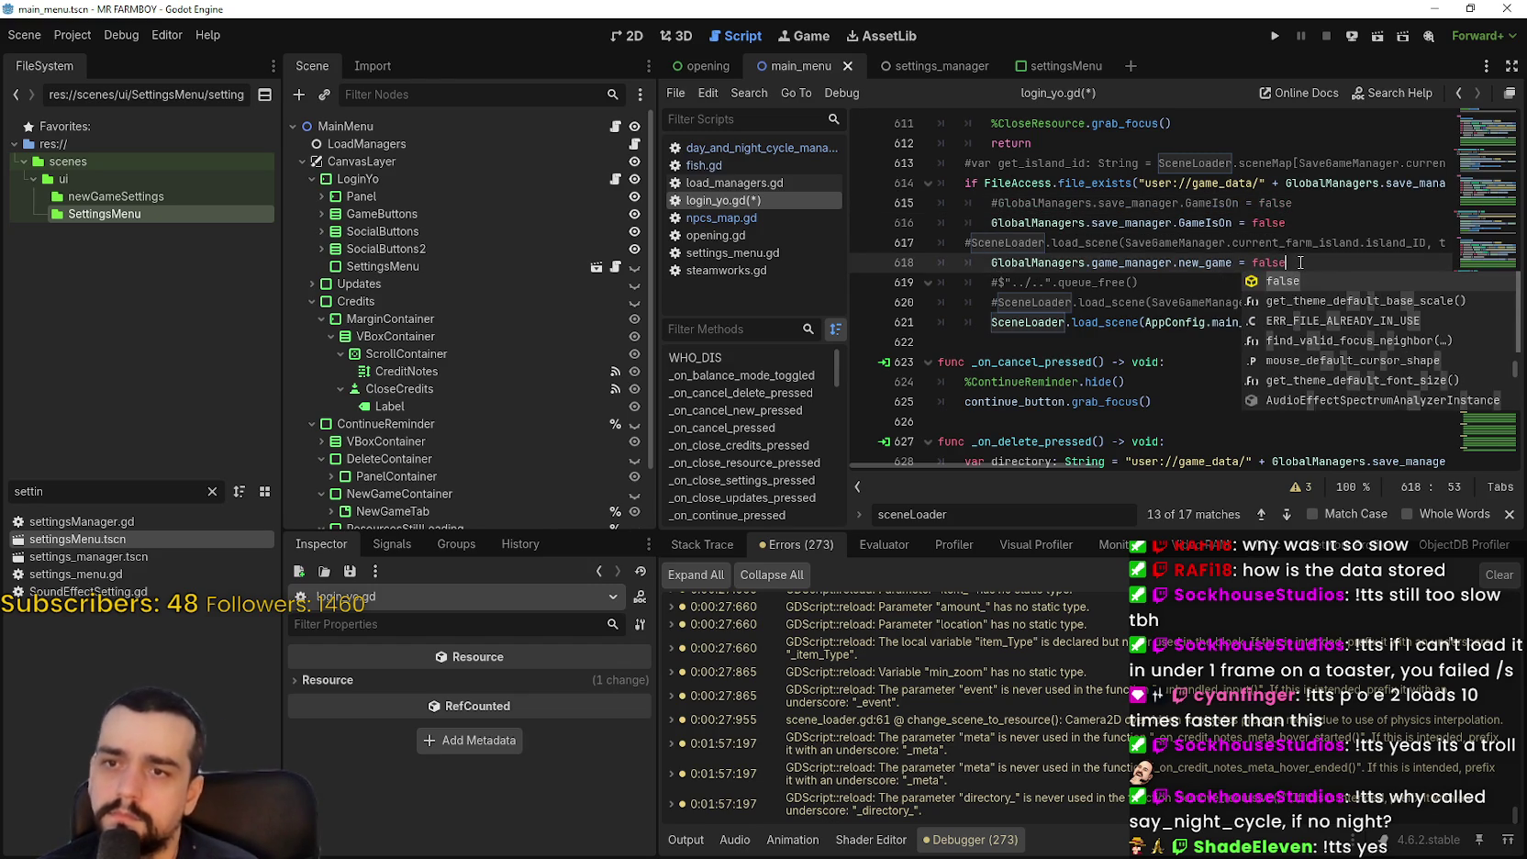
click(1244, 241)
key(ctrl+s)
Check the later SceneLoader matches, then run the project to test
scroll(up, 3)
scroll(down, 3)
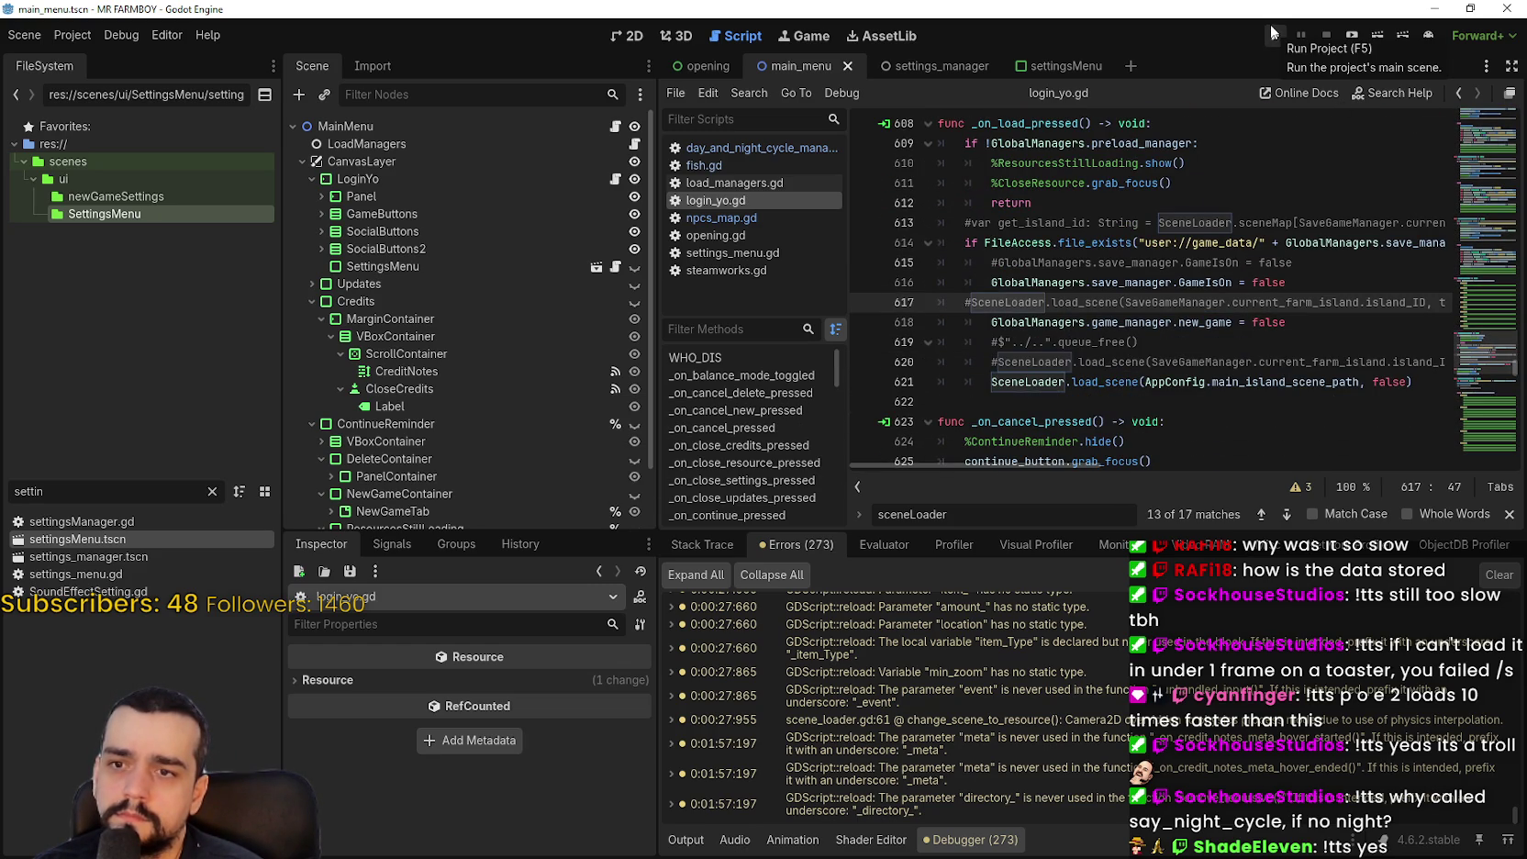
click(1292, 514)
click(1292, 514)
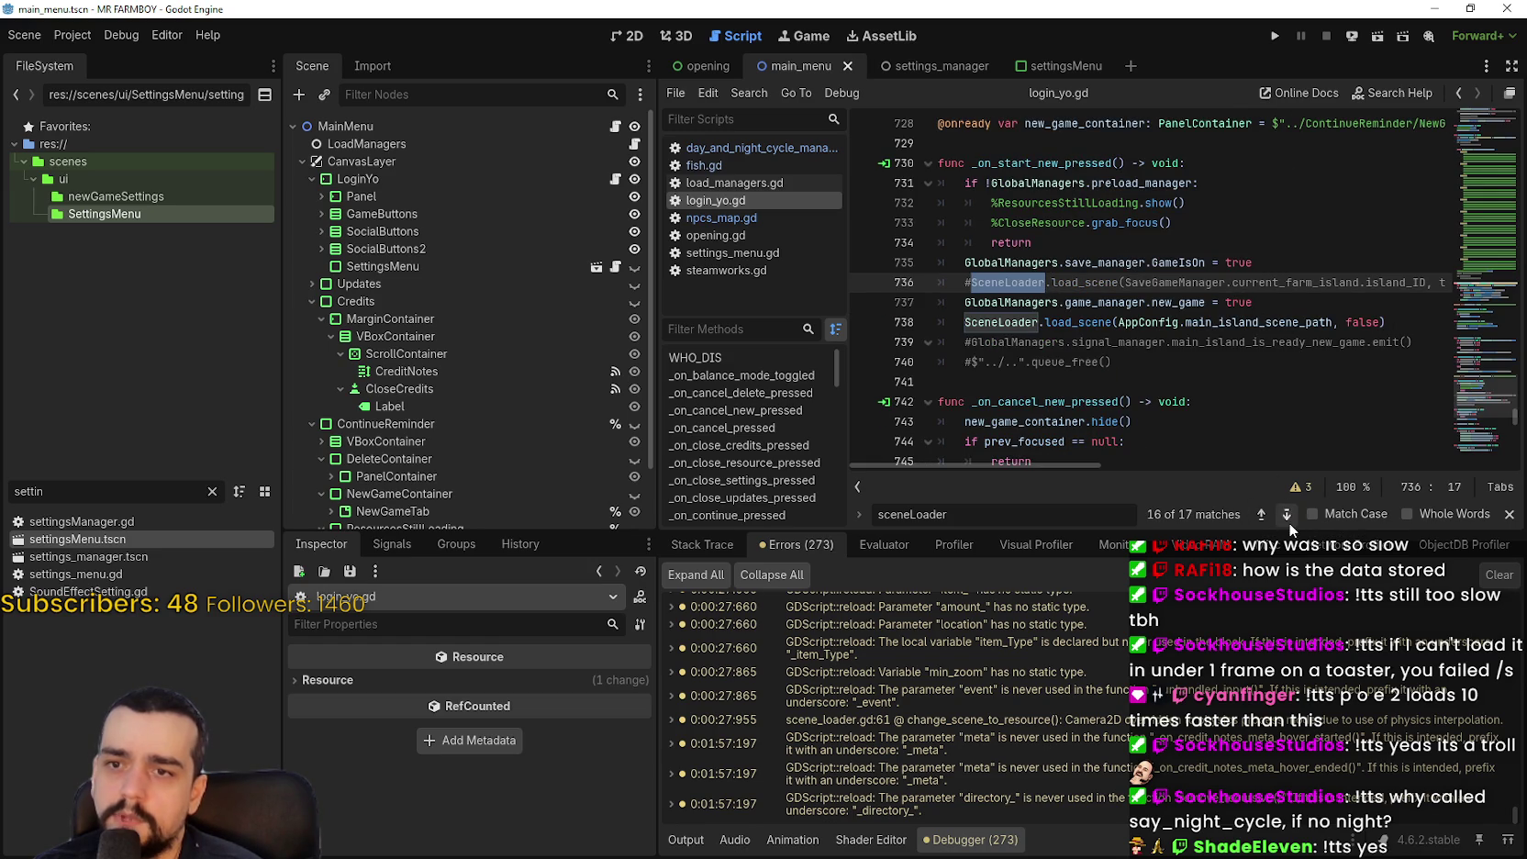
click(1261, 515)
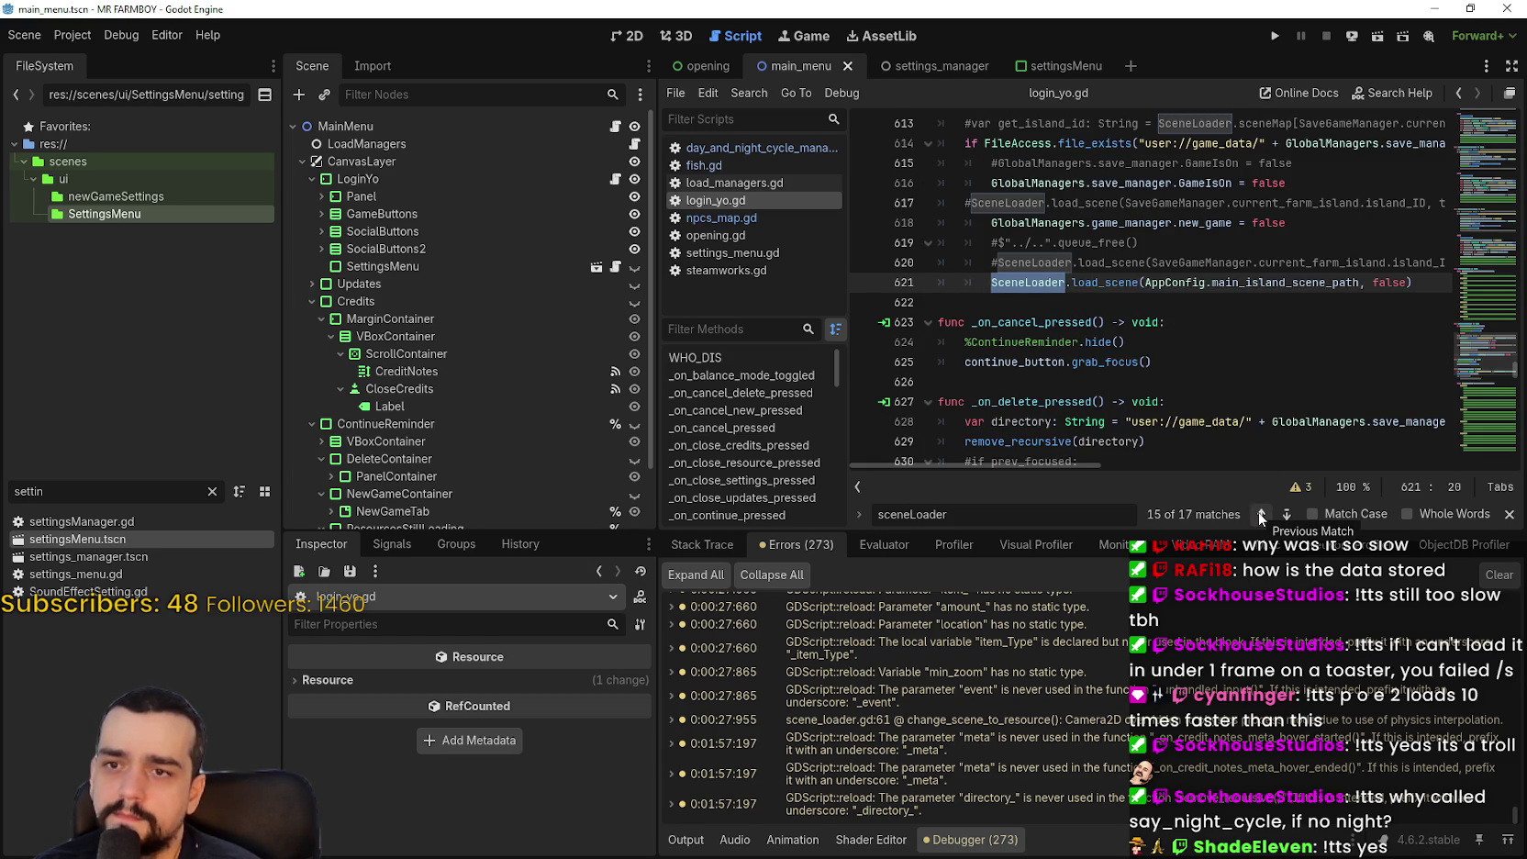
scroll(up, 3)
click(1171, 360)
click(1275, 35)
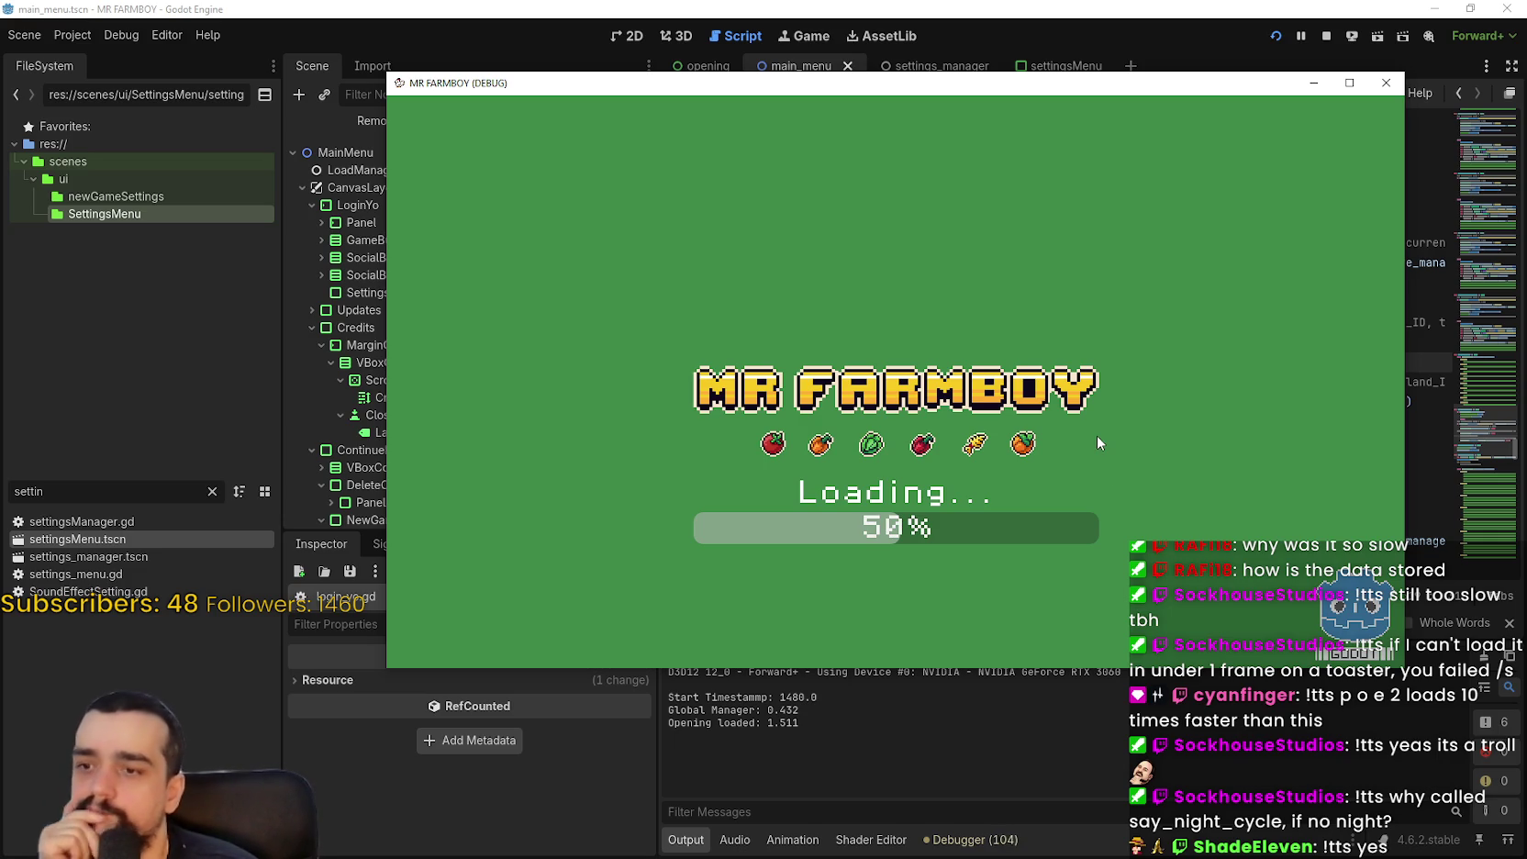
Open Continue, try Save 1, load Save 2 onto the farm island, then stop the game
click(946, 349)
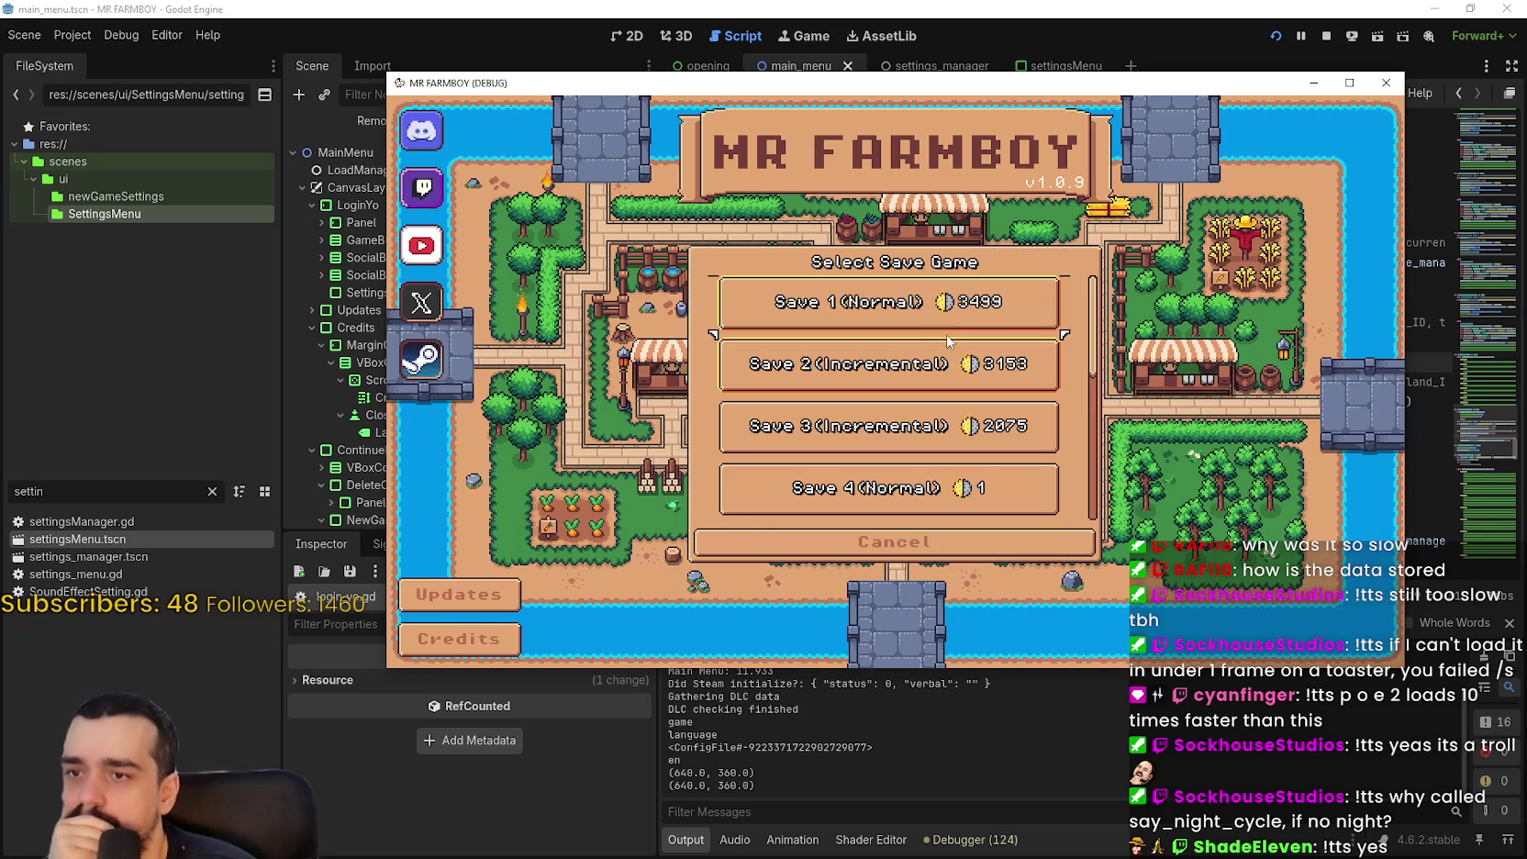
click(867, 302)
click(804, 306)
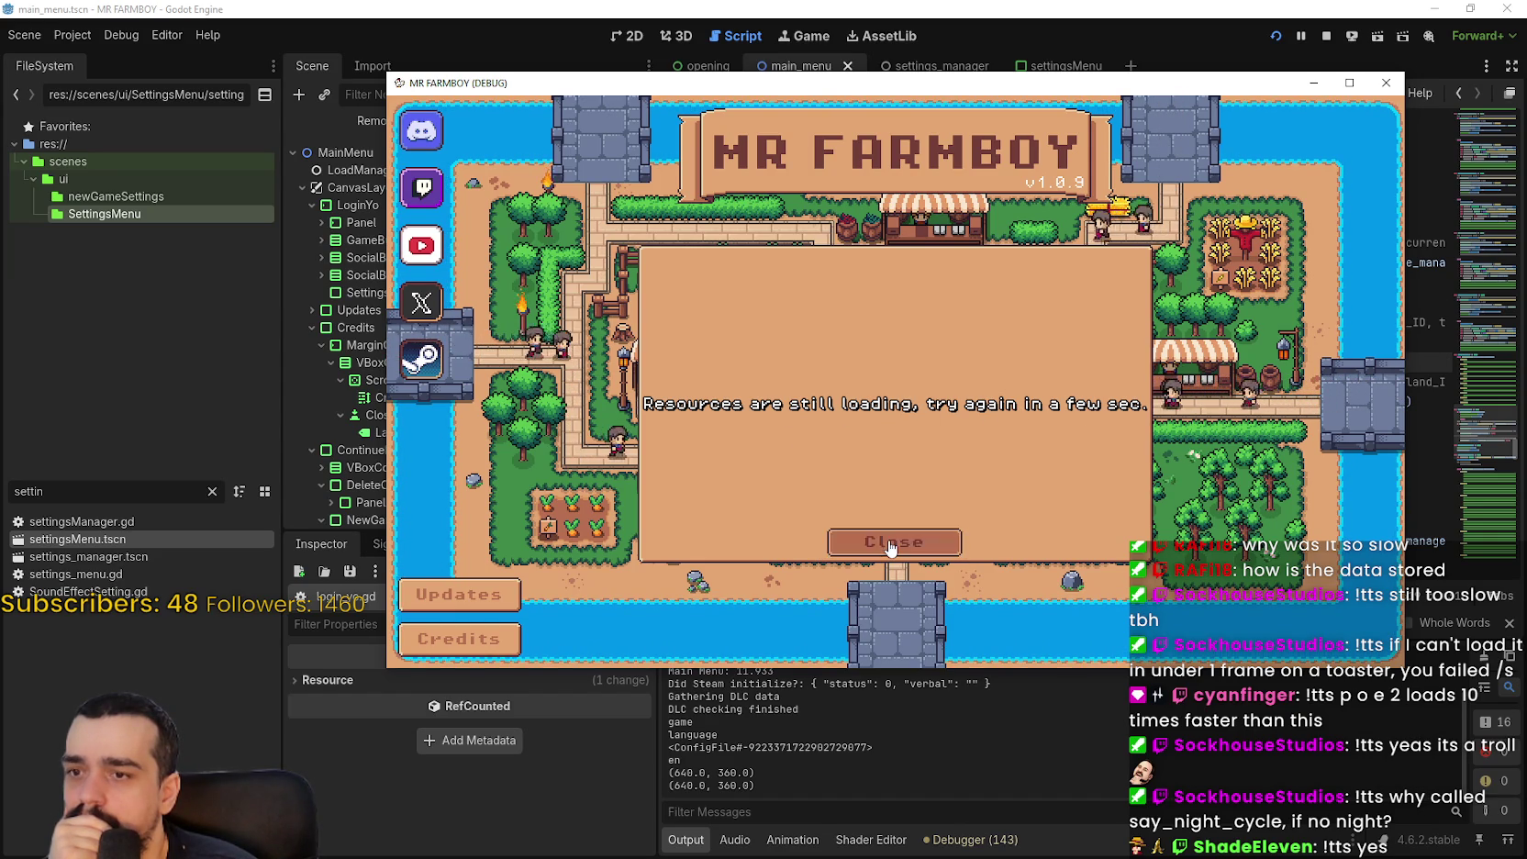
click(890, 545)
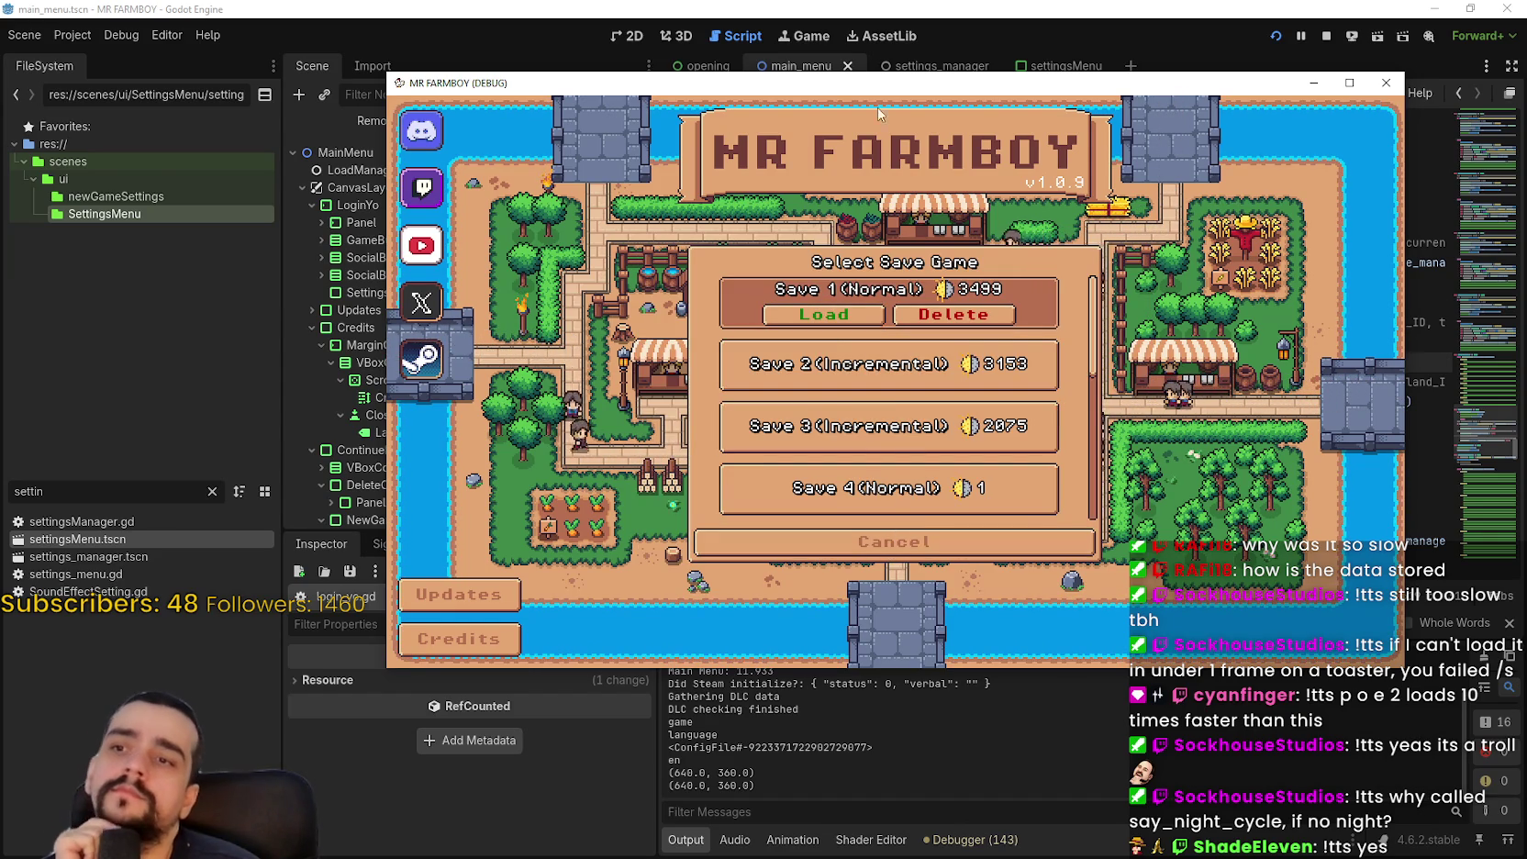
drag(859, 83, 915, 54)
click(913, 342)
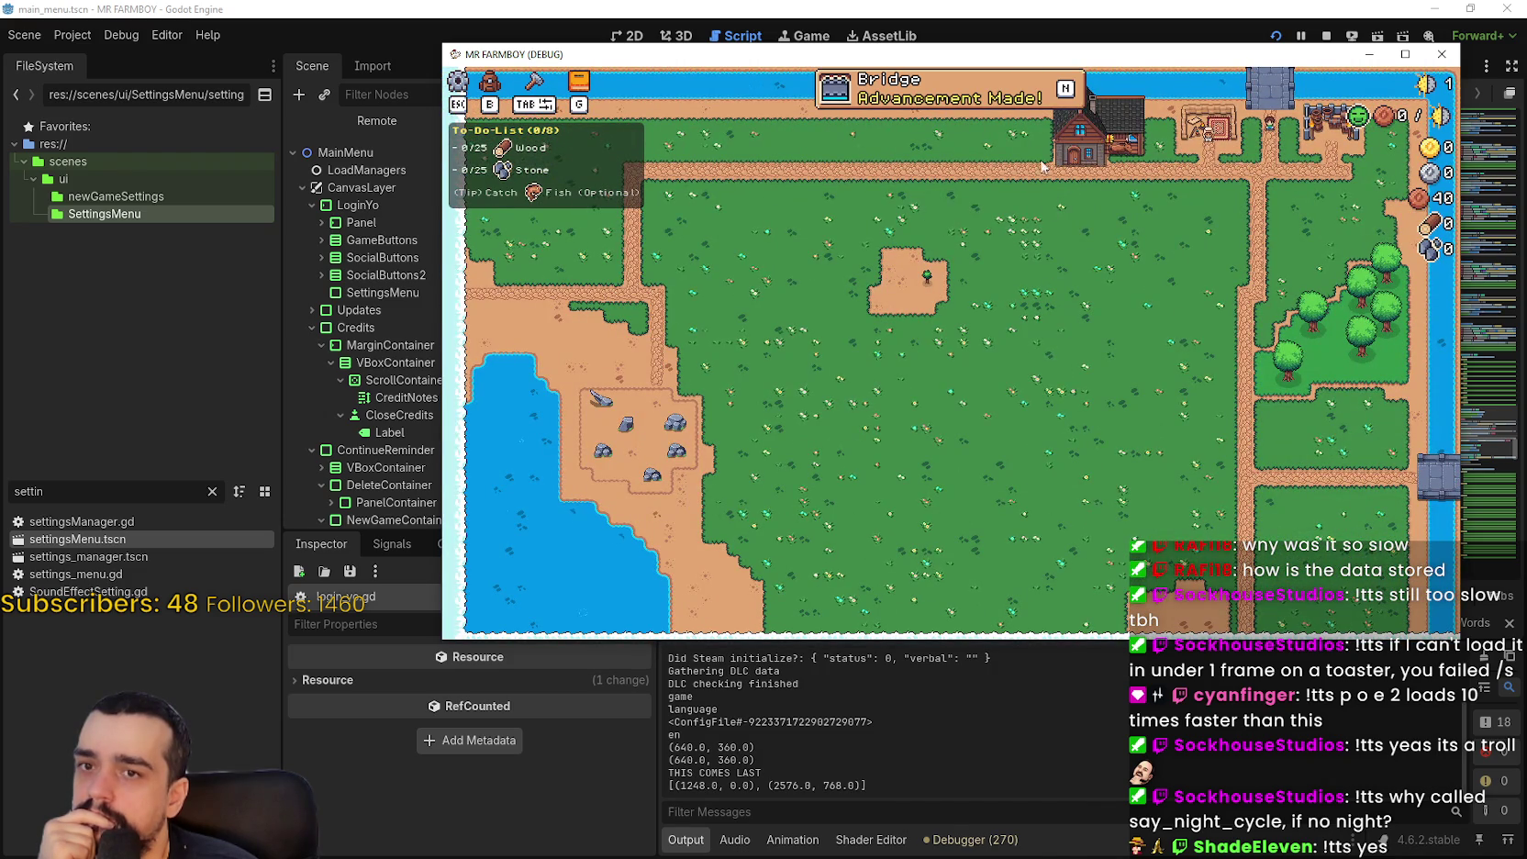
drag(1046, 54, 993, 97)
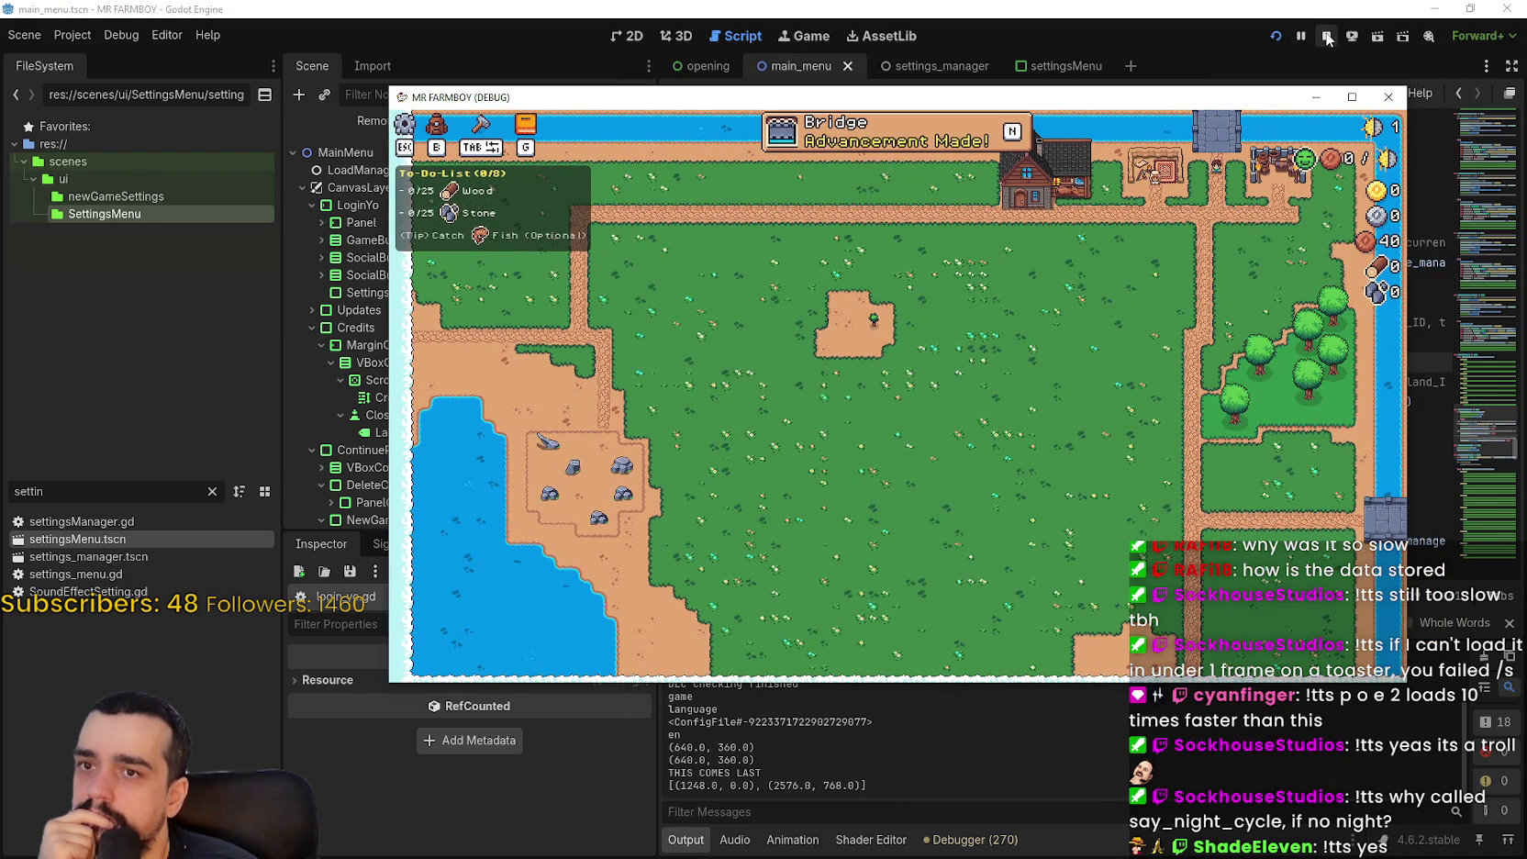
click(1327, 38)
click(1068, 424)
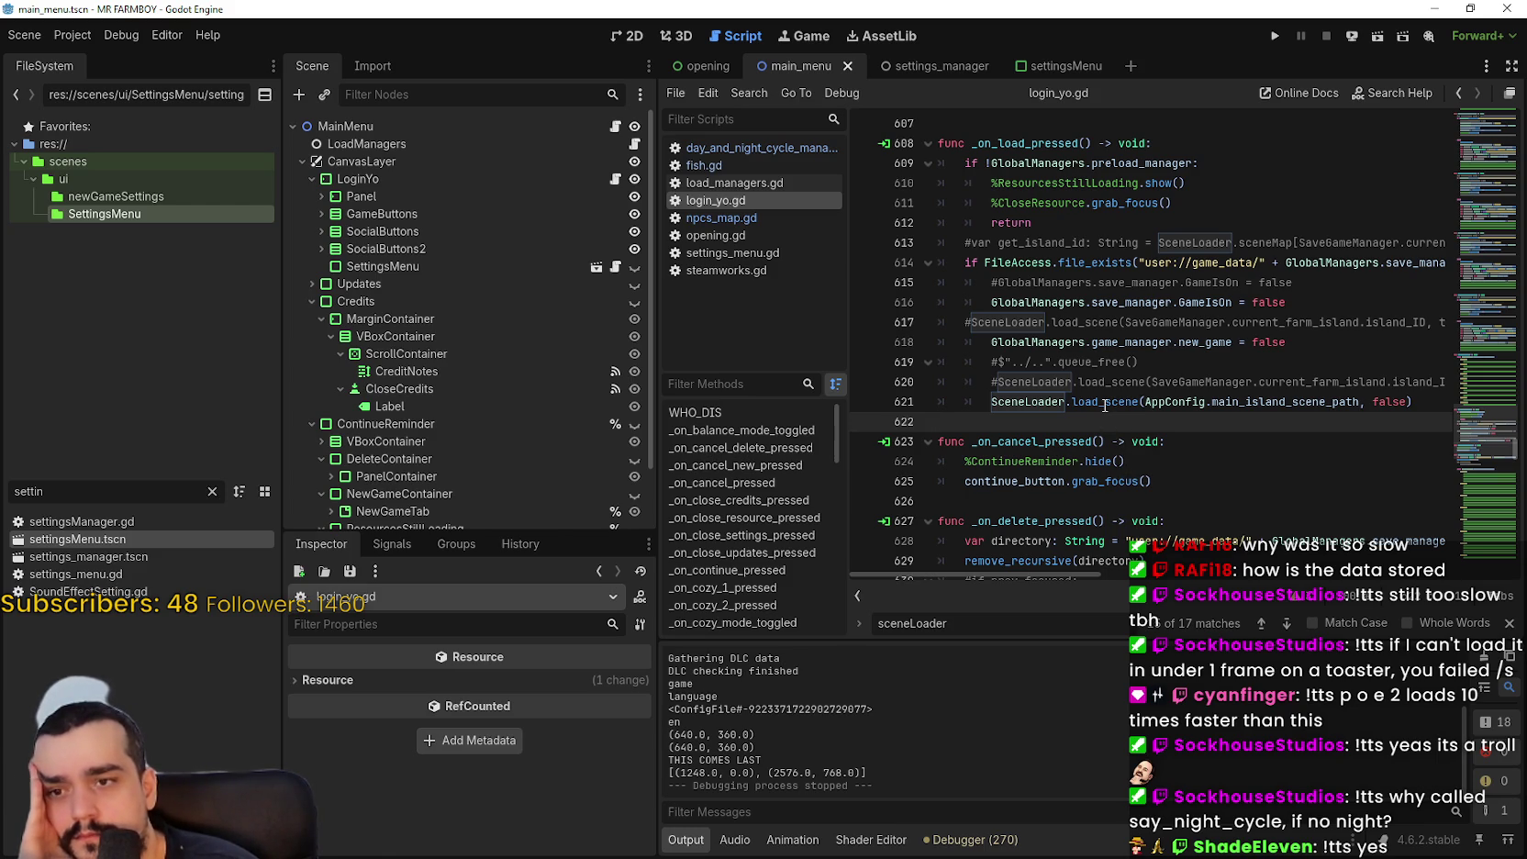
Close the find bar in login_yo.gd and rerun the project with F5
mouse_move(1105, 406)
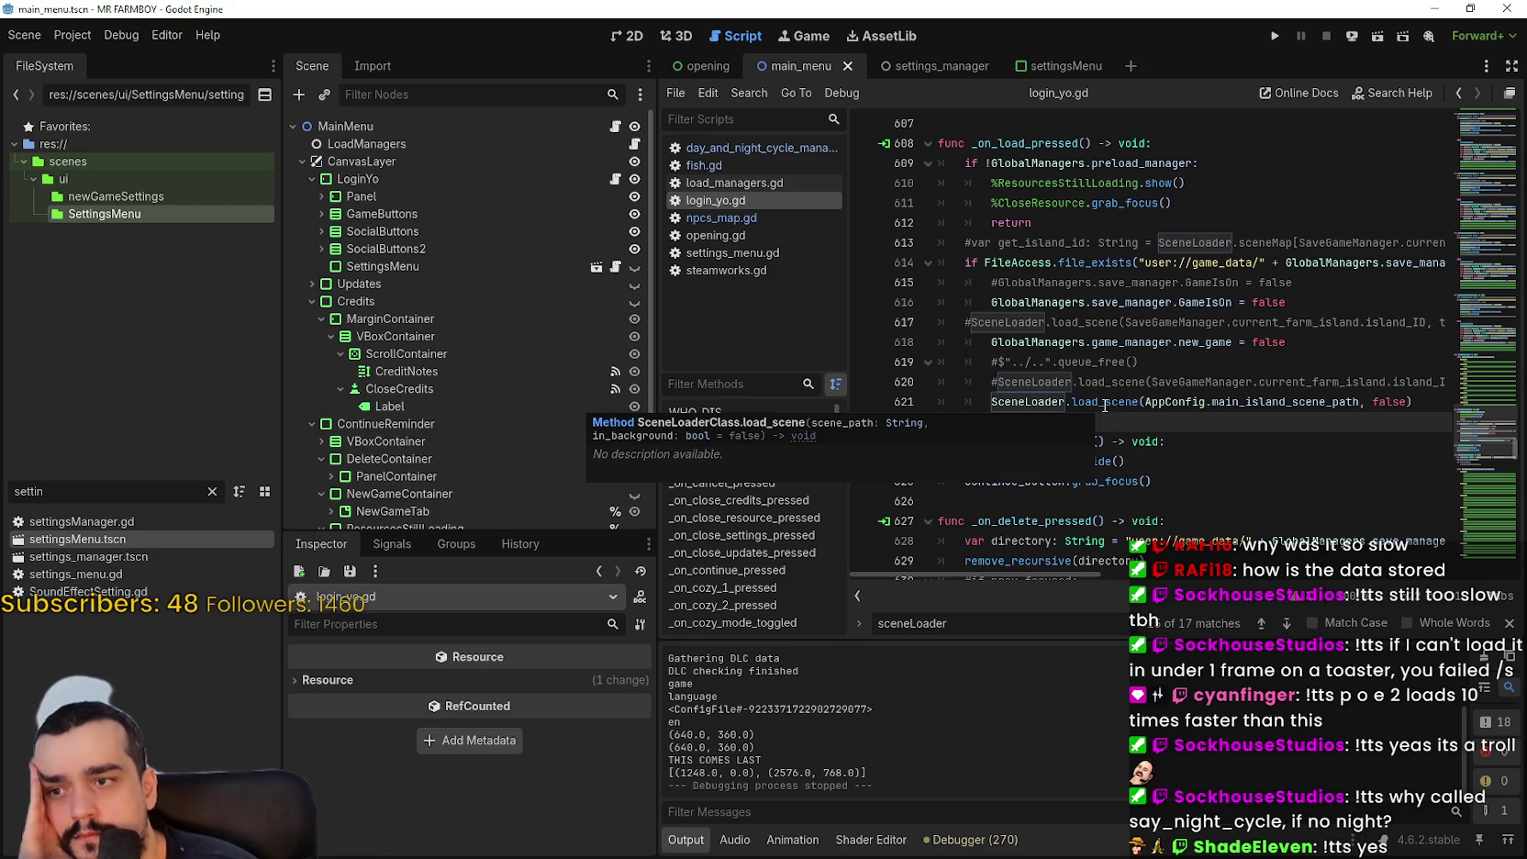
double_click(1105, 405)
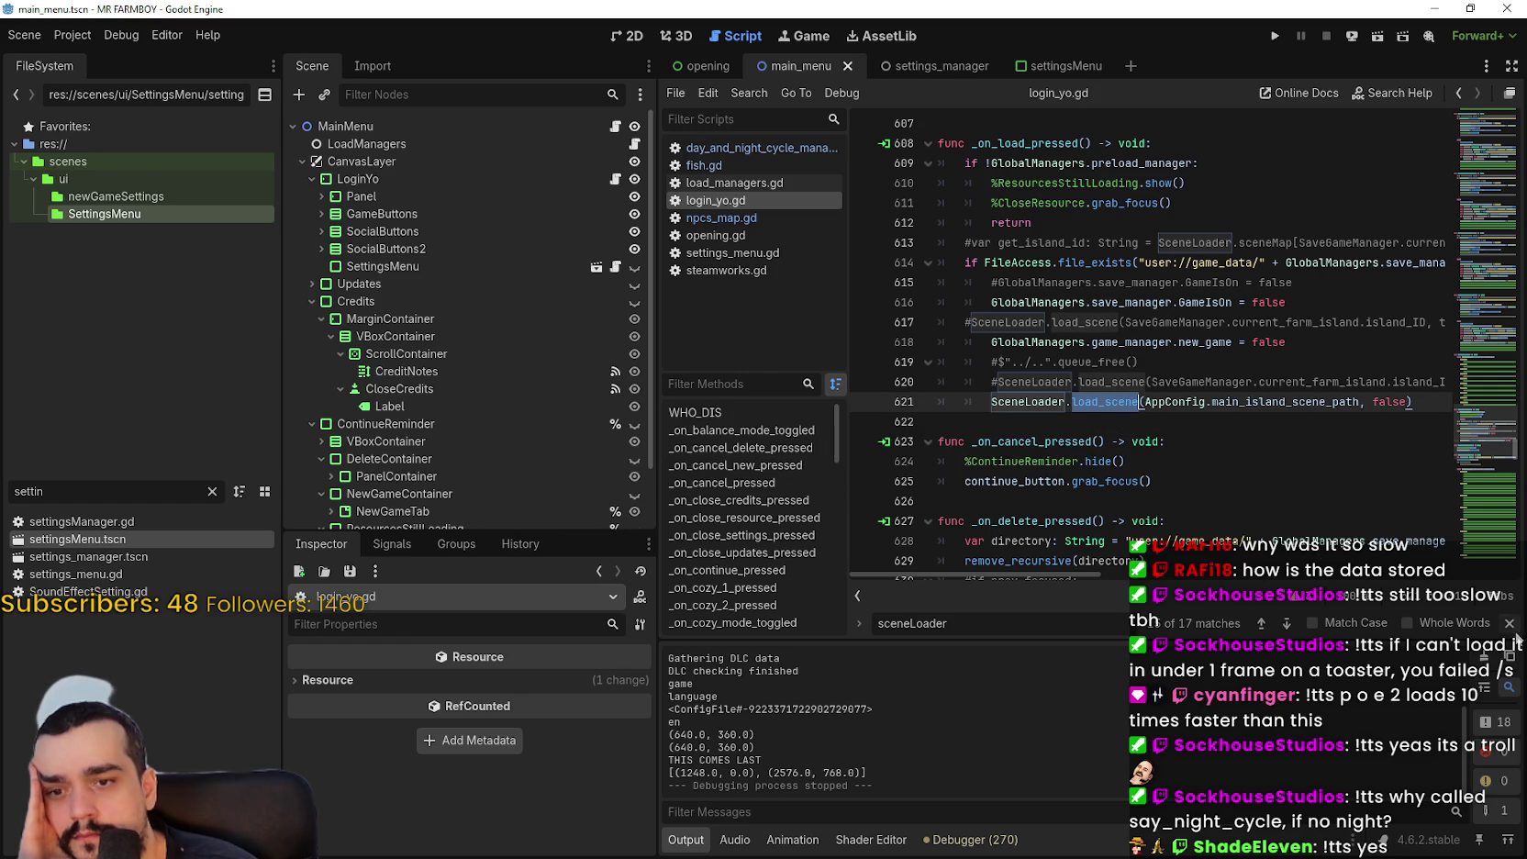
key(Escape)
drag(1046, 601, 1061, 601)
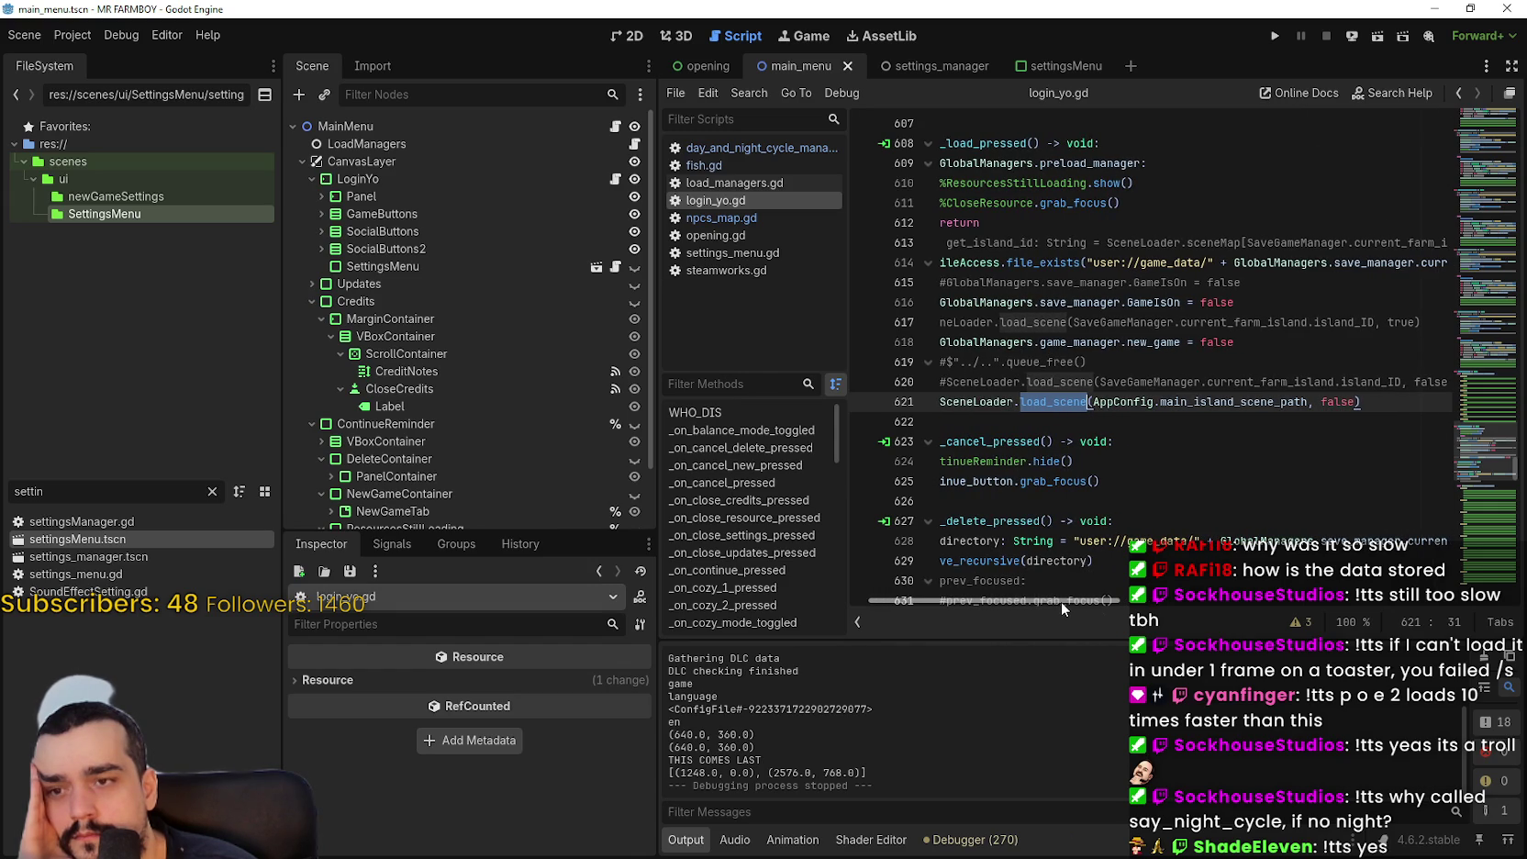
drag(1061, 601, 911, 477)
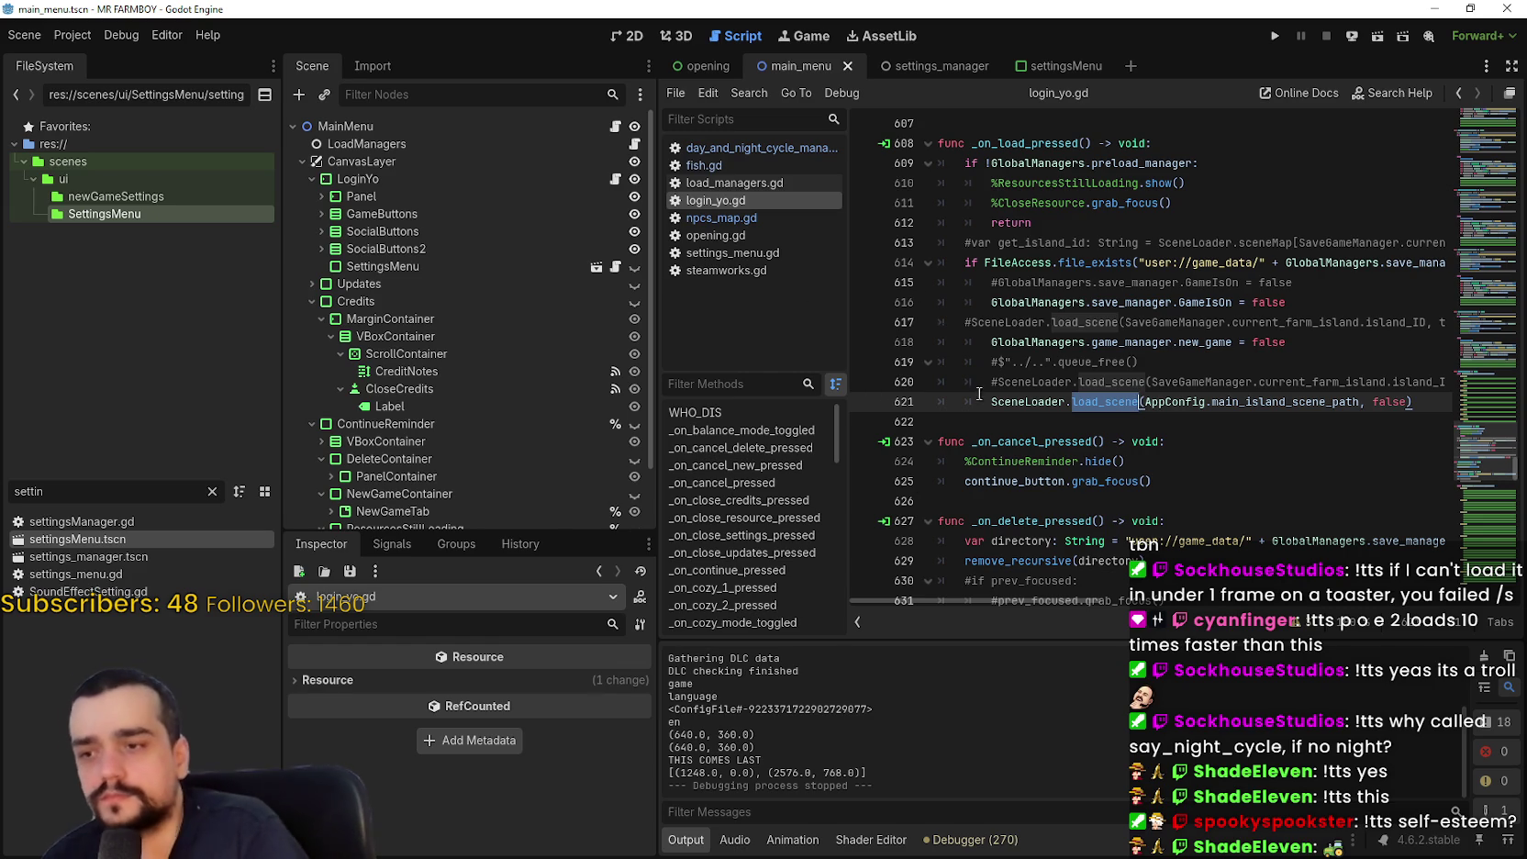
click(1015, 422)
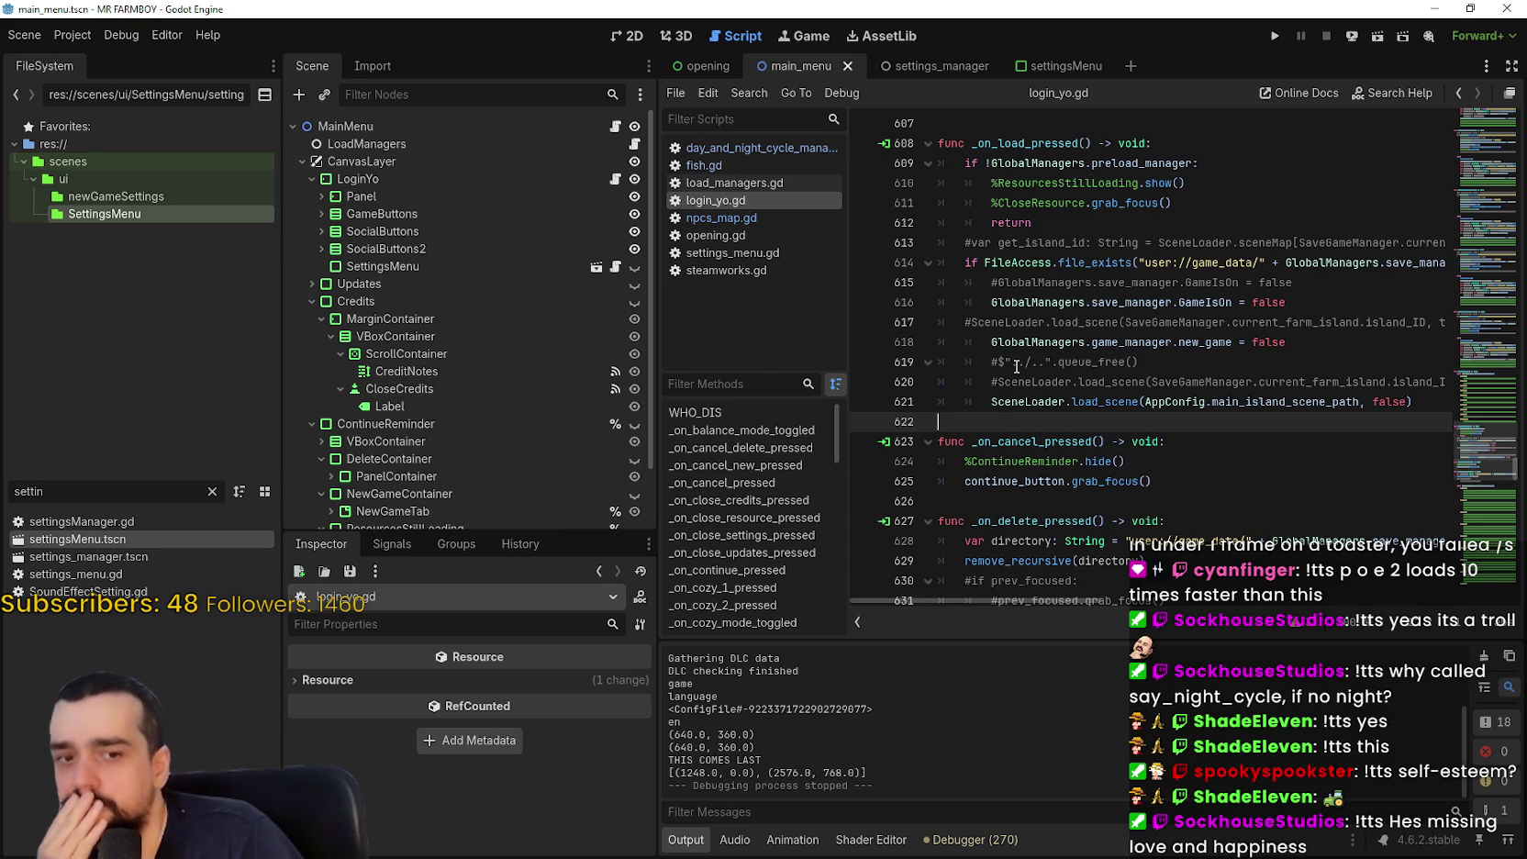
key(F5)
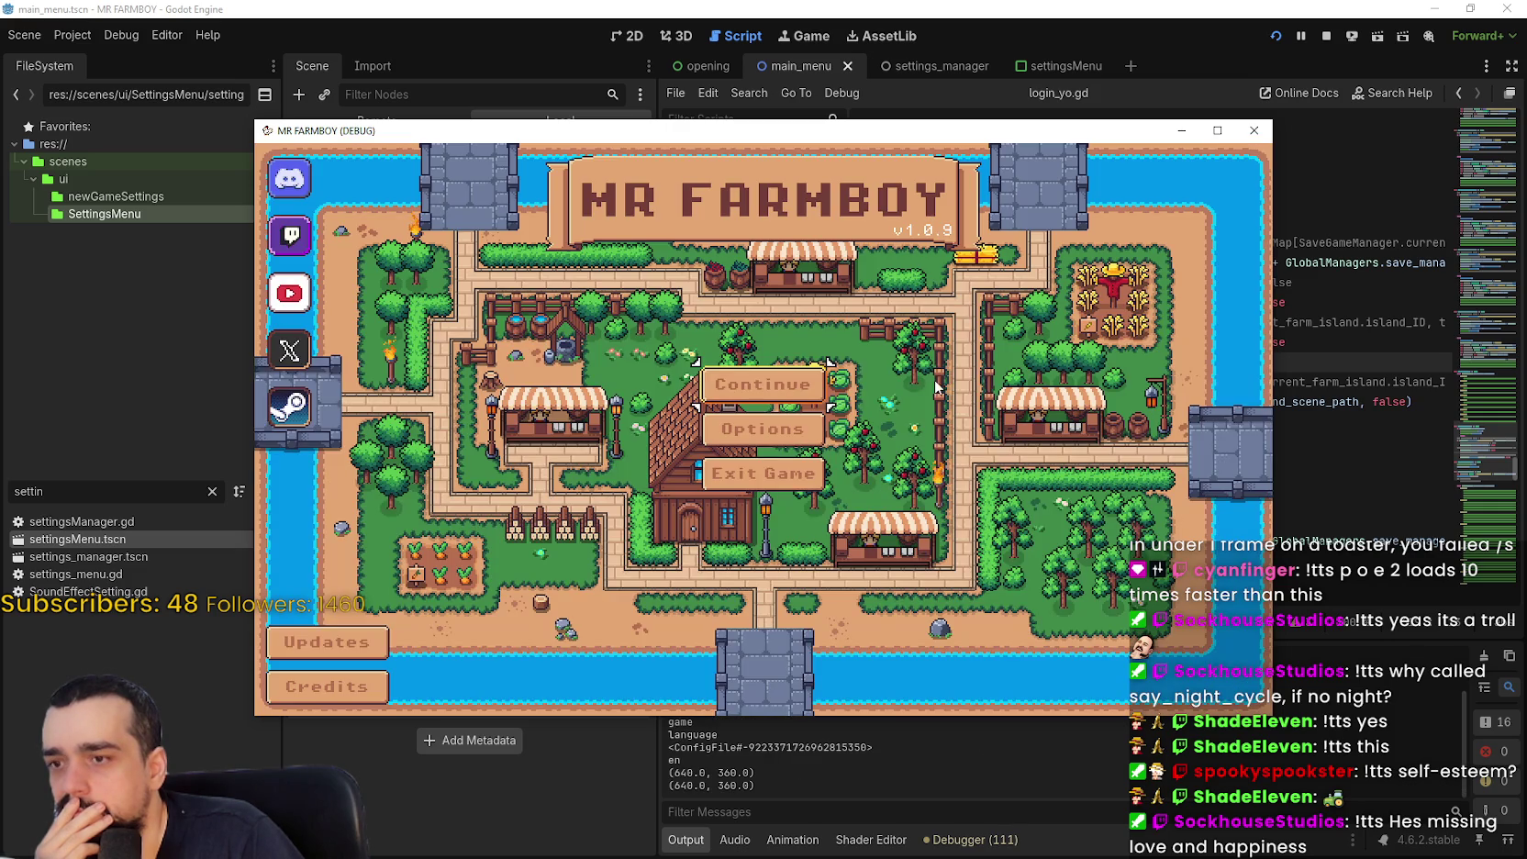
Open Continue, load the Save 7 slot onto the farm map, then stop the game
click(762, 383)
scroll(down, 3)
scroll(down, 3)
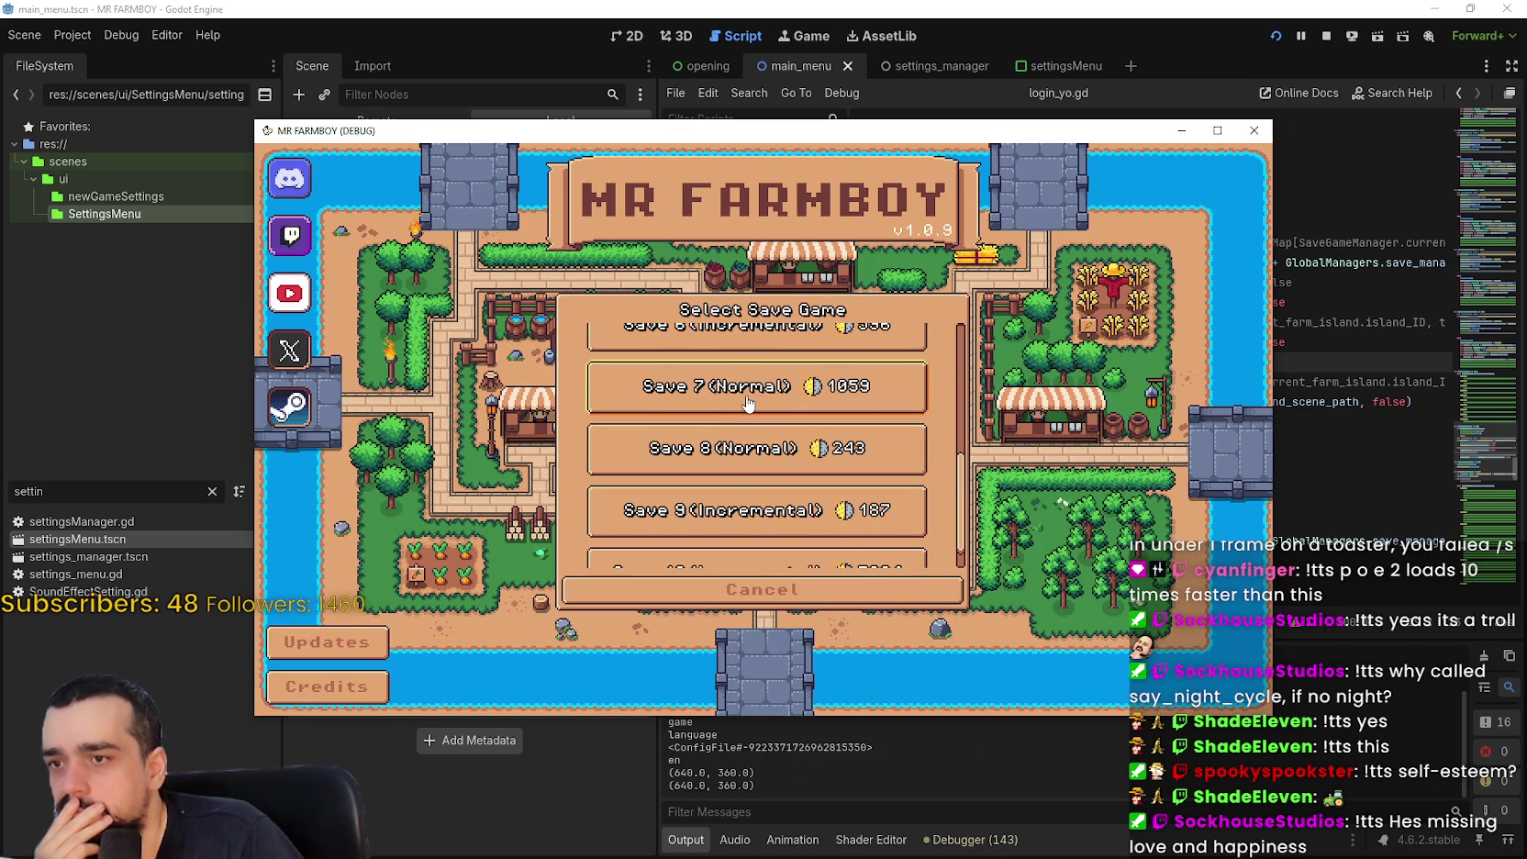
scroll(up, 3)
click(748, 413)
click(688, 427)
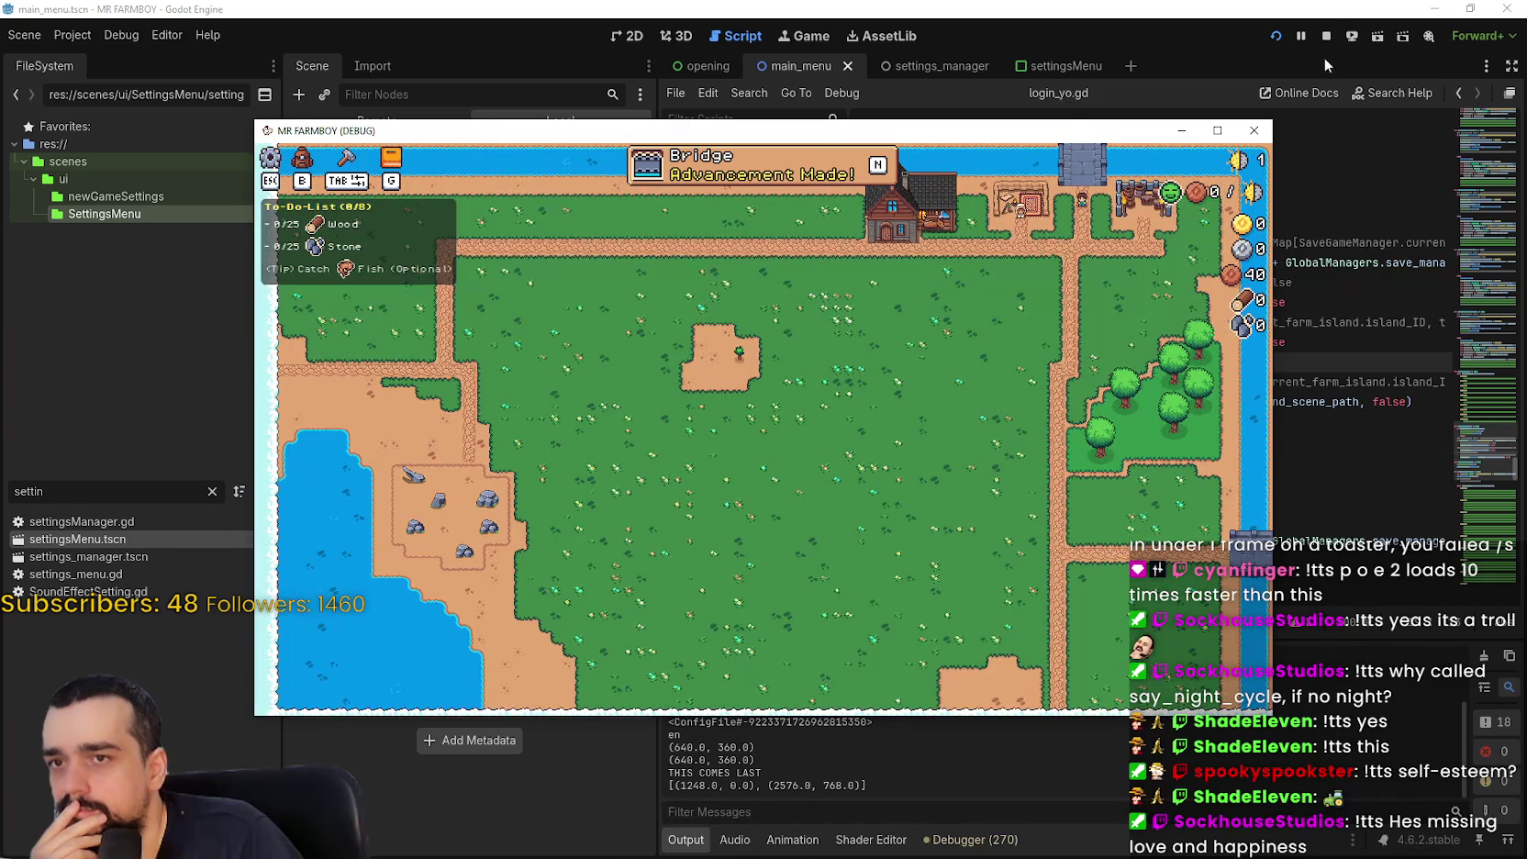
click(1325, 35)
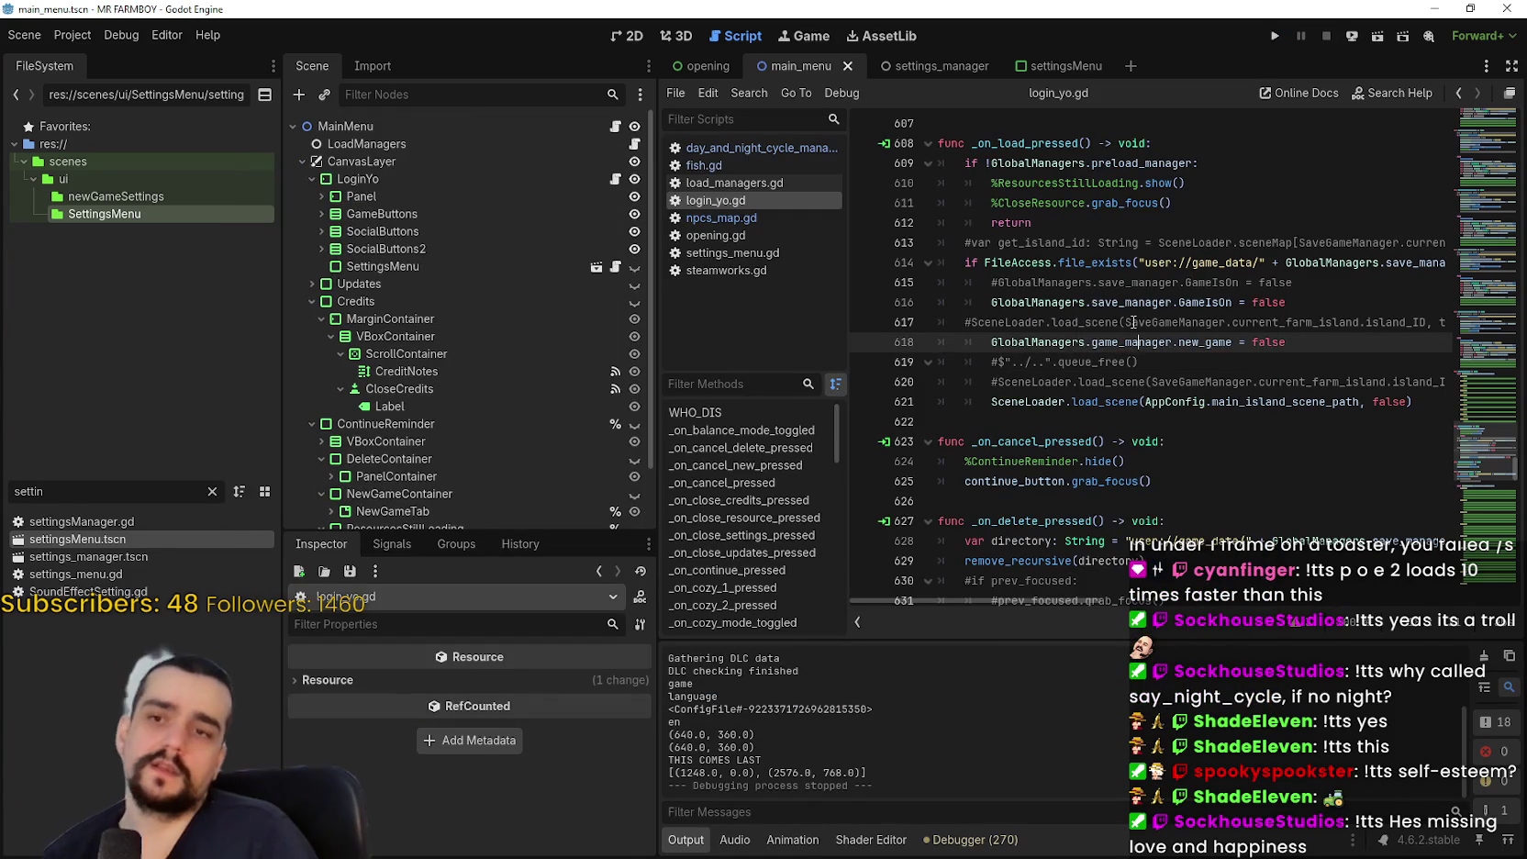
Filter the project files by 'scene' and open scene_loader.gd
click(1189, 358)
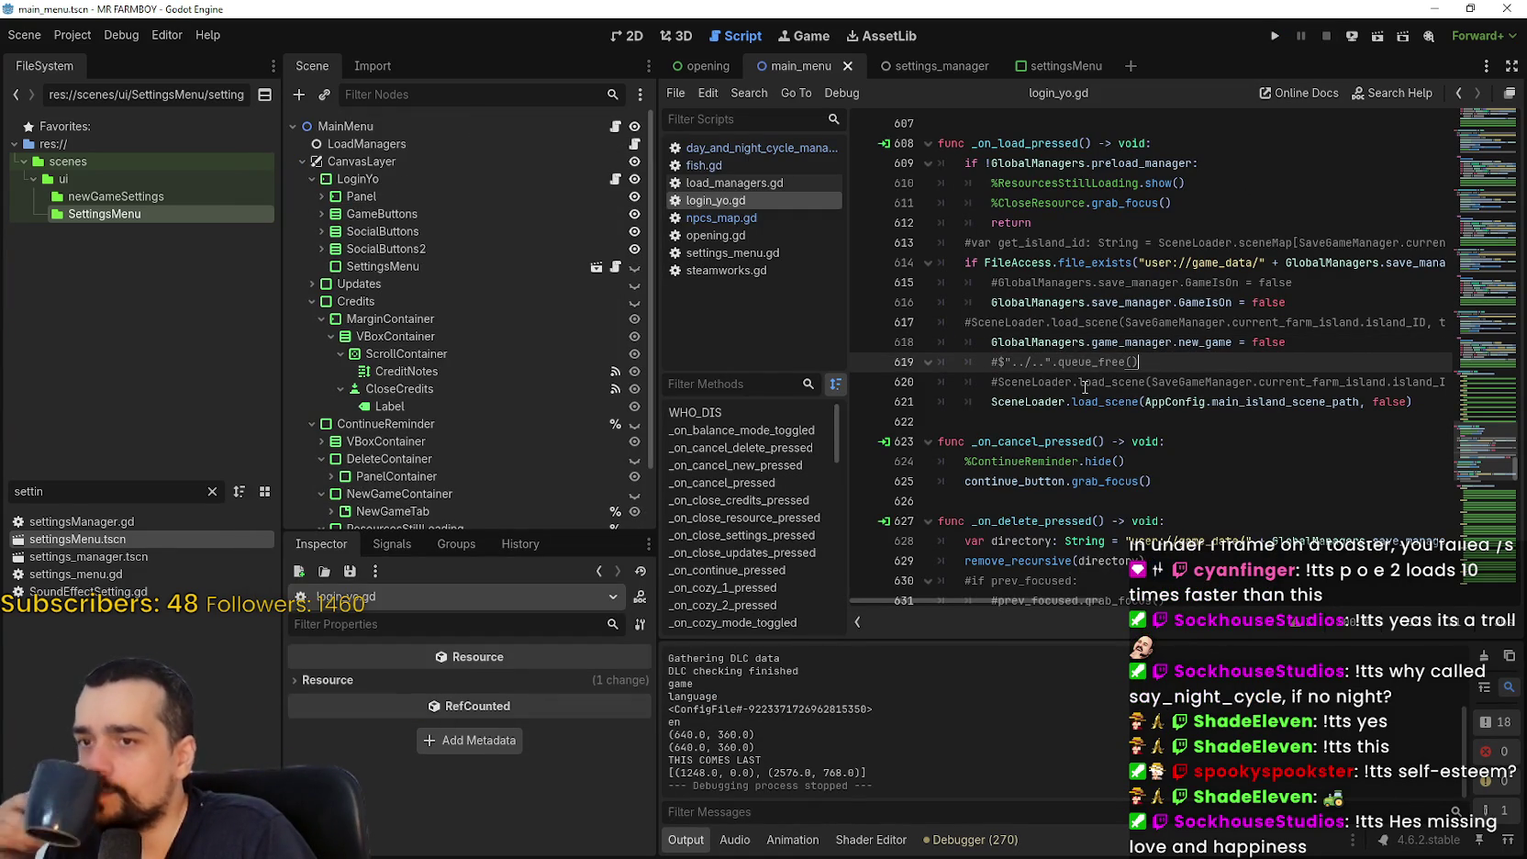
double_click(139, 502)
text(scen)
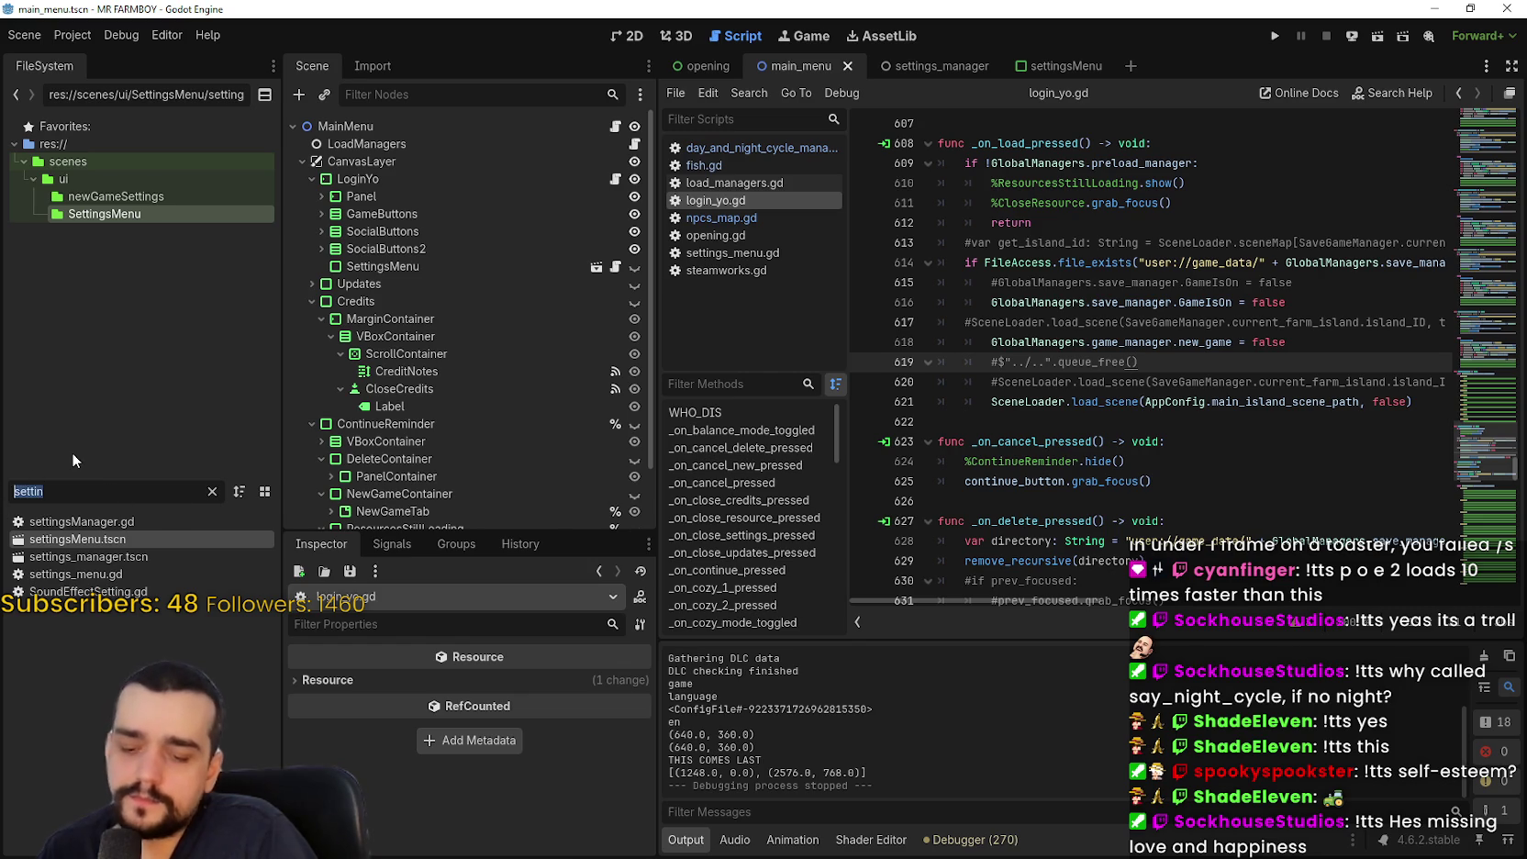
text(e)
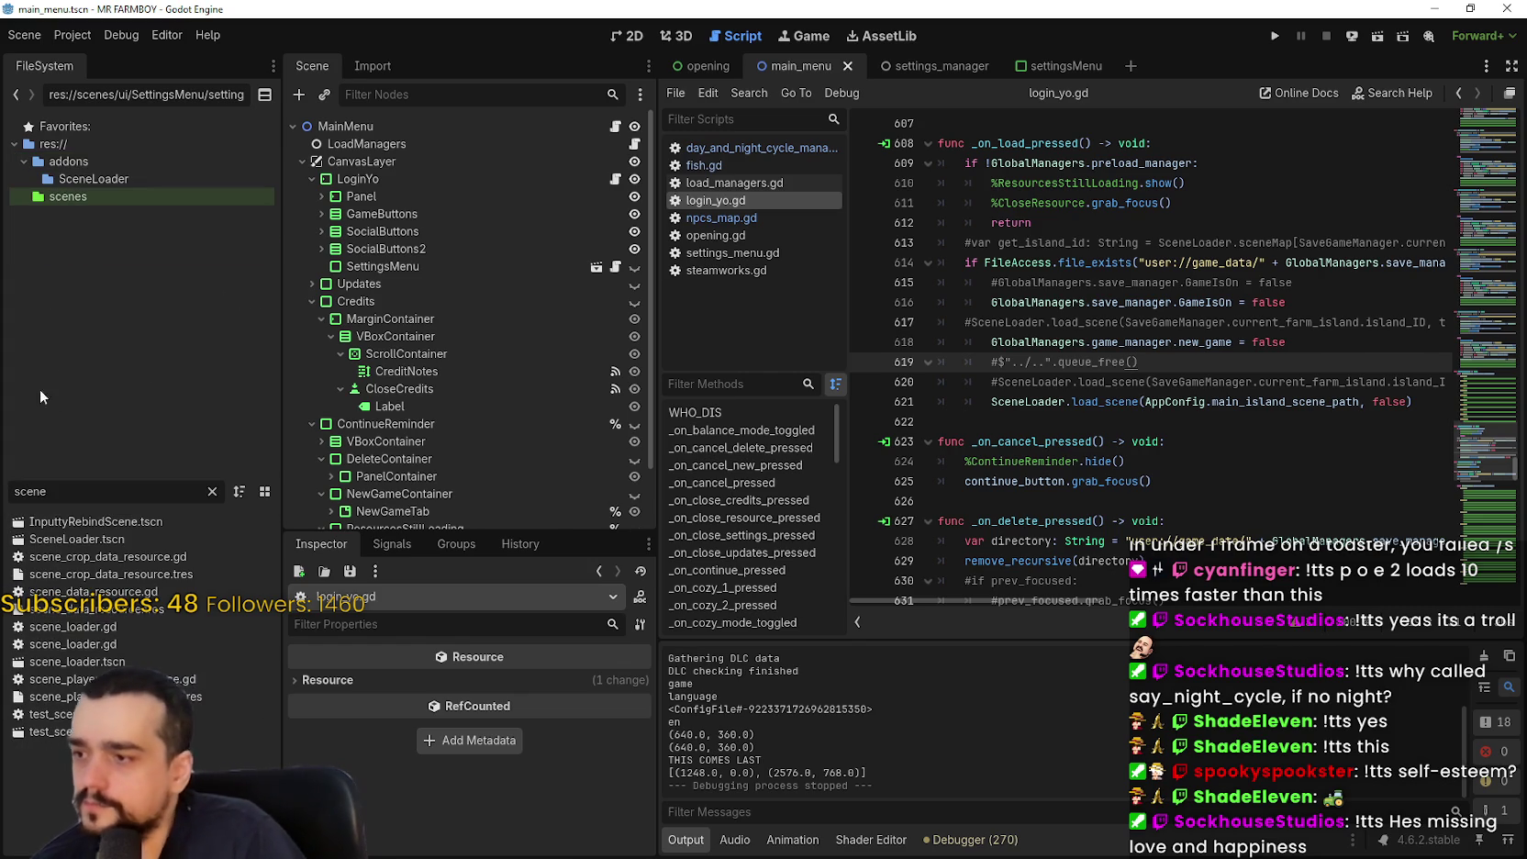
double_click(77, 643)
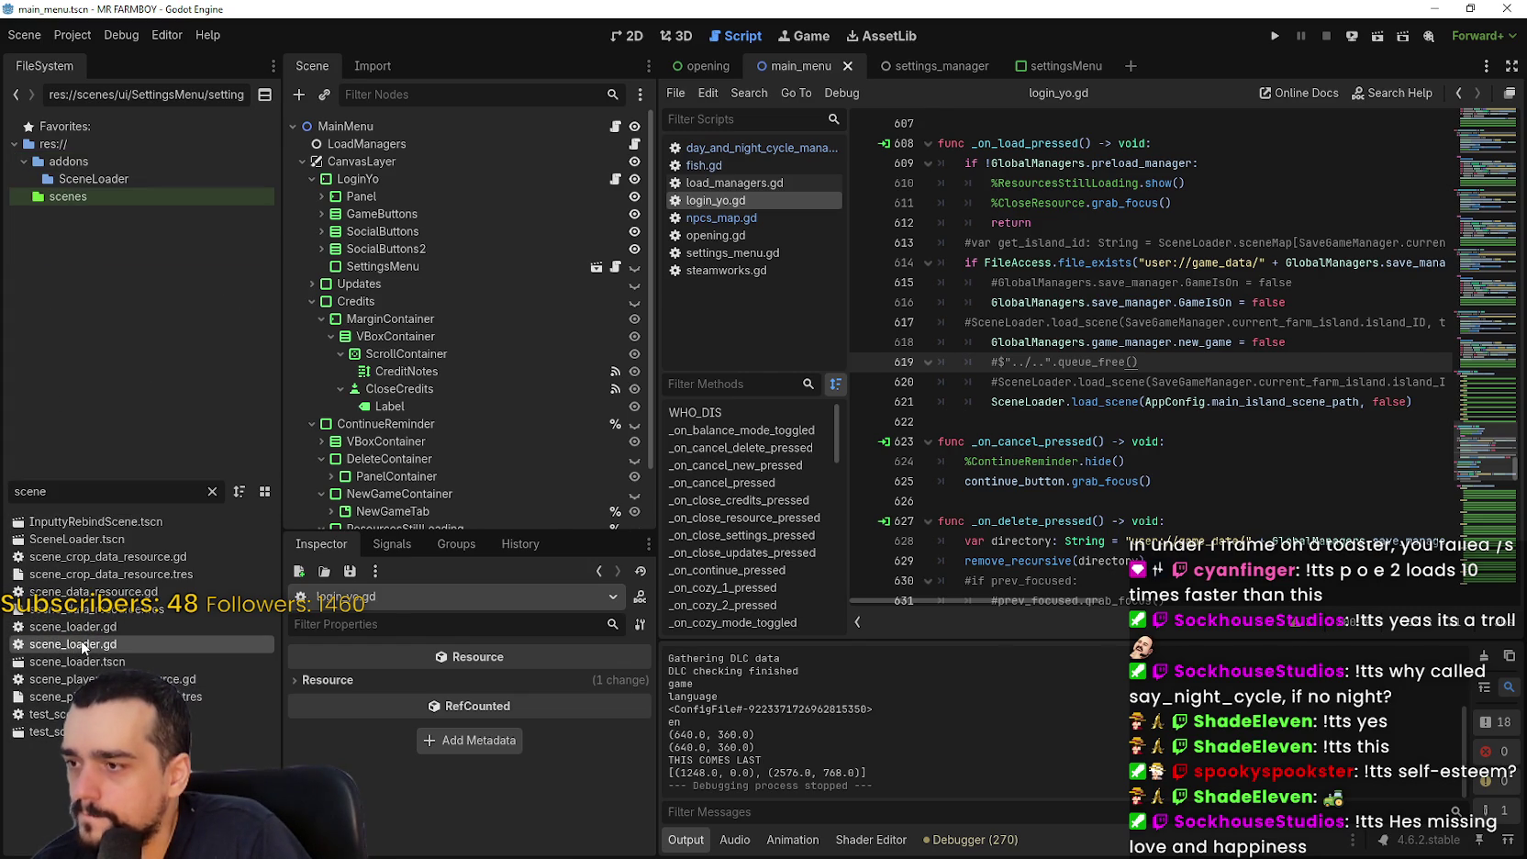
Inspect line 23, which connects main_island_is_ready to load_main_game
scroll(down, 3)
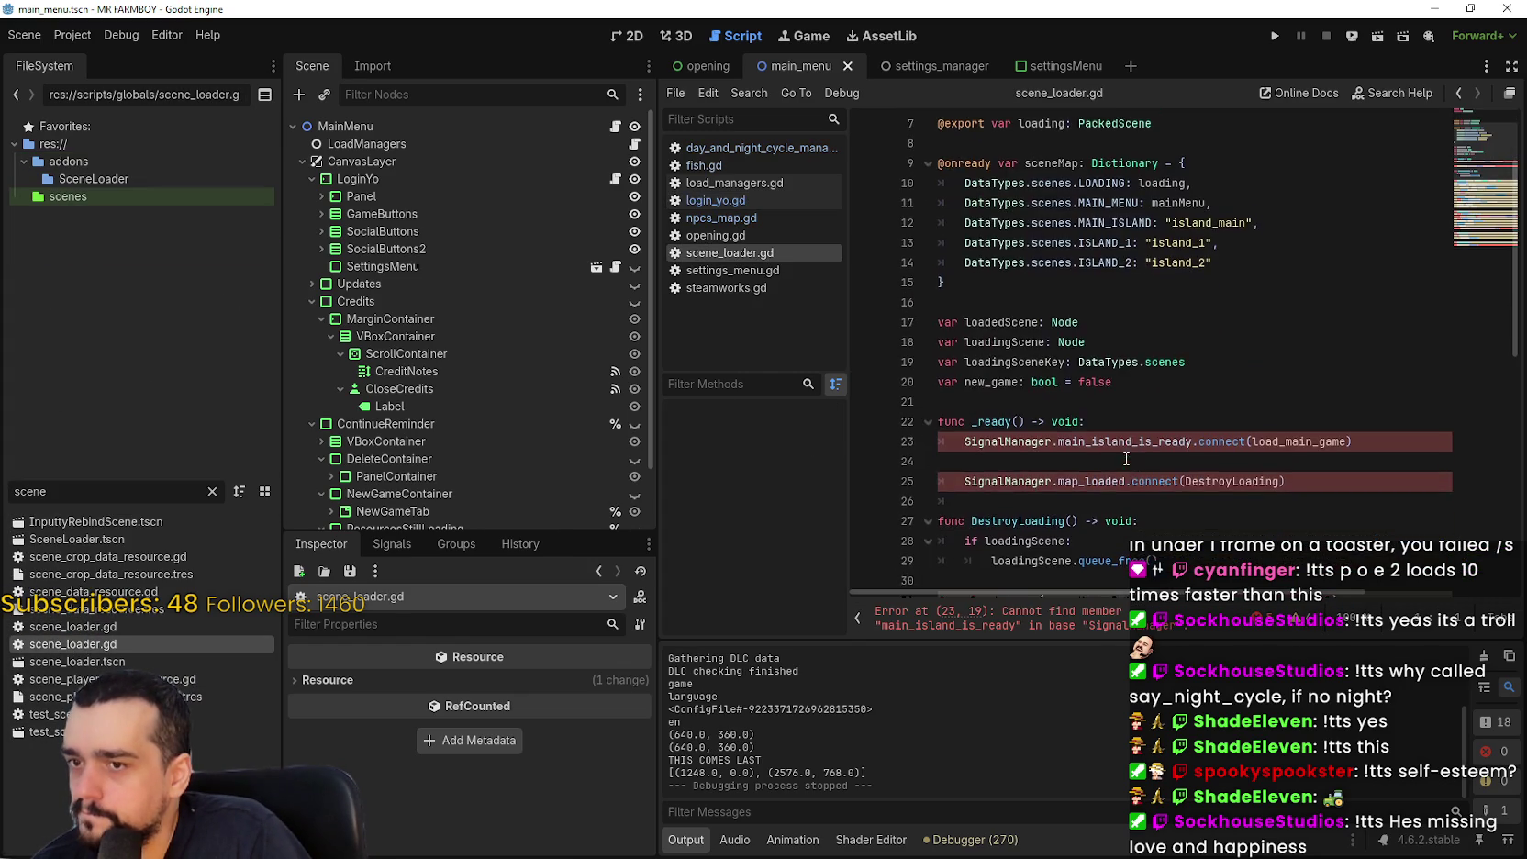
double_click(1143, 323)
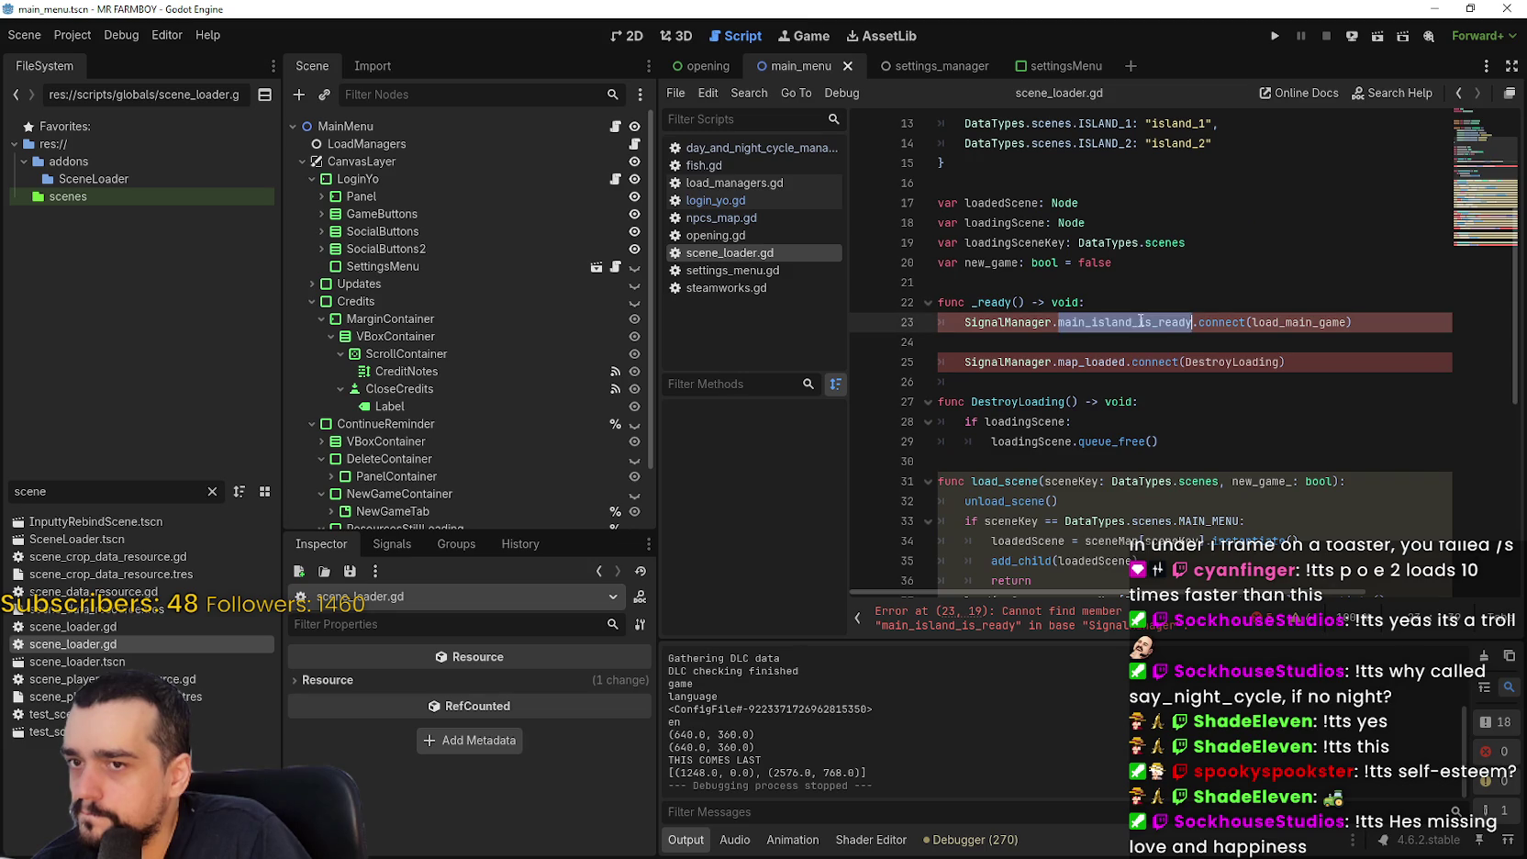
drag(1392, 322, 935, 322)
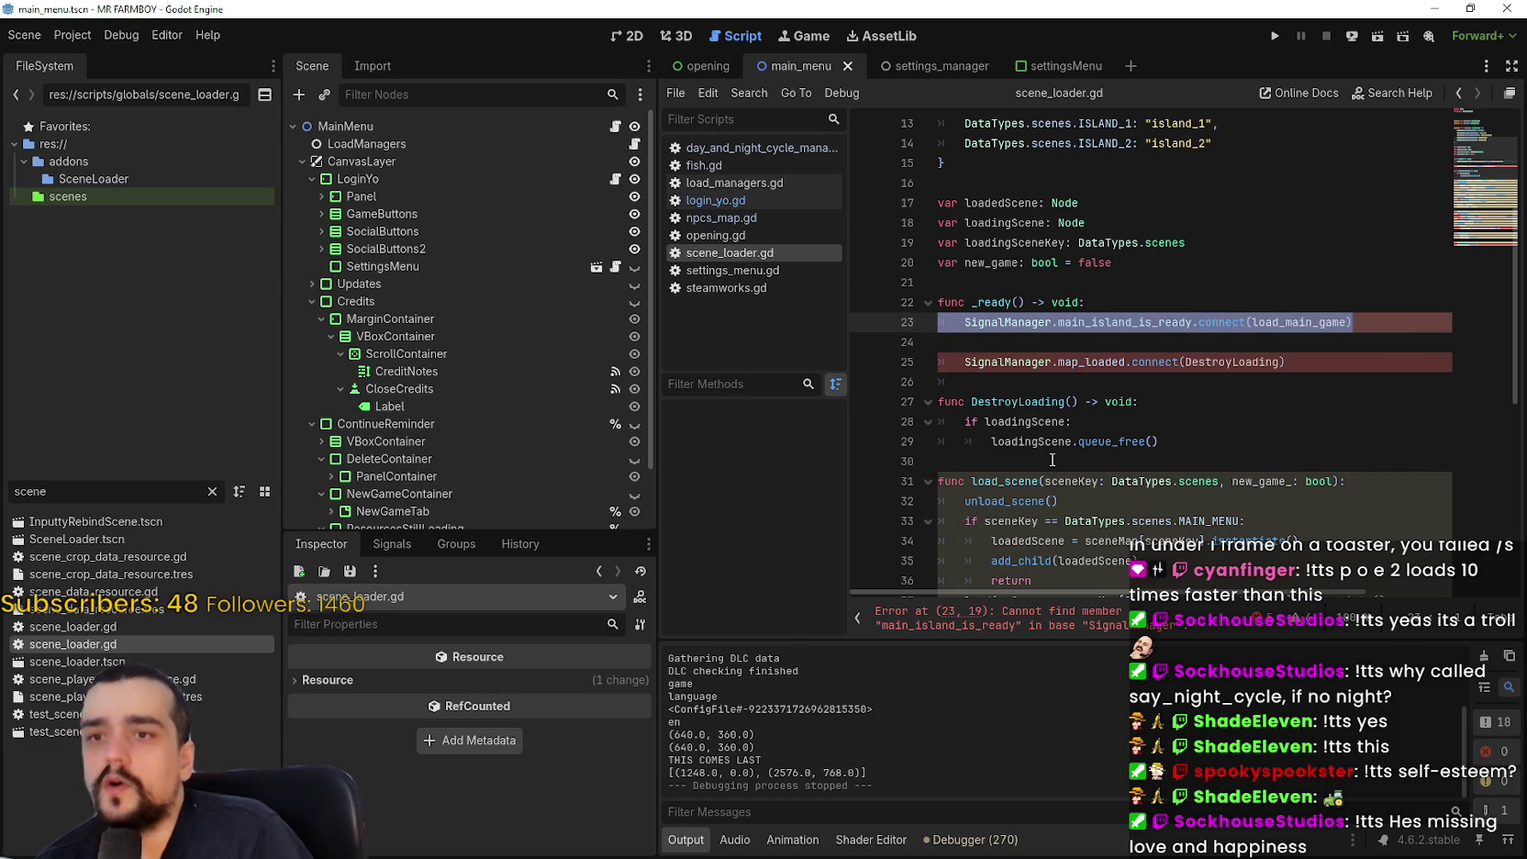
click(1015, 384)
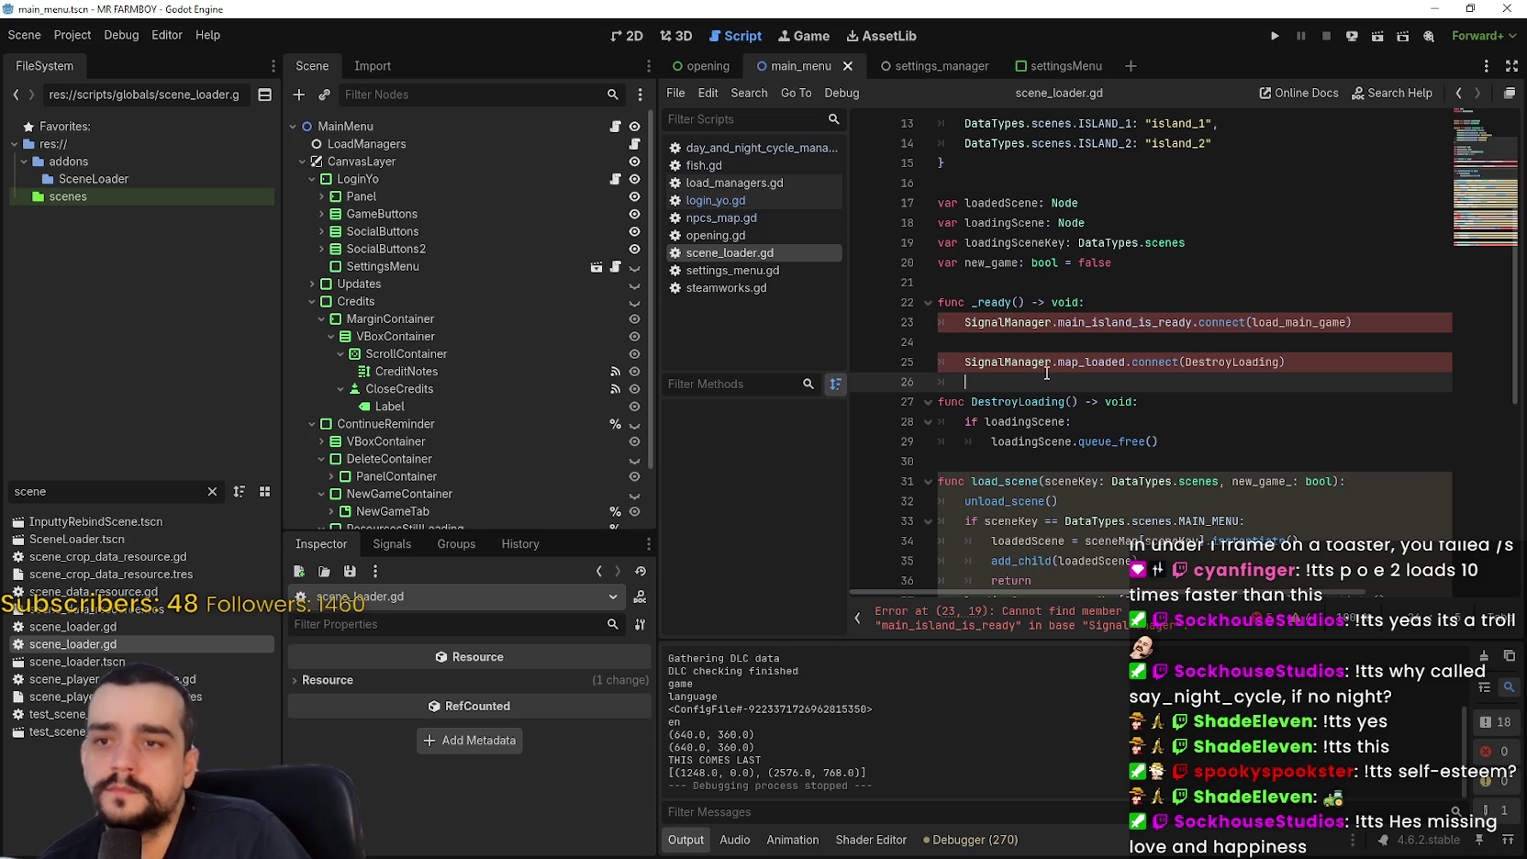
double_click(1112, 327)
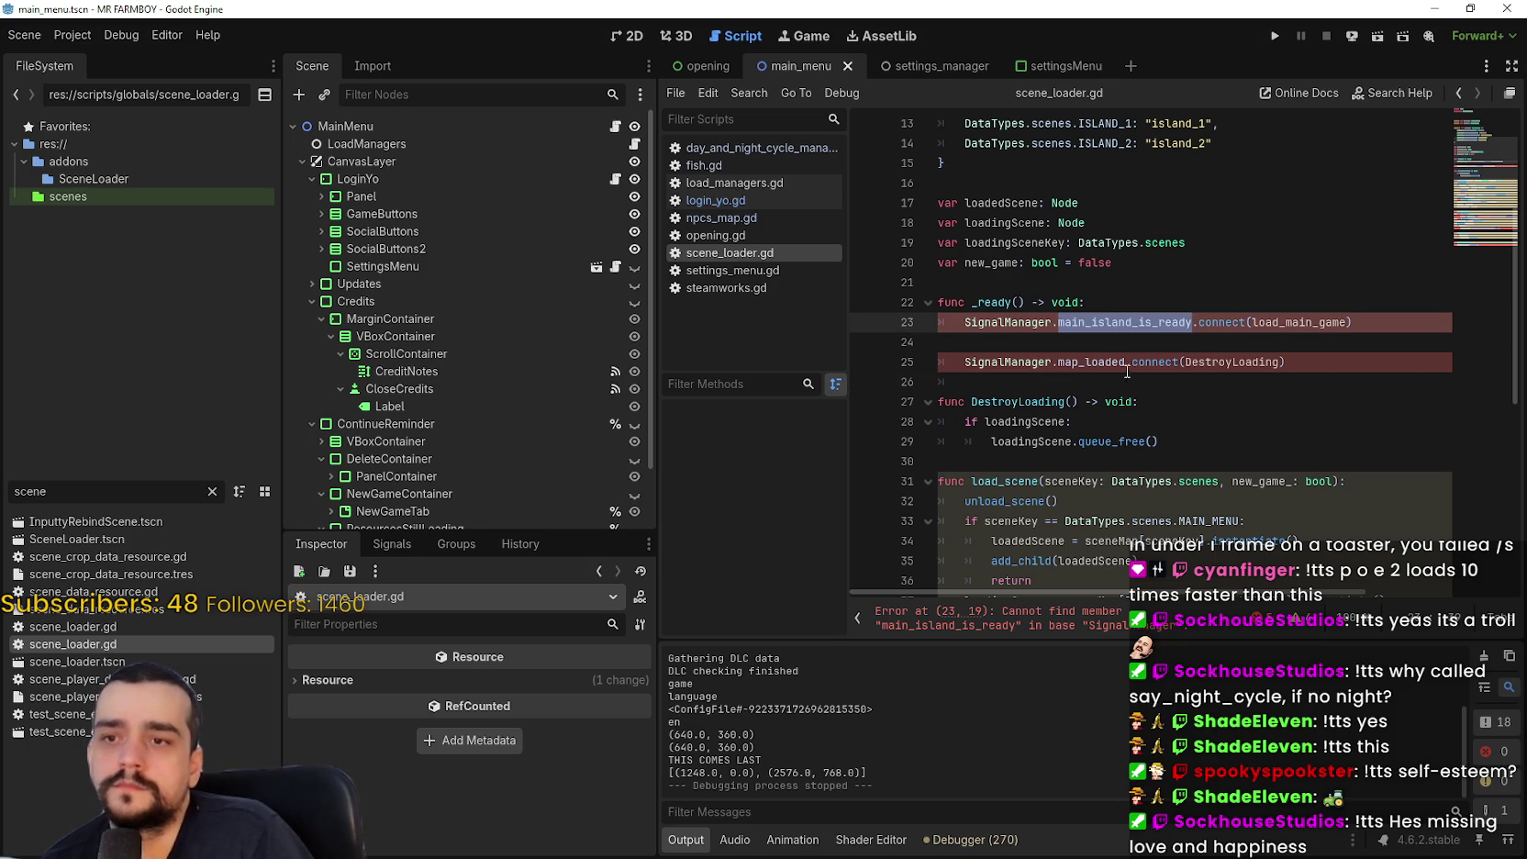
double_click(1265, 322)
scroll(down, 3)
scroll(down, 3)
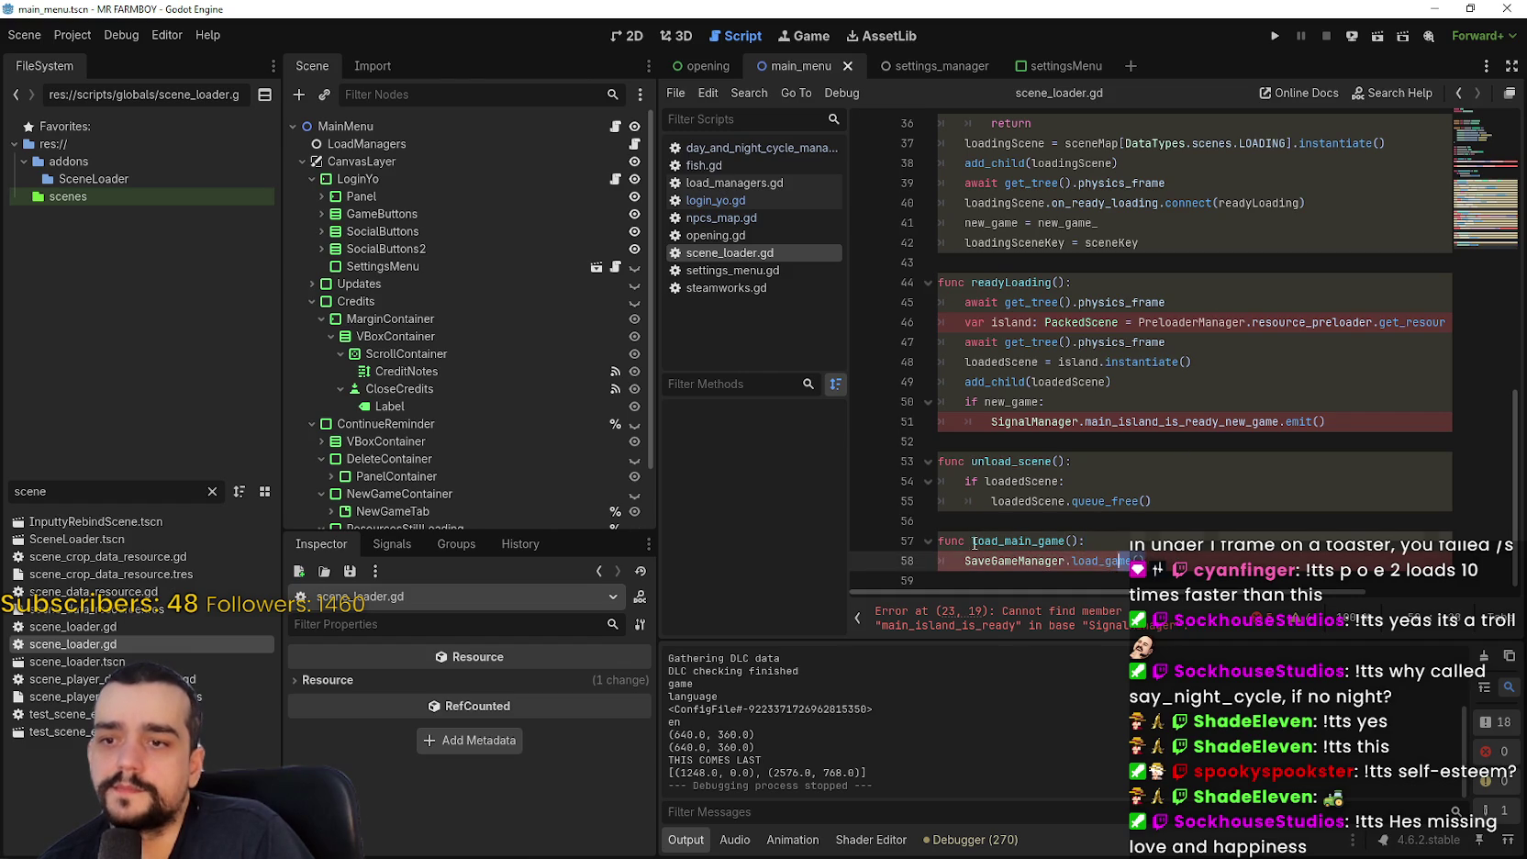
Review the SaveGameManager.load_game call on line 58
drag(1147, 561, 961, 558)
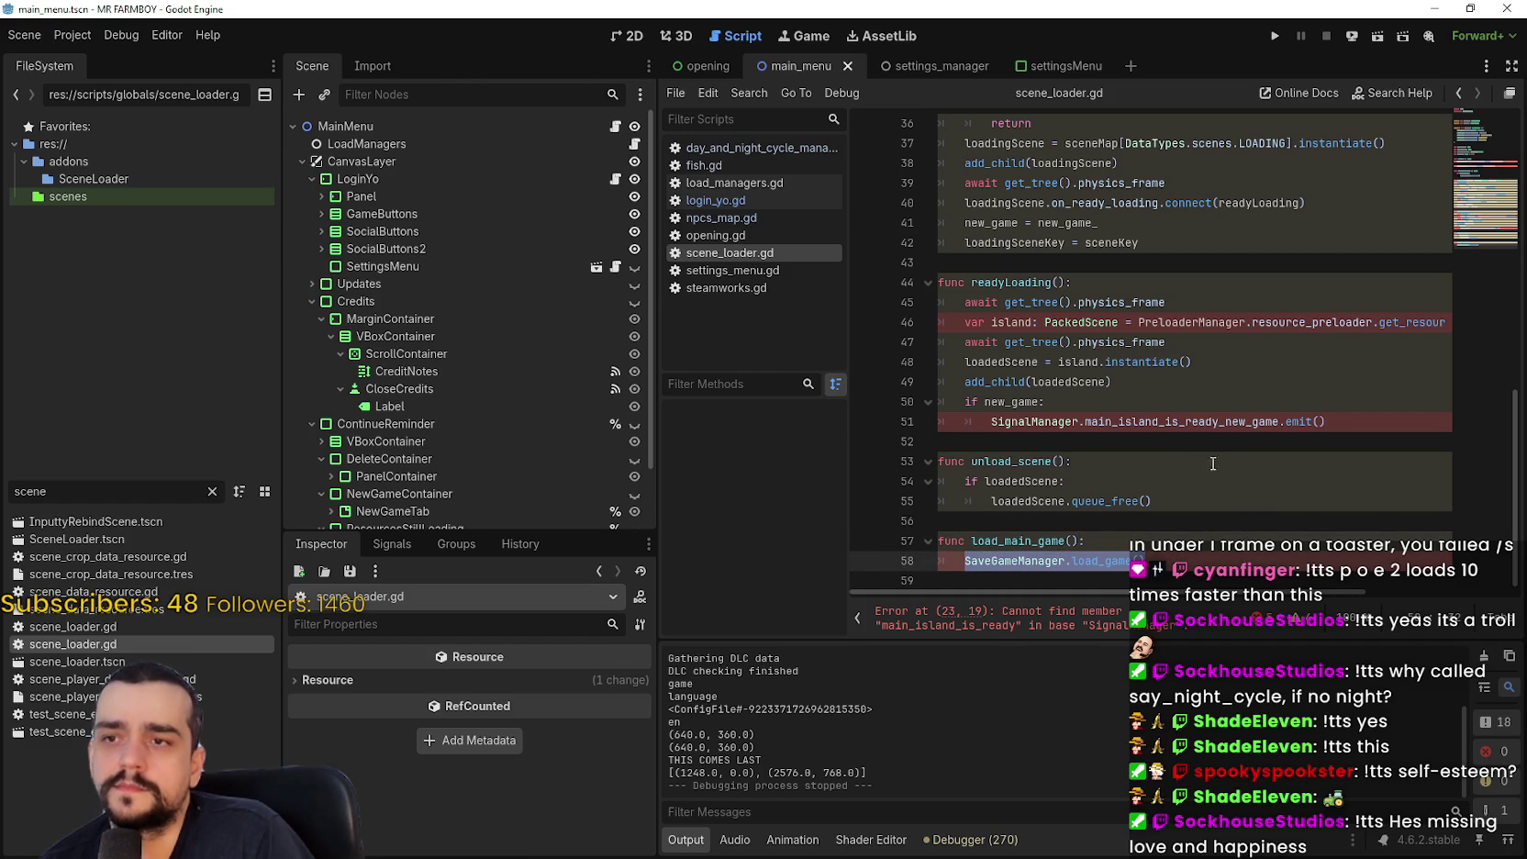
scroll(up, 3)
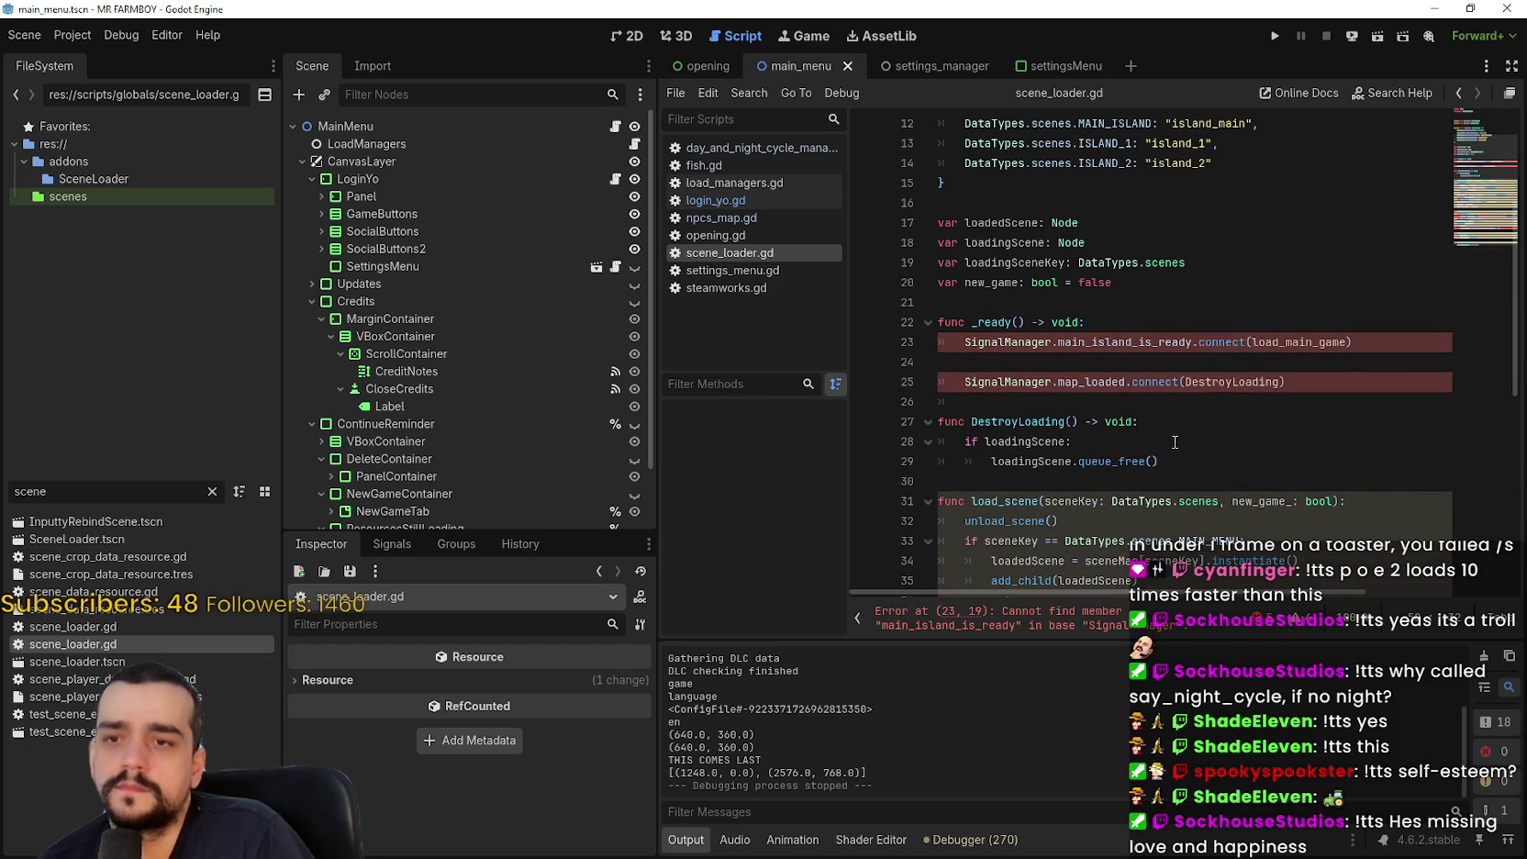
scroll(down, 3)
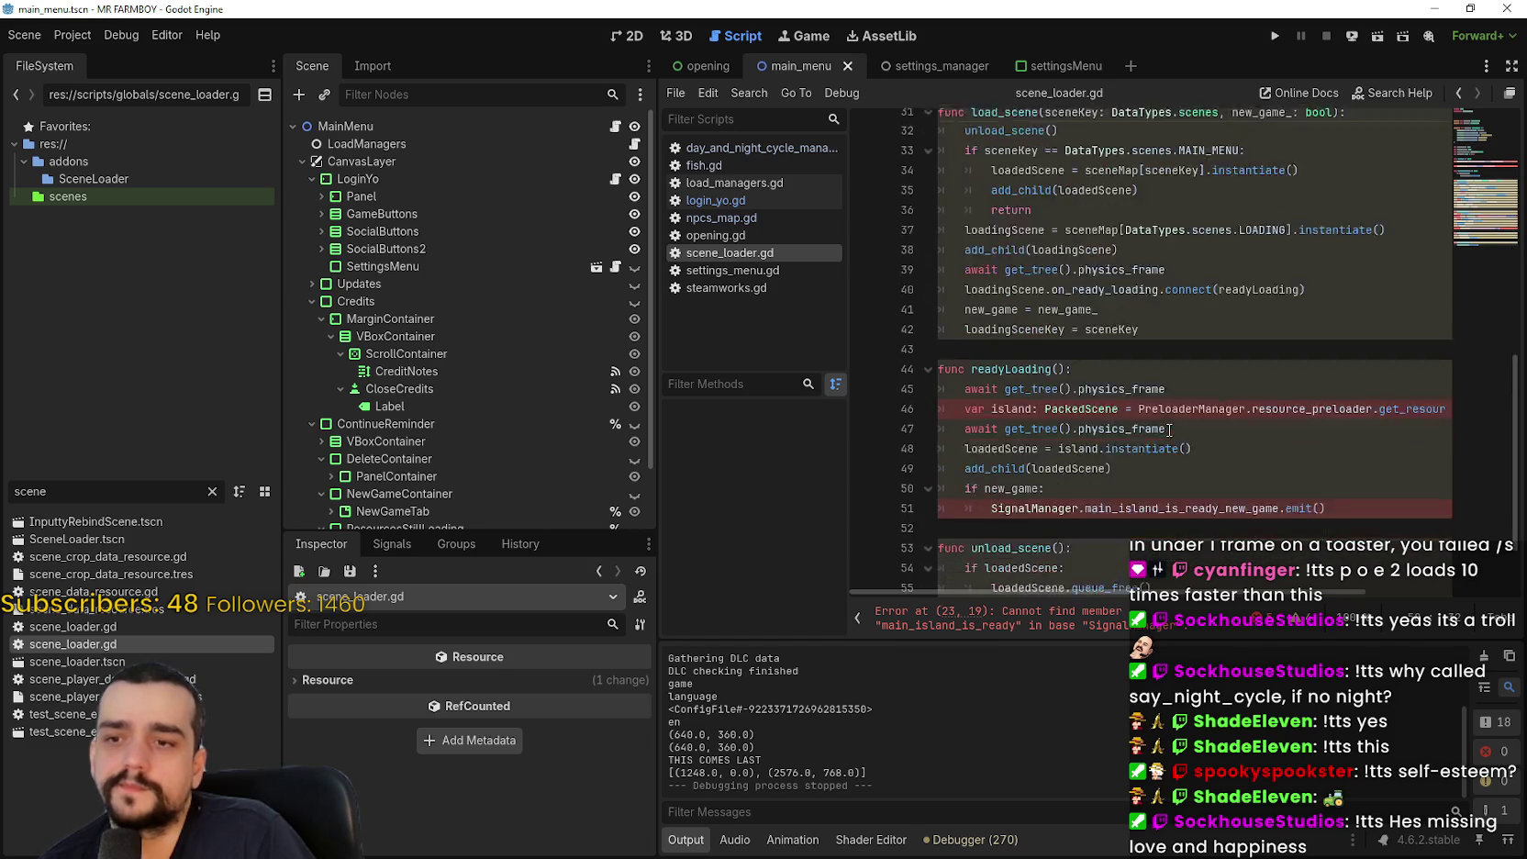
mouse_move(1167, 429)
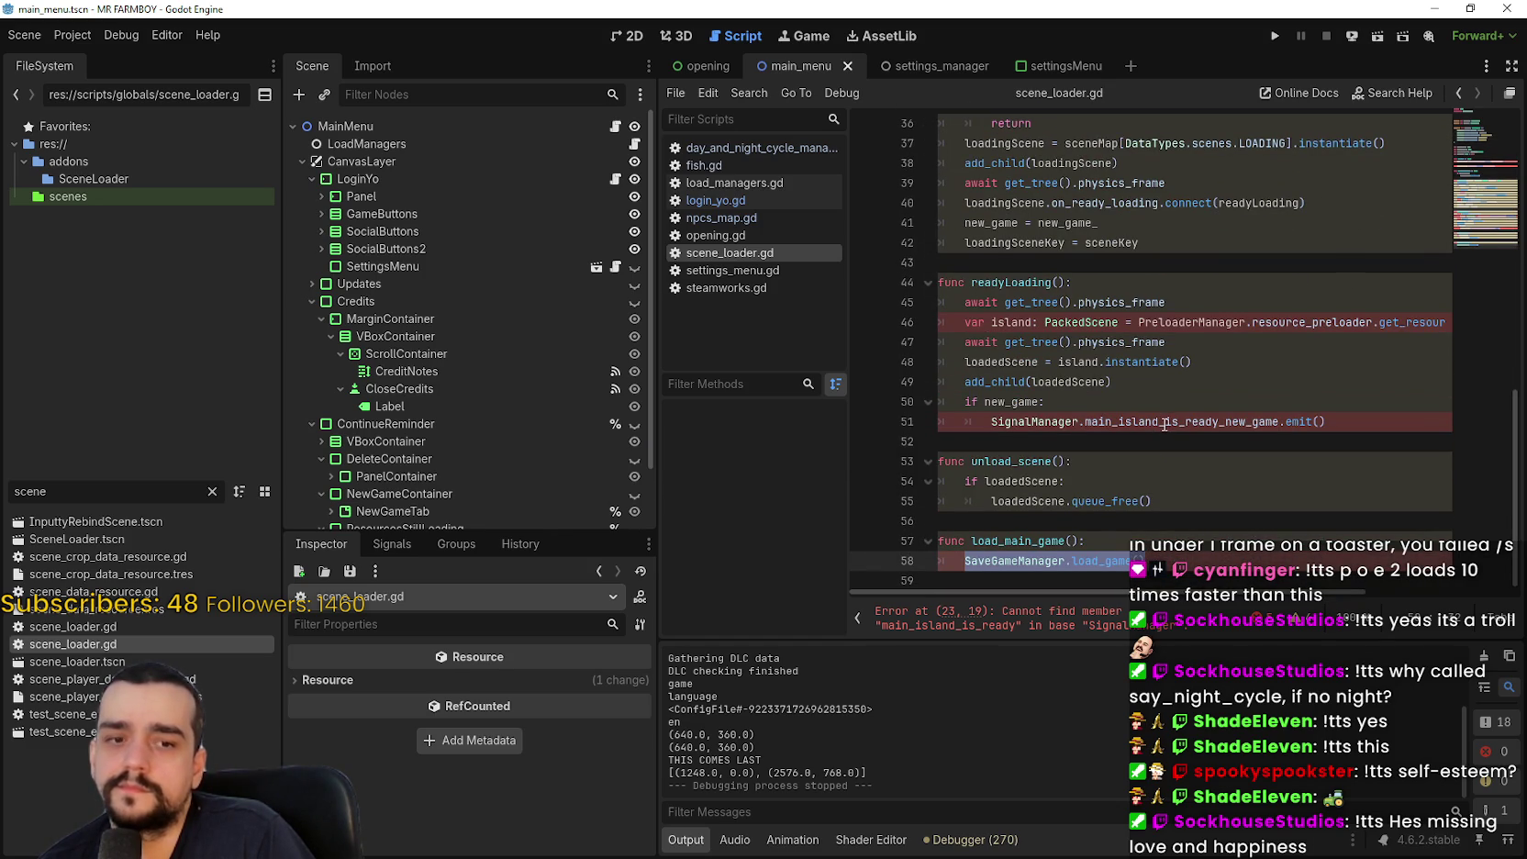
scroll(up, 3)
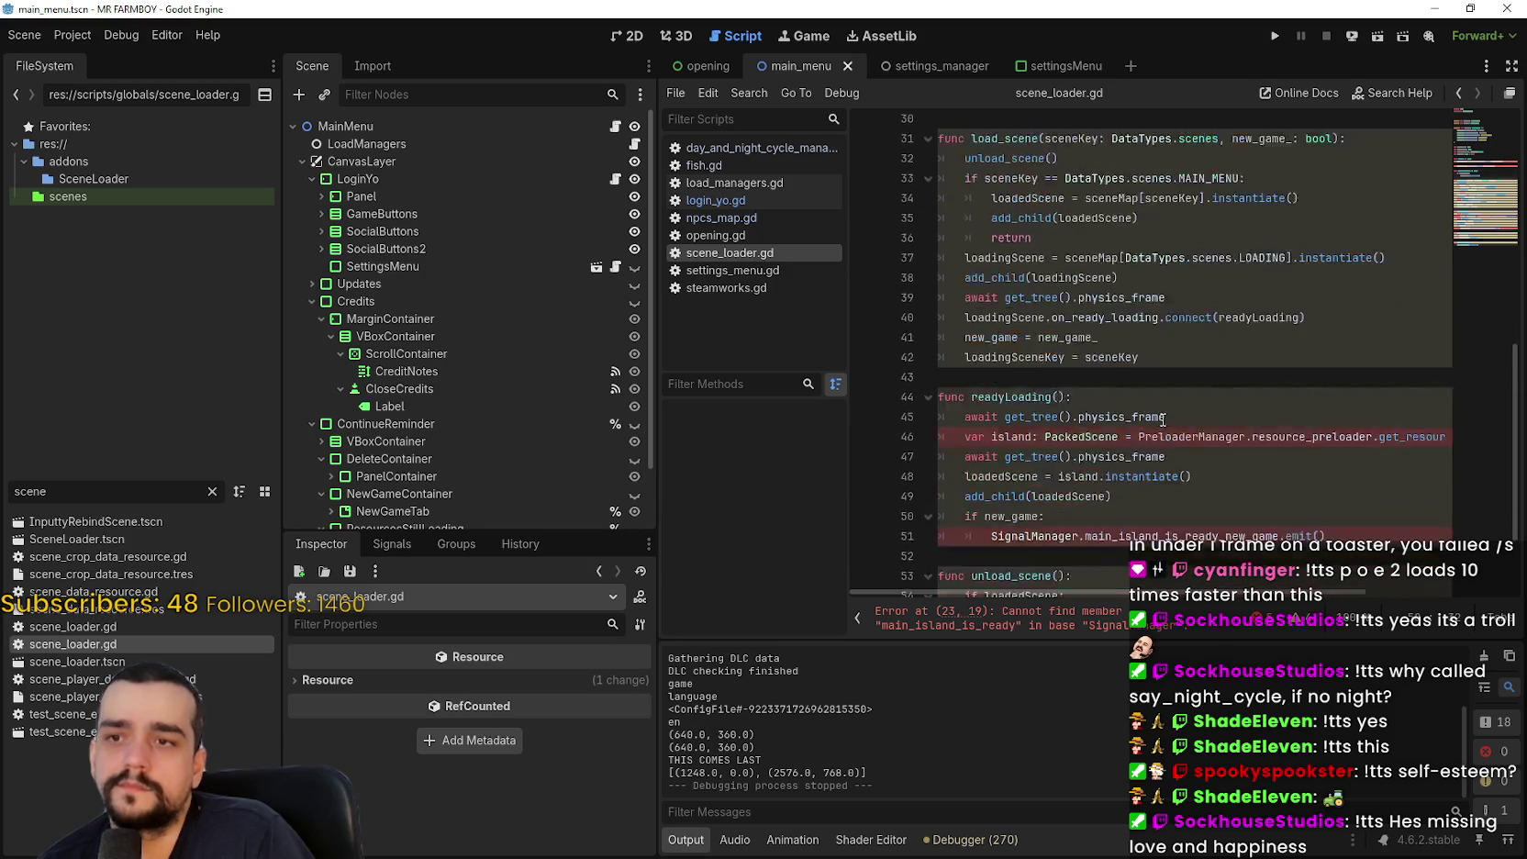
scroll(up, 3)
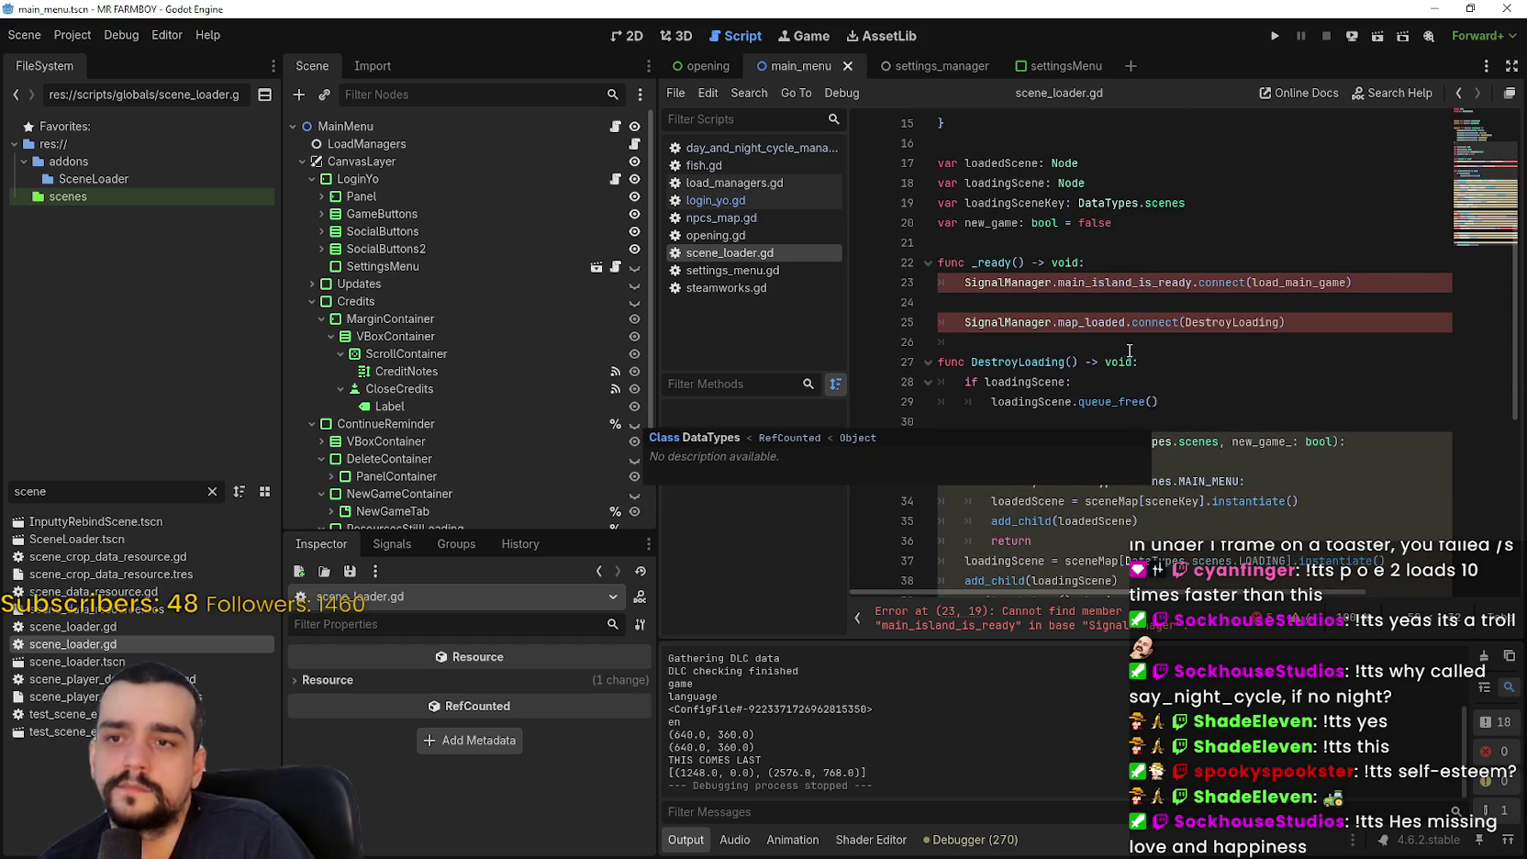
Select SignalManager.map_loaded on line 25 and search the script for it
double_click(1112, 324)
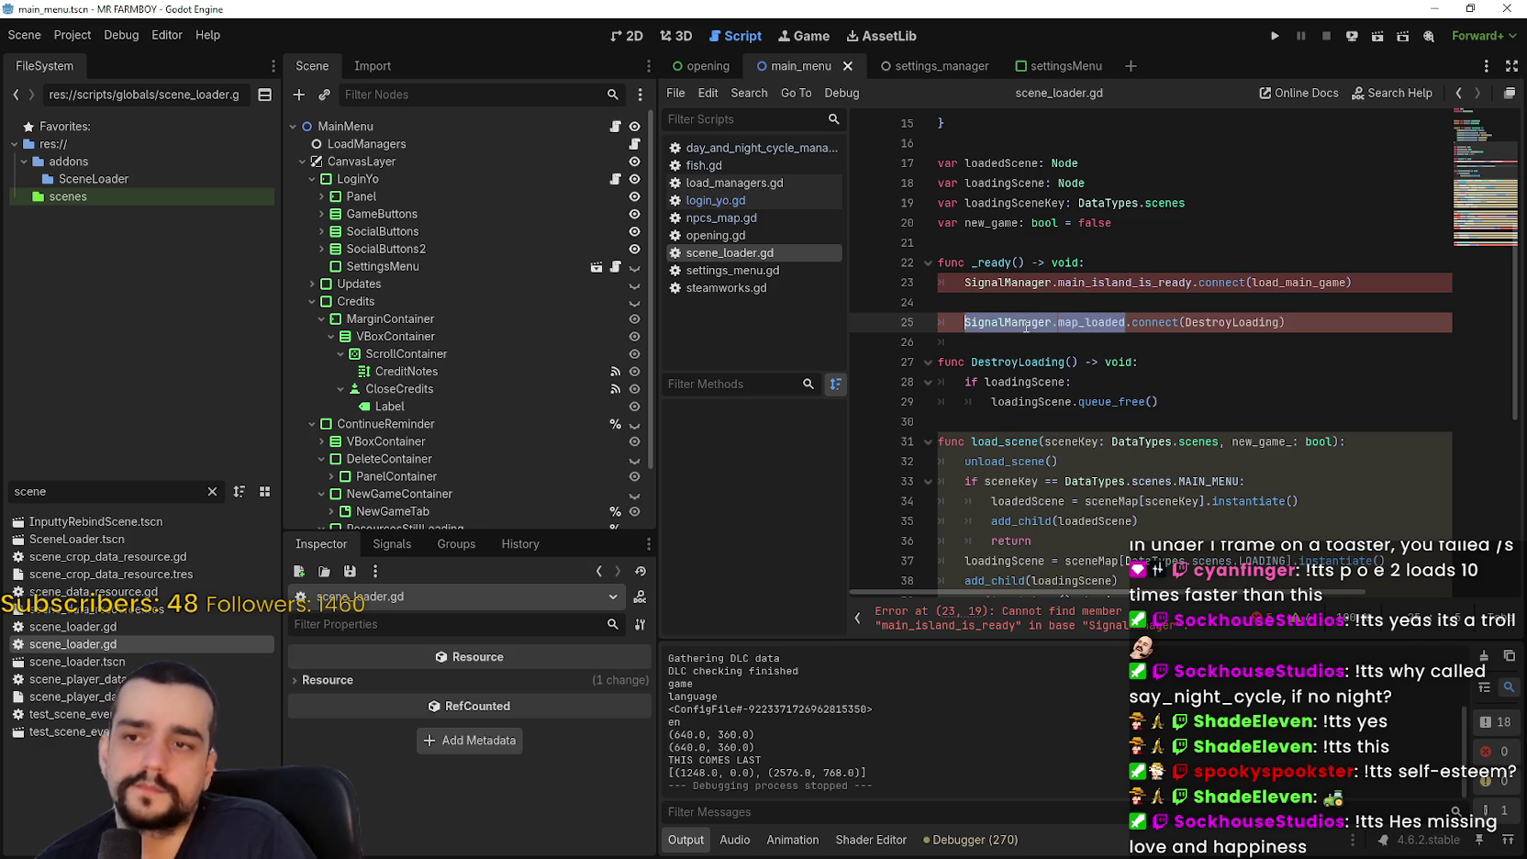
drag(1066, 322, 1068, 322)
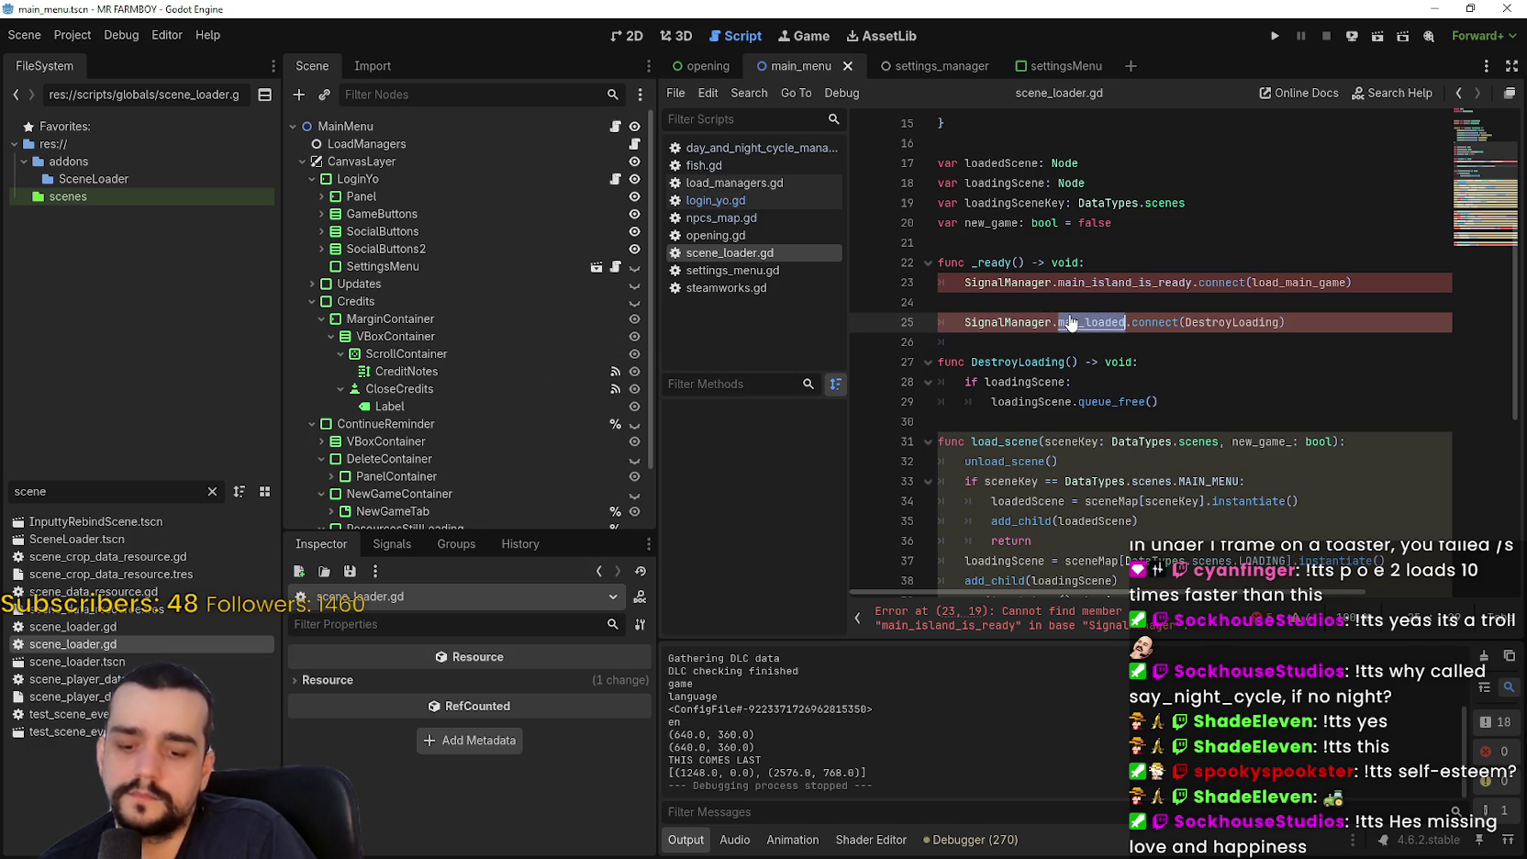
key(ctrl+f)
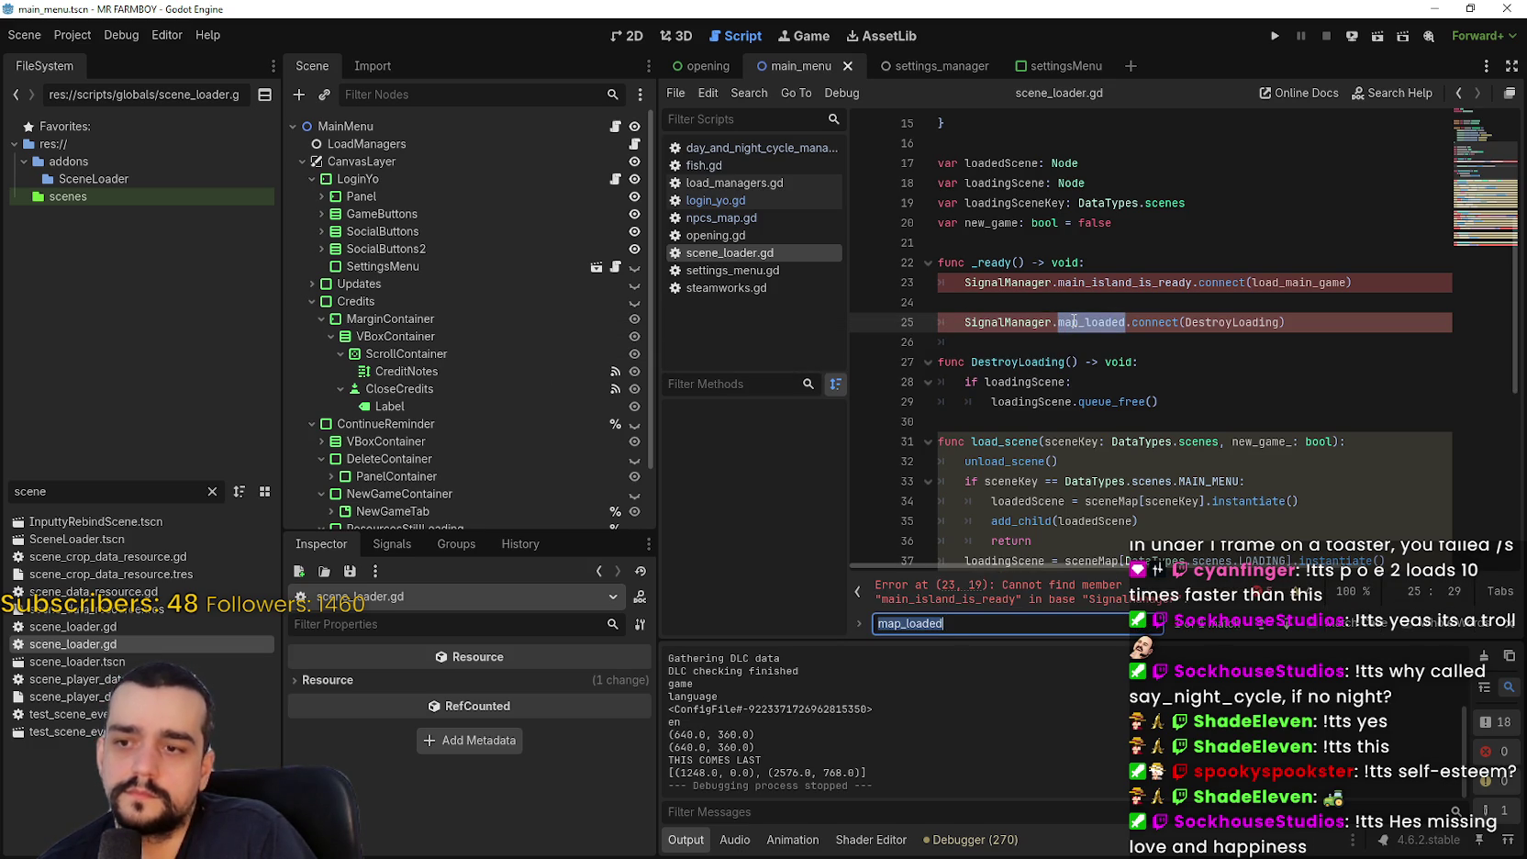
Search the whole project for map_loaded and review the results
key(ctrl+shift+f)
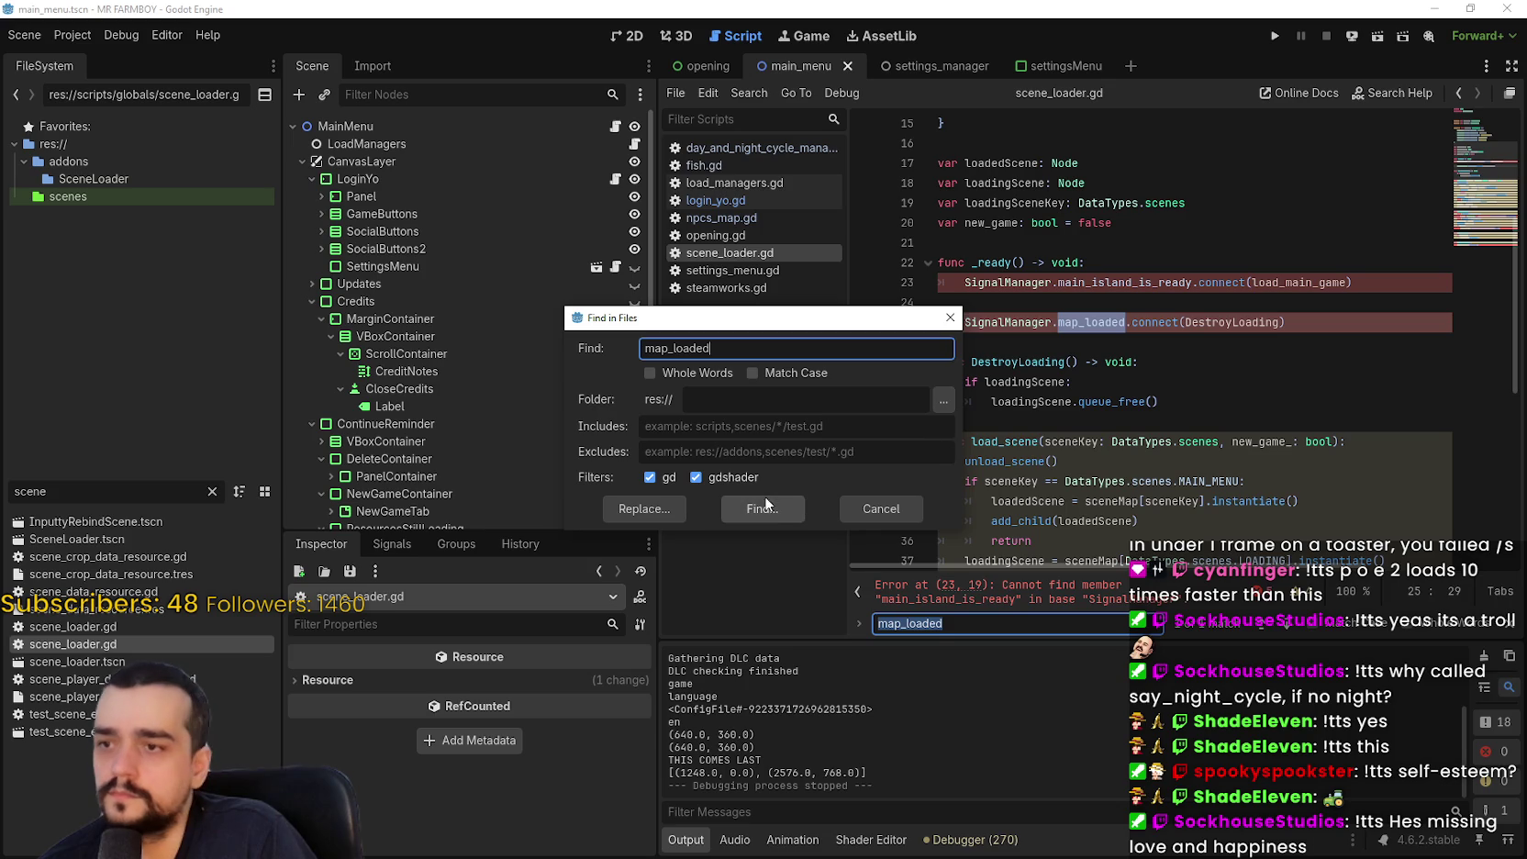
key(Return)
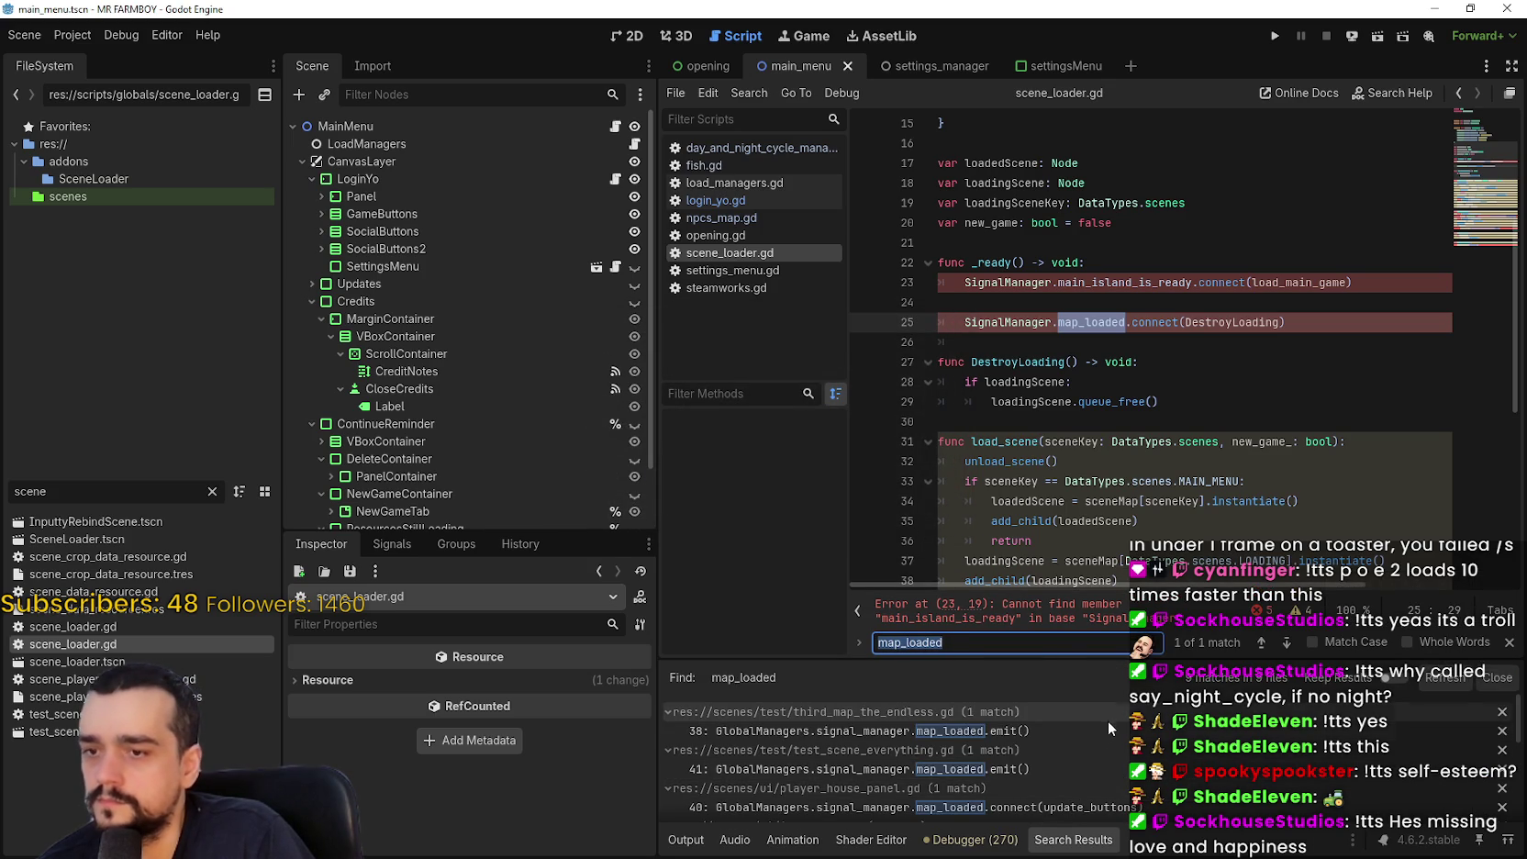
scroll(down, 3)
scroll(down, 3)
scroll(up, 3)
scroll(down, 3)
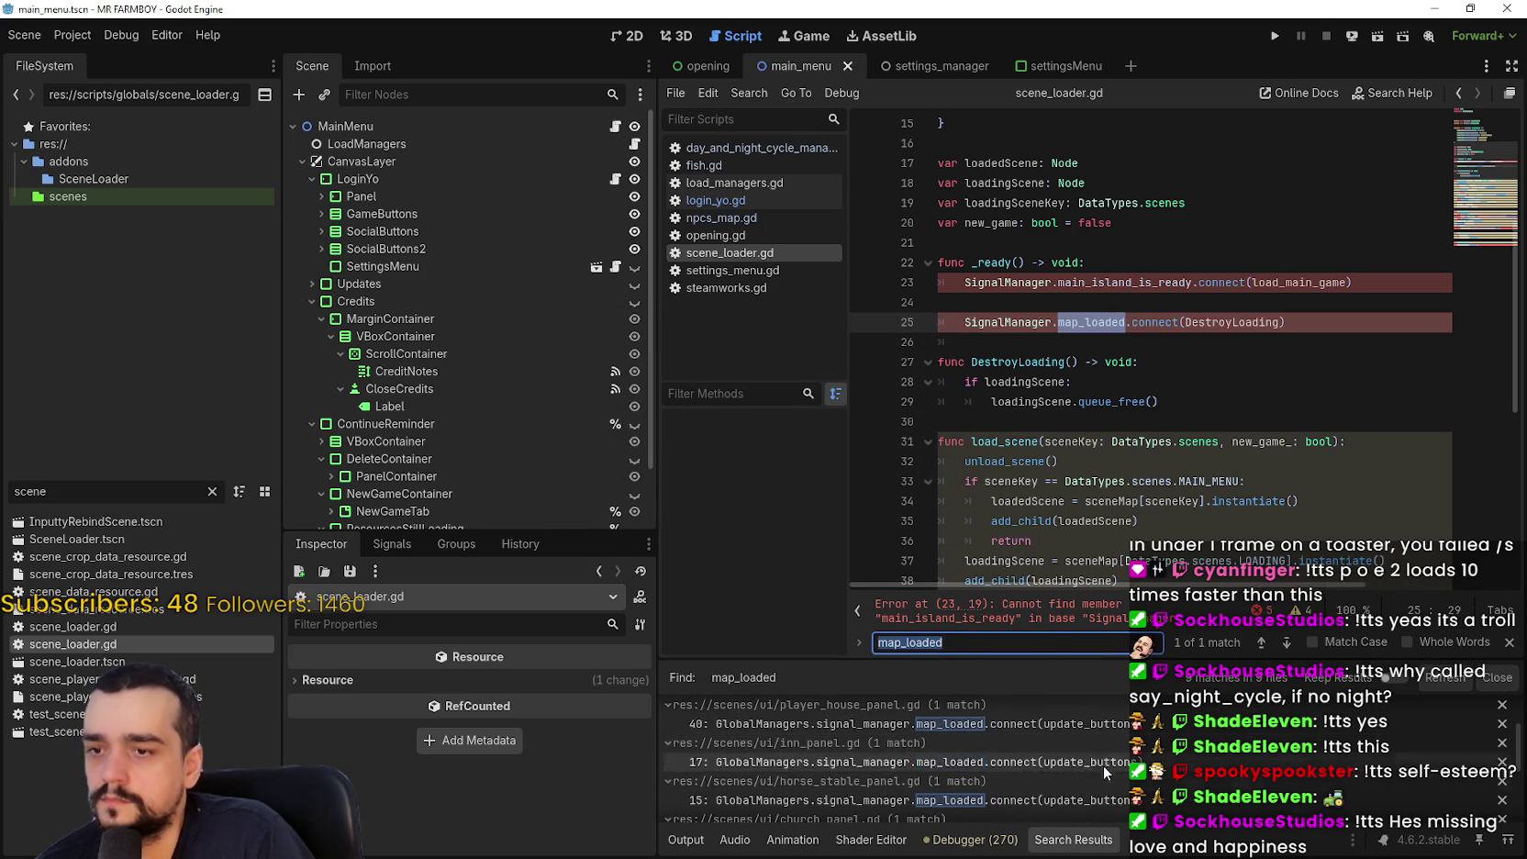
scroll(down, 3)
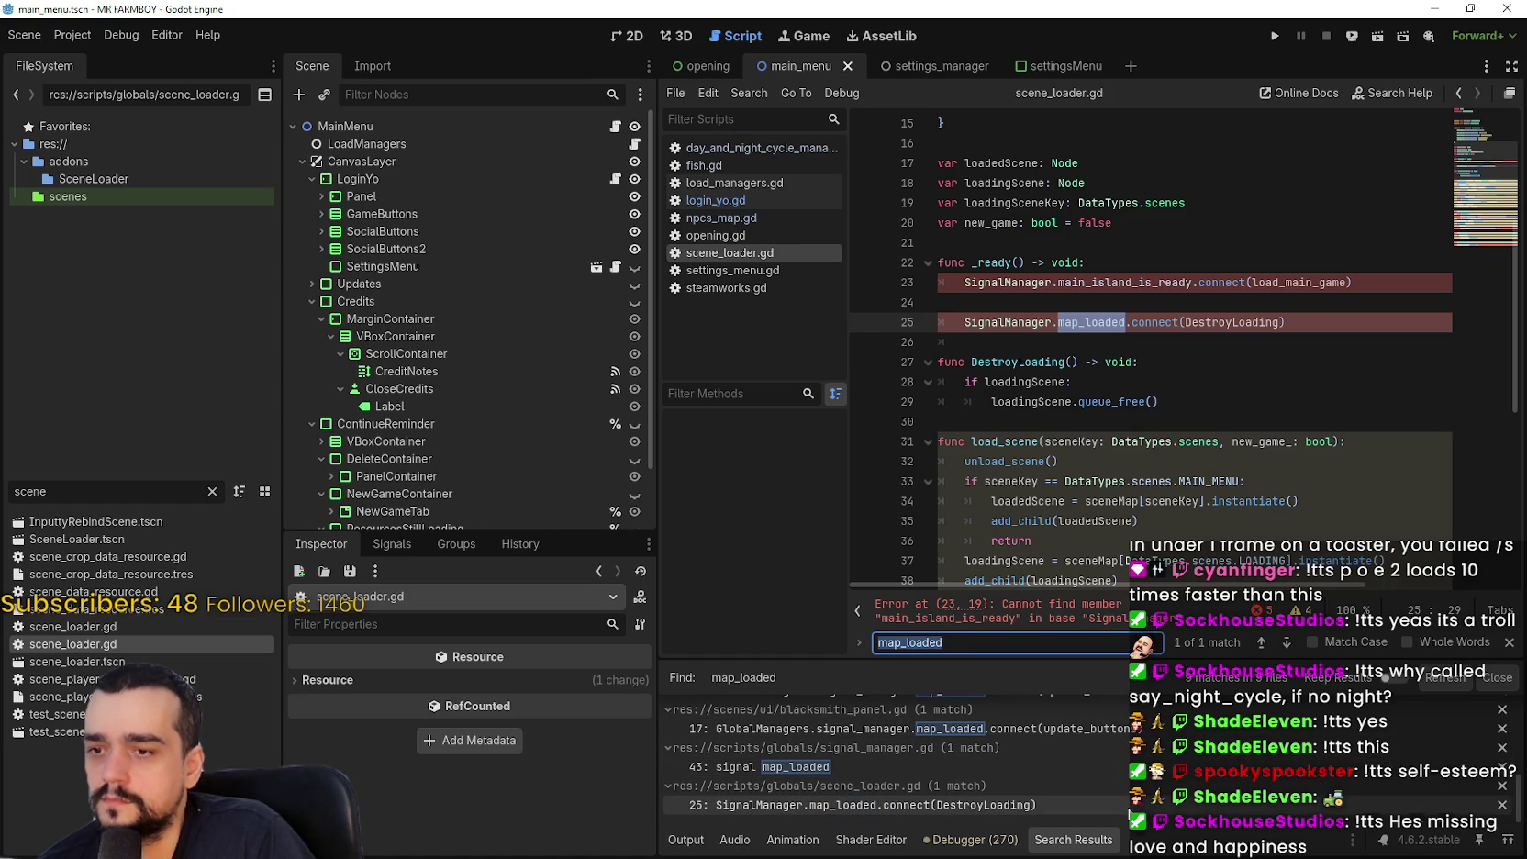
scroll(up, 3)
scroll(down, 3)
scroll(down, 3)
scroll(right, 3)
scroll(left, 3)
scroll(down, 3)
drag(1124, 546, 964, 548)
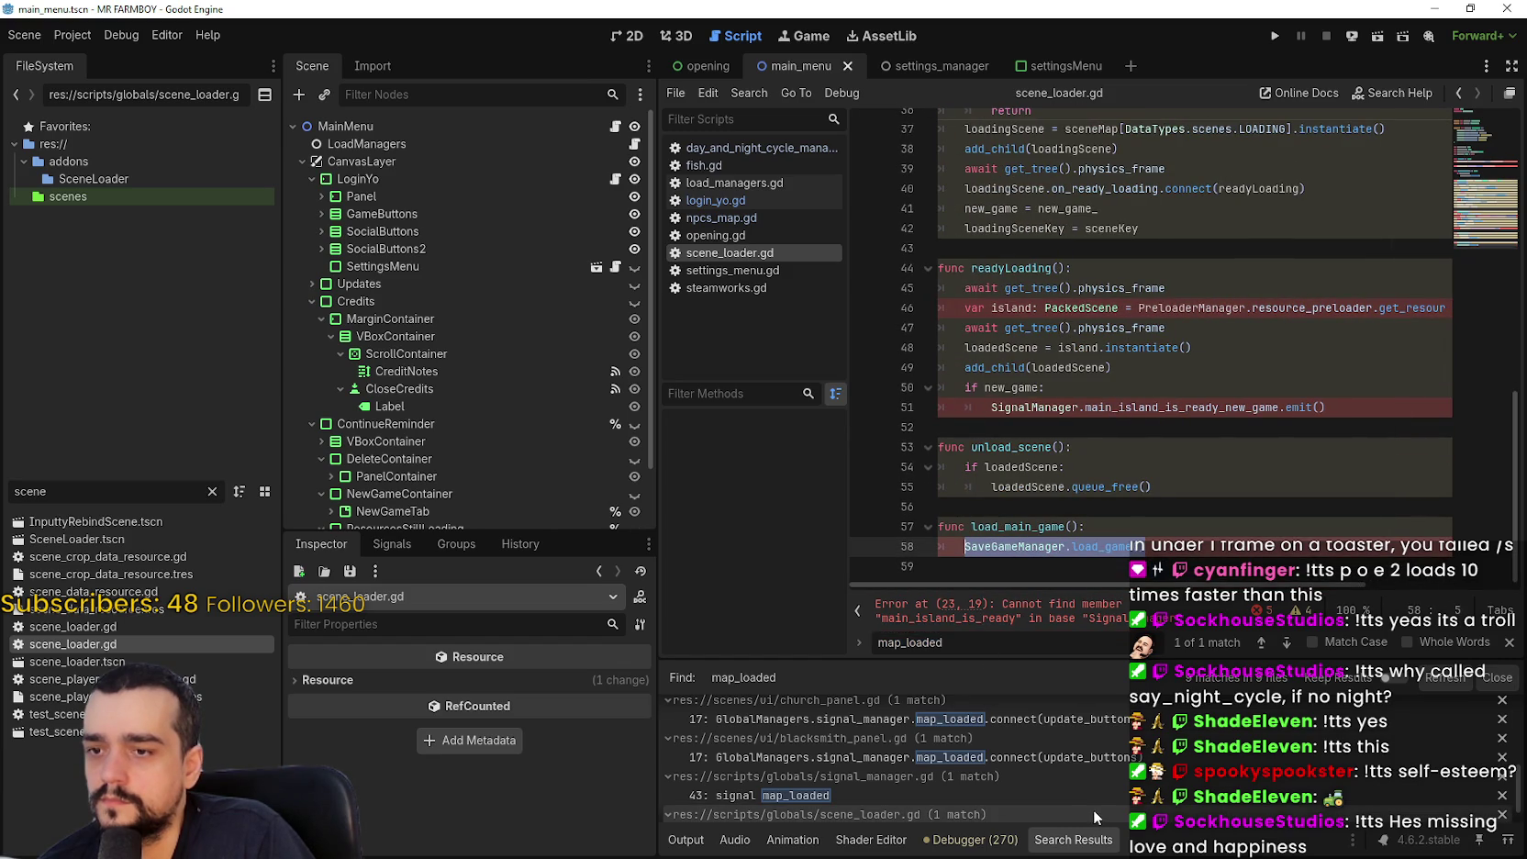
scroll(up, 3)
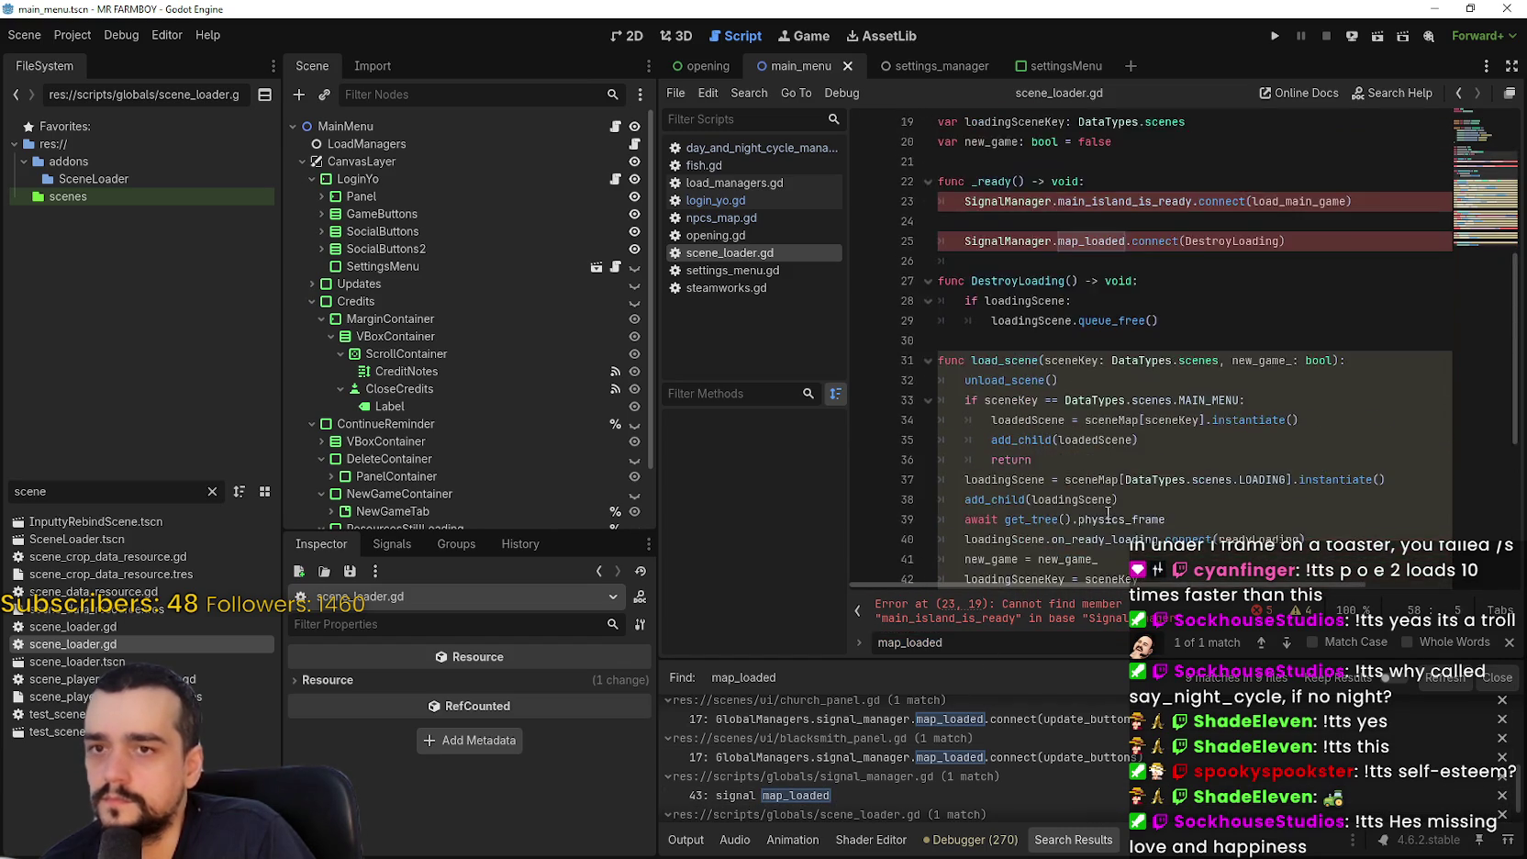
Search the project for main_island_is_ready and open its emitter in third_map_the_endless.gd
double_click(1123, 218)
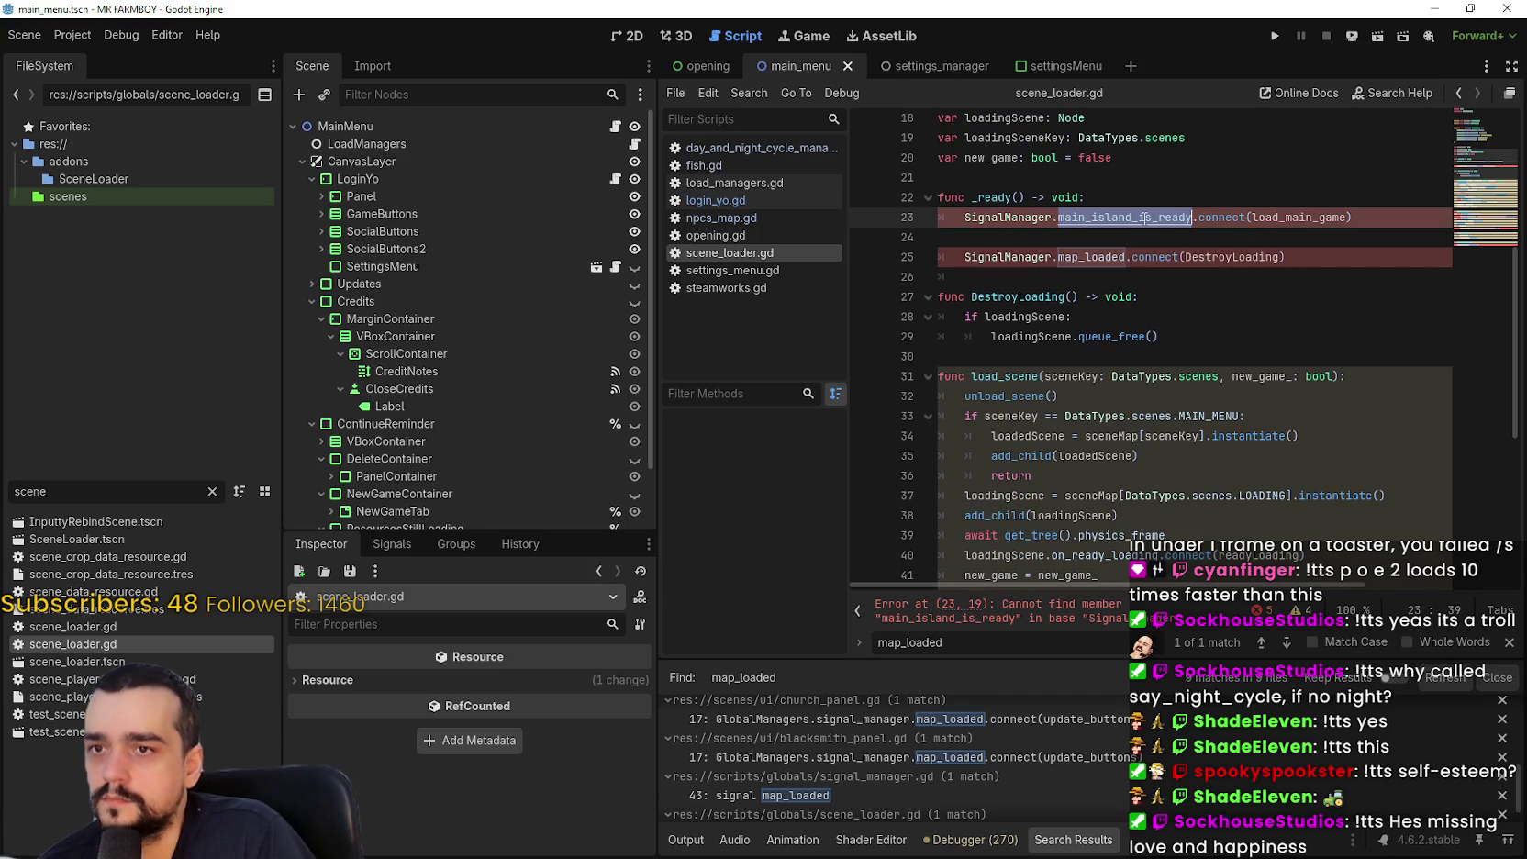
key(ctrl+shift+f)
click(778, 507)
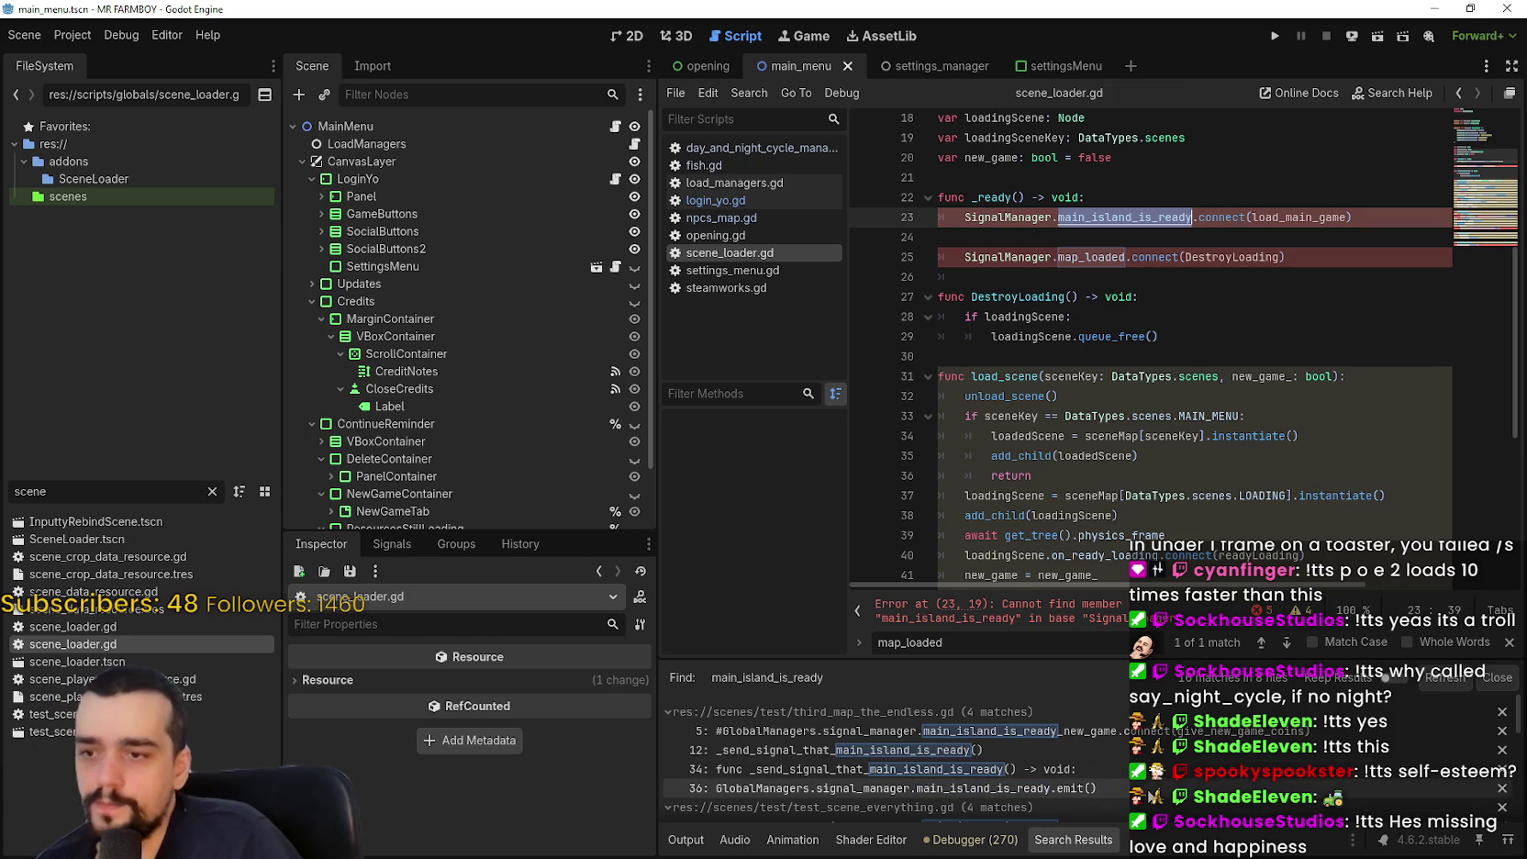
click(1143, 789)
Copy the load_main_game function on lines 57–58 of scene_loader.gd
scroll(up, 3)
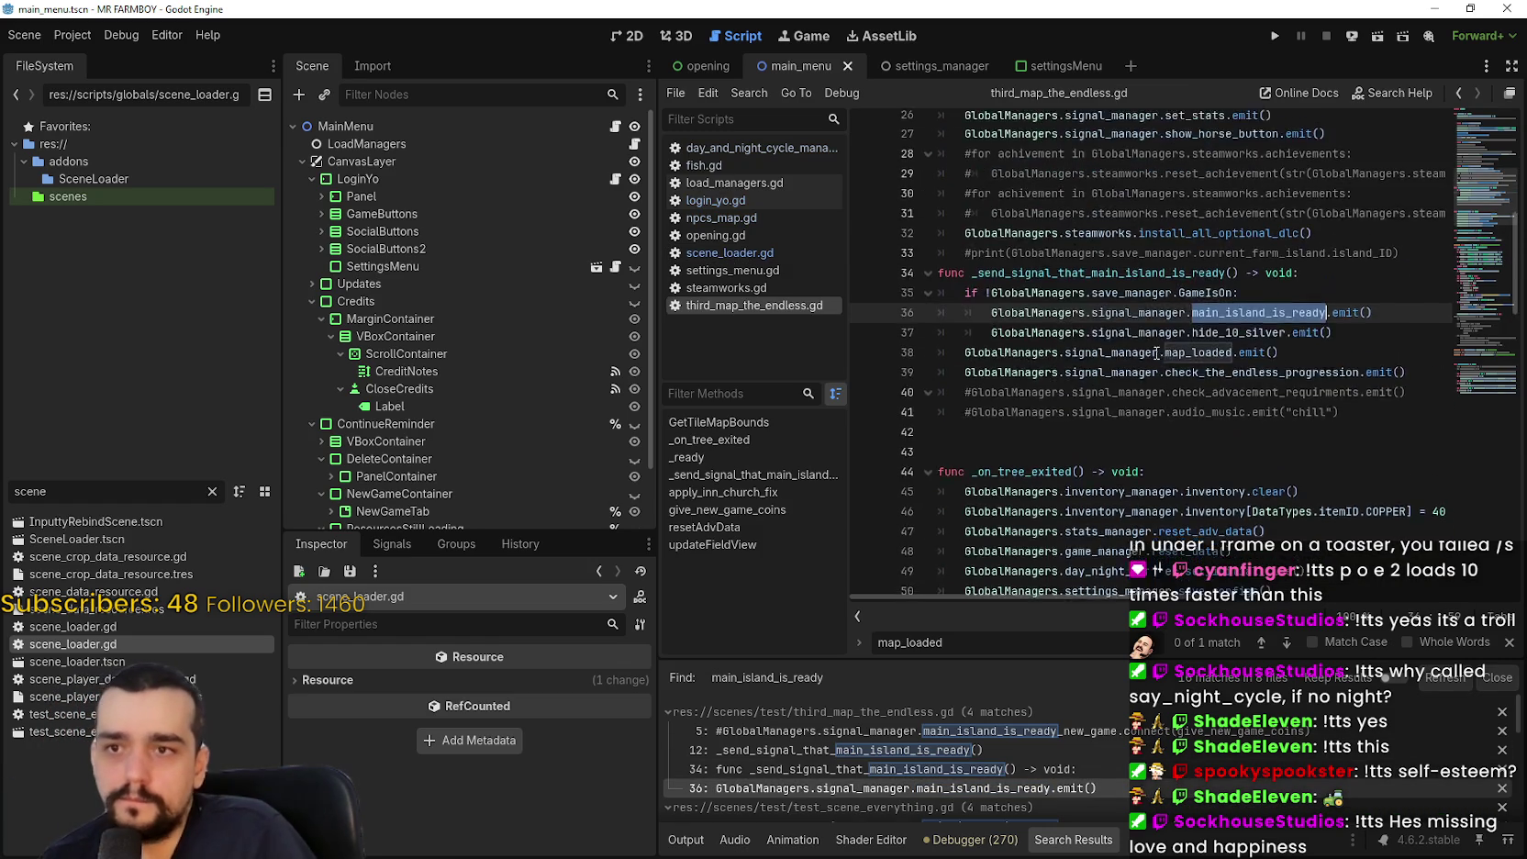
scroll(up, 3)
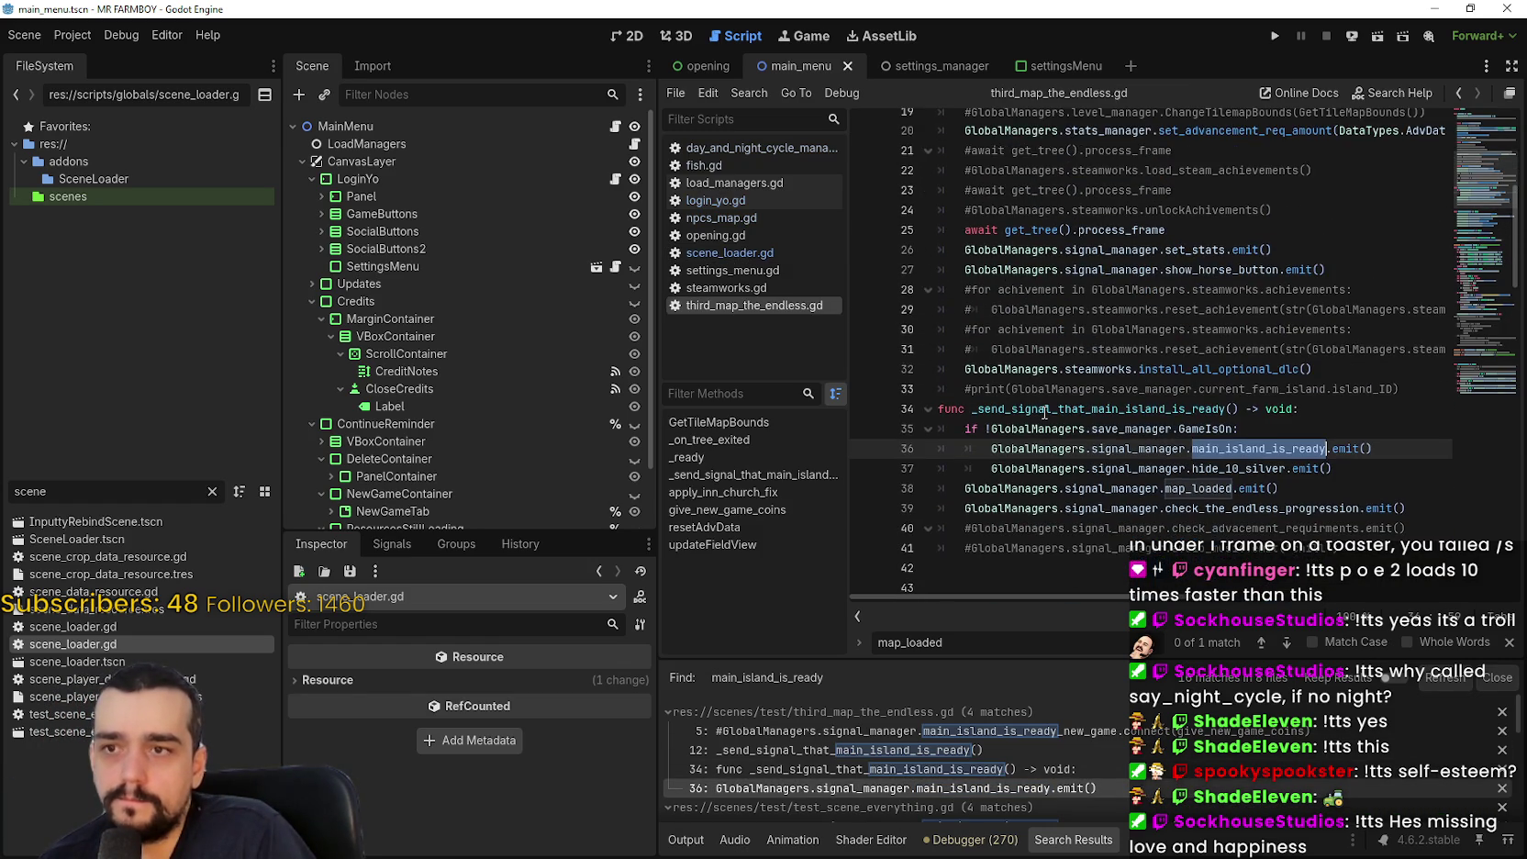
scroll(down, 3)
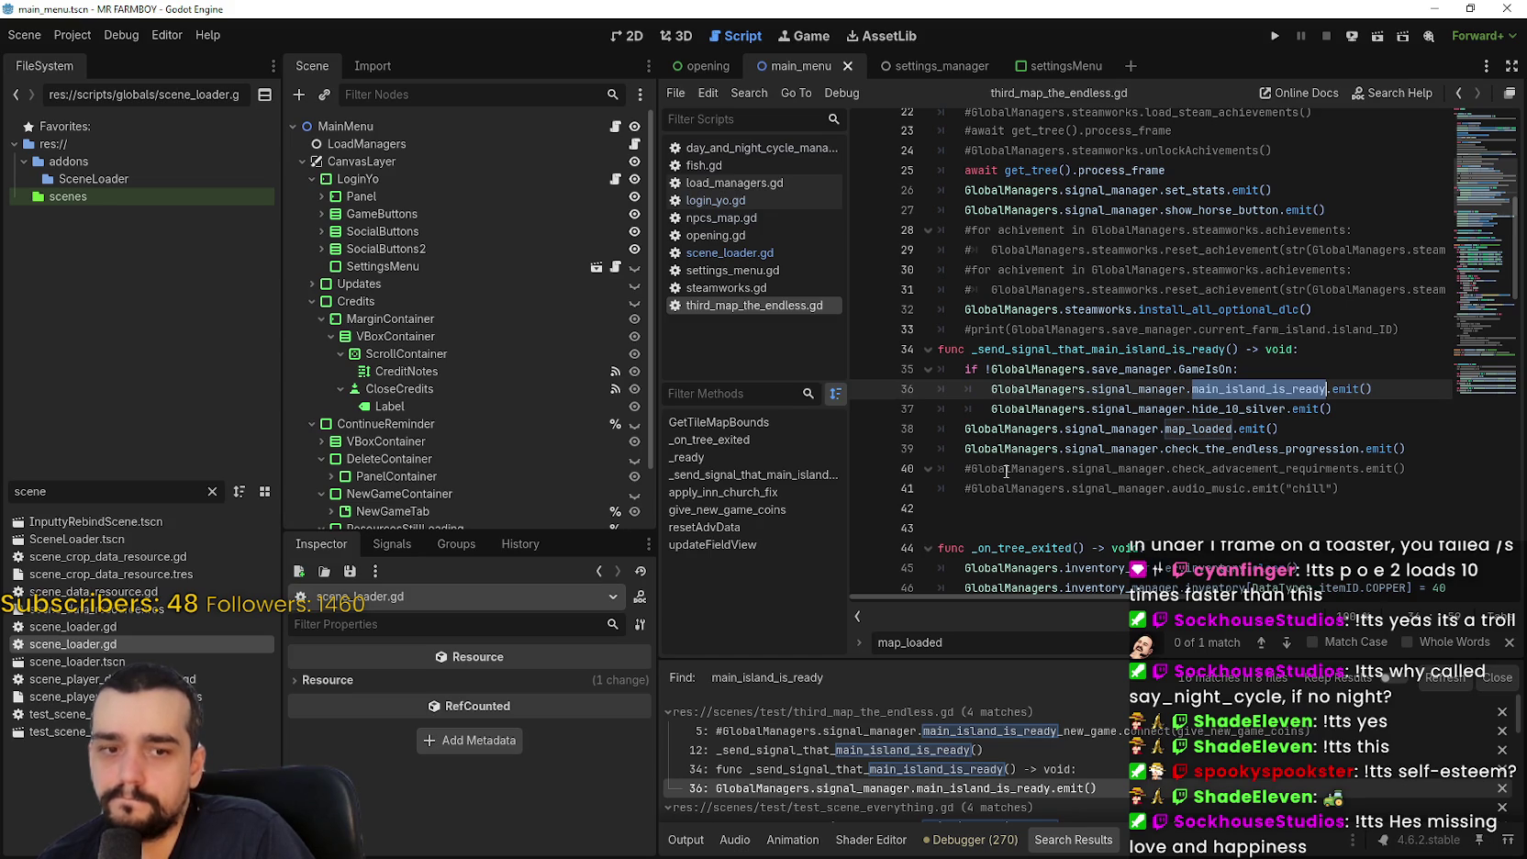
scroll(up, 3)
scroll(down, 3)
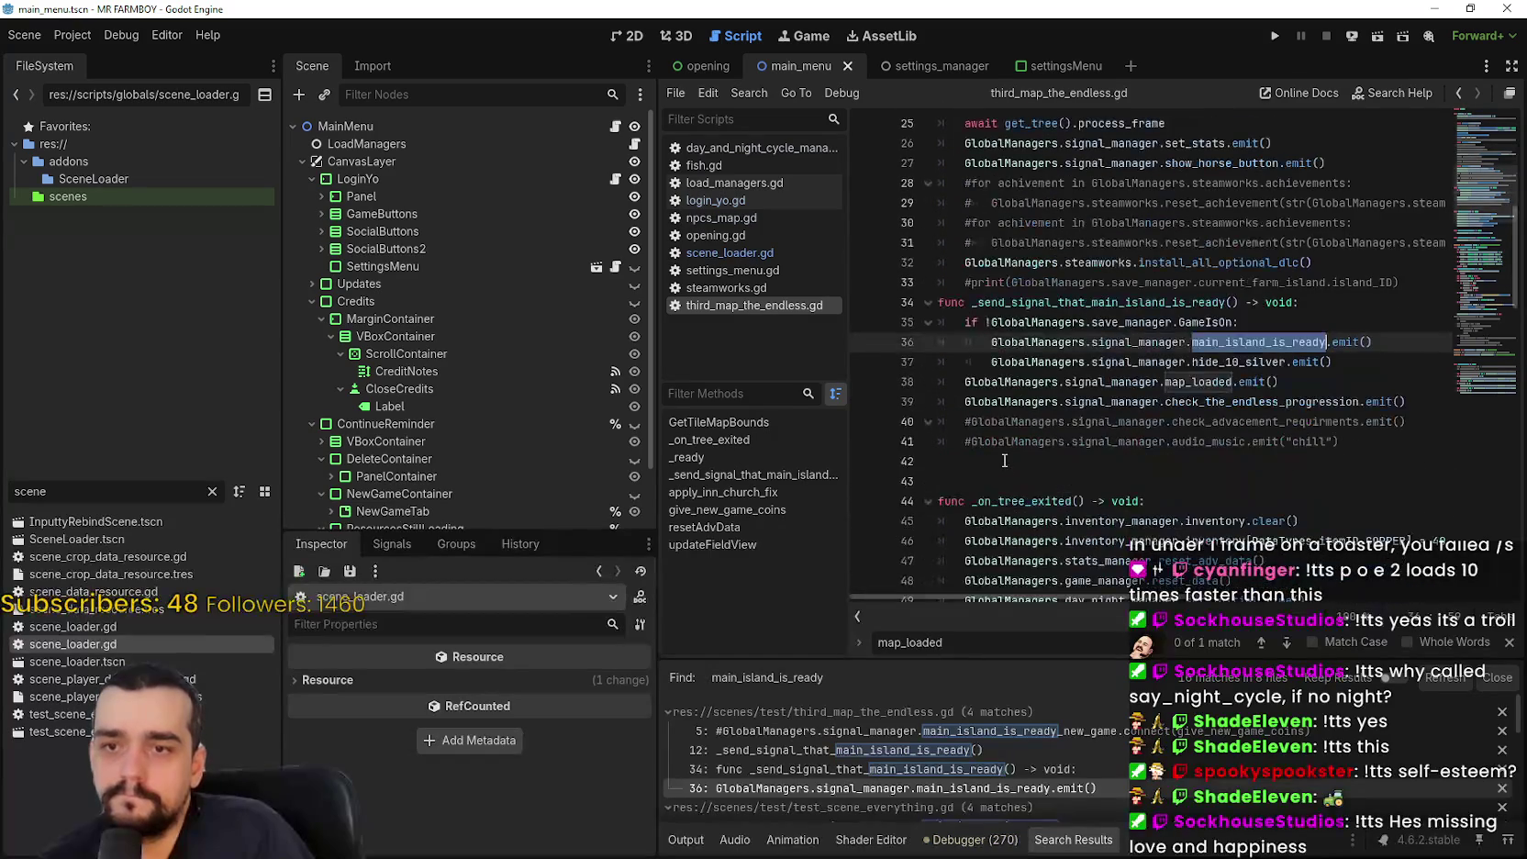
scroll(down, 3)
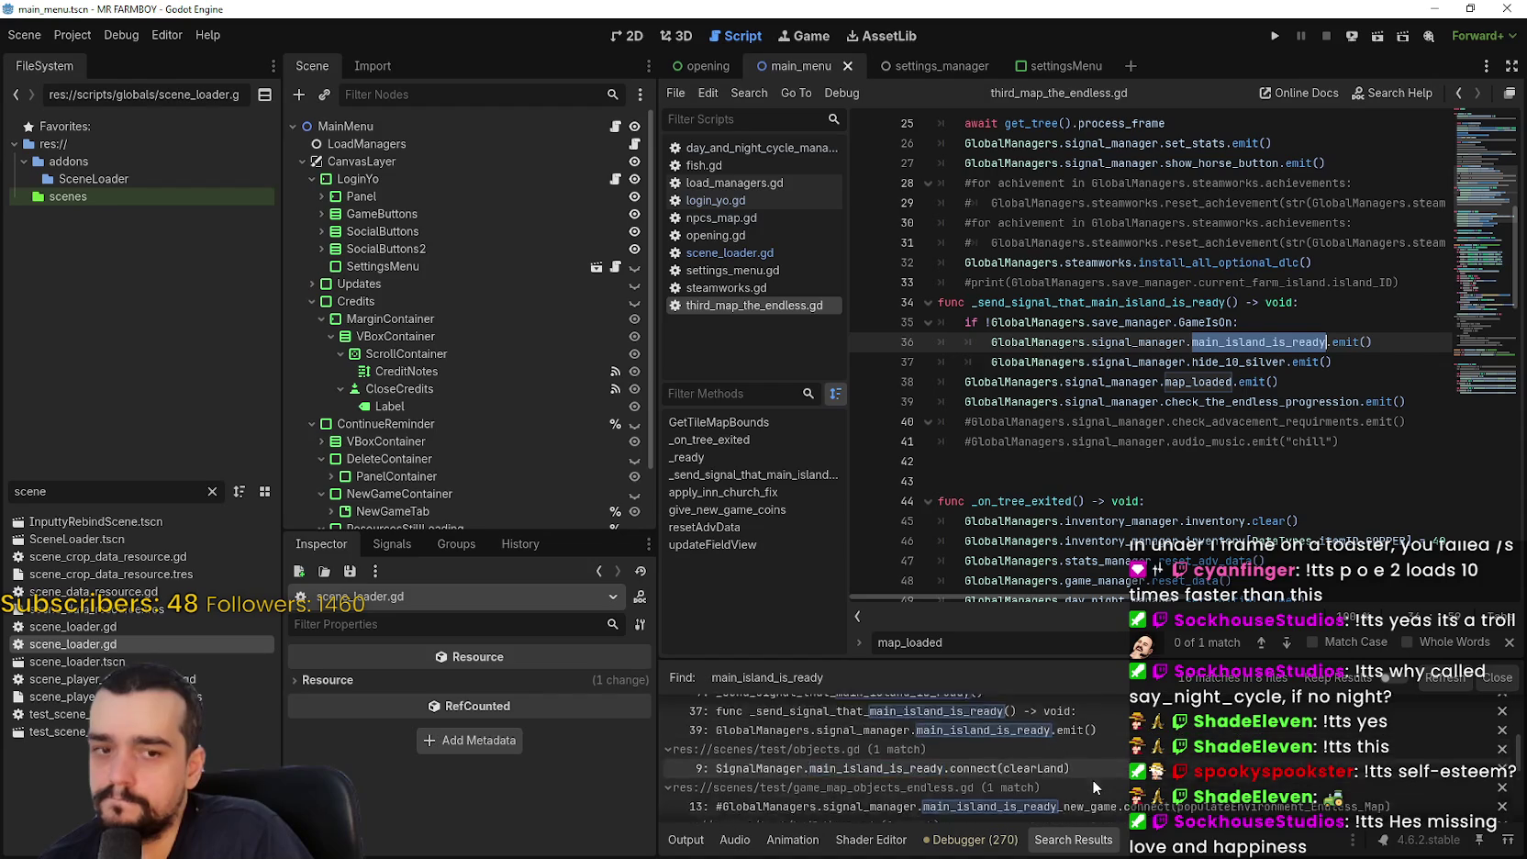
scroll(down, 3)
scroll(down, 3)
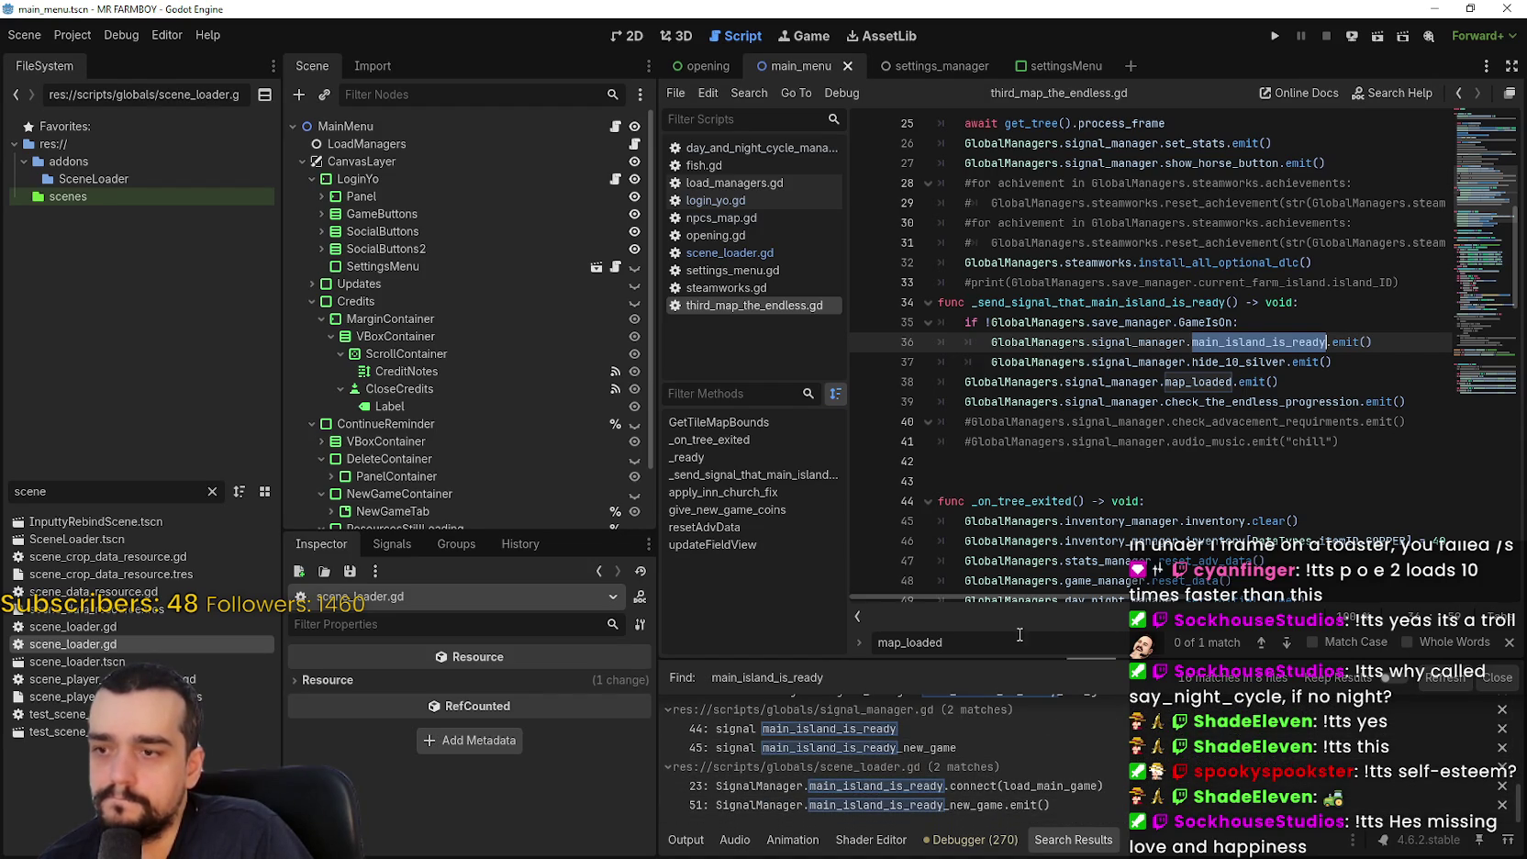
click(729, 253)
scroll(down, 3)
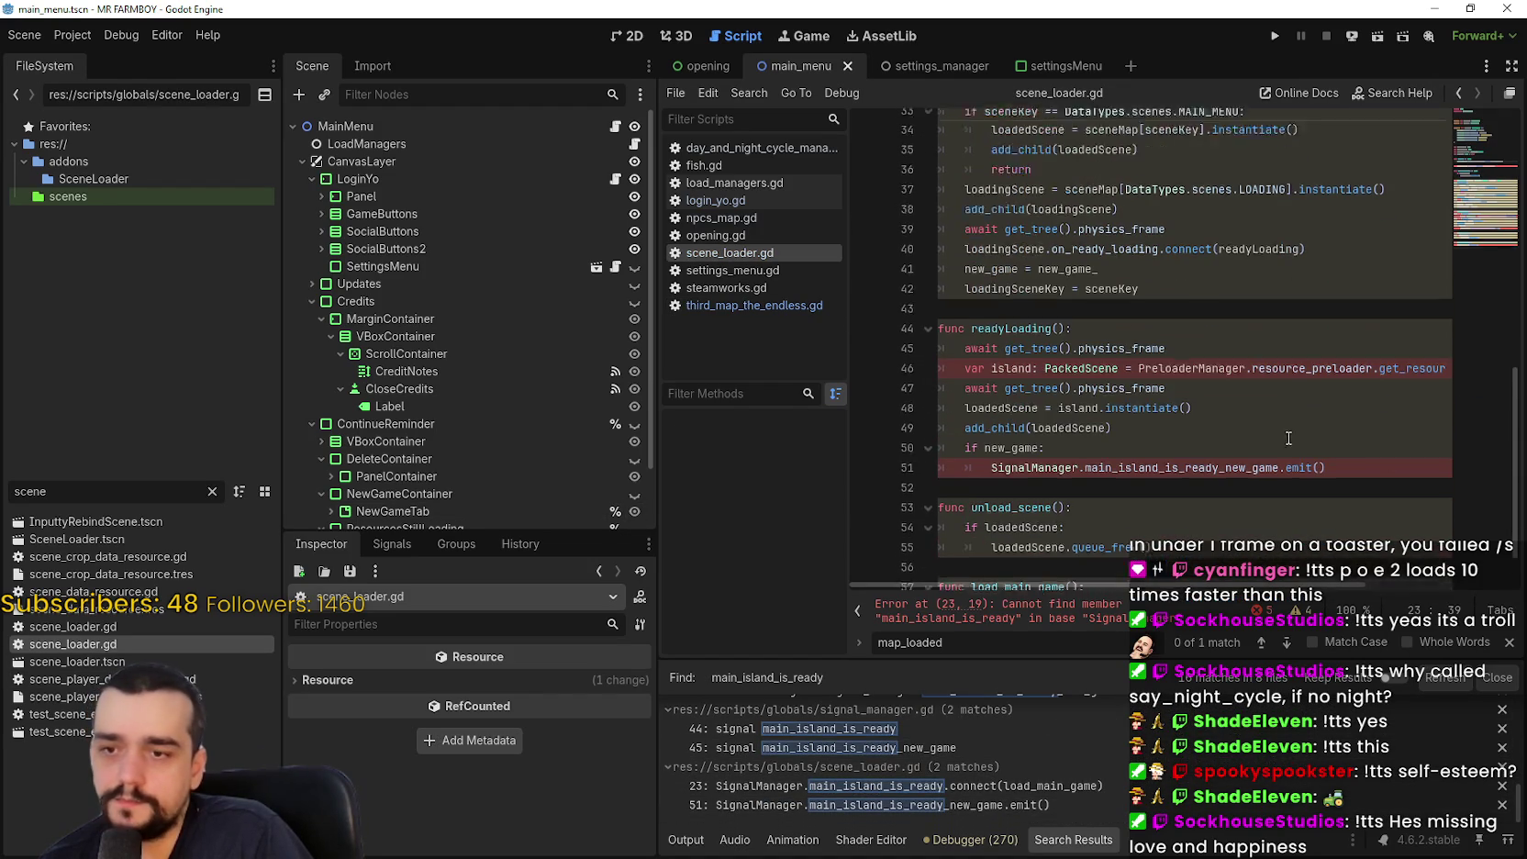
drag(1193, 563, 924, 520)
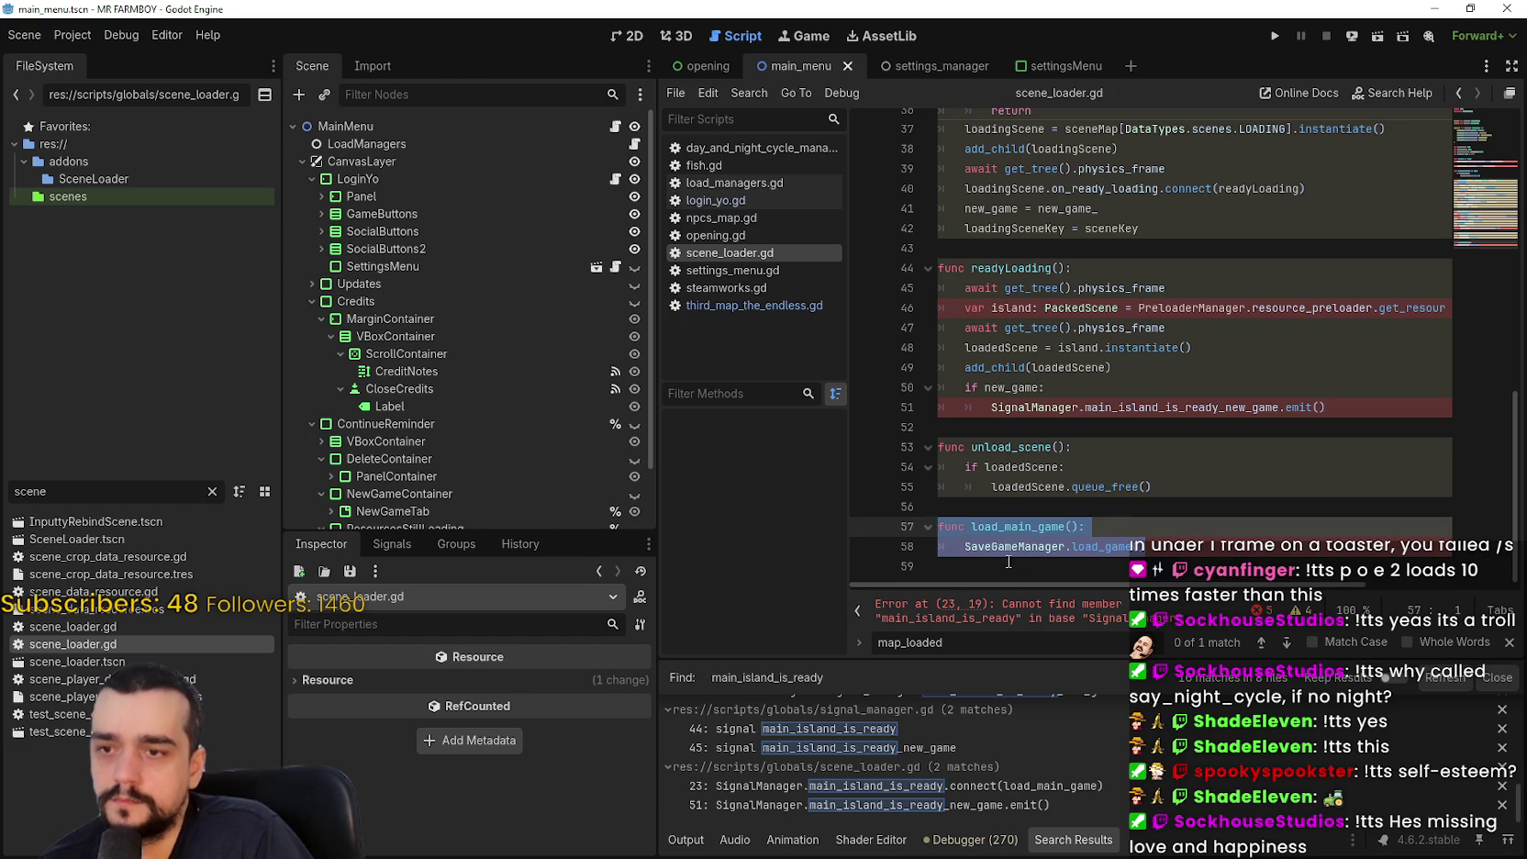
right_click(1010, 549)
click(1034, 614)
Replace the FileSystem filter 'scene' with 'save'
scroll(up, 3)
scroll(up, 3)
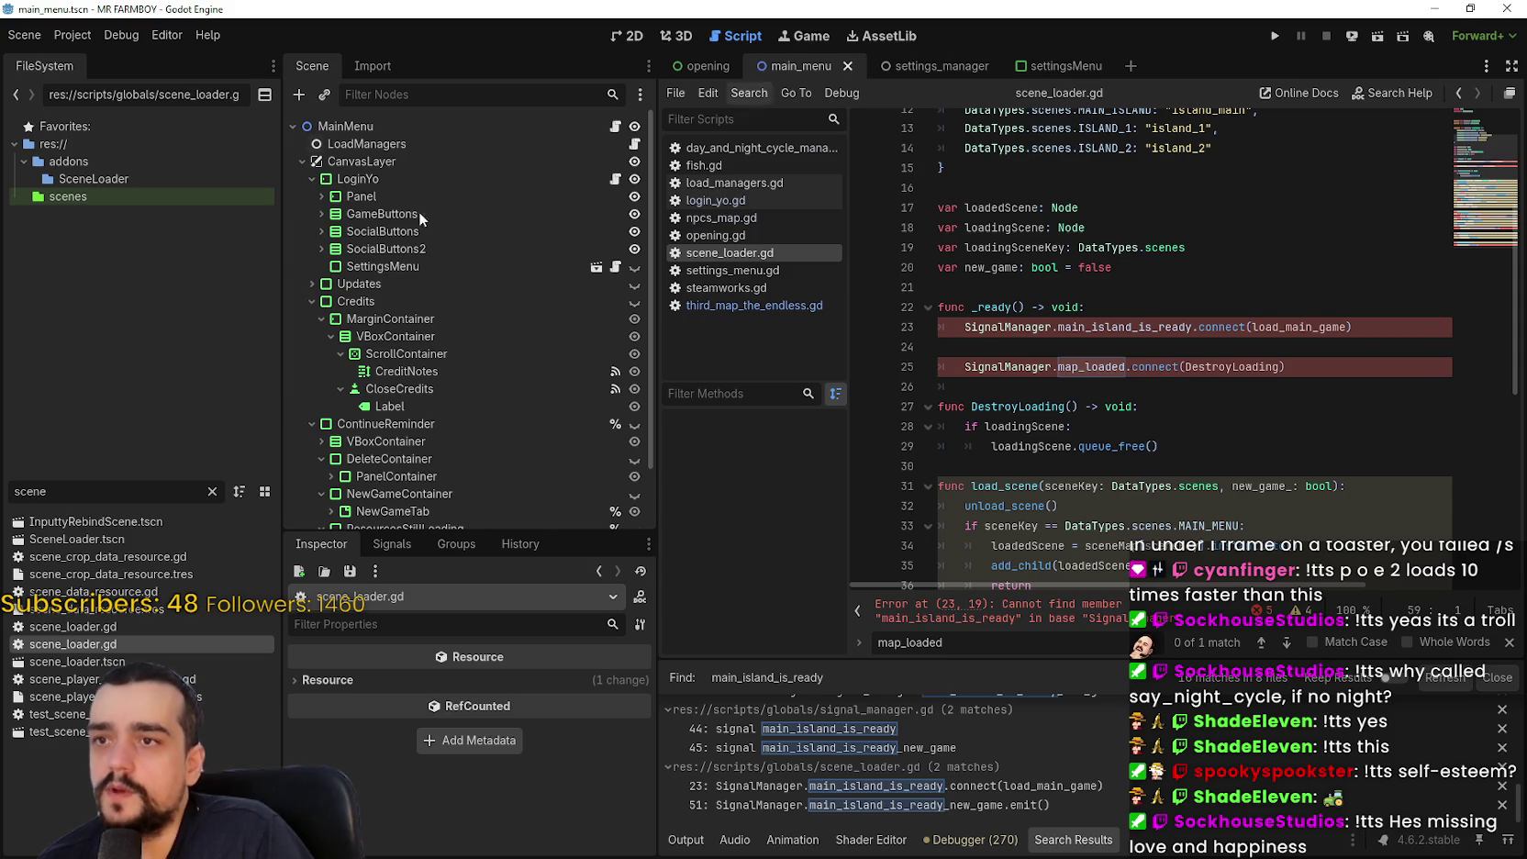
double_click(52, 488)
text(save)
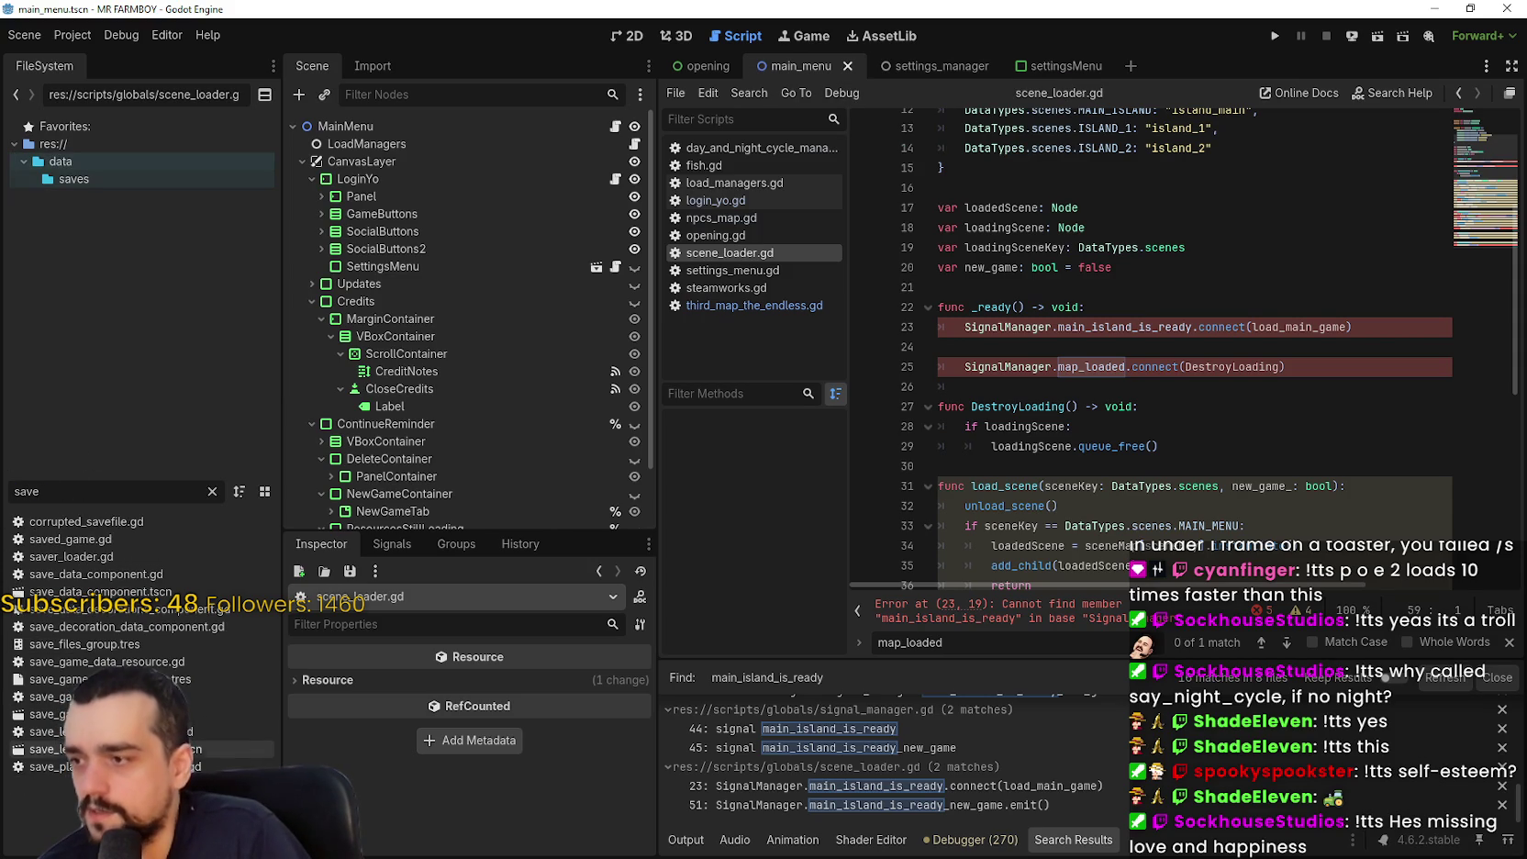
Open the save_game_manager scene and its script, and paste the copied load_main_game function at the end
double_click(46, 713)
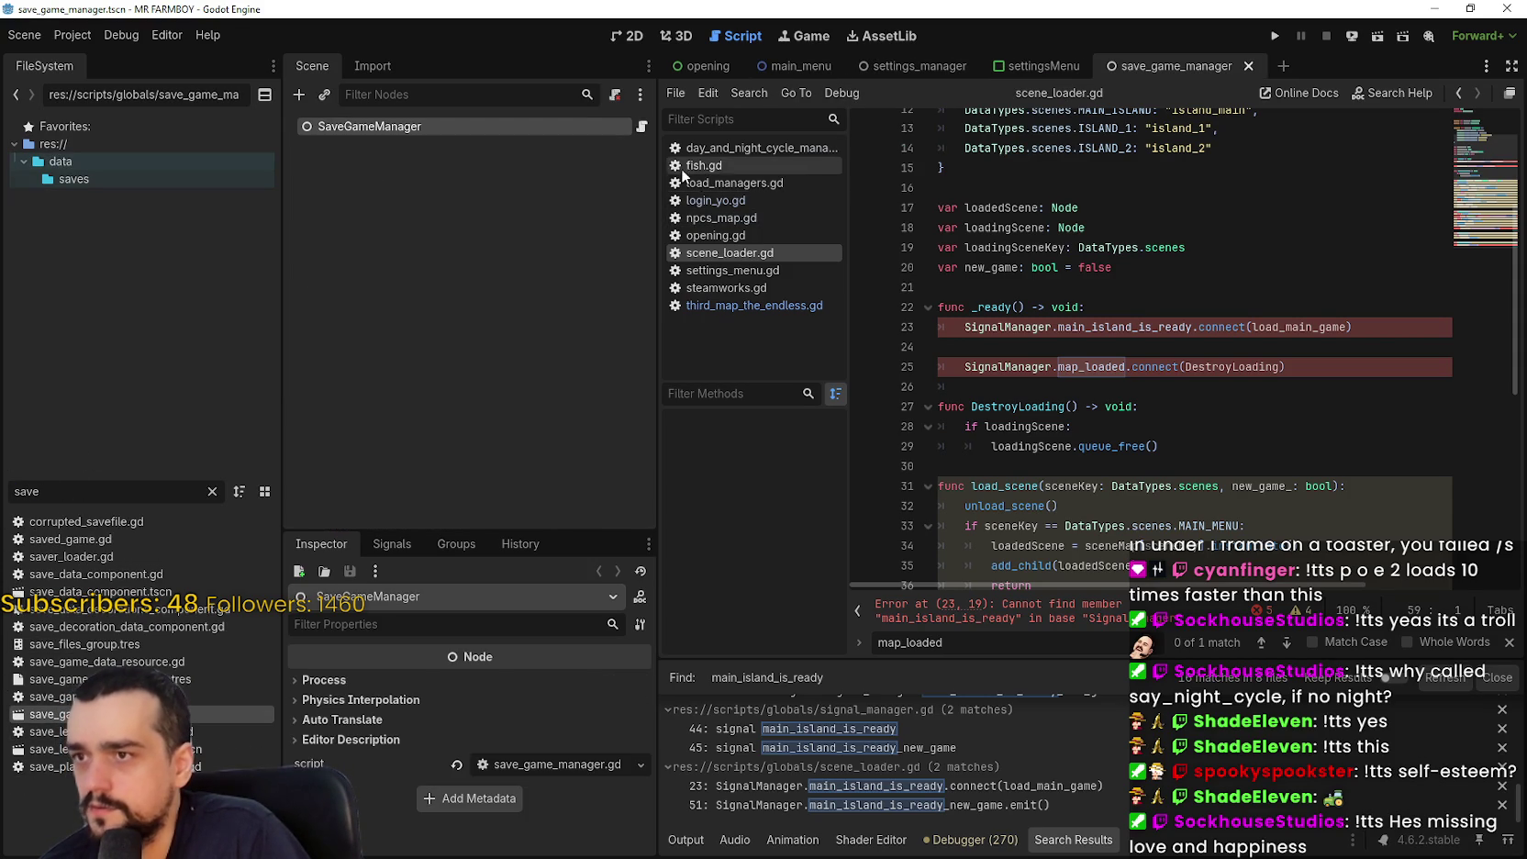
click(641, 129)
scroll(down, 3)
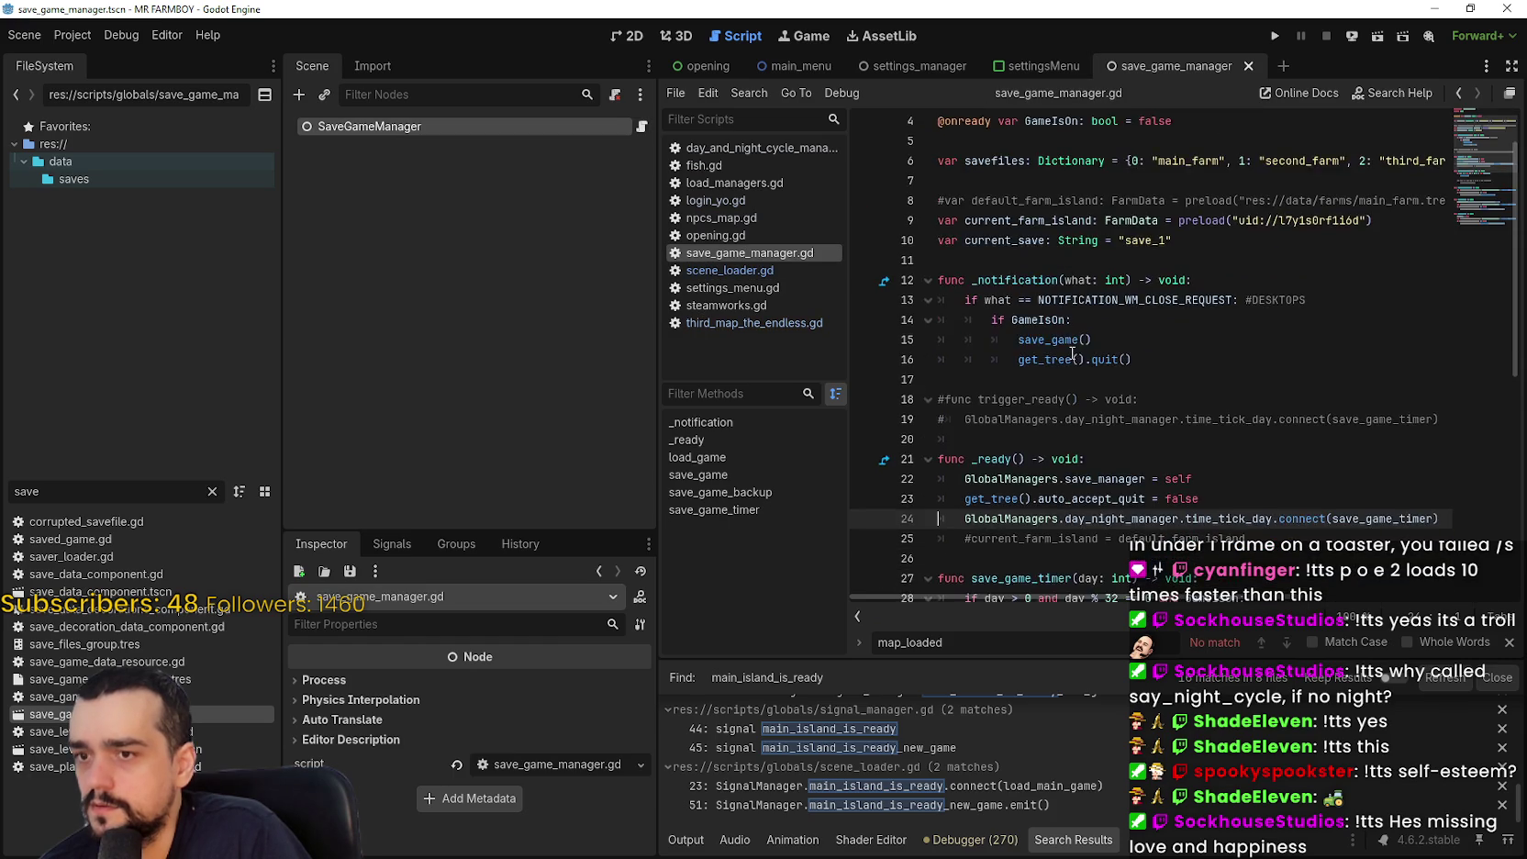
scroll(down, 3)
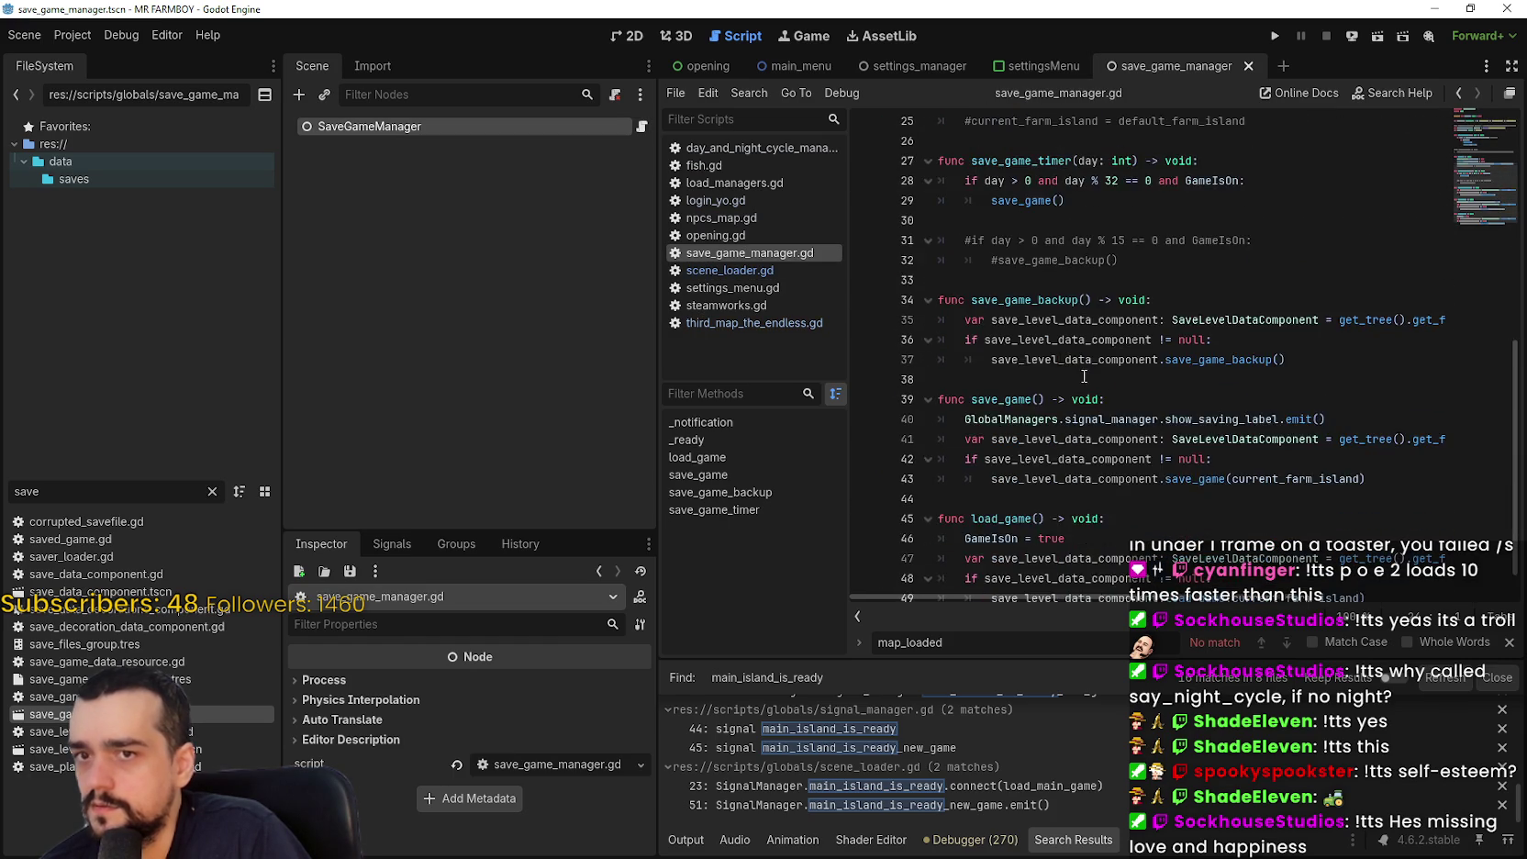
click(1014, 587)
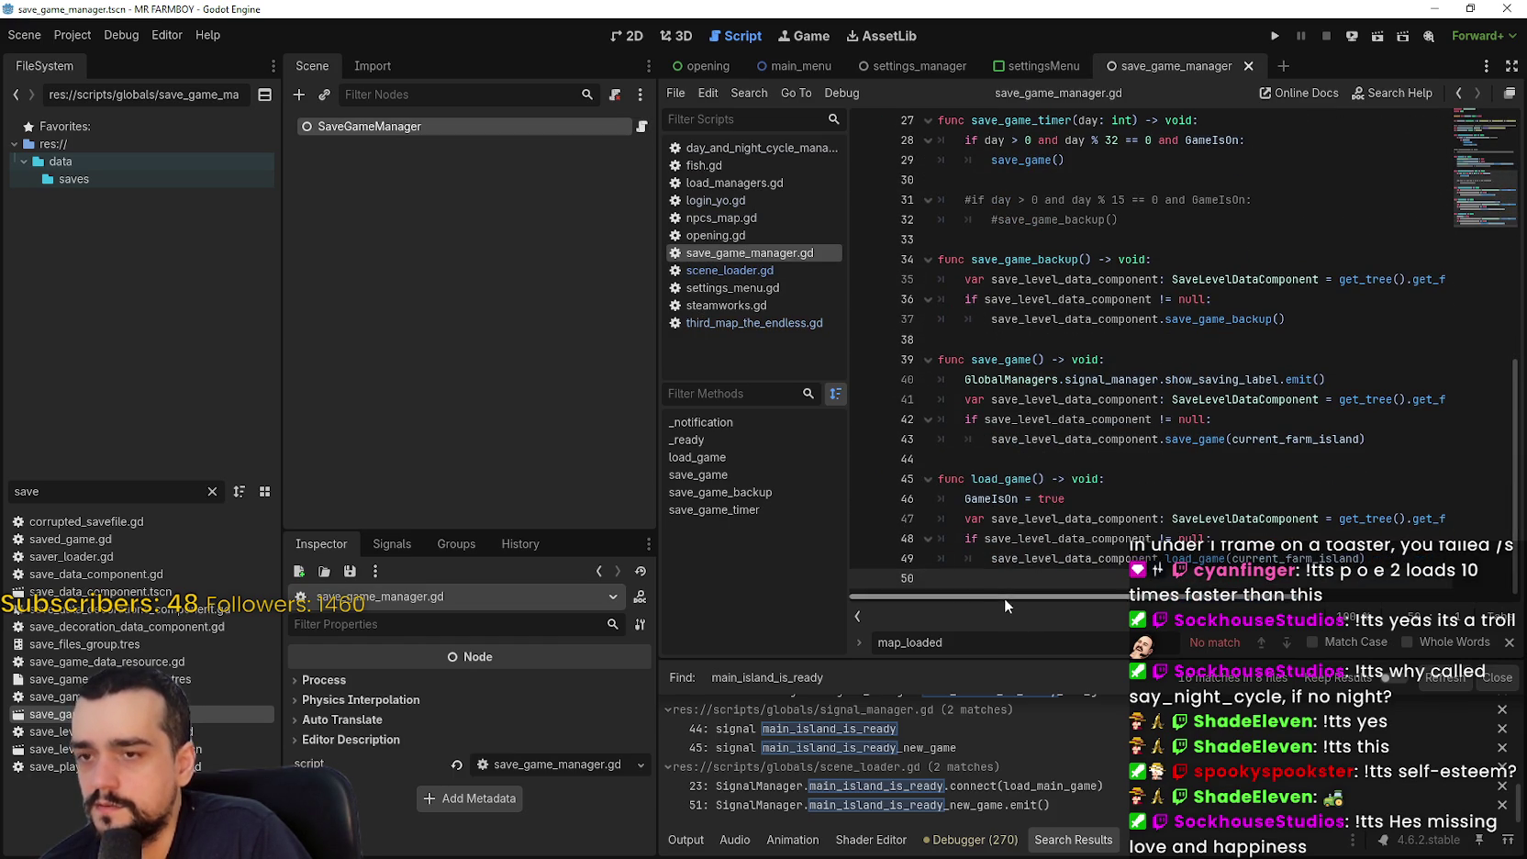
key(ctrl+v)
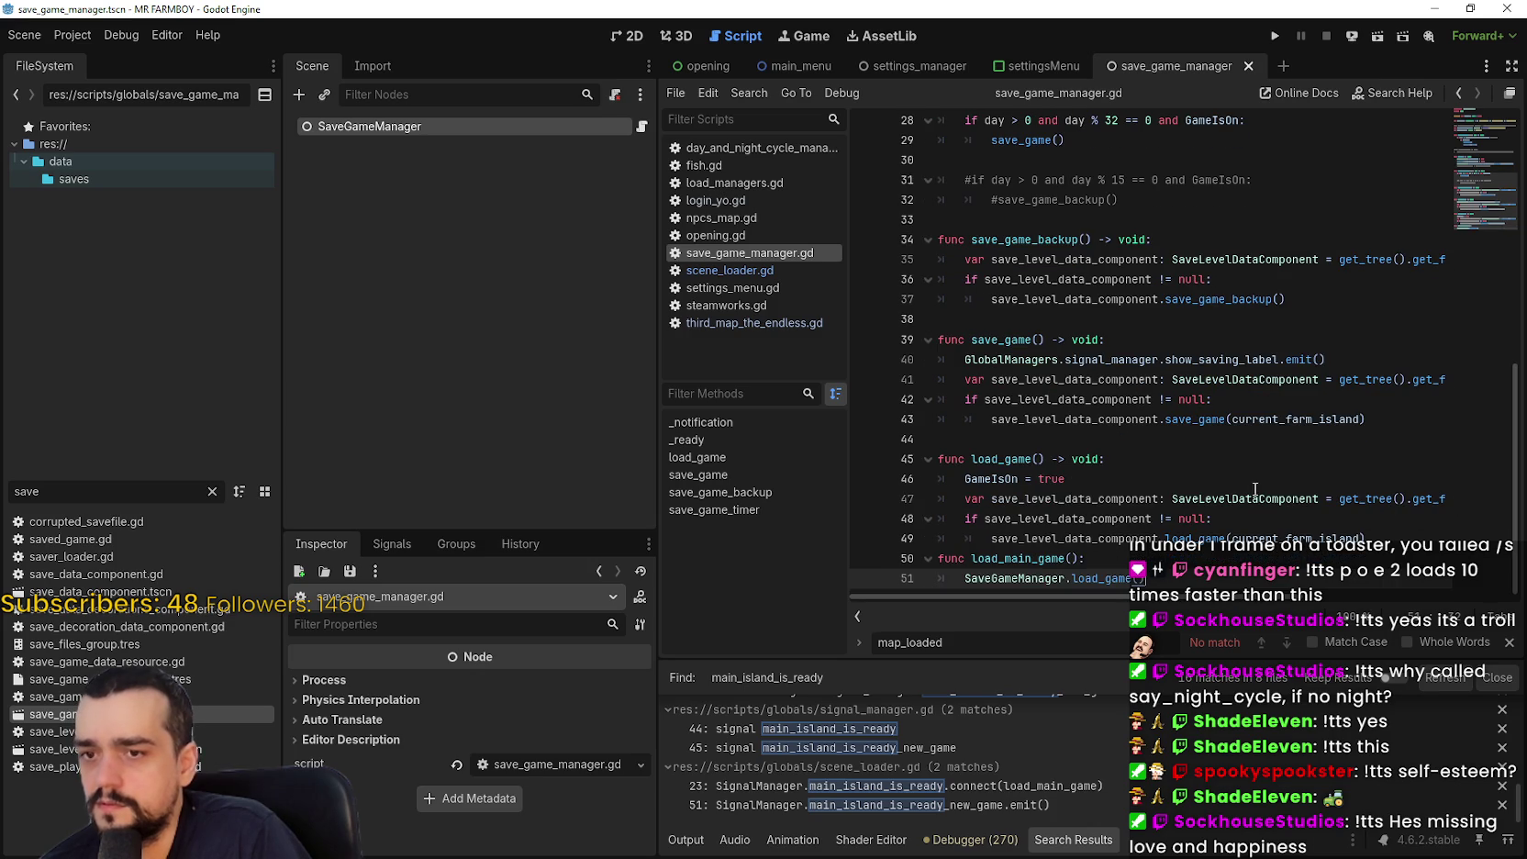
Add a blank line in _ready after the timer connection on line 24
scroll(up, 3)
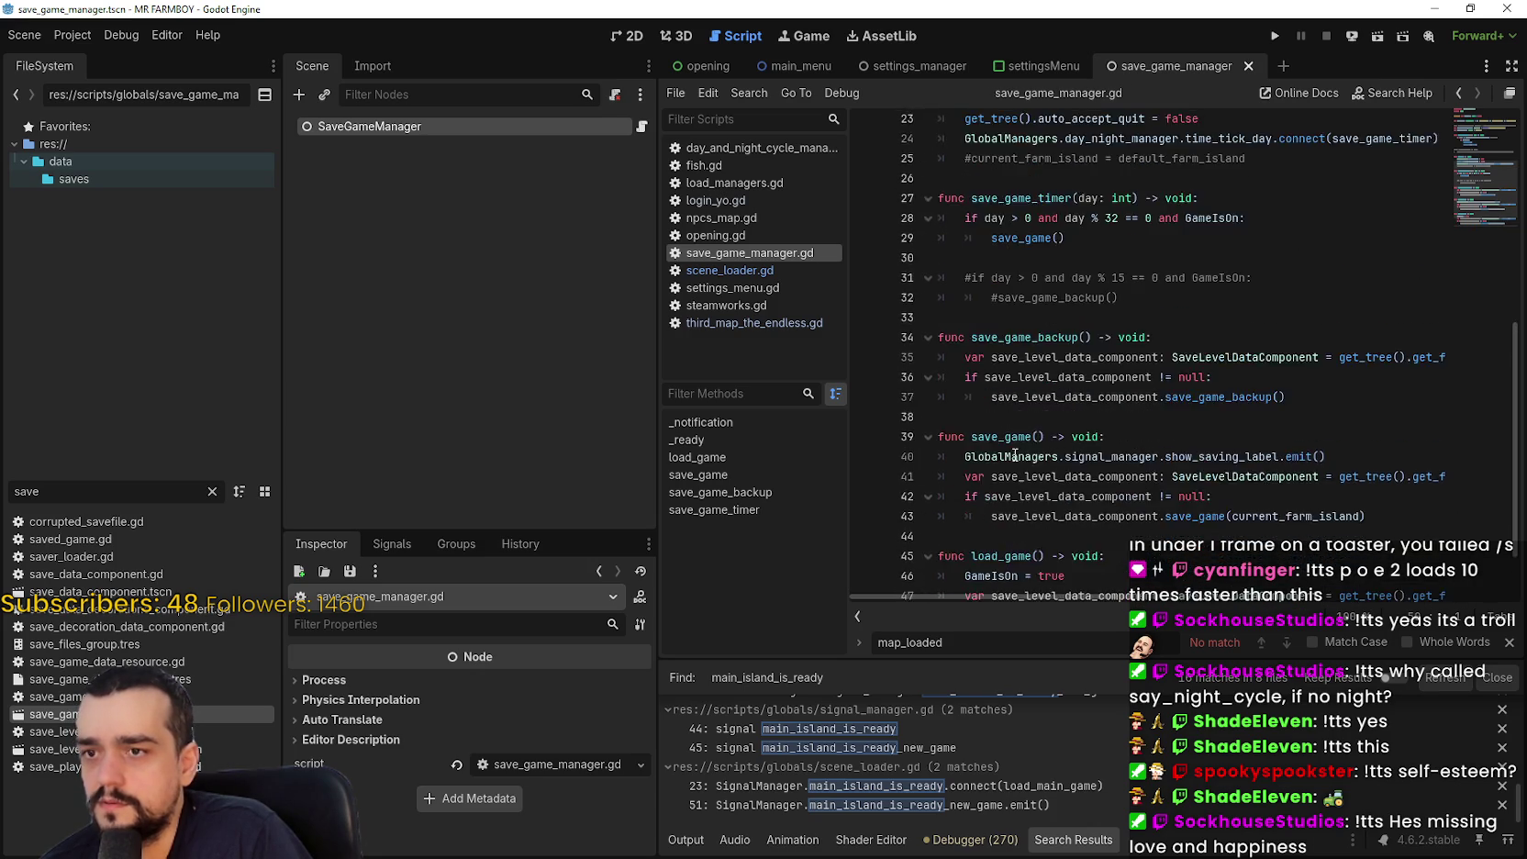
scroll(up, 3)
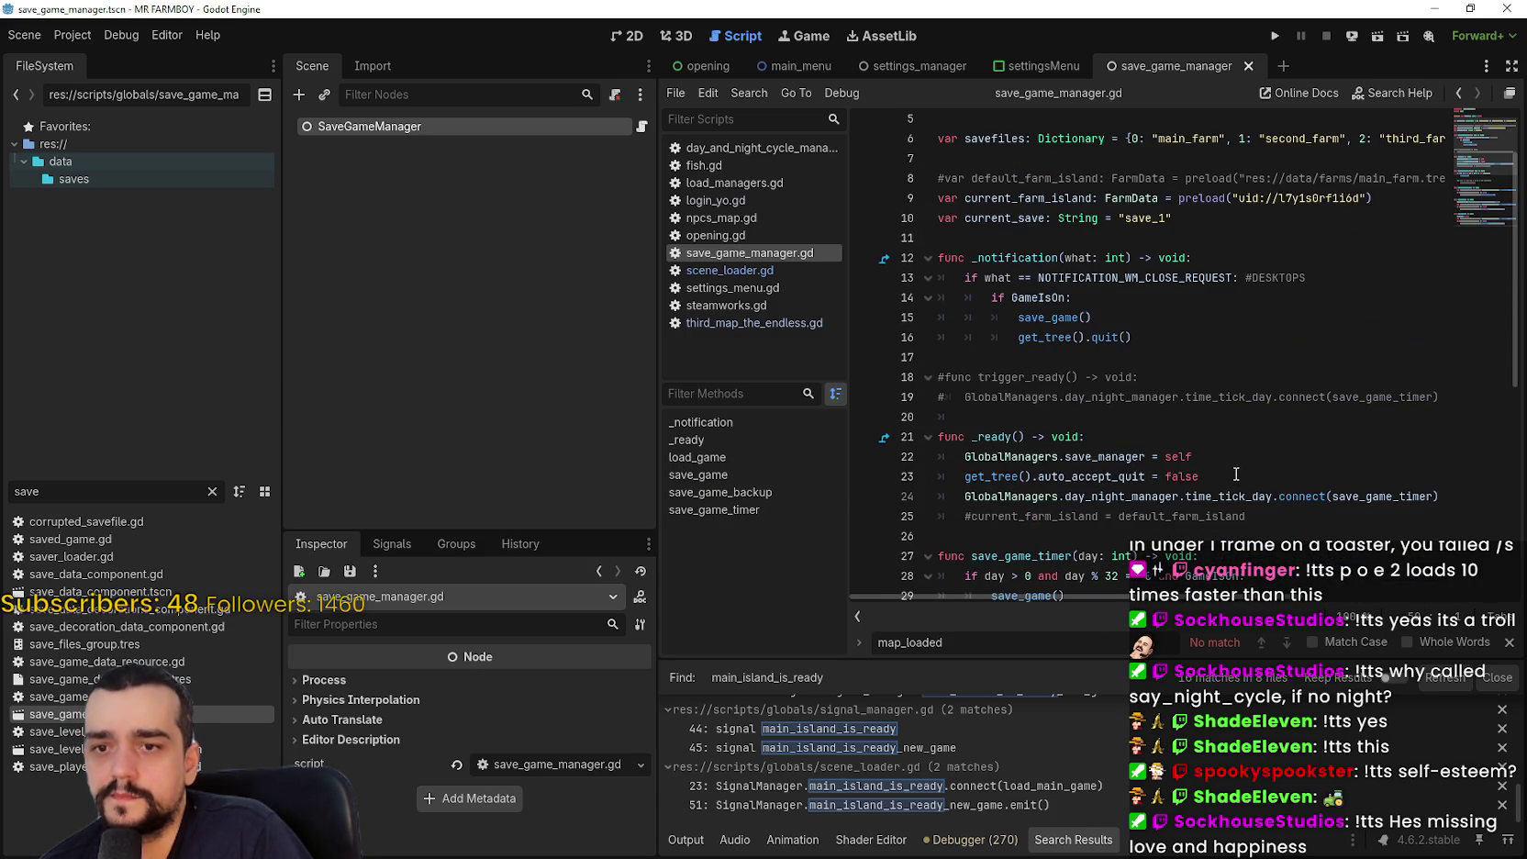
scroll(down, 3)
click(1444, 438)
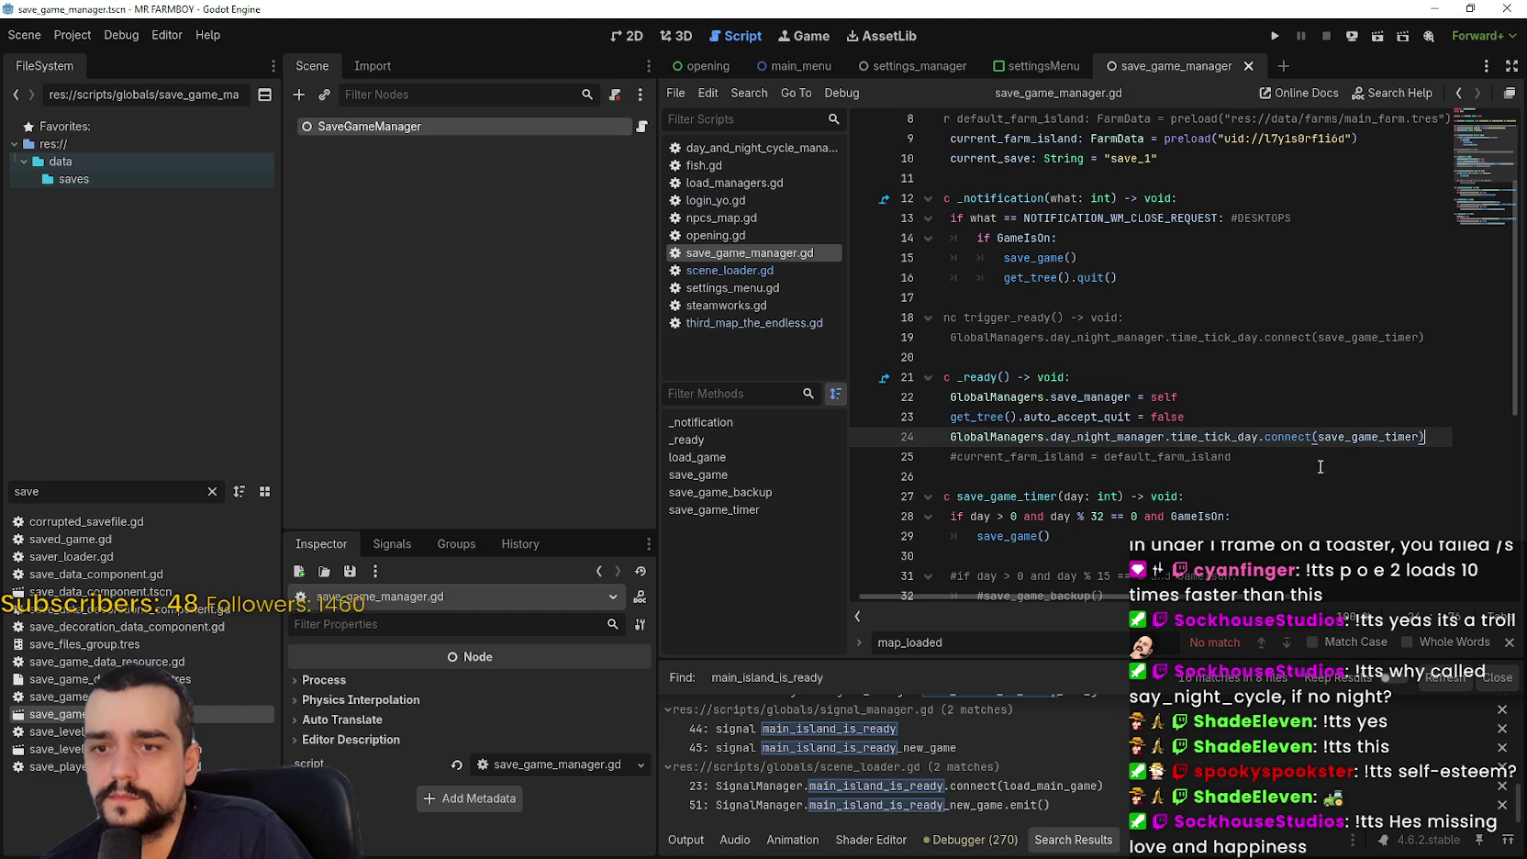
click(1245, 467)
click(1428, 435)
key(Return)
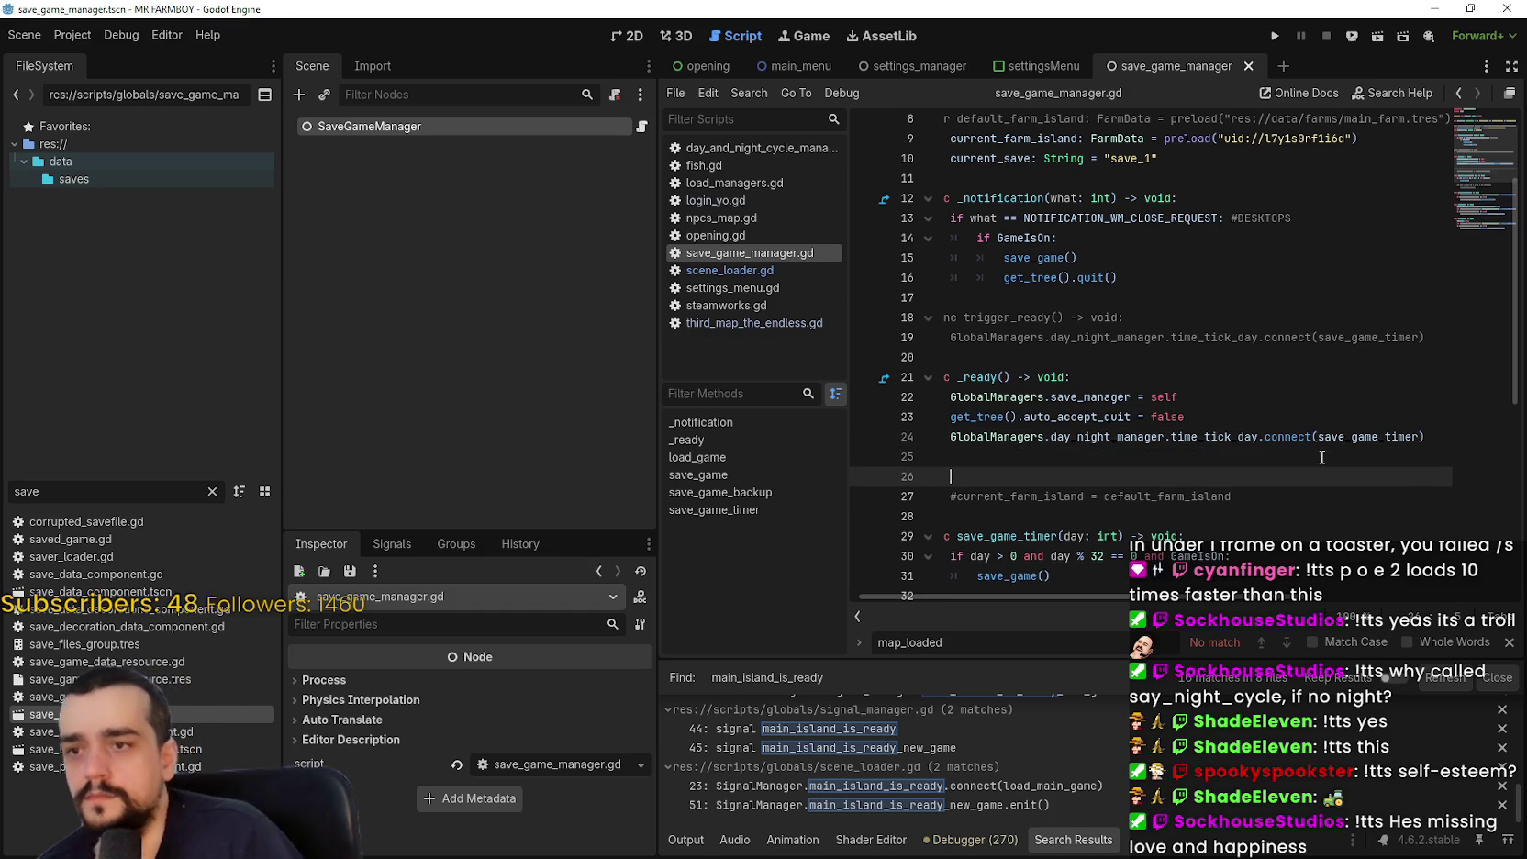
Write GlobalManagers.signal_manager.main_island_is_ready.connect(load_game) on line 25 of _ready
text(@lobalManagers.)
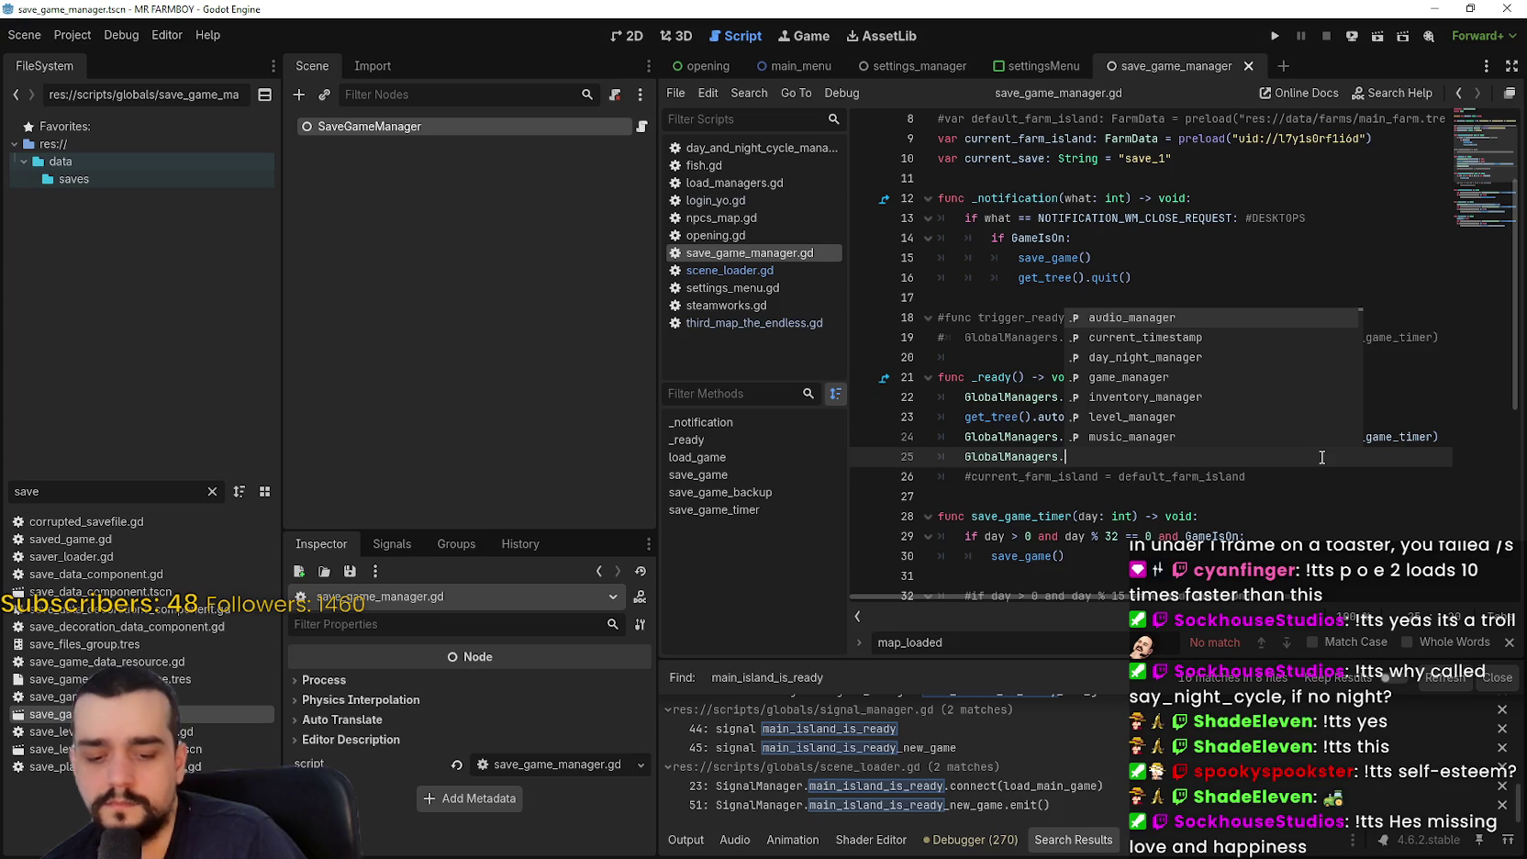
text(main)
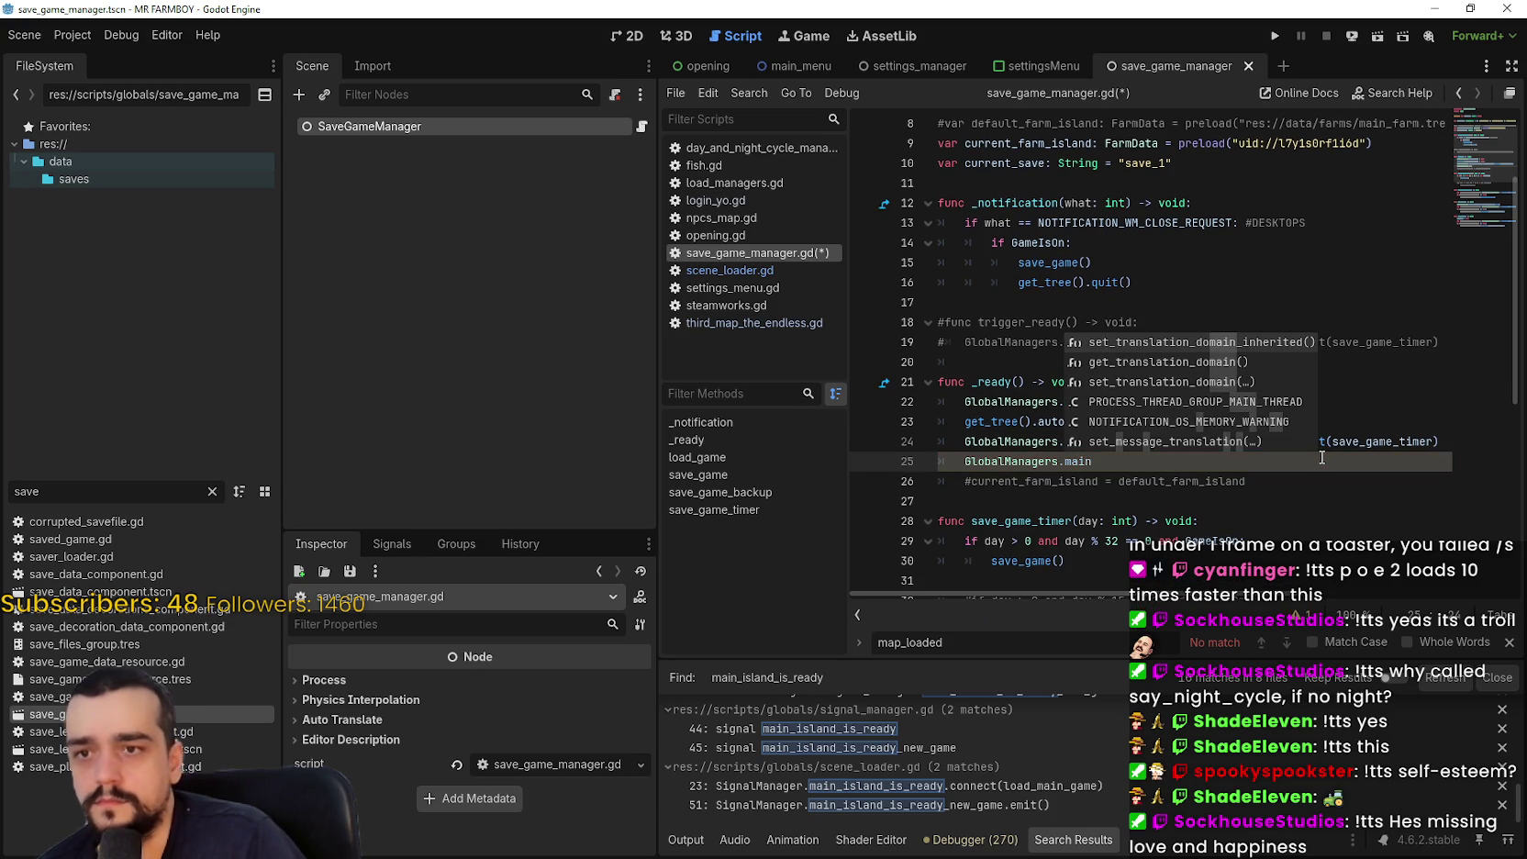
key(BackSpace)
key(BackSpace)
key(BackSpace)
text(signal_manager.)
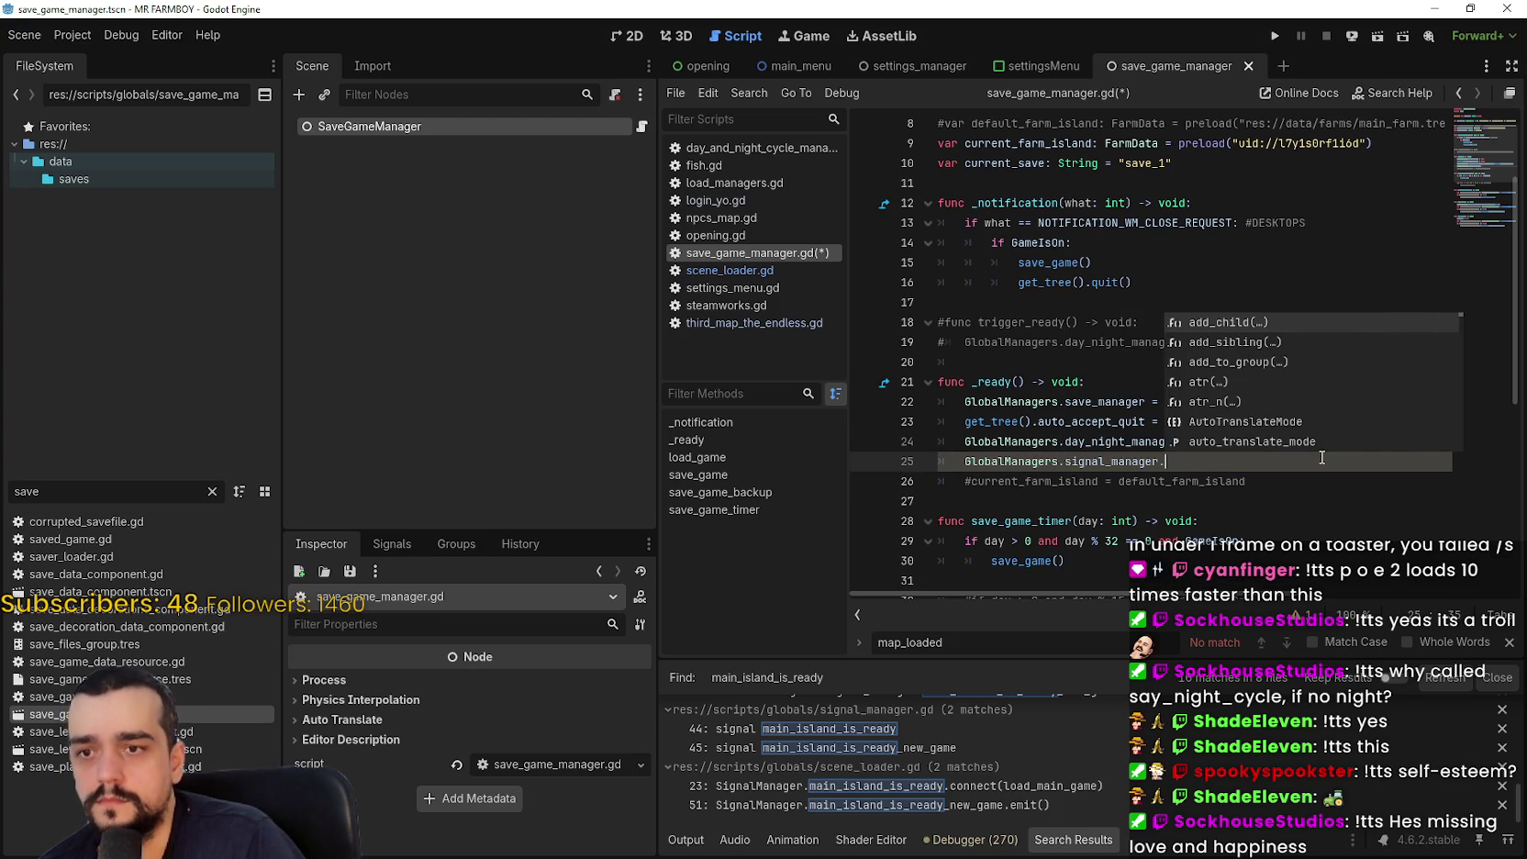
text(main)
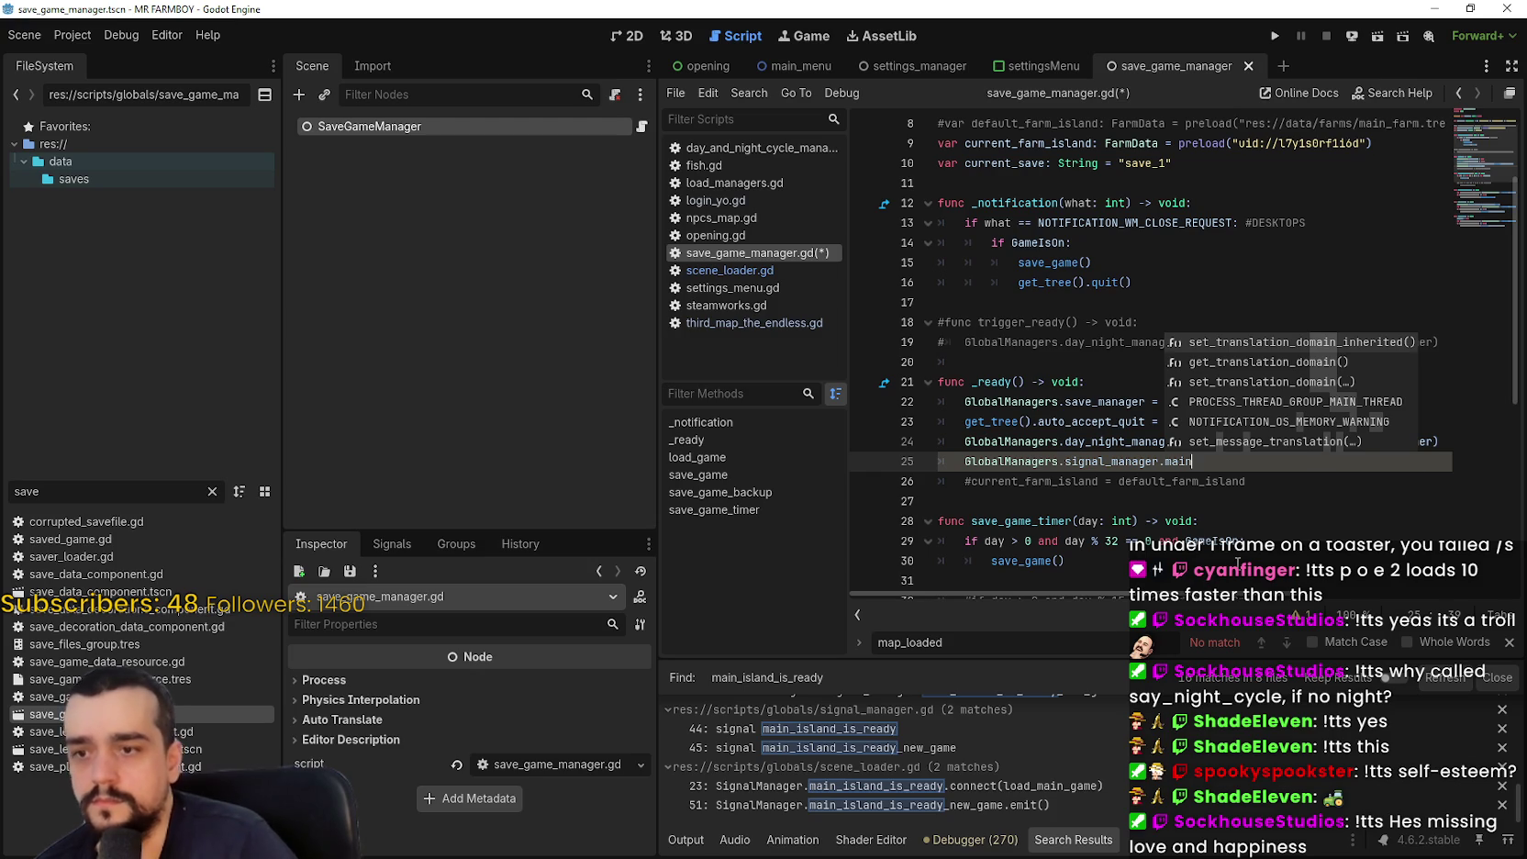
text(_island_is_ready)
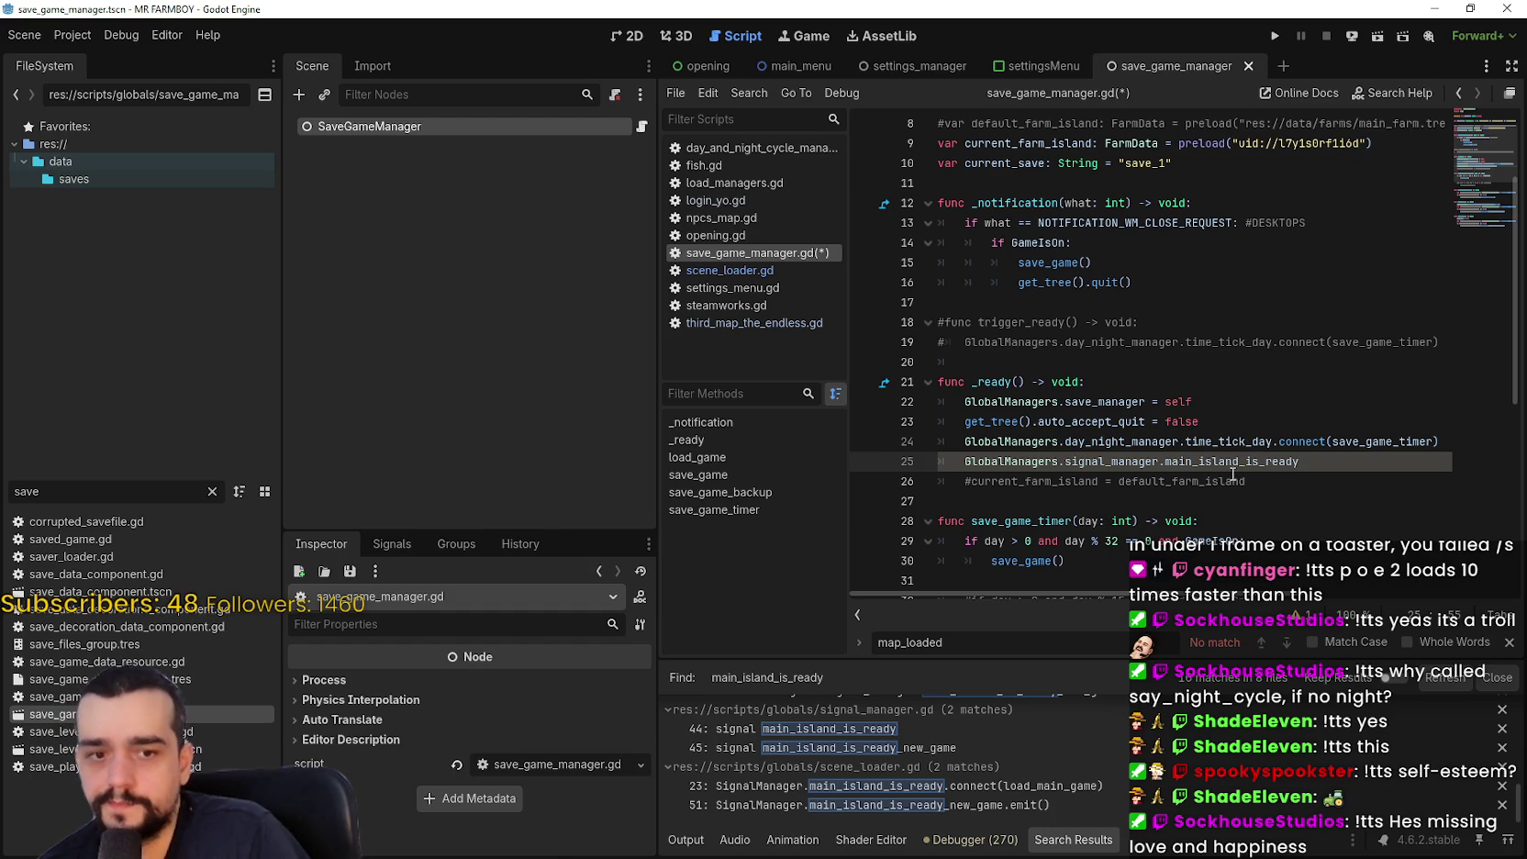
scroll(down, 3)
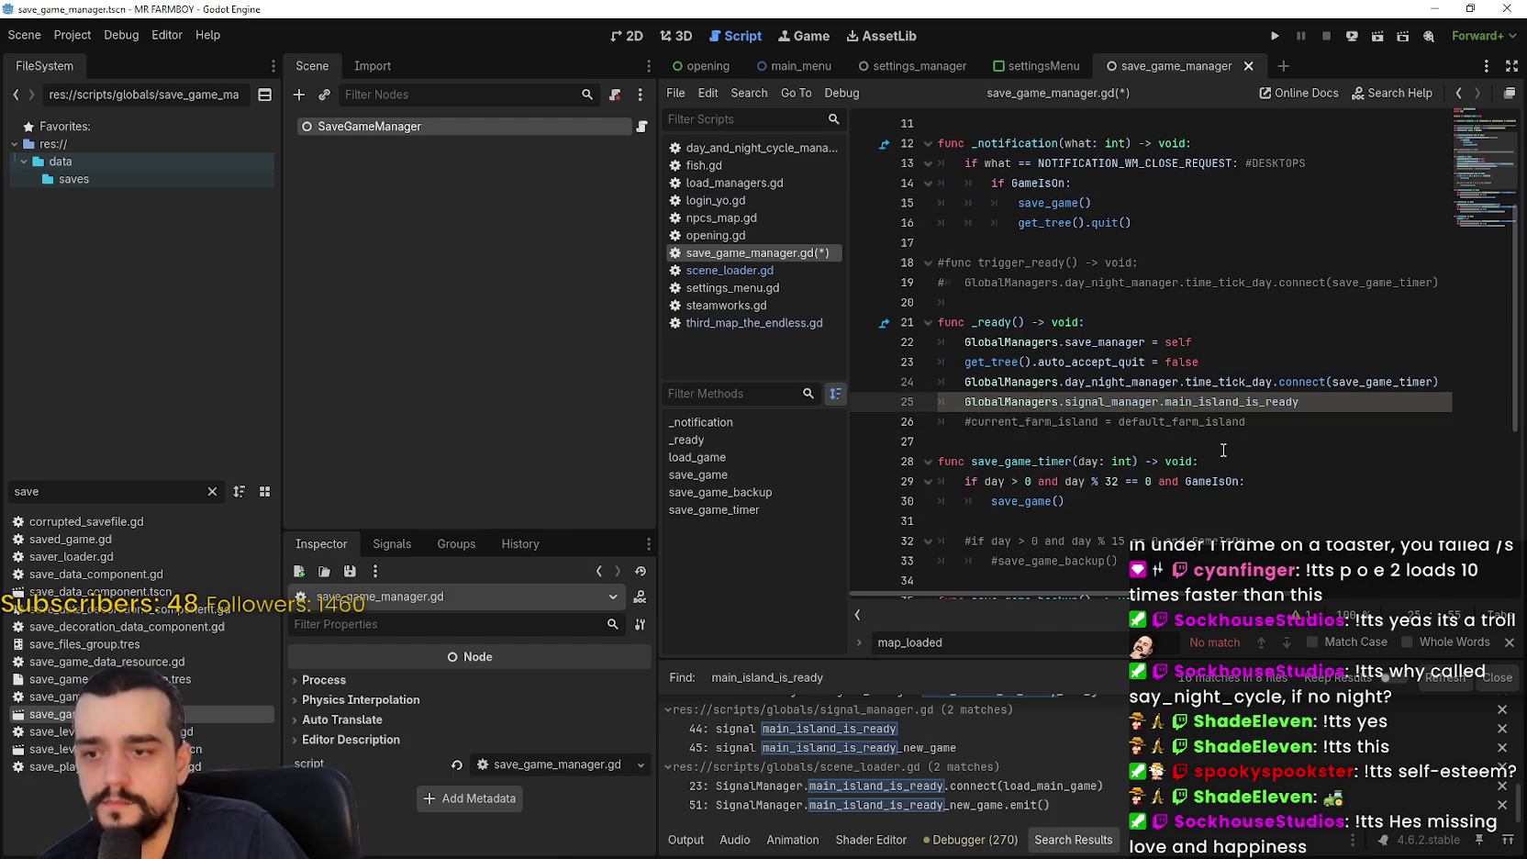
double_click(1212, 400)
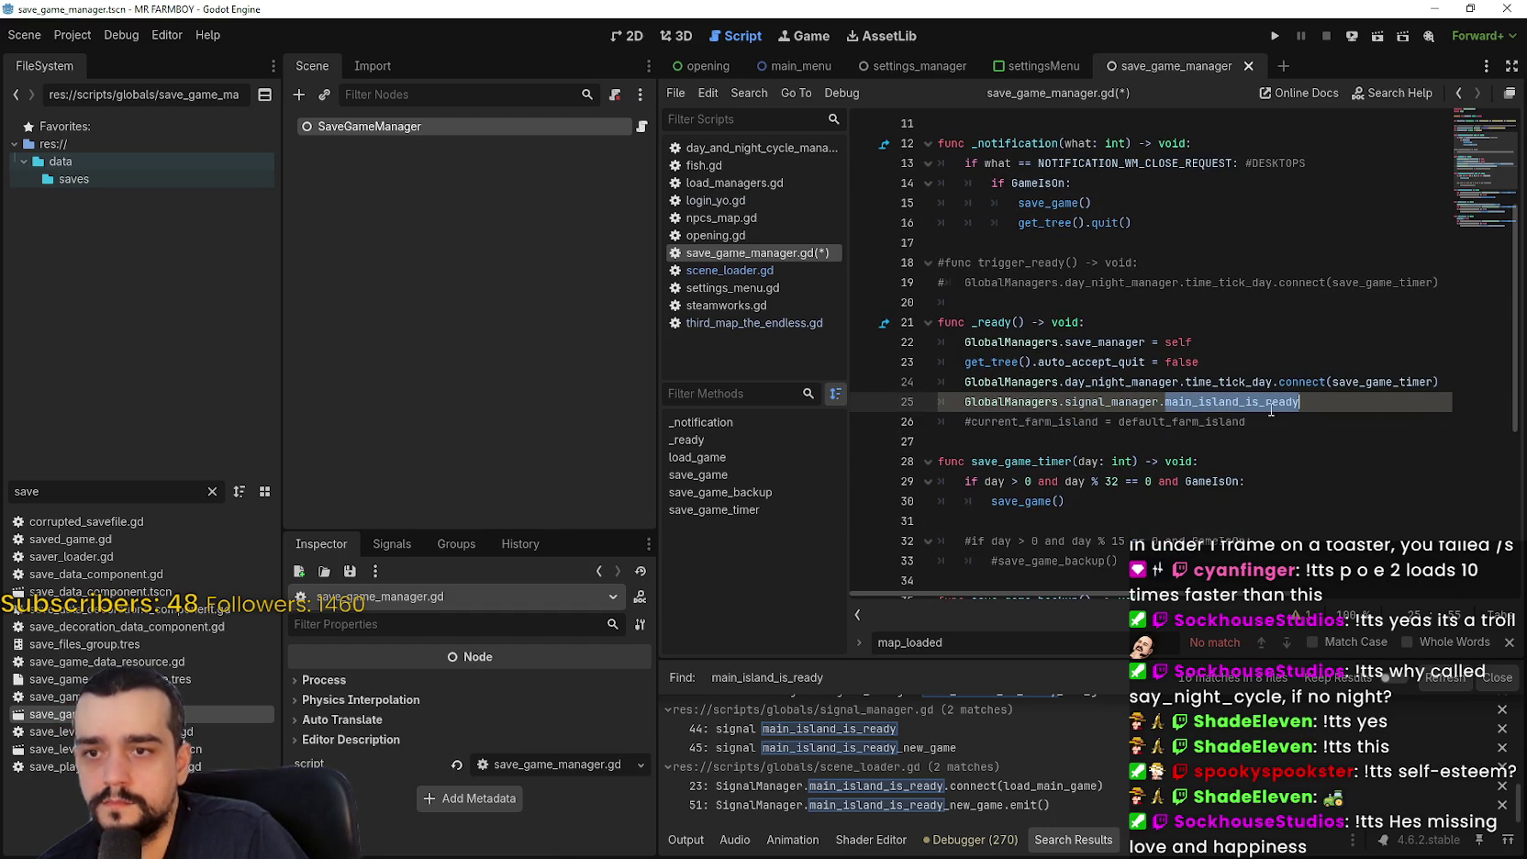
click(1329, 398)
text(.)
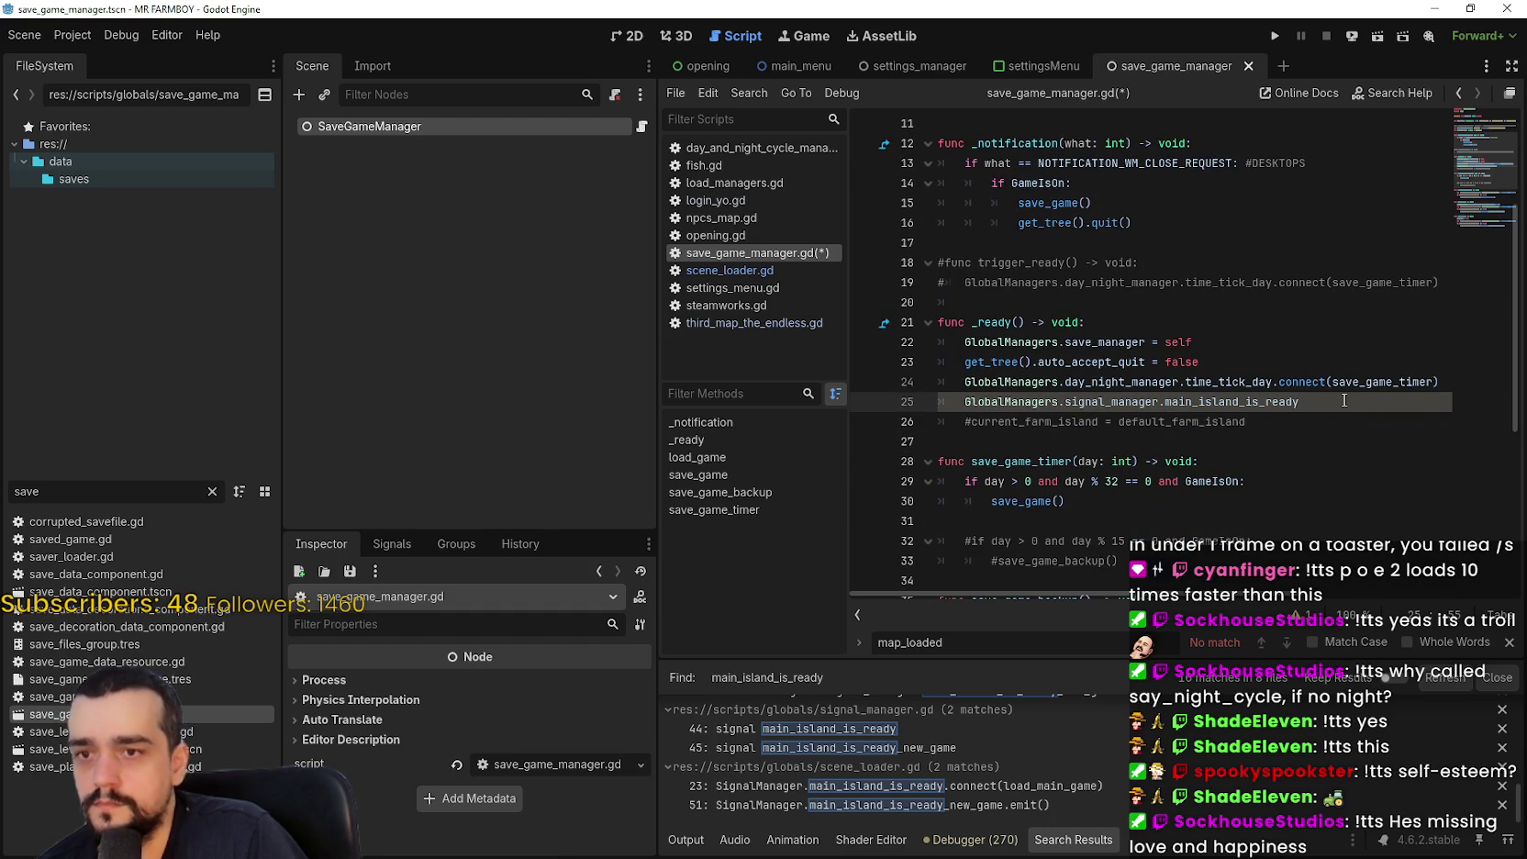
text(ct()
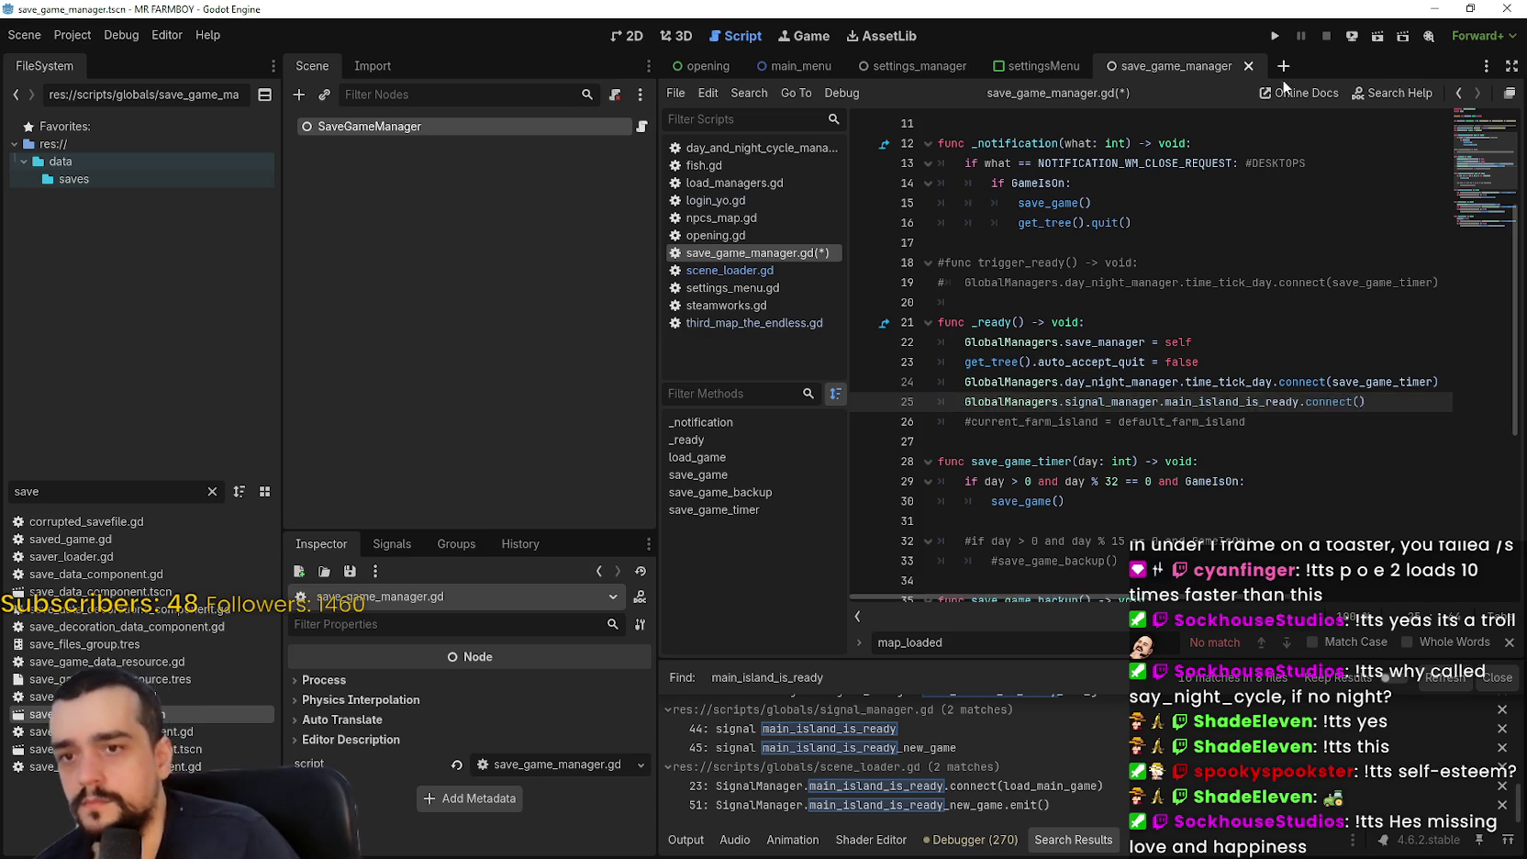
scroll(down, 3)
scroll(down, 3)
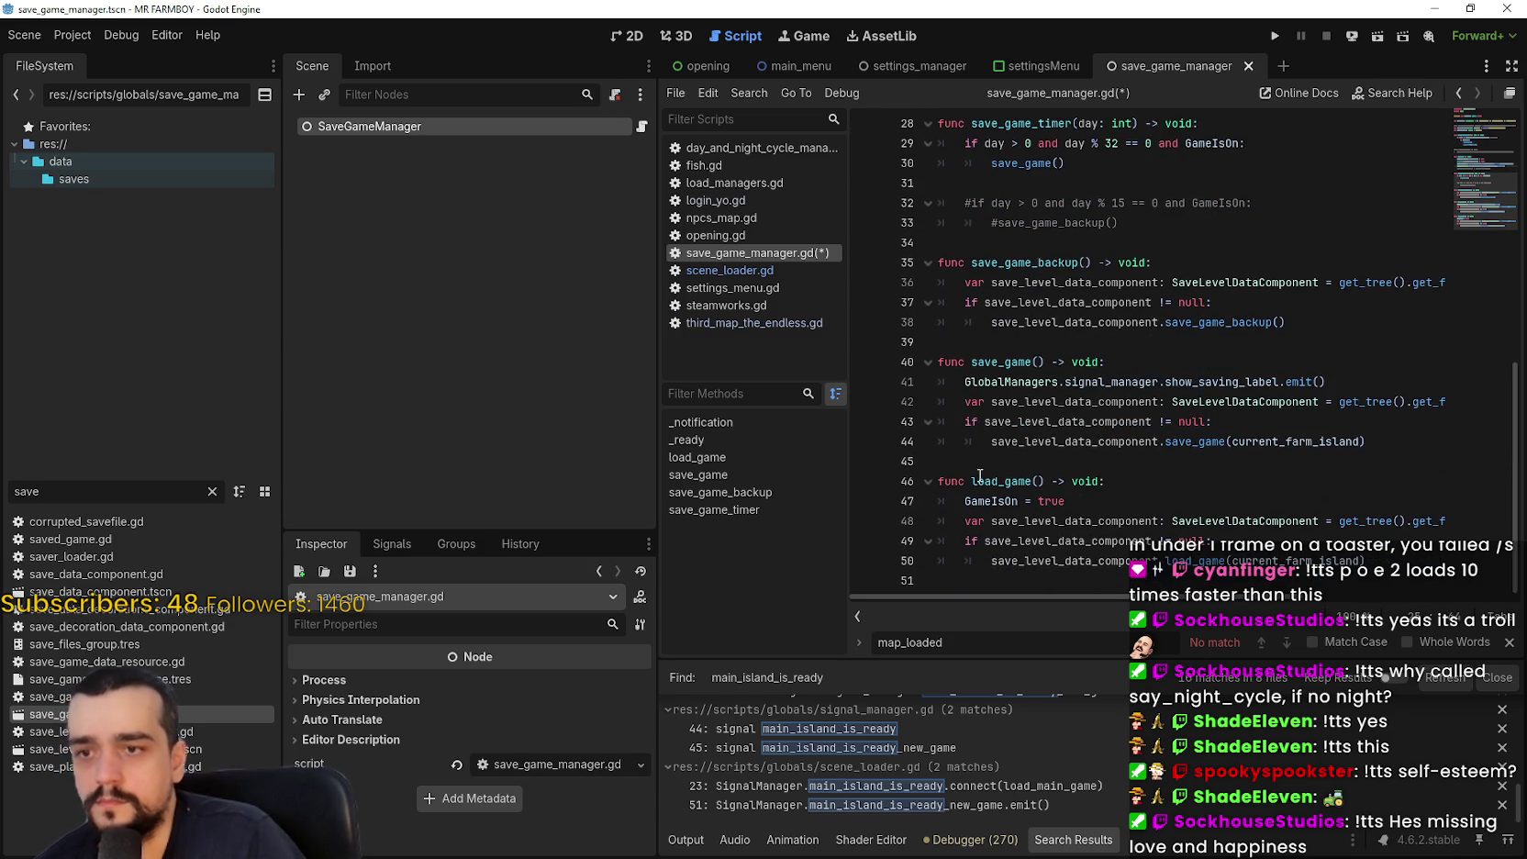
scroll(up, 3)
text(load_game)
Save save_game_manager.gd and run the project to test loading
click(1311, 451)
key(ctrl+s)
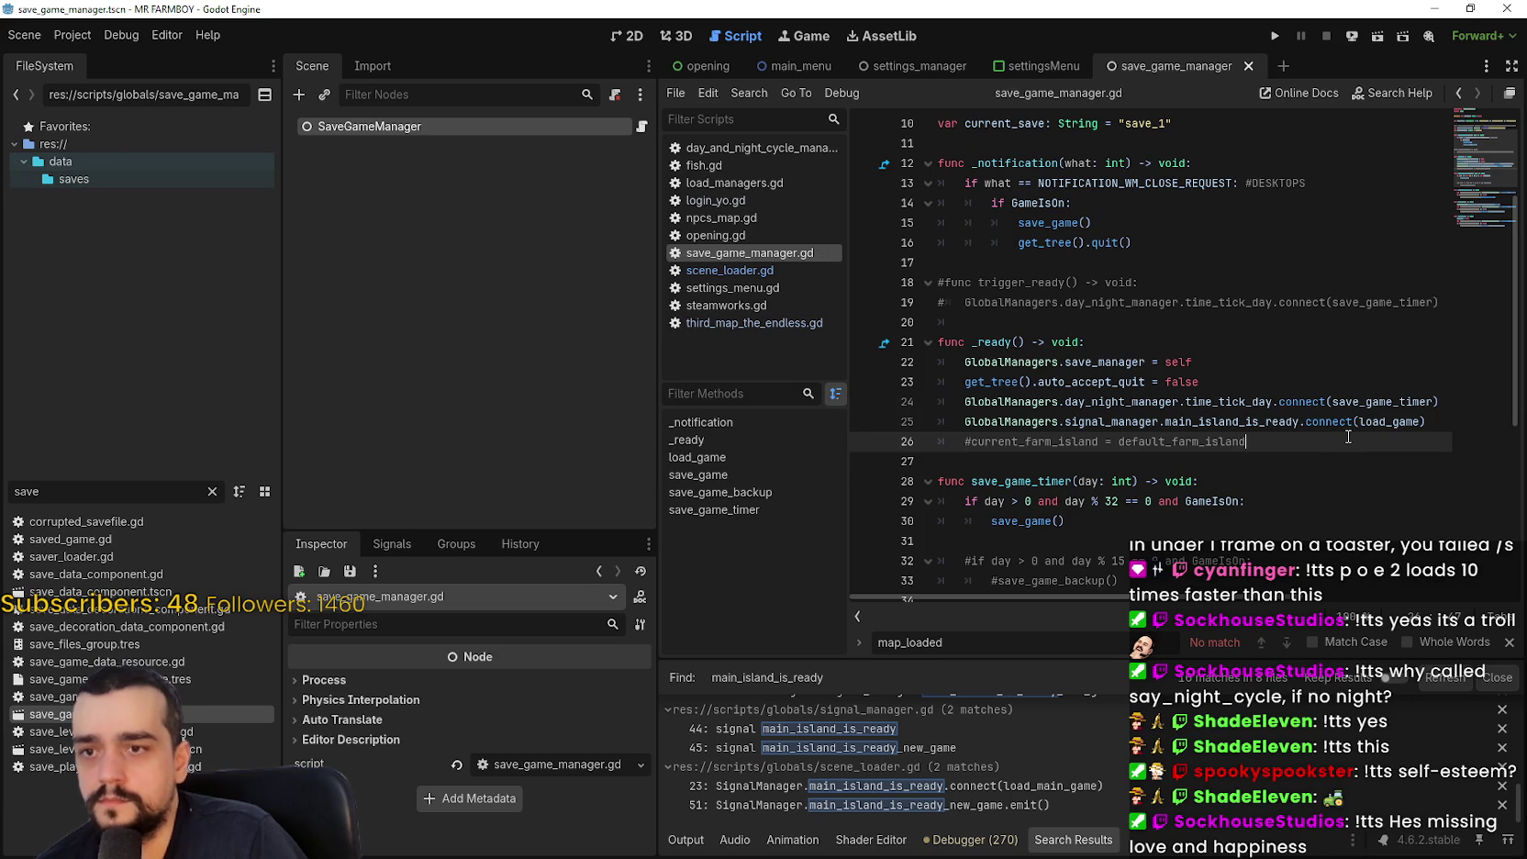
key(Escape)
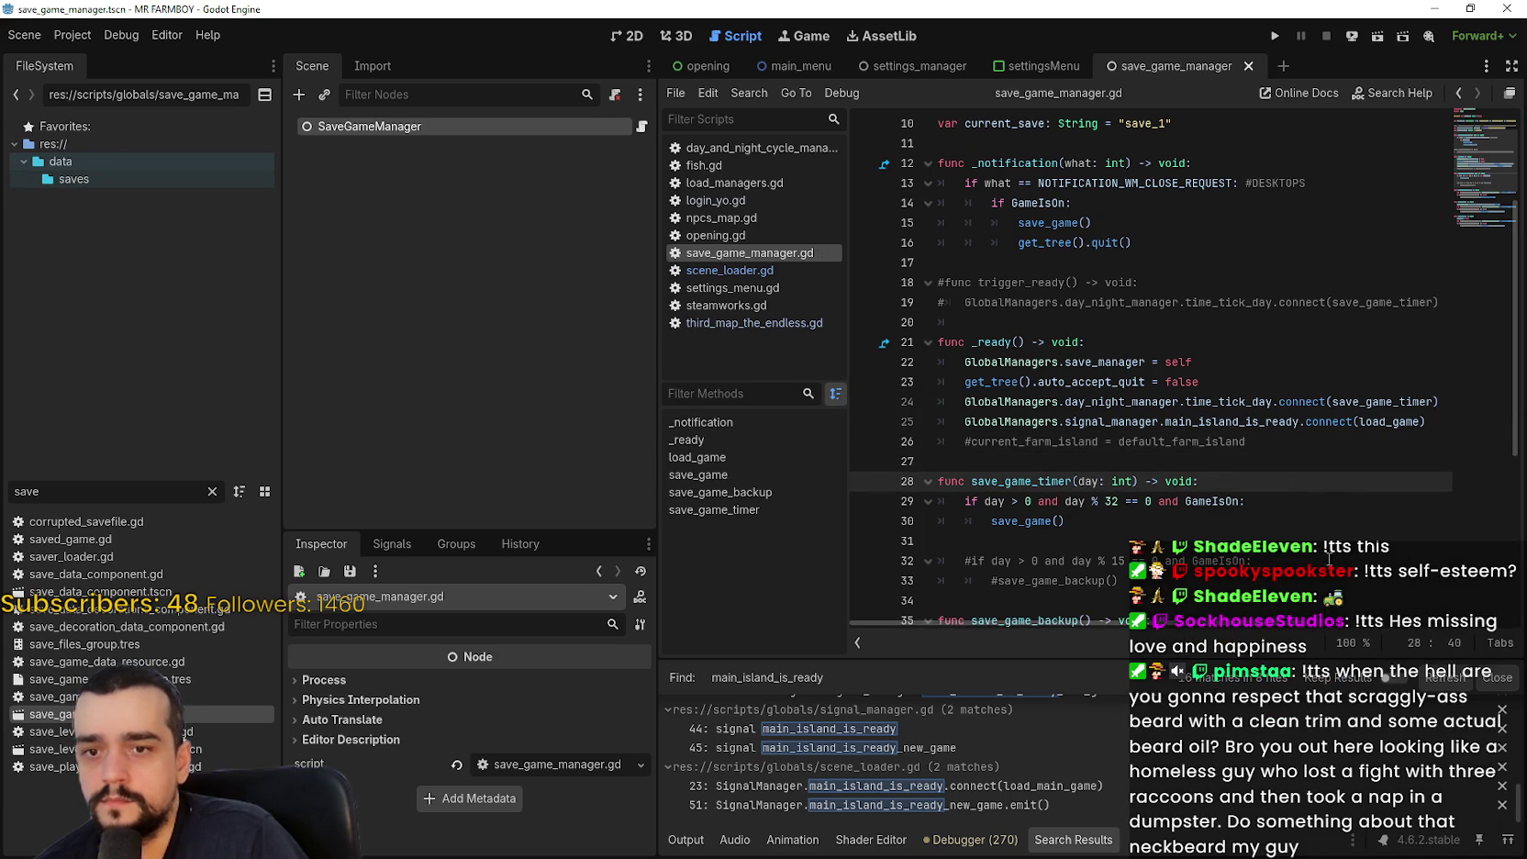
click(1175, 443)
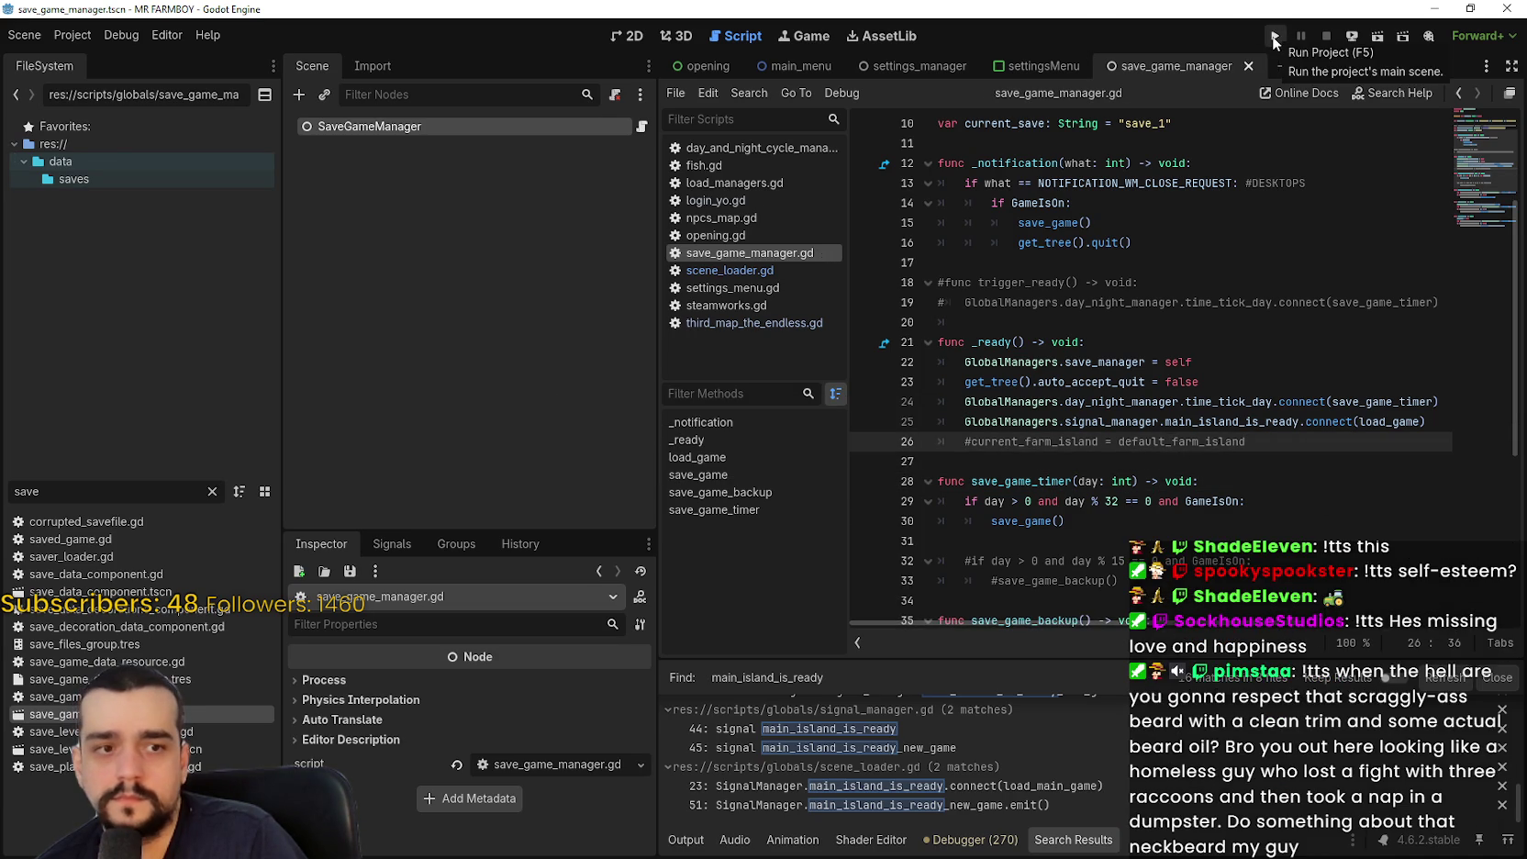
click(1273, 36)
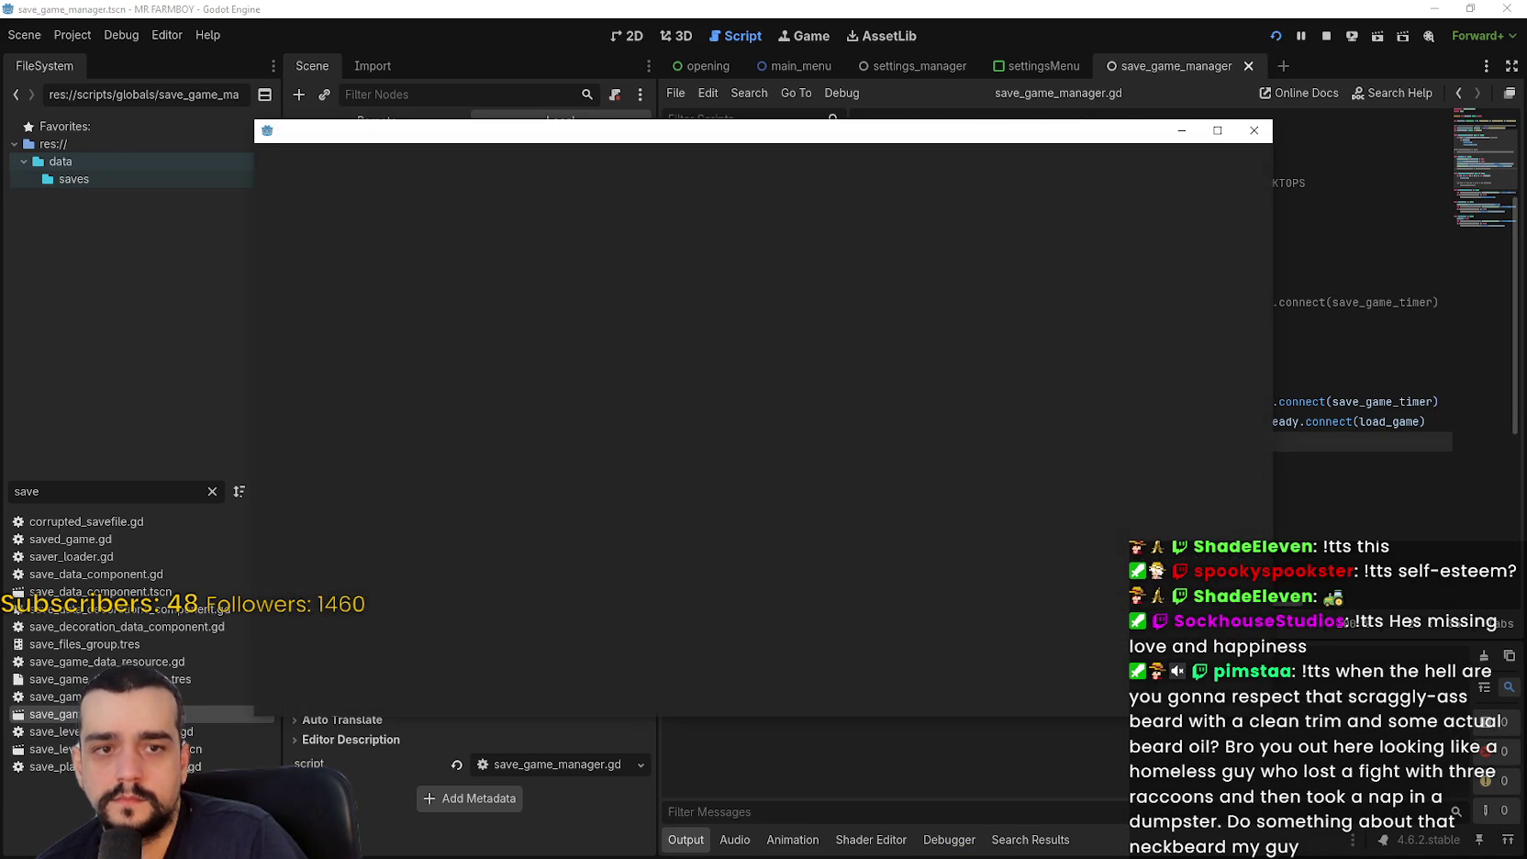
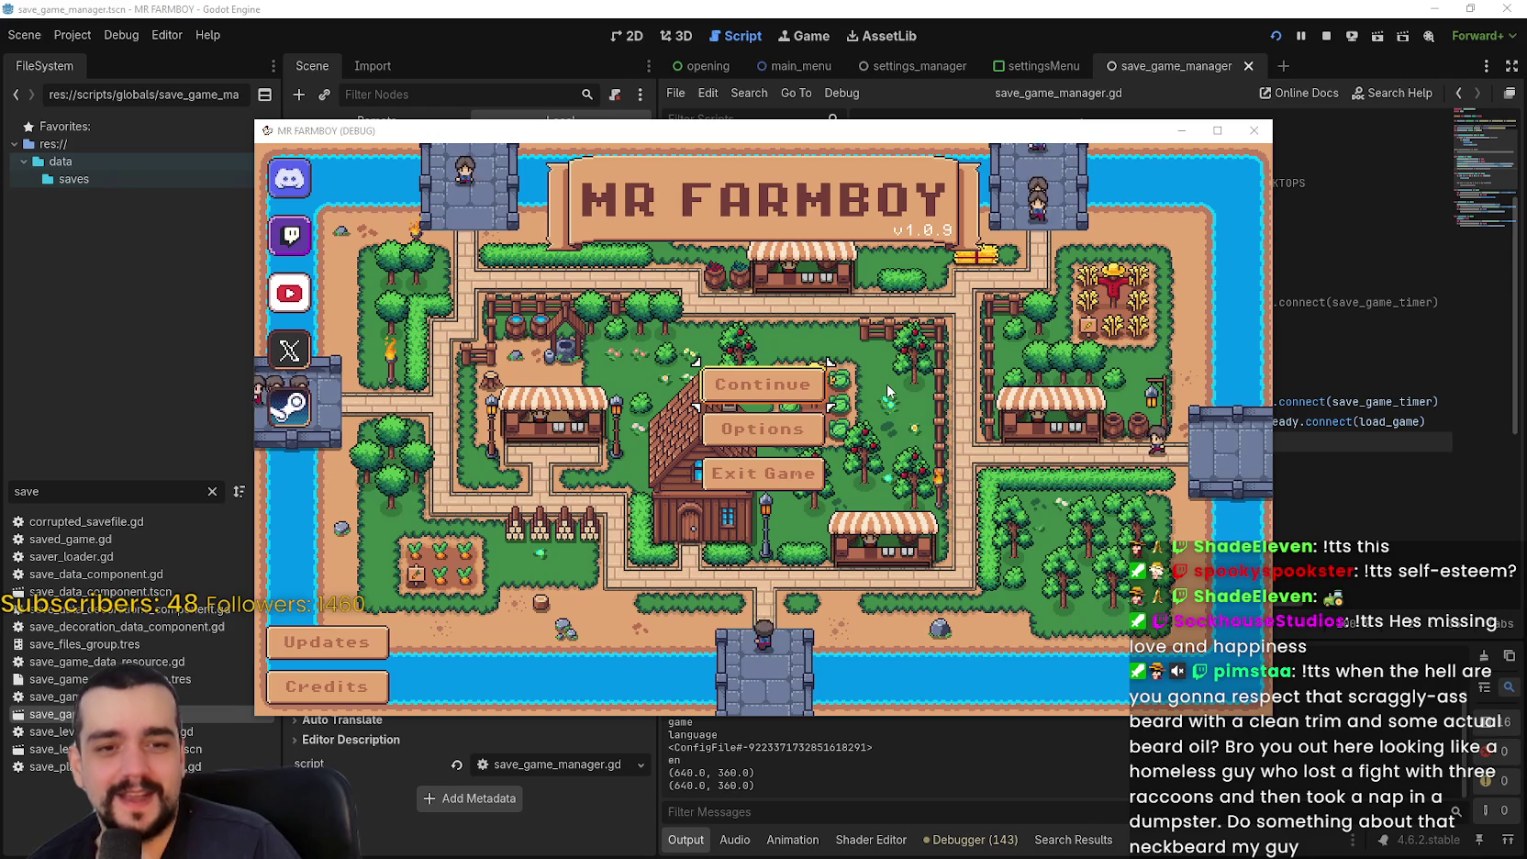
Load Save 1 from the game's Continue list and dismiss the intro letter to view the farm
click(837, 383)
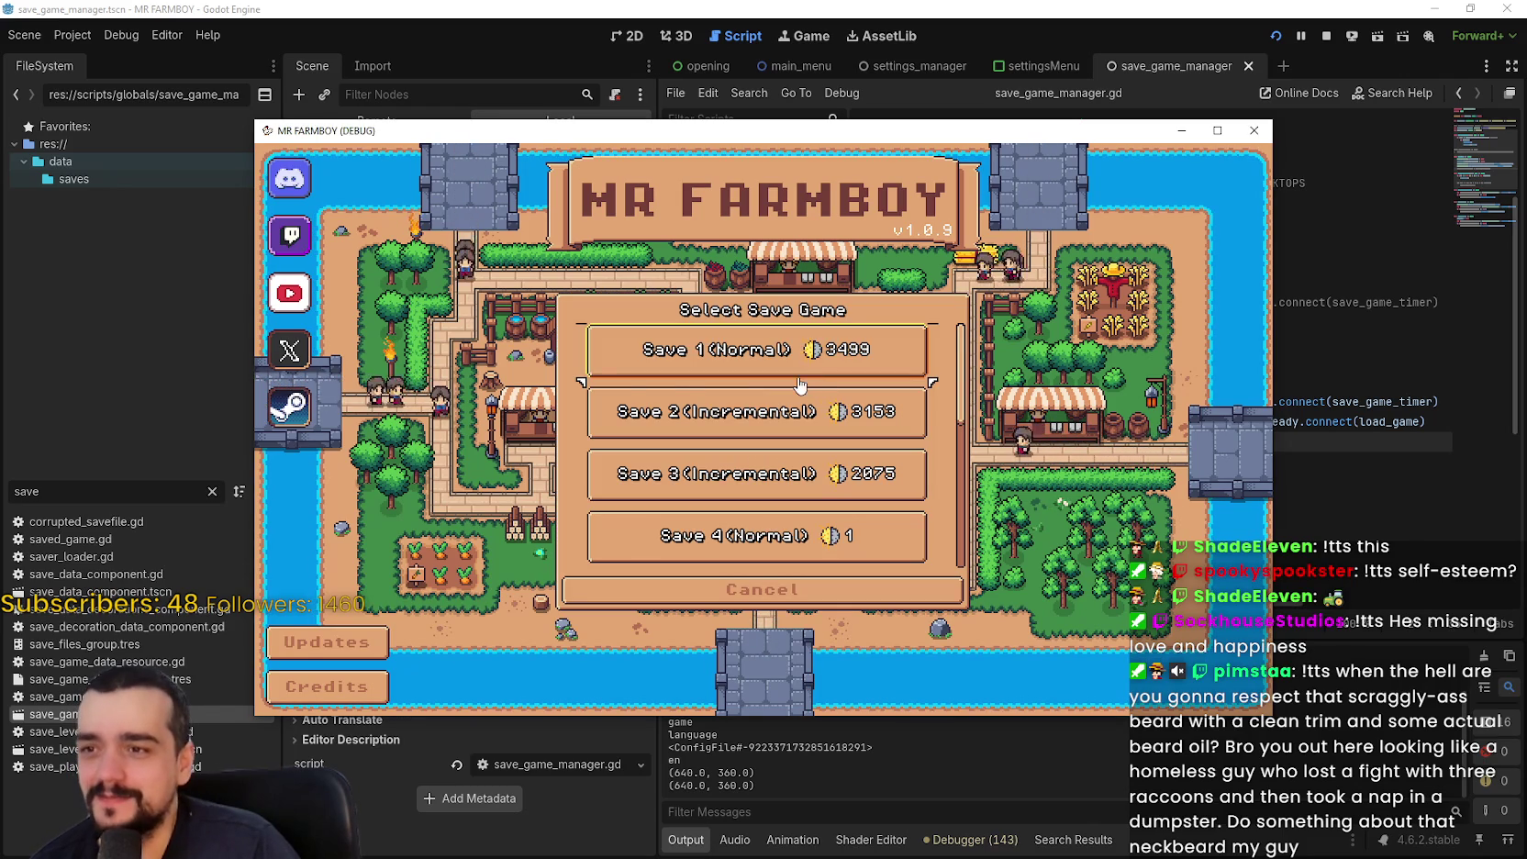
click(758, 362)
click(706, 362)
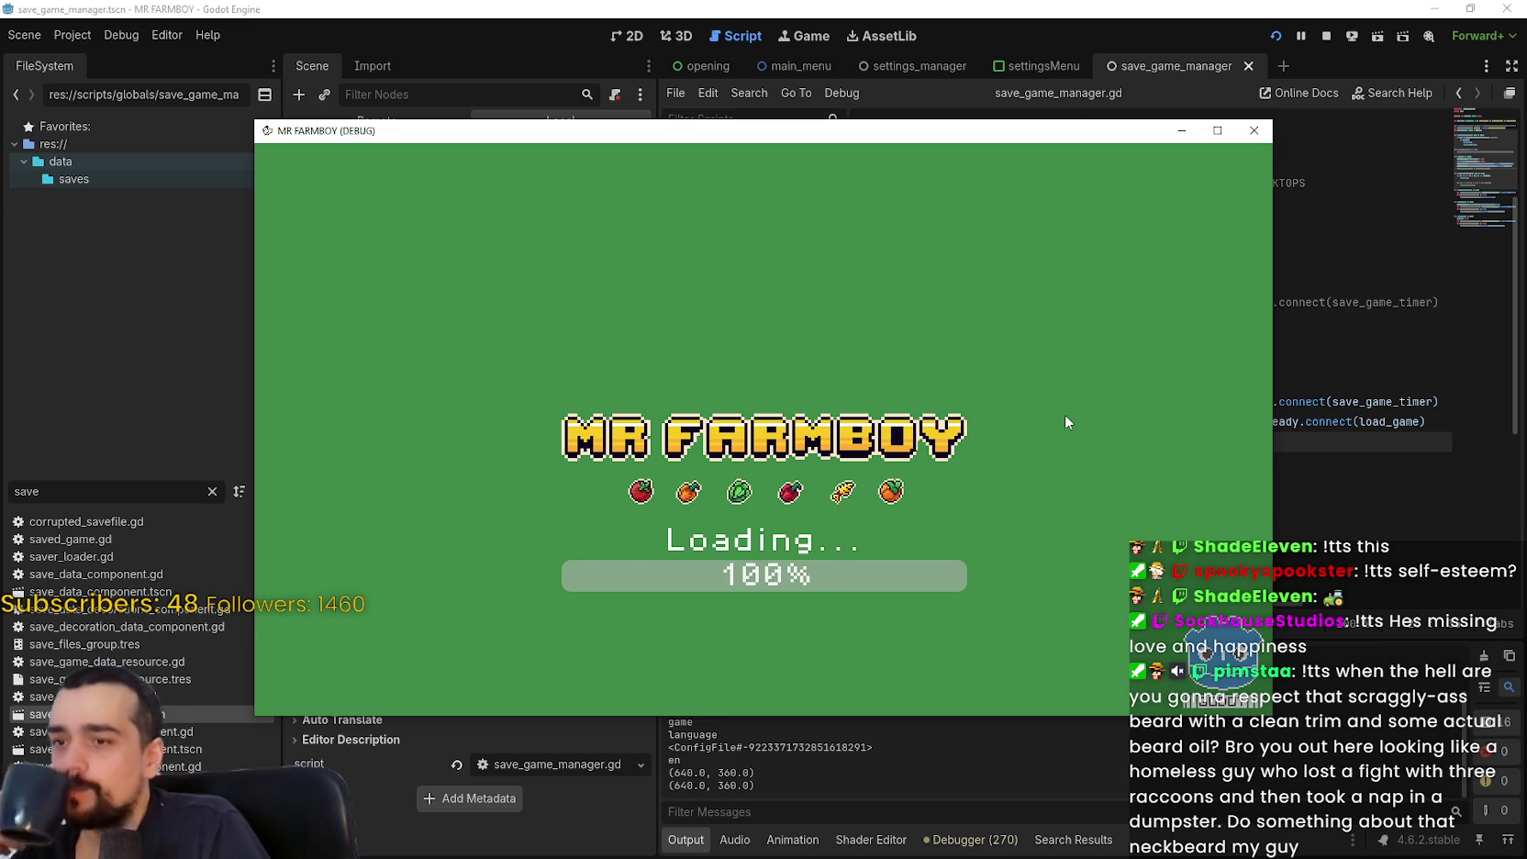
key(Return)
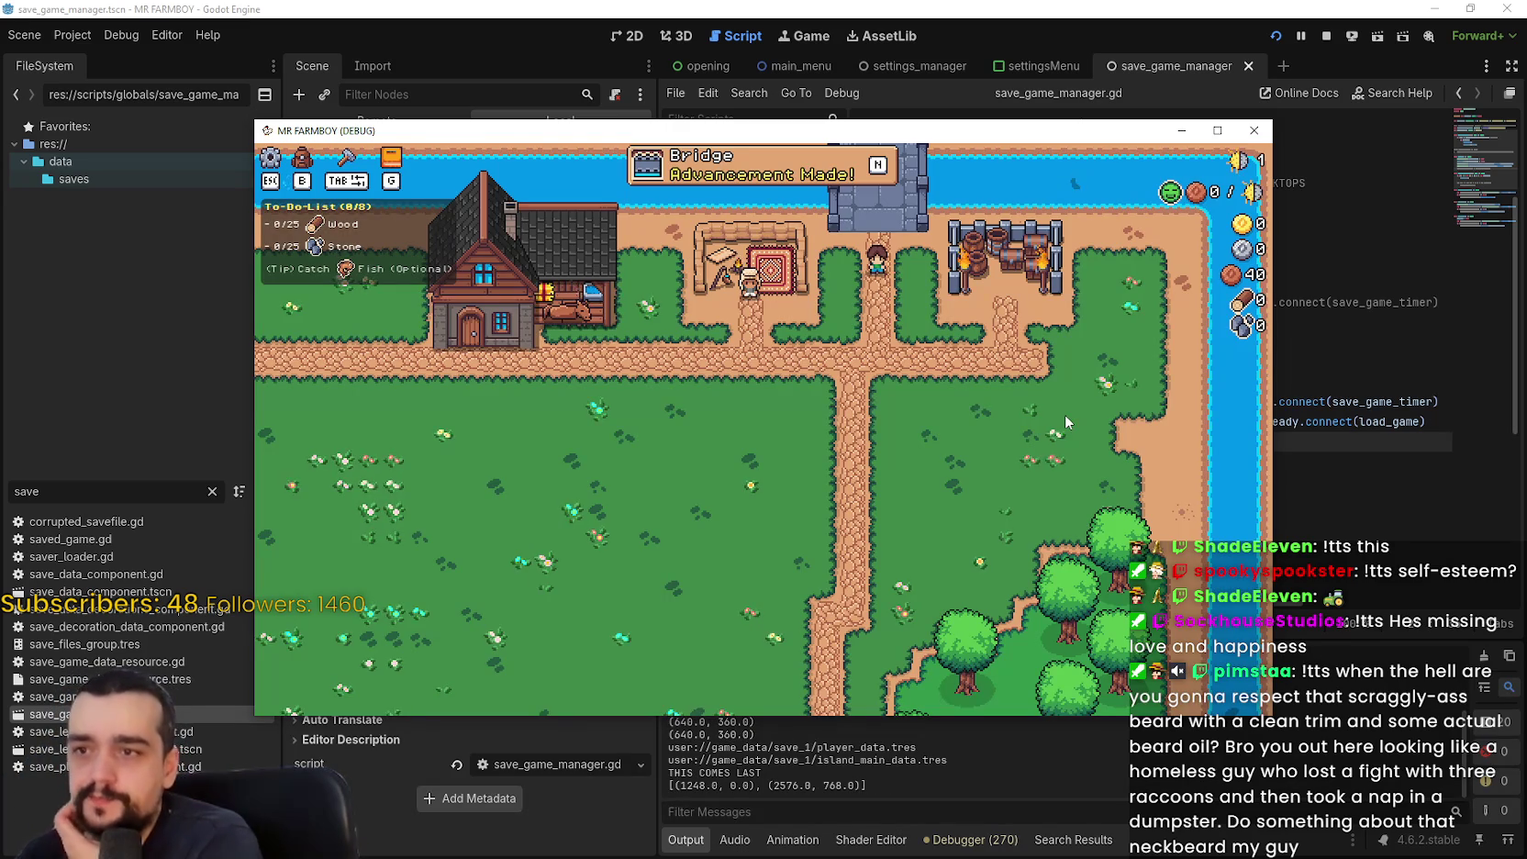
scroll(down, 3)
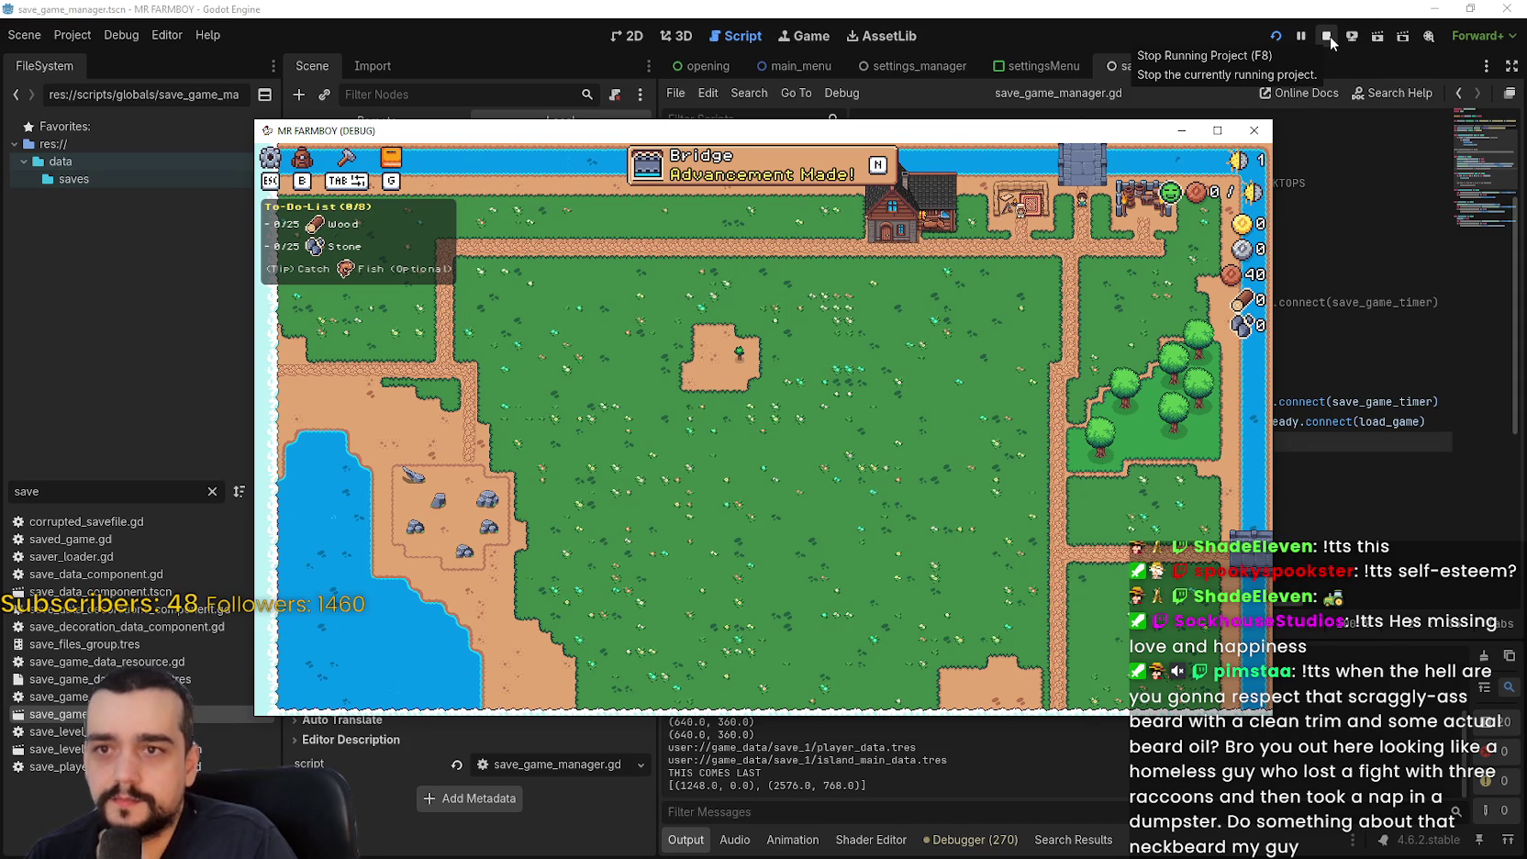
Stop the running game and move back to line 33 of save_game_manager.gd
click(1331, 43)
click(1163, 481)
scroll(down, 3)
click(1151, 464)
scroll(down, 3)
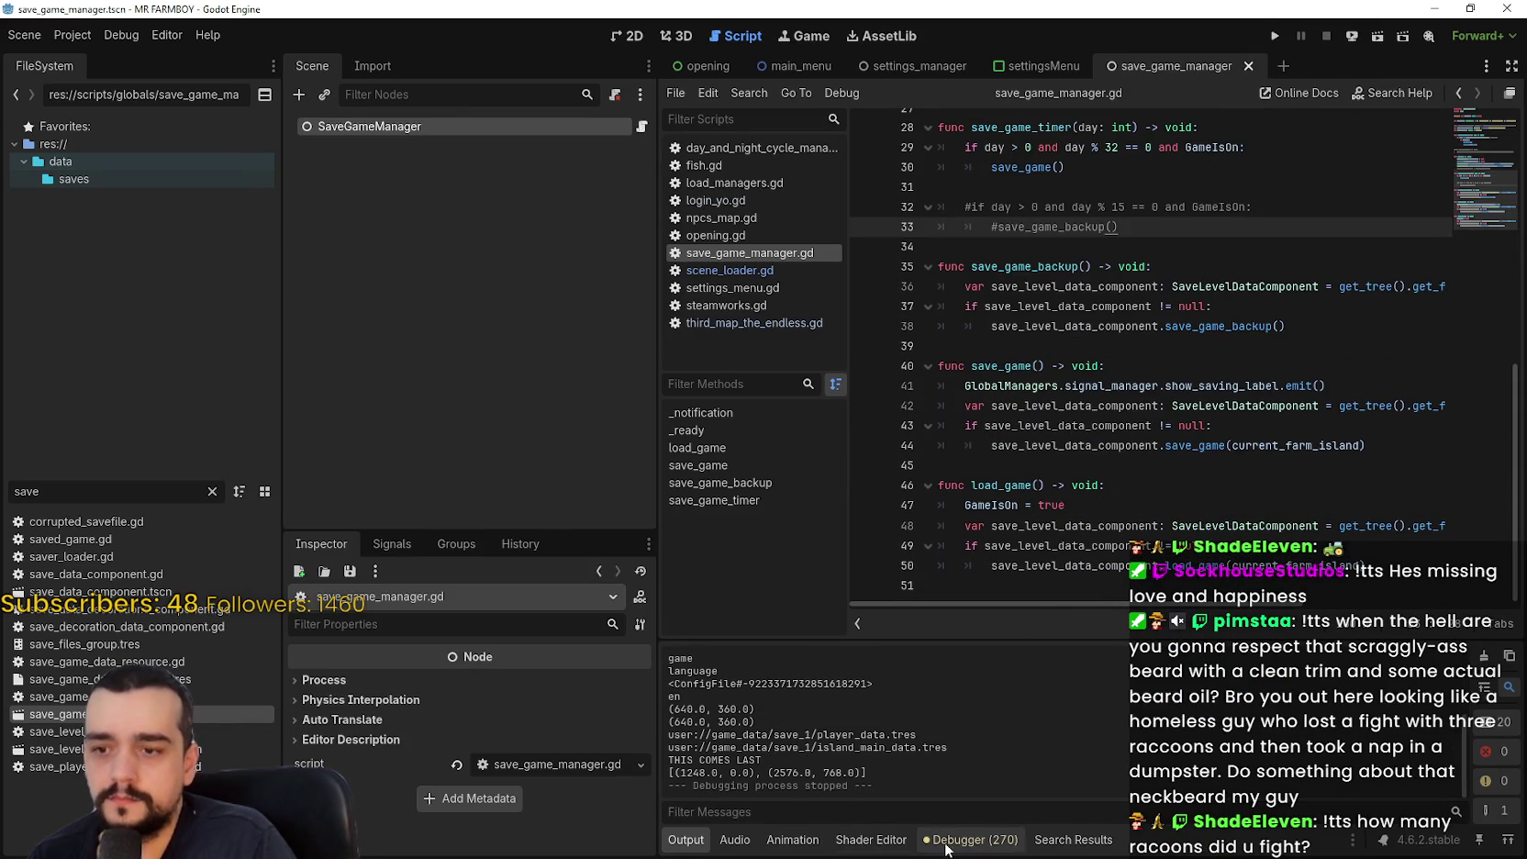
Go to the GameIsOn line in load_game and review the surrounding code
click(1183, 504)
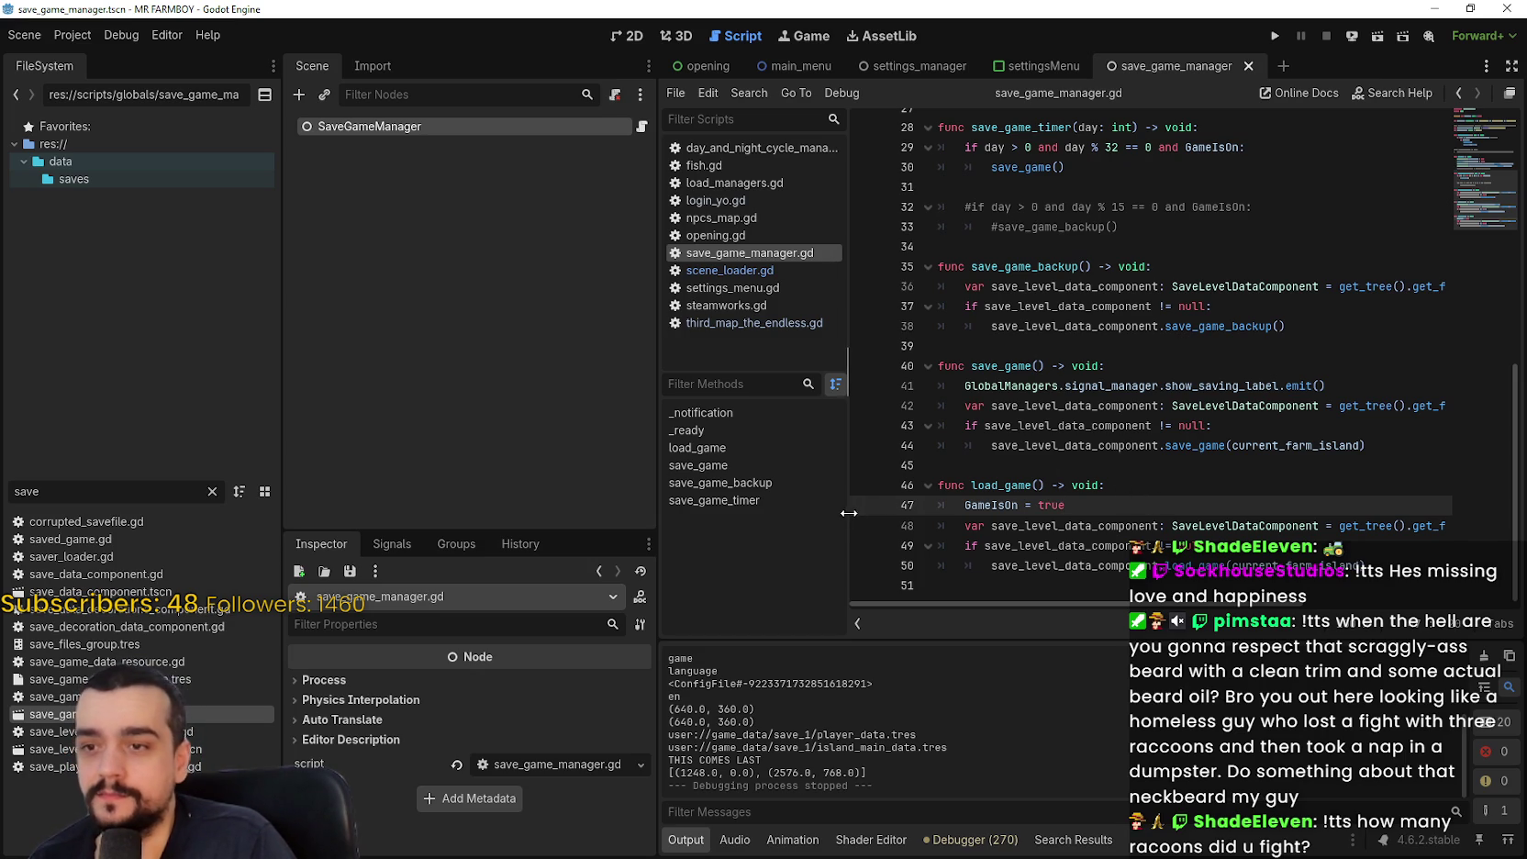
scroll(up, 3)
scroll(up, 3)
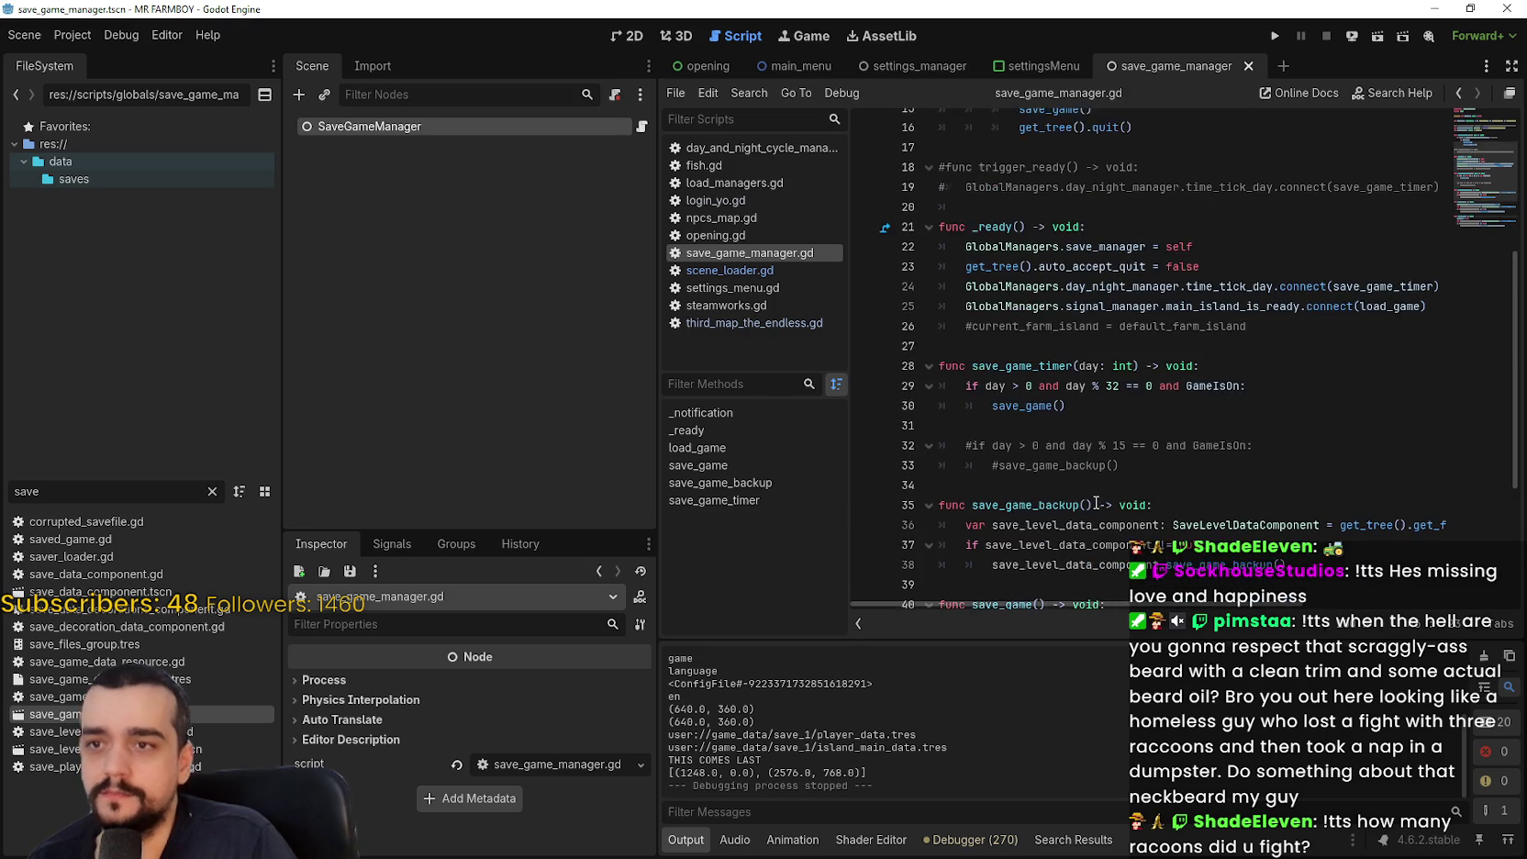
Scroll through the Debugger's Errors list, then run MR FARMBOY again
click(970, 838)
scroll(down, 3)
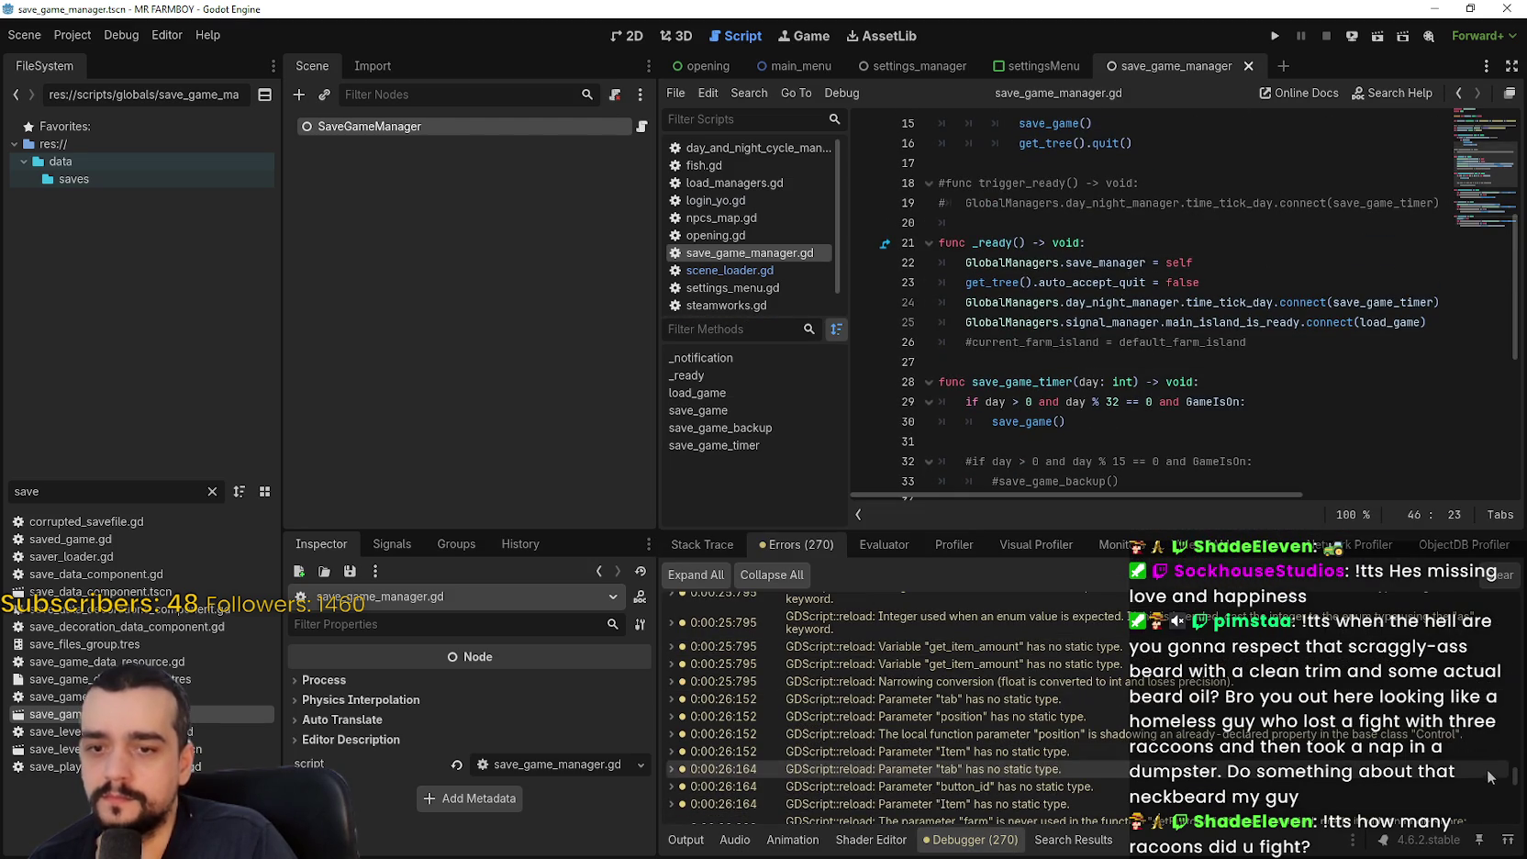
scroll(down, 3)
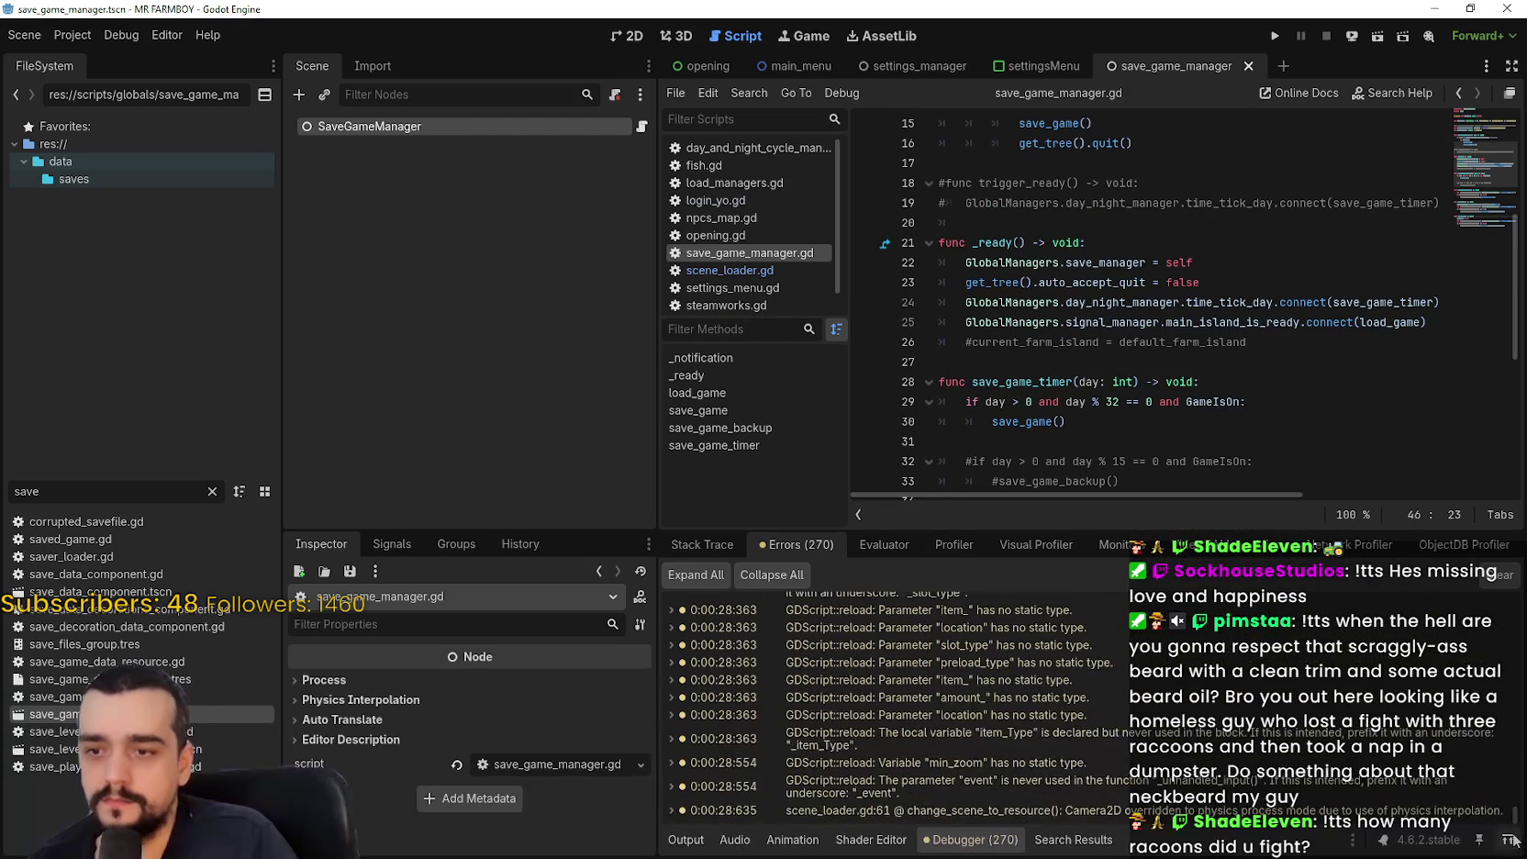
click(1275, 39)
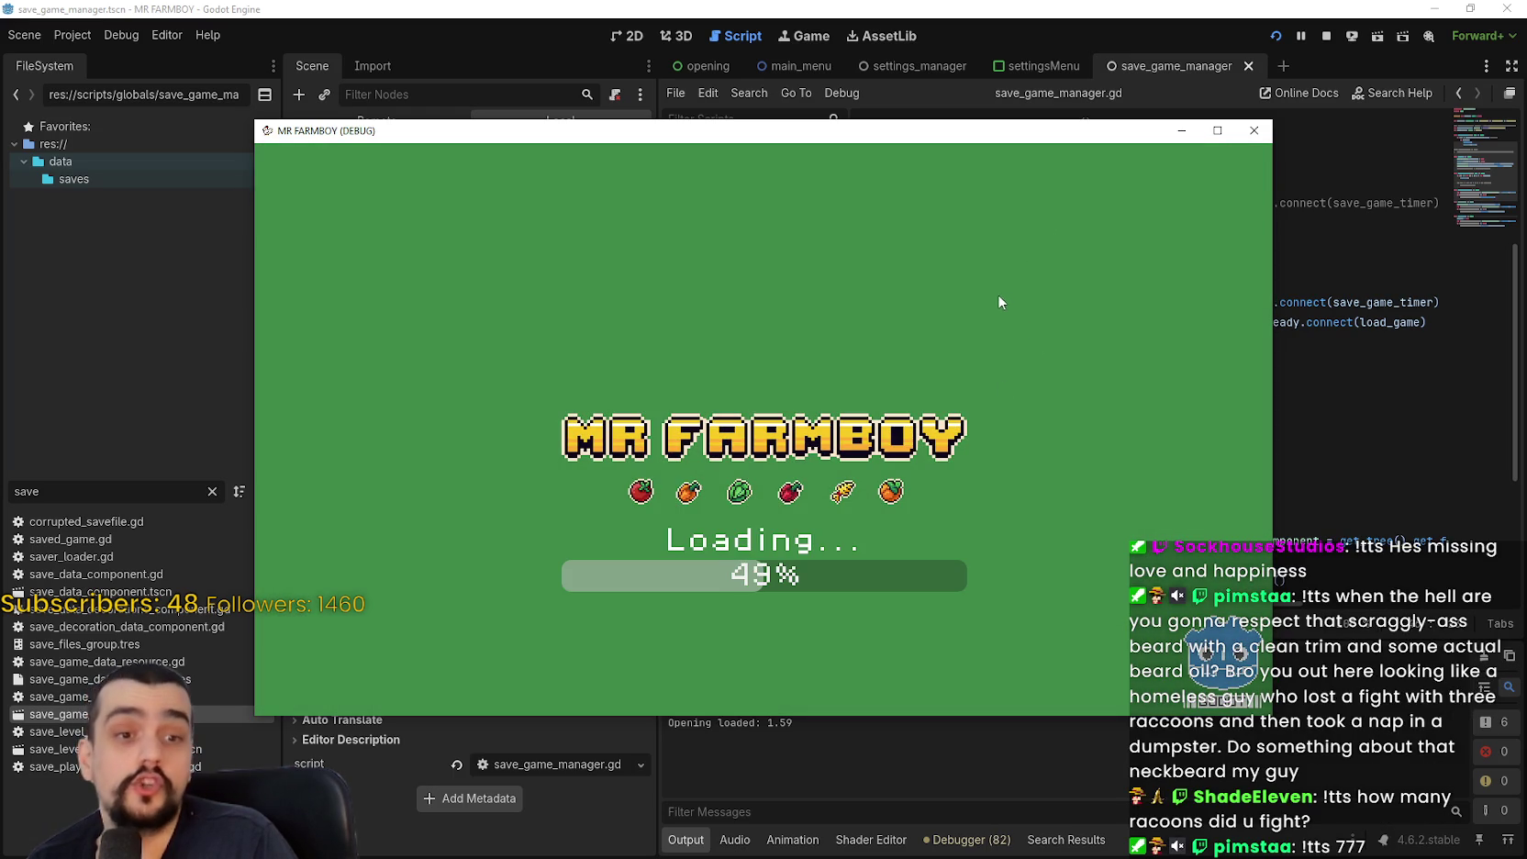
Move the game window aside and load Save 1 from Continue, hitting the line 47 breakpoint
drag(780, 130, 942, 54)
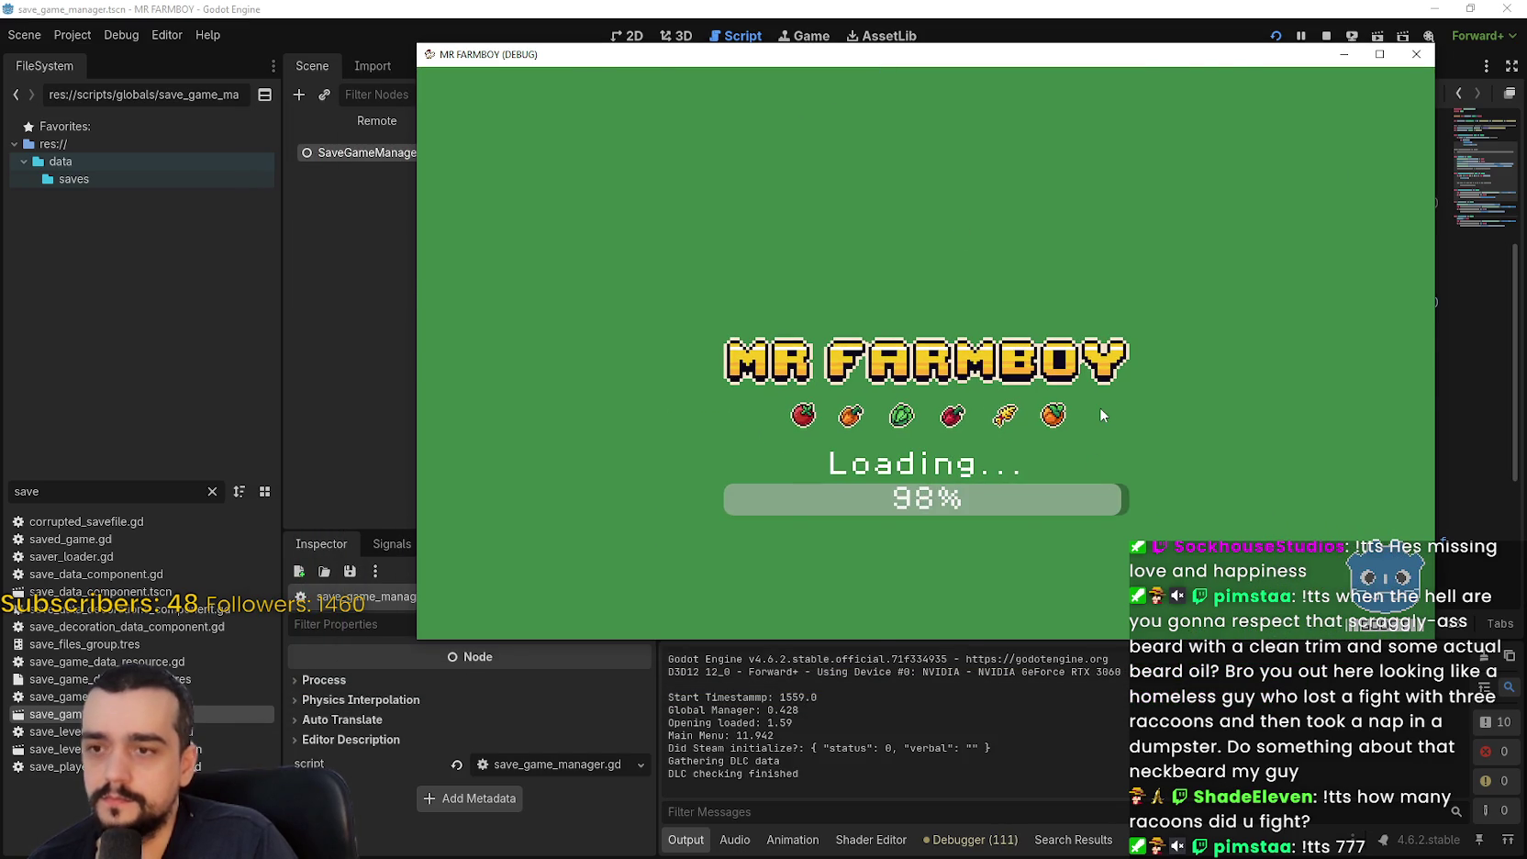
click(929, 312)
click(927, 372)
scroll(up, 3)
click(923, 275)
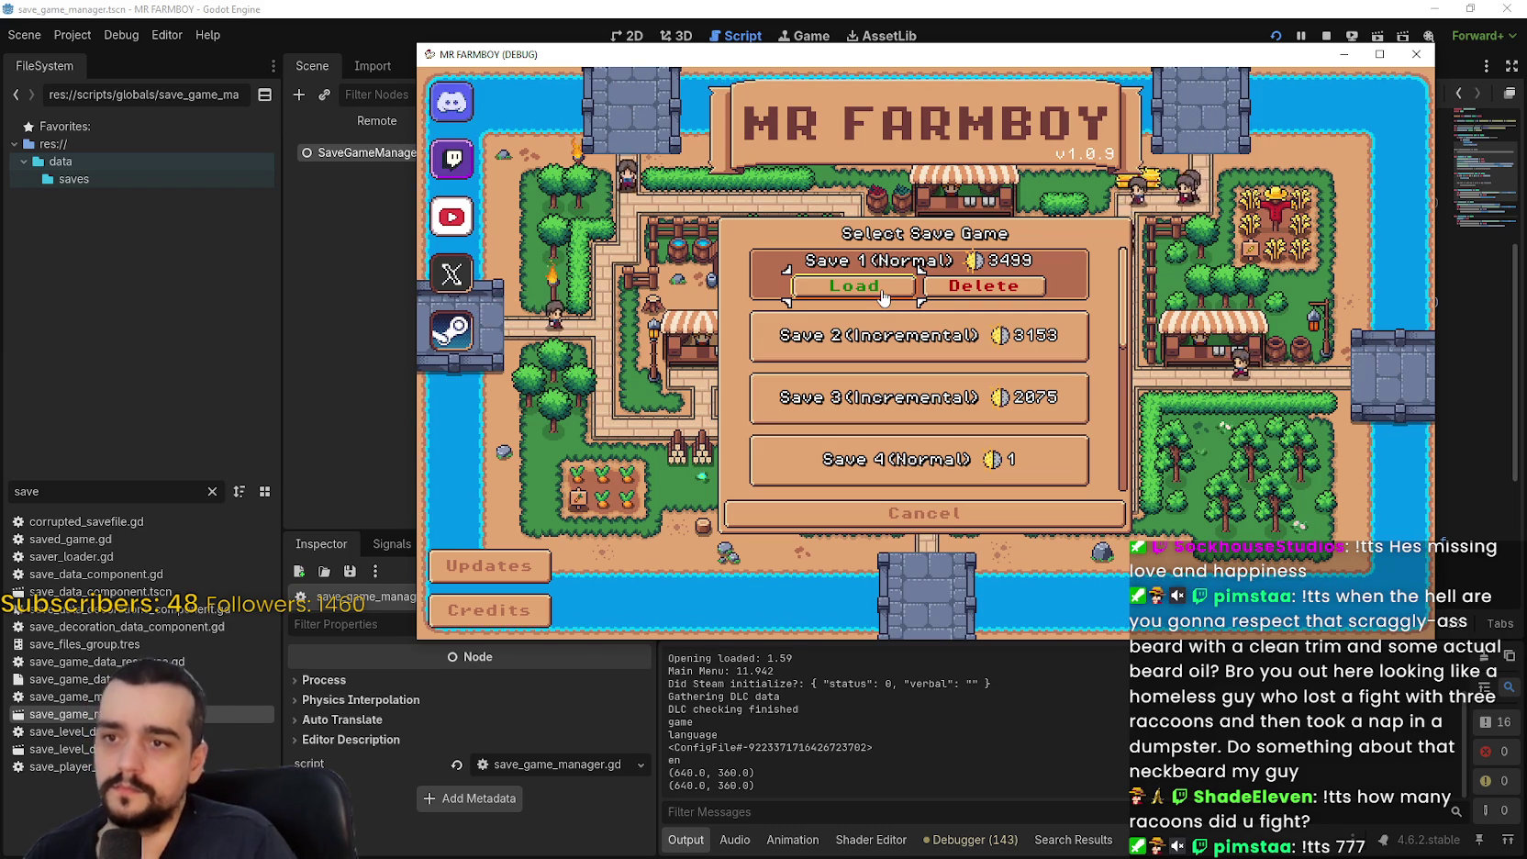
click(880, 290)
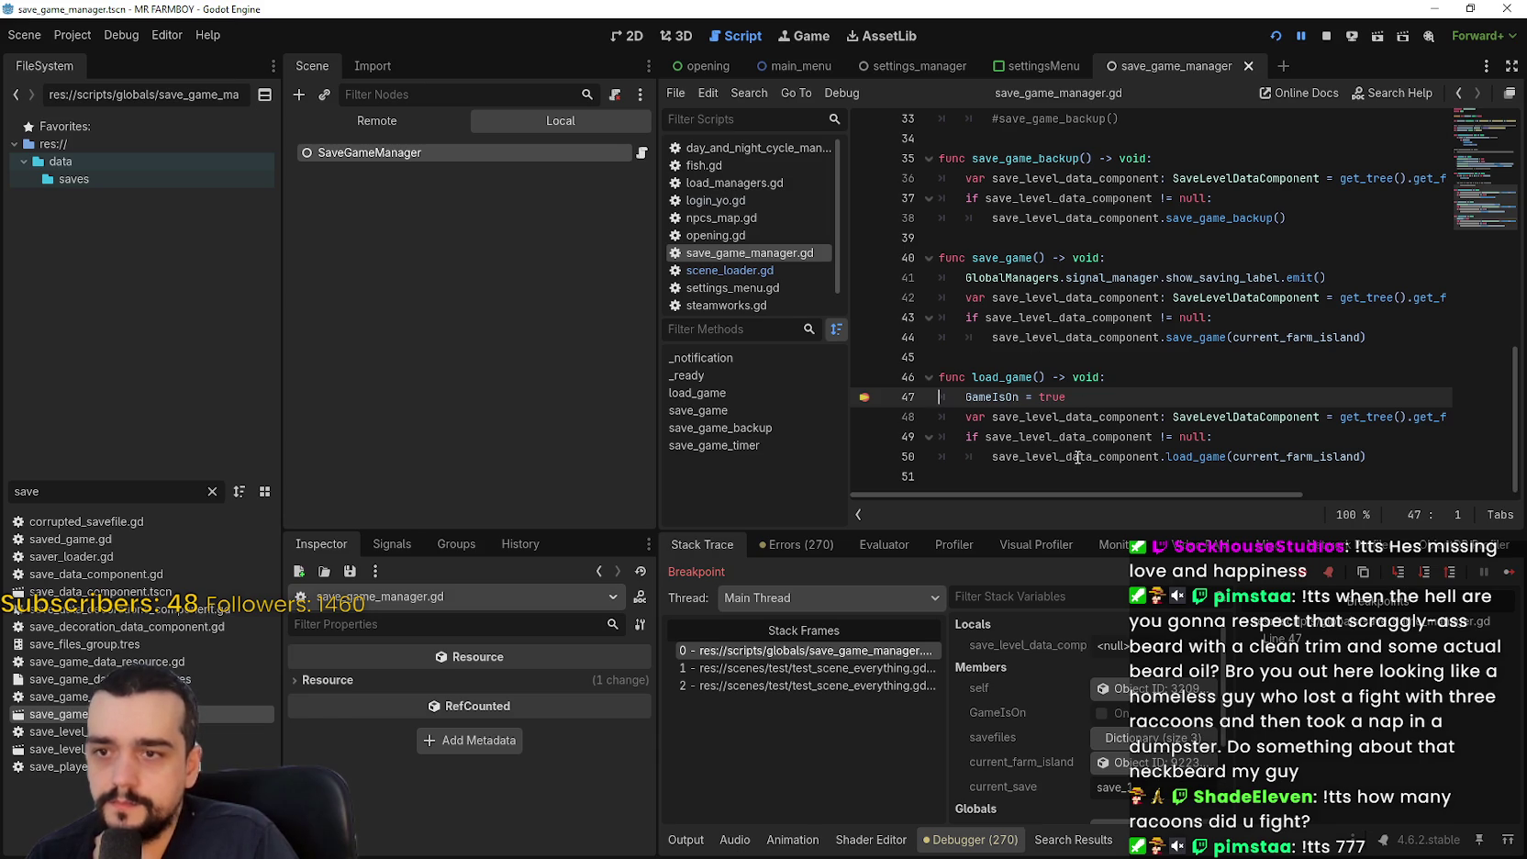
Add breakpoints on lines 48, 49 and 50 of save_game_manager.gd's load_game
click(864, 416)
click(865, 437)
click(865, 456)
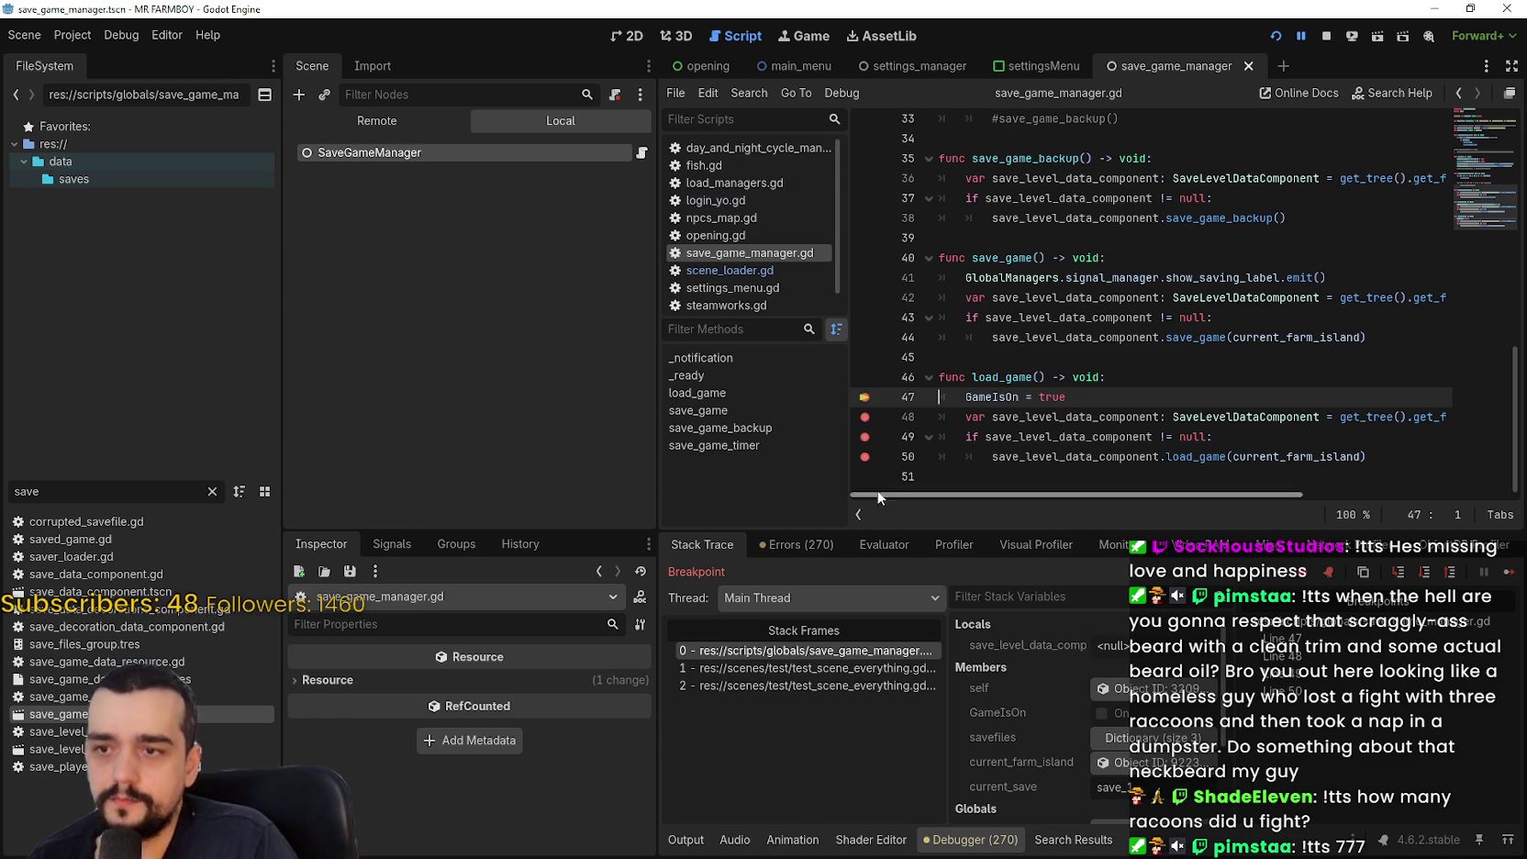
drag(1071, 496, 959, 529)
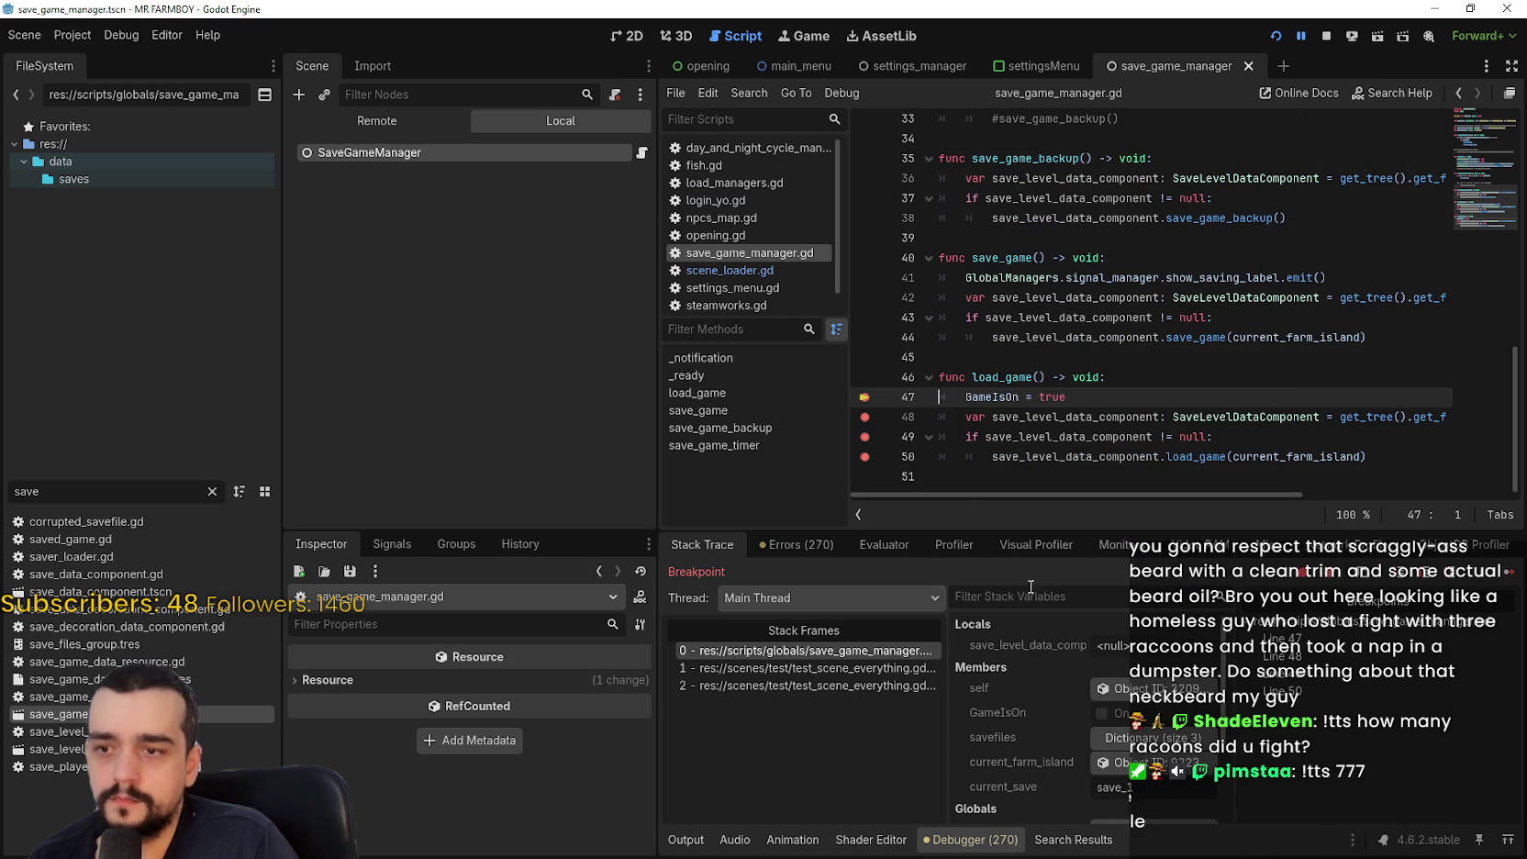
Look up the component's load_game definition and add a breakpoint on its line 58
right_click(1298, 417)
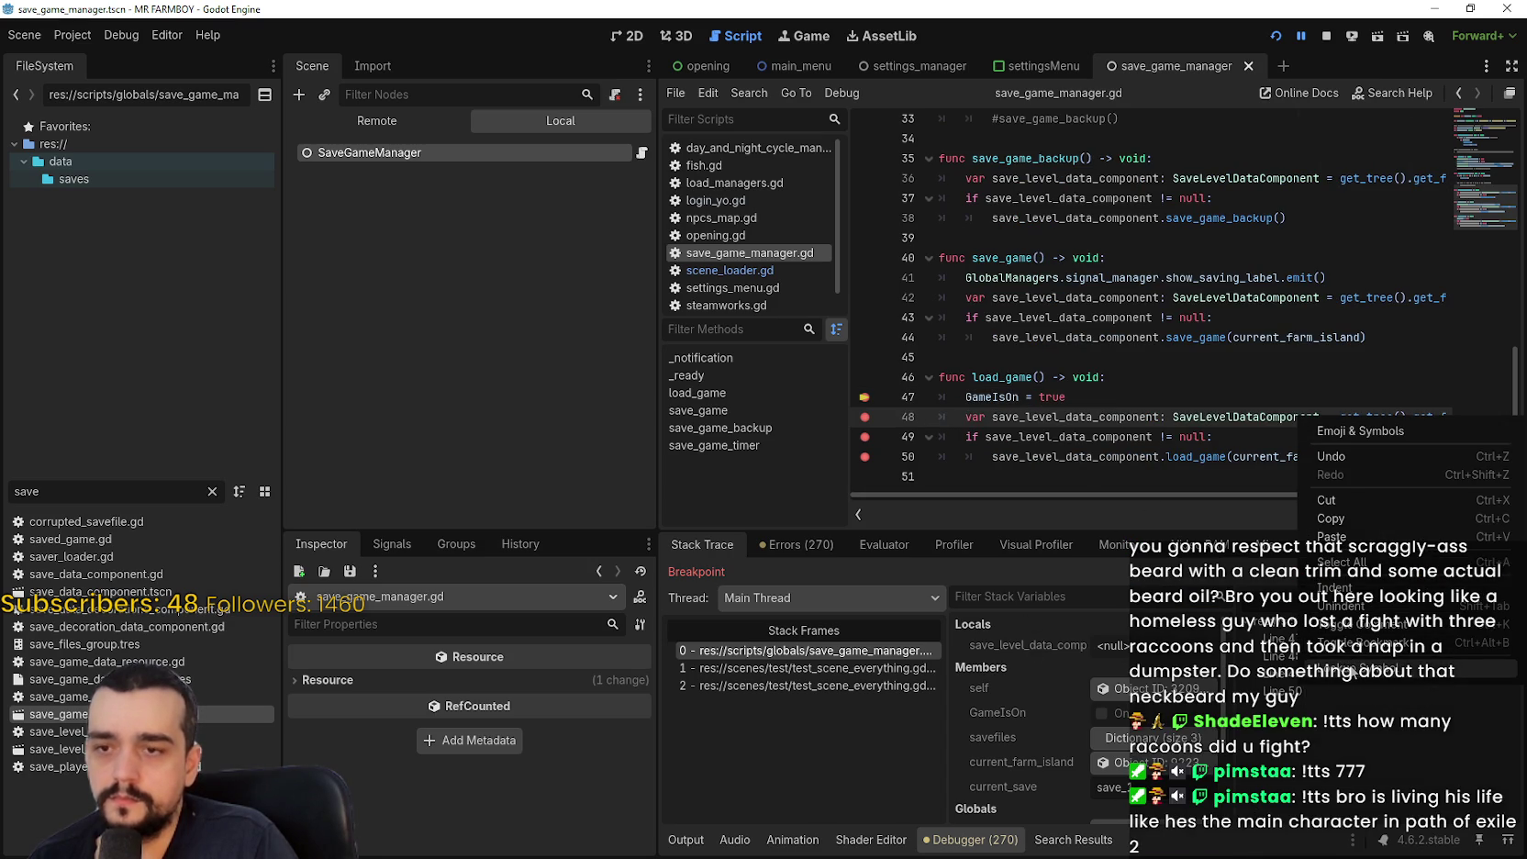
click(1167, 456)
click(1167, 456)
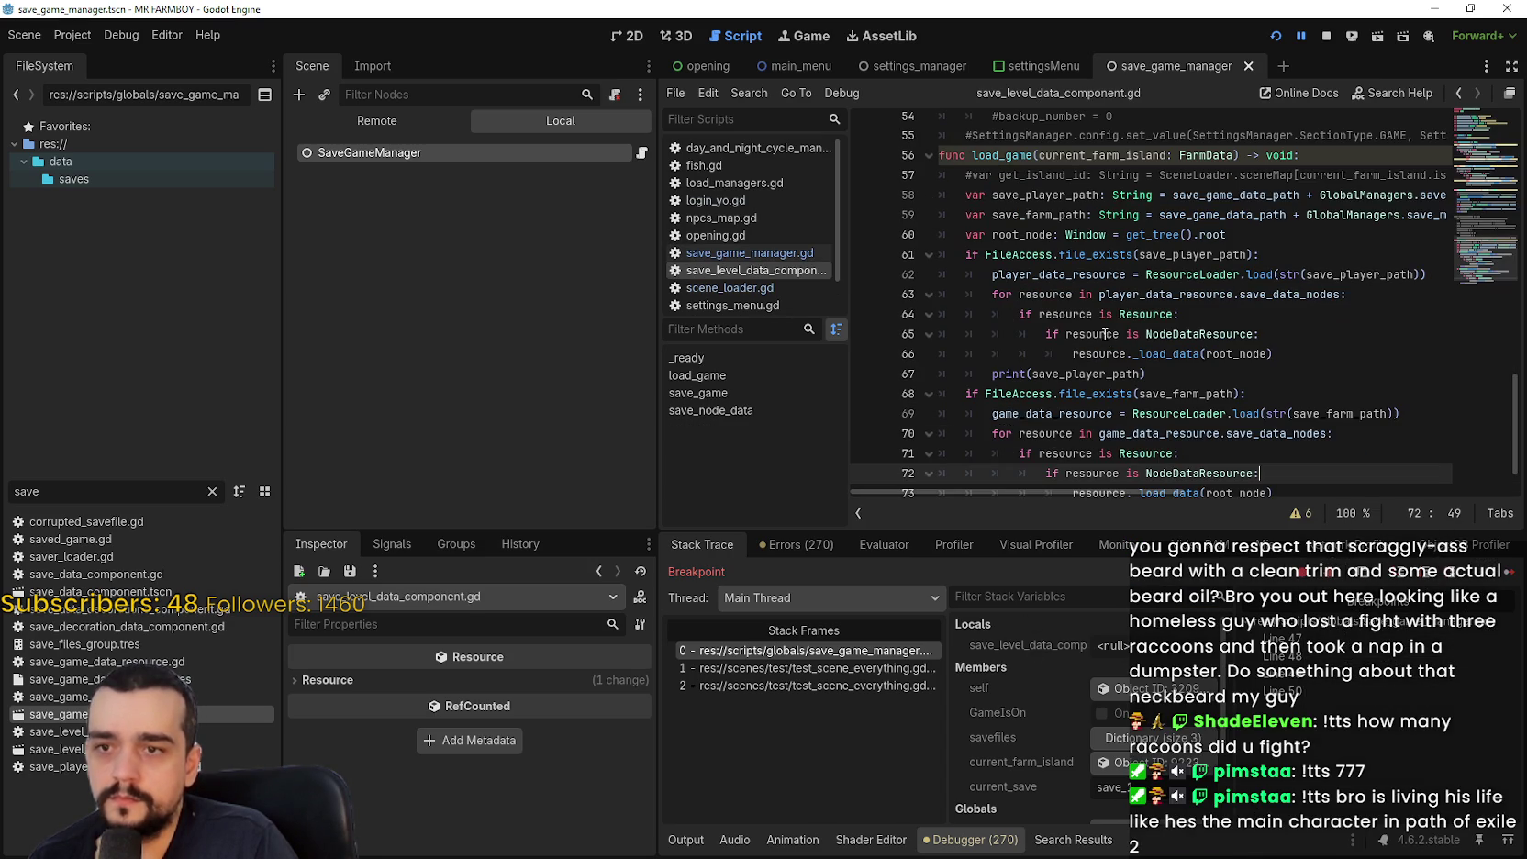
click(864, 195)
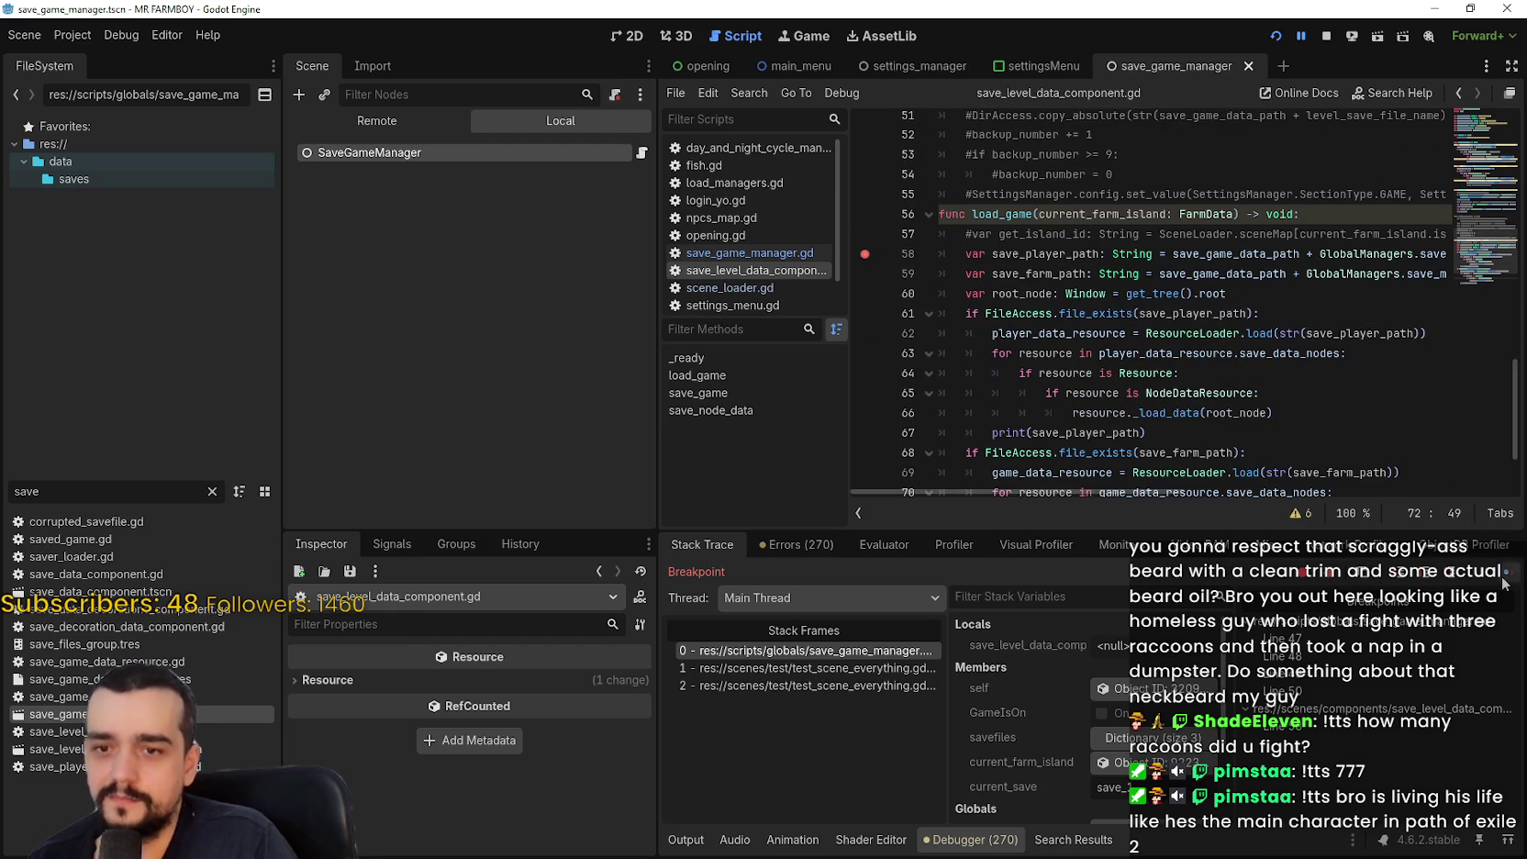
Continue, step over lines 49 and 50, then step into the component's load_game
click(1503, 576)
click(1504, 578)
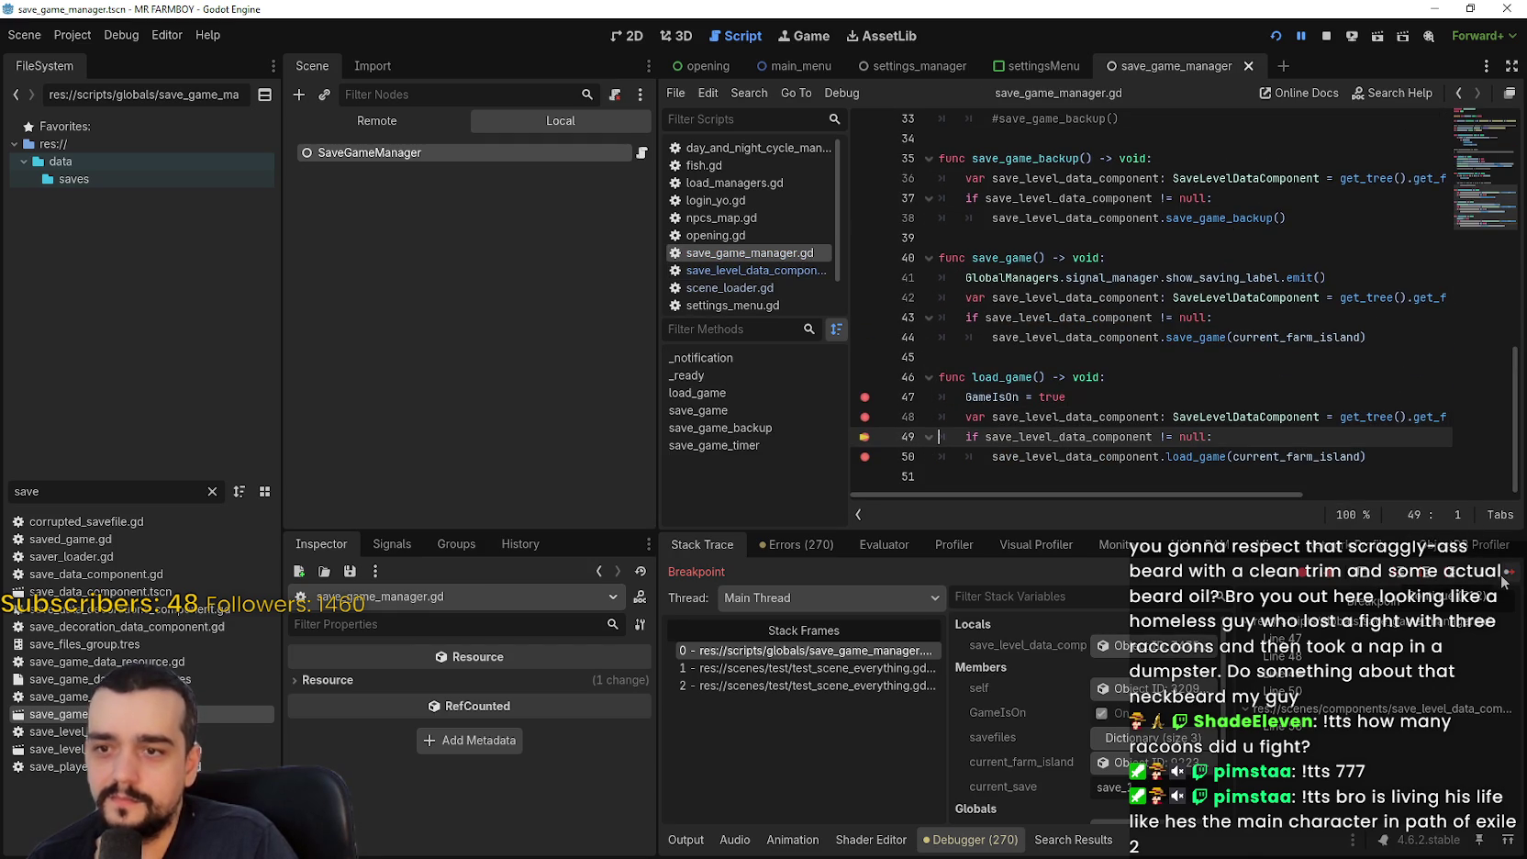
click(1503, 578)
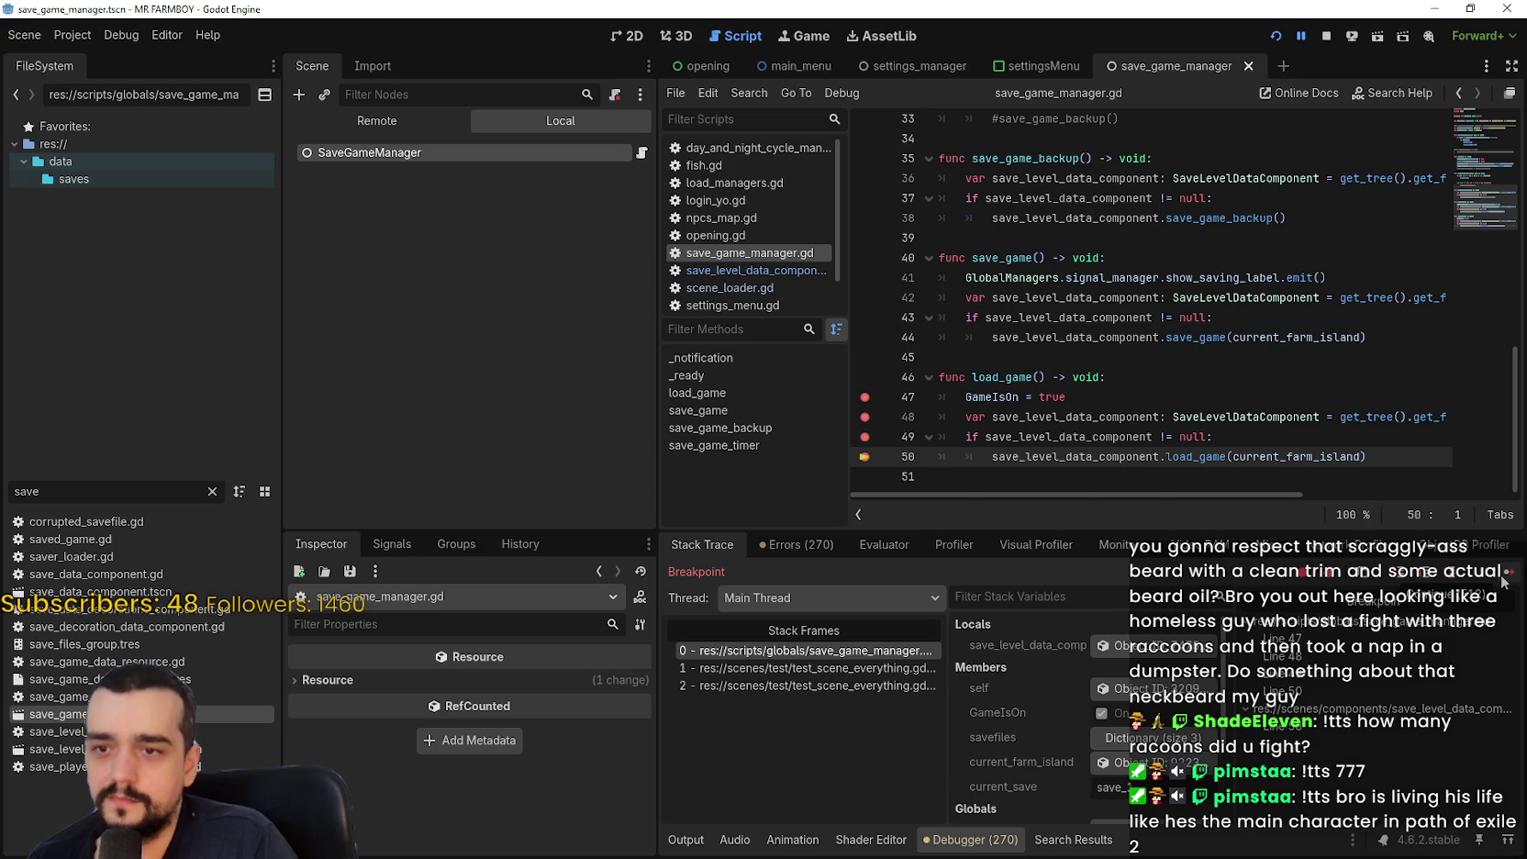
click(1503, 578)
scroll(down, 3)
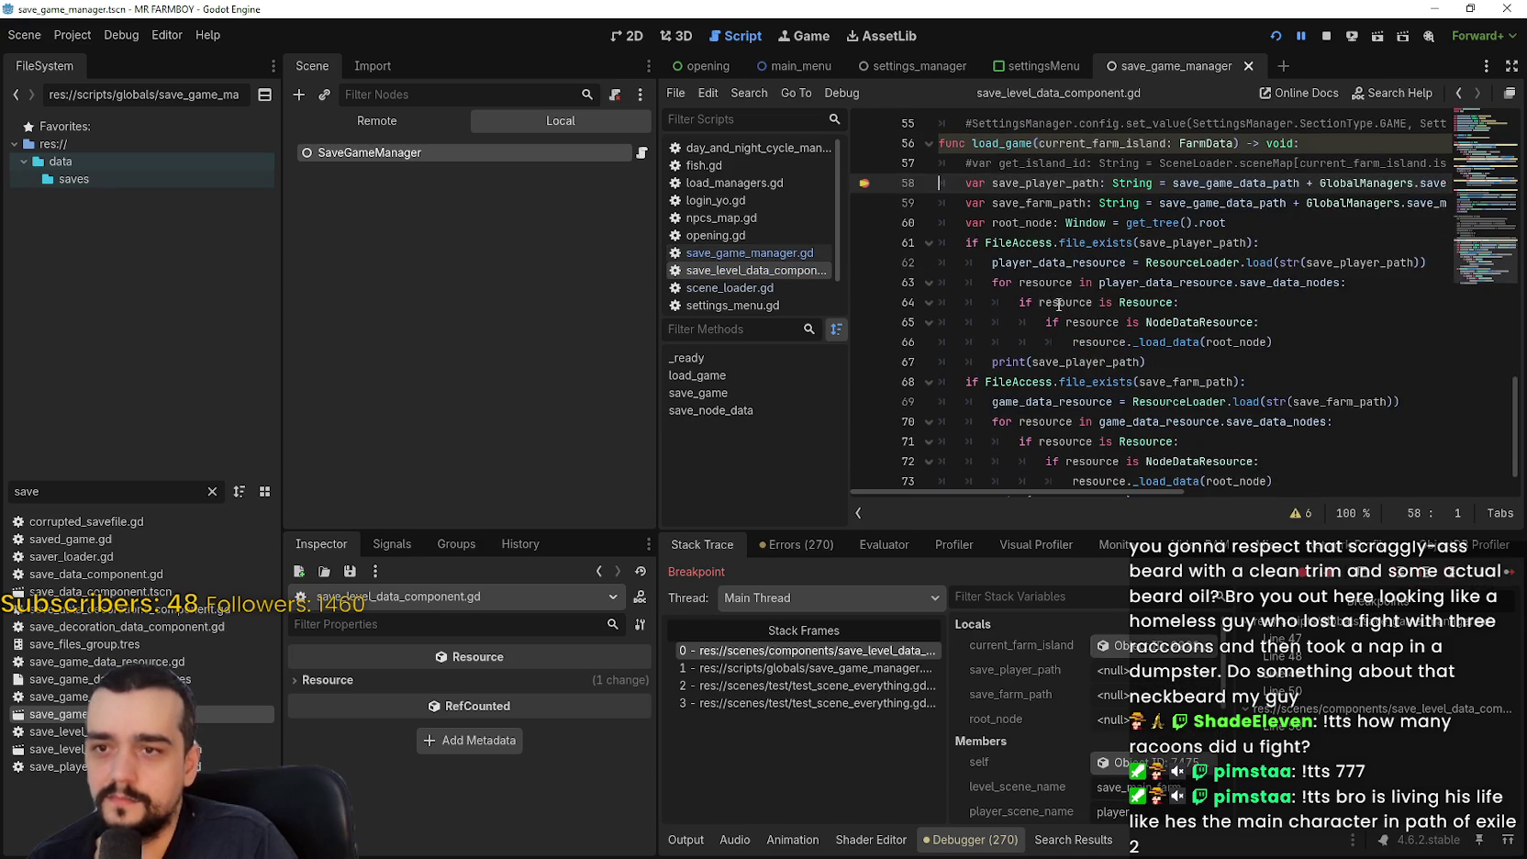
Add breakpoints on lines 60, 61, 62, 63, 68, 71 and 74 of the component's load_game
click(873, 223)
click(866, 244)
click(866, 263)
click(868, 283)
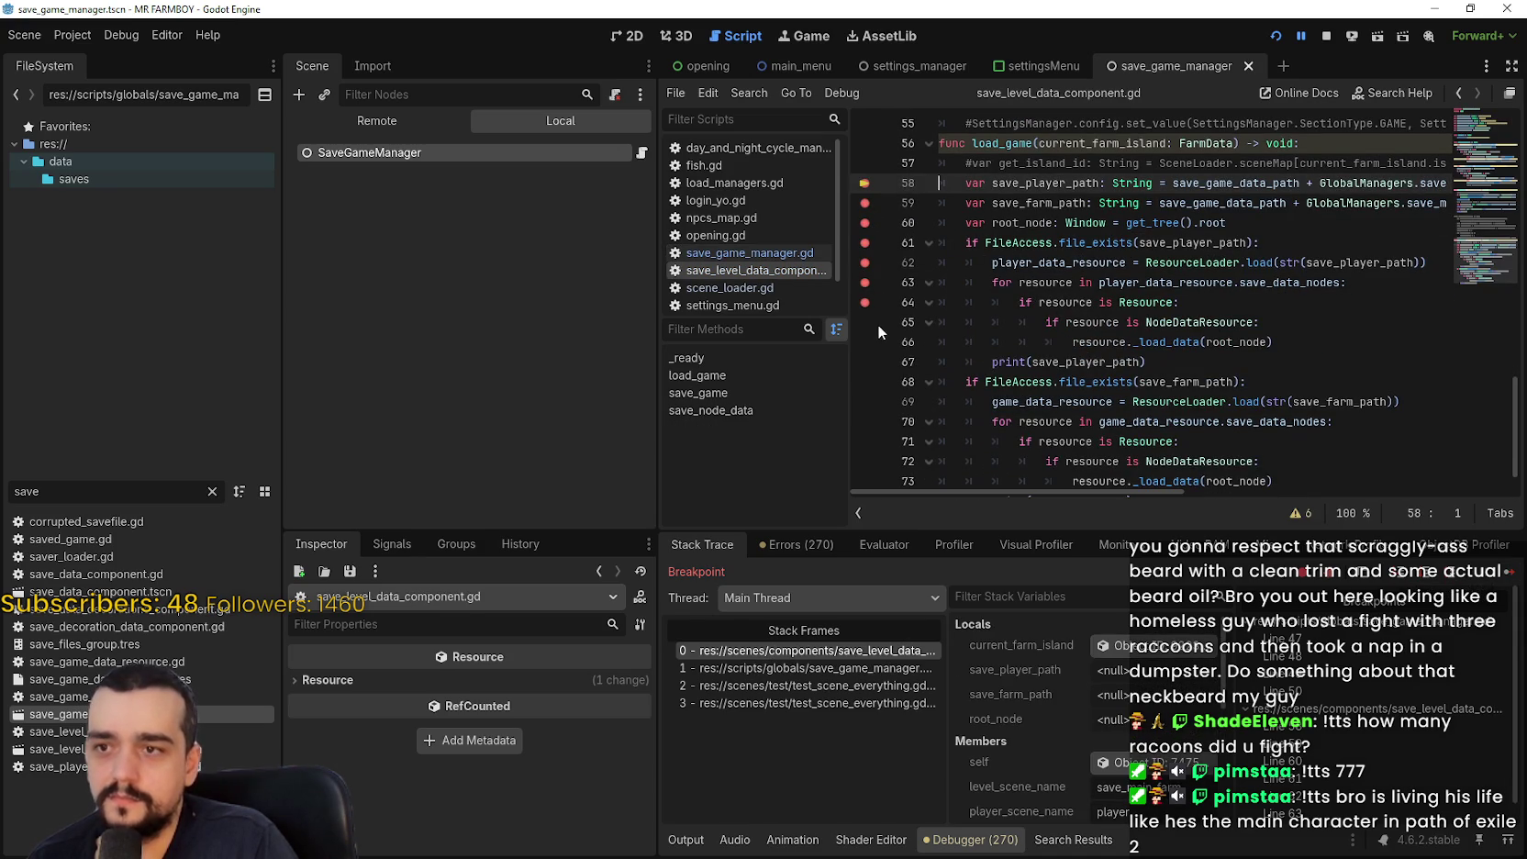
click(869, 386)
scroll(down, 3)
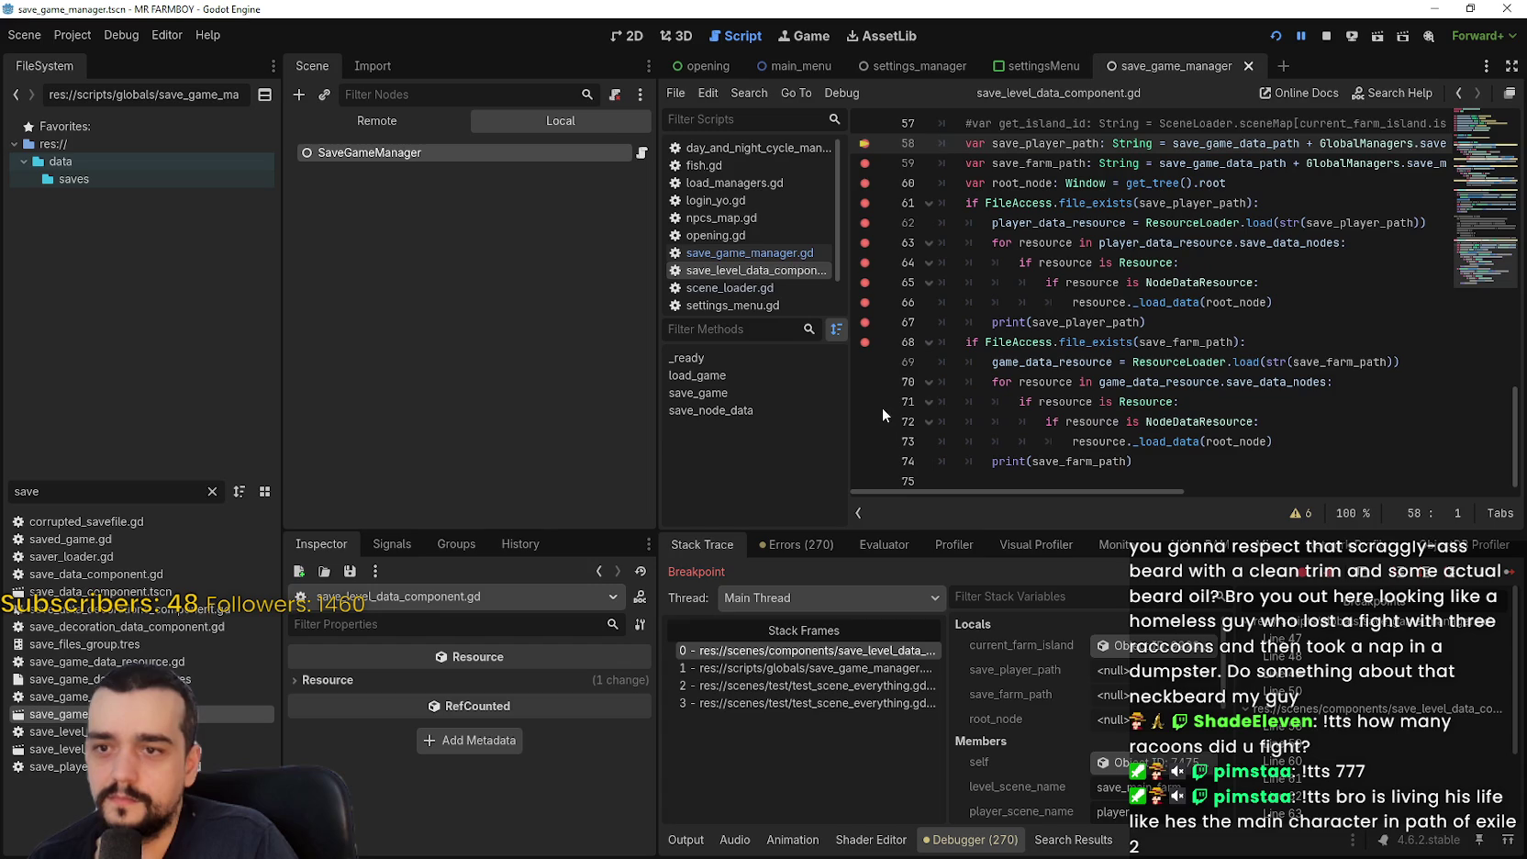
click(866, 401)
click(868, 462)
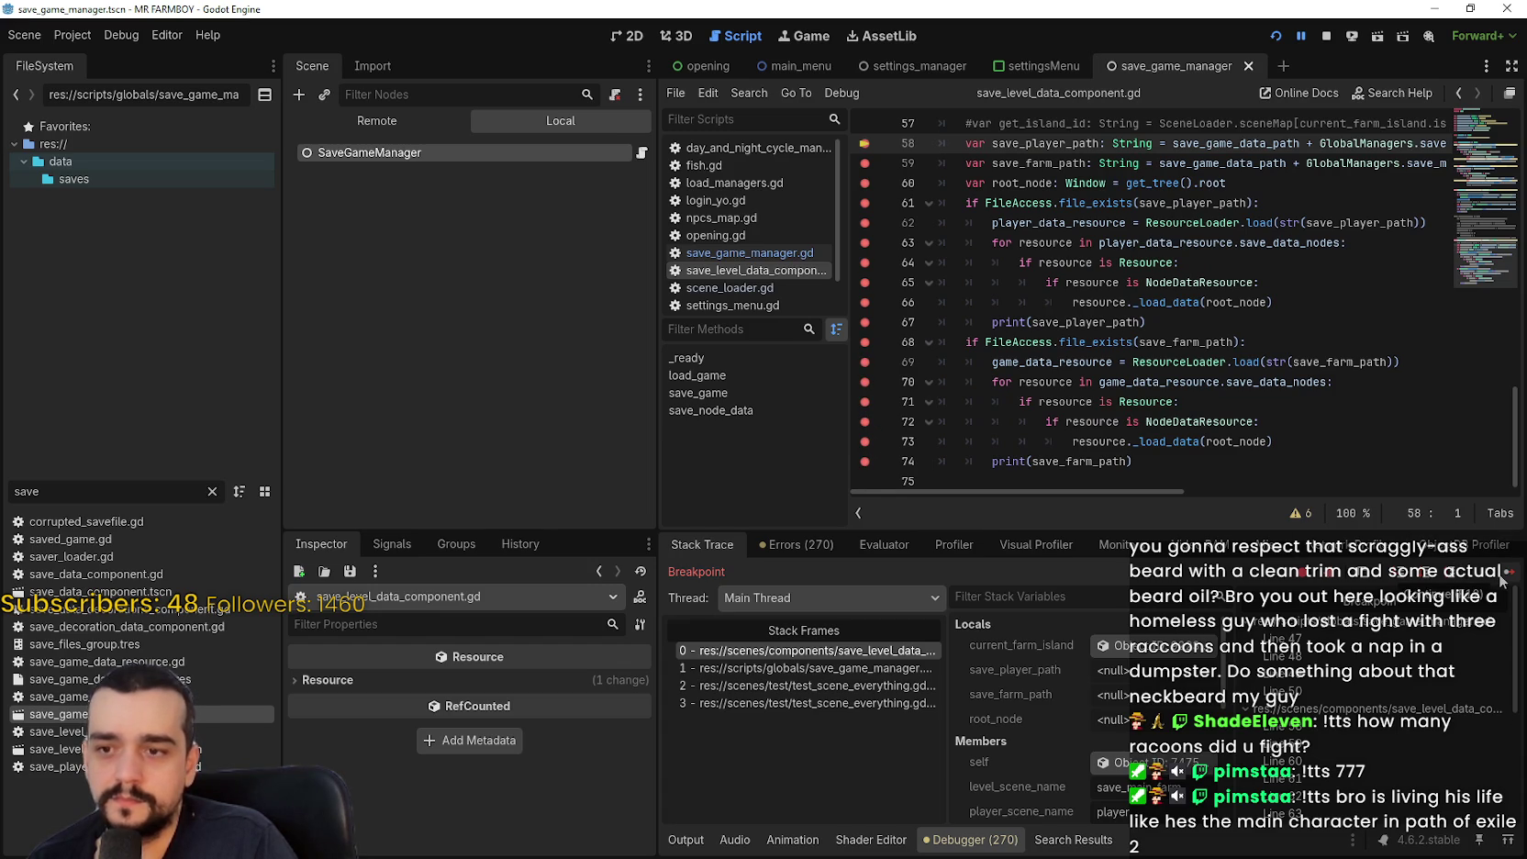
scroll(up, 3)
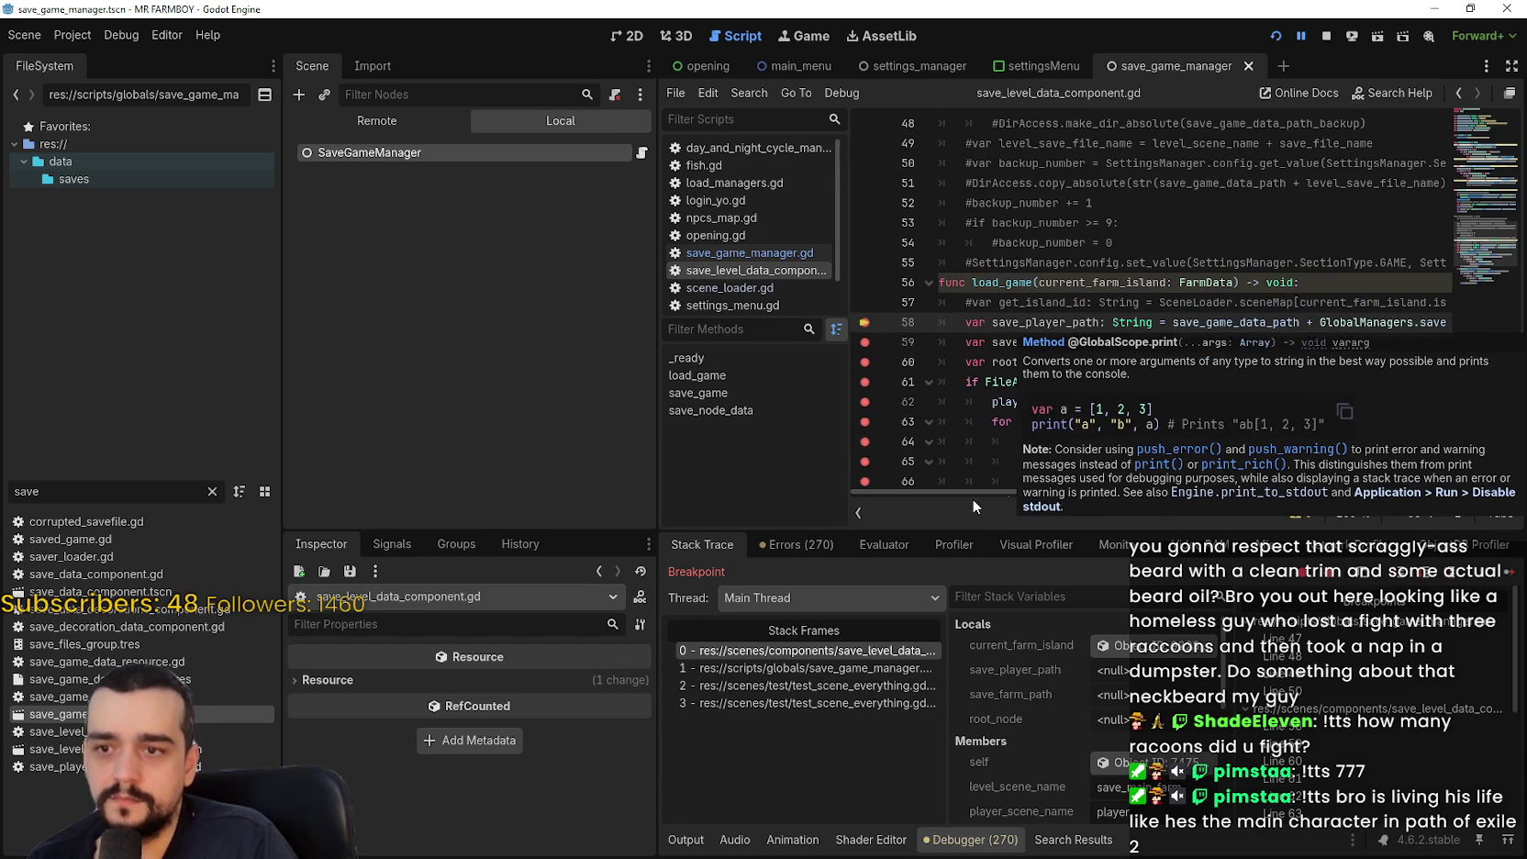
drag(996, 498, 1354, 506)
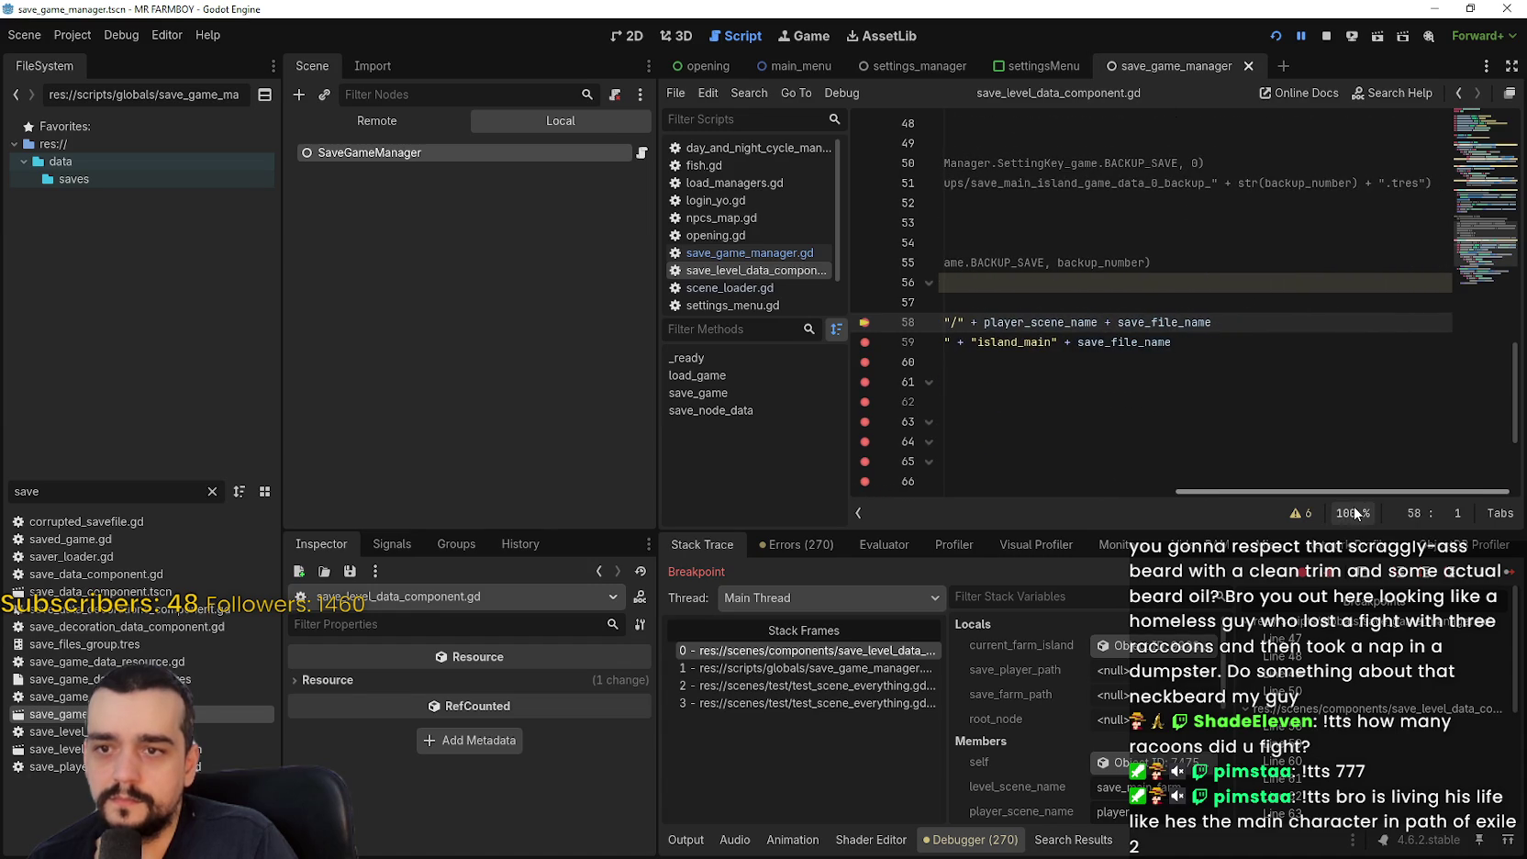
Step to line 59, inspecting save_player_path and current_farm_island, then on to loading the player save
key(F10)
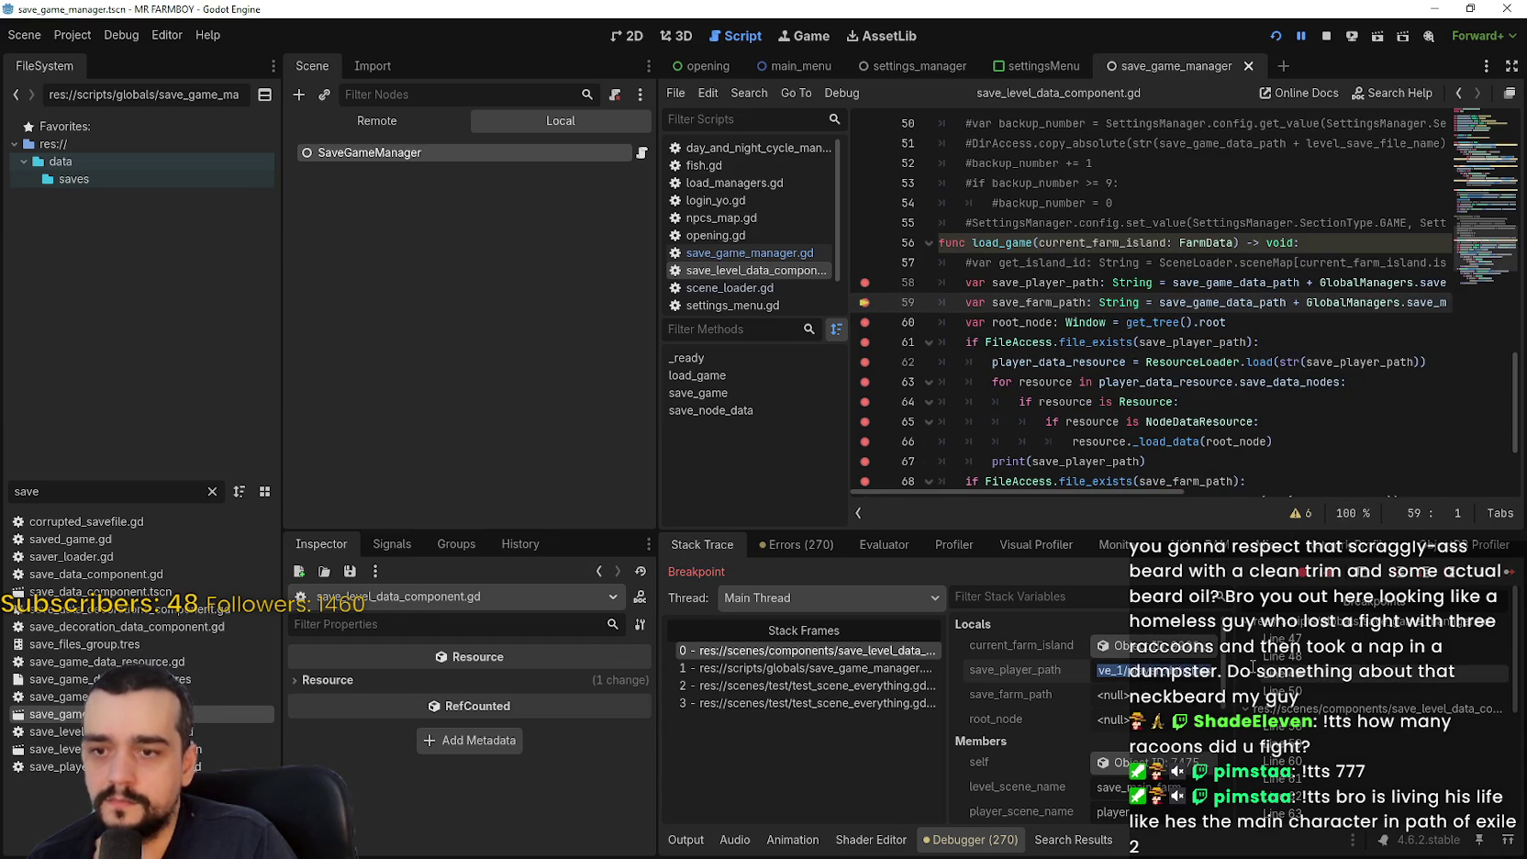
click(1183, 677)
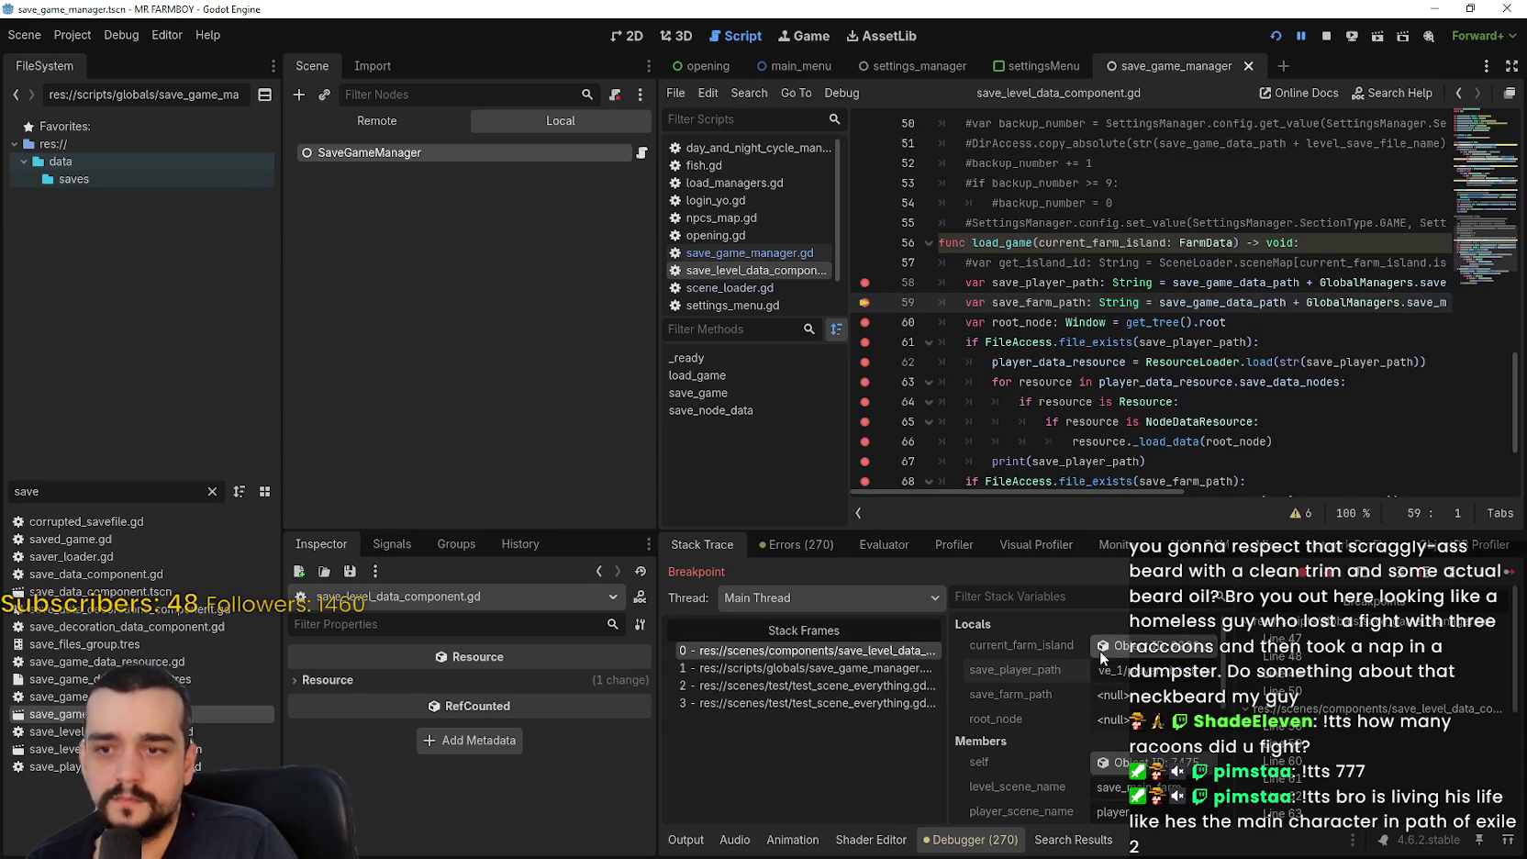
click(1129, 646)
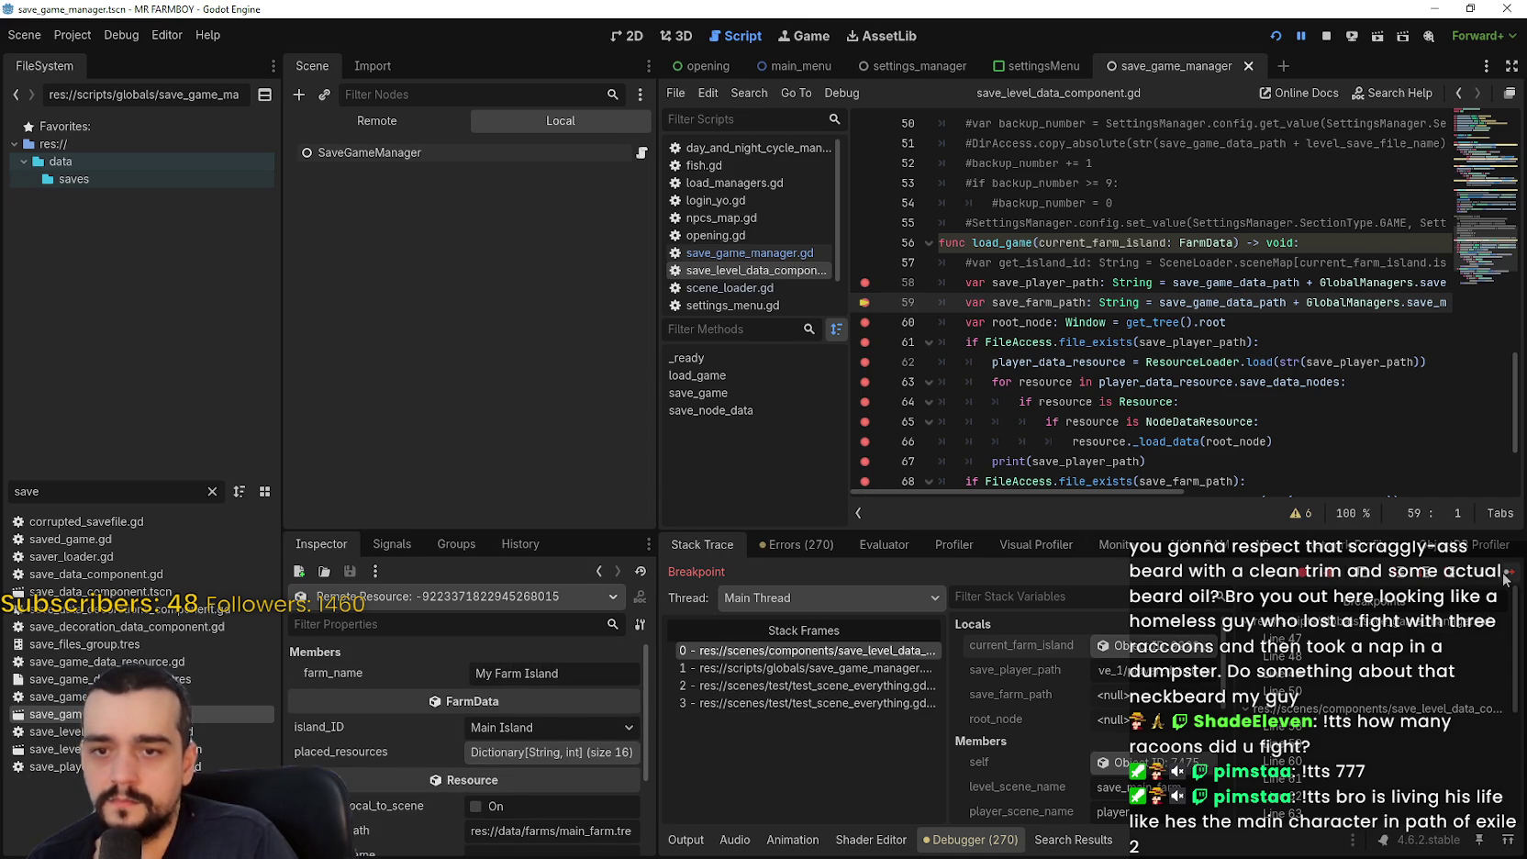
click(1506, 577)
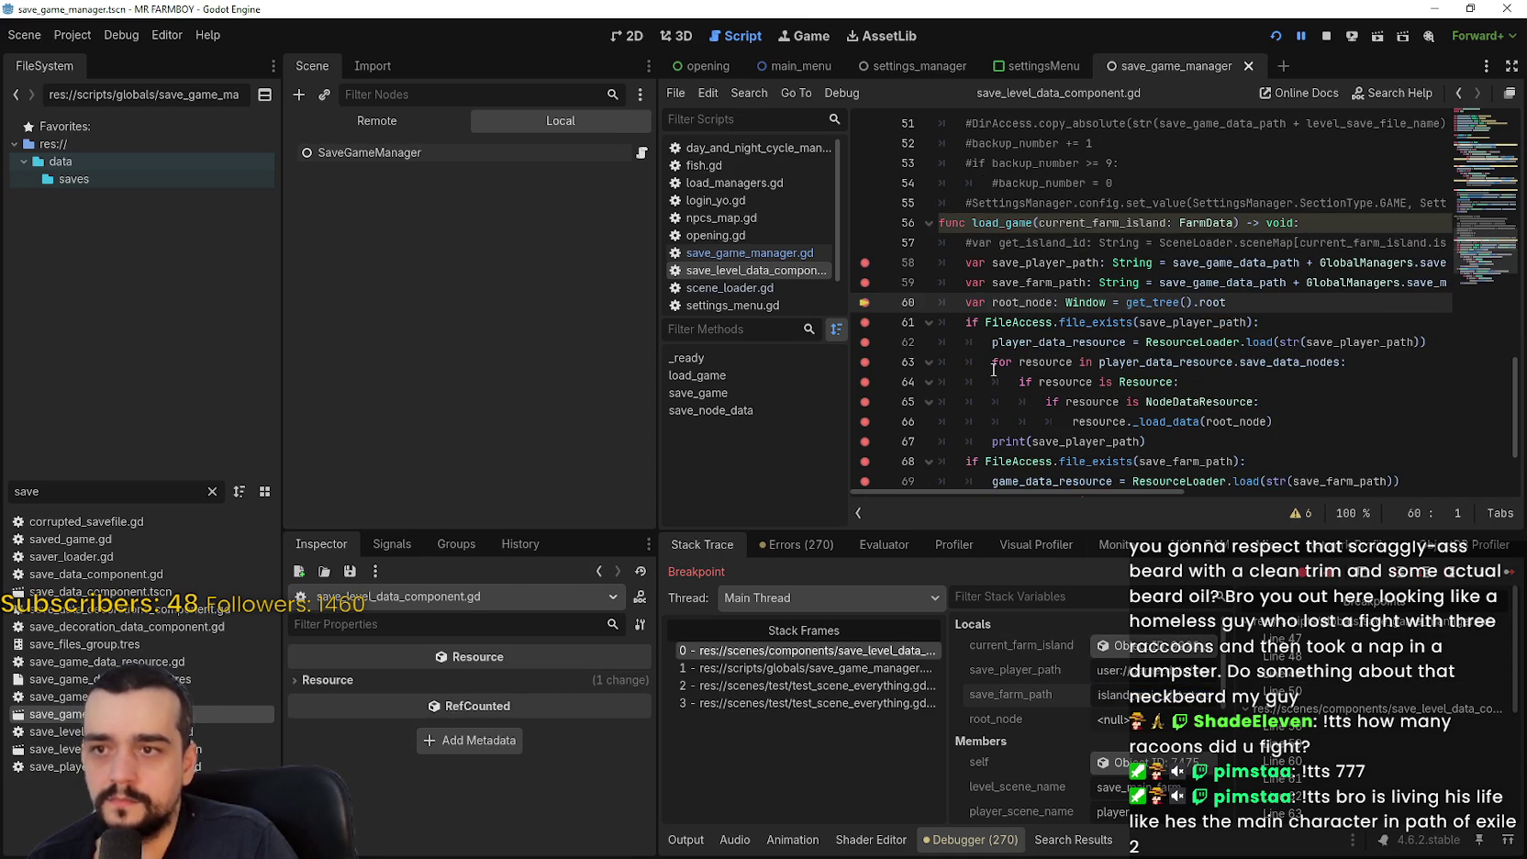
scroll(up, 3)
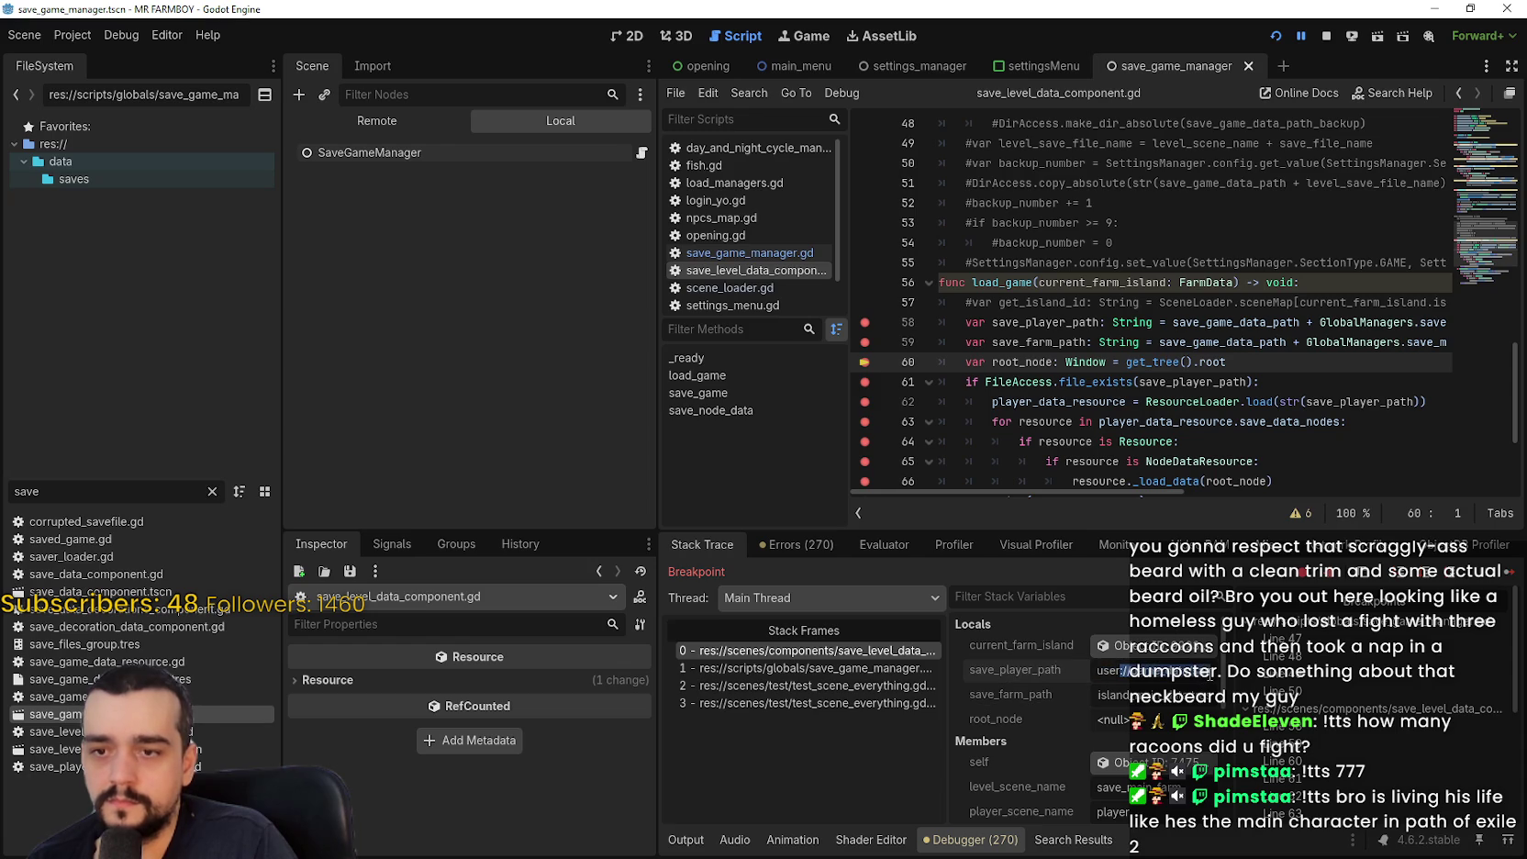
drag(1220, 670, 1222, 671)
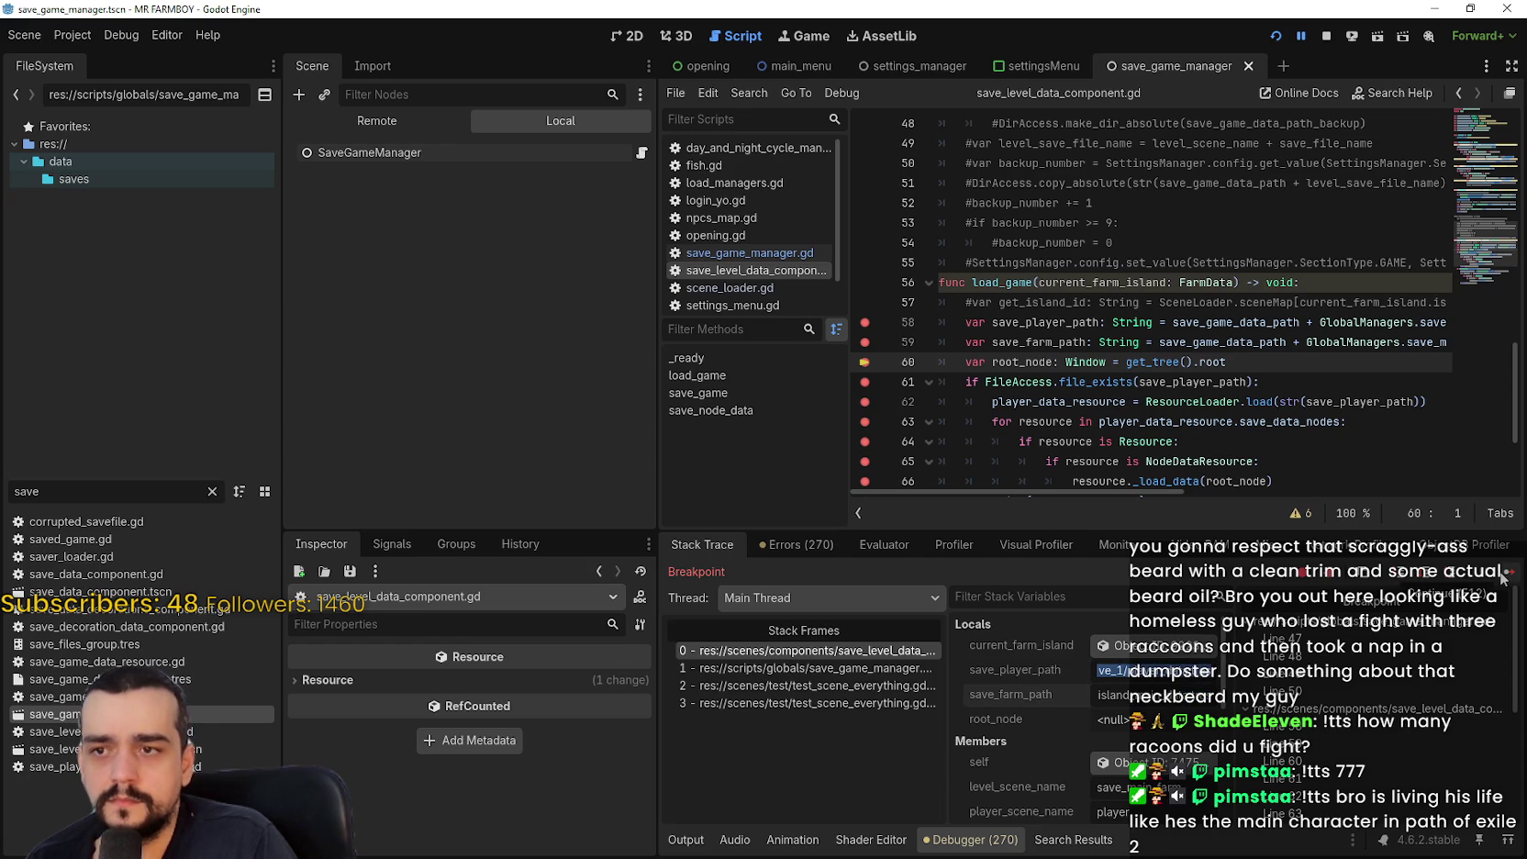
click(1505, 576)
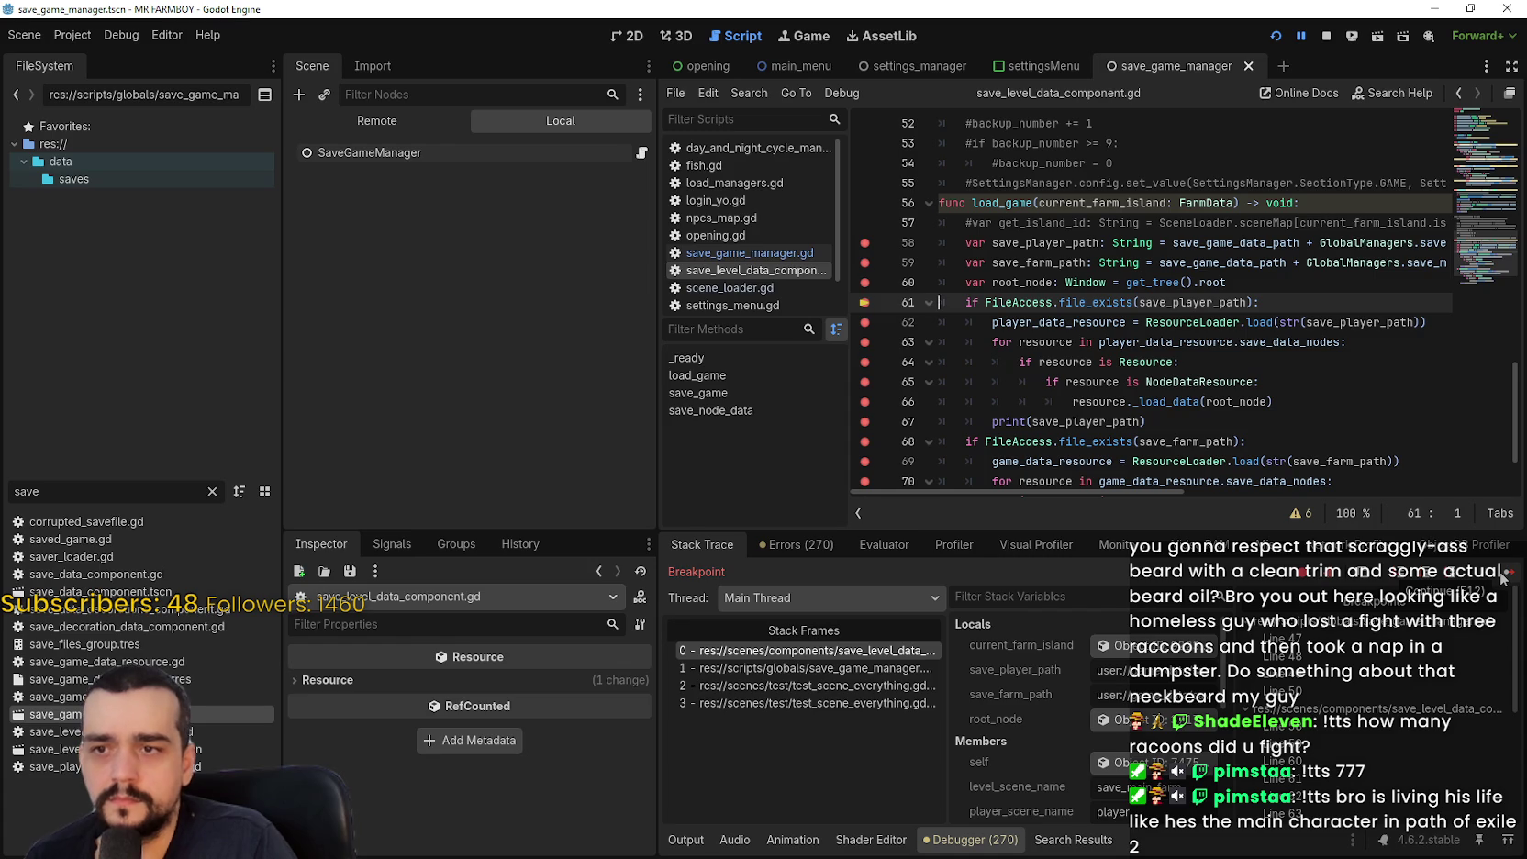
click(1503, 577)
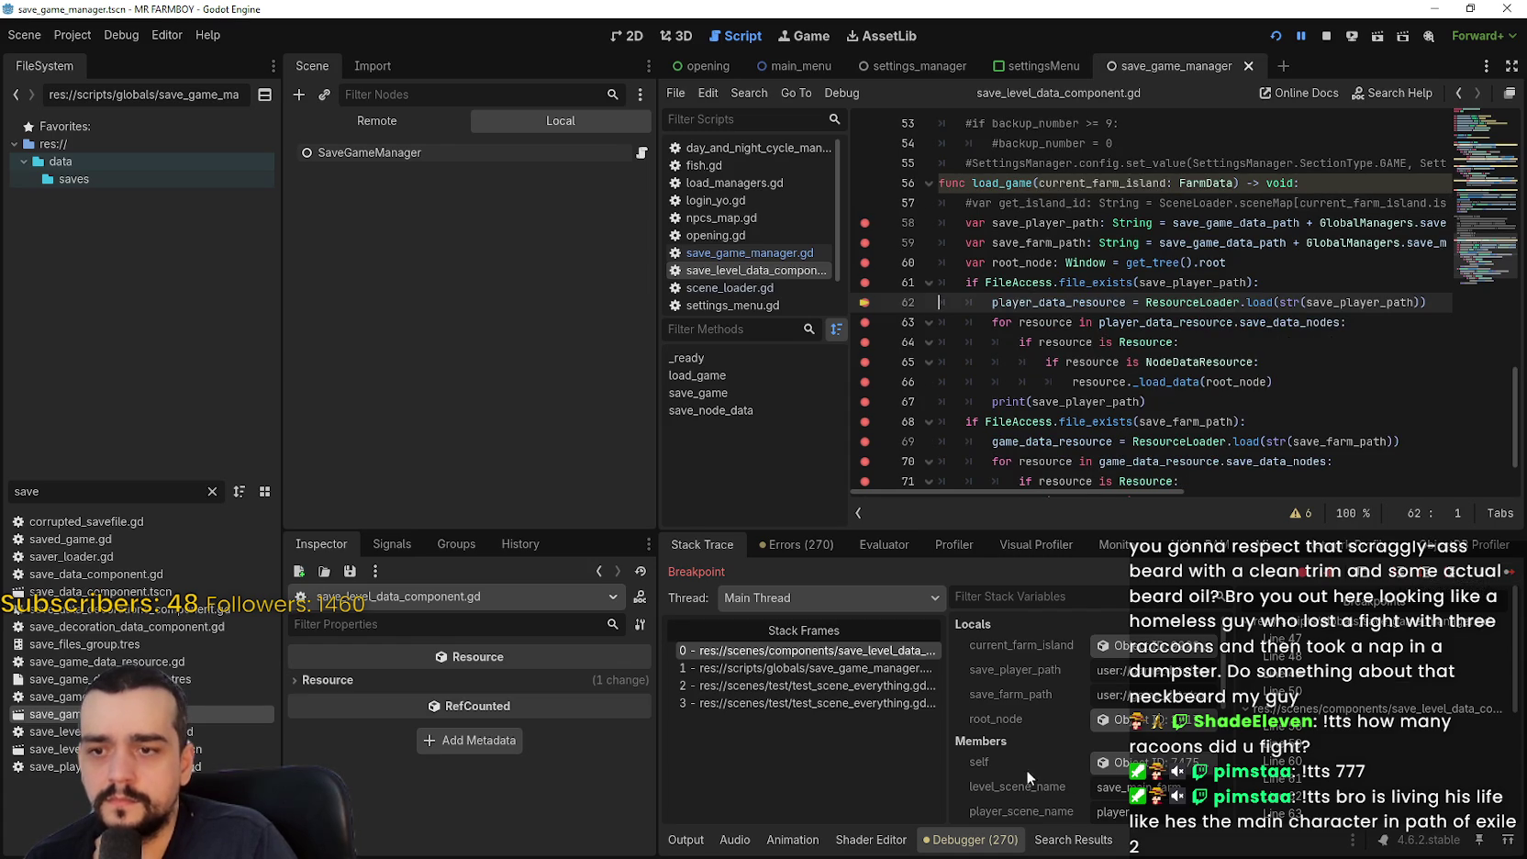
Load the player save and inspect player_data_resource's save_data_nodes, including advancements_data and the_endless_unlocked
double_click(1045, 303)
scroll(down, 3)
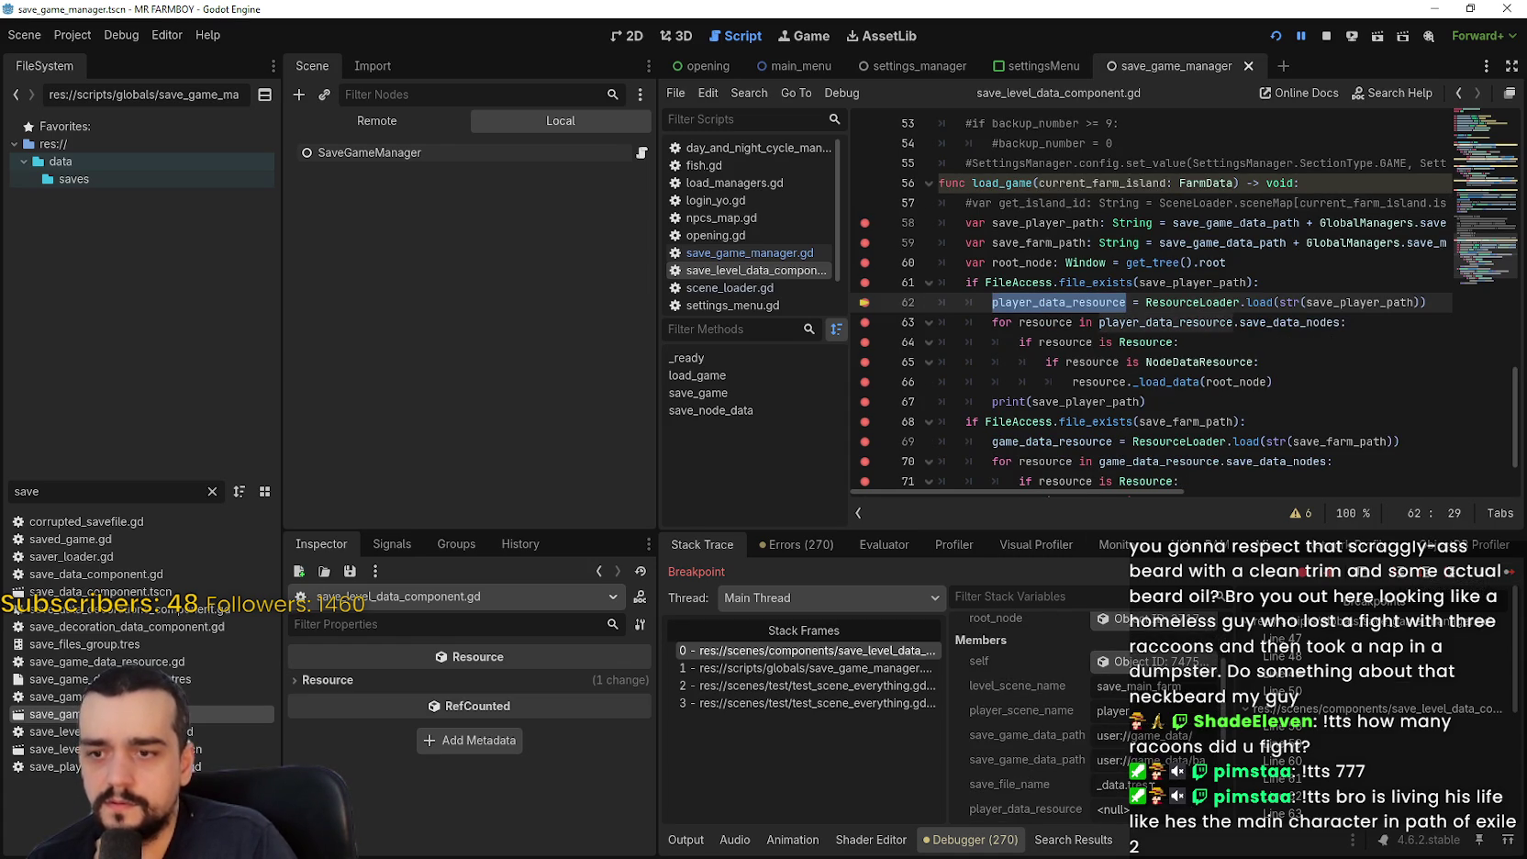
scroll(down, 3)
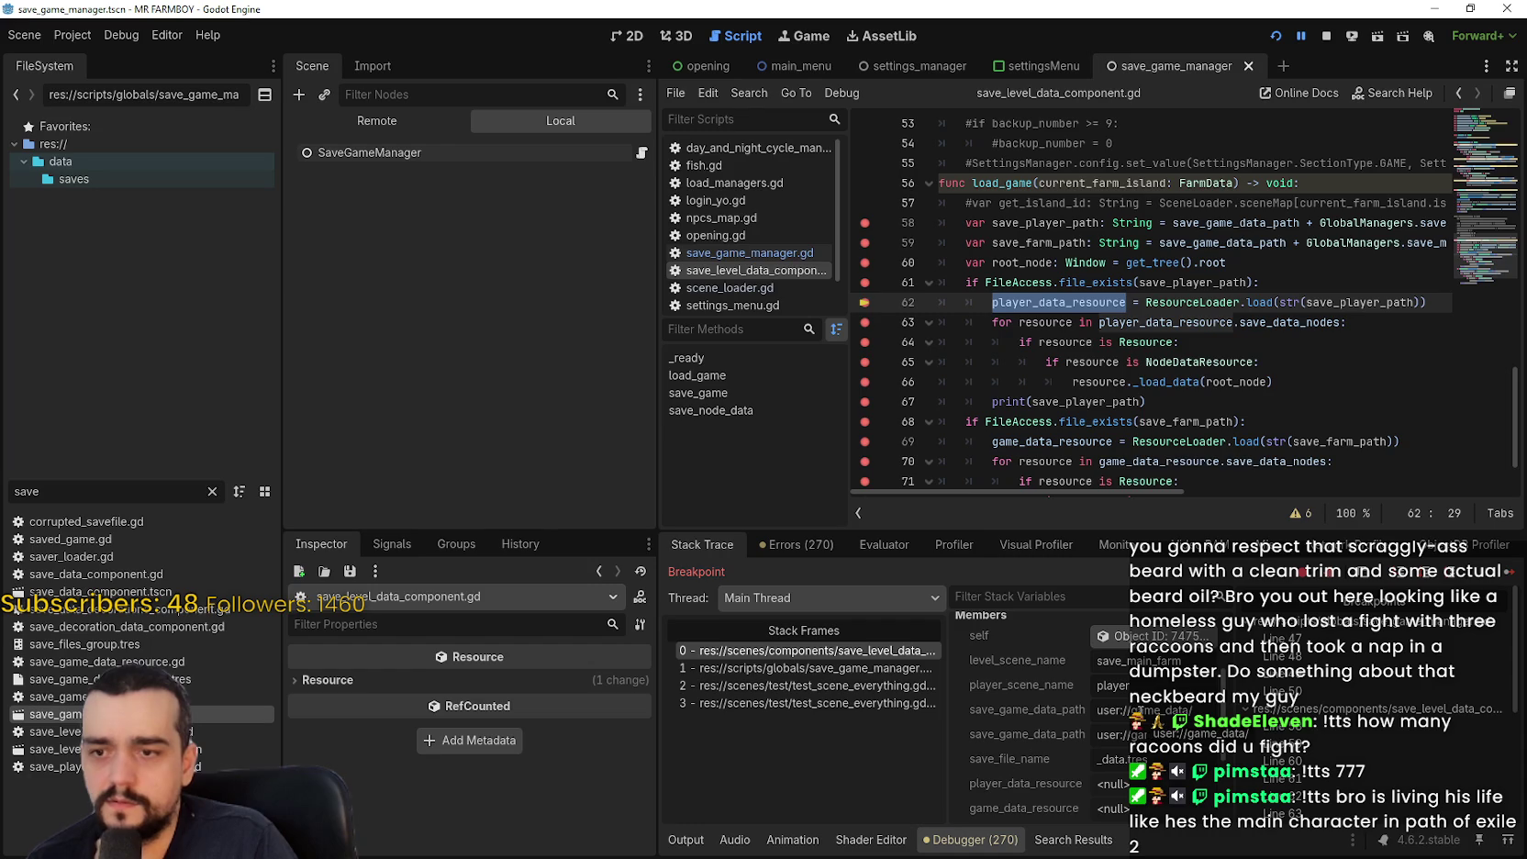
scroll(down, 3)
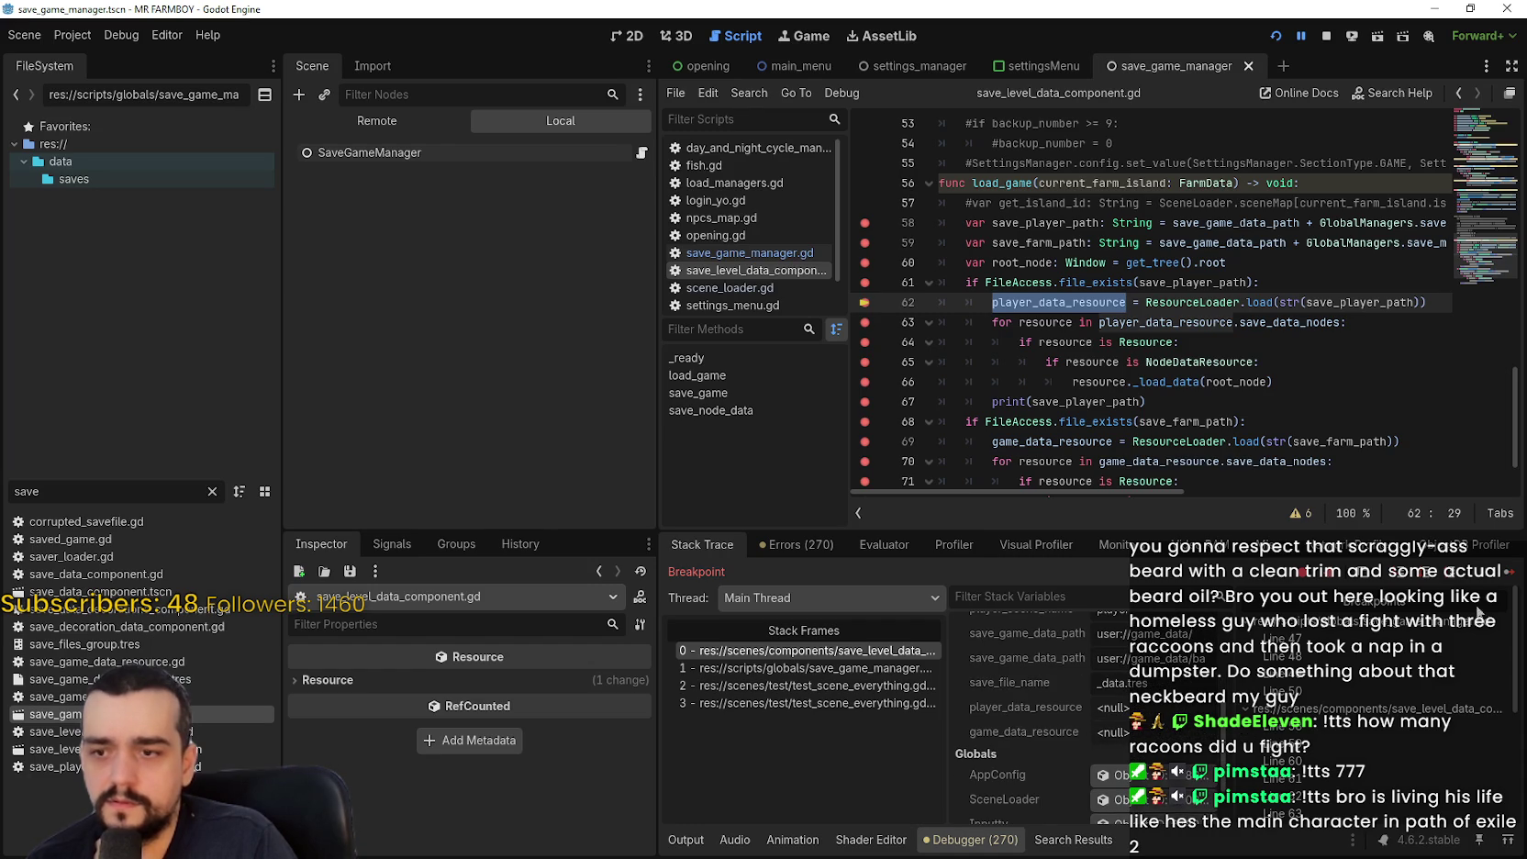
key(F10)
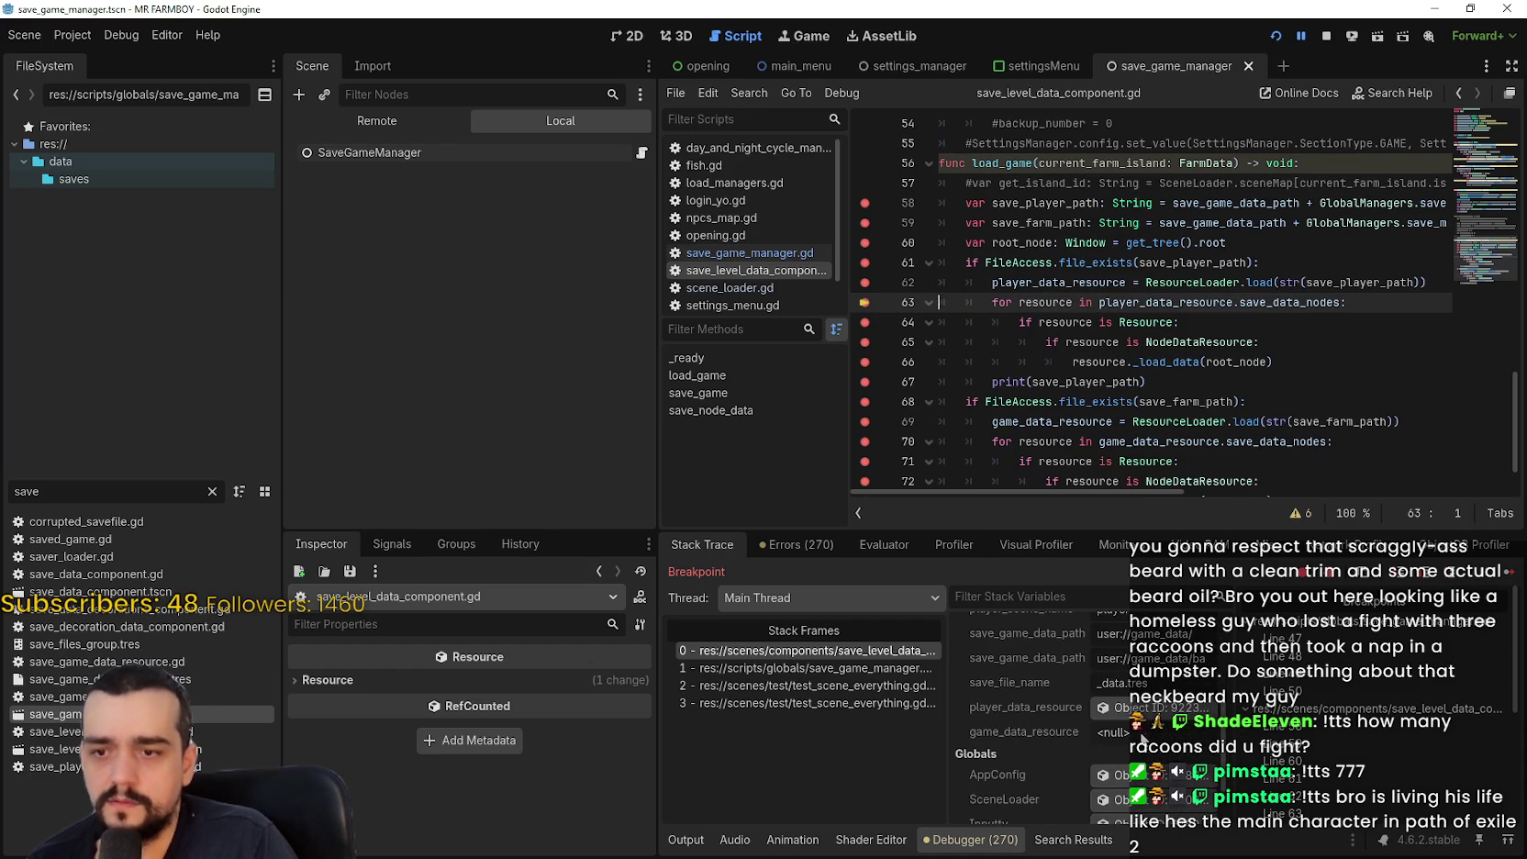
click(1142, 708)
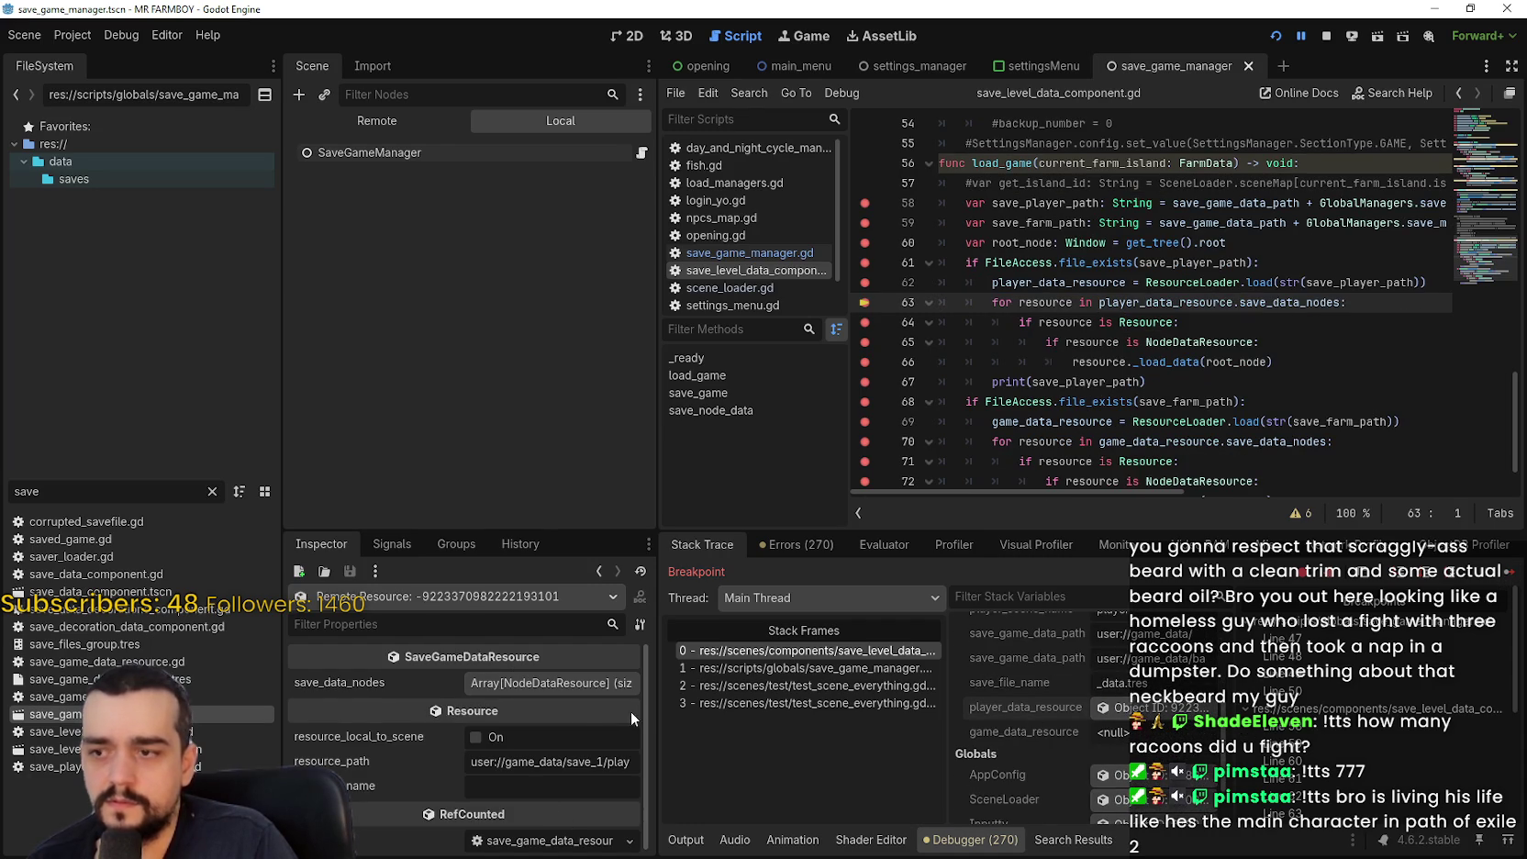
drag(655, 697, 810, 697)
click(664, 684)
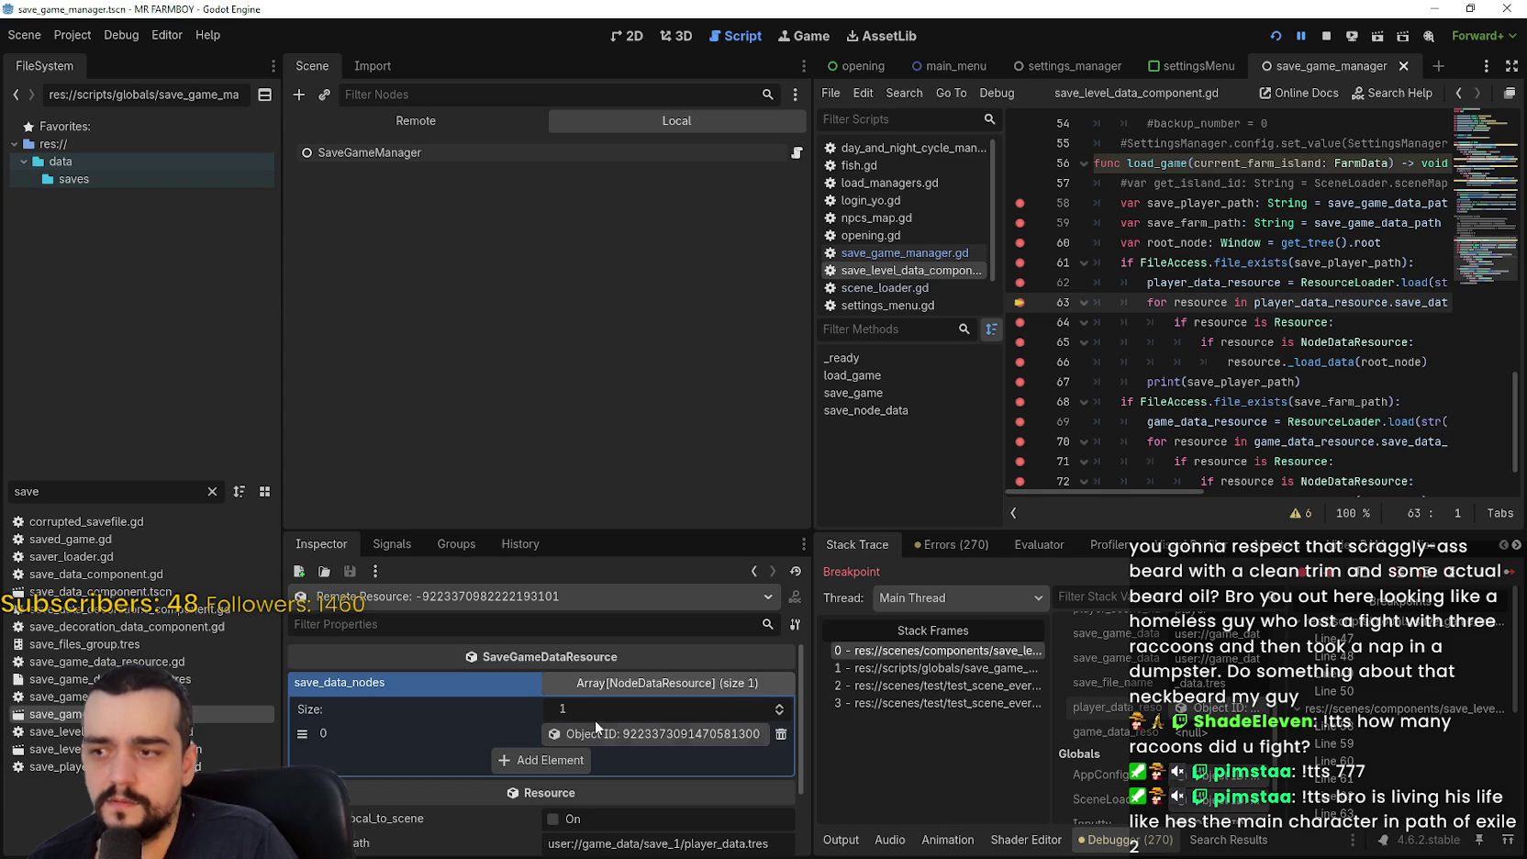
click(626, 734)
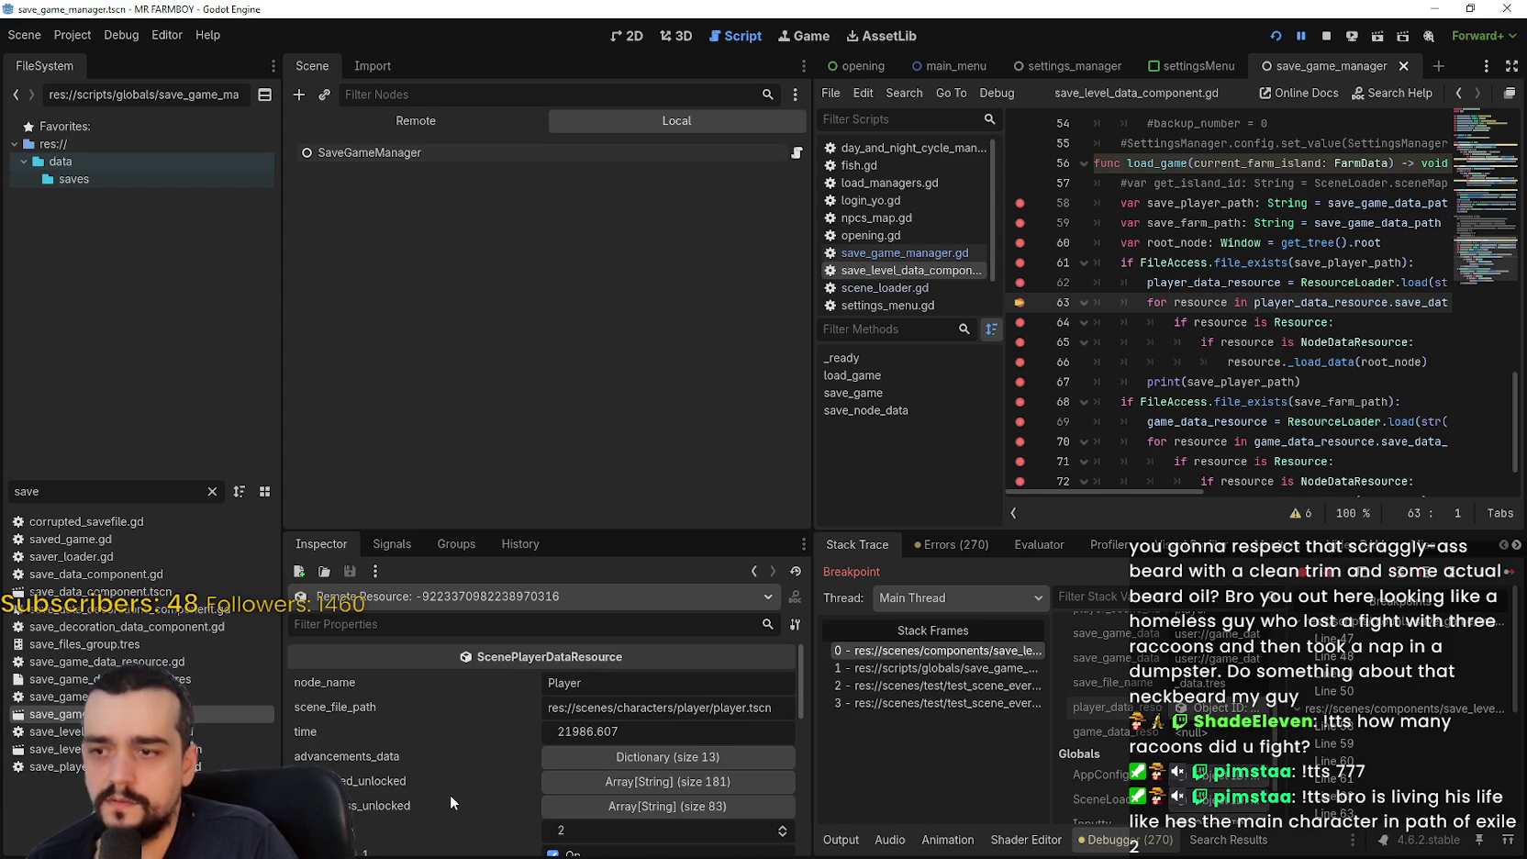
scroll(down, 3)
click(634, 705)
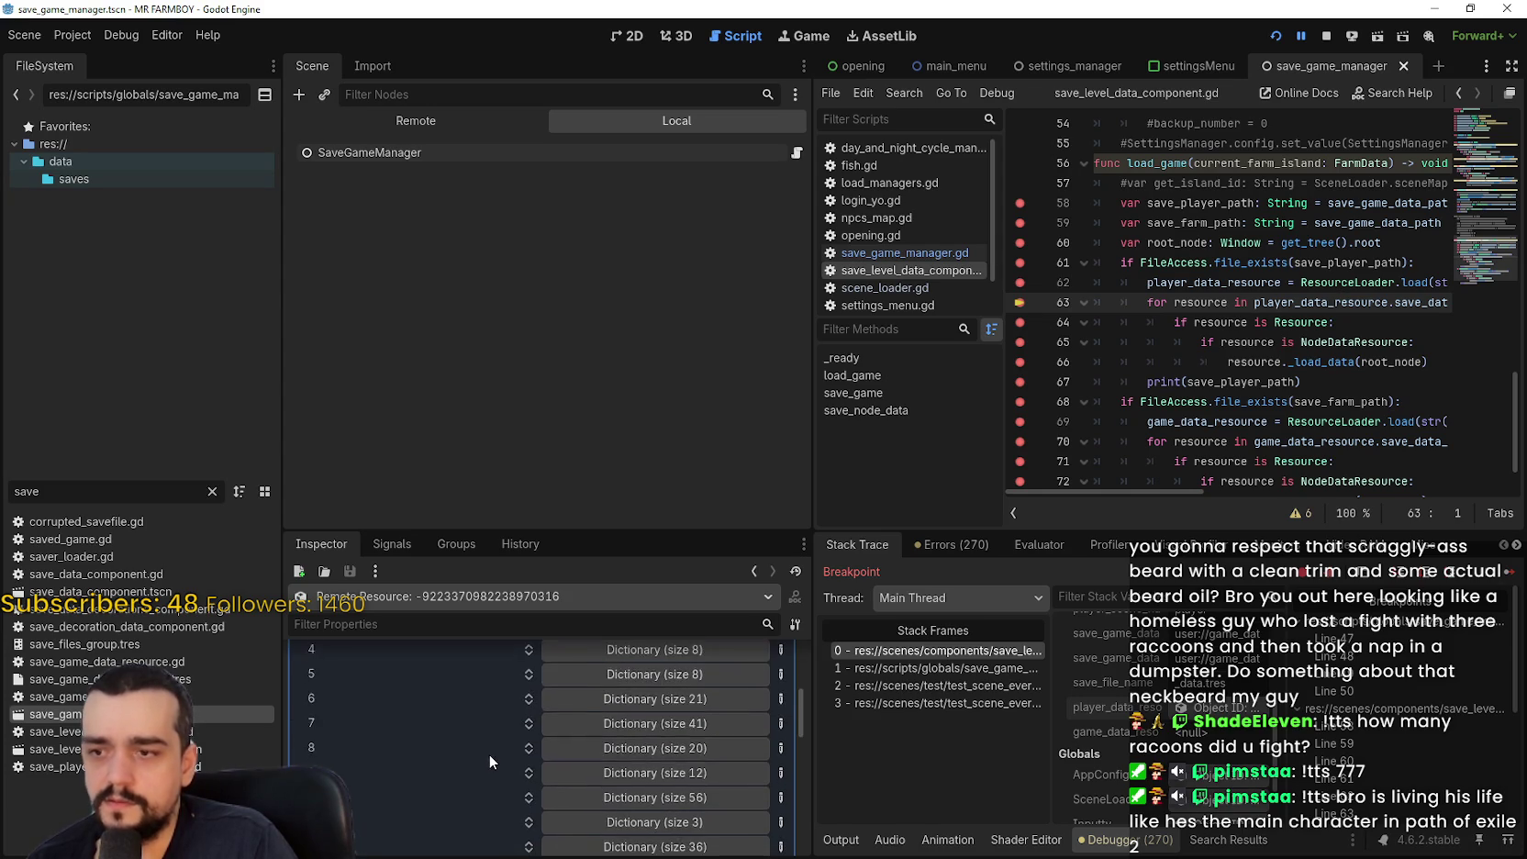
click(613, 732)
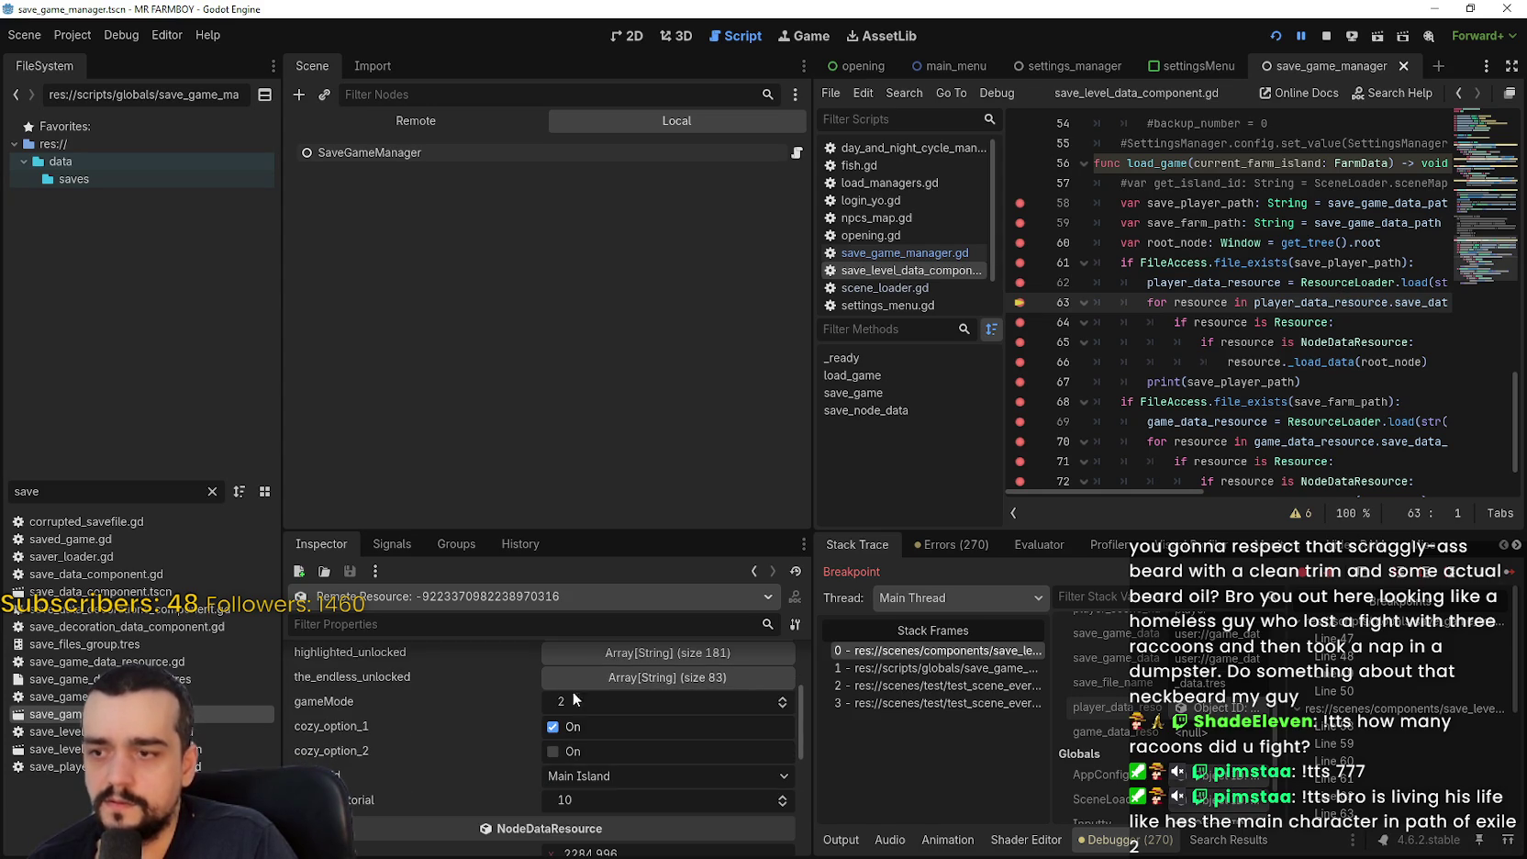
click(582, 675)
scroll(up, 3)
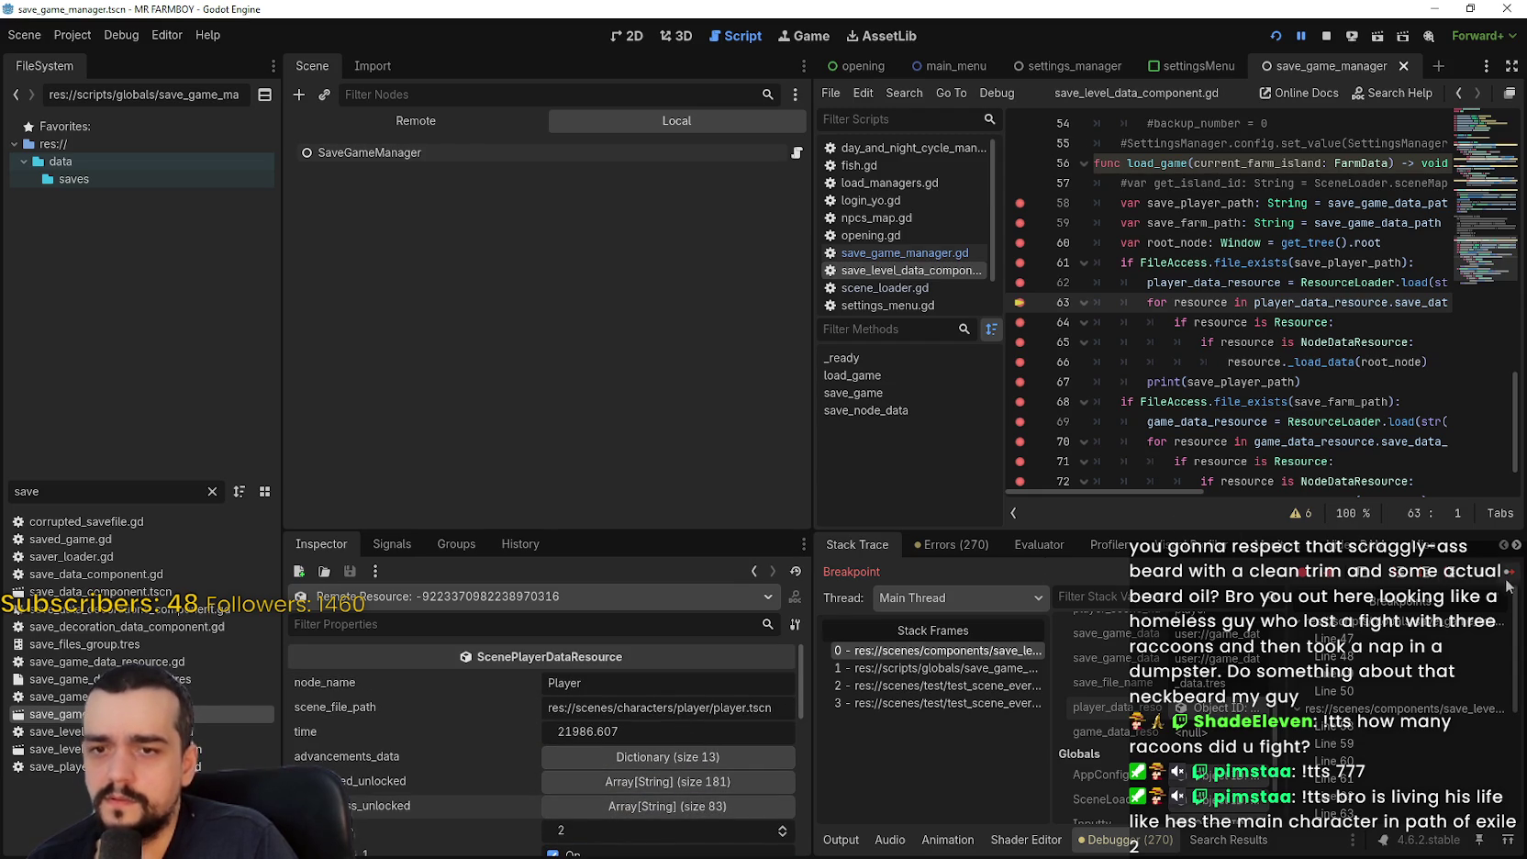
Step through the player node loop and farm save loading to the farm node loop at line 70
click(1511, 574)
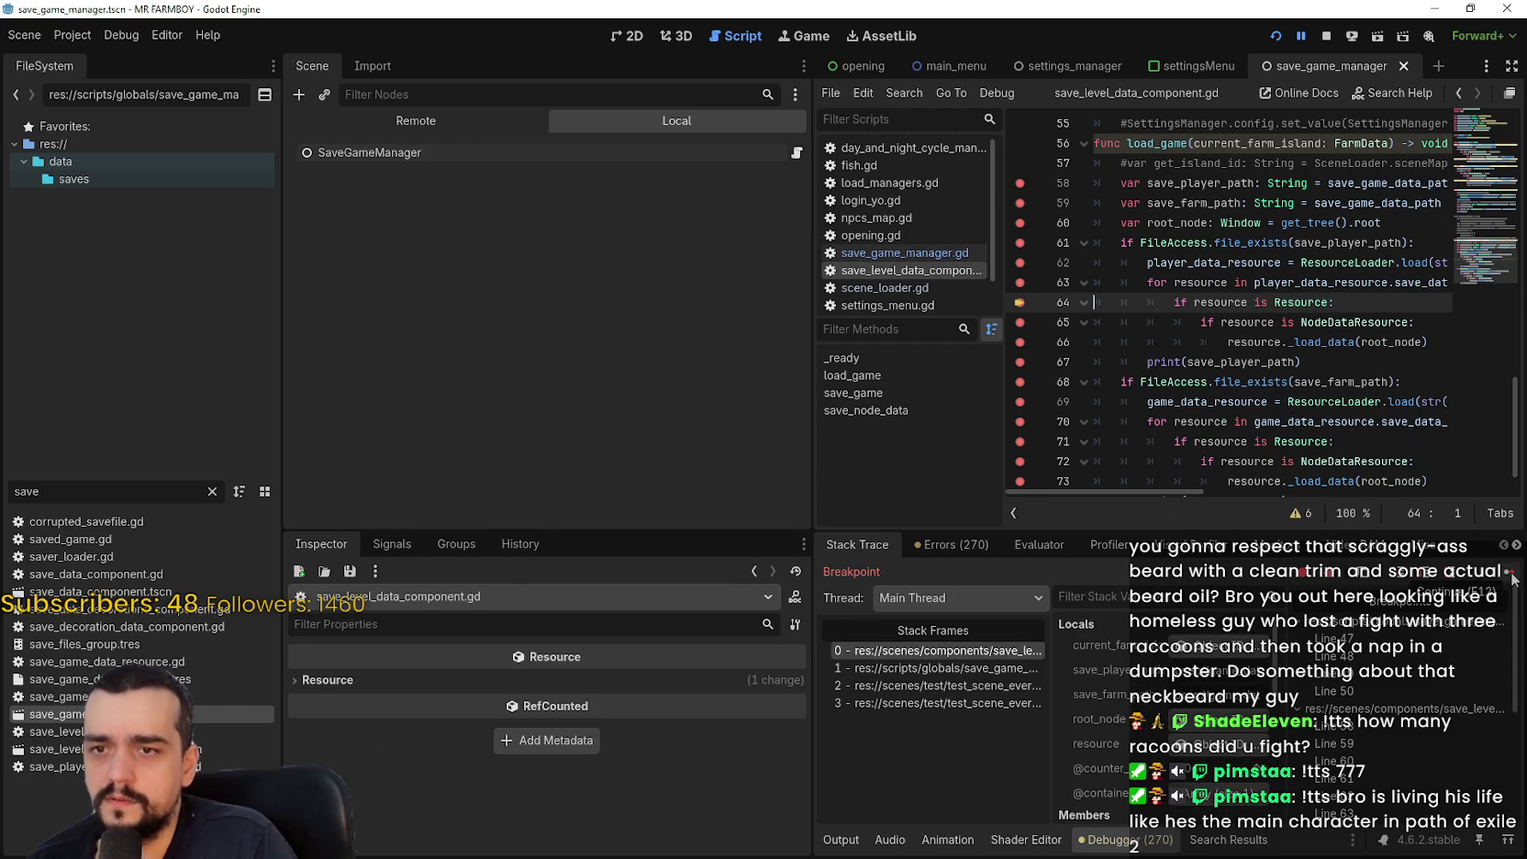
click(1511, 574)
click(1511, 574)
click(1511, 575)
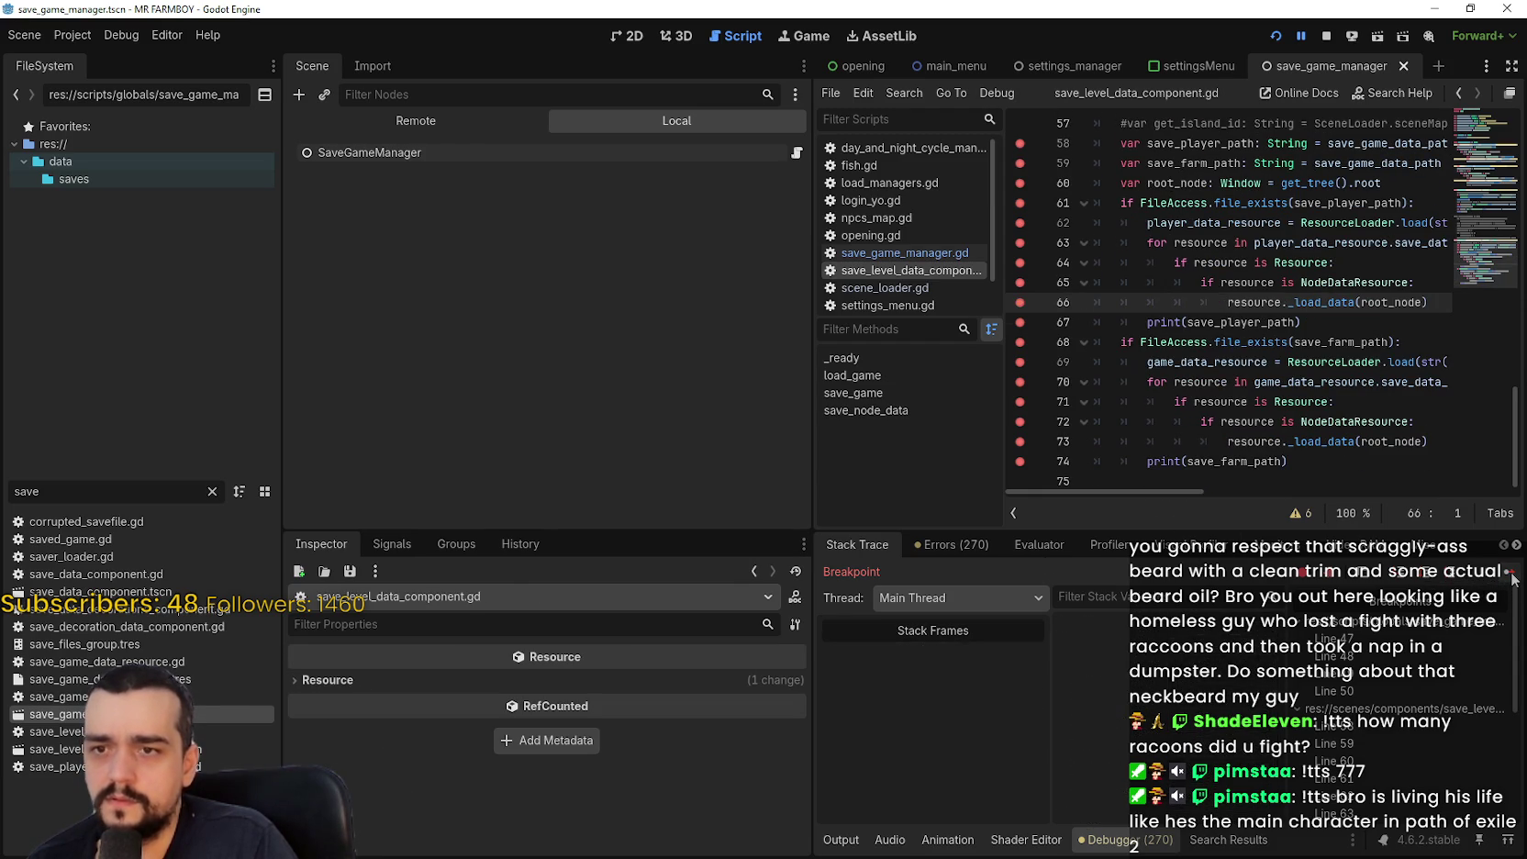
click(1511, 575)
click(1511, 574)
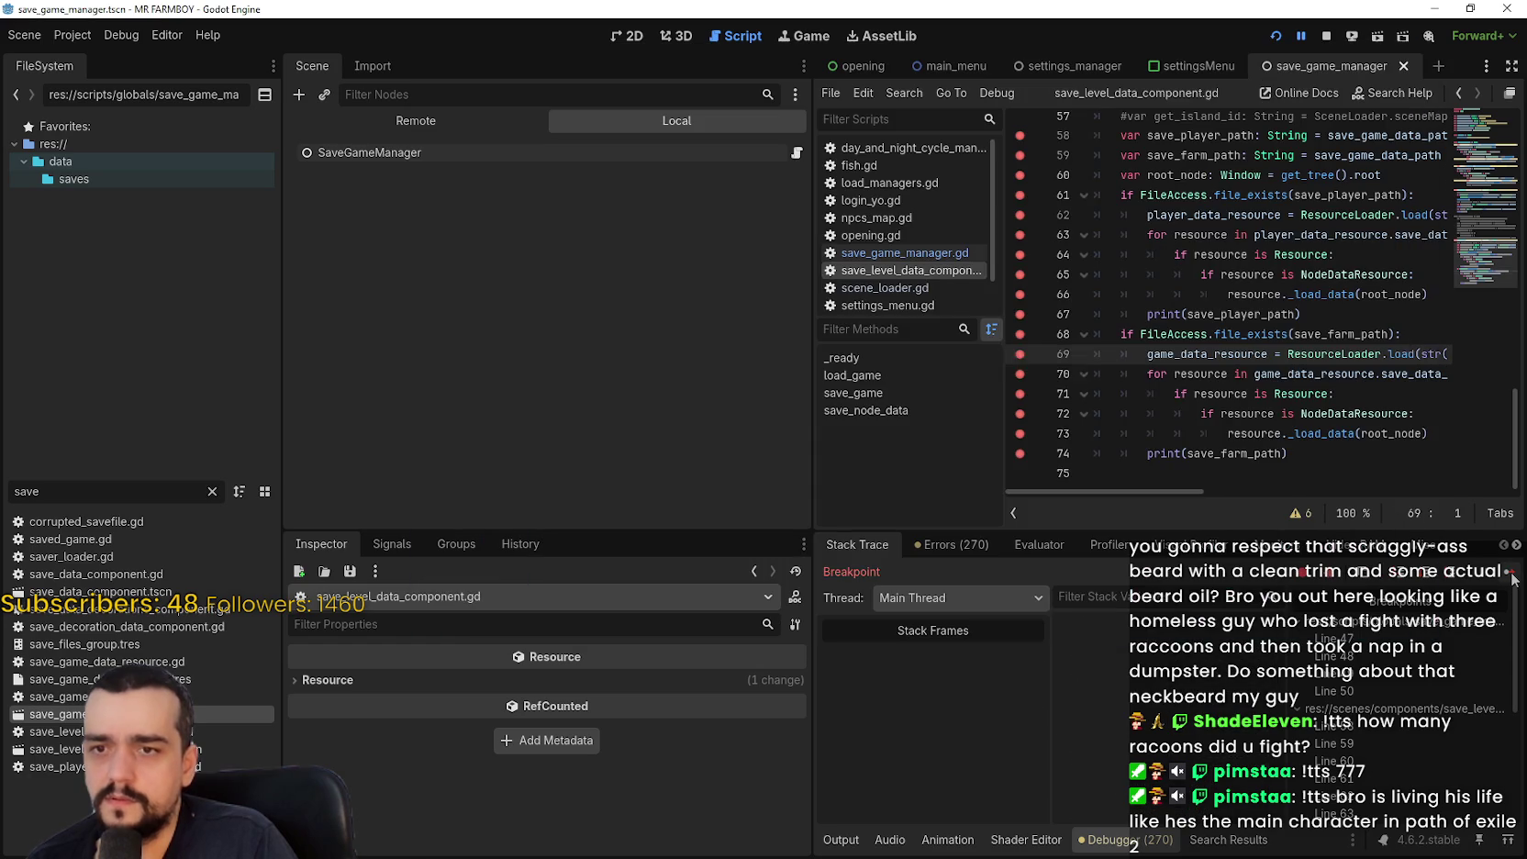
click(1511, 574)
scroll(down, 3)
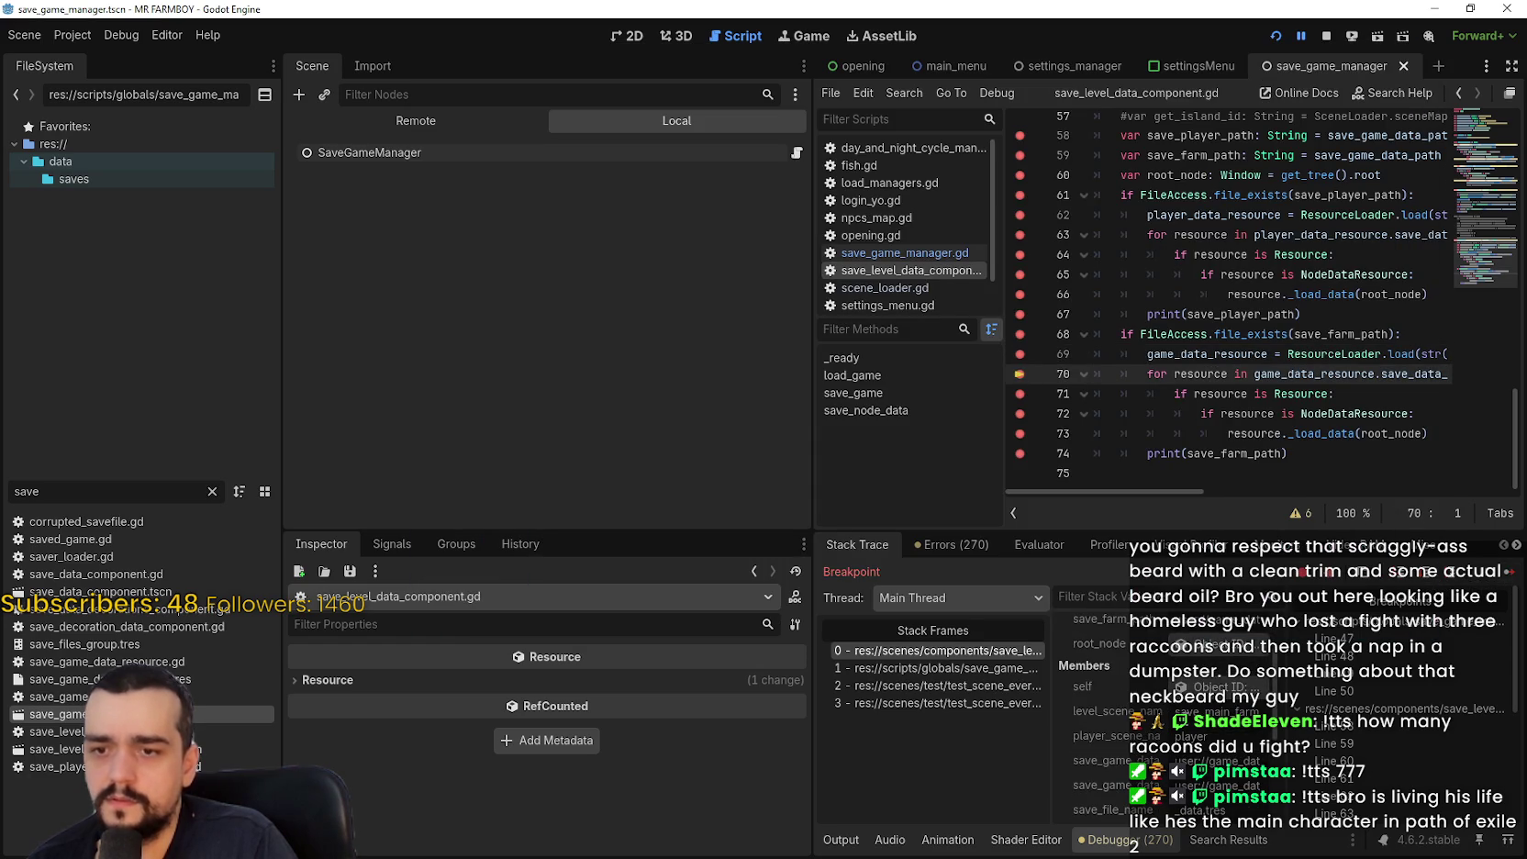
scroll(down, 3)
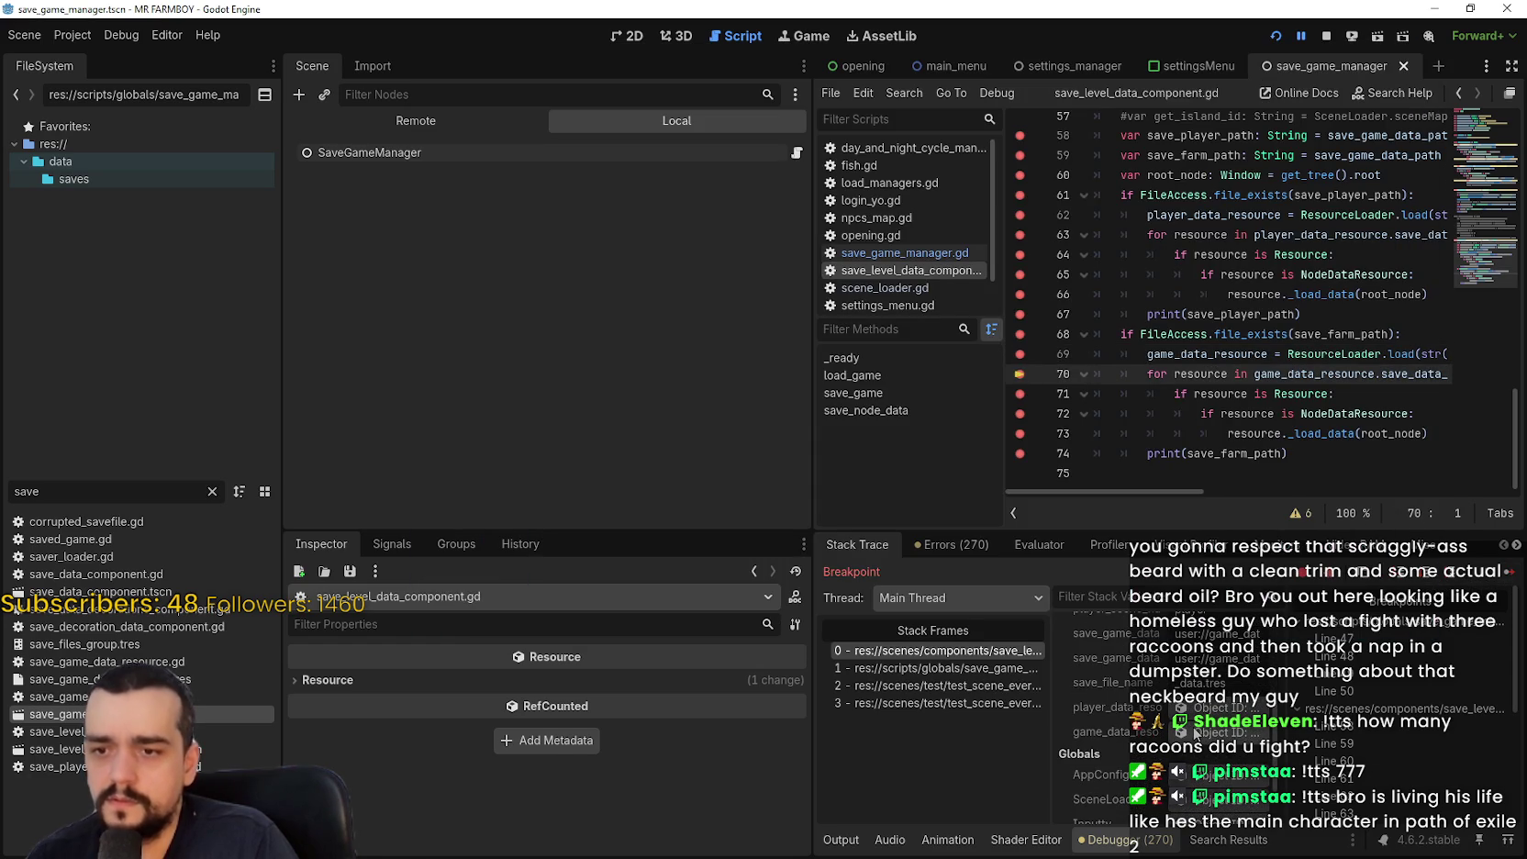
Inspect game_data_resource's 2526 save_data_nodes, opening saved farm nodes including MerchantSpot
click(1196, 733)
click(630, 683)
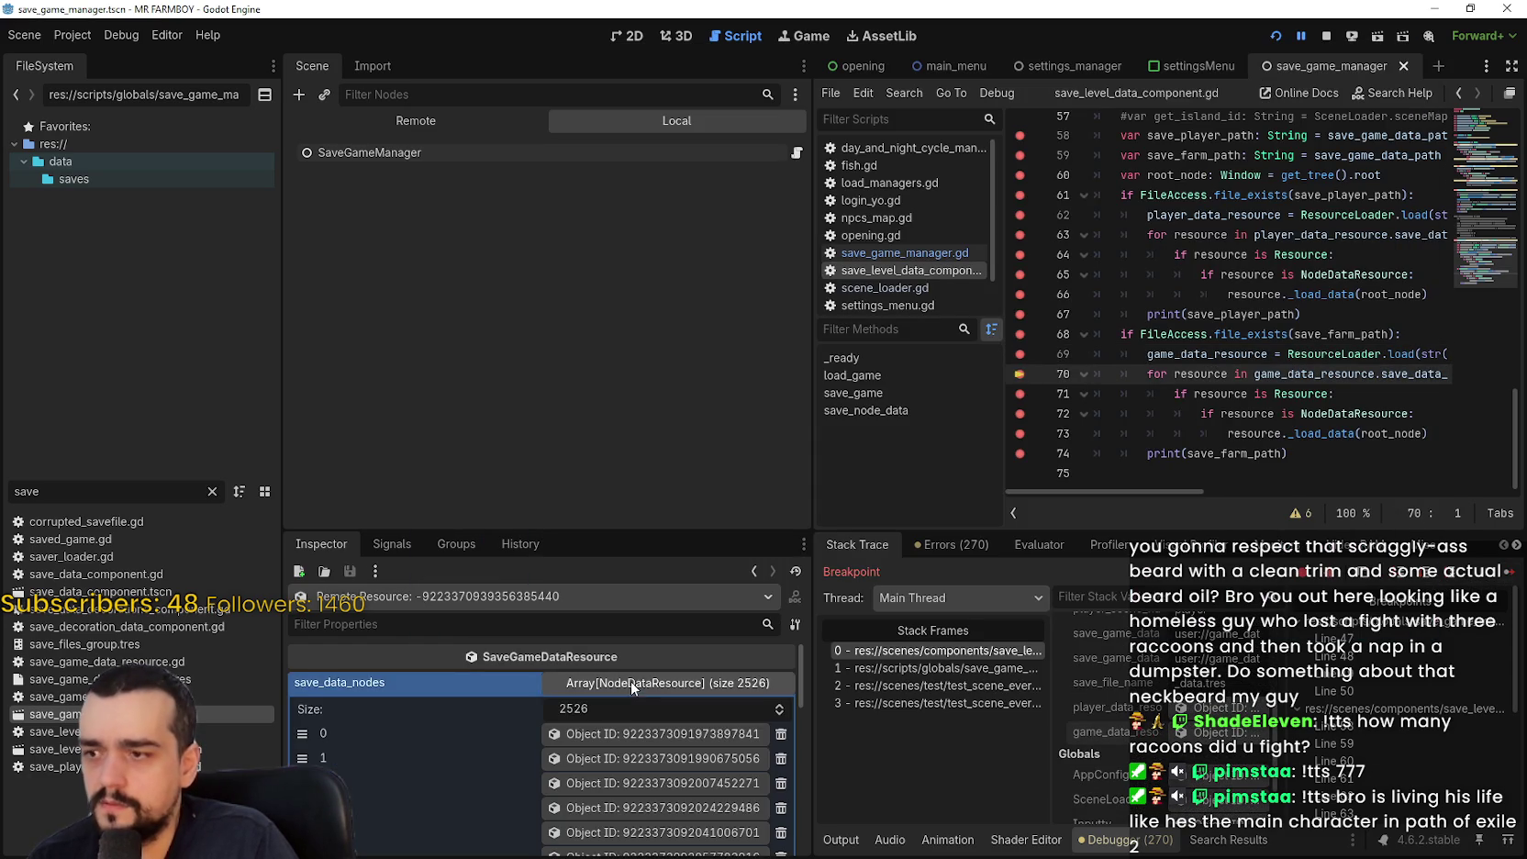
click(632, 730)
click(754, 574)
click(679, 784)
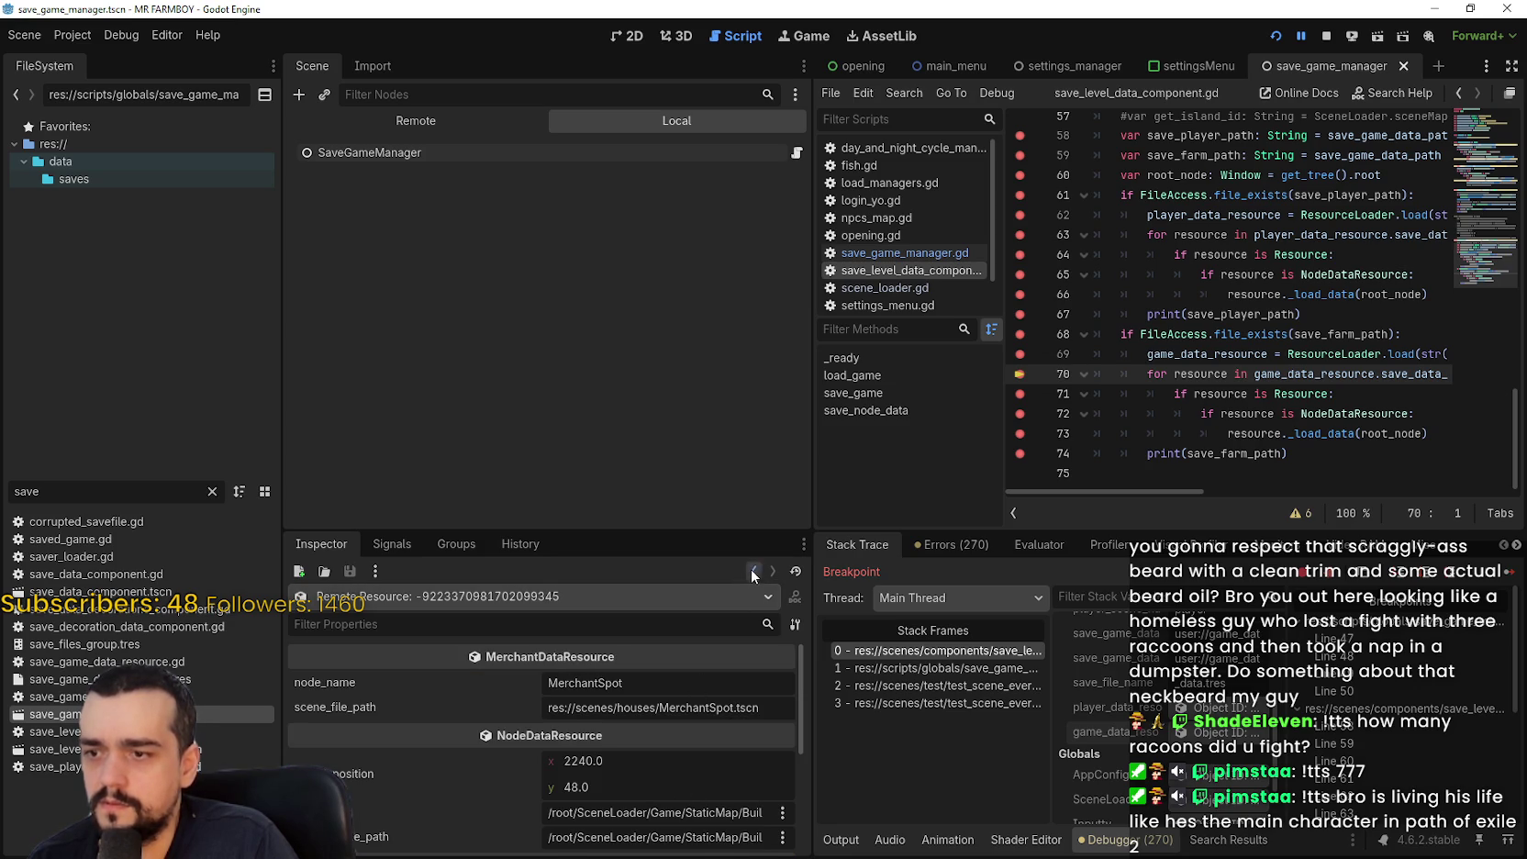
click(753, 572)
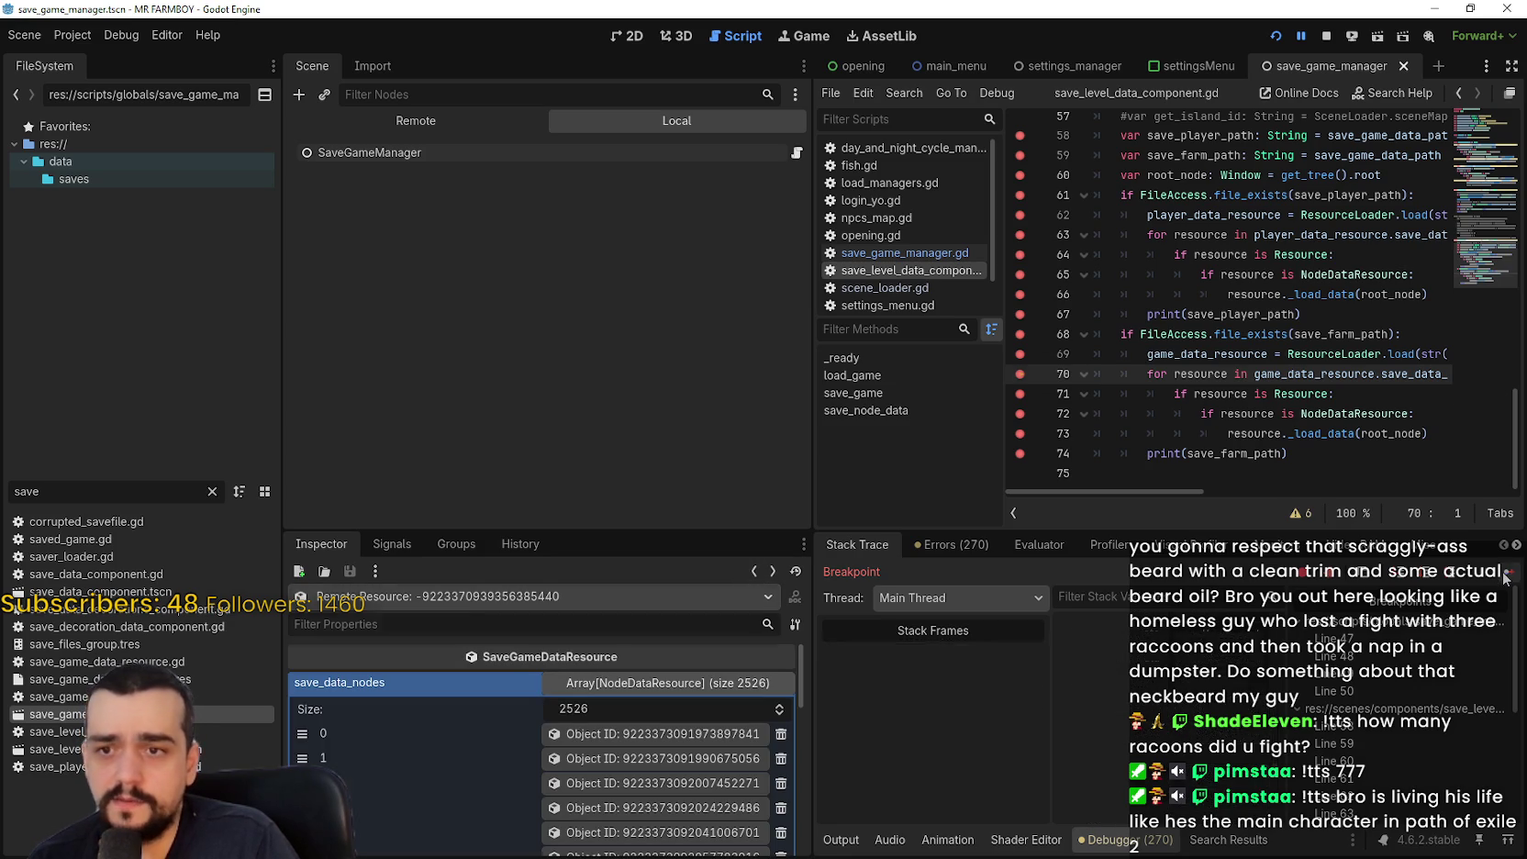
Step repeatedly through the farm node loop to the line 73 load call, then resume to finish loading
click(1505, 574)
click(1503, 576)
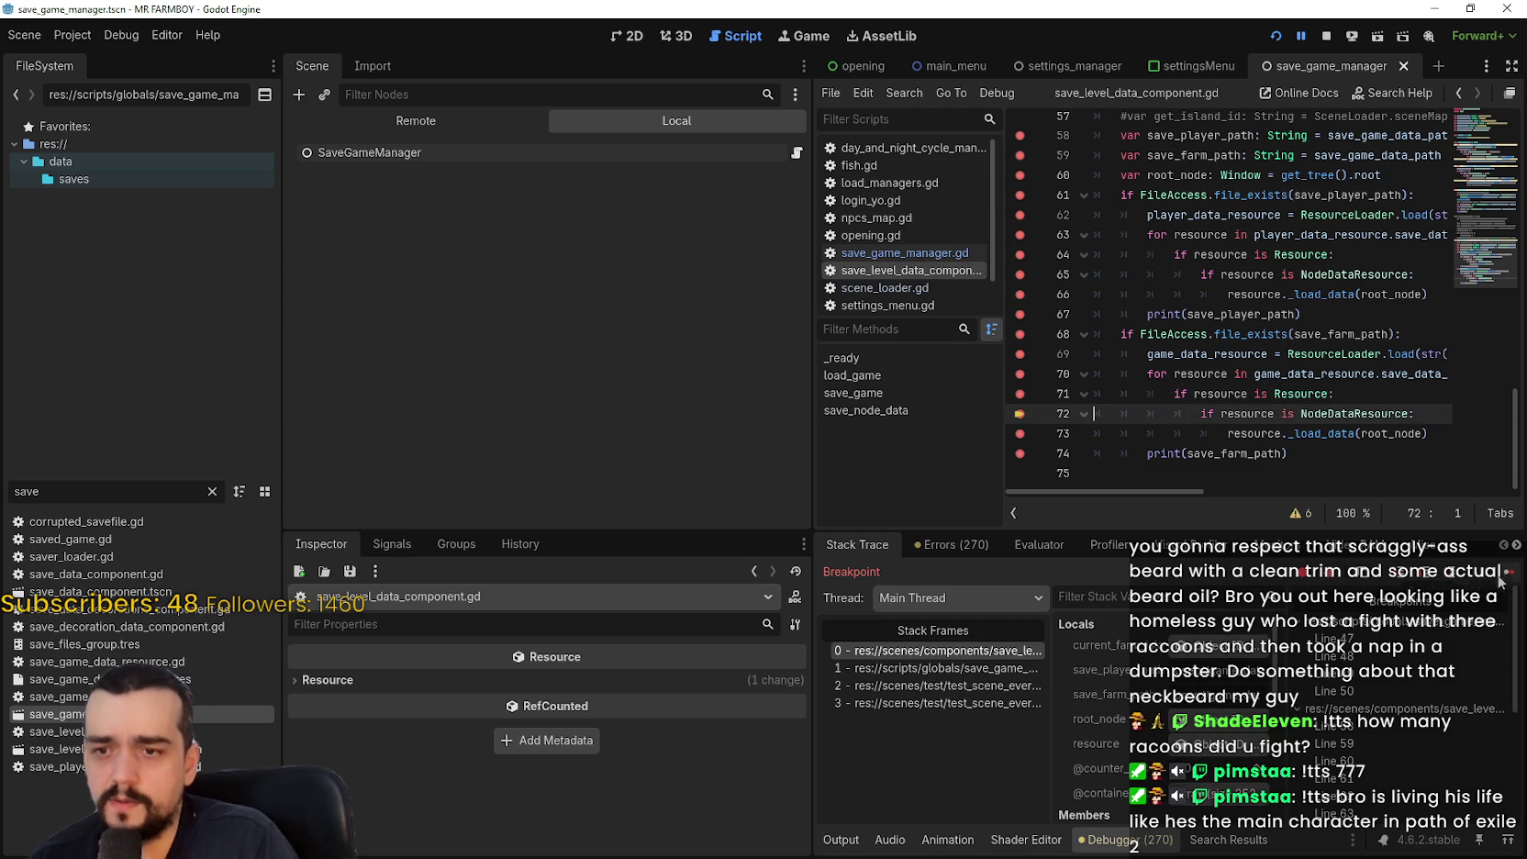
click(1507, 572)
click(1506, 575)
click(1505, 575)
click(1504, 574)
click(1505, 574)
click(1505, 575)
click(1505, 574)
click(1505, 575)
click(1505, 575)
click(1505, 575)
click(1504, 575)
click(1505, 574)
click(1505, 575)
click(1505, 574)
click(1505, 574)
click(1505, 575)
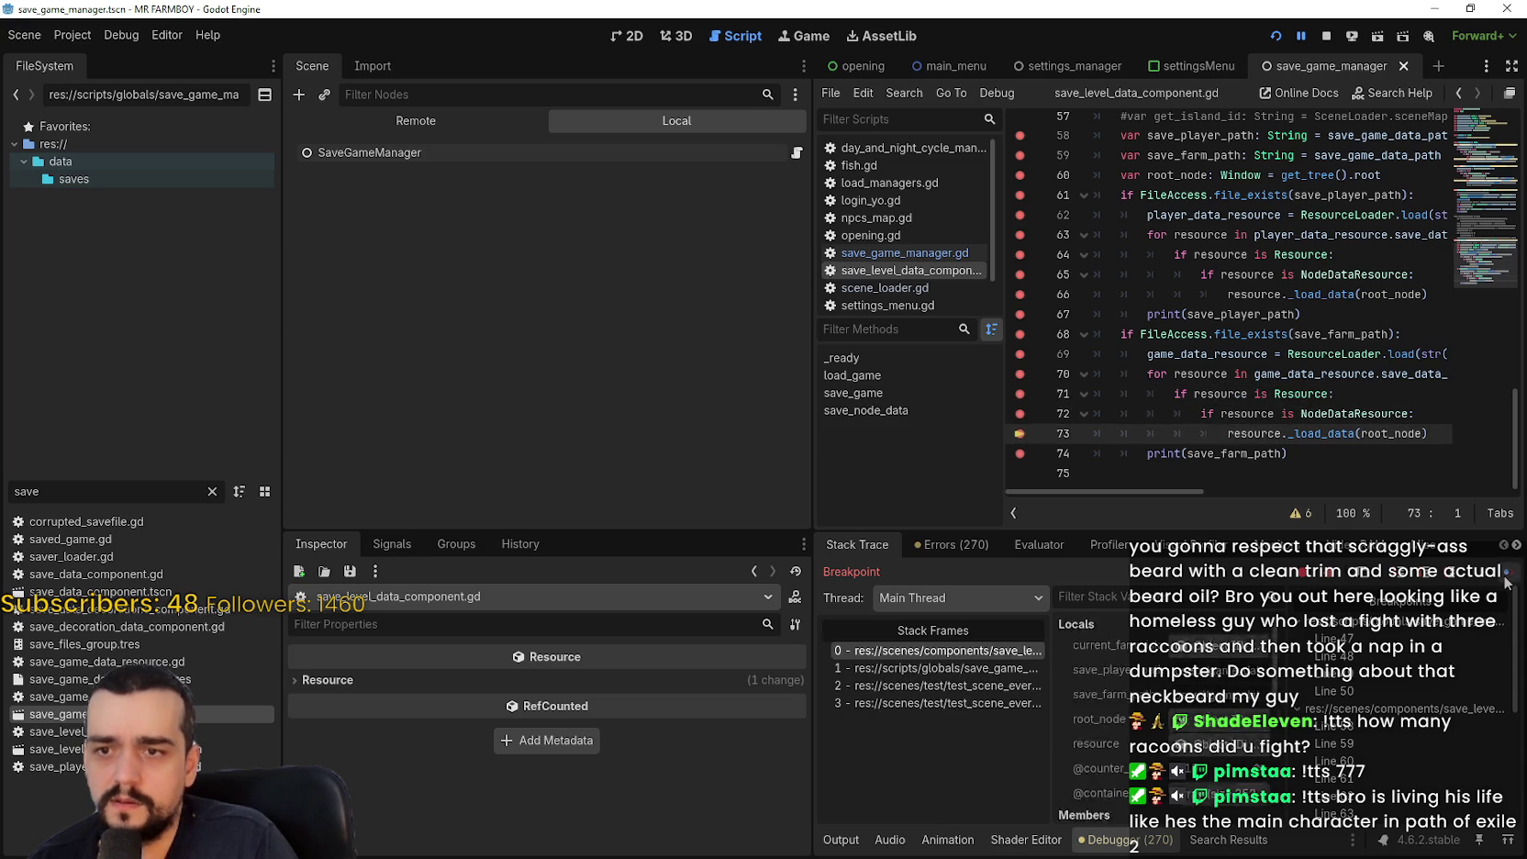
click(1505, 574)
click(1504, 575)
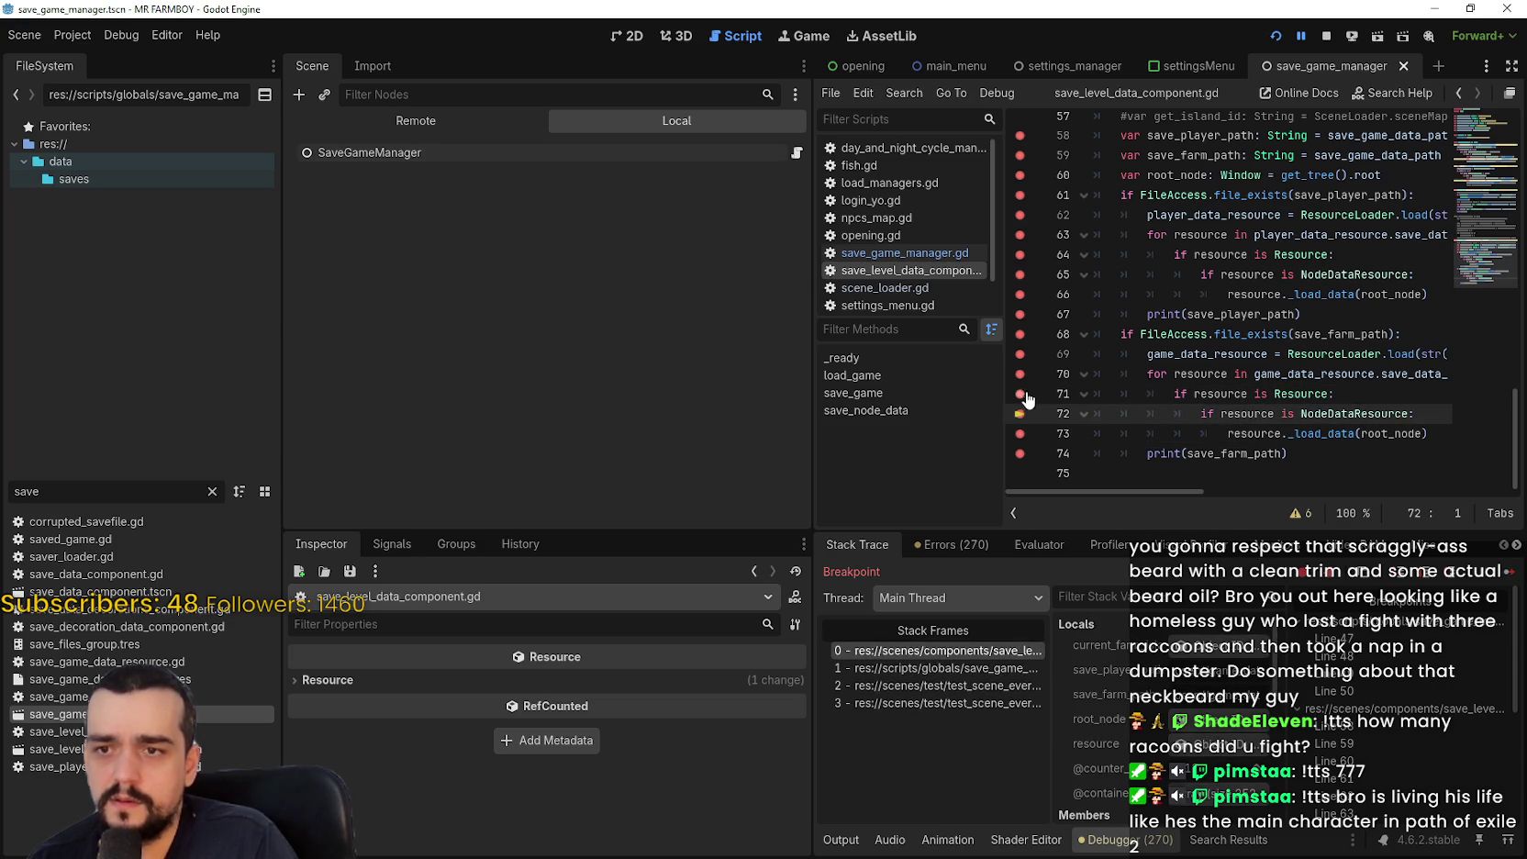
click(1512, 575)
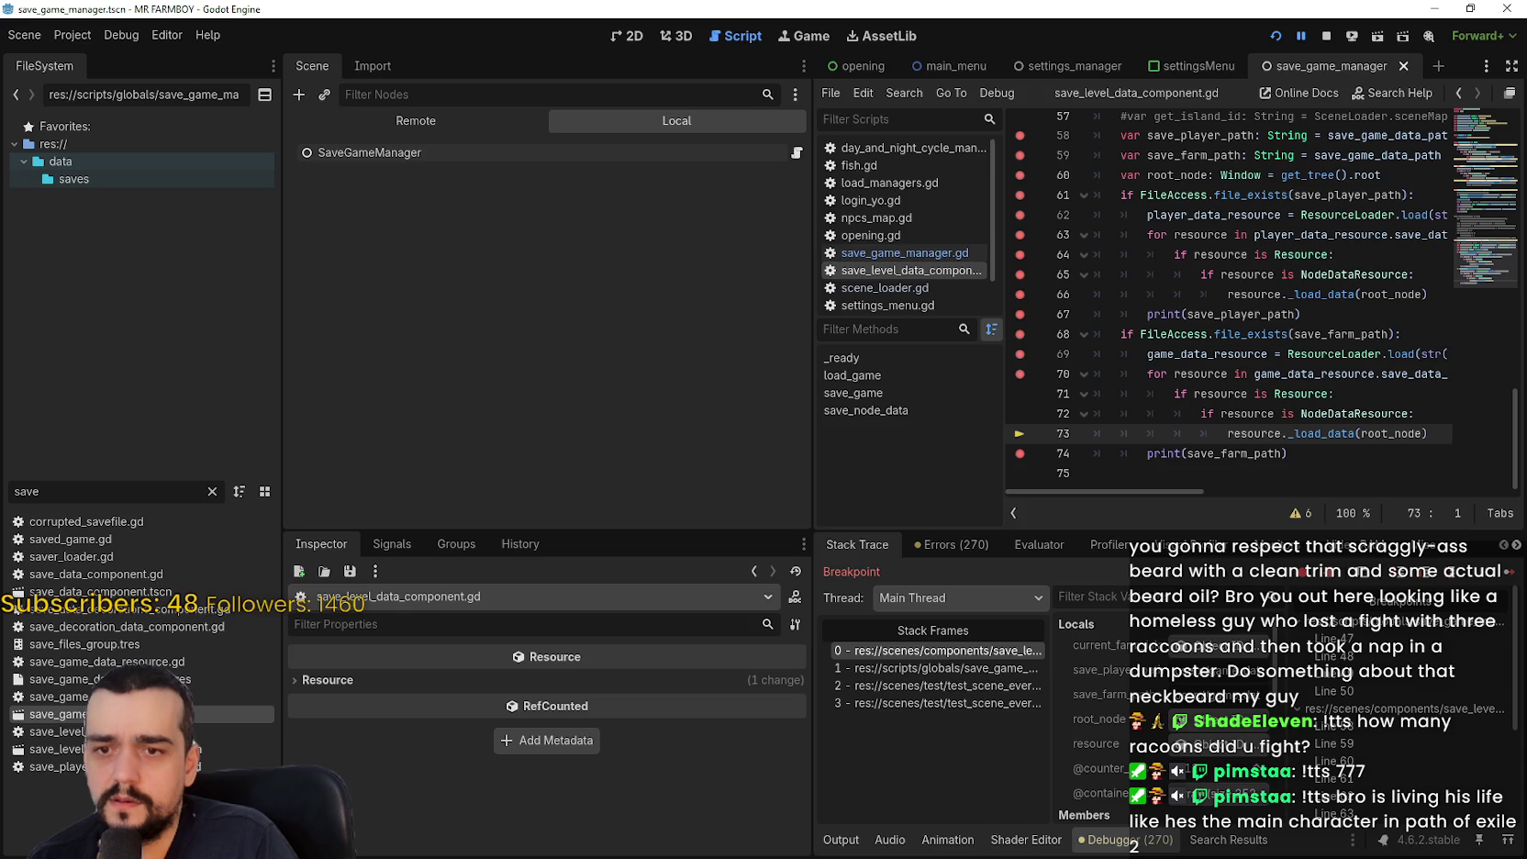
click(1512, 572)
click(1513, 572)
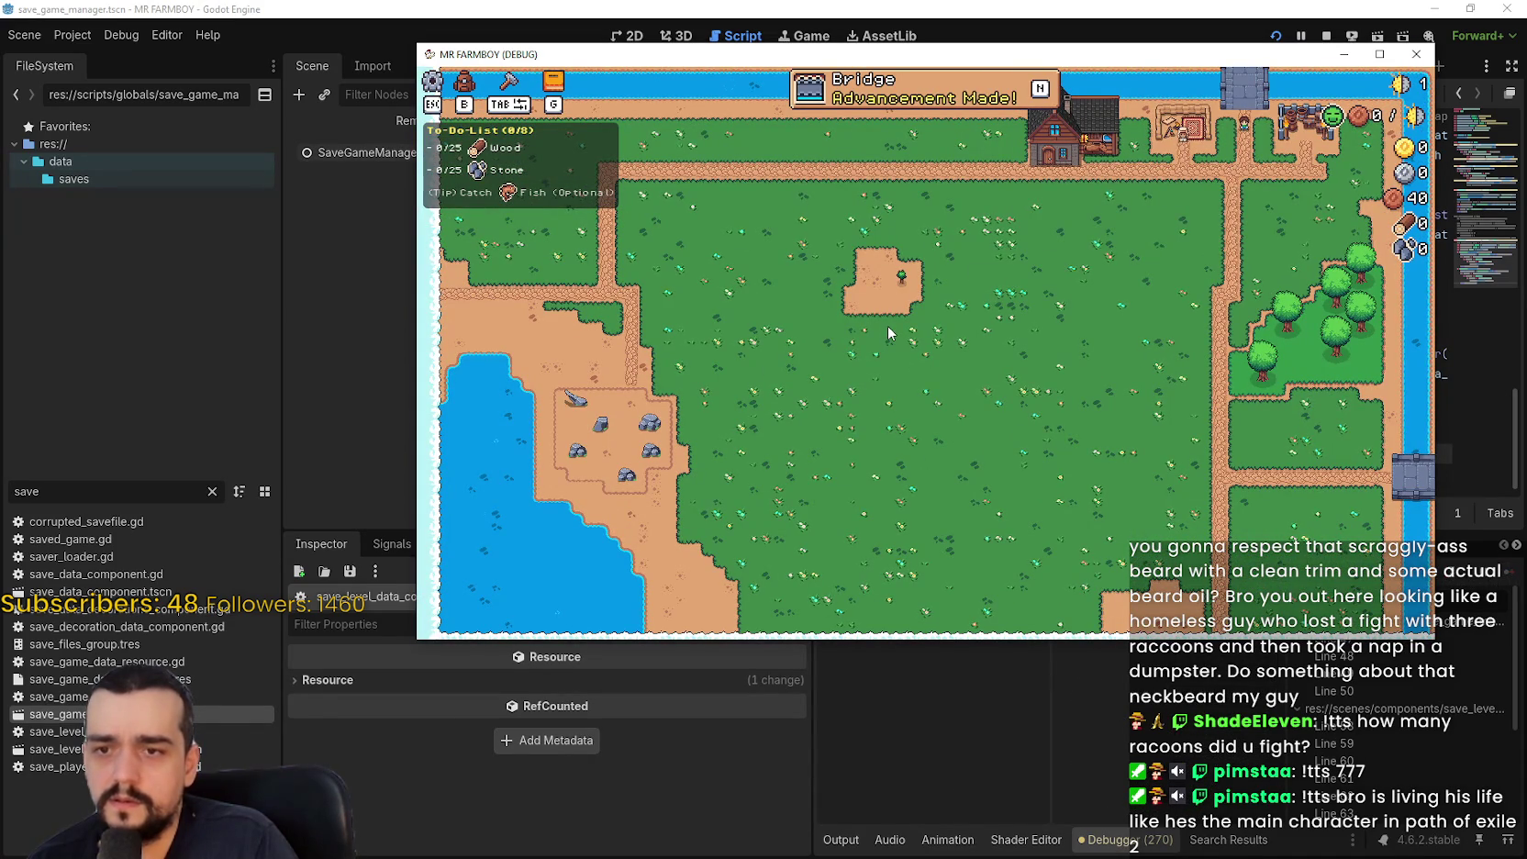
Zoom around the loaded farm and toggle the crafting panel and town inventory
scroll(up, 3)
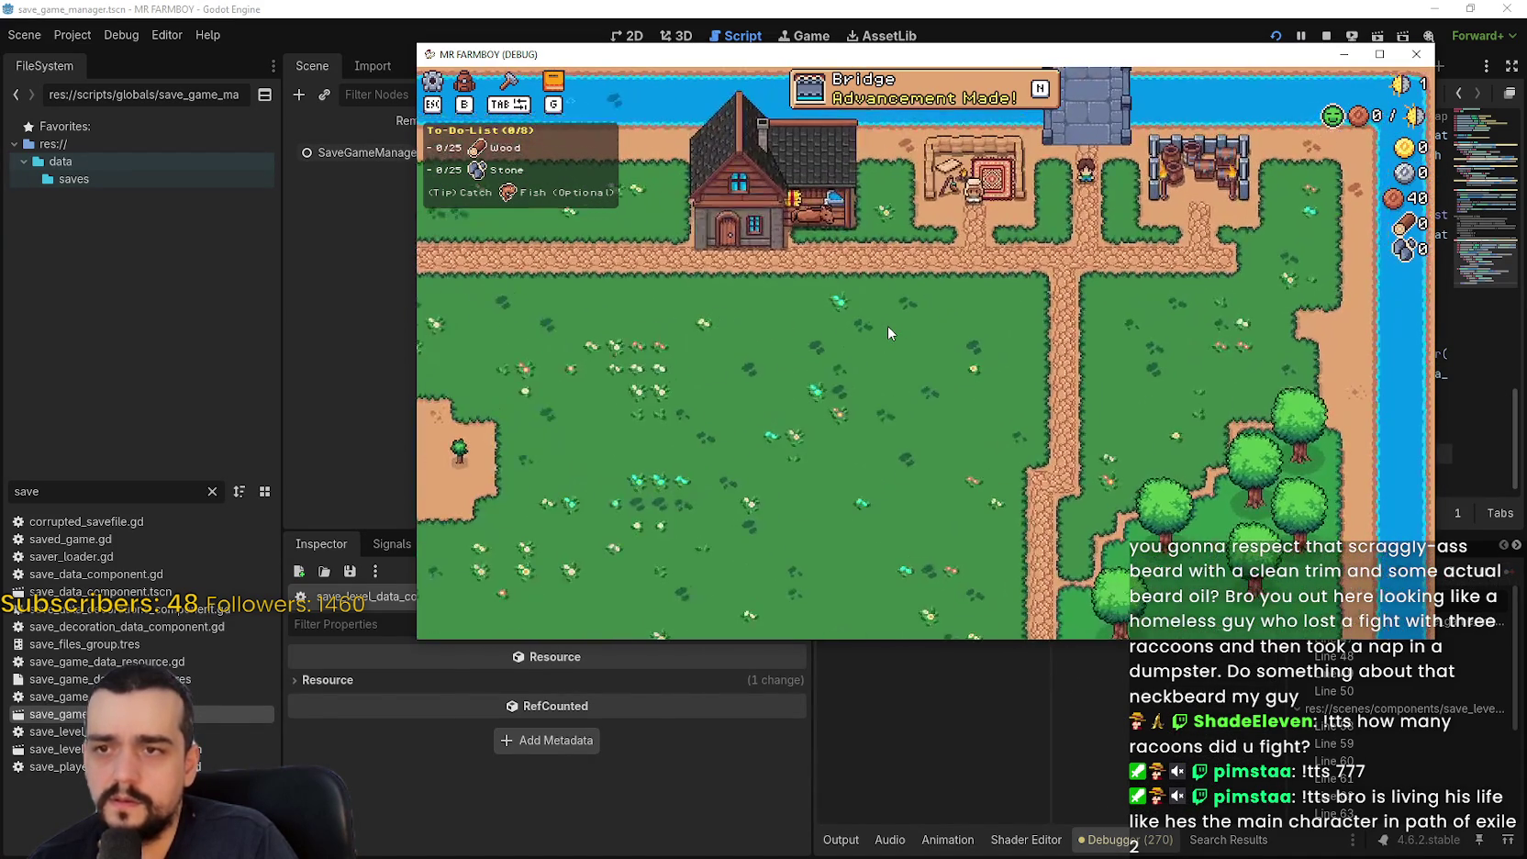
scroll(up, 3)
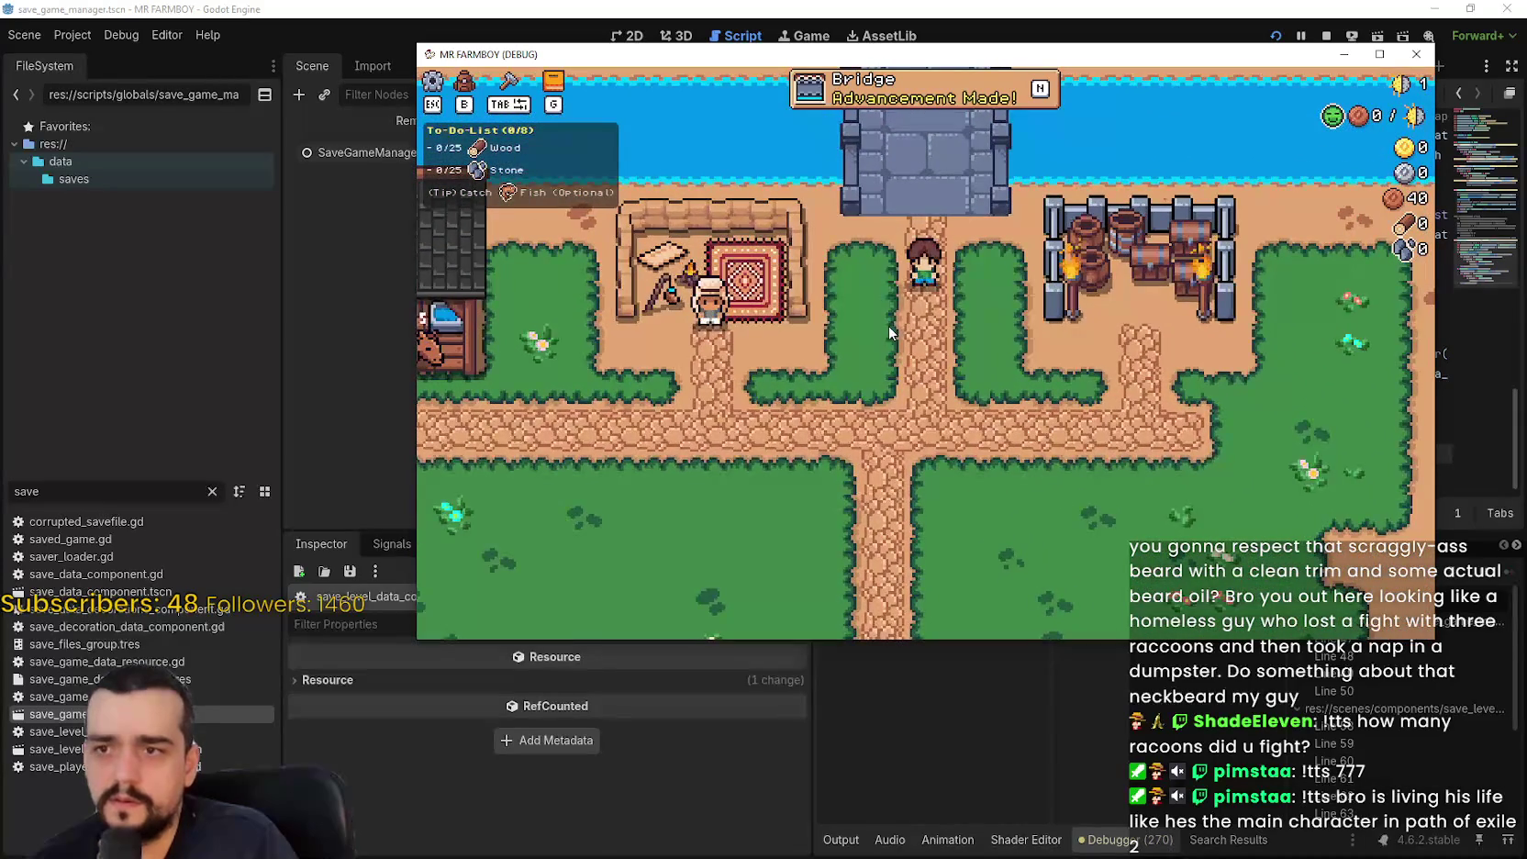
scroll(up, 3)
scroll(up, 3)
scroll(down, 3)
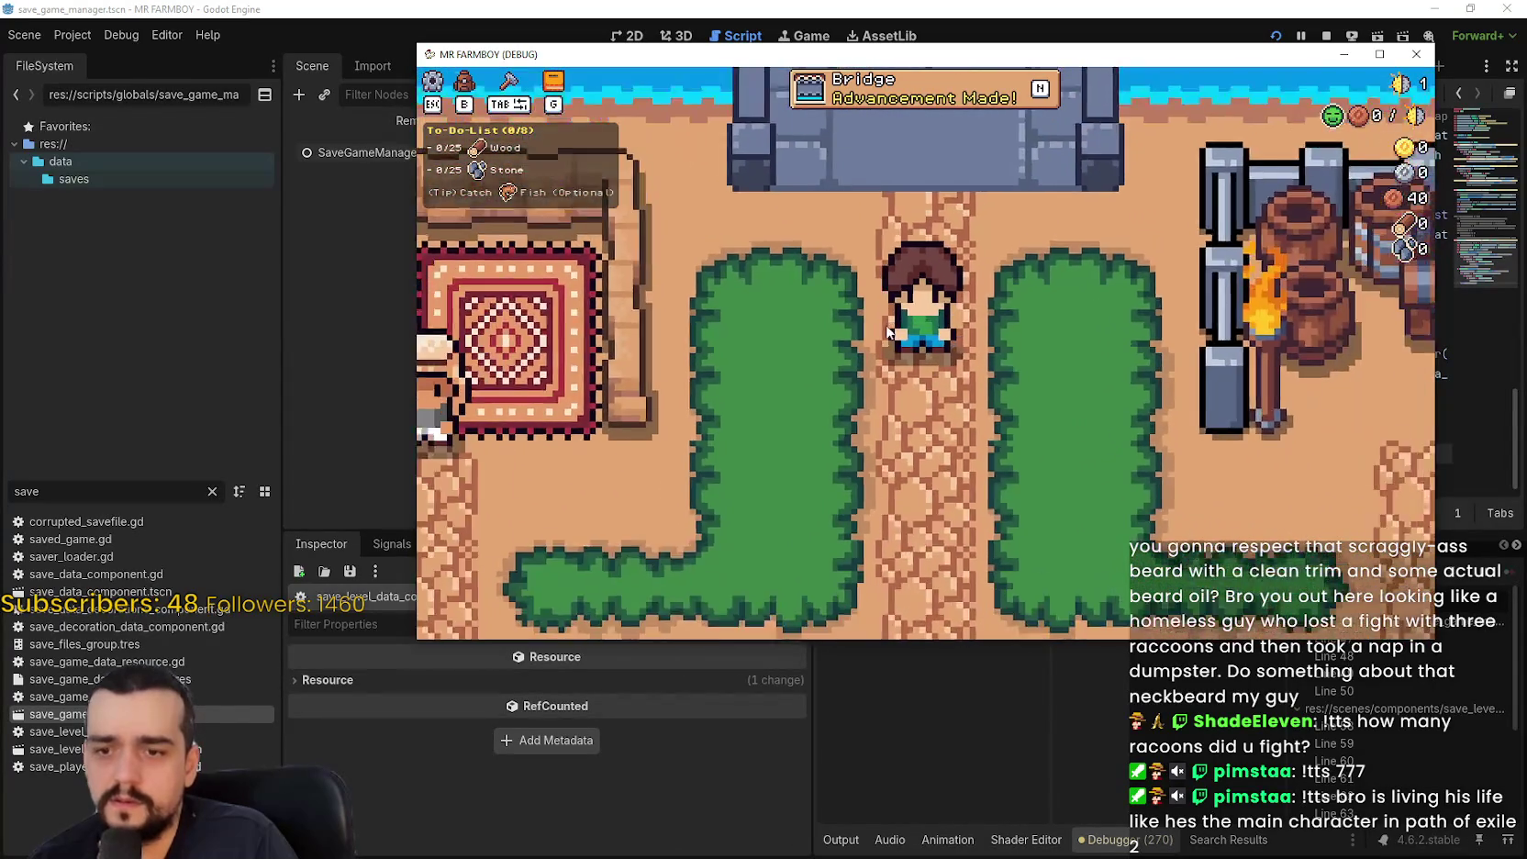
scroll(down, 3)
scroll(up, 3)
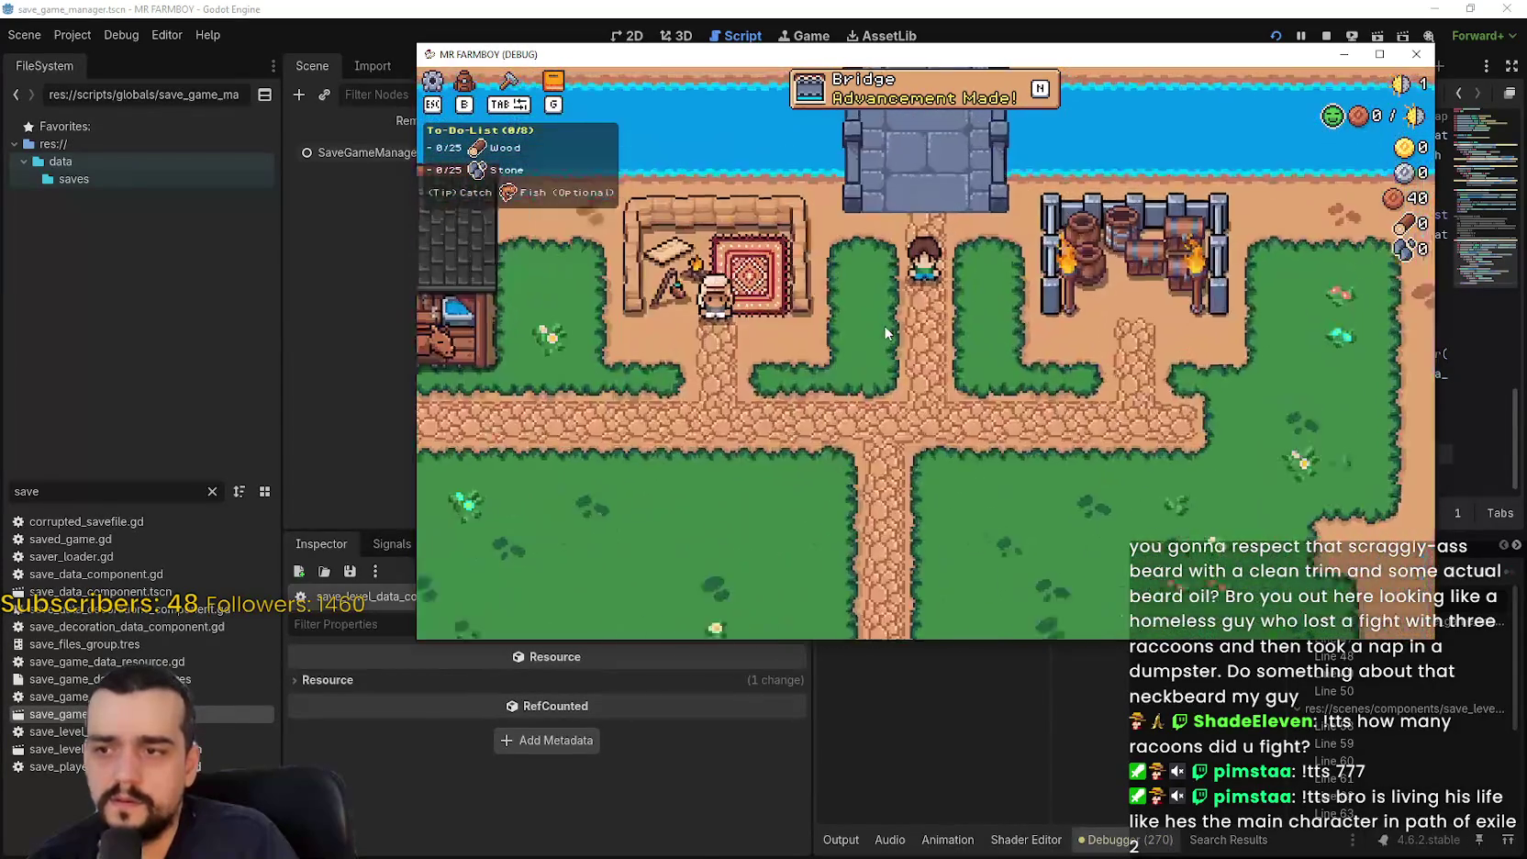
scroll(down, 3)
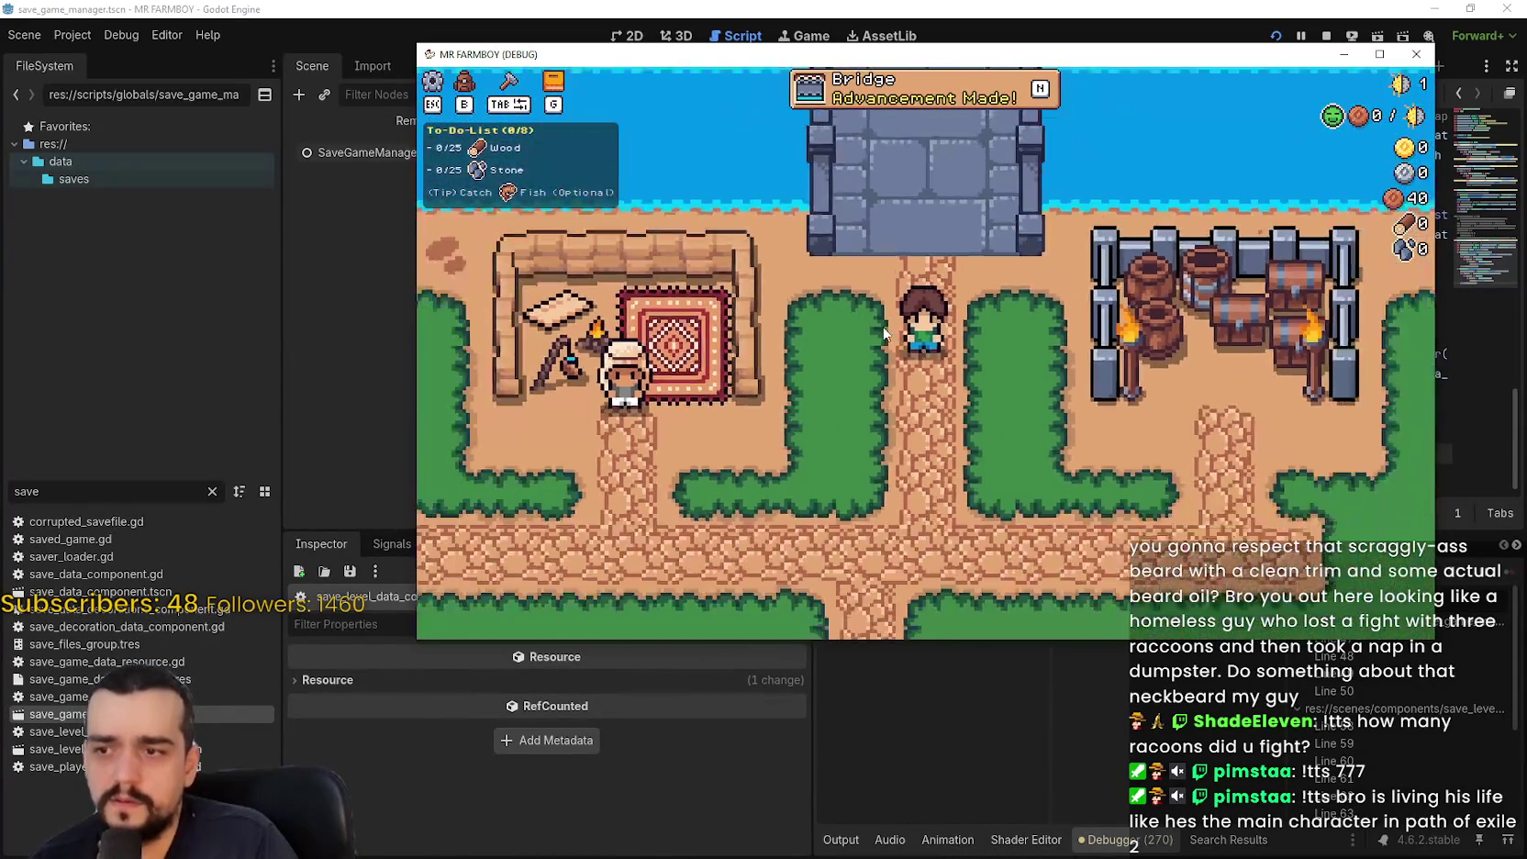
scroll(down, 3)
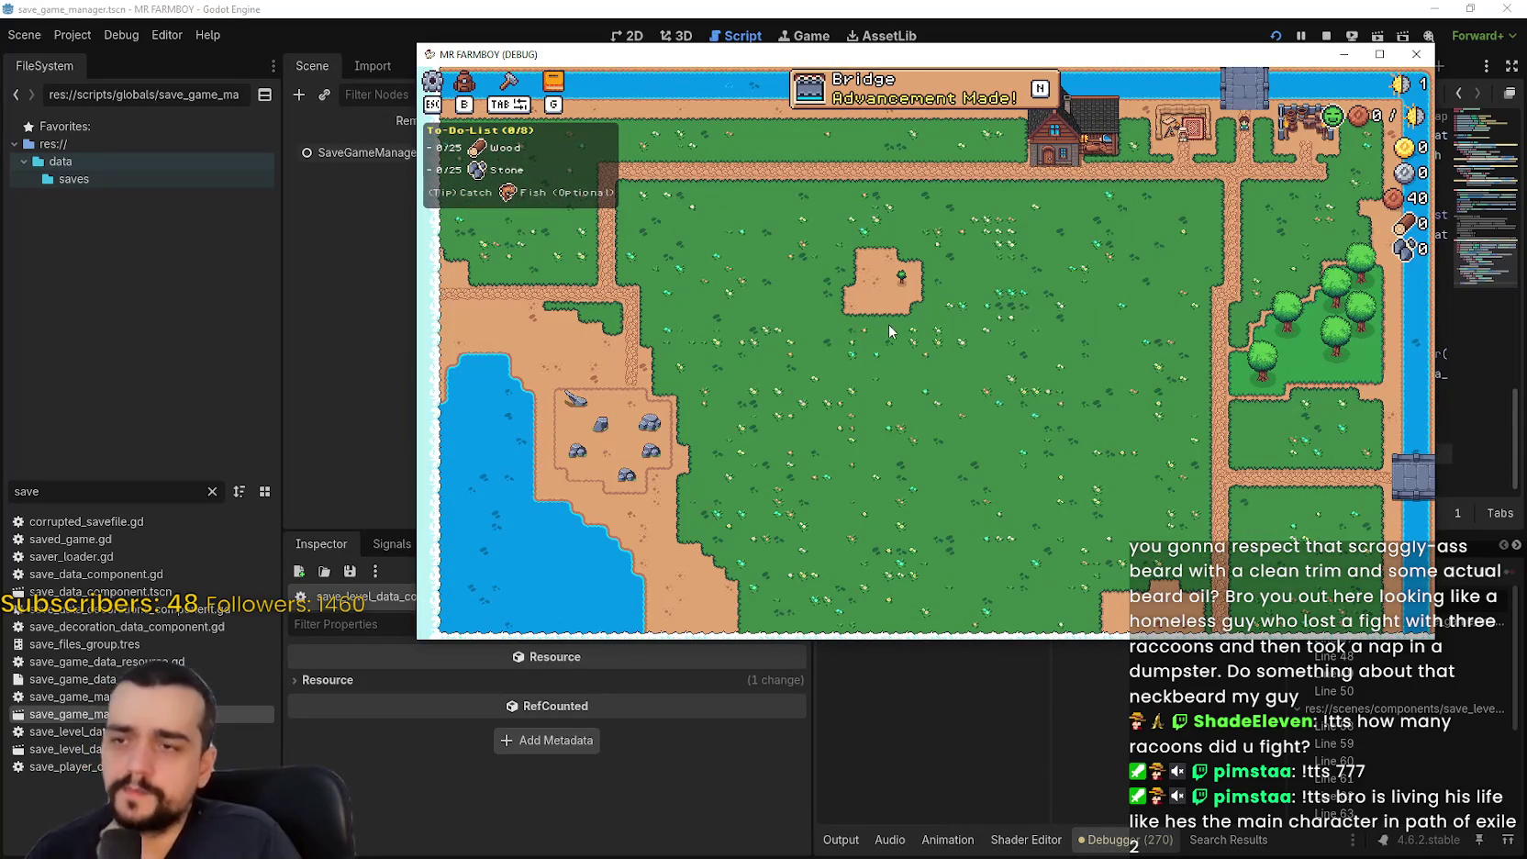
click(509, 84)
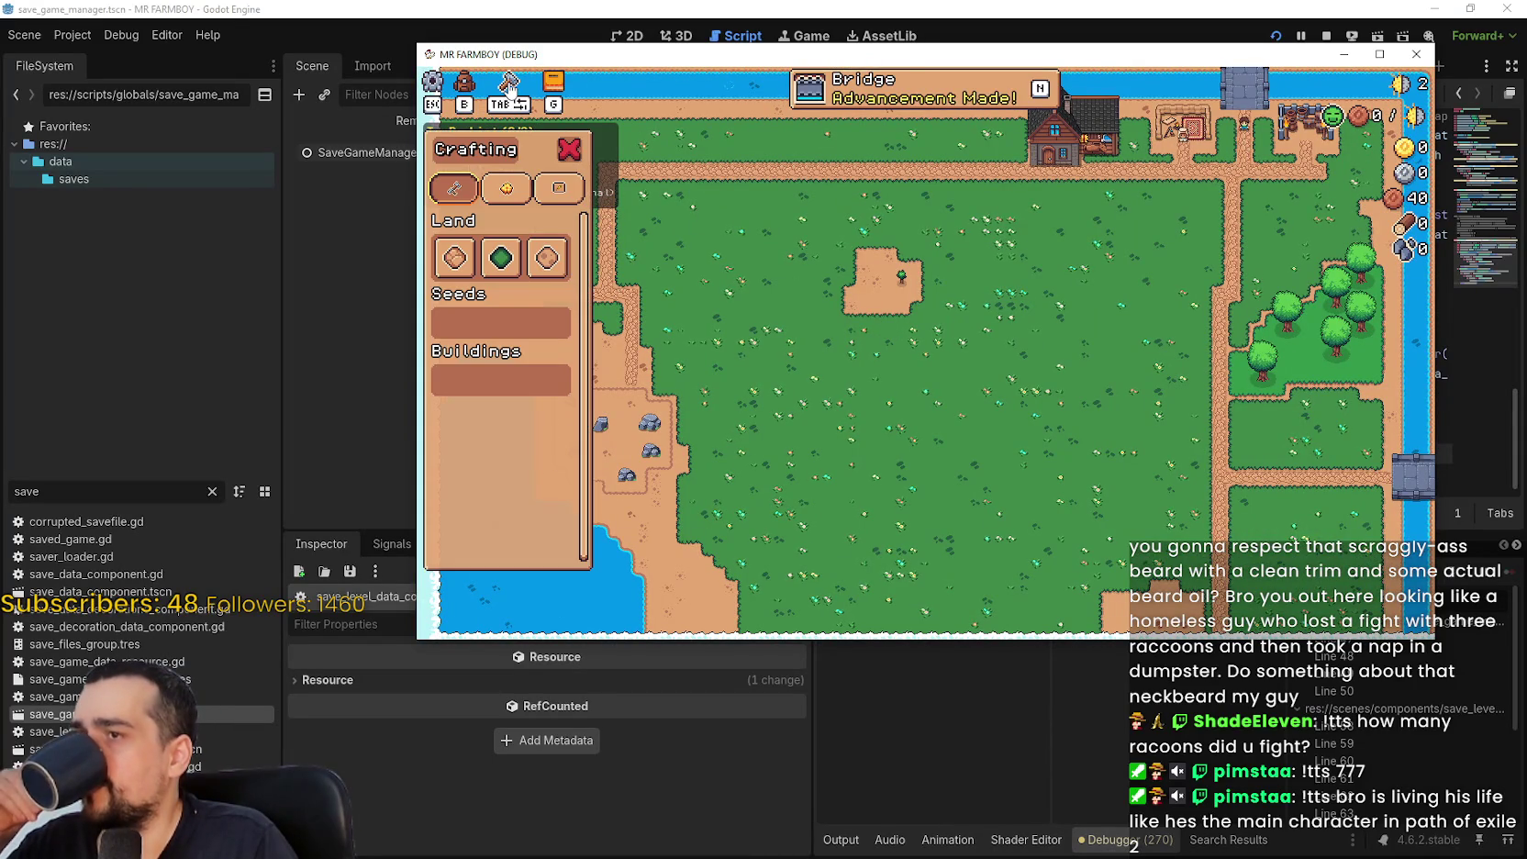
click(509, 84)
click(464, 82)
click(465, 83)
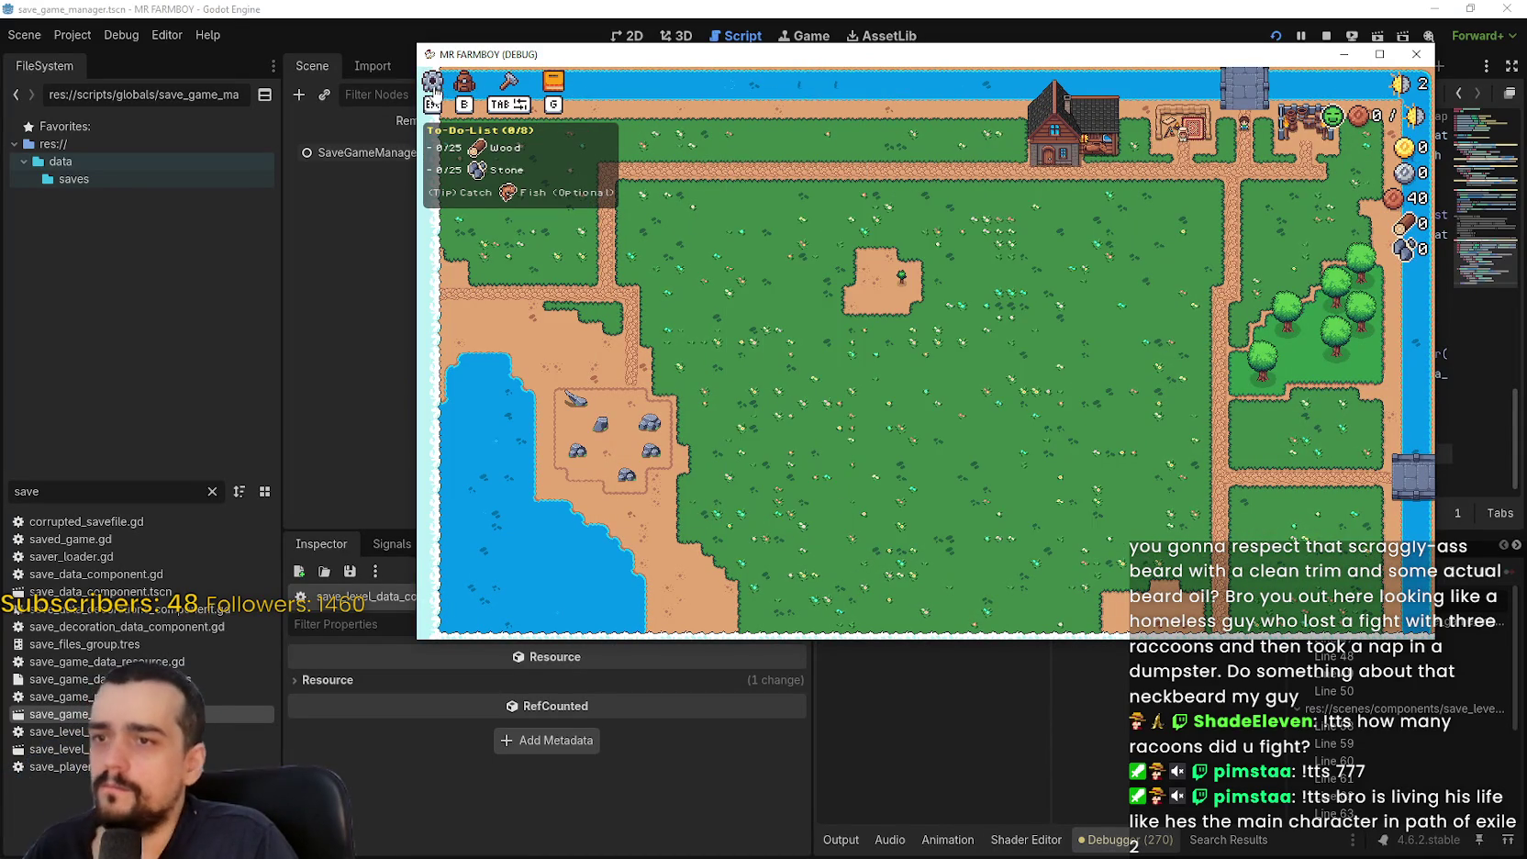
Pause and resume the game, open the Advancements panel, then stop the test run
click(432, 84)
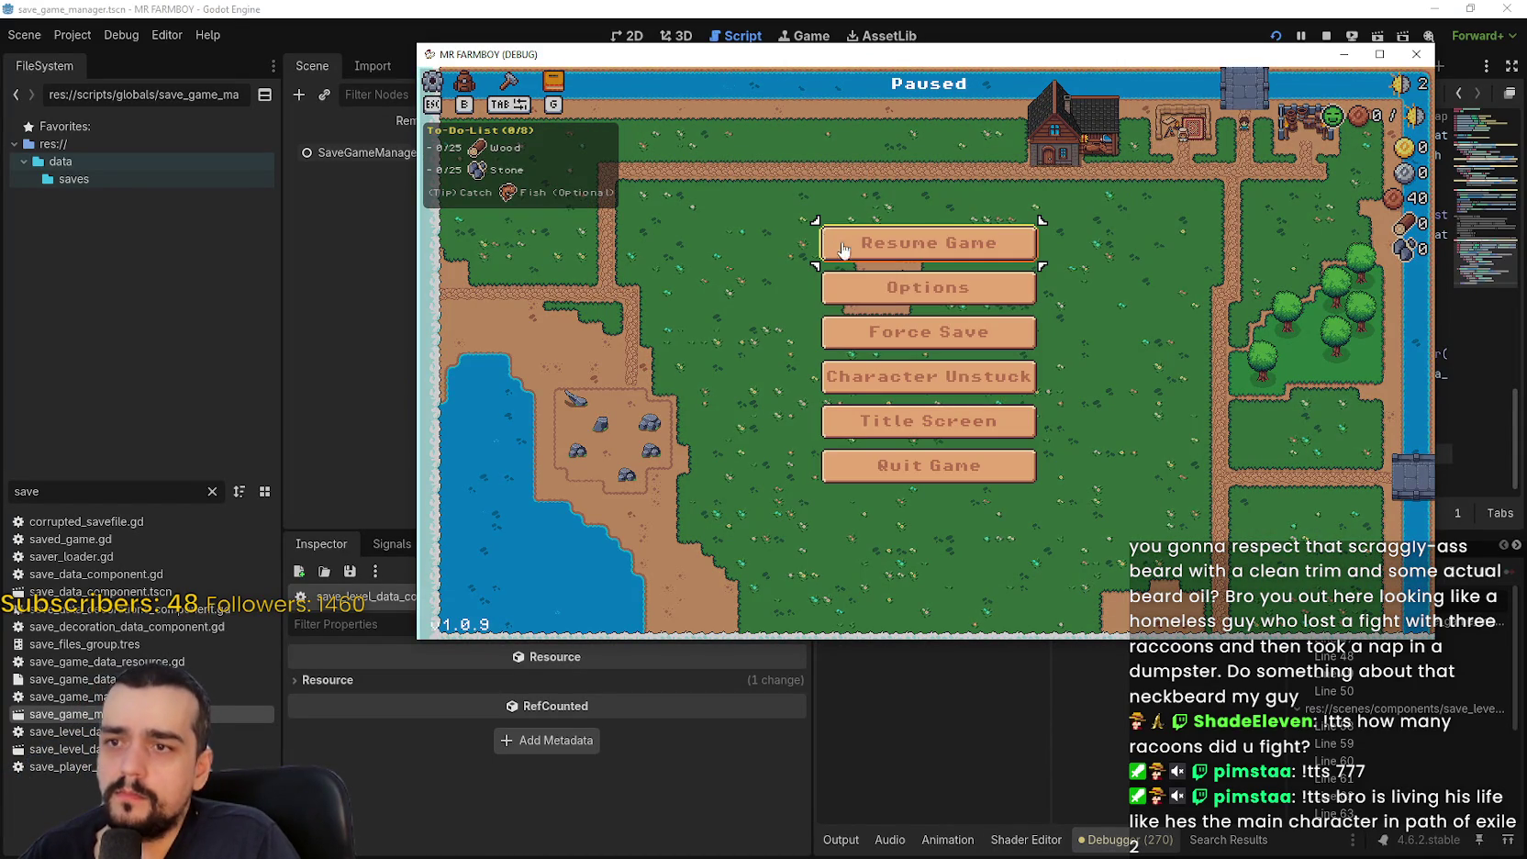
key(Escape)
click(553, 82)
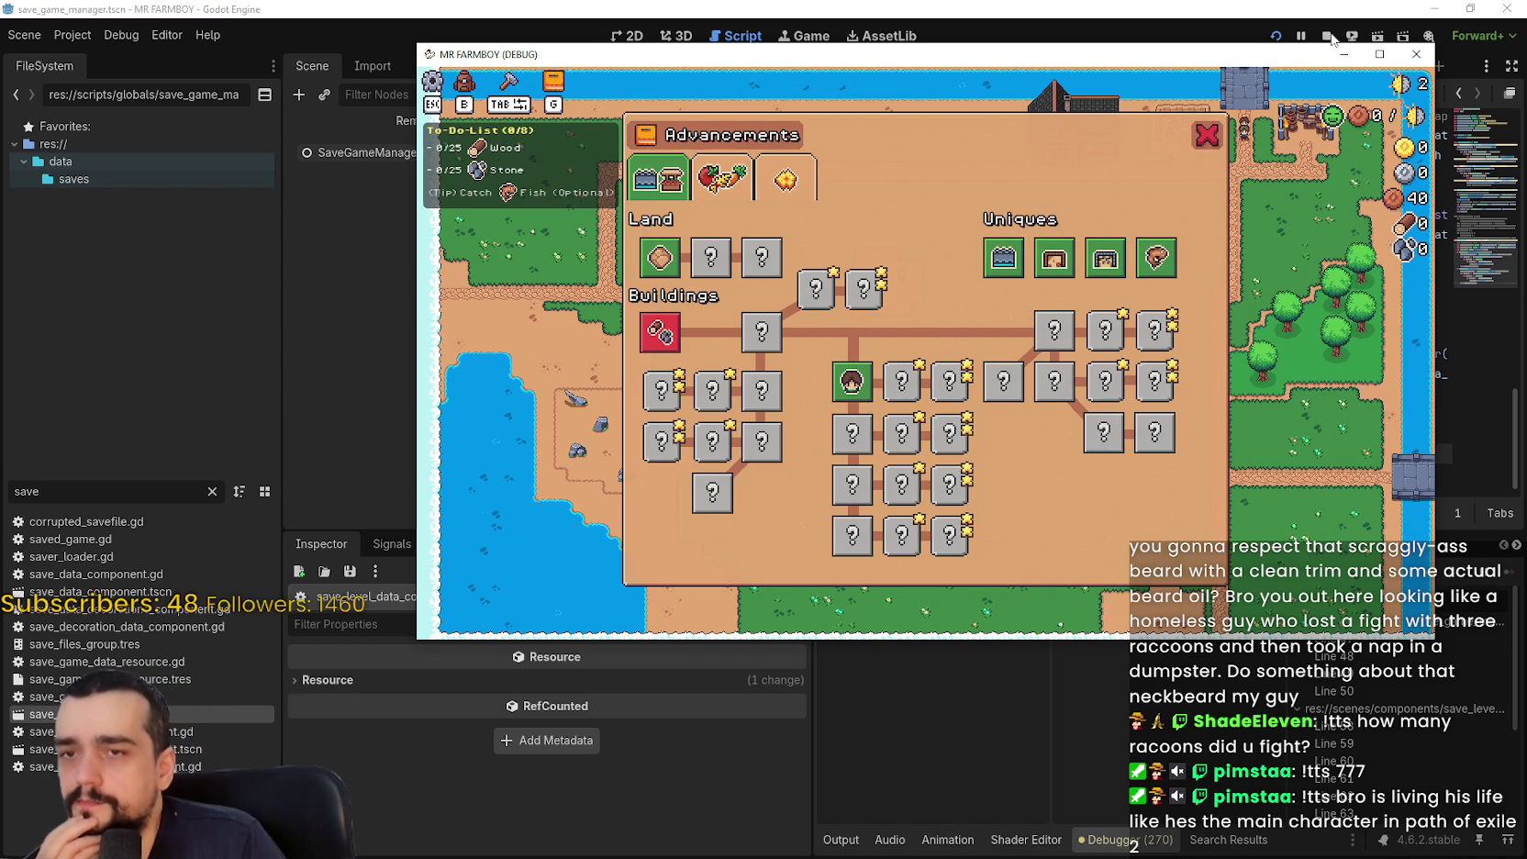
click(1326, 34)
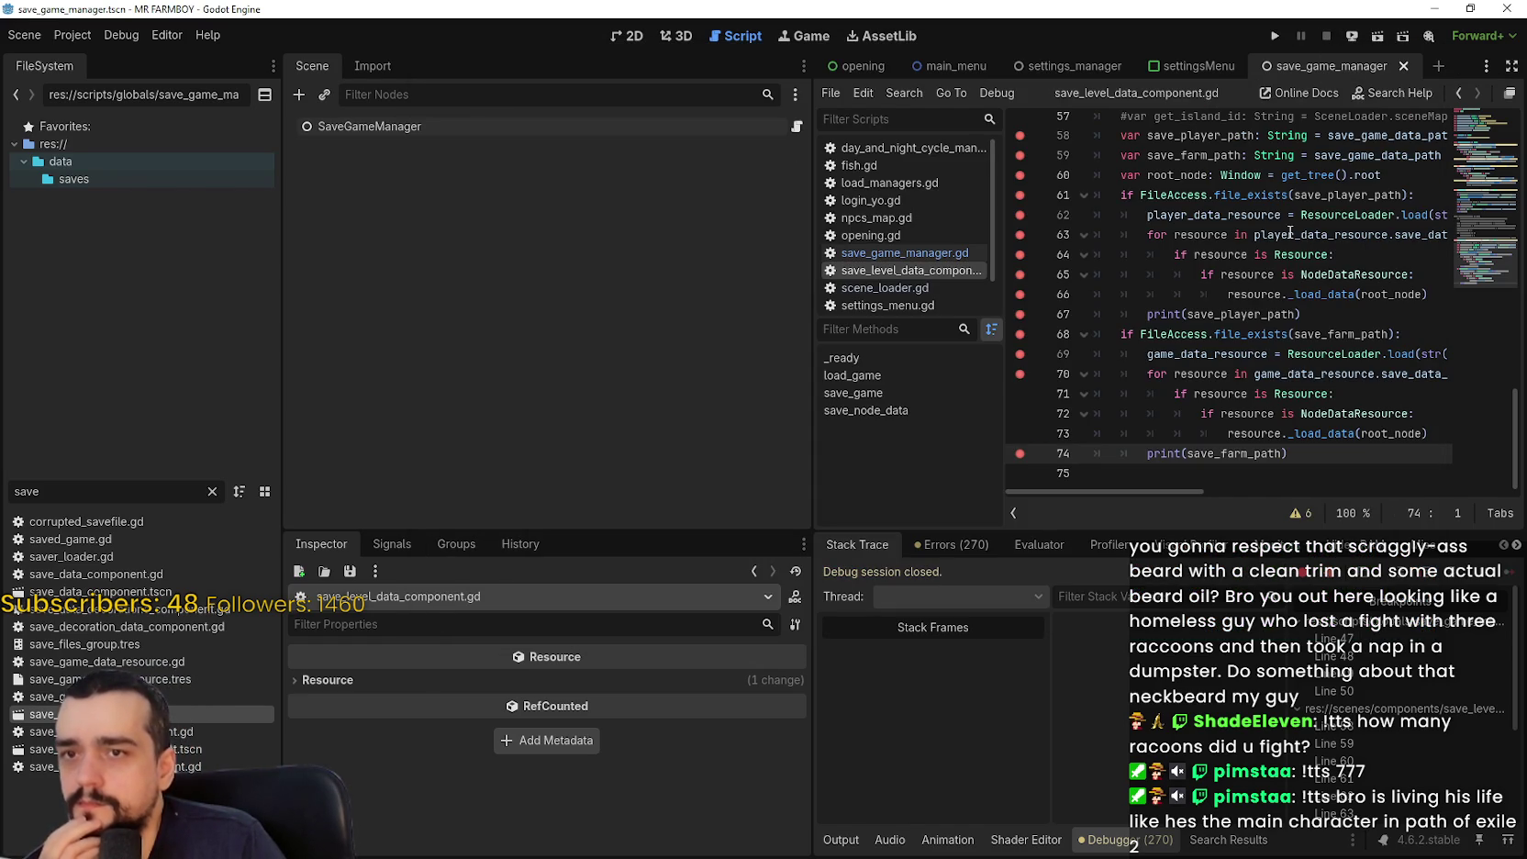
Remove the breakpoints on lines 58–61 of save_level_data_component.gd
click(1228, 371)
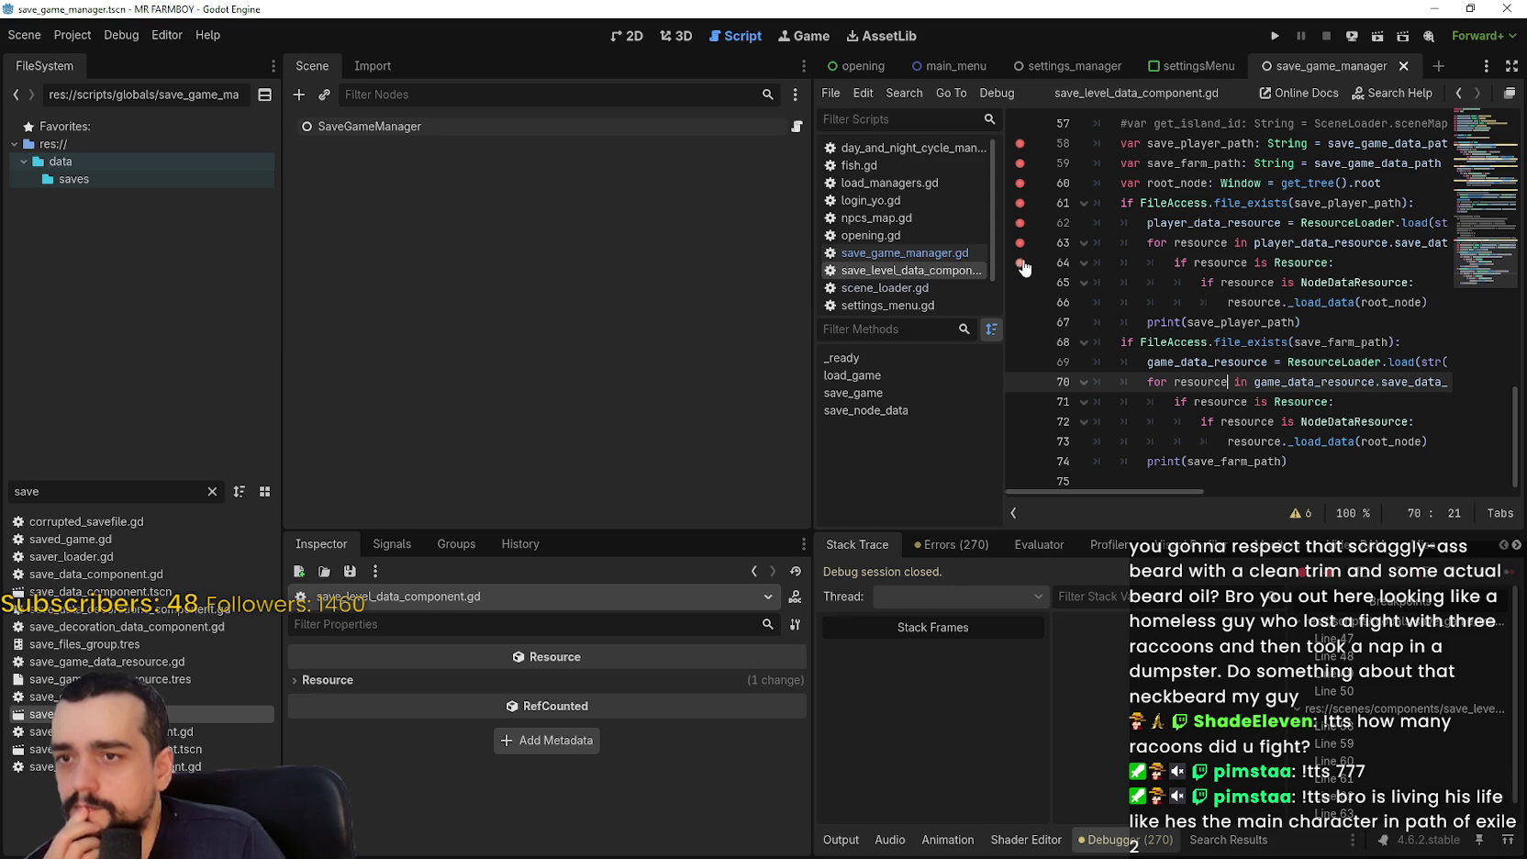
click(1020, 203)
click(1019, 183)
click(1020, 163)
click(1020, 143)
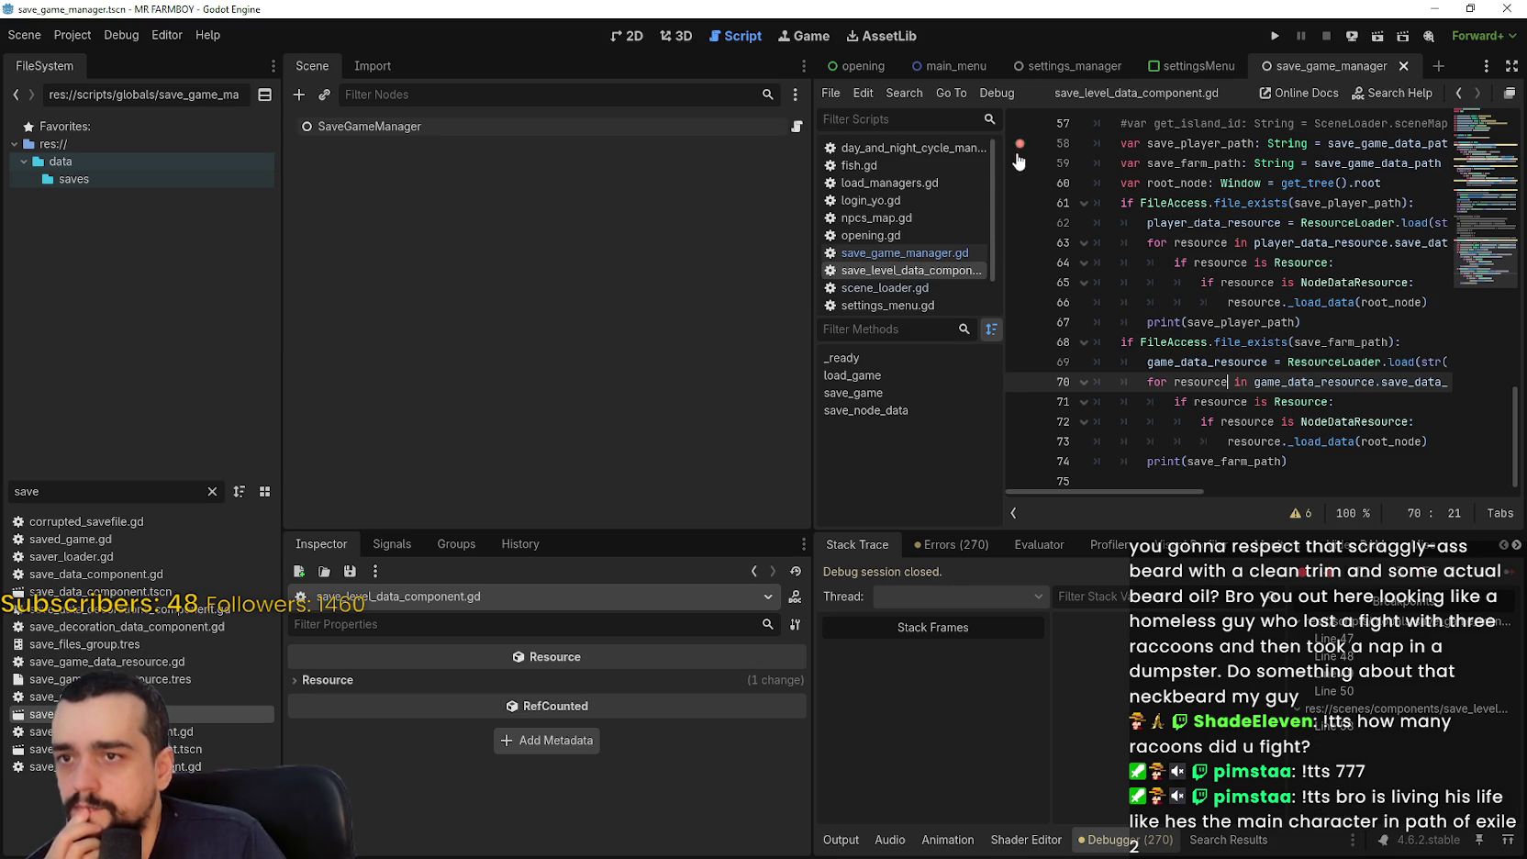
Remove the breakpoints on lines 47–50 of save_game_manager.gd
click(1339, 690)
click(1019, 461)
click(1018, 442)
click(1015, 422)
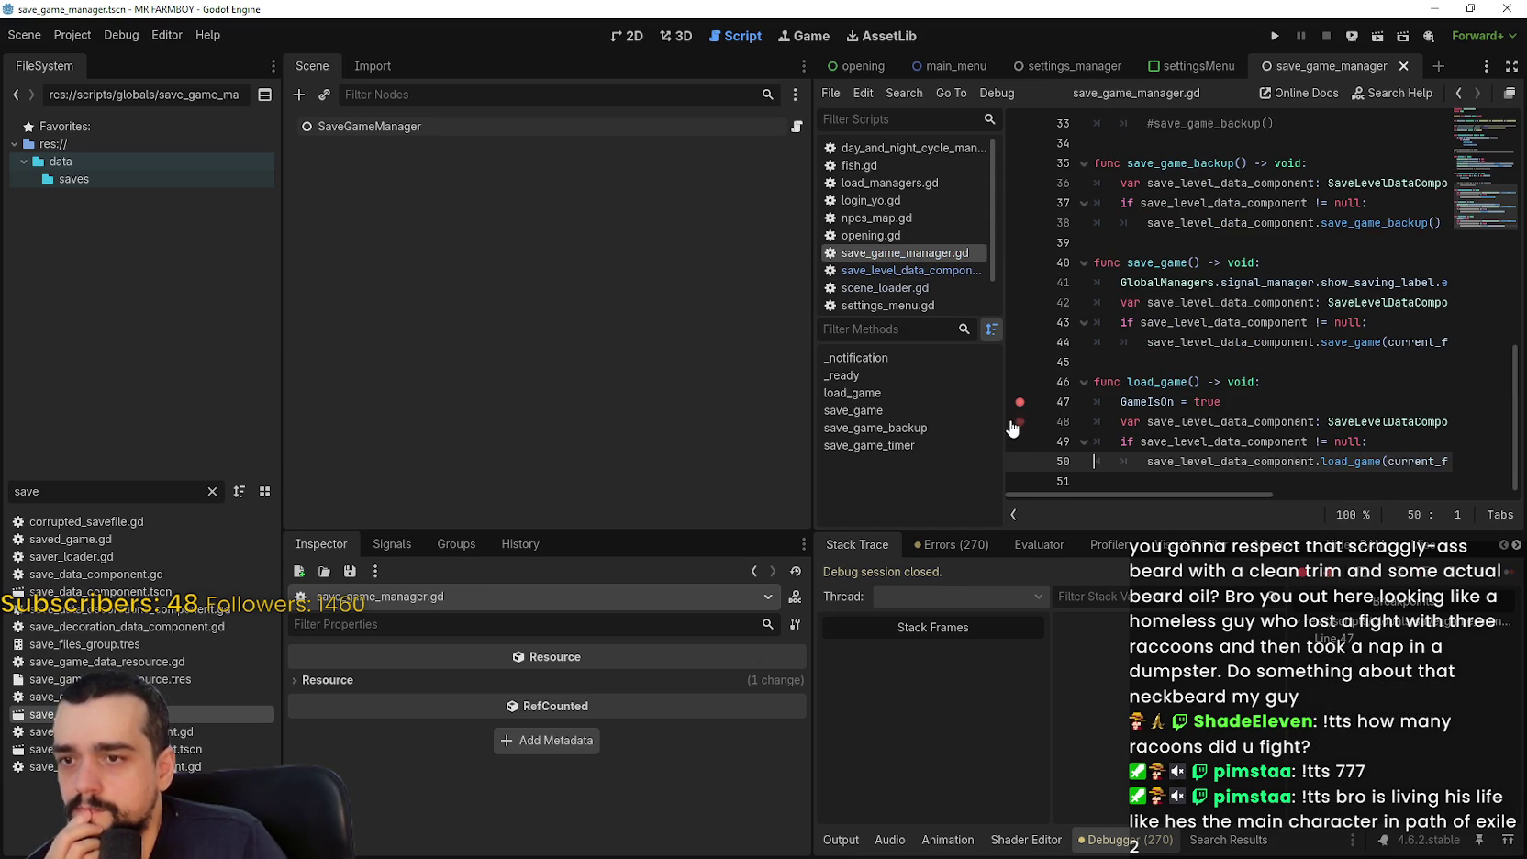
click(1019, 401)
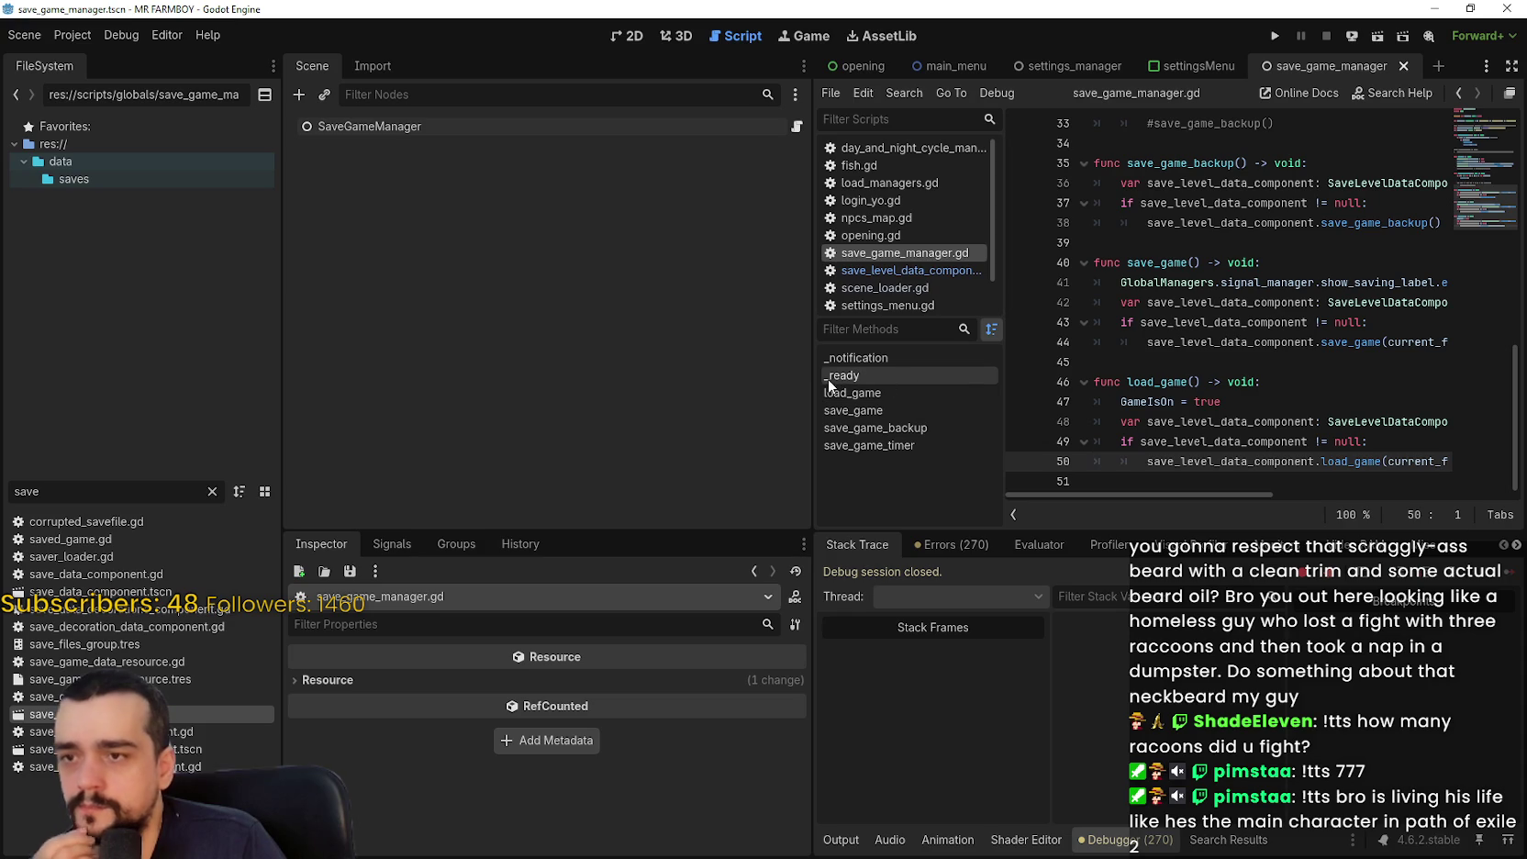
Widen the code area and place the caret at the end of the load_game header
drag(814, 386, 701, 387)
click(1134, 342)
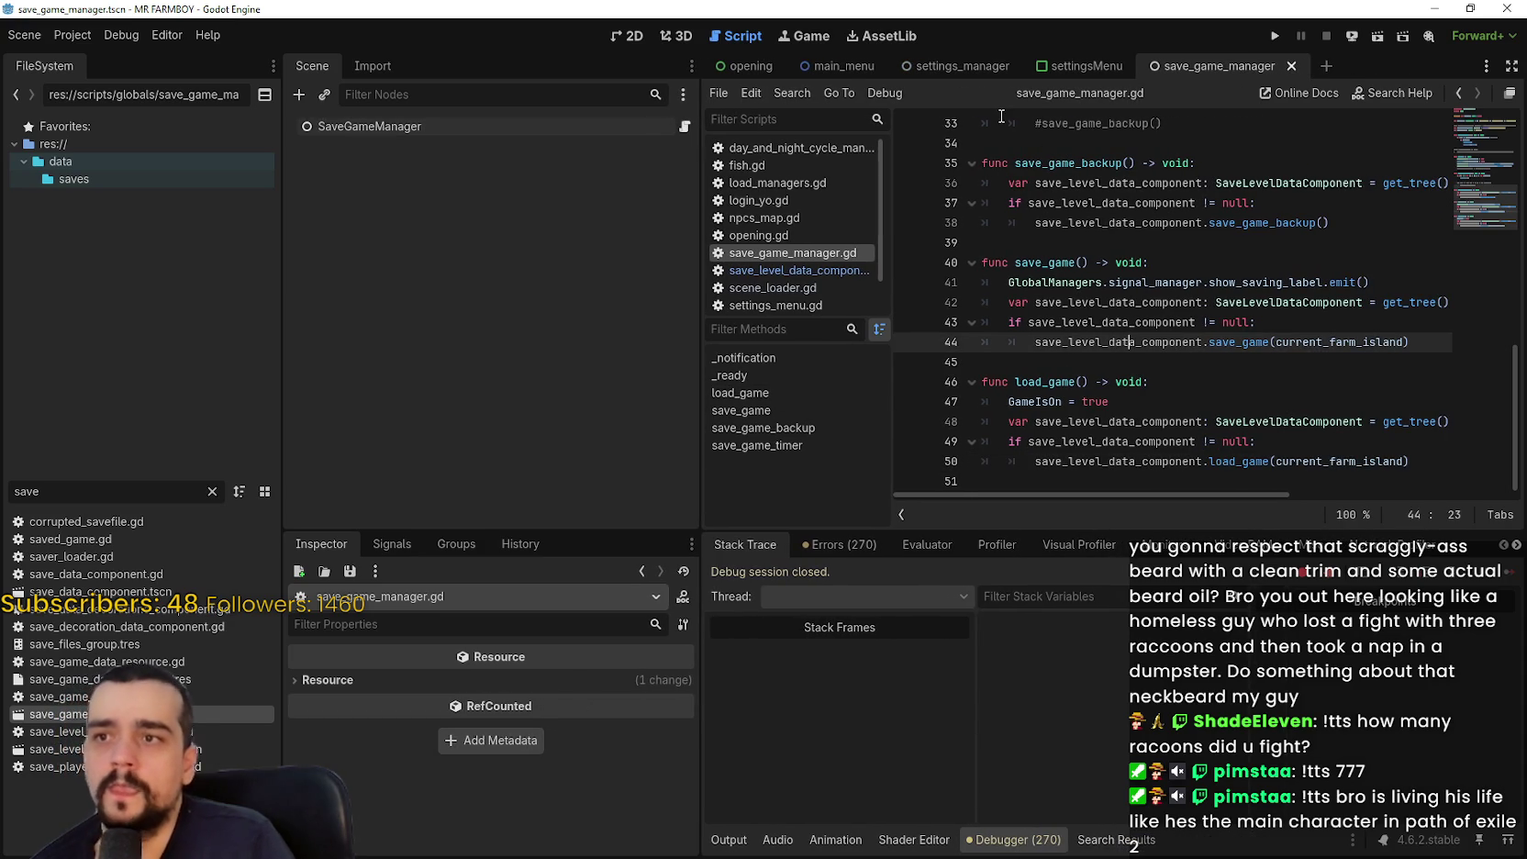
scroll(up, 3)
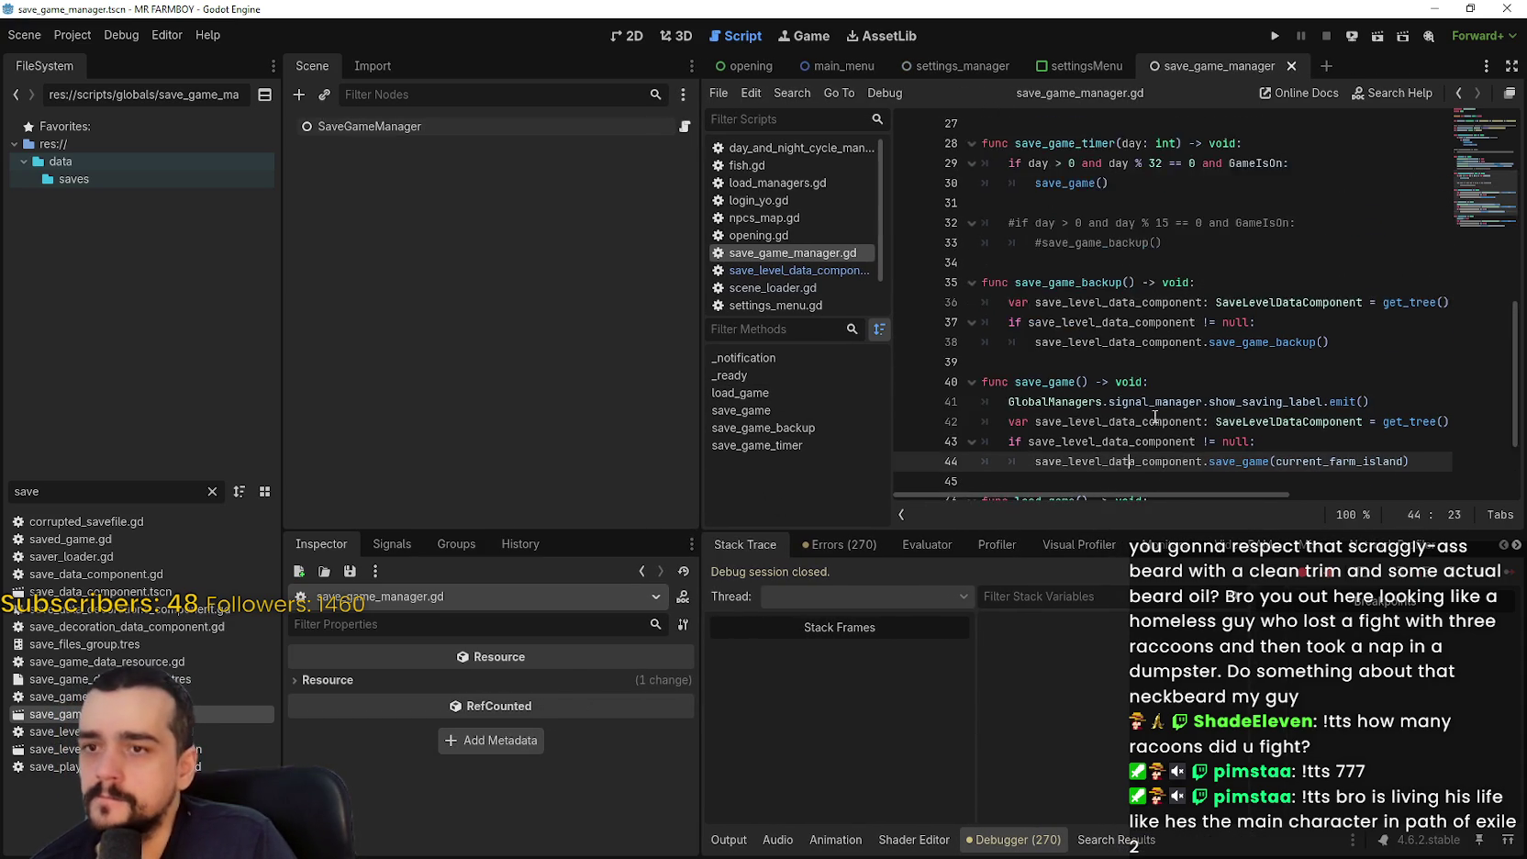
scroll(up, 3)
scroll(down, 3)
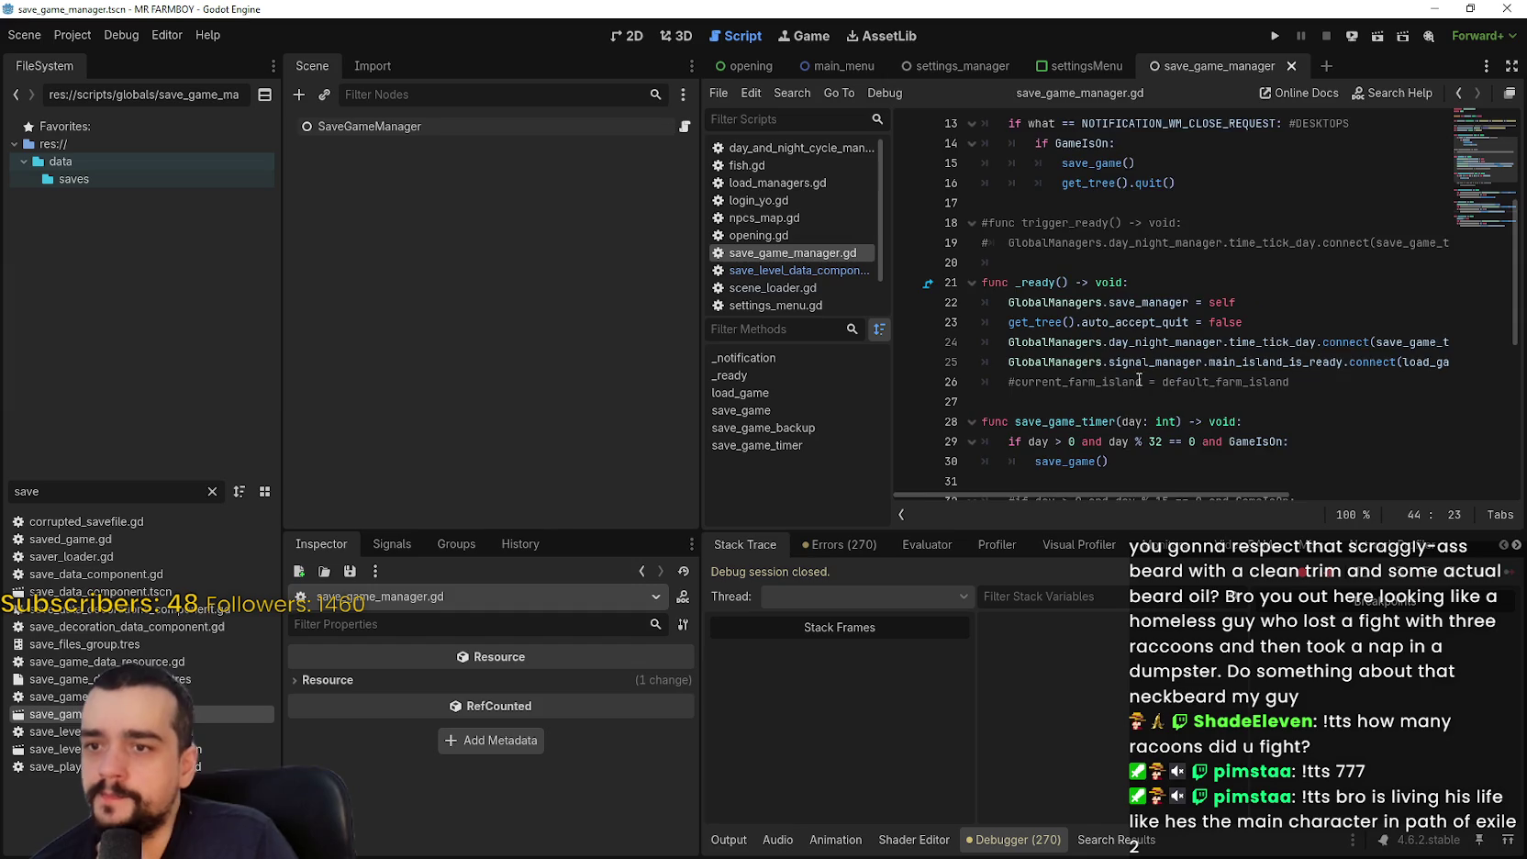
scroll(down, 3)
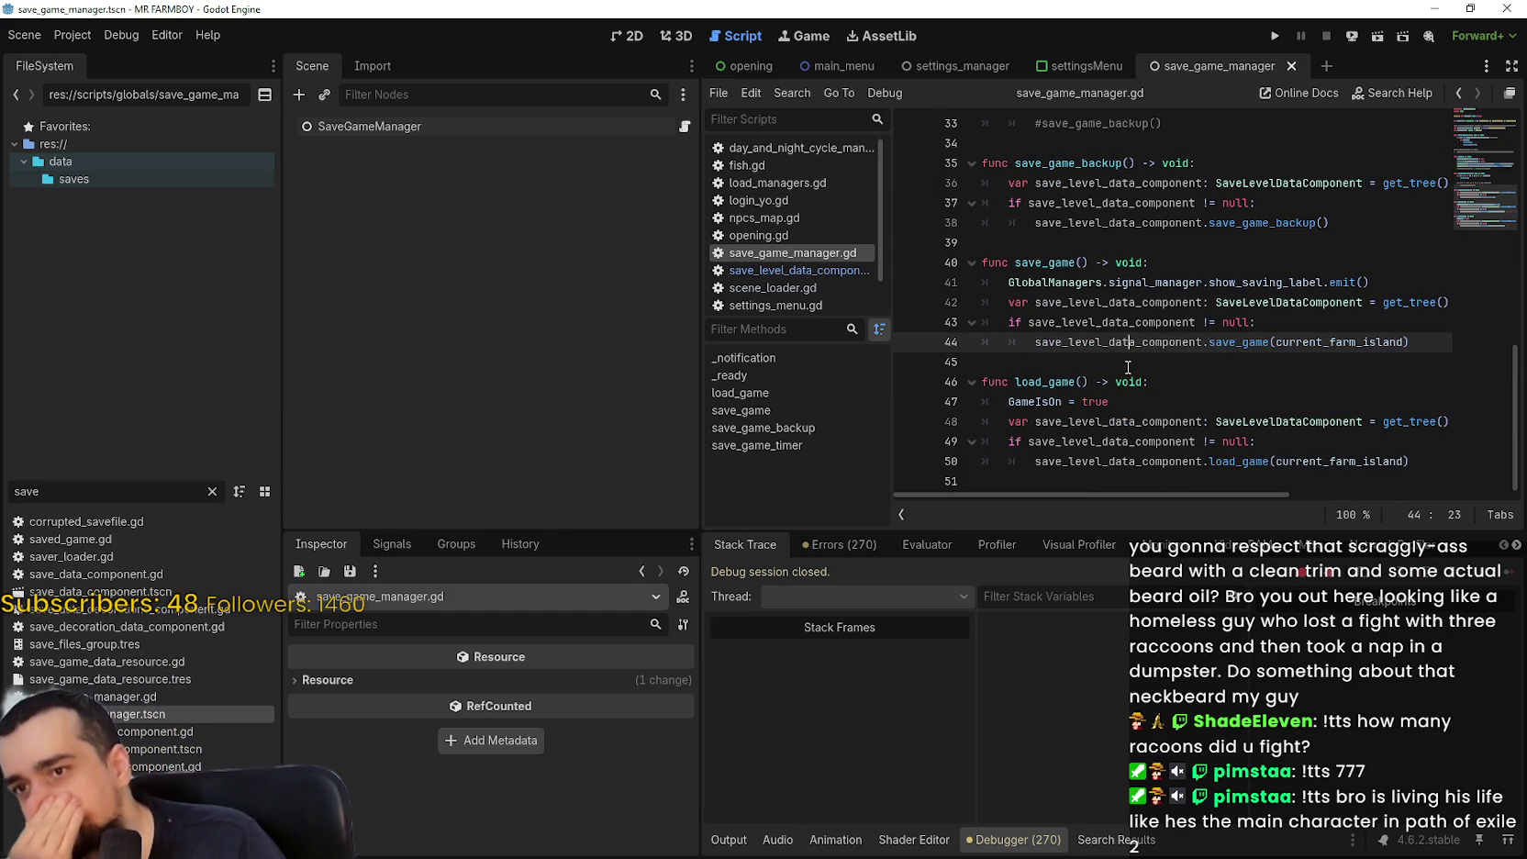
click(1182, 380)
Add 'await get_tree().physics_frame' as line 47 of load_game, save the script, and run the project
key(Return)
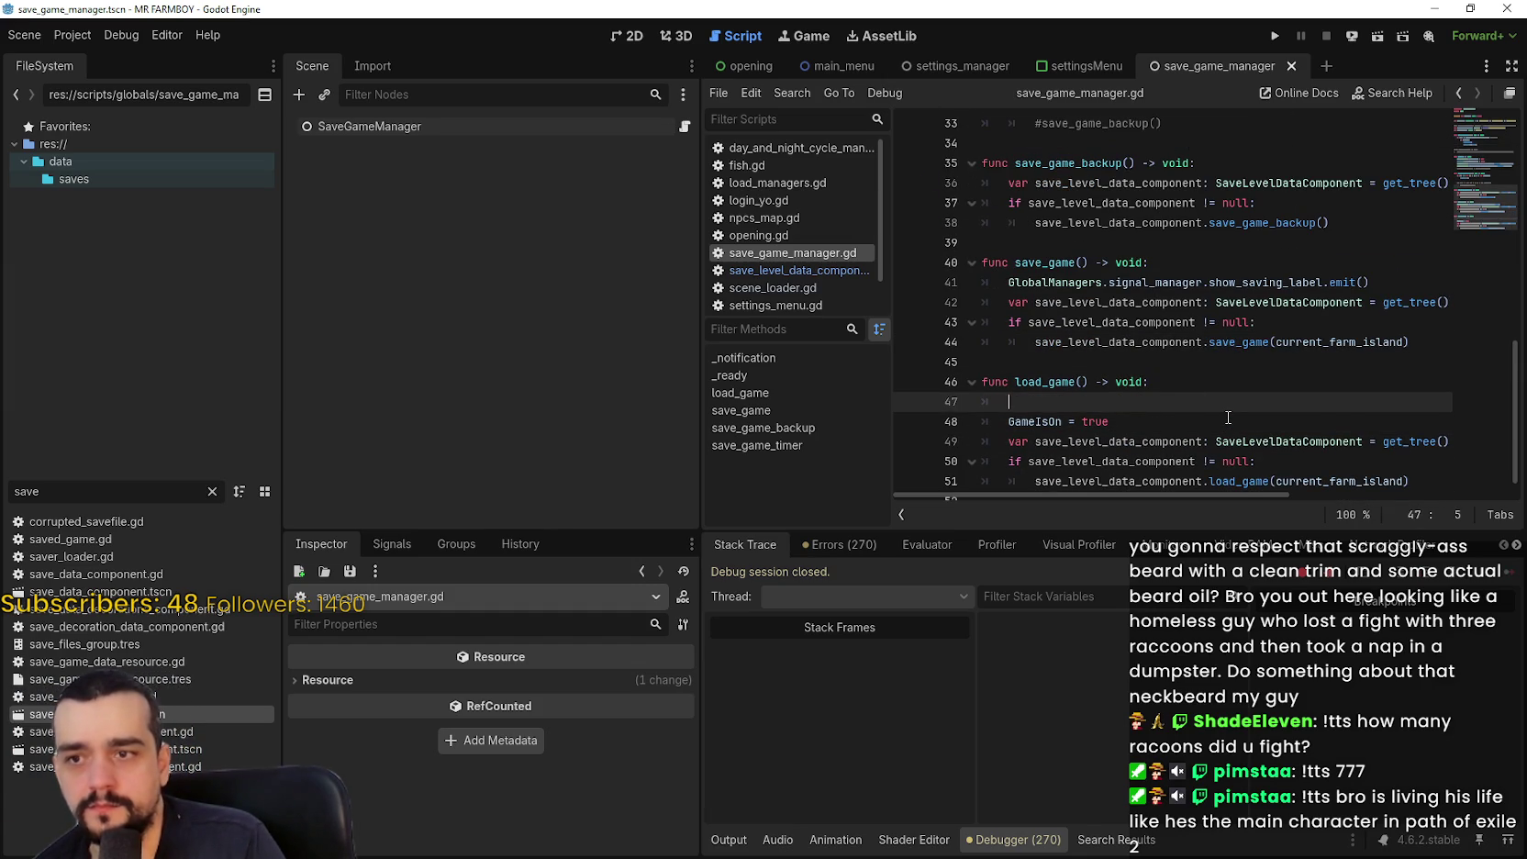
text(p)
key(BackSpace)
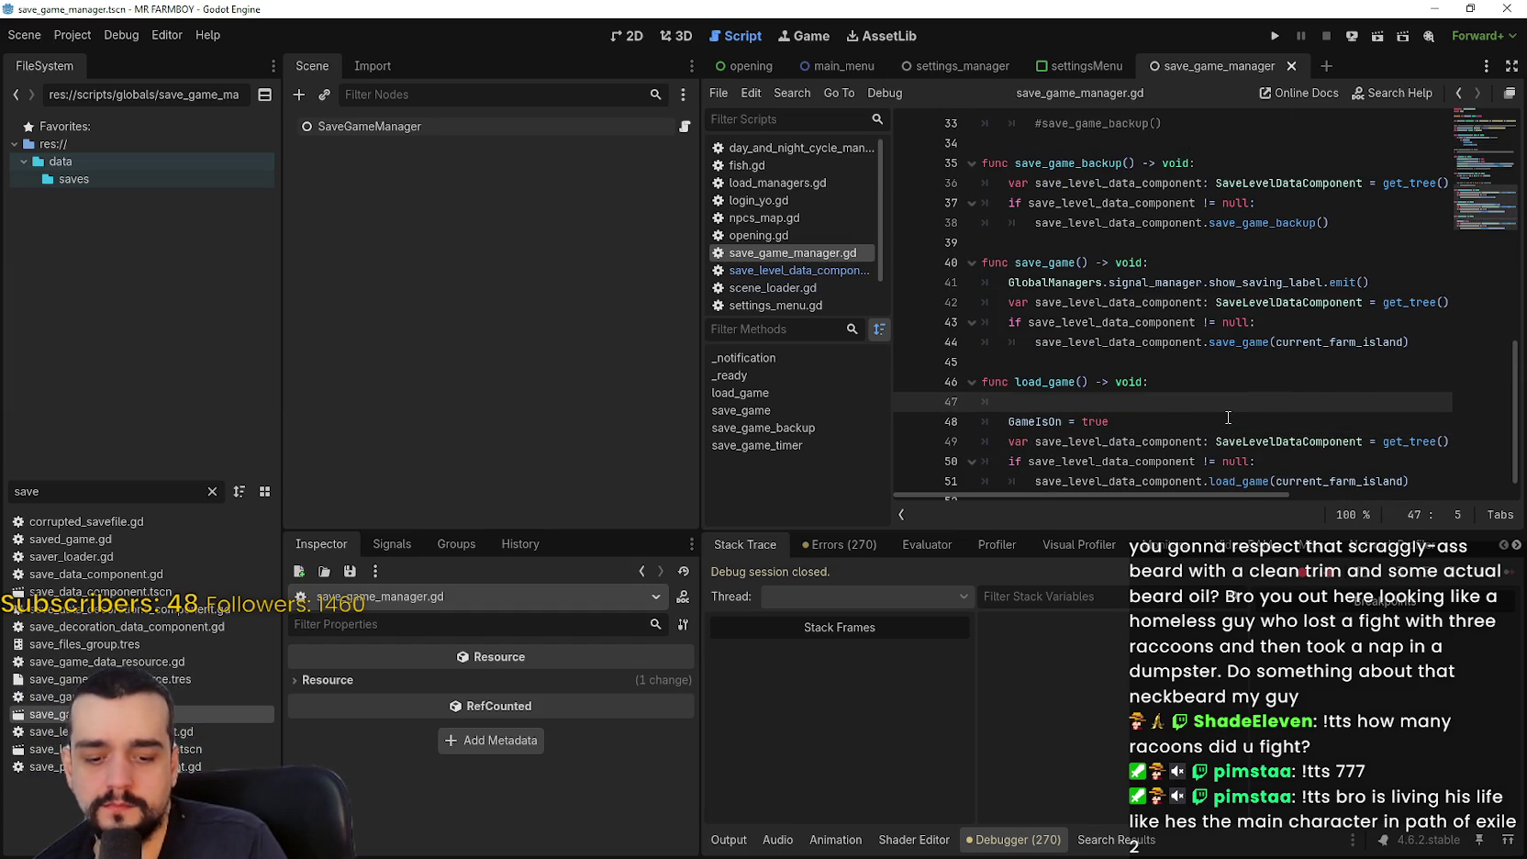
text(ge)
key(BackSpace)
text(awi)
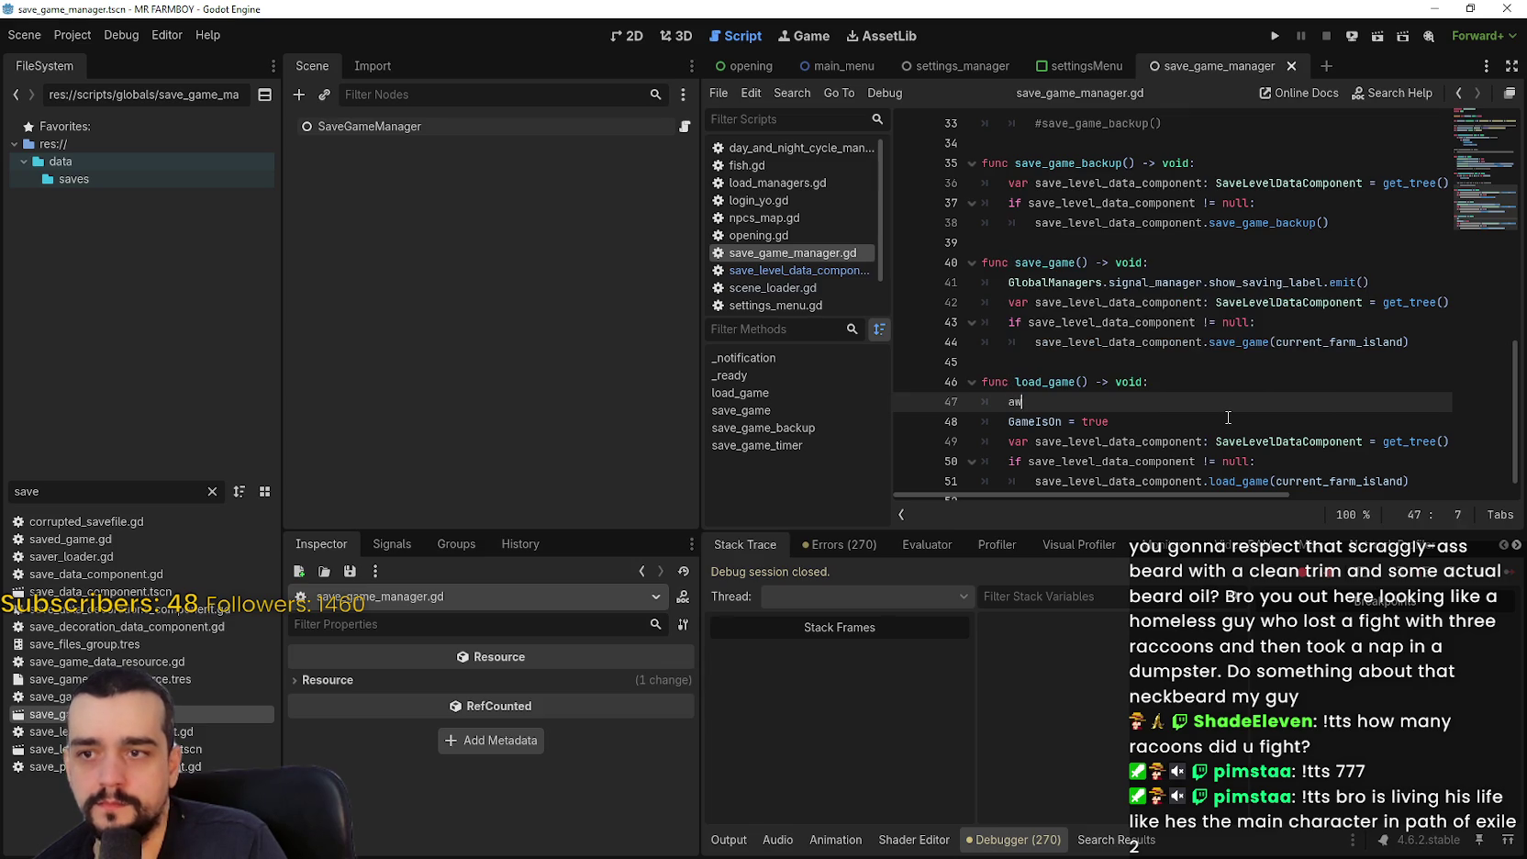
key(Return)
text(get_tree)
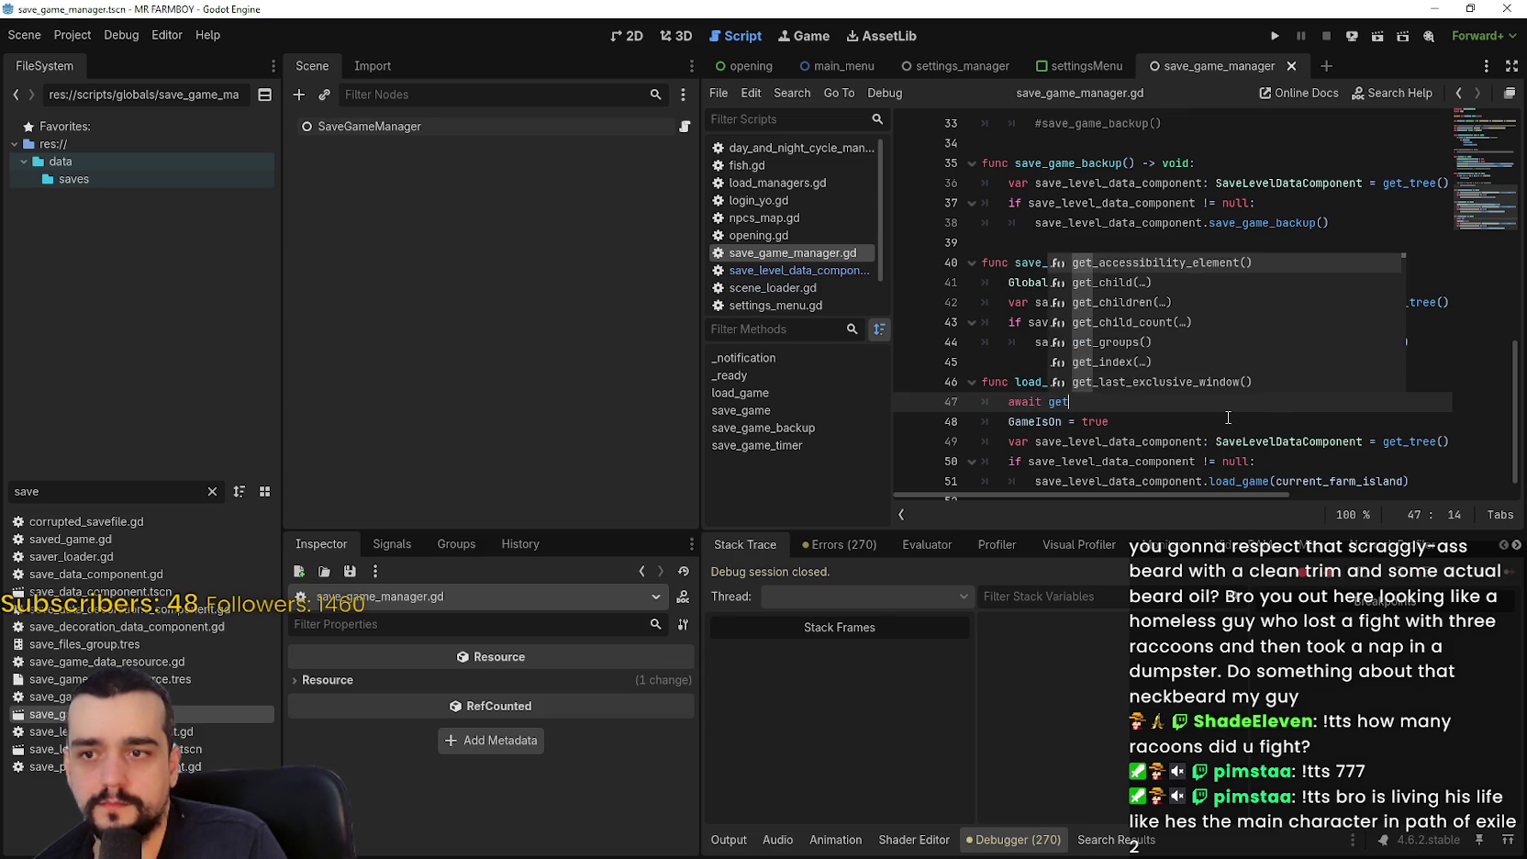
key(Return)
text(.ph)
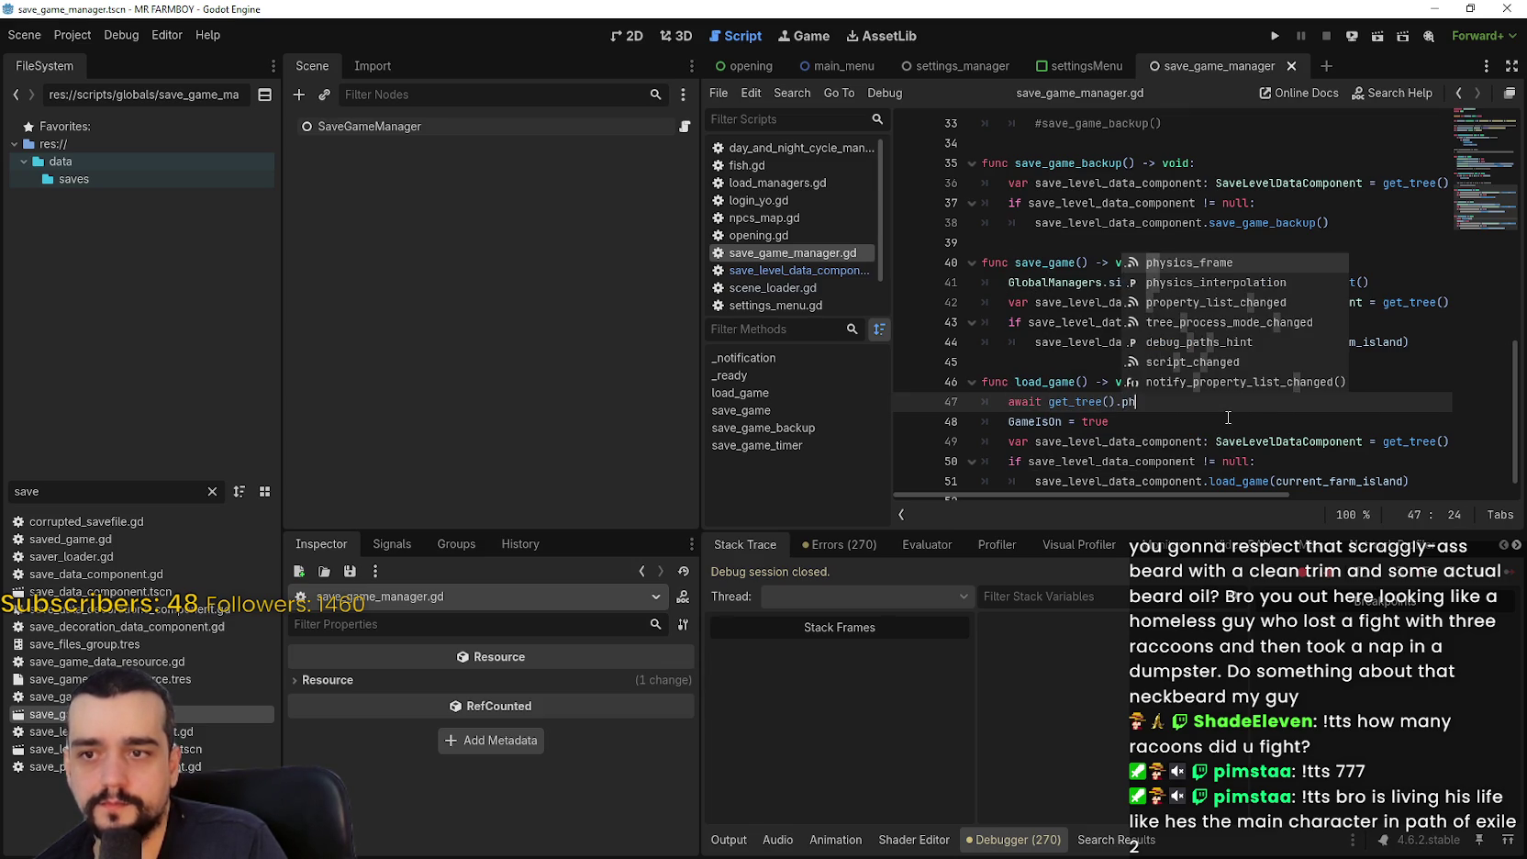
key(Return)
key(ctrl+s)
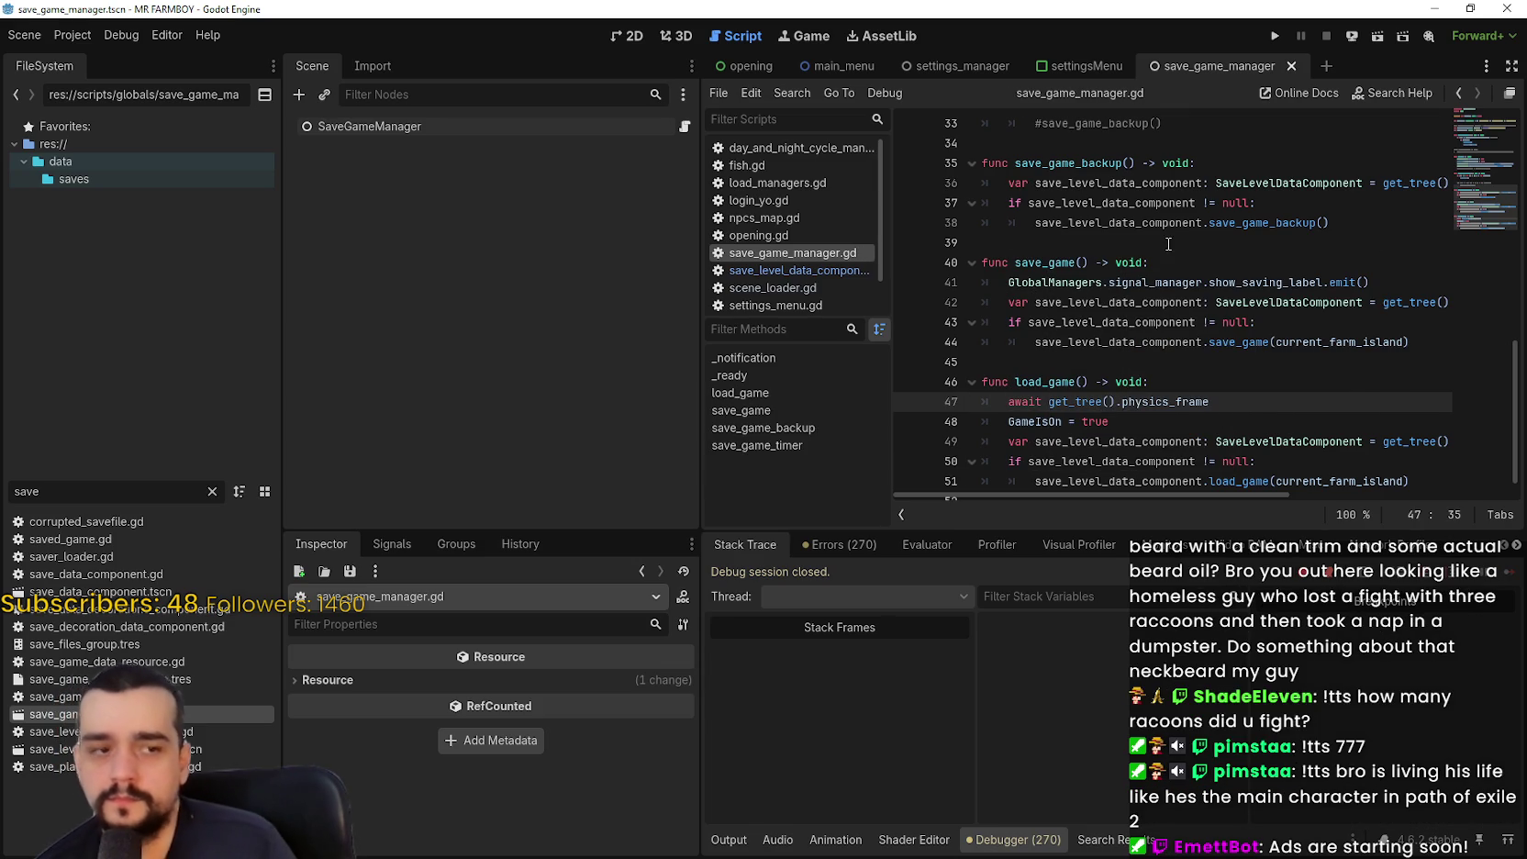
key(F5)
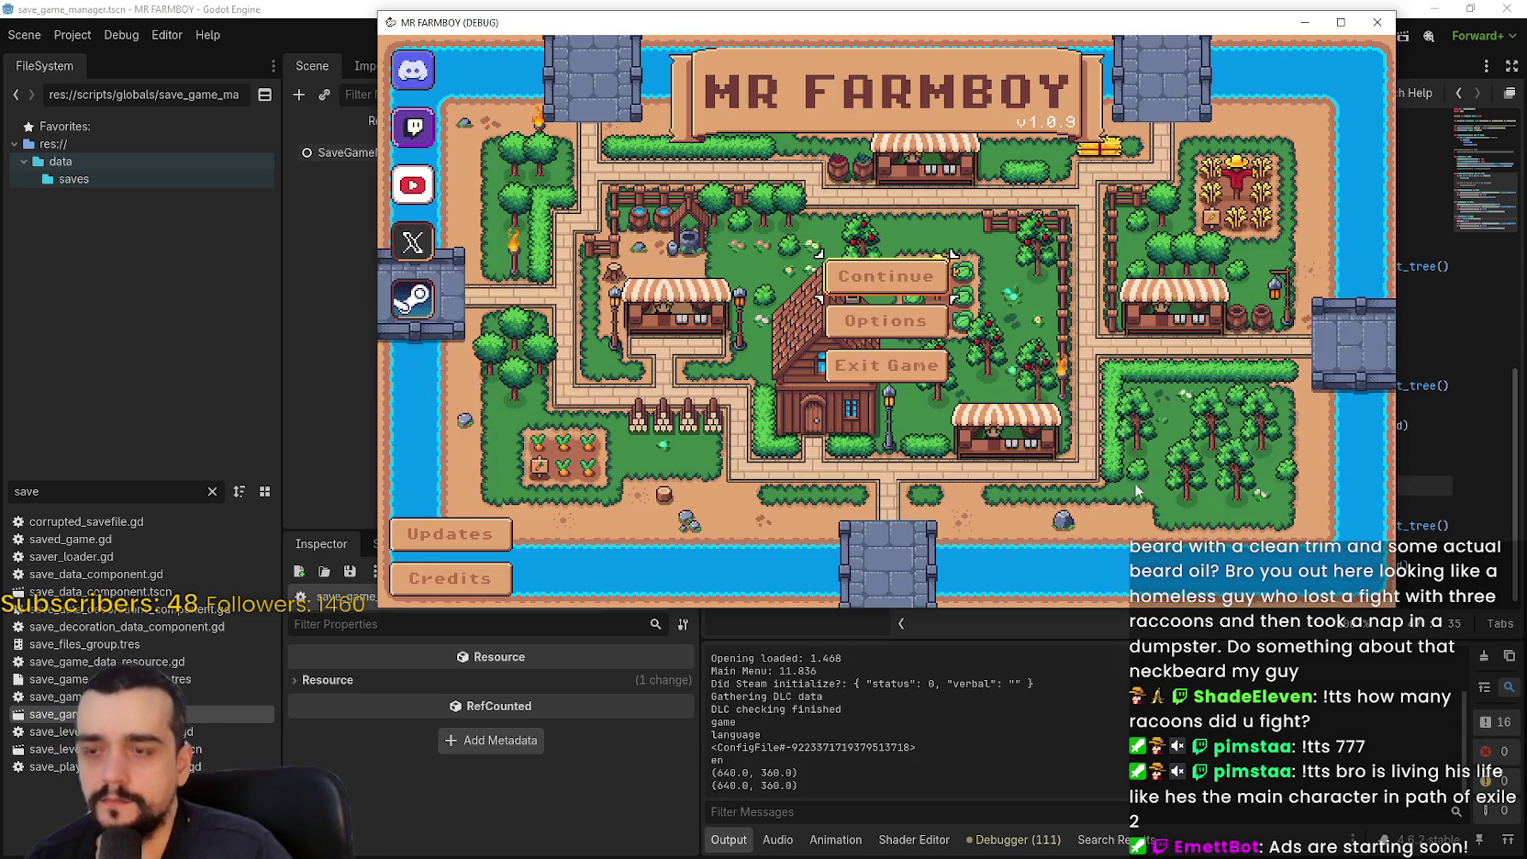
Load Save 1 from the game's Continue menu, then stop the debug run and return to line 45
click(902, 259)
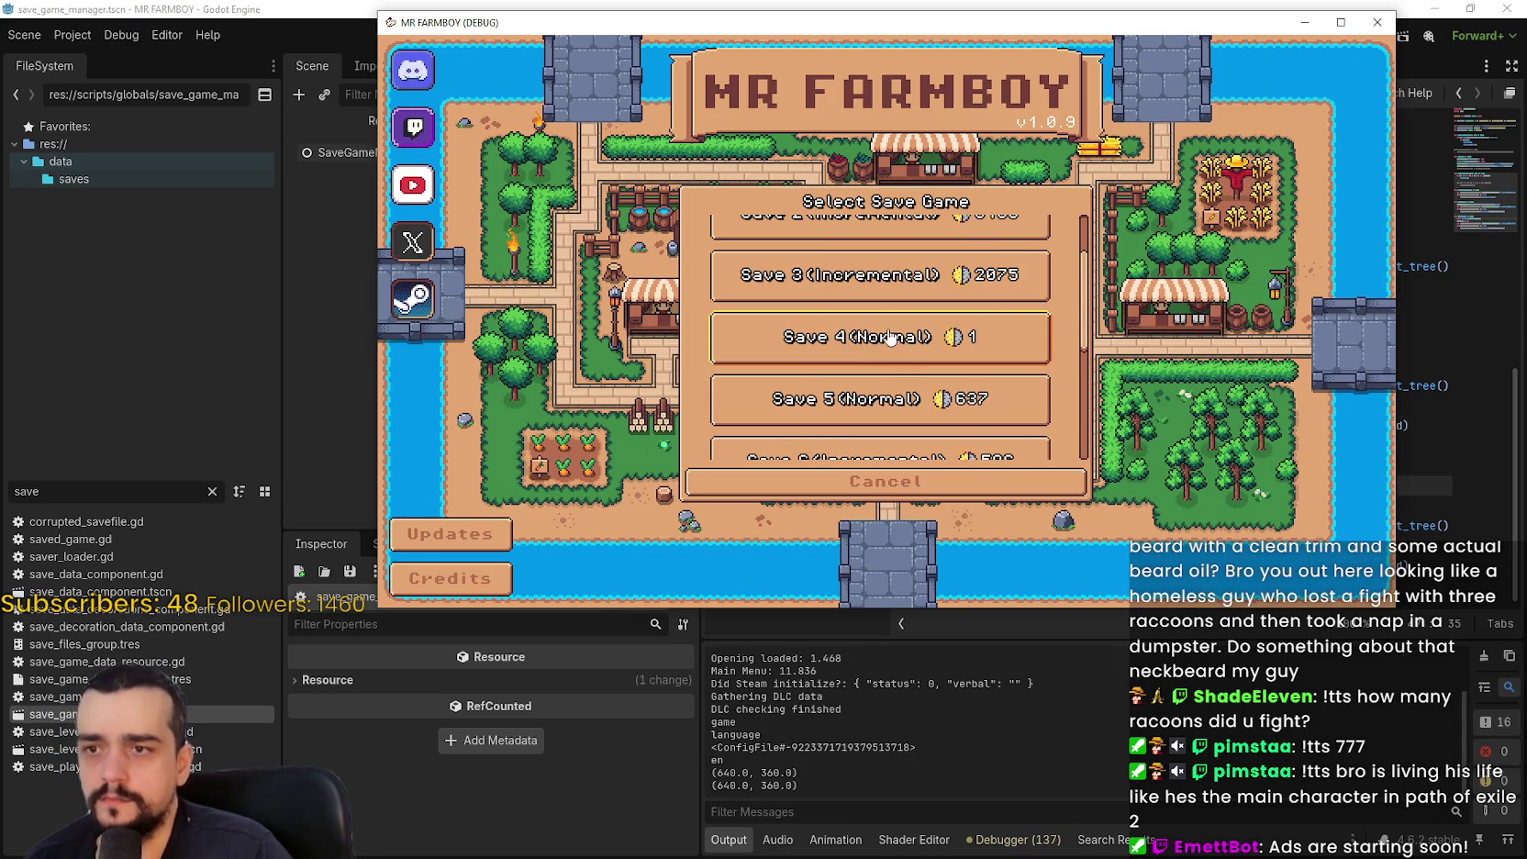
click(904, 265)
click(808, 255)
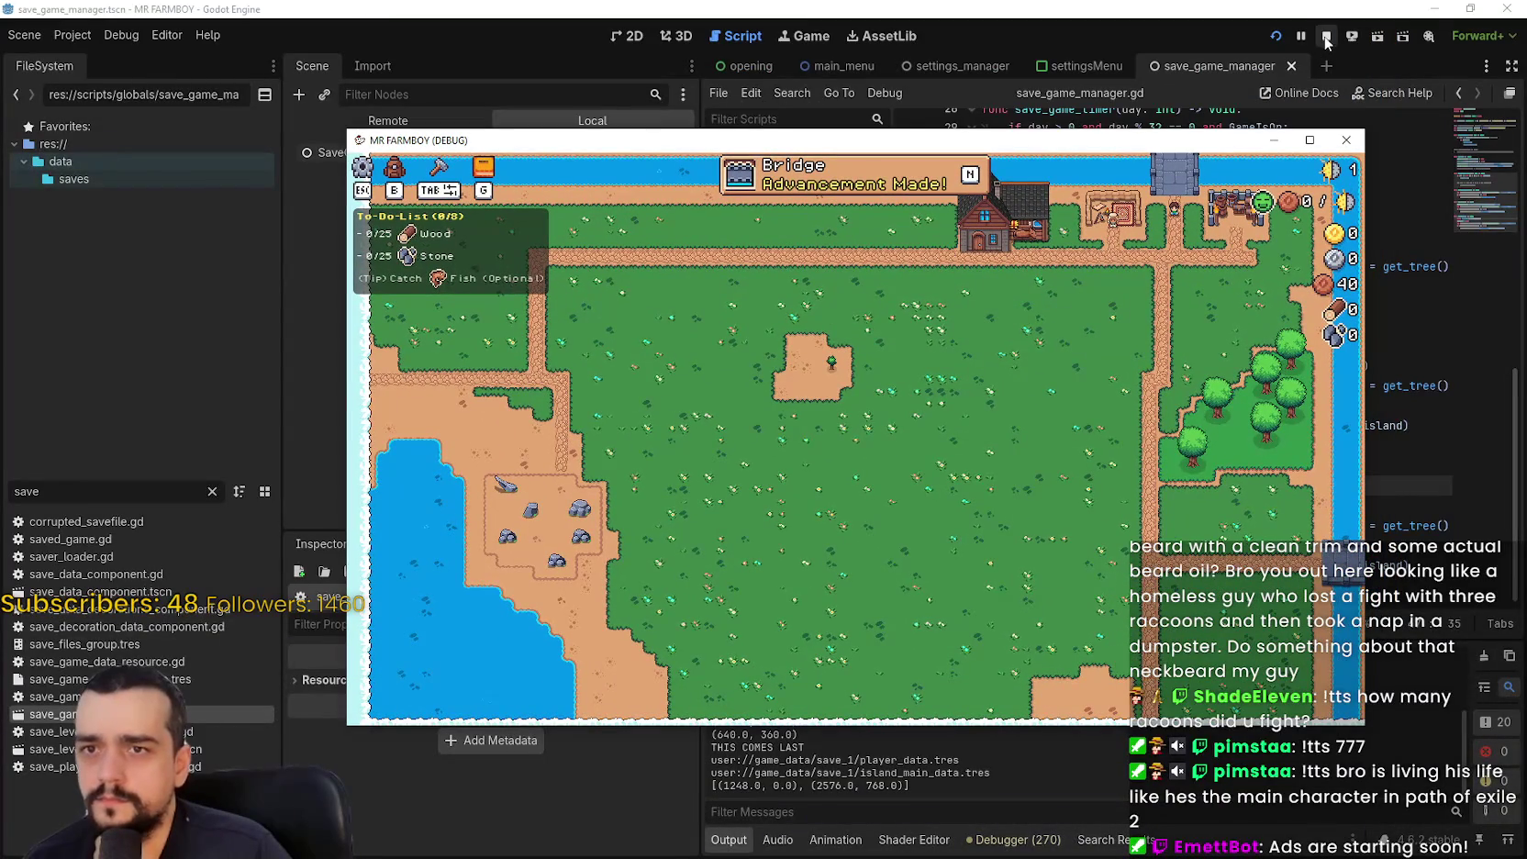
click(1326, 37)
click(1170, 446)
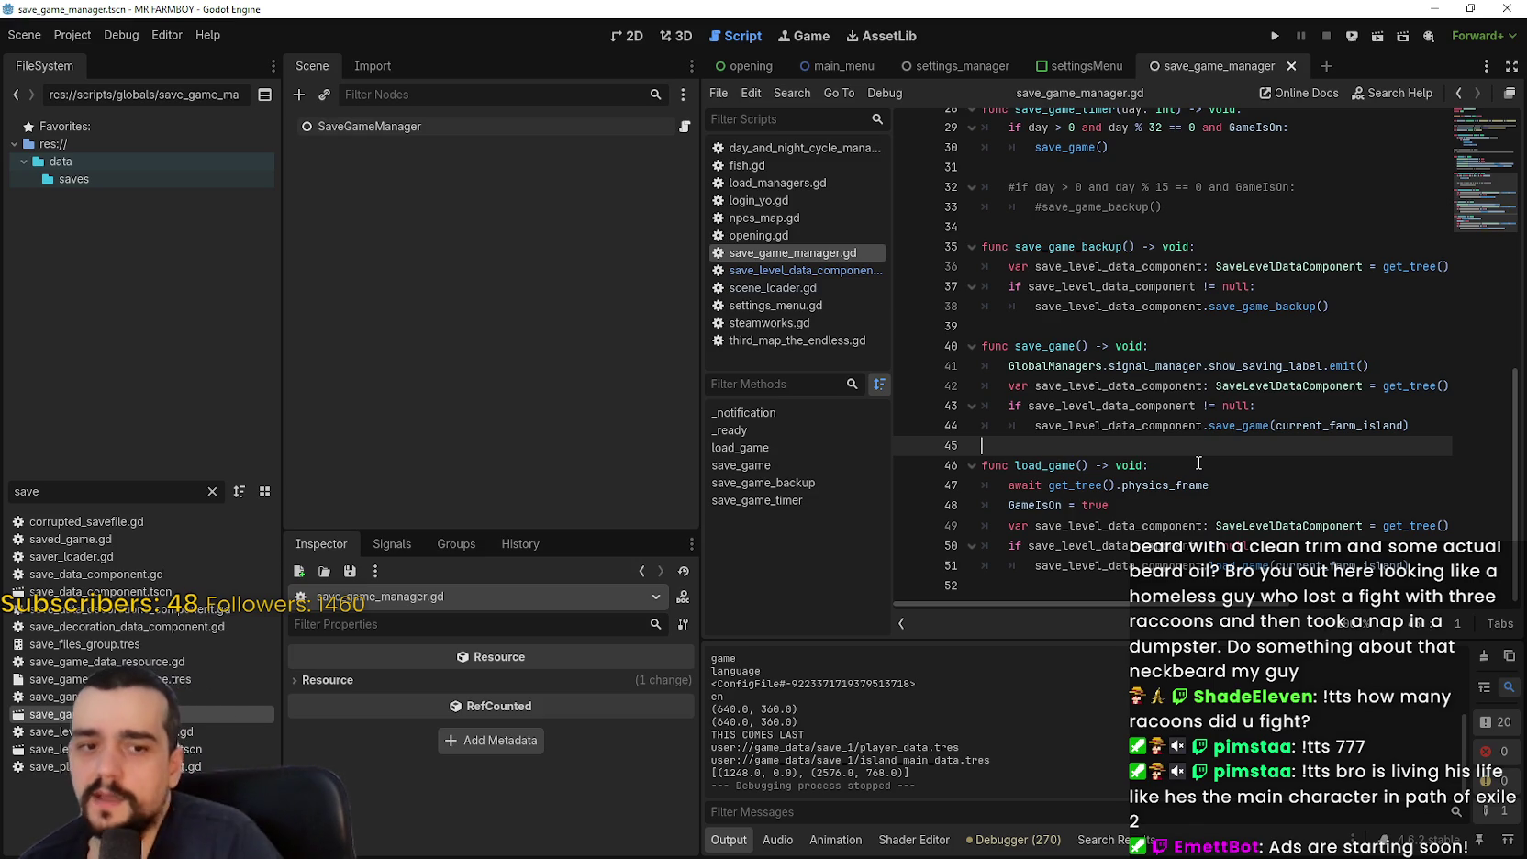
scroll(up, 3)
scroll(up, 3)
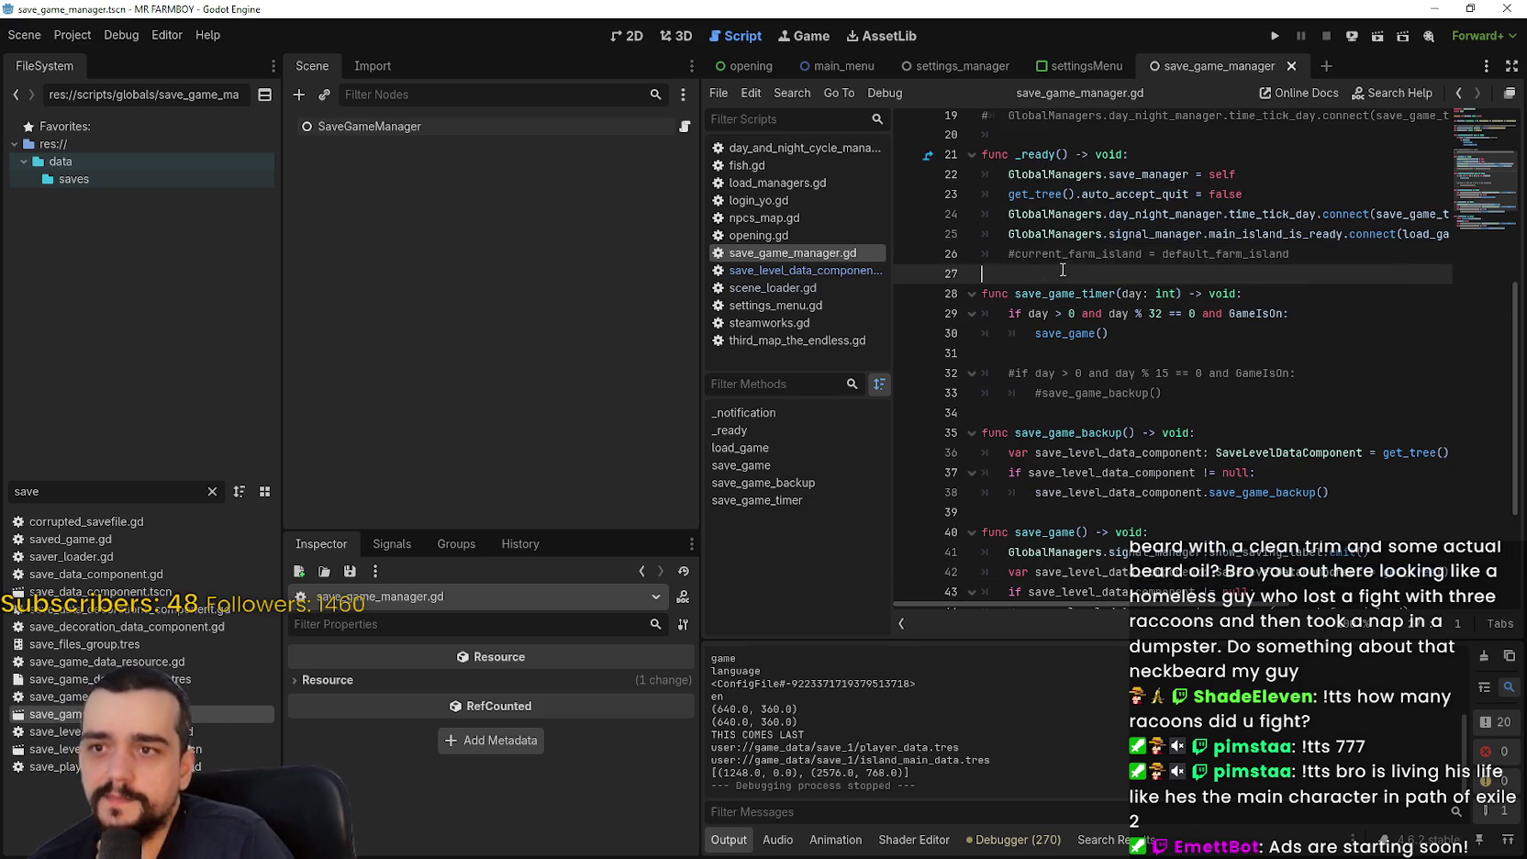
scroll(up, 3)
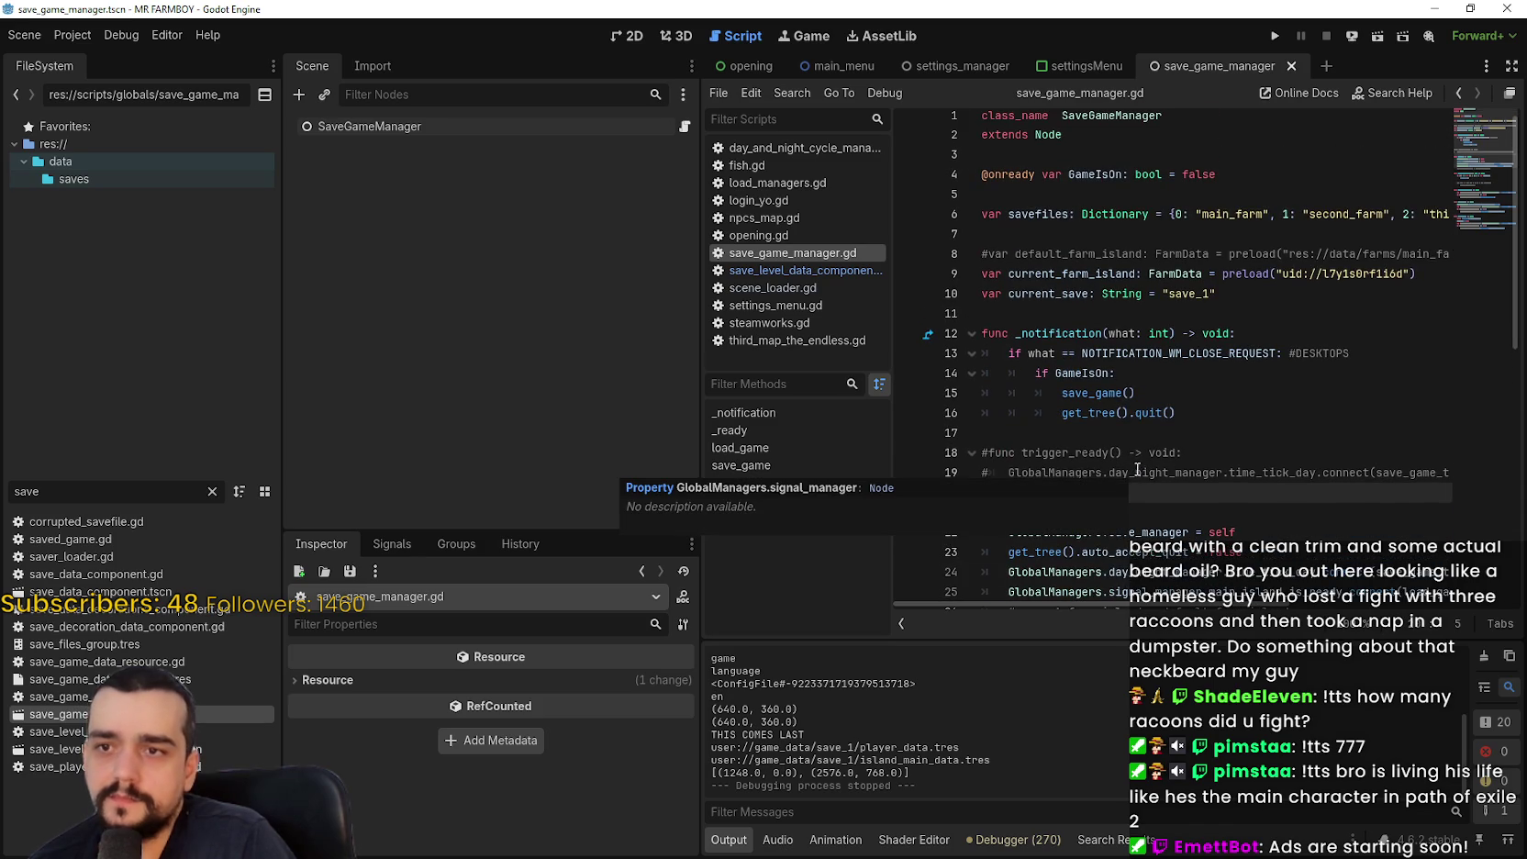
click(1121, 436)
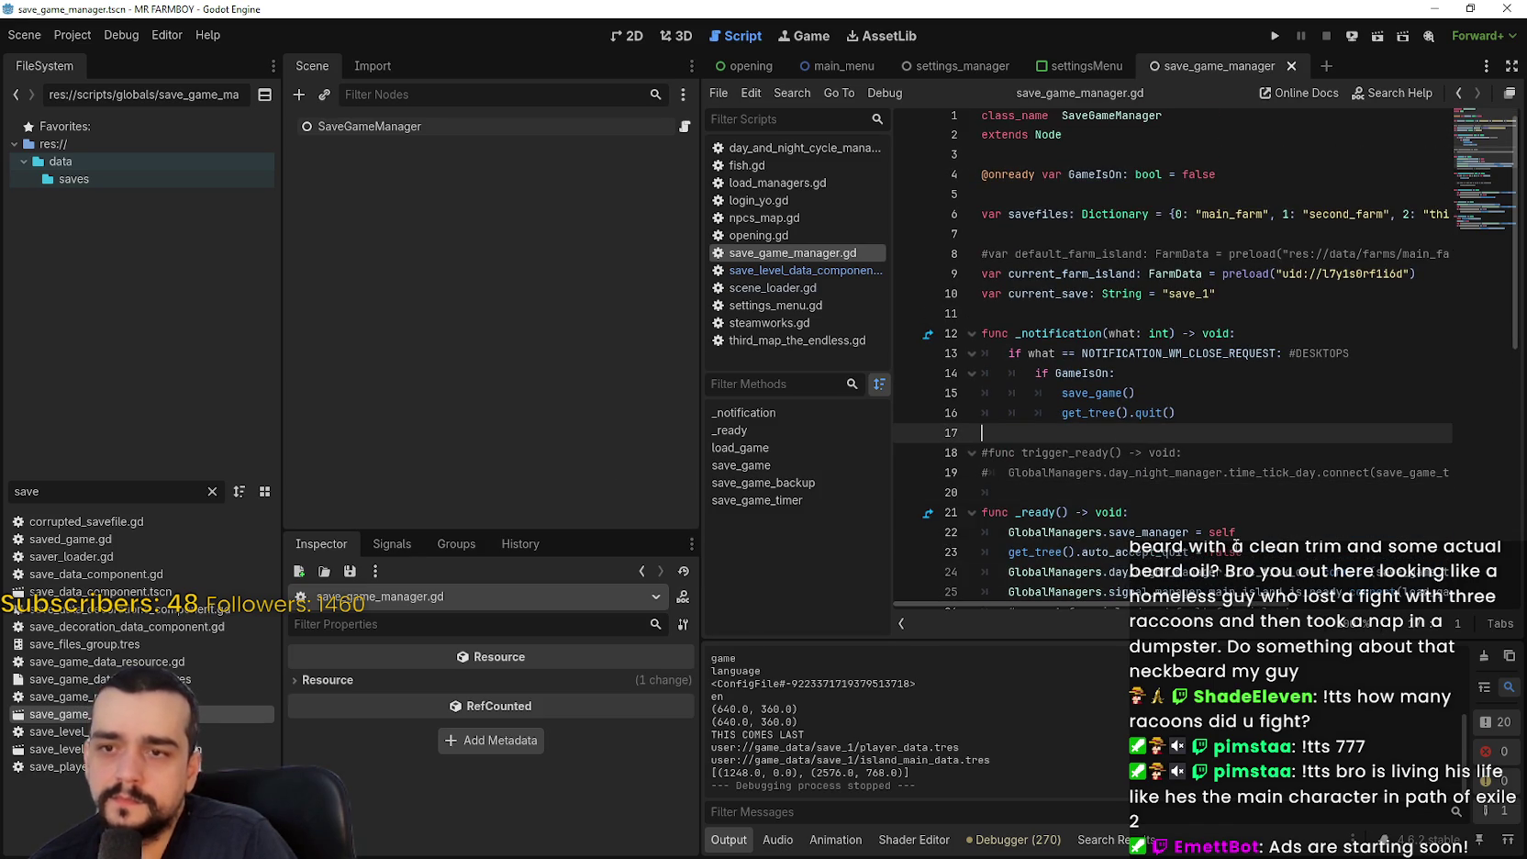
scroll(up, 3)
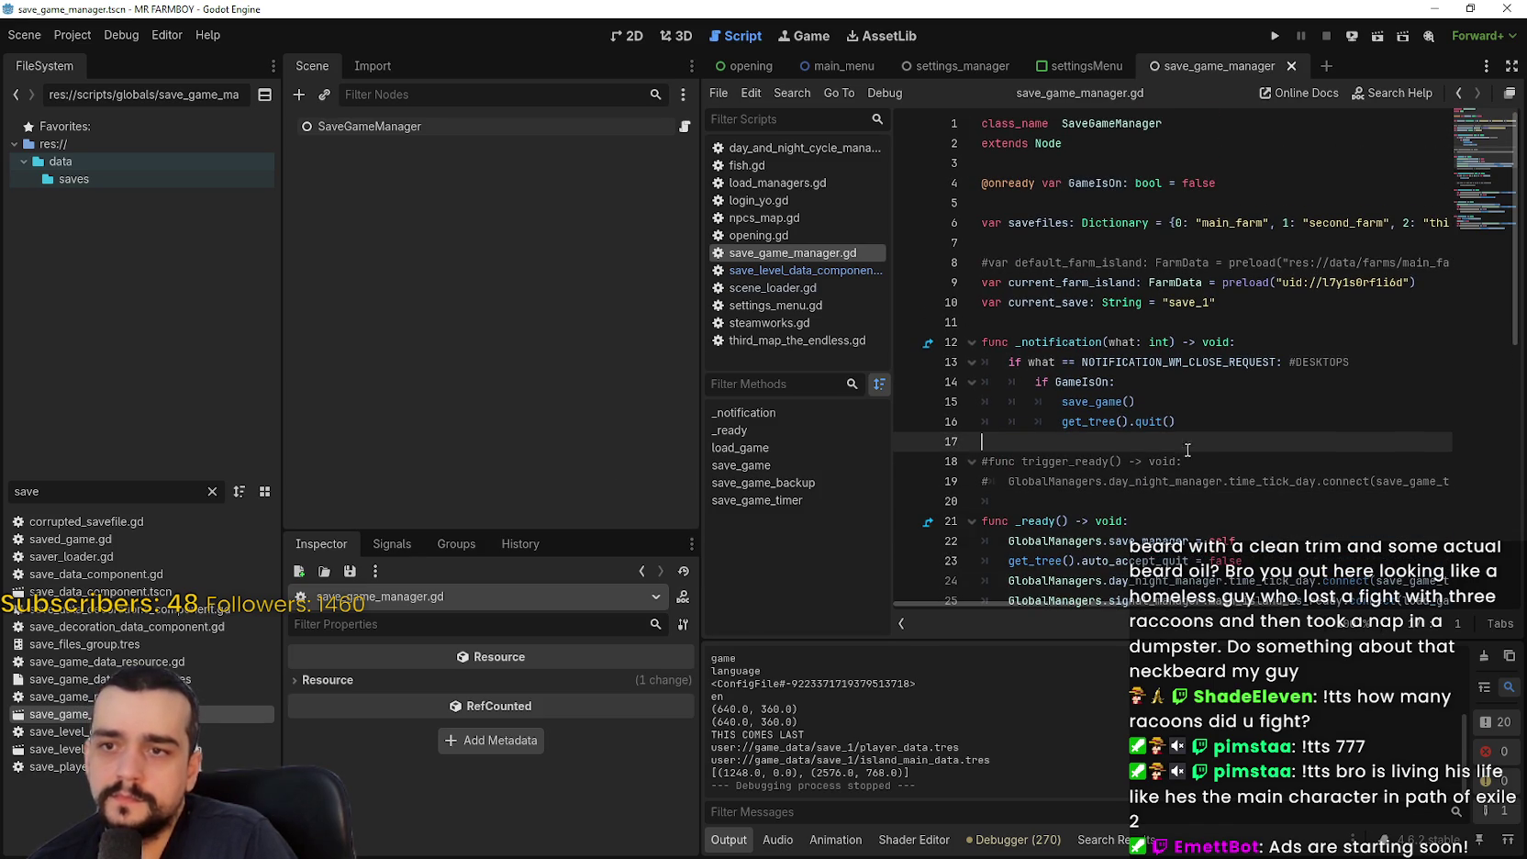
click(1083, 326)
click(1126, 437)
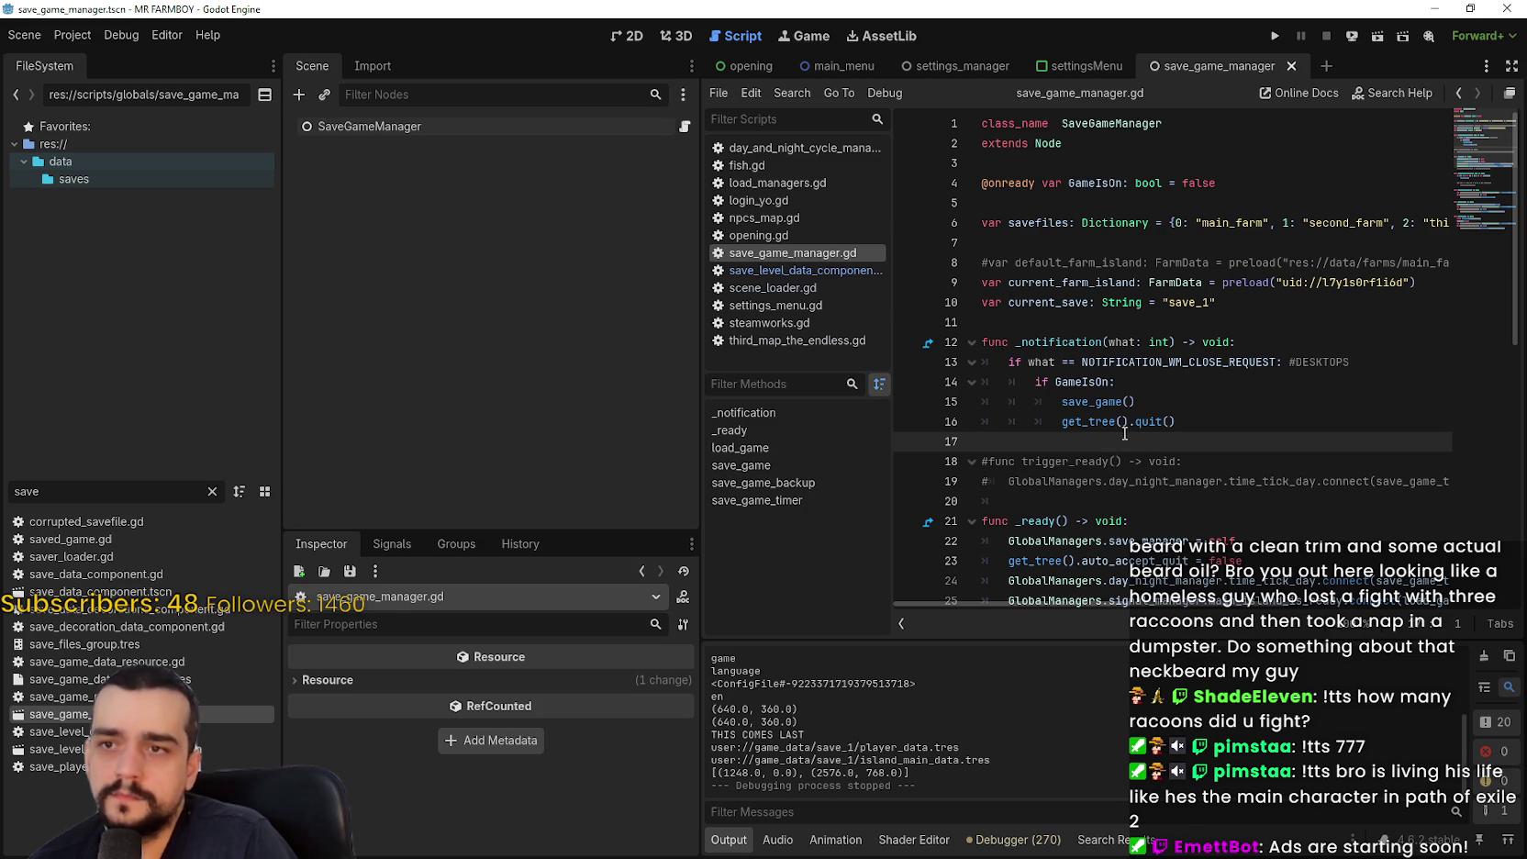
scroll(right, 3)
scroll(left, 3)
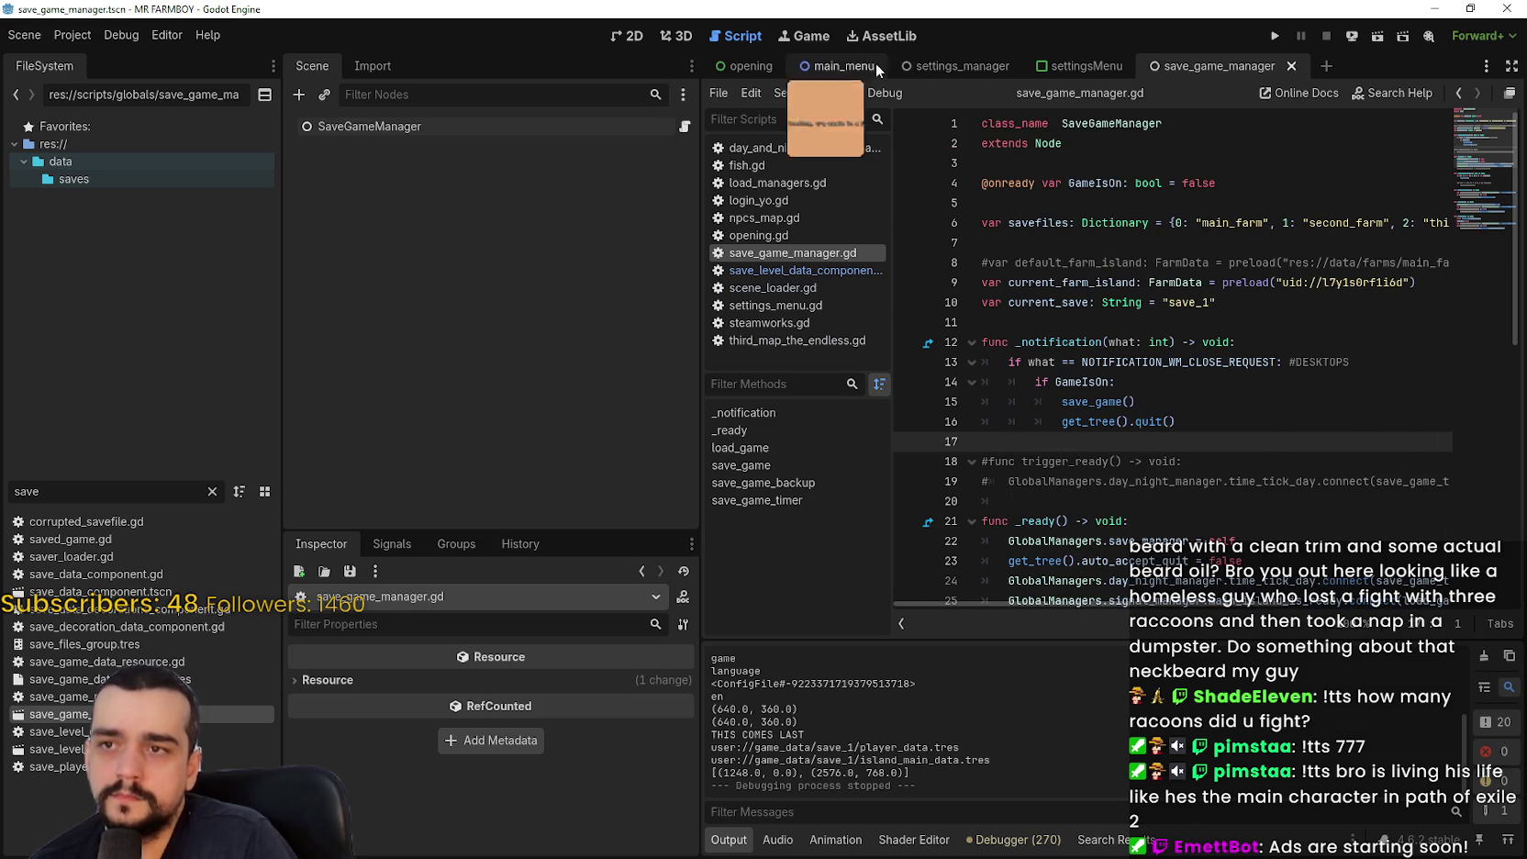
click(837, 66)
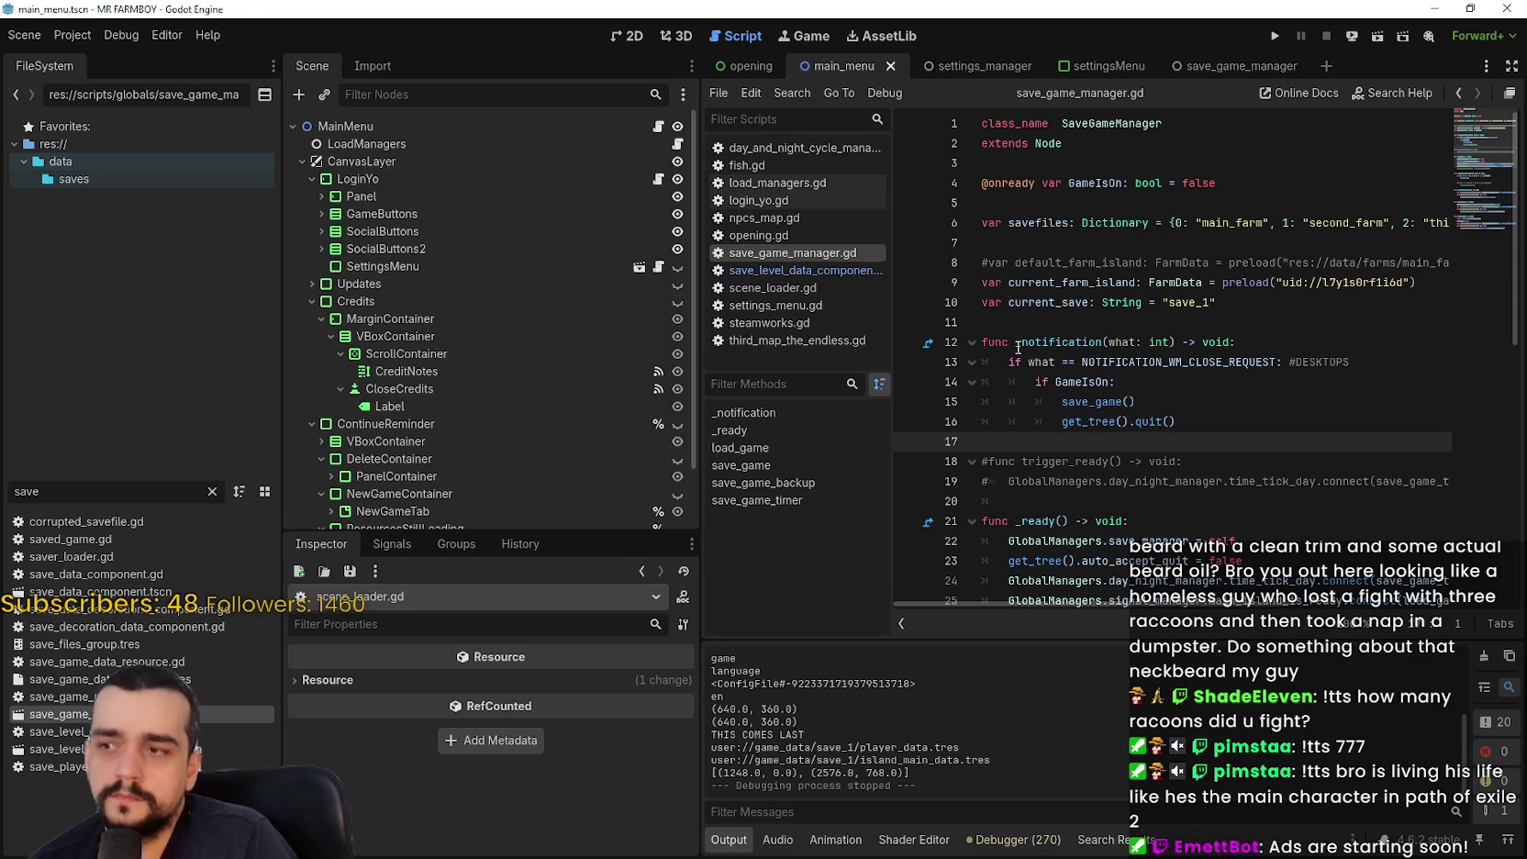
Show the main_menu scene's MR FARMBOY title map in the 2D workspace
click(629, 36)
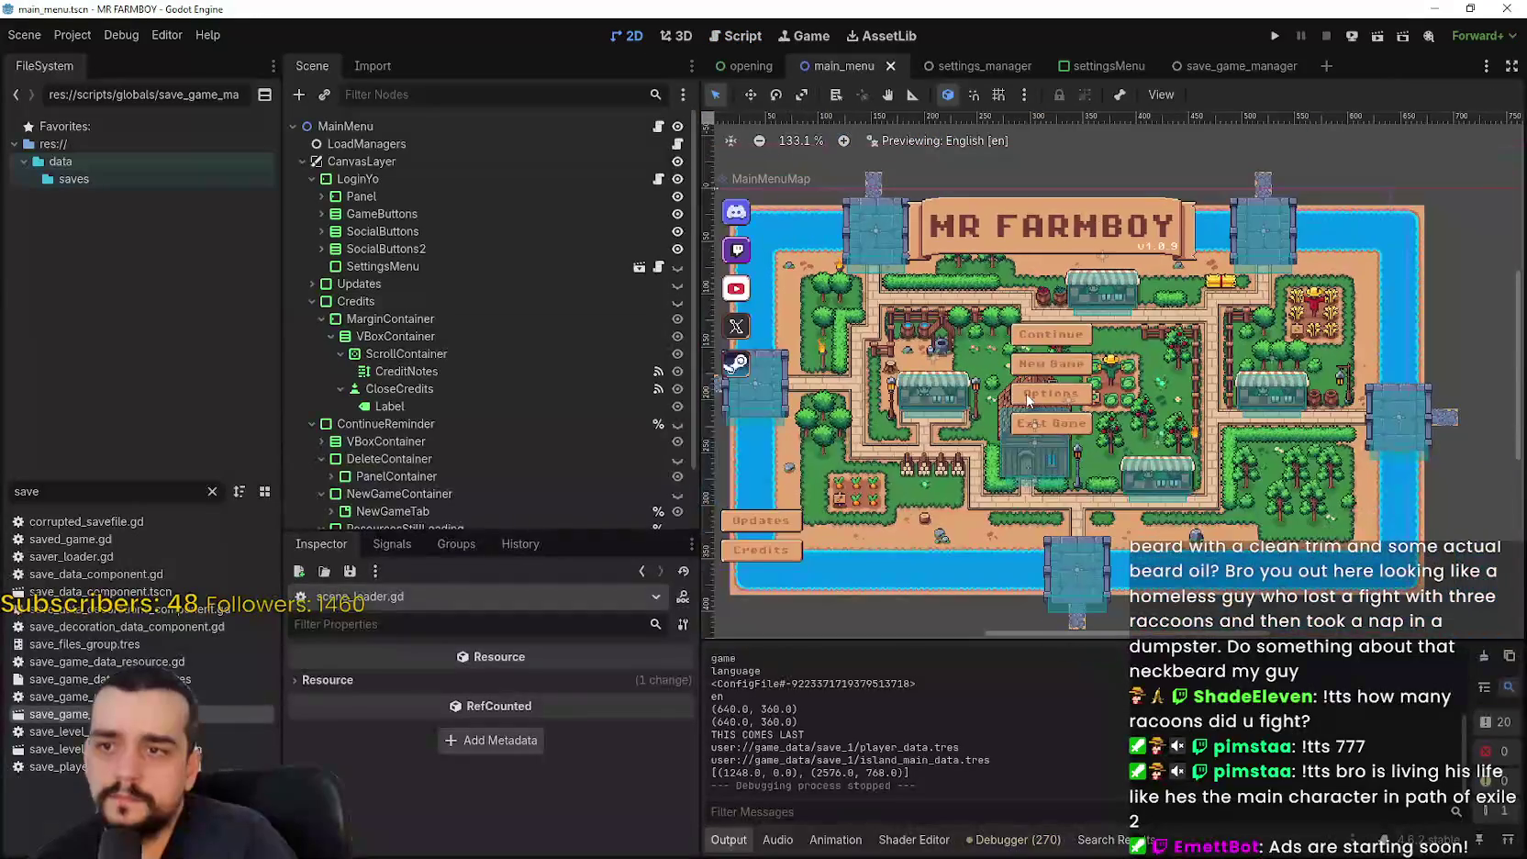
scroll(up, 3)
scroll(down, 3)
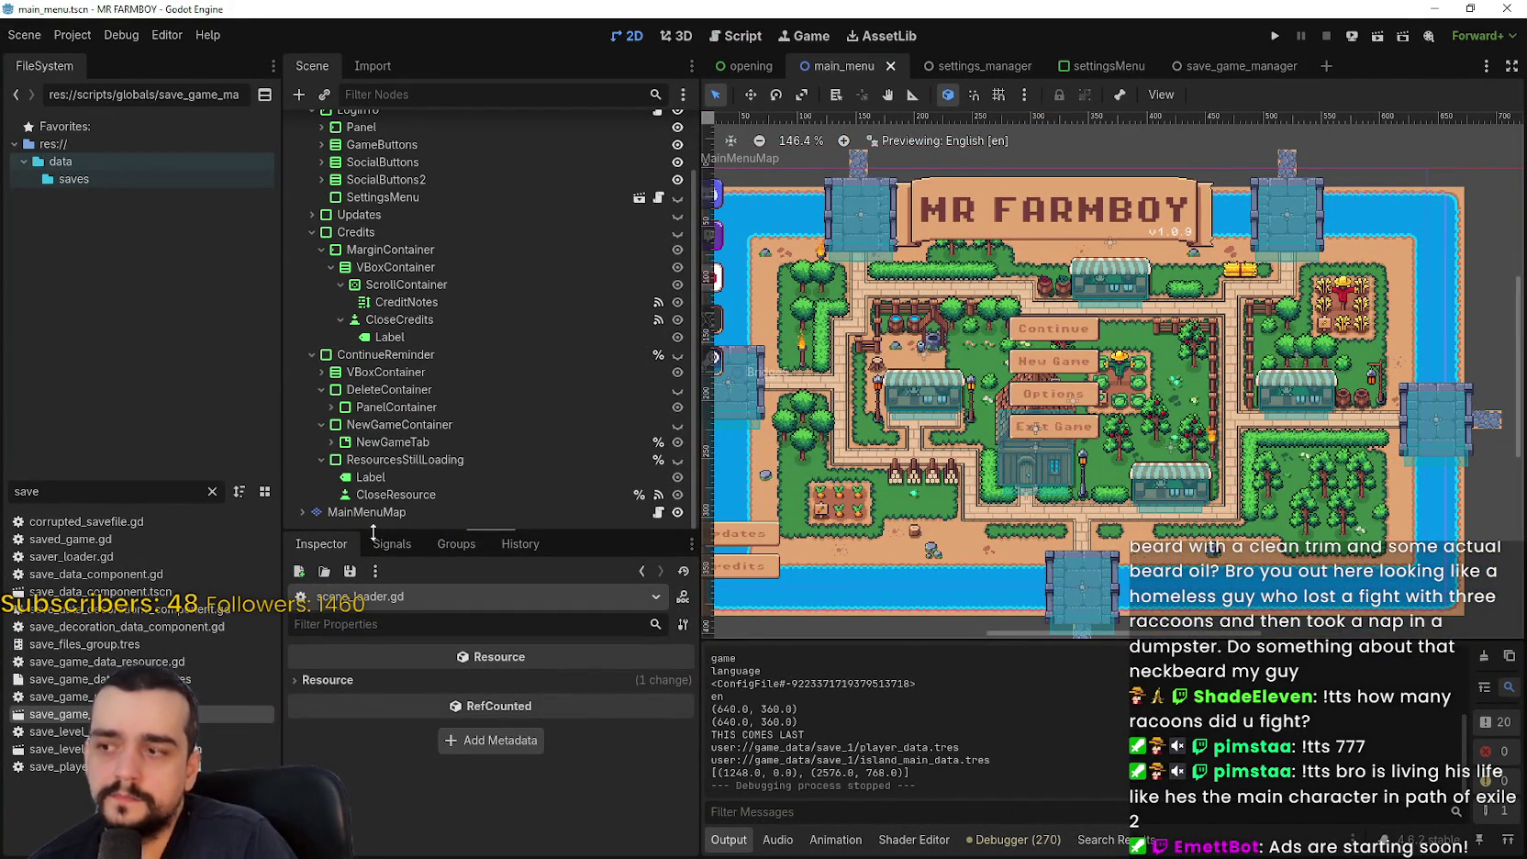
Filter the FileSystem dock by 'scene' and open scene_loader.gd
double_click(27, 491)
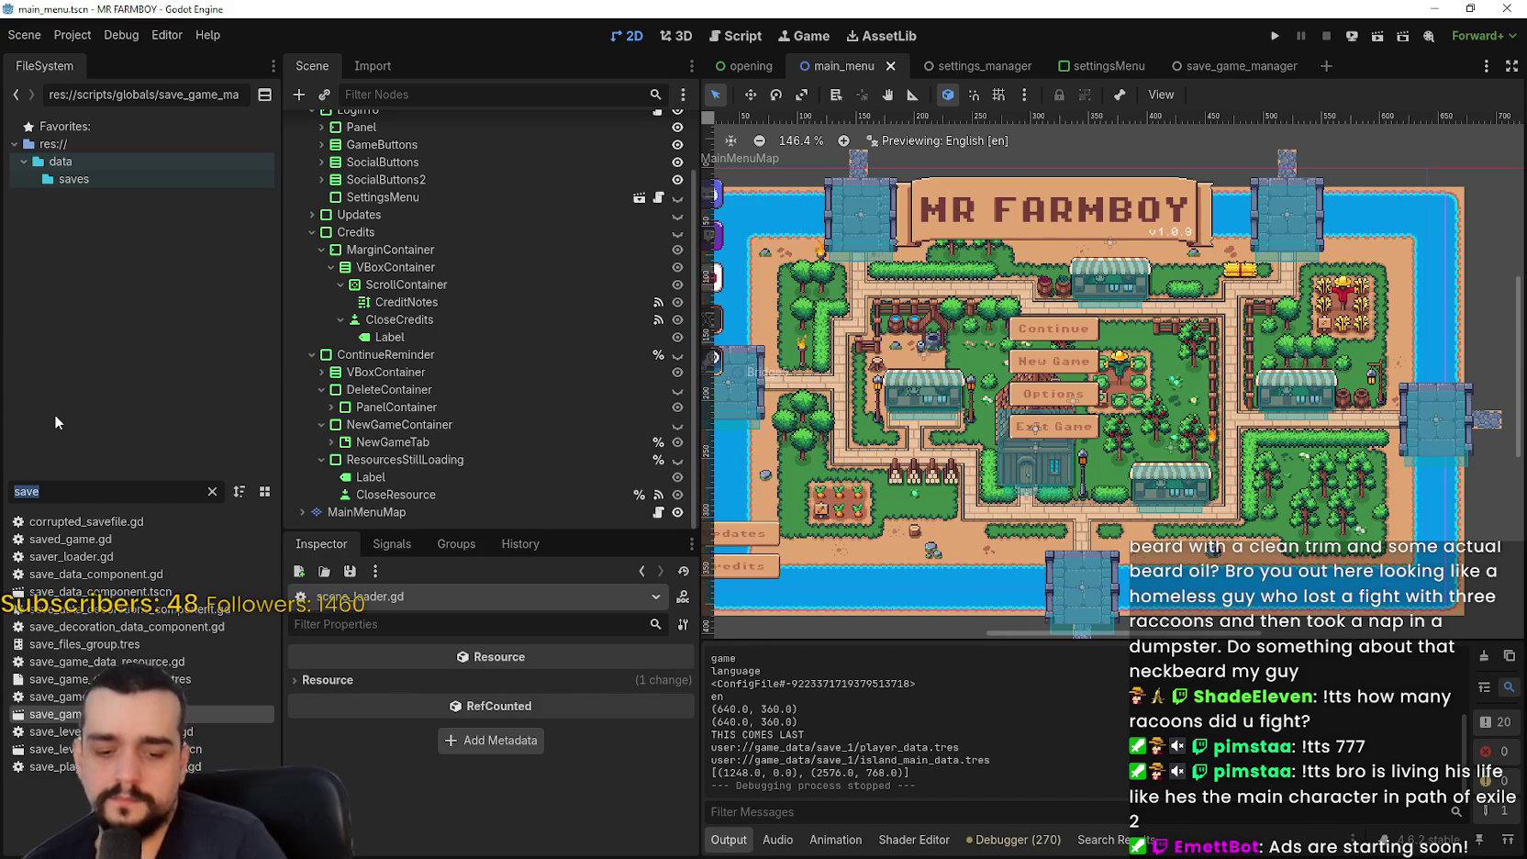
text(scene)
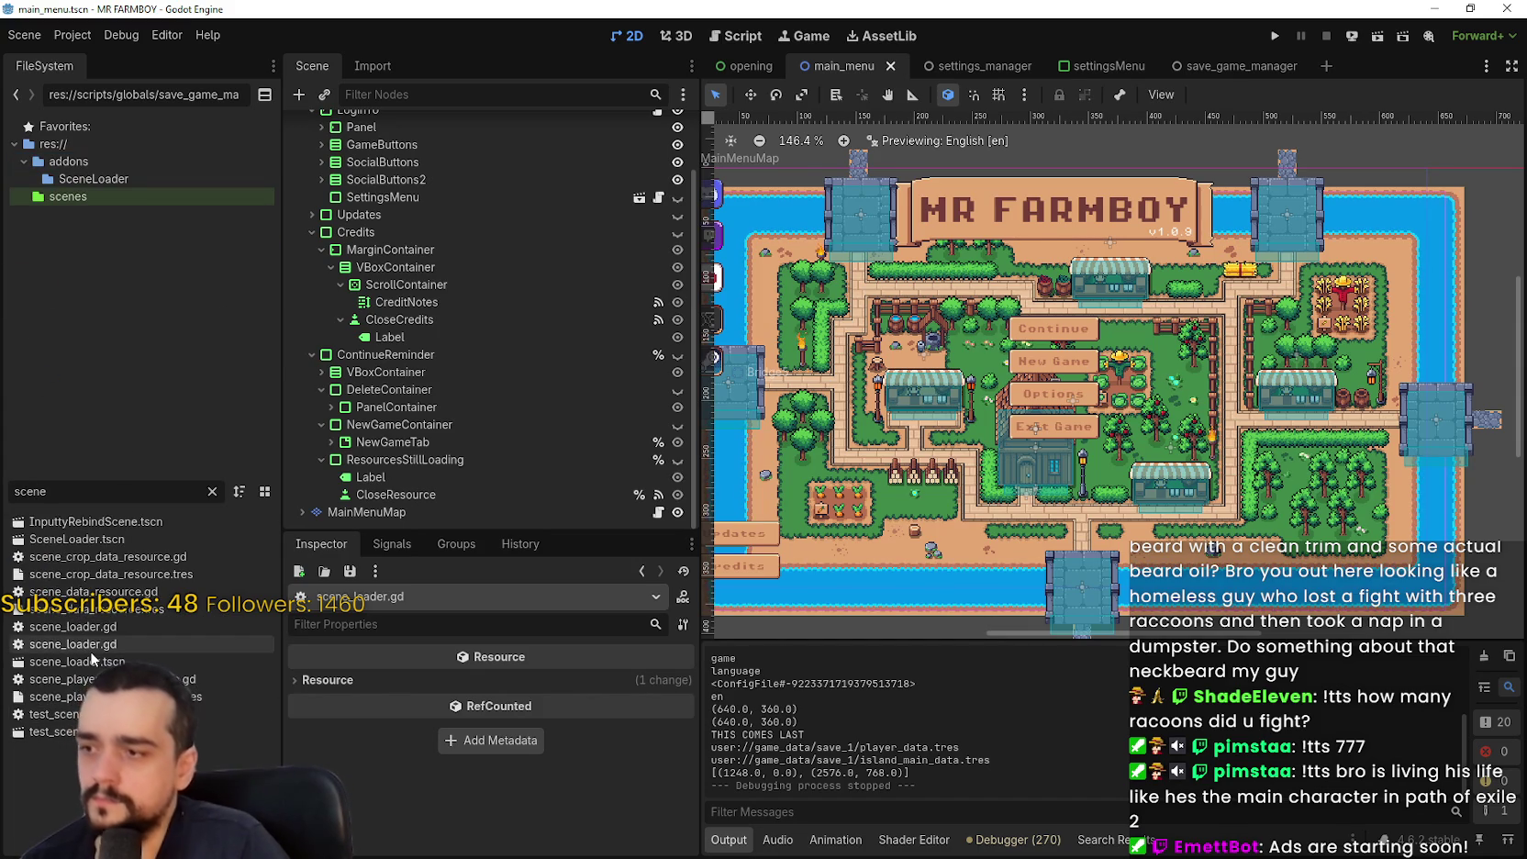
double_click(90, 648)
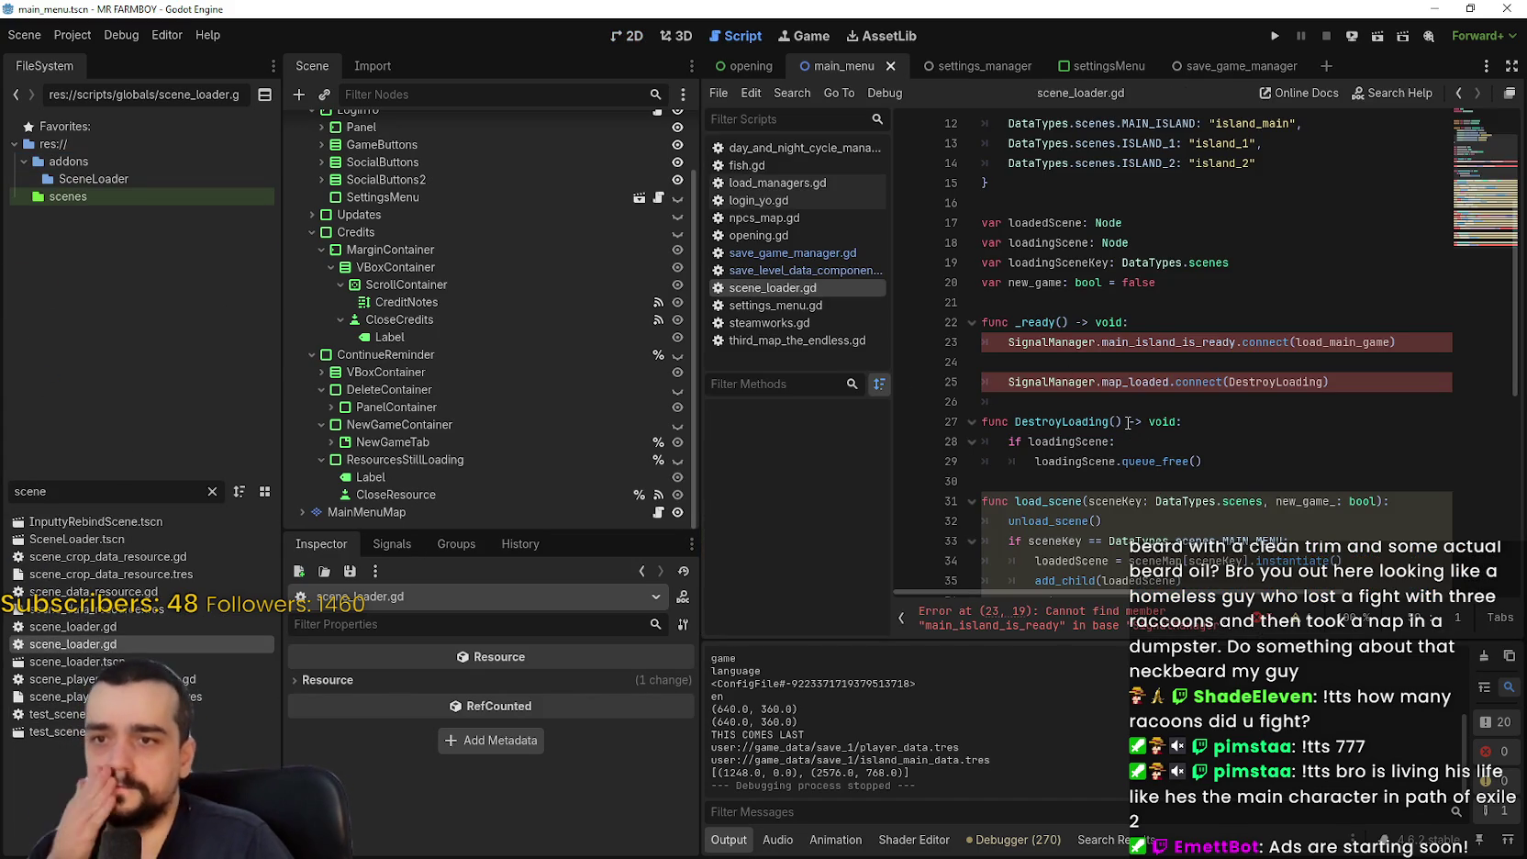
Select DestroyLoading and scroll down through the load_scene and readyLoading functions
double_click(1273, 382)
scroll(down, 3)
scroll(down, 3)
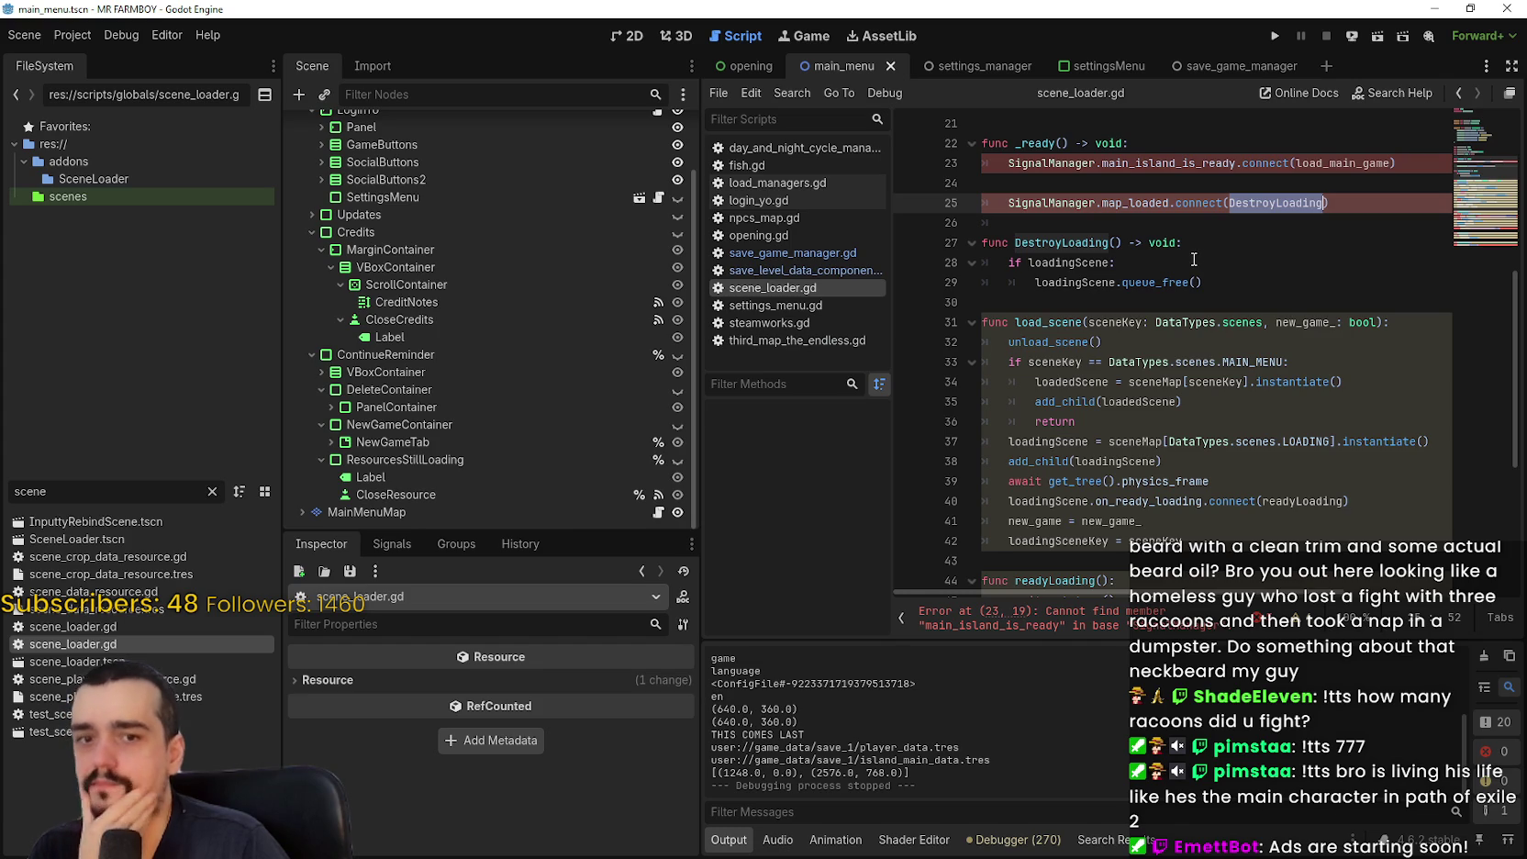
scroll(down, 3)
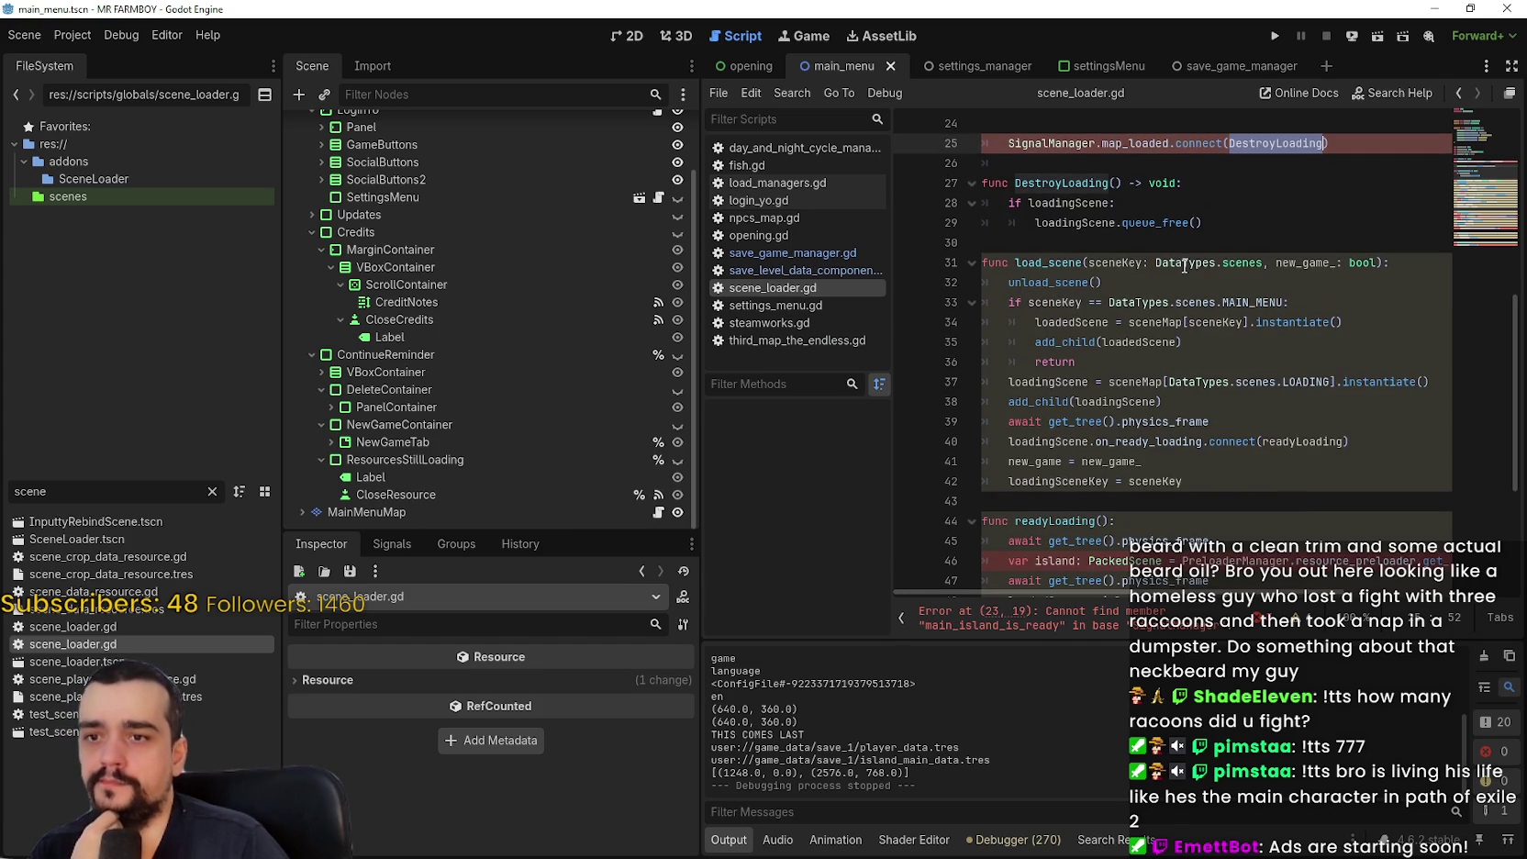
scroll(down, 3)
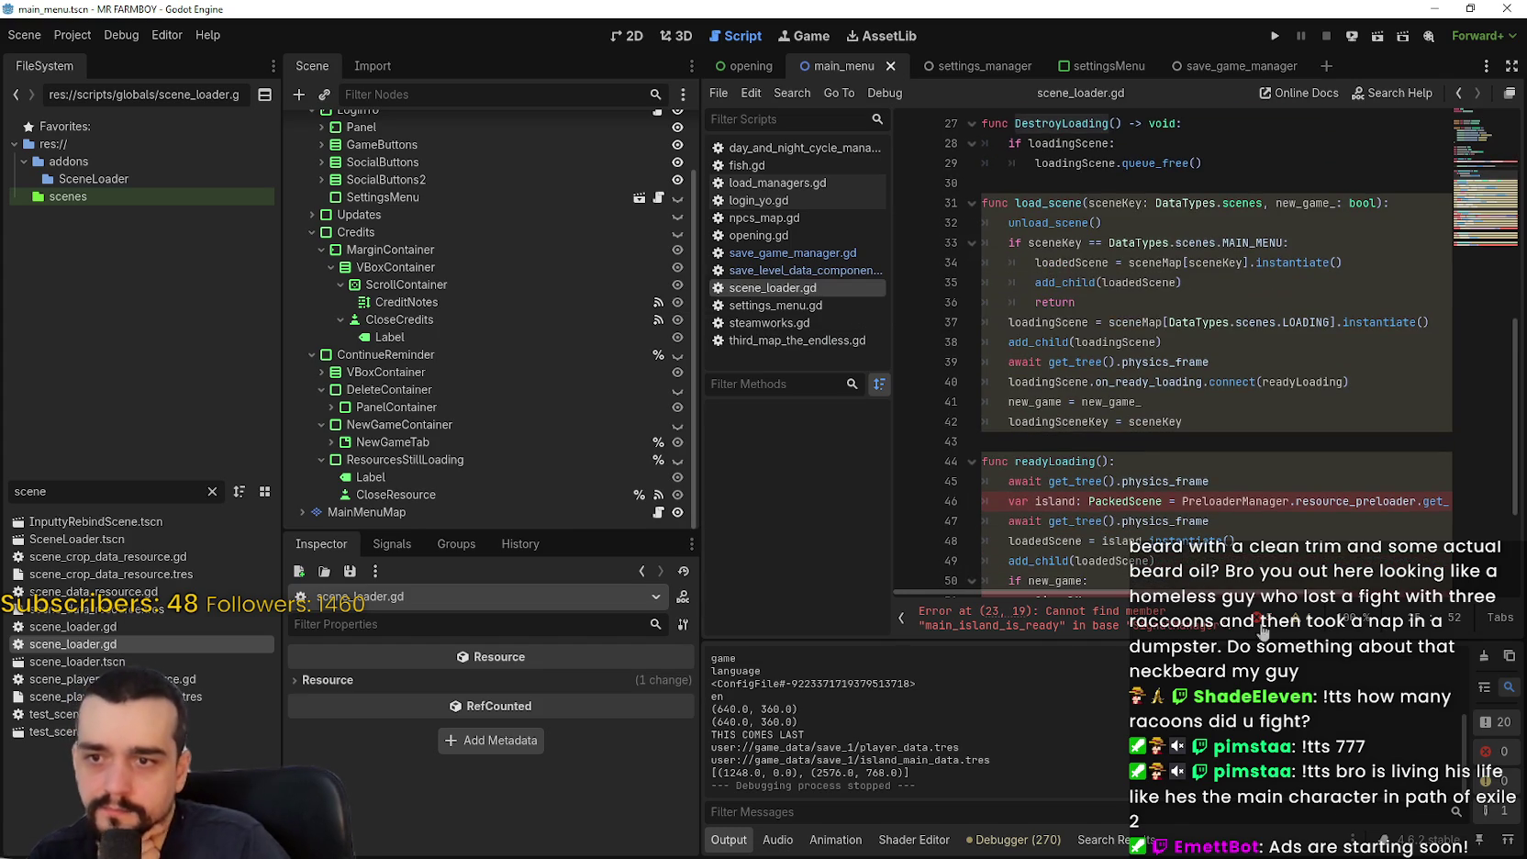
scroll(down, 3)
scroll(down, 3)
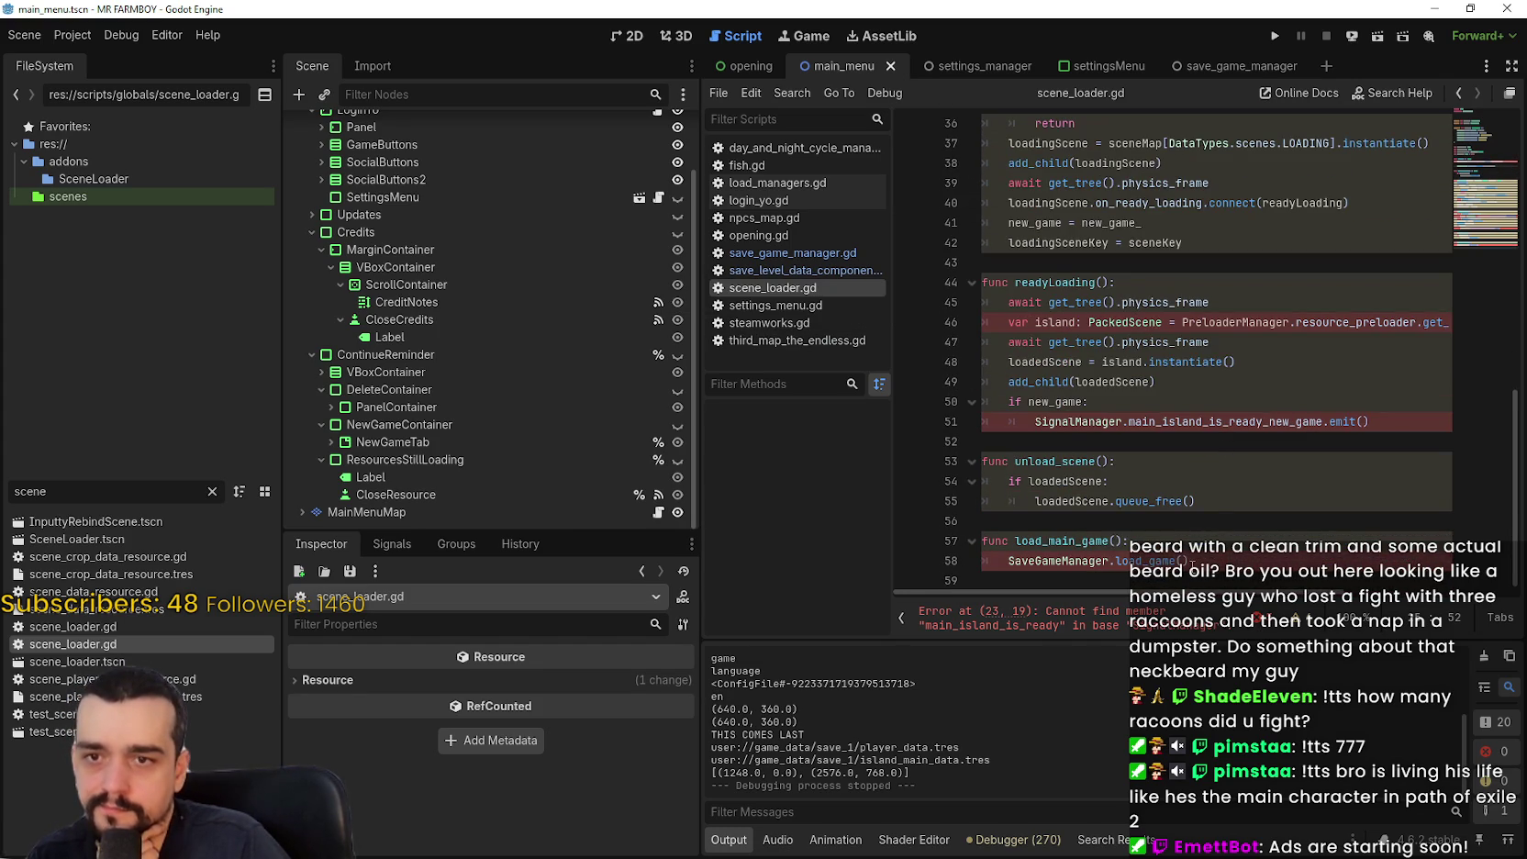
drag(1175, 591, 1058, 535)
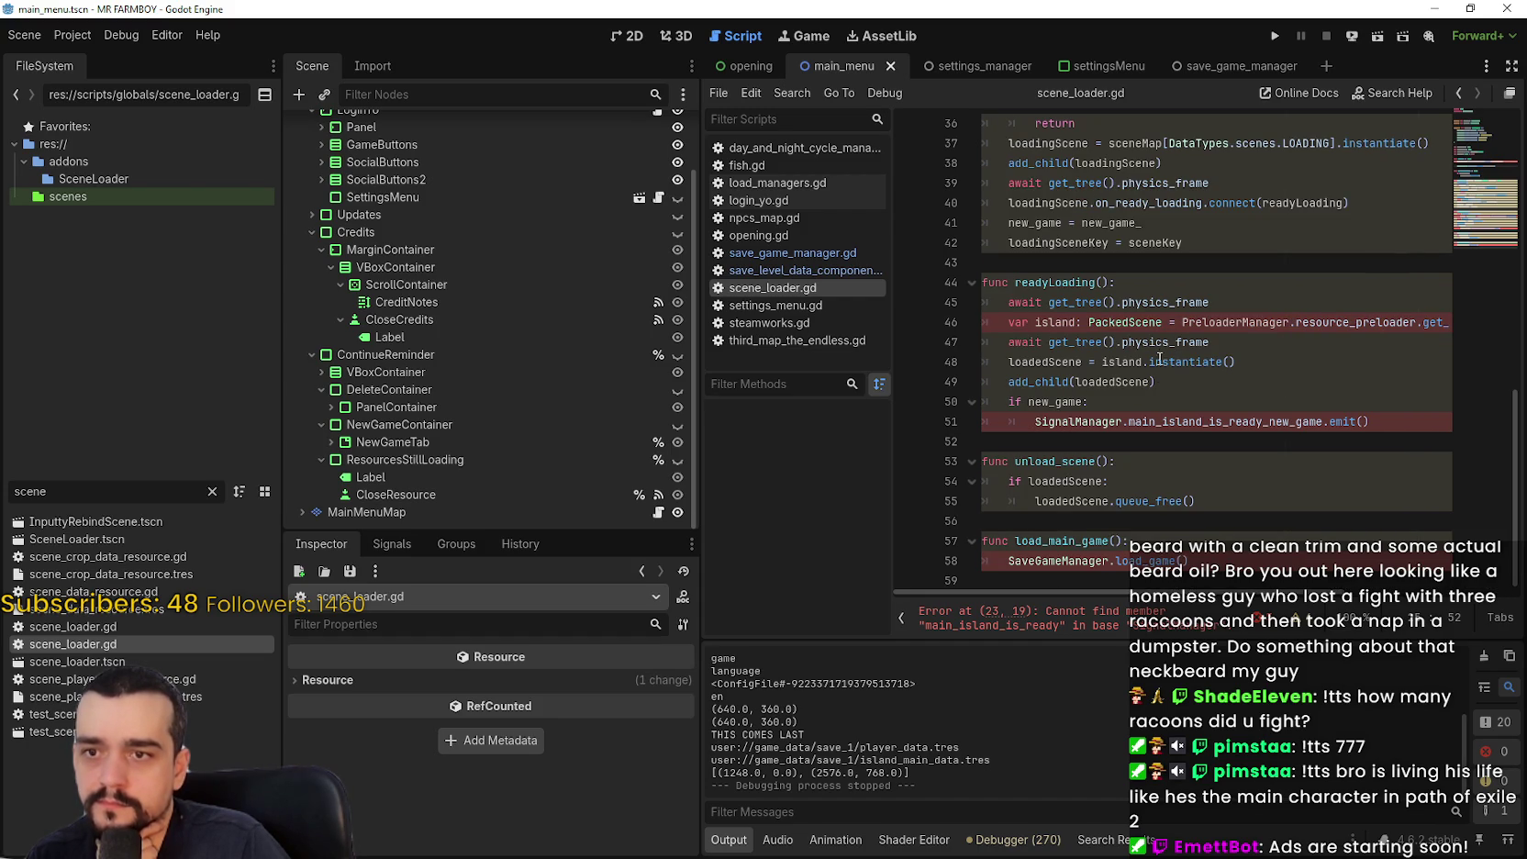
Check lines 52, 56 and 58, then bring up the Debugger panel
click(1115, 442)
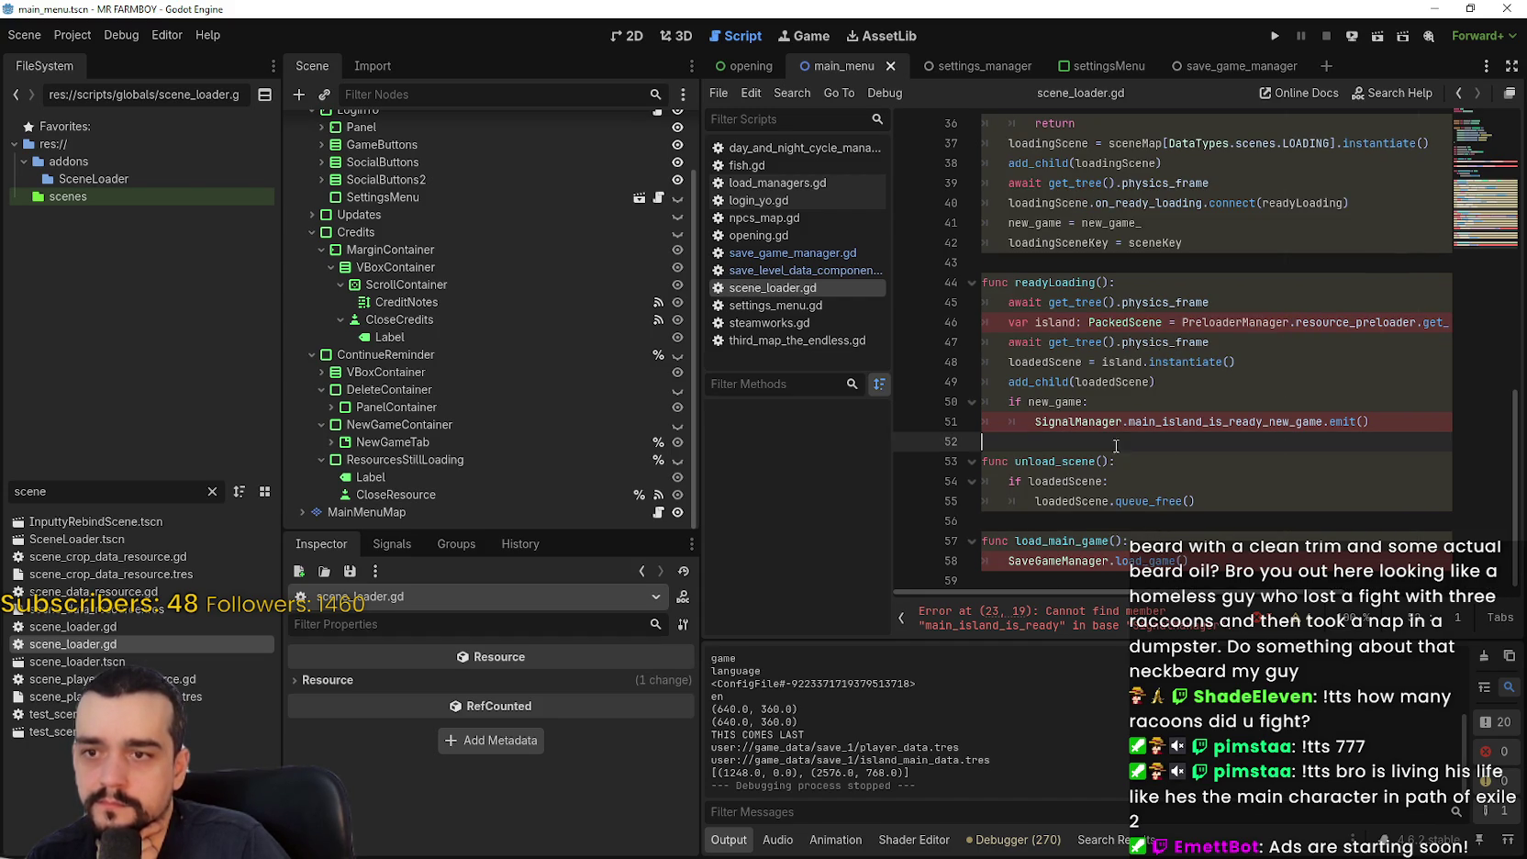
click(1121, 518)
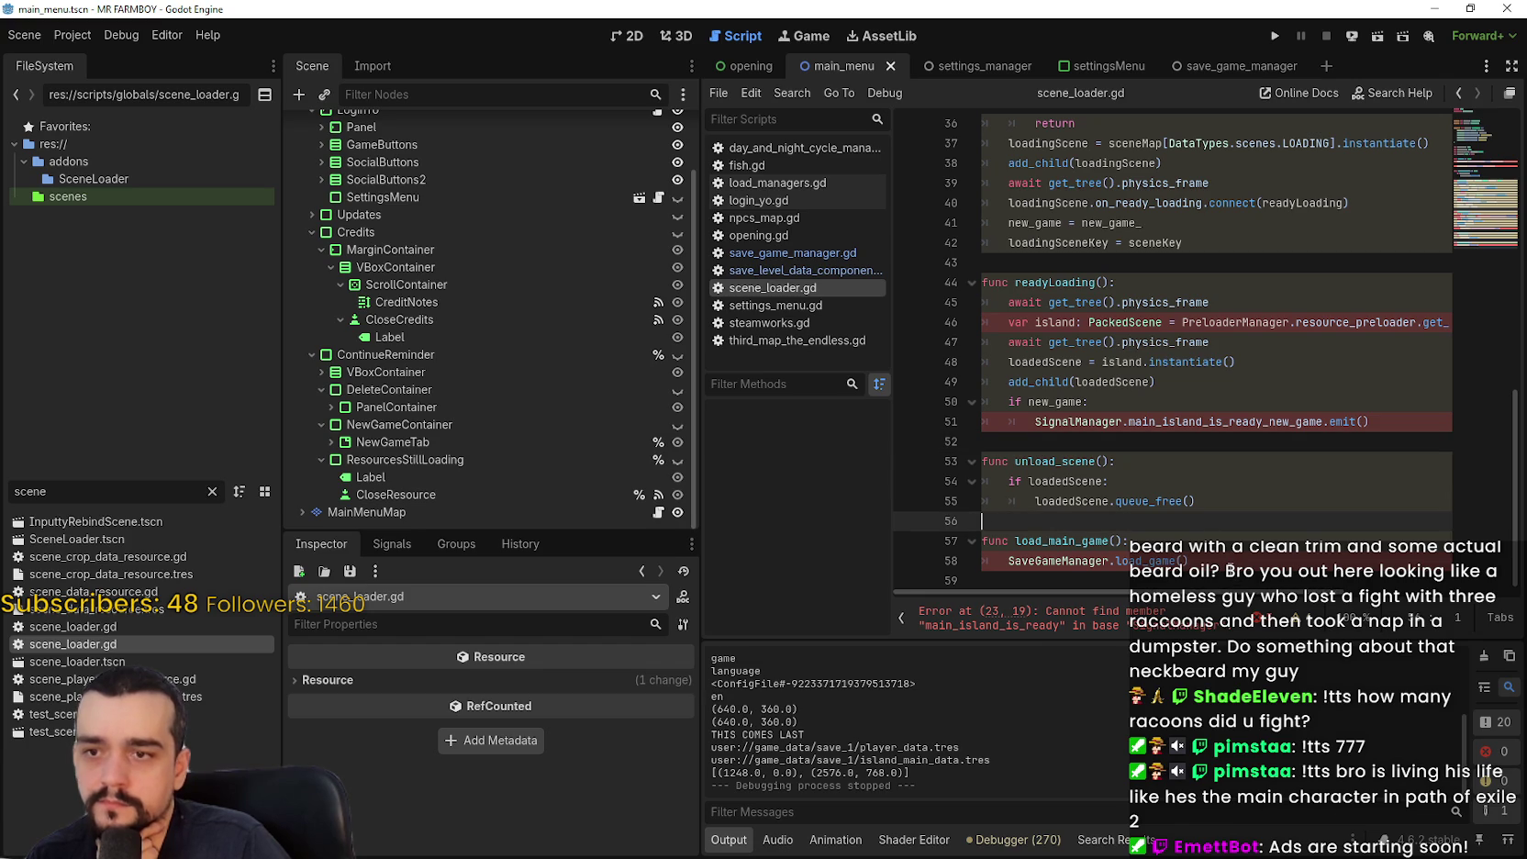
click(1225, 564)
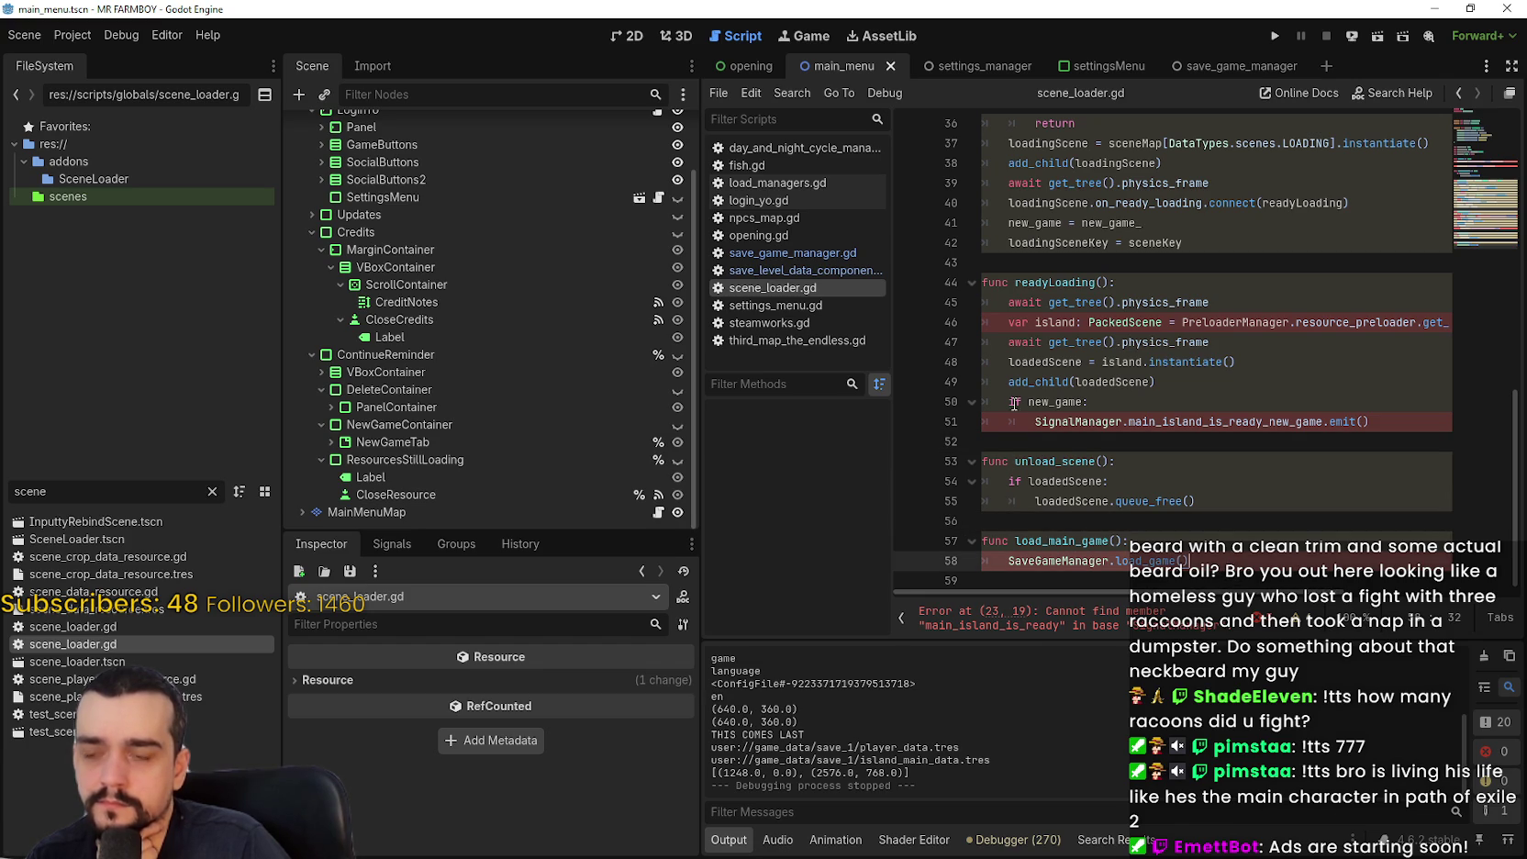
scroll(up, 3)
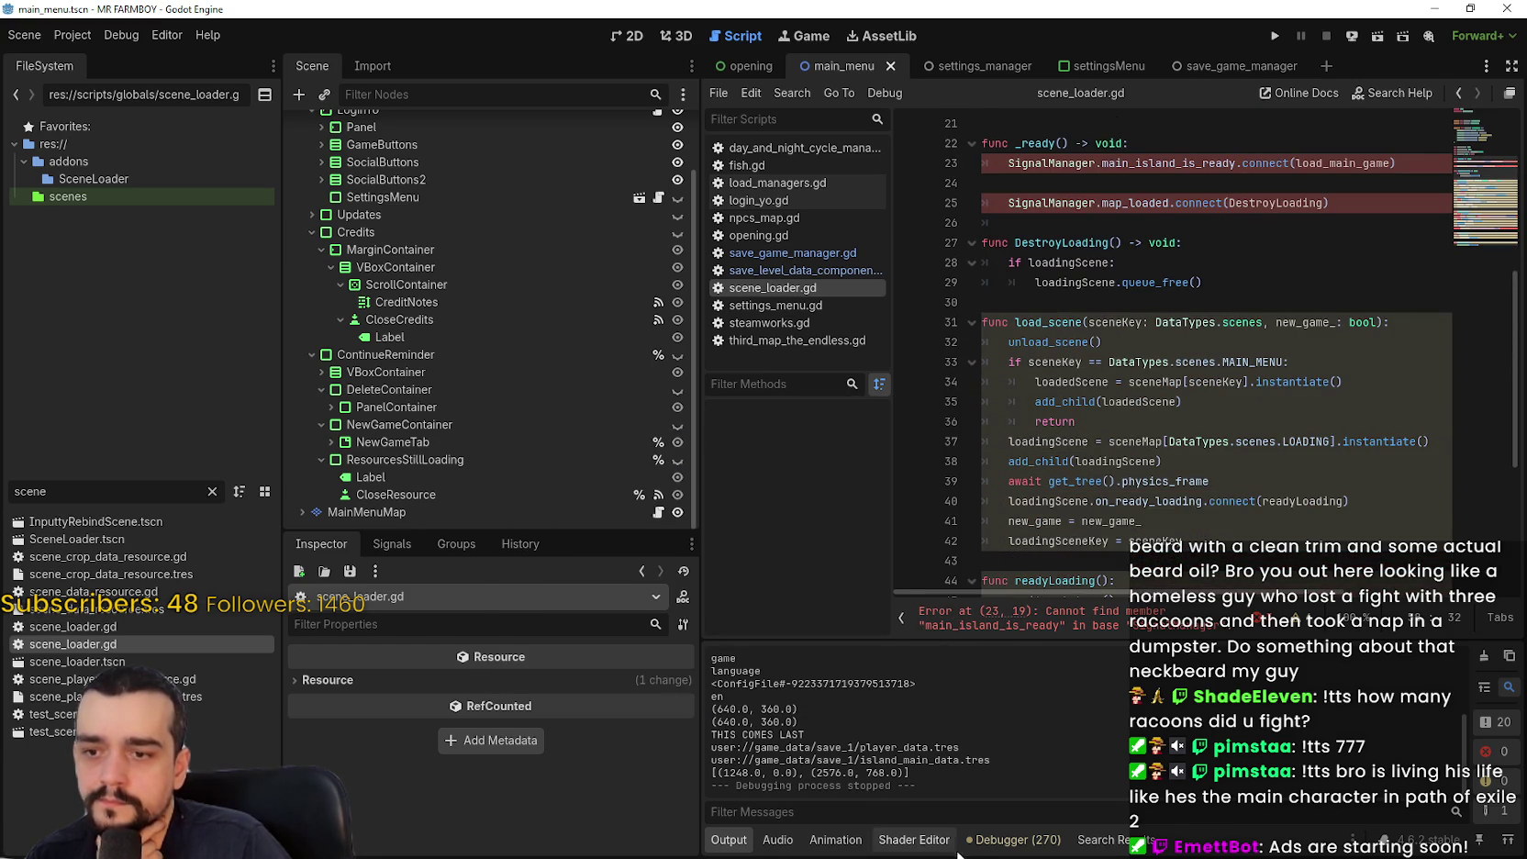
click(970, 840)
Show the Errors (270) tab and scroll through the GDScript::reload warnings
click(837, 545)
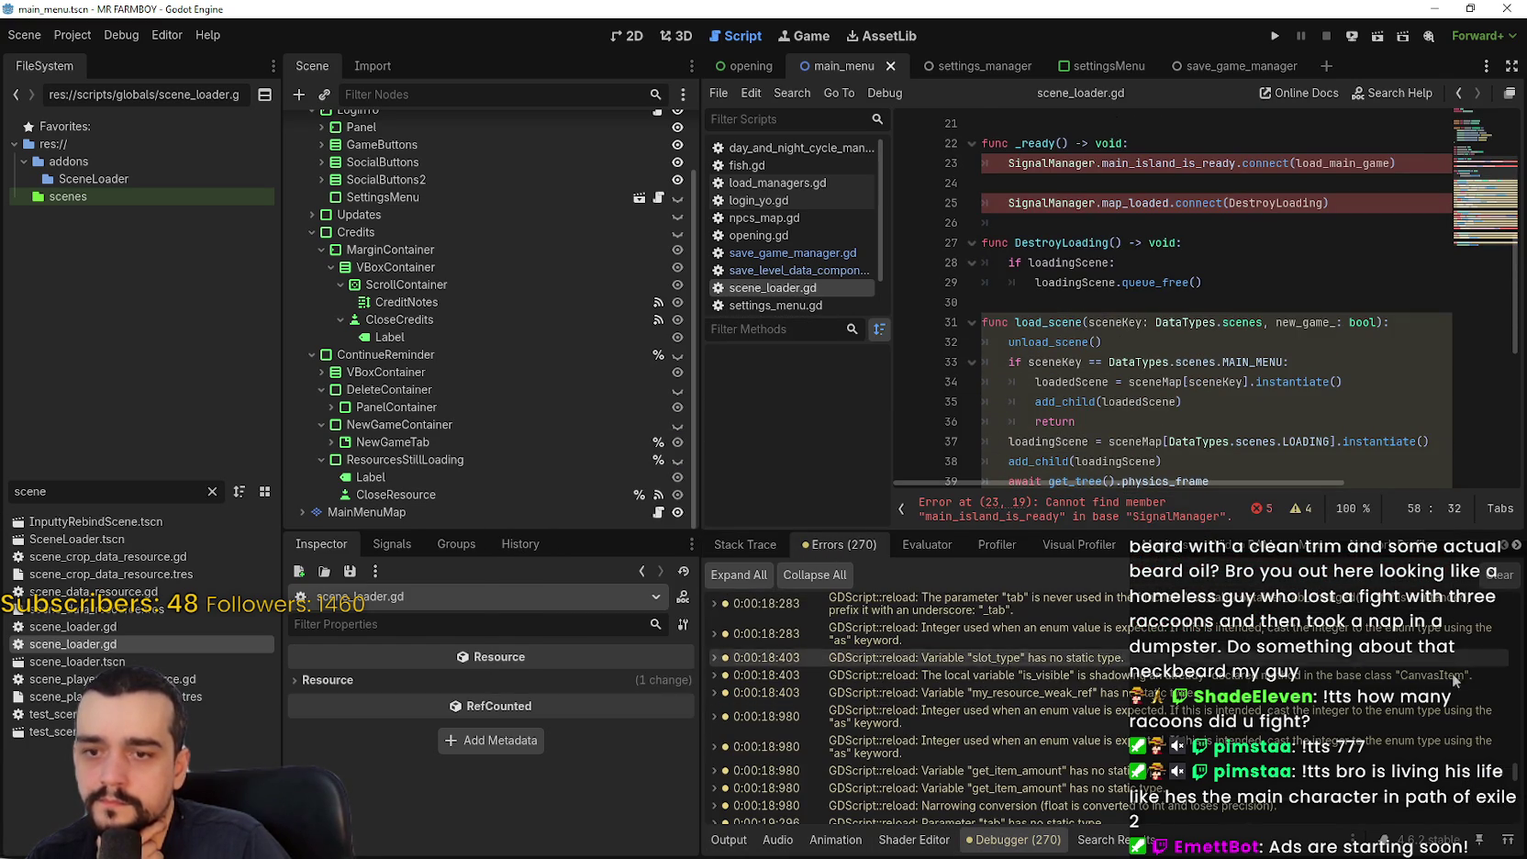
drag(1515, 789, 1516, 667)
scroll(down, 3)
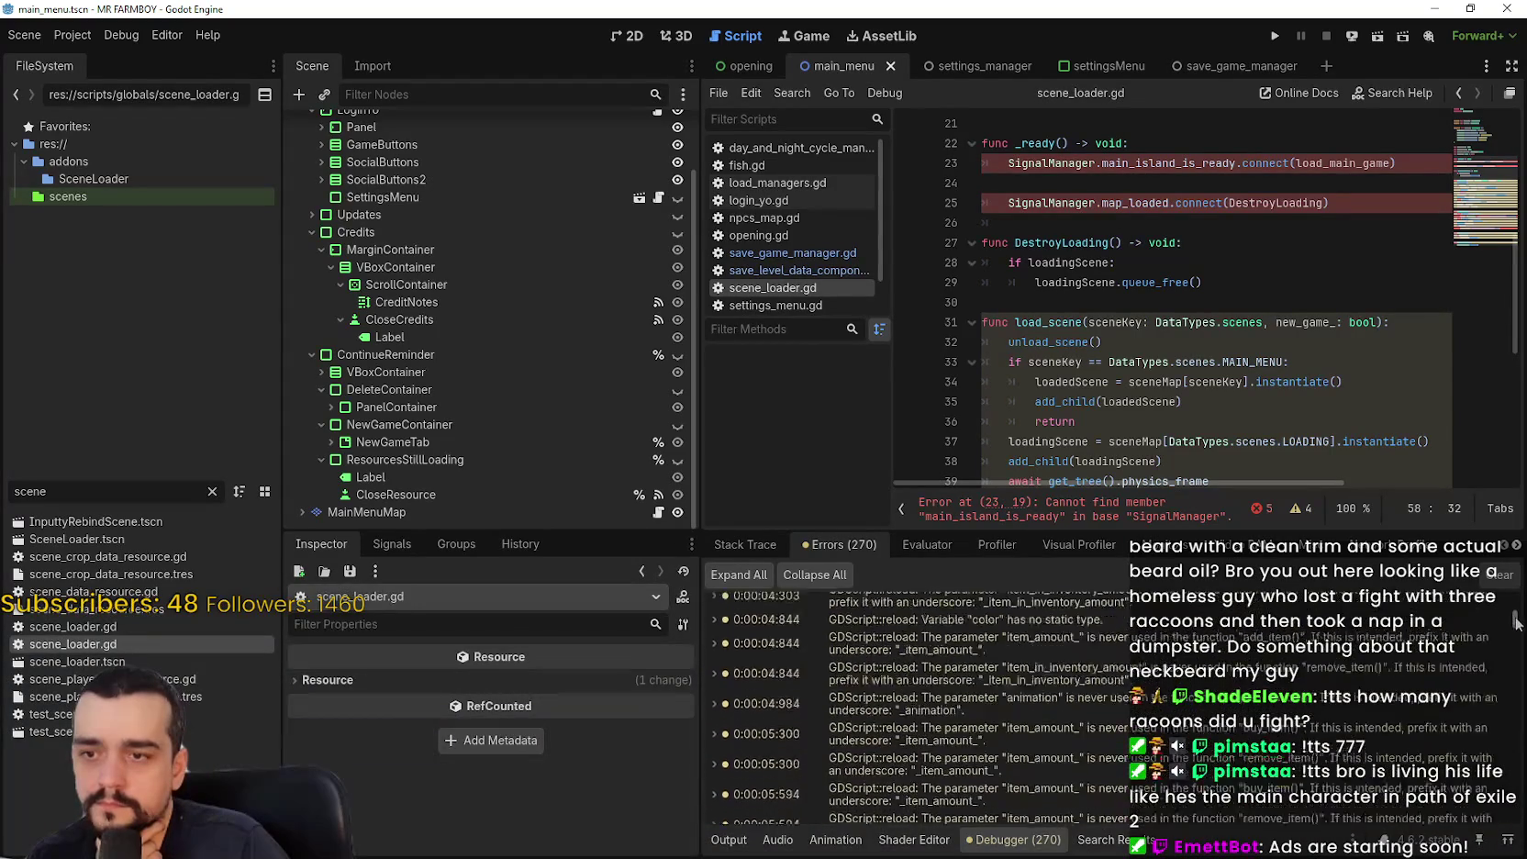
scroll(down, 3)
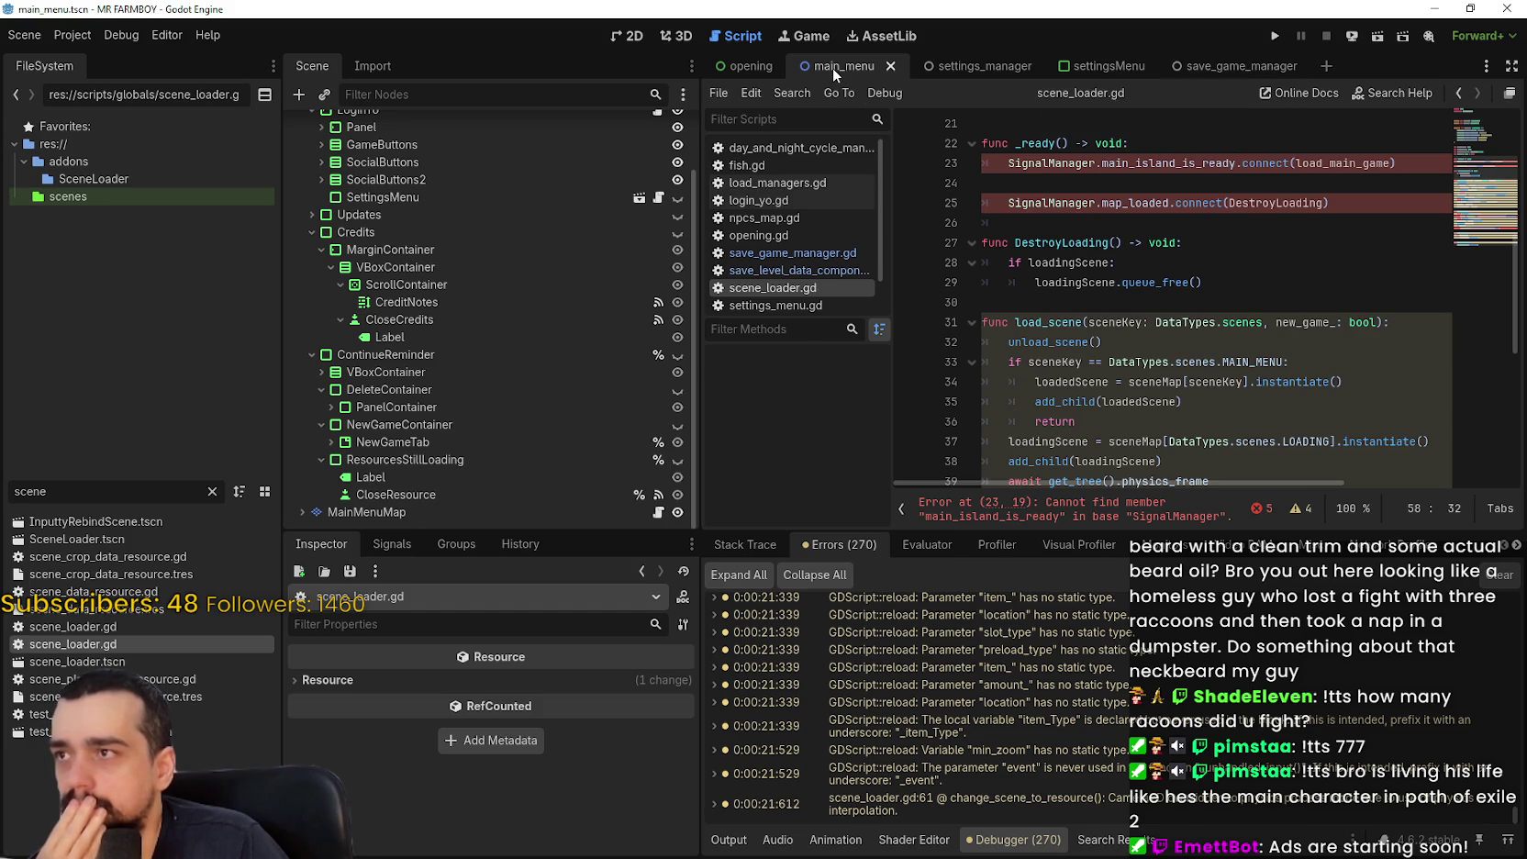
Run MR FARMBOY, load Save 1 via Continue, and pause execution once it finishes loading
click(1277, 33)
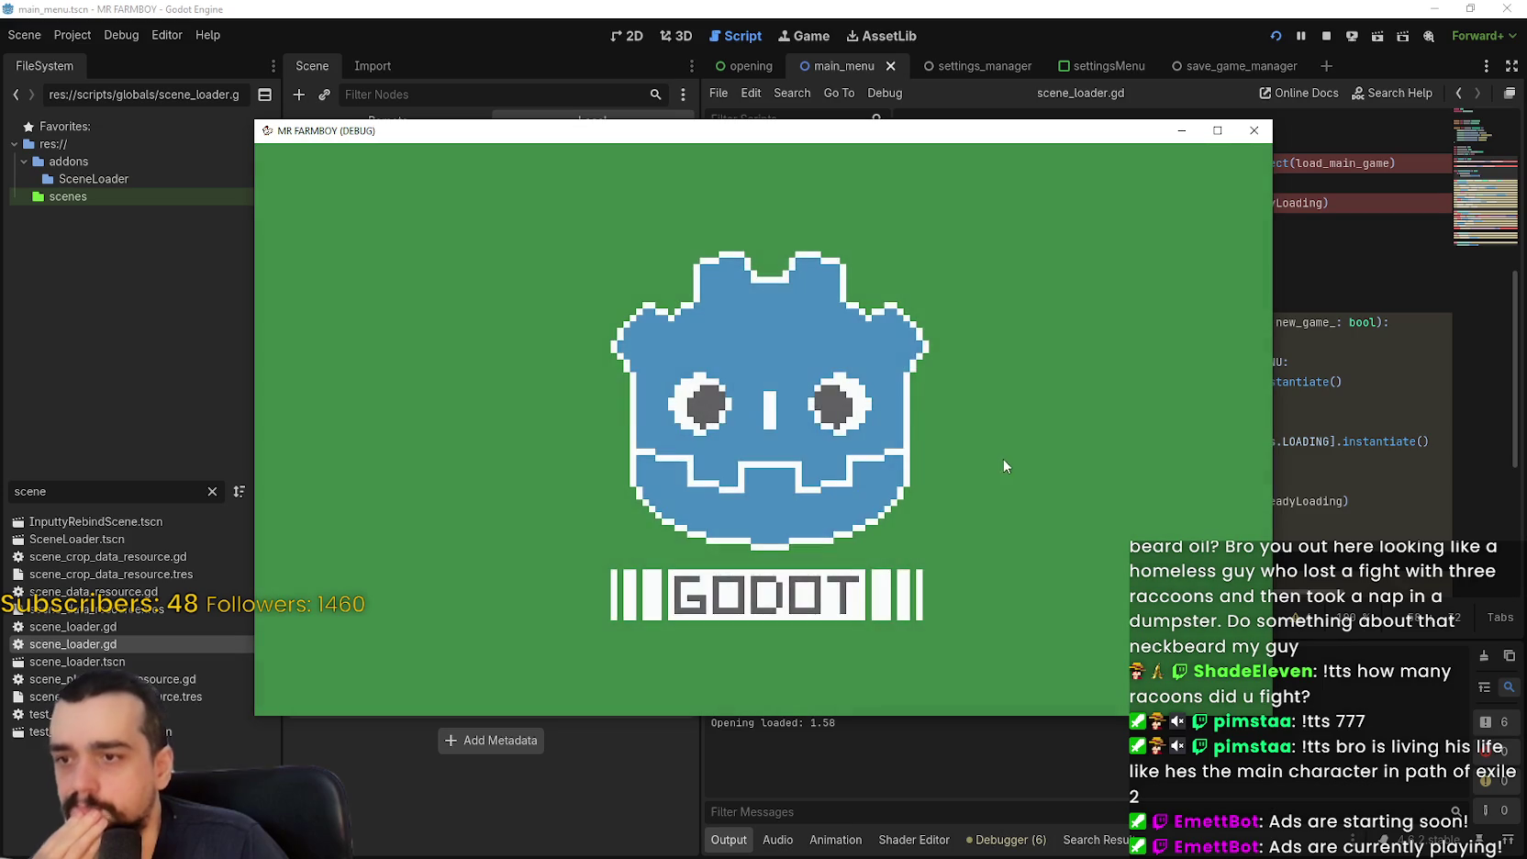
drag(852, 134, 965, 82)
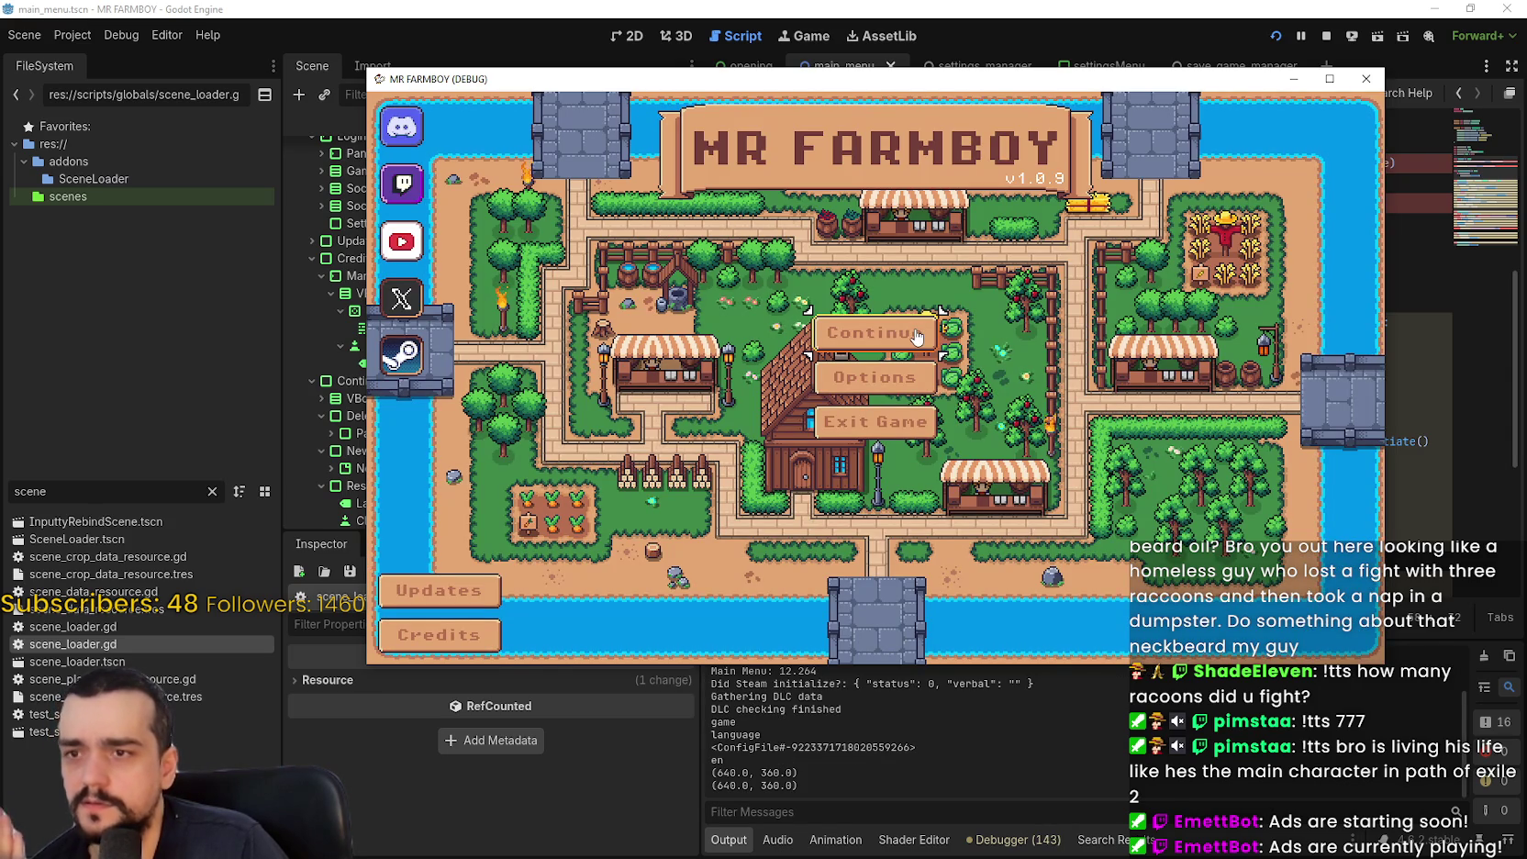
click(917, 336)
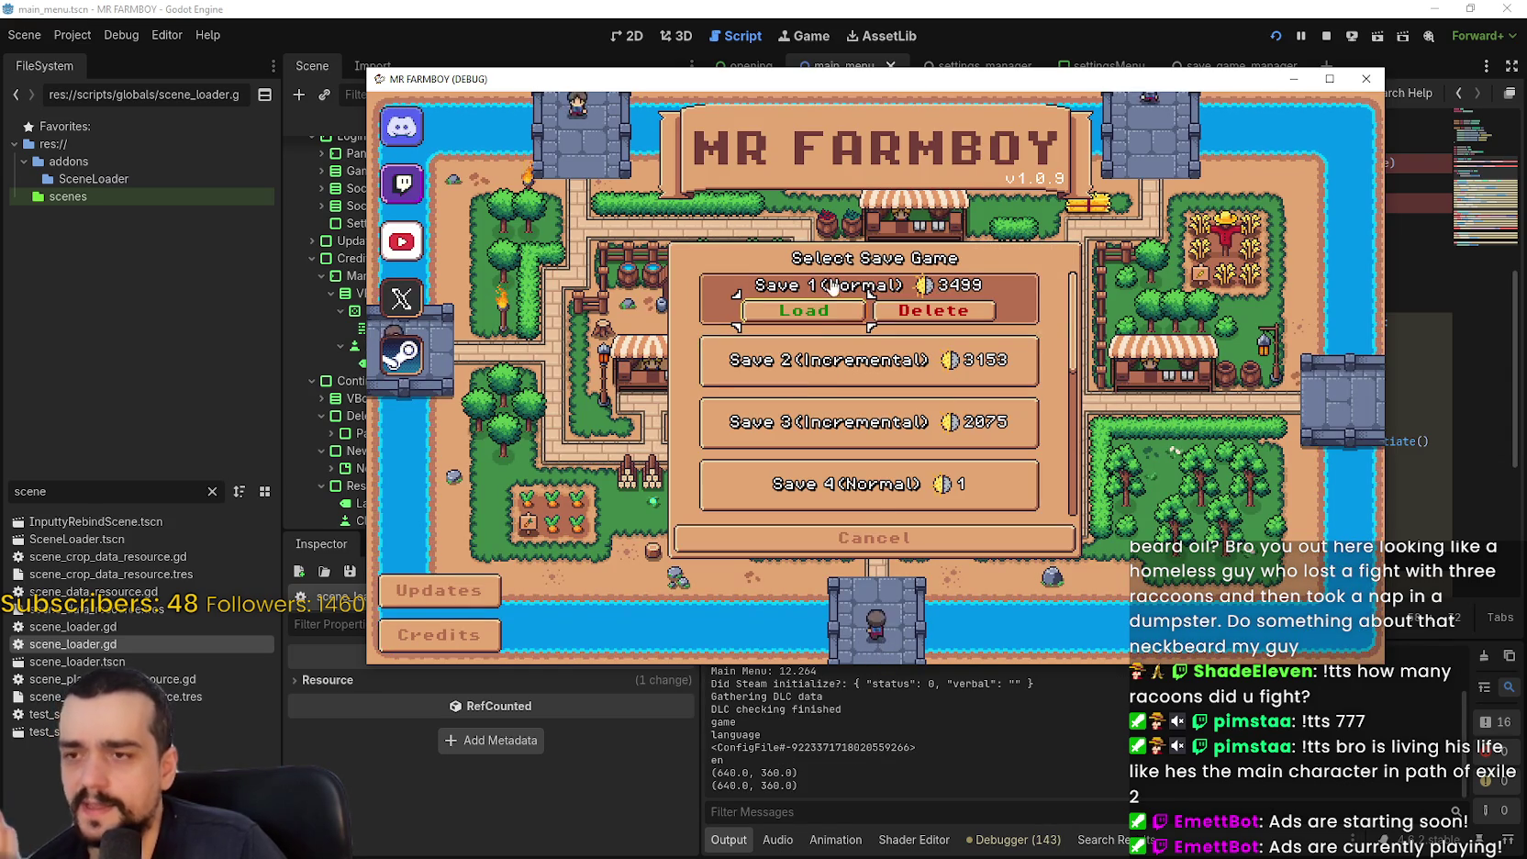
click(861, 312)
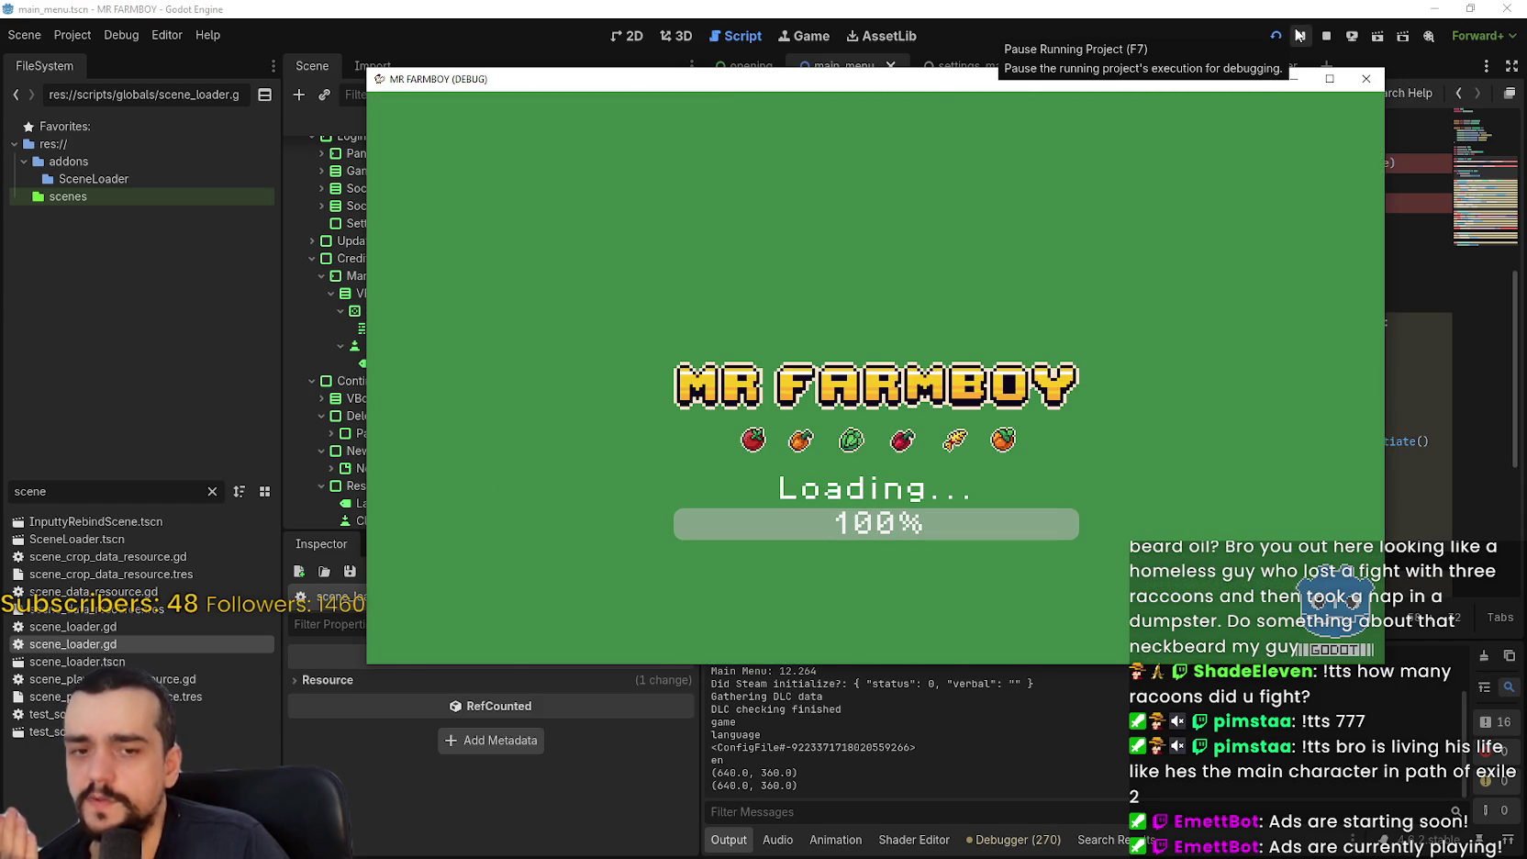
click(1298, 35)
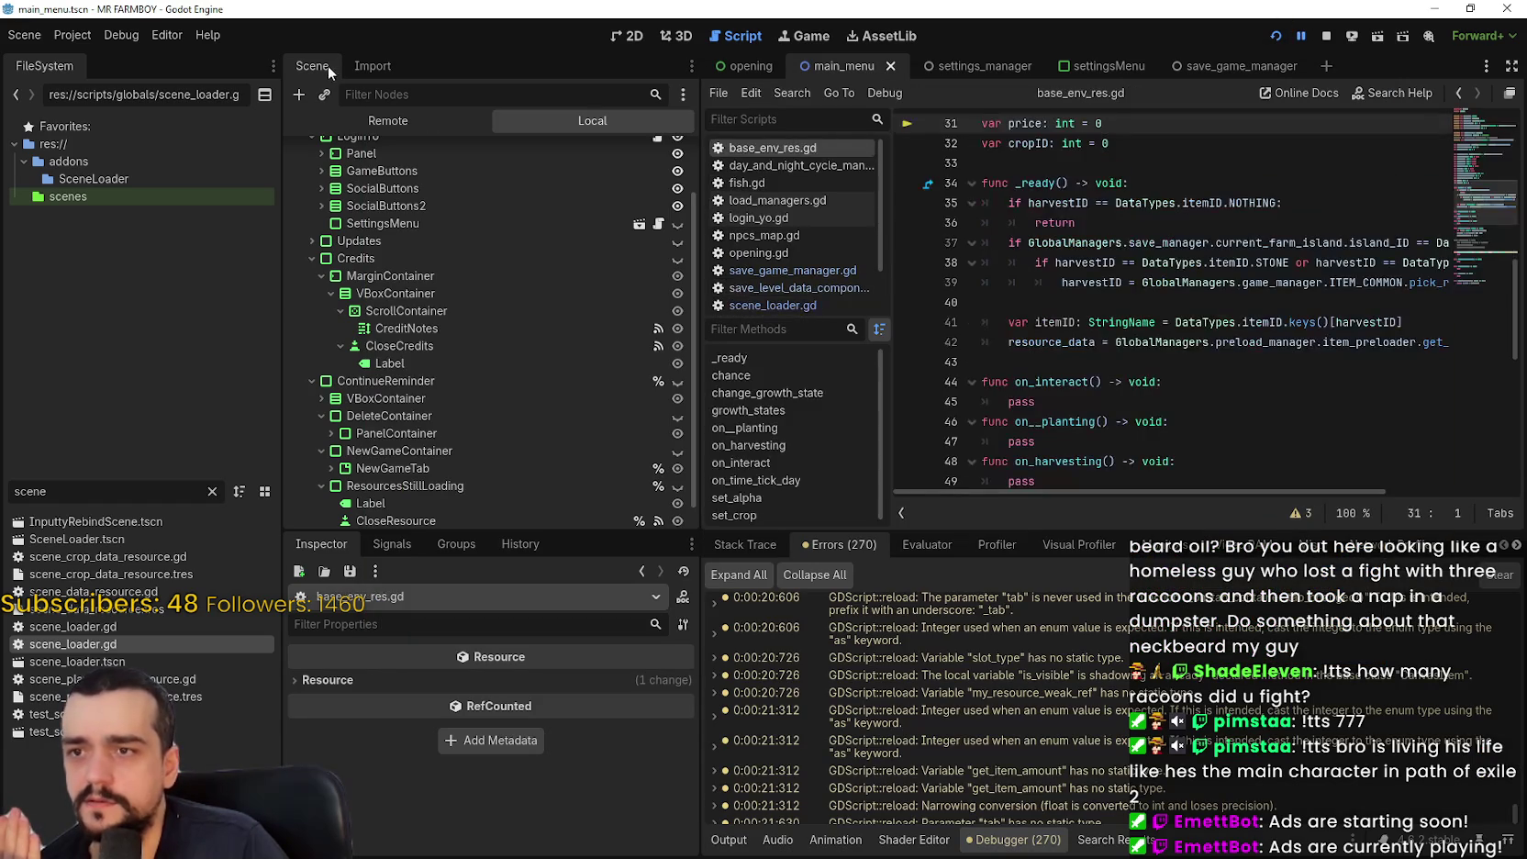
Switch to the Remote scene tree and expand InventoryManager's inventory Dictionary
click(354, 116)
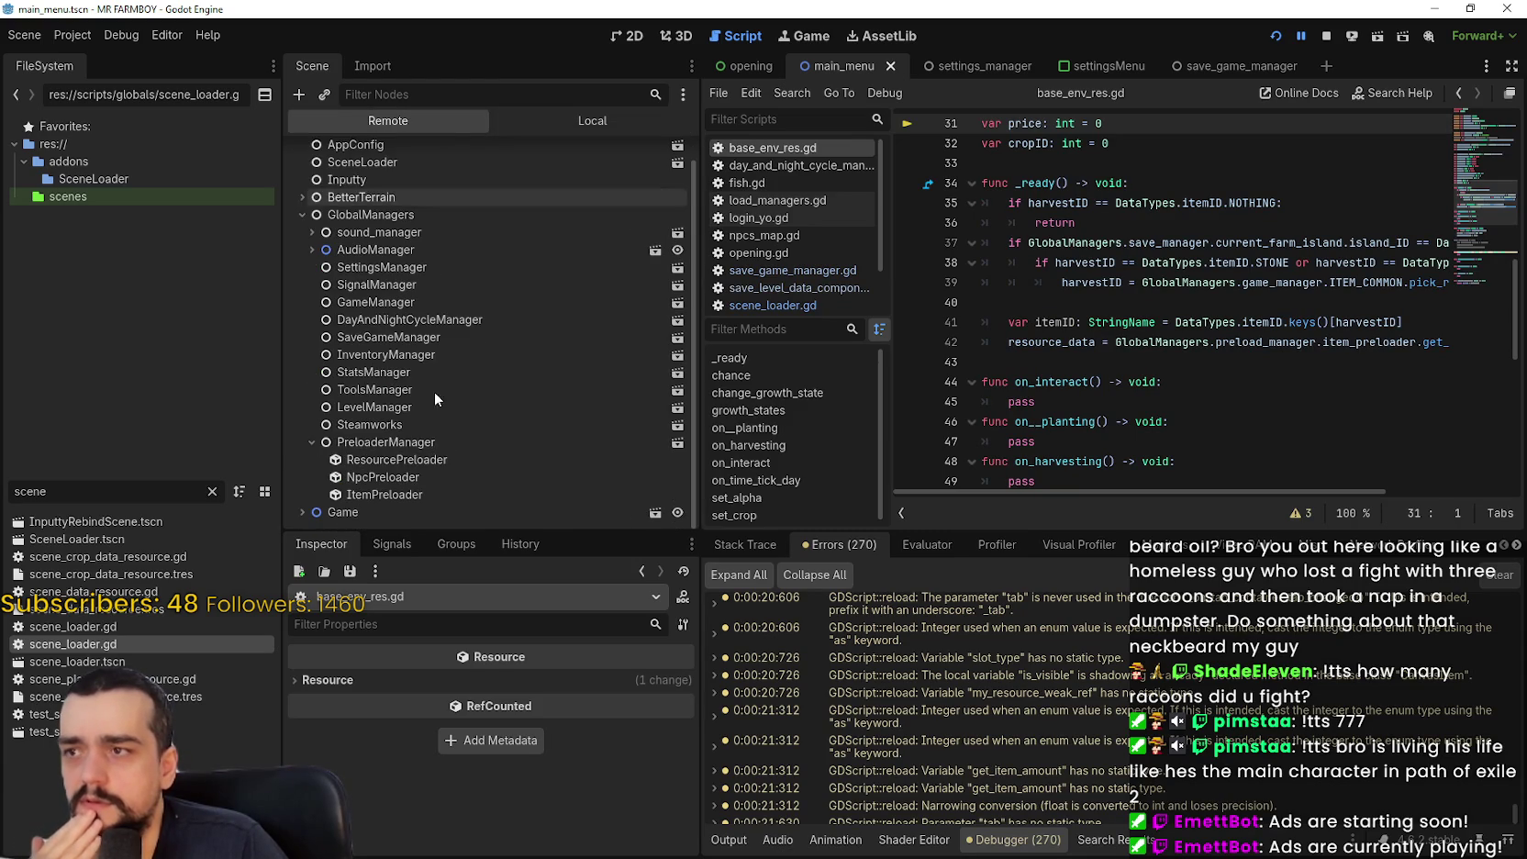
click(302, 512)
scroll(down, 3)
scroll(up, 3)
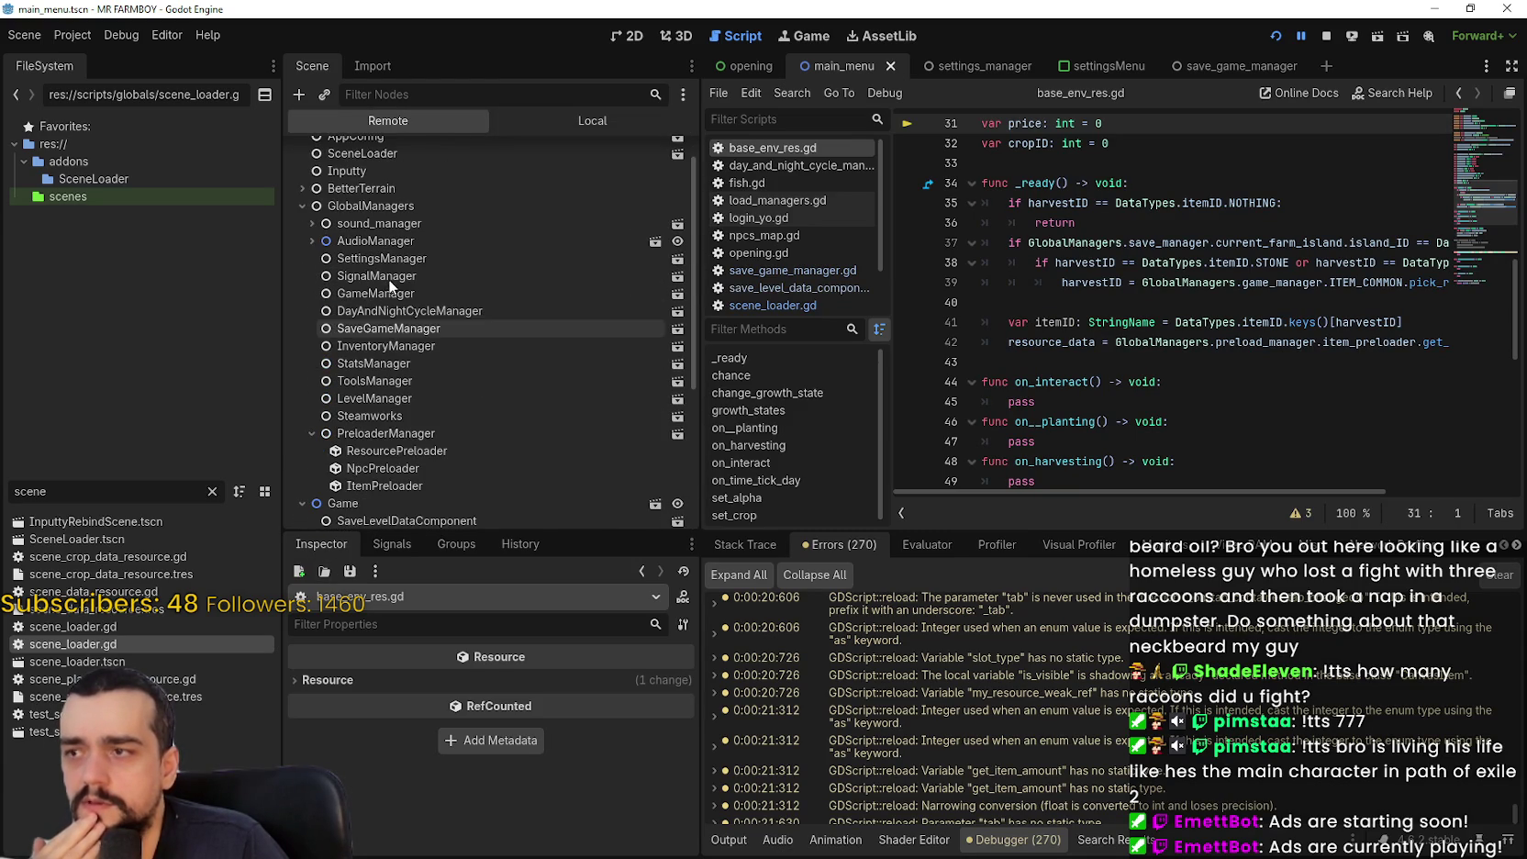
click(429, 292)
click(432, 275)
click(421, 347)
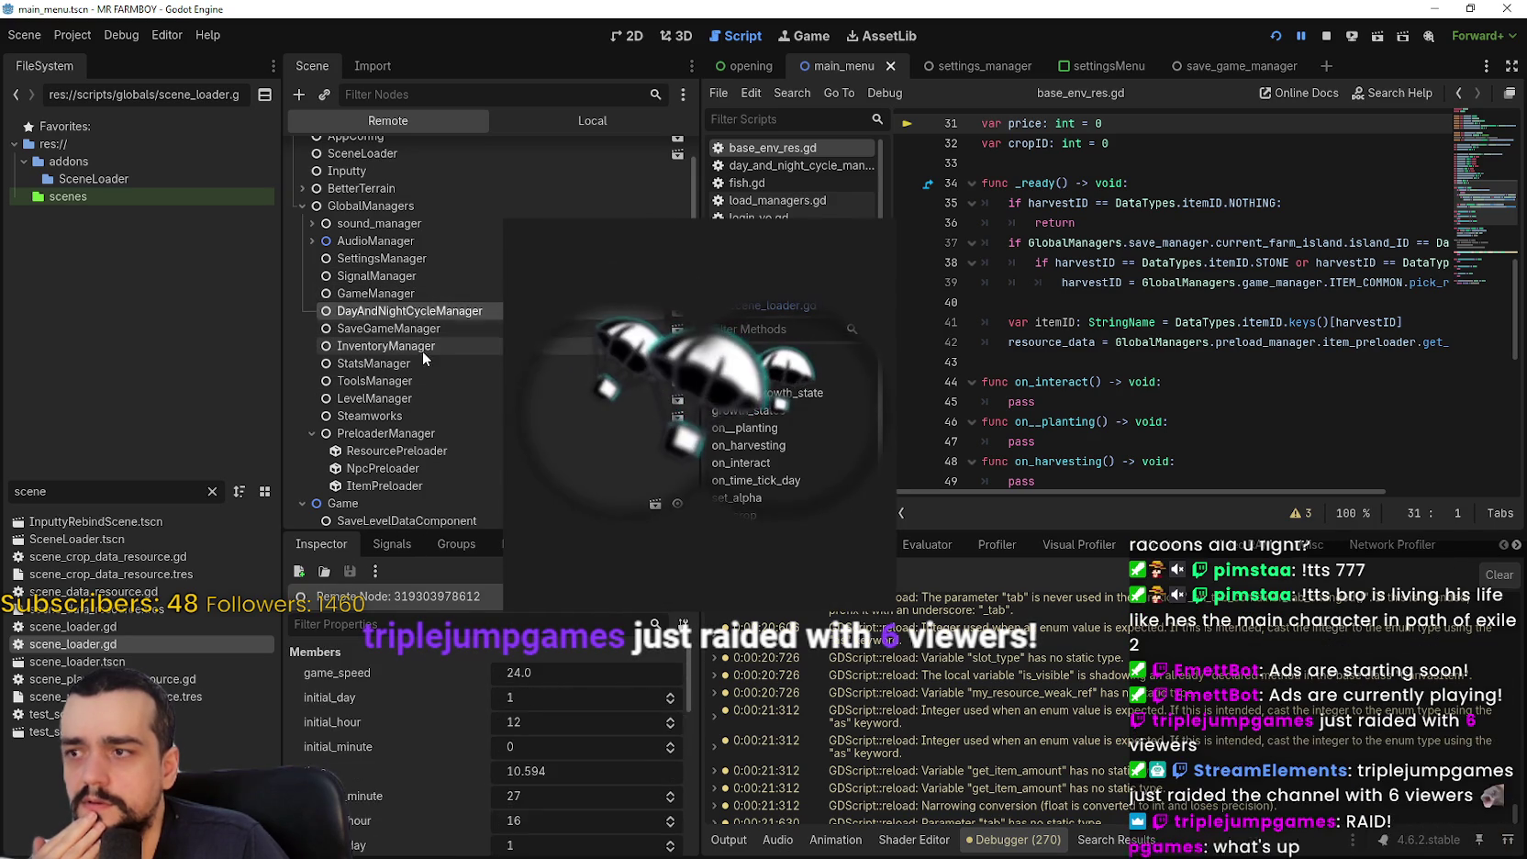
click(559, 673)
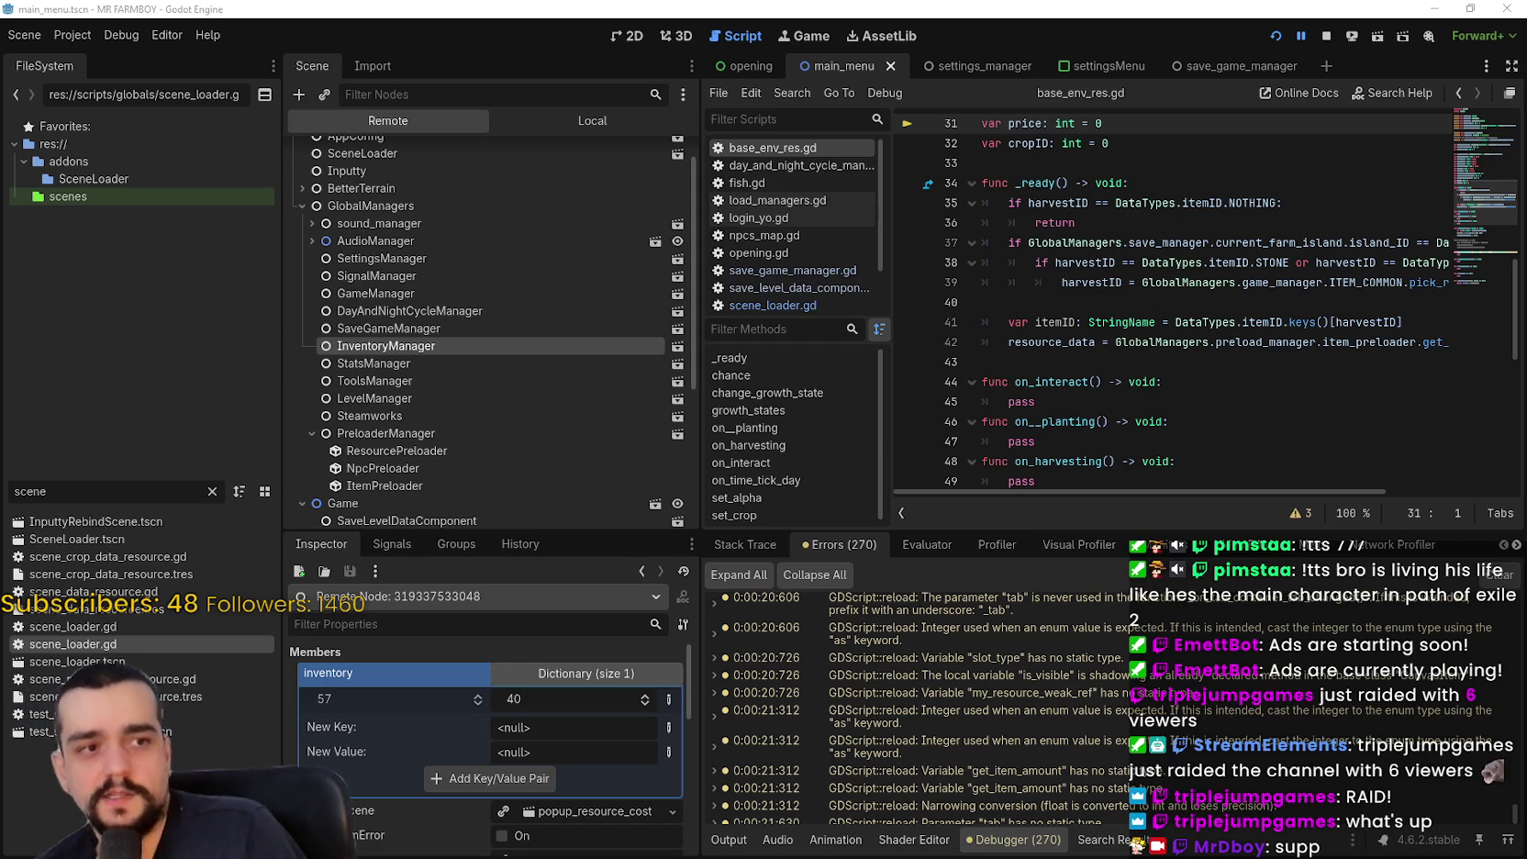
Scroll through StatsManager's properties in the Inspector, then stop the running game
click(1190, 356)
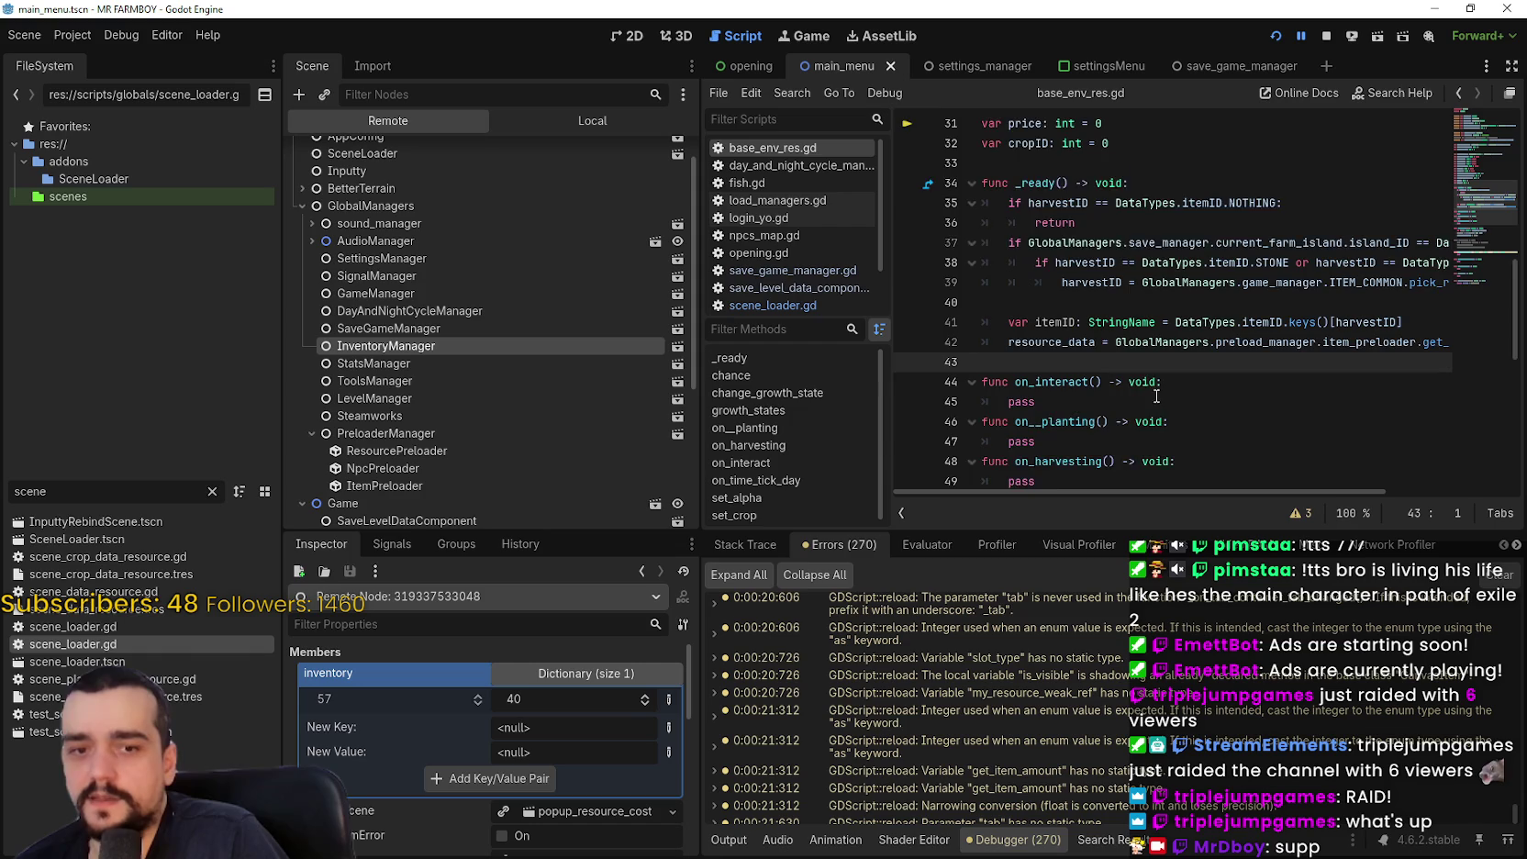
scroll(down, 3)
click(1142, 440)
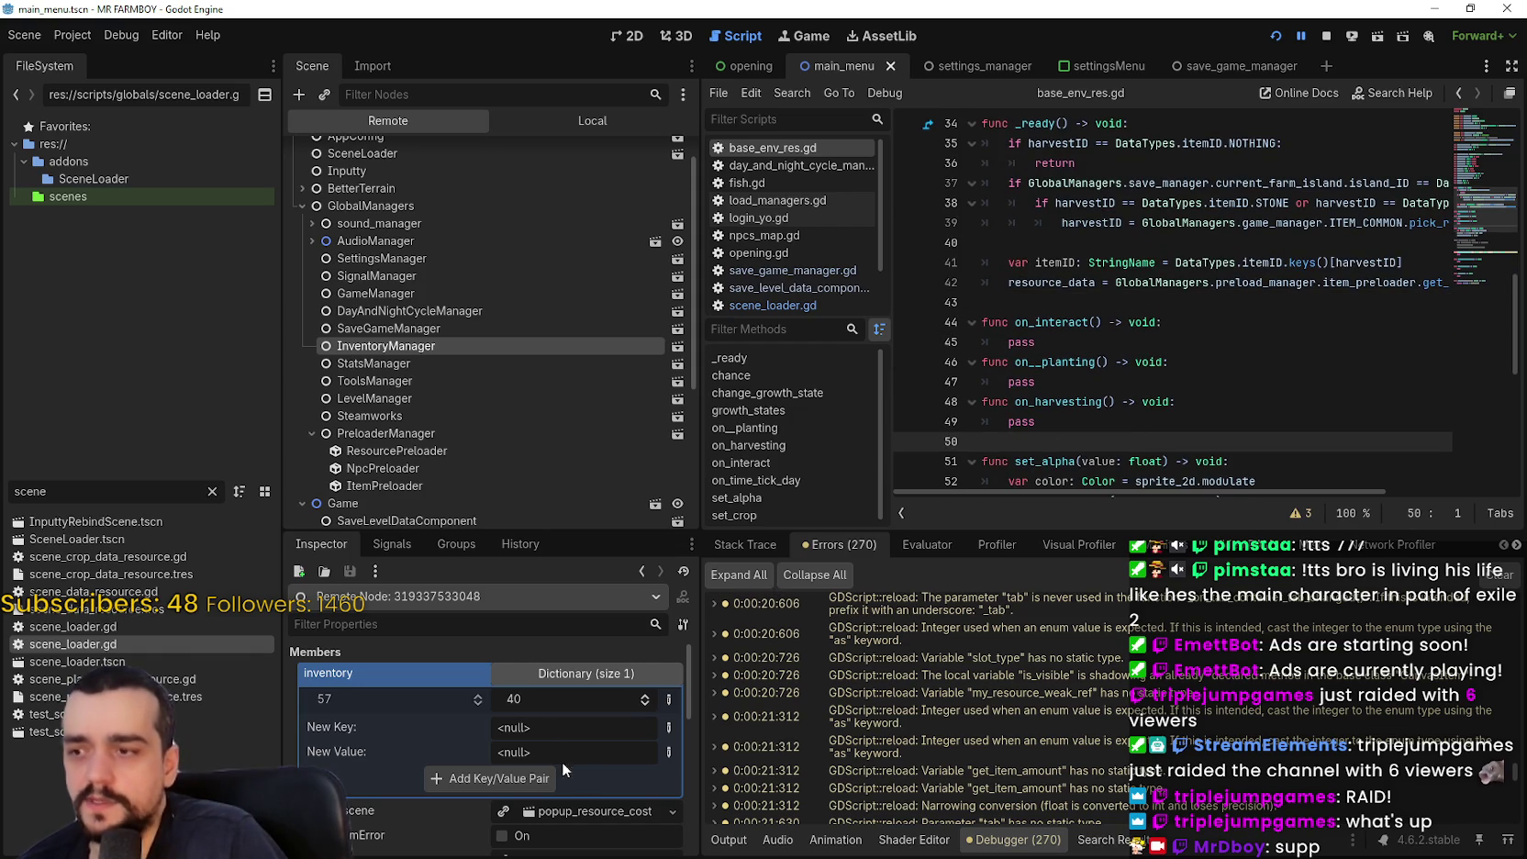
scroll(down, 3)
click(407, 318)
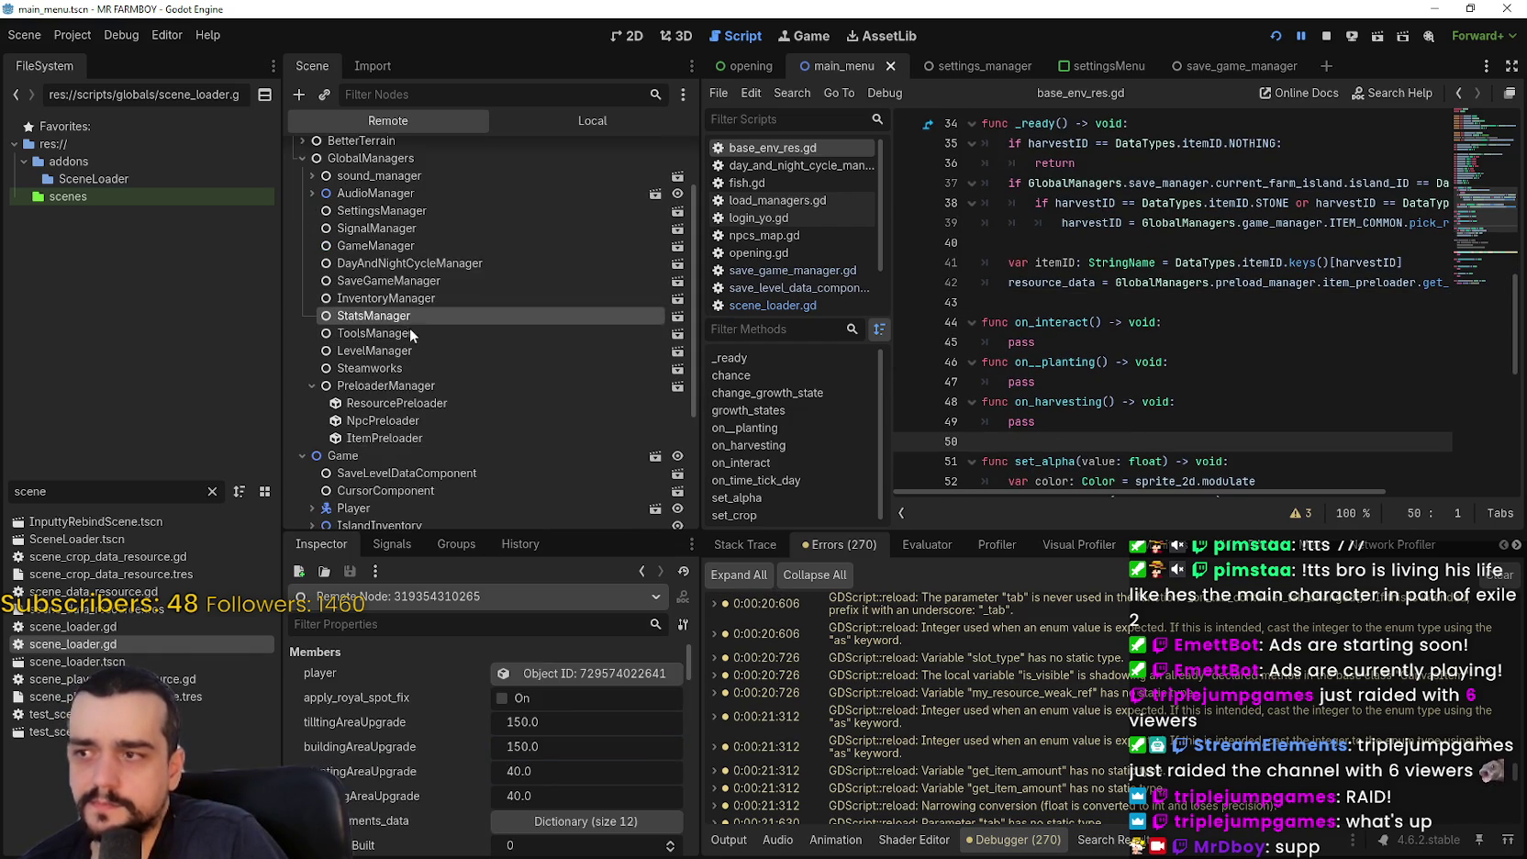
scroll(down, 3)
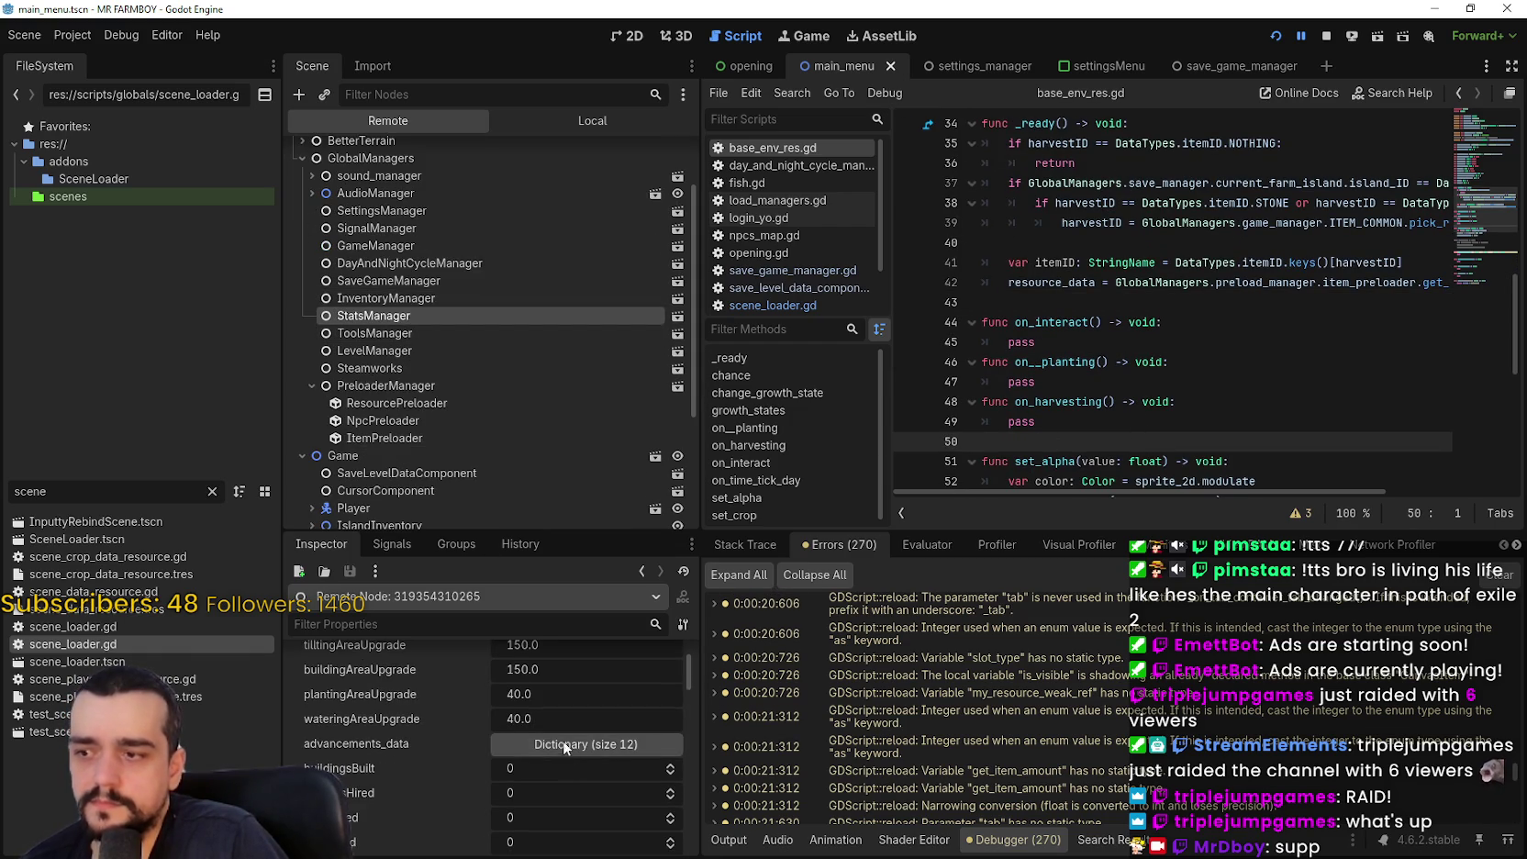
scroll(down, 3)
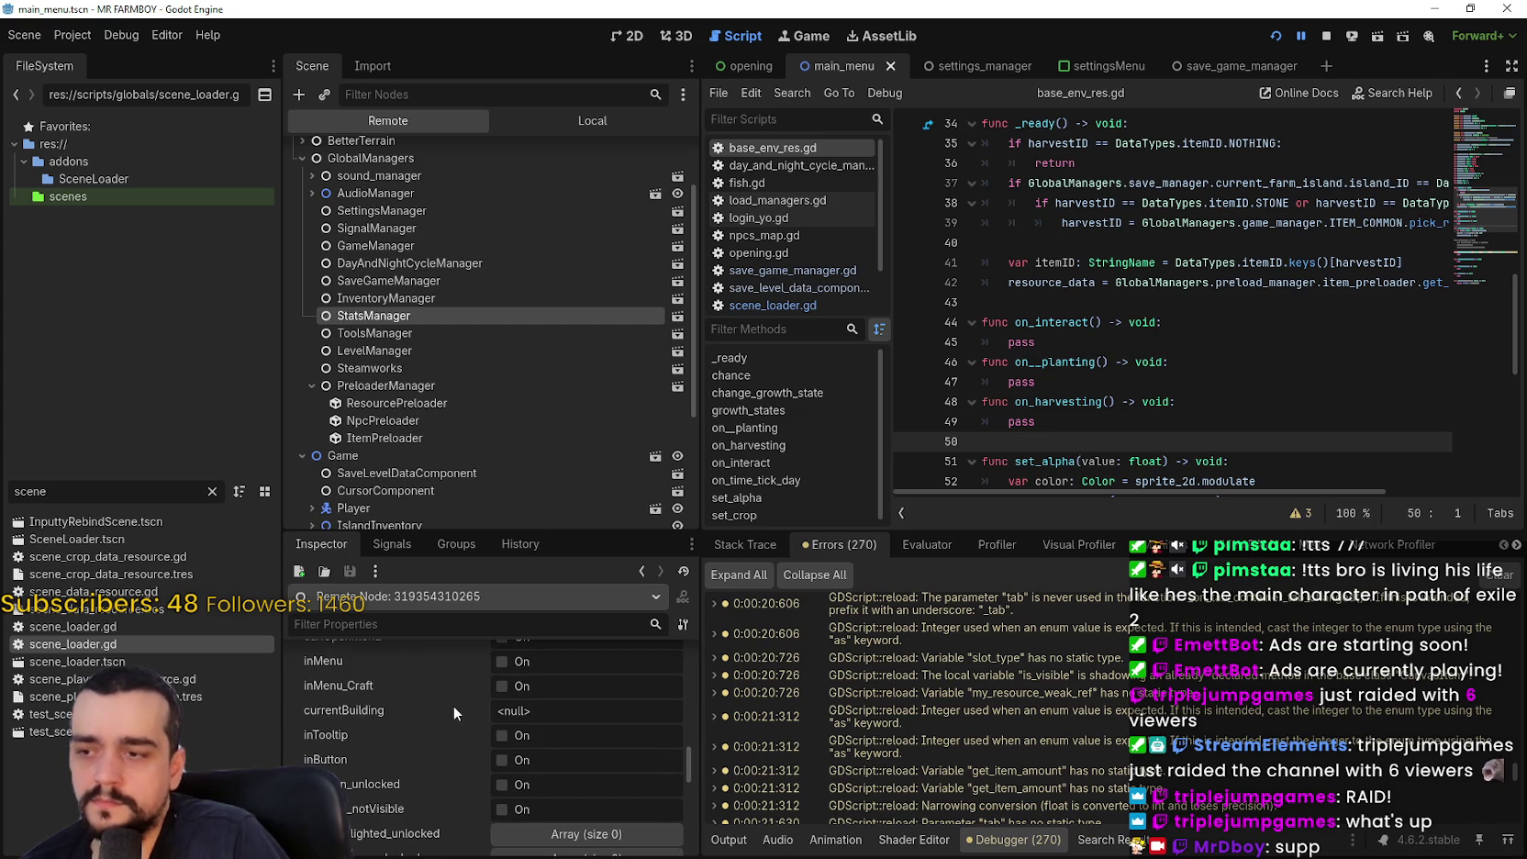
scroll(up, 3)
click(1334, 40)
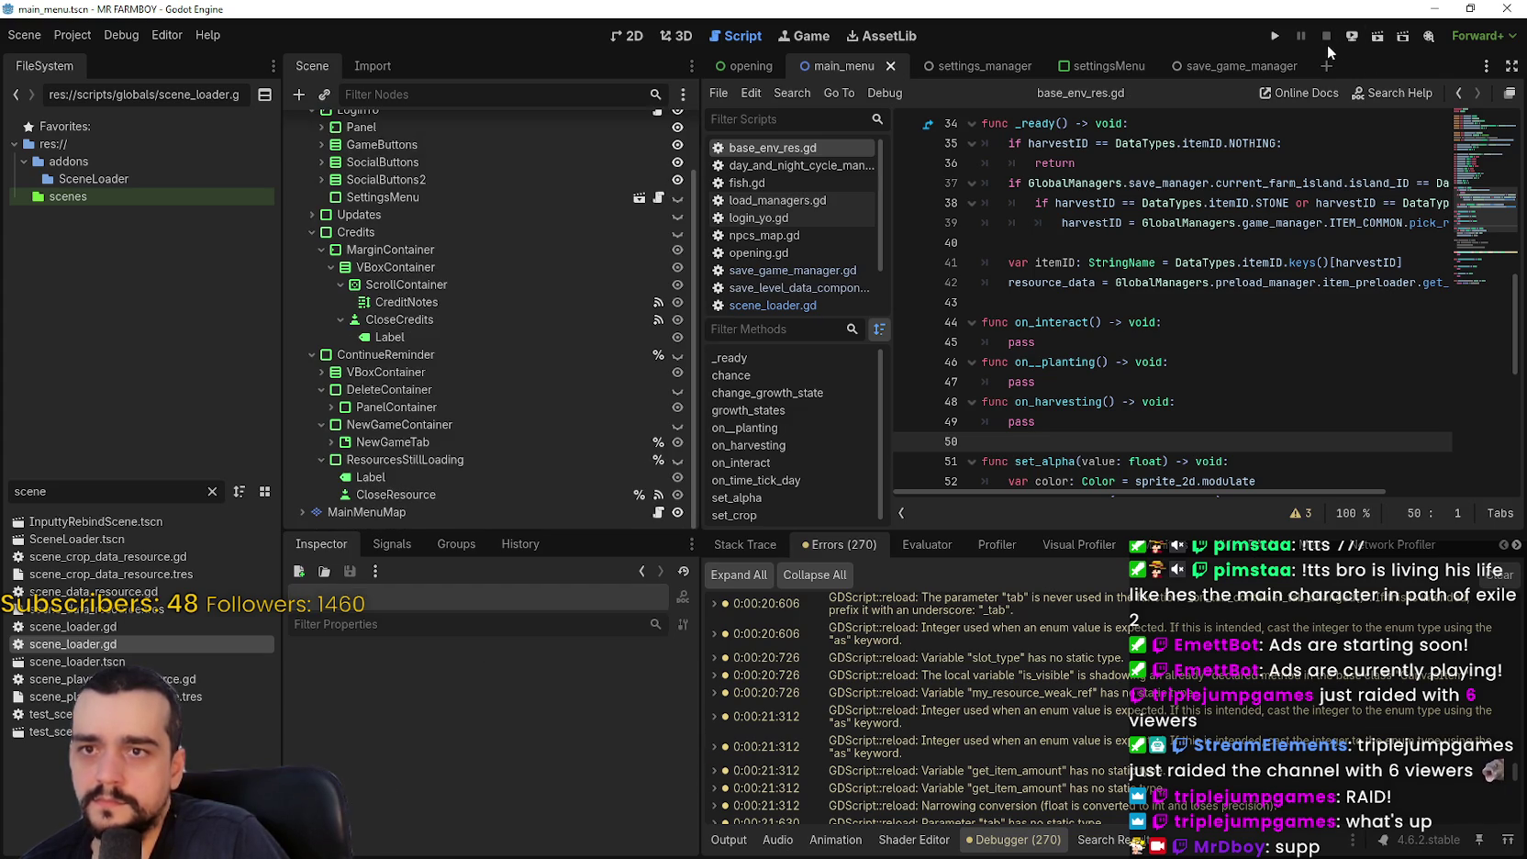
Filter project files by 'test' and open test_scene_everything.tscn
click(1116, 322)
click(1110, 308)
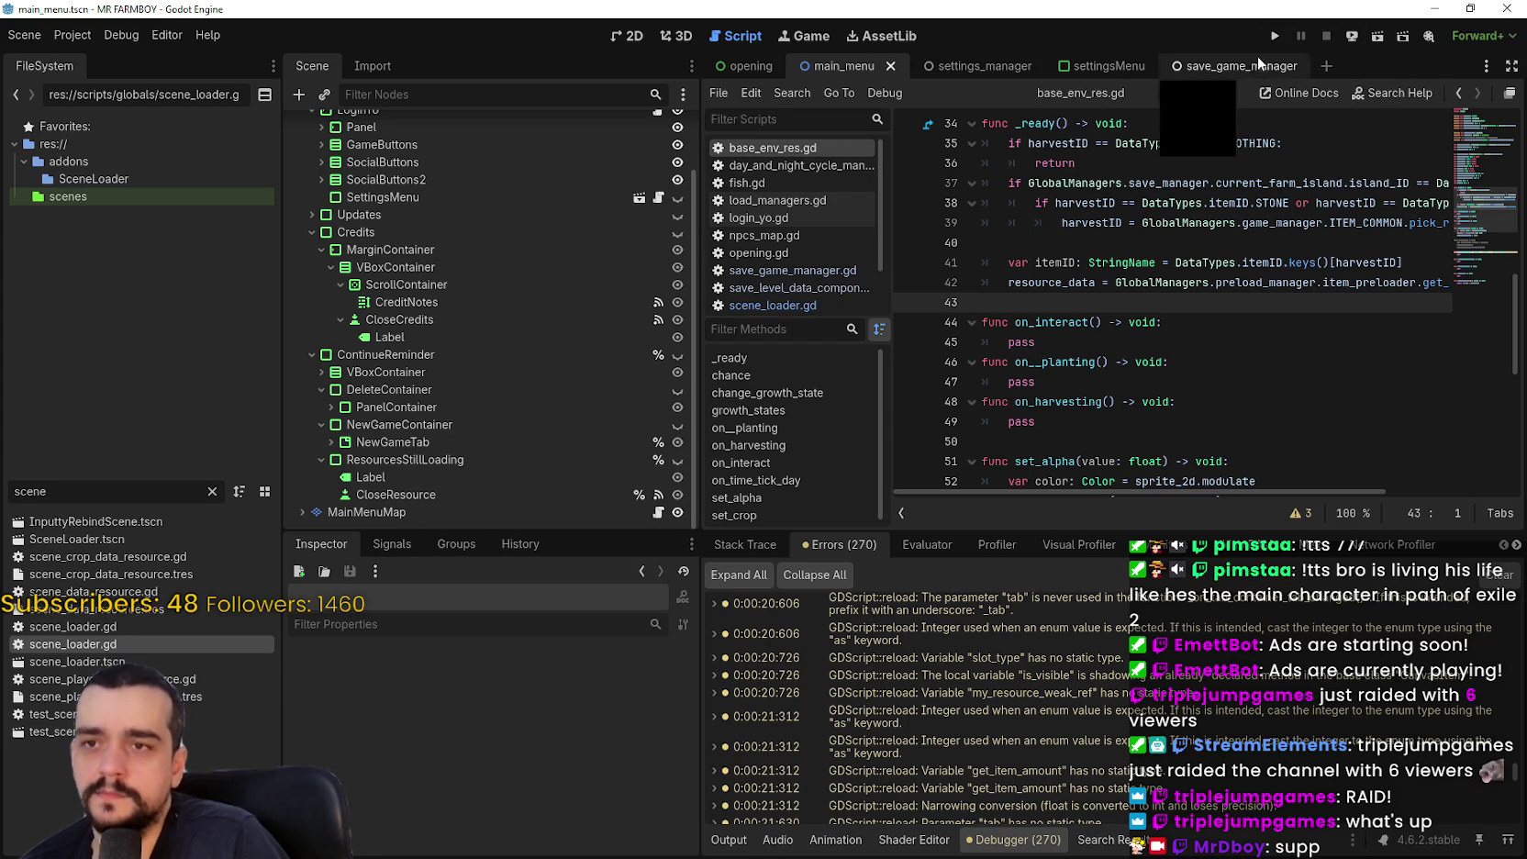
double_click(74, 490)
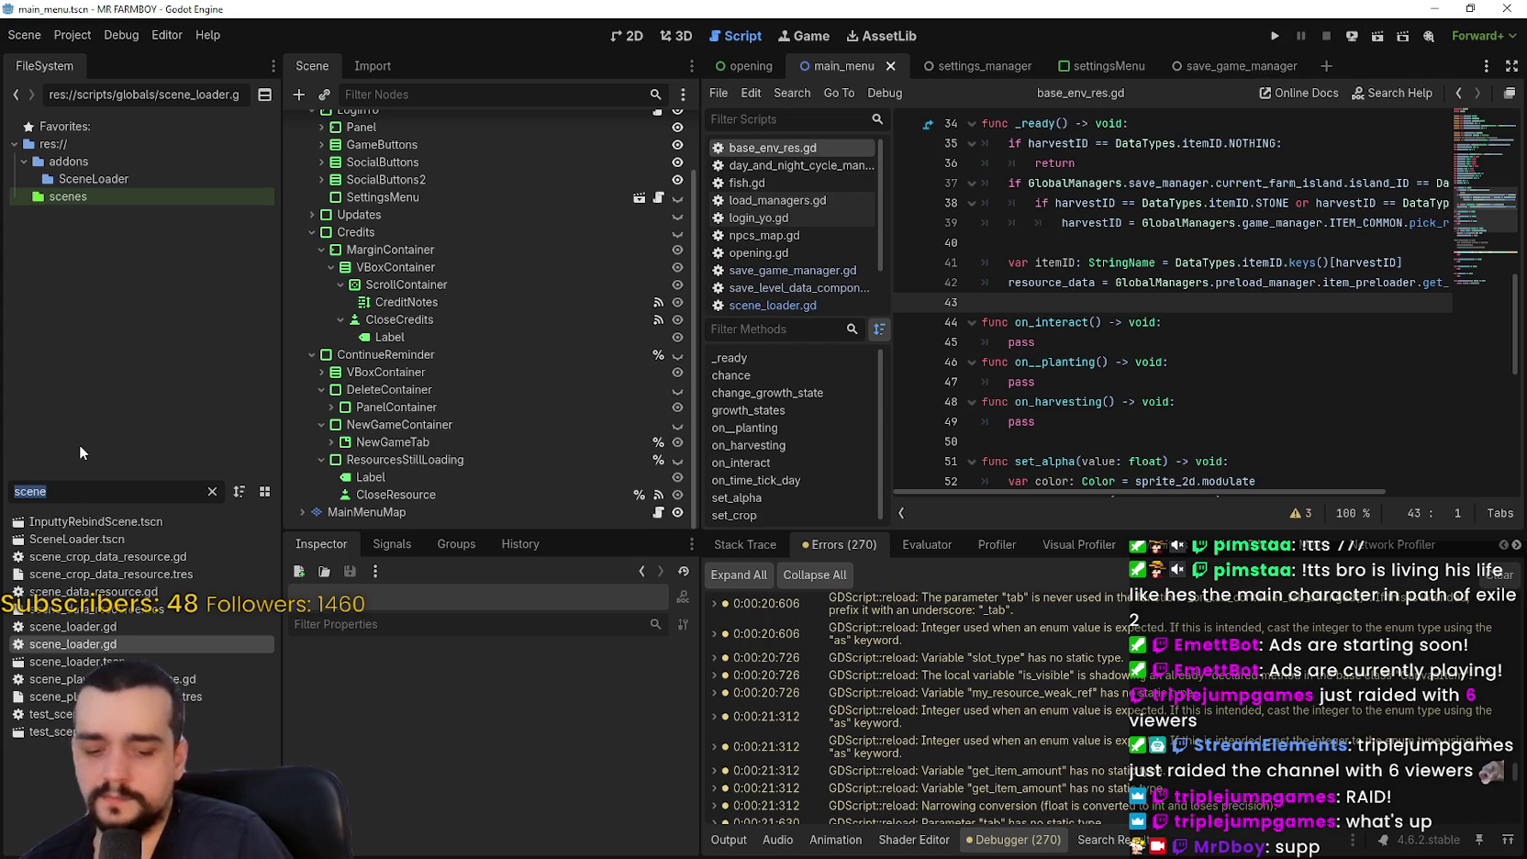
text(test)
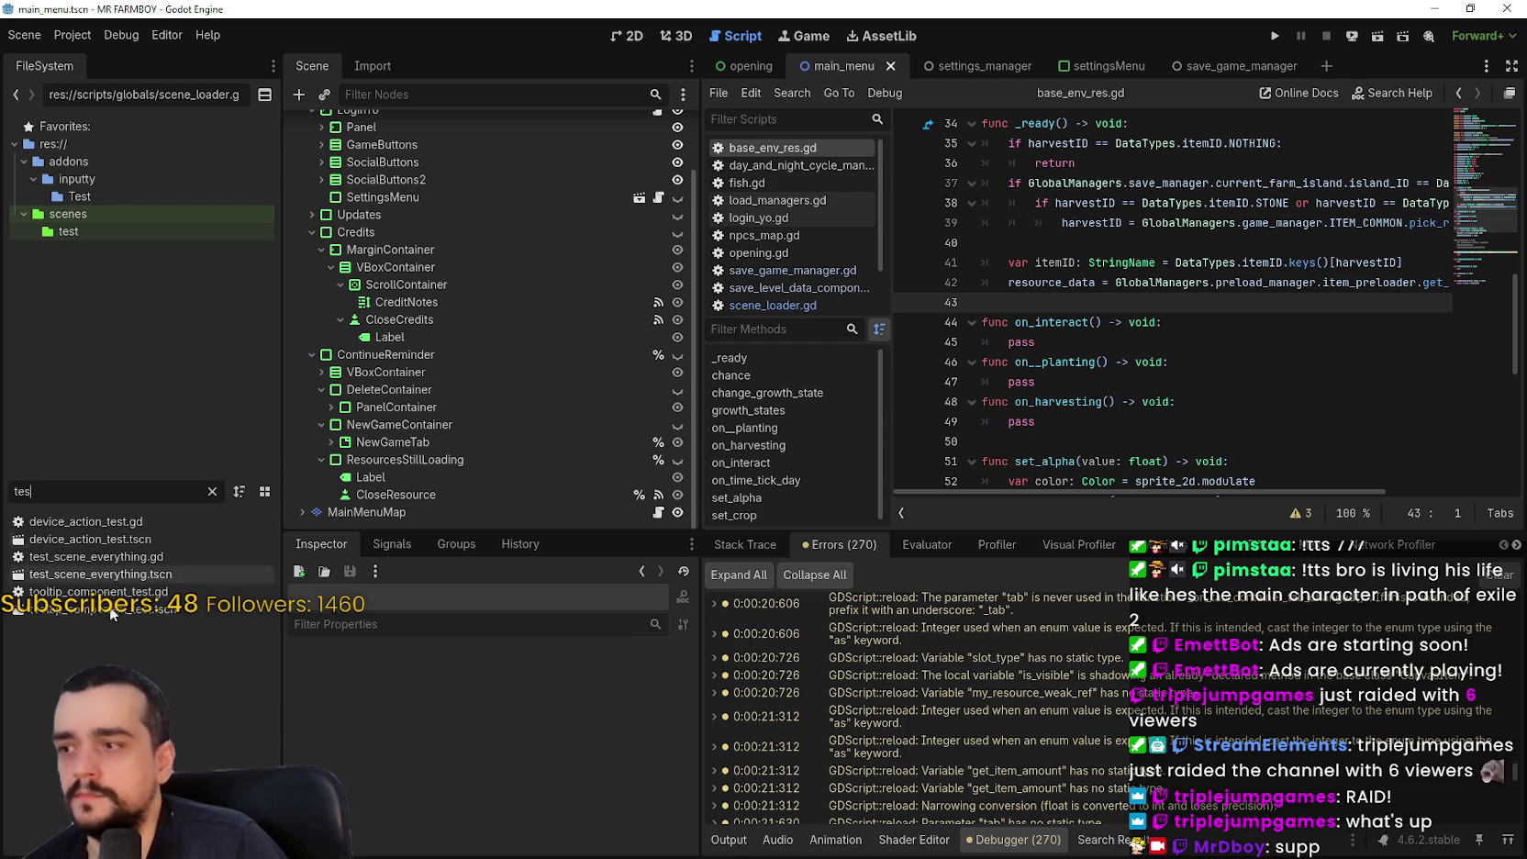
click(128, 575)
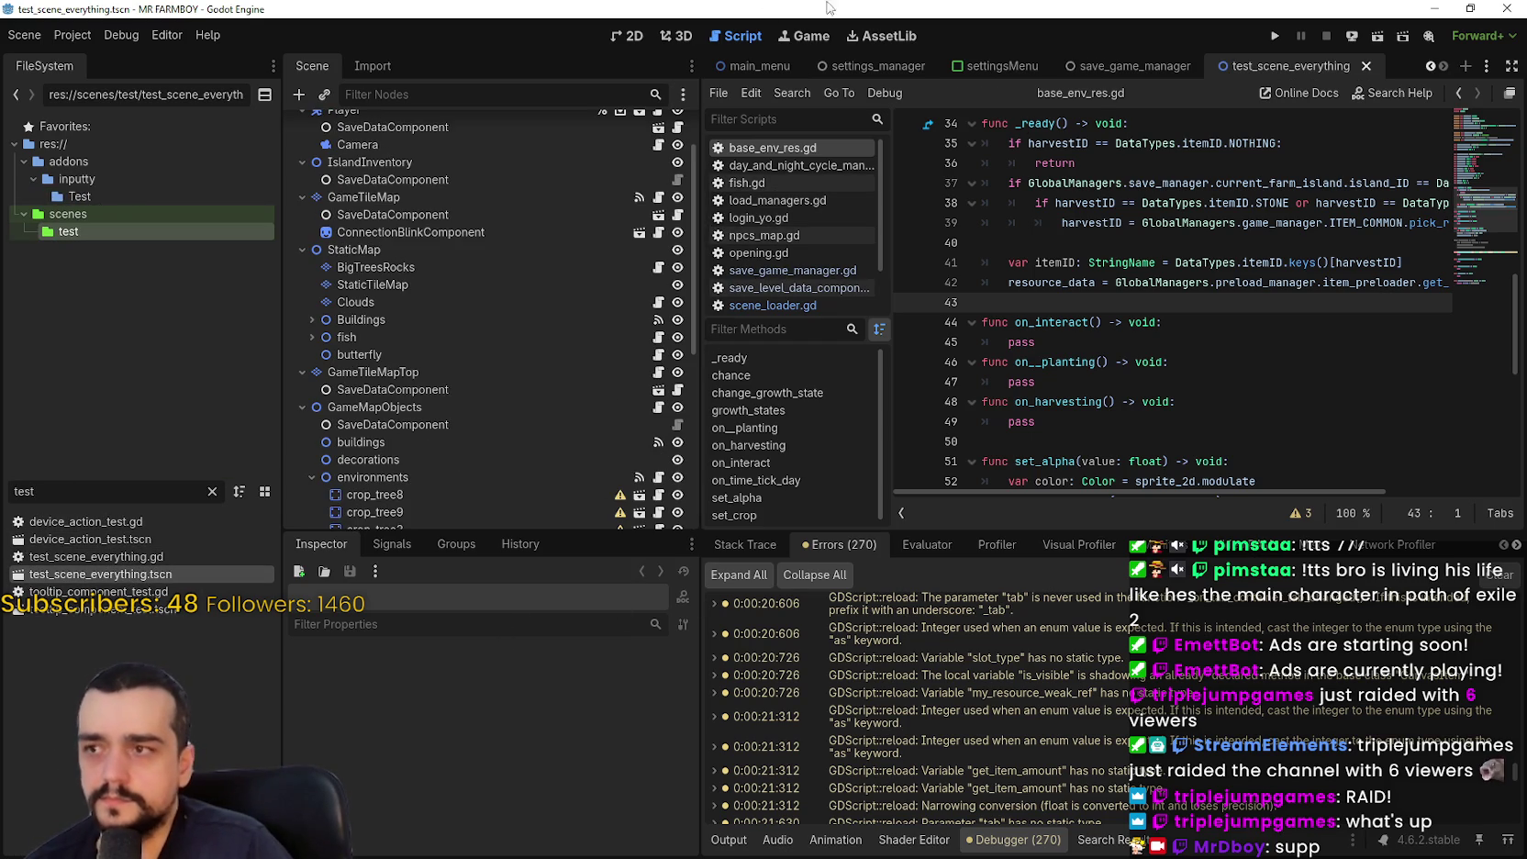
View the test_scene_everything tilemap in the 2D workspace
click(646, 36)
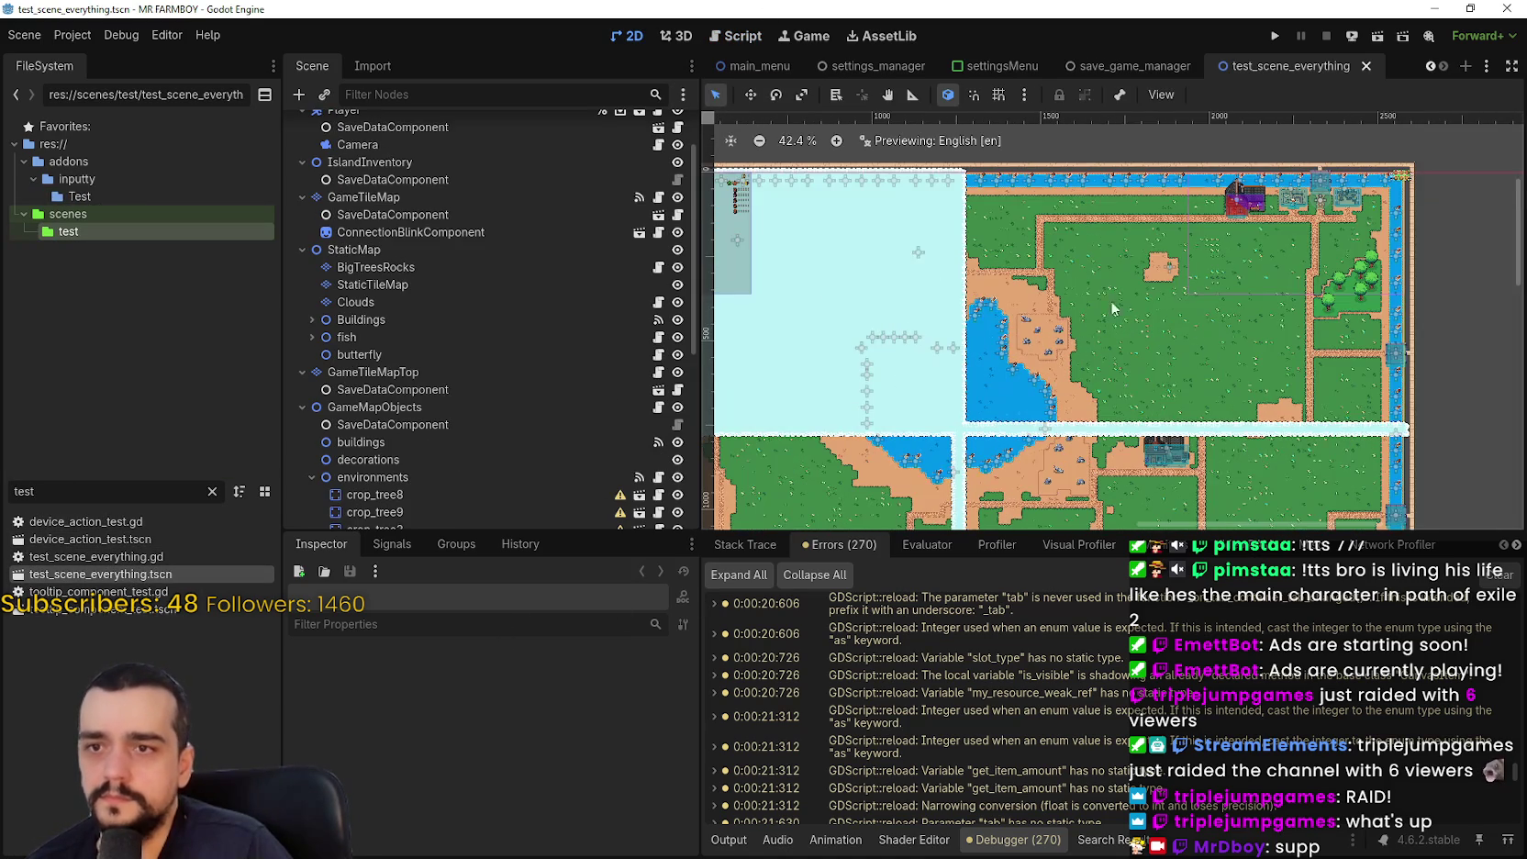
scroll(up, 3)
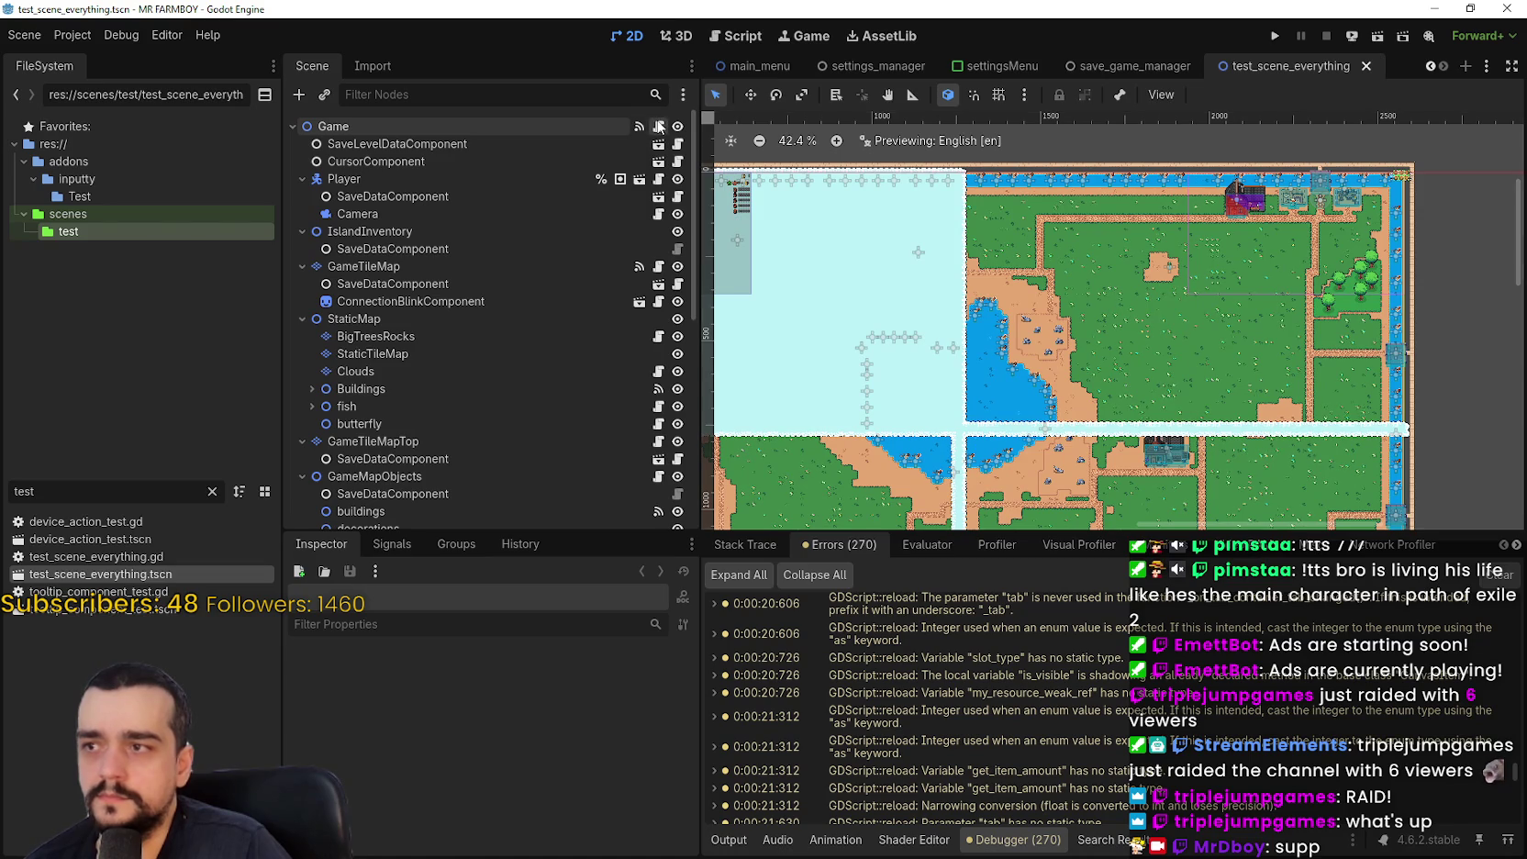
click(659, 126)
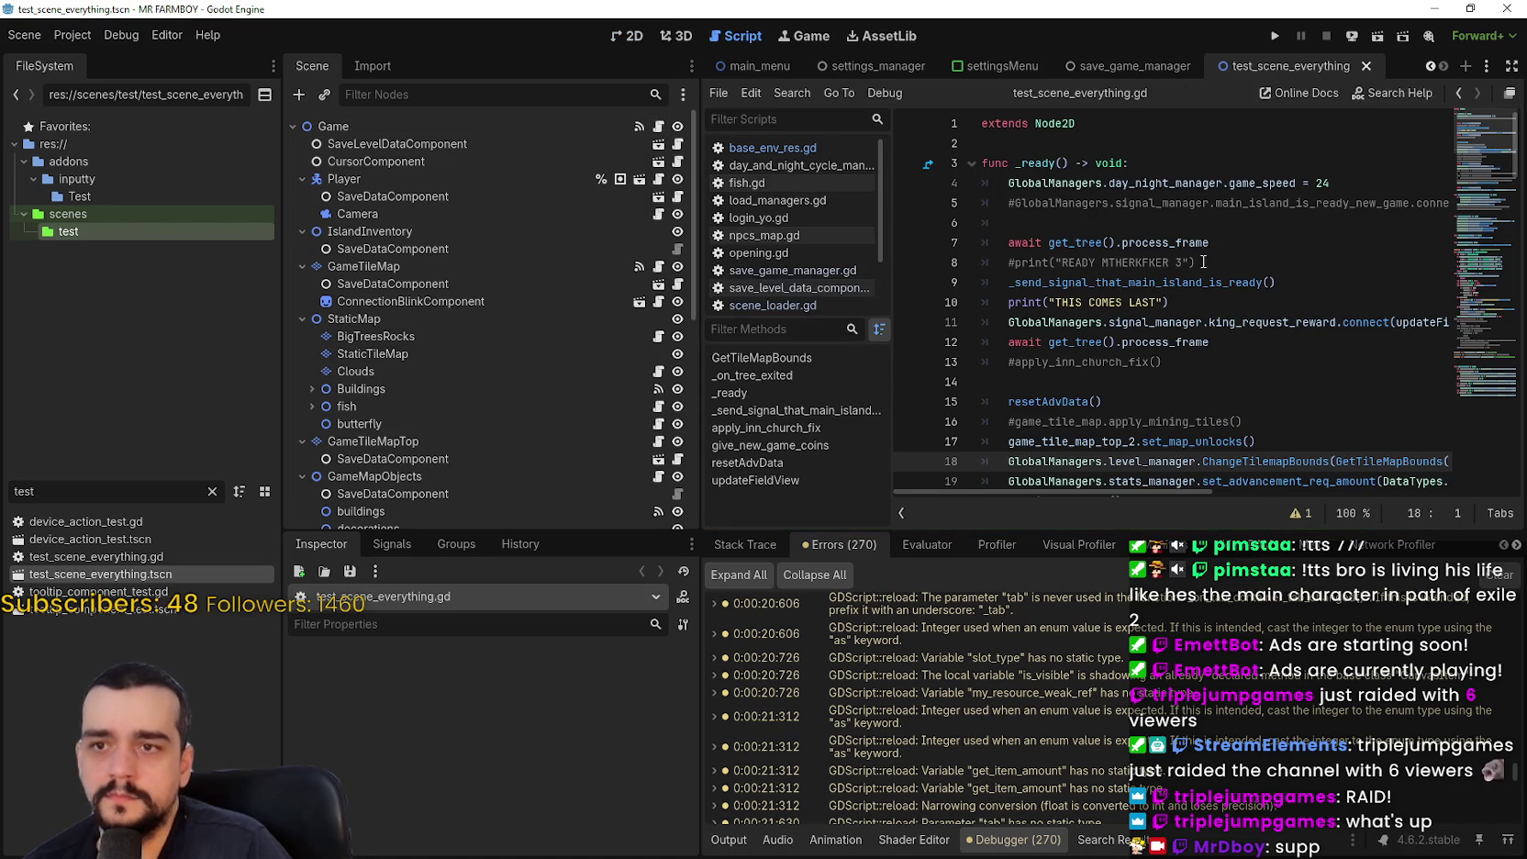
Inspect the _send_signal_that_main_island_is_ready and resetAdvData calls in _ready
click(1183, 242)
double_click(1147, 282)
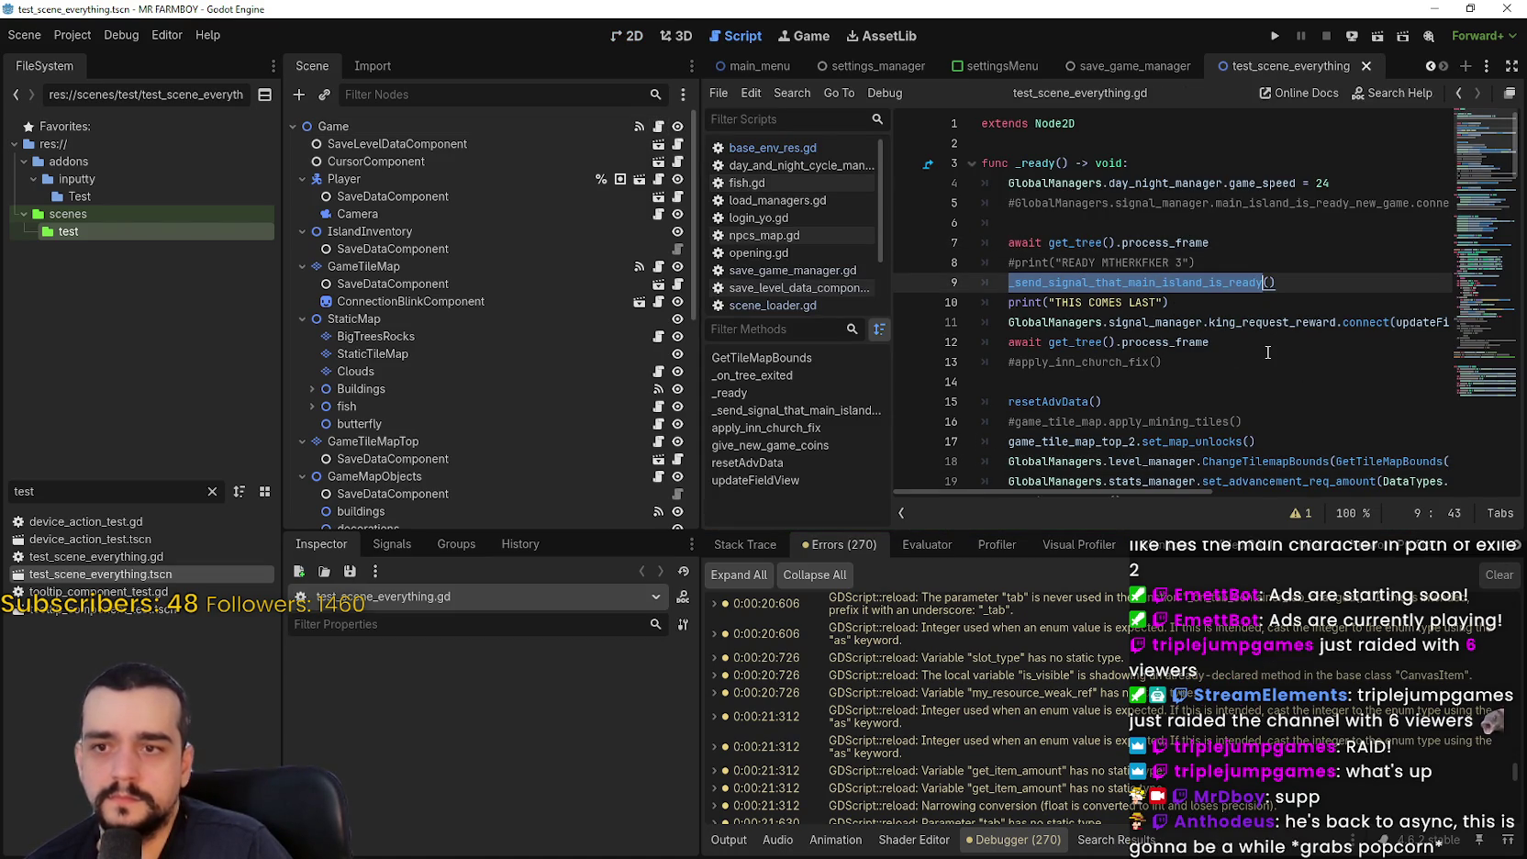
scroll(down, 3)
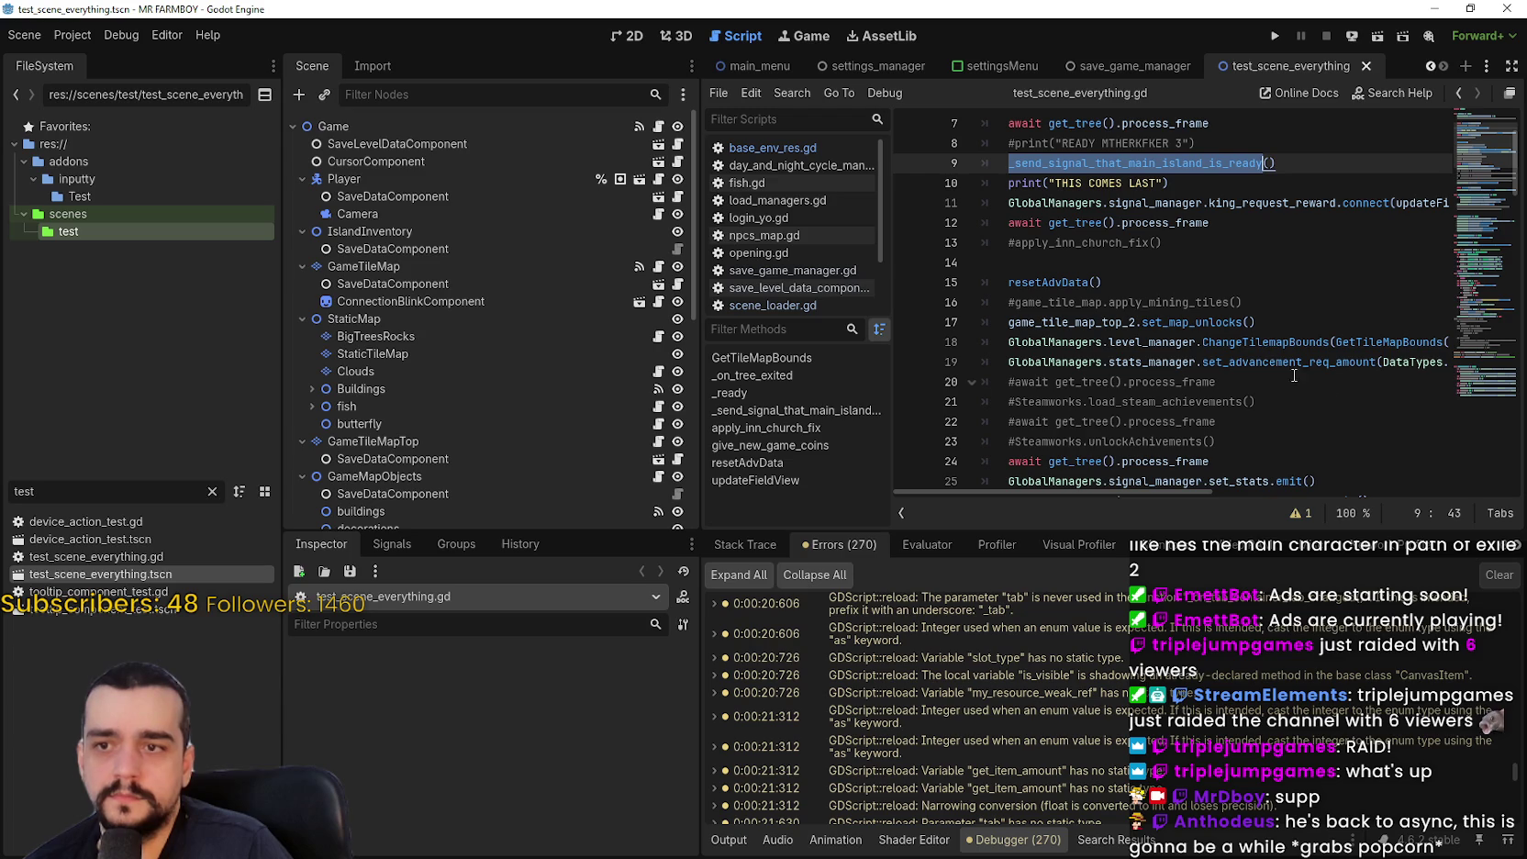
mouse_move(1070, 290)
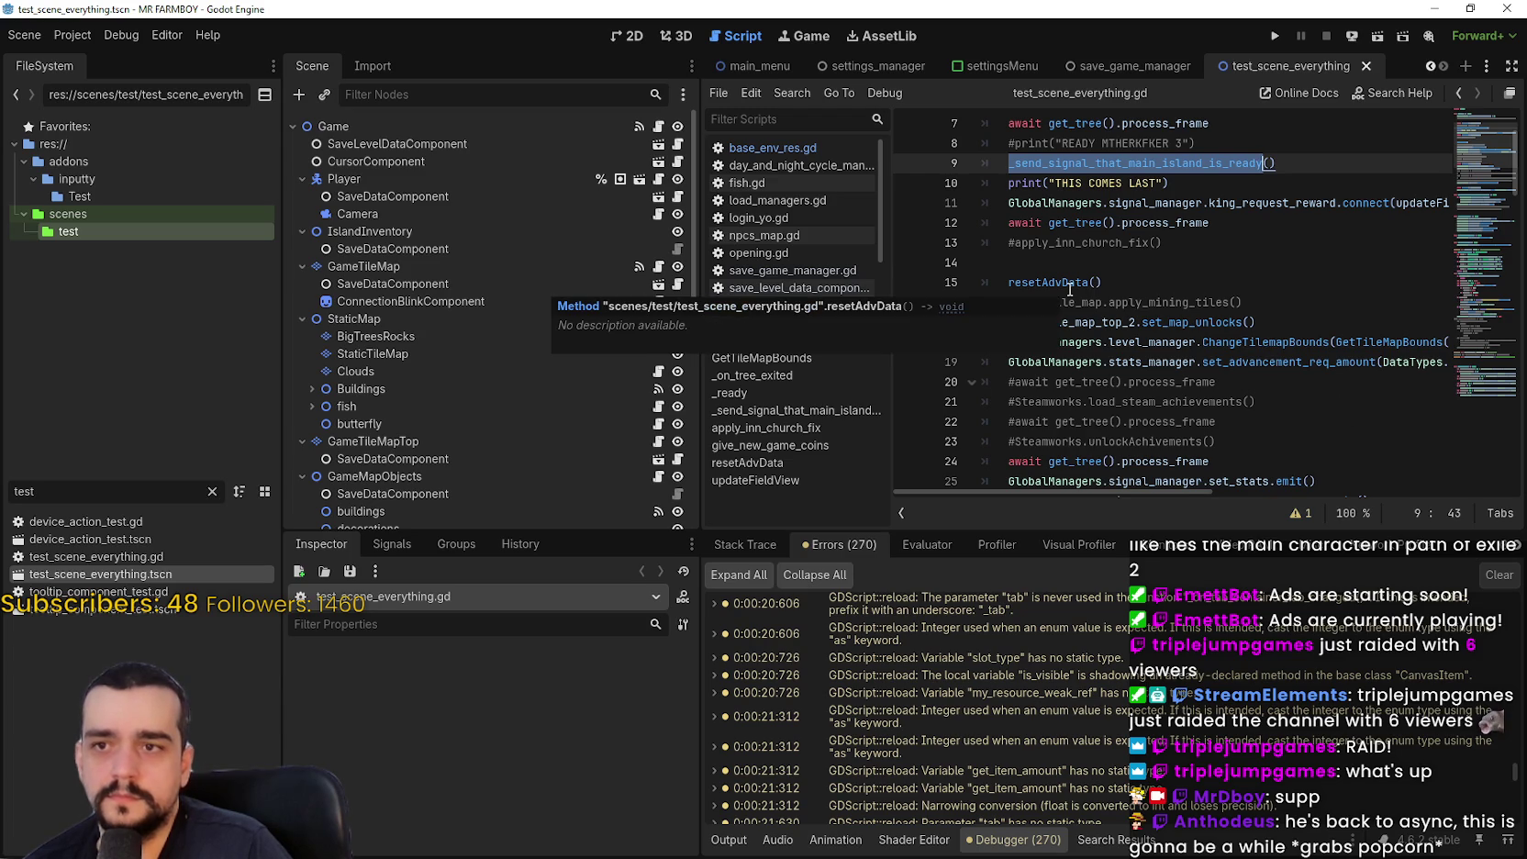
double_click(1070, 281)
scroll(down, 3)
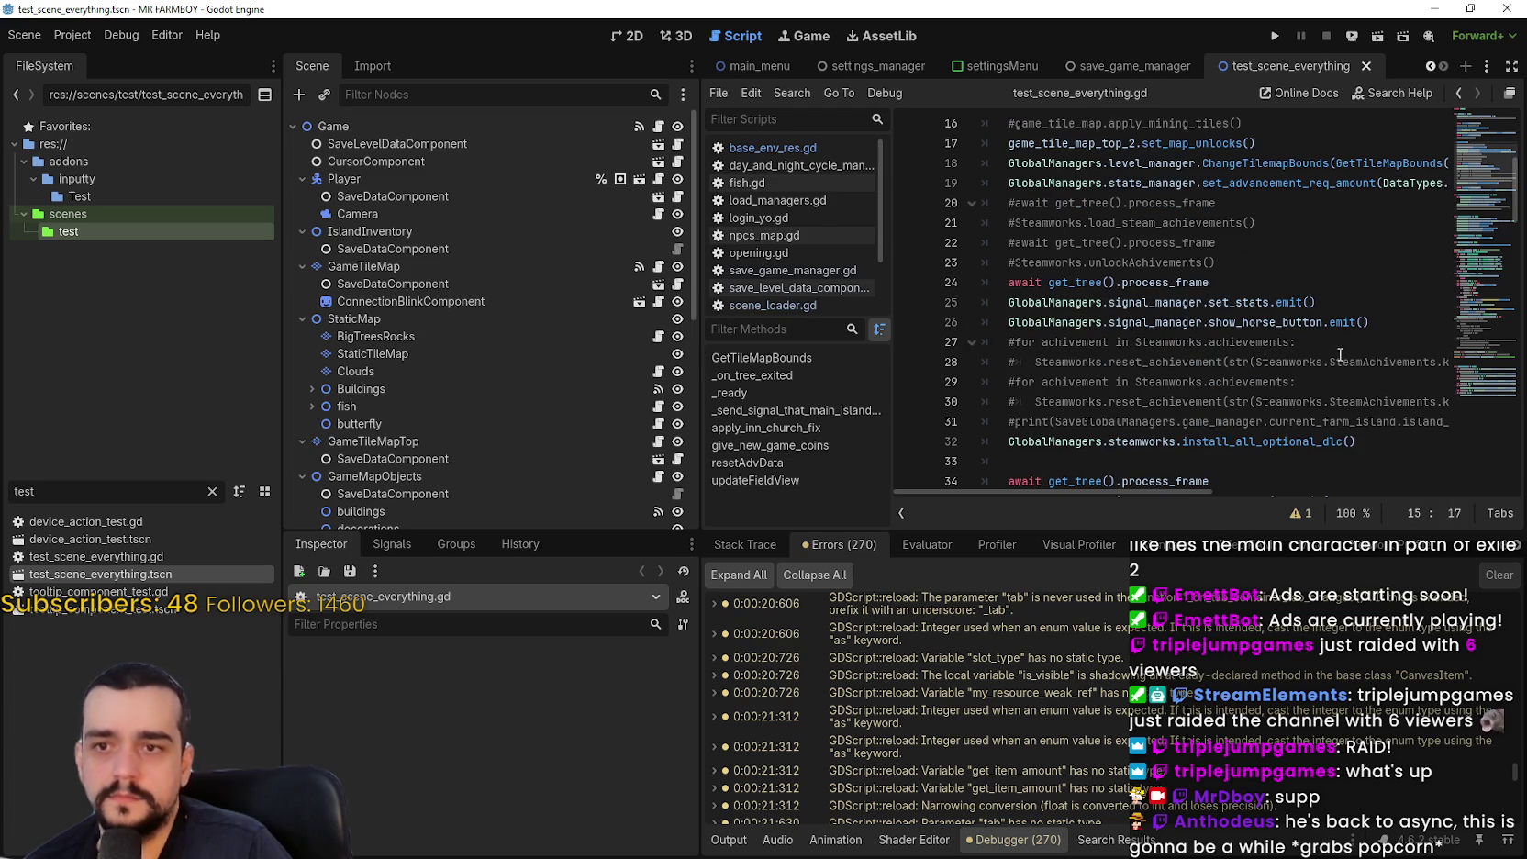
scroll(down, 3)
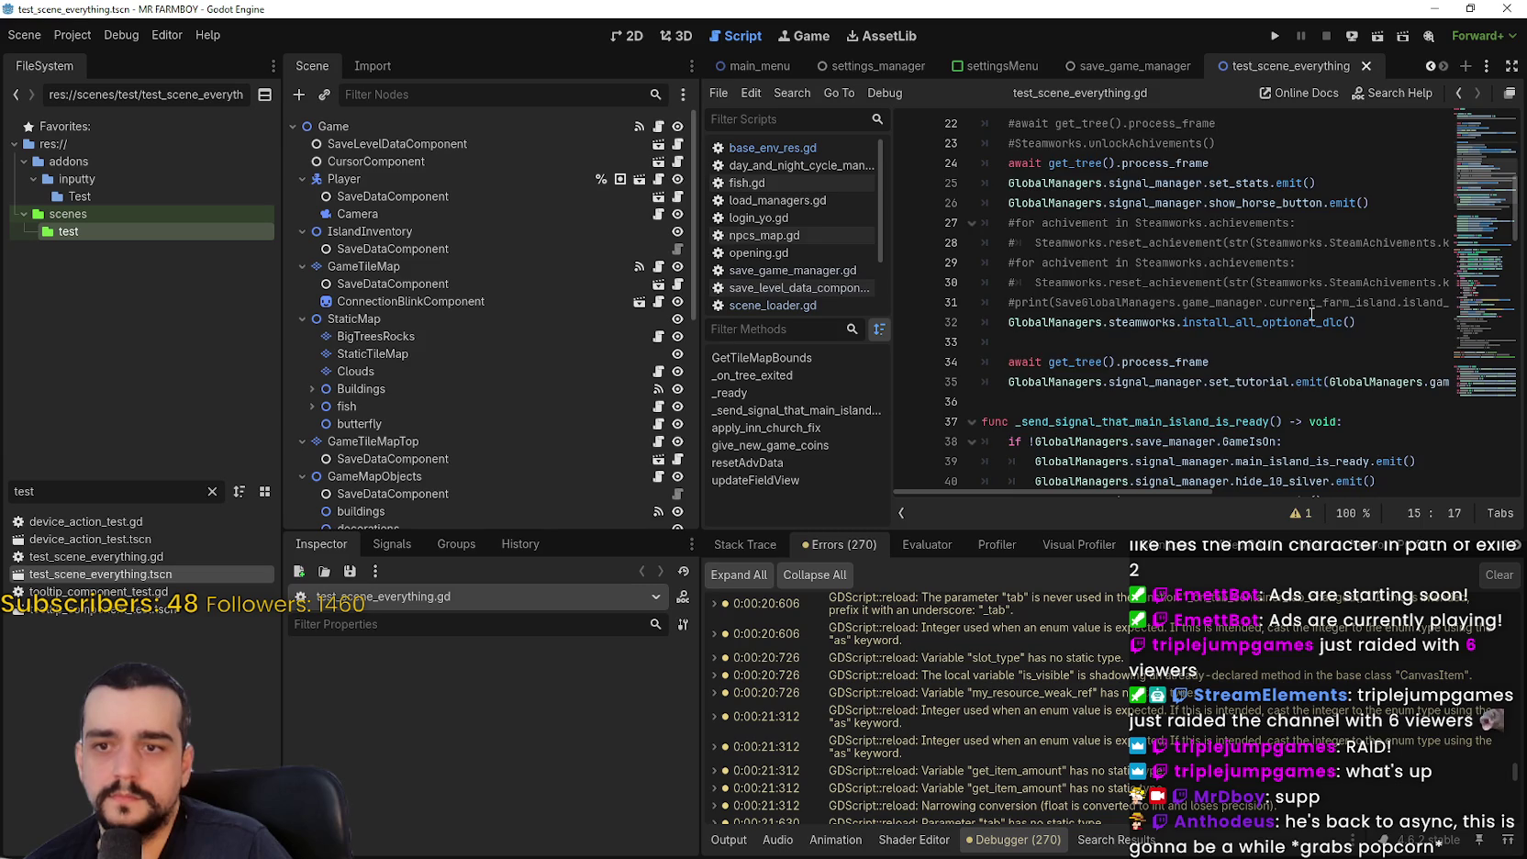
scroll(up, 3)
Recheck the _ready calls and jump to the set_map_unlocks definition from line 17
double_click(1104, 221)
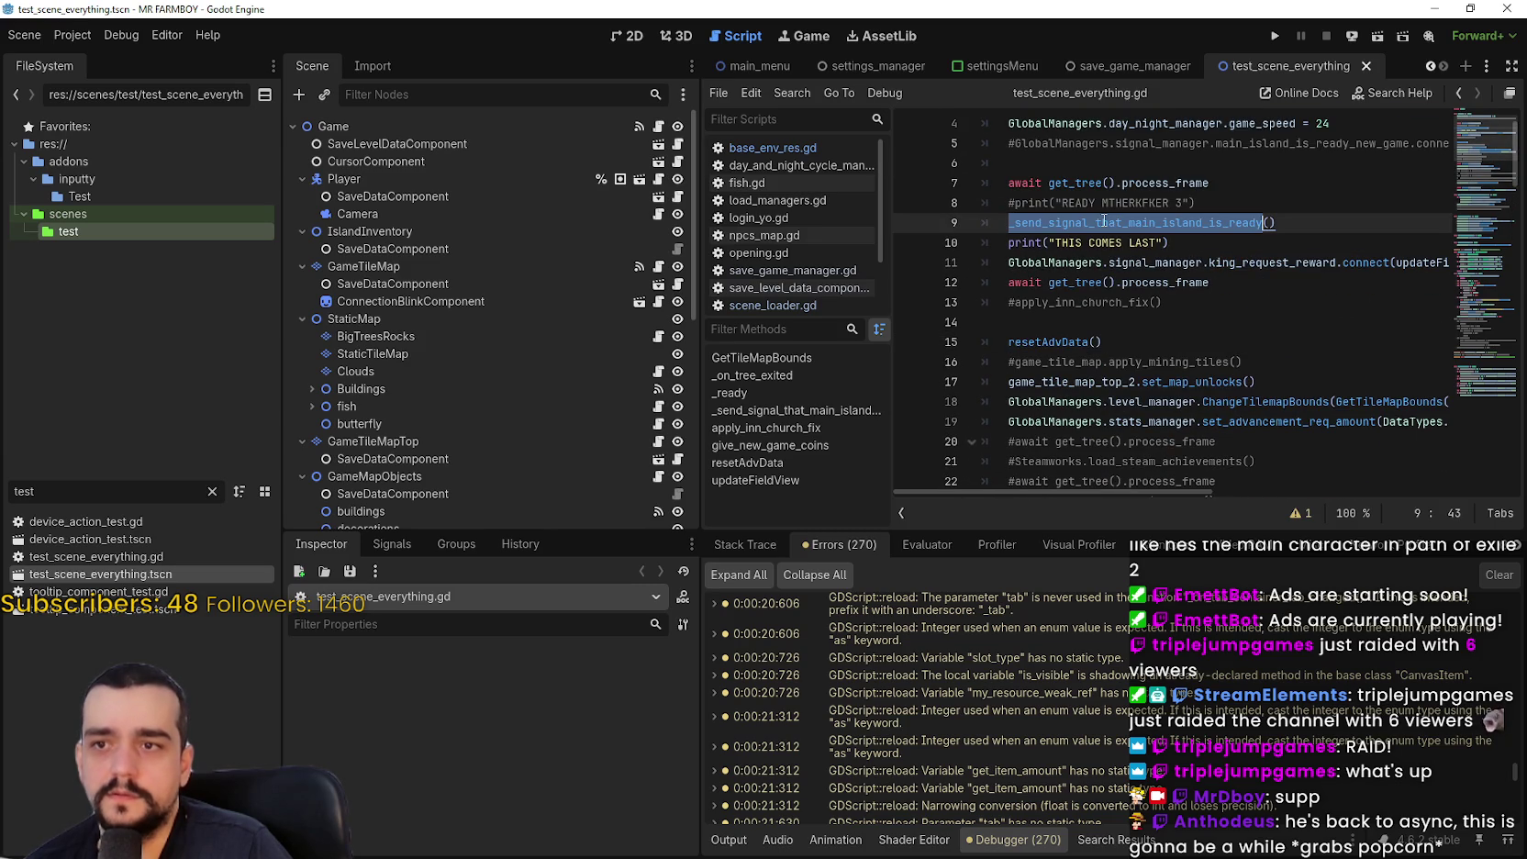
double_click(1069, 341)
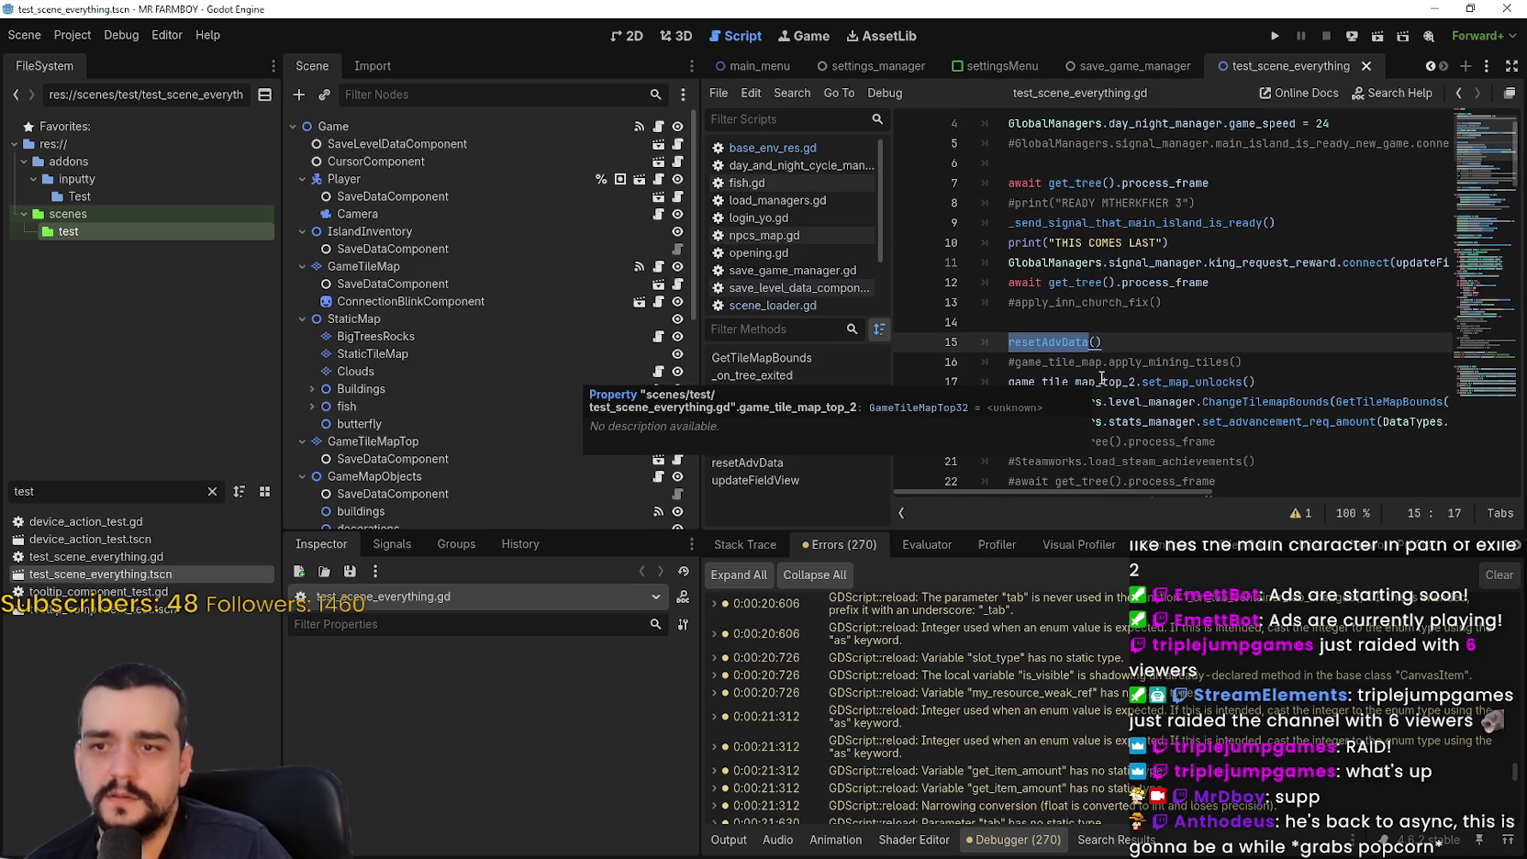
double_click(1229, 382)
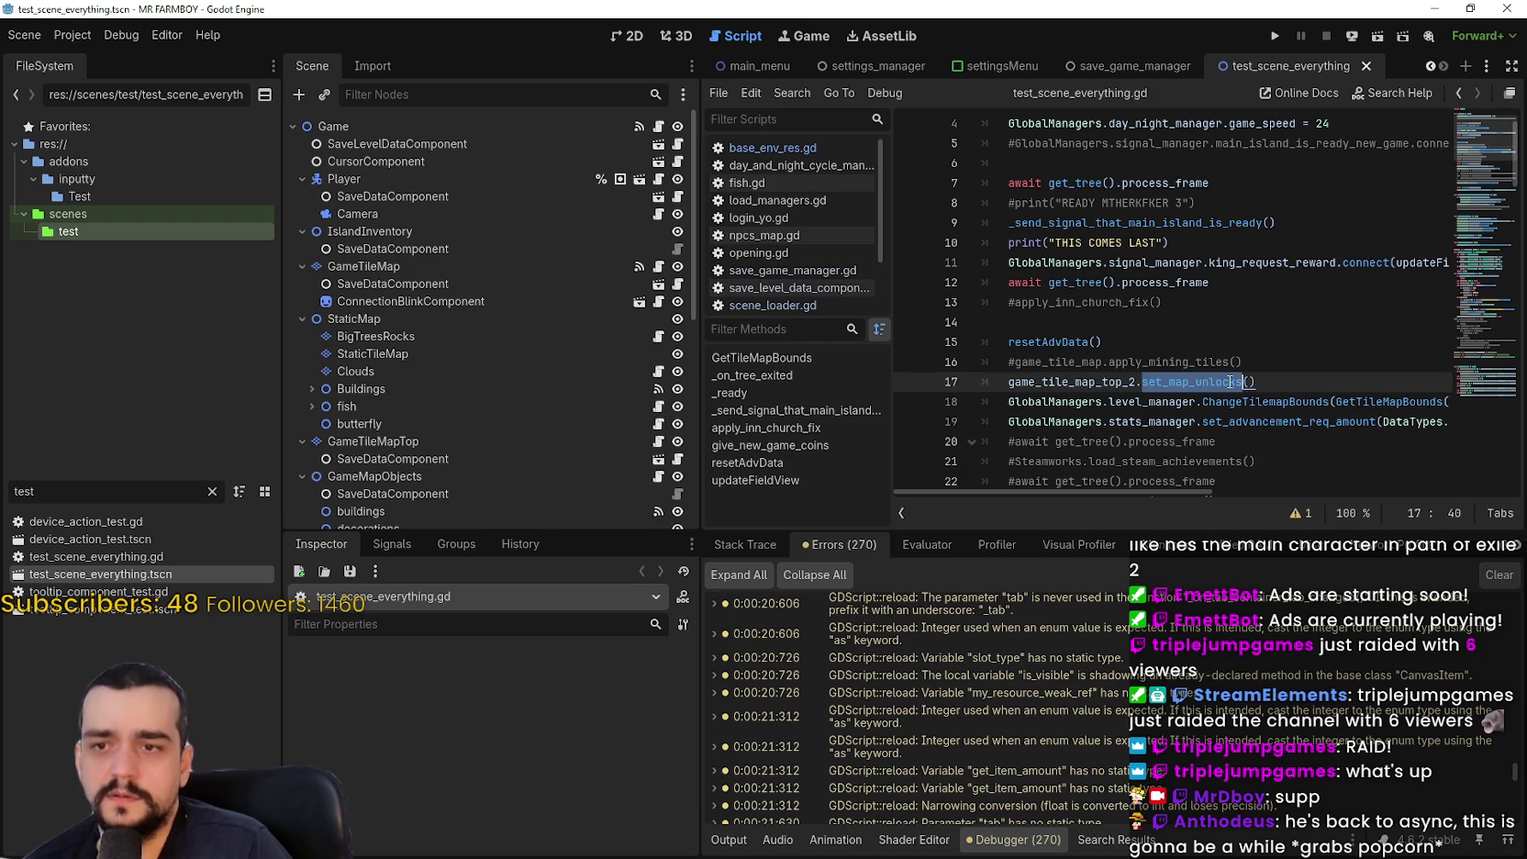
right_click(1230, 382)
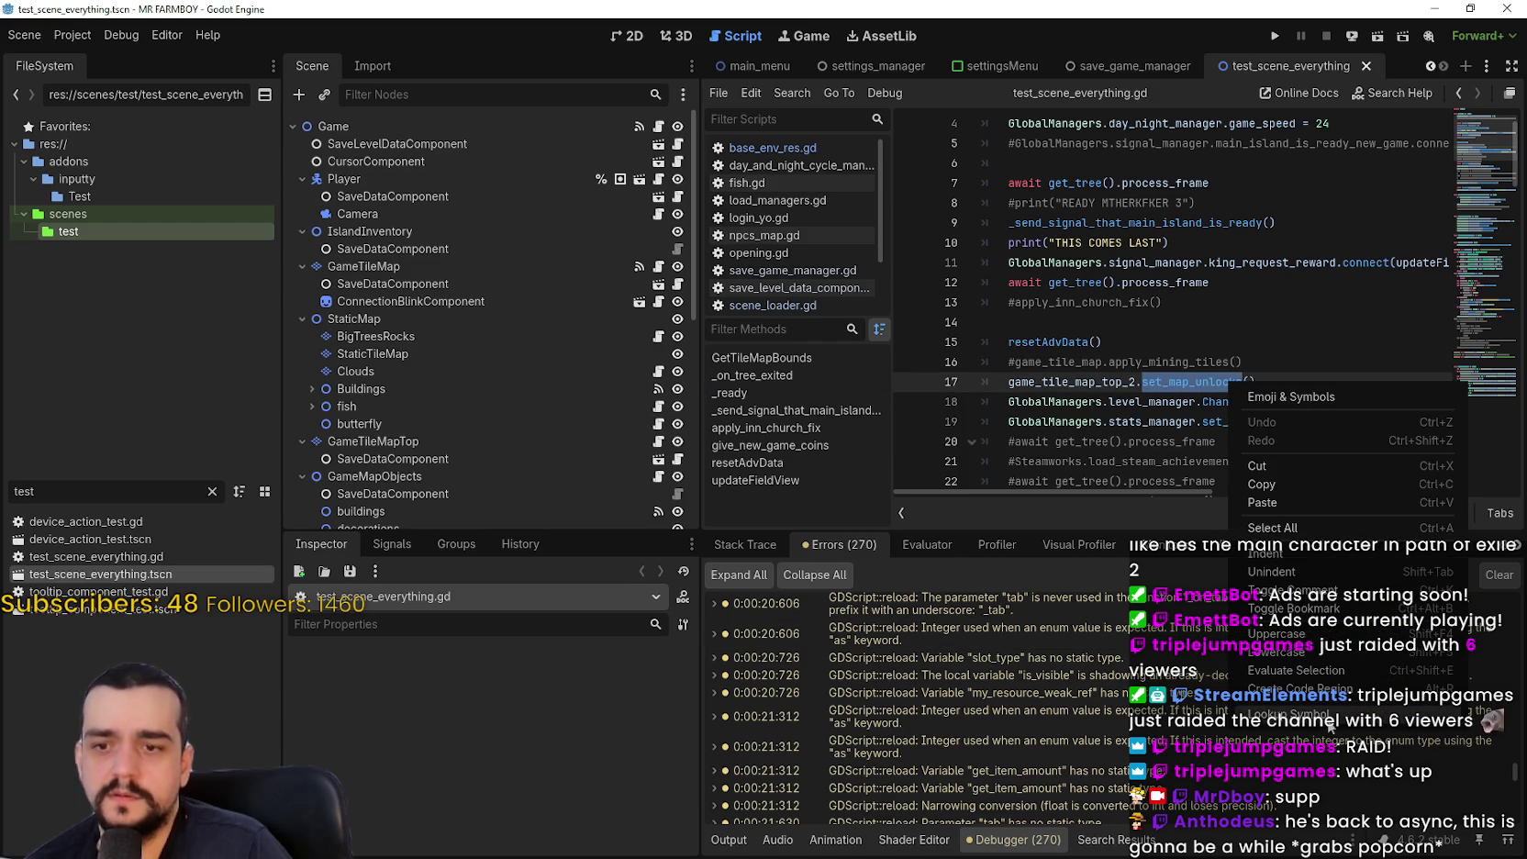
click(1327, 716)
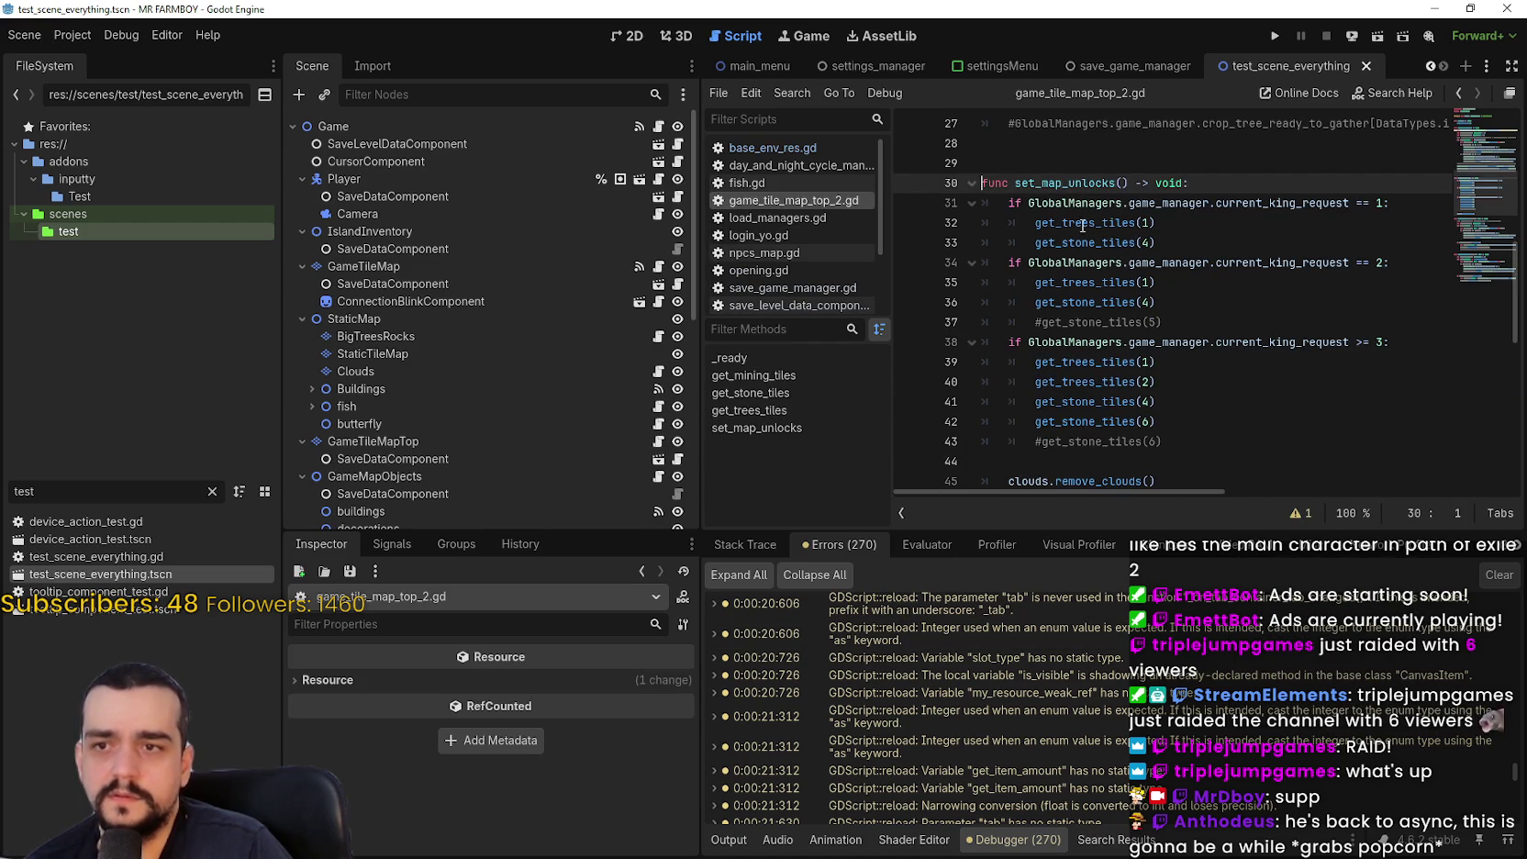
scroll(down, 3)
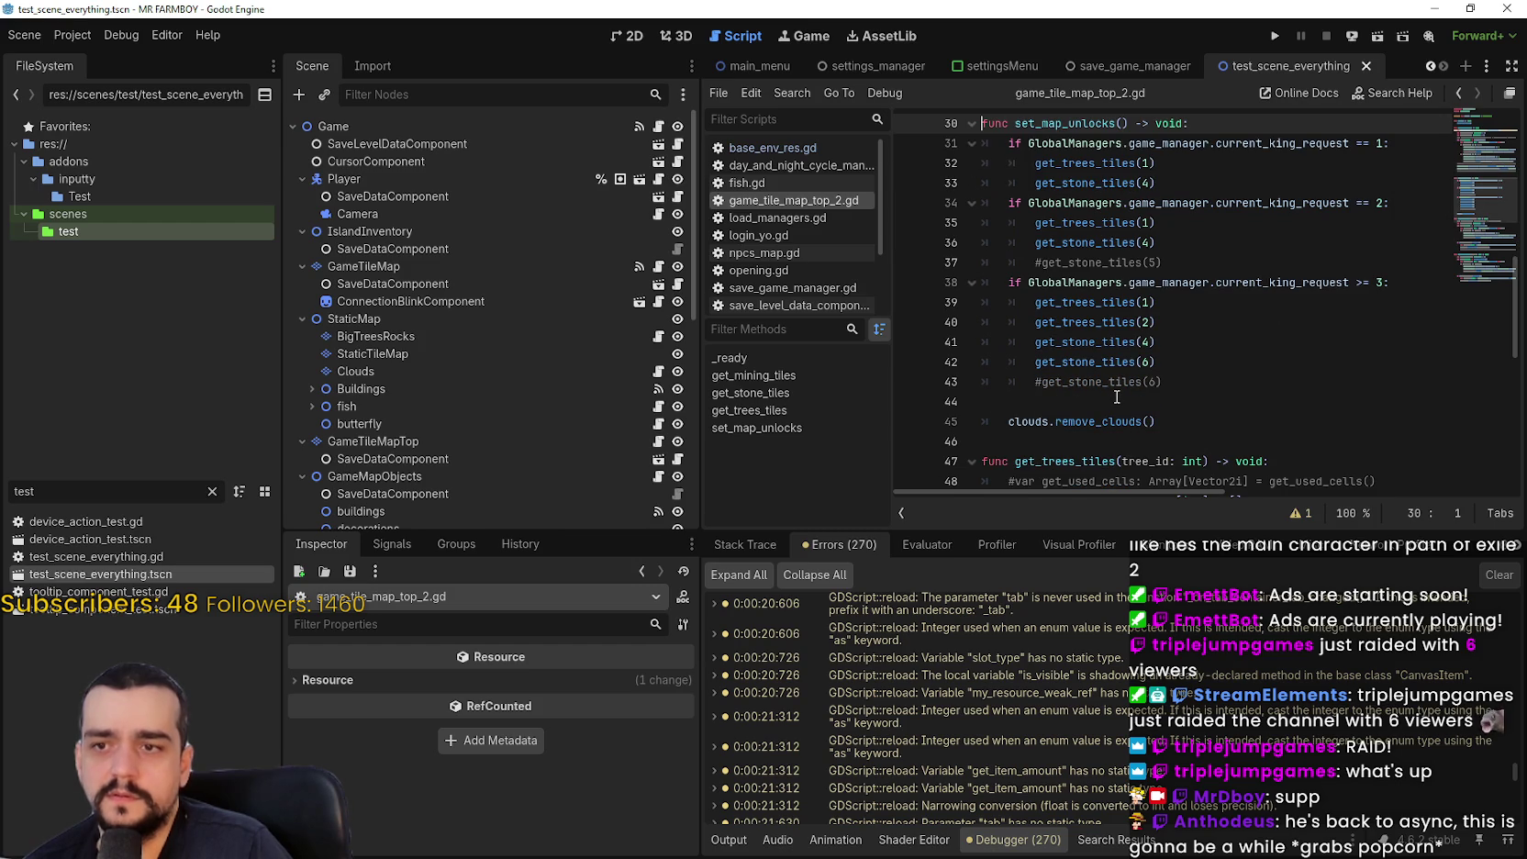
scroll(up, 3)
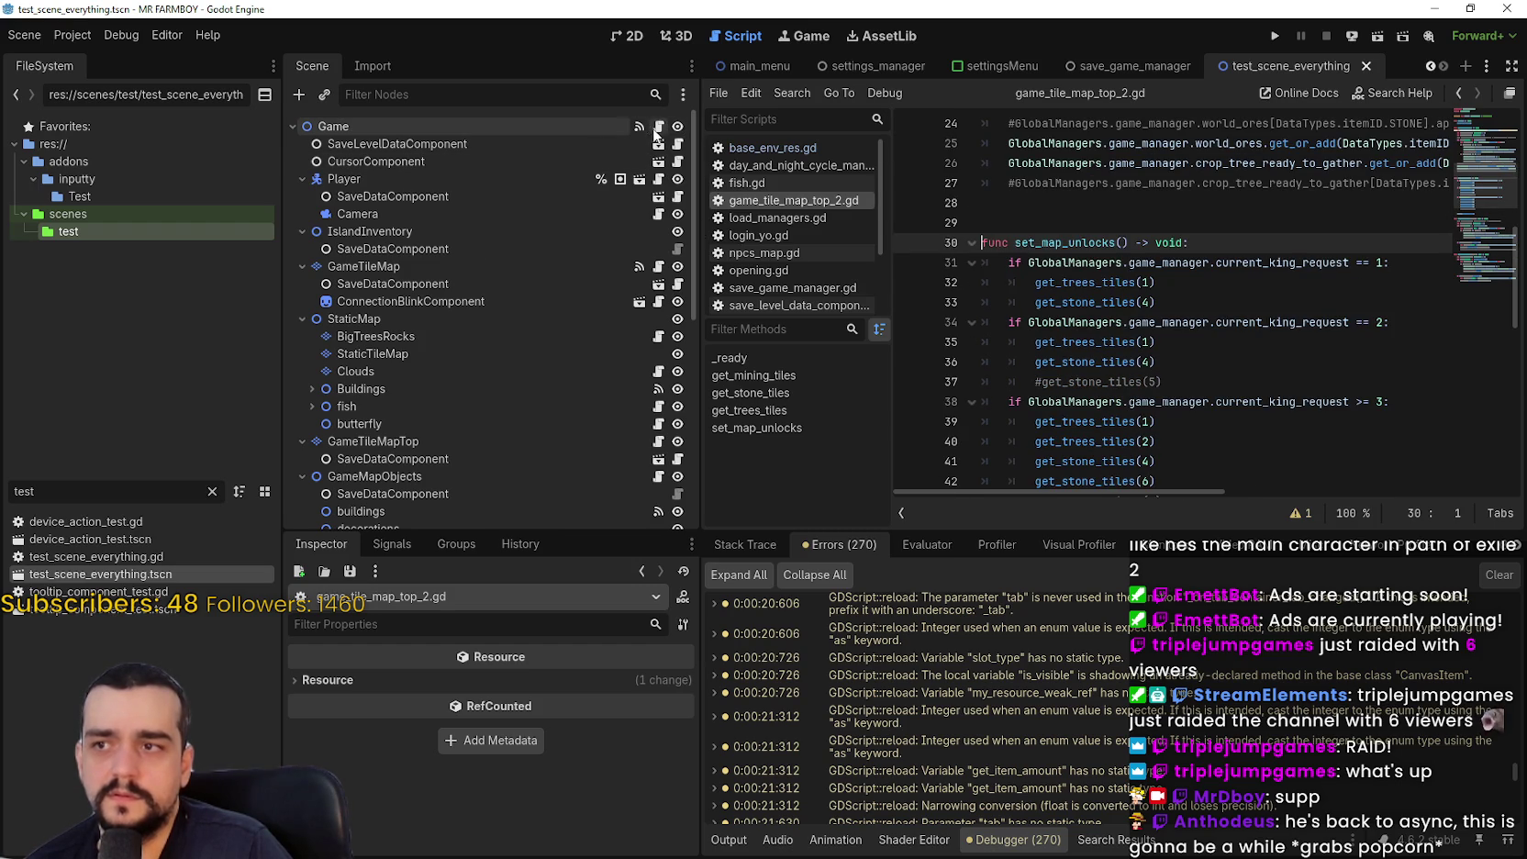
click(658, 130)
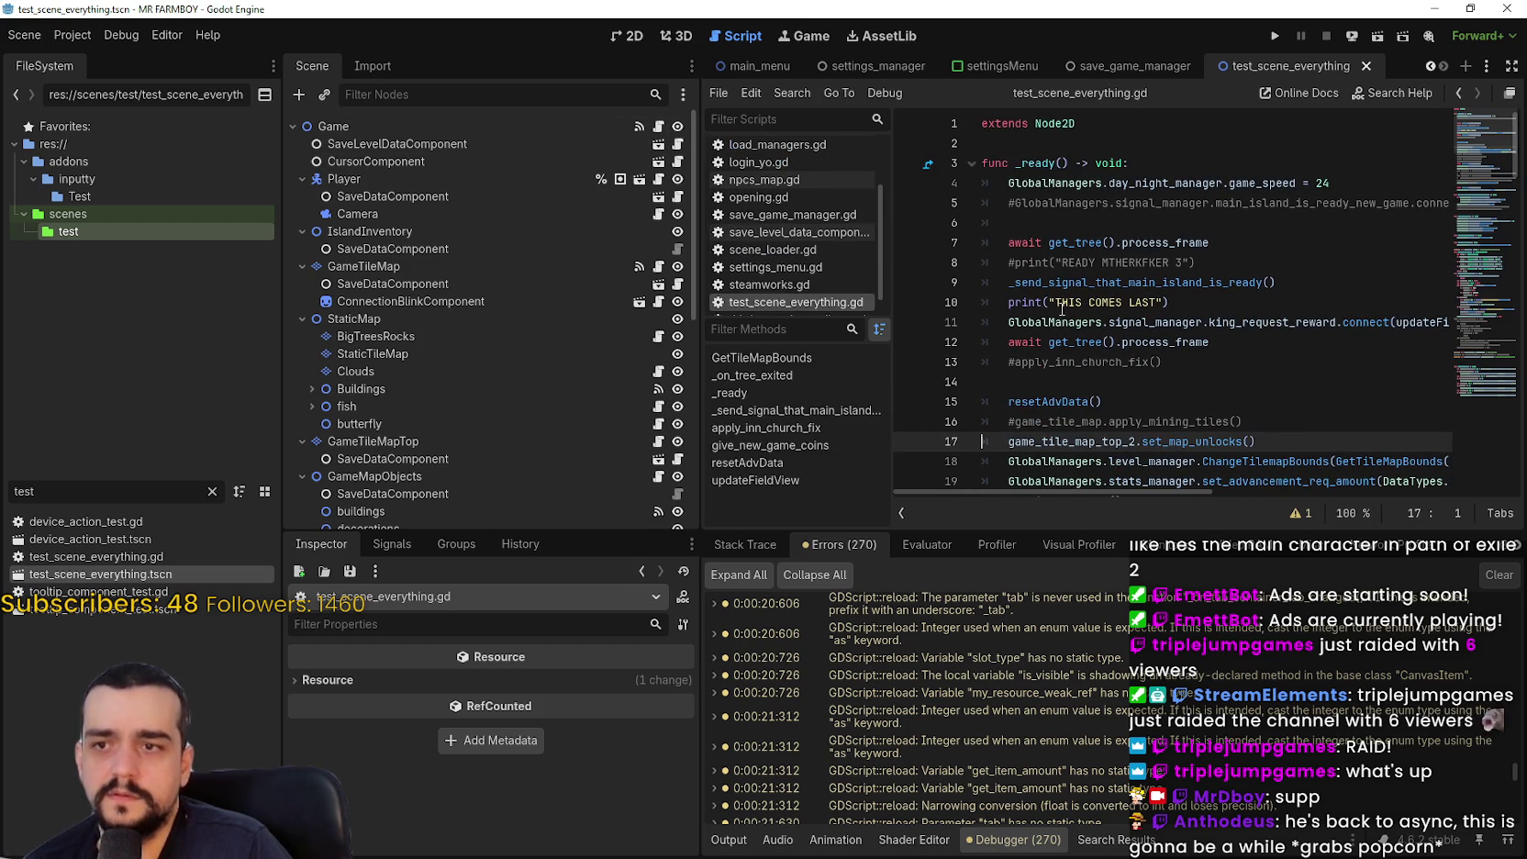
Look up _send_signal_that_main_island_is_ready and review it and the _on_tree_exited function
right_click(1089, 282)
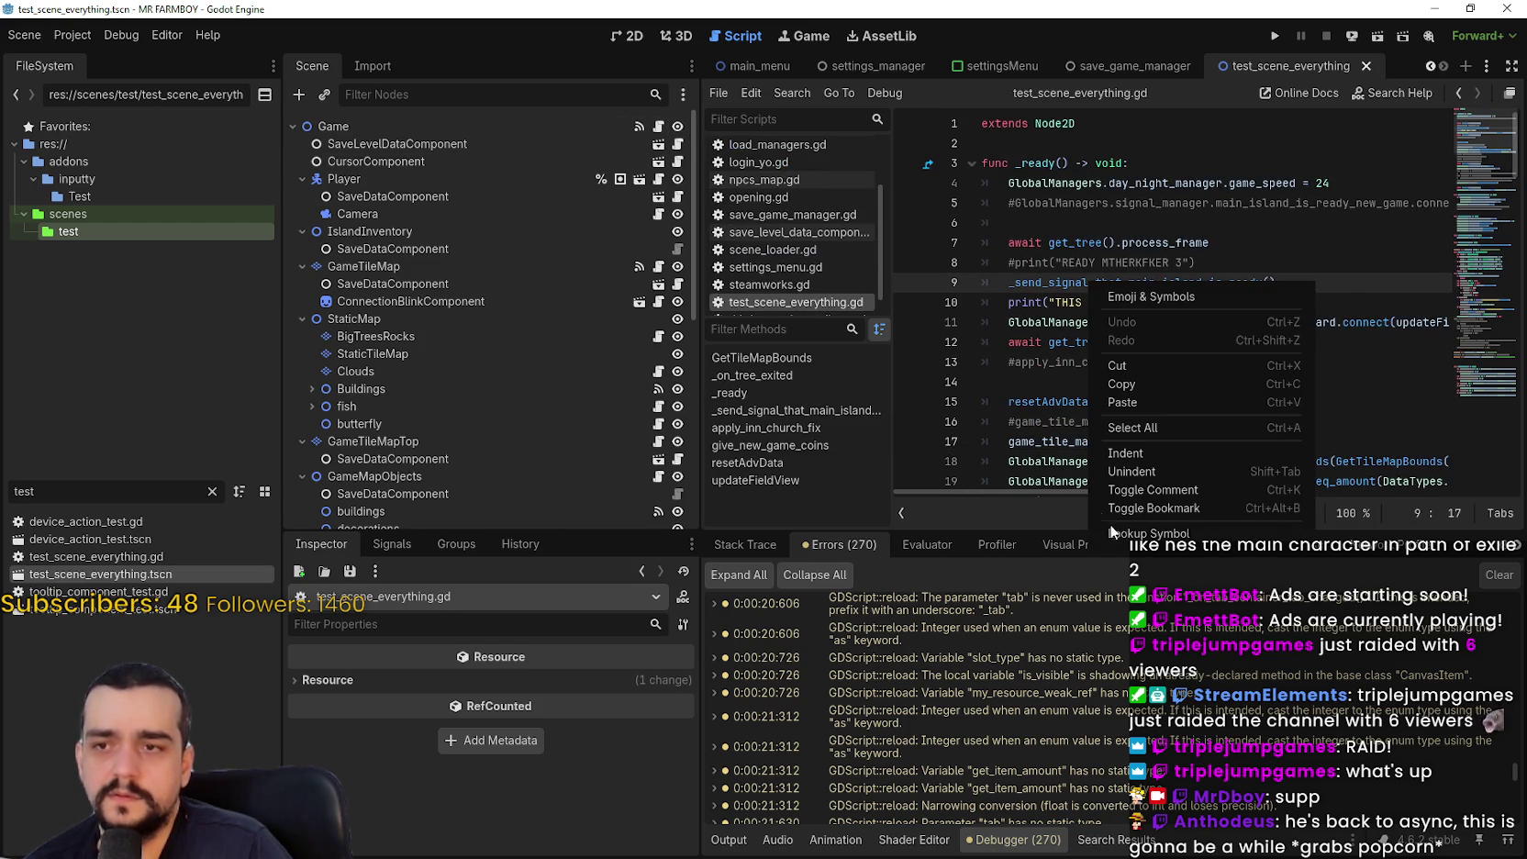
click(1190, 535)
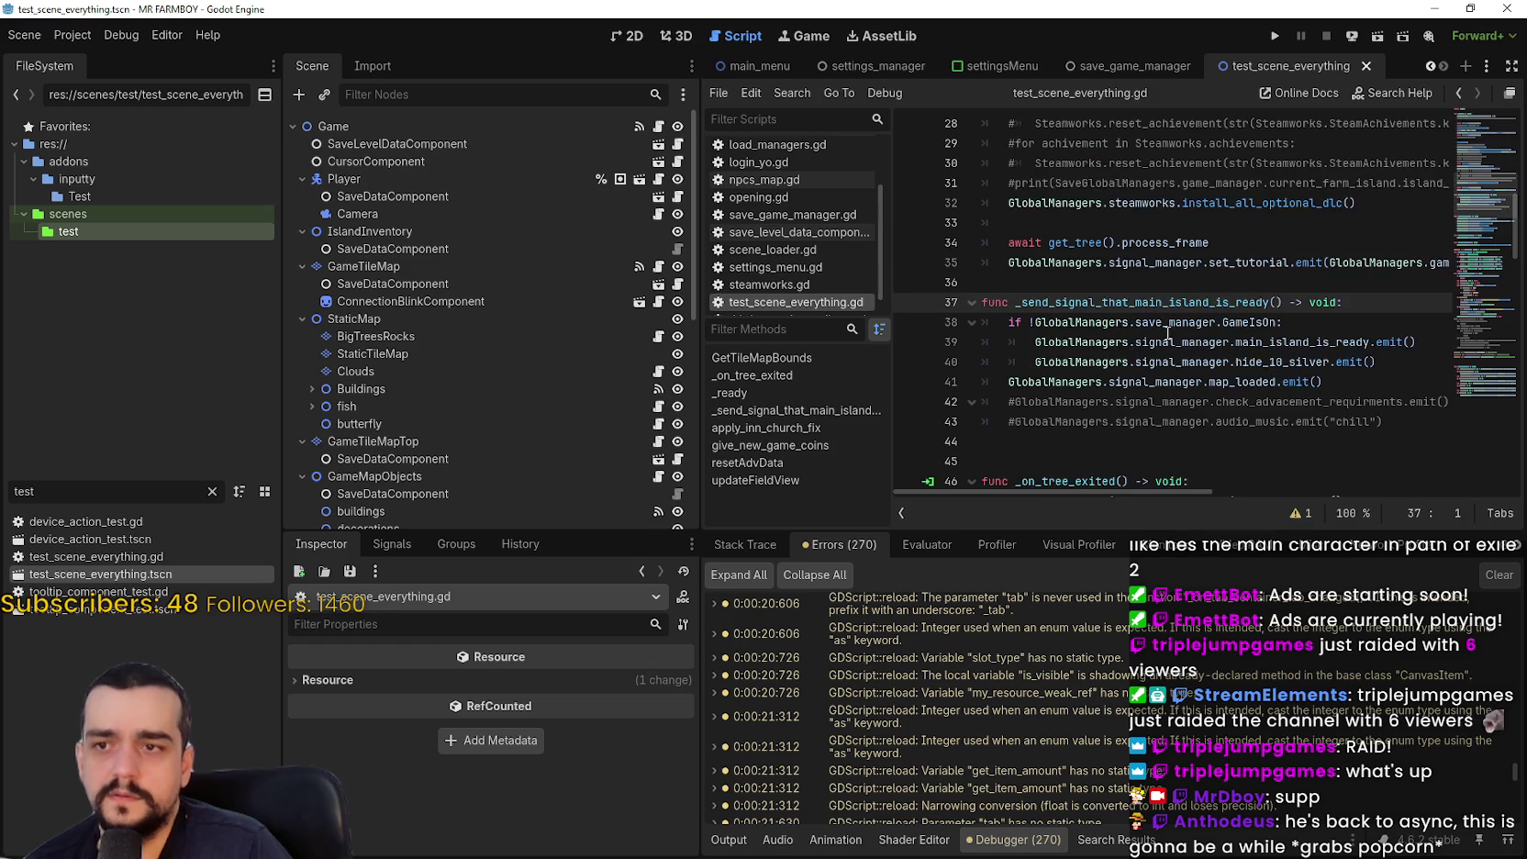
drag(983, 222, 1389, 331)
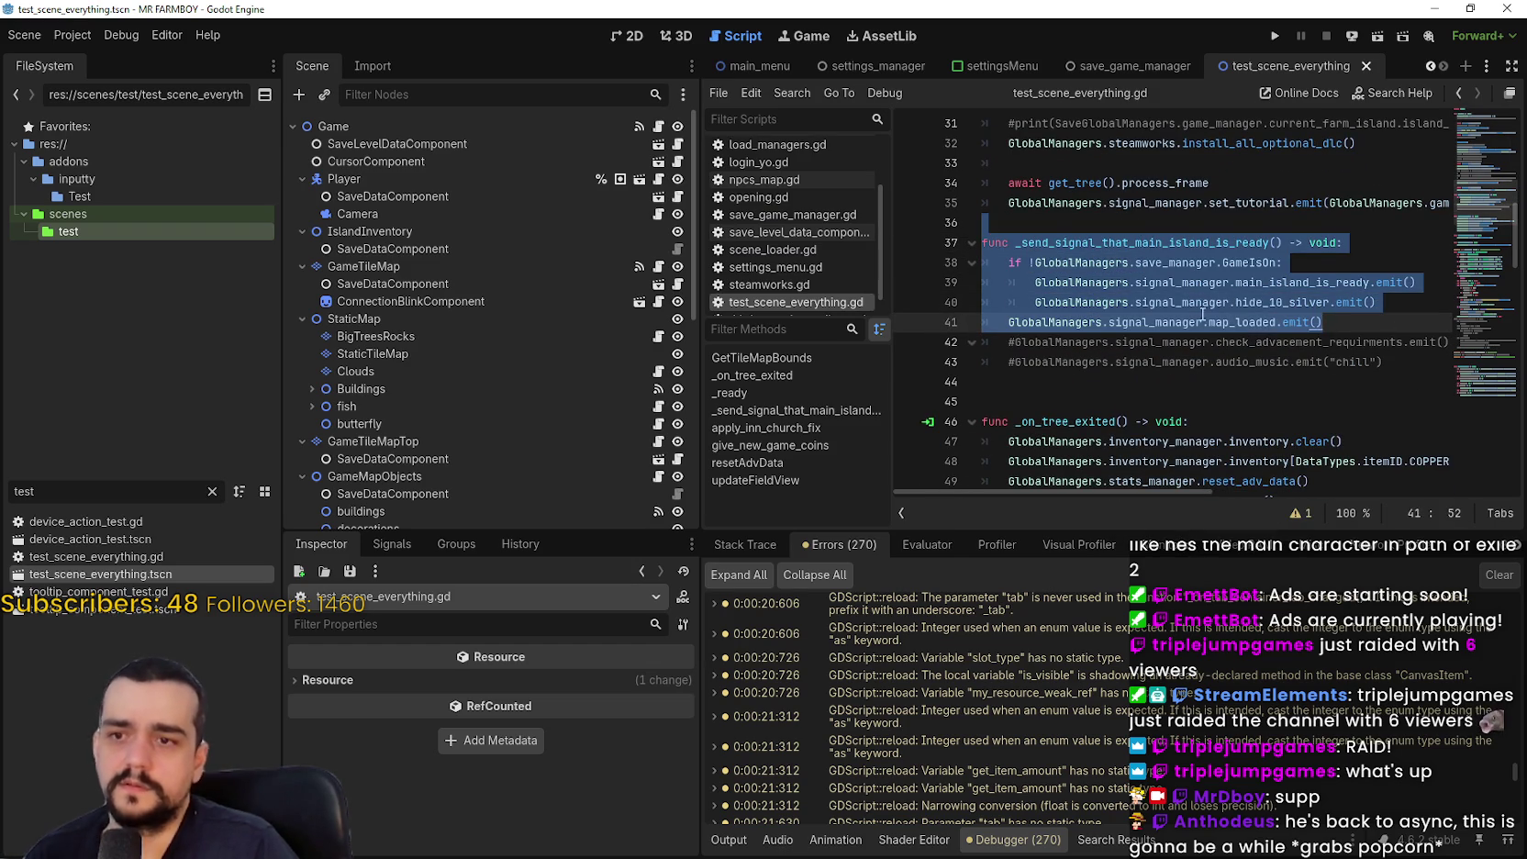
scroll(down, 3)
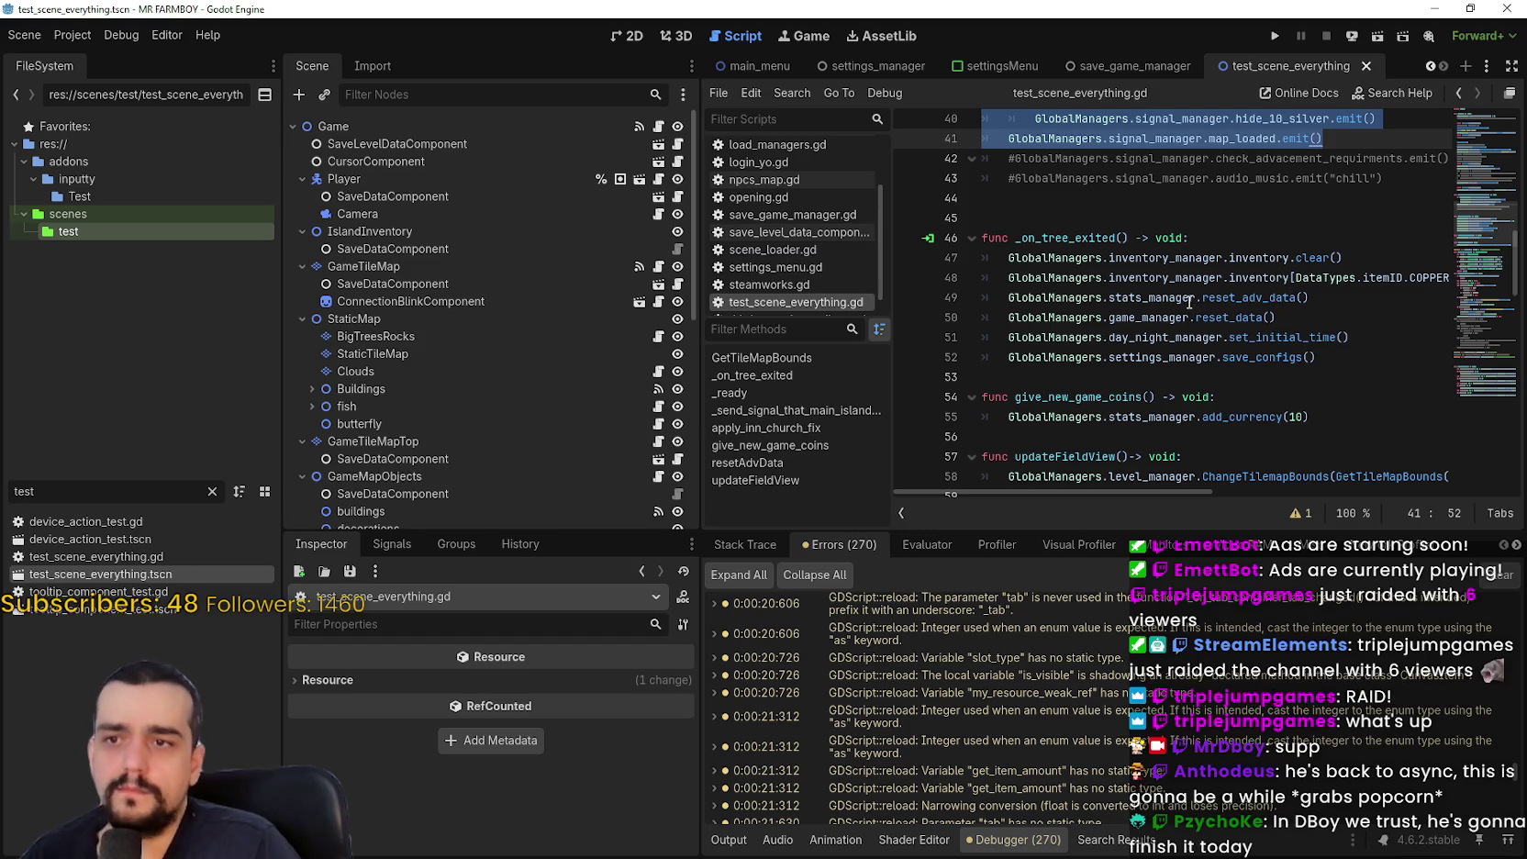
drag(1171, 217, 1327, 352)
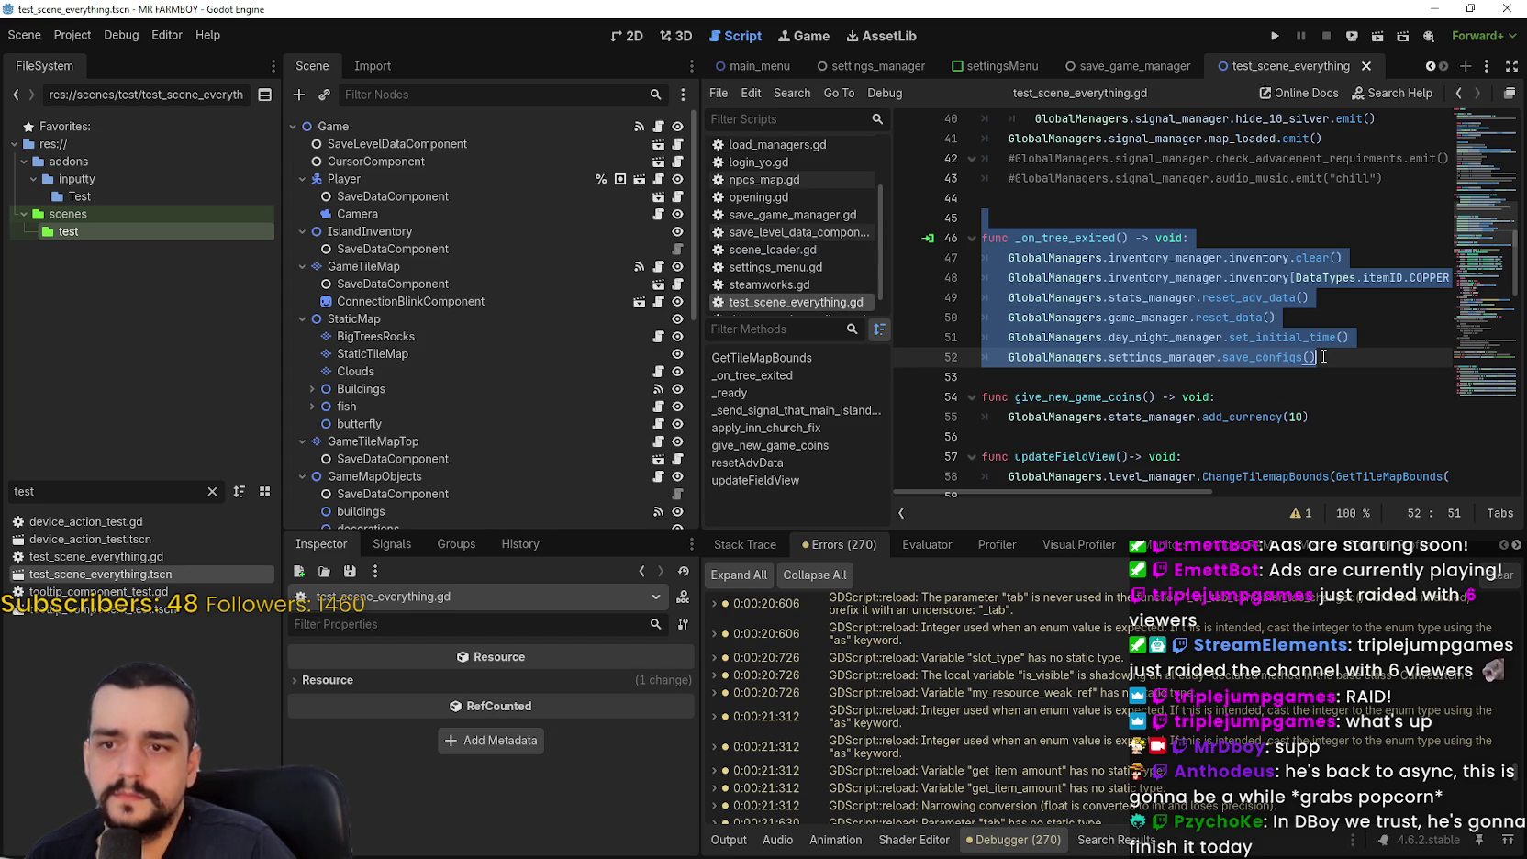
Look up the resetAdvData definition at line 109 via Lookup Symbol
scroll(up, 3)
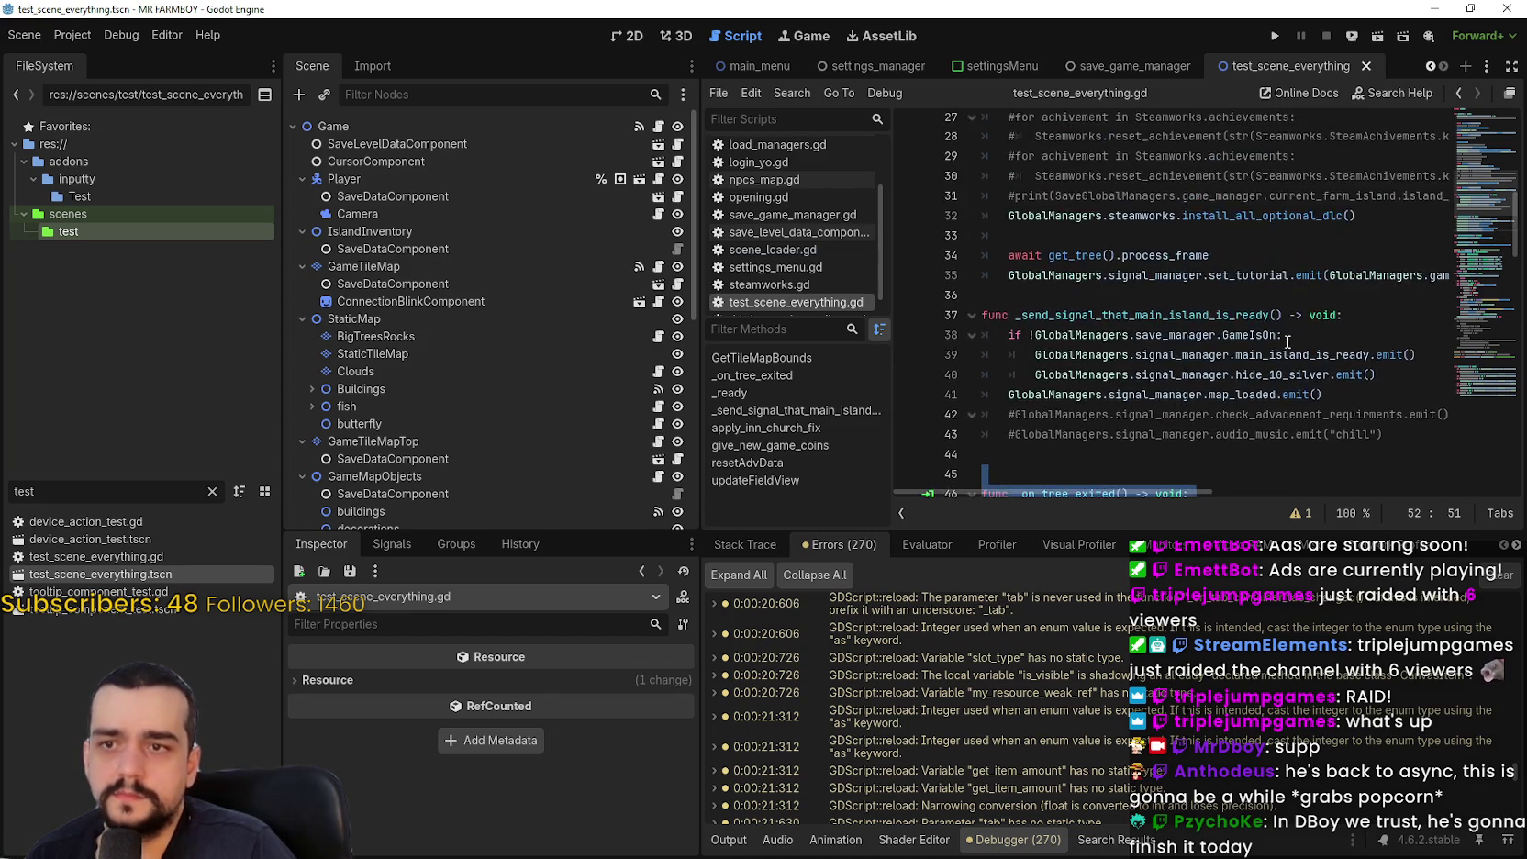
scroll(down, 3)
click(1303, 334)
scroll(up, 3)
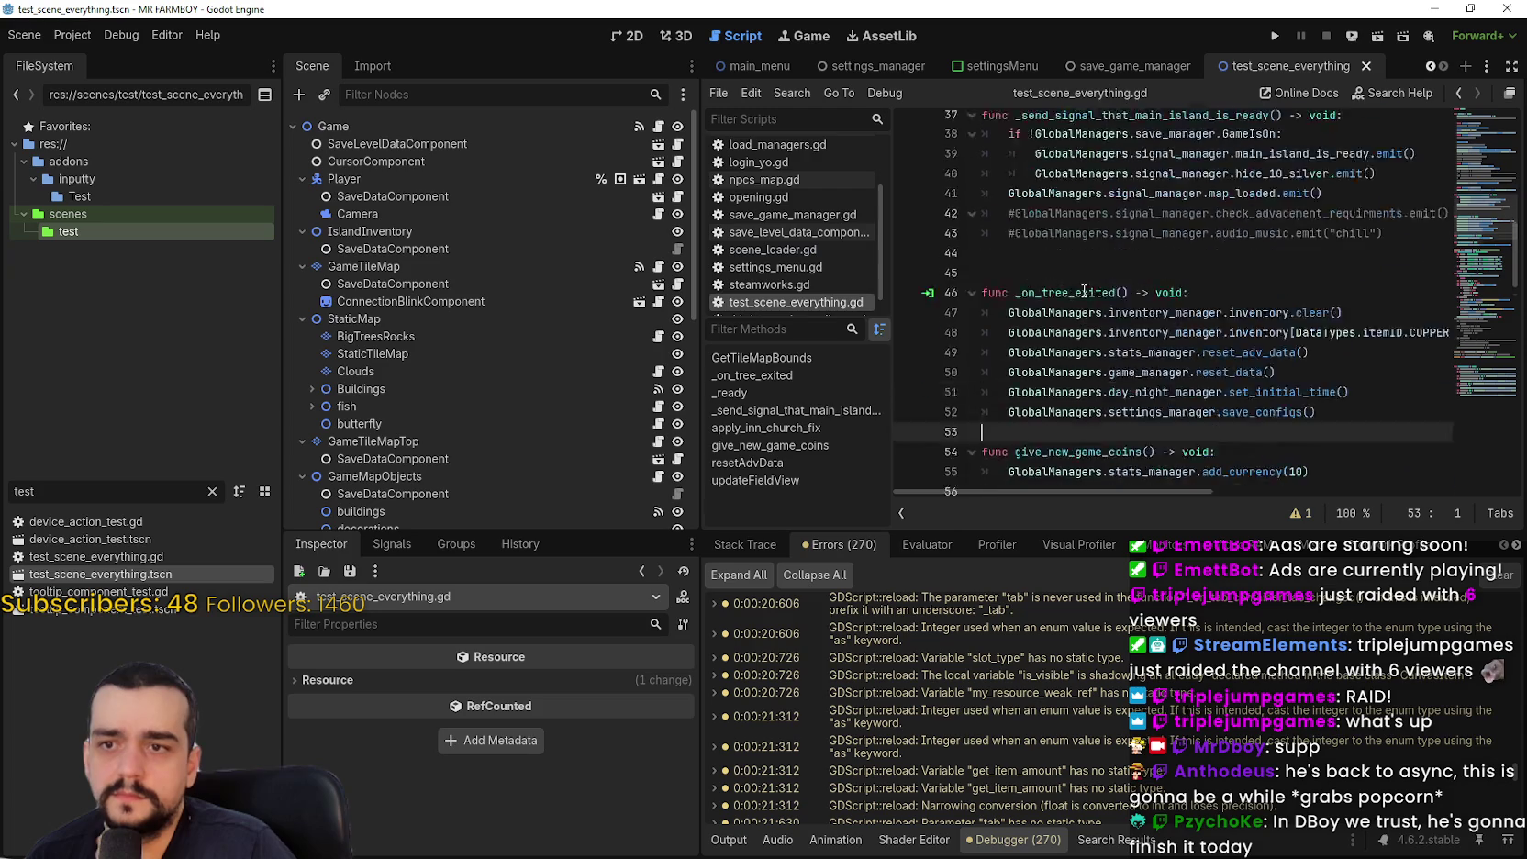
scroll(up, 3)
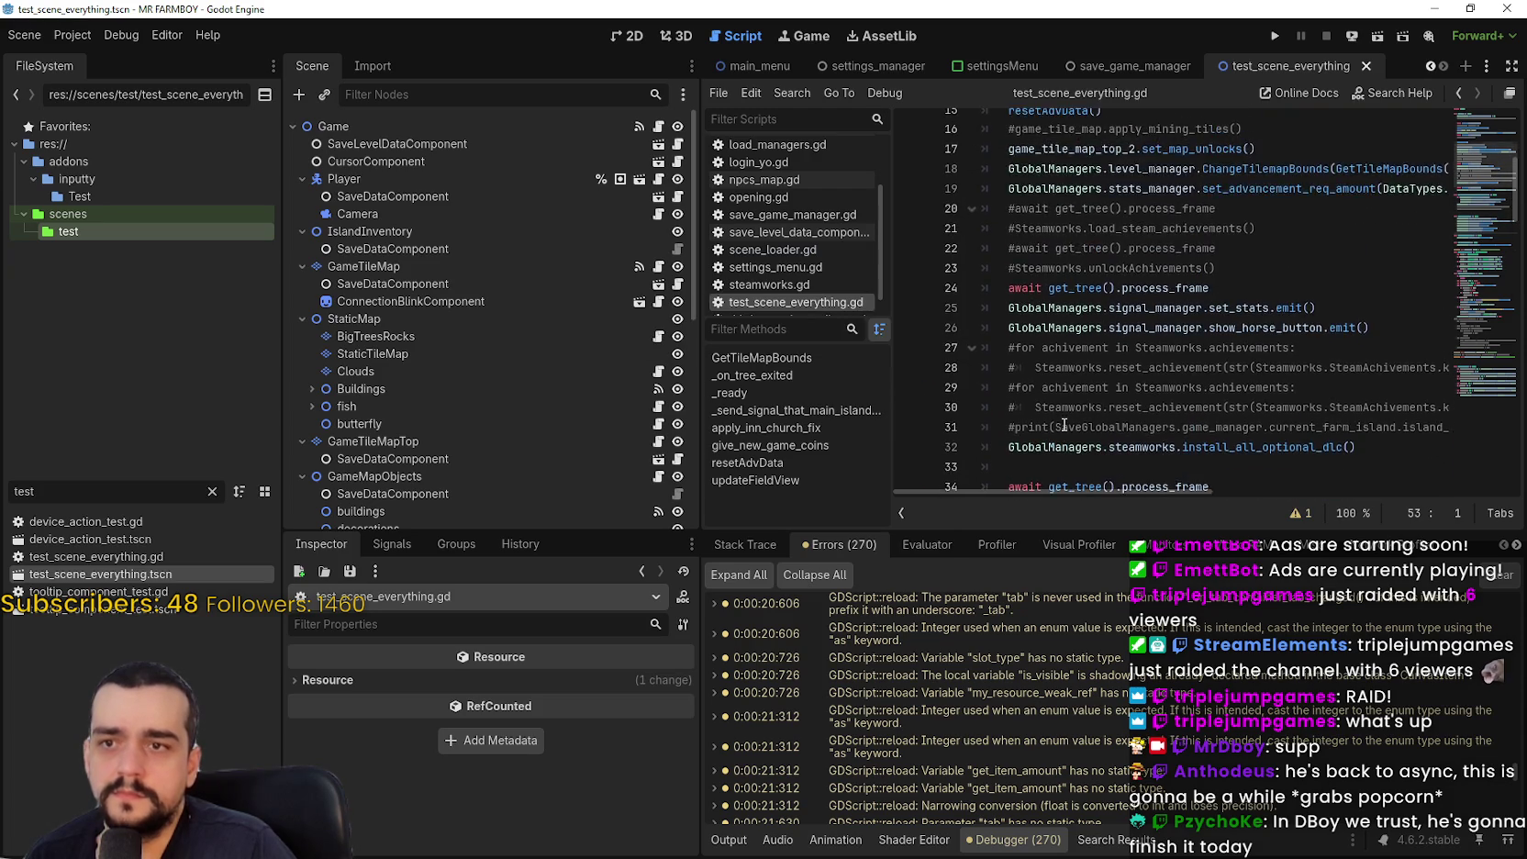
scroll(up, 3)
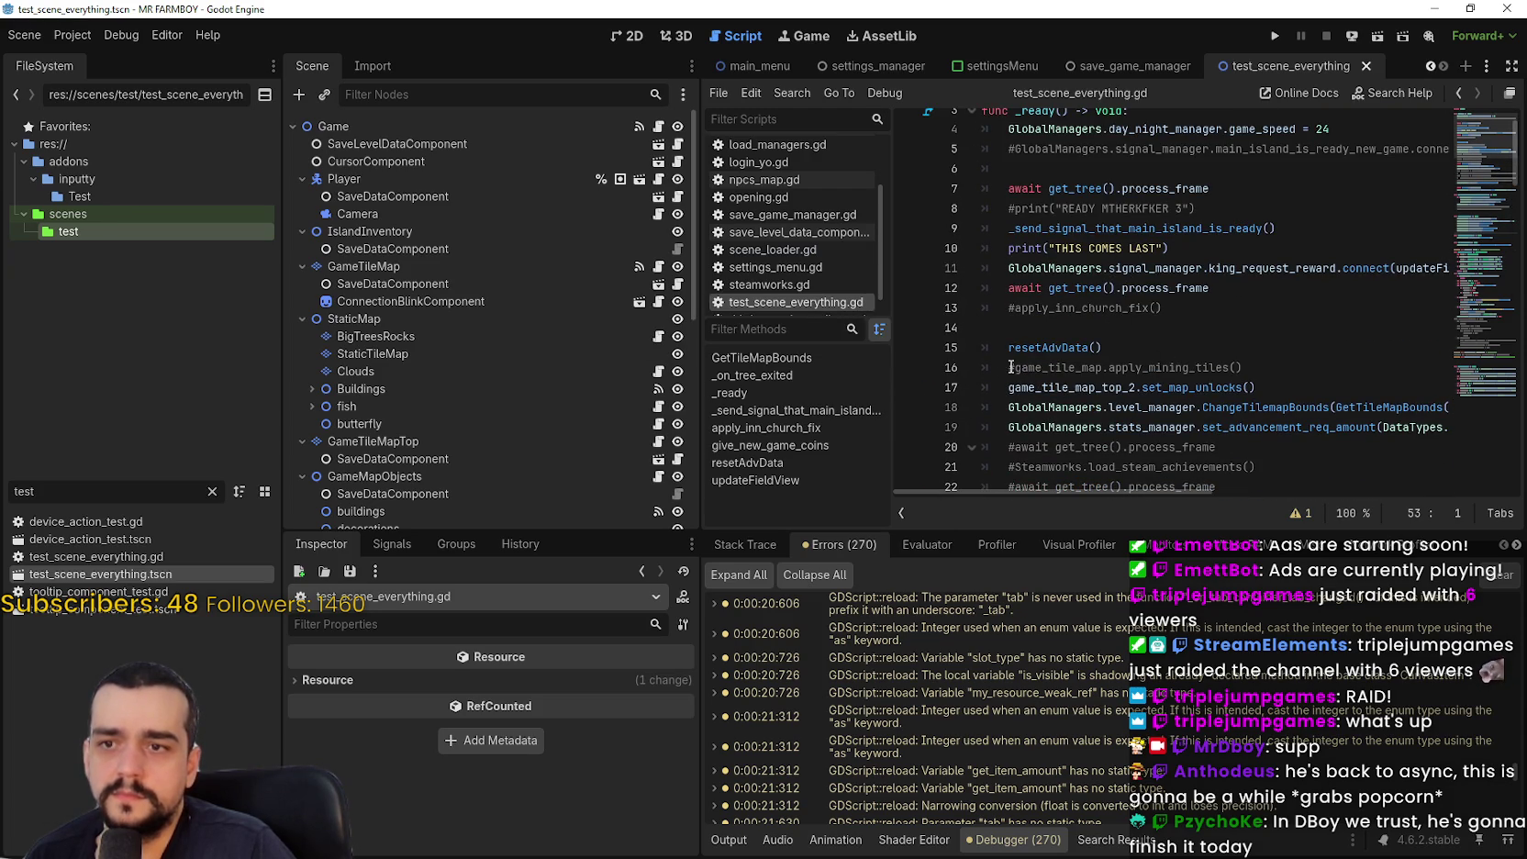
right_click(1015, 346)
click(1101, 448)
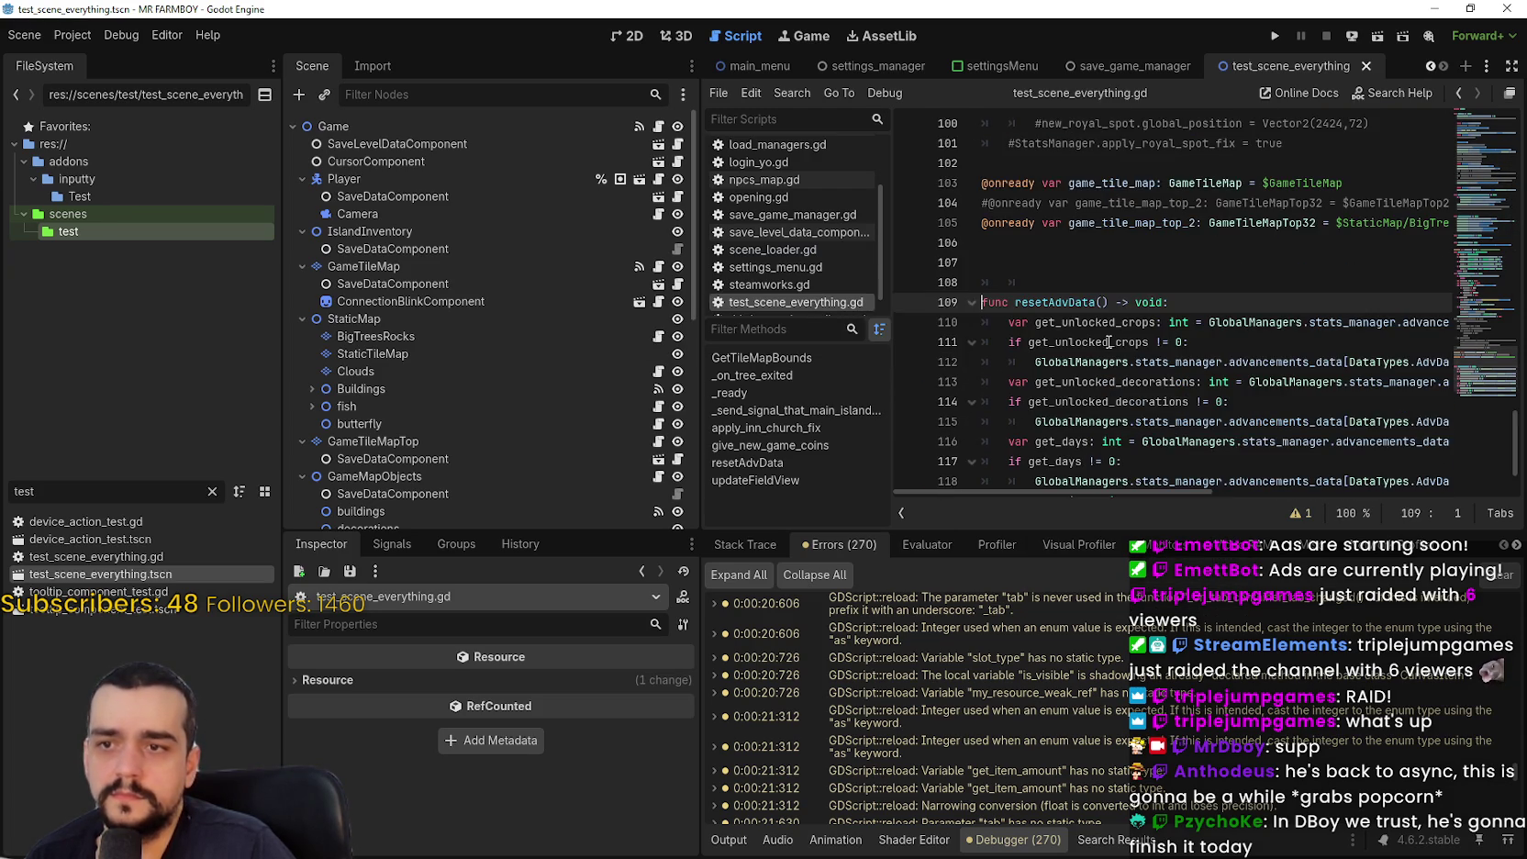
scroll(down, 3)
drag(1119, 491, 964, 414)
click(1101, 422)
scroll(up, 3)
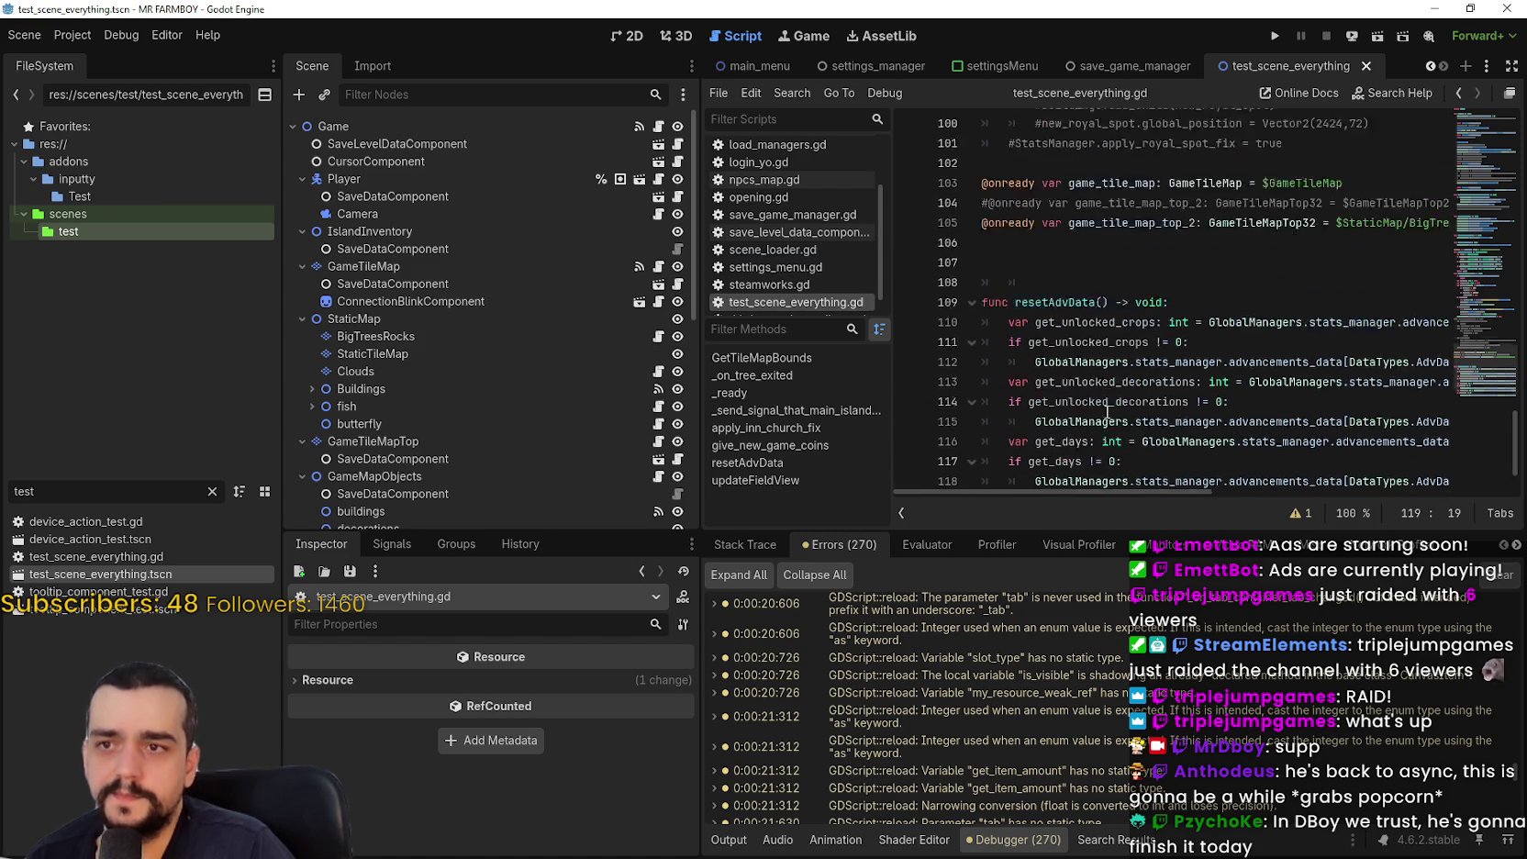
scroll(up, 3)
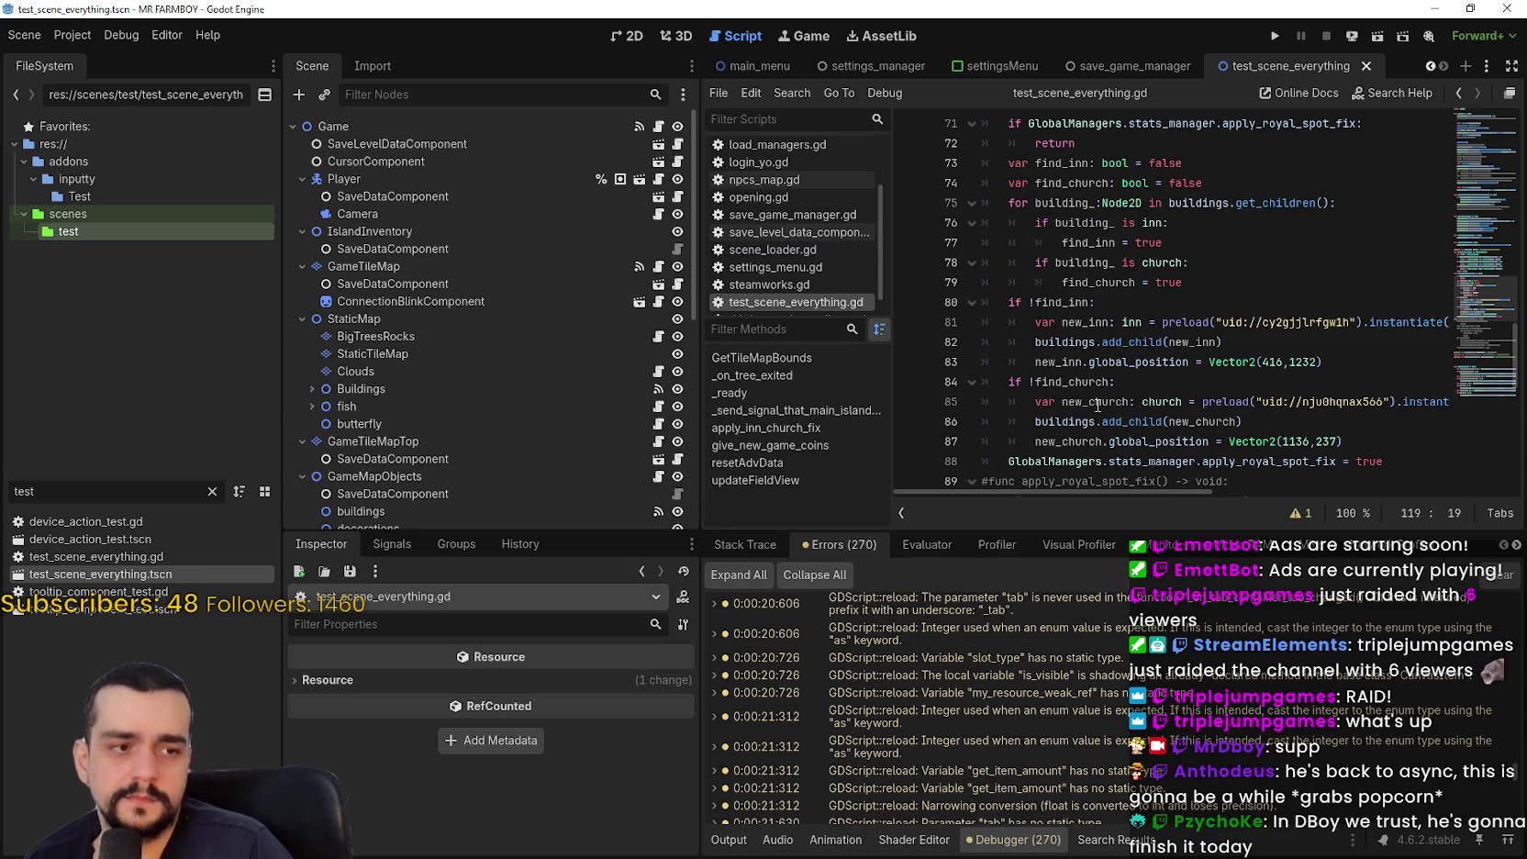
click(1093, 284)
scroll(up, 3)
scroll(up, 3)
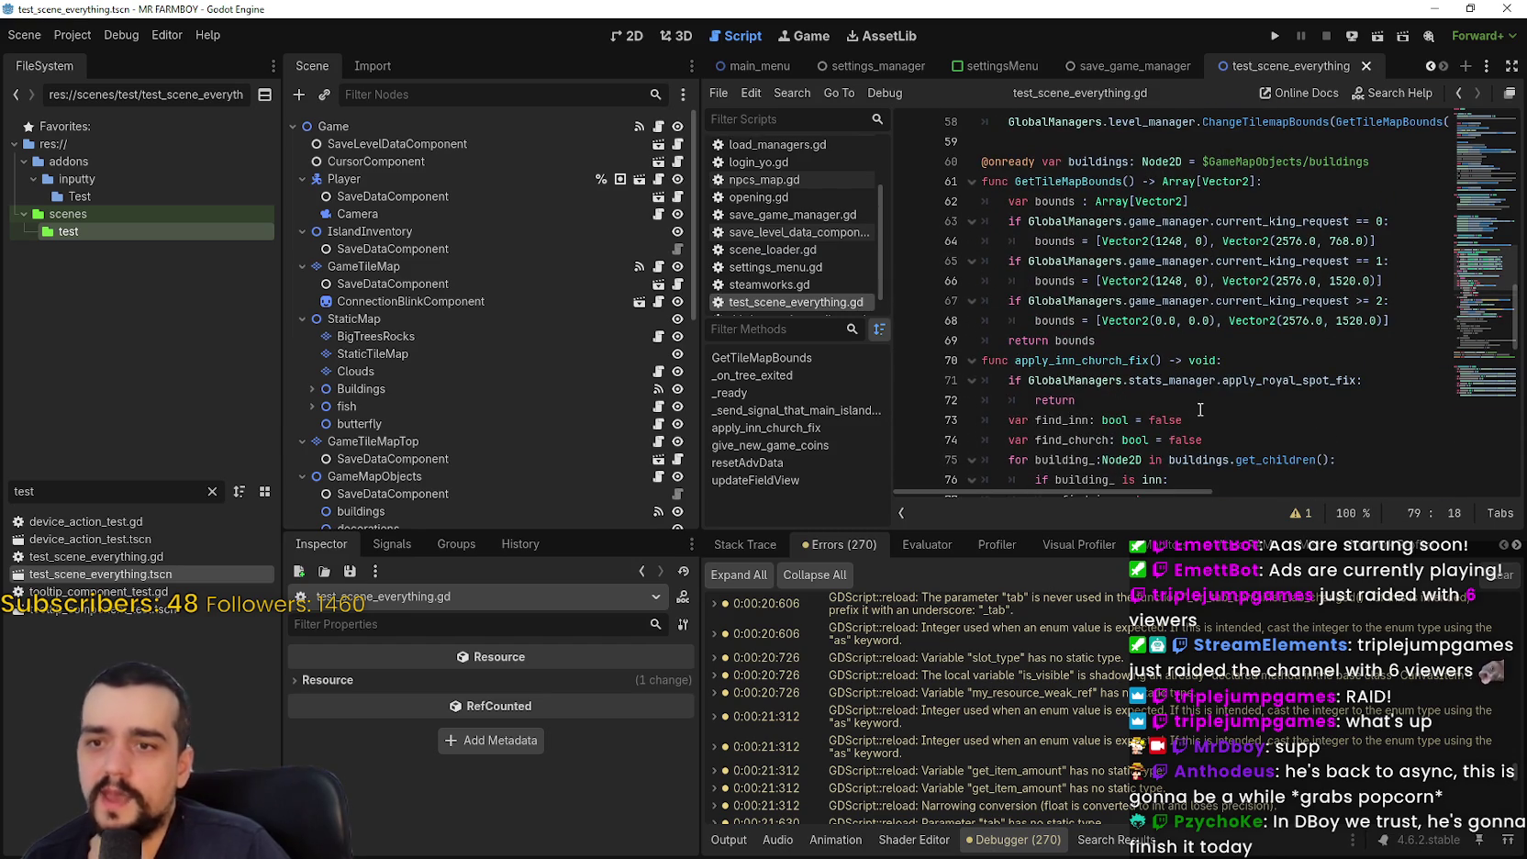
click(1202, 407)
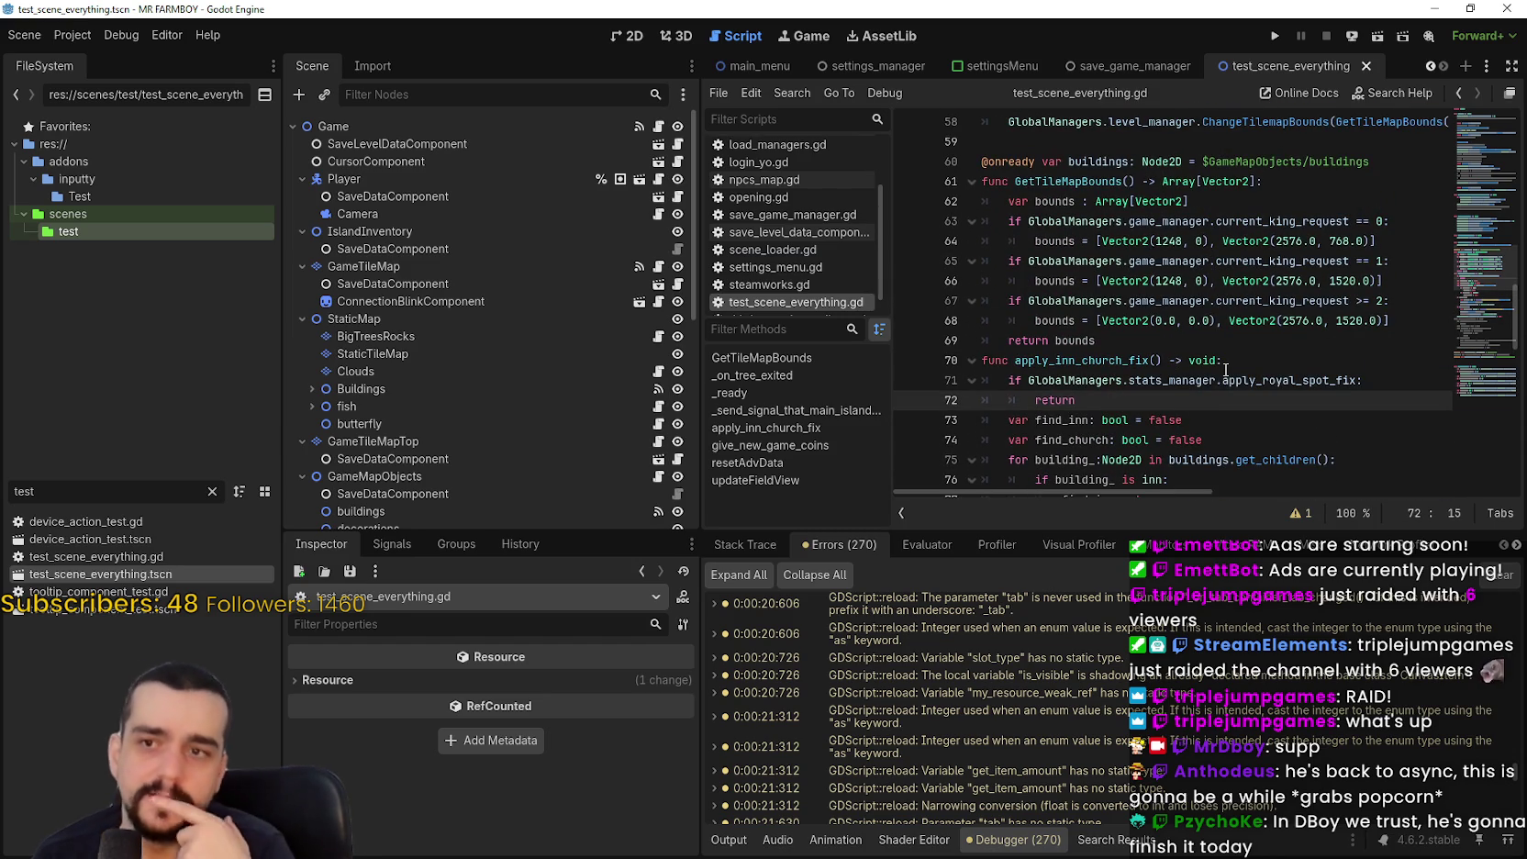
scroll(up, 3)
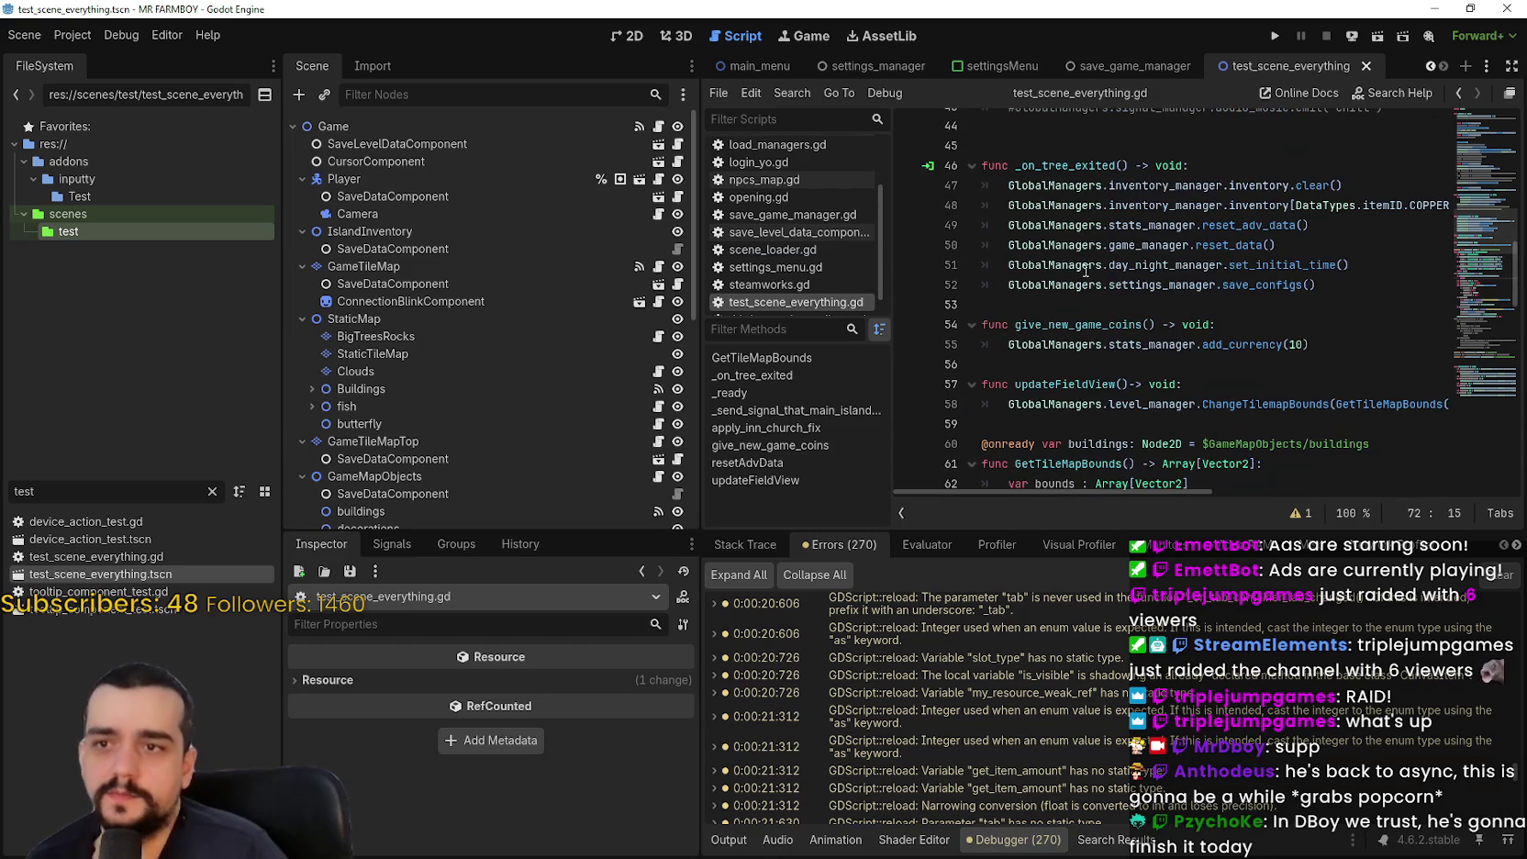
click(1176, 361)
click(1171, 316)
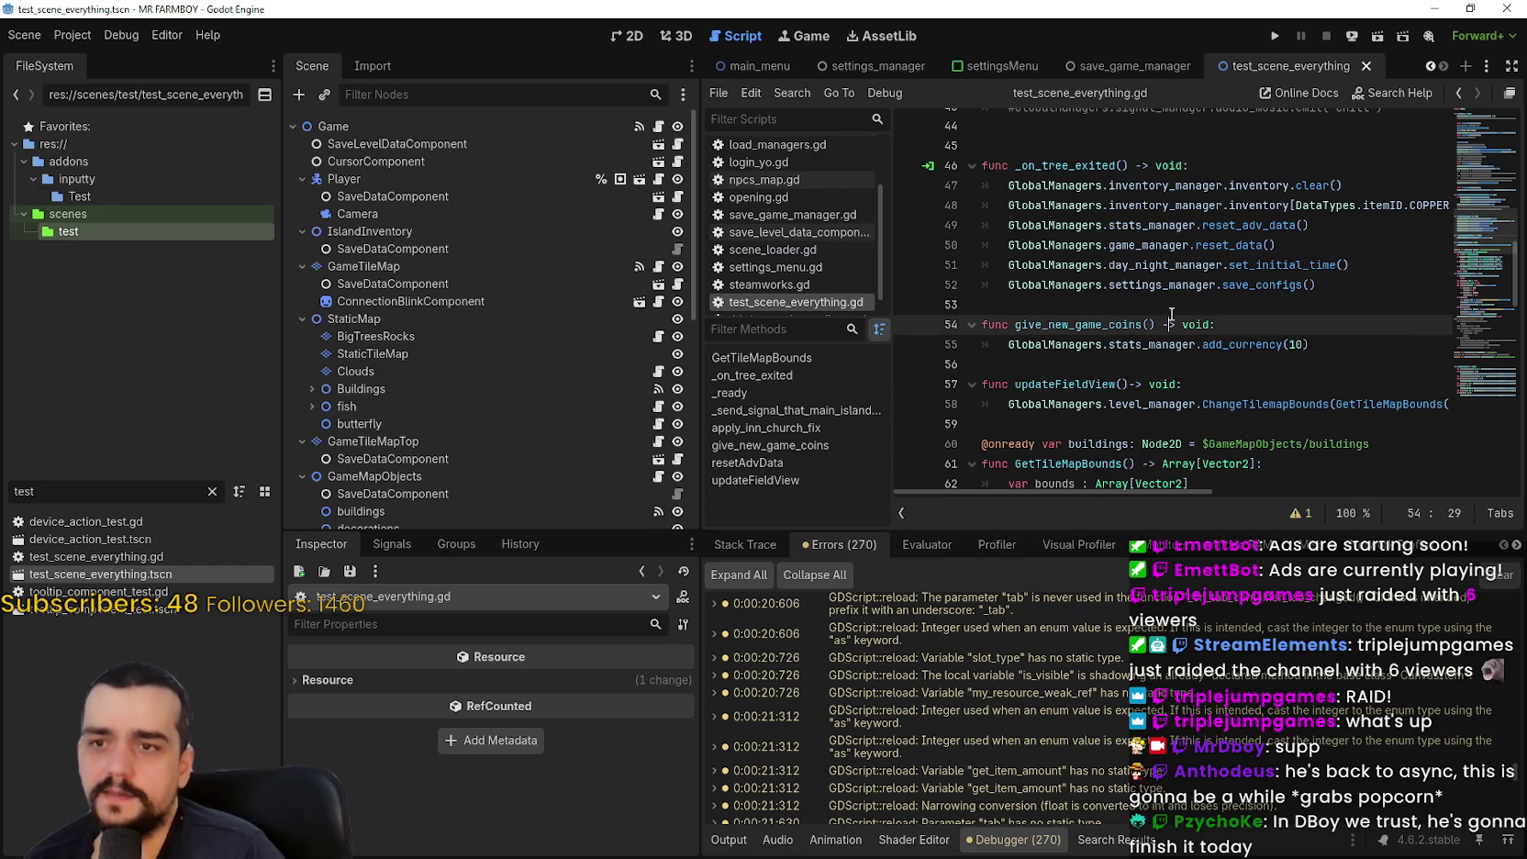
click(1326, 285)
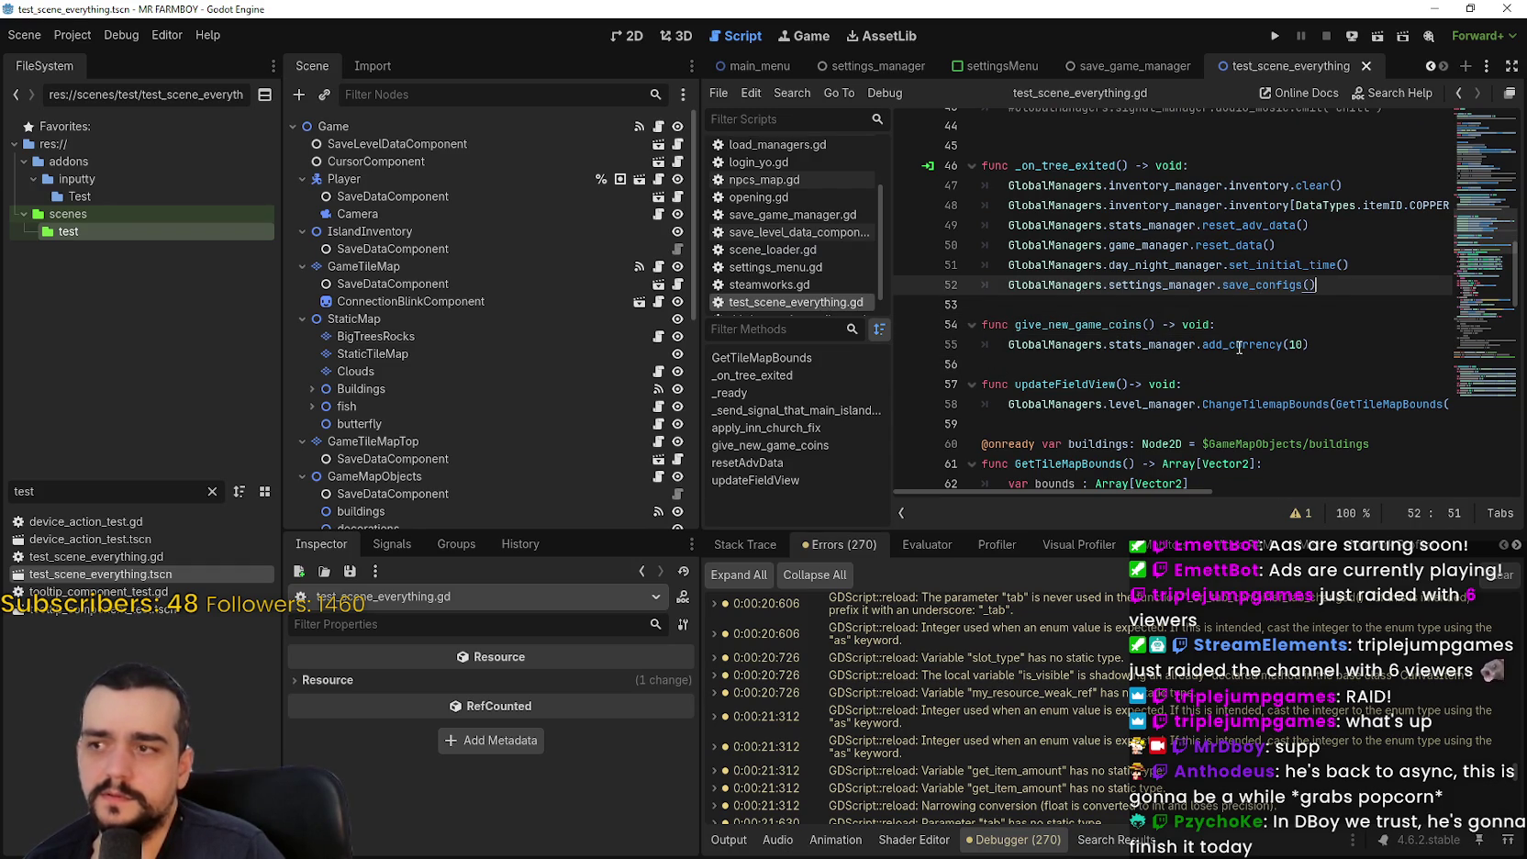
scroll(down, 3)
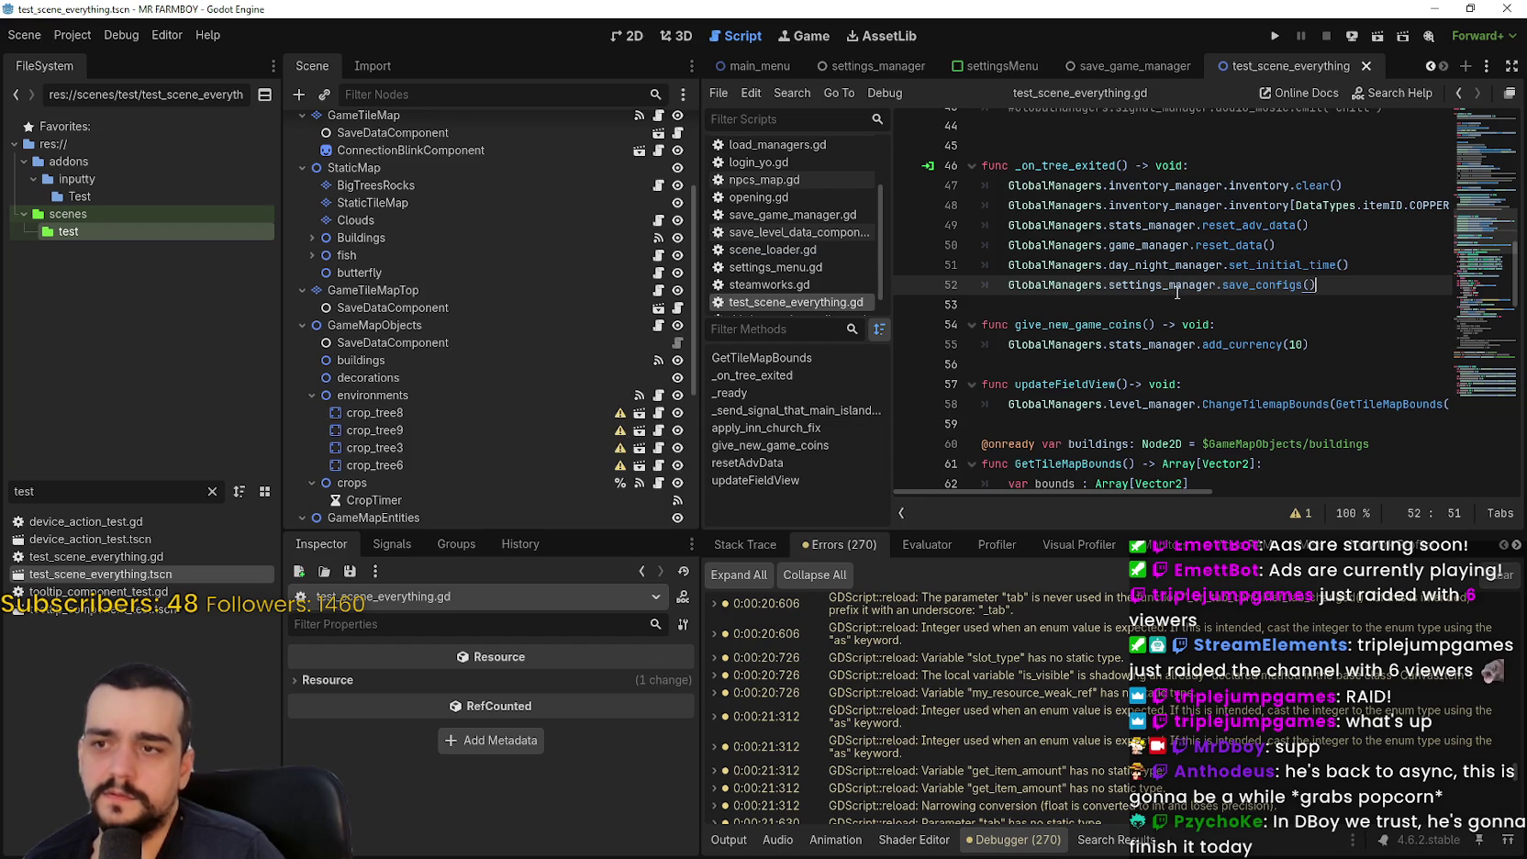
click(1199, 311)
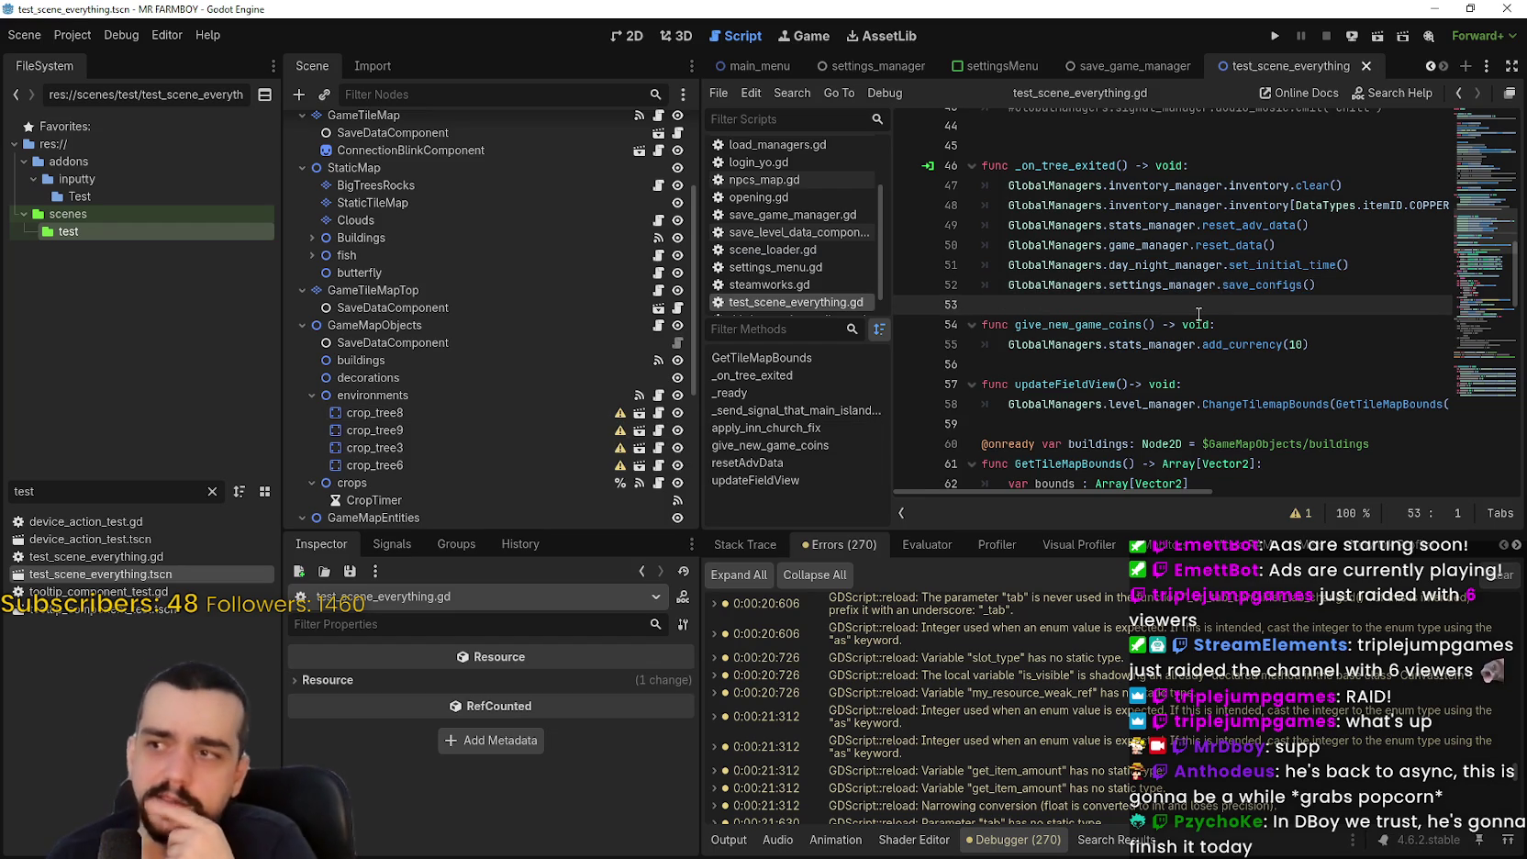
scroll(down, 3)
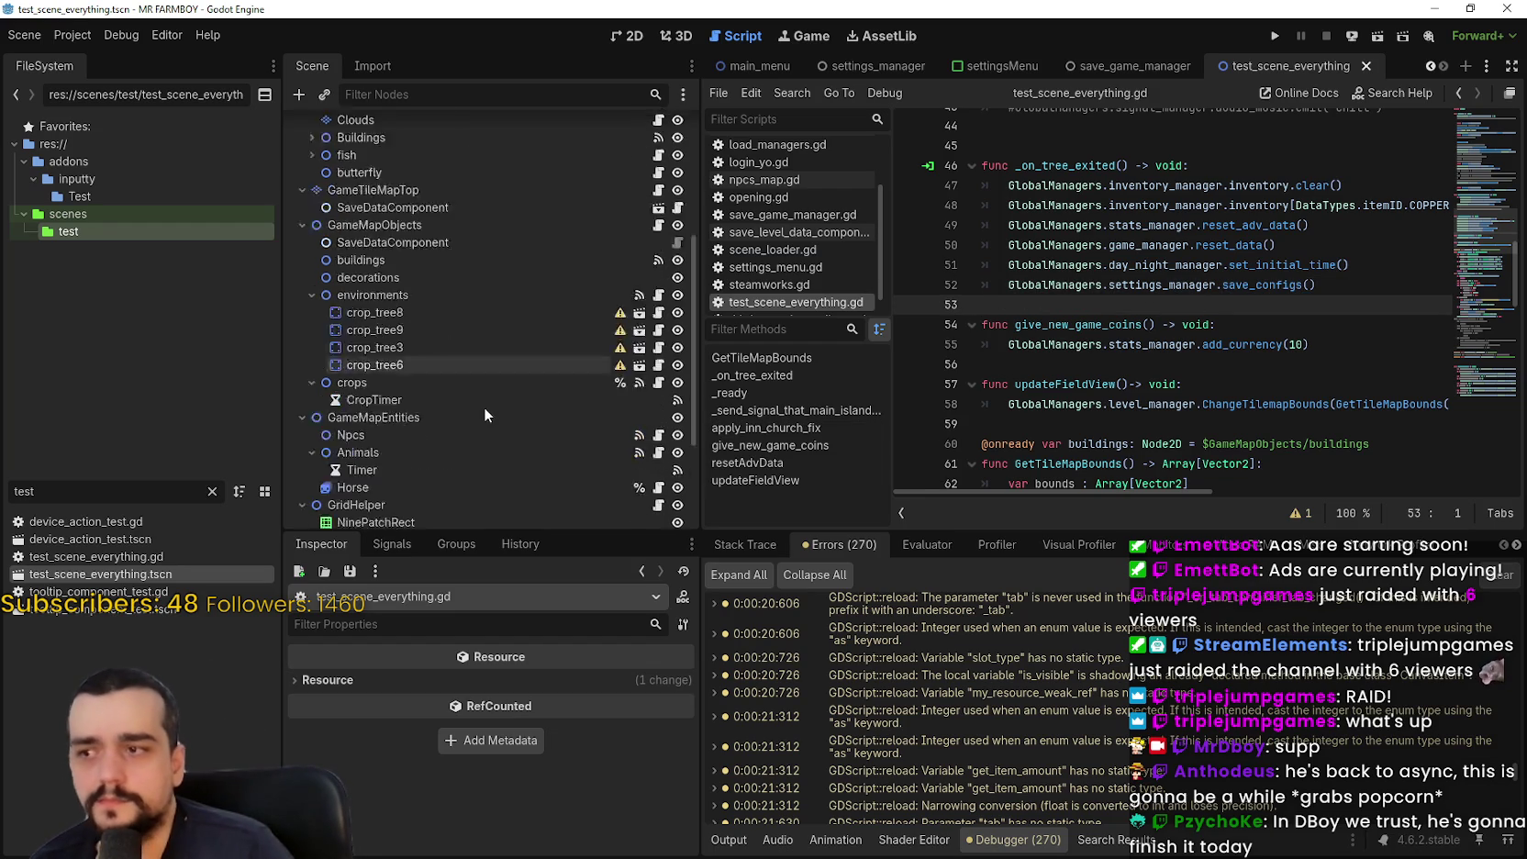
double_click(25, 491)
click(1326, 367)
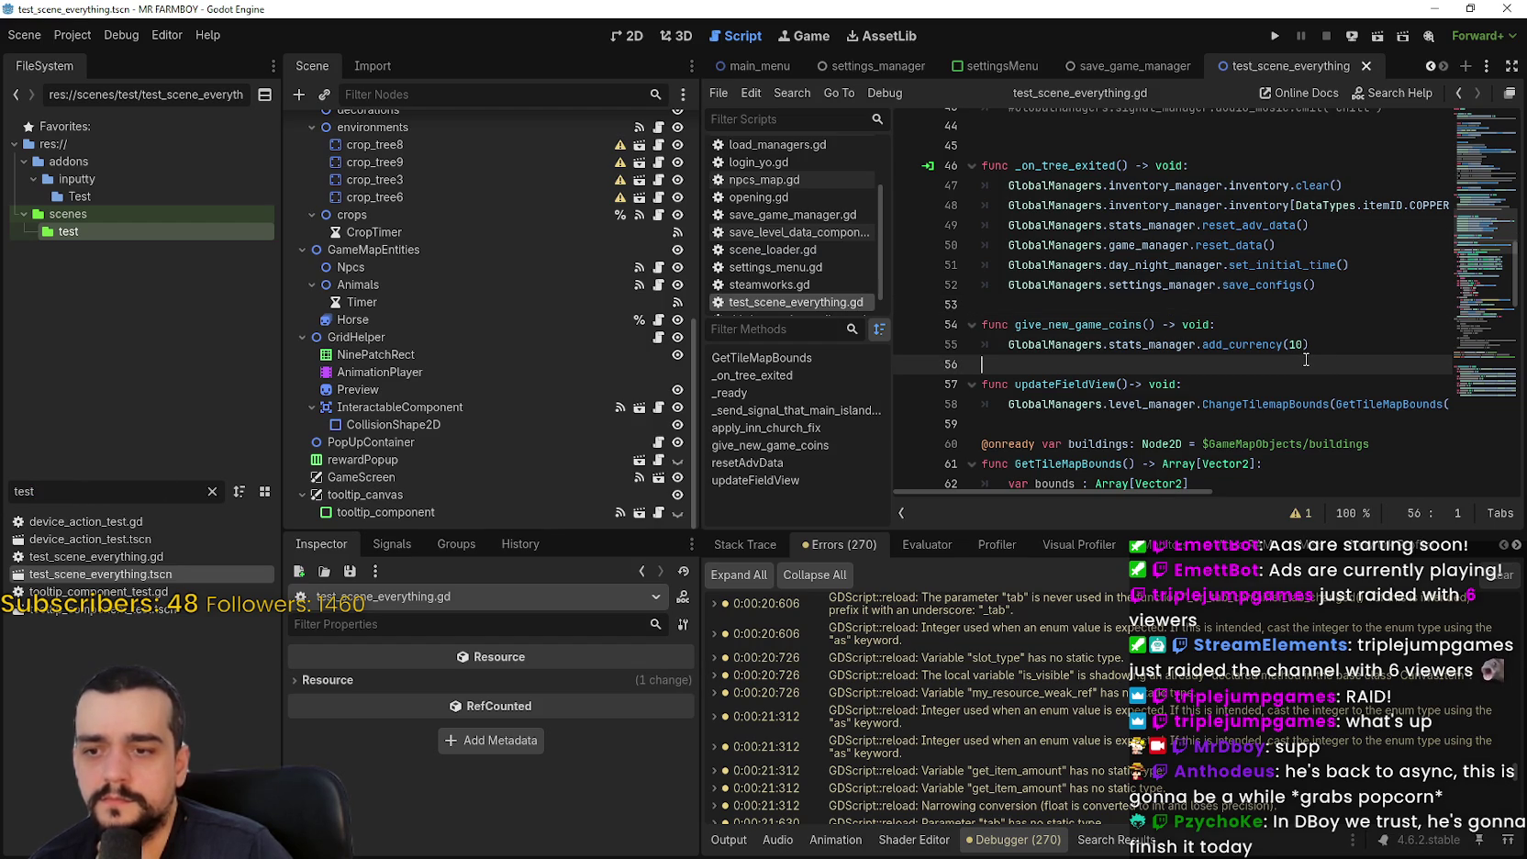
Find 'load_game' across the project and open the save_game_manager.gd line 51 match
key(ctrl+shift+f)
text(load)
key(Return)
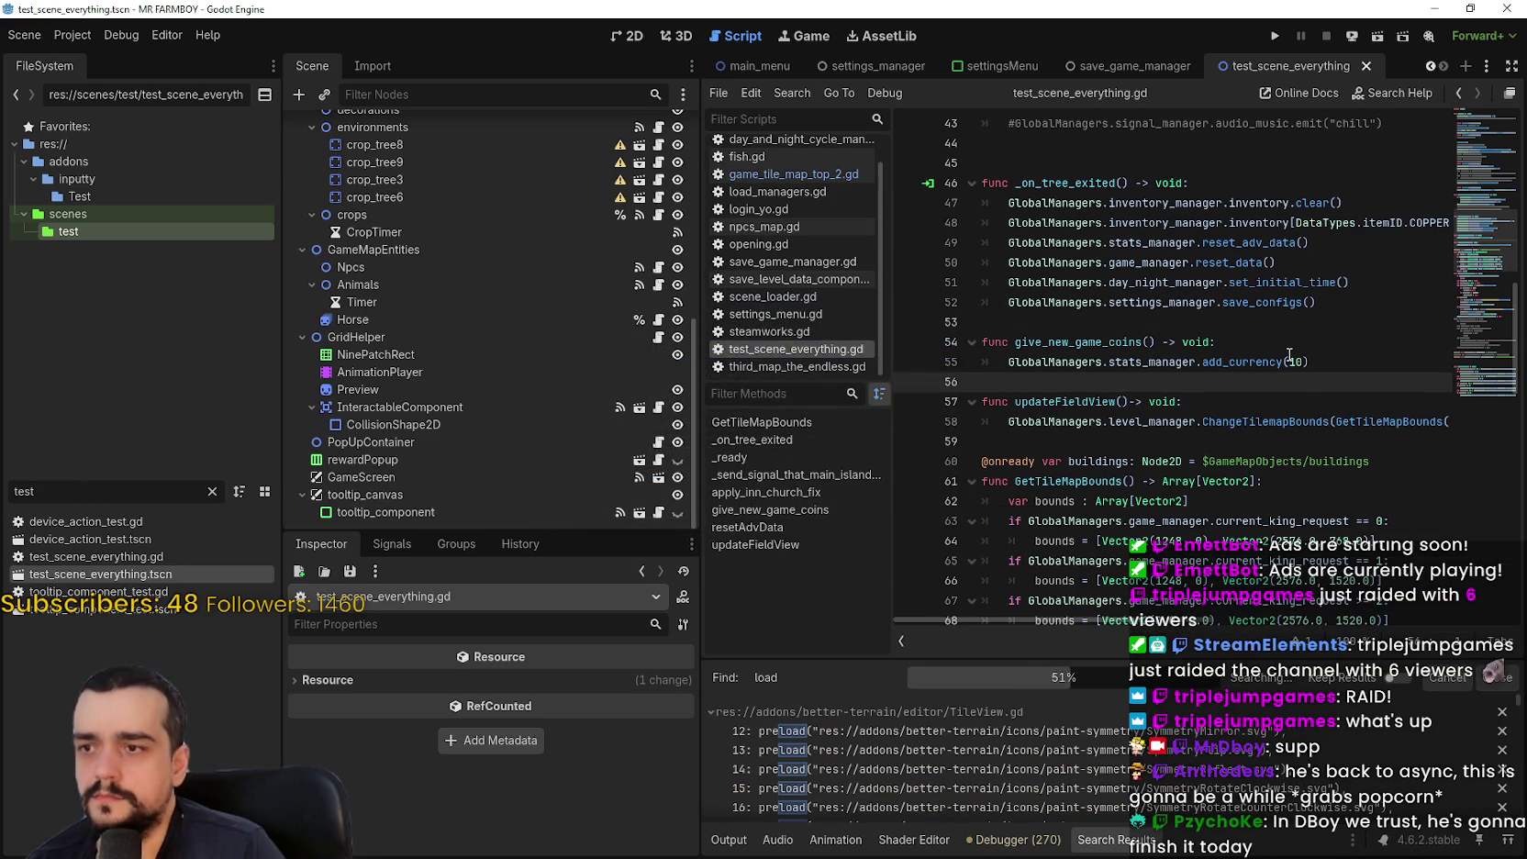
key(ctrl+shift+f)
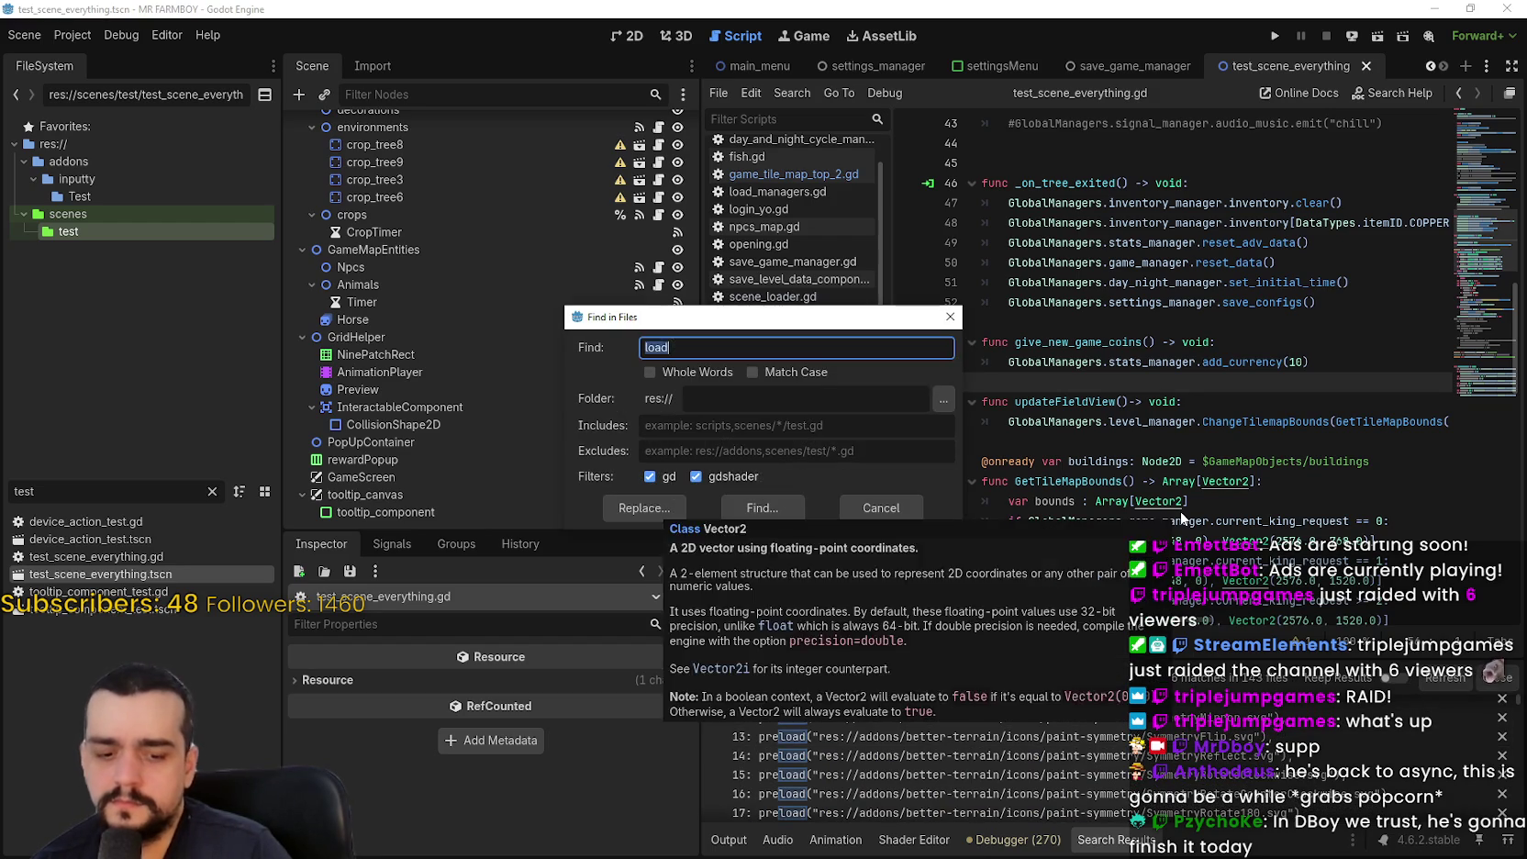
text(load_game)
key(Return)
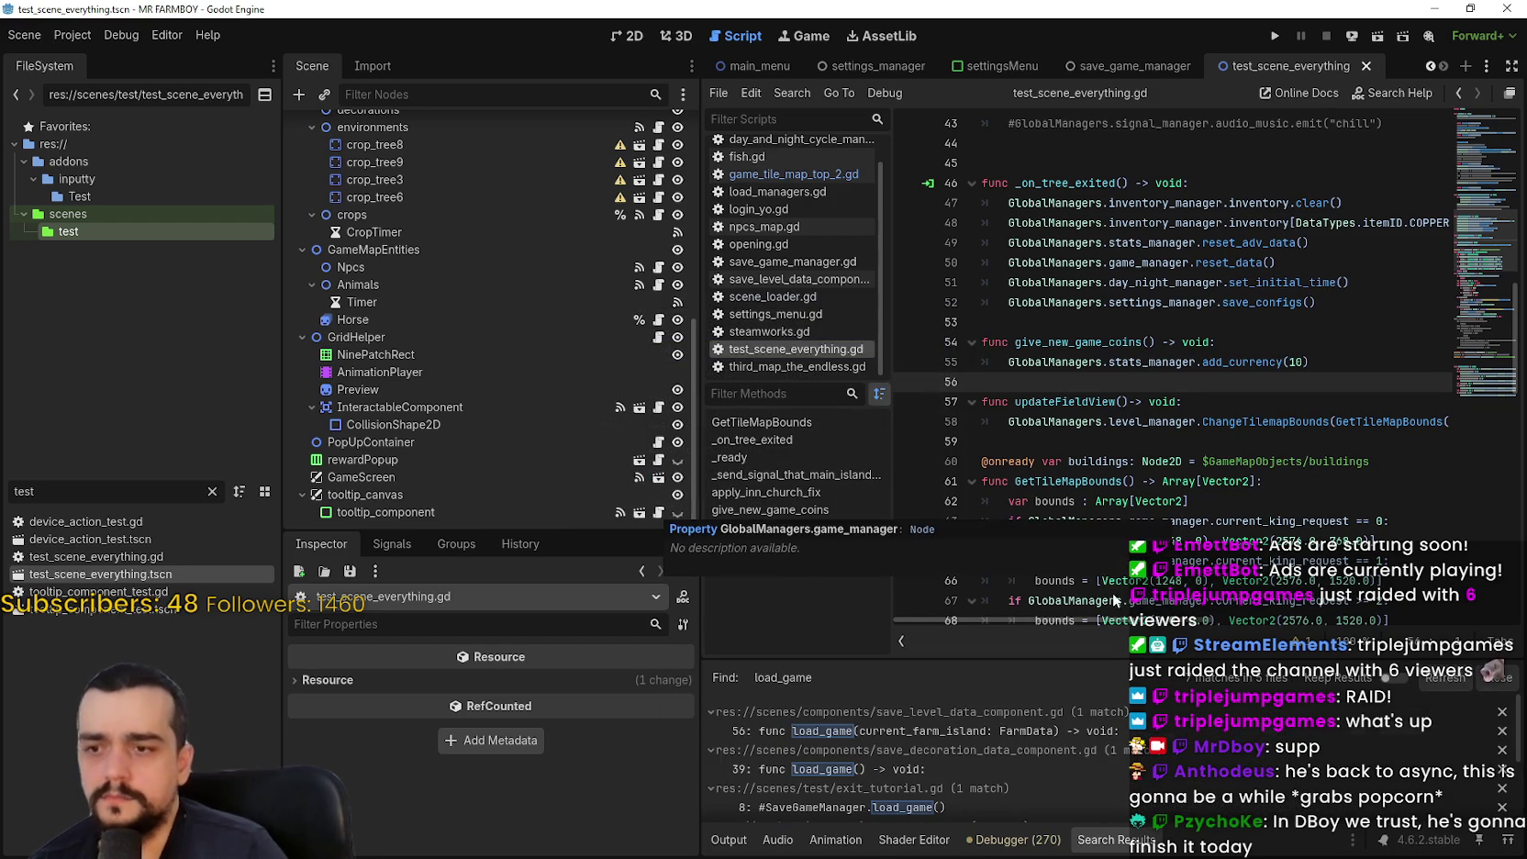
scroll(down, 3)
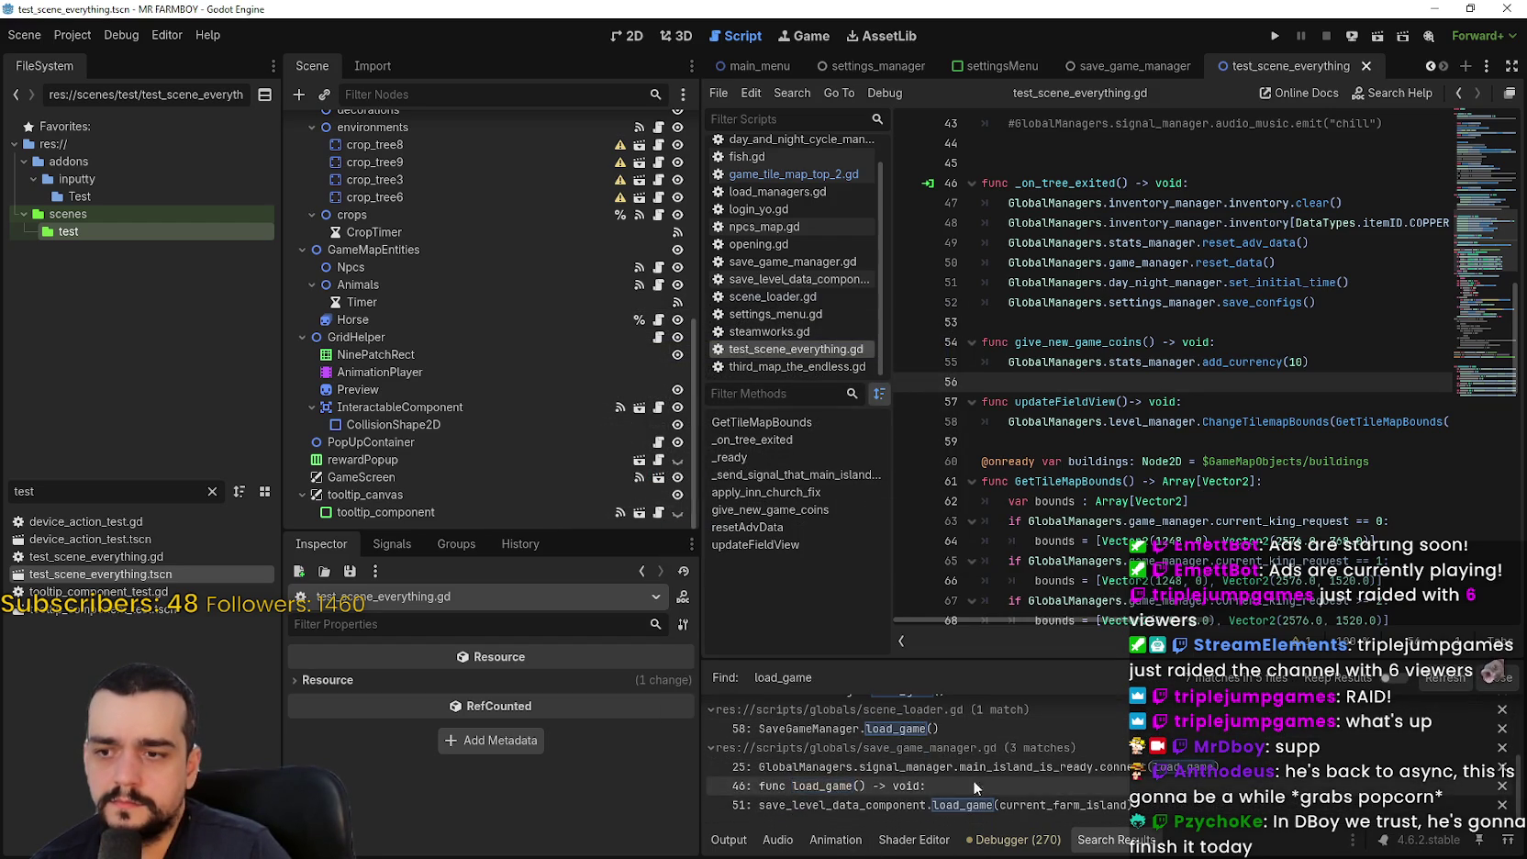
click(1030, 807)
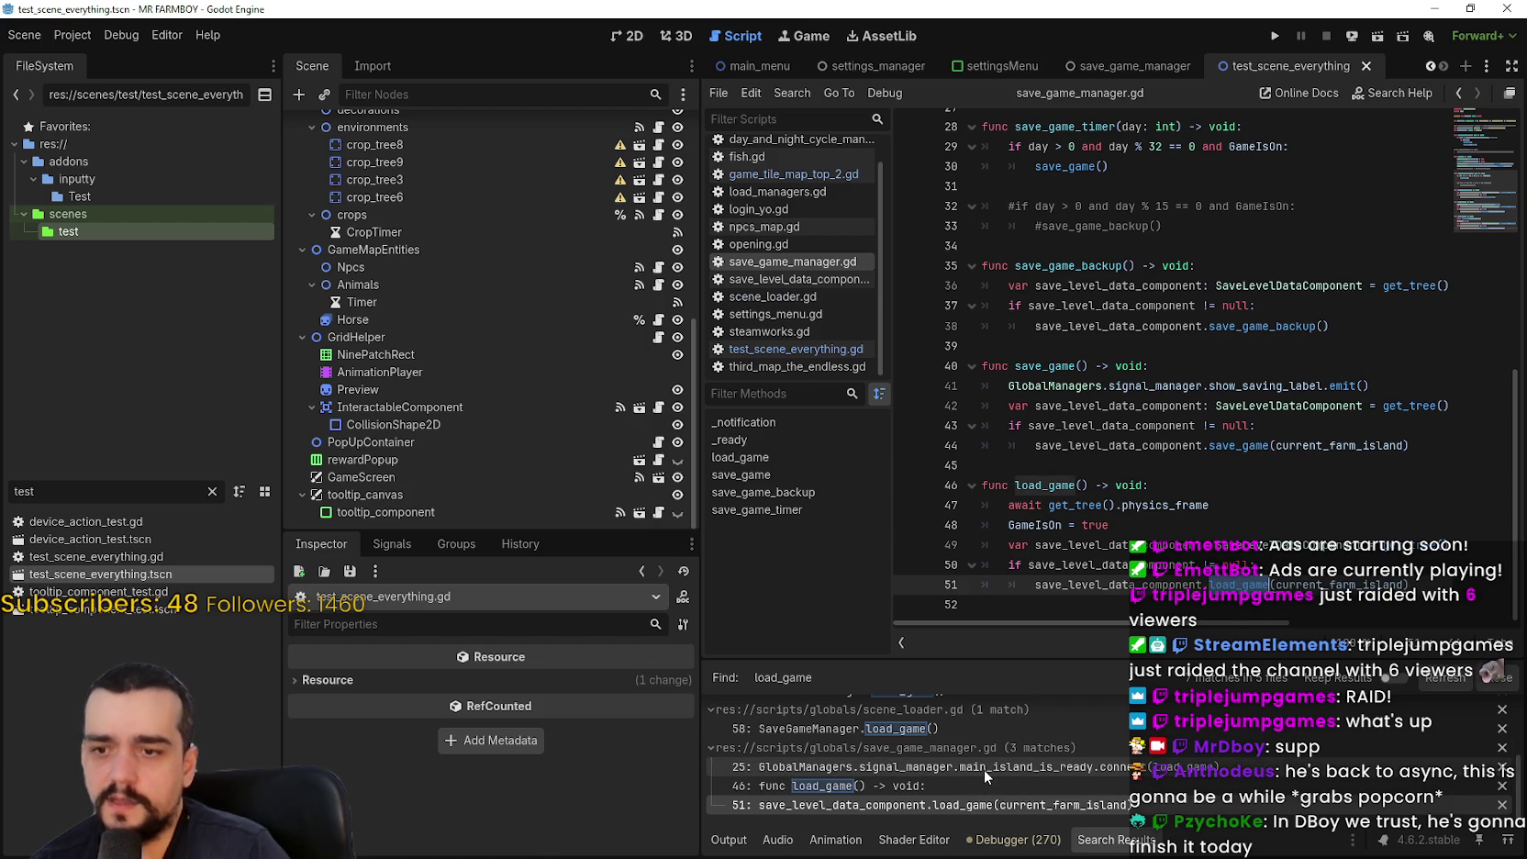
click(1235, 585)
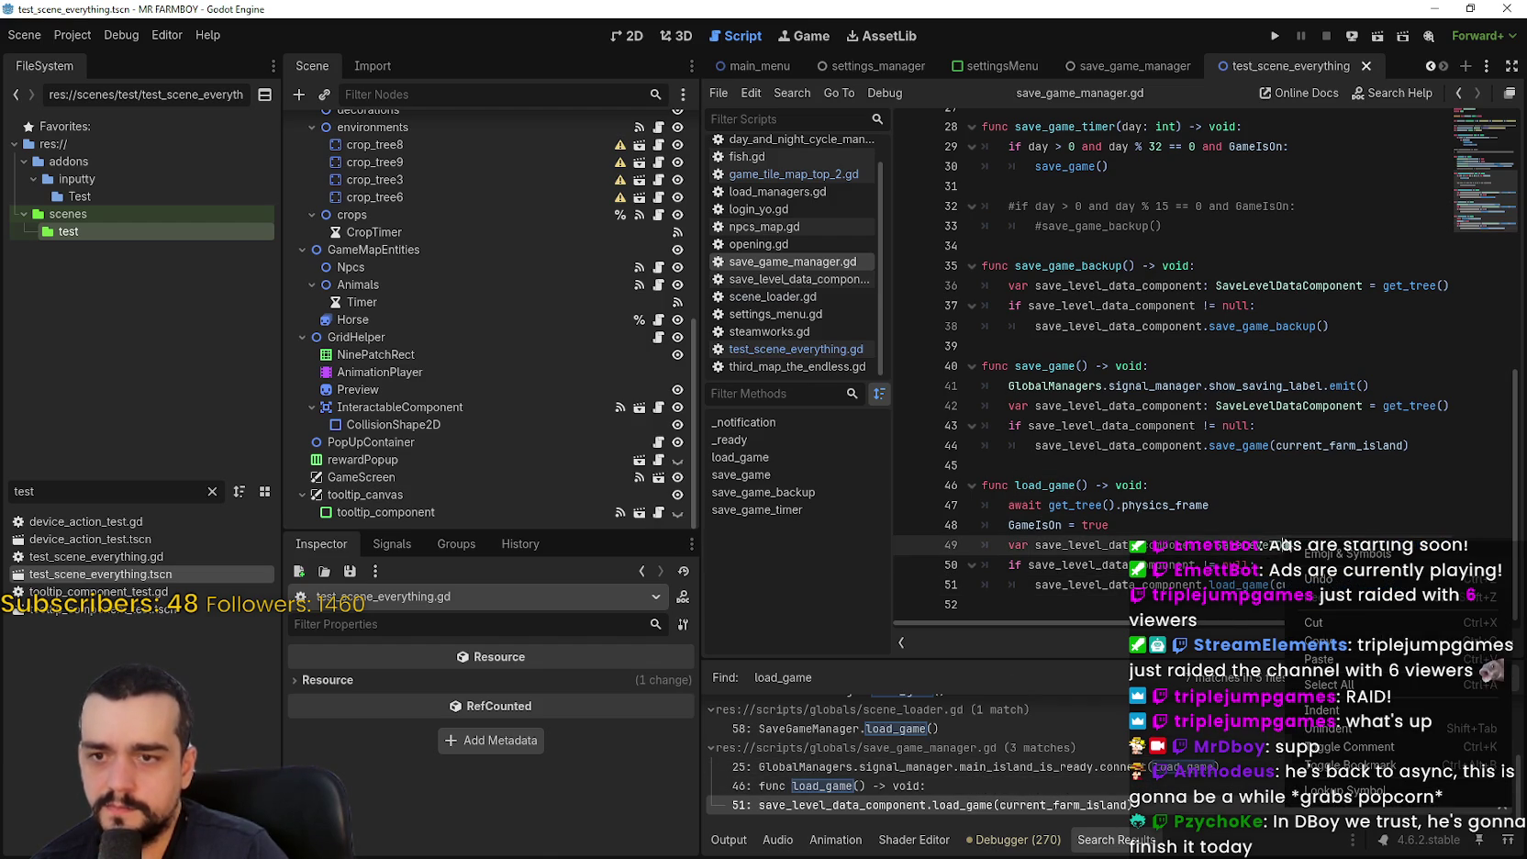
Jump to load_game in save_level_data_component.gd, set a breakpoint on line 67, and run the game
click(1235, 585)
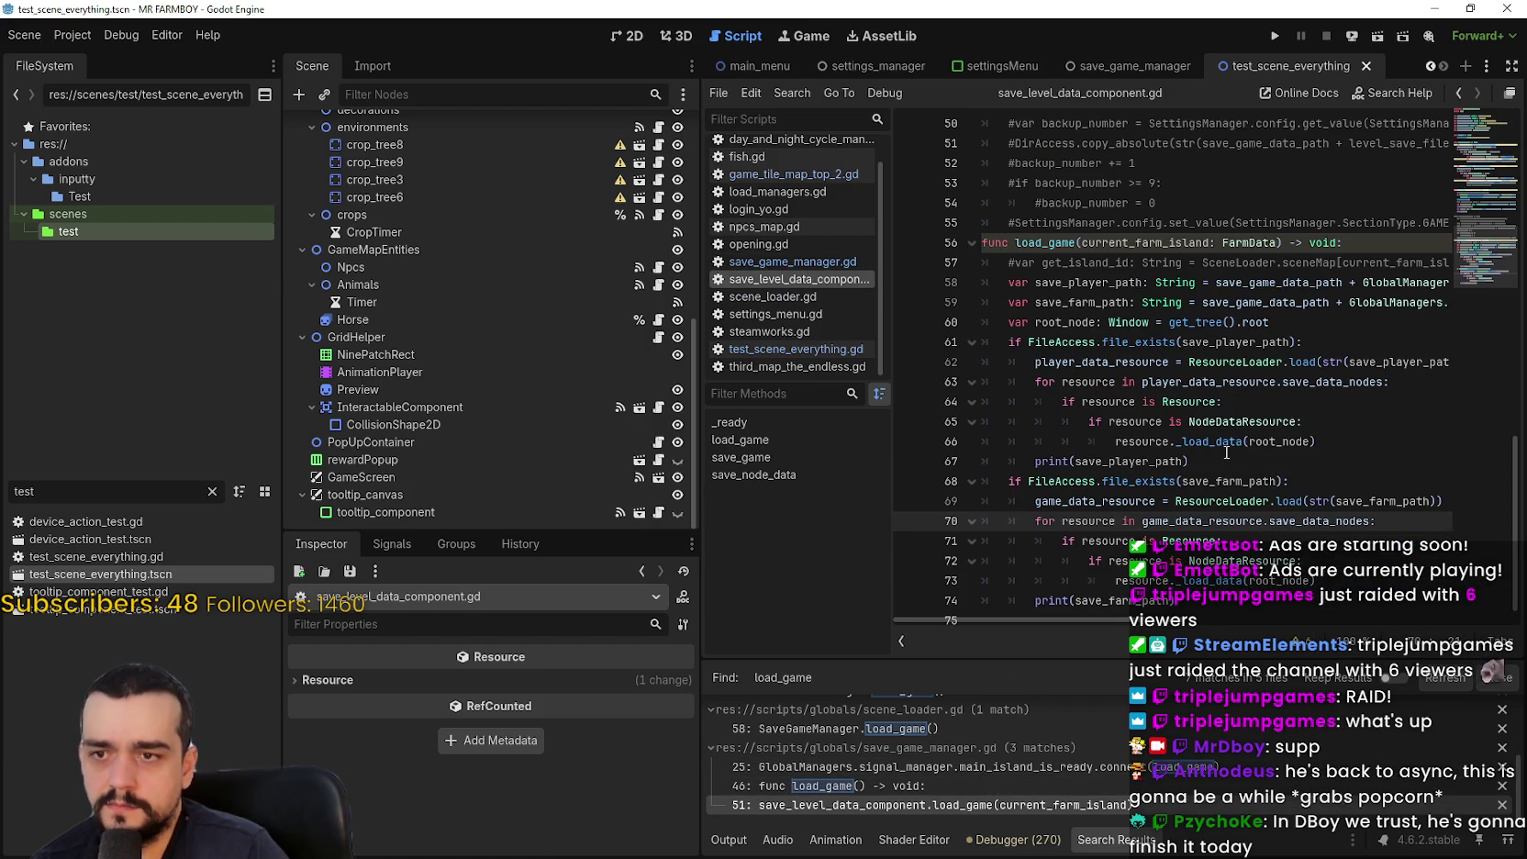
scroll(down, 3)
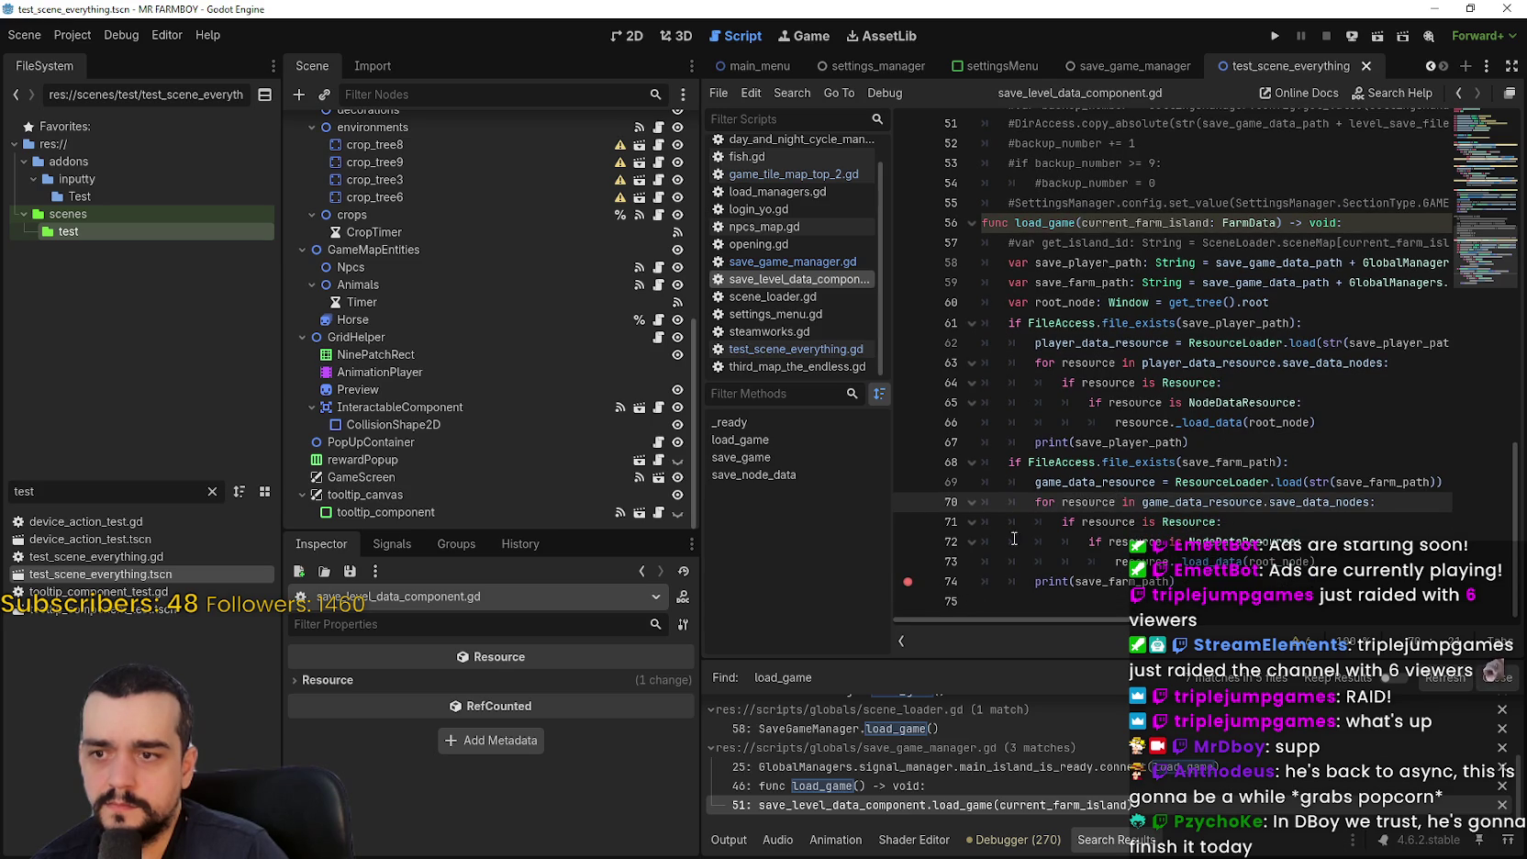
click(914, 445)
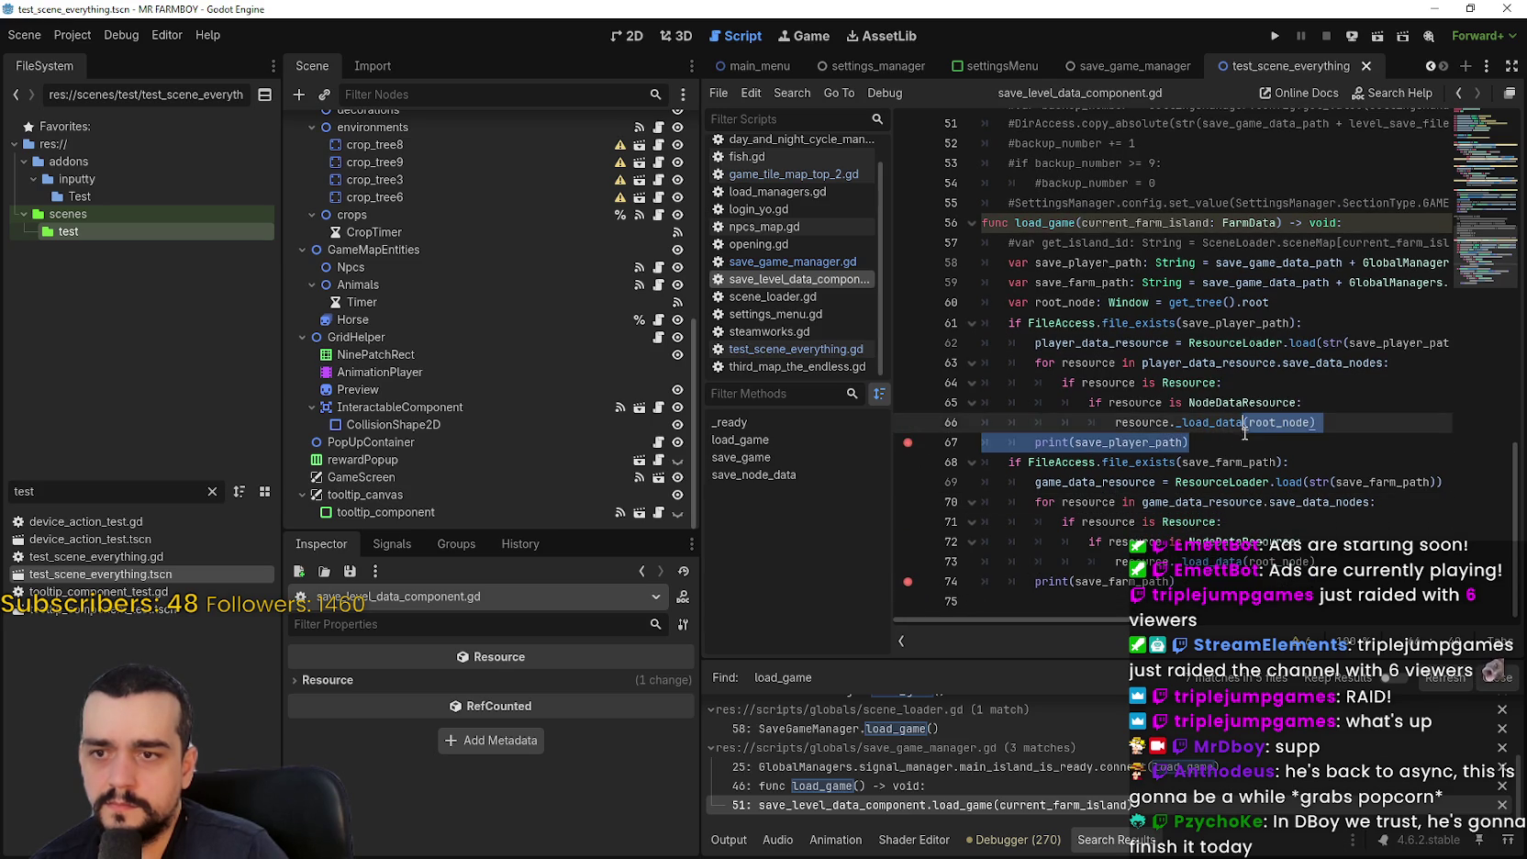
click(1216, 461)
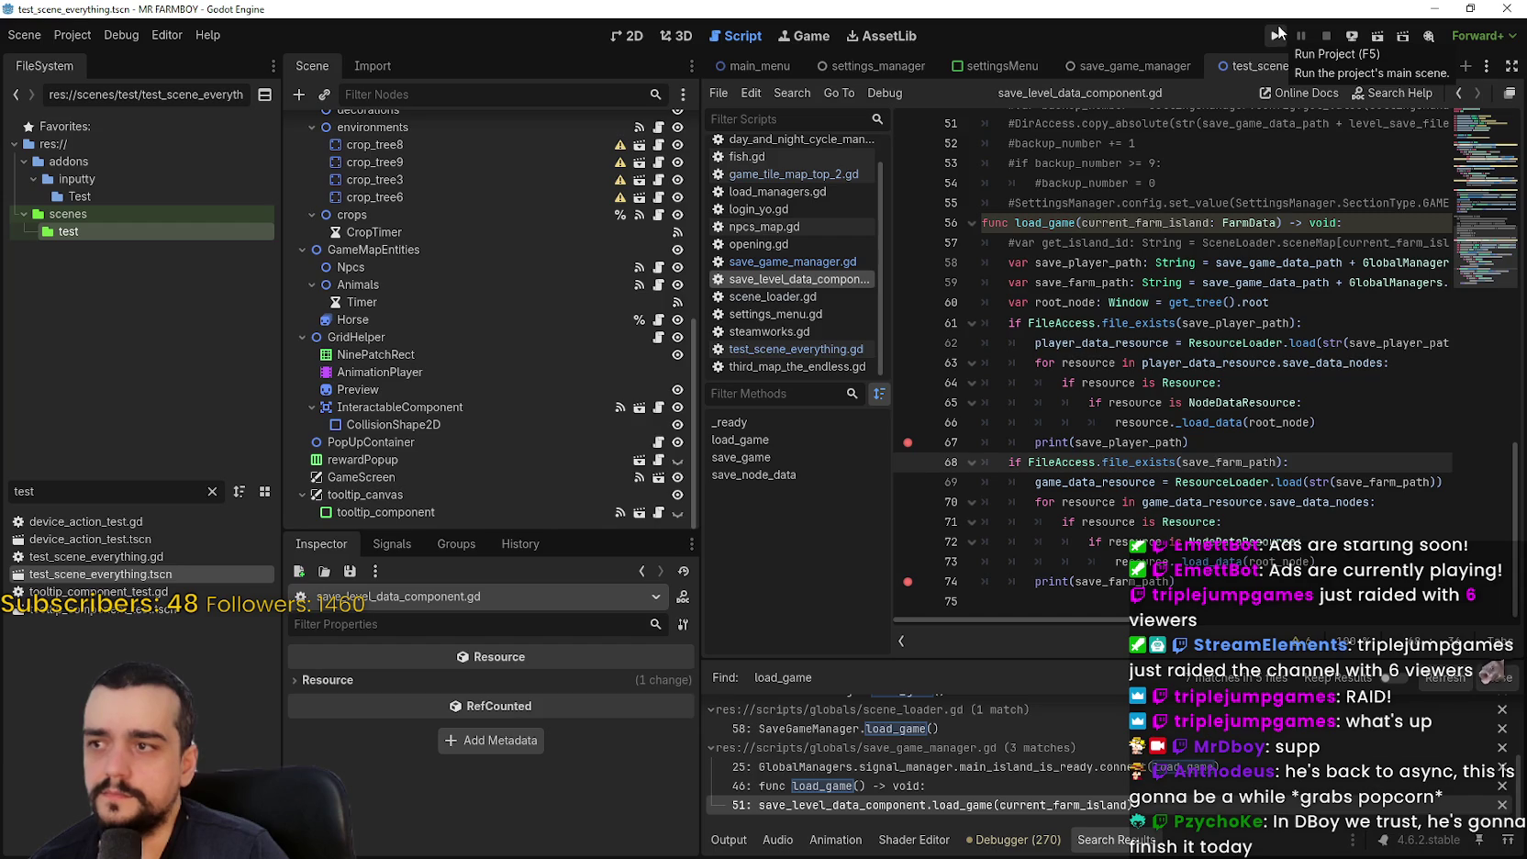
click(1278, 33)
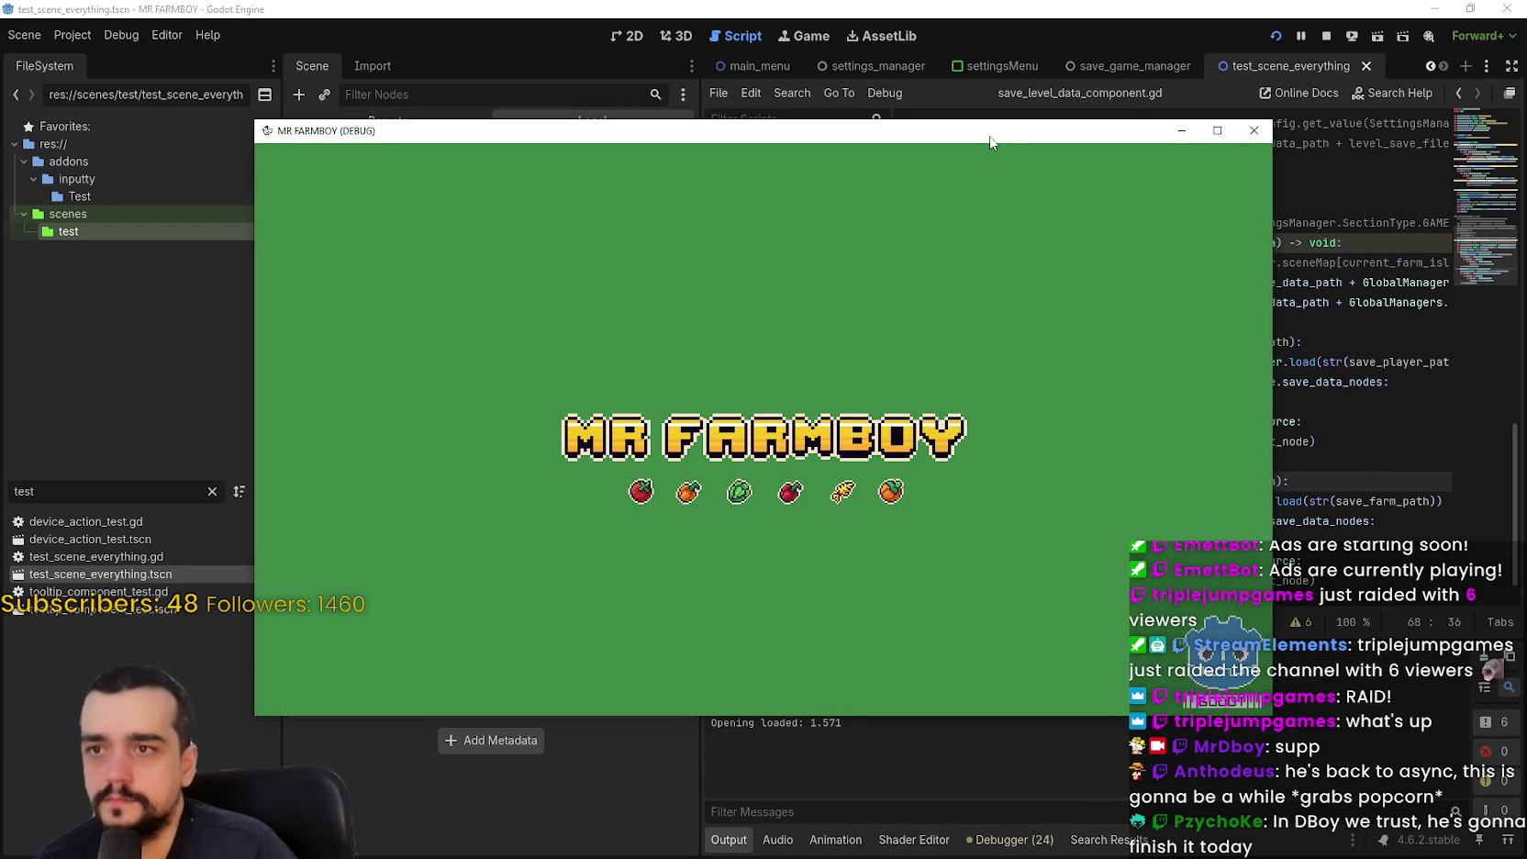
Move the game window aside, then load Save 1 so the debugger stops at line 67
drag(990, 142, 1075, 57)
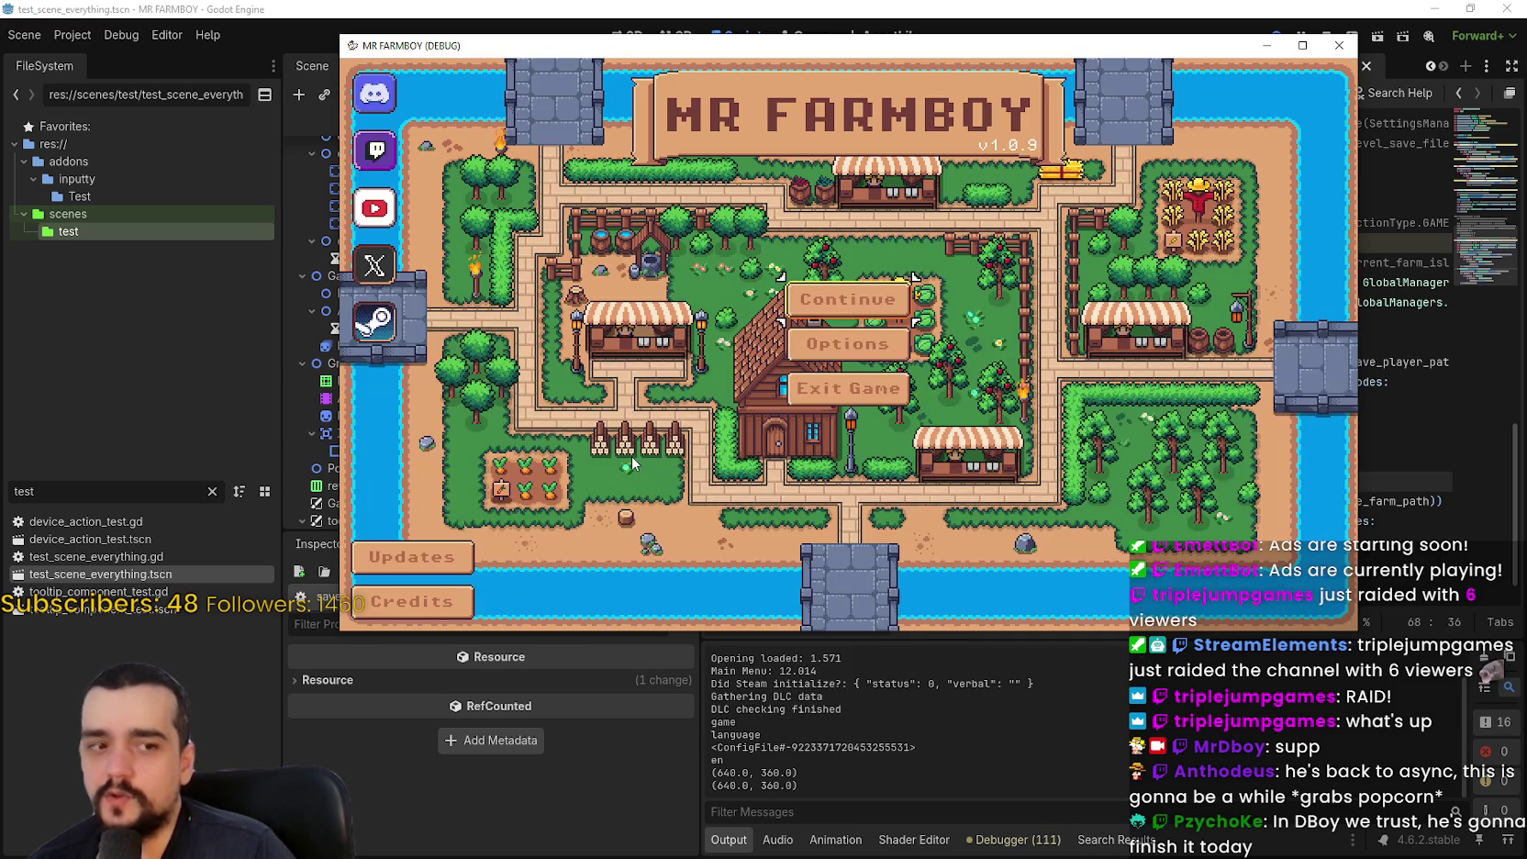
click(850, 297)
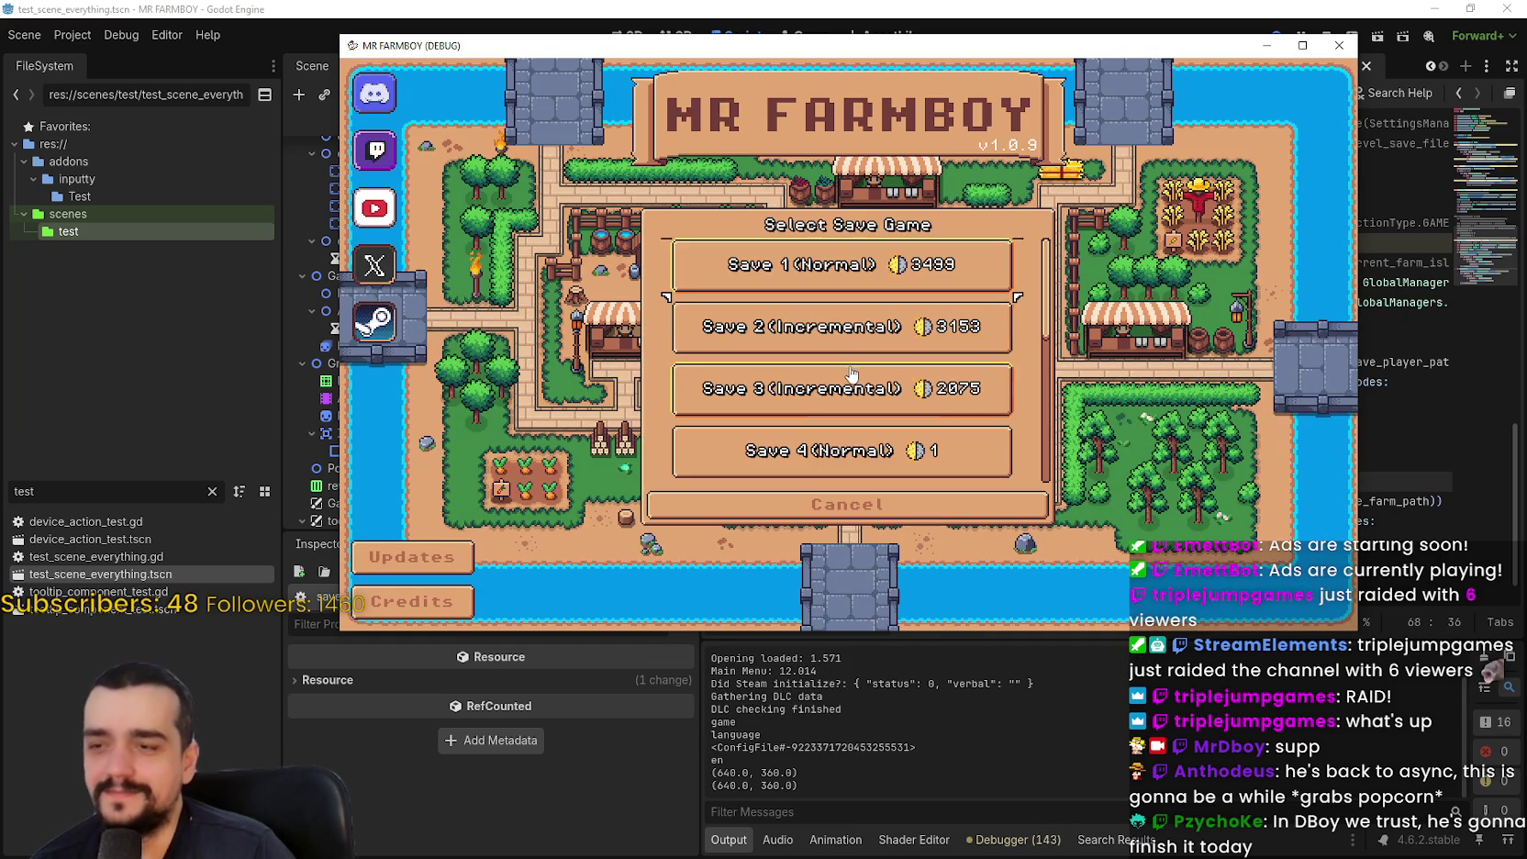
click(853, 289)
click(785, 282)
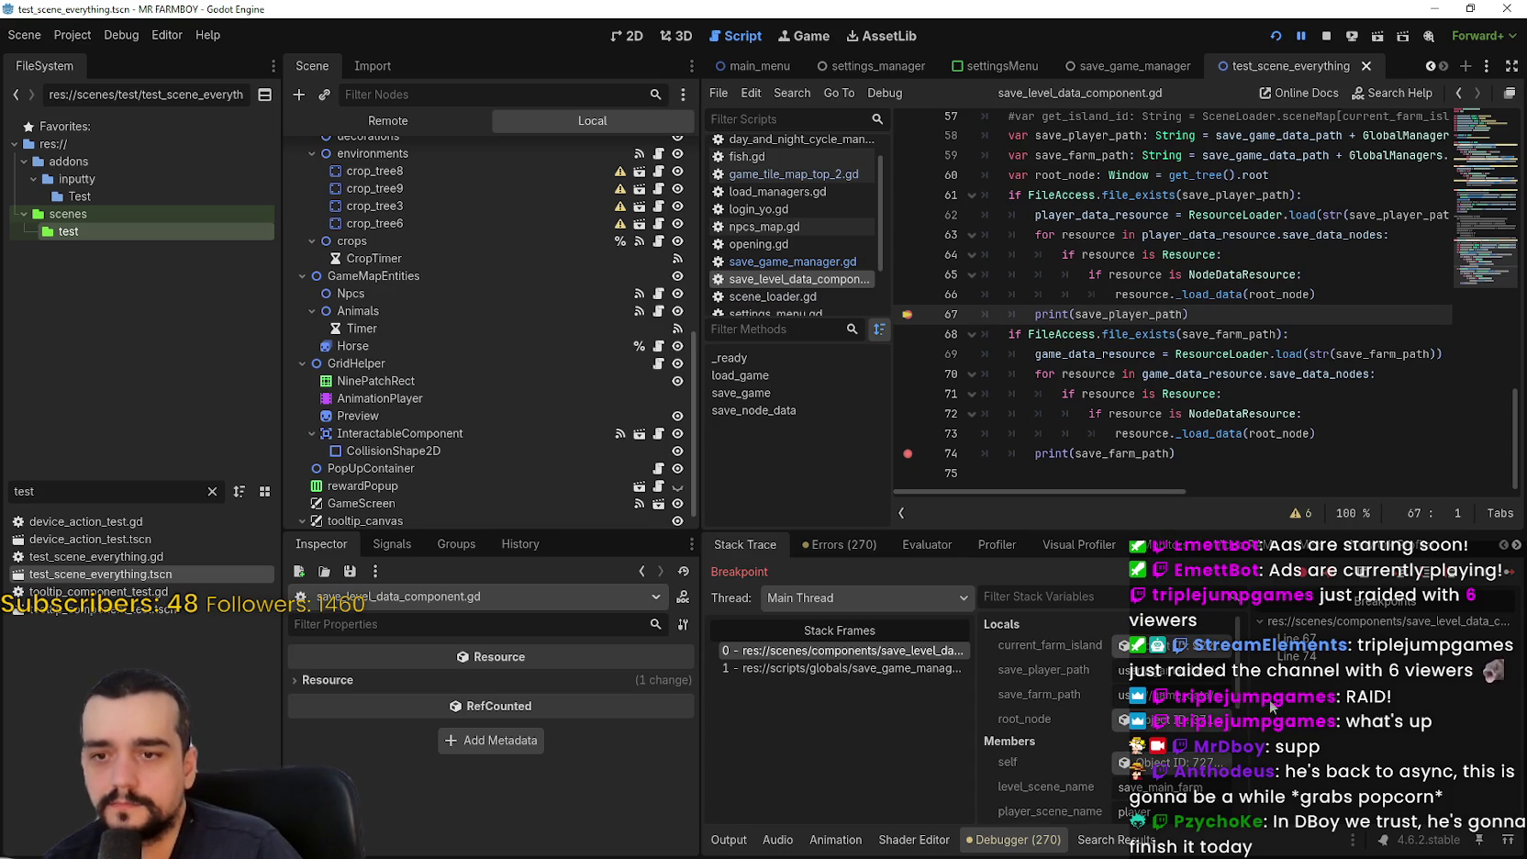
scroll(down, 3)
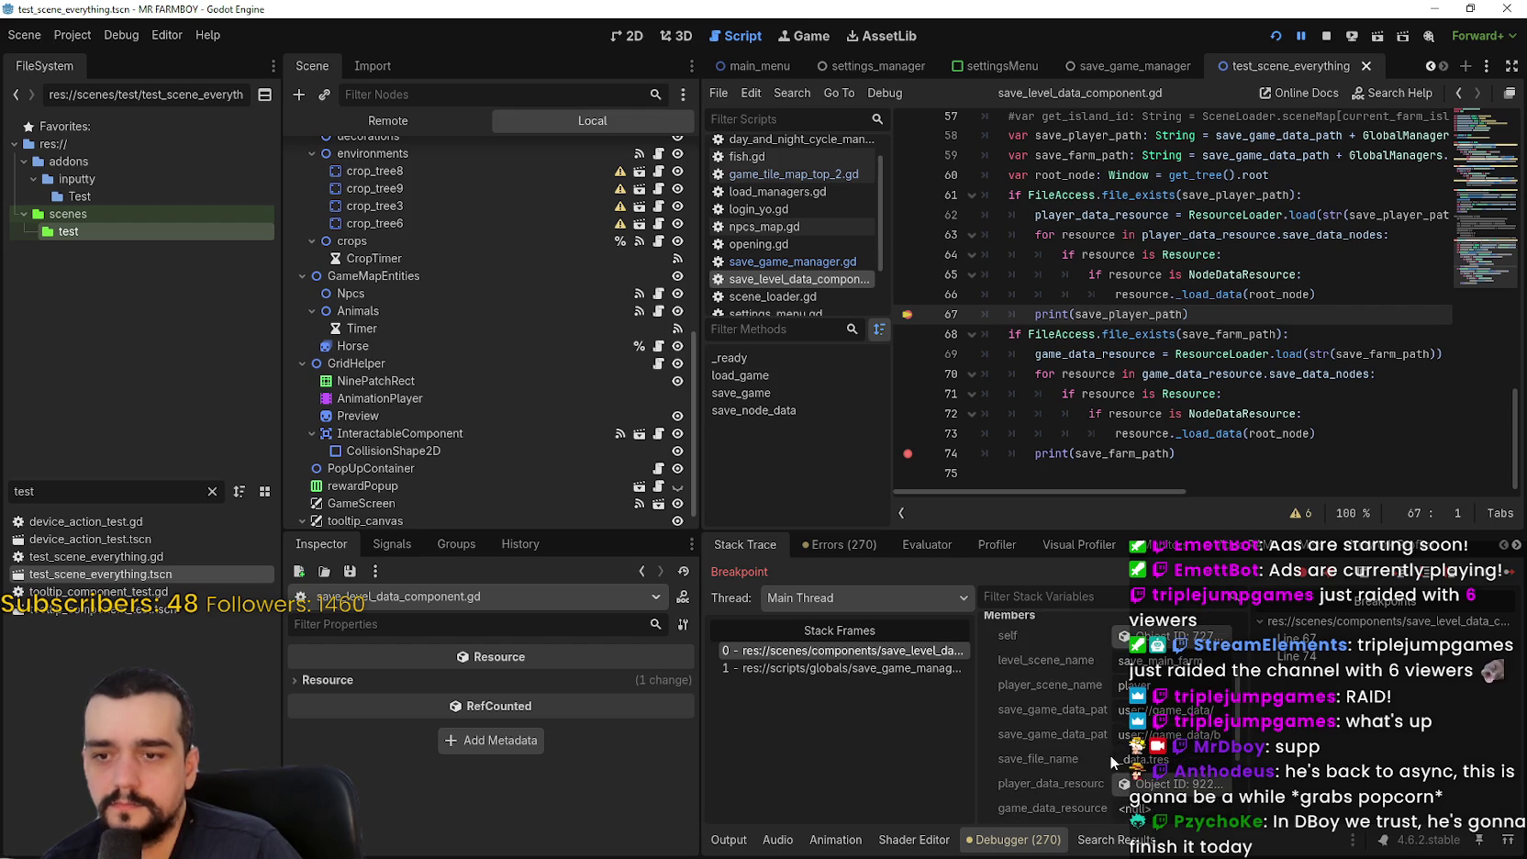
scroll(down, 3)
click(1123, 732)
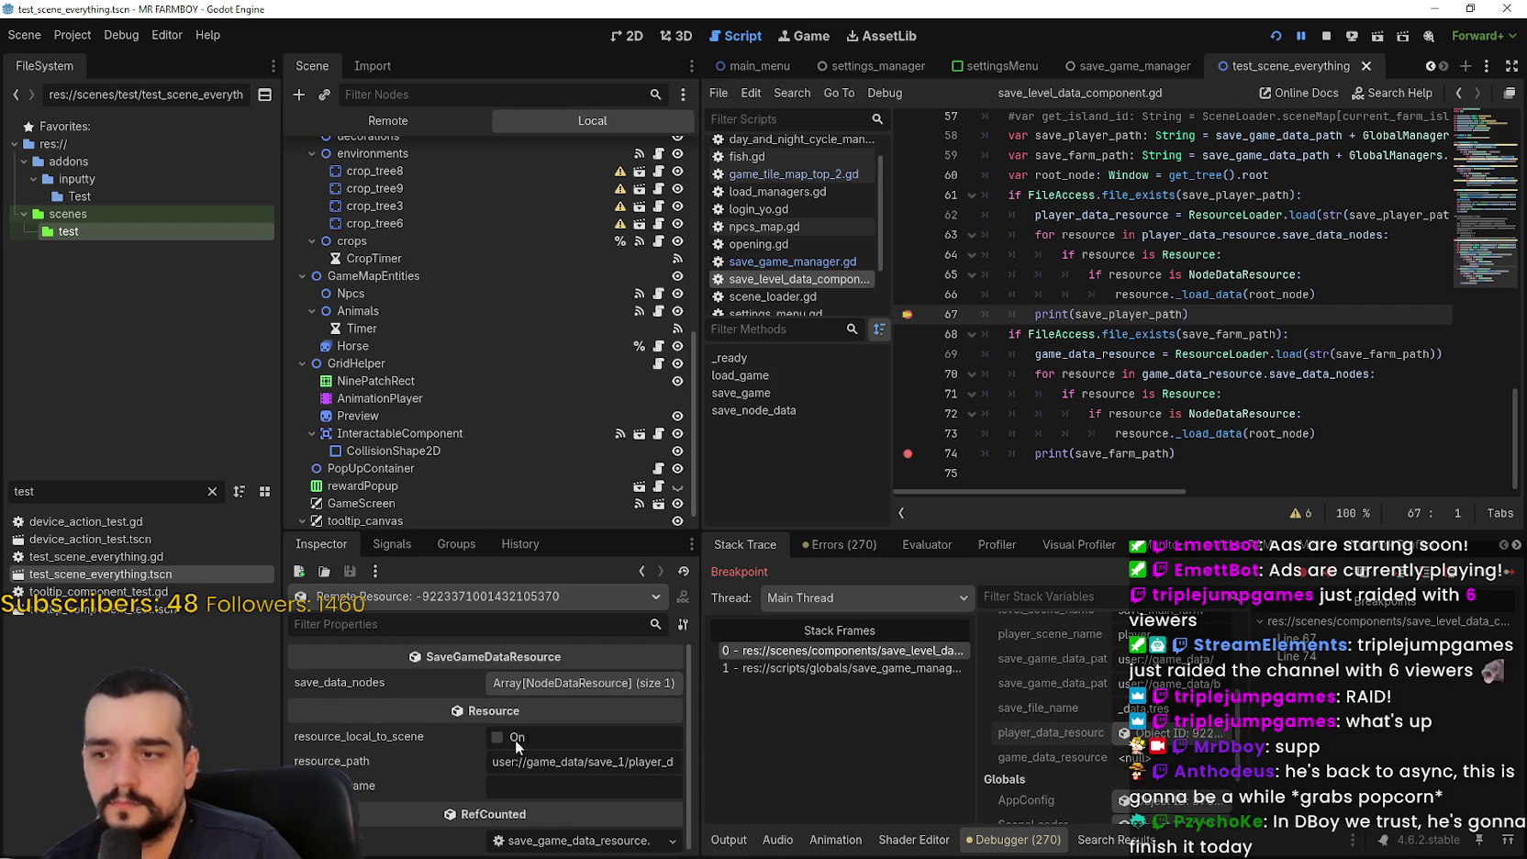
click(522, 685)
click(592, 732)
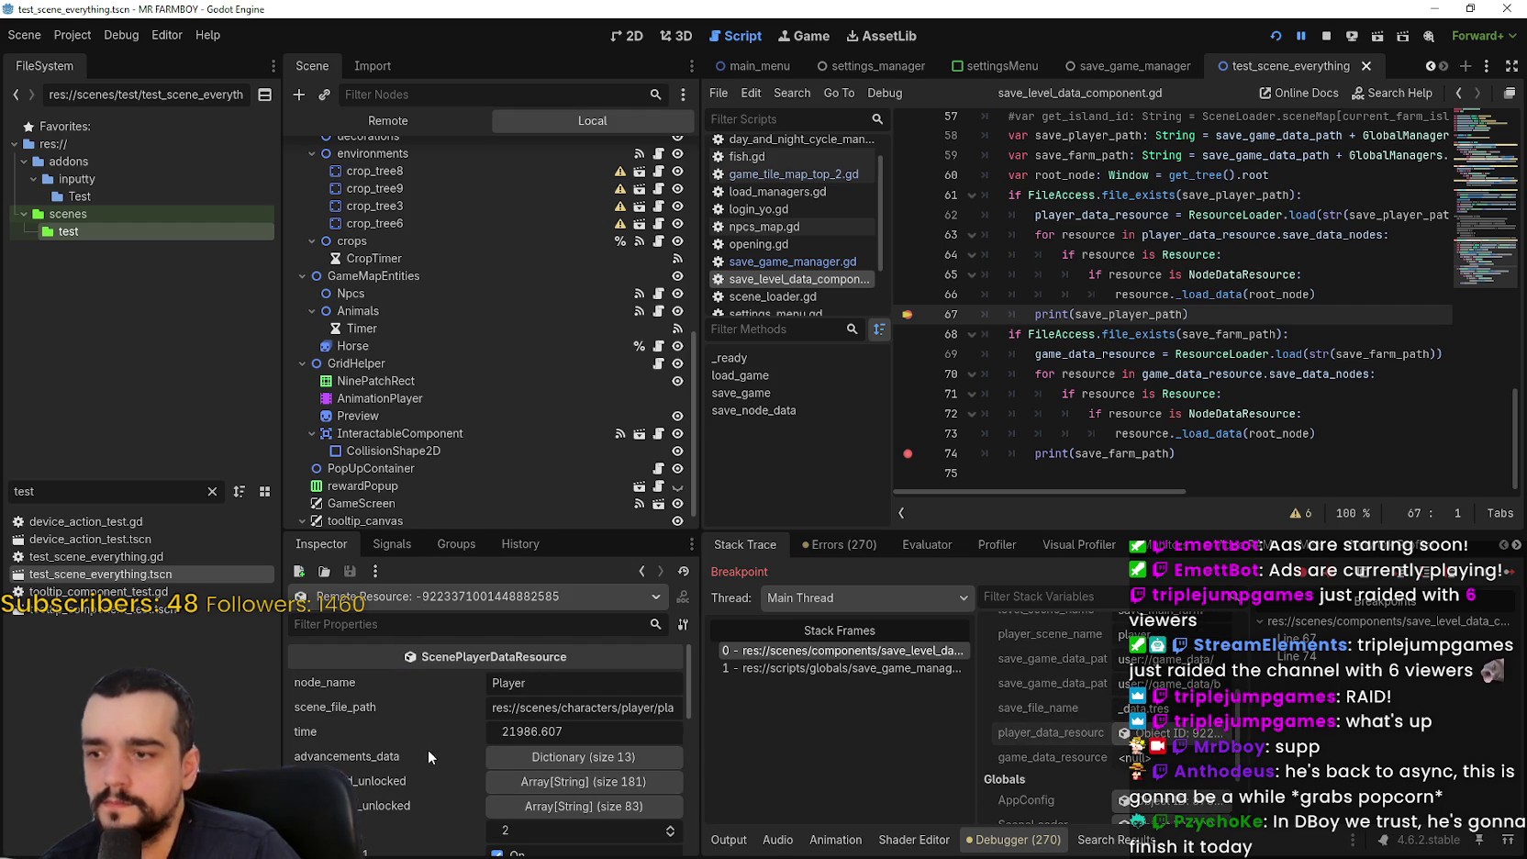
scroll(down, 3)
scroll(up, 3)
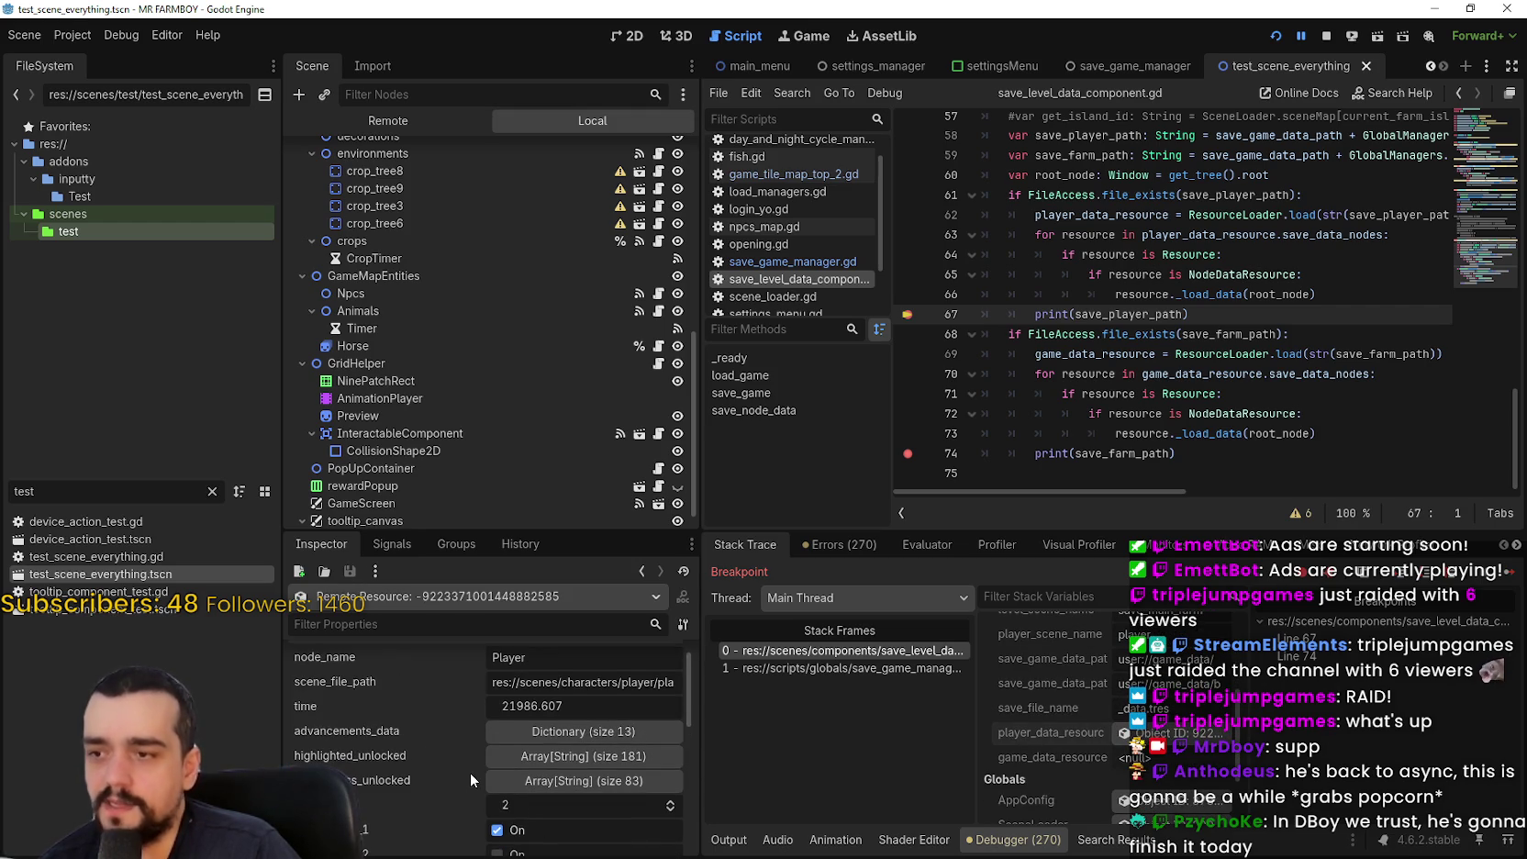
click(372, 122)
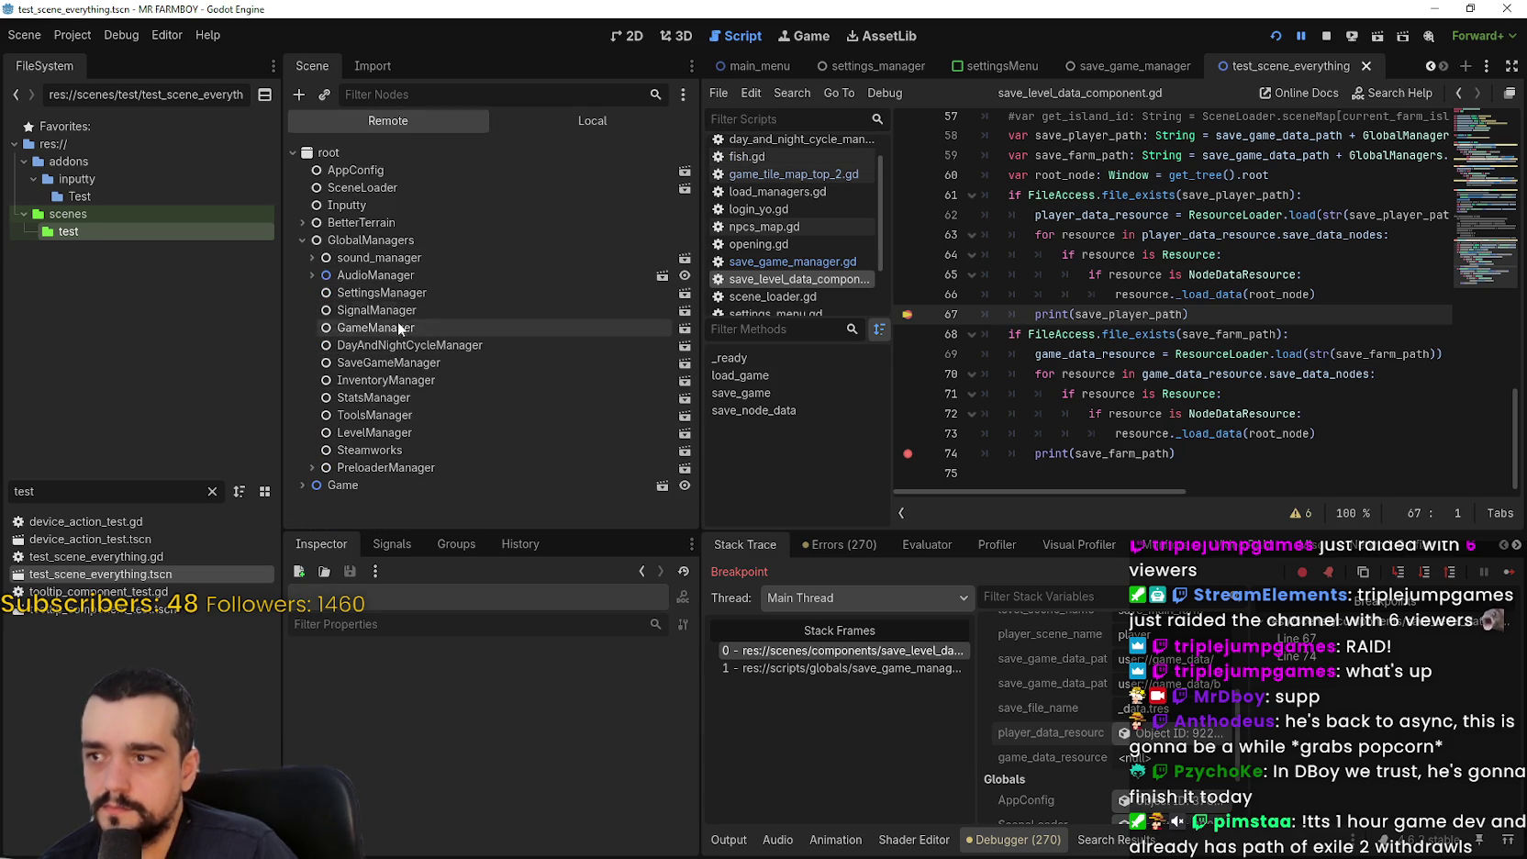
click(408, 400)
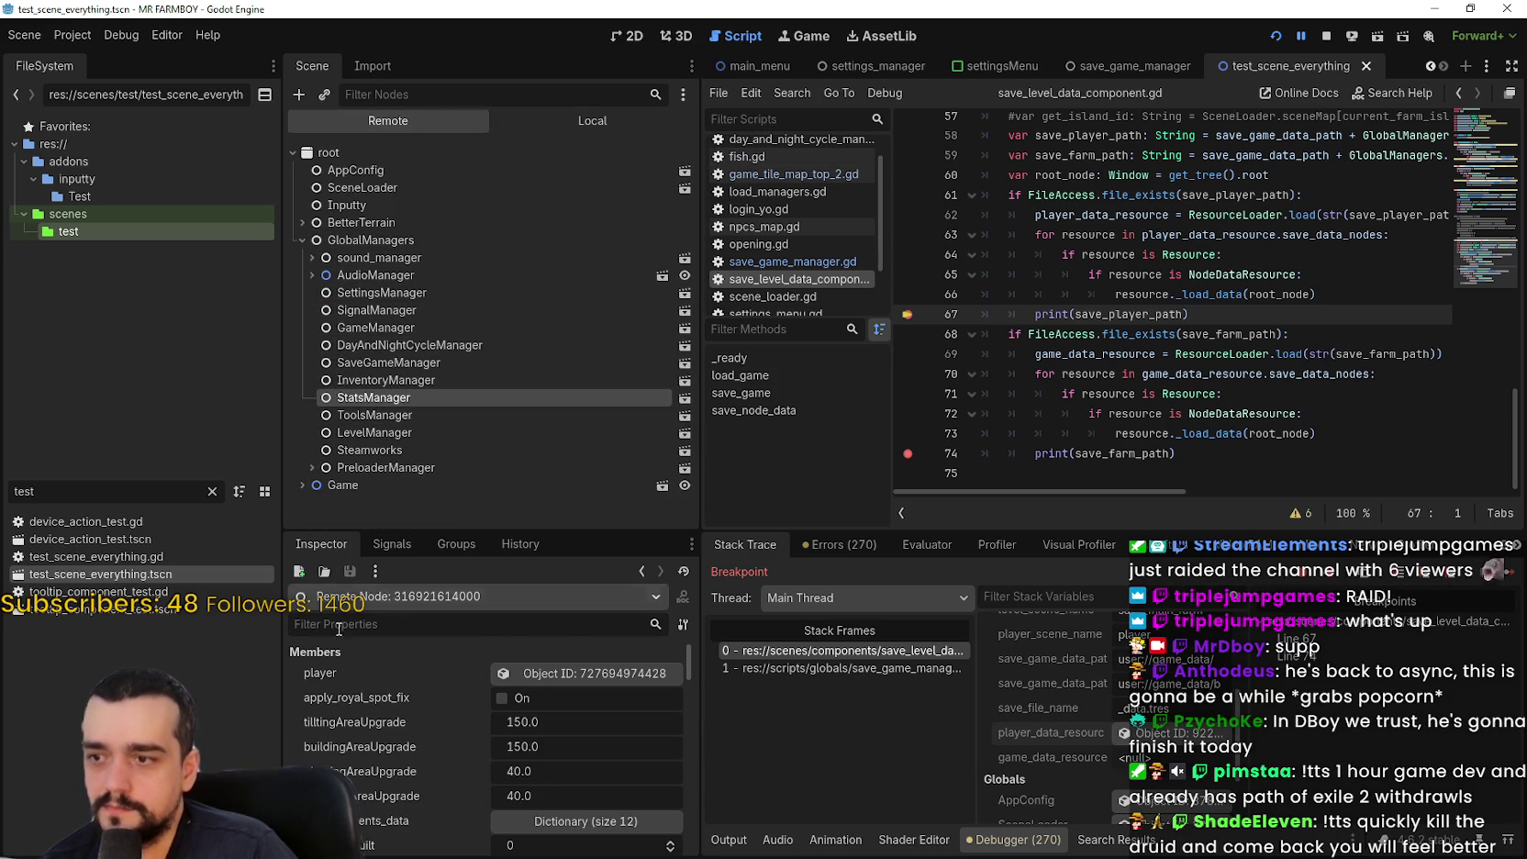
scroll(down, 3)
scroll(down, 3)
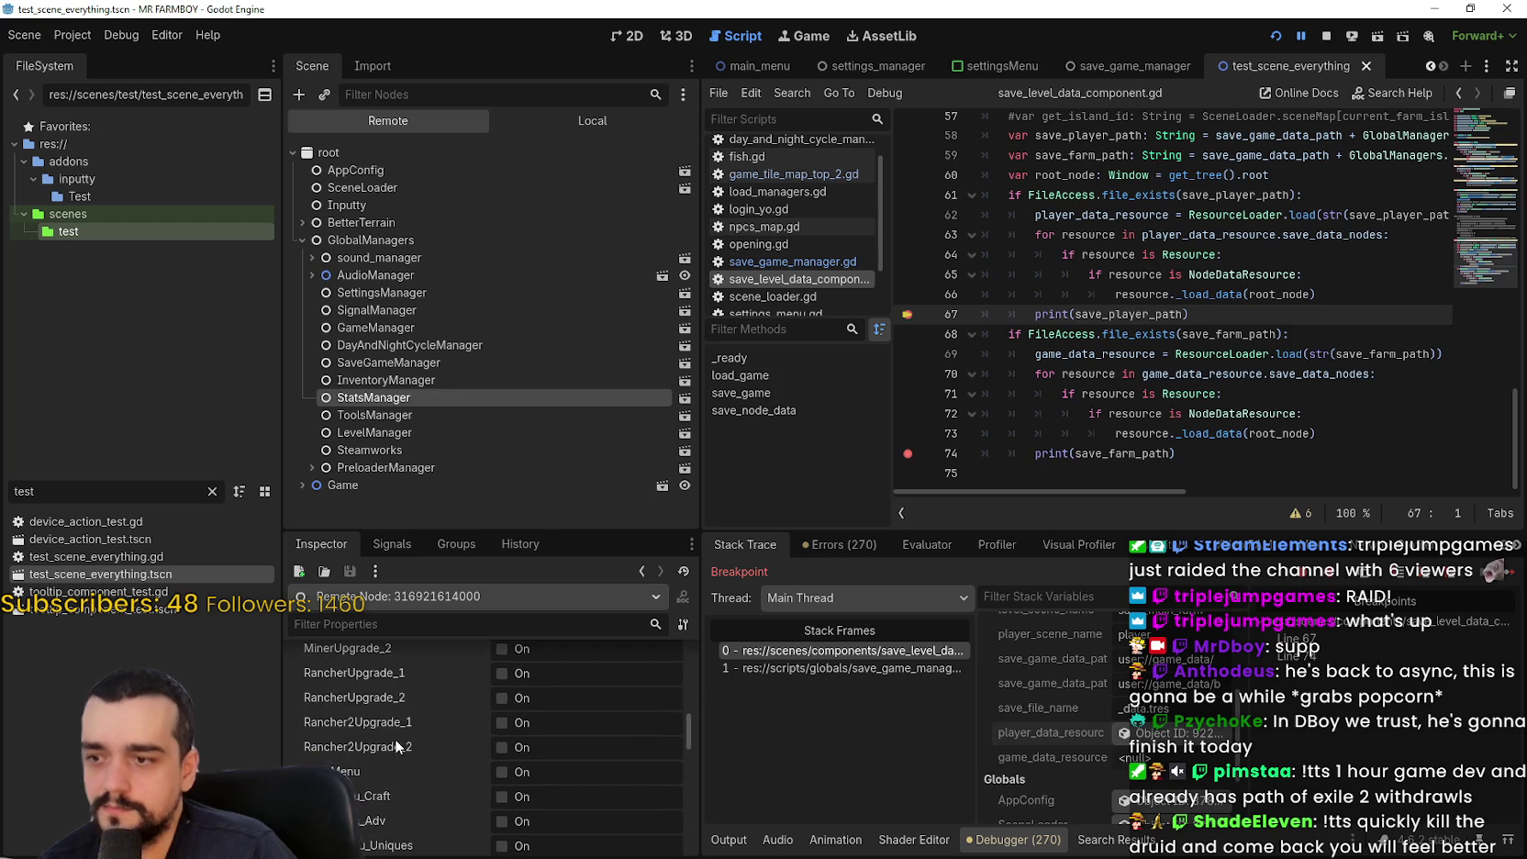
scroll(down, 3)
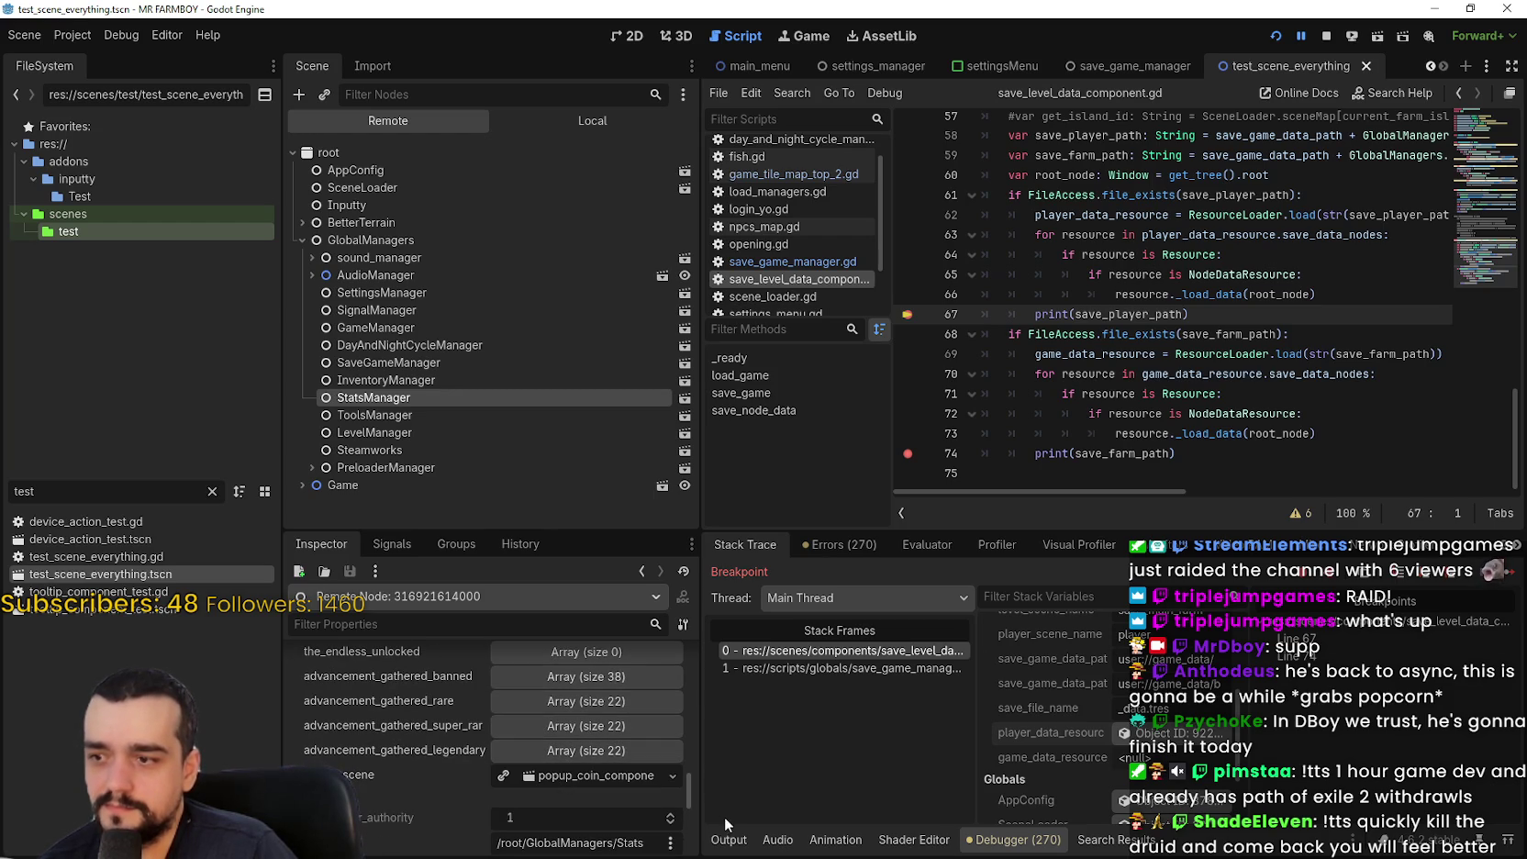
scroll(up, 3)
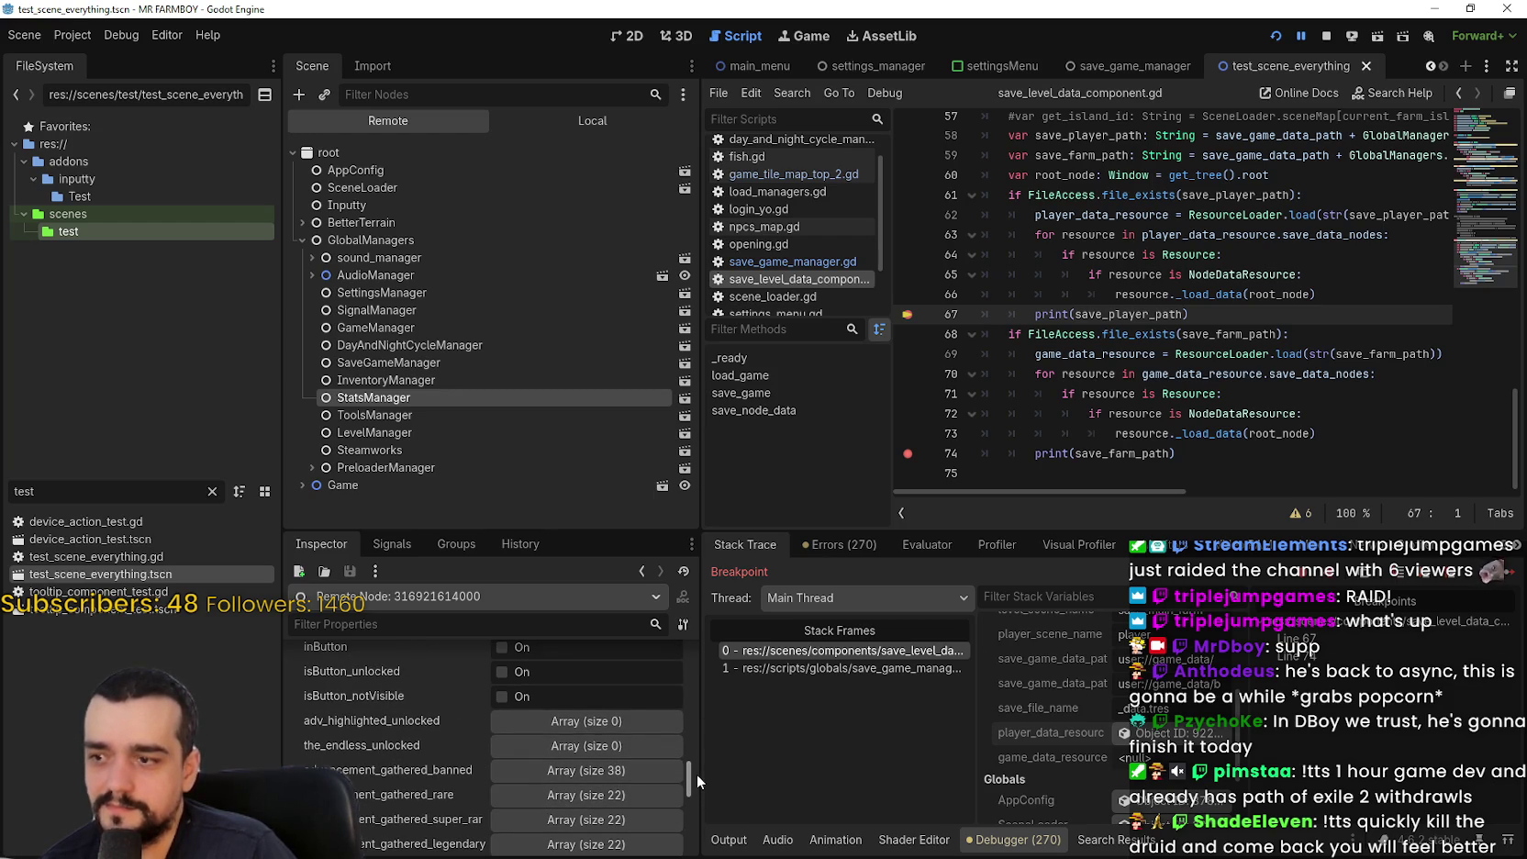
drag(696, 773, 703, 631)
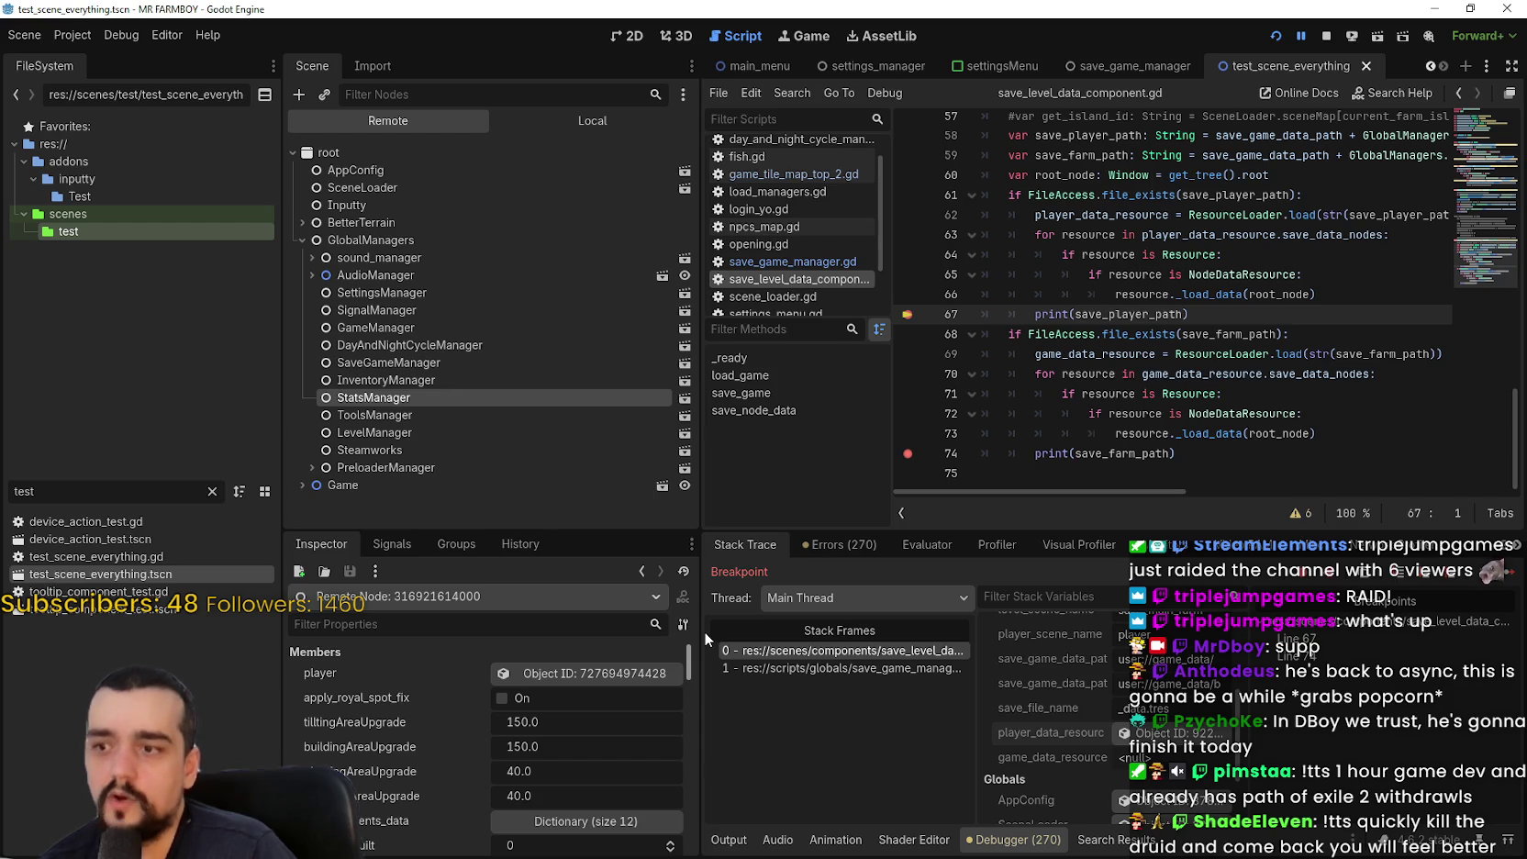
scroll(down, 3)
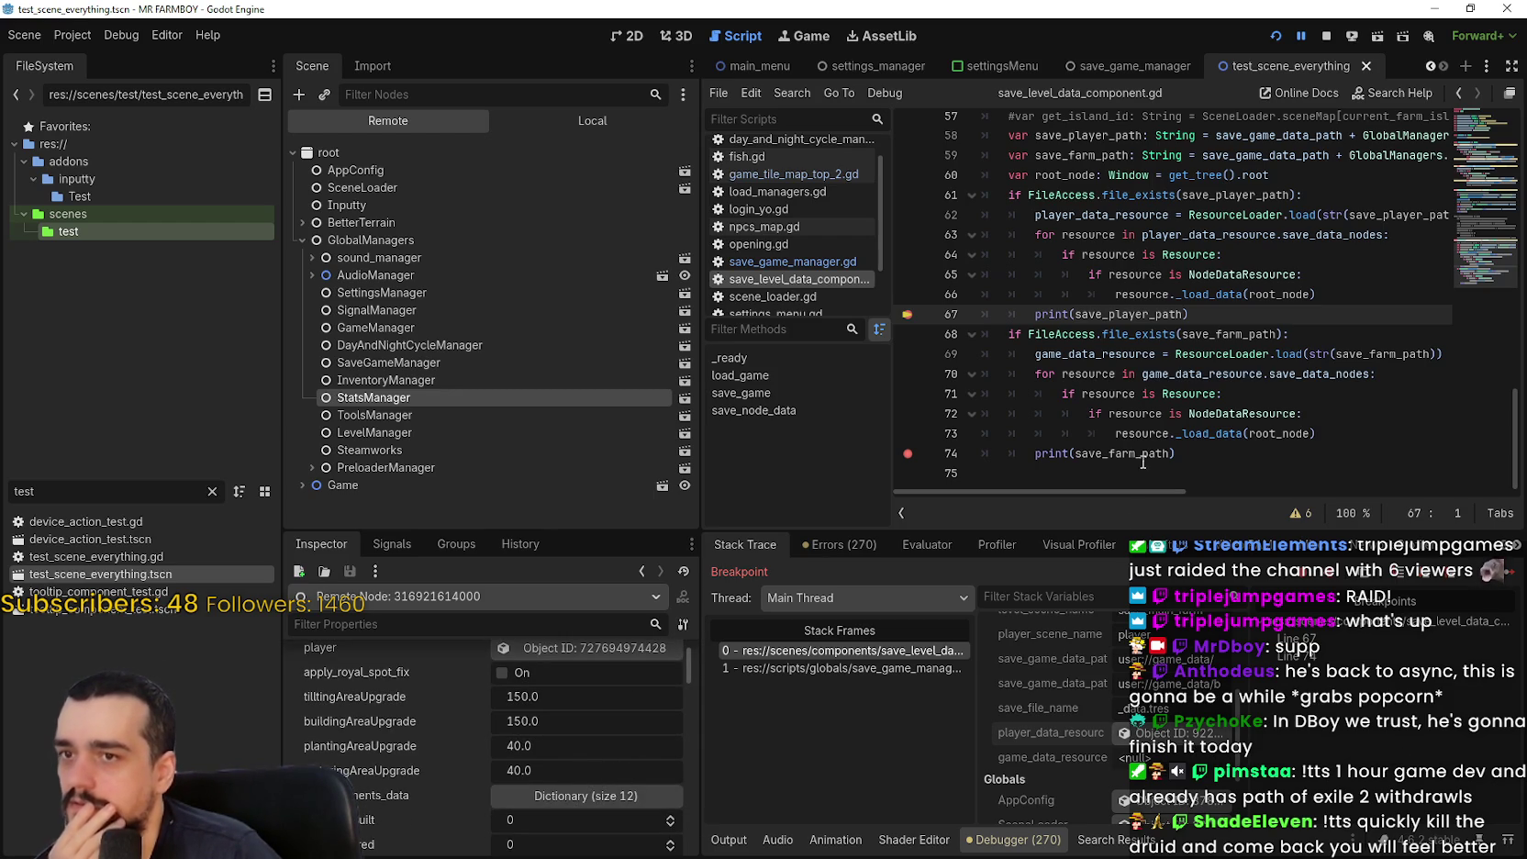
drag(1115, 293, 1243, 294)
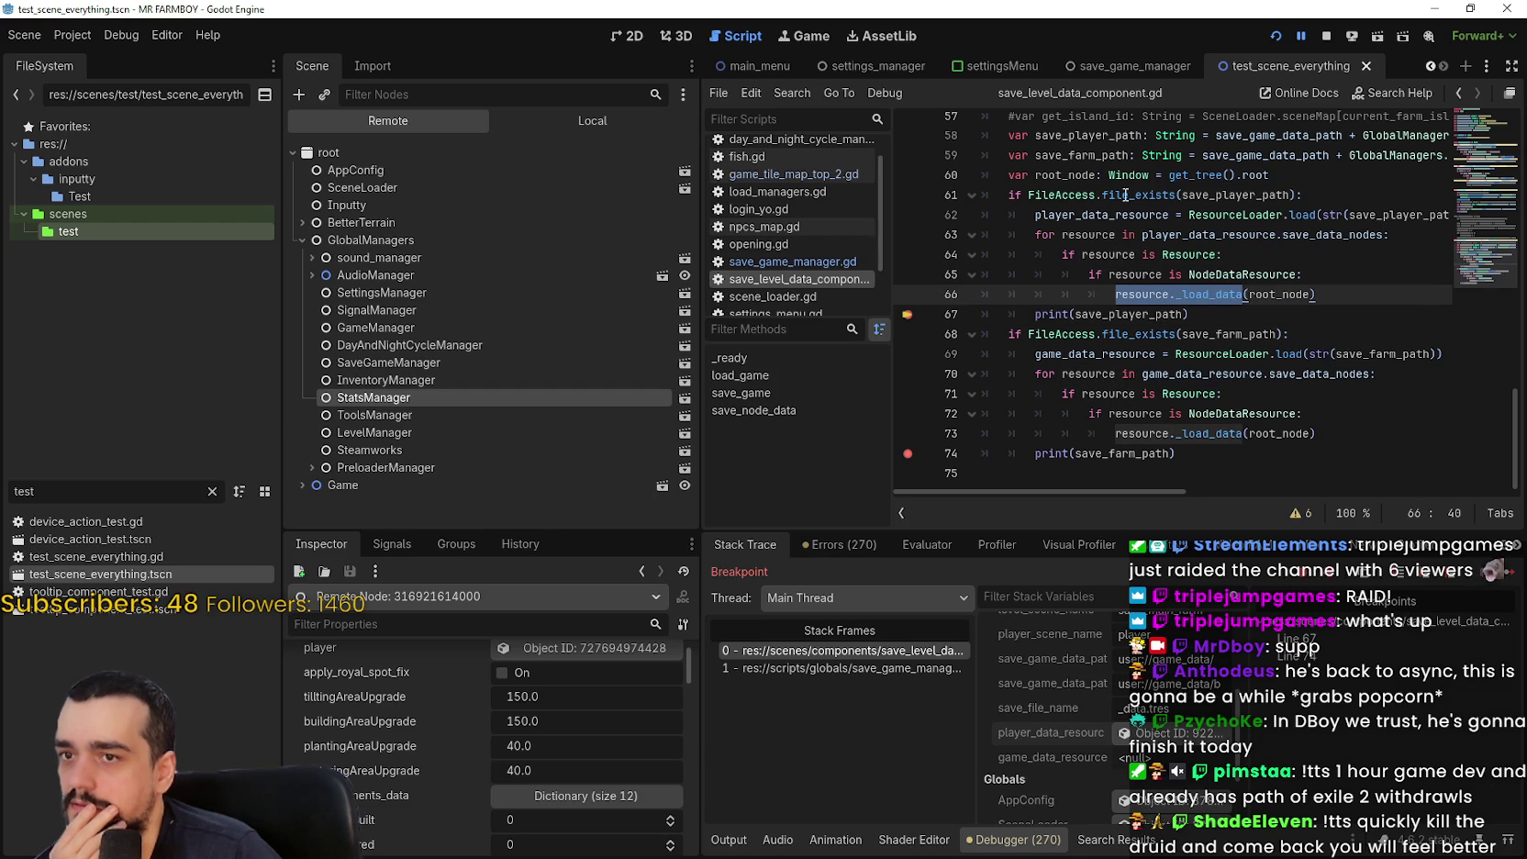
double_click(1134, 213)
drag(1166, 489, 1170, 413)
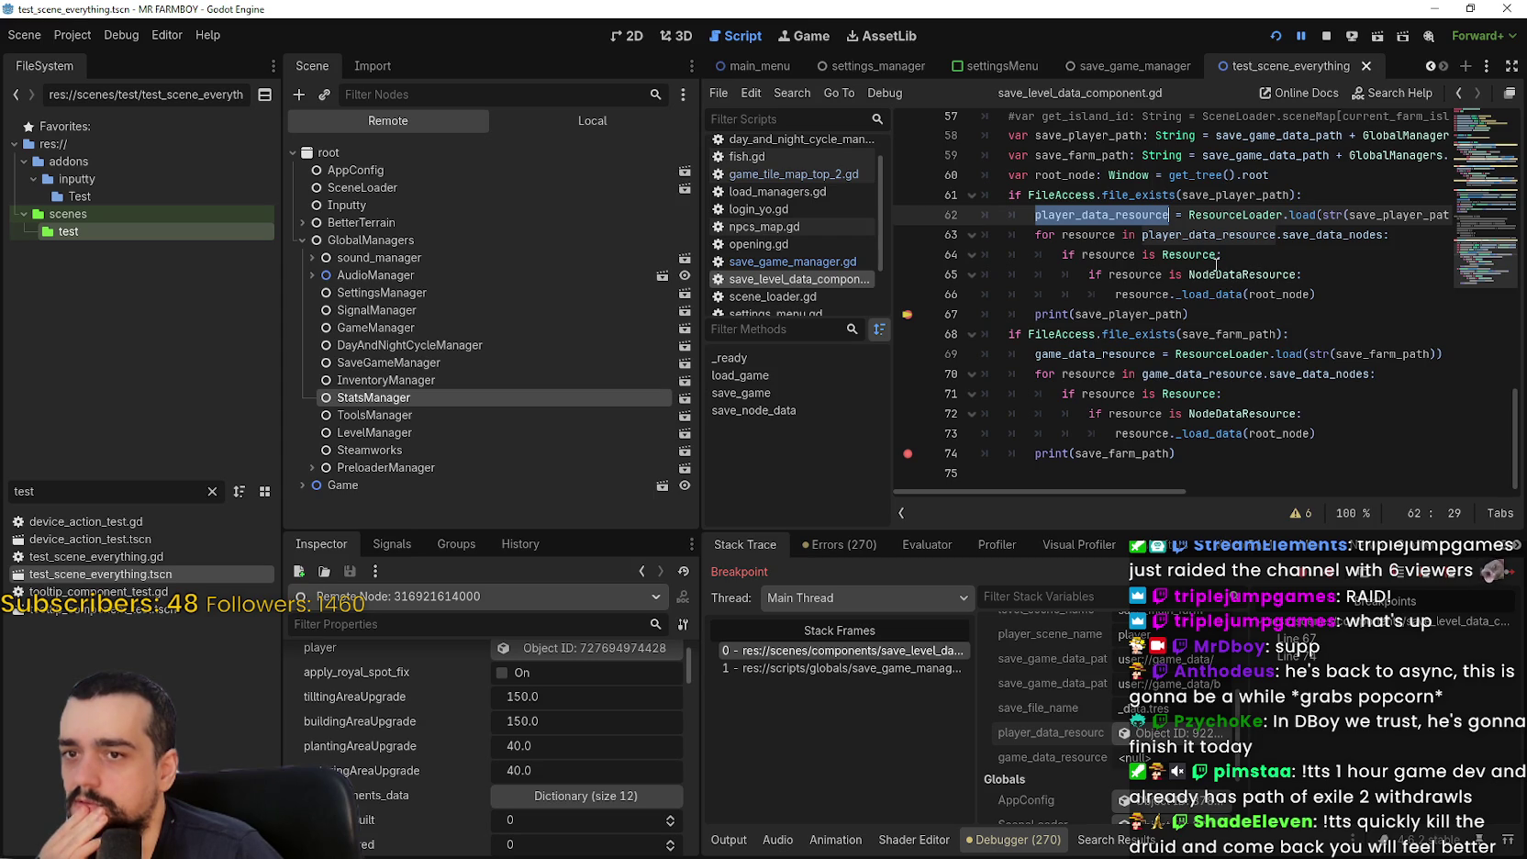
double_click(1177, 255)
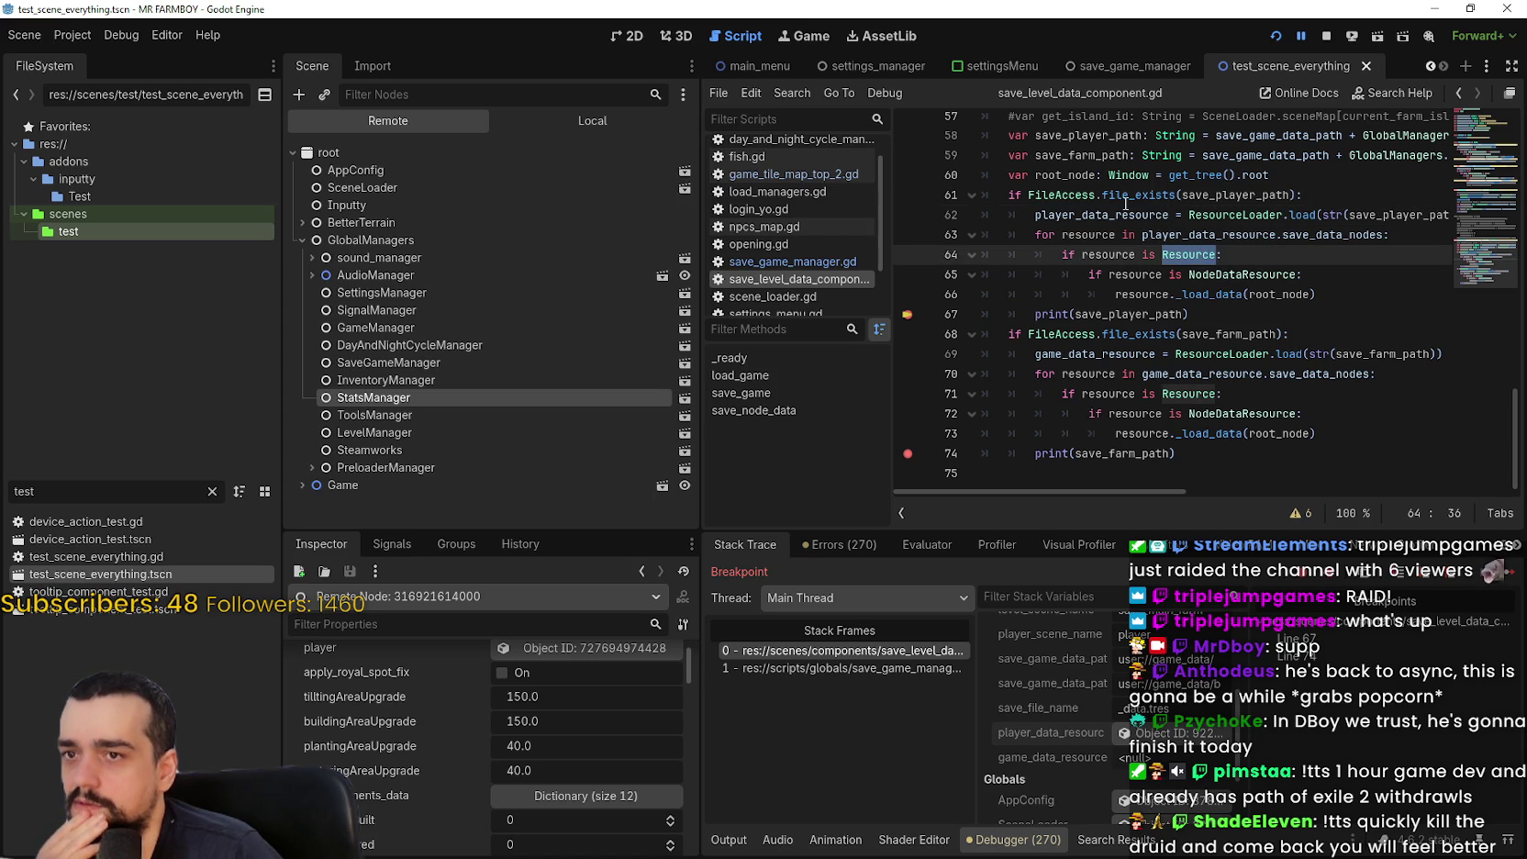
double_click(1129, 215)
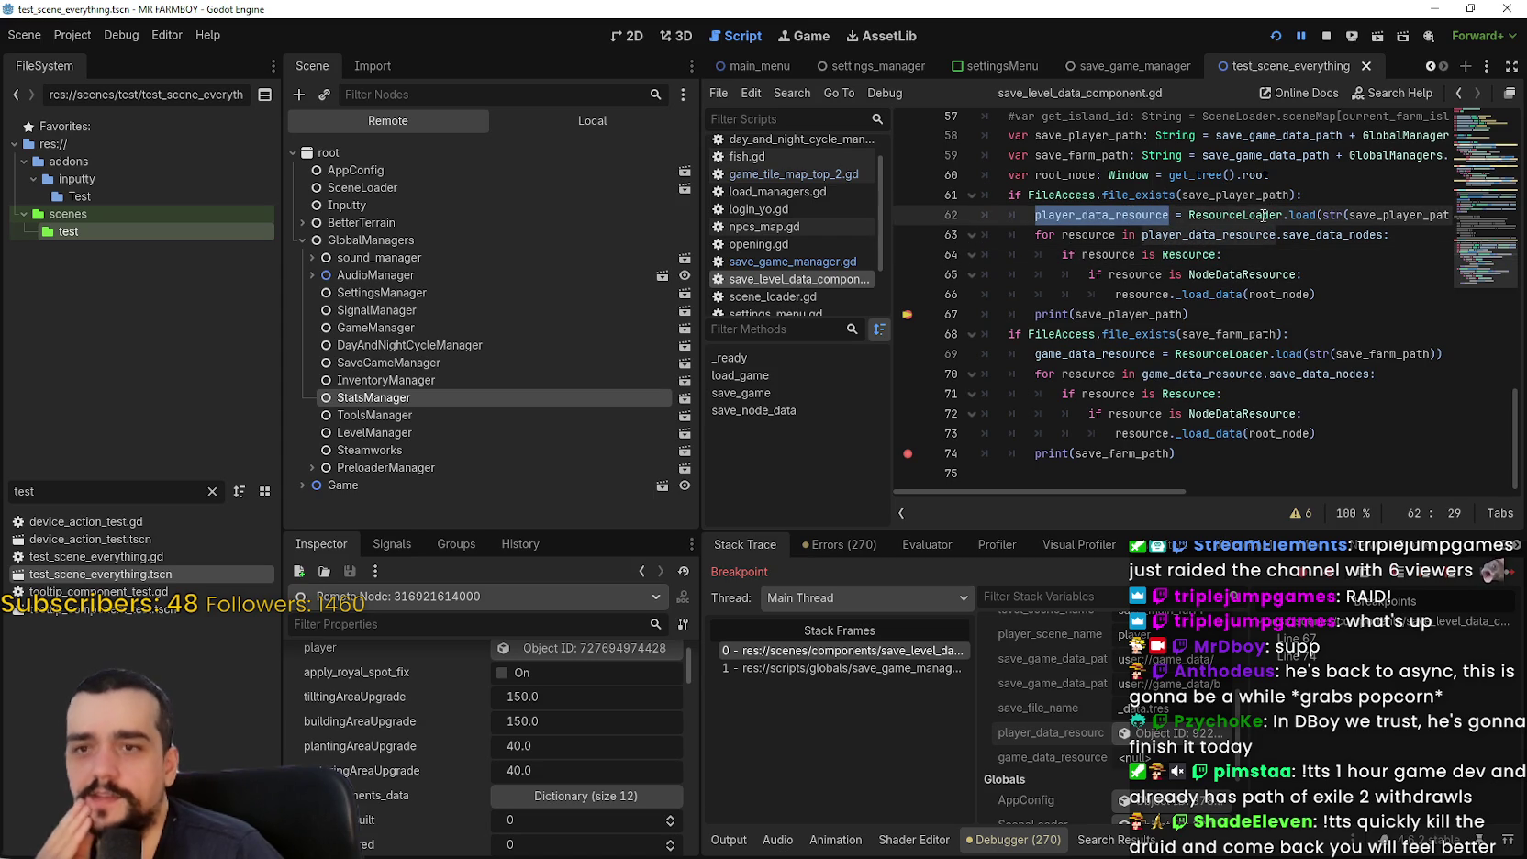
mouse_move(1264, 214)
scroll(up, 3)
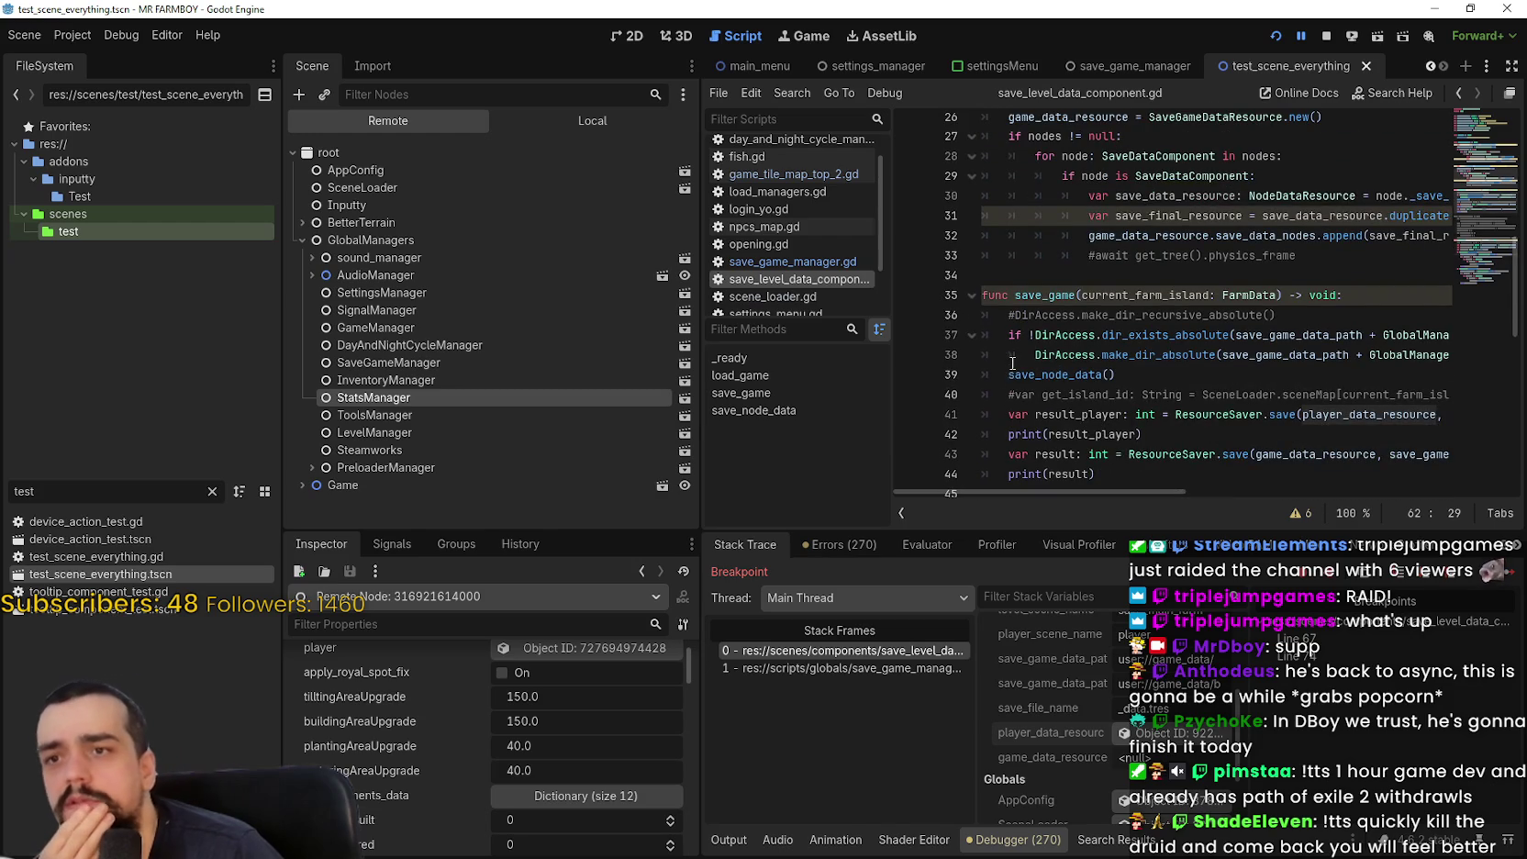
Jump to the calling frame in save_game_manager.gd from the Stack Trace and review its code
scroll(down, 3)
scroll(down, 3)
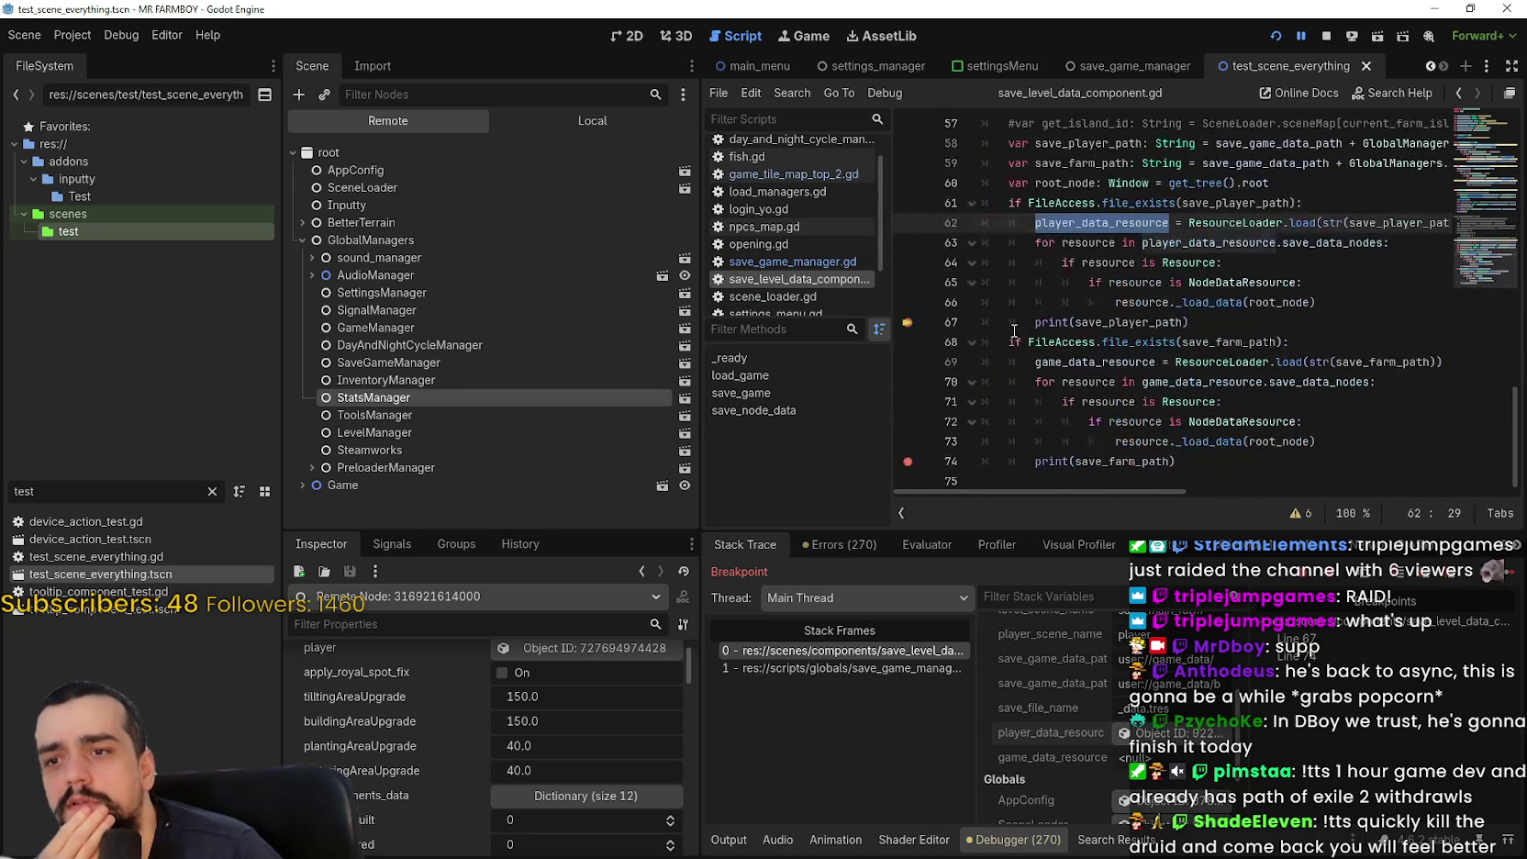
scroll(up, 3)
click(842, 668)
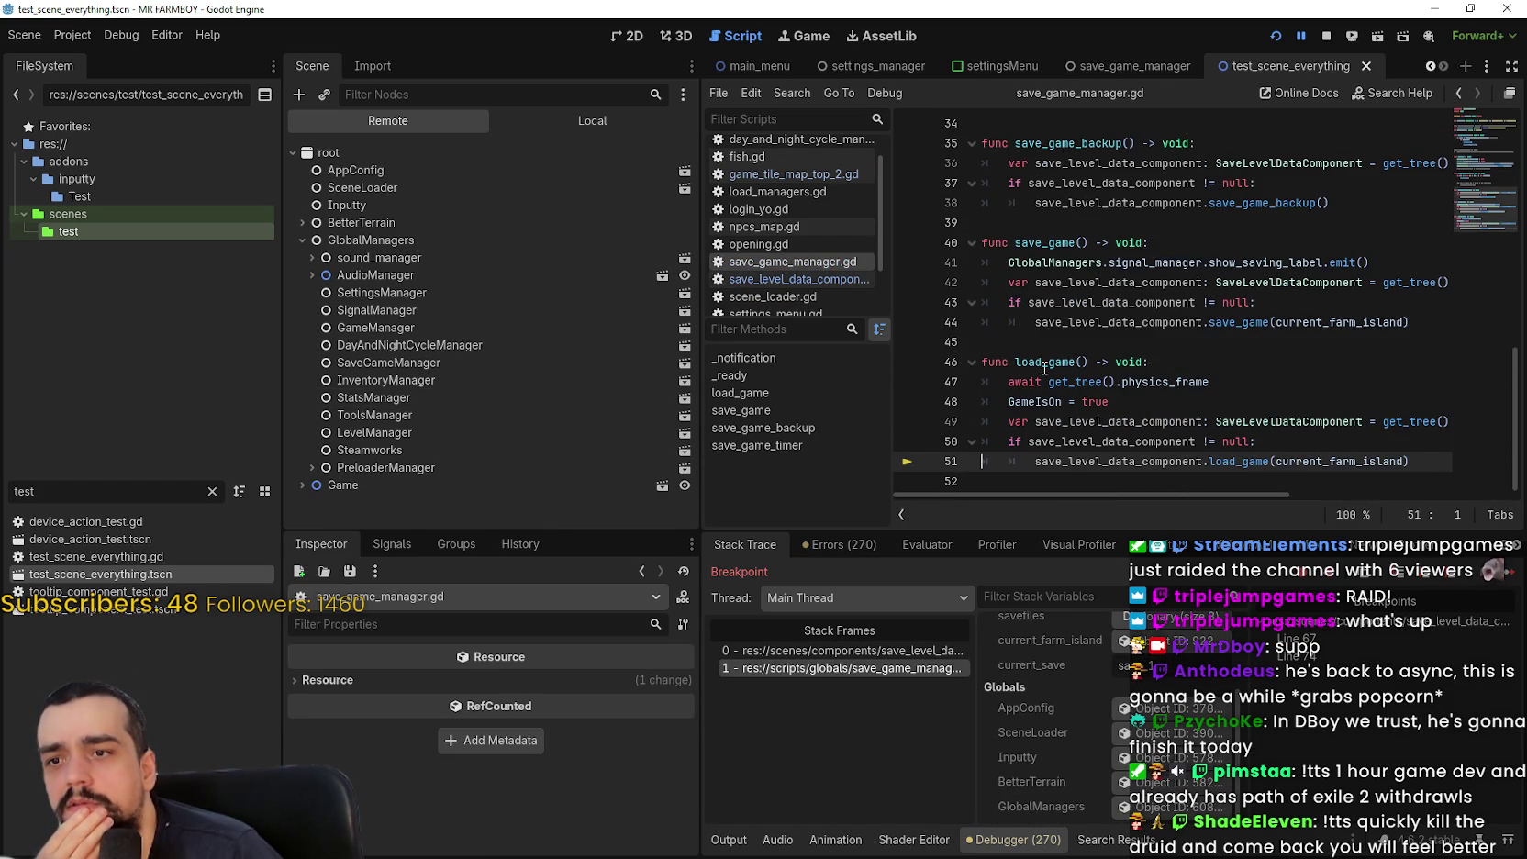
drag(1477, 210, 1473, 112)
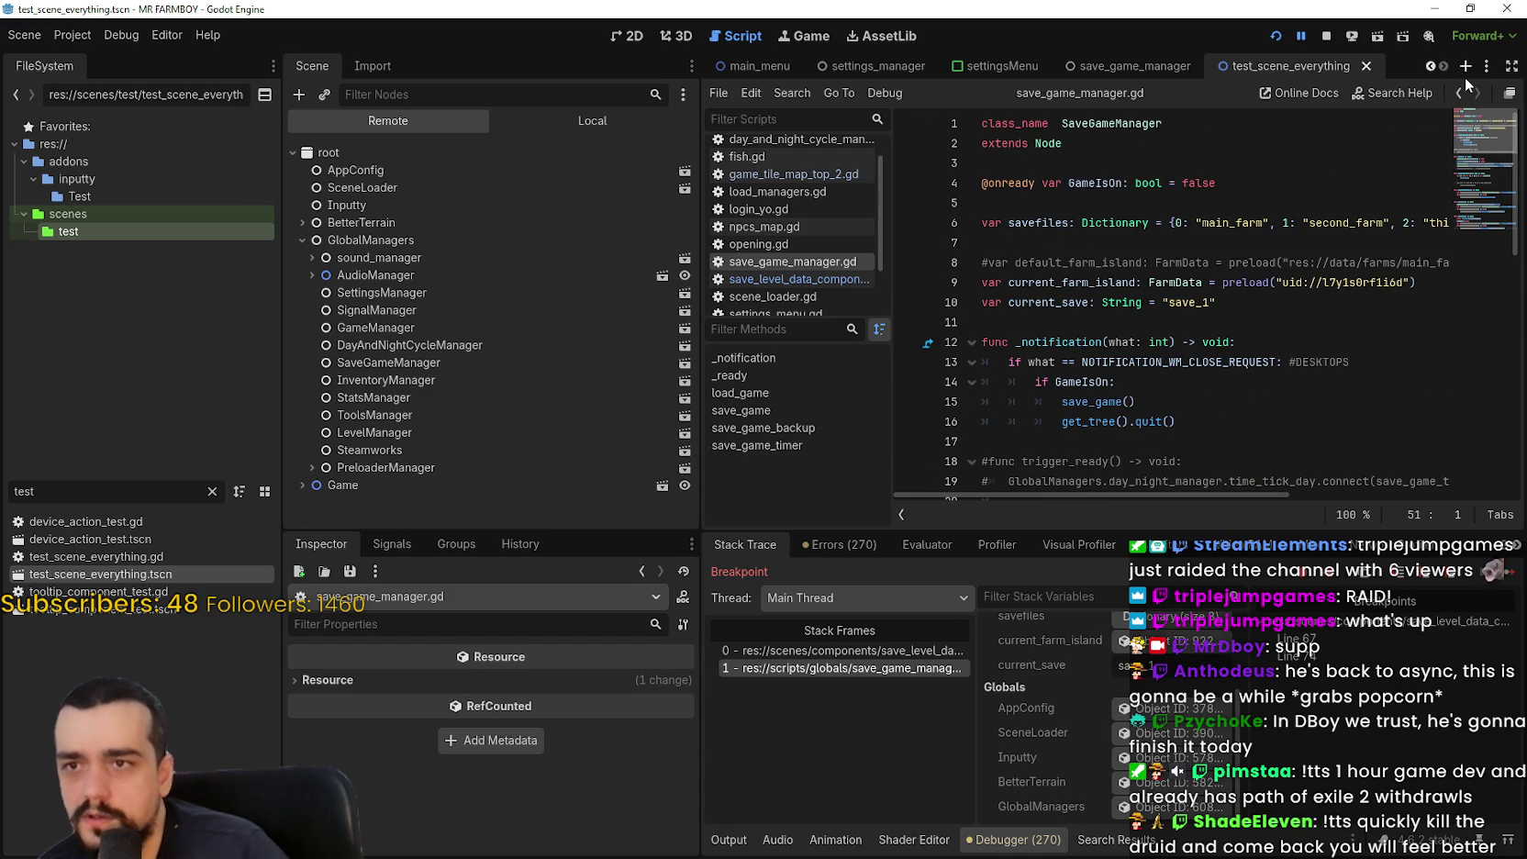
drag(1459, 115, 1450, 257)
scroll(up, 3)
scroll(down, 3)
scroll(up, 3)
scroll(up, 3)
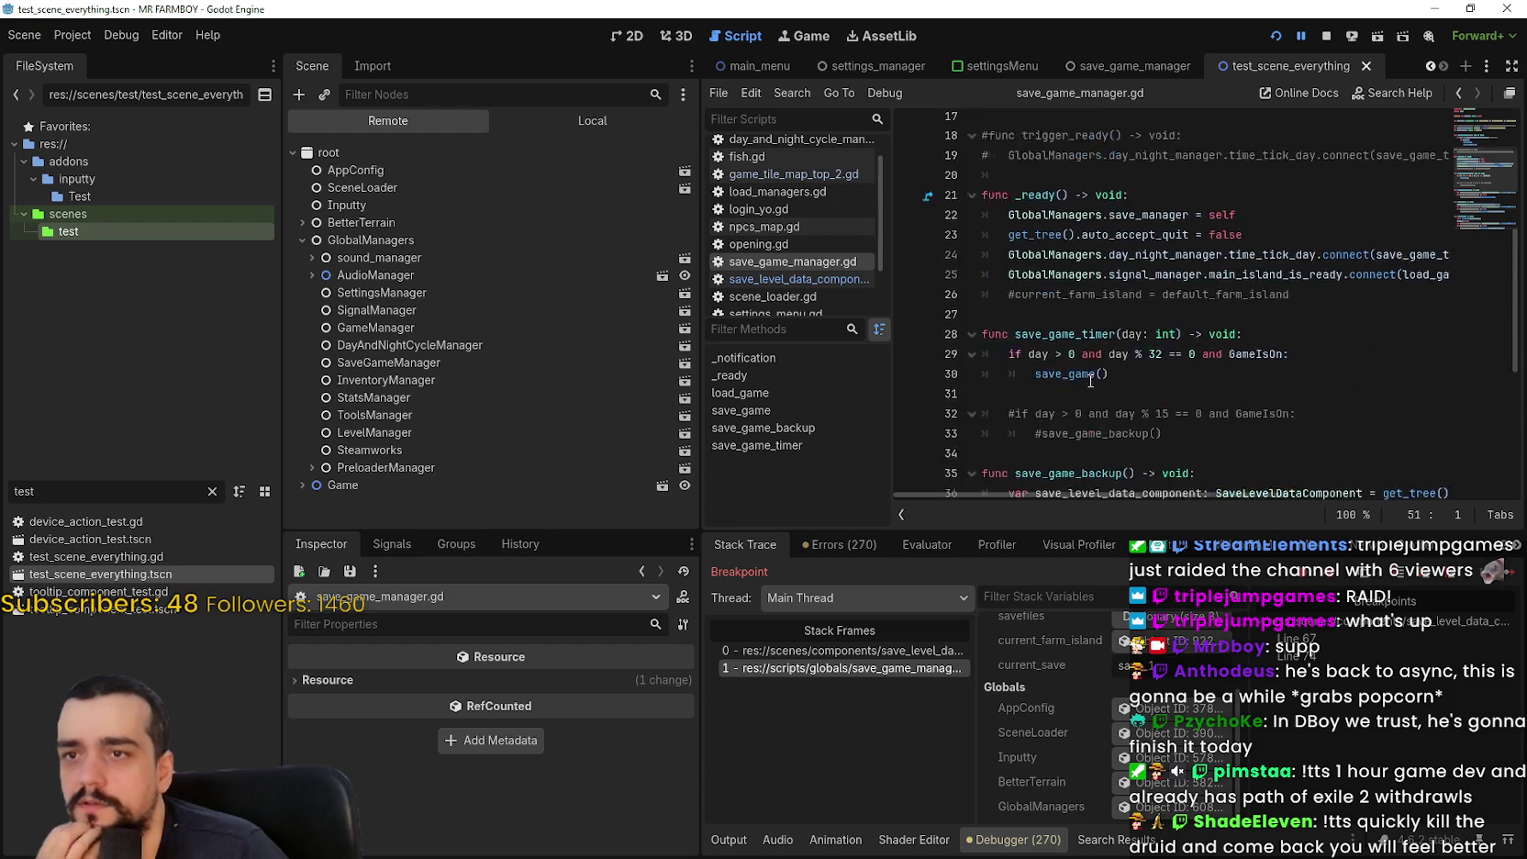
Stop the running debug session and return focus to the script code
click(1325, 35)
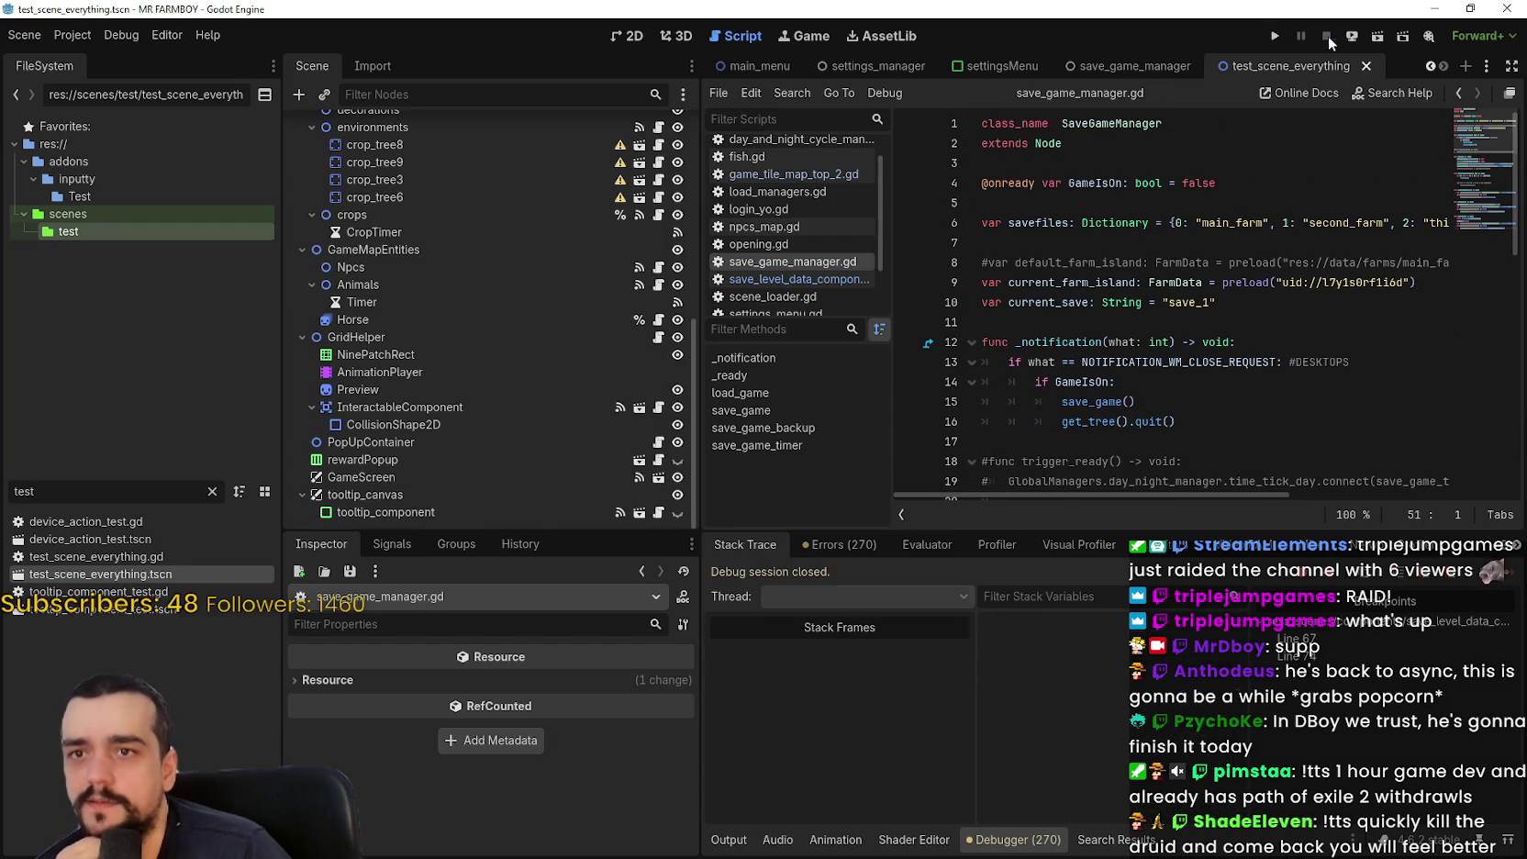
scroll(down, 3)
click(1158, 302)
scroll(down, 3)
Select the whole of line 25 in save_game_manager.gd and copy it
double_click(1051, 361)
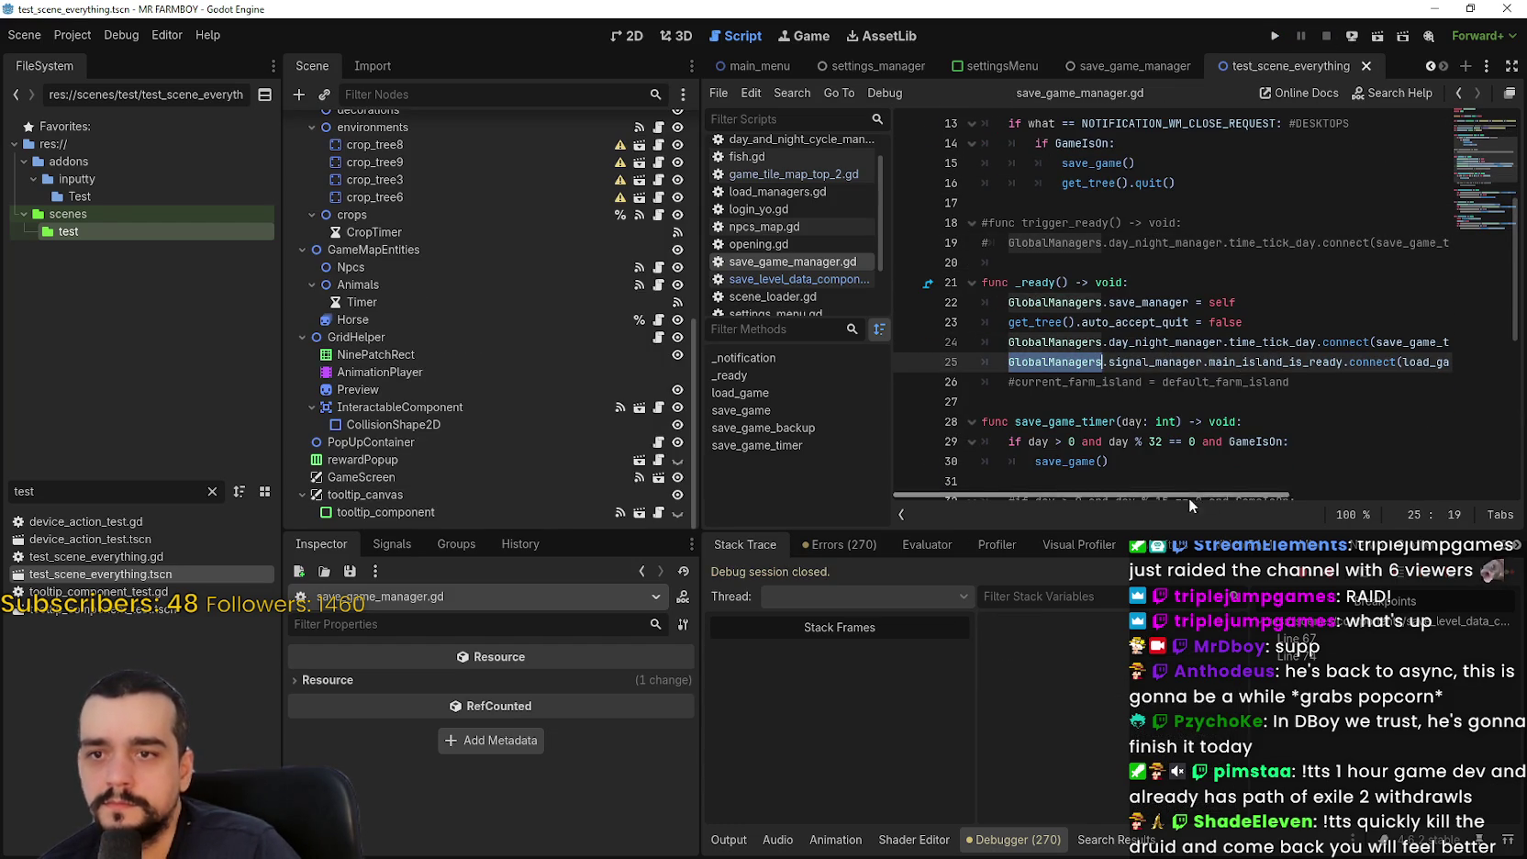
drag(1183, 492, 1142, 480)
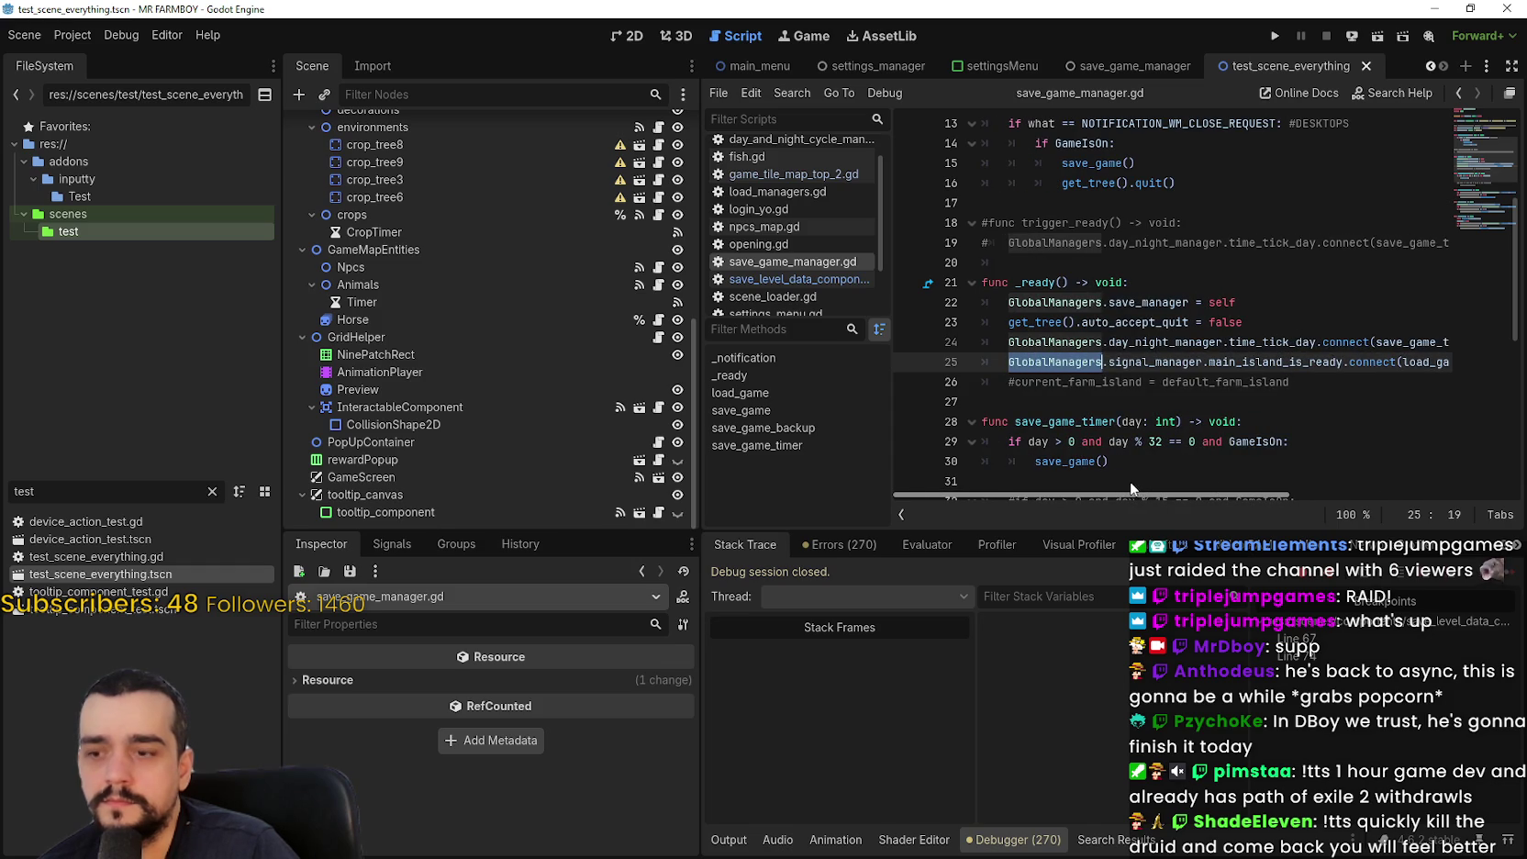
drag(1136, 492, 1215, 510)
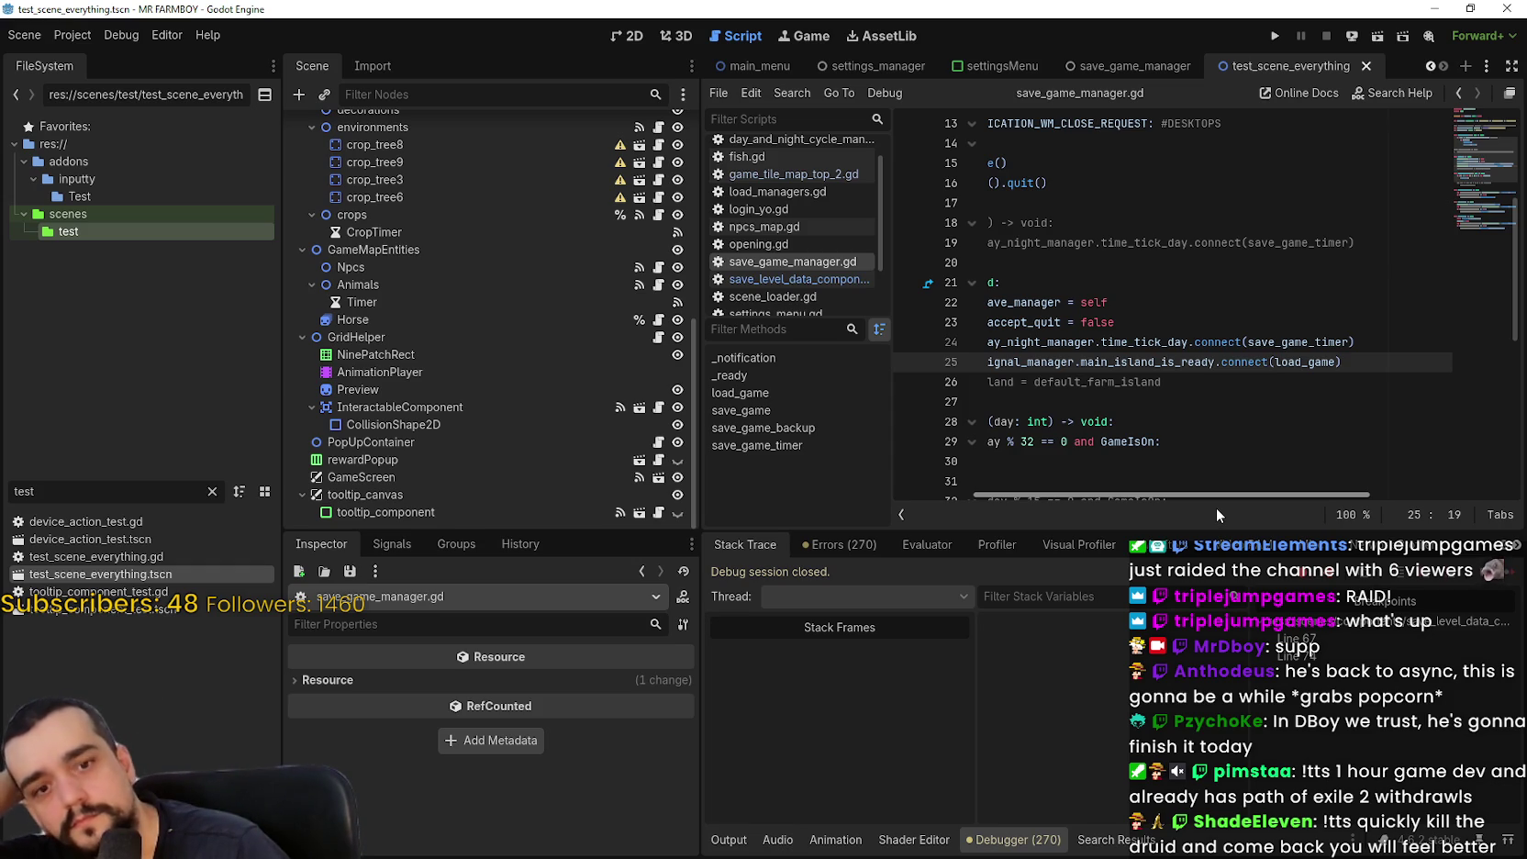
drag(1216, 507, 1048, 496)
drag(1413, 362, 1008, 362)
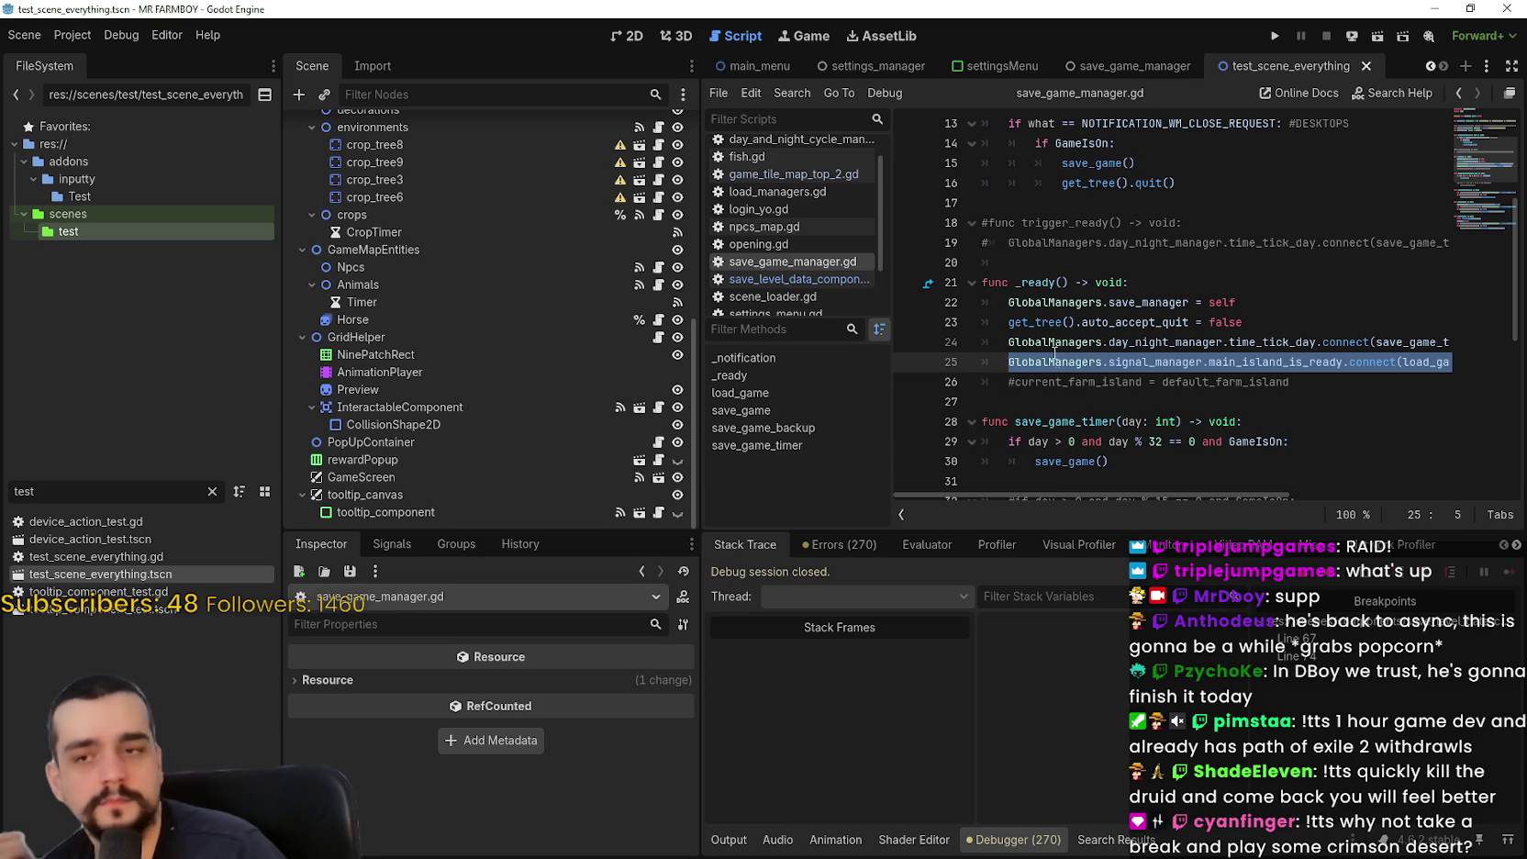
right_click(1067, 372)
click(1099, 469)
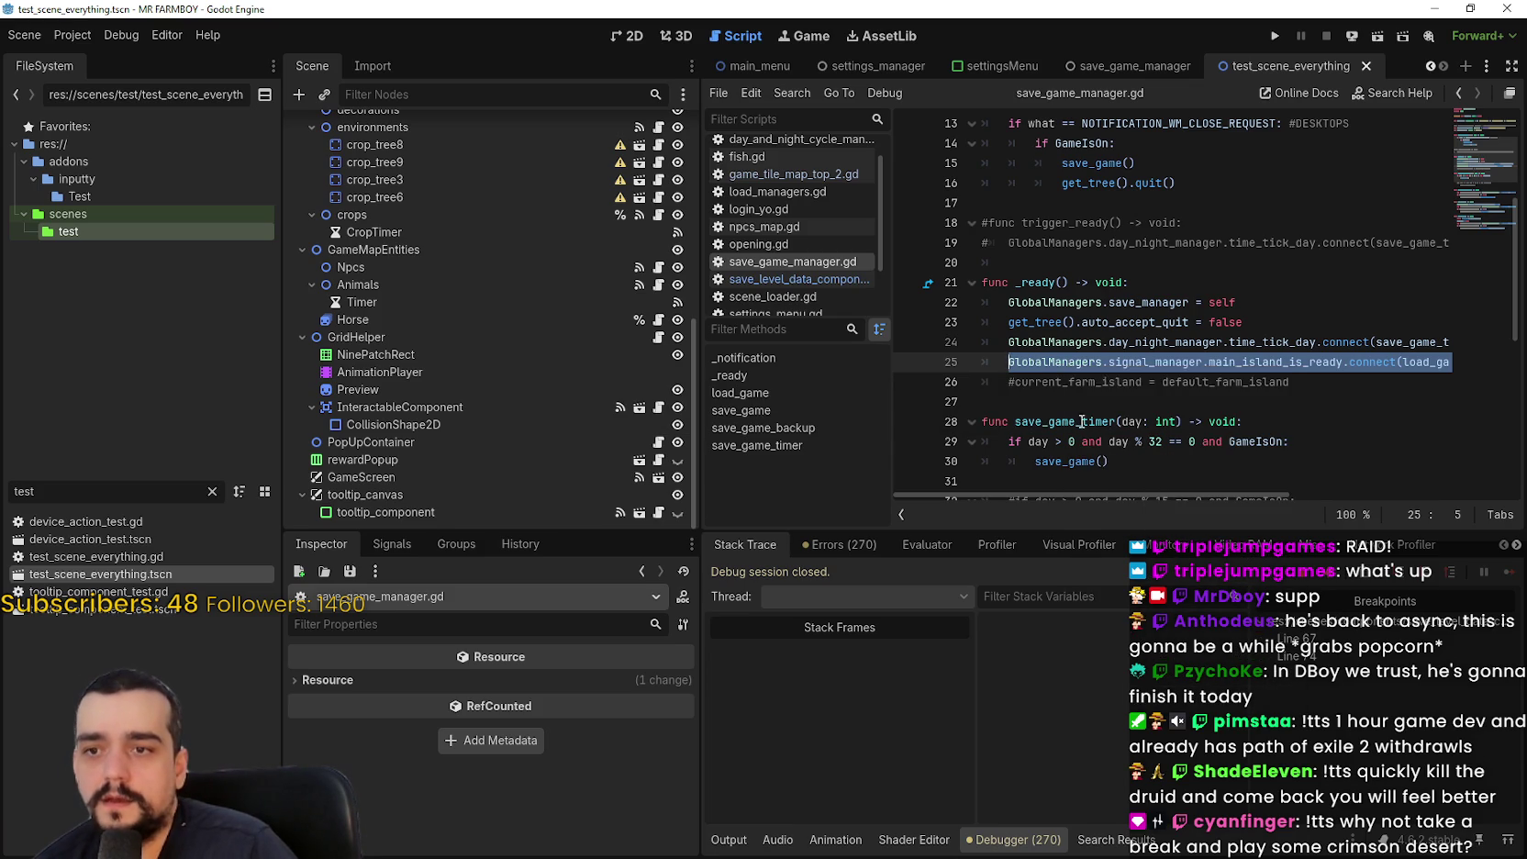
Minimize the Godot editor to reveal the save_1 folder
click(1058, 401)
mouse_move(1058, 371)
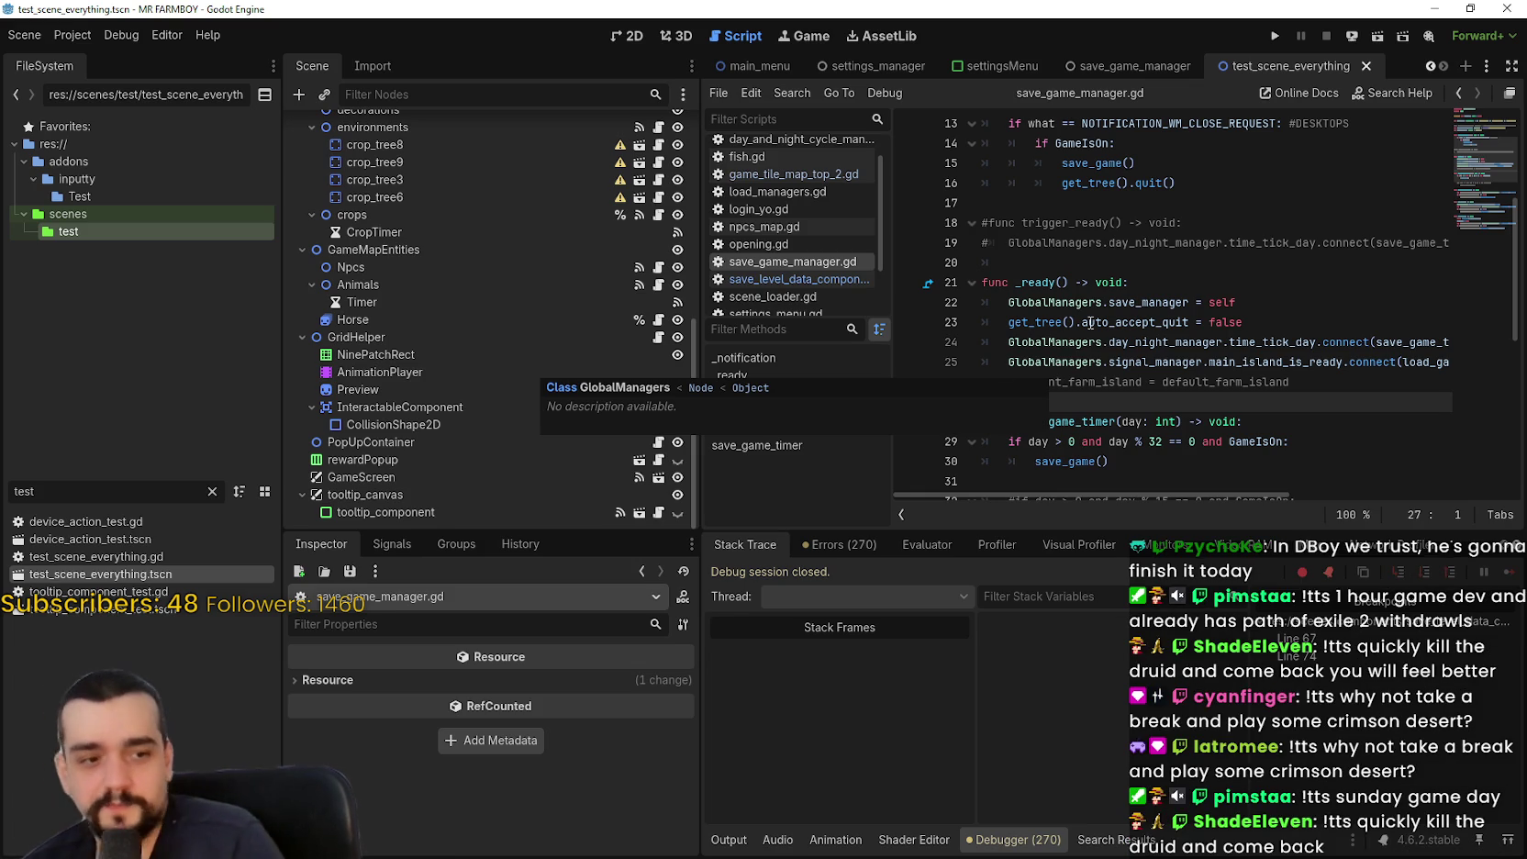
click(1434, 8)
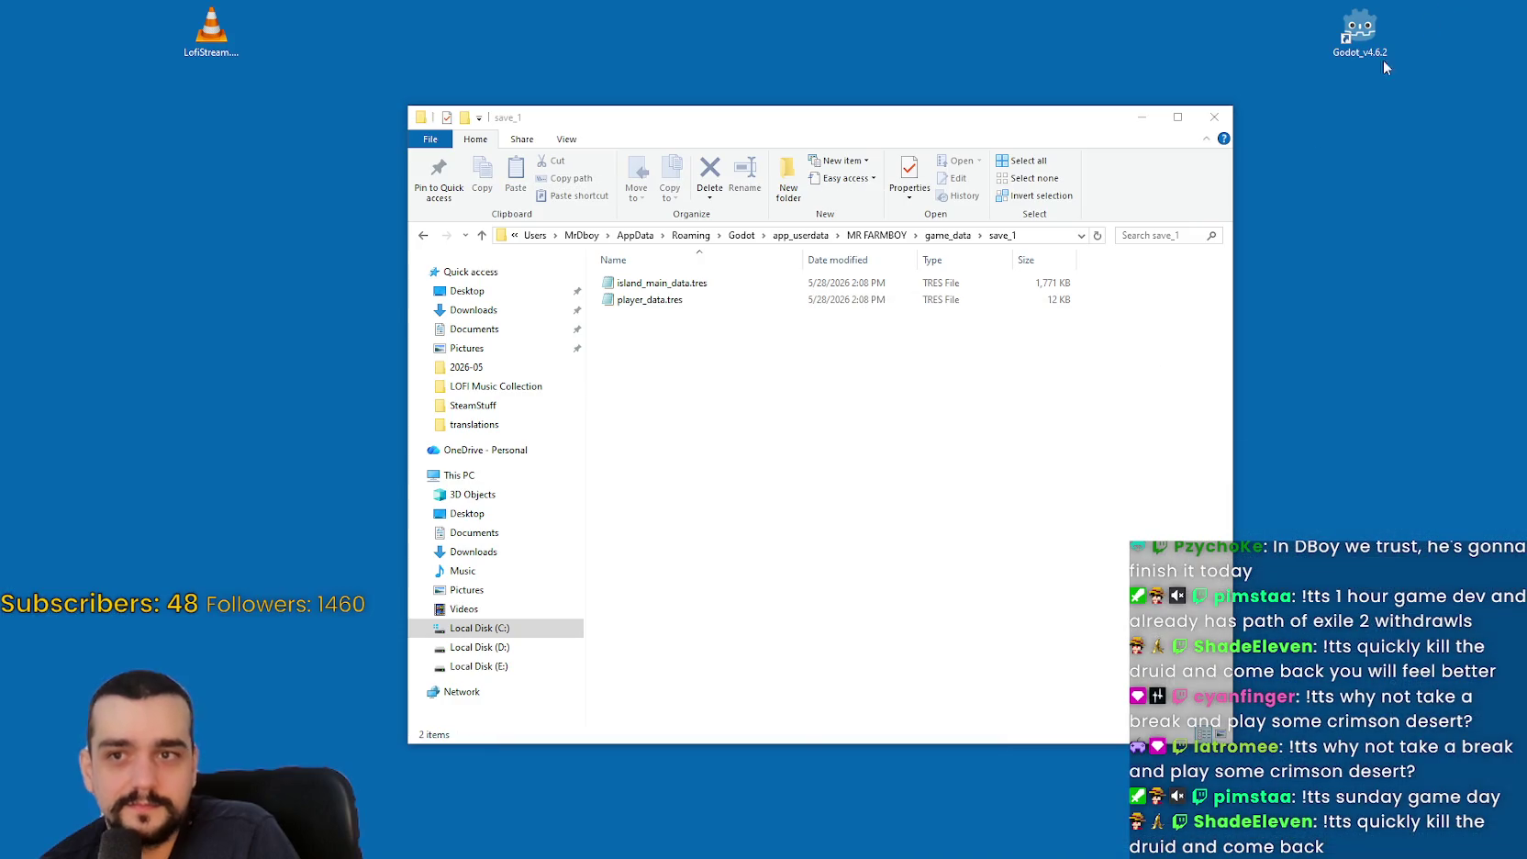
Close the File Explorer window showing the save_1 folder
click(1214, 117)
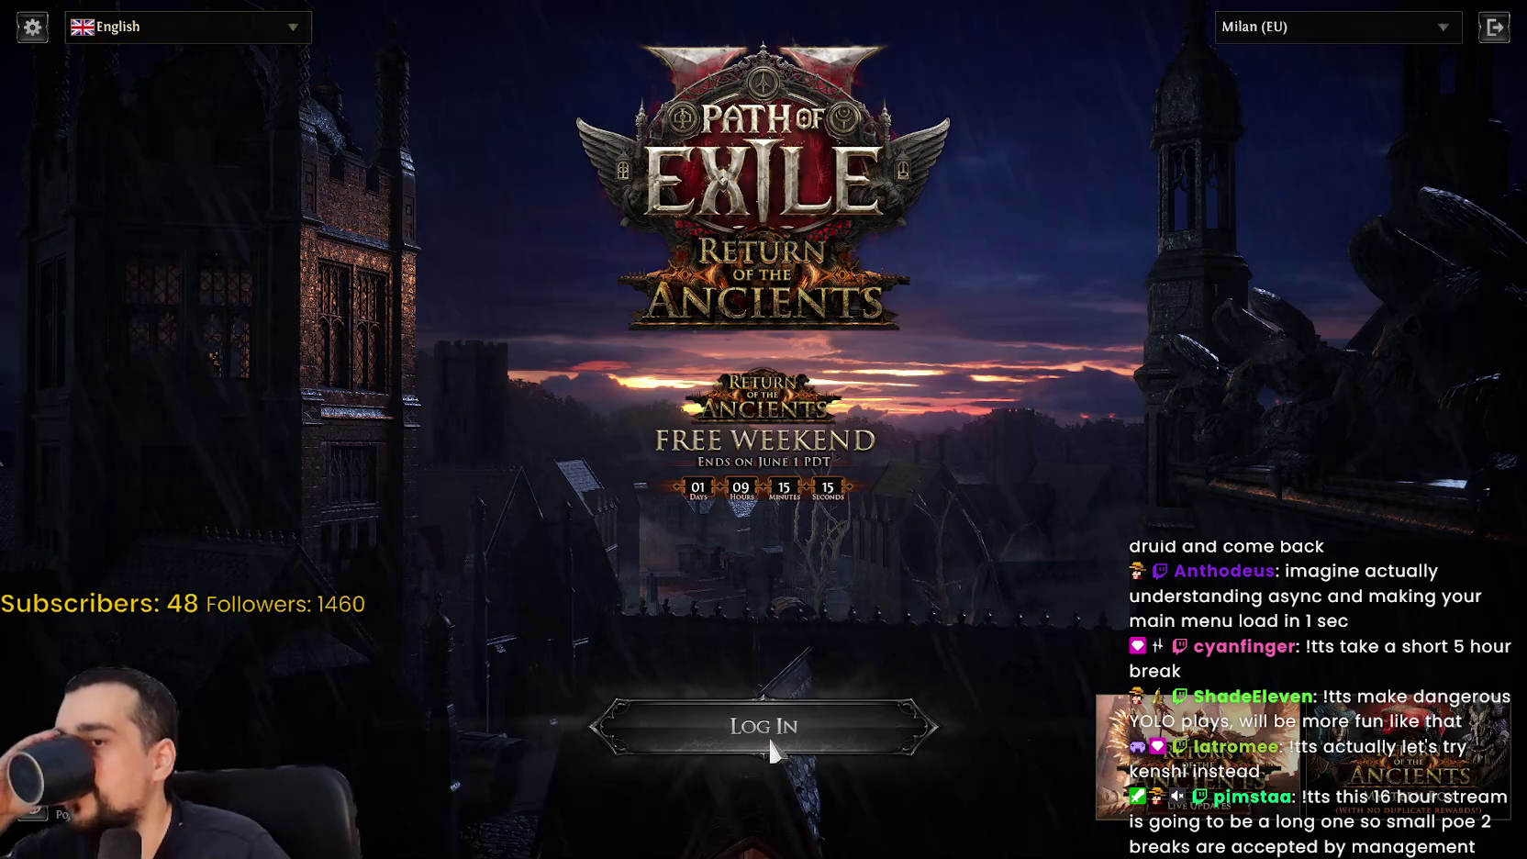
Log in to Path of Exile 2 and enter the game with the selected character
click(762, 725)
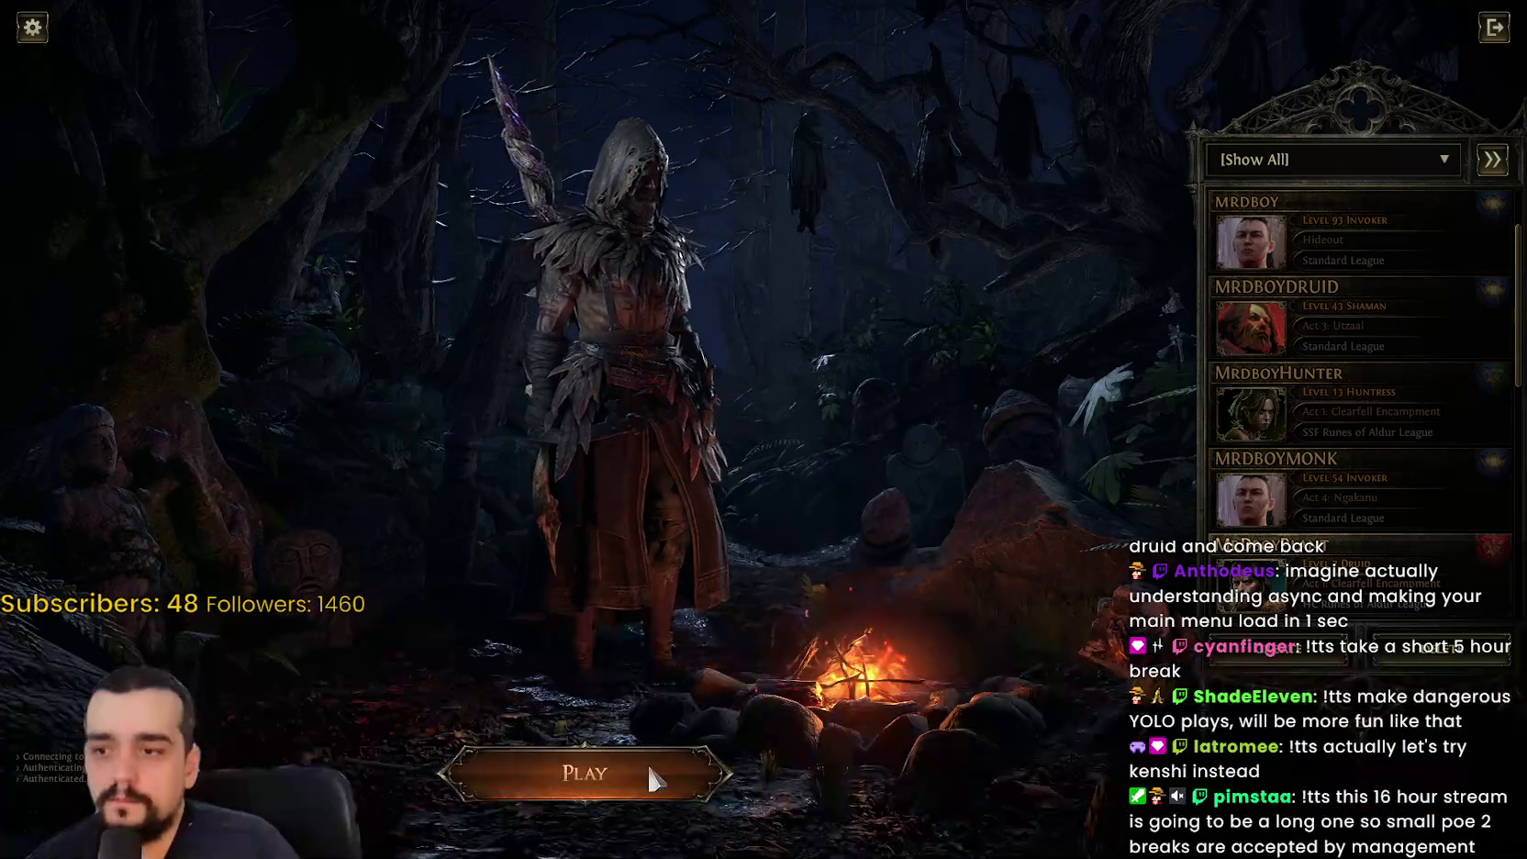
click(585, 772)
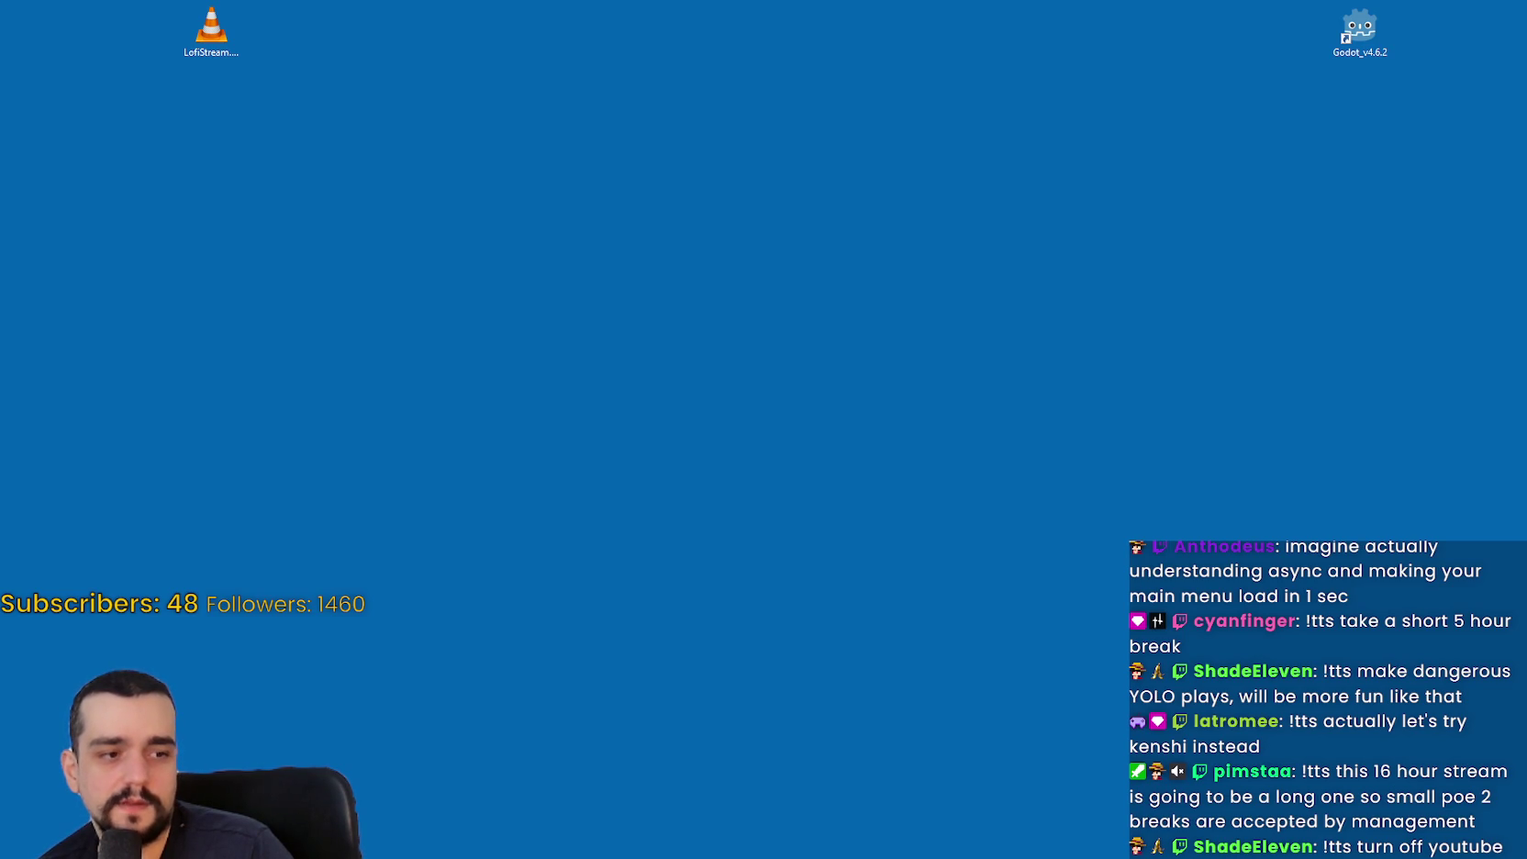
Open Task Manager and select the PathOfExileSteam.exe process
key(ctrl+shift+Escape)
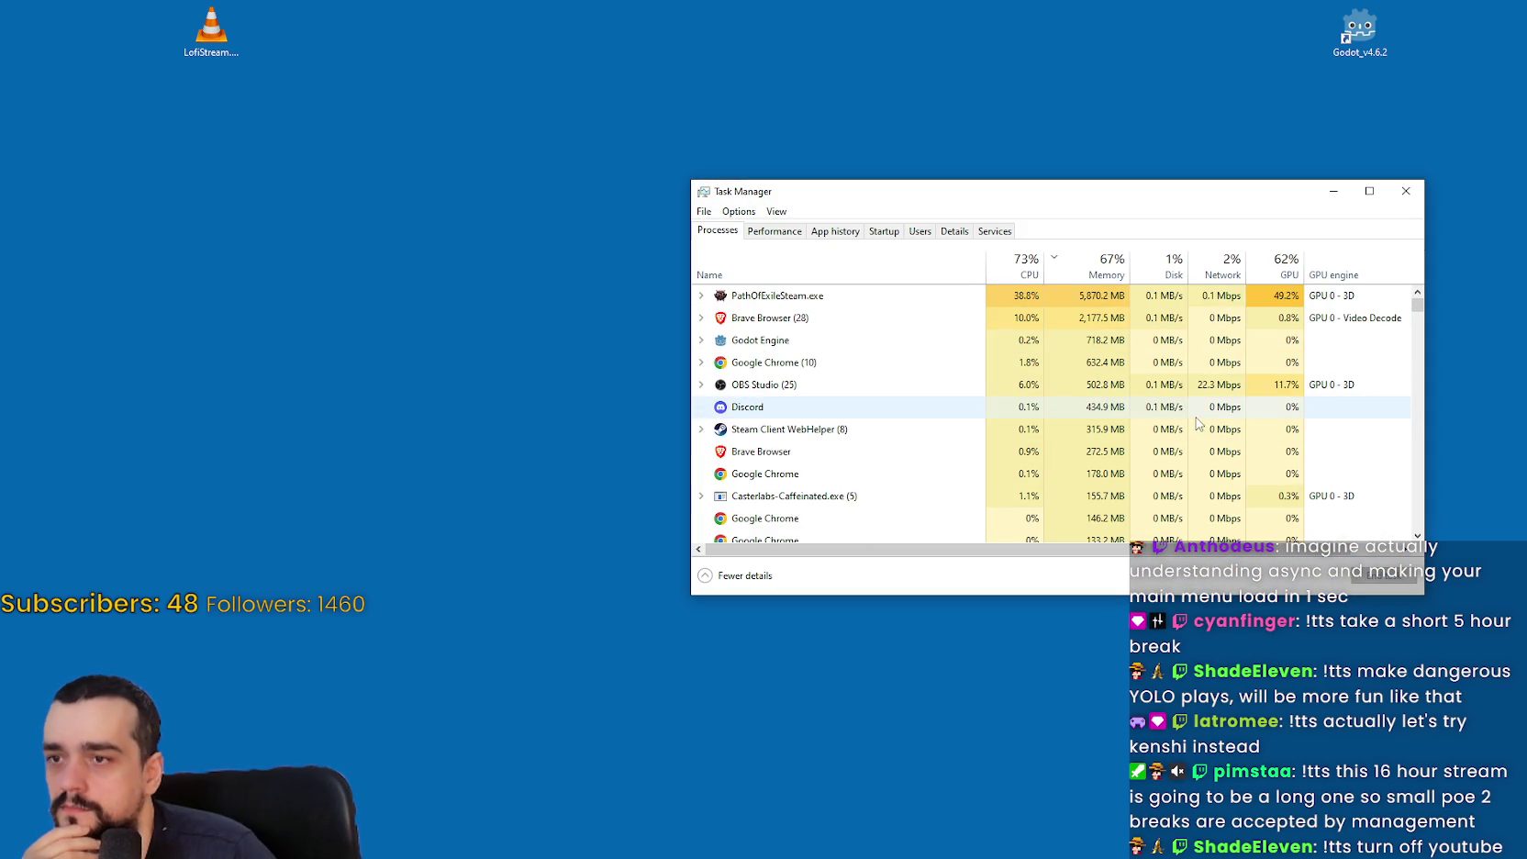
click(1109, 296)
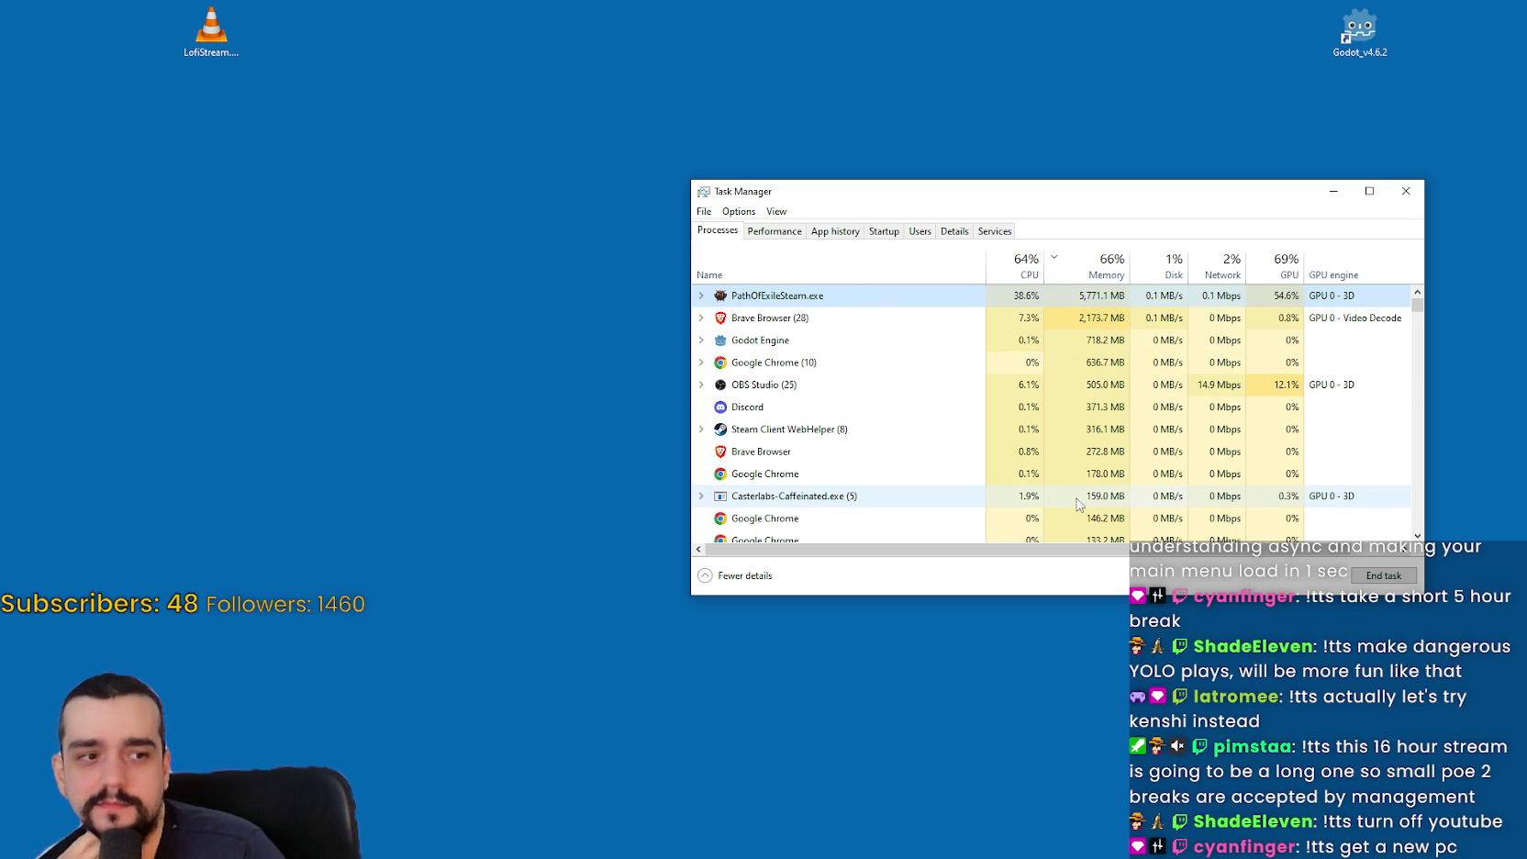
key(alt+Tab)
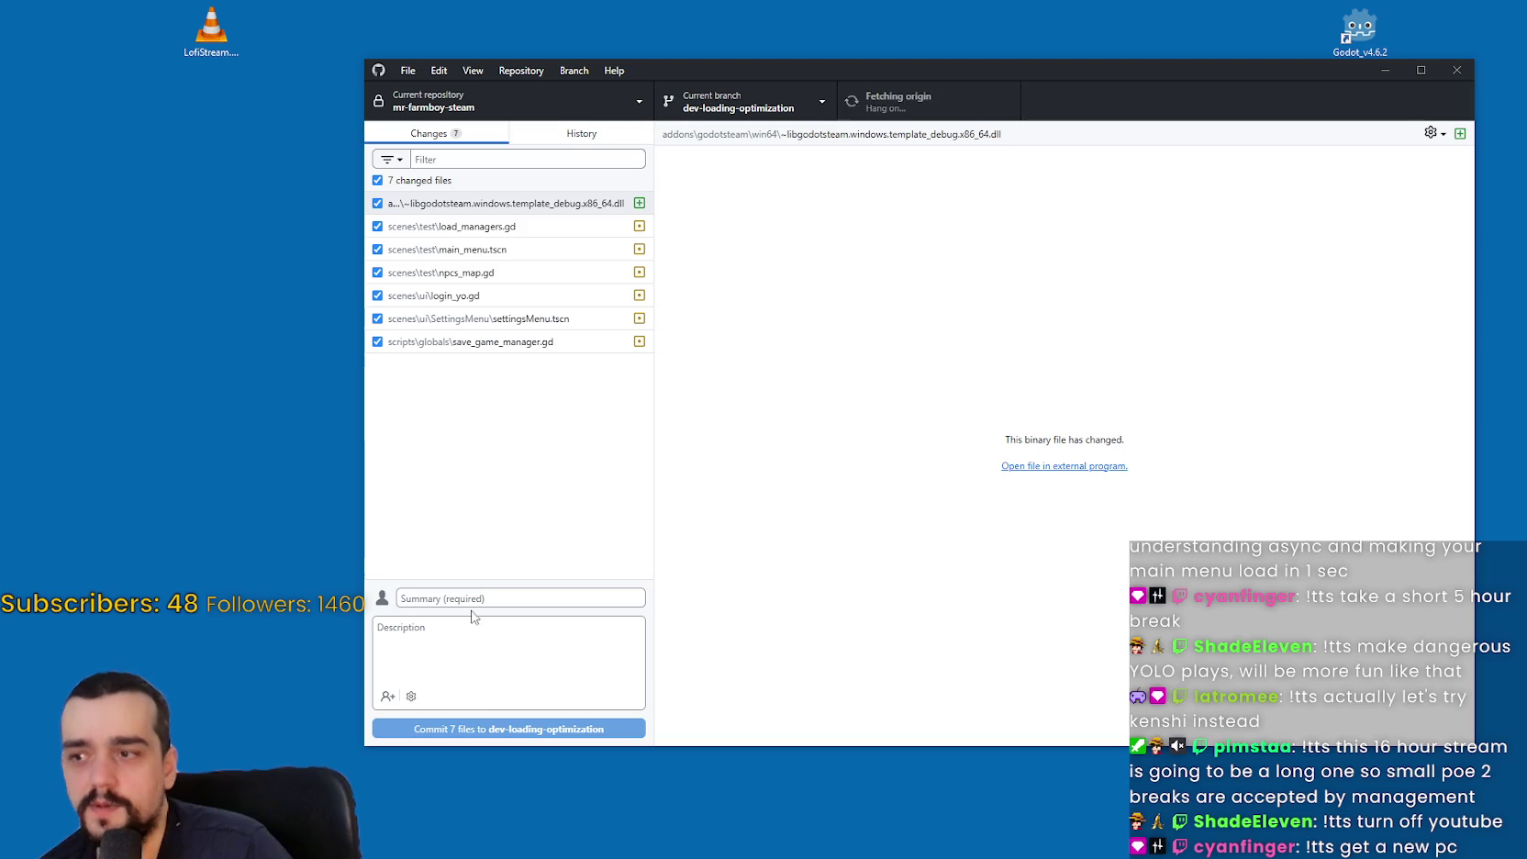
Commit the 7 files as 'v1.0.9-optimization4', push to origin, then close GitHub Desktop
click(544, 140)
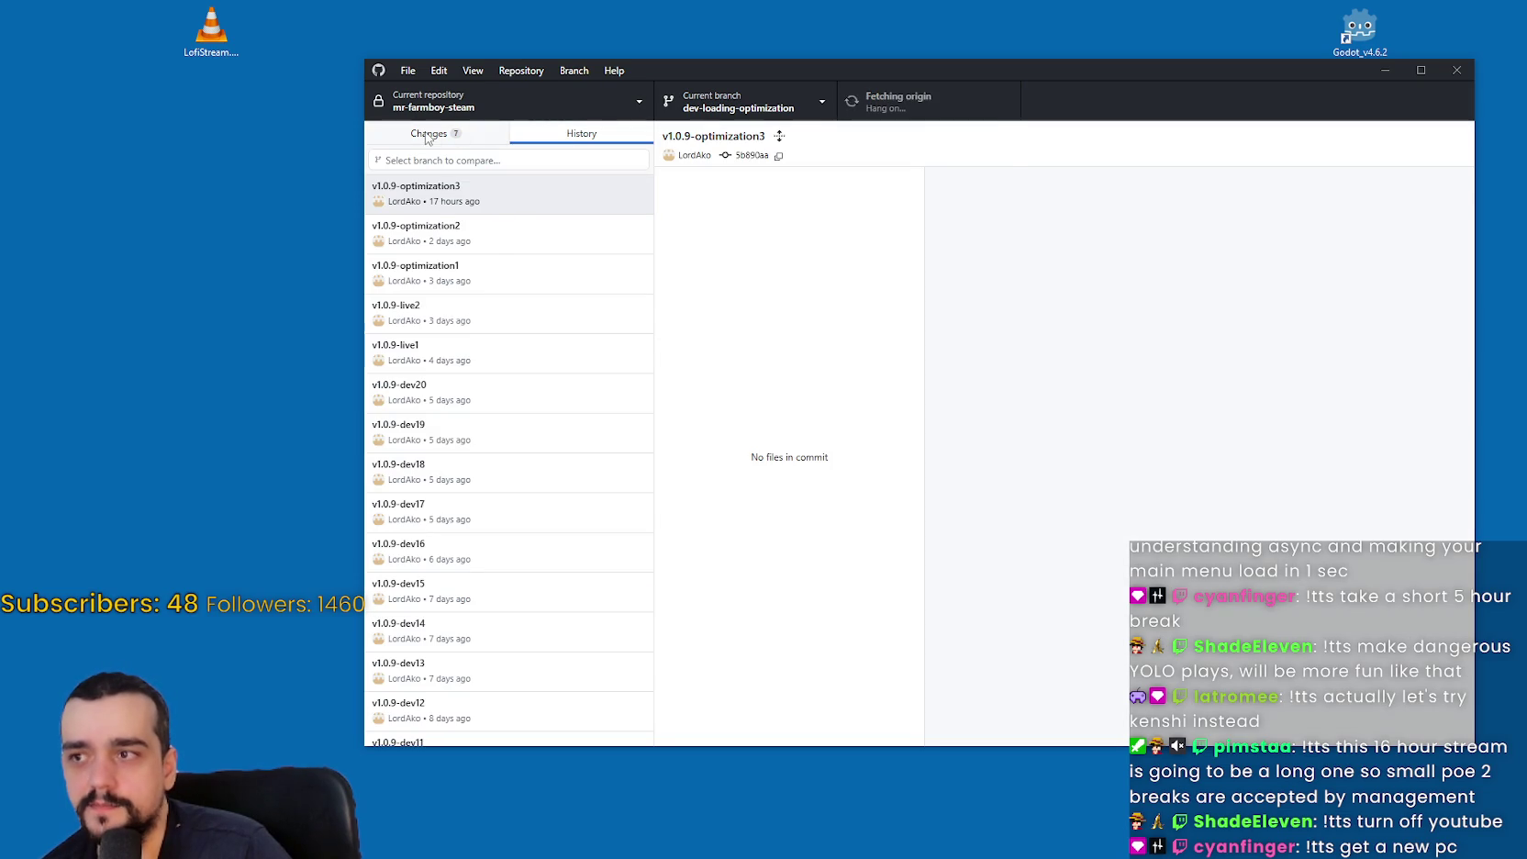
click(428, 134)
click(523, 597)
text(v1)
text(.0.9-optimi)
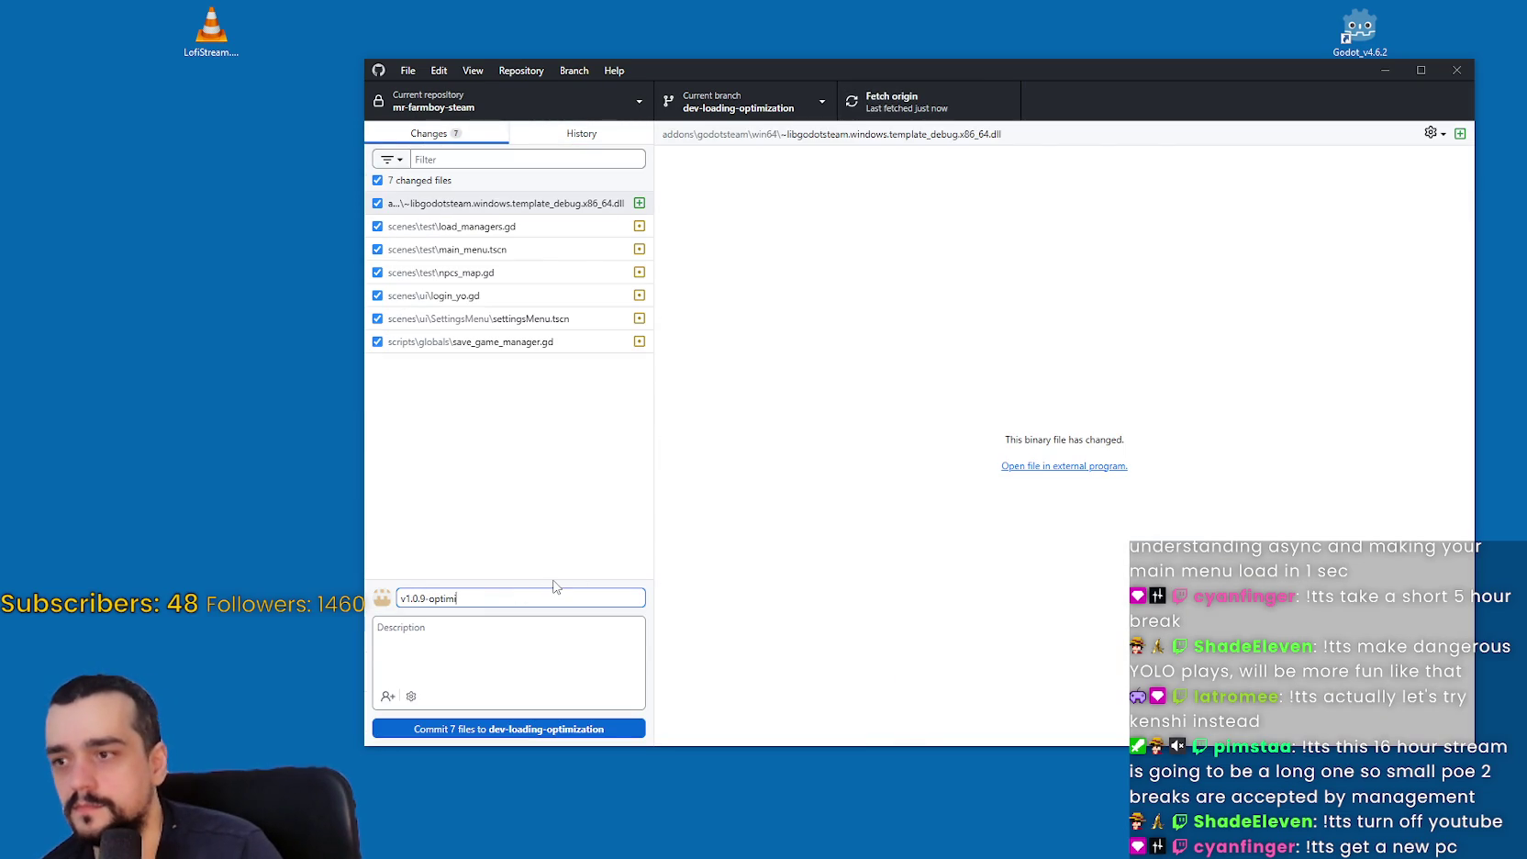
text(zation4)
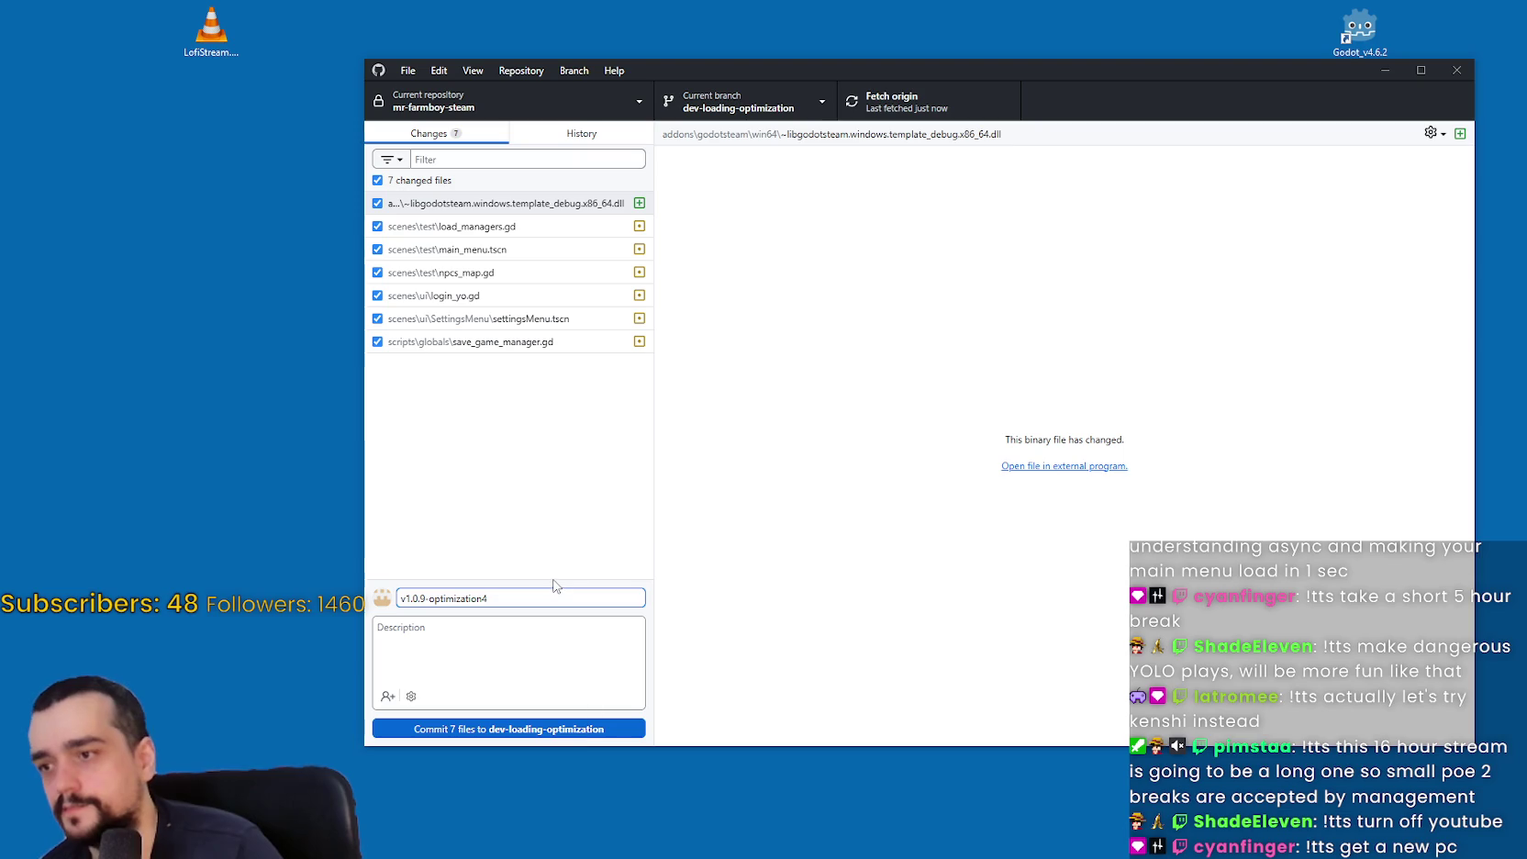
click(578, 734)
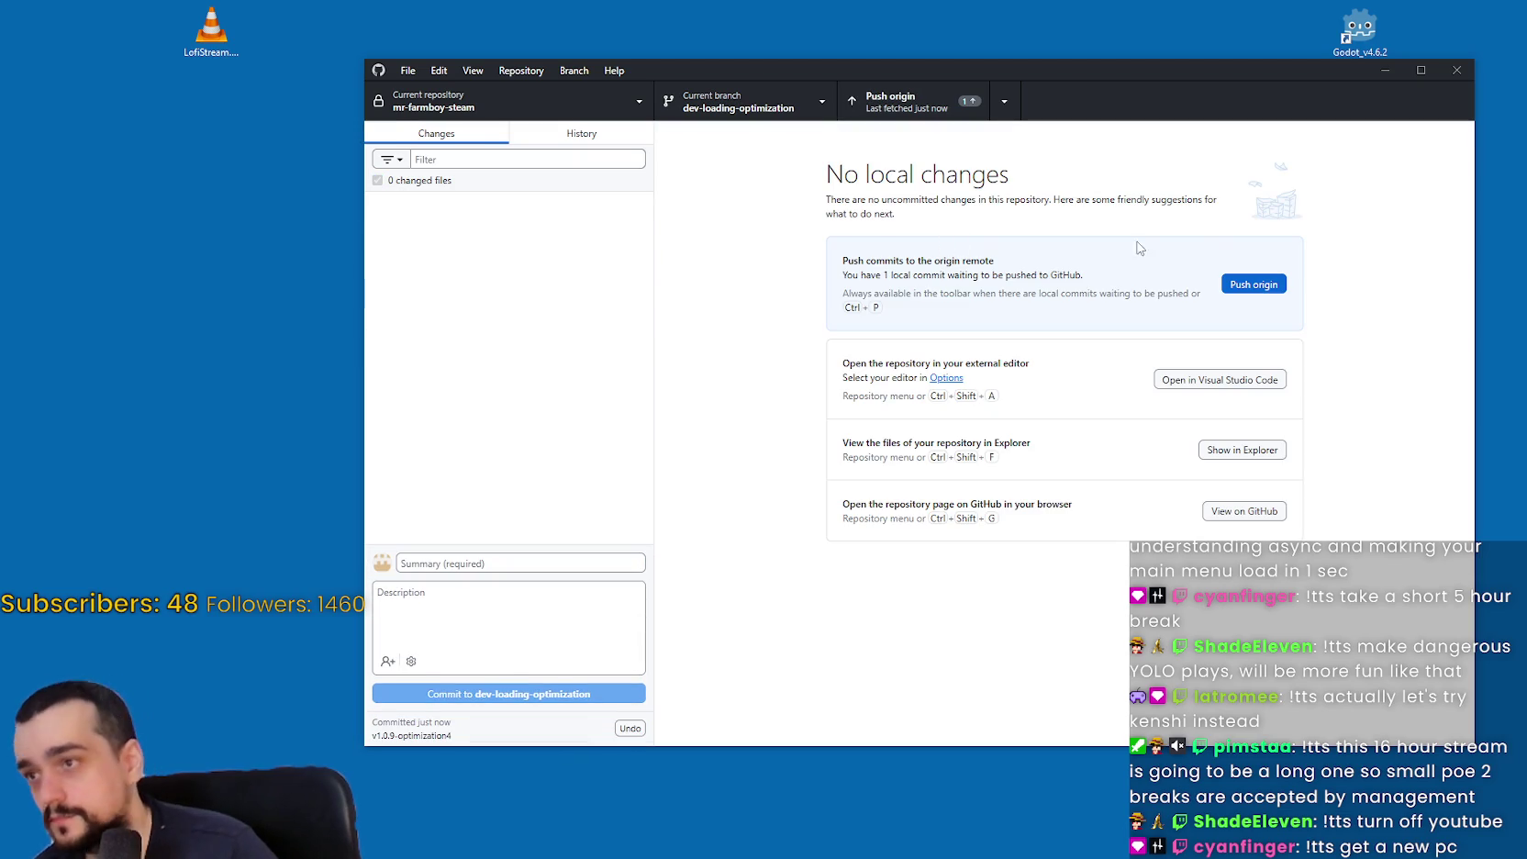
click(905, 103)
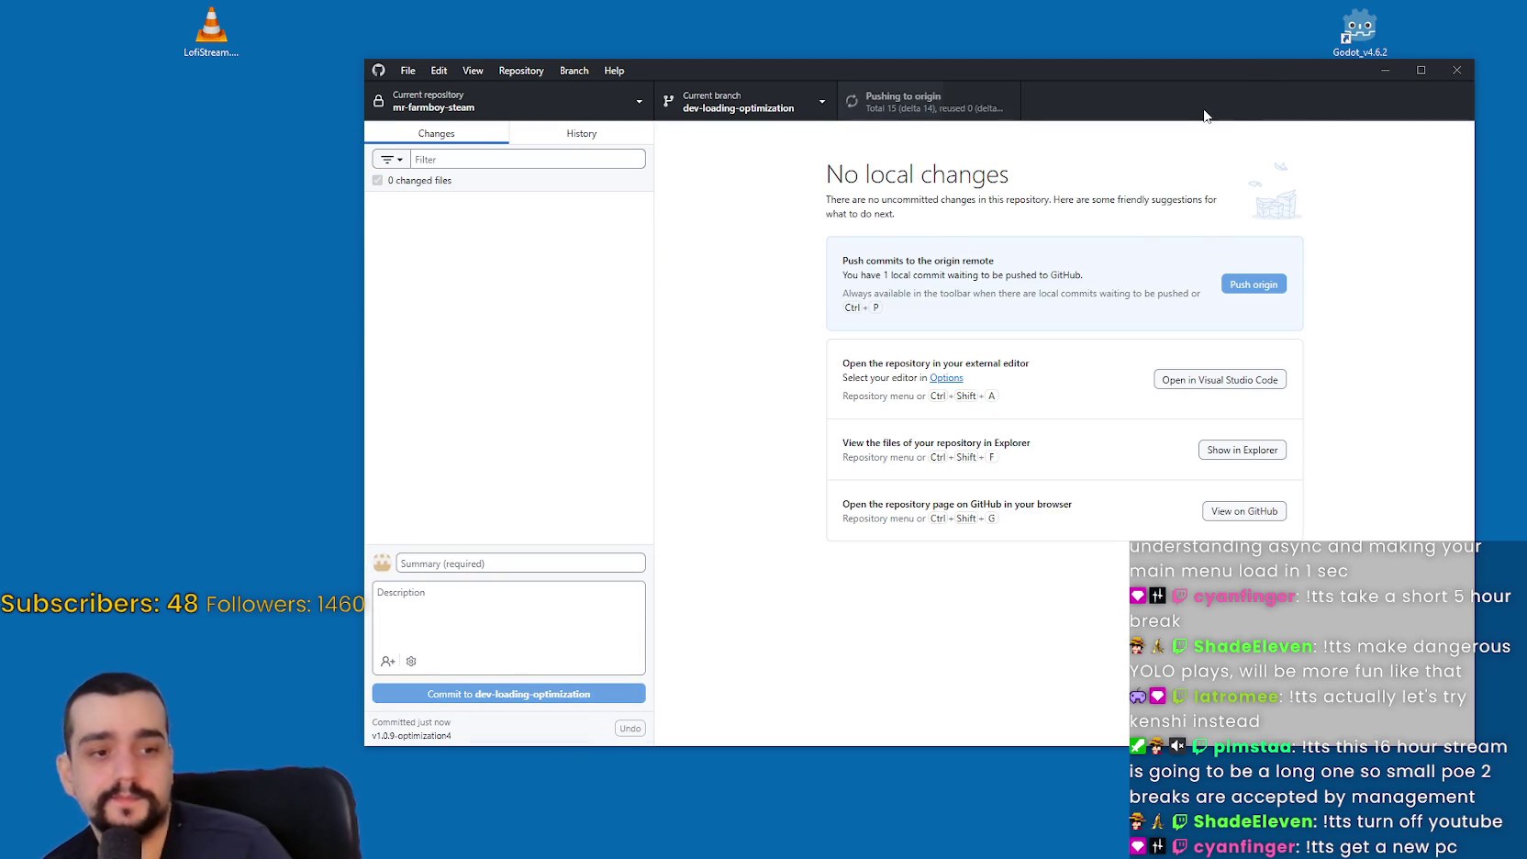
drag(1184, 71, 1000, 118)
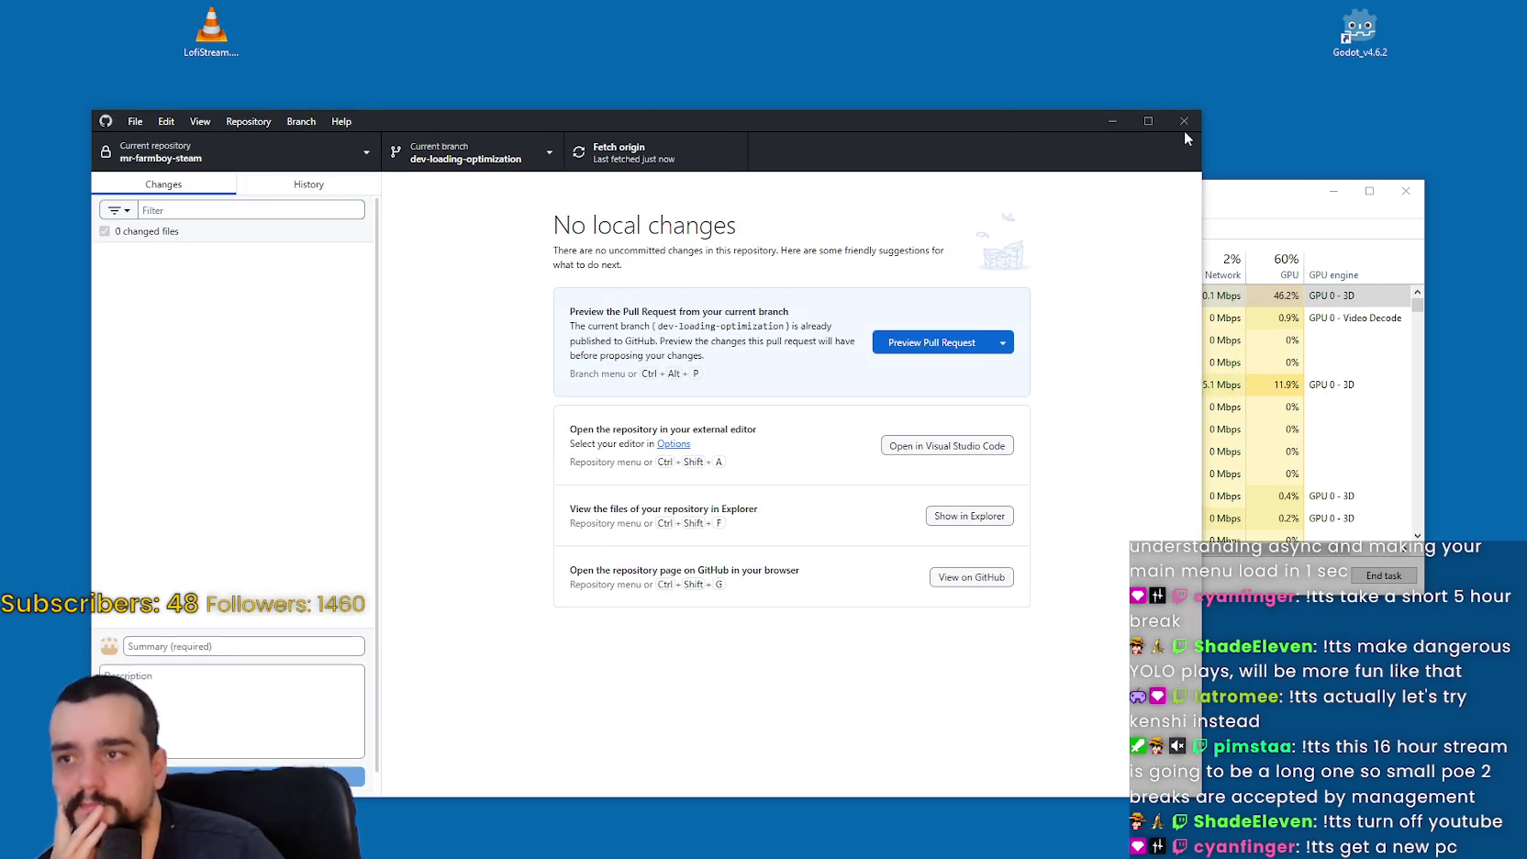
click(1184, 128)
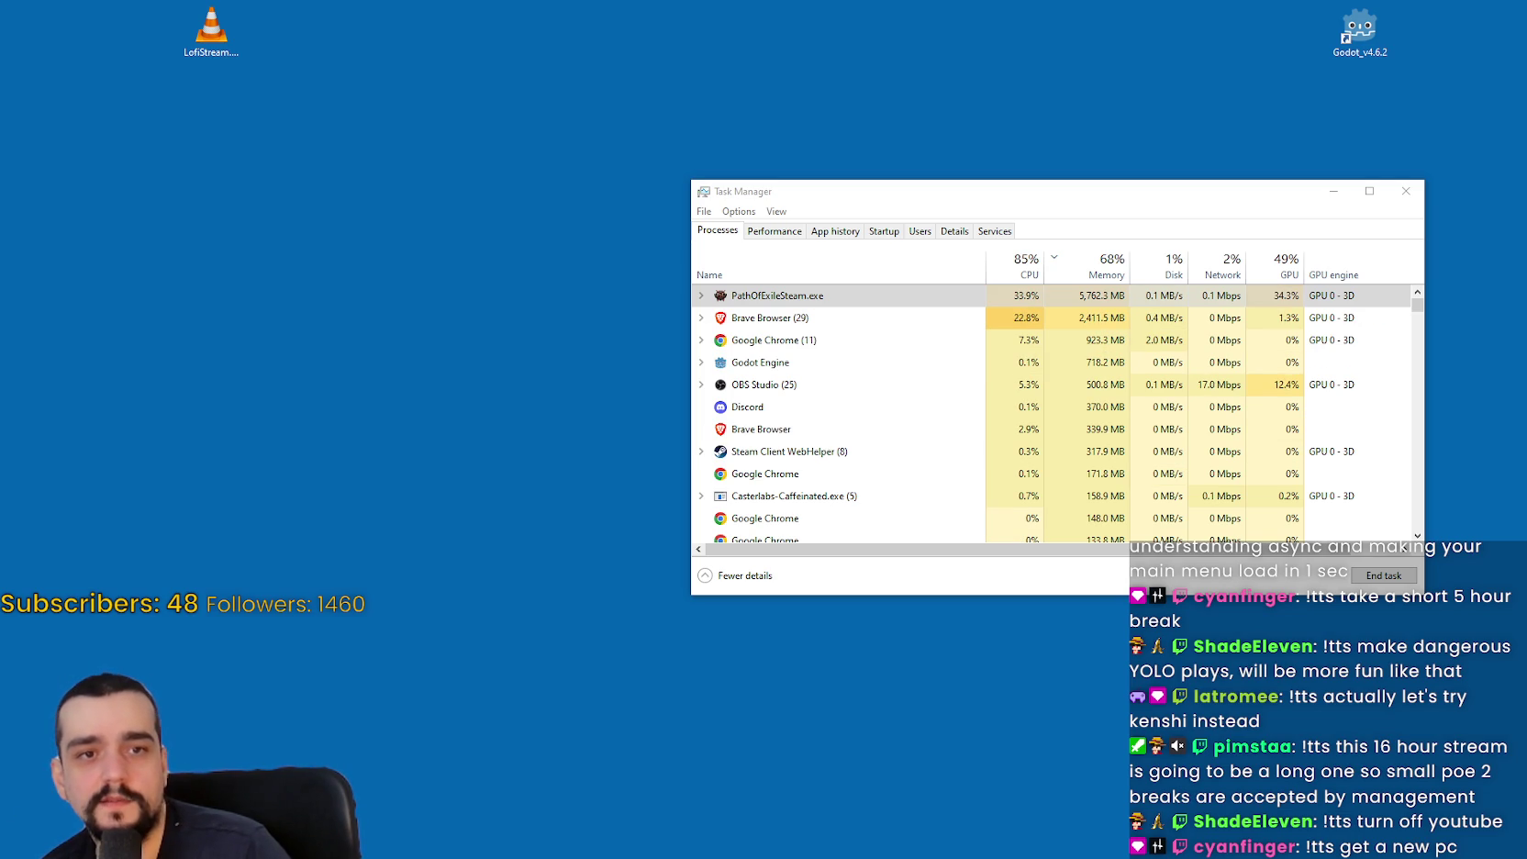
Switch back to the browser showing PC Garage's Radeon RX 7800 XT listing
key(alt+Tab)
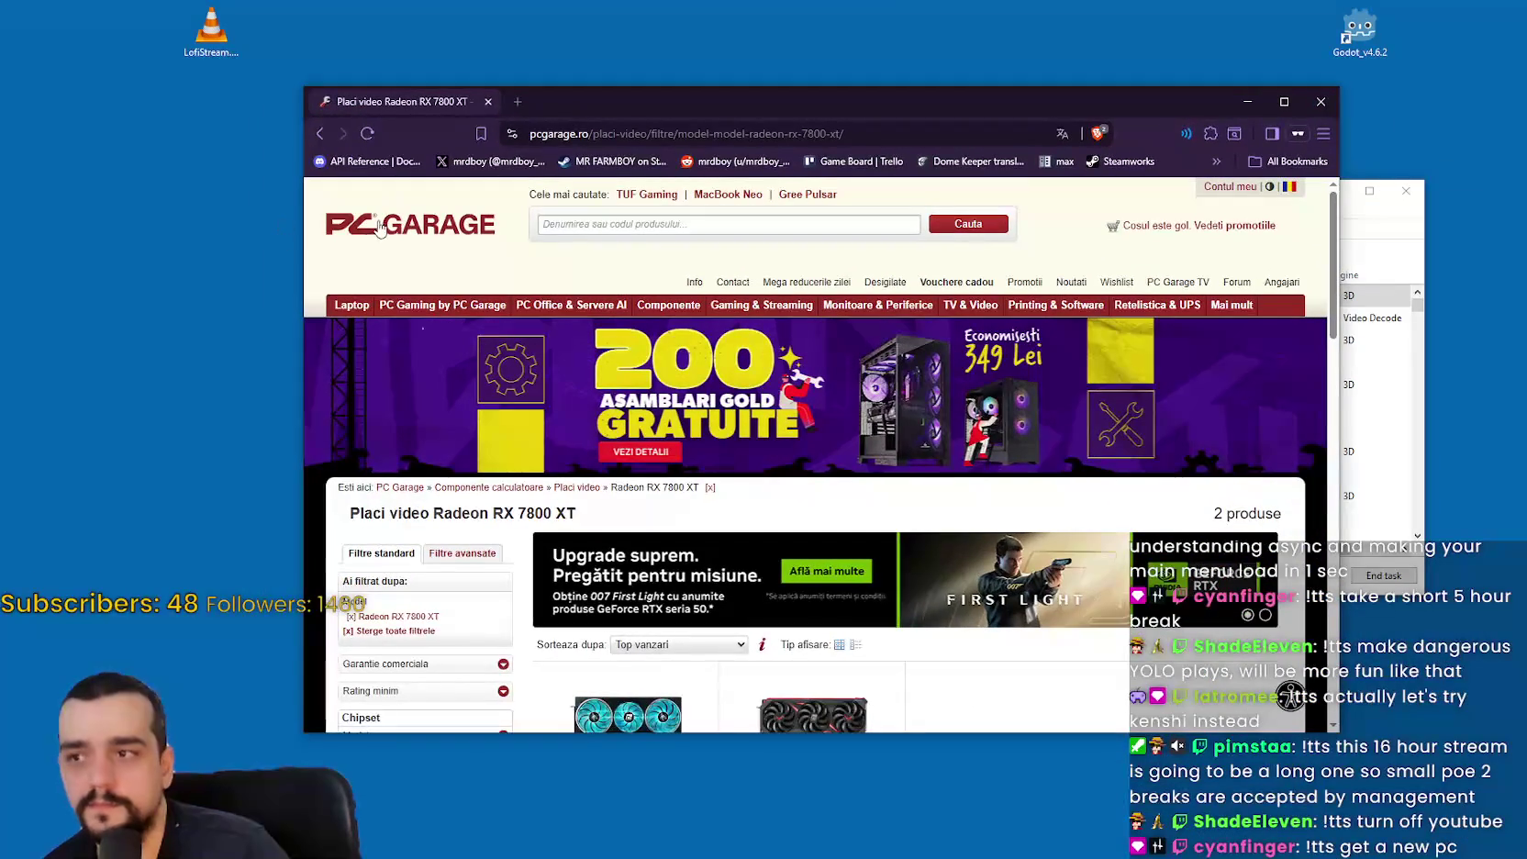
Open the PC Gaming GREUCEANU listing from the PC Gaming by PC Garage menu
mouse_move(1270, 188)
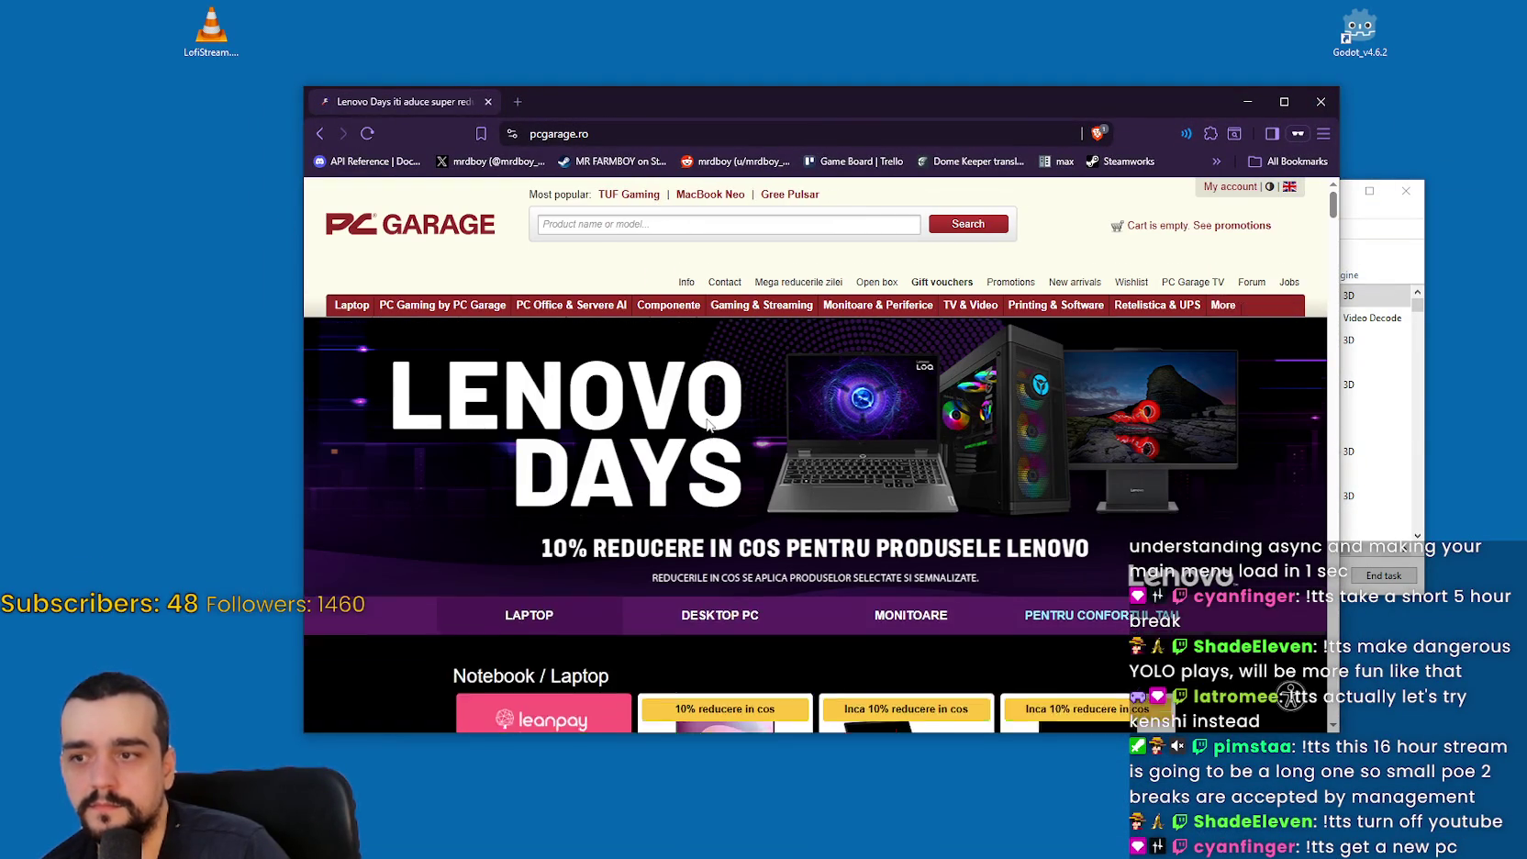
scroll(down, 3)
scroll(down, 3)
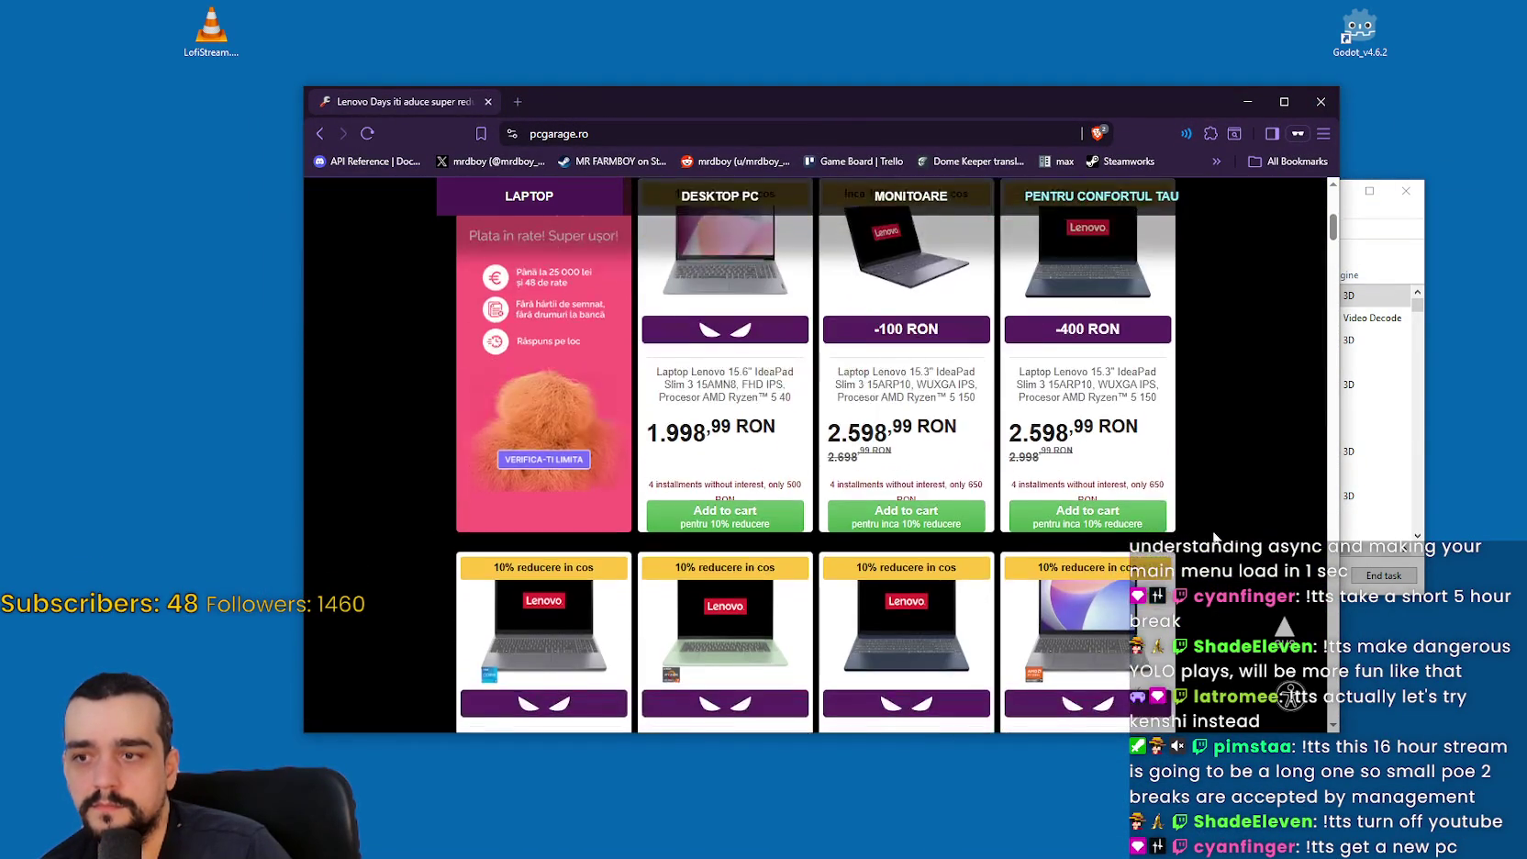
scroll(up, 3)
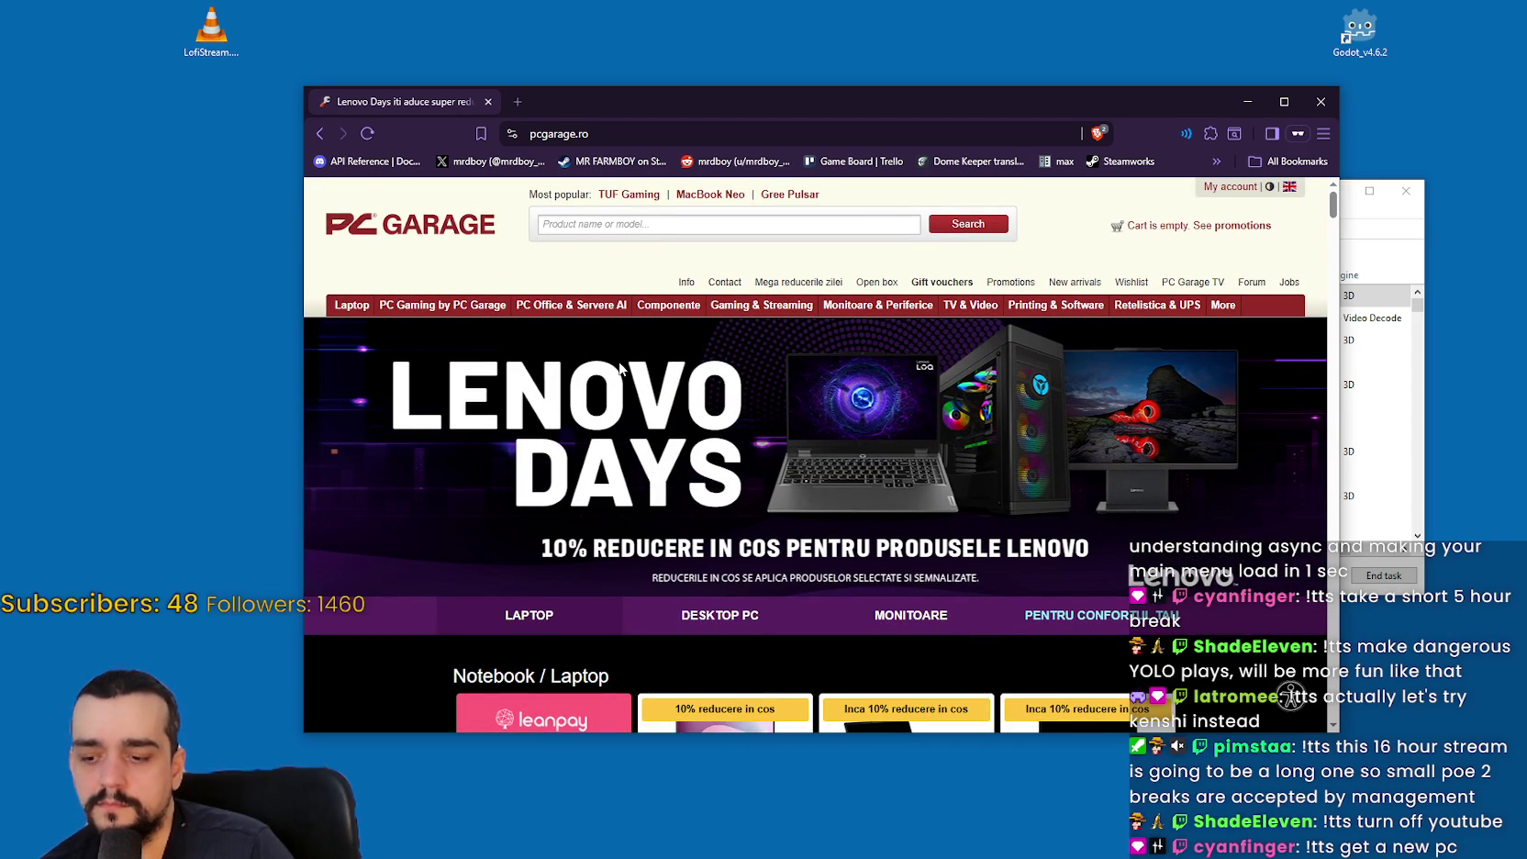
scroll(down, 3)
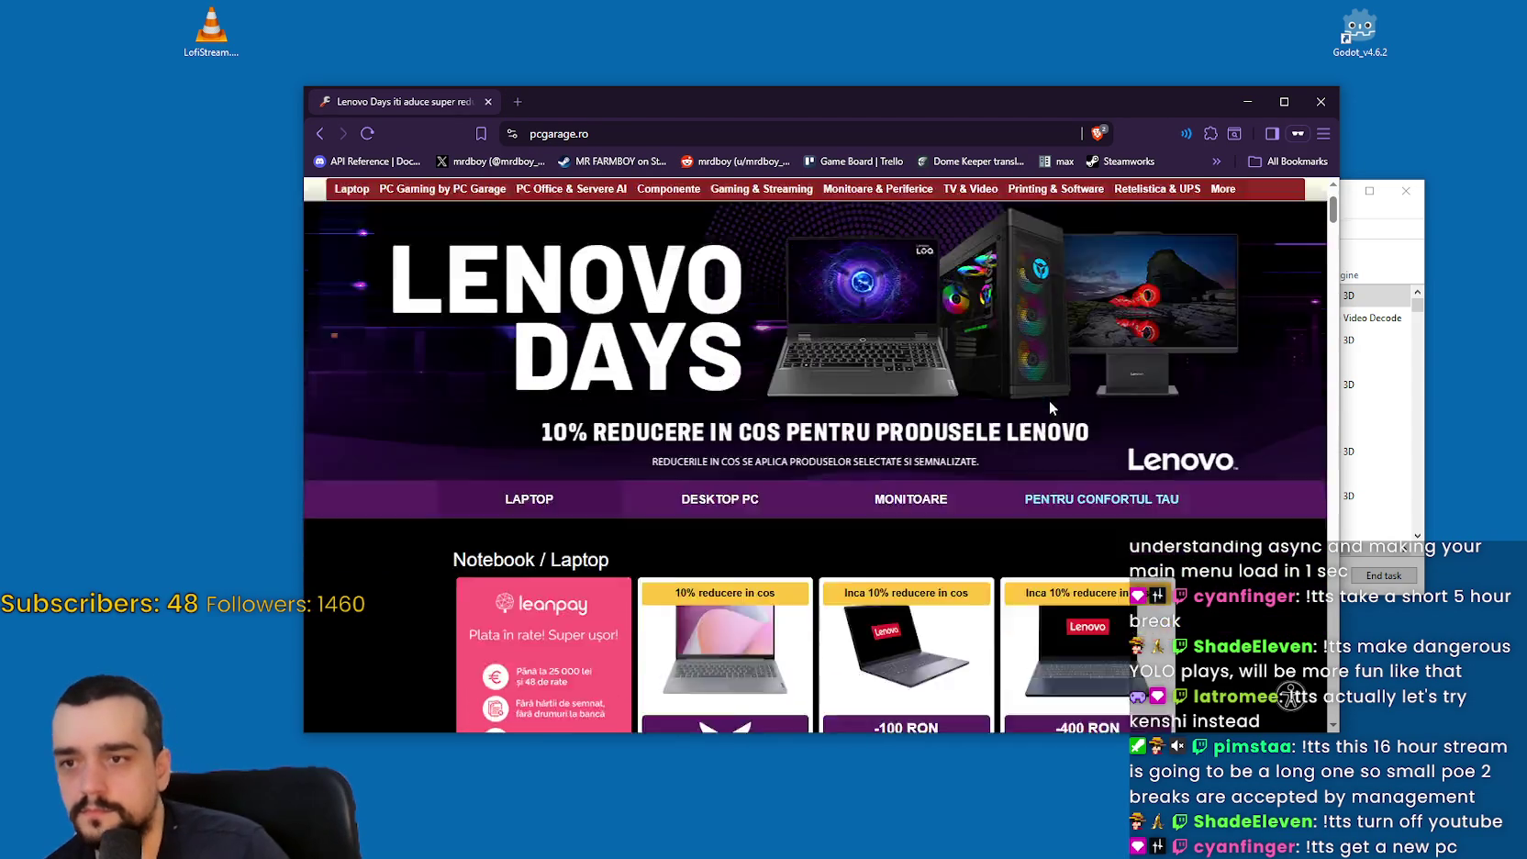
scroll(down, 3)
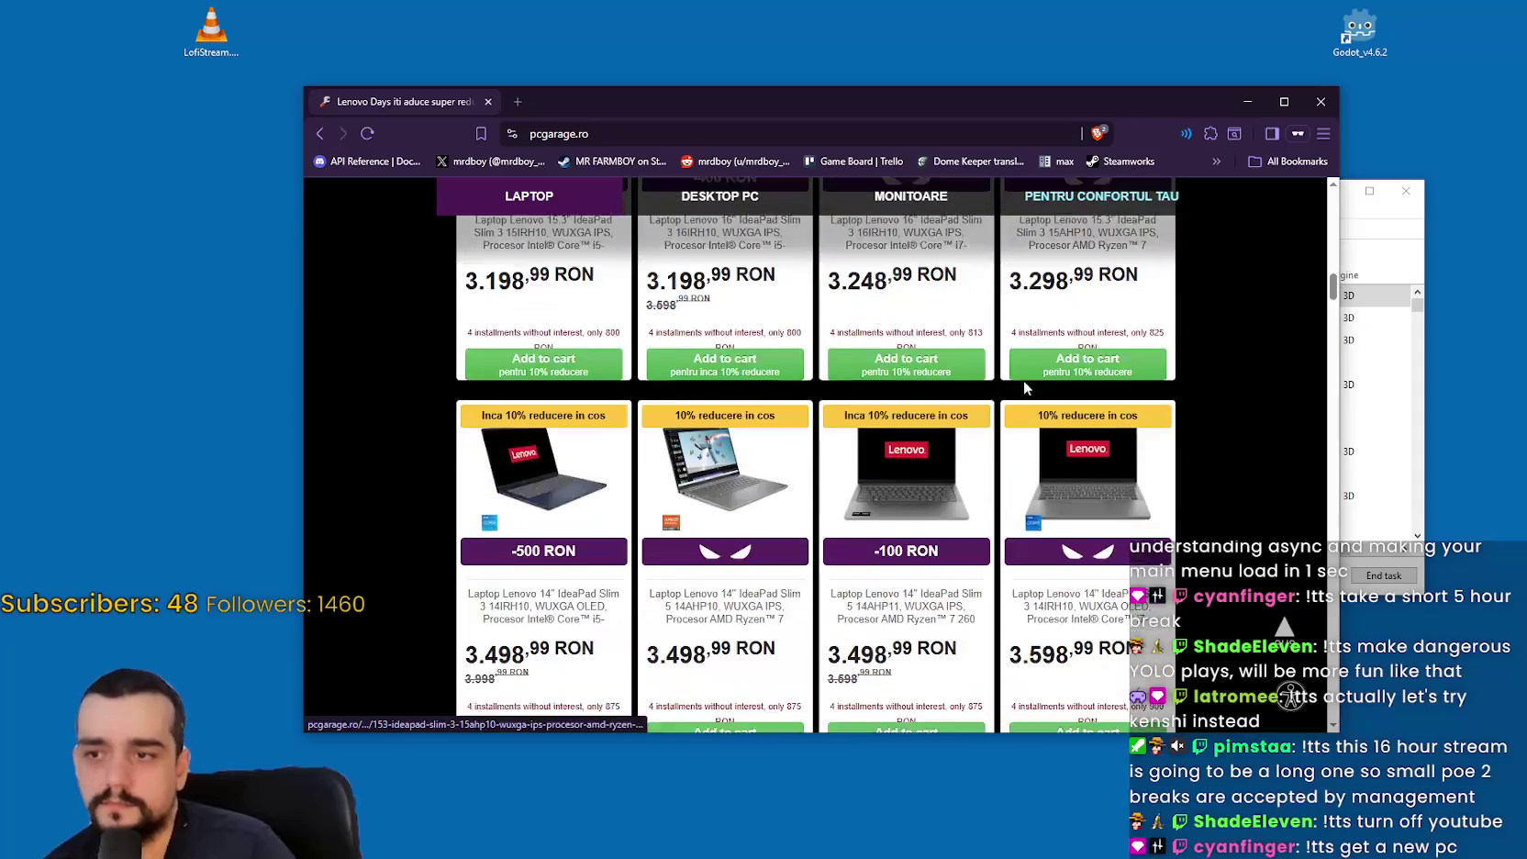
drag(1332, 301, 1333, 197)
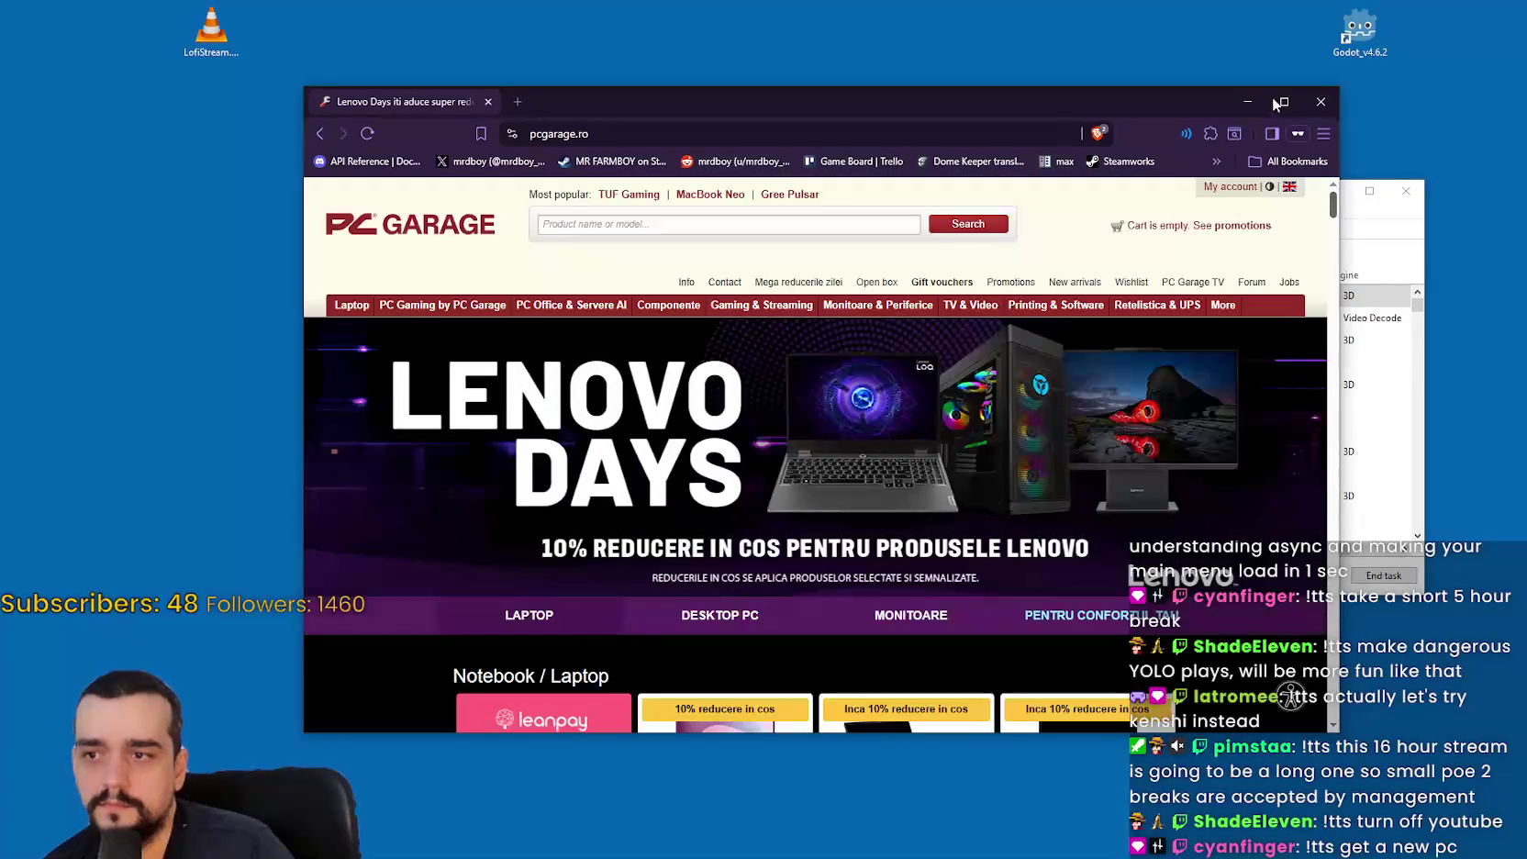
mouse_move(408, 307)
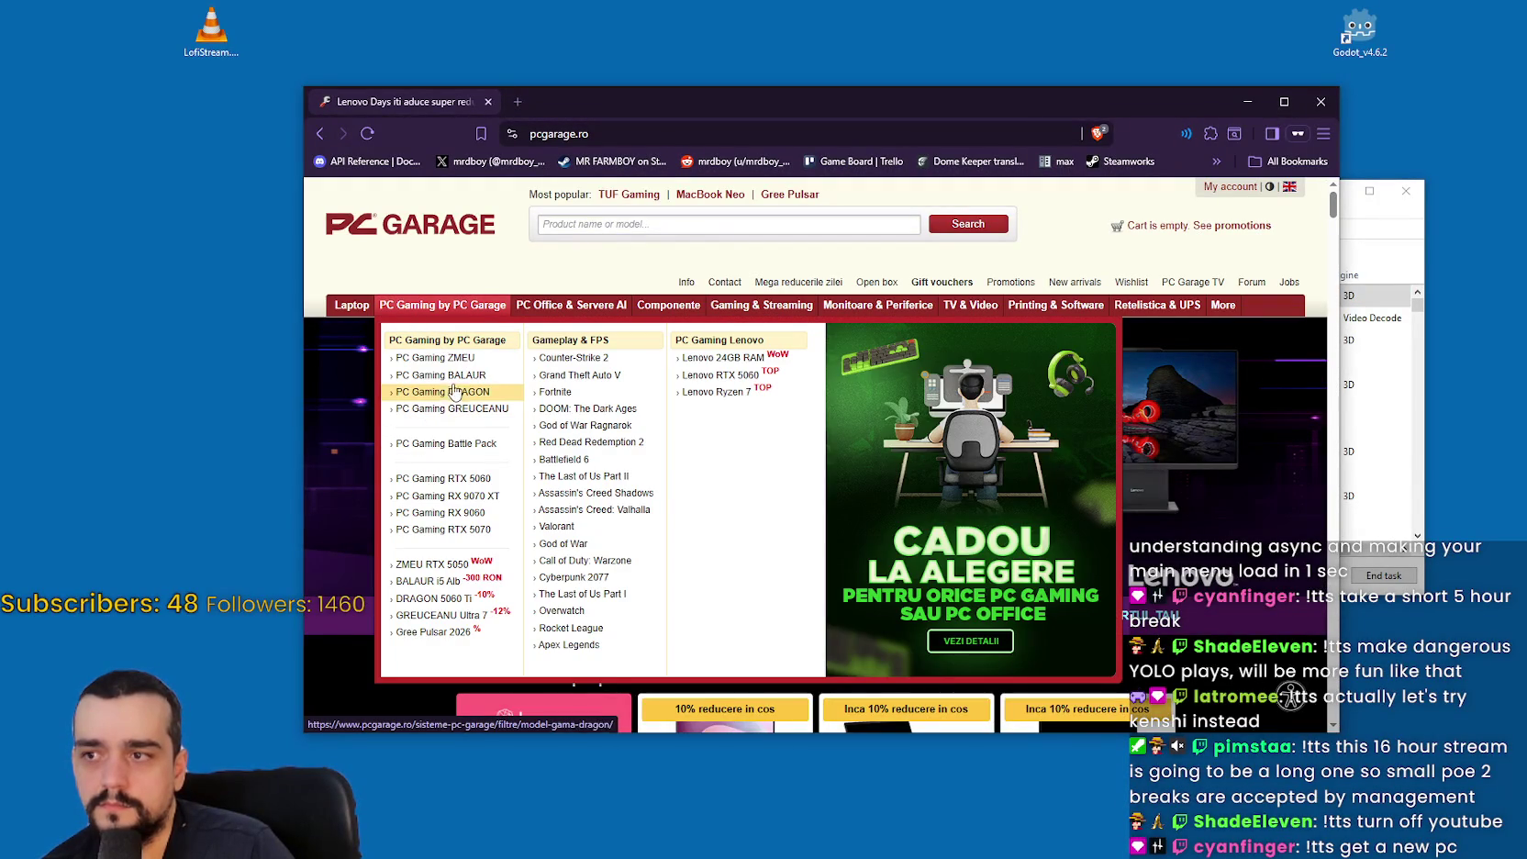
click(447, 410)
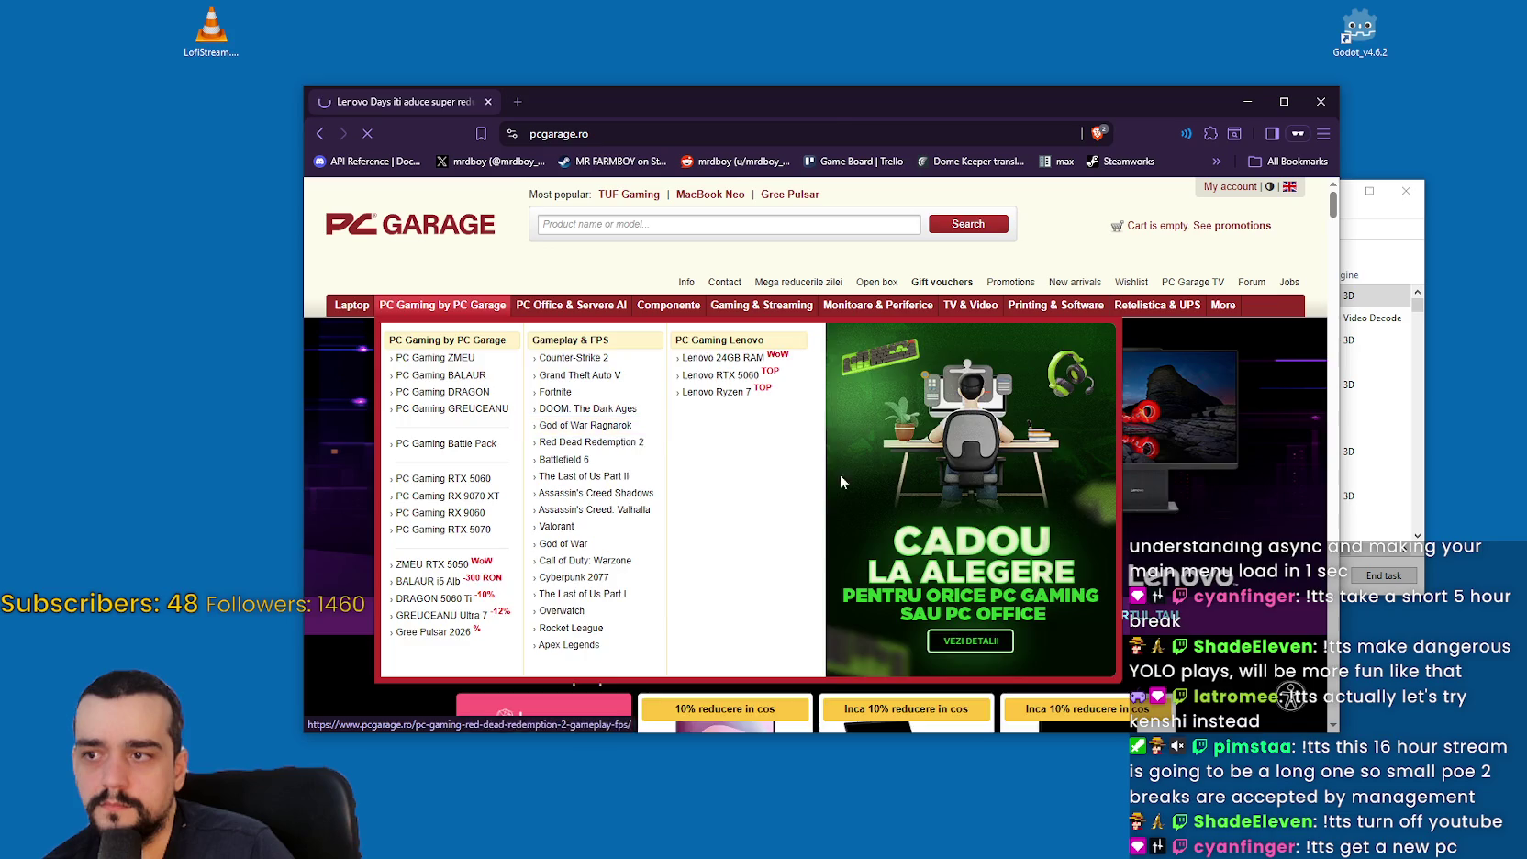
scroll(down, 3)
scroll(up, 3)
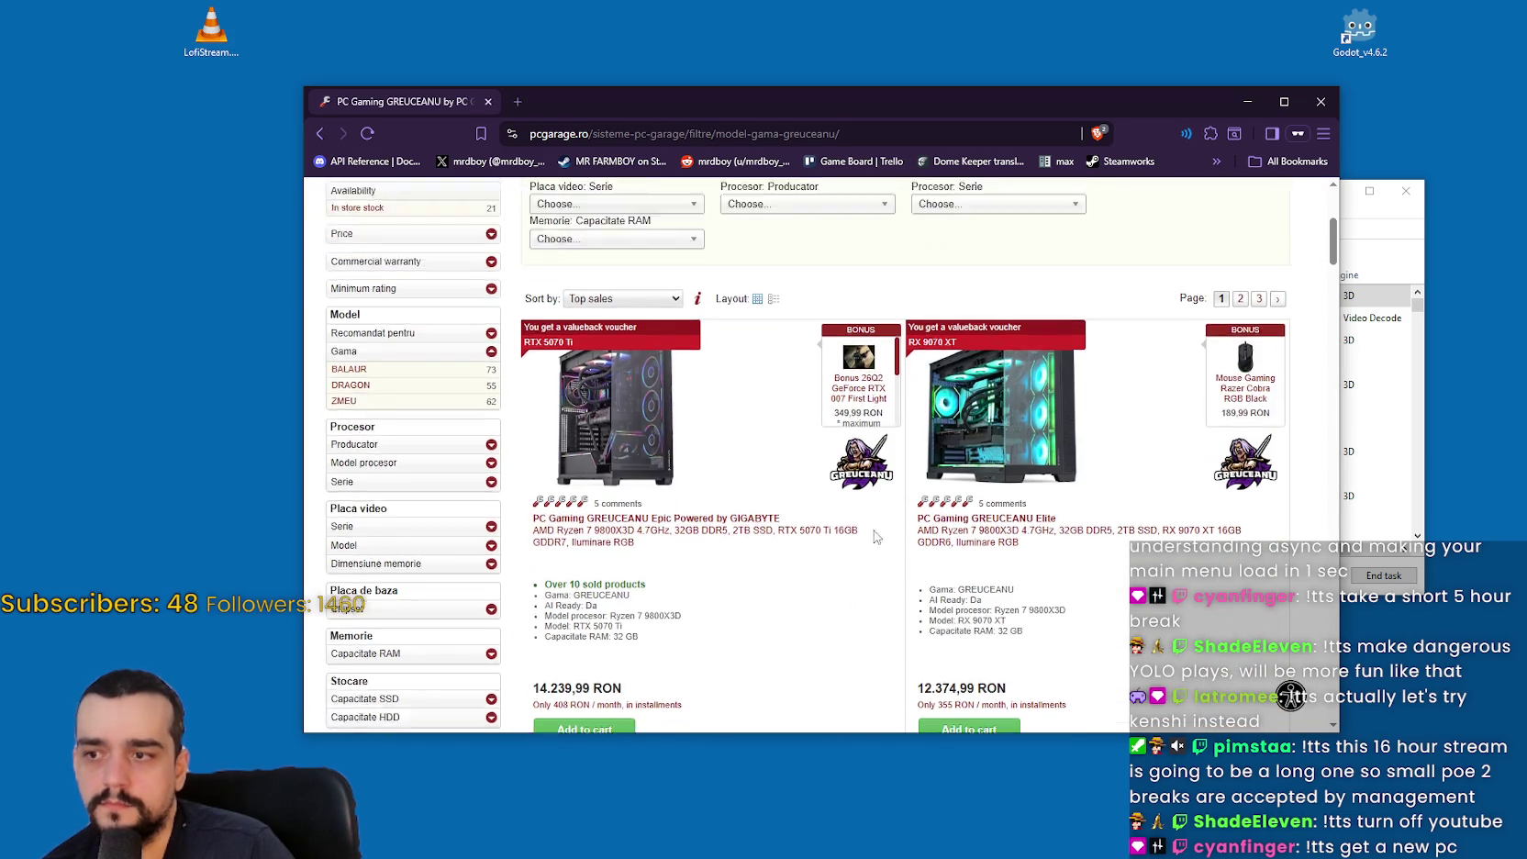
Sort the gaming PCs by price, from most to least expensive, and browse the results
click(610, 376)
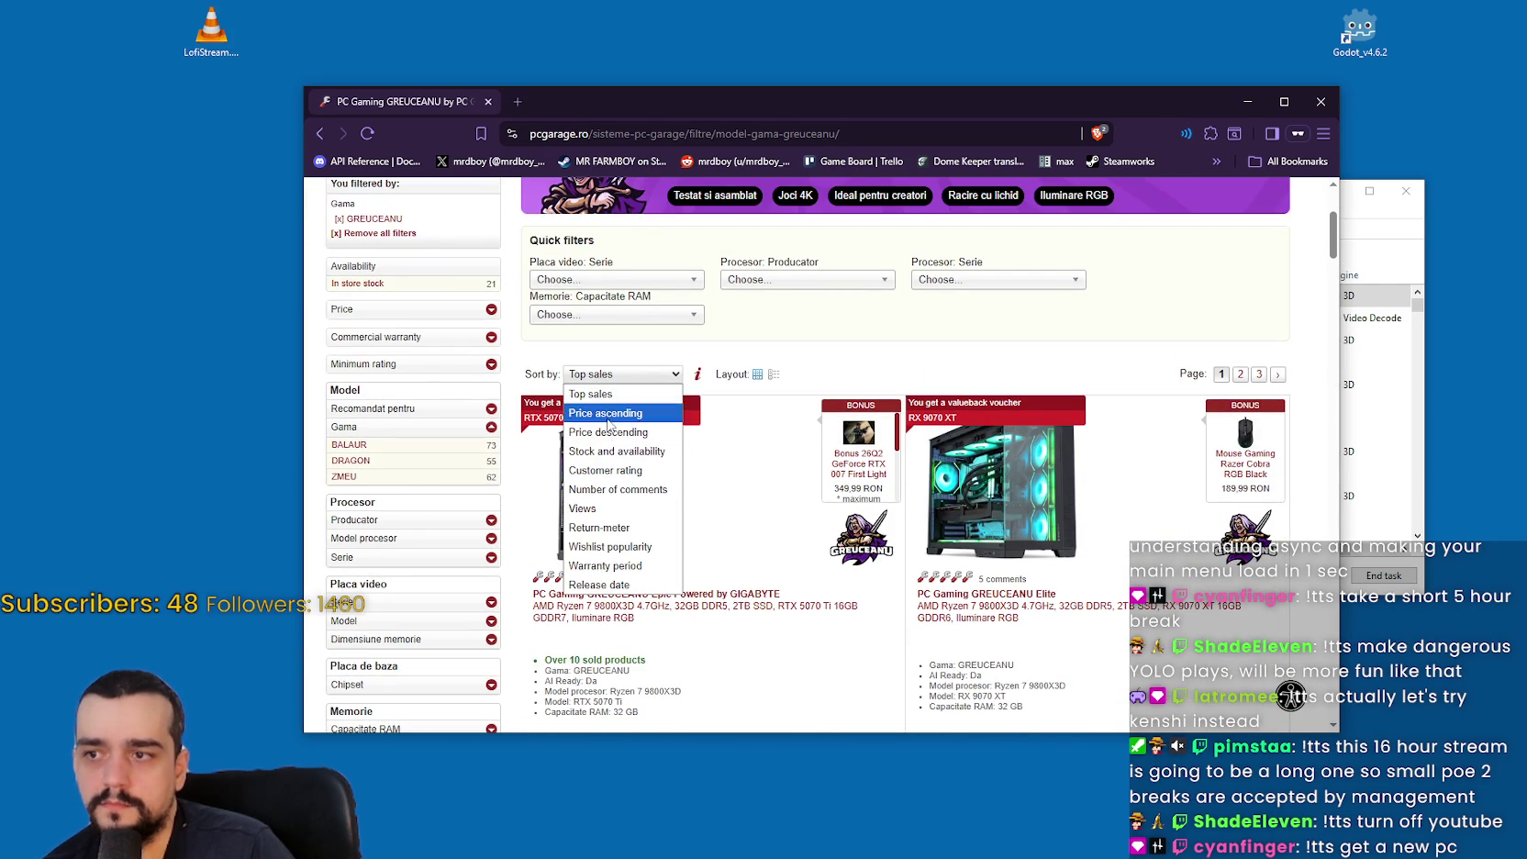
click(614, 435)
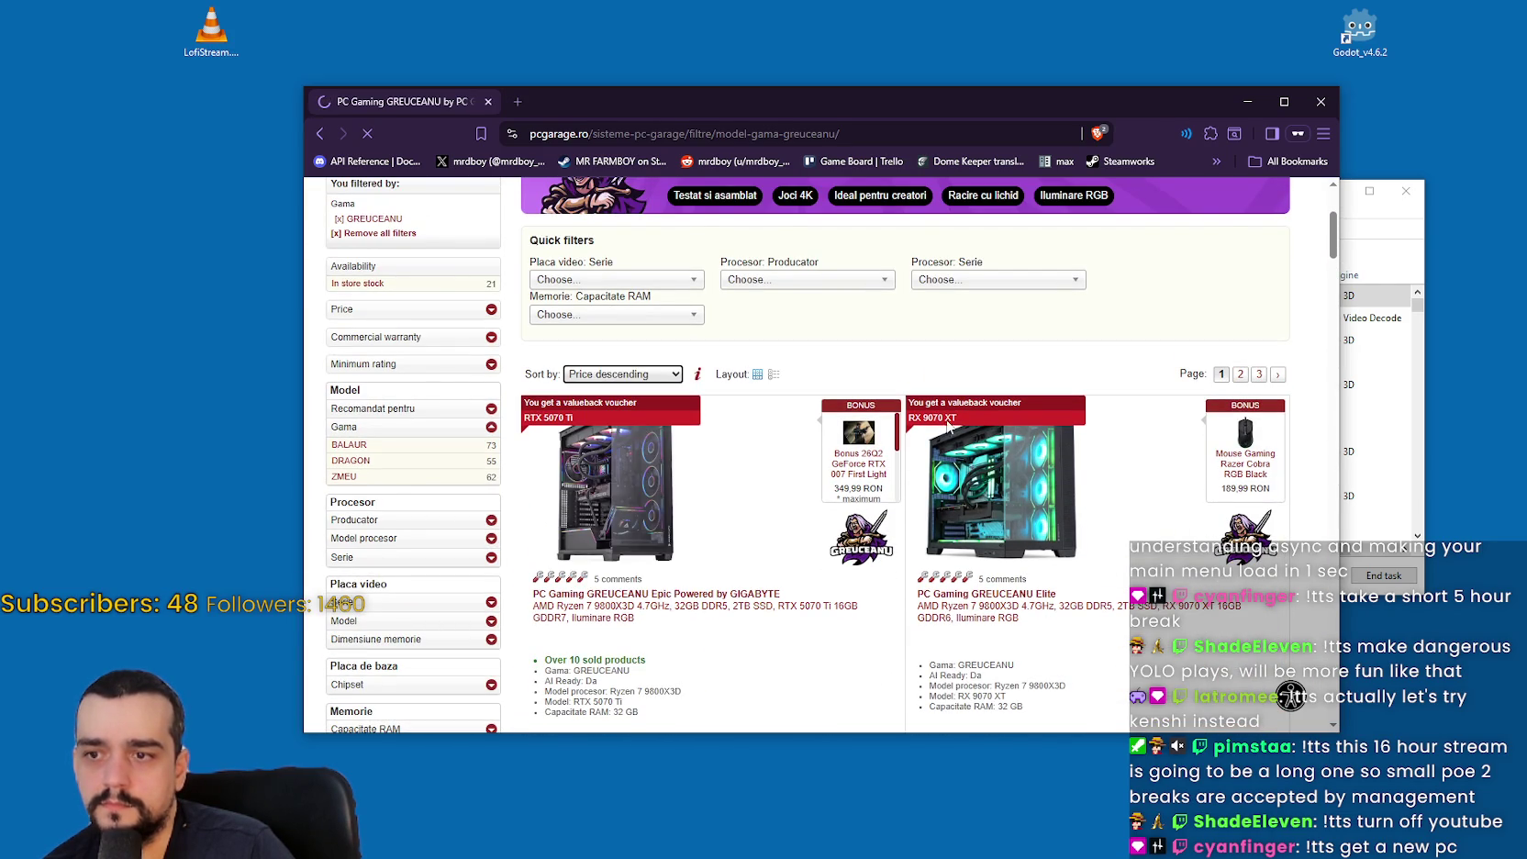
scroll(down, 3)
scroll(down, 3)
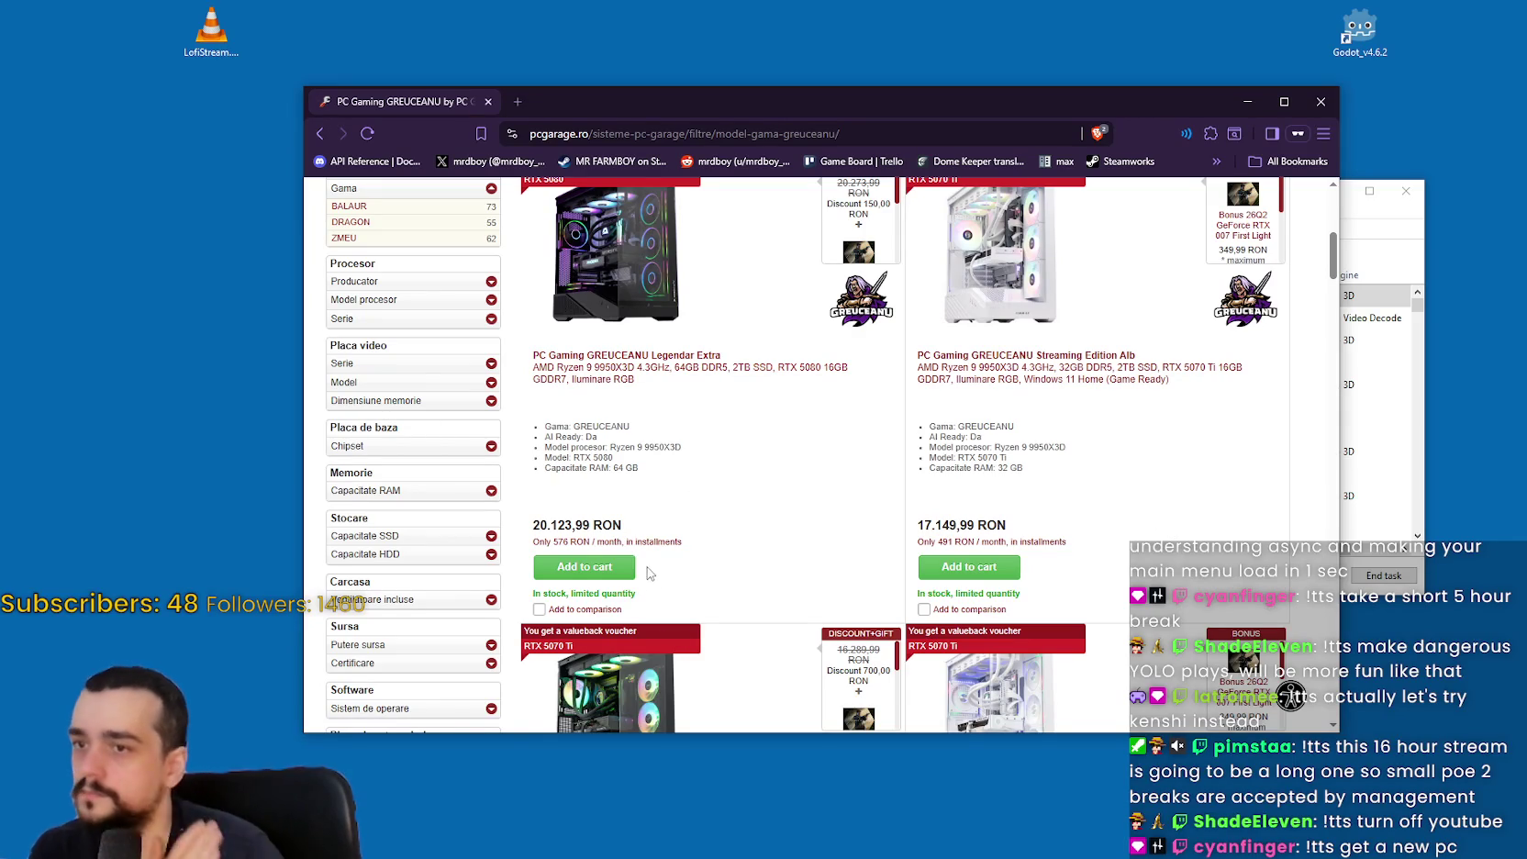
scroll(up, 3)
scroll(up, 3)
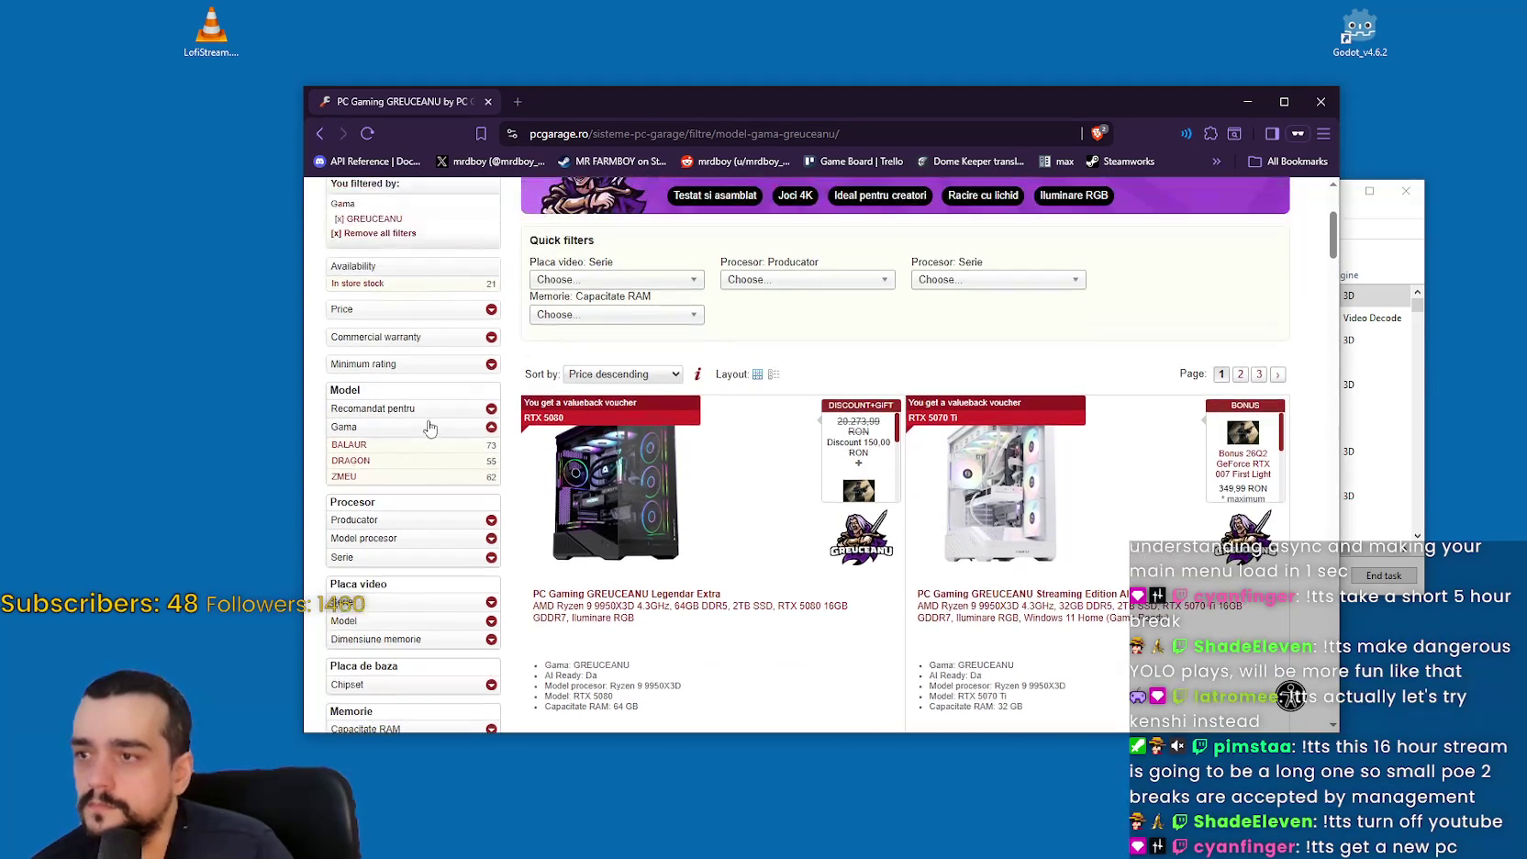
scroll(up, 3)
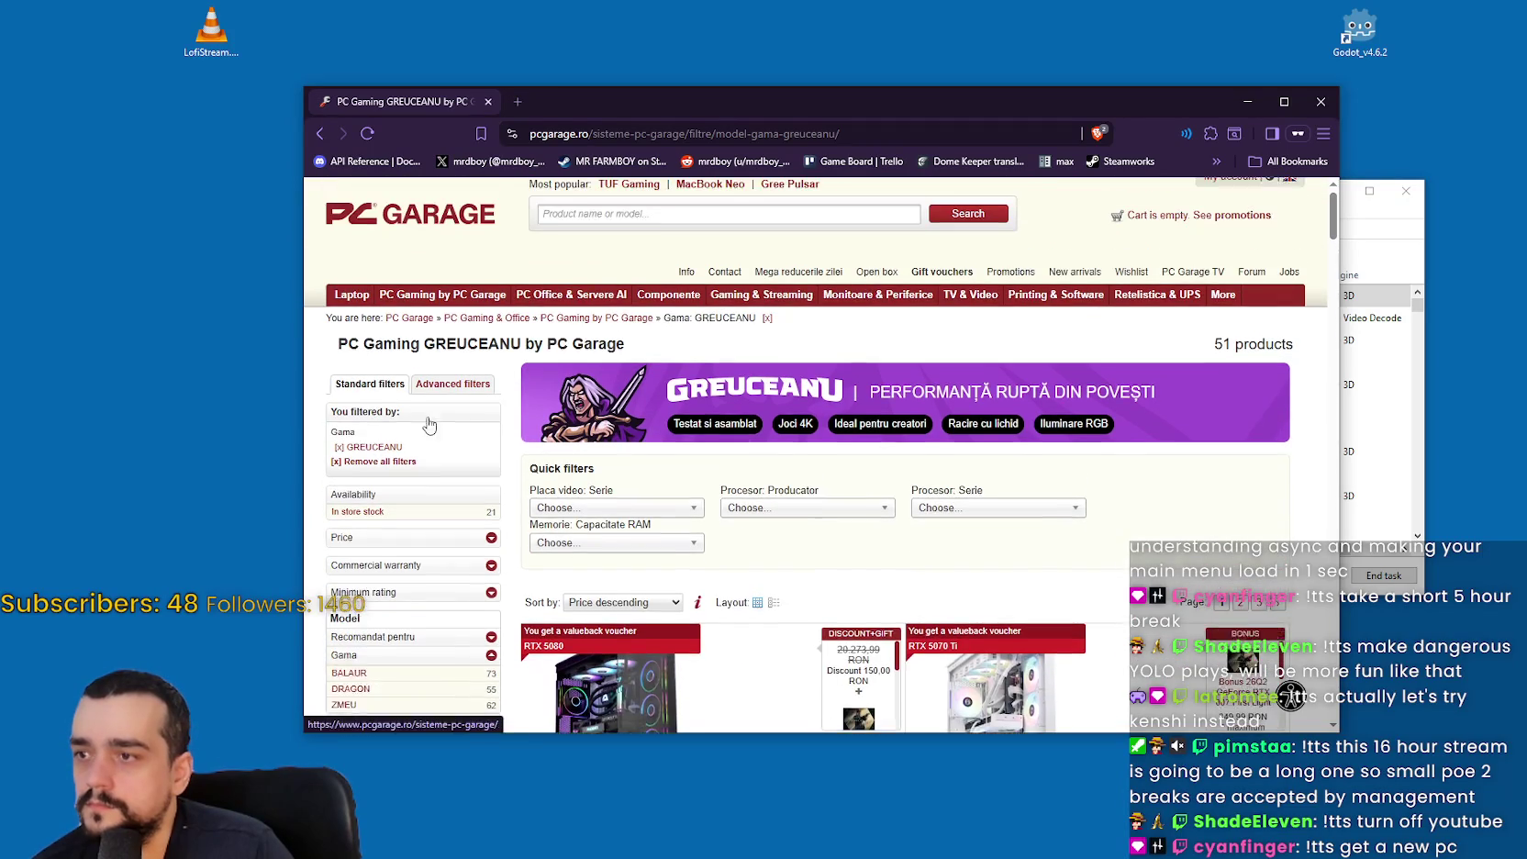
Open the full PC Gaming by PC Garage catalogue and review the RAM and graphics card filters
mouse_move(449, 312)
click(445, 341)
scroll(down, 3)
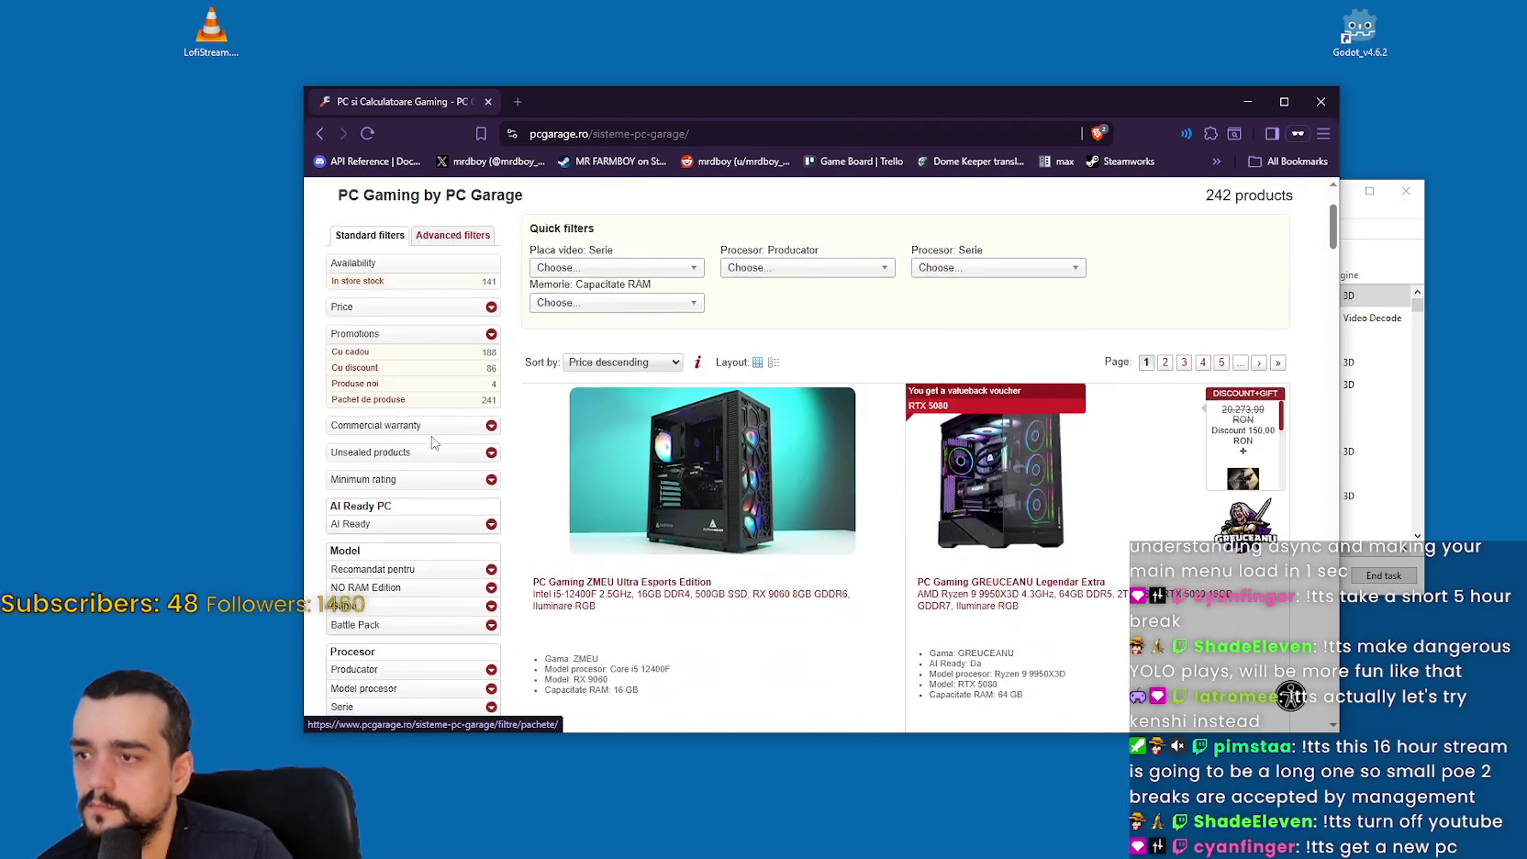
scroll(up, 3)
click(634, 381)
click(615, 347)
click(615, 347)
Sort the 242-PC catalogue by descending price and scroll through it
click(622, 441)
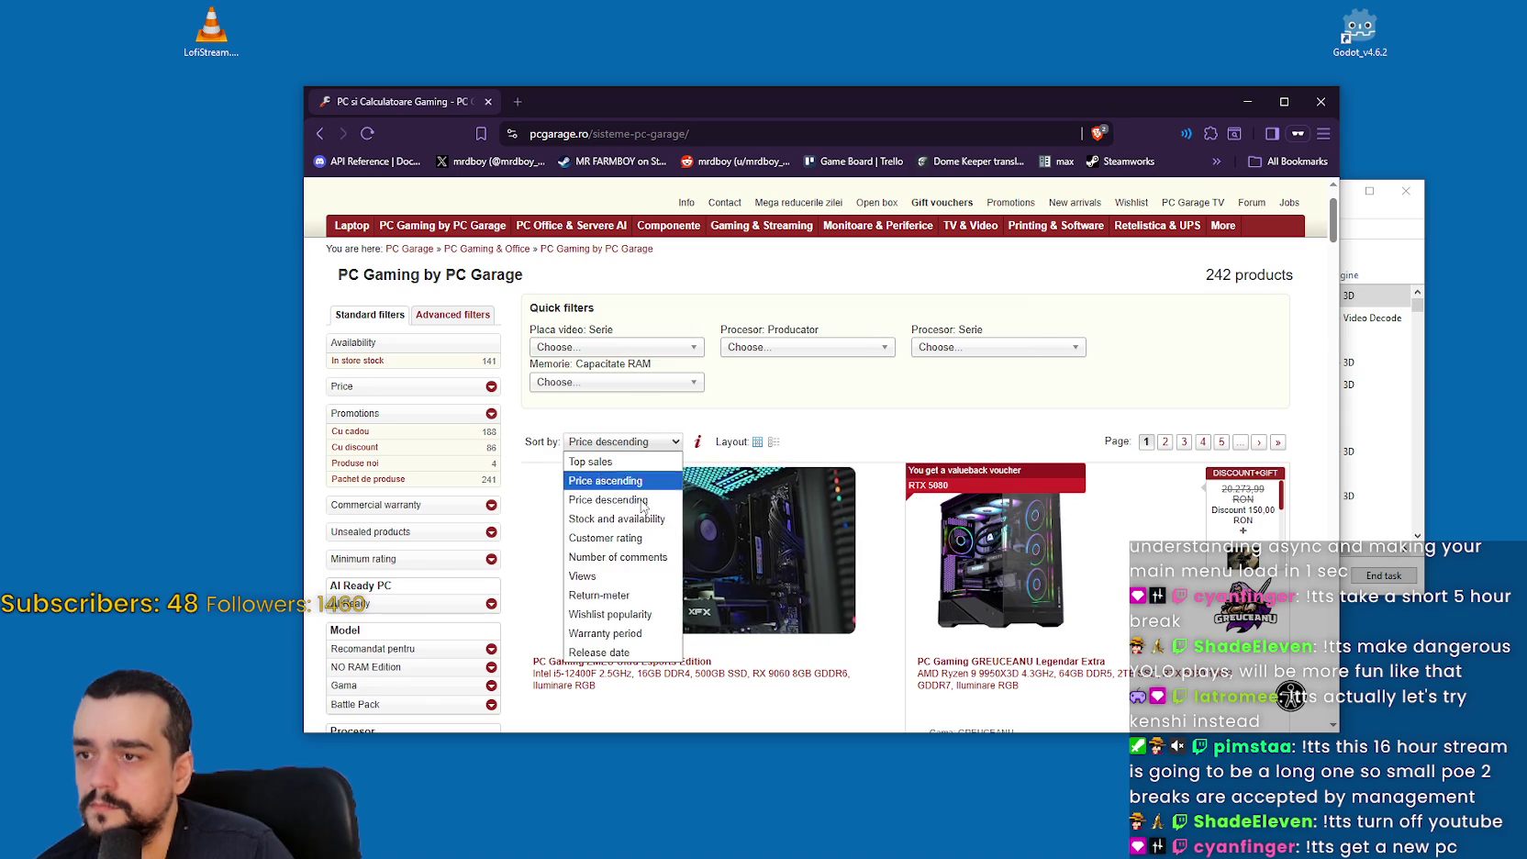
click(642, 498)
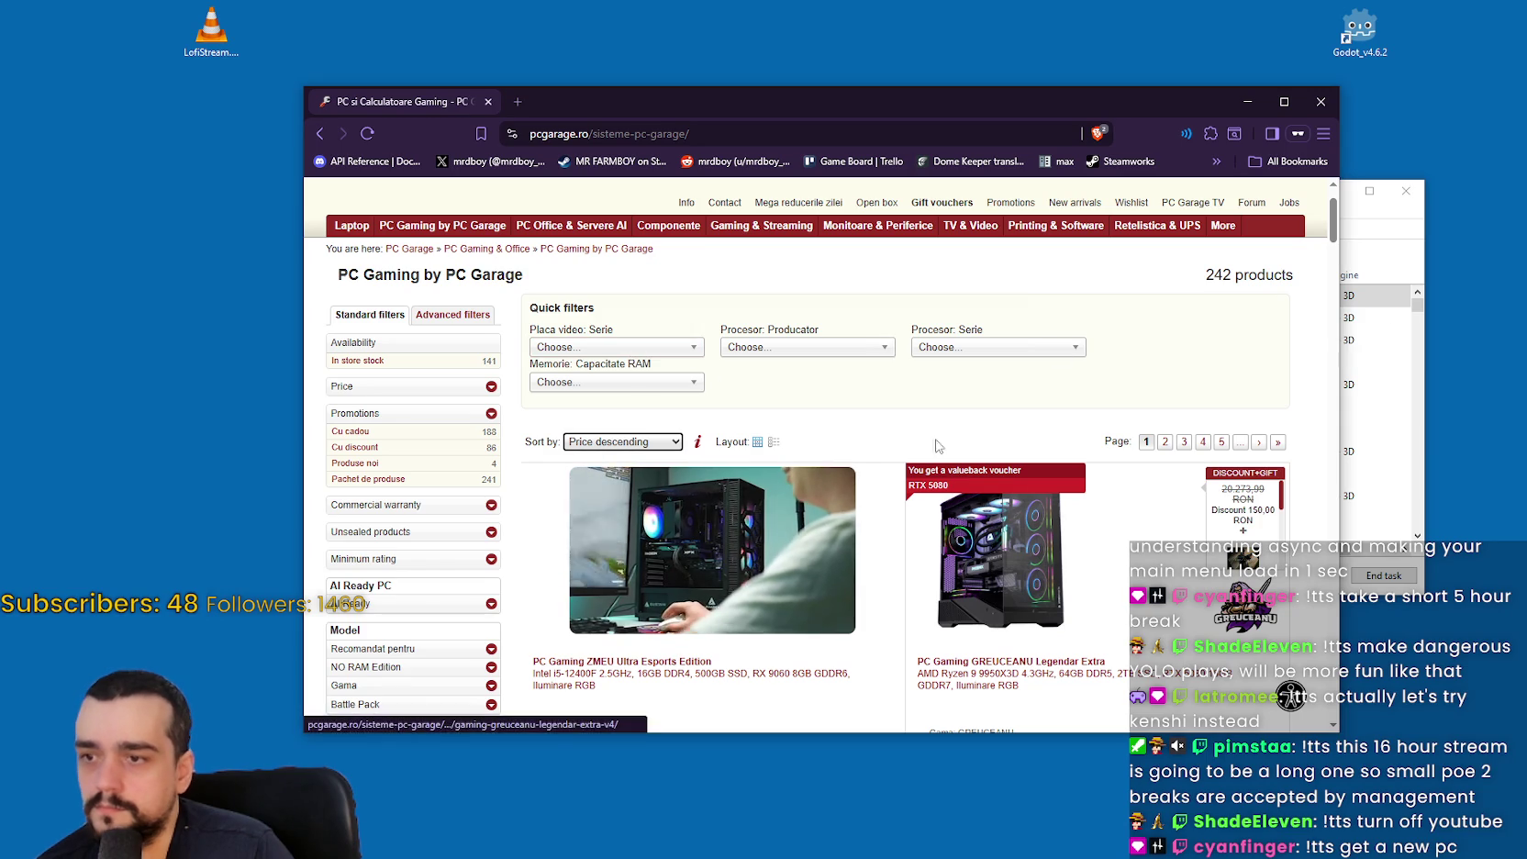
scroll(down, 3)
scroll(down, 3)
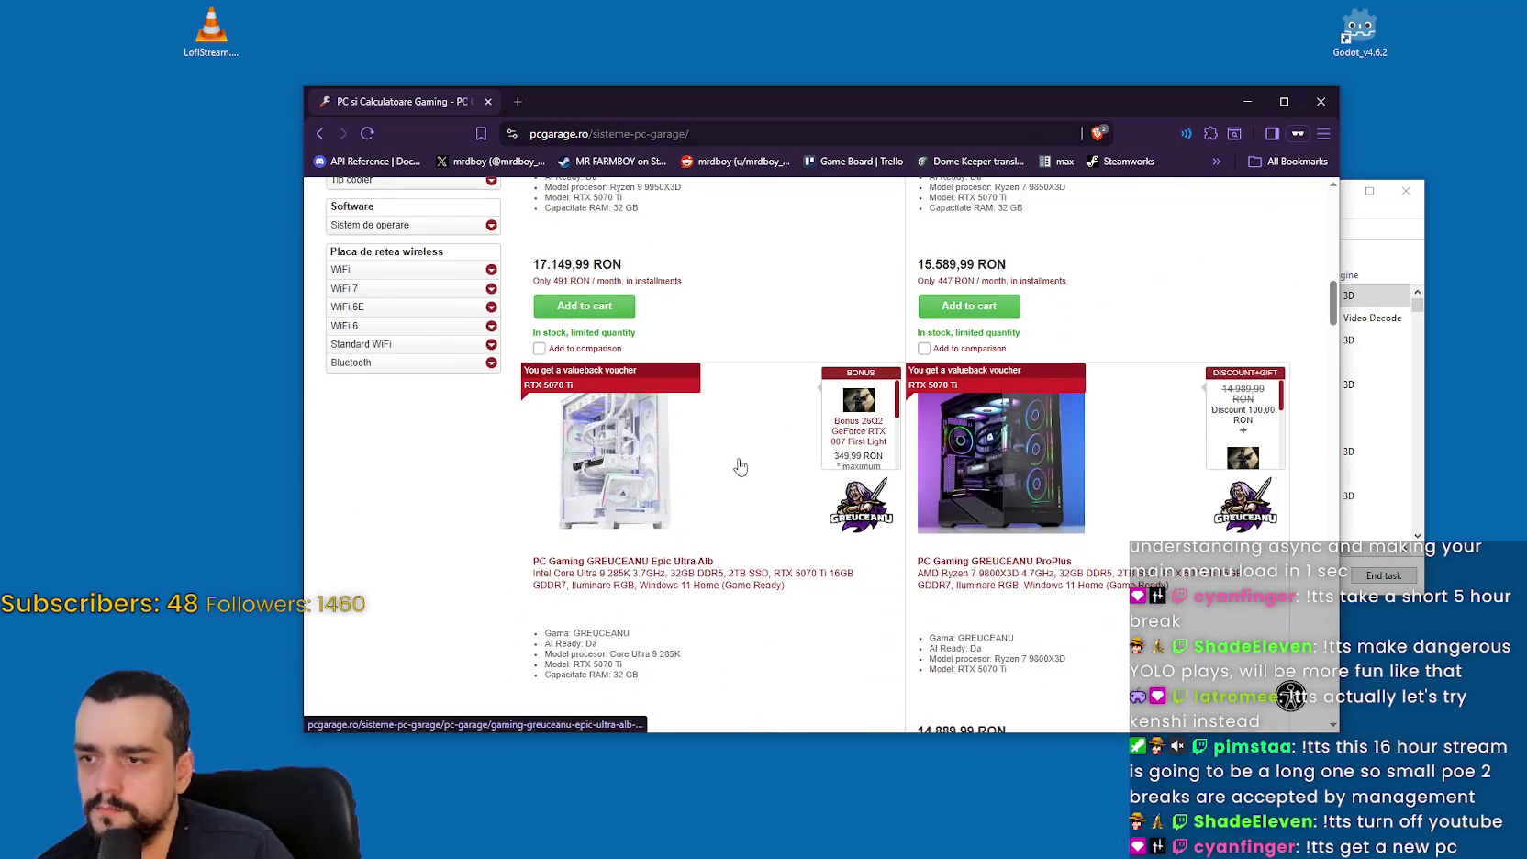
scroll(down, 3)
scroll(up, 3)
scroll(up, 3)
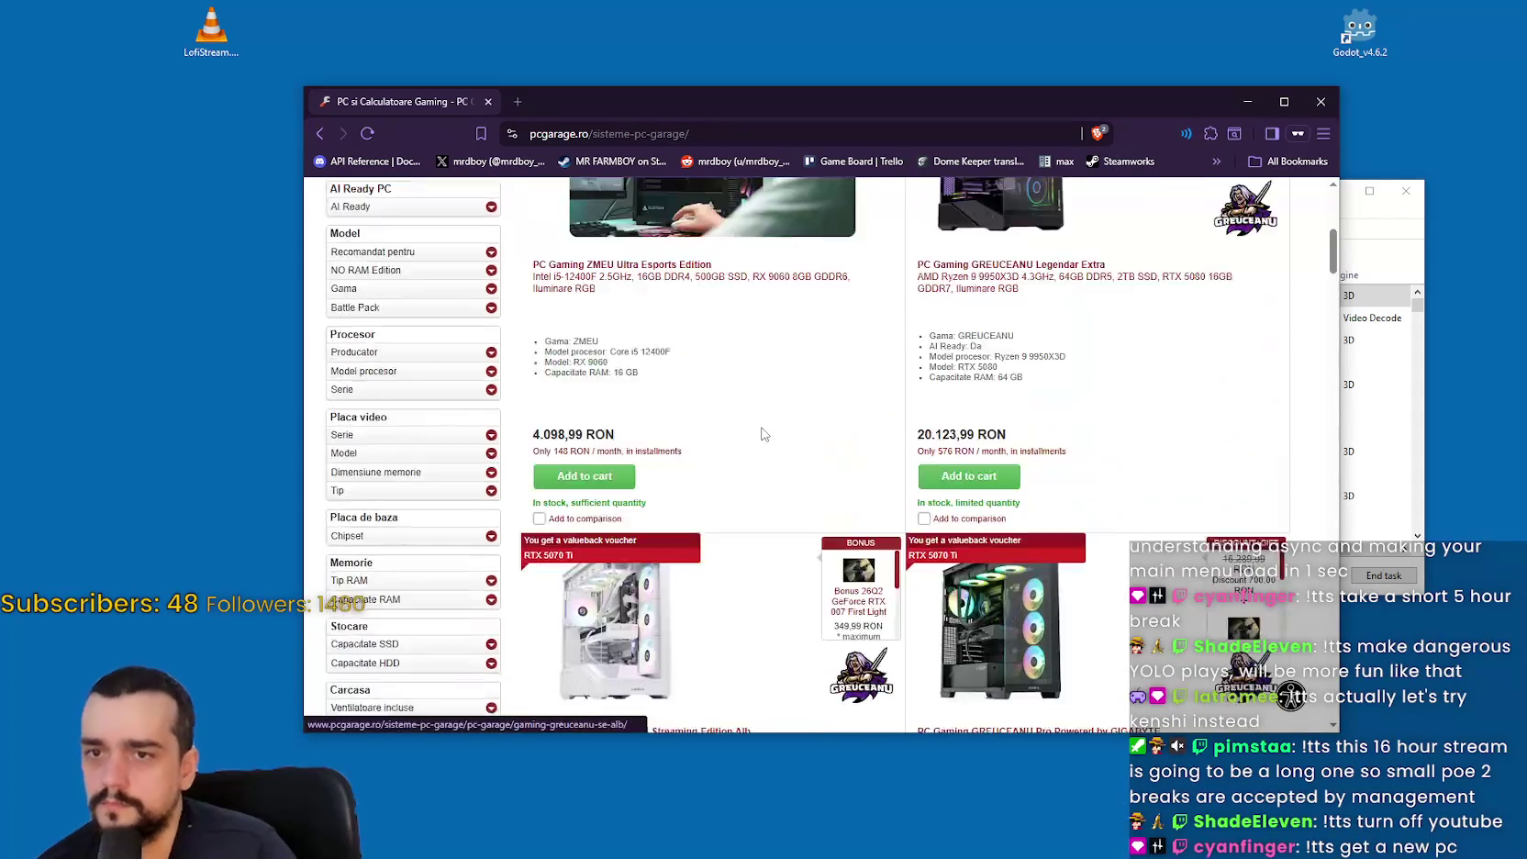
Briefly sort by ascending price, then restore descending price order
click(597, 441)
click(605, 480)
scroll(down, 3)
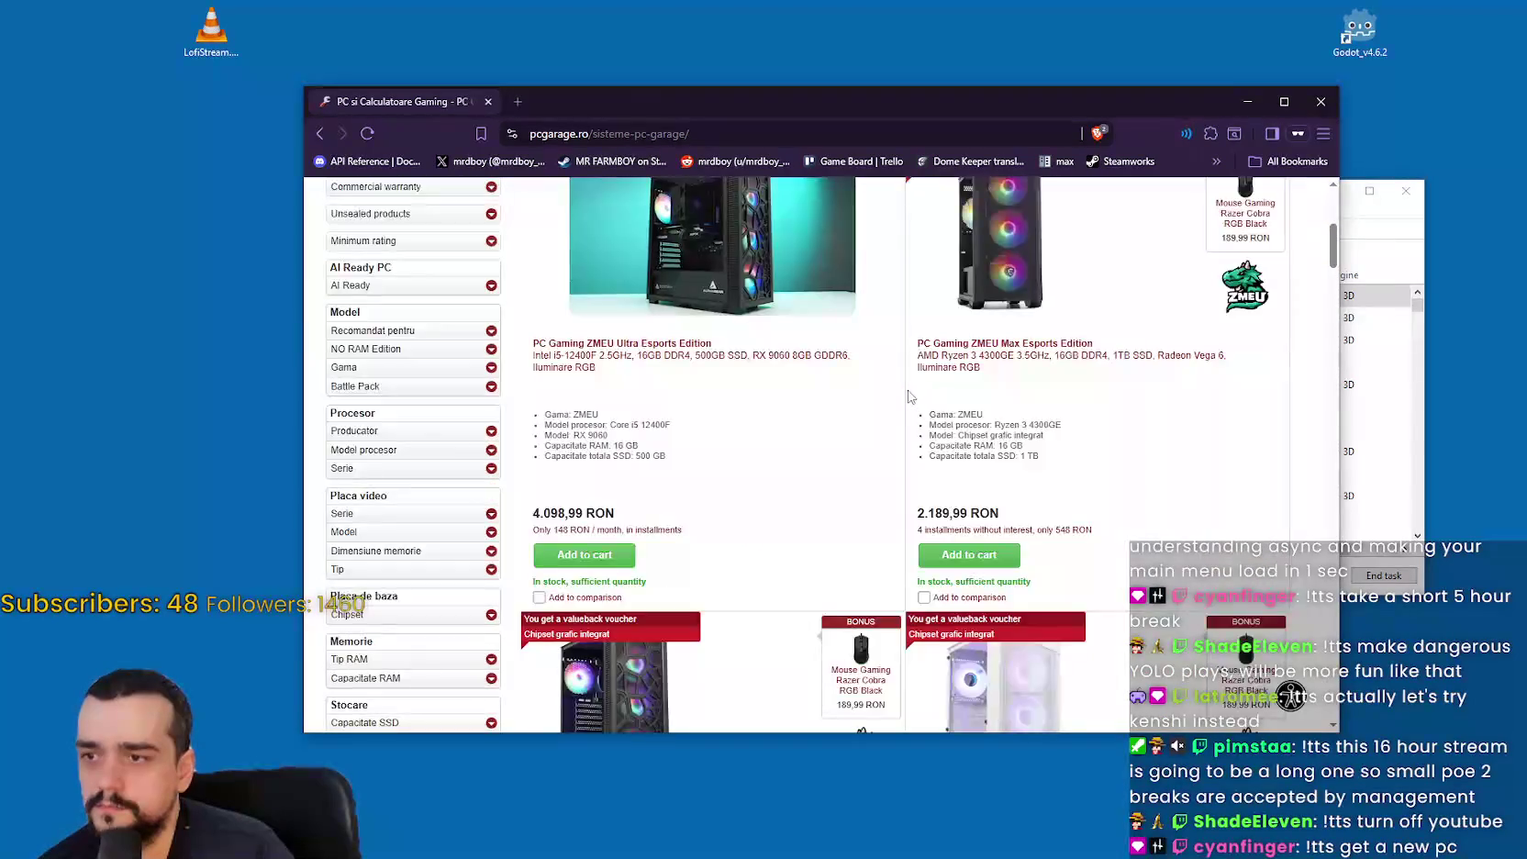
scroll(up, 3)
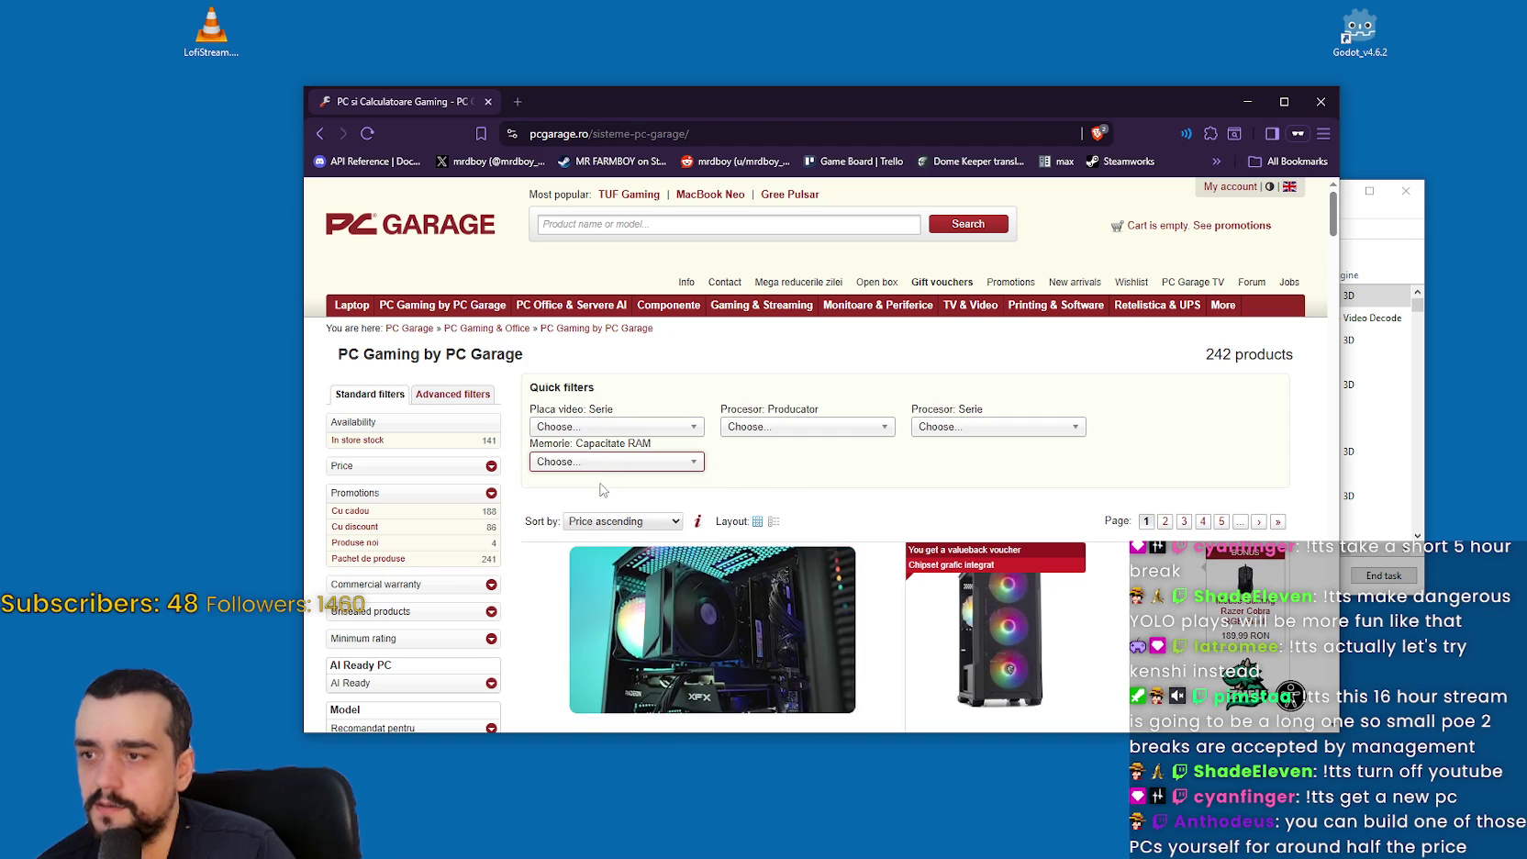
click(623, 521)
click(607, 579)
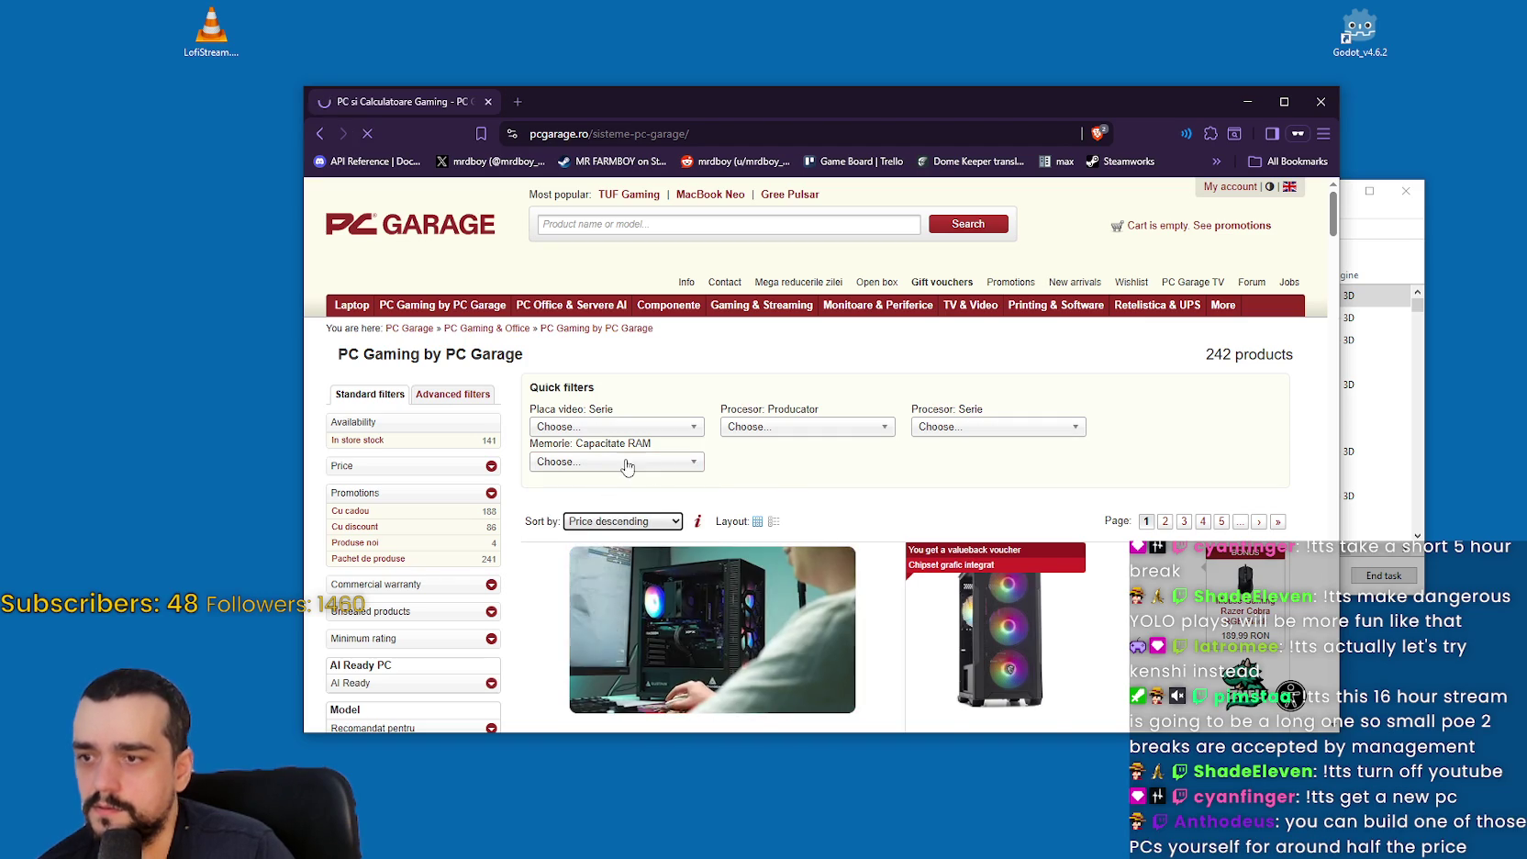
Filter the graphics card series to RTX 5090, leaving 9 PCs topped at 38,749.99 RON
click(627, 426)
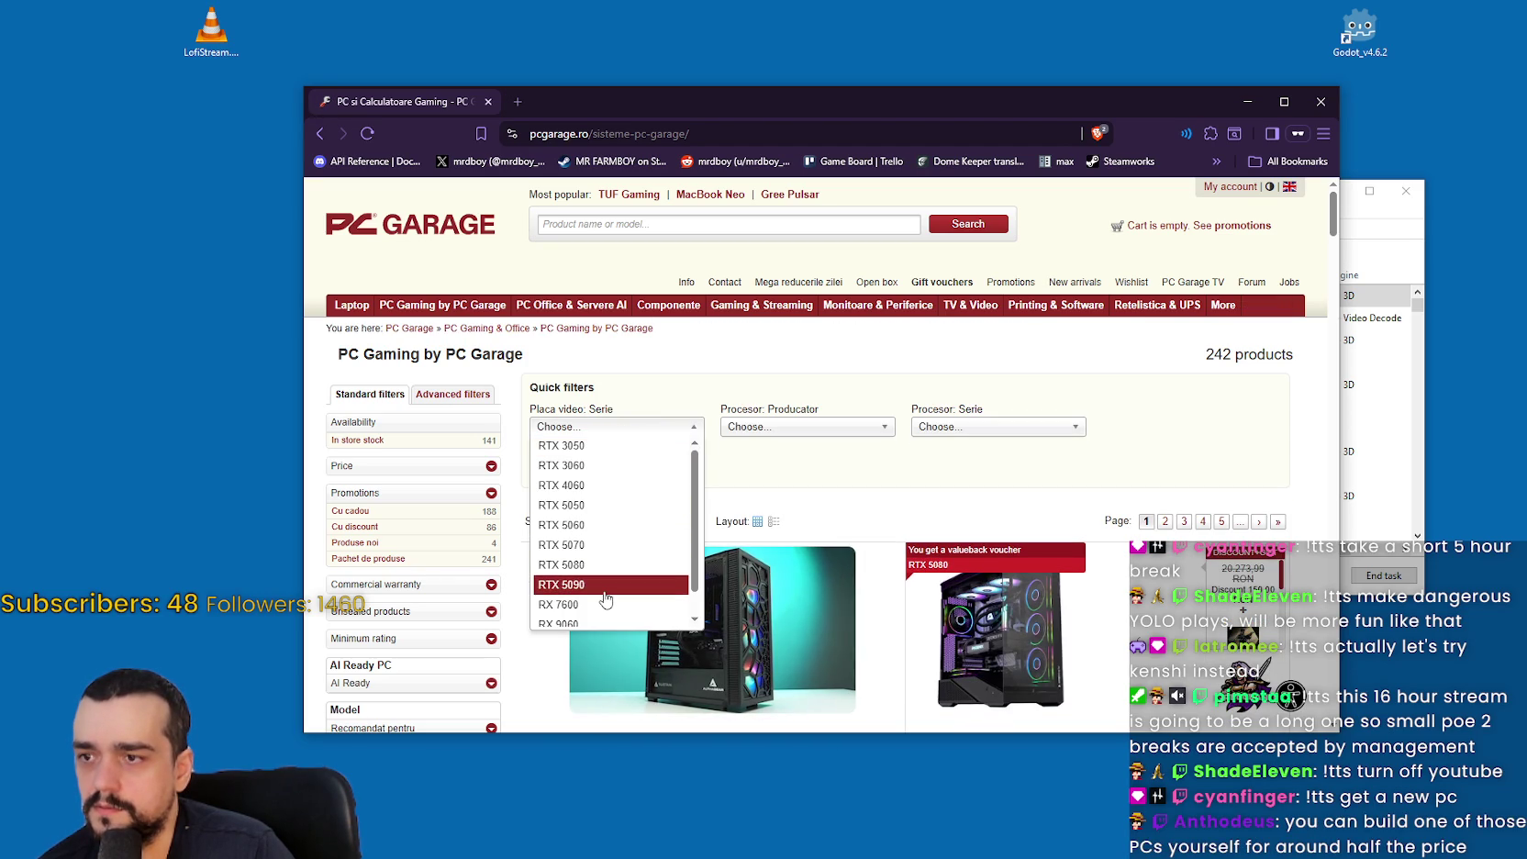
click(610, 585)
scroll(down, 3)
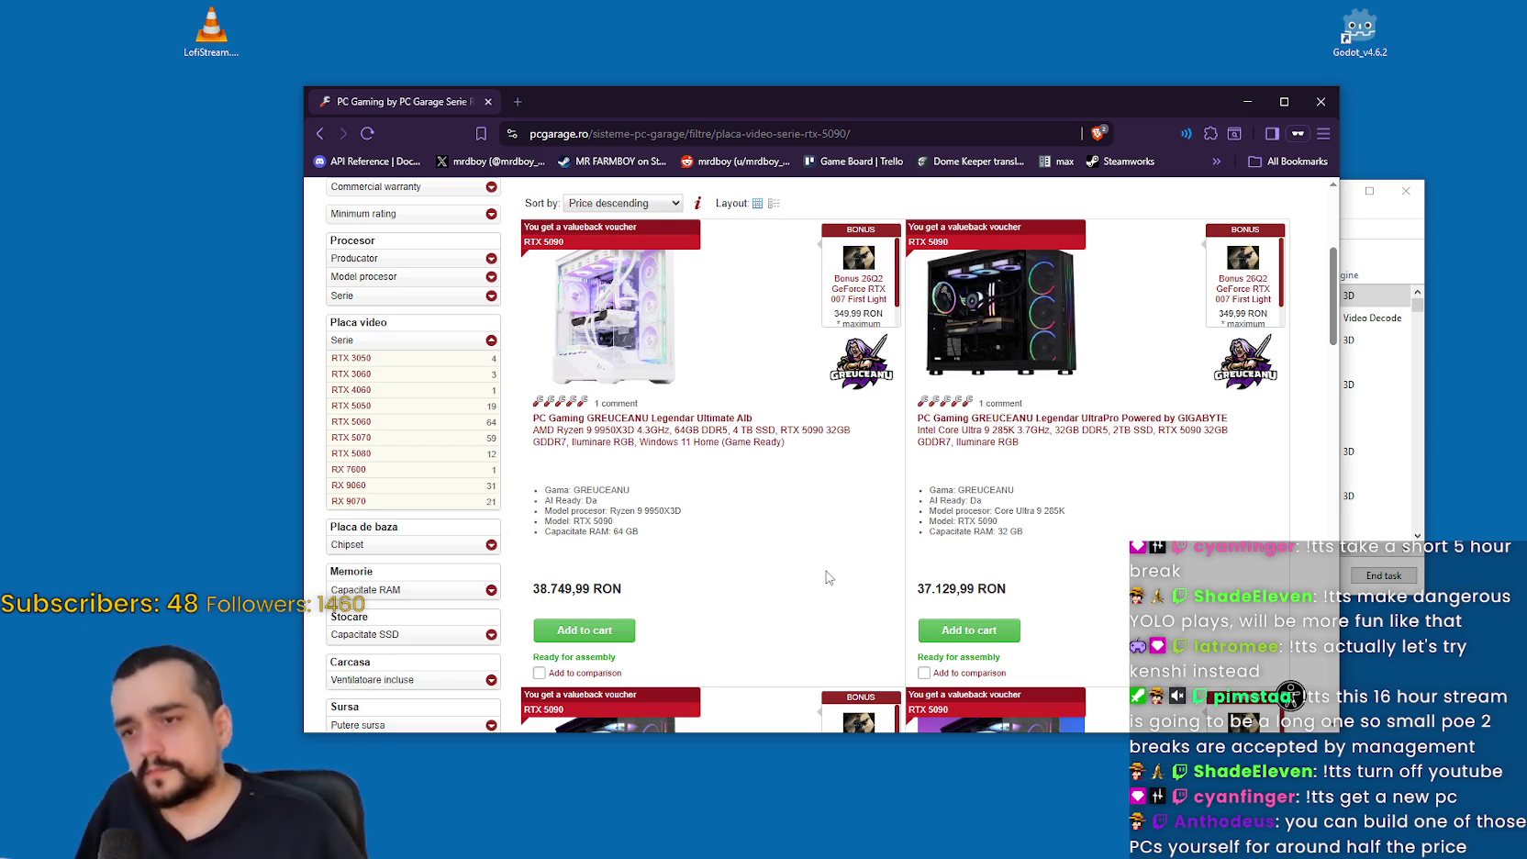
scroll(up, 3)
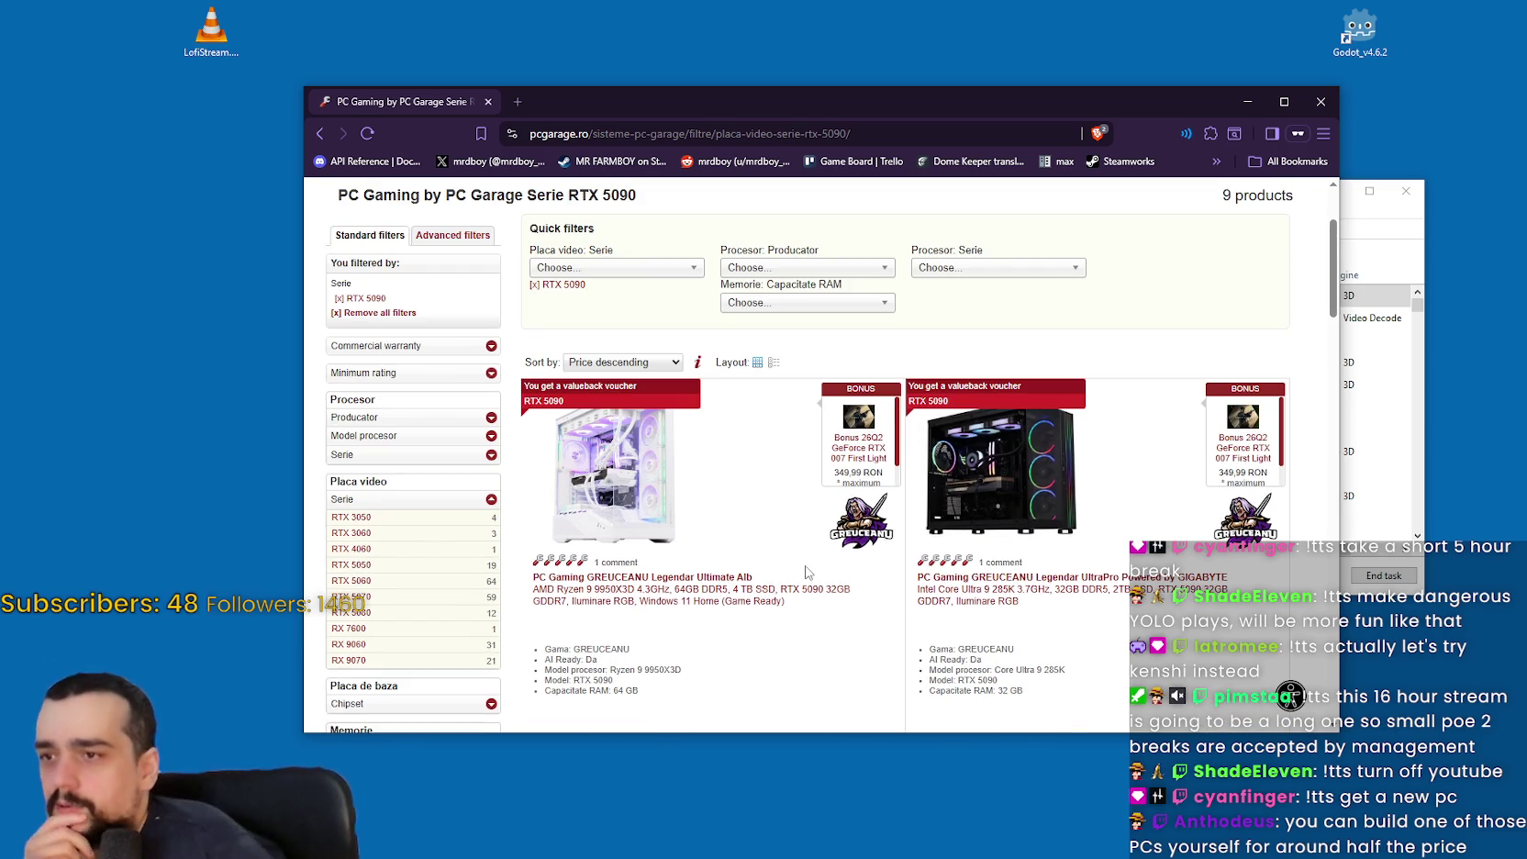
scroll(down, 3)
scroll(up, 3)
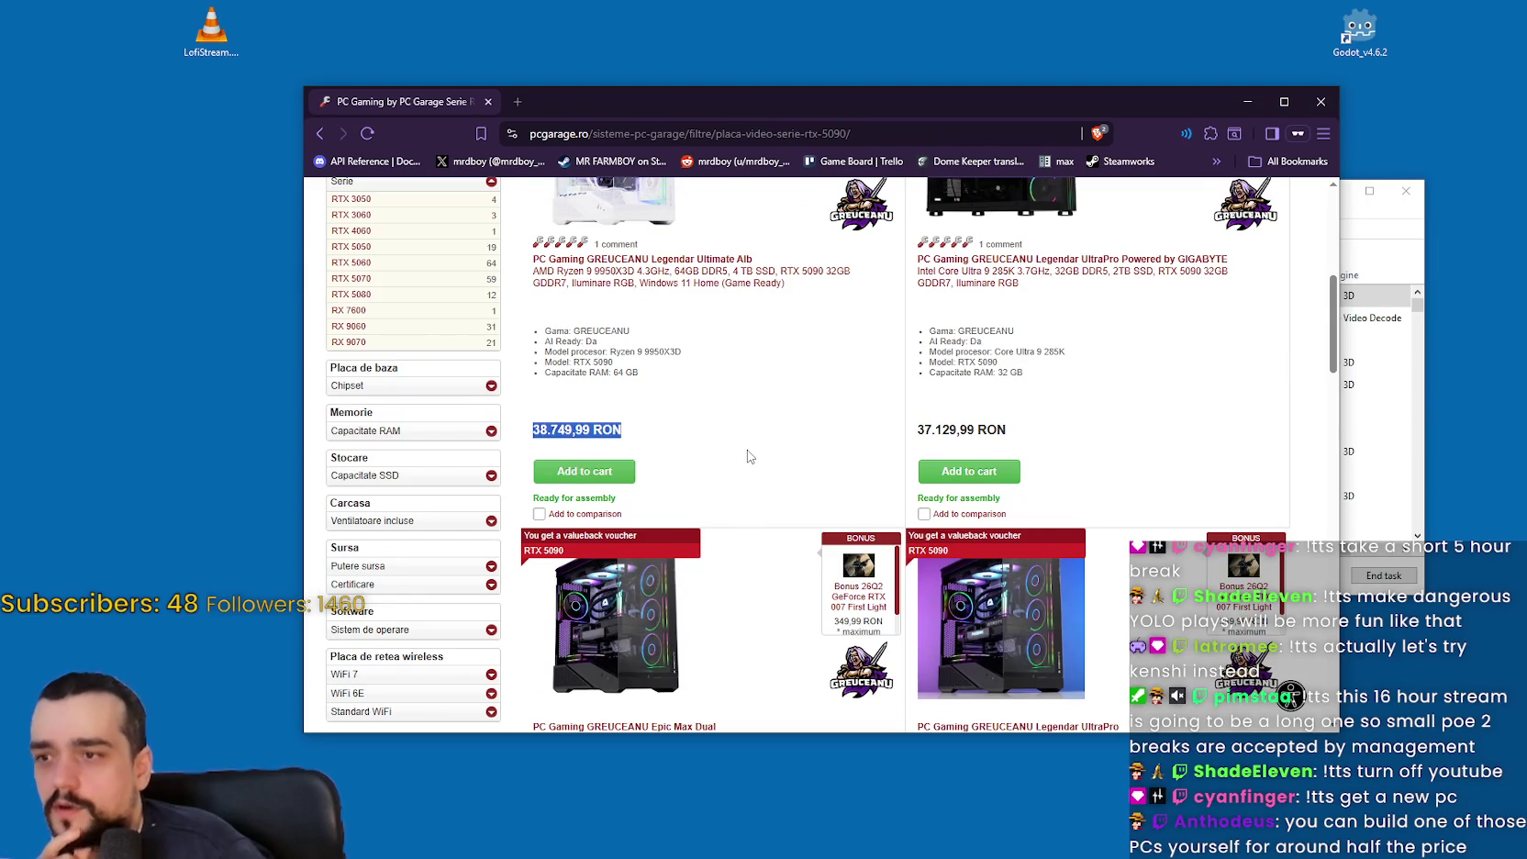
scroll(up, 3)
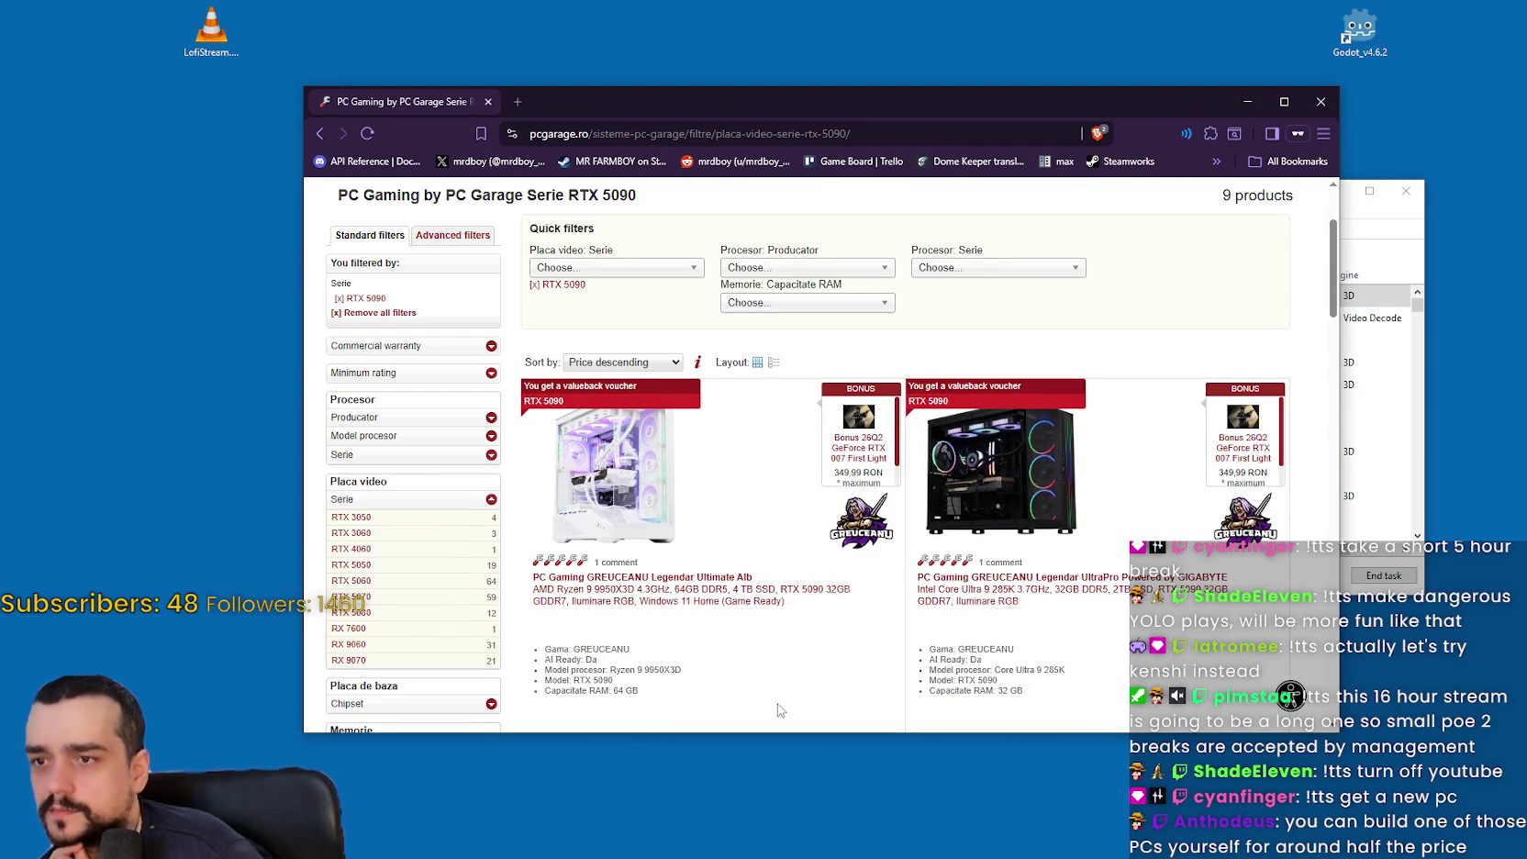
scroll(down, 3)
scroll(down, 3)
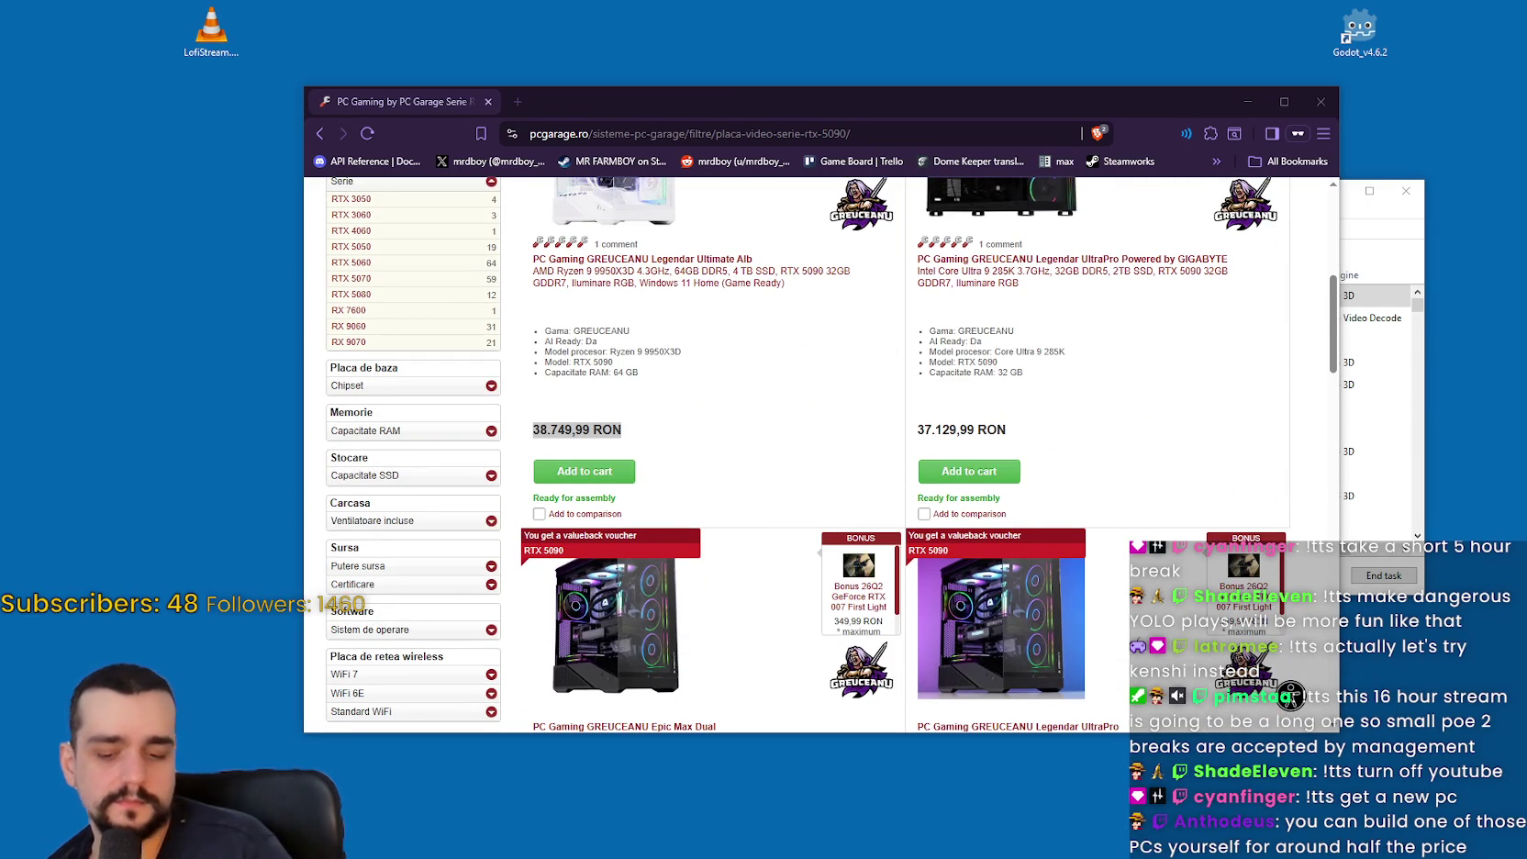
key(super+Tab)
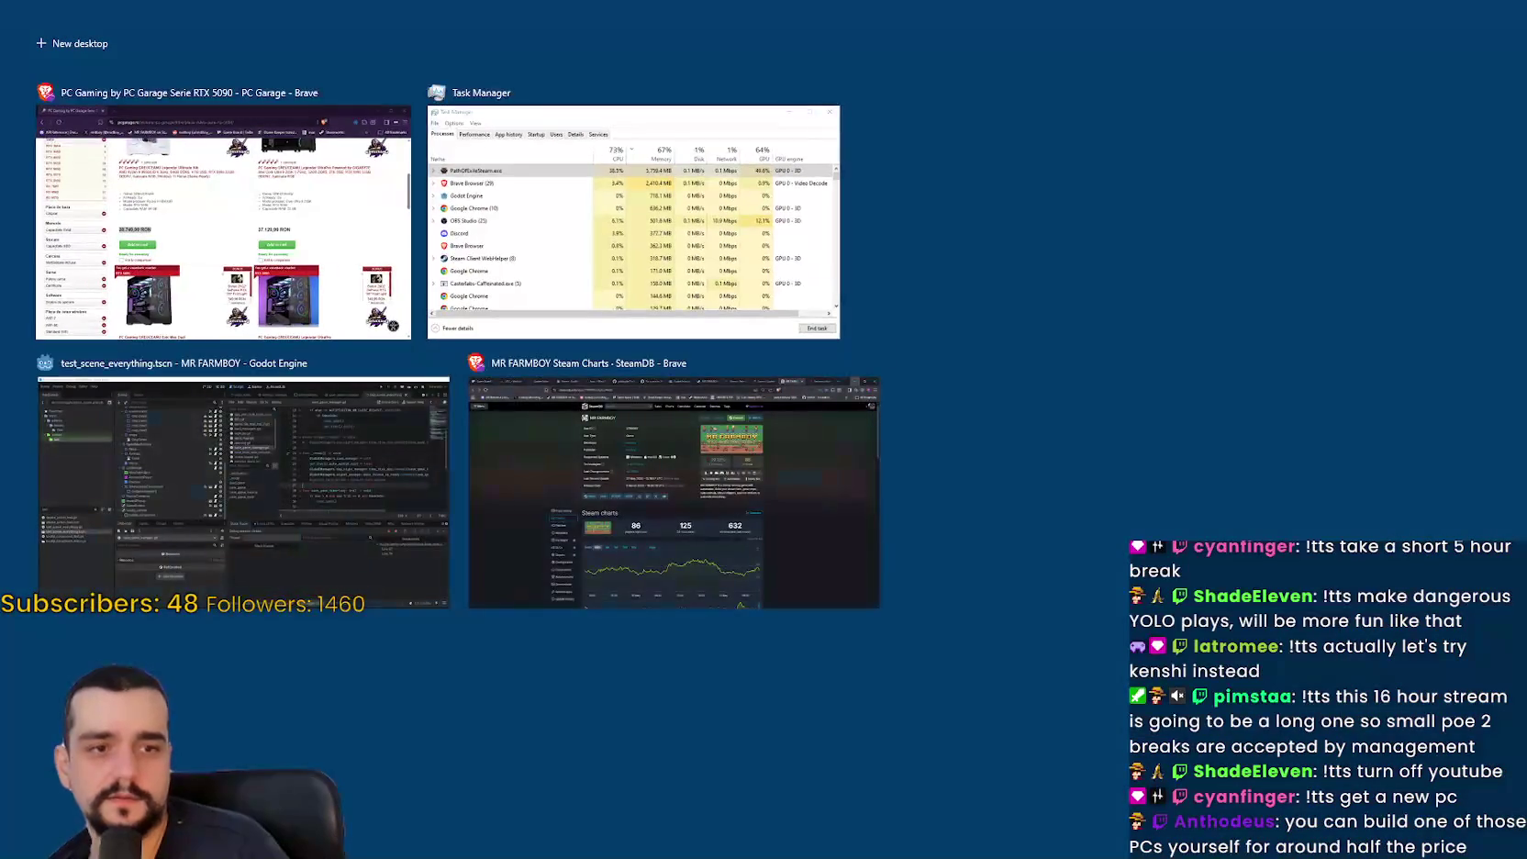
key(Escape)
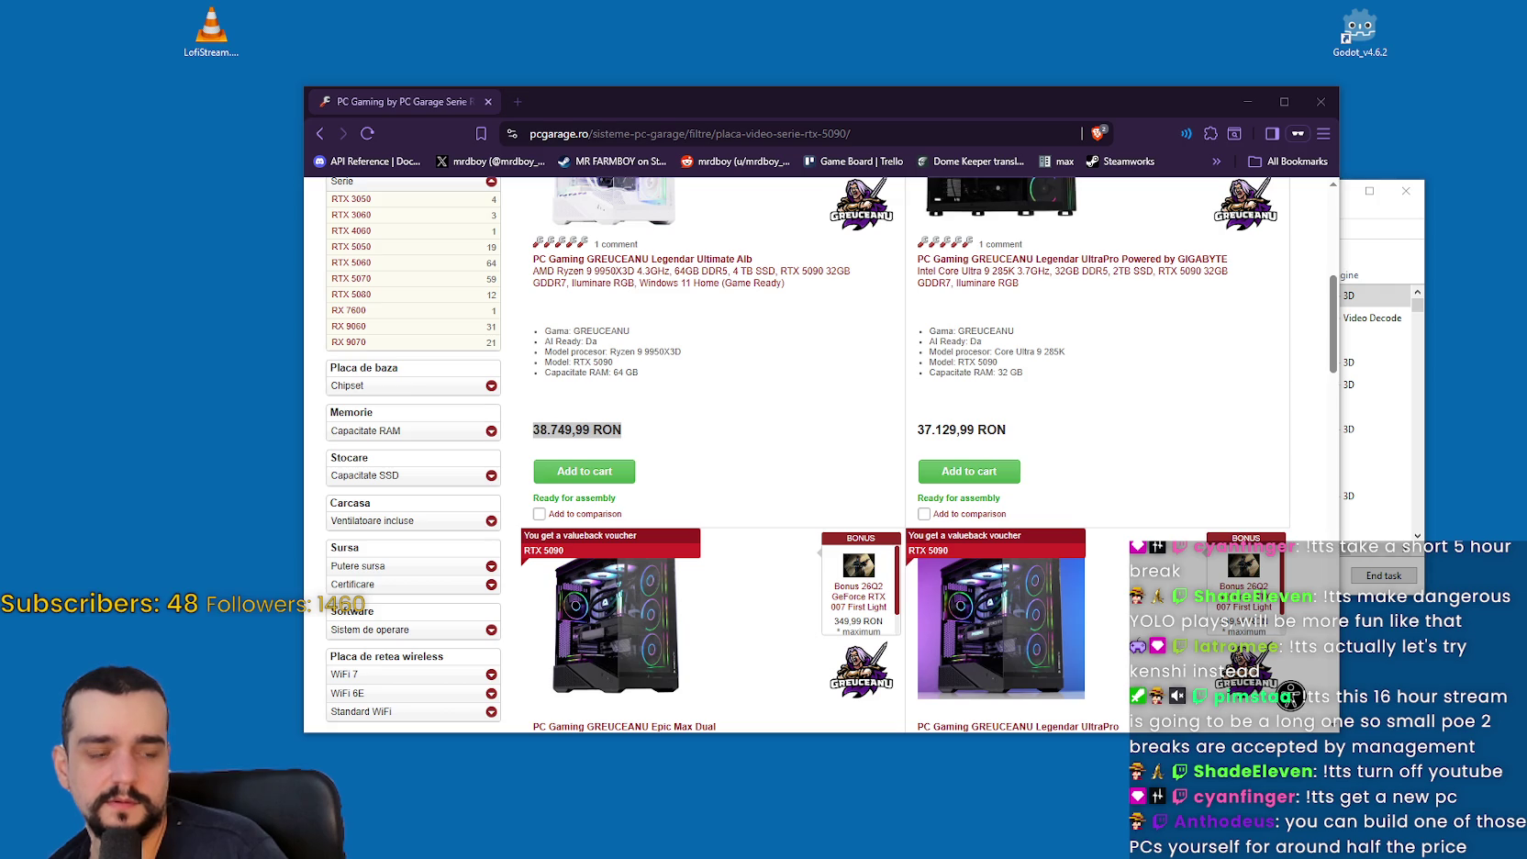
key(alt+Tab)
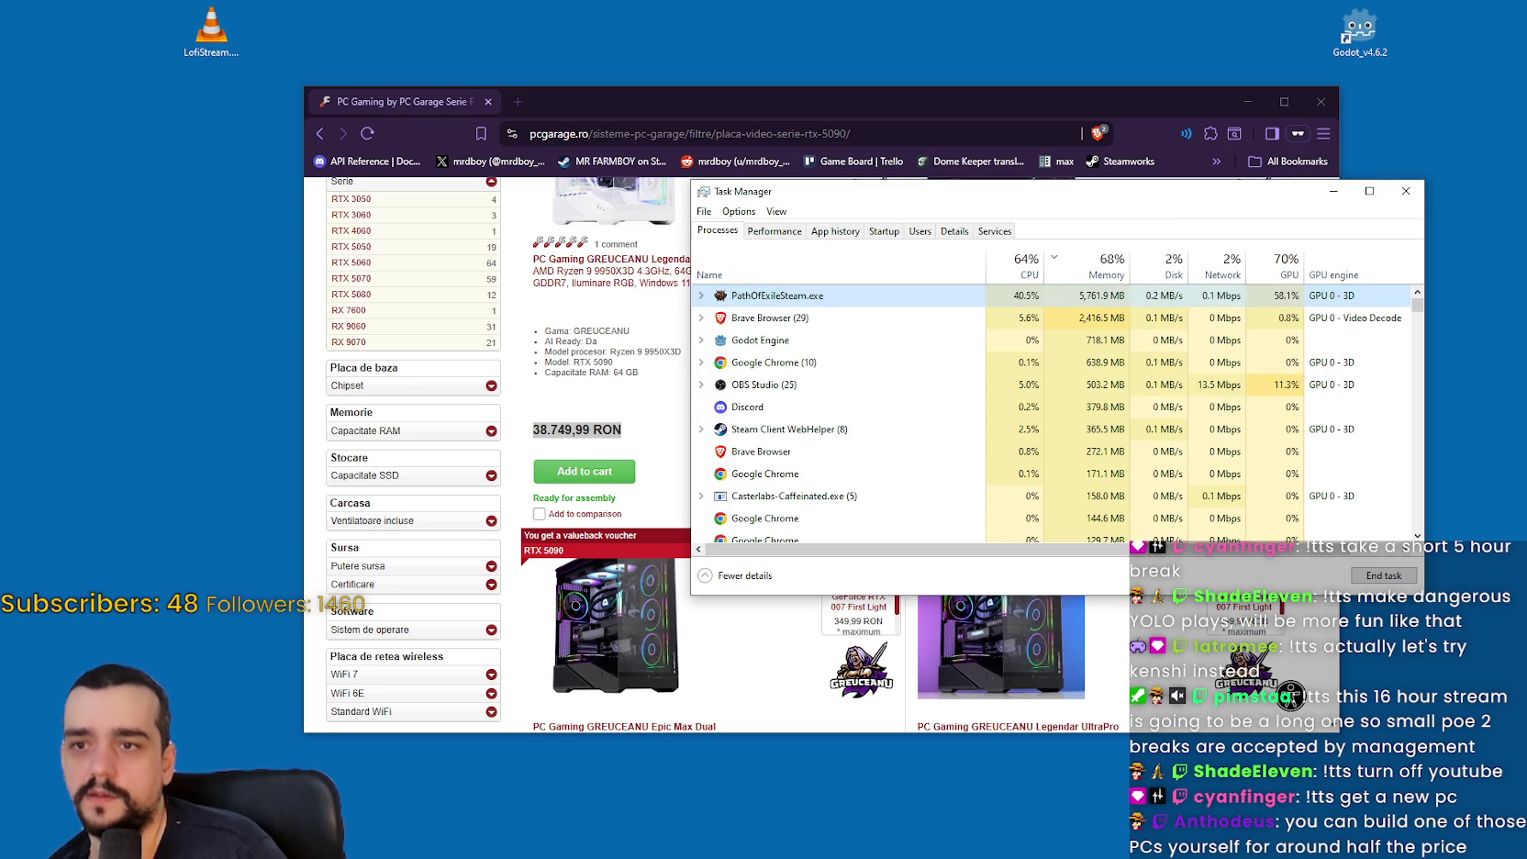
key(alt+Tab)
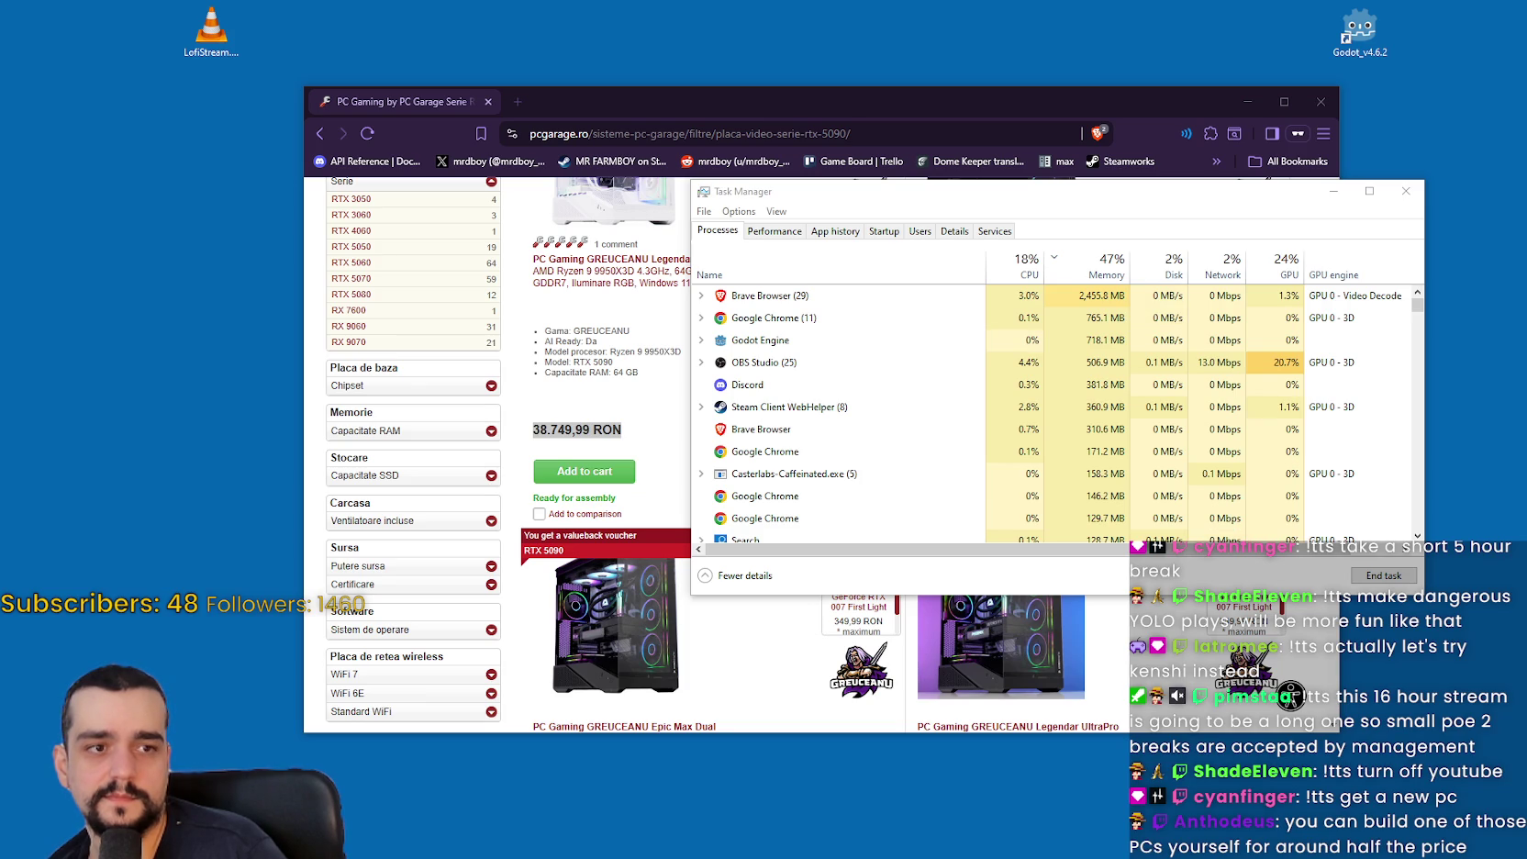
click(714, 110)
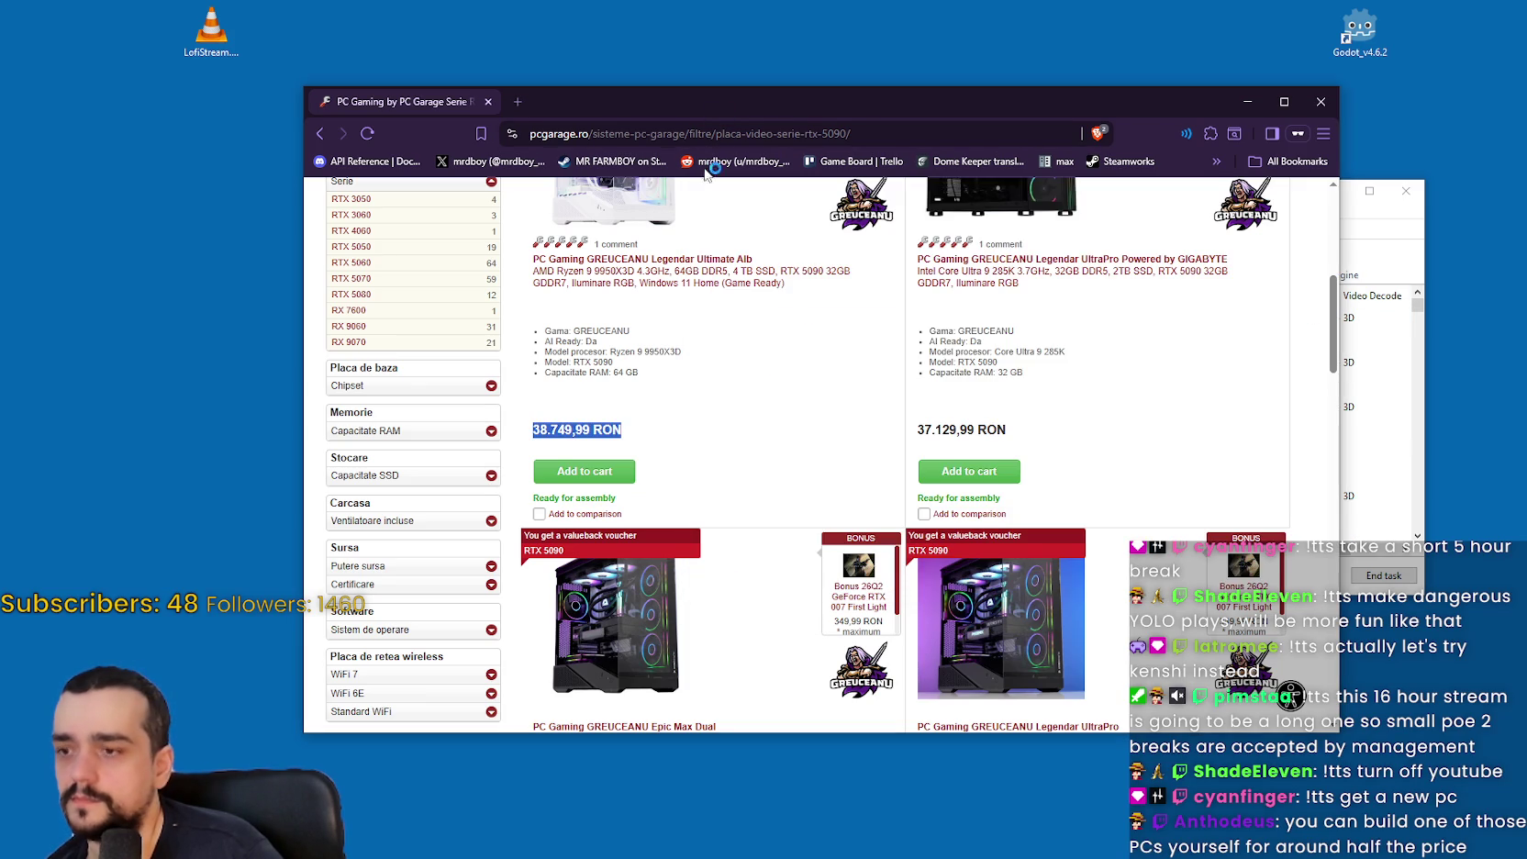
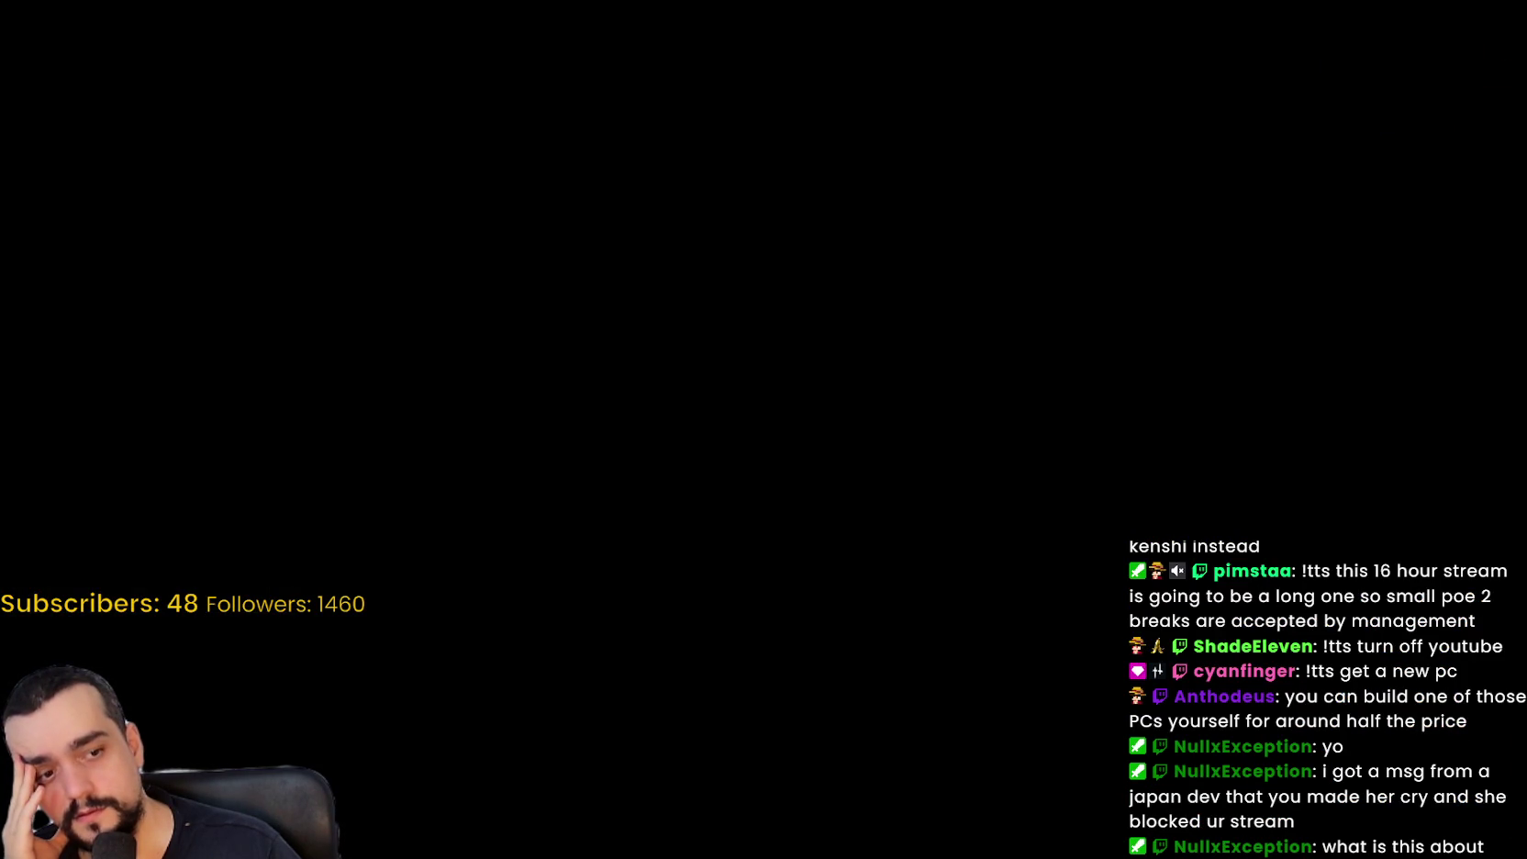
Set the display mode to Windowed Fullscreen and enter the game with the selected character
click(681, 447)
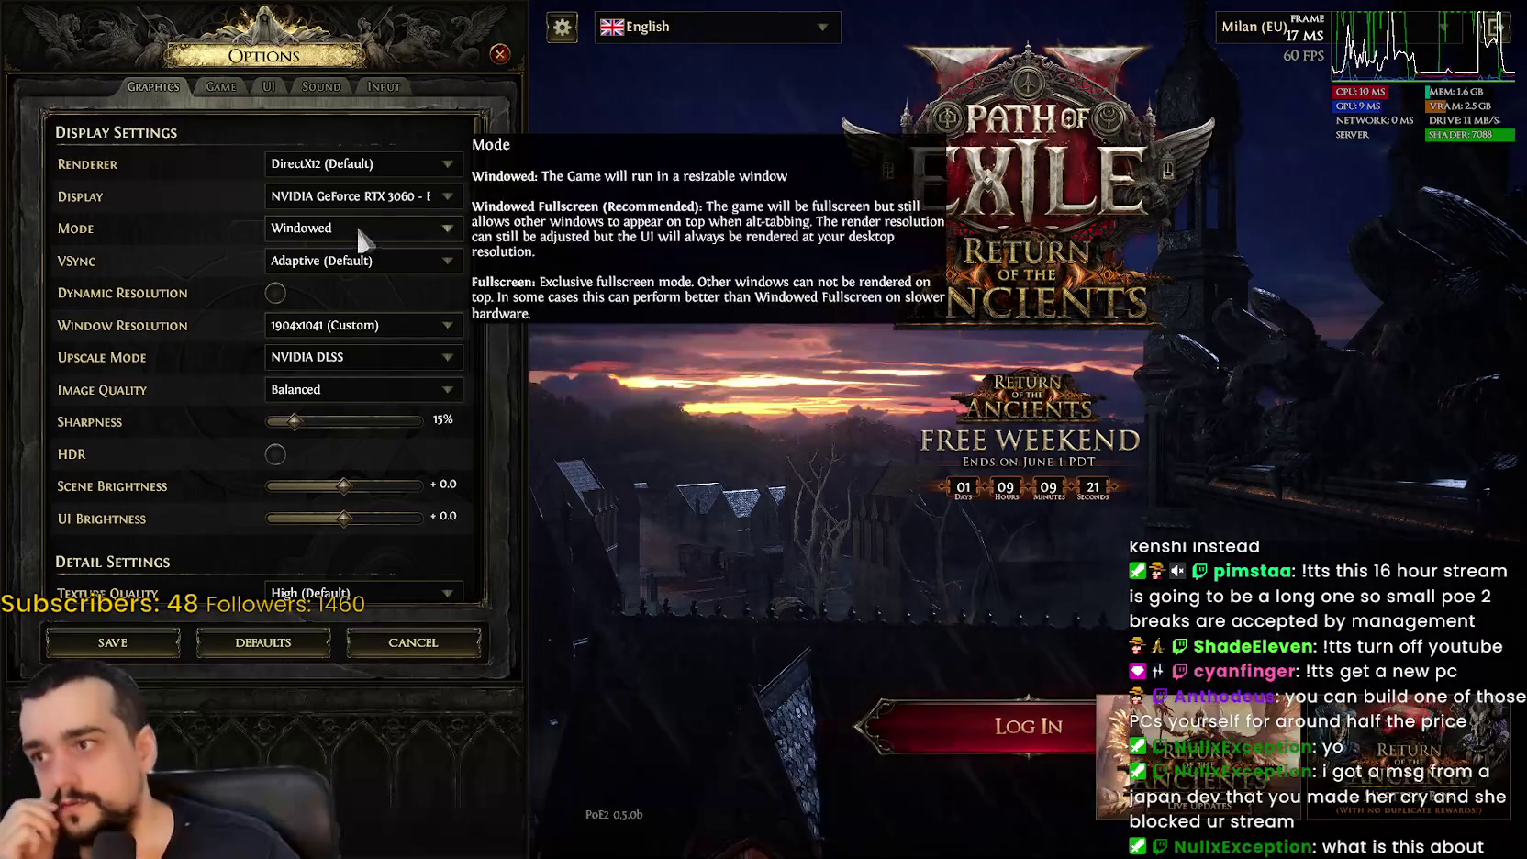
click(359, 229)
click(360, 289)
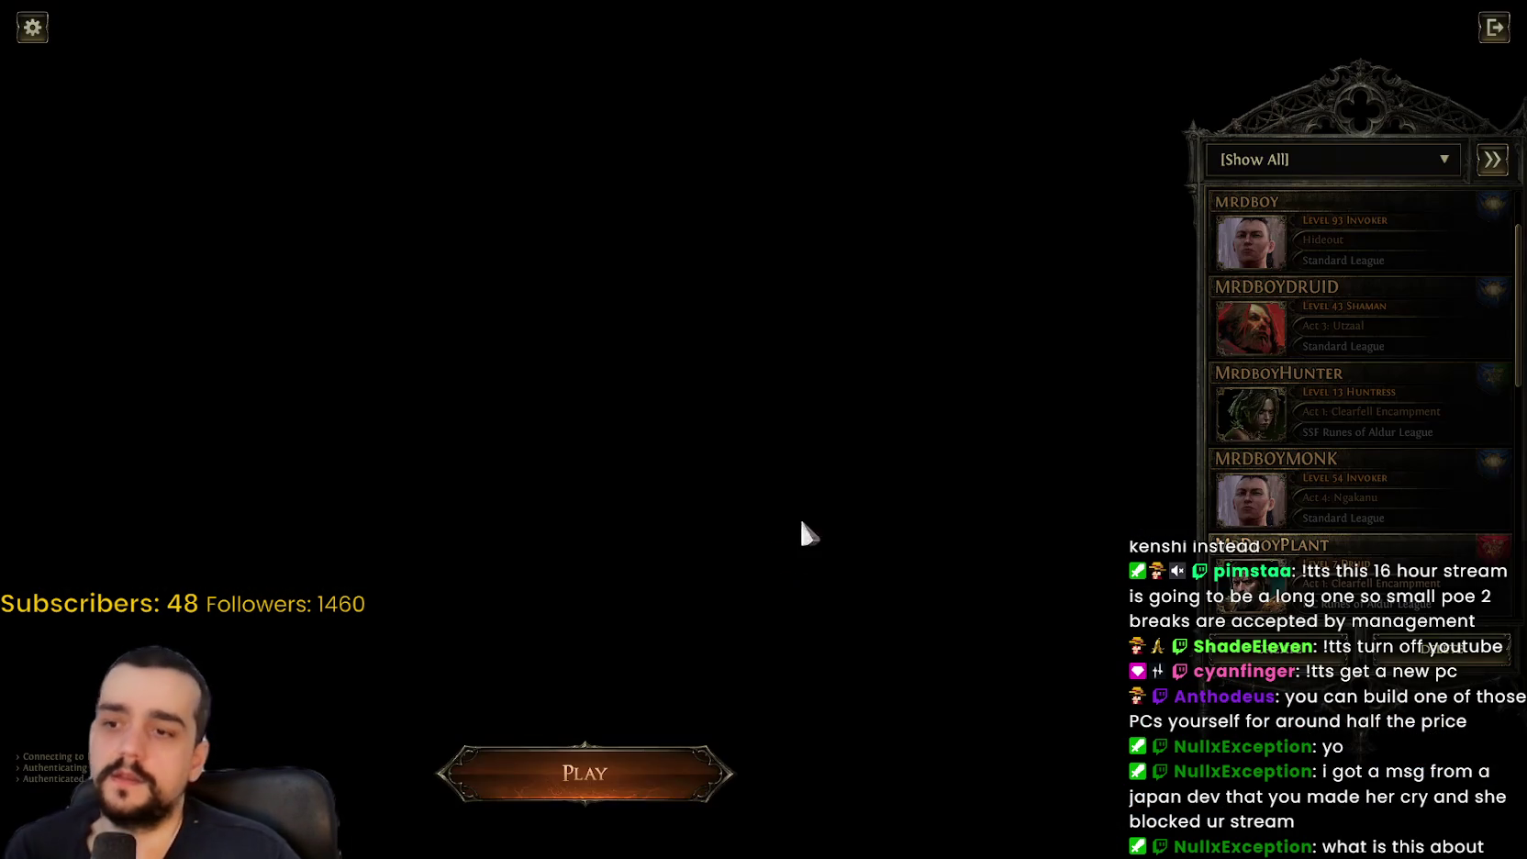
click(672, 773)
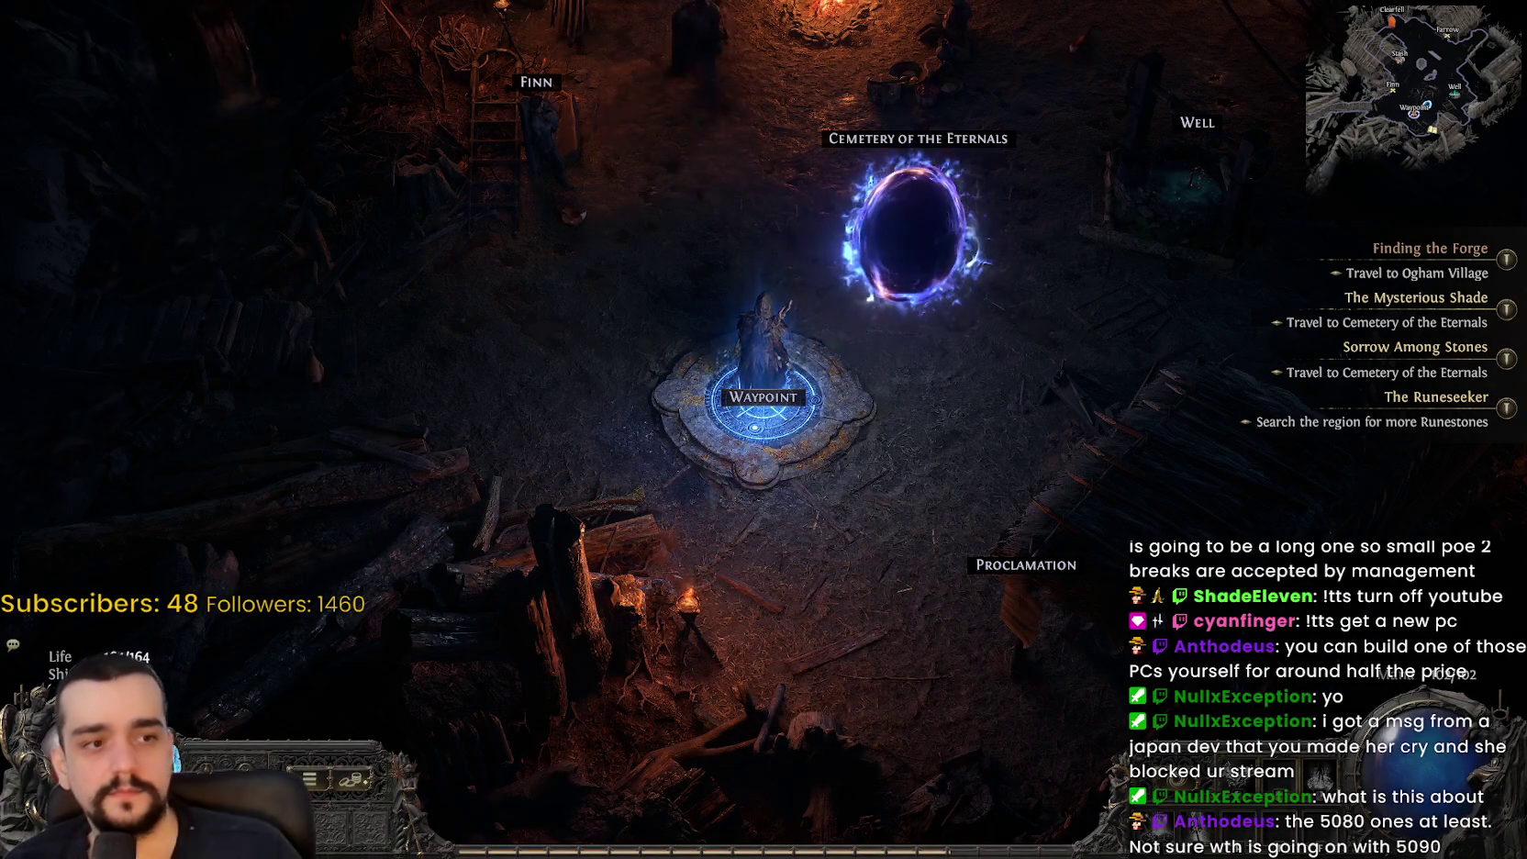
Walk around Clearfell Encampment, check the inventory, and take the Cemetery of the Eternals portal
key(w)
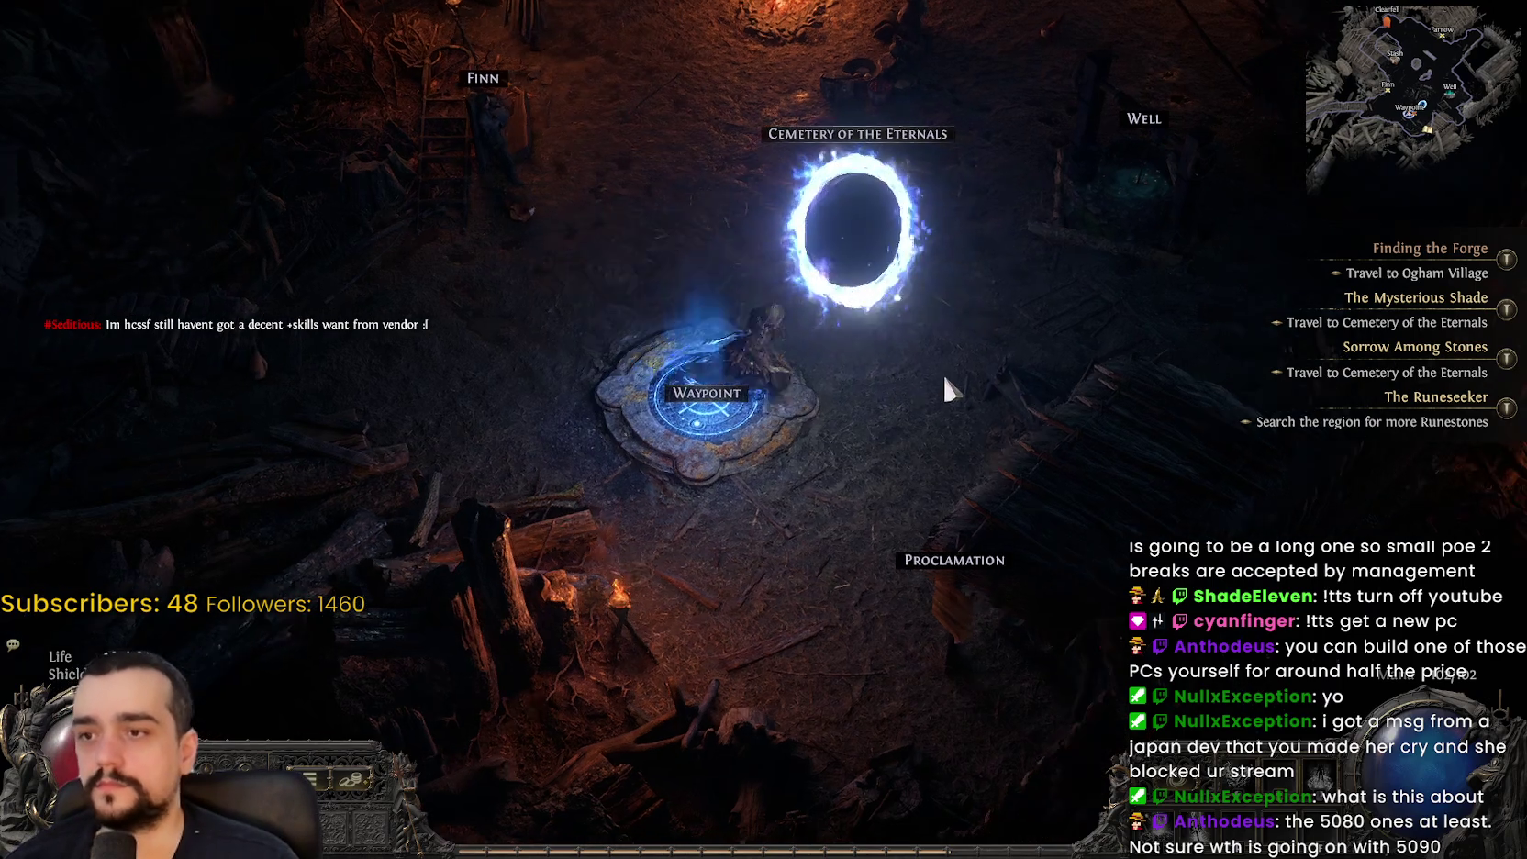
key(w)
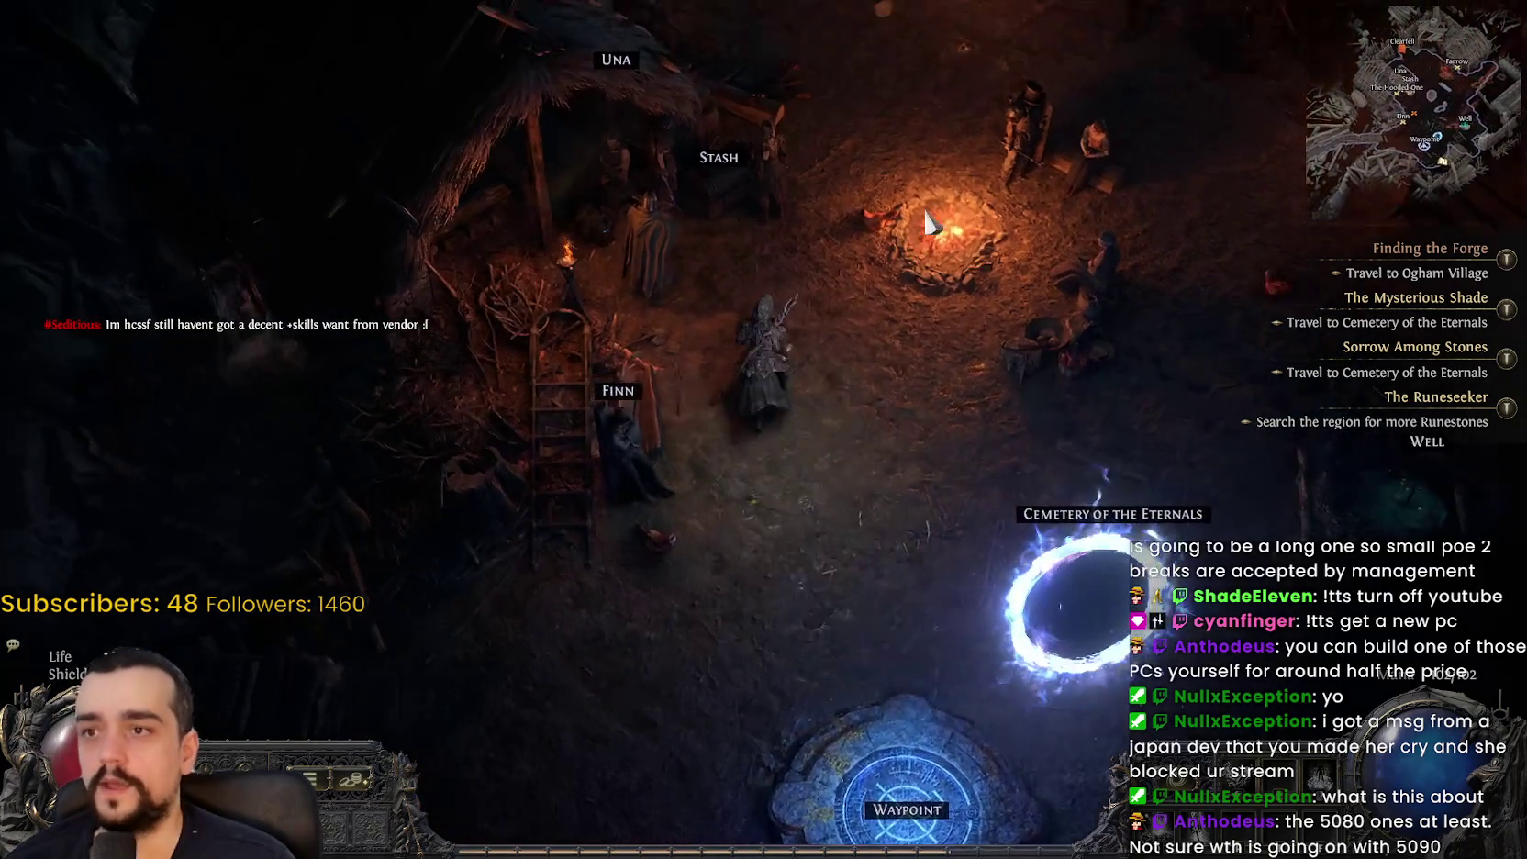
key(d)
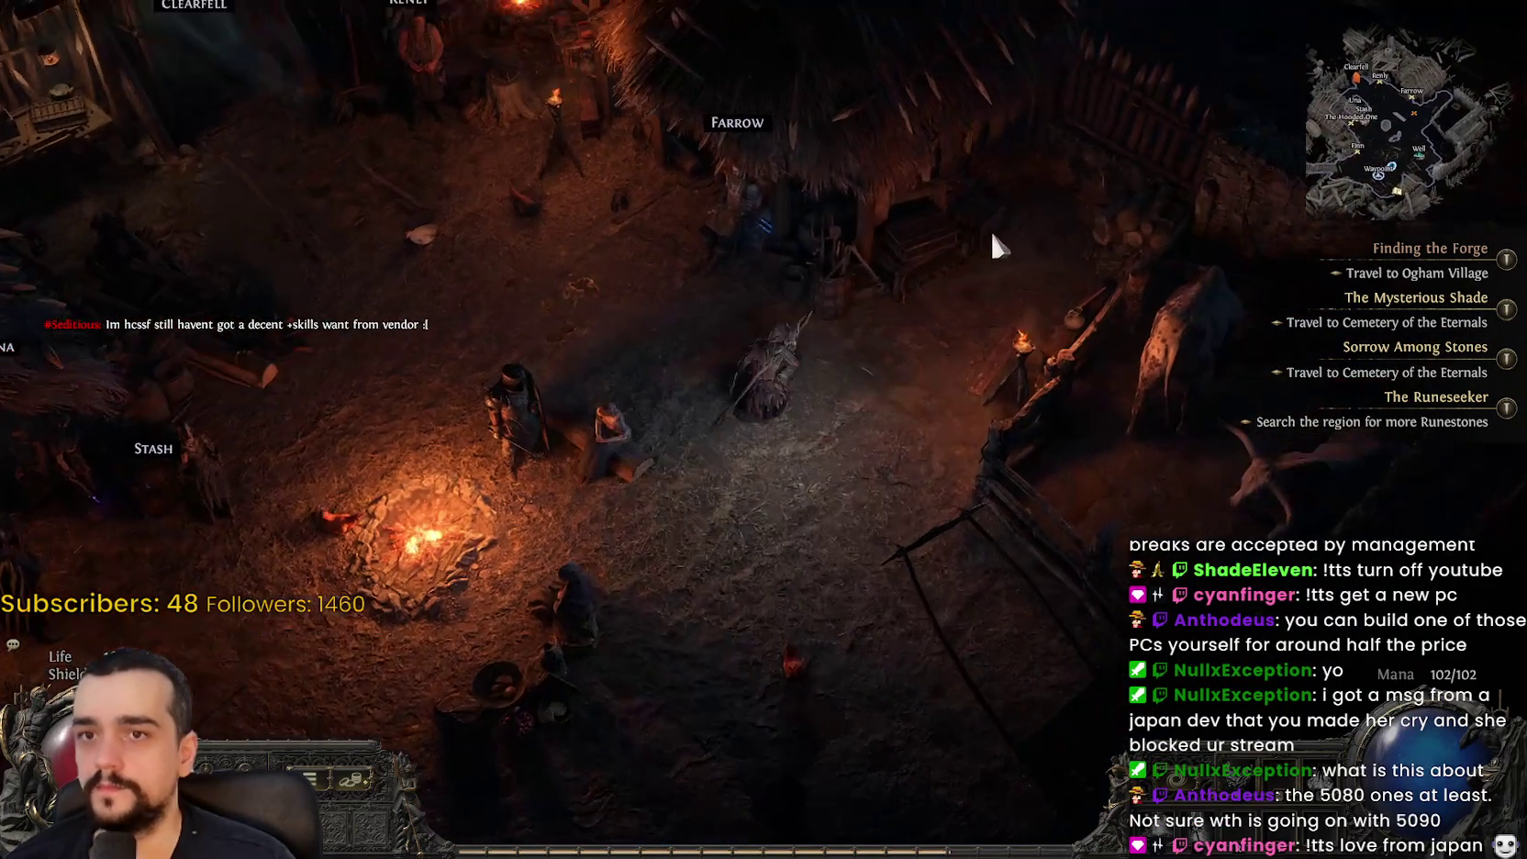
click(533, 516)
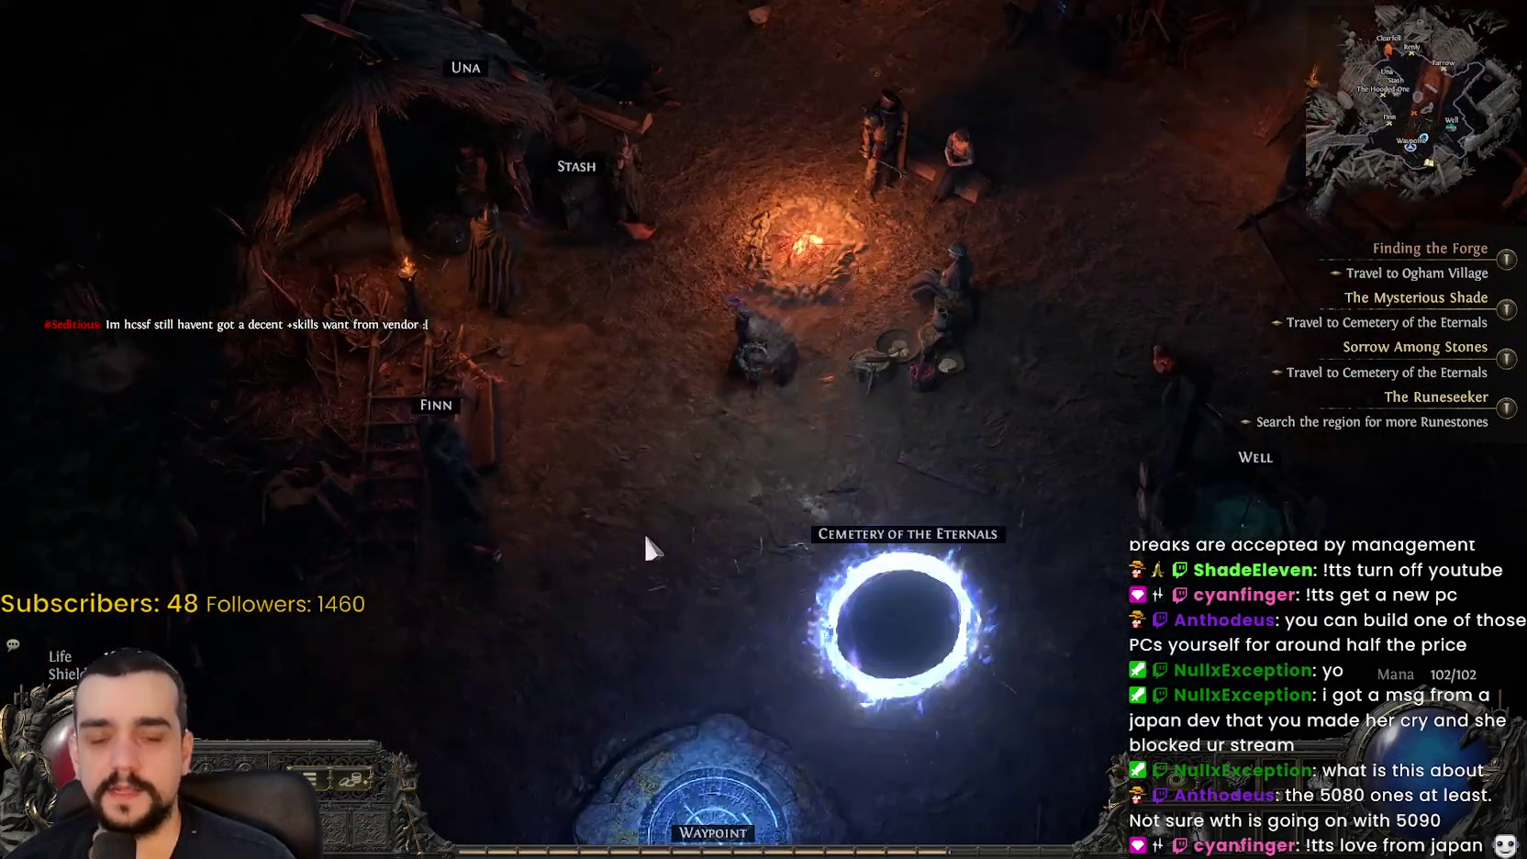
key(i)
key(i)
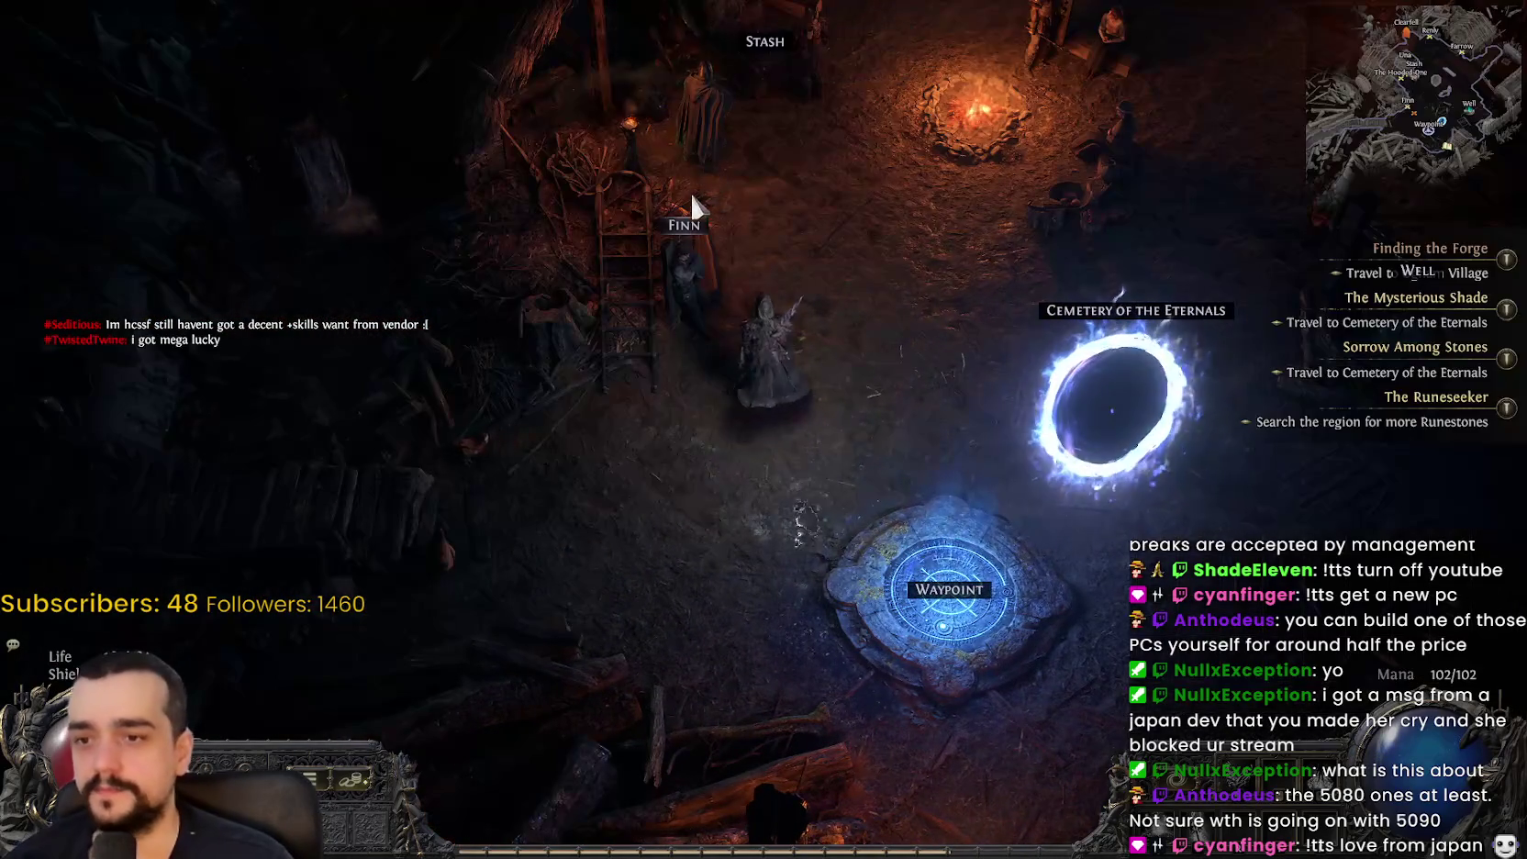
click(881, 396)
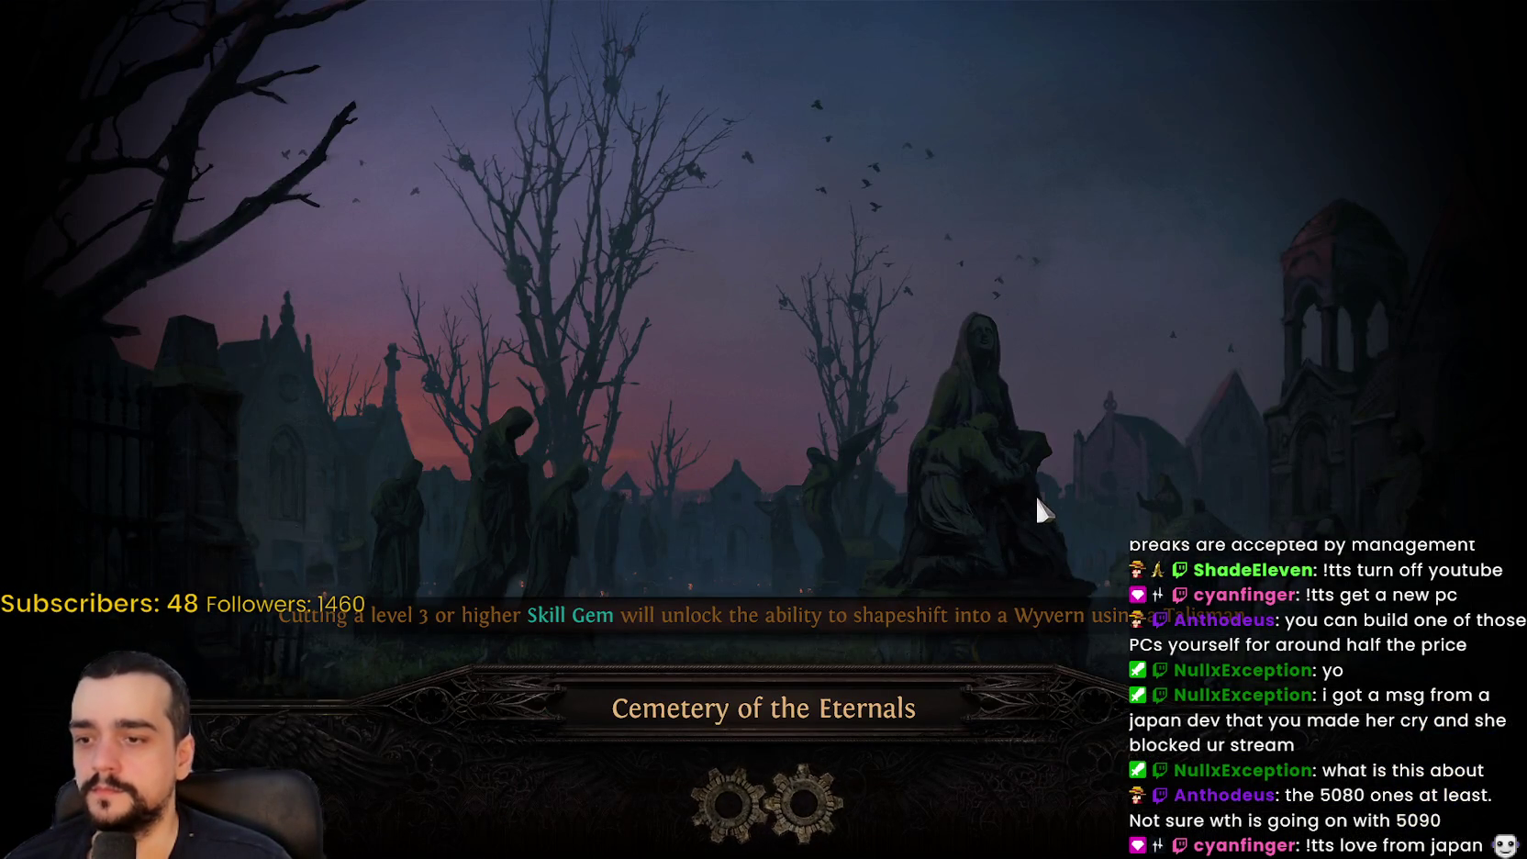
Walk through the cemetery past the waypoint and enter the Mausoleum of the Praetor
click(728, 684)
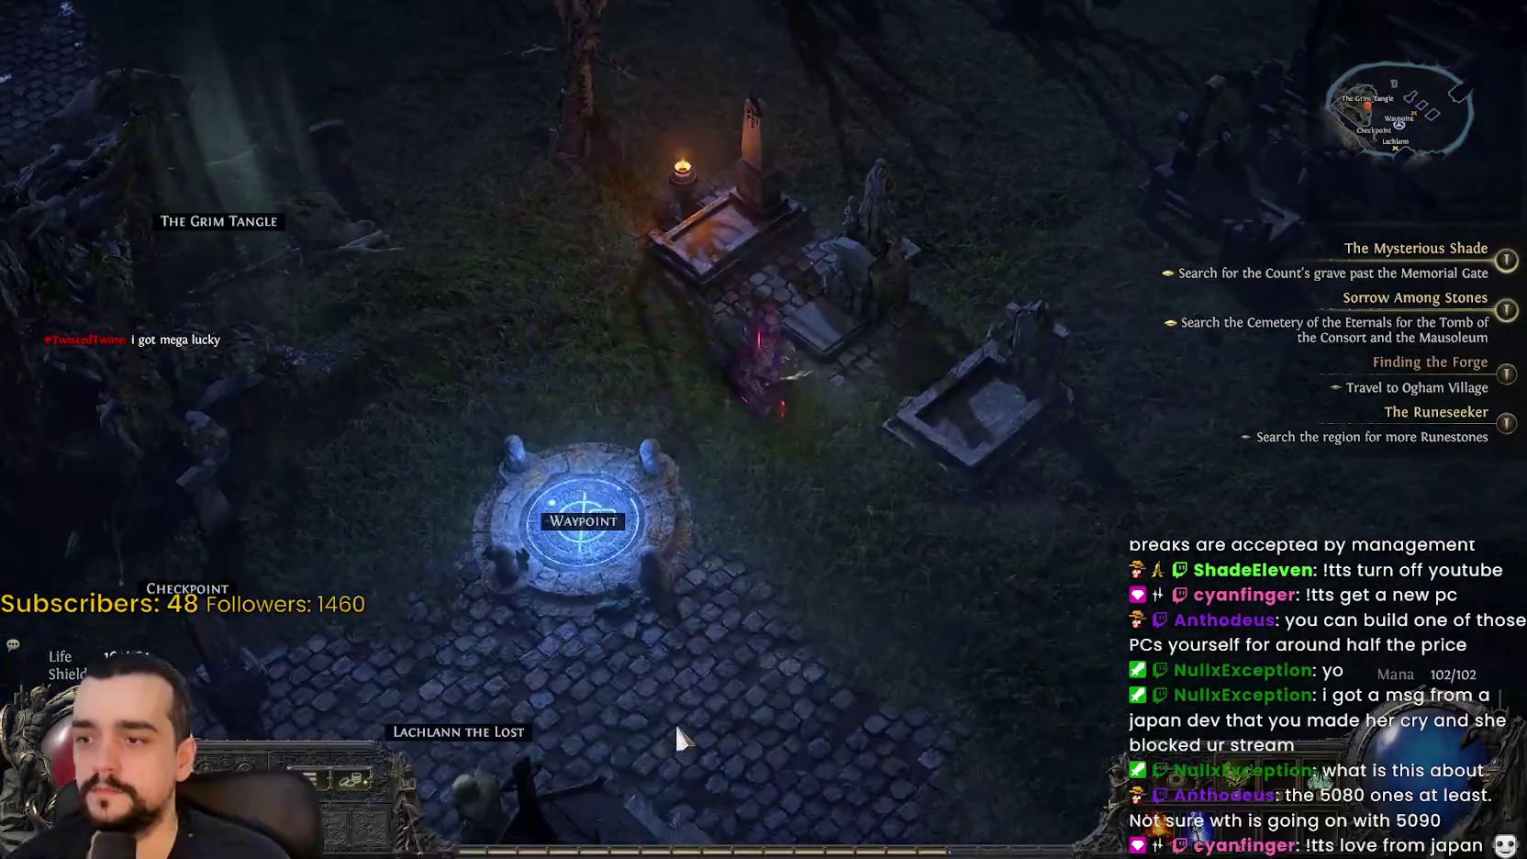
click(1160, 224)
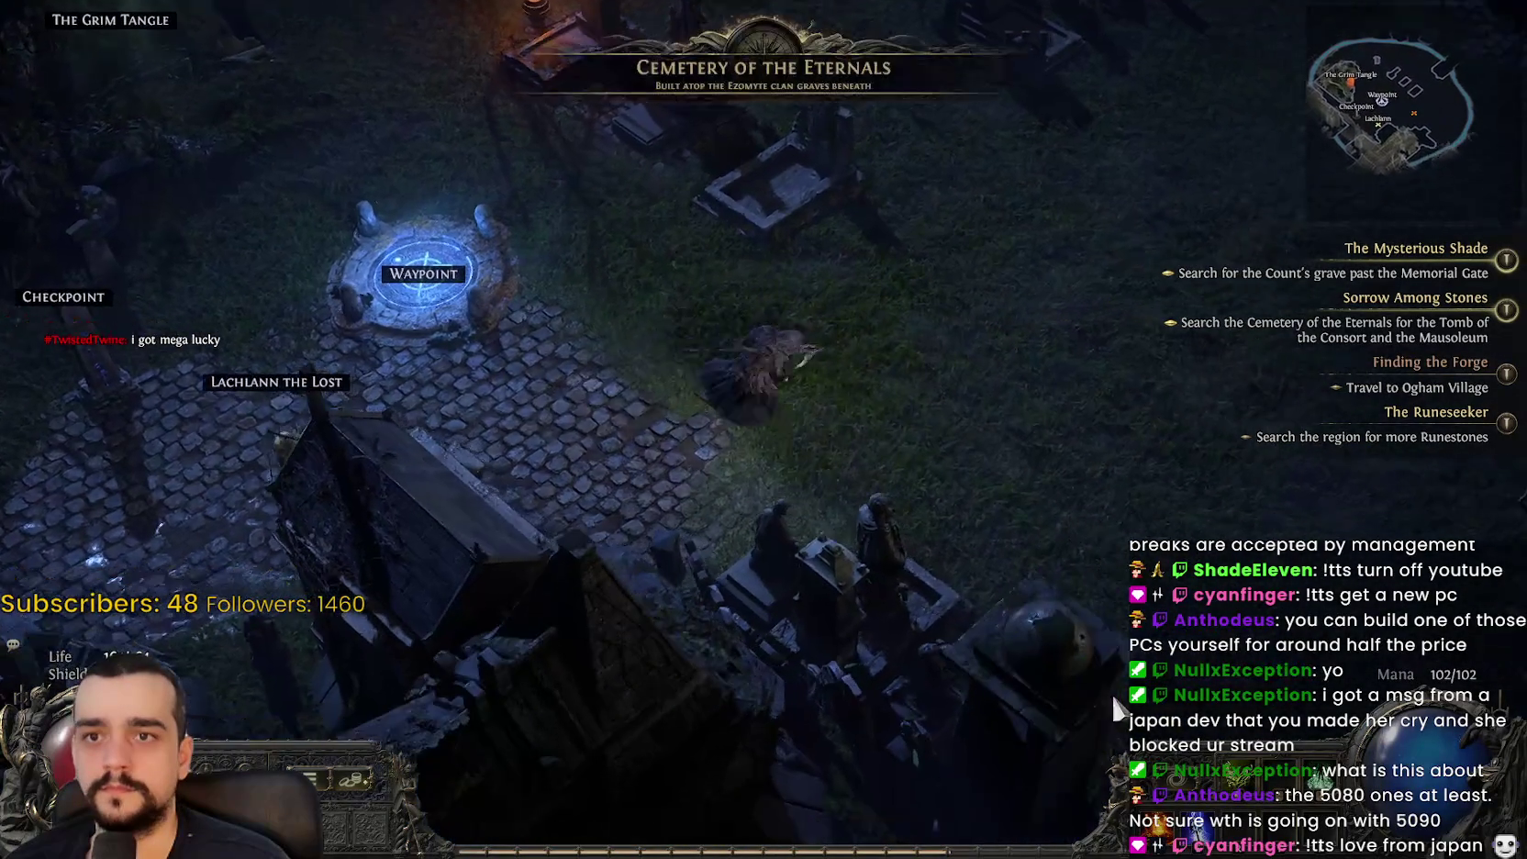
click(1178, 489)
click(979, 588)
drag(979, 597, 613, 745)
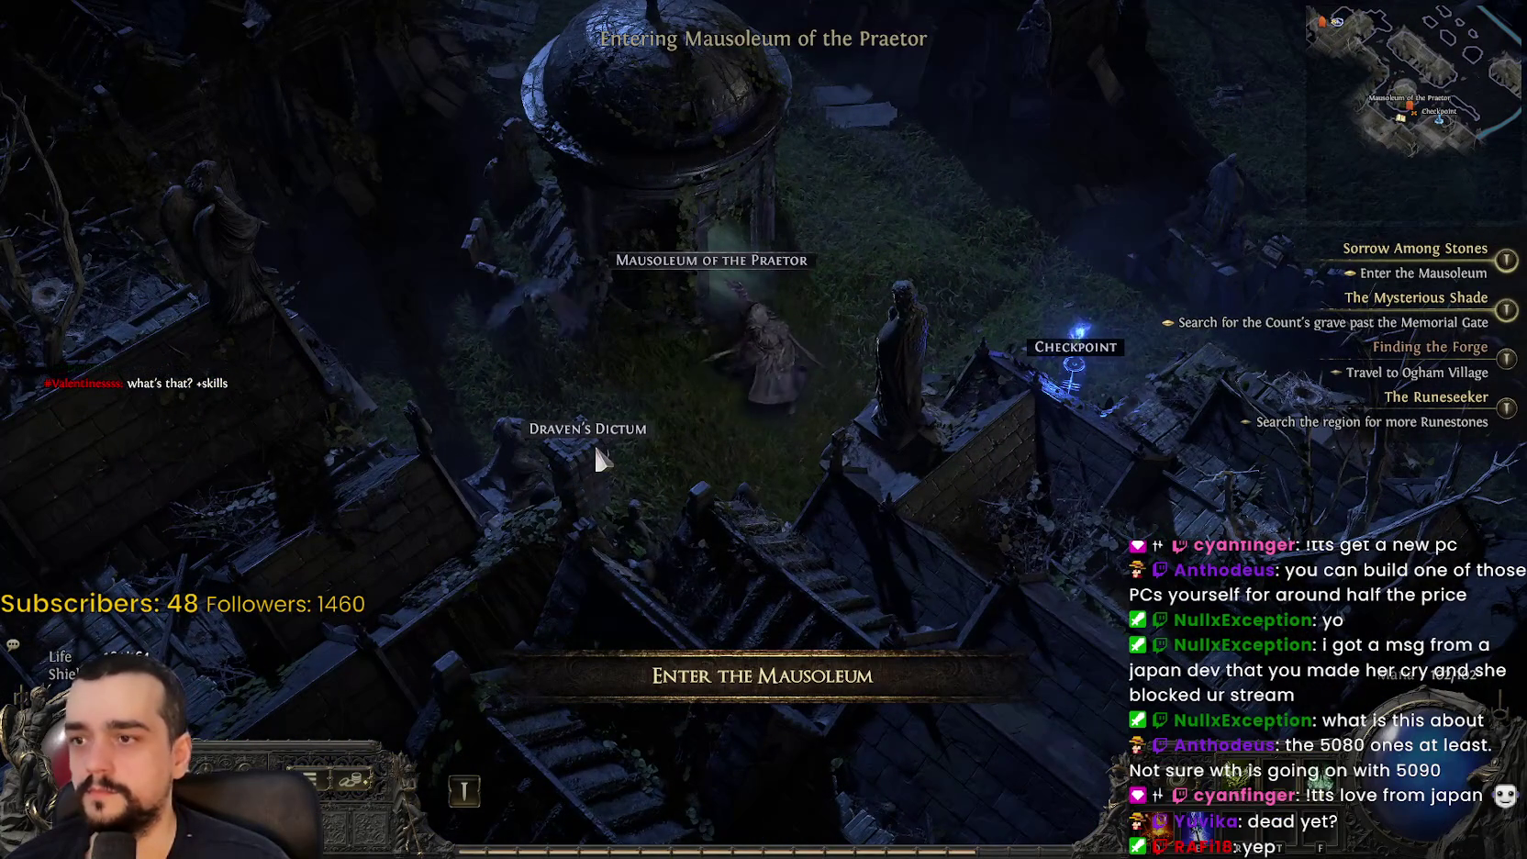
click(725, 258)
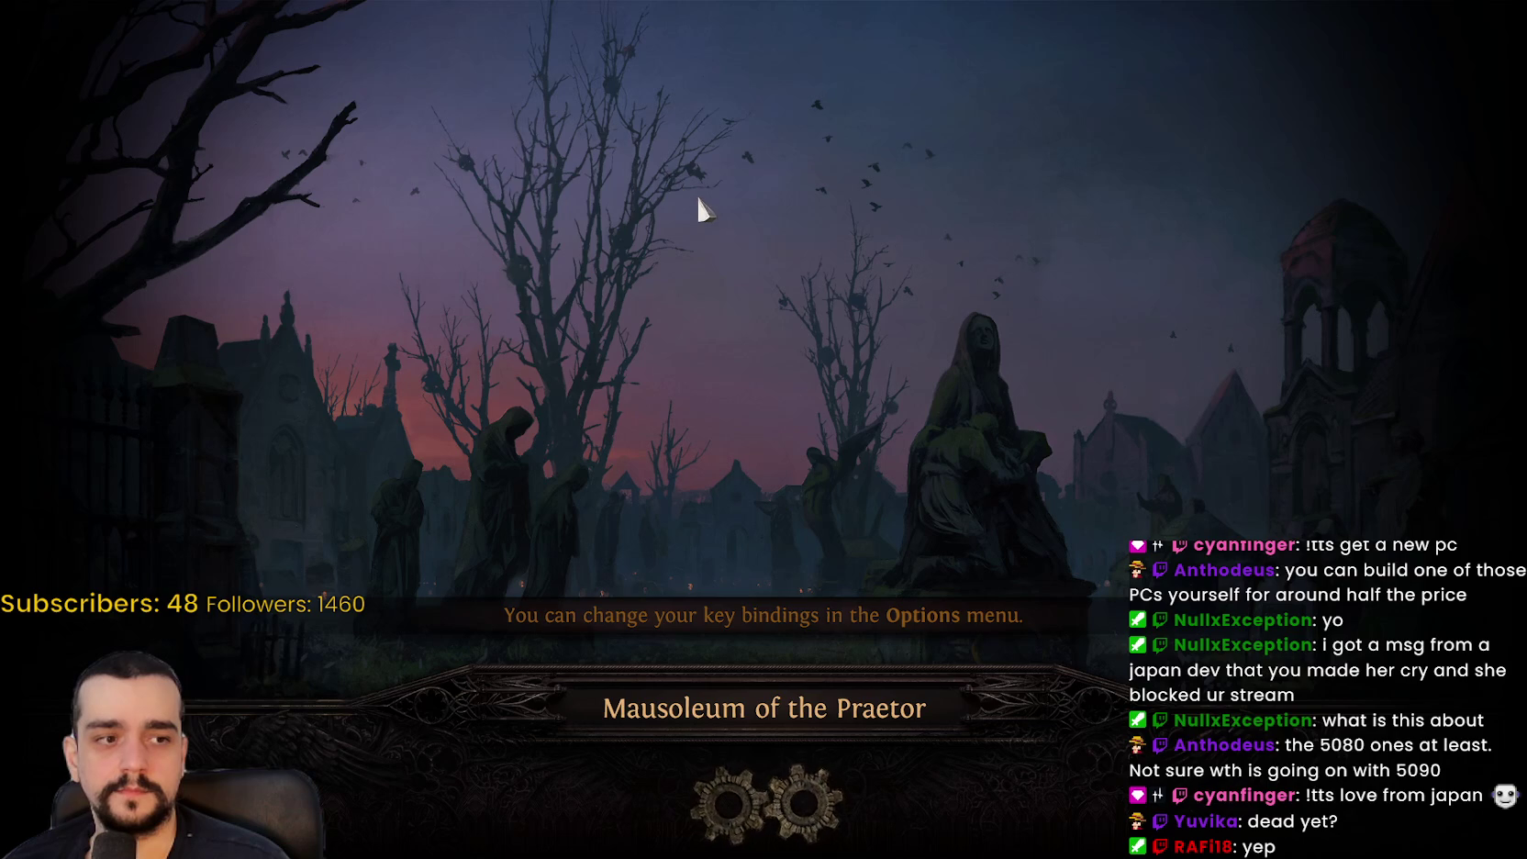
Advance through the mausoleum past the Checkpoint and Waypoint, between the pillars
key(d)
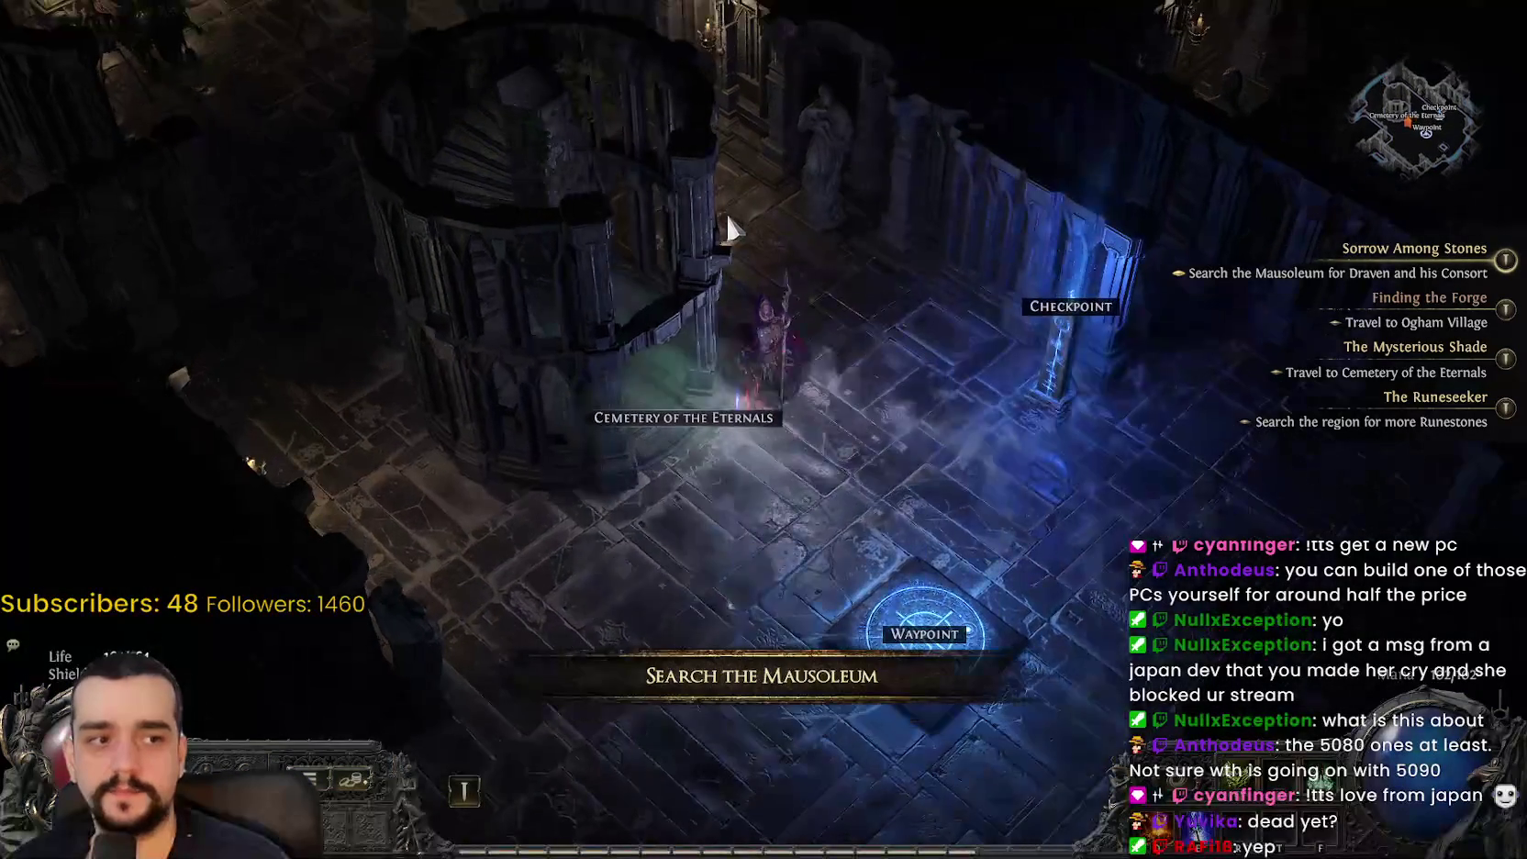
drag(958, 298, 947, 574)
click(1060, 527)
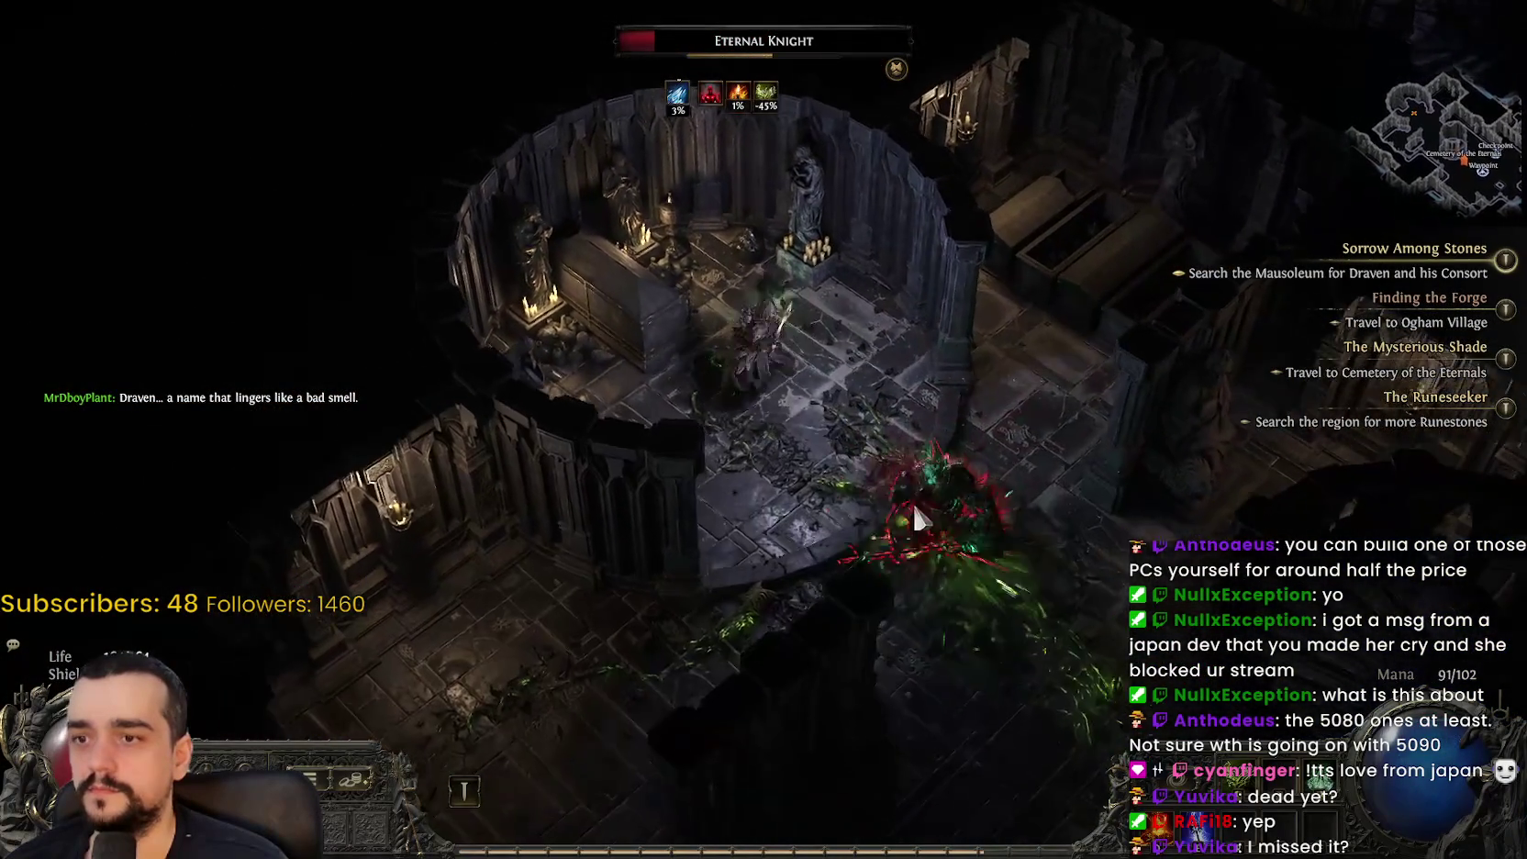
click(963, 271)
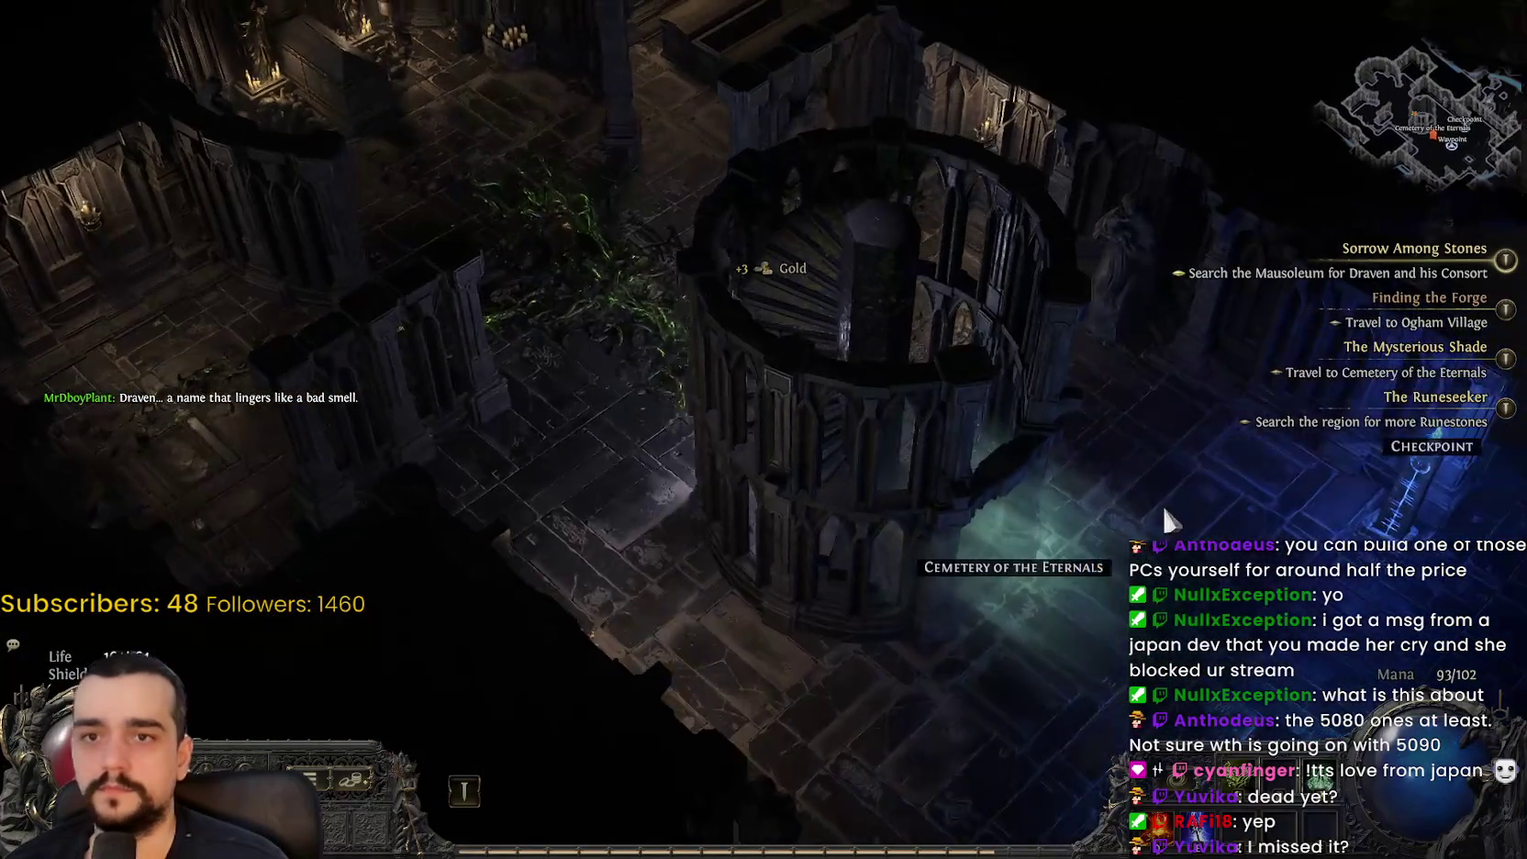
click(940, 691)
click(1146, 166)
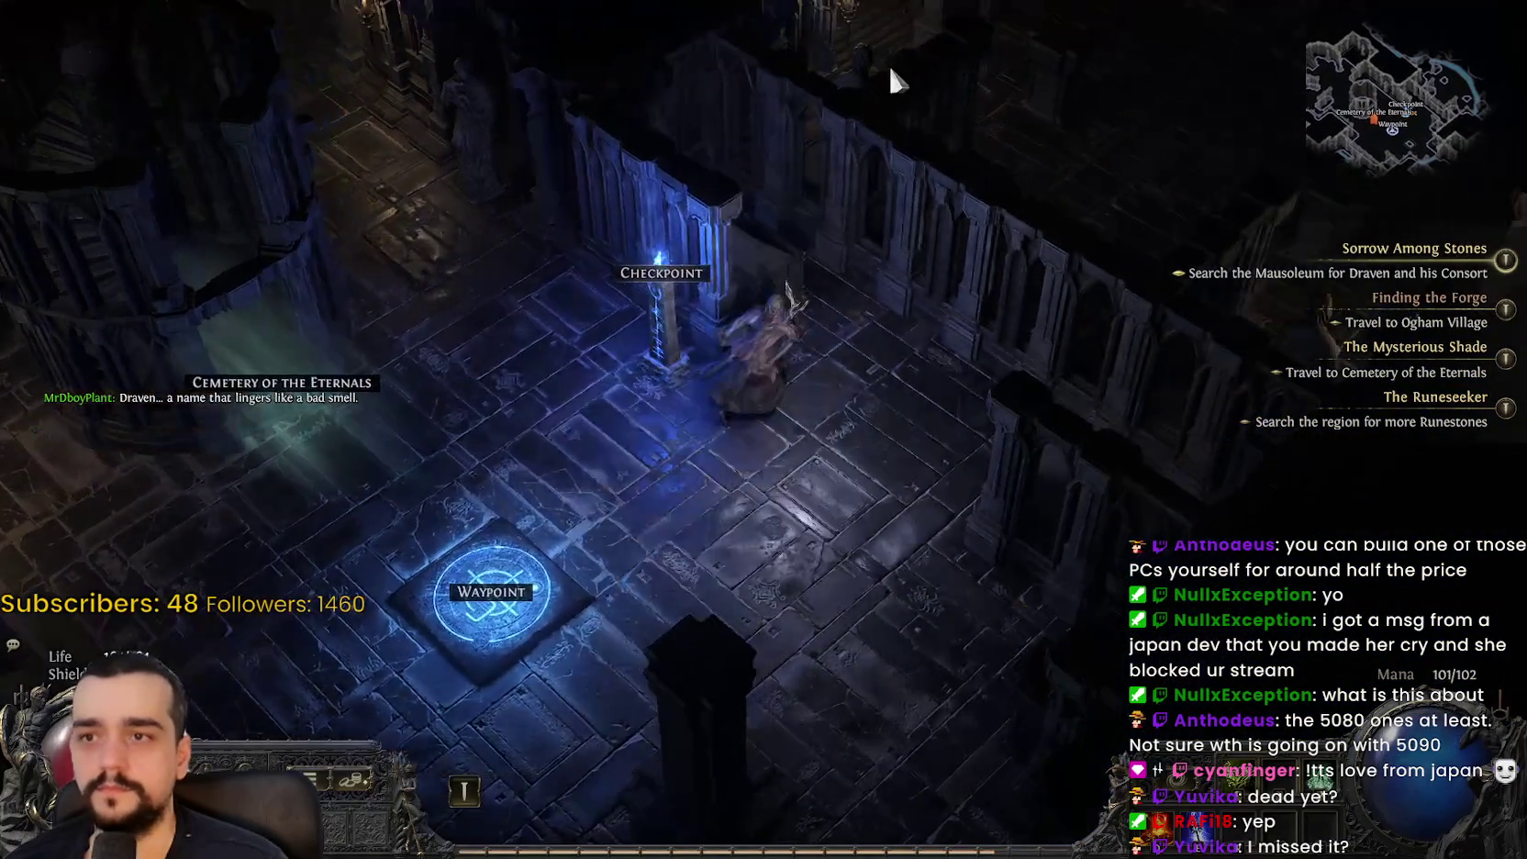
click(716, 791)
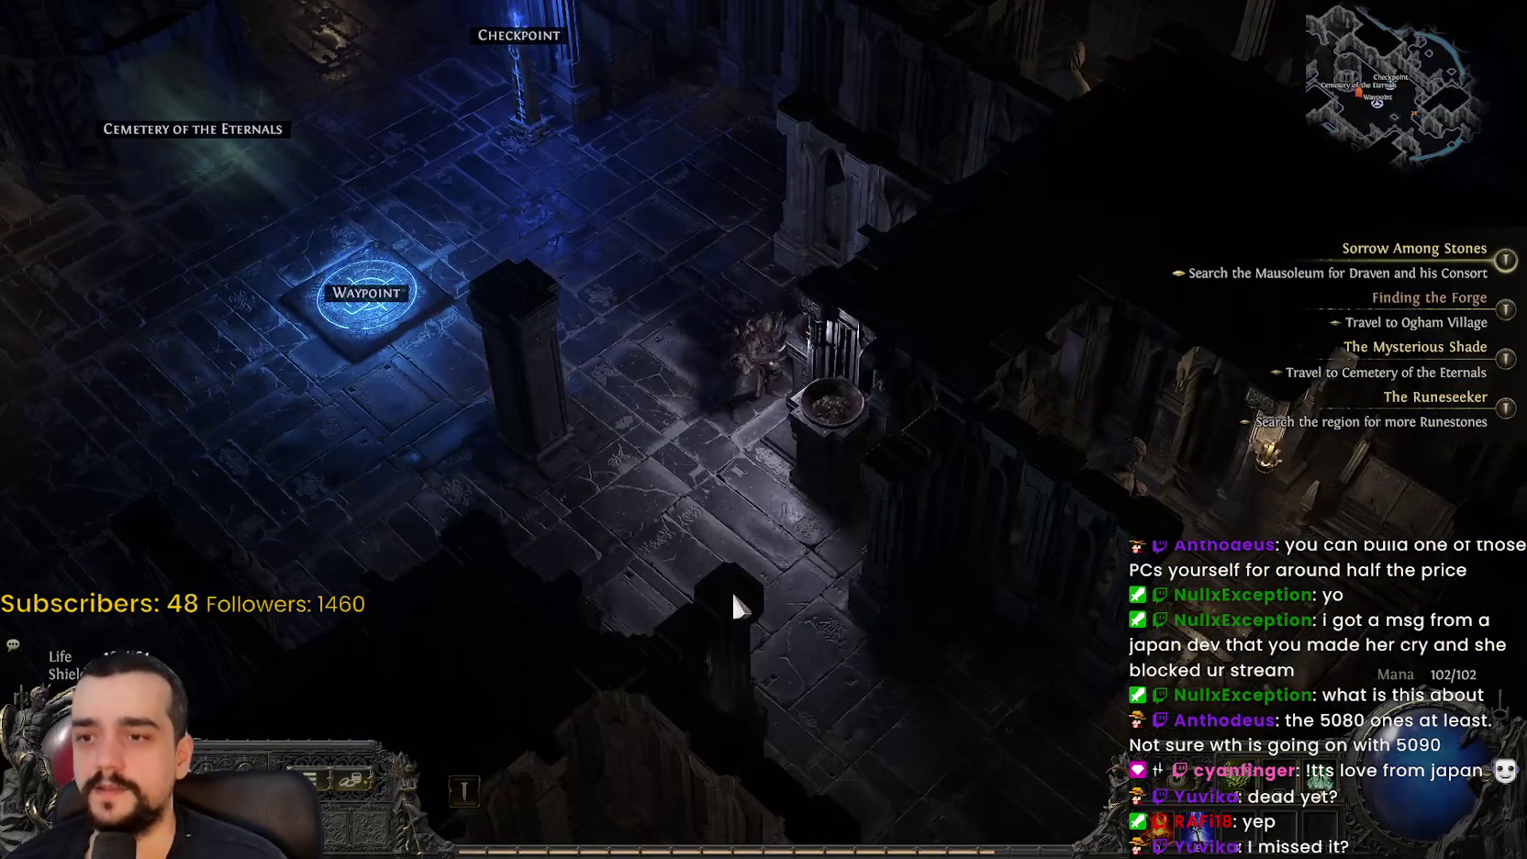
click(736, 614)
click(931, 647)
click(1137, 505)
Kill the Lightning Wraith and its red-outlined companion
click(1164, 269)
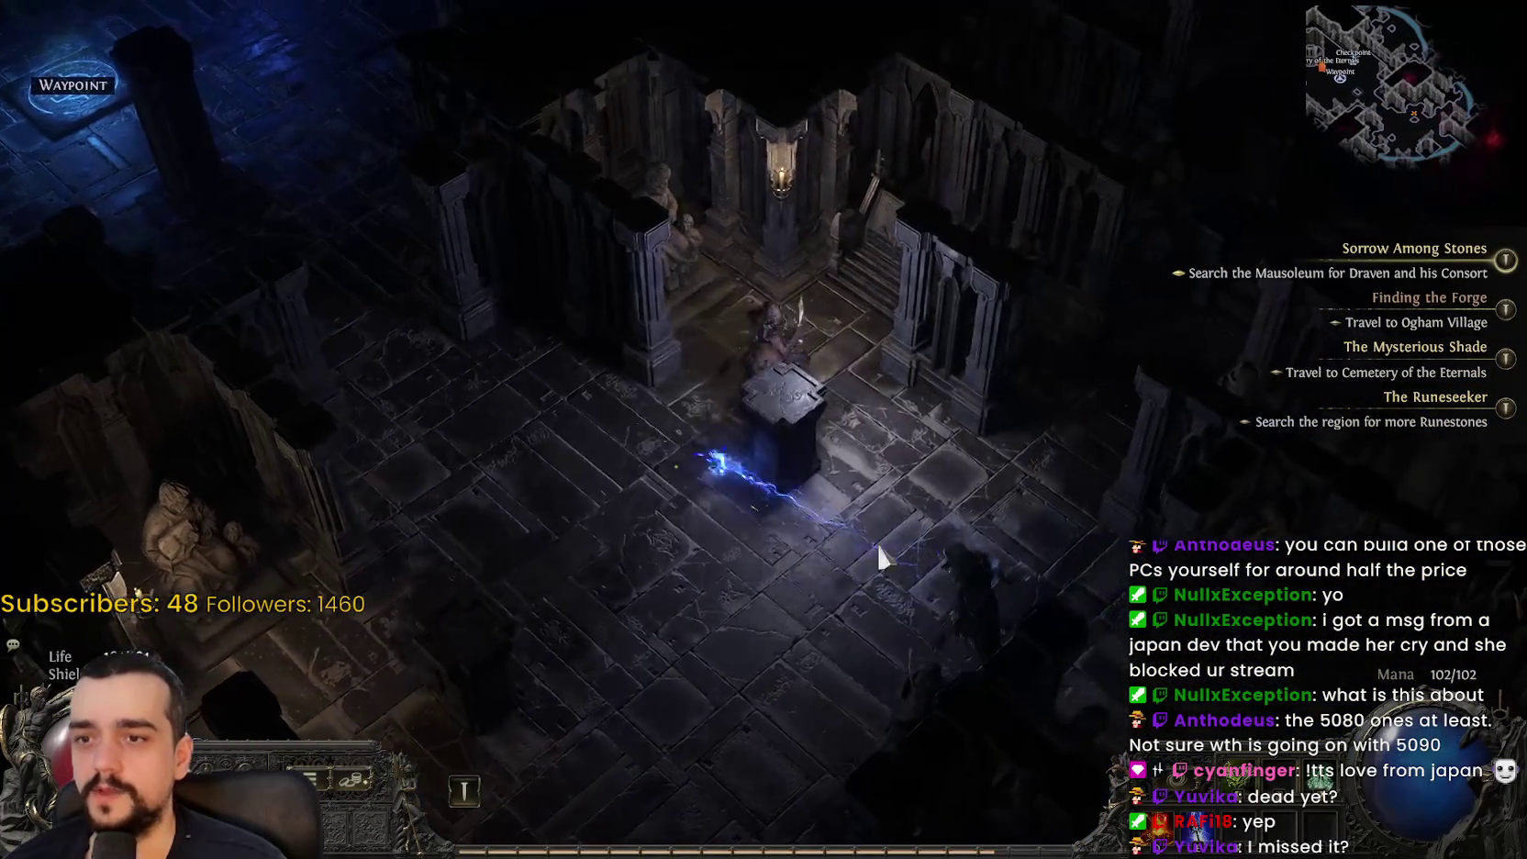
click(787, 534)
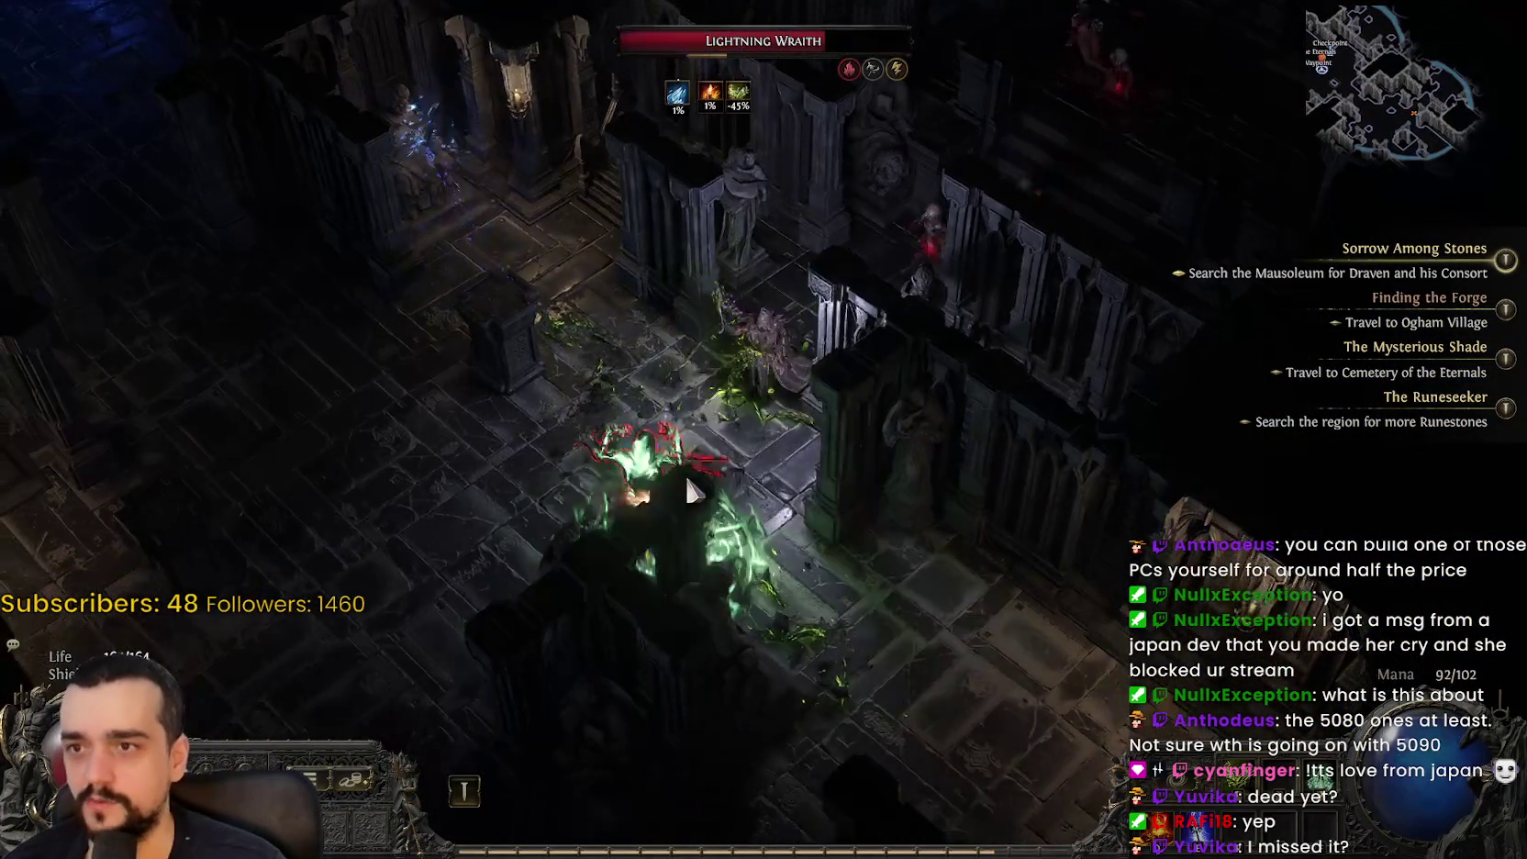
click(1017, 194)
click(1060, 358)
click(1065, 348)
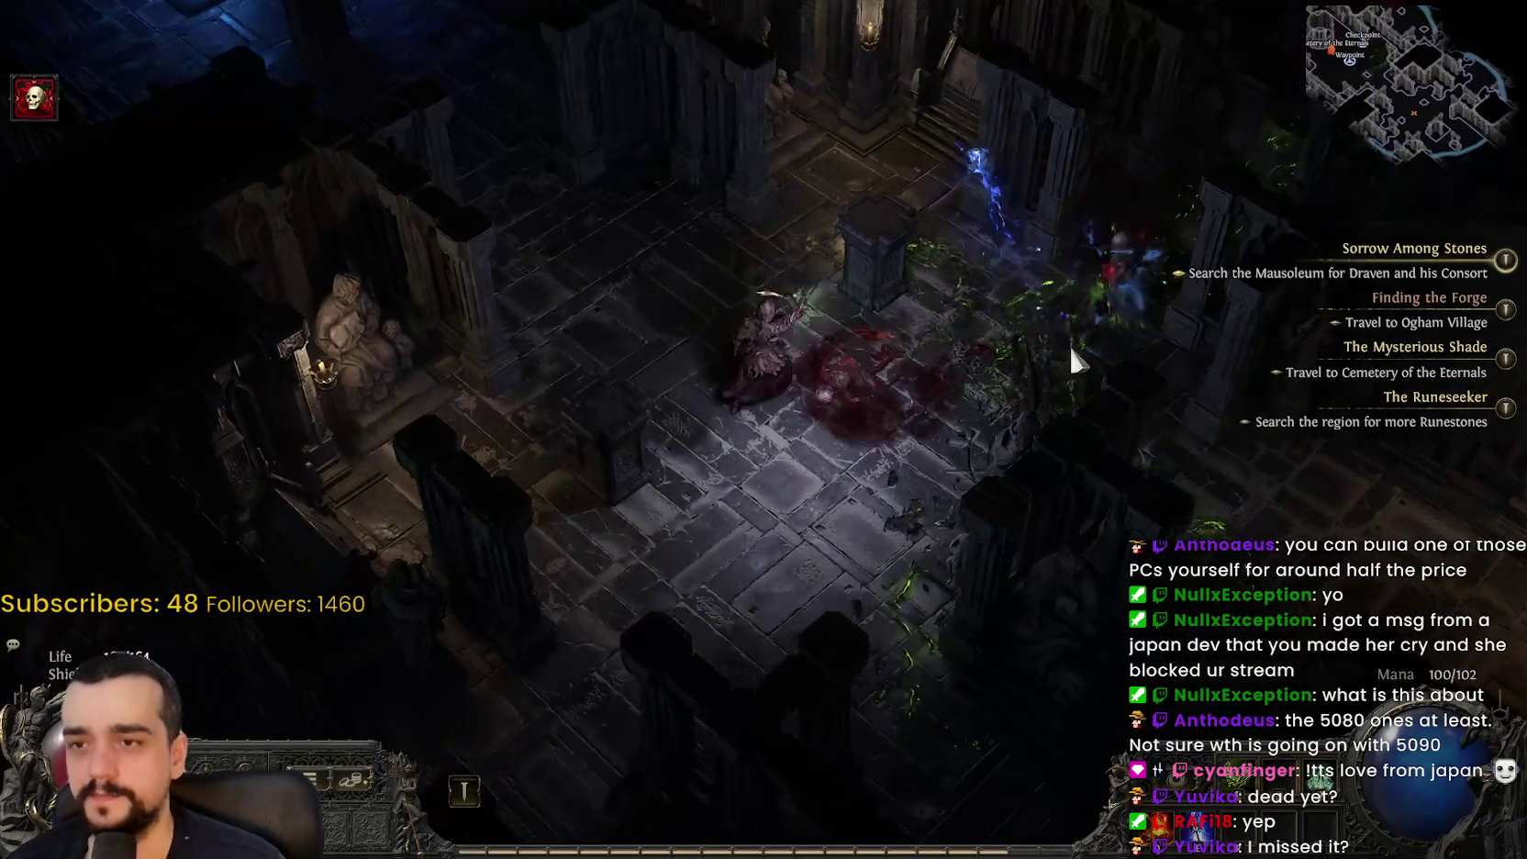
click(1200, 143)
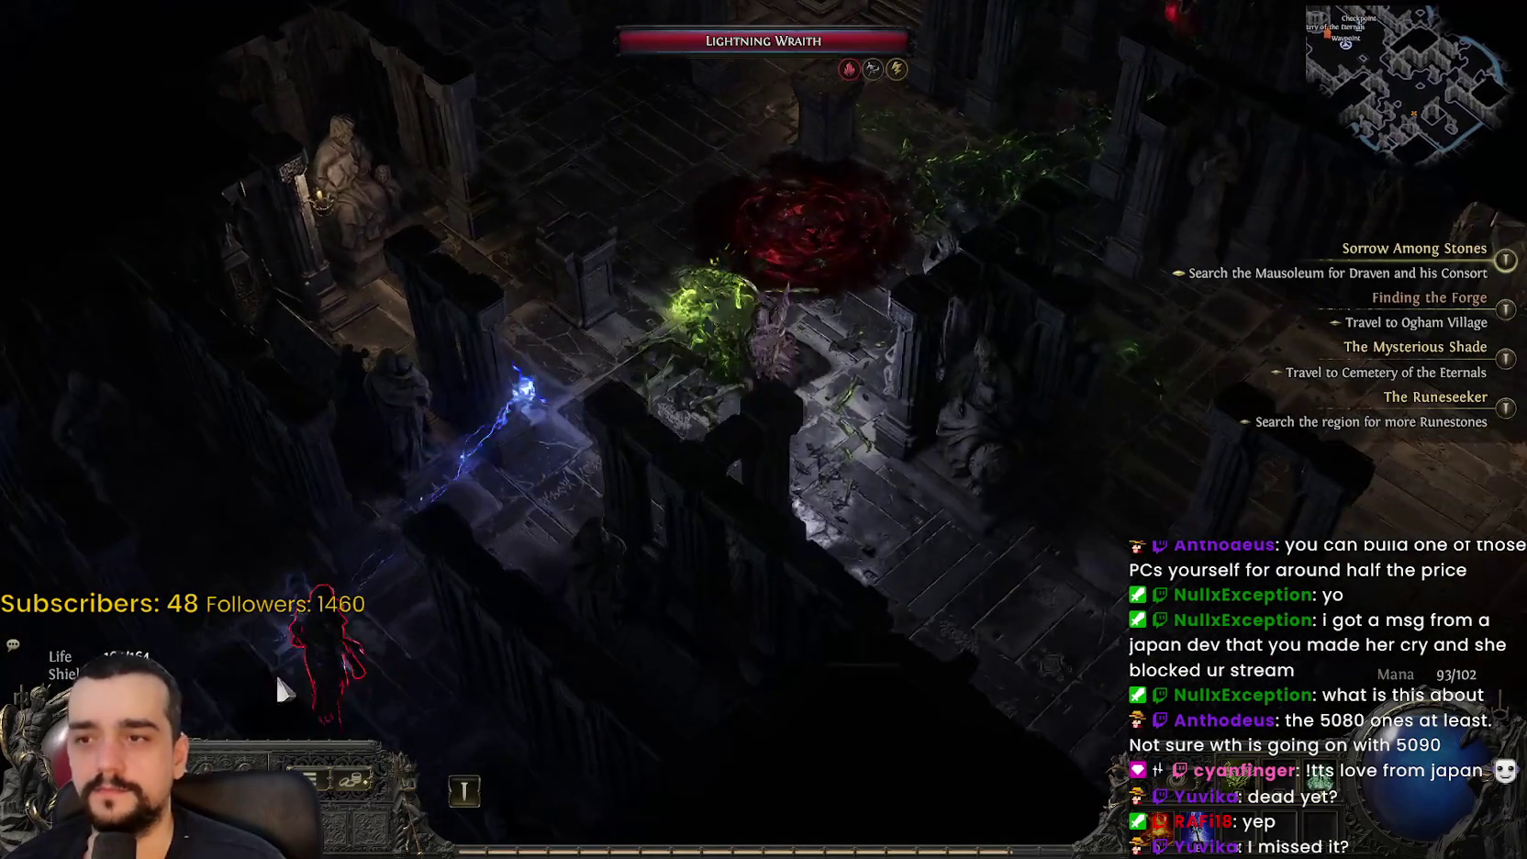
Kill the Eternal Knight beside the Researcher's Strongbox, then open the inventory there
click(549, 482)
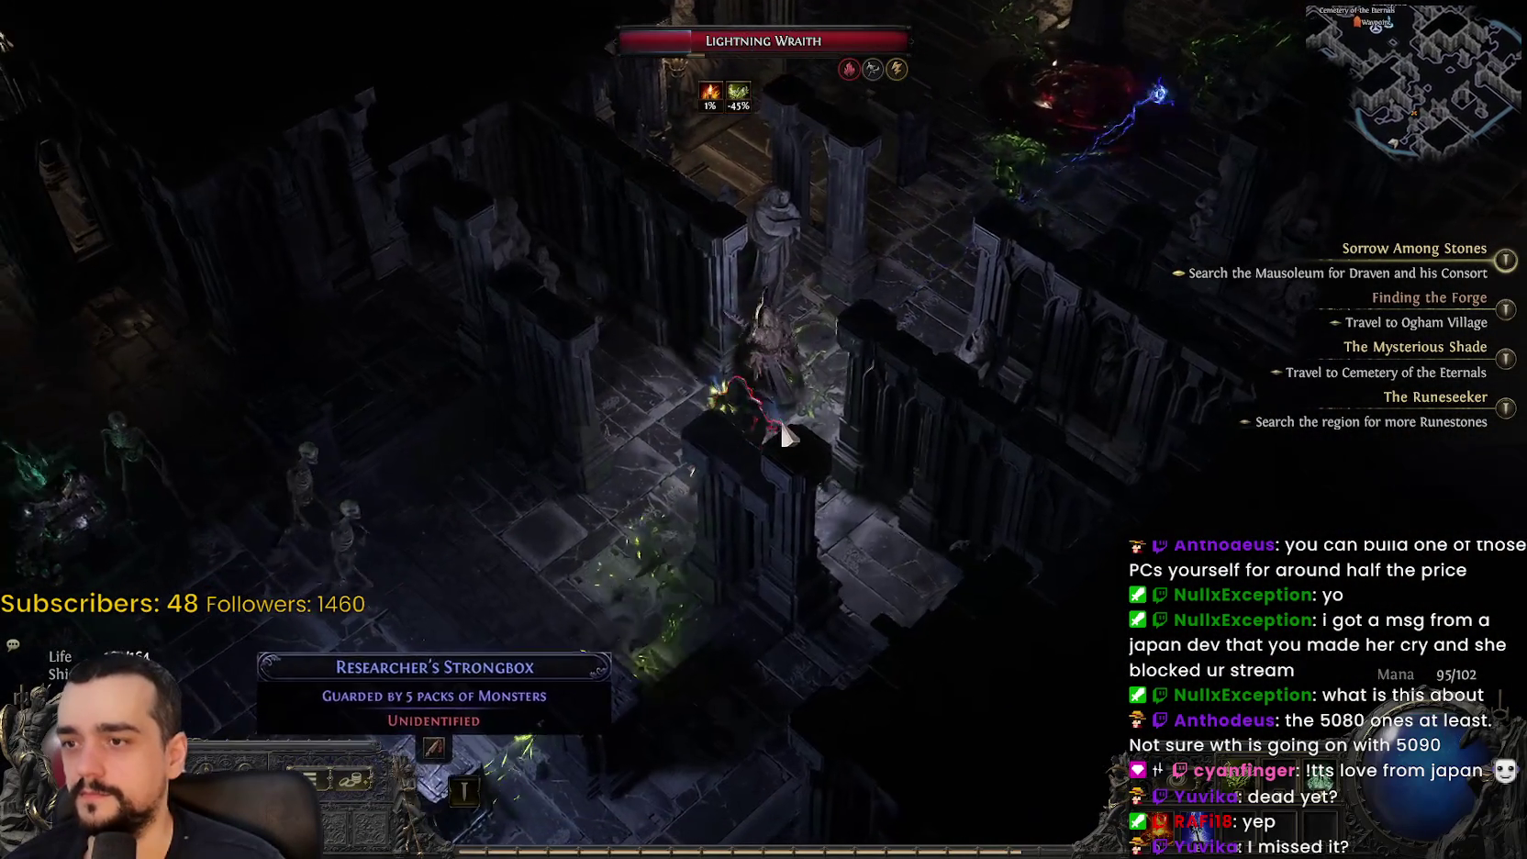
click(890, 367)
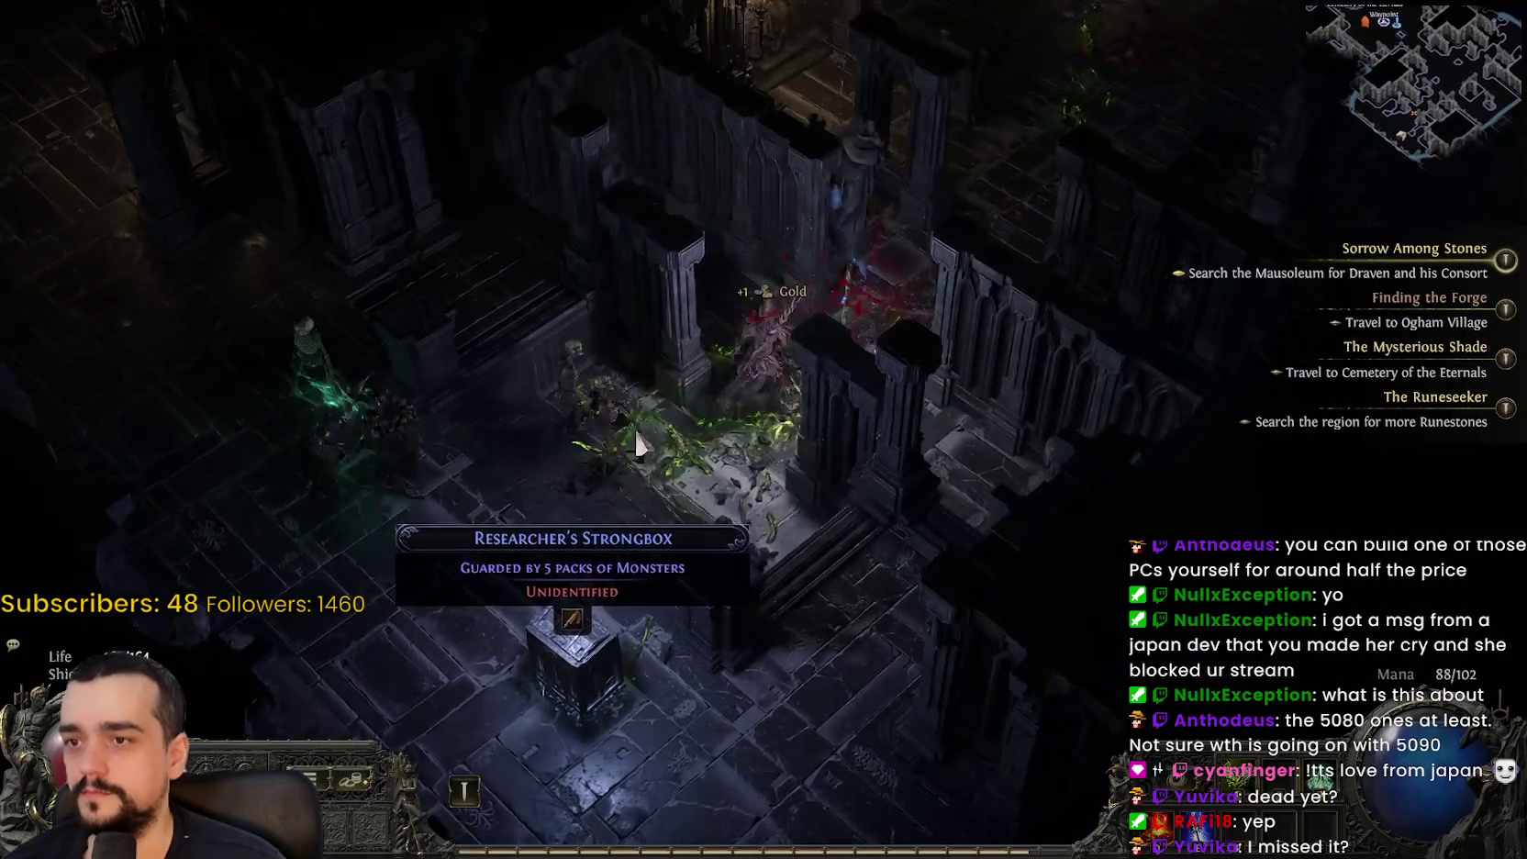
click(477, 390)
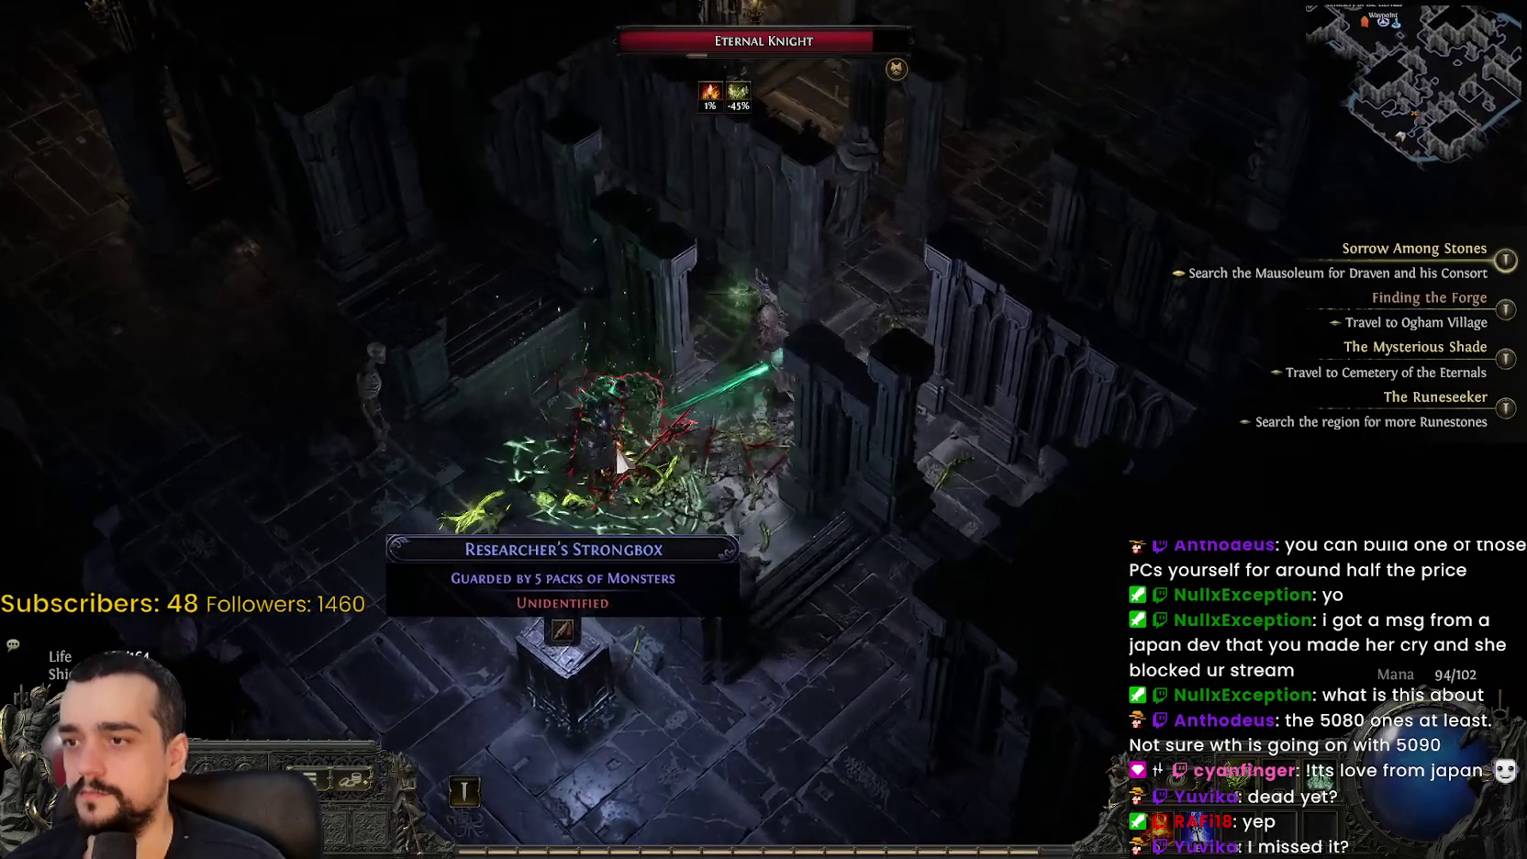
click(629, 316)
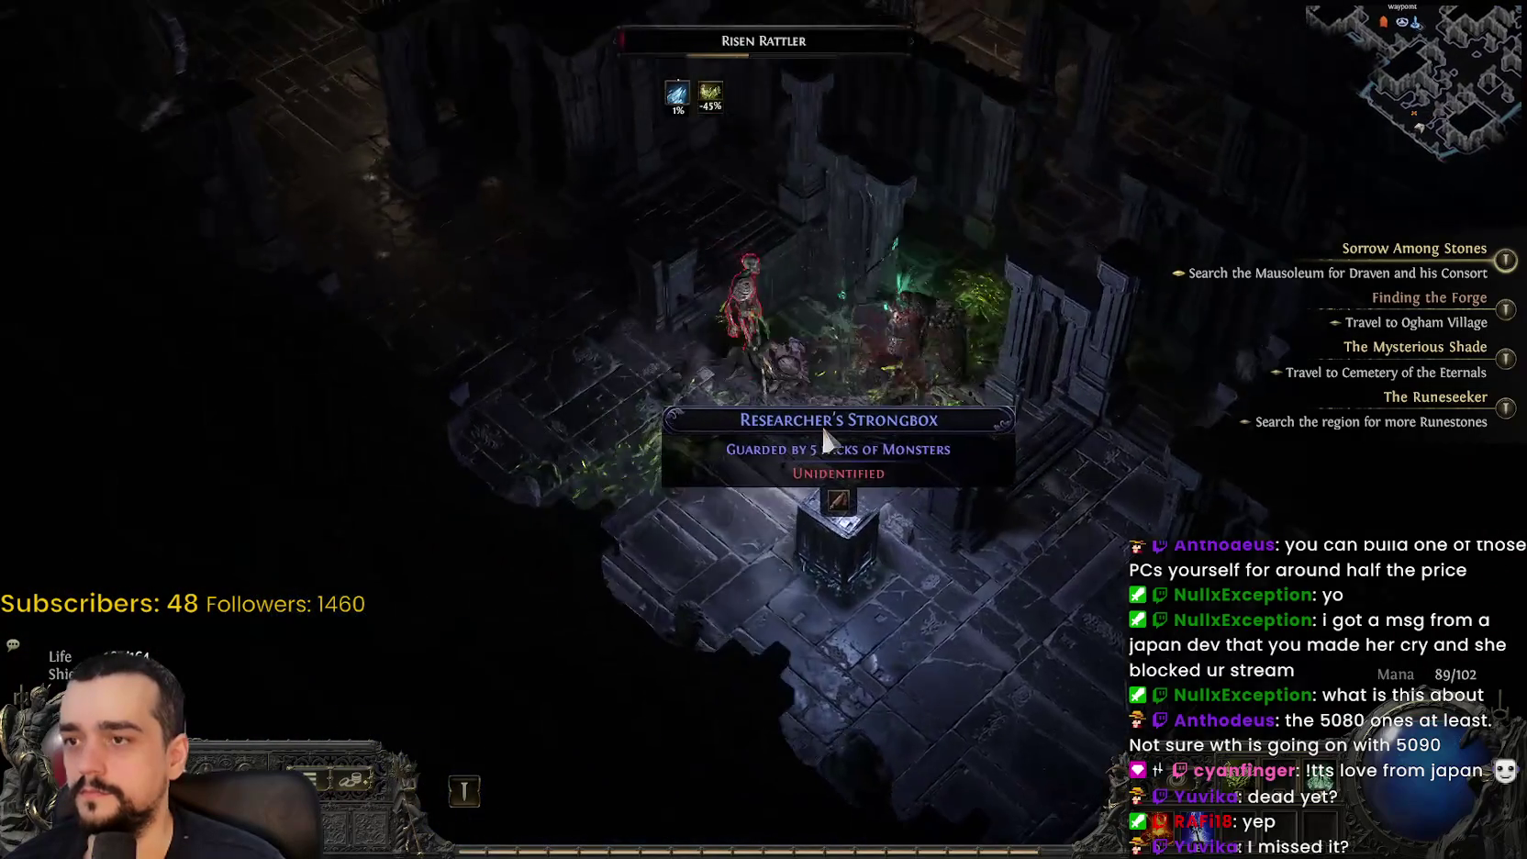
click(985, 345)
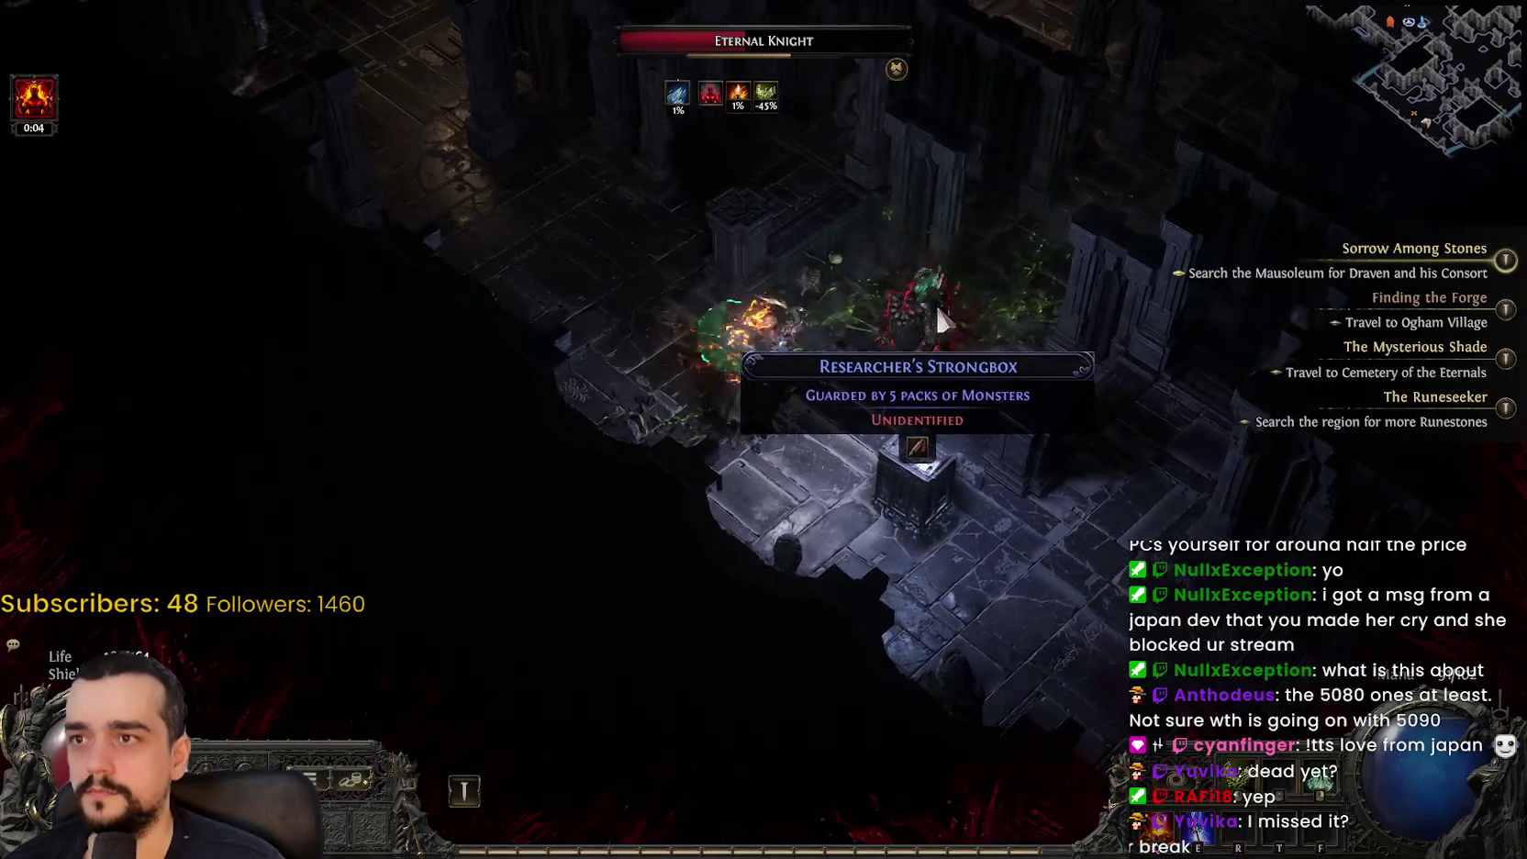
click(610, 387)
click(612, 387)
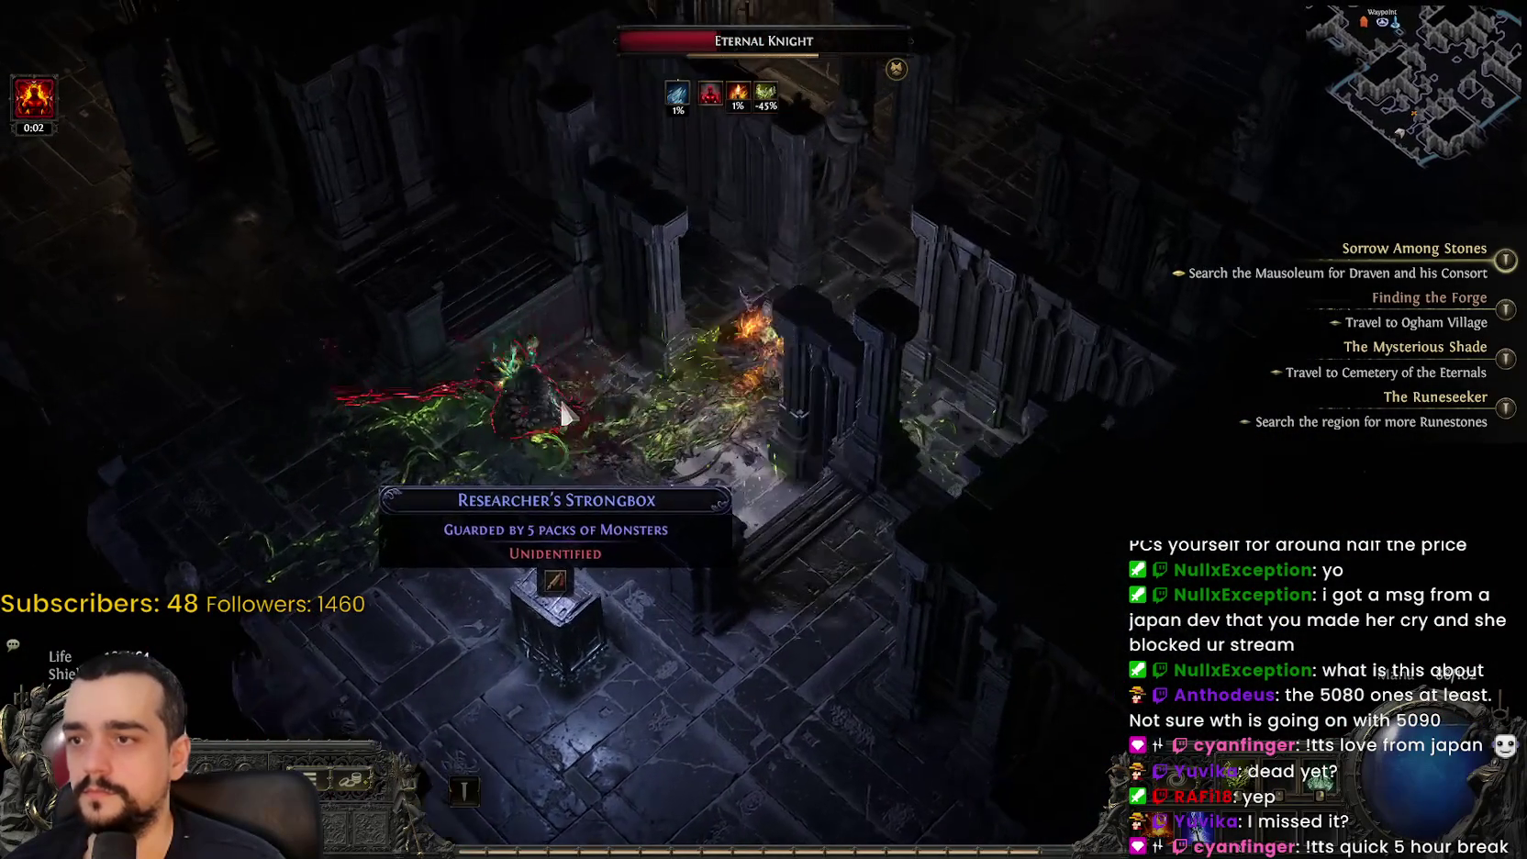
key(a)
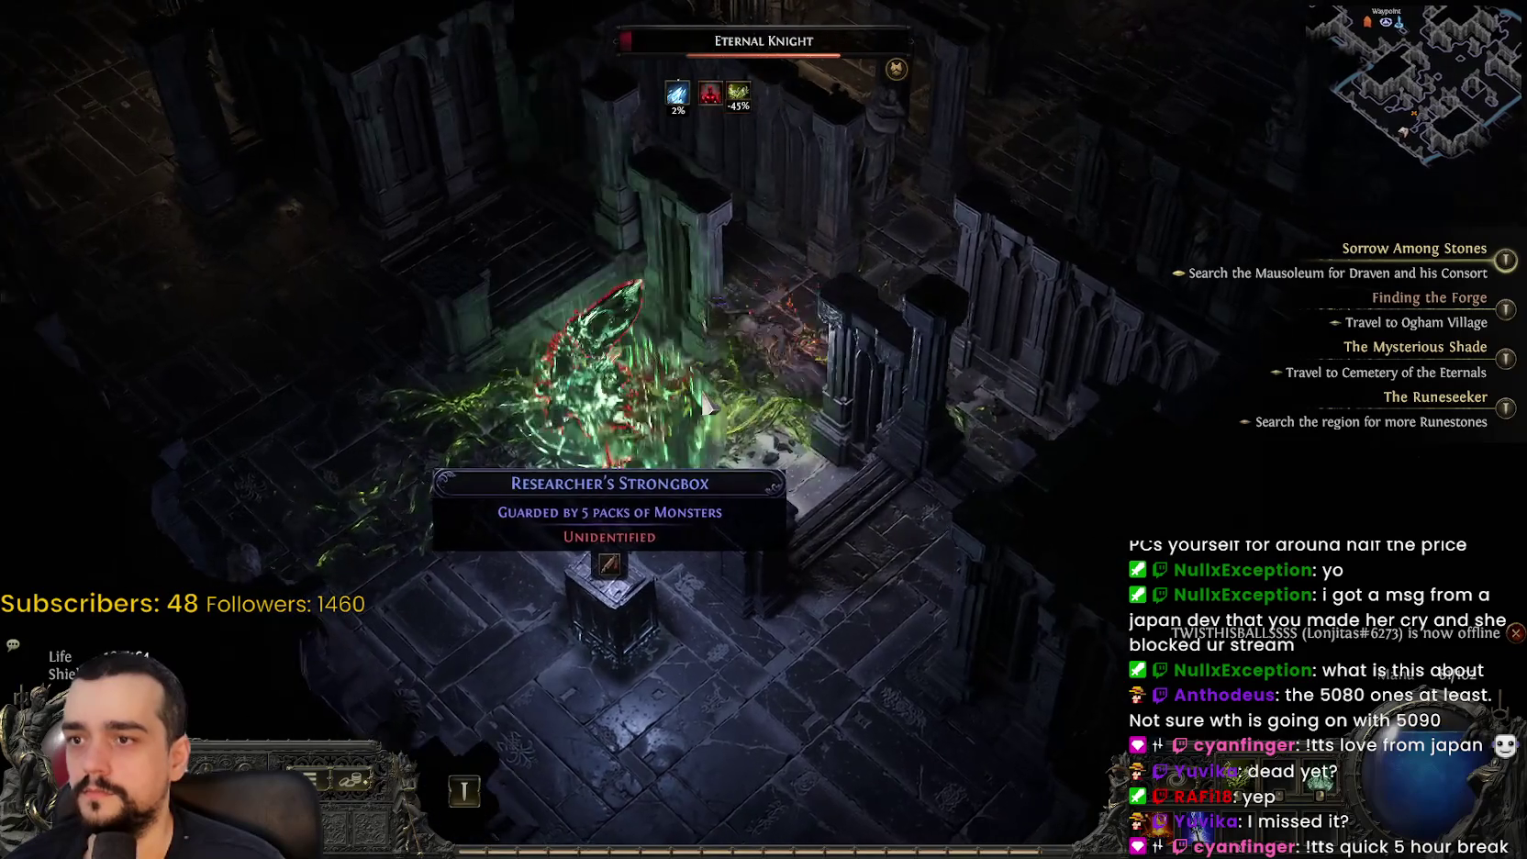
click(864, 398)
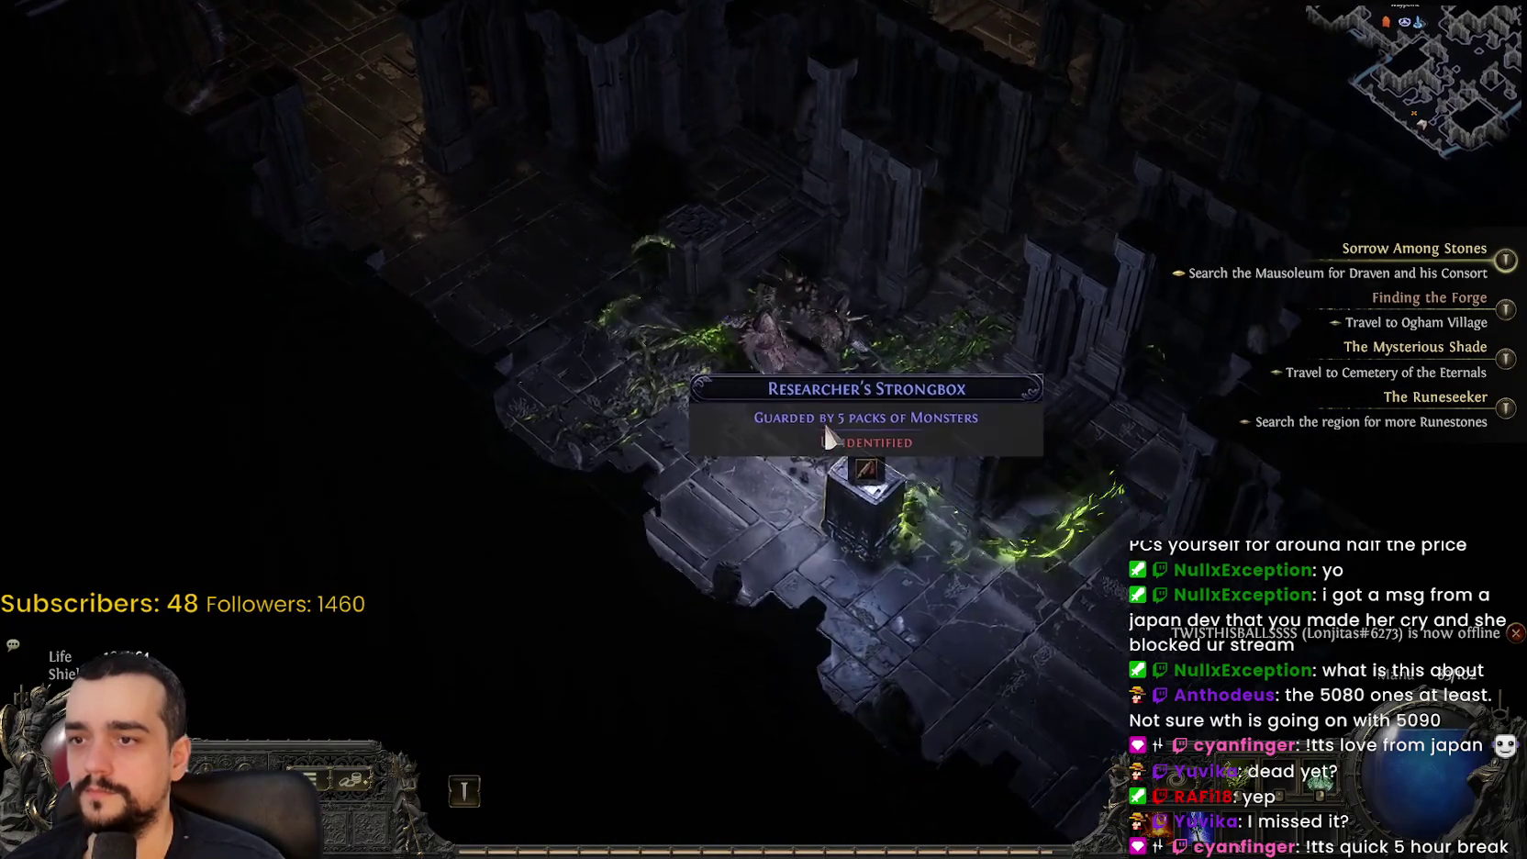
key(i)
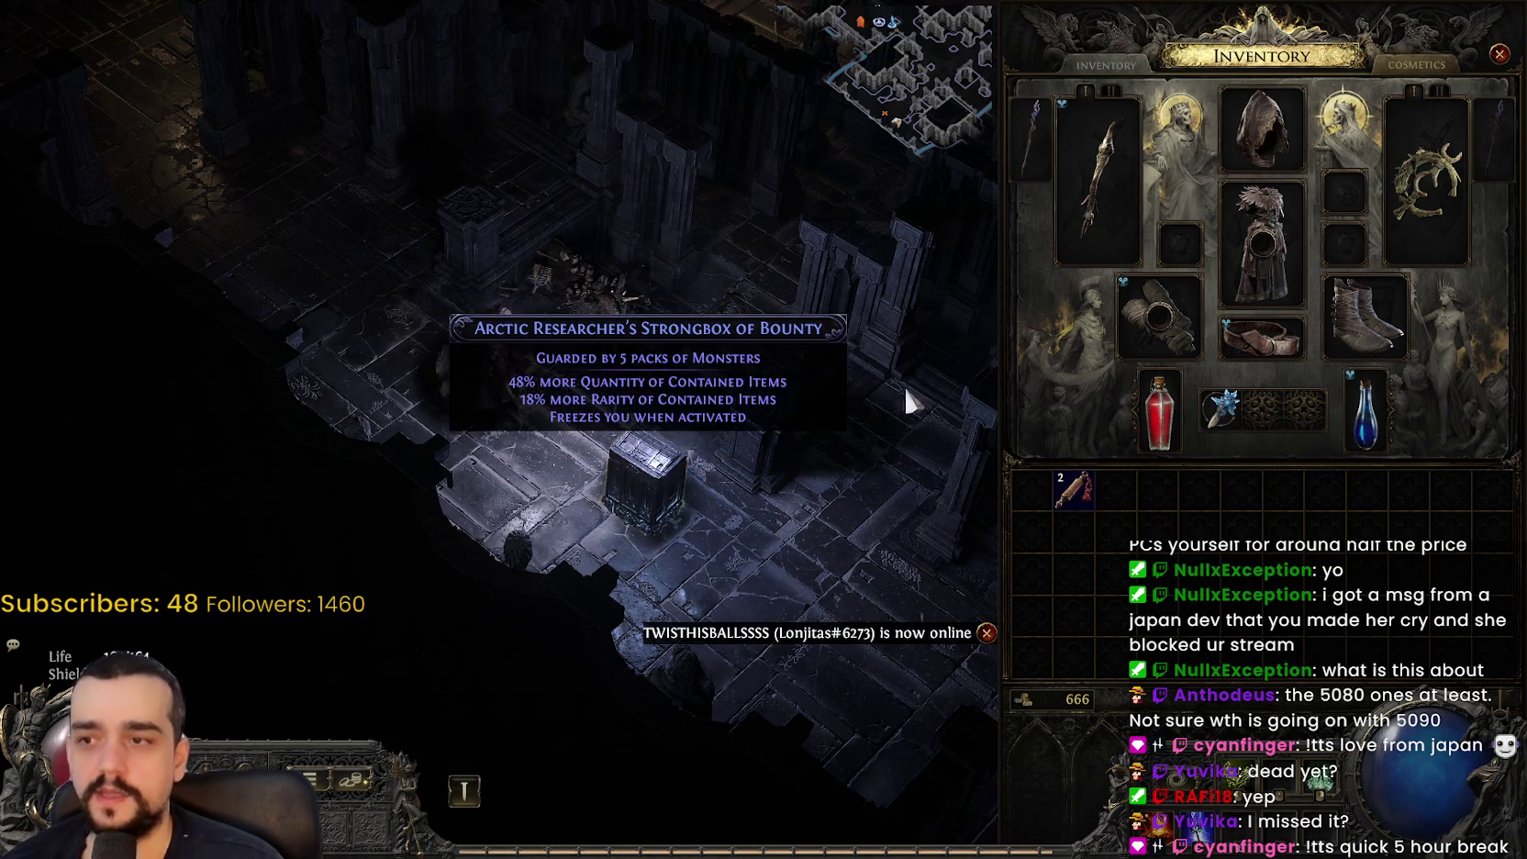
Close the inventory and fight the pack around the Courtesan and Knight-Gaunt
key(i)
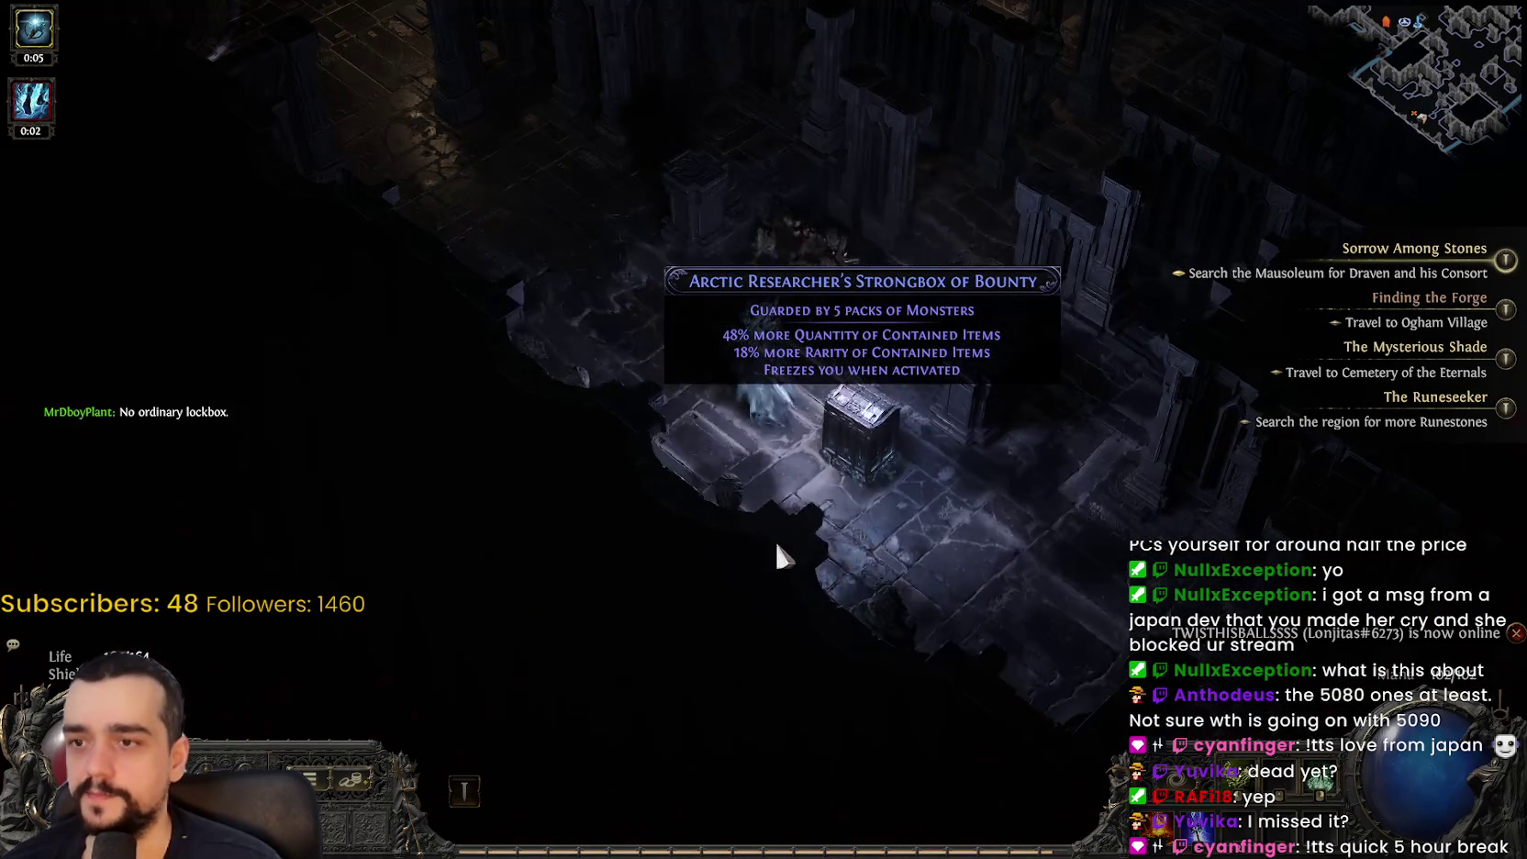
click(895, 514)
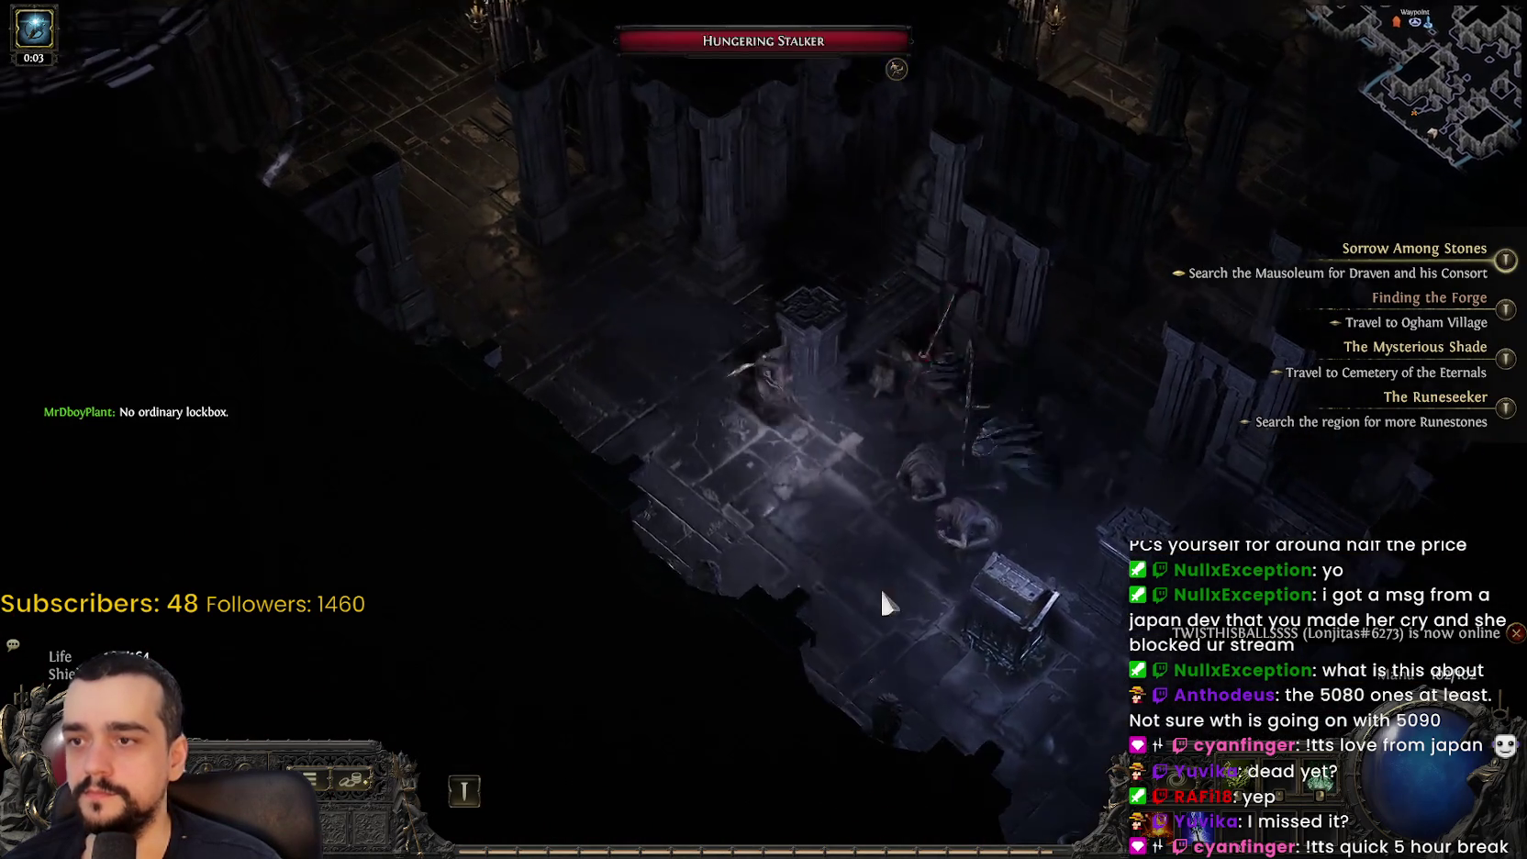
click(940, 468)
click(853, 522)
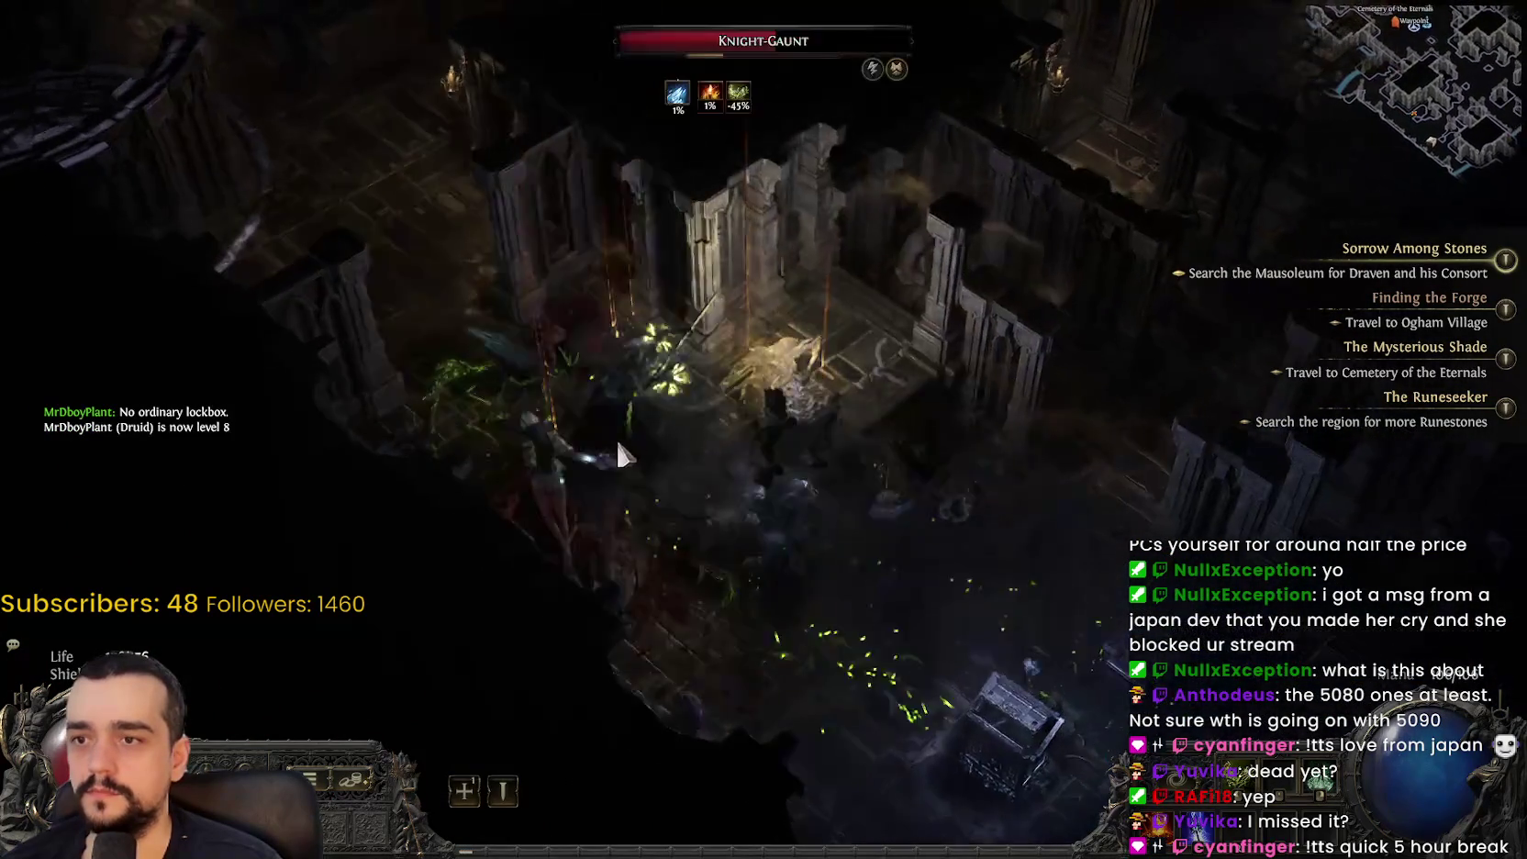
click(734, 426)
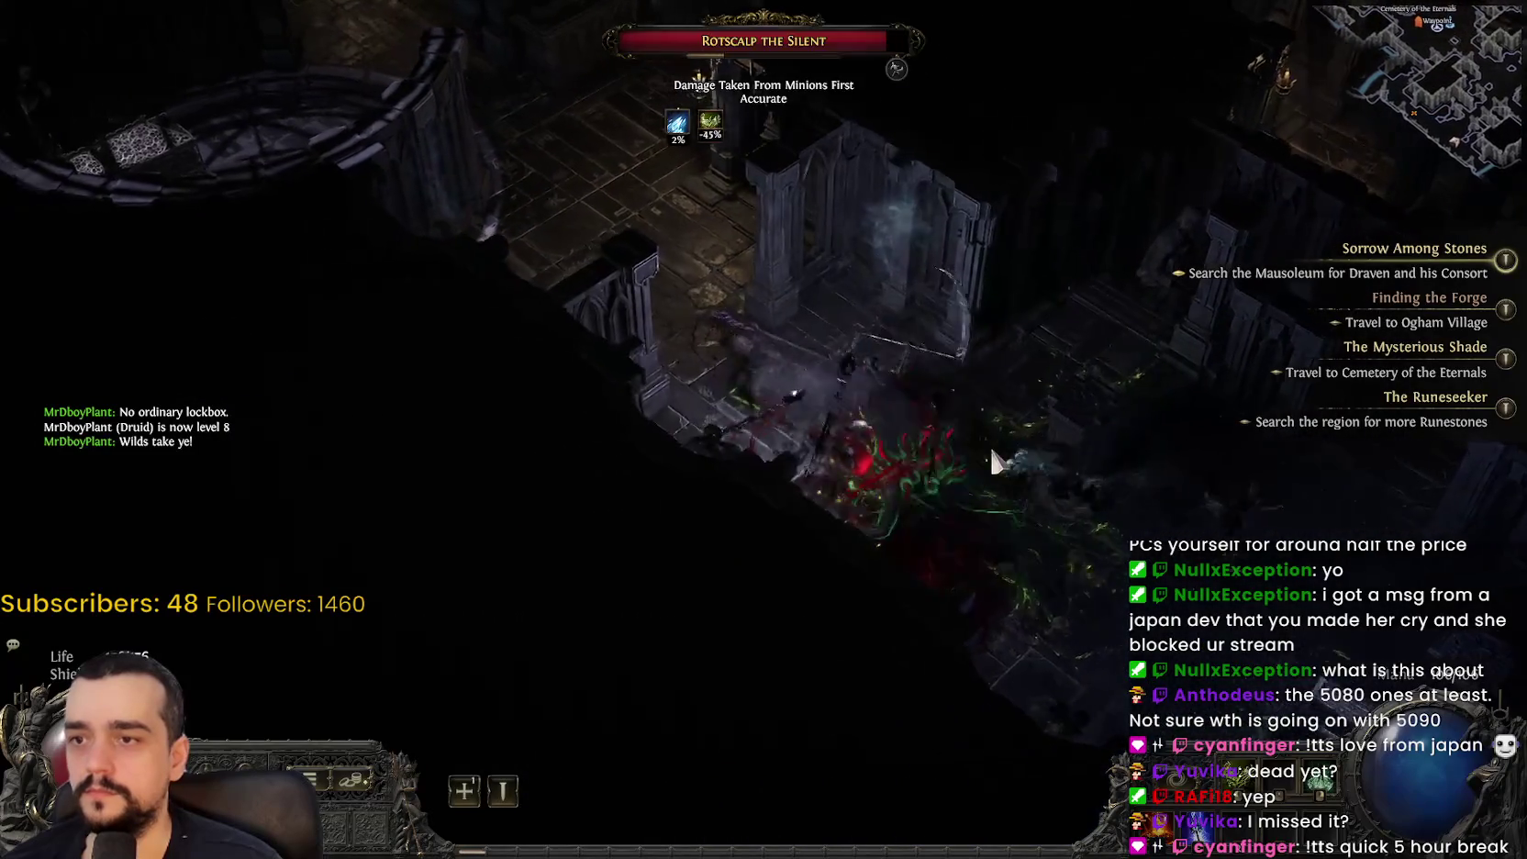
click(873, 525)
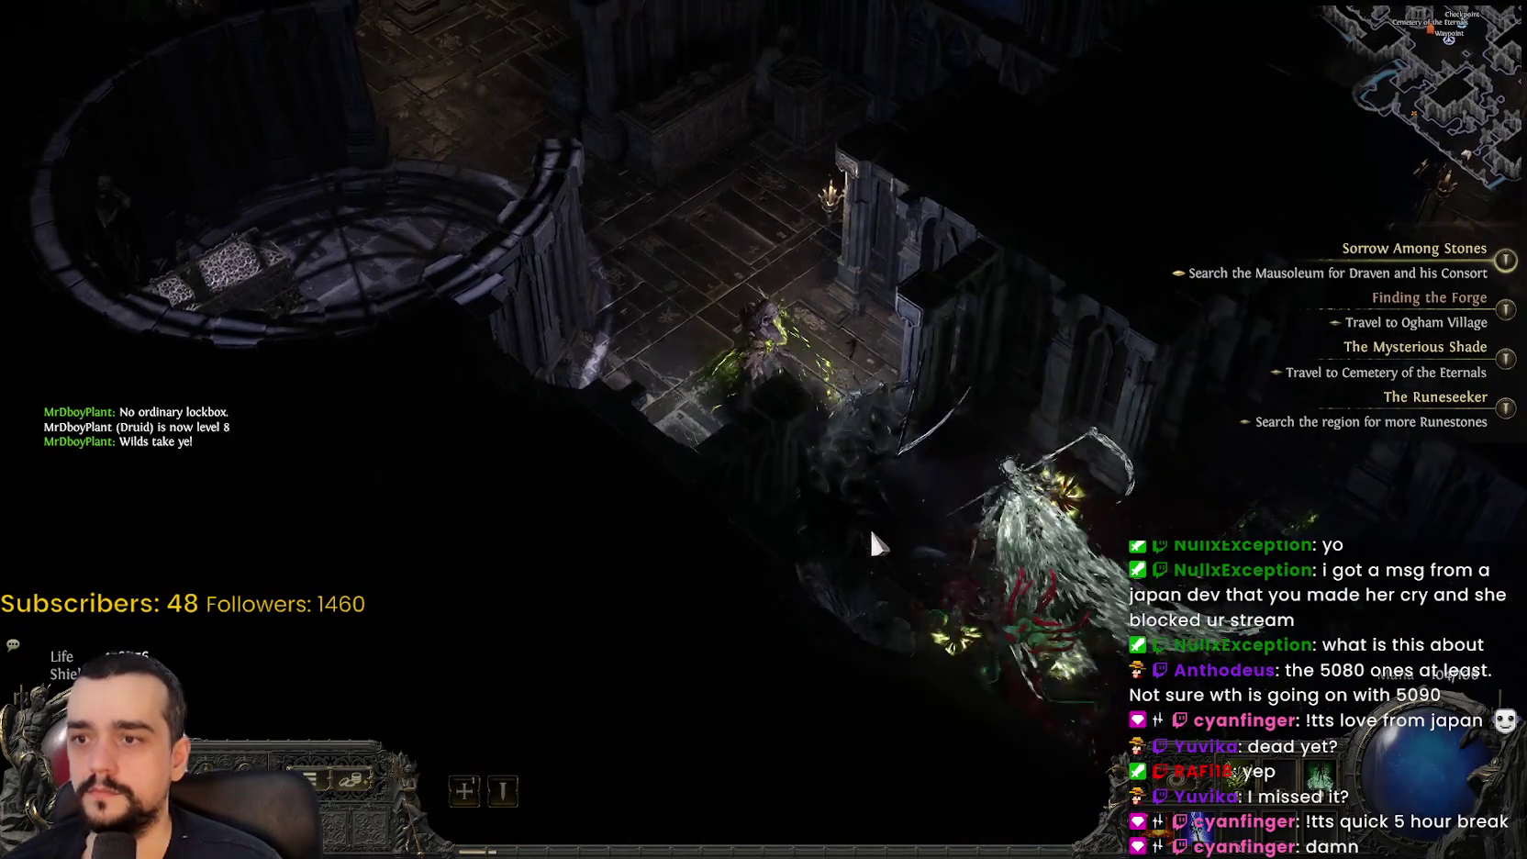
Kill Rotscalp the Silent, grab its gold, and clear the Blood Cretin pack
click(845, 563)
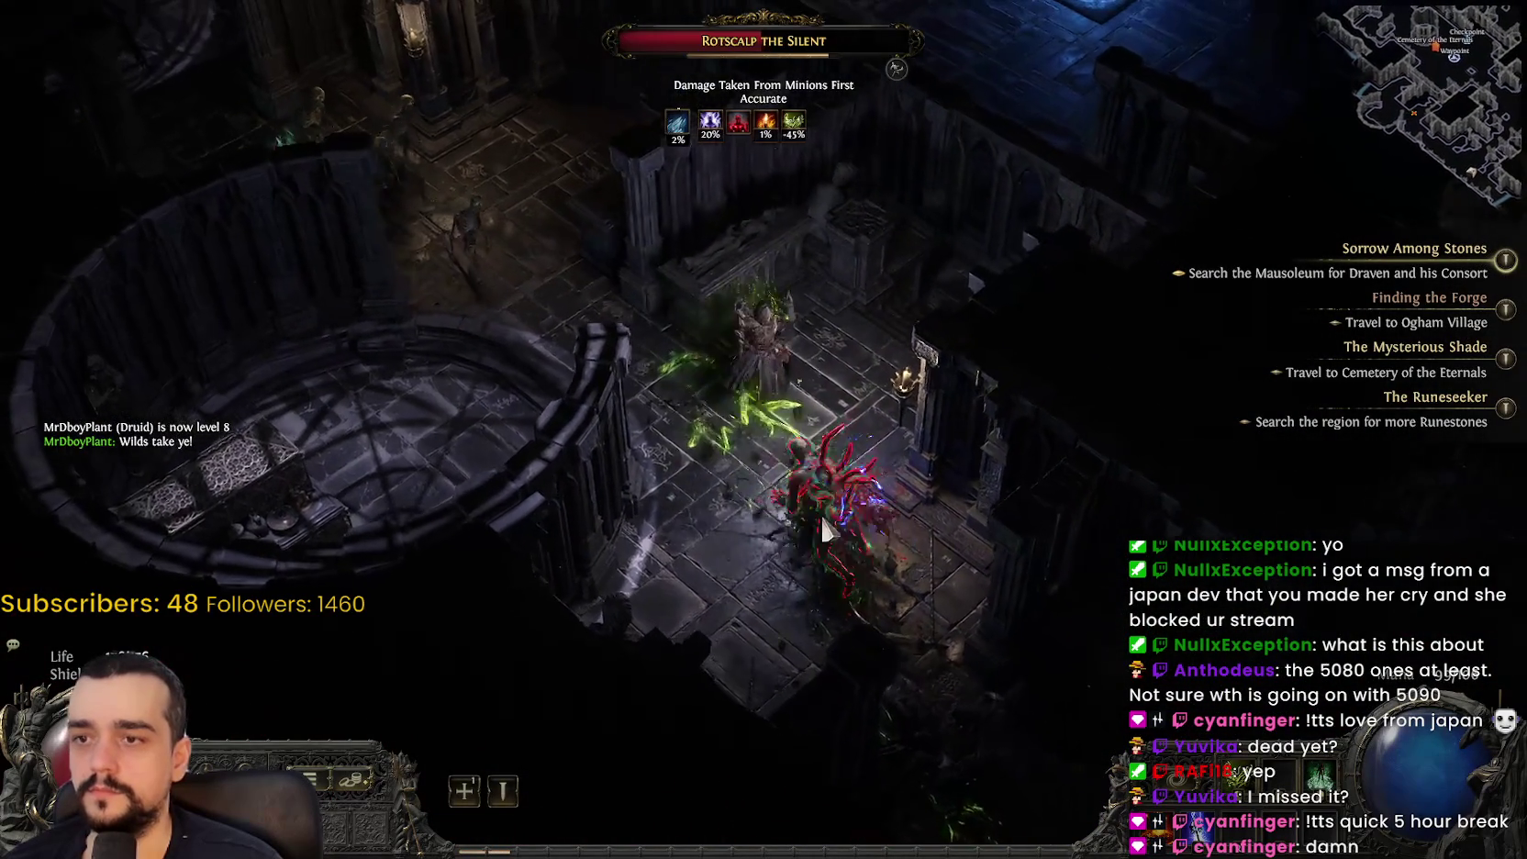
click(693, 266)
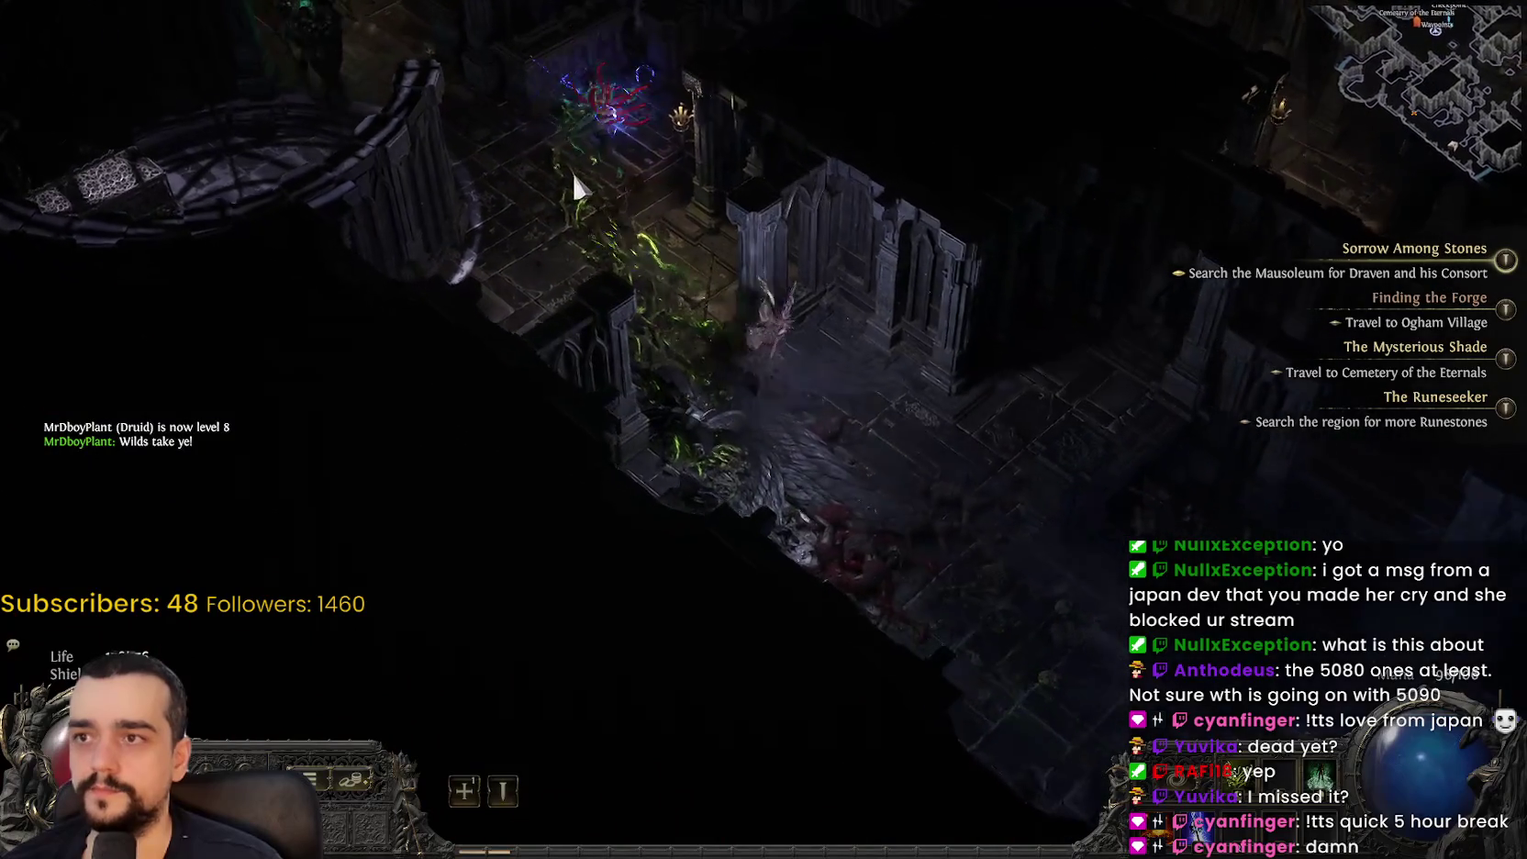
click(633, 145)
click(640, 193)
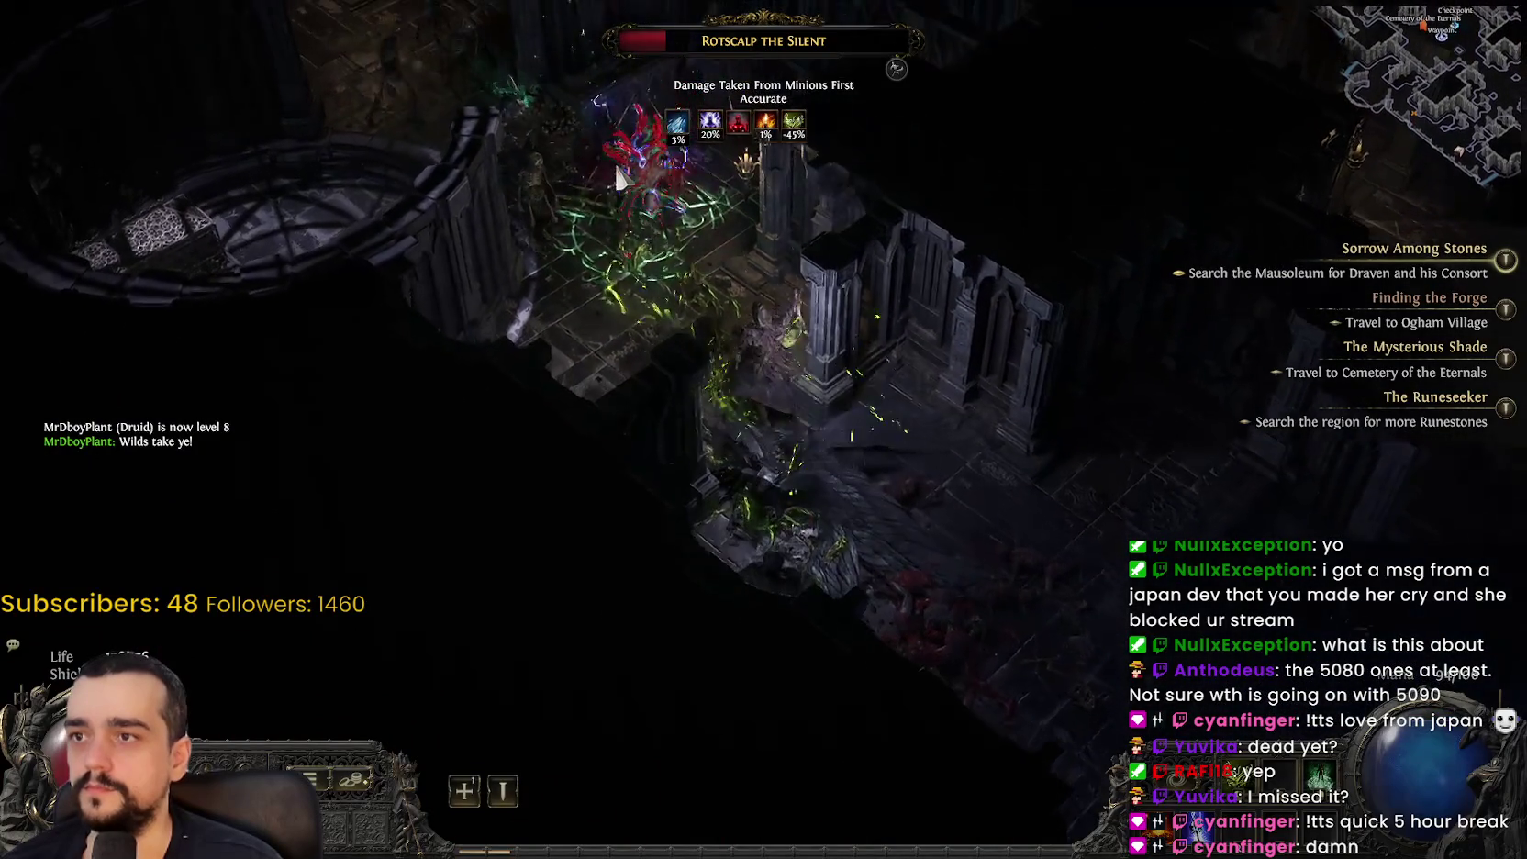
click(647, 248)
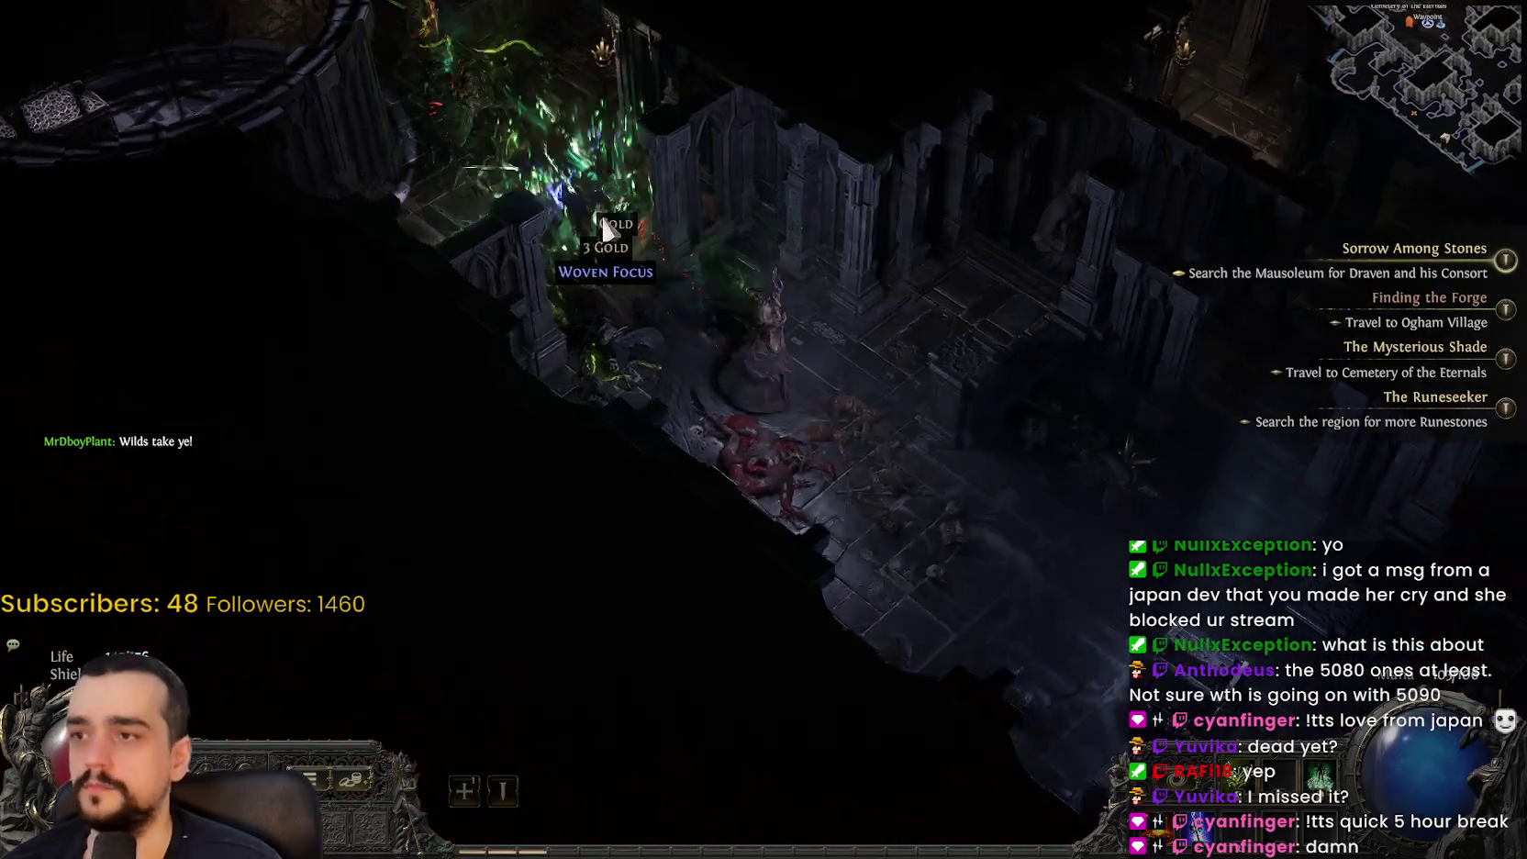
click(683, 313)
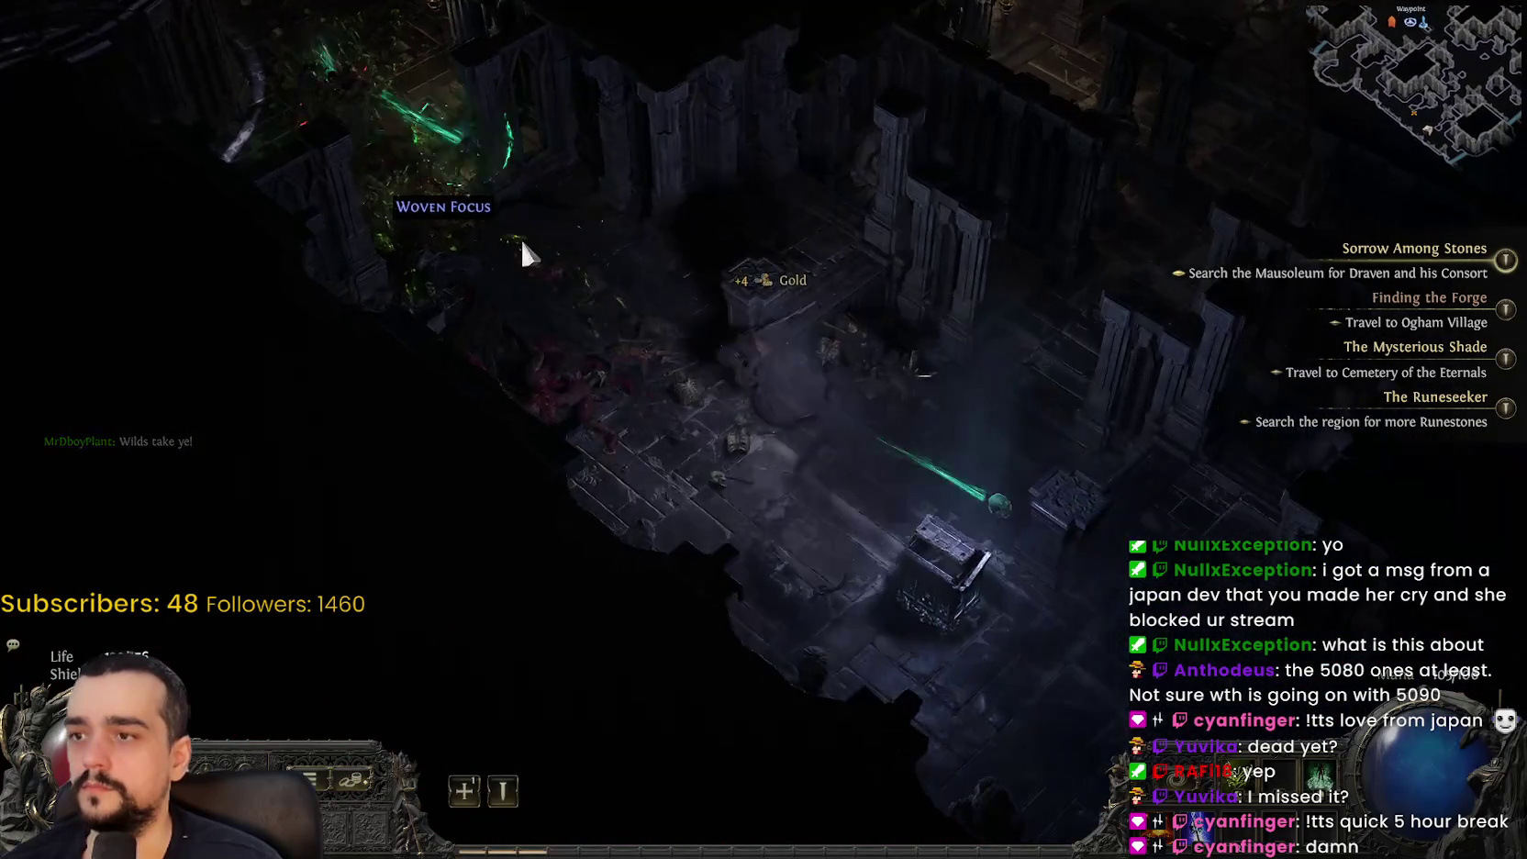
click(613, 296)
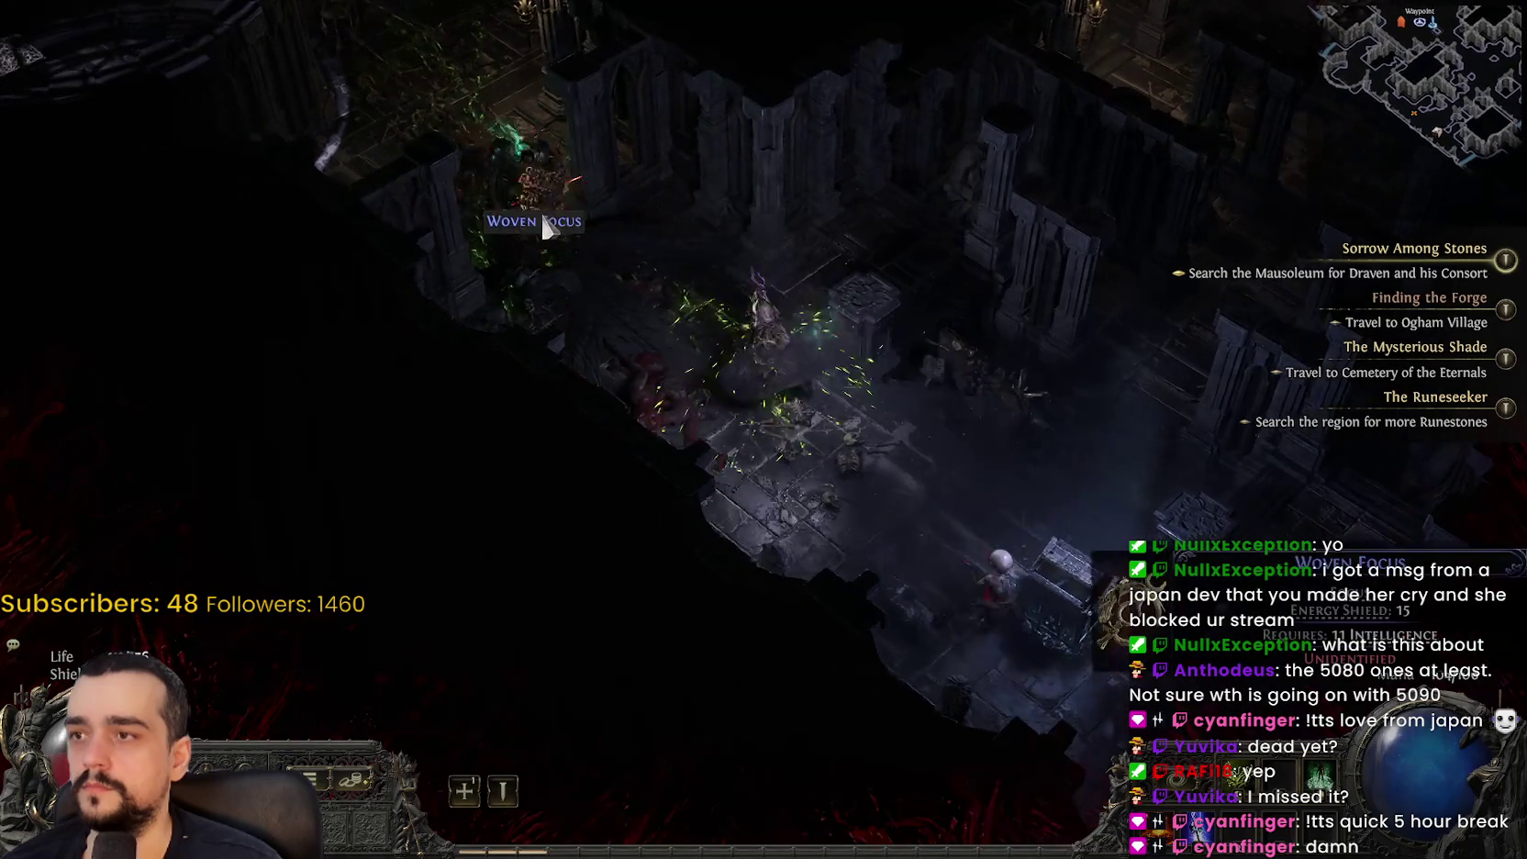
click(983, 473)
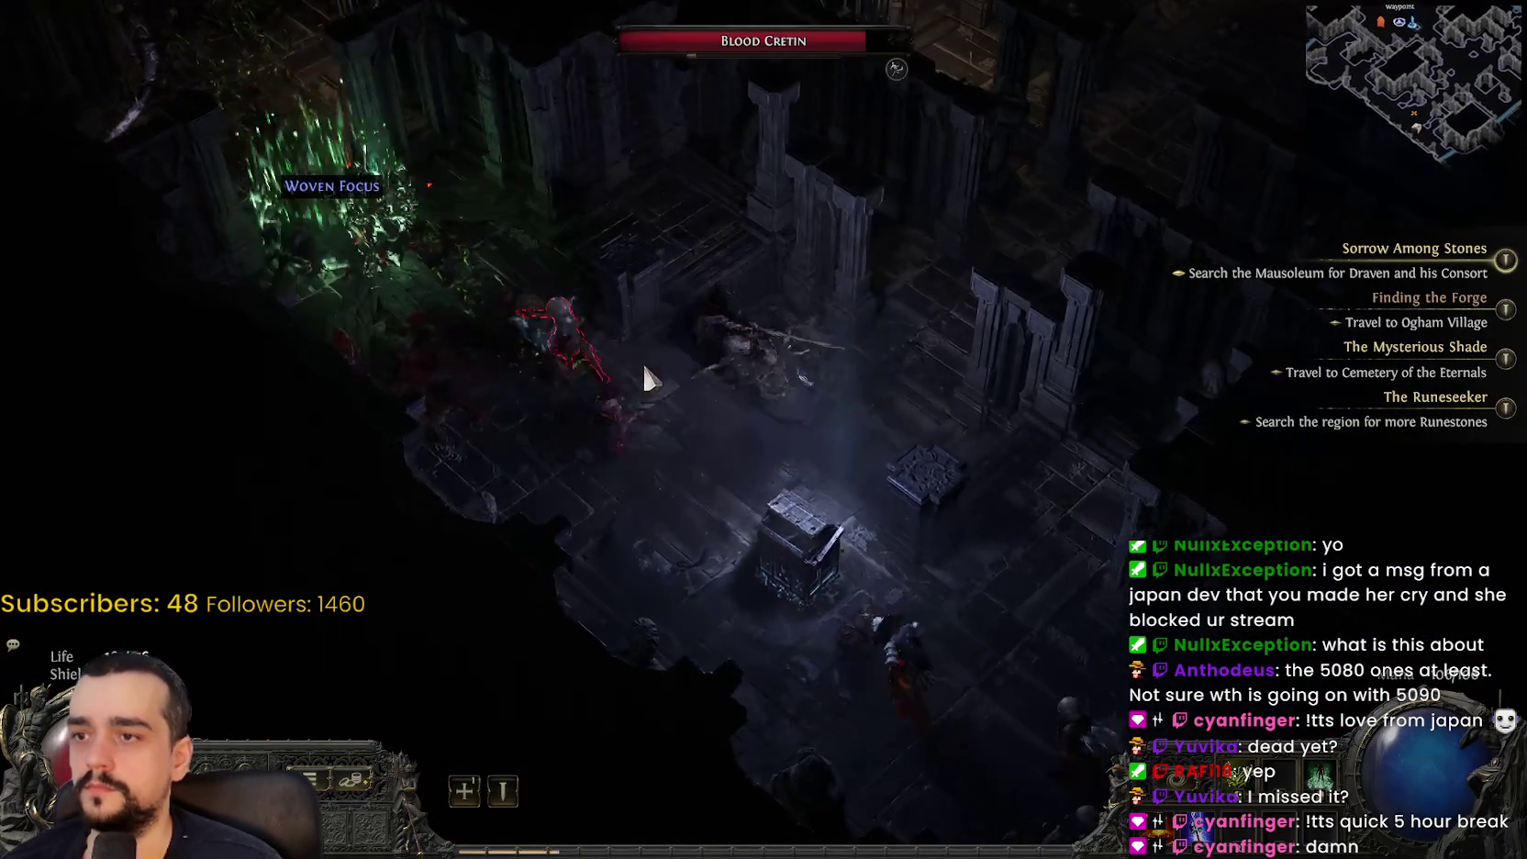
click(729, 389)
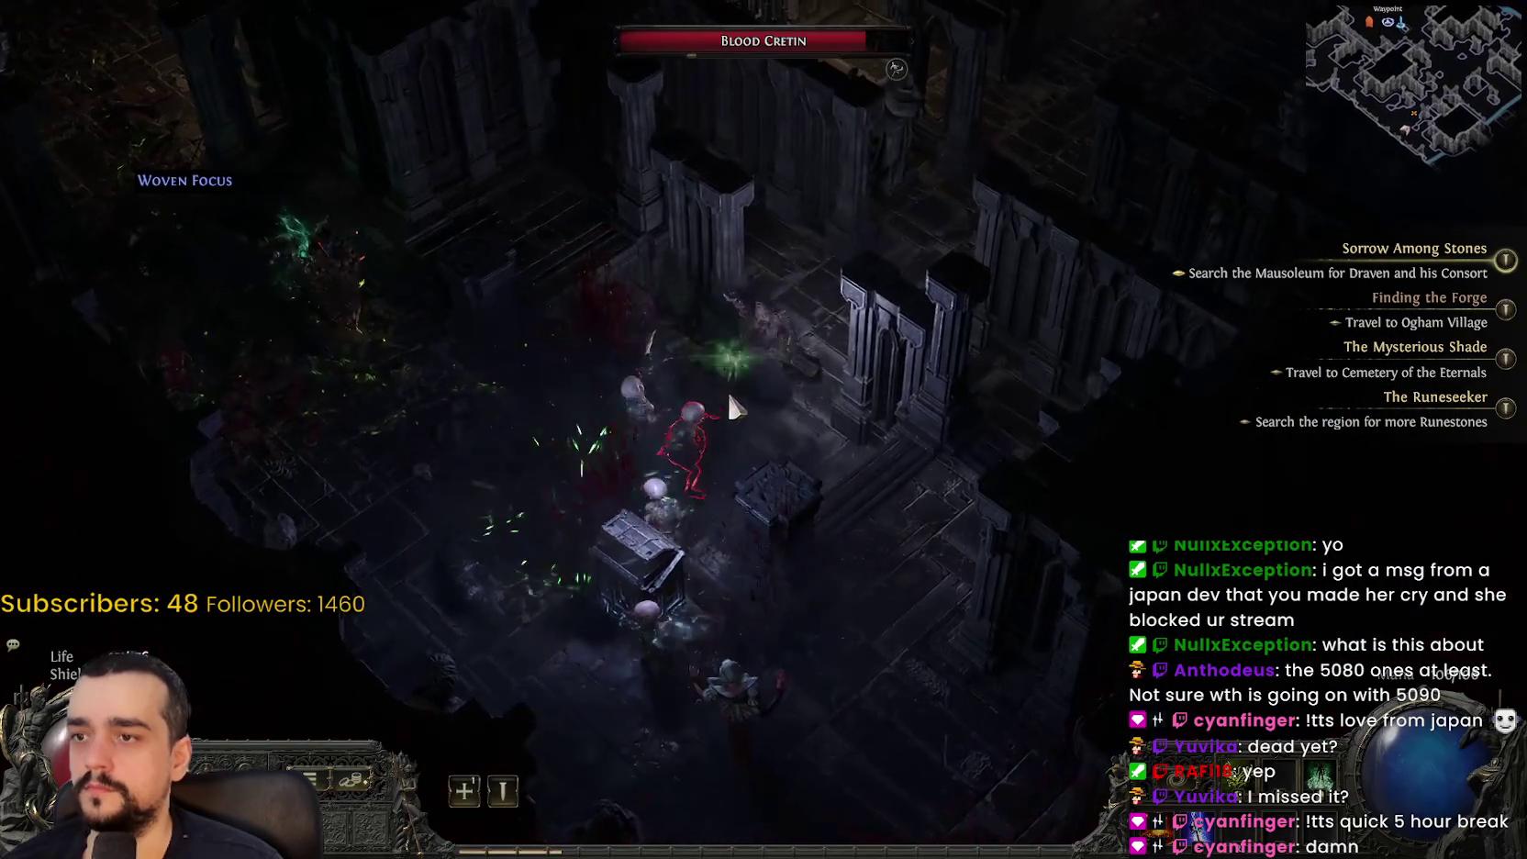
Open the passive skill tree and pan to the nodes near the character
click(469, 795)
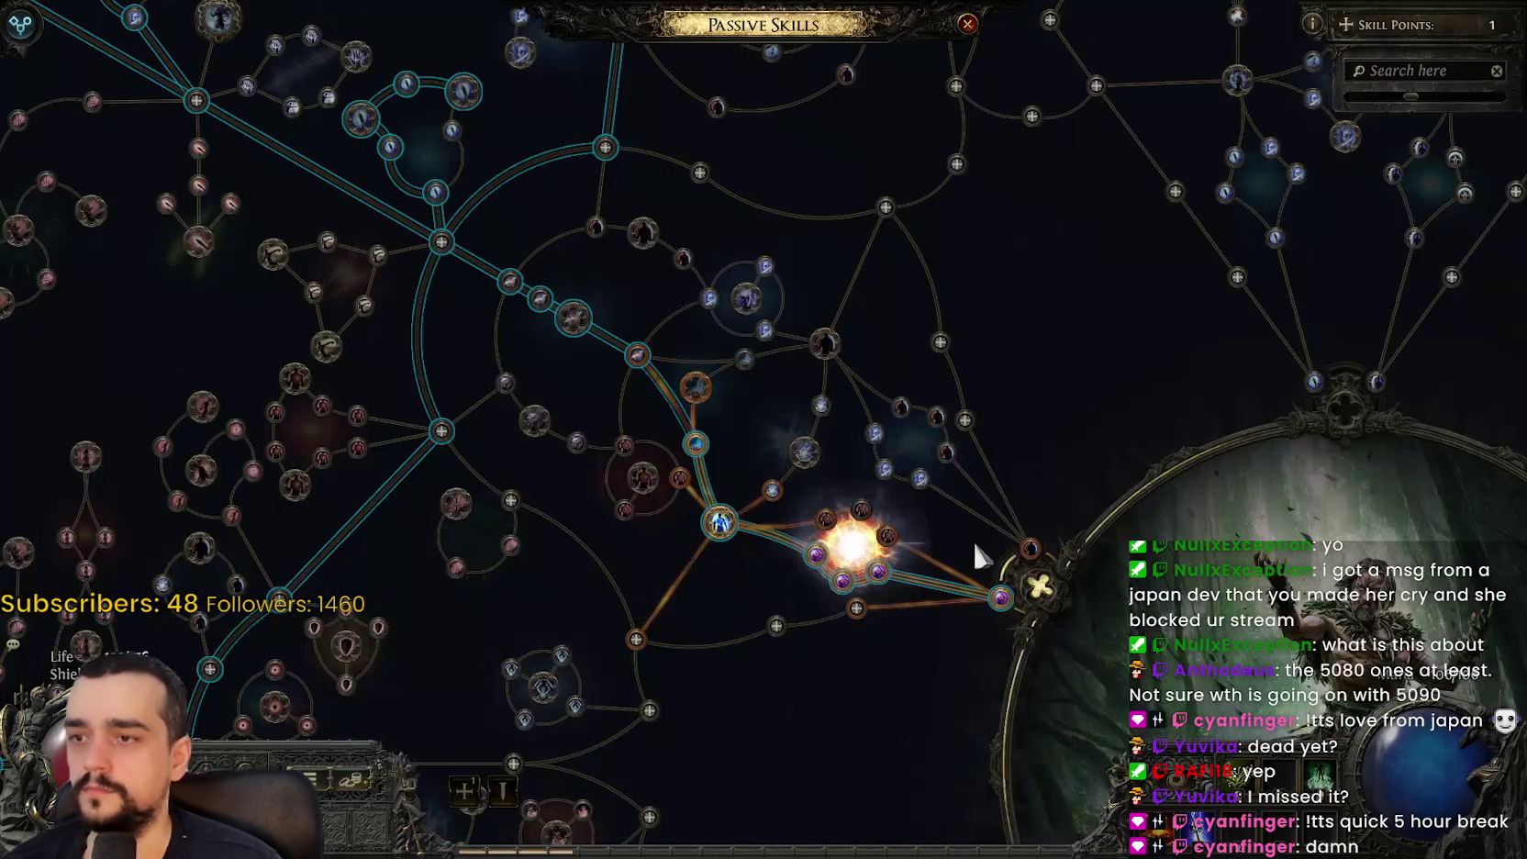
drag(738, 596, 882, 617)
scroll(up, 3)
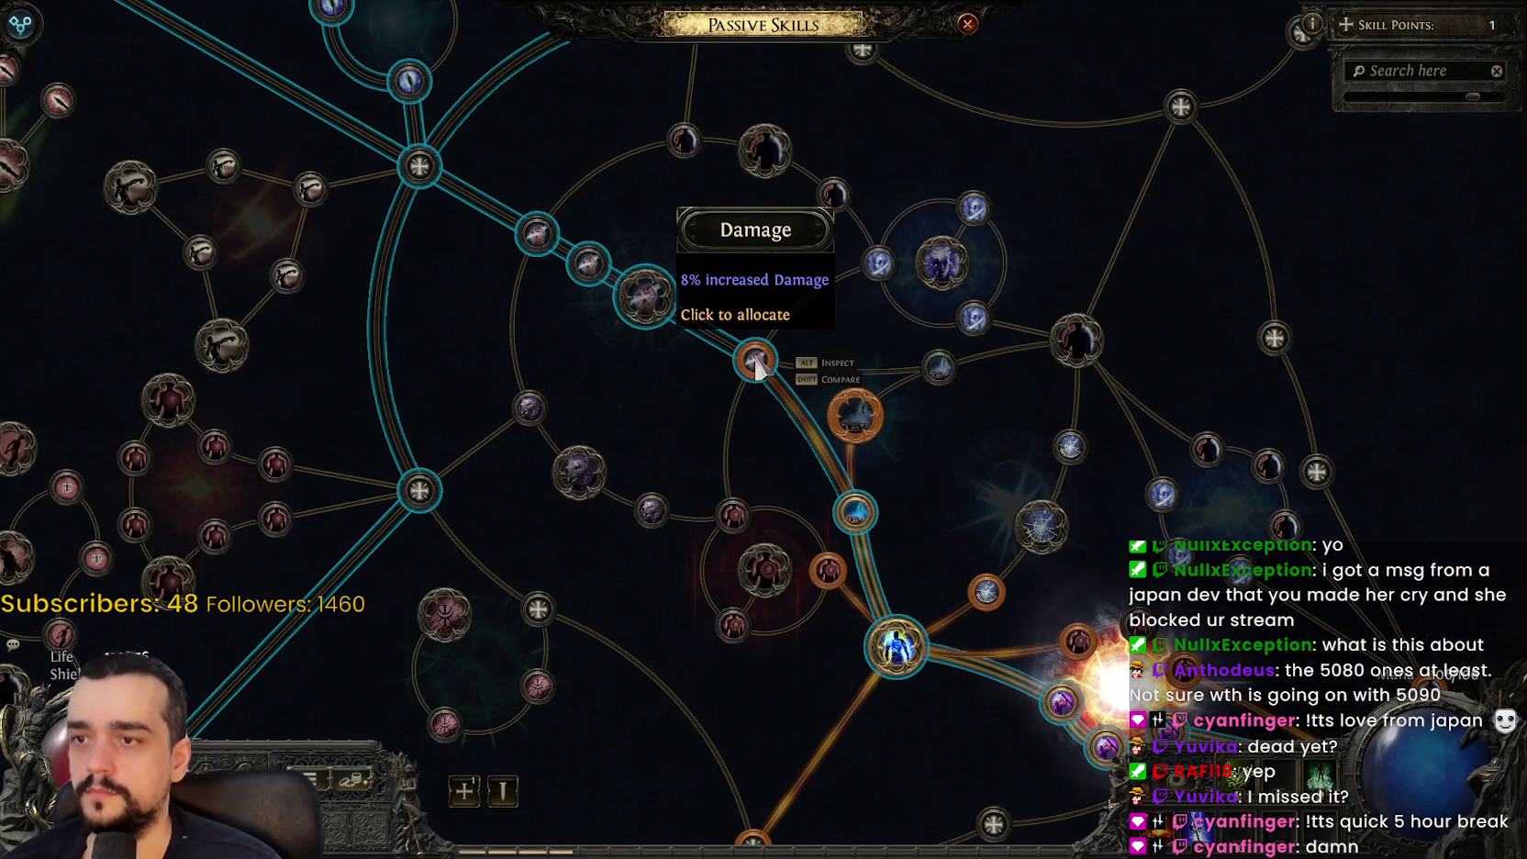
Close the passive tree, loot the Feathered Robe, kill the Eternal Knight, and grab the Woven Focus
key(p)
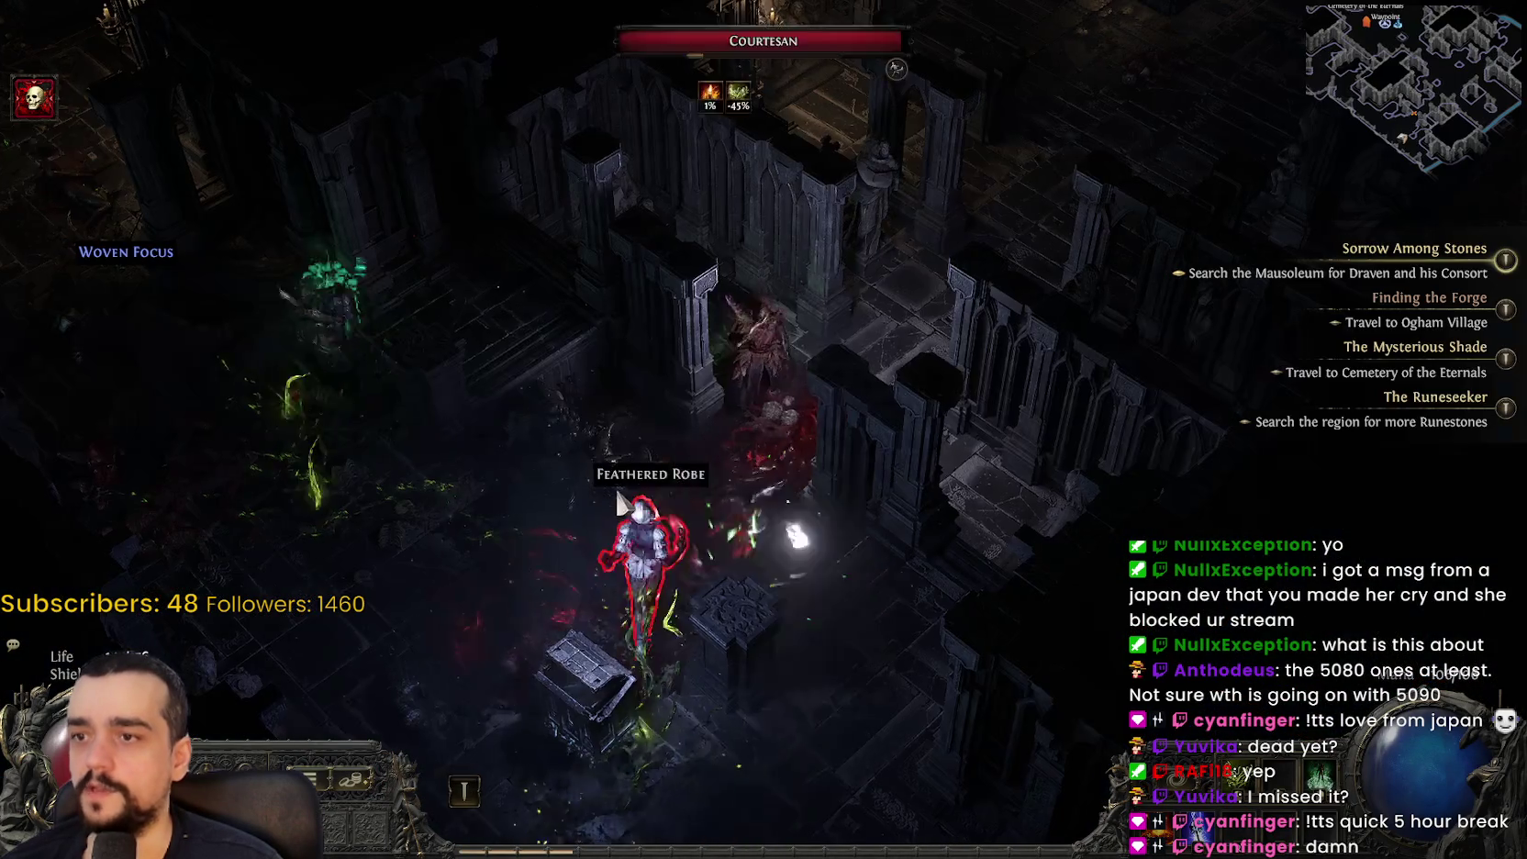
click(738, 560)
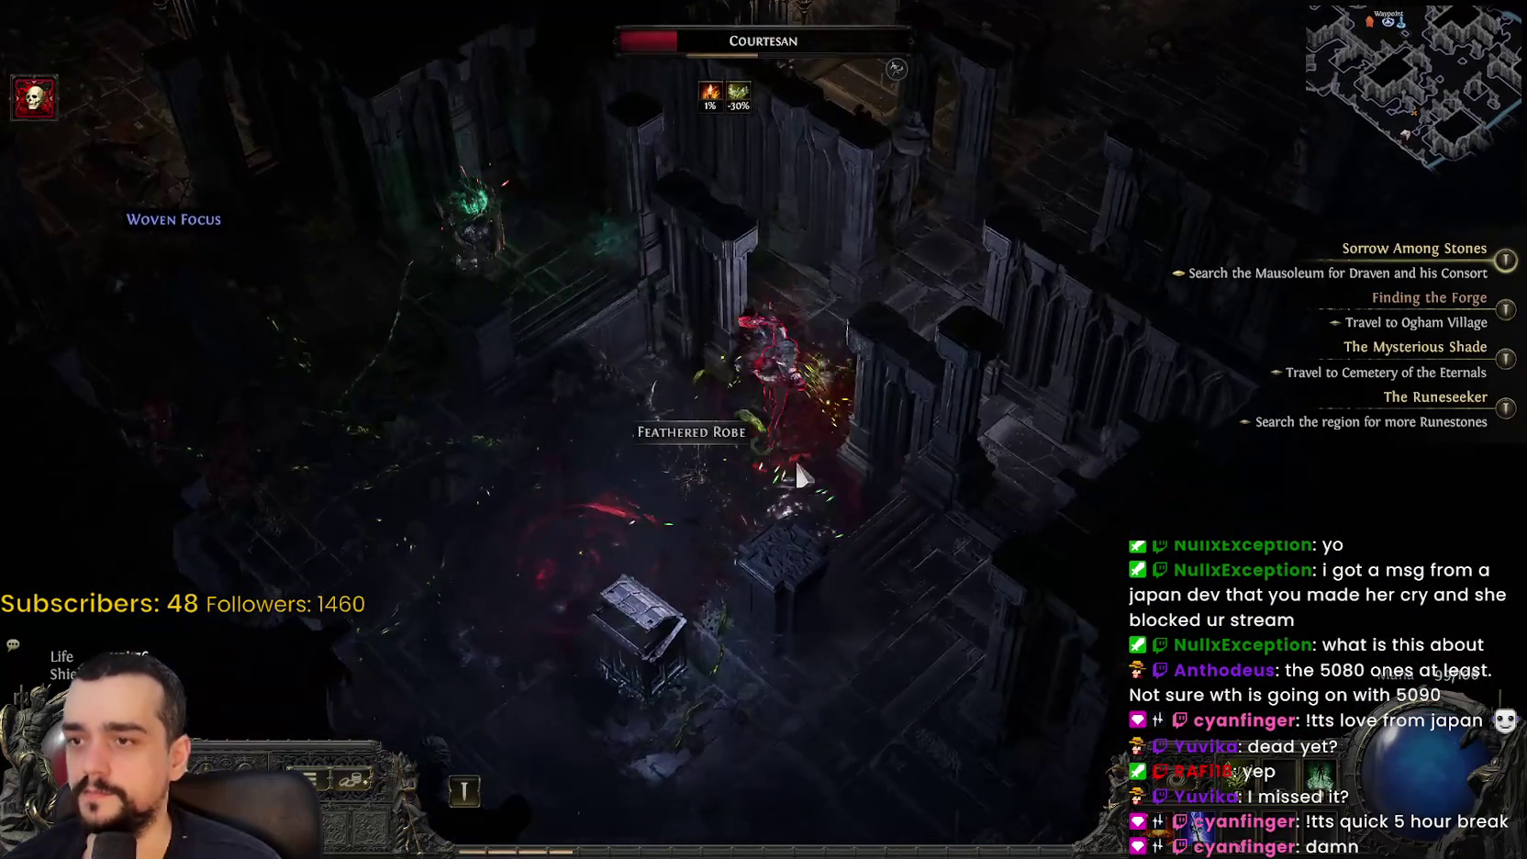
click(902, 386)
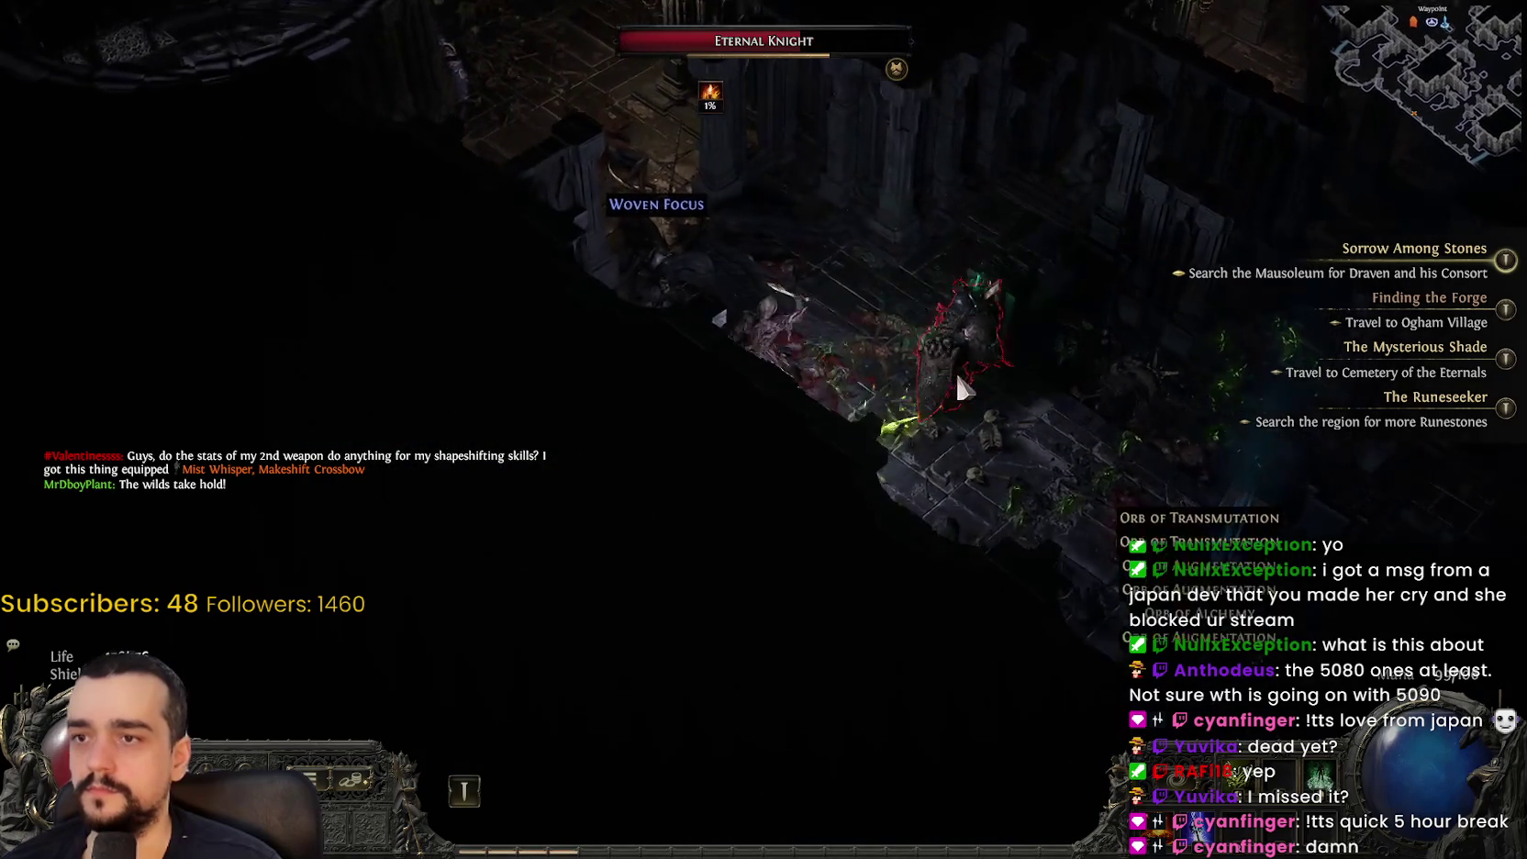
click(745, 260)
click(718, 319)
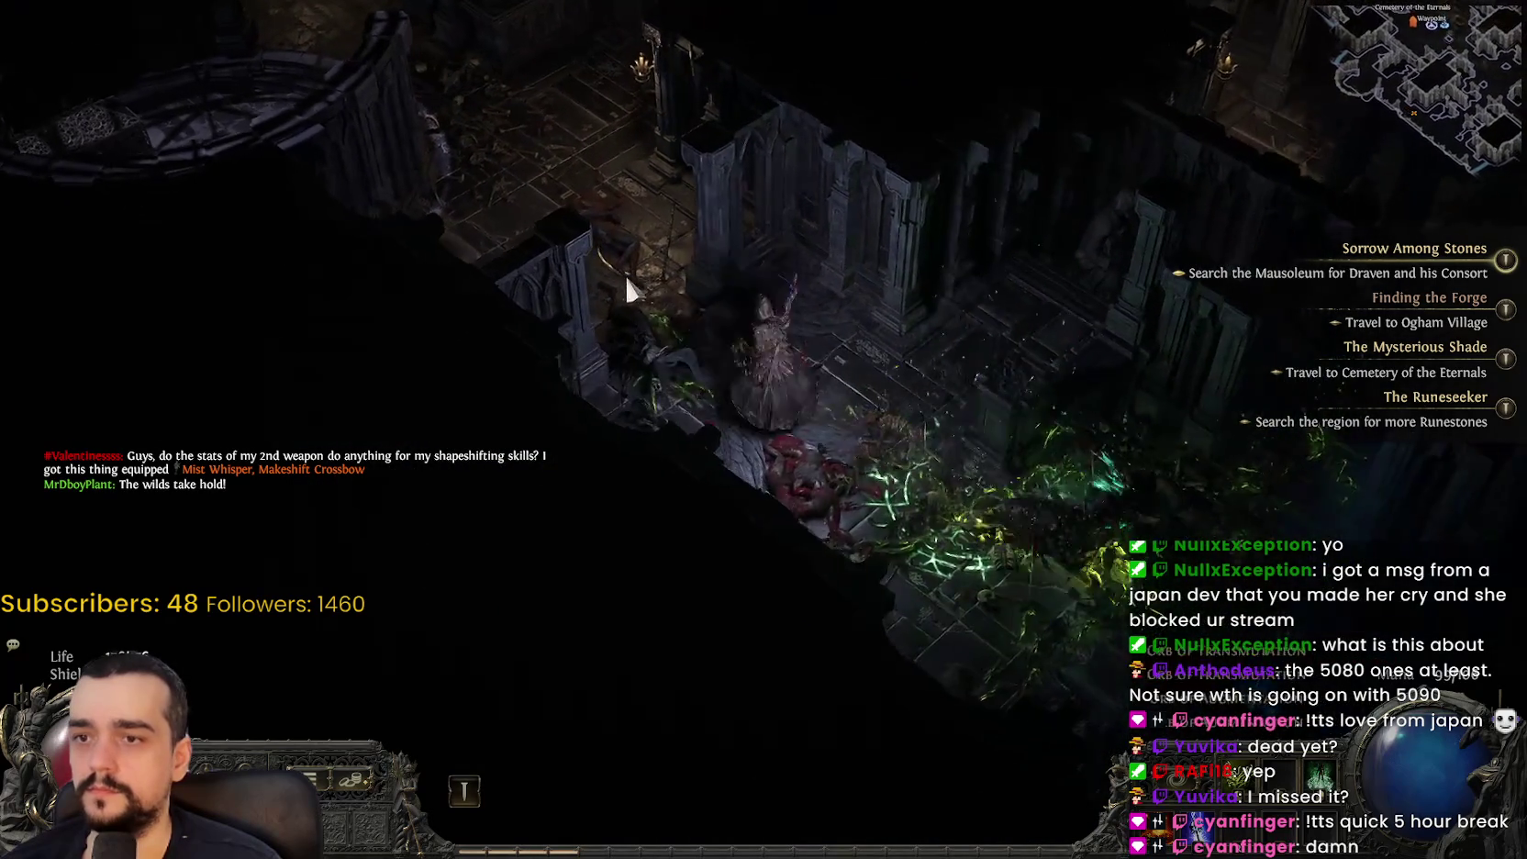
click(985, 625)
Collect the Orb of Augmentation and other orbs, then pick up the focus in the inventory
click(913, 550)
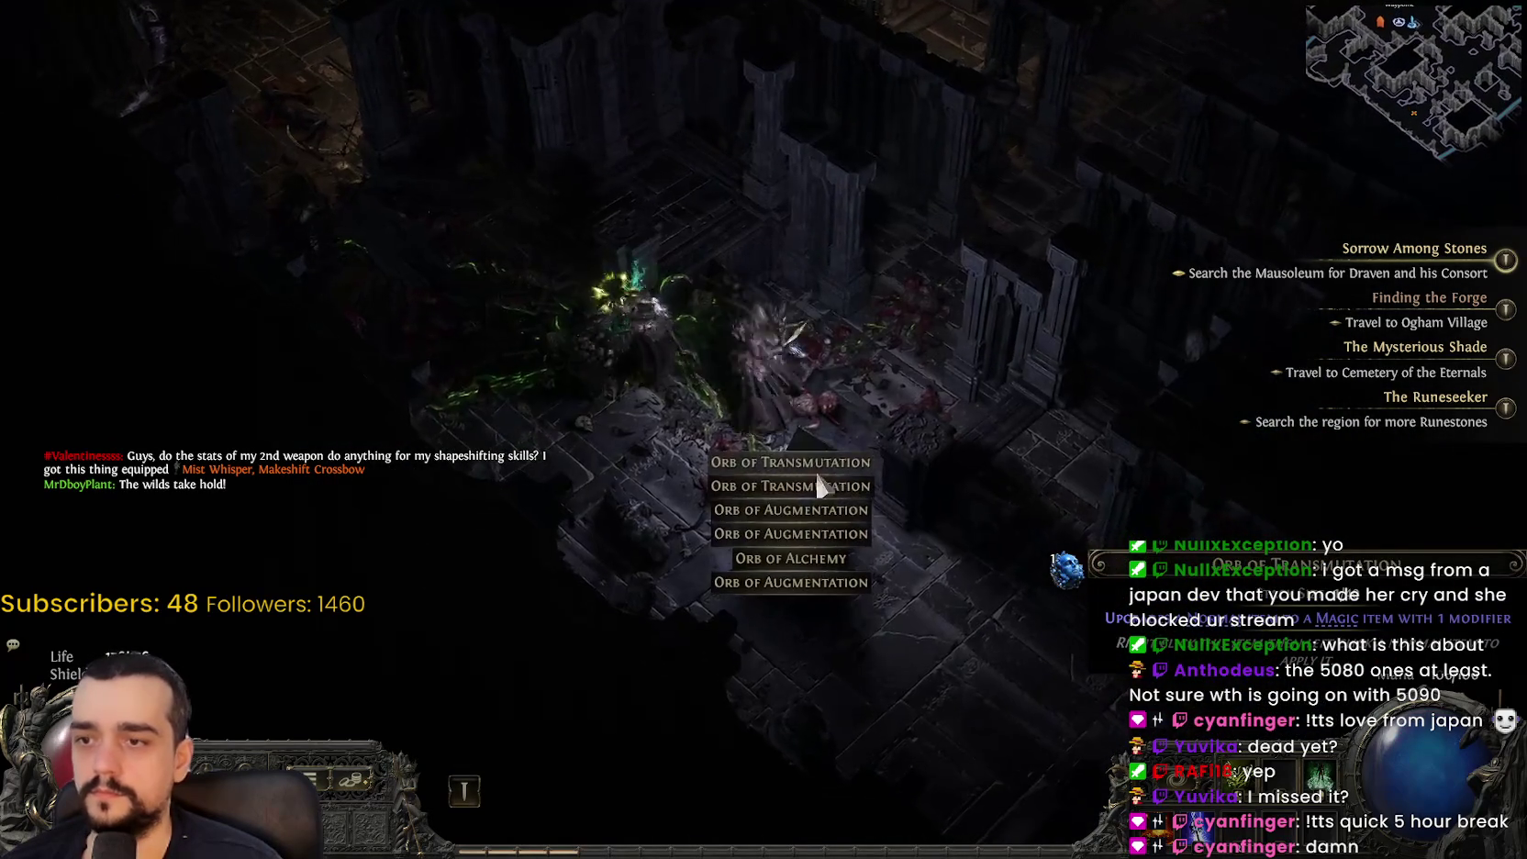
click(772, 587)
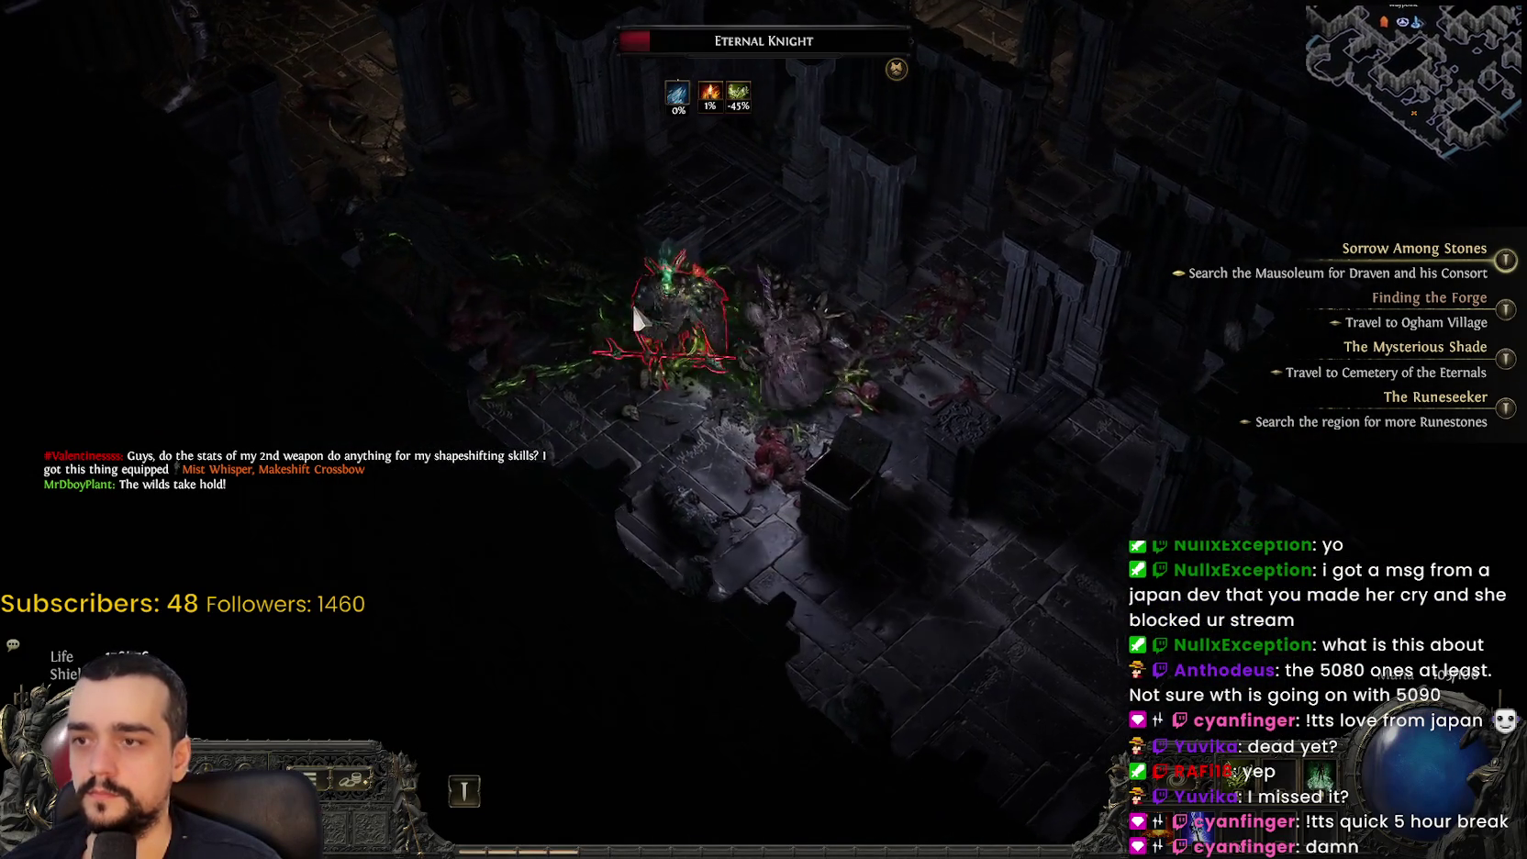
click(799, 315)
key(i)
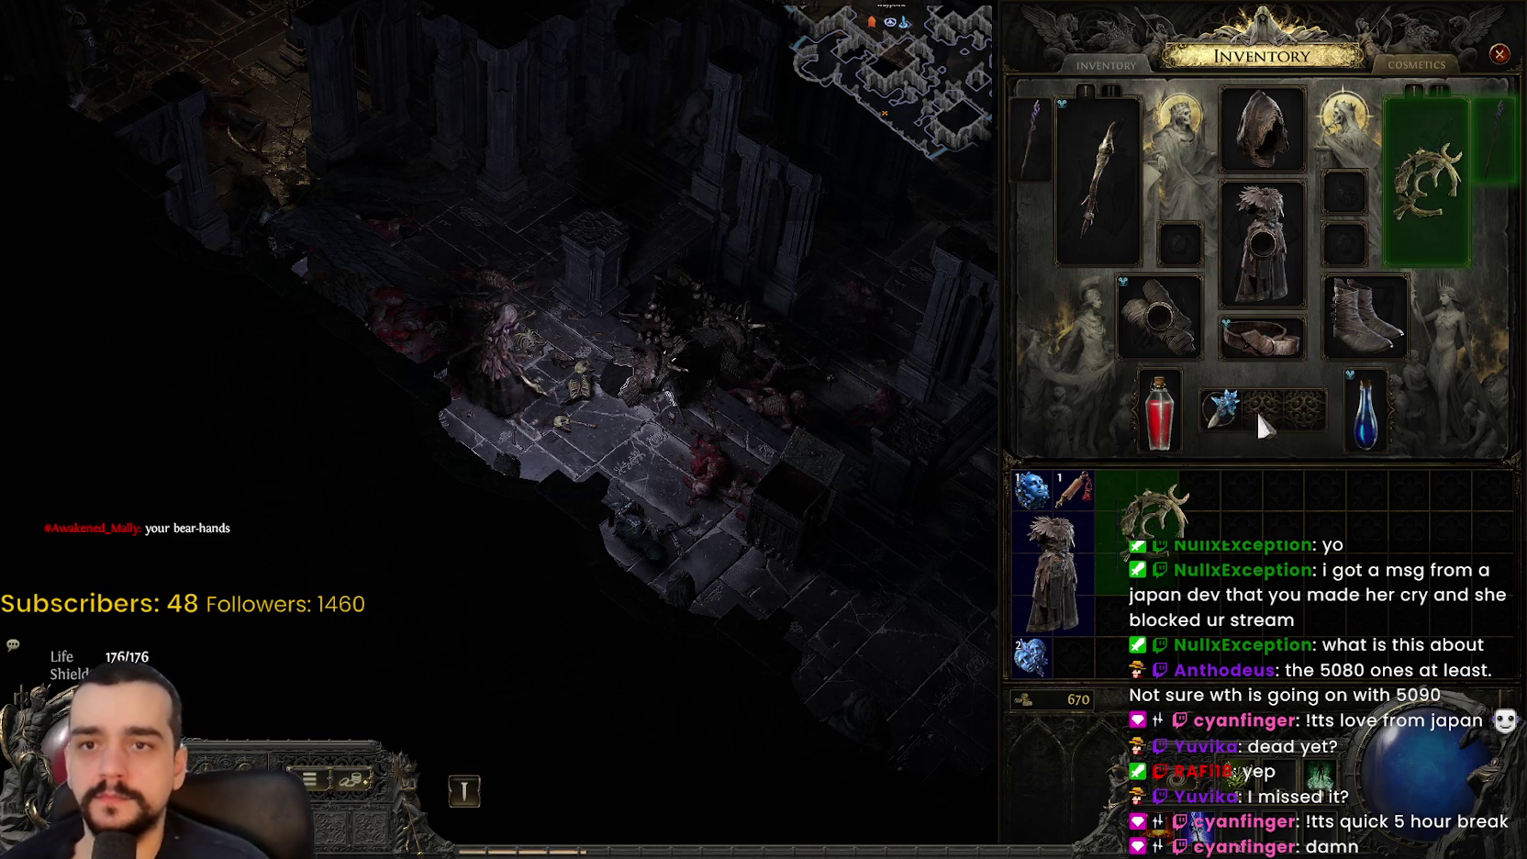
click(1415, 221)
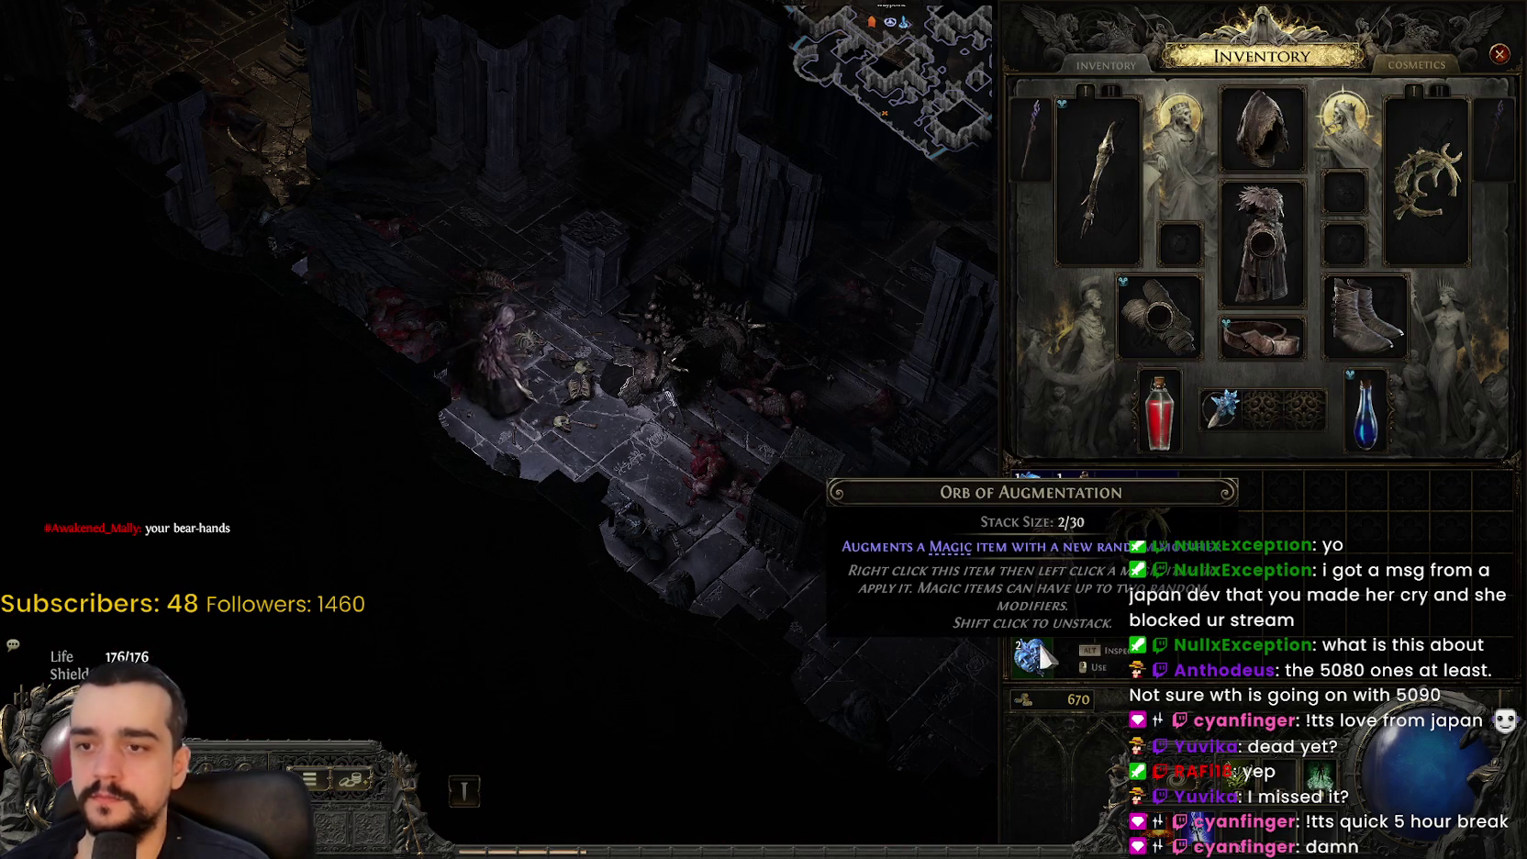
Check the Rift Anthem Woven Focus stats, close the inventory, and head toward the rotunda
mouse_move(1177, 418)
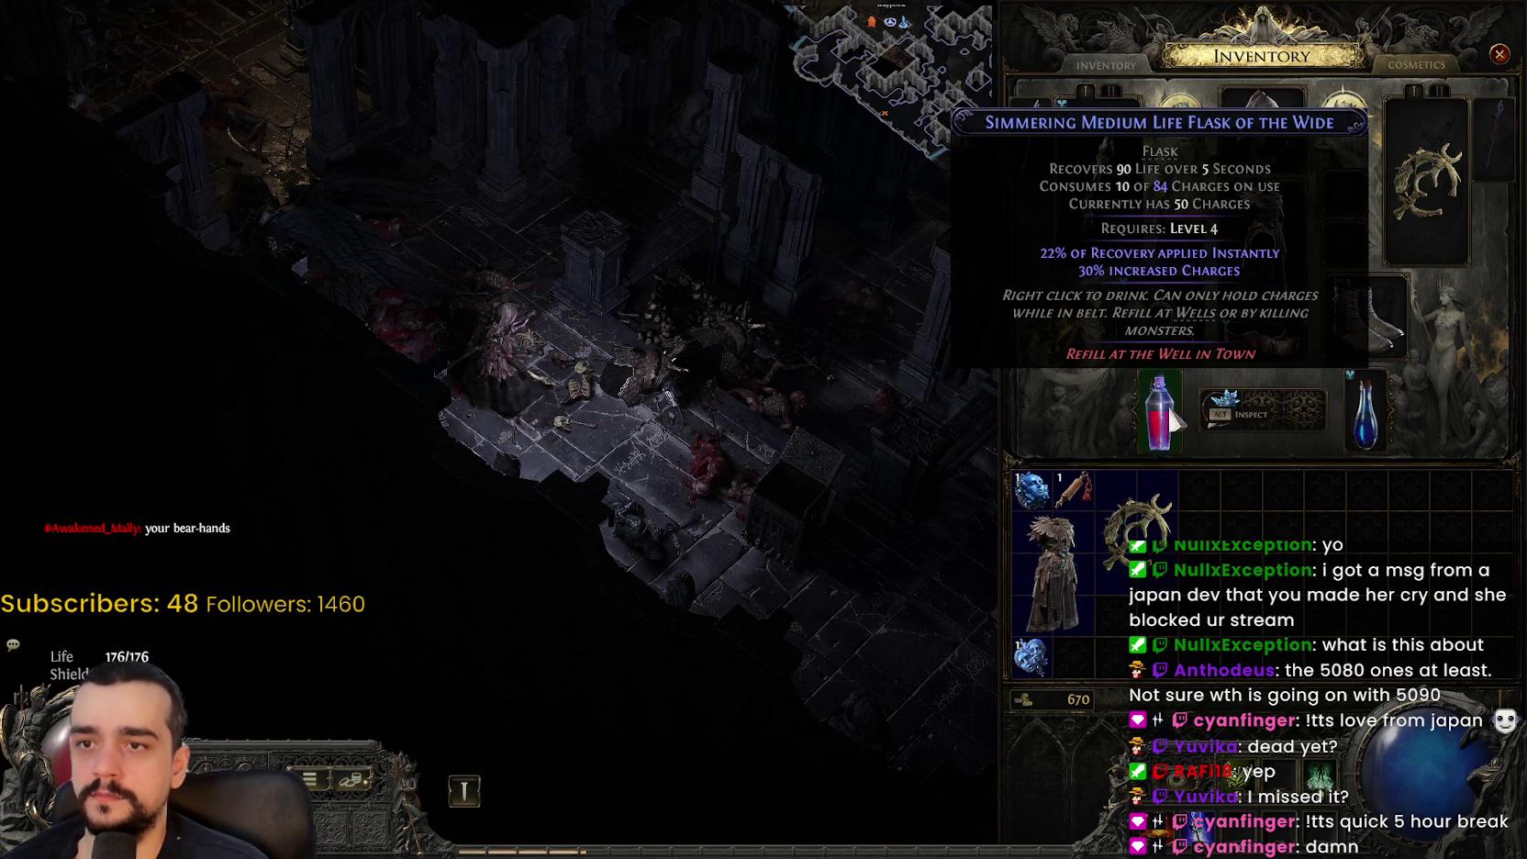
mouse_move(1362, 431)
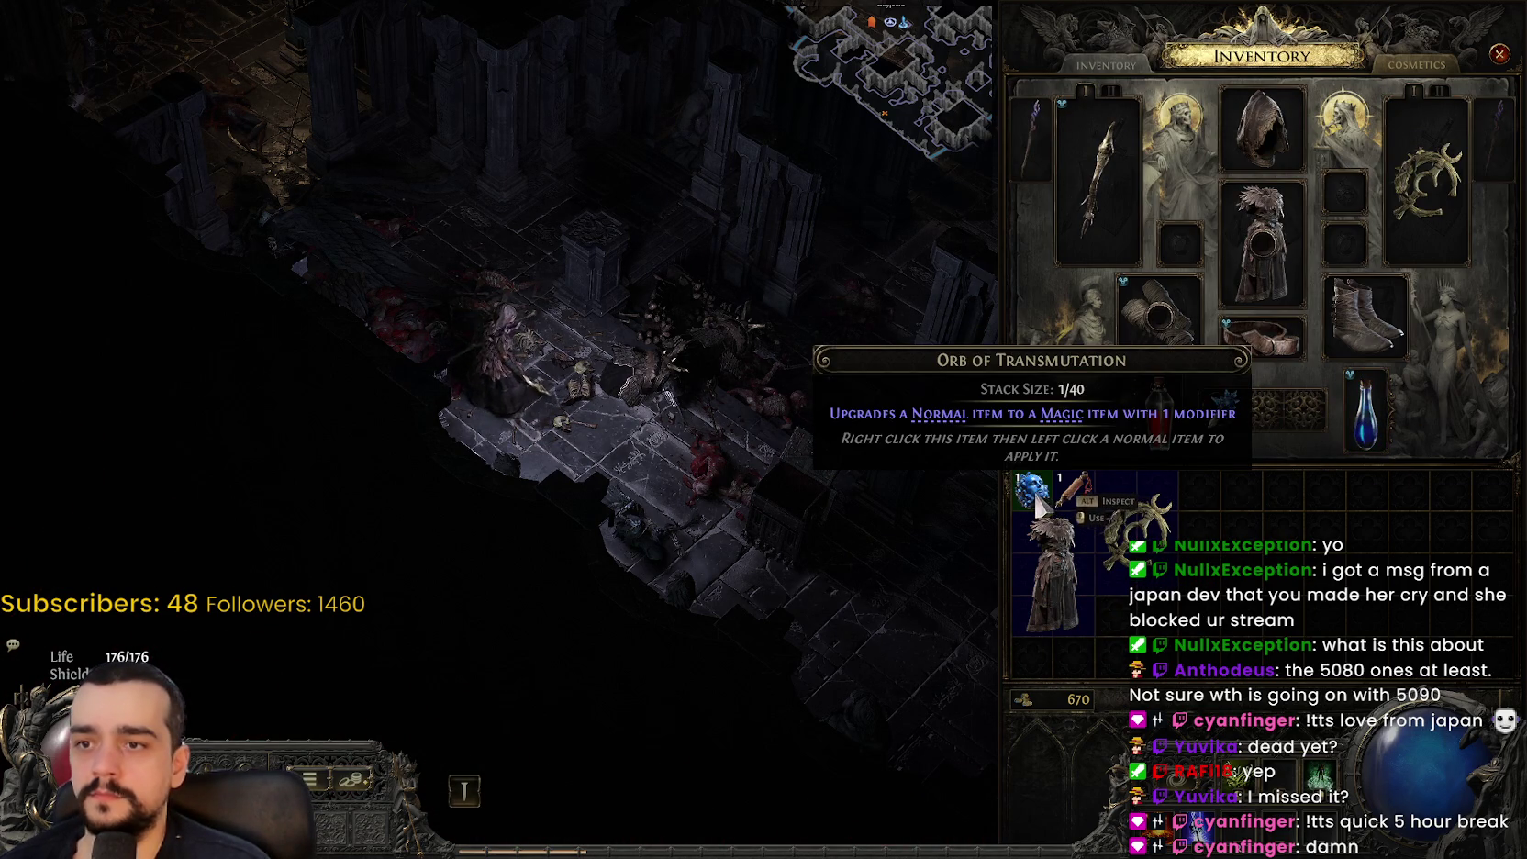
mouse_move(1453, 232)
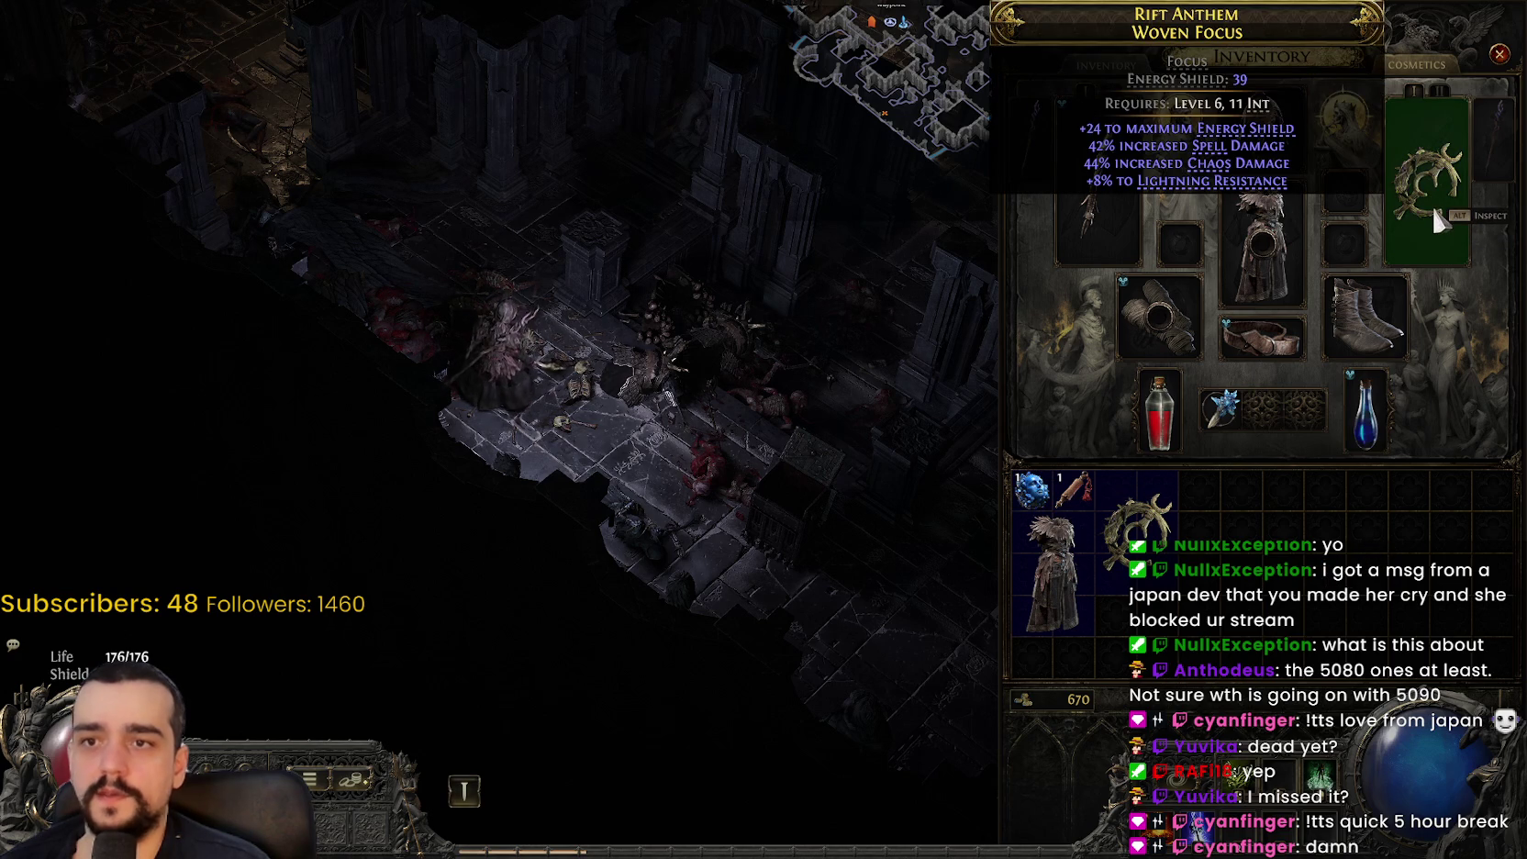
key(i)
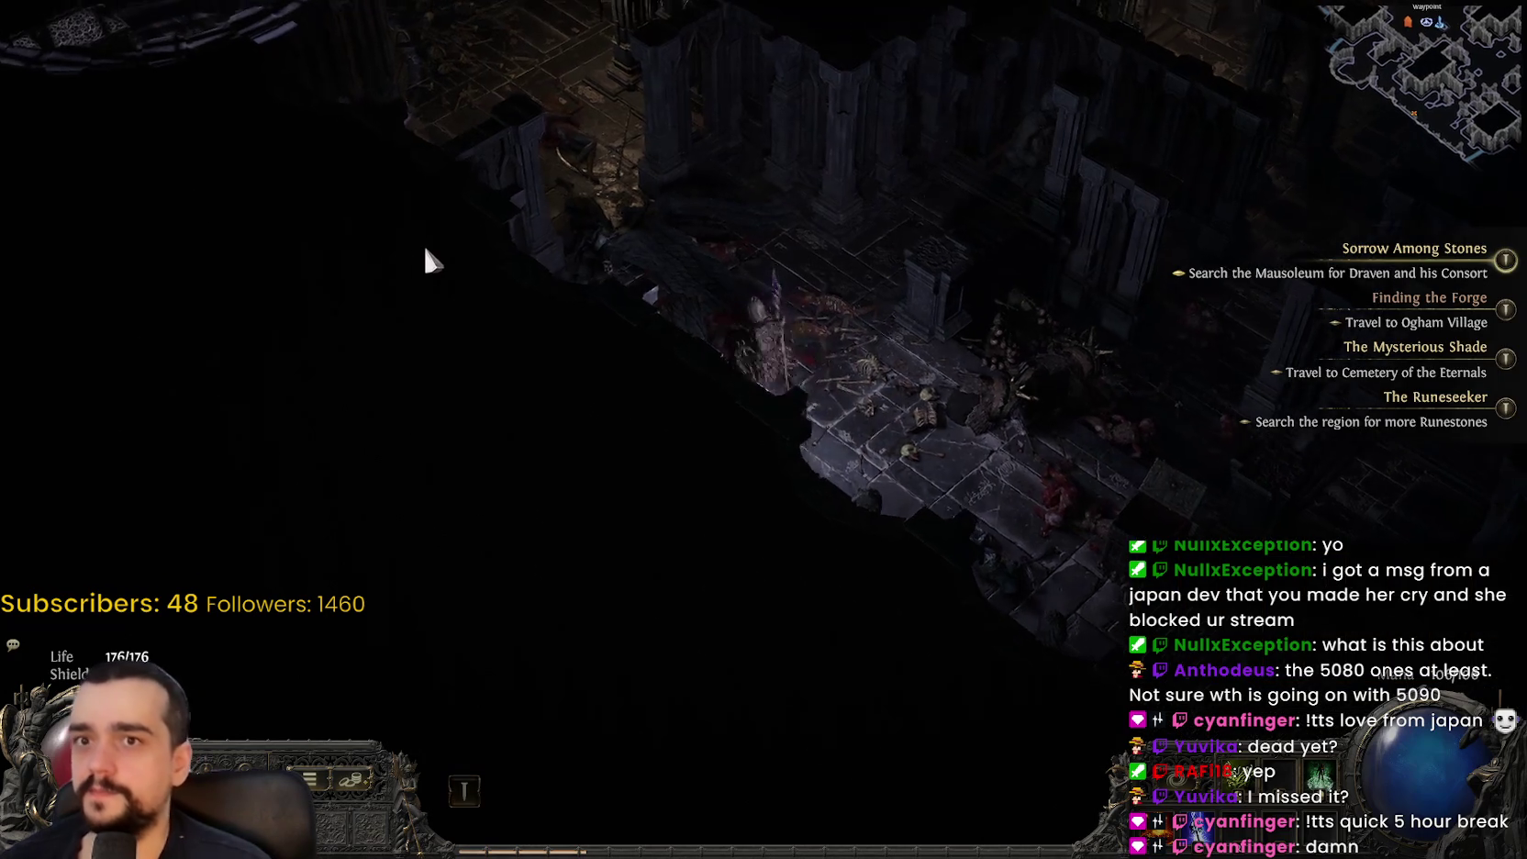
key(Tab)
click(450, 237)
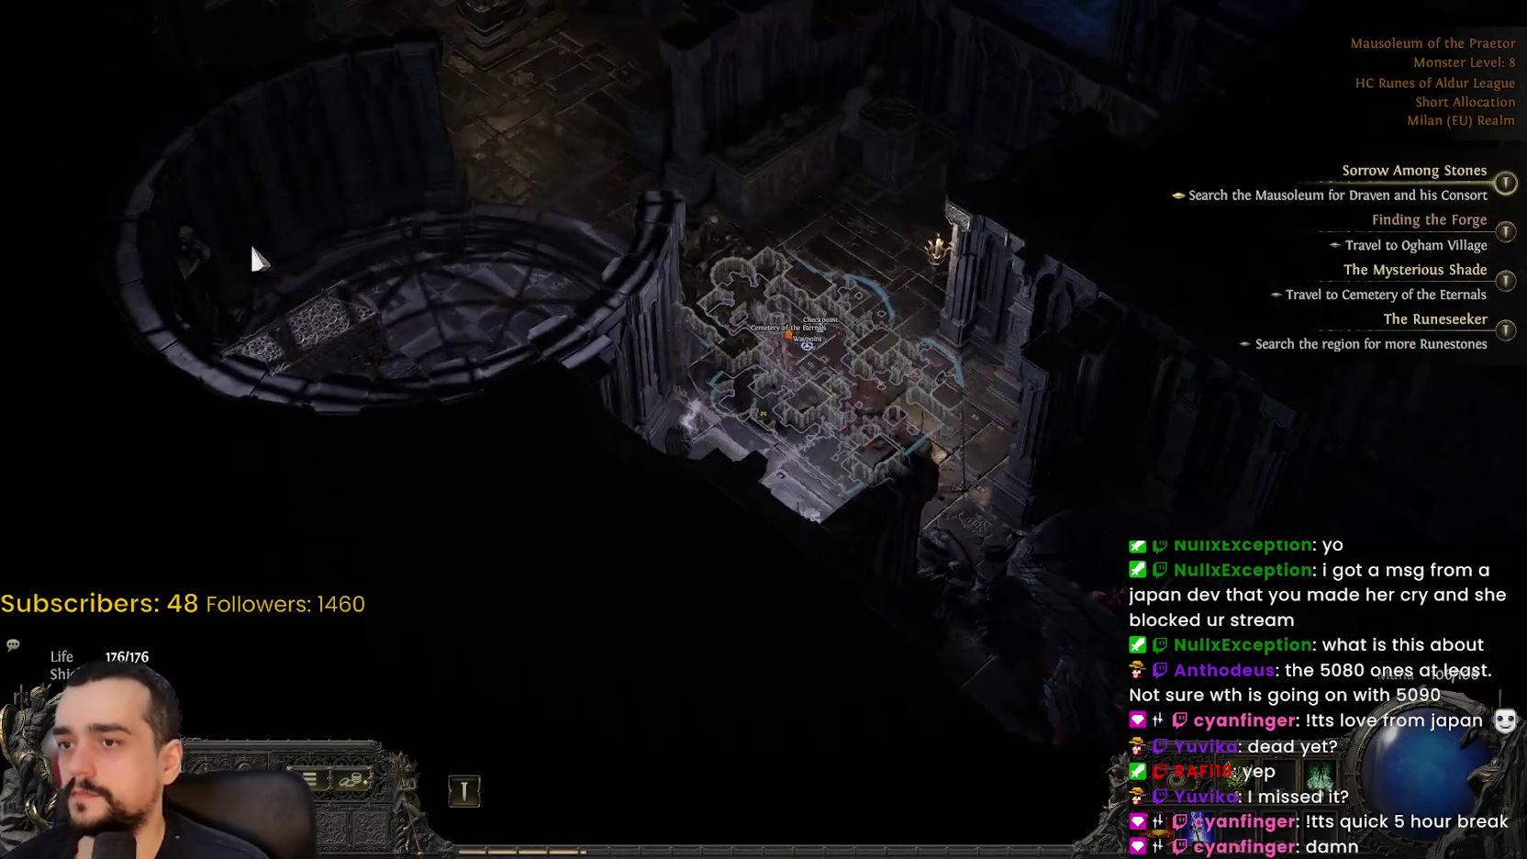
Kill the Lightning Wraith and loot a Lesser Life Flask from the chest
key(Tab)
click(302, 175)
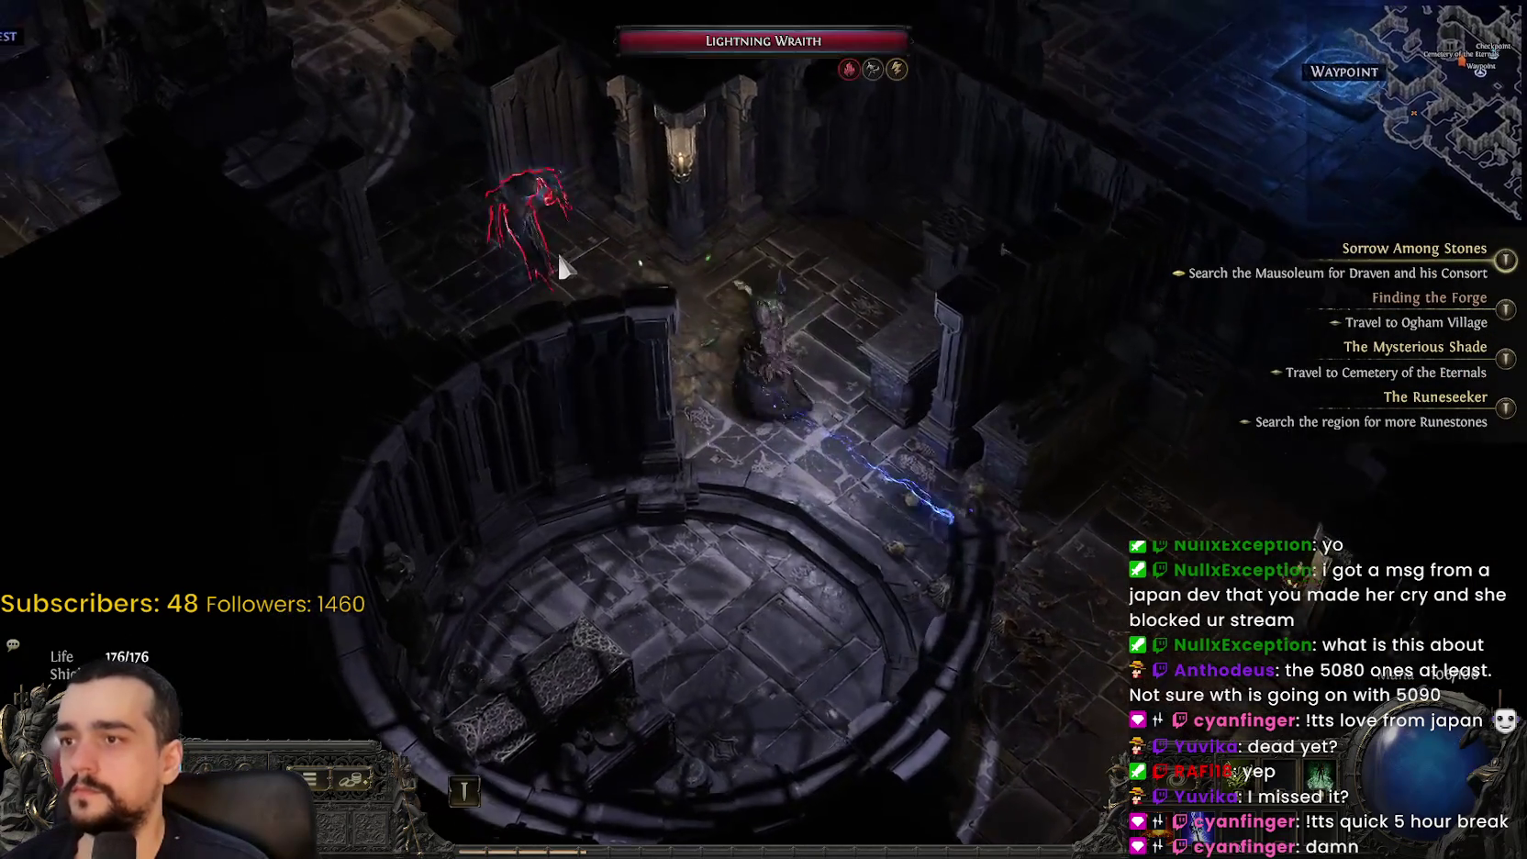
click(555, 312)
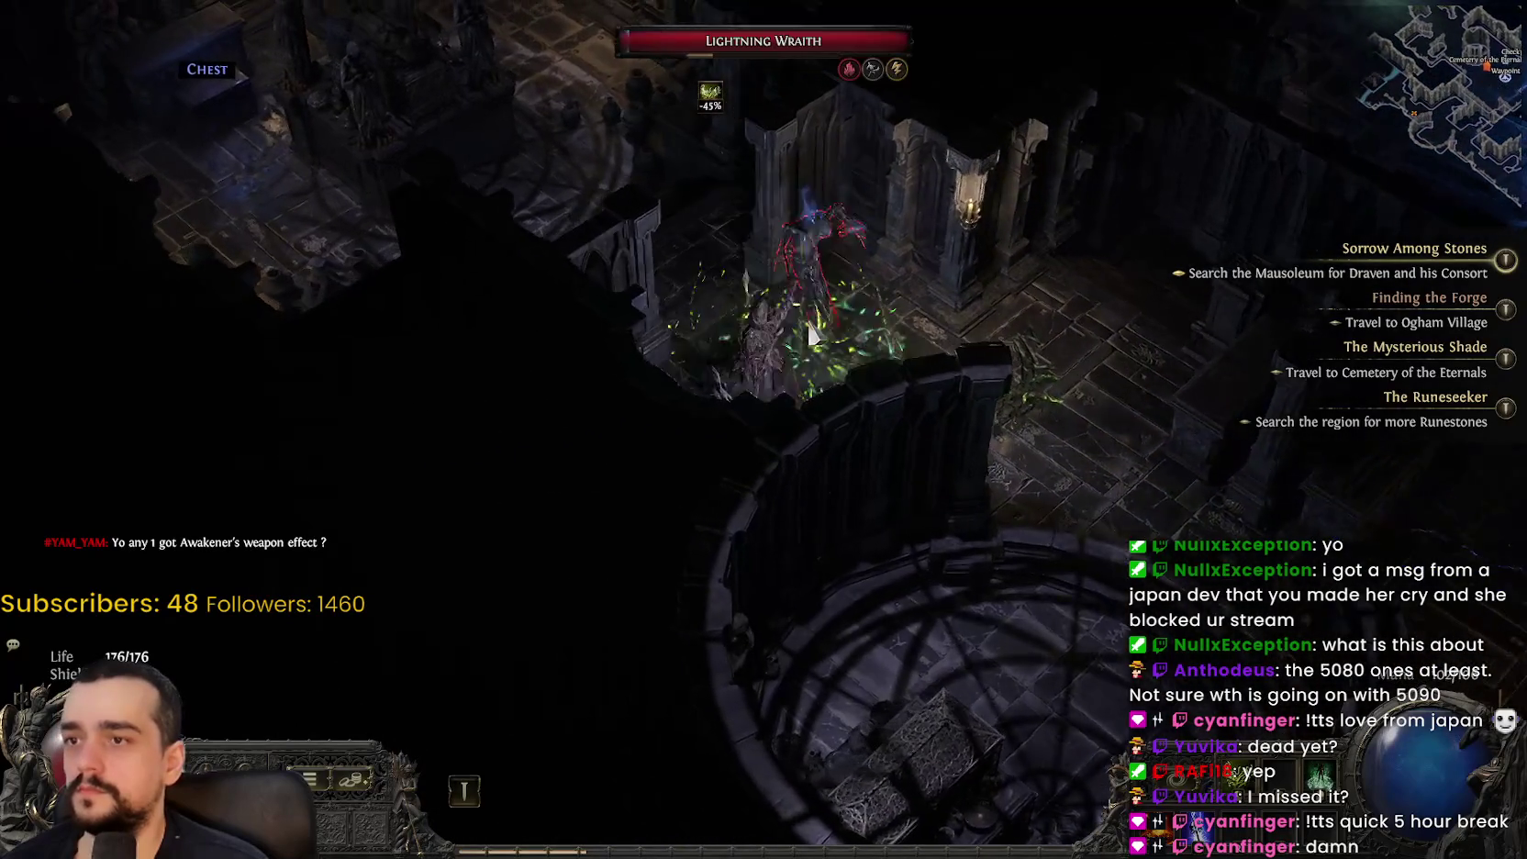
click(890, 381)
click(656, 301)
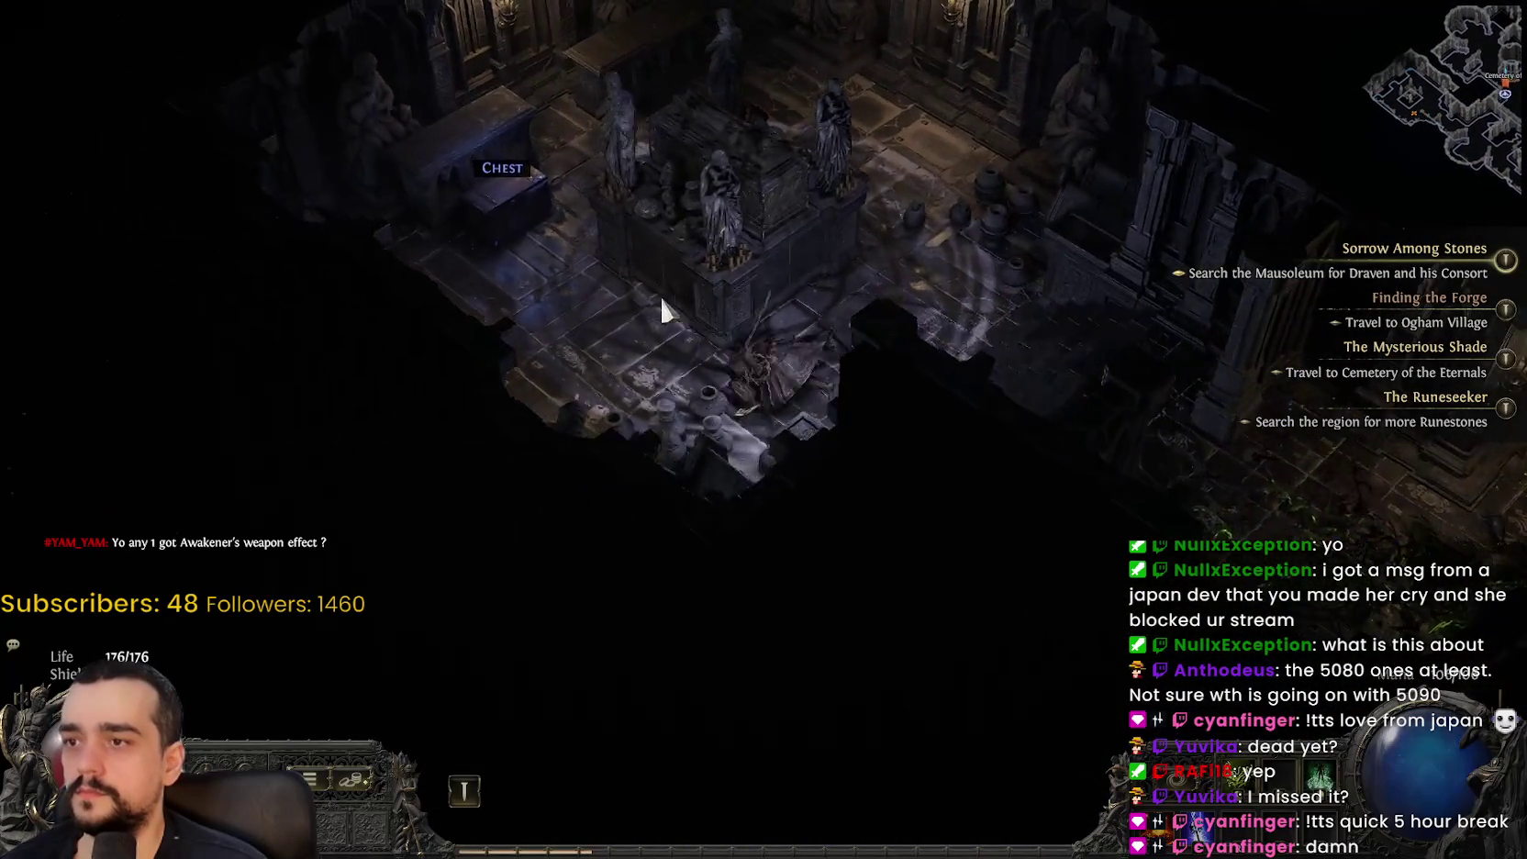
click(672, 260)
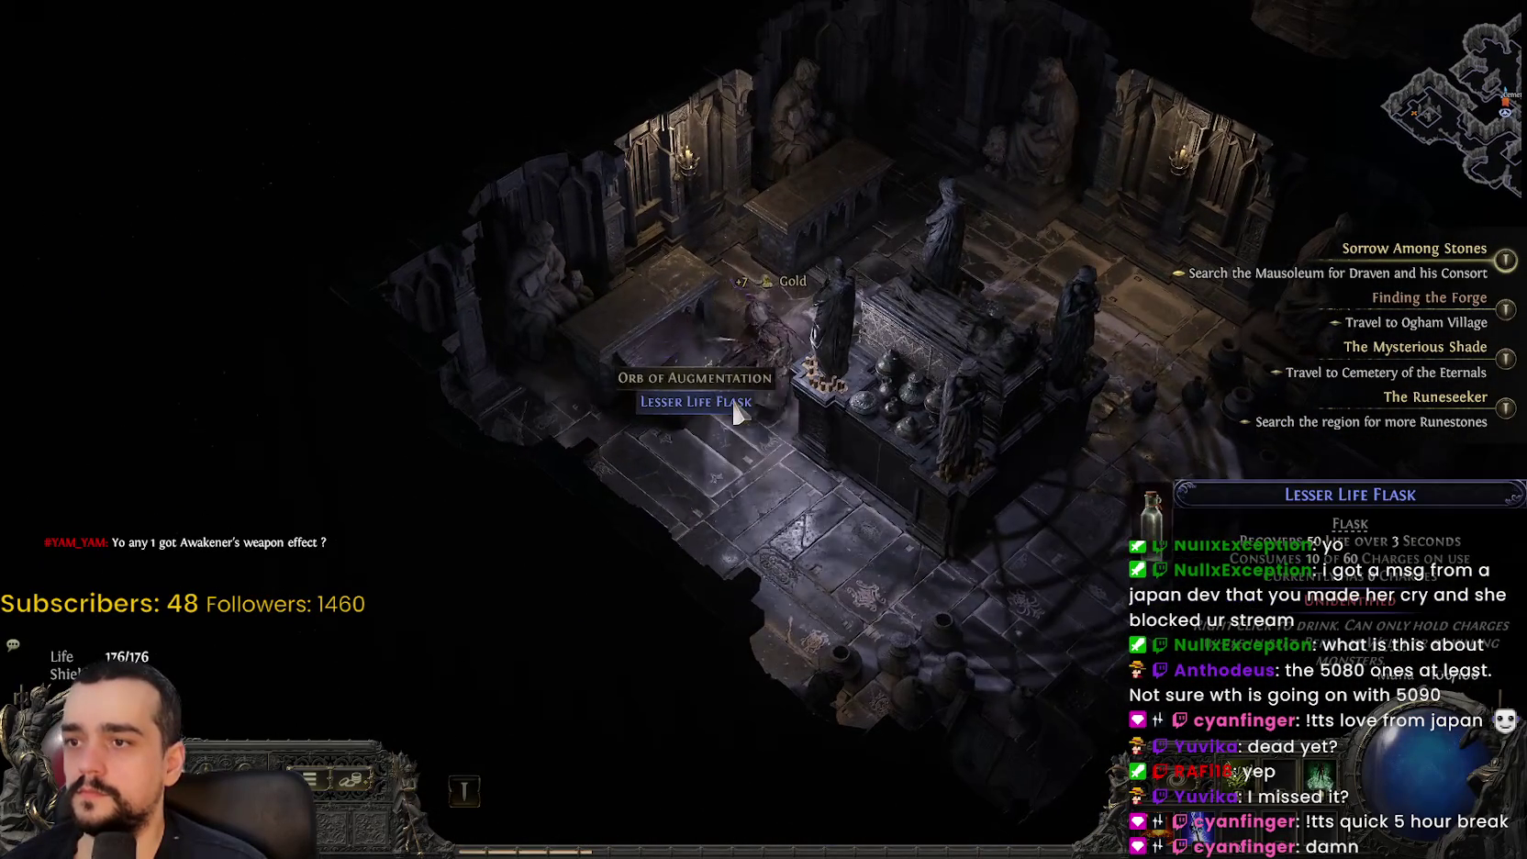
click(734, 417)
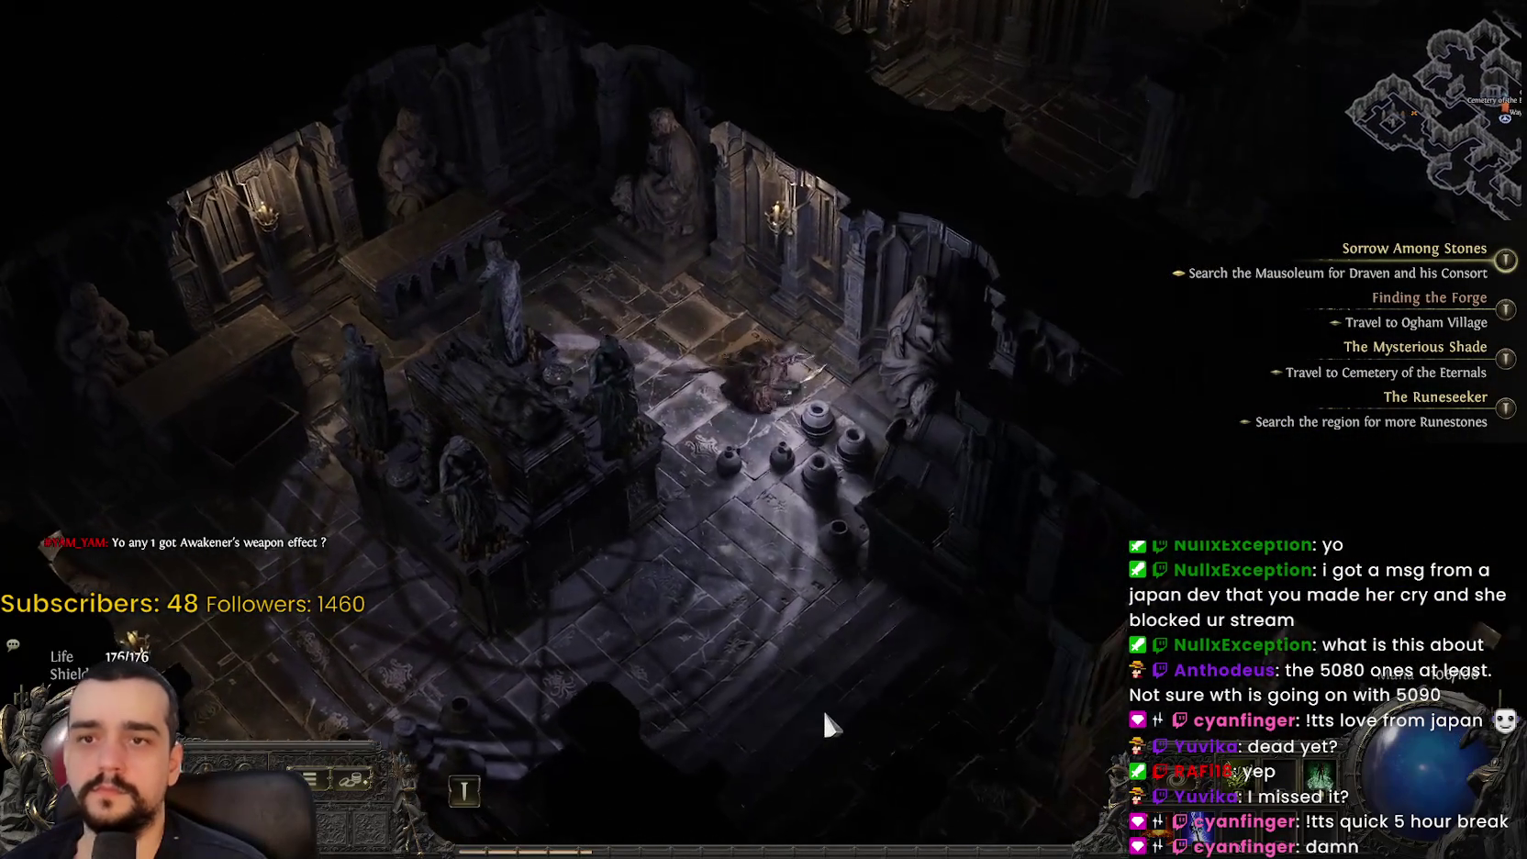
Push through the circular chamber, killing a Skulking Ghoul and Risen Rattler, then open the inventory
click(812, 689)
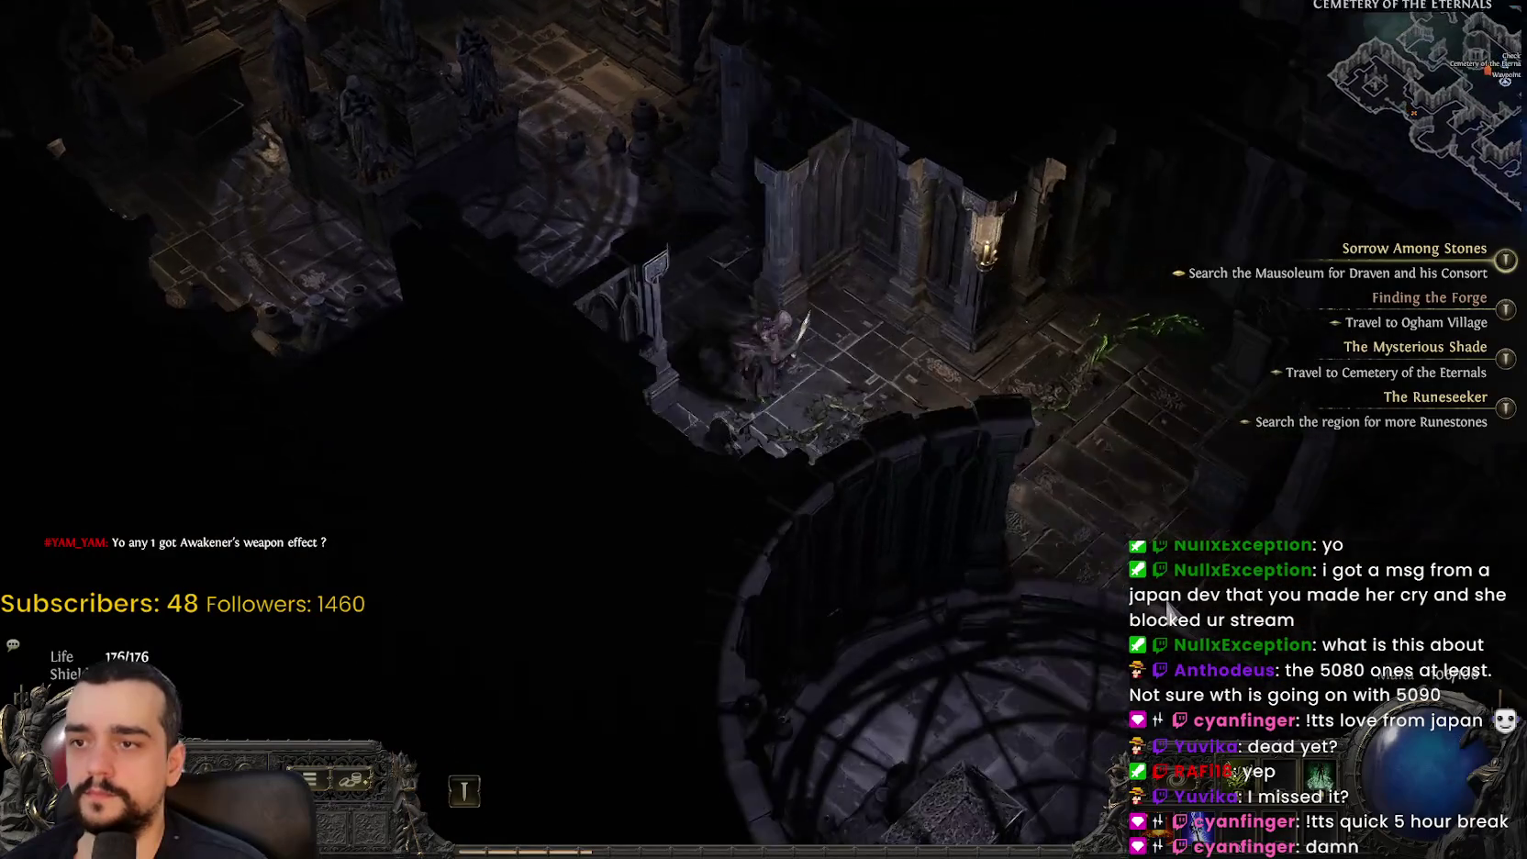
click(1044, 665)
key(Tab)
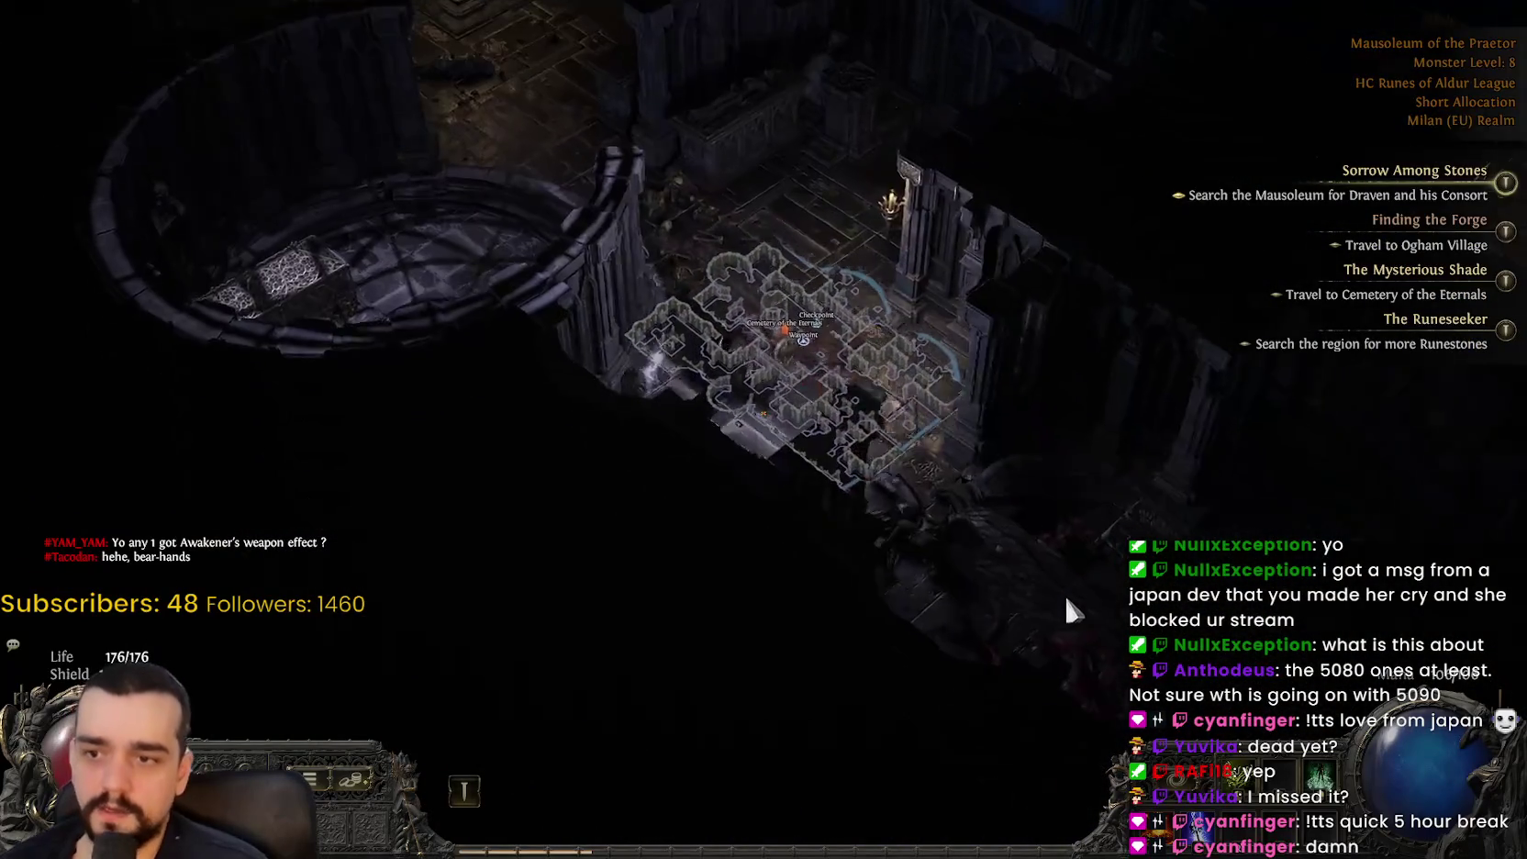
click(1073, 615)
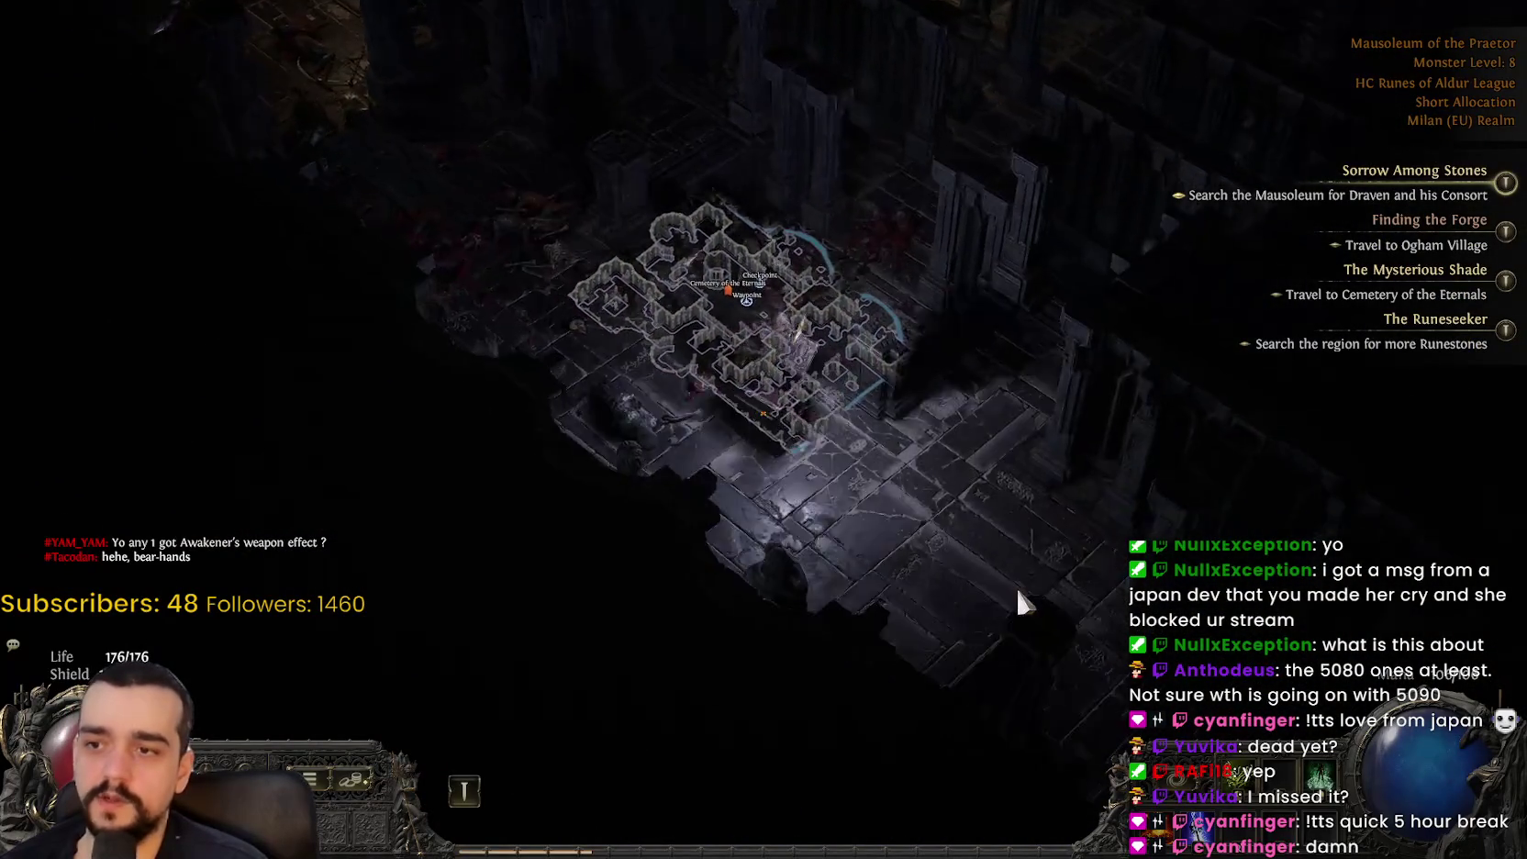
click(853, 459)
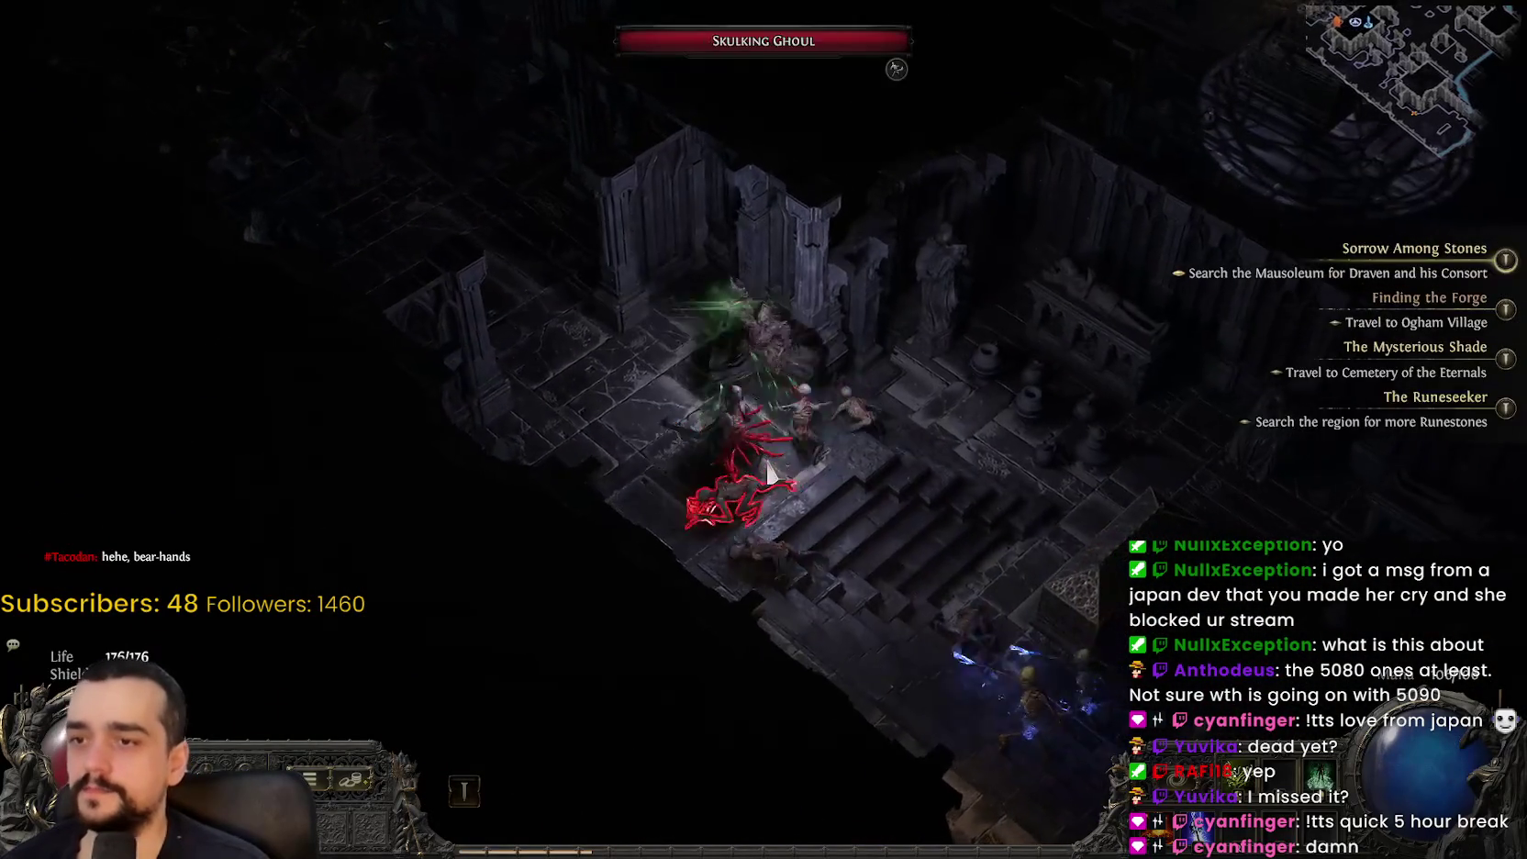
key(Tab)
click(854, 458)
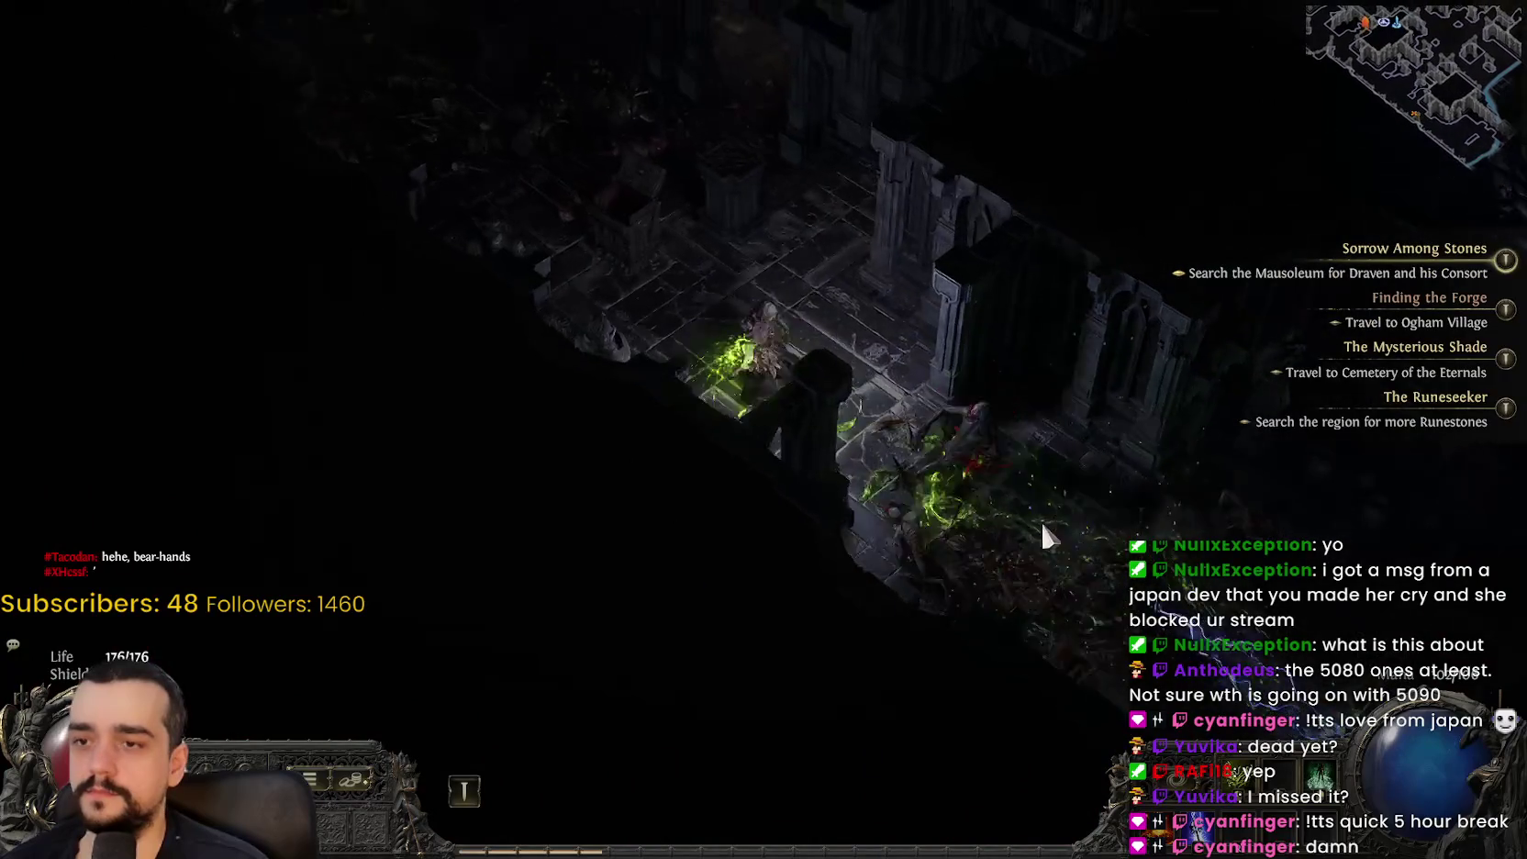
click(1002, 521)
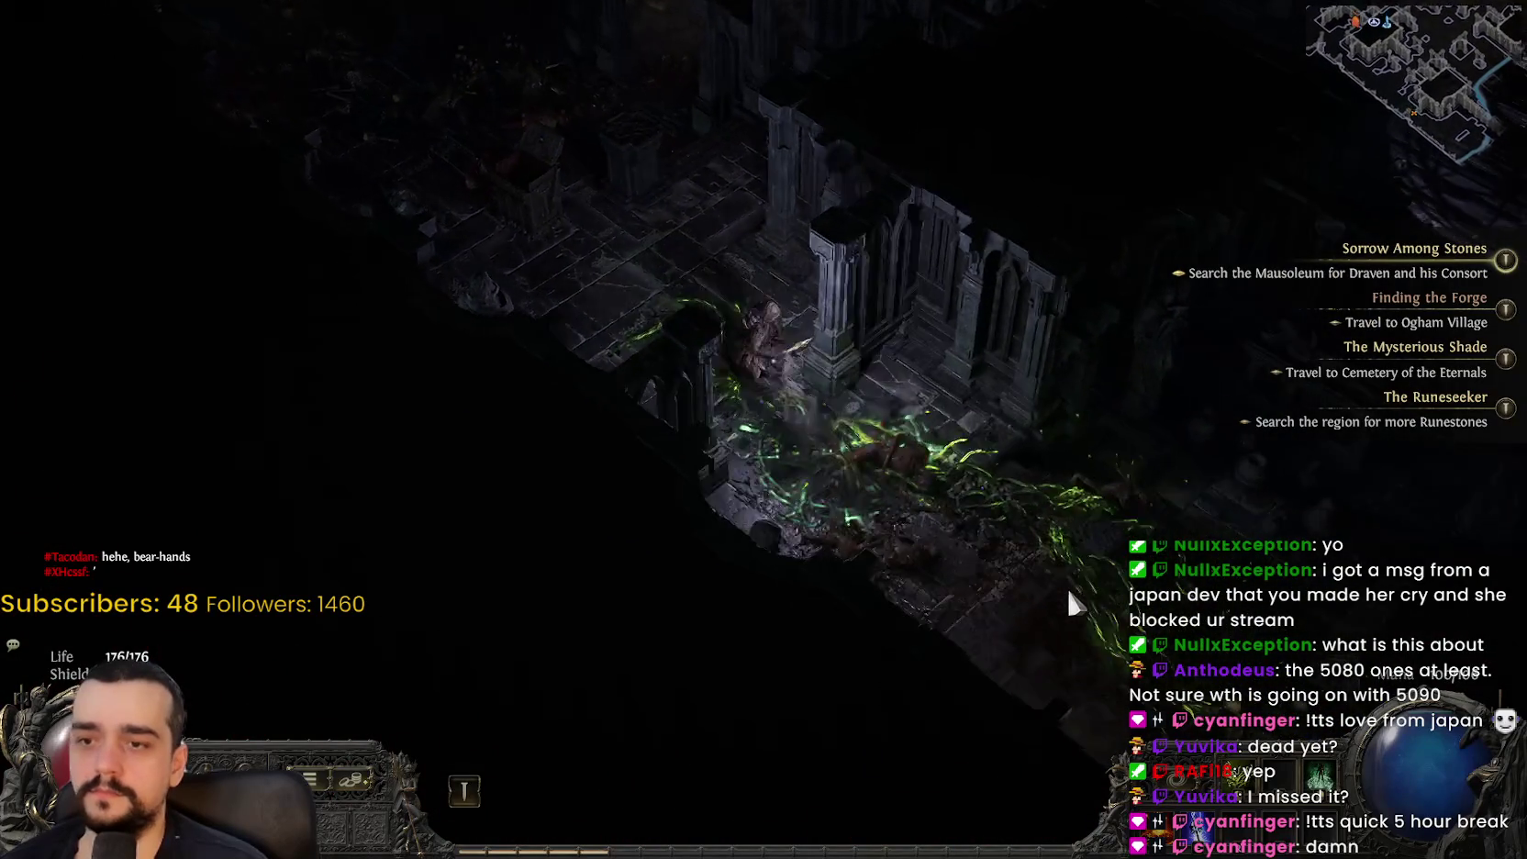
click(1034, 531)
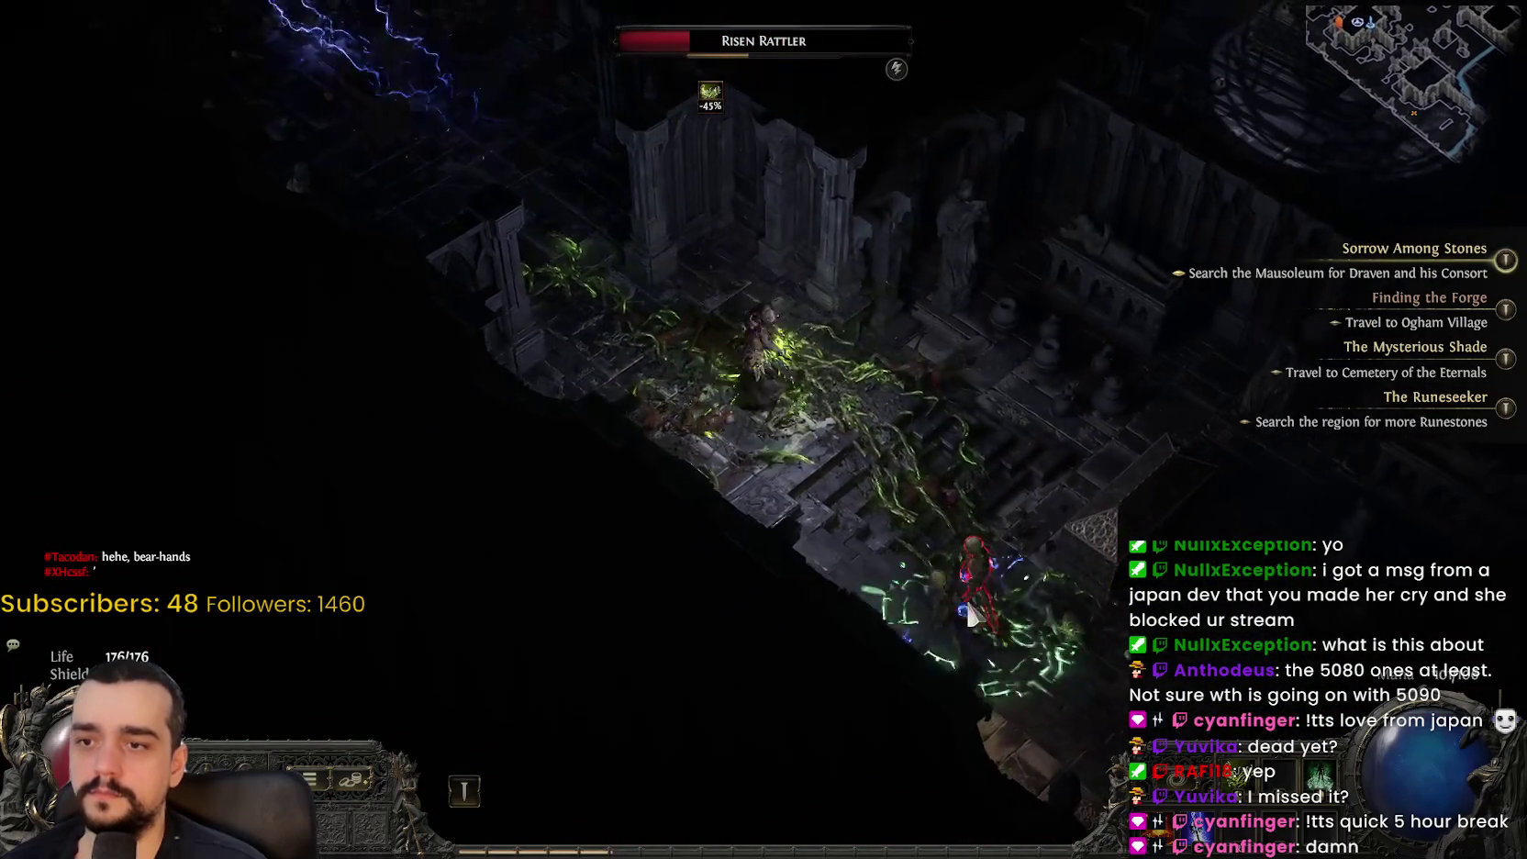
key(i)
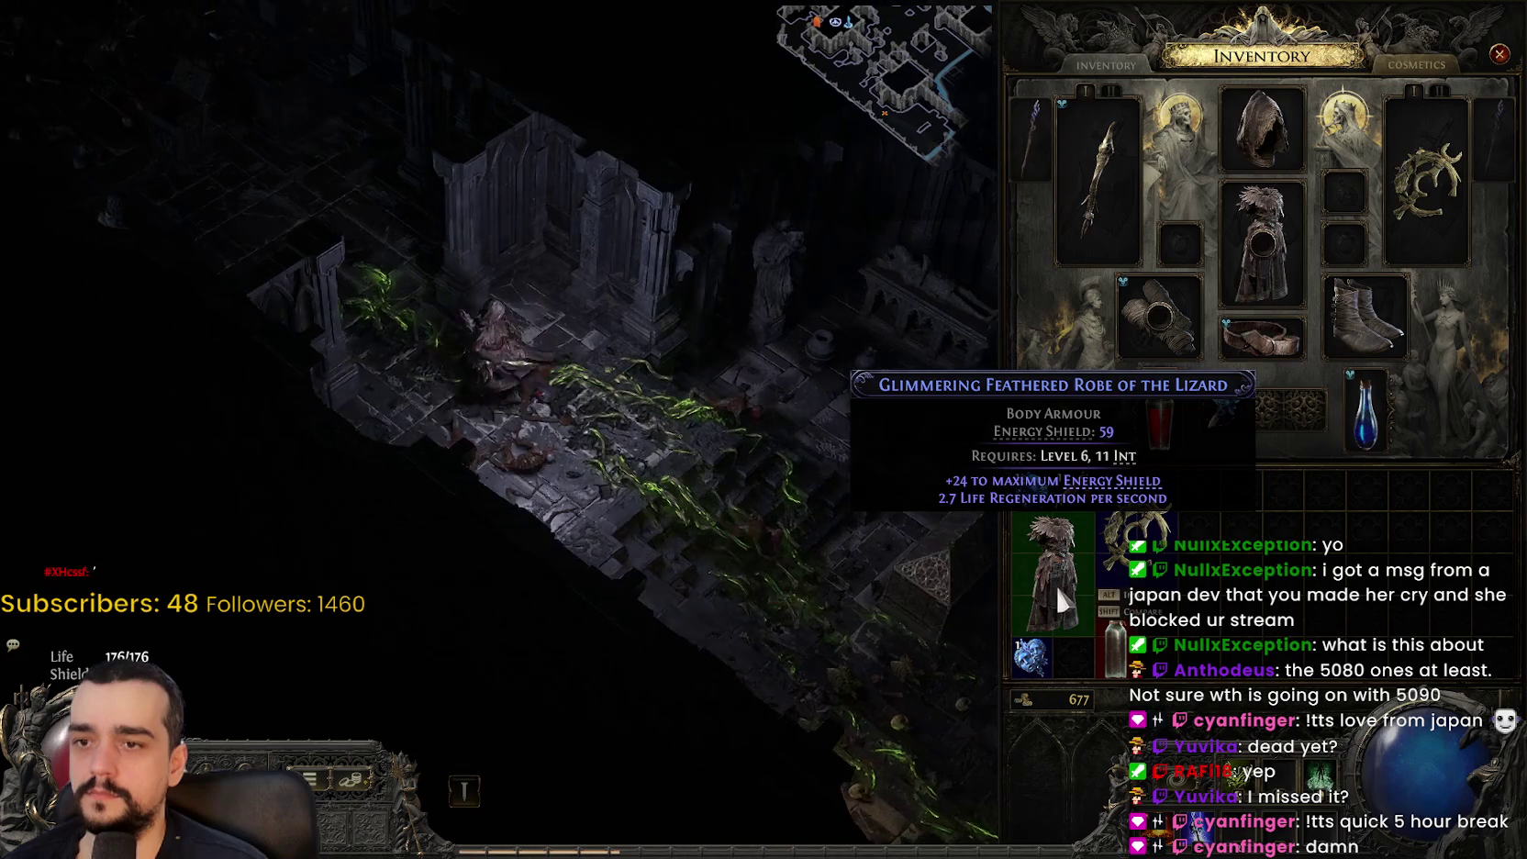
Equip the Glimmering Feathered Robe of the Lizard as body armour and close the inventory
click(1052, 585)
key(i)
drag(969, 602, 1018, 441)
Attack the Risen Rattler of Shattering and cross the room toward the chest
drag(975, 640, 875, 520)
drag(1015, 561, 971, 551)
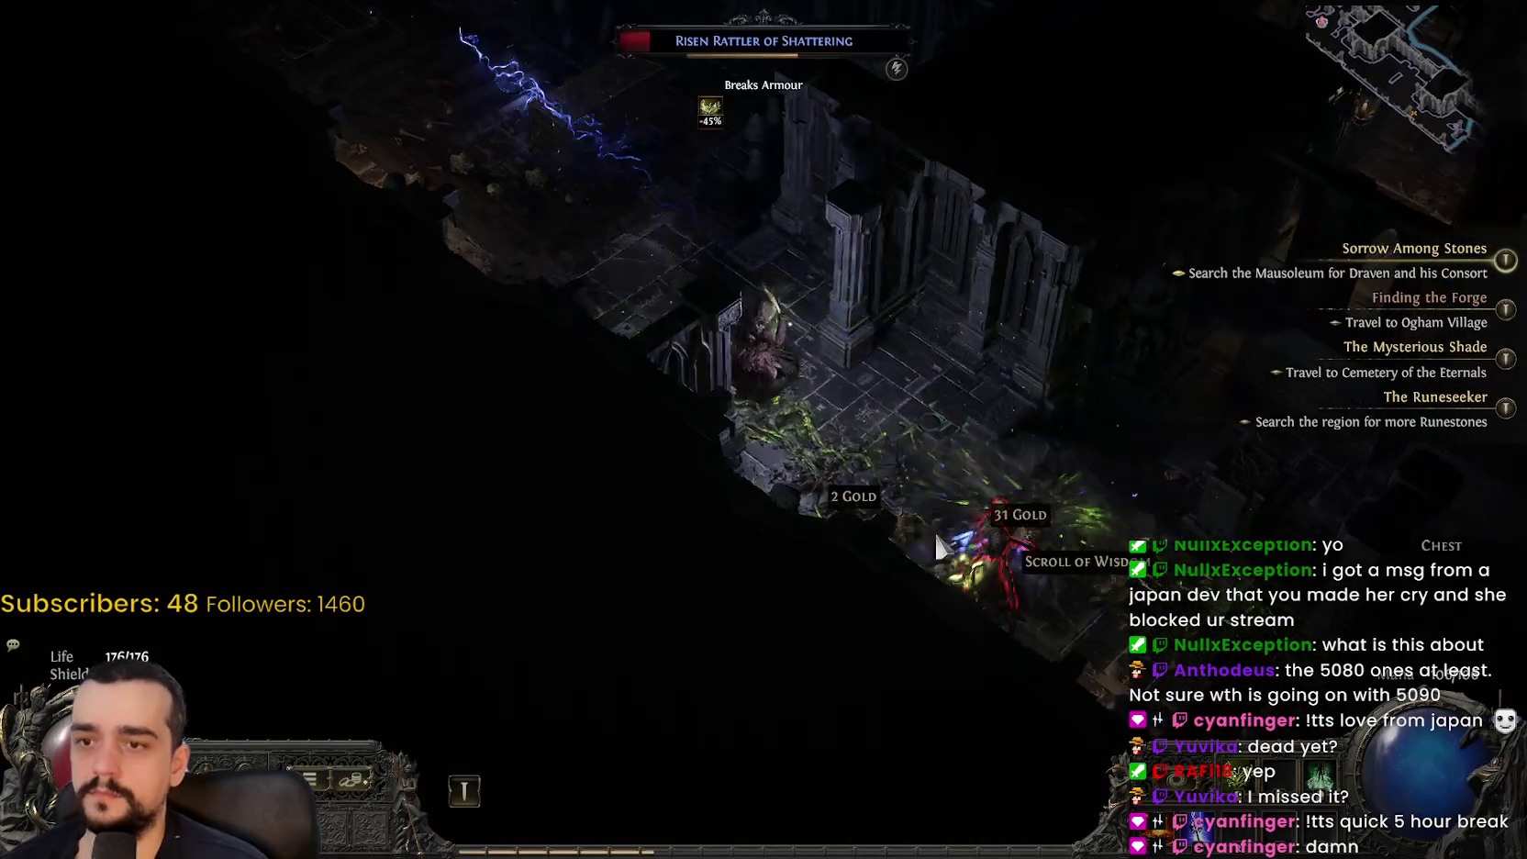
drag(913, 486, 1035, 614)
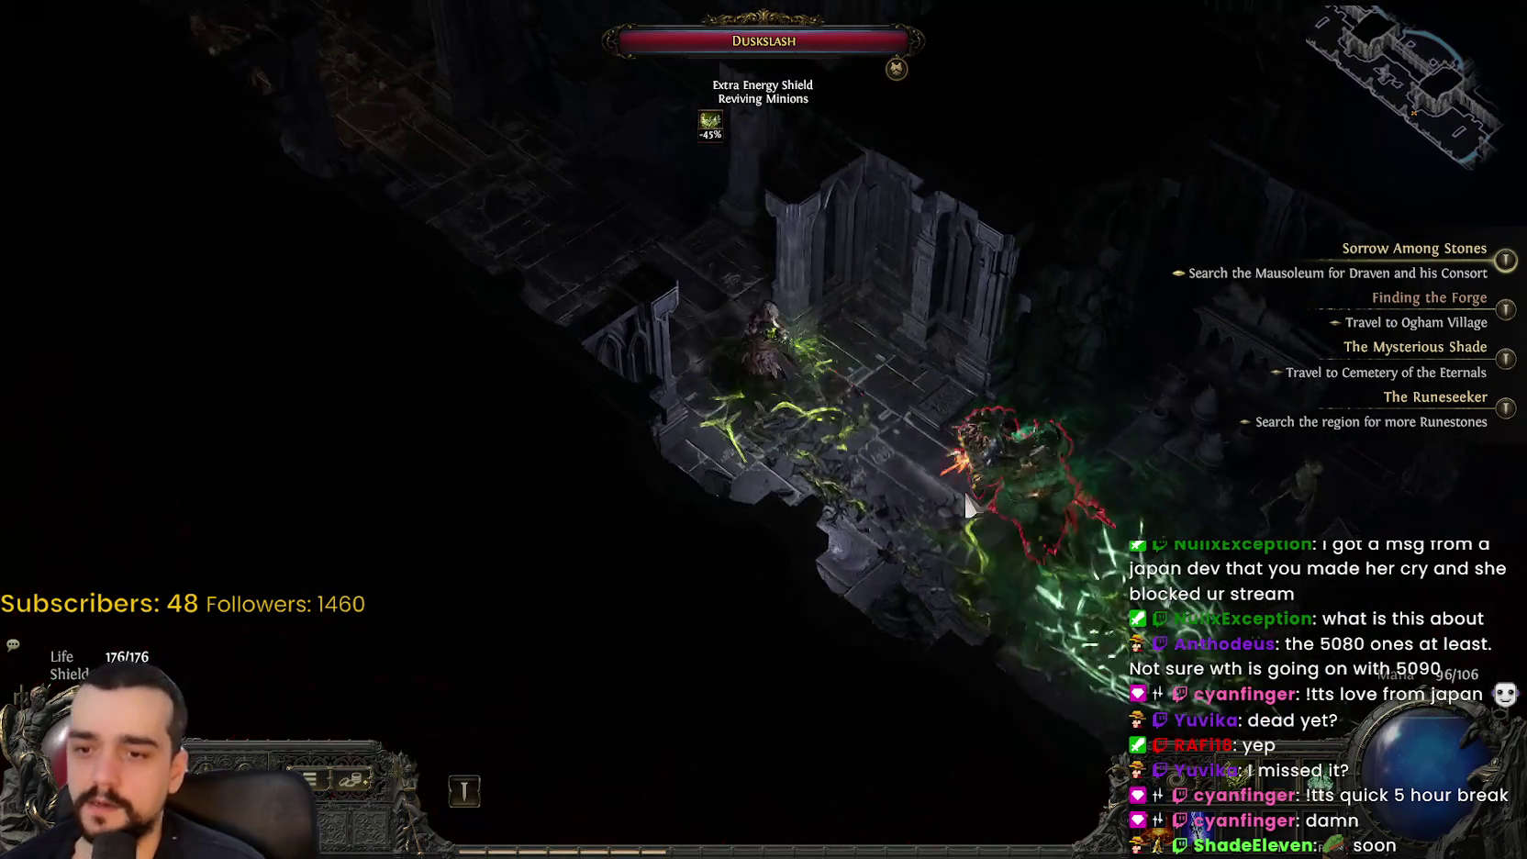
Engage Duskslash with cold skills, repositioning between casts
drag(1000, 528, 1025, 503)
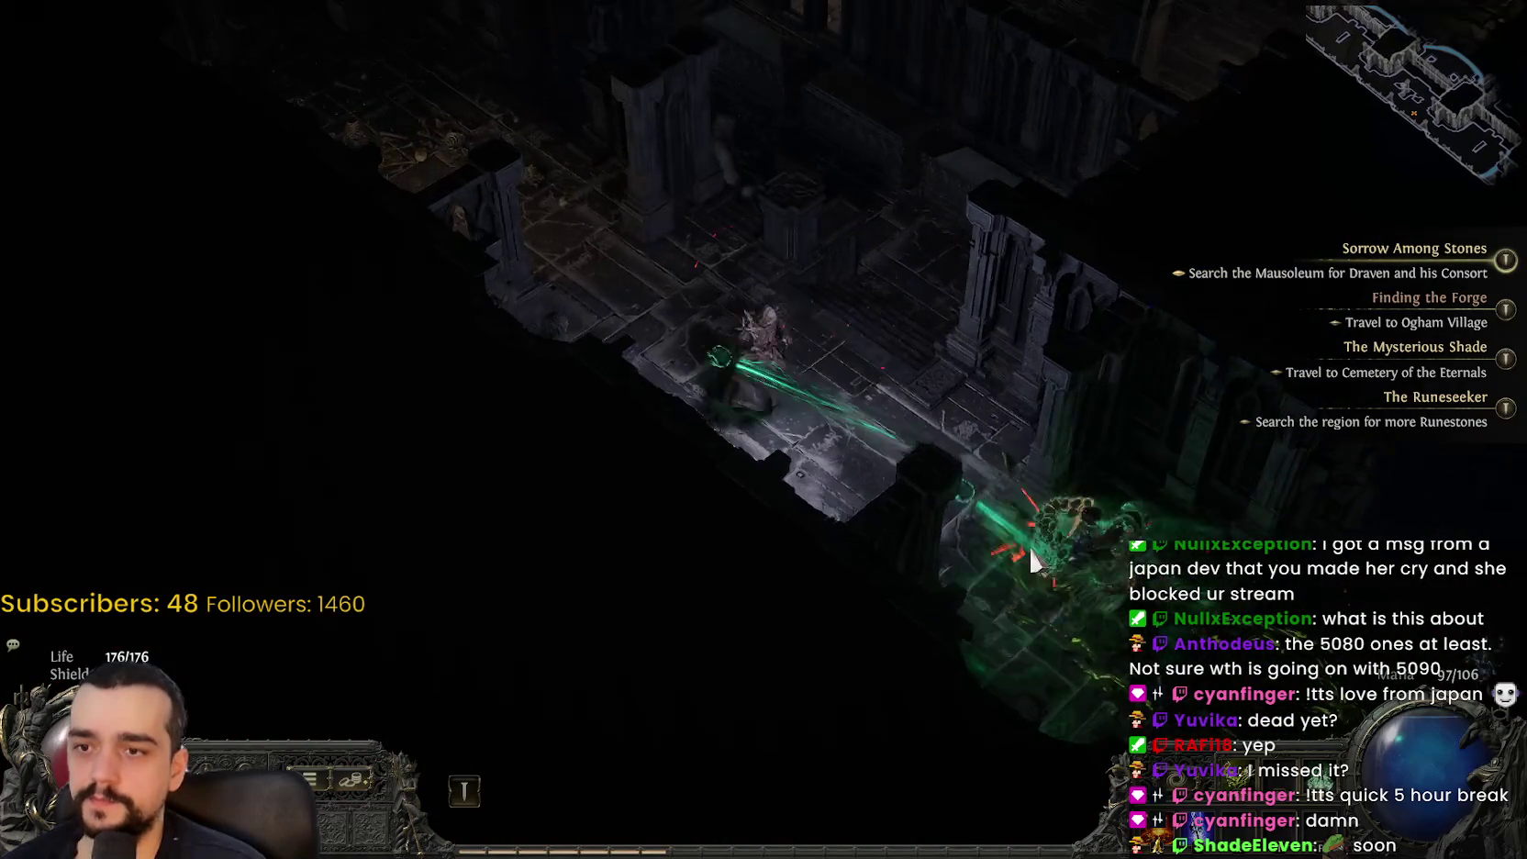
drag(997, 571, 915, 518)
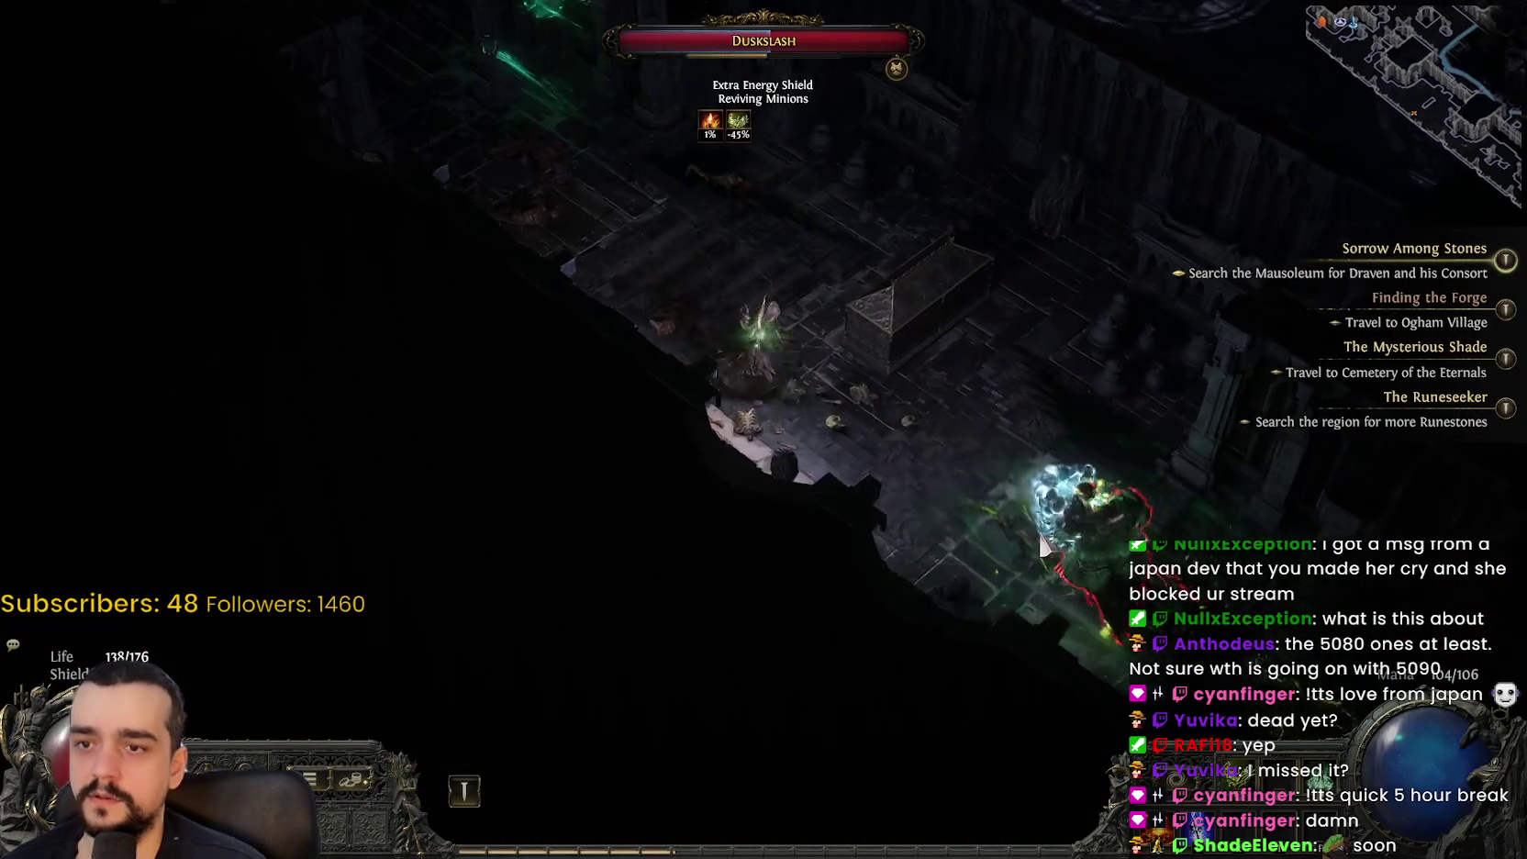
drag(681, 351, 754, 282)
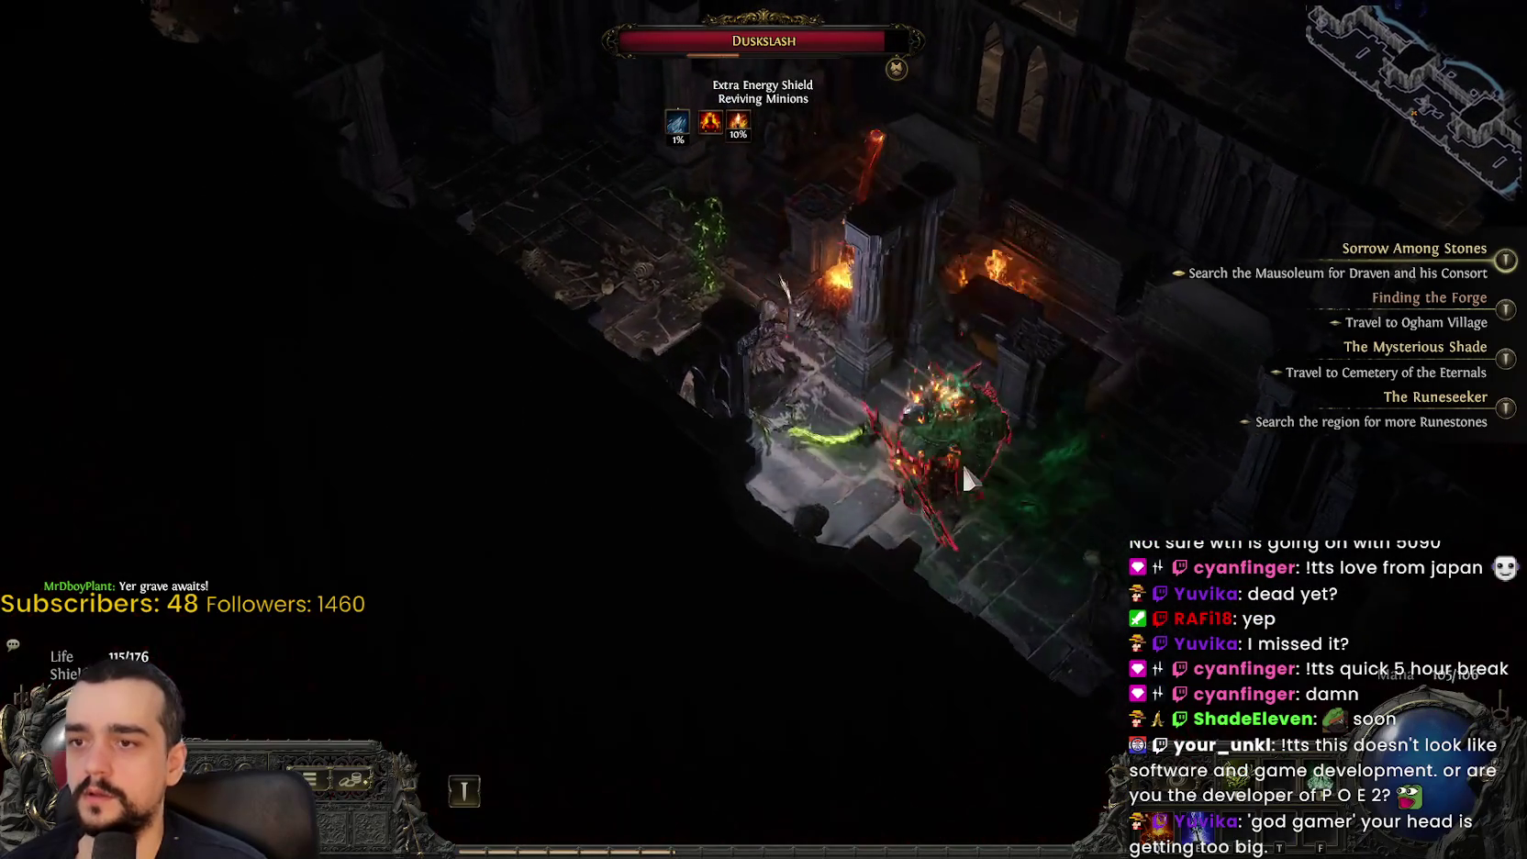
drag(972, 529, 1053, 500)
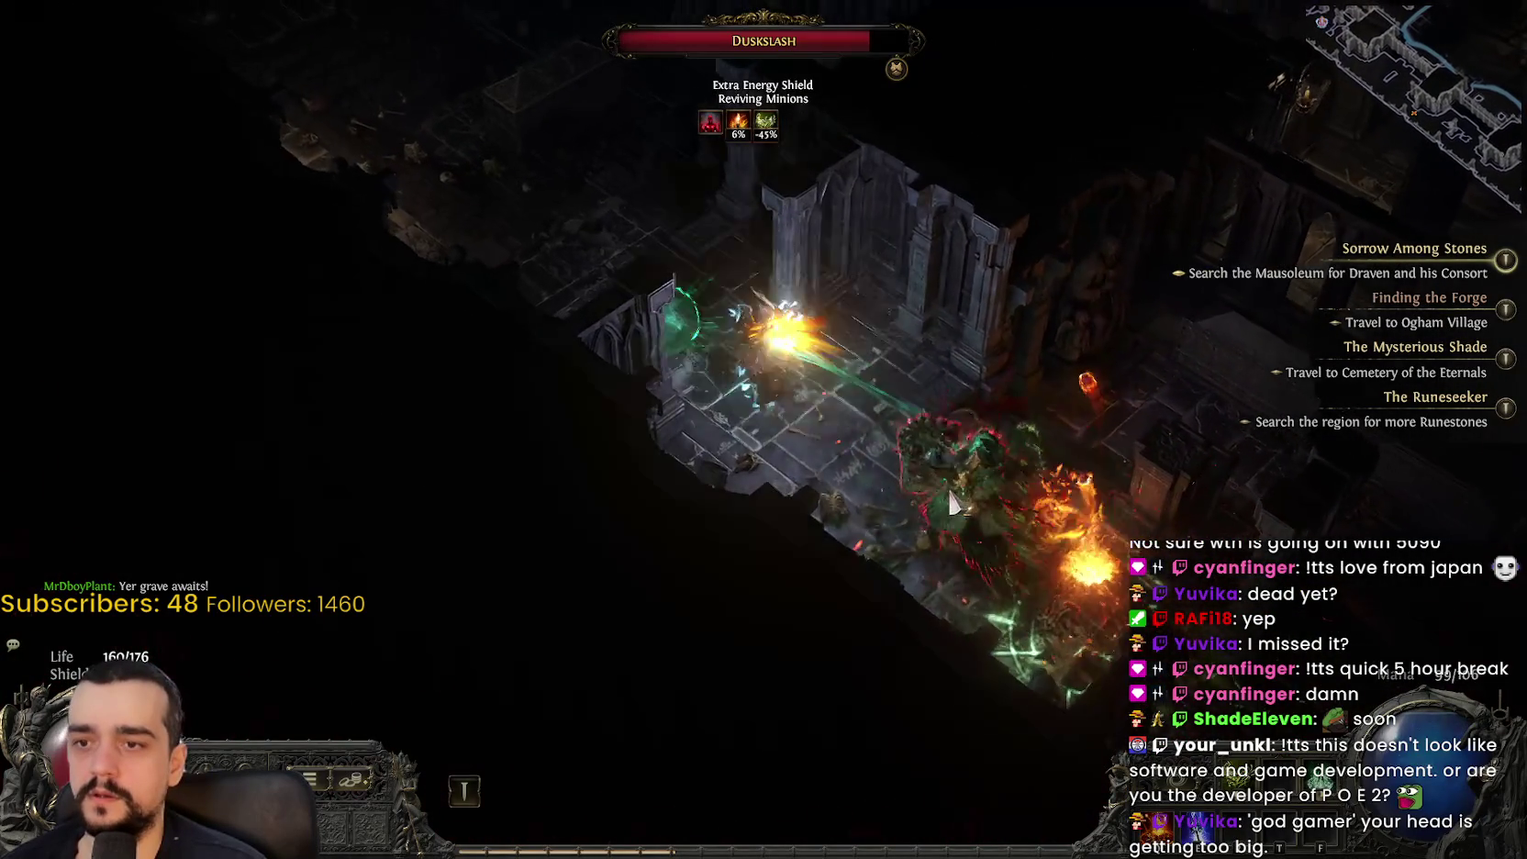
drag(955, 519, 785, 441)
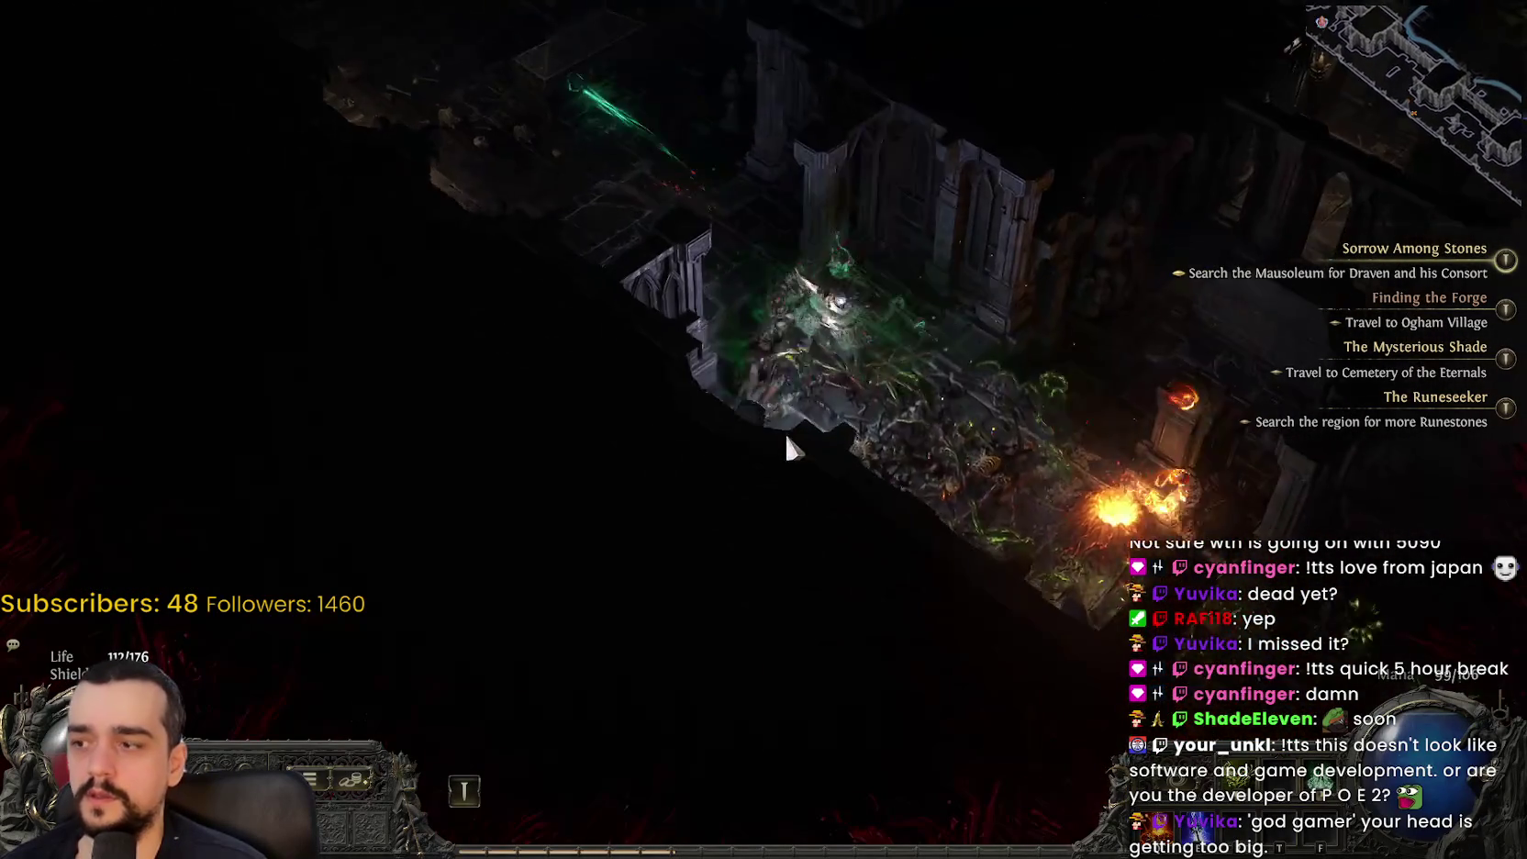
drag(702, 302, 852, 427)
drag(915, 468, 872, 489)
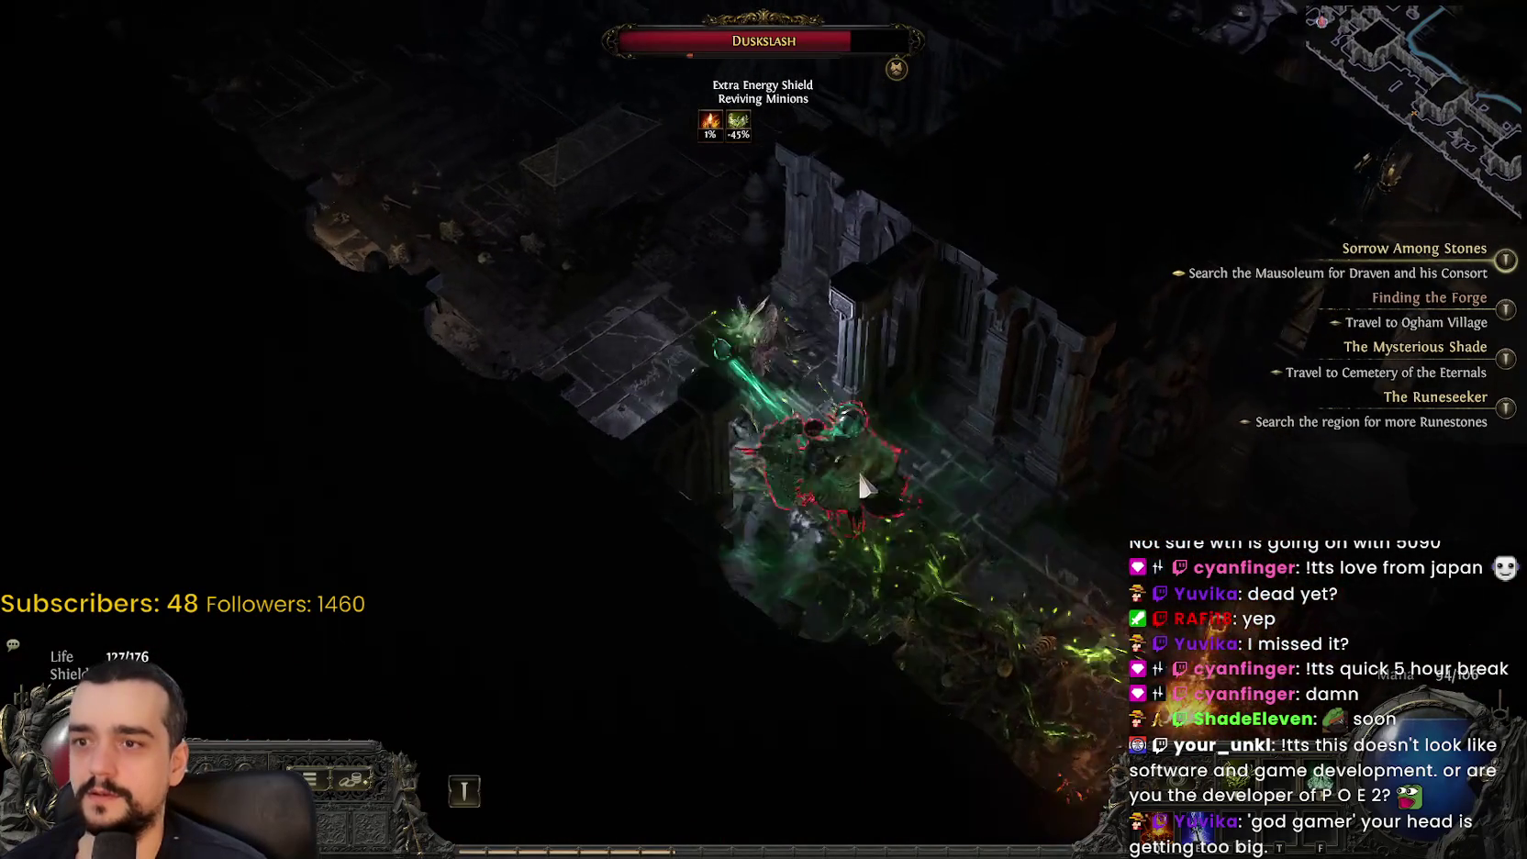
drag(744, 389, 613, 269)
Finish off Duskslash among the ruins and walk to its dropped loot
drag(743, 305, 917, 477)
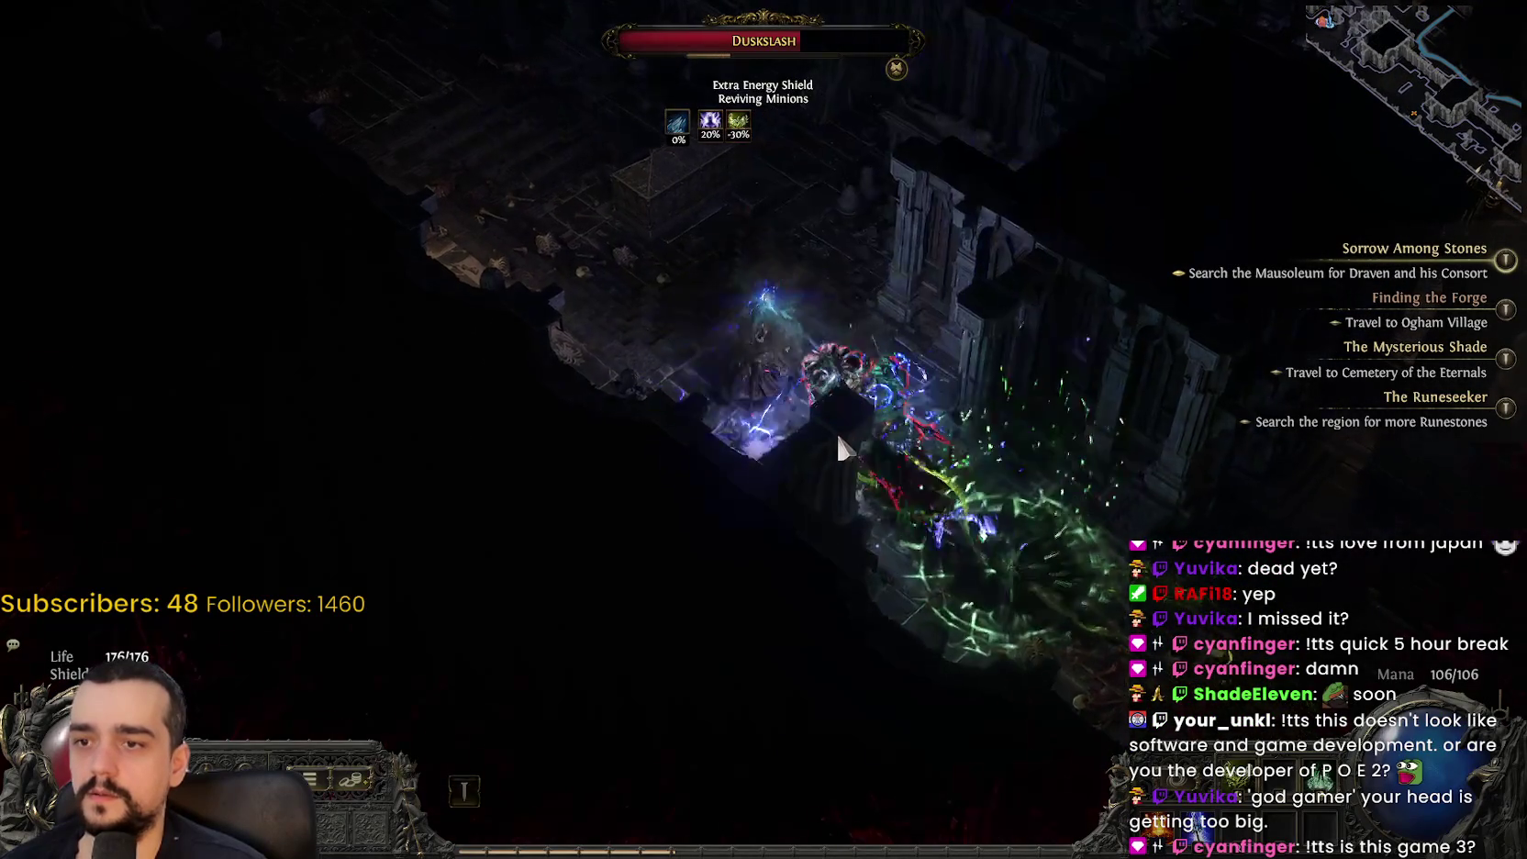
drag(986, 541, 957, 511)
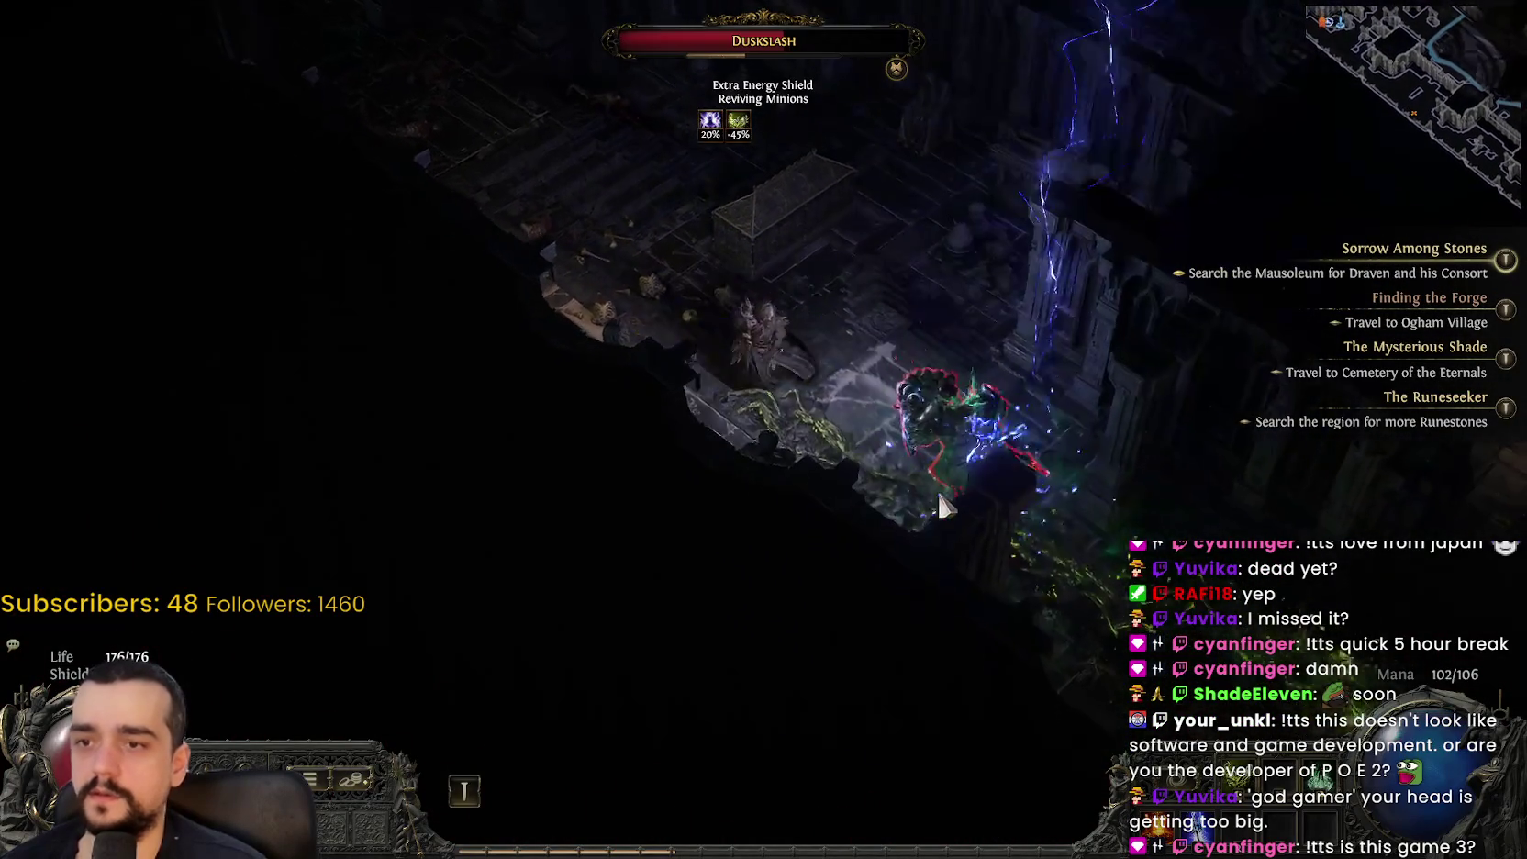
drag(776, 383, 906, 501)
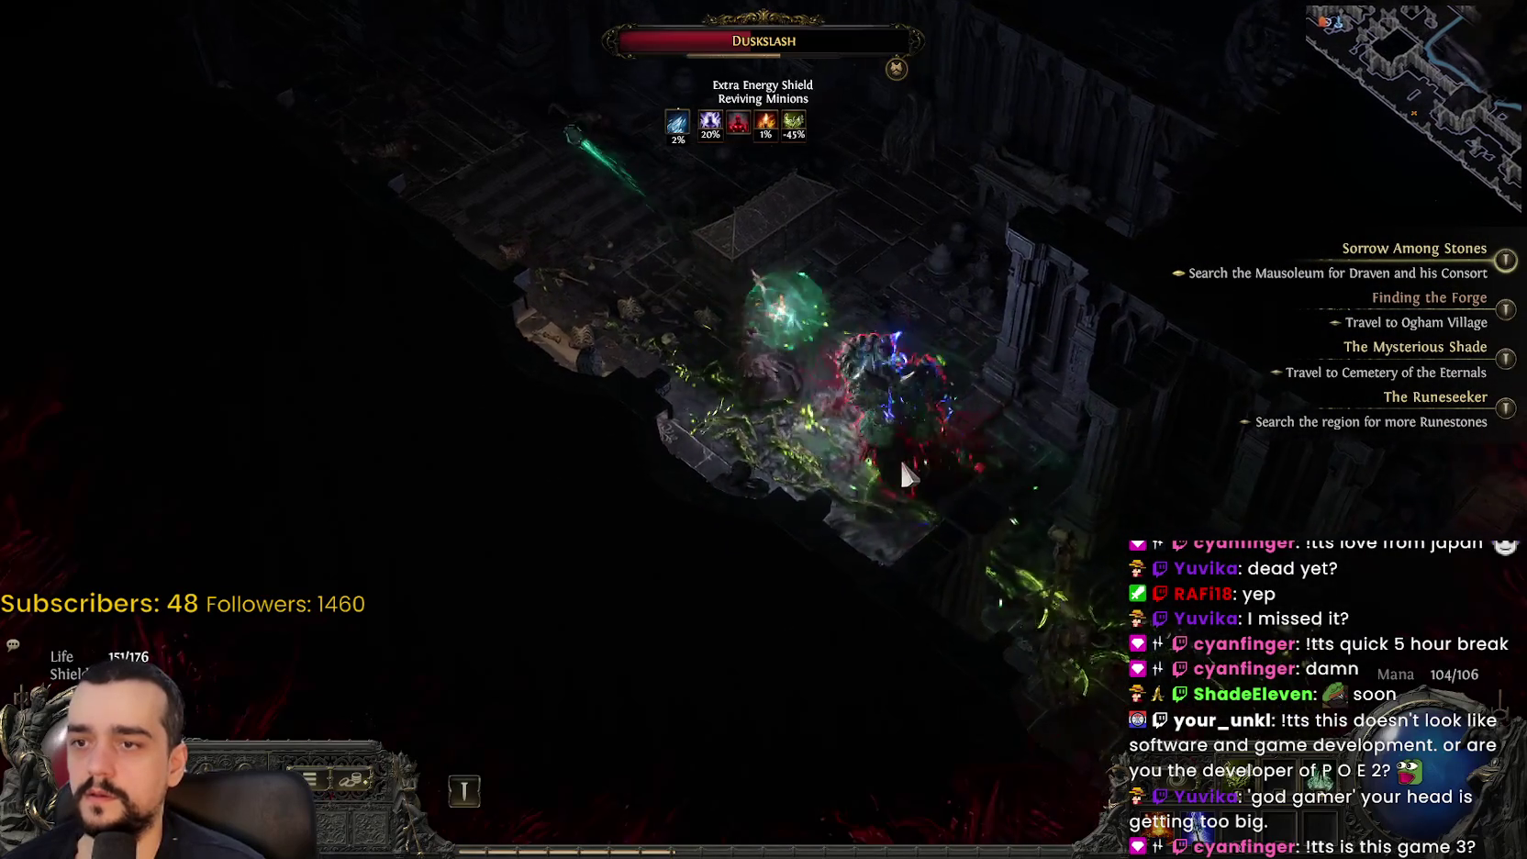
drag(862, 372, 681, 330)
drag(710, 401, 734, 434)
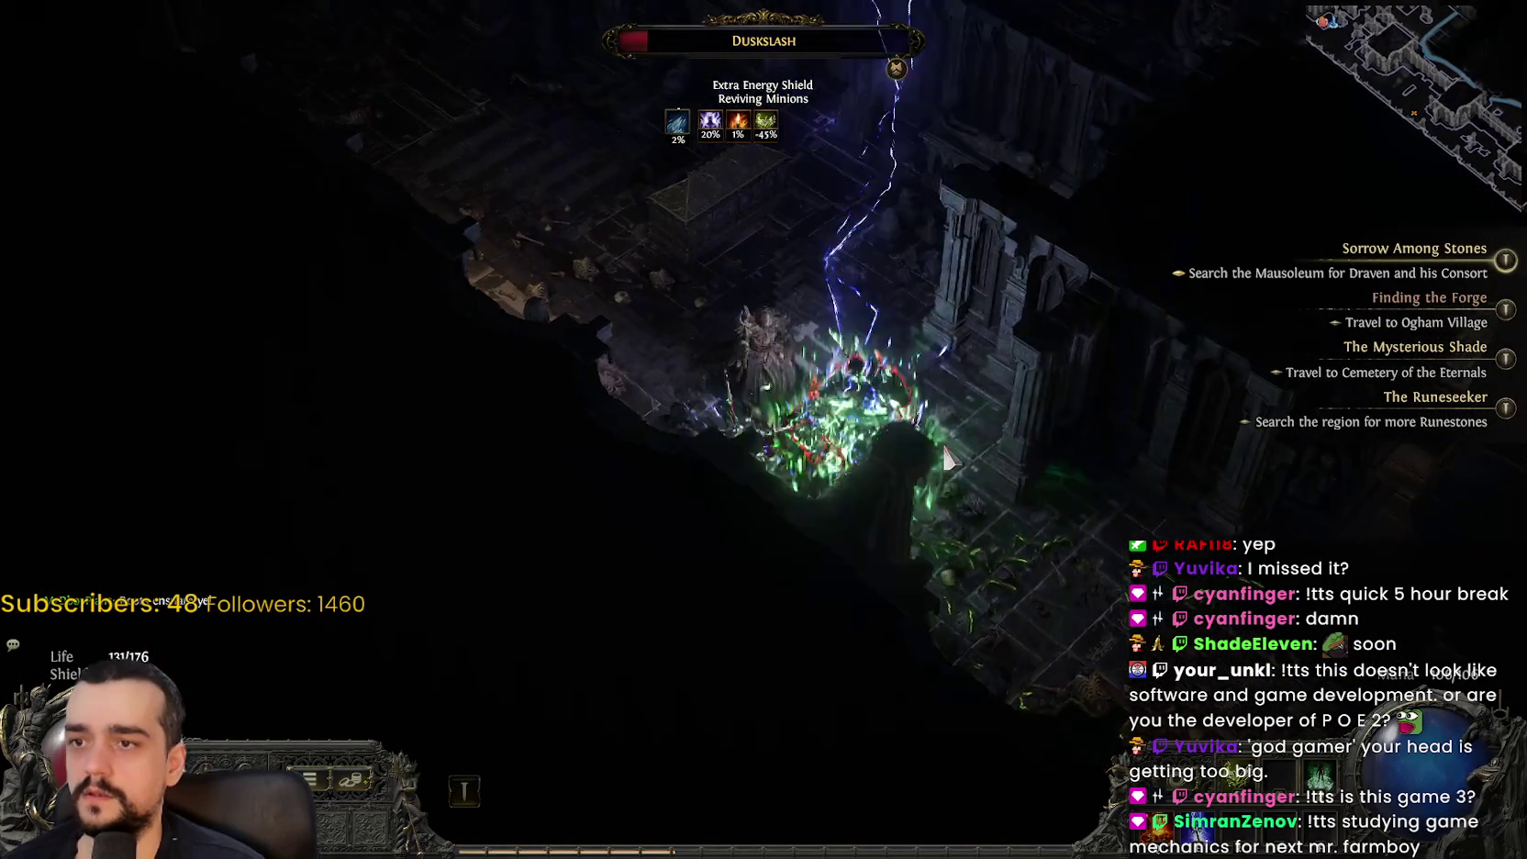
drag(899, 486, 972, 372)
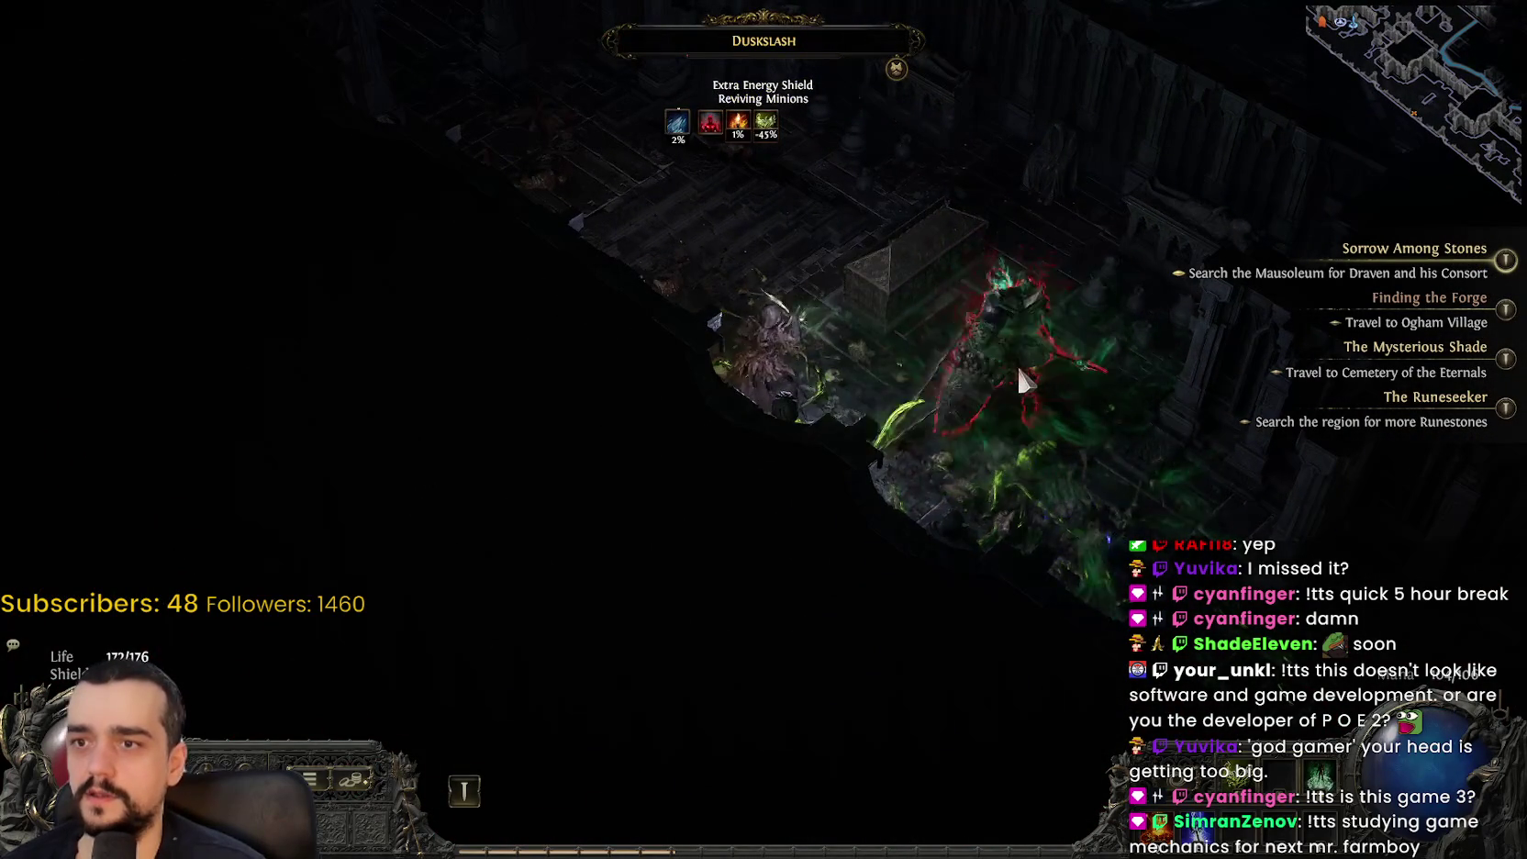
click(840, 483)
Loot the 2 Gold and the Nettle Talisman dropped by Duskslash
drag(840, 491, 937, 433)
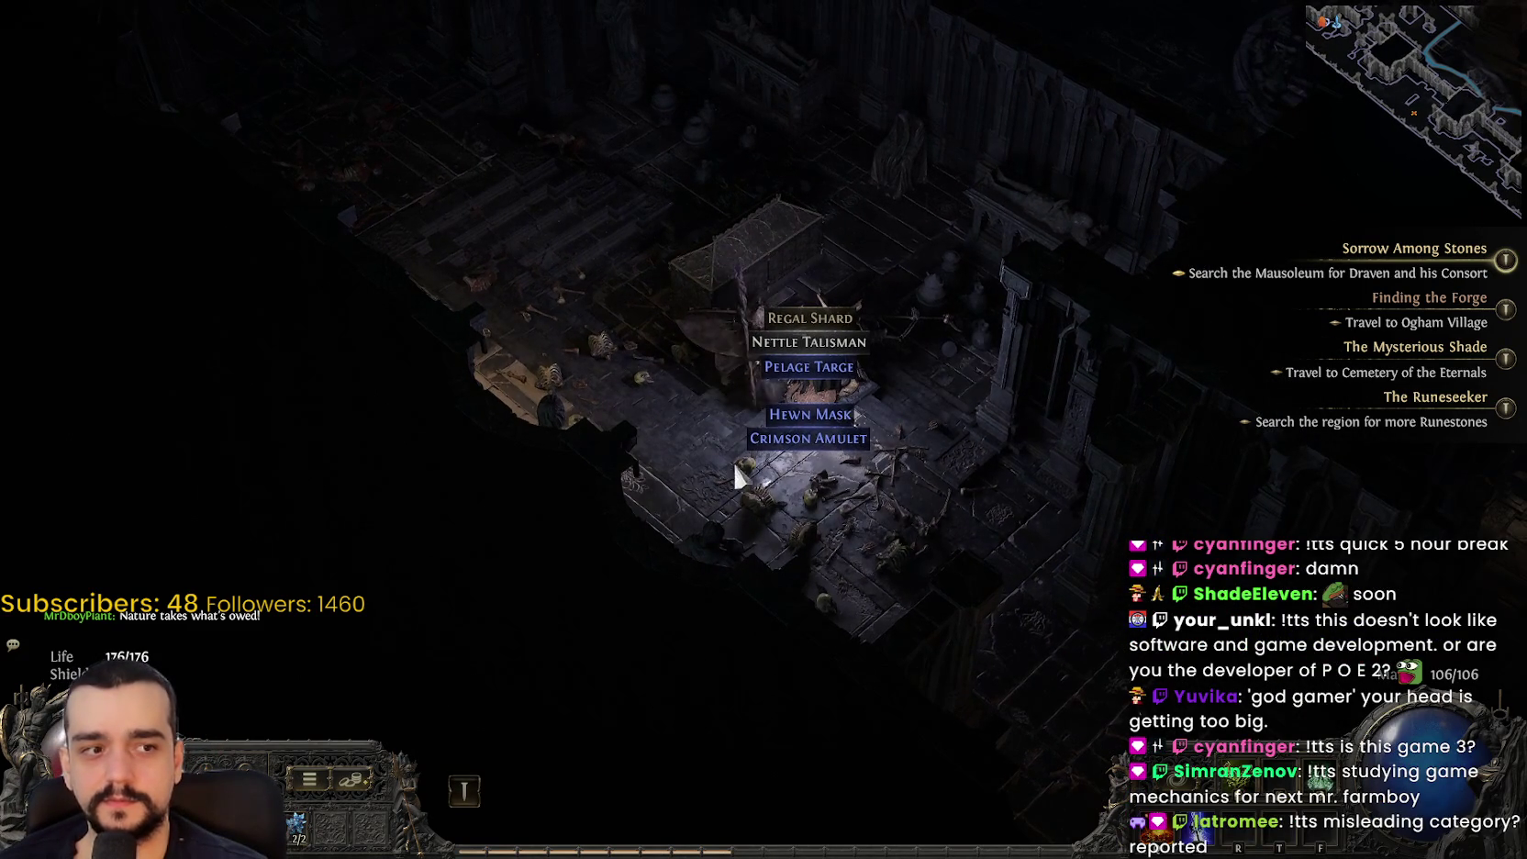
mouse_move(822, 369)
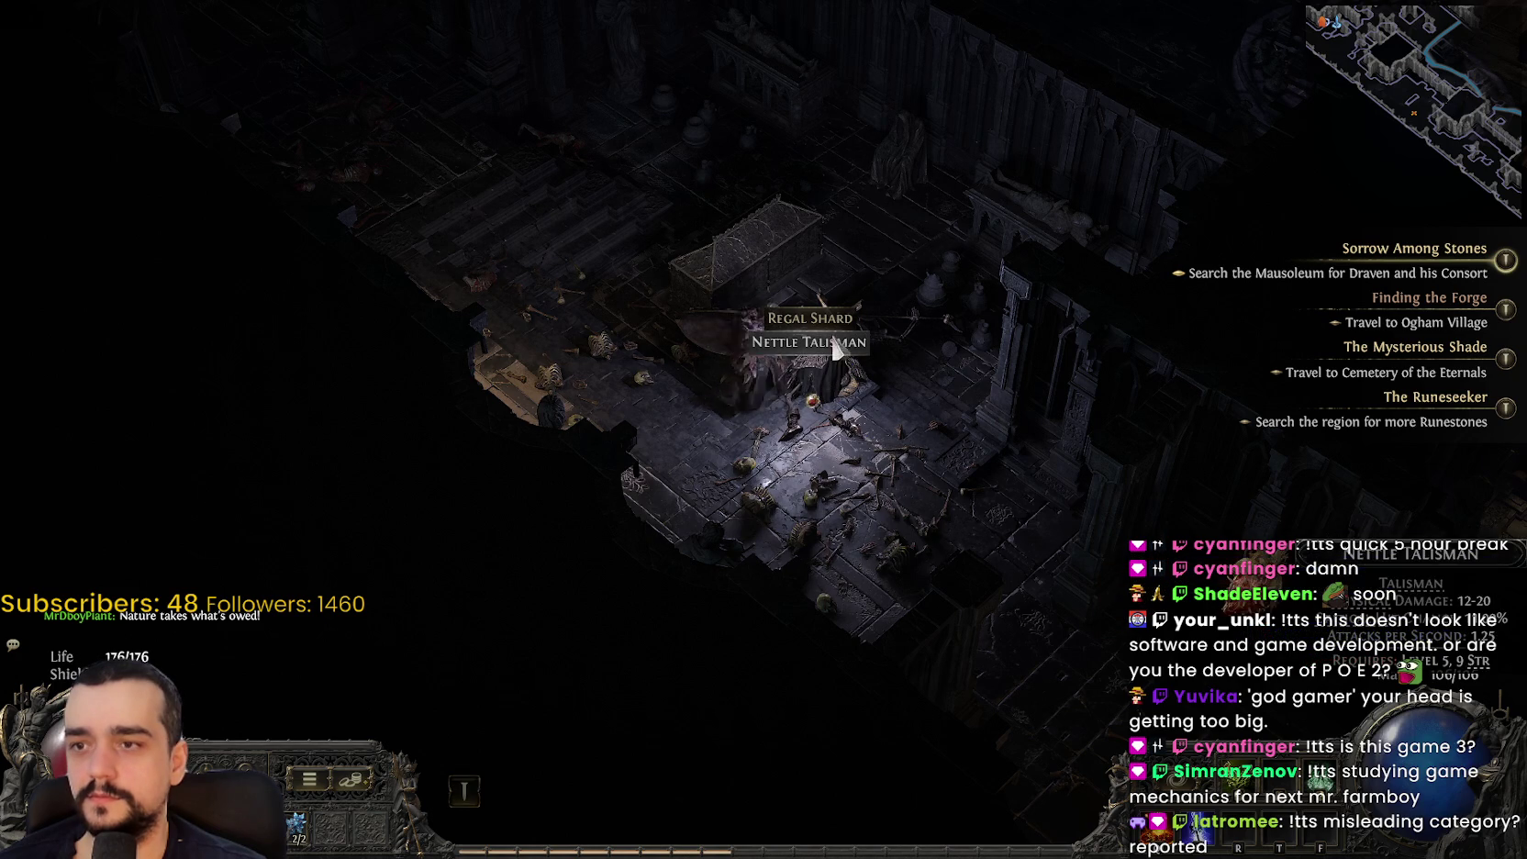
click(817, 341)
Check the new Nettle Talisman in the inventory, then walk onward through the mausoleum
key(i)
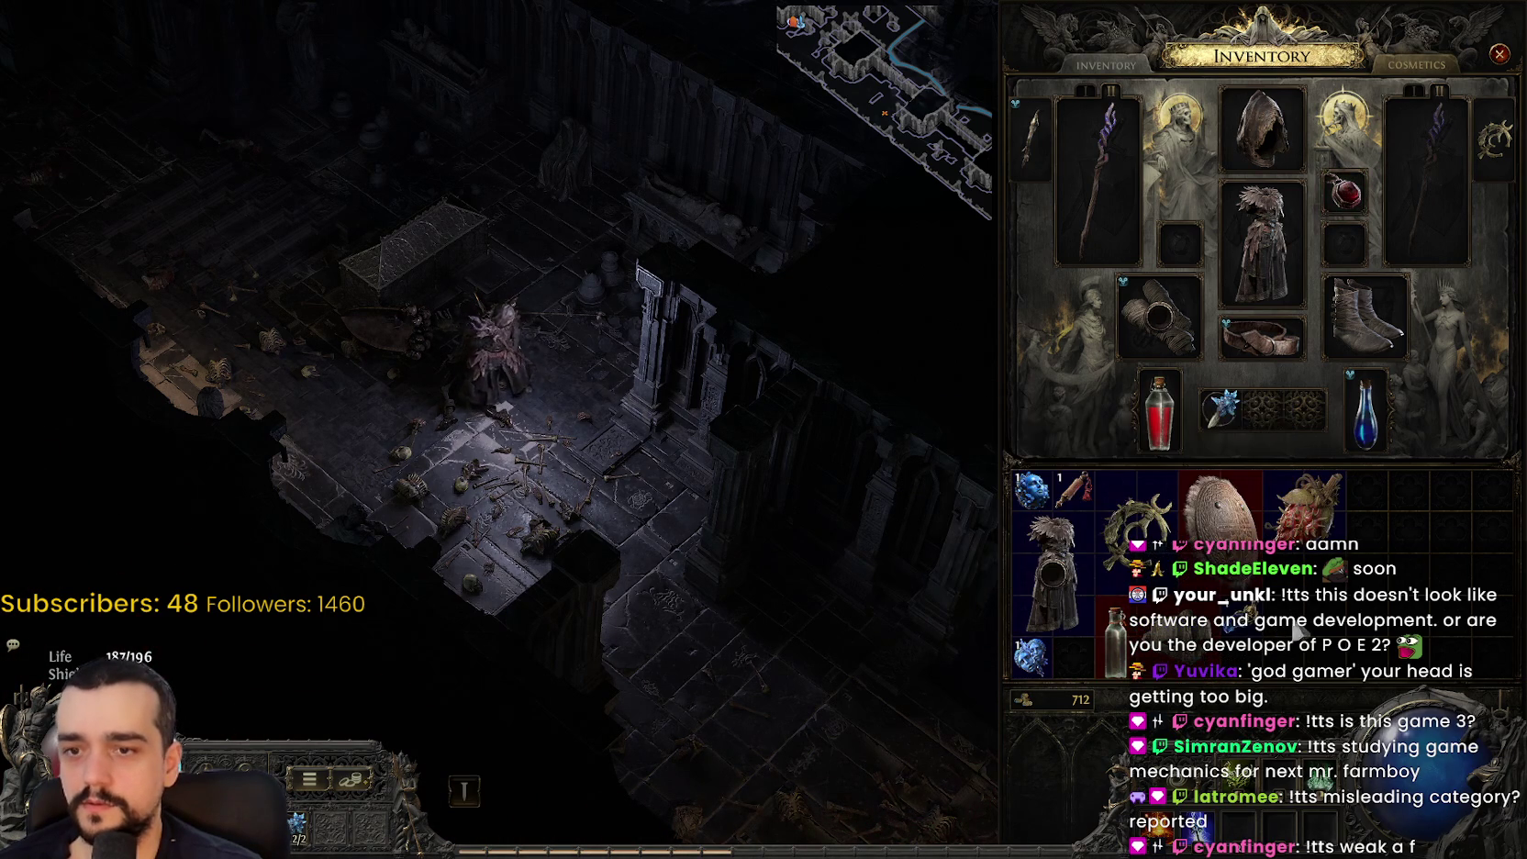
key(i)
drag(897, 761, 796, 456)
Recheck the inventory and walk into the stair area around the altar, glancing at the map
key(i)
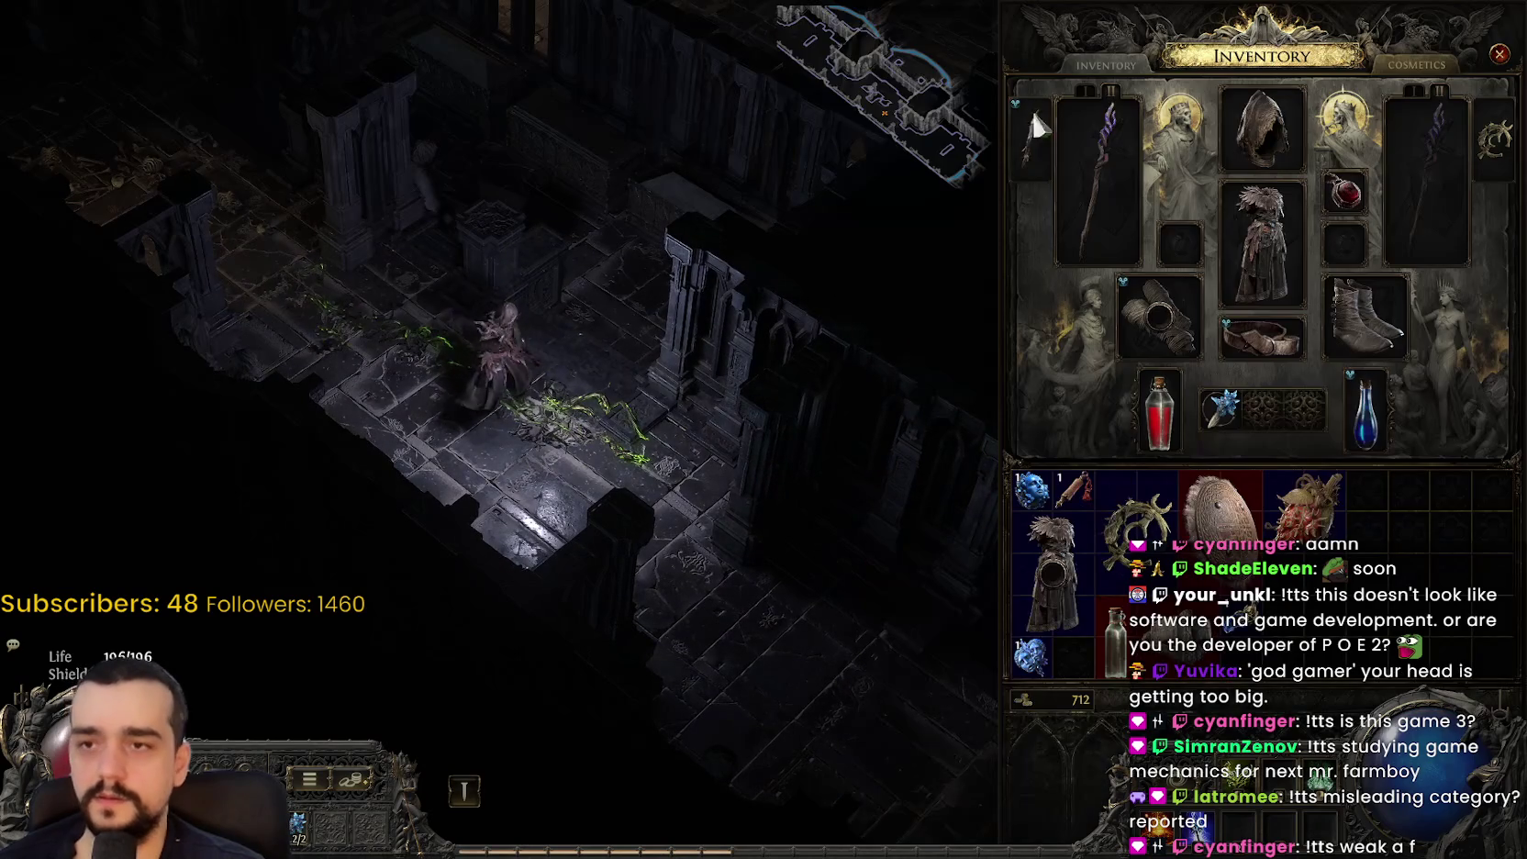
key(i)
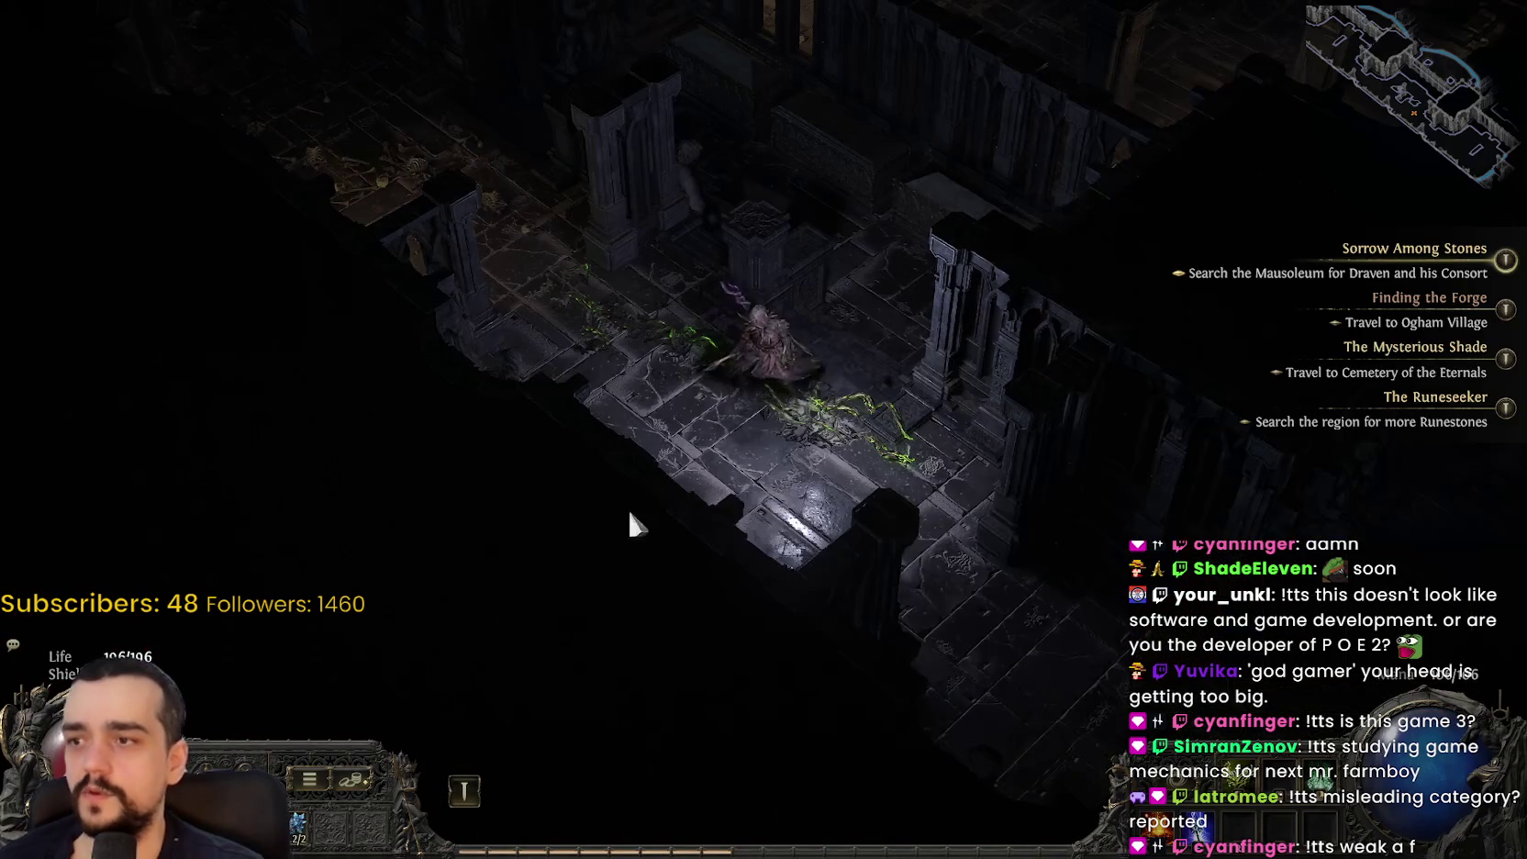
drag(987, 563, 592, 352)
click(592, 352)
key(Tab)
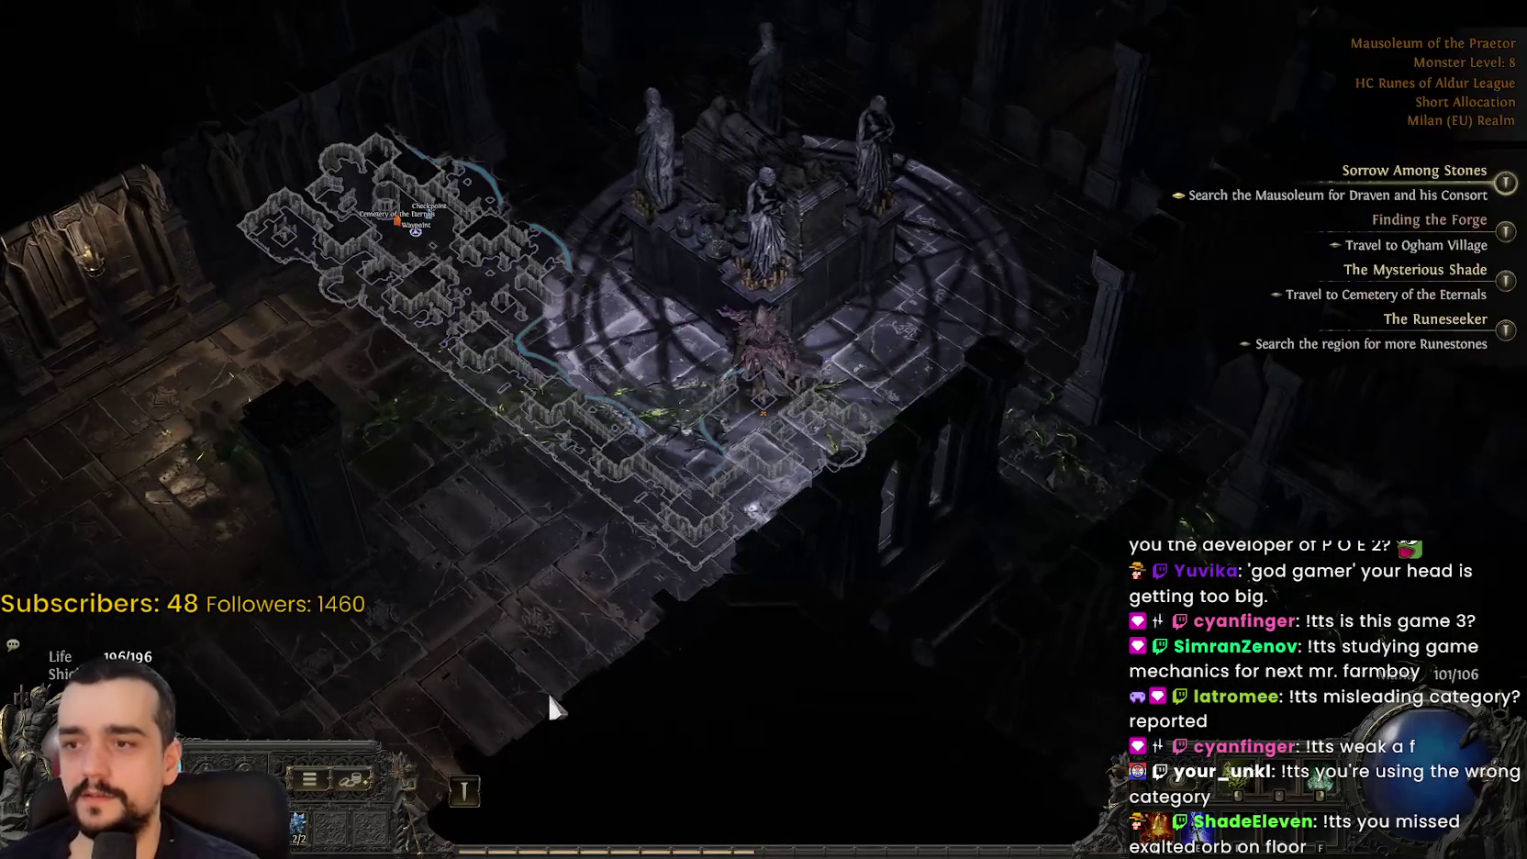
key(Tab)
Cross the crypt, loot a Scroll of Wisdom and kill the Ghoul Commander
drag(528, 637, 803, 275)
key(Tab)
key(Tab)
key(Tab)
key(Tab)
click(713, 397)
drag(740, 337, 580, 384)
drag(990, 615, 875, 338)
click(770, 213)
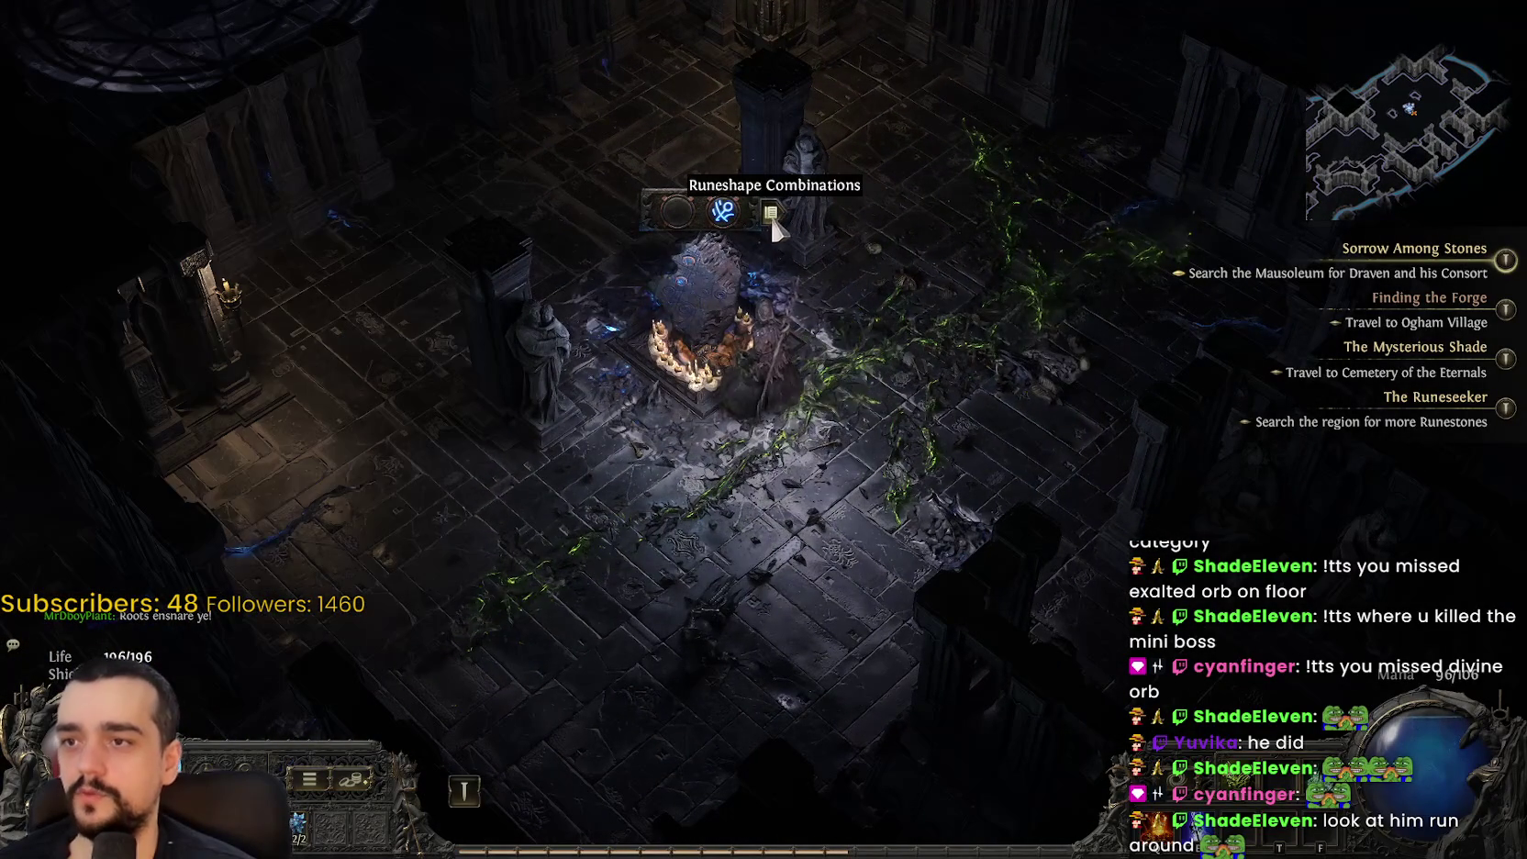
key(Pause)
mouse_move(389, 158)
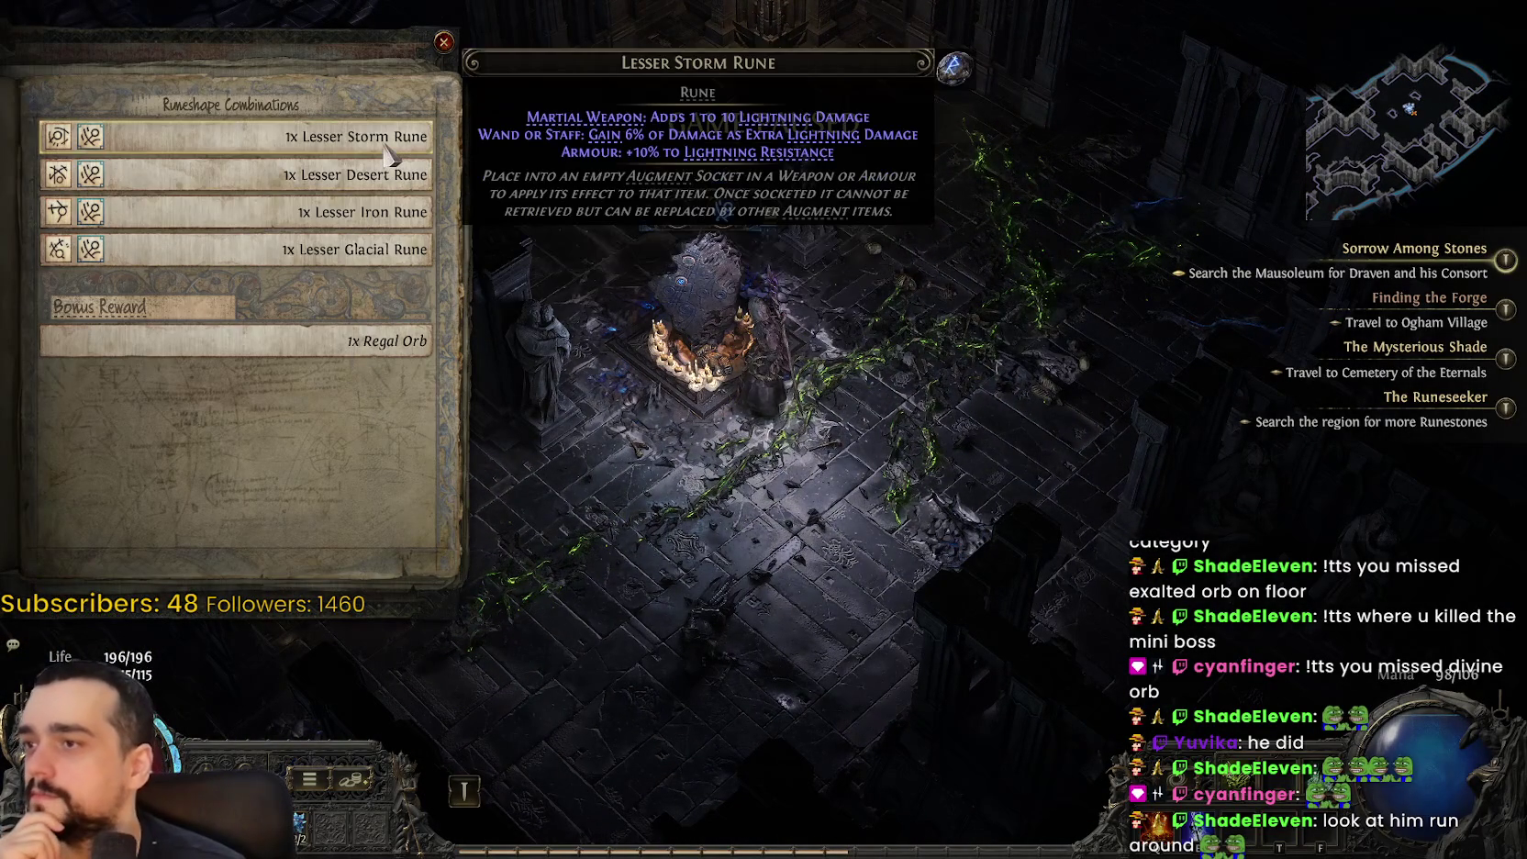
mouse_move(396, 221)
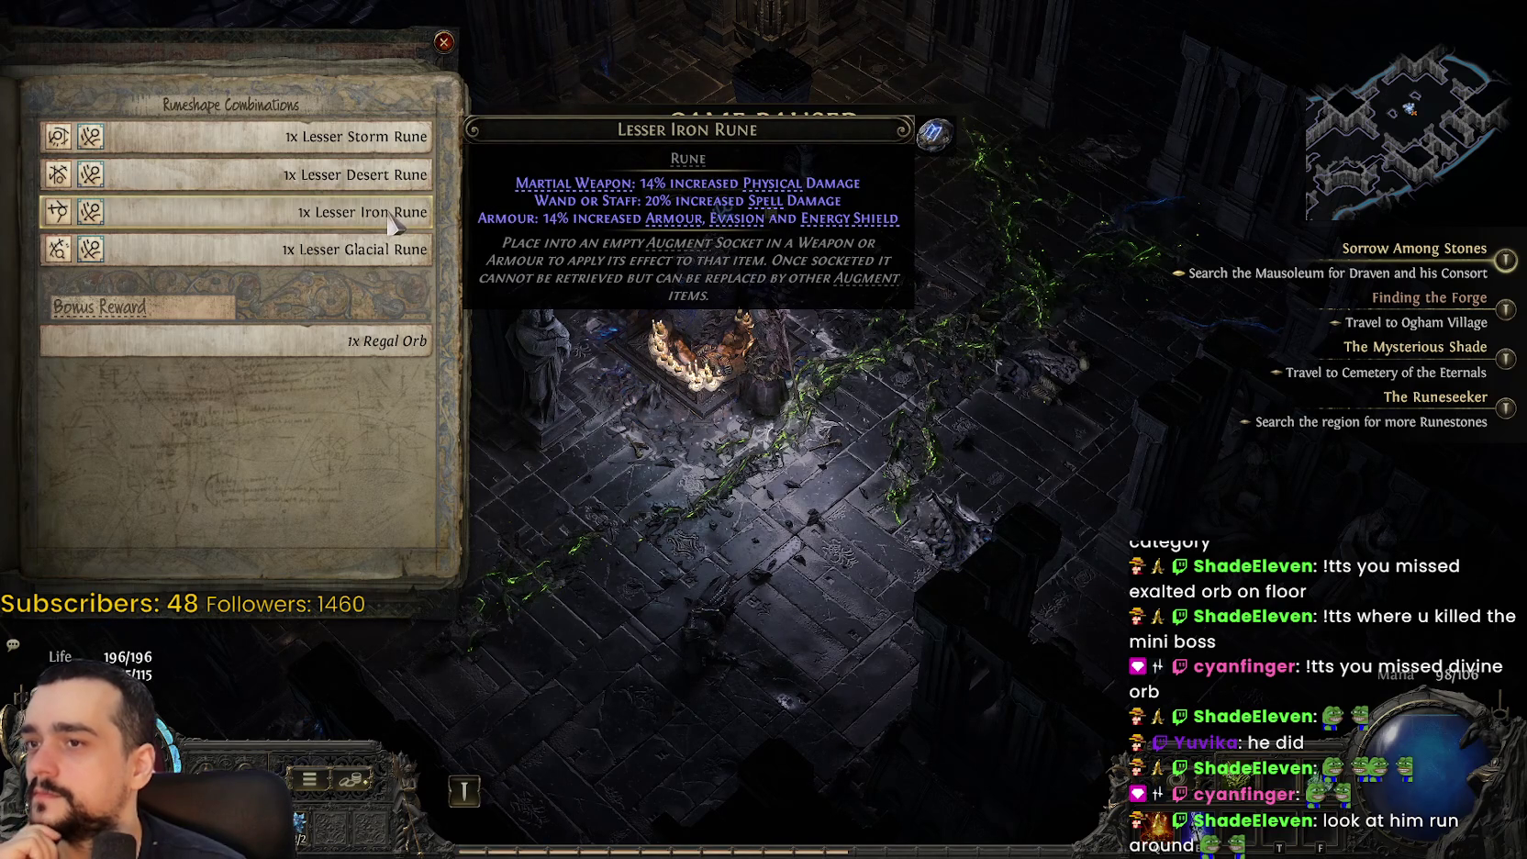
mouse_move(390, 266)
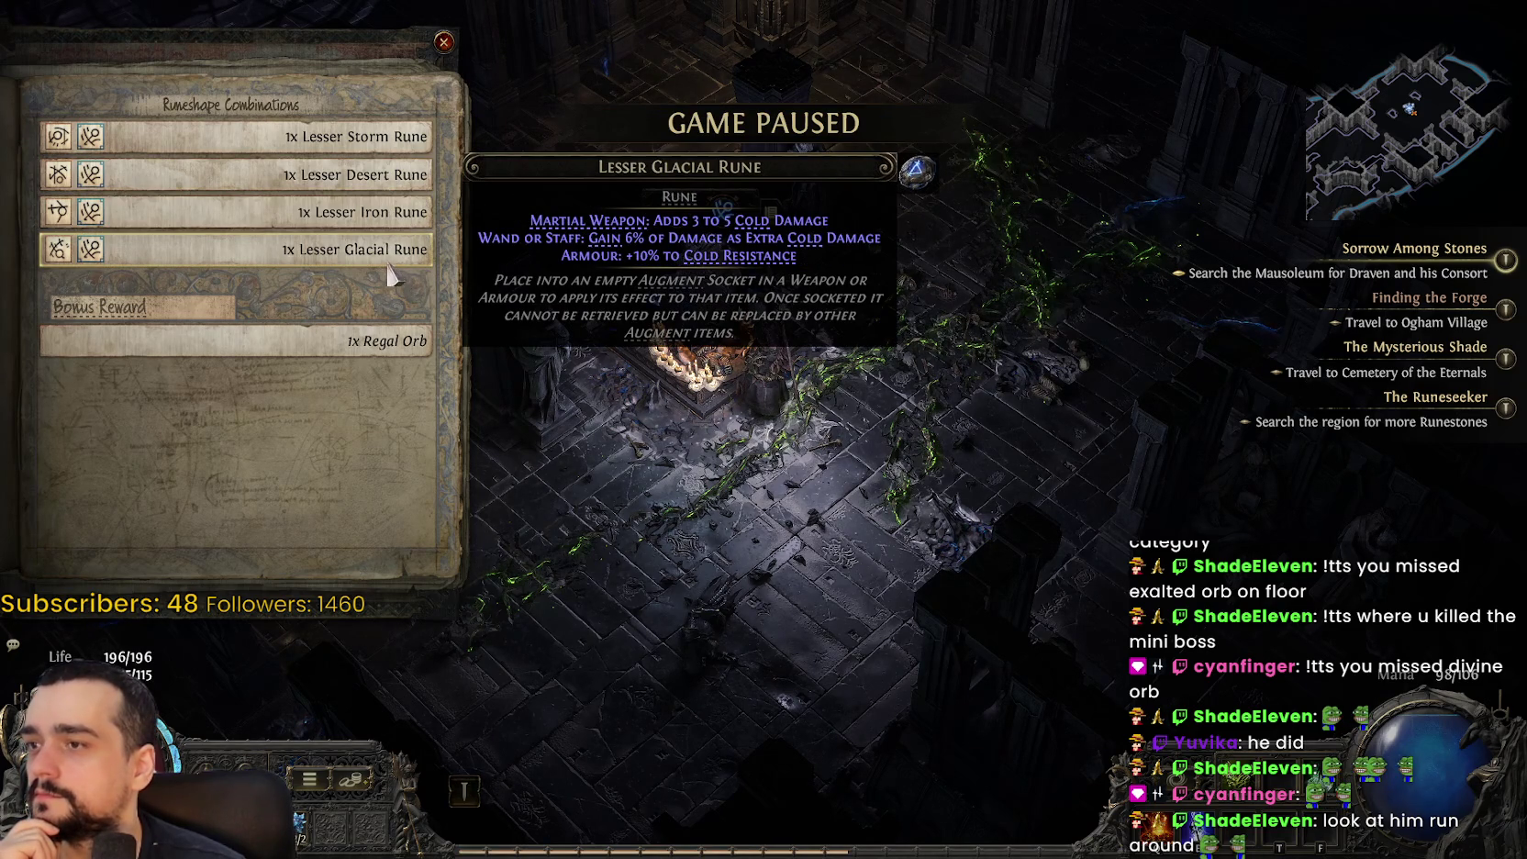
key(Escape)
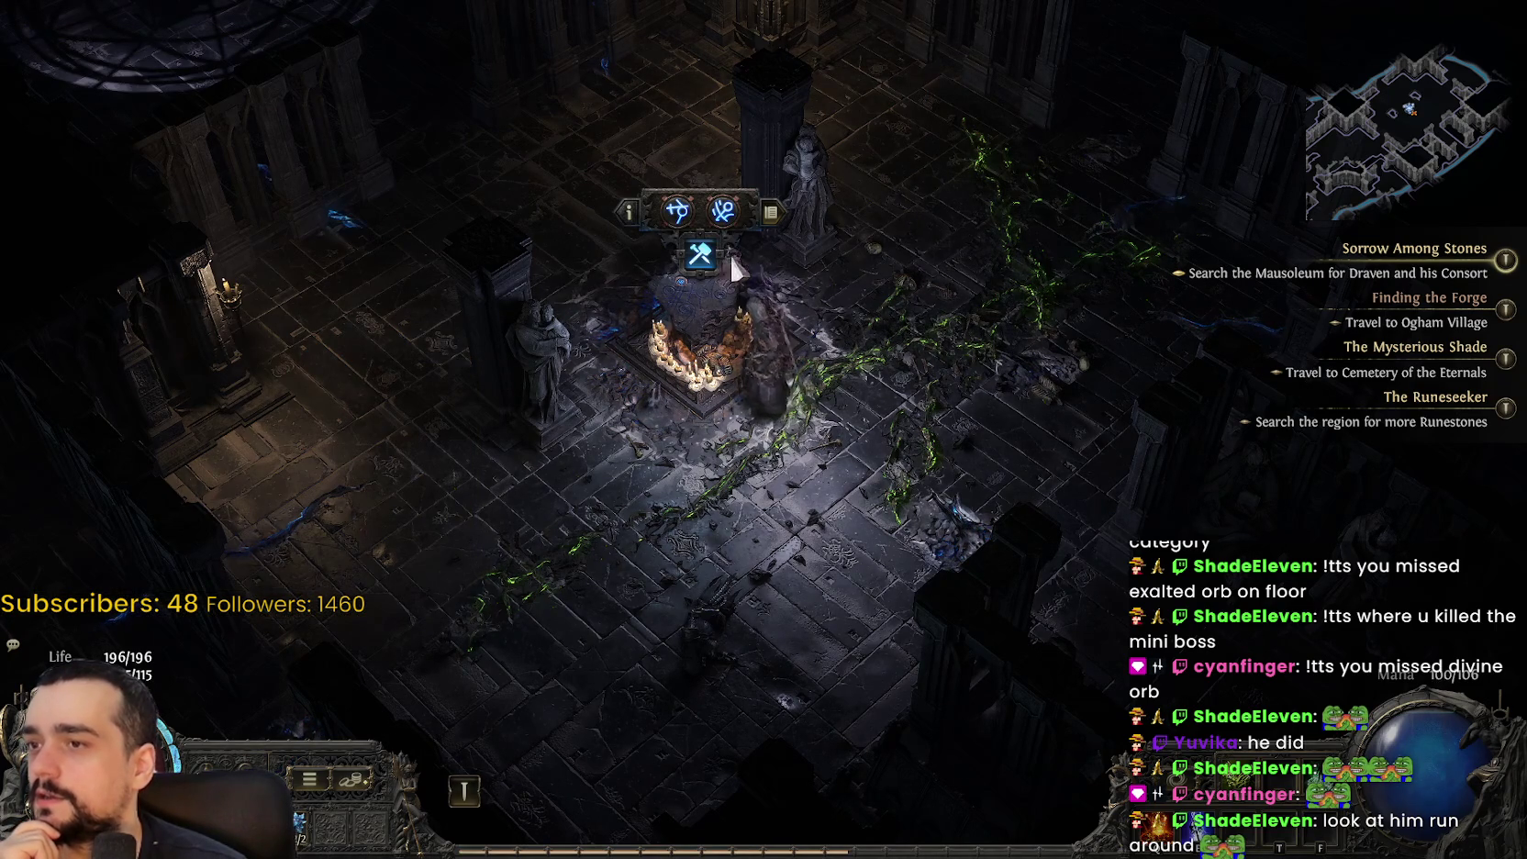
click(721, 282)
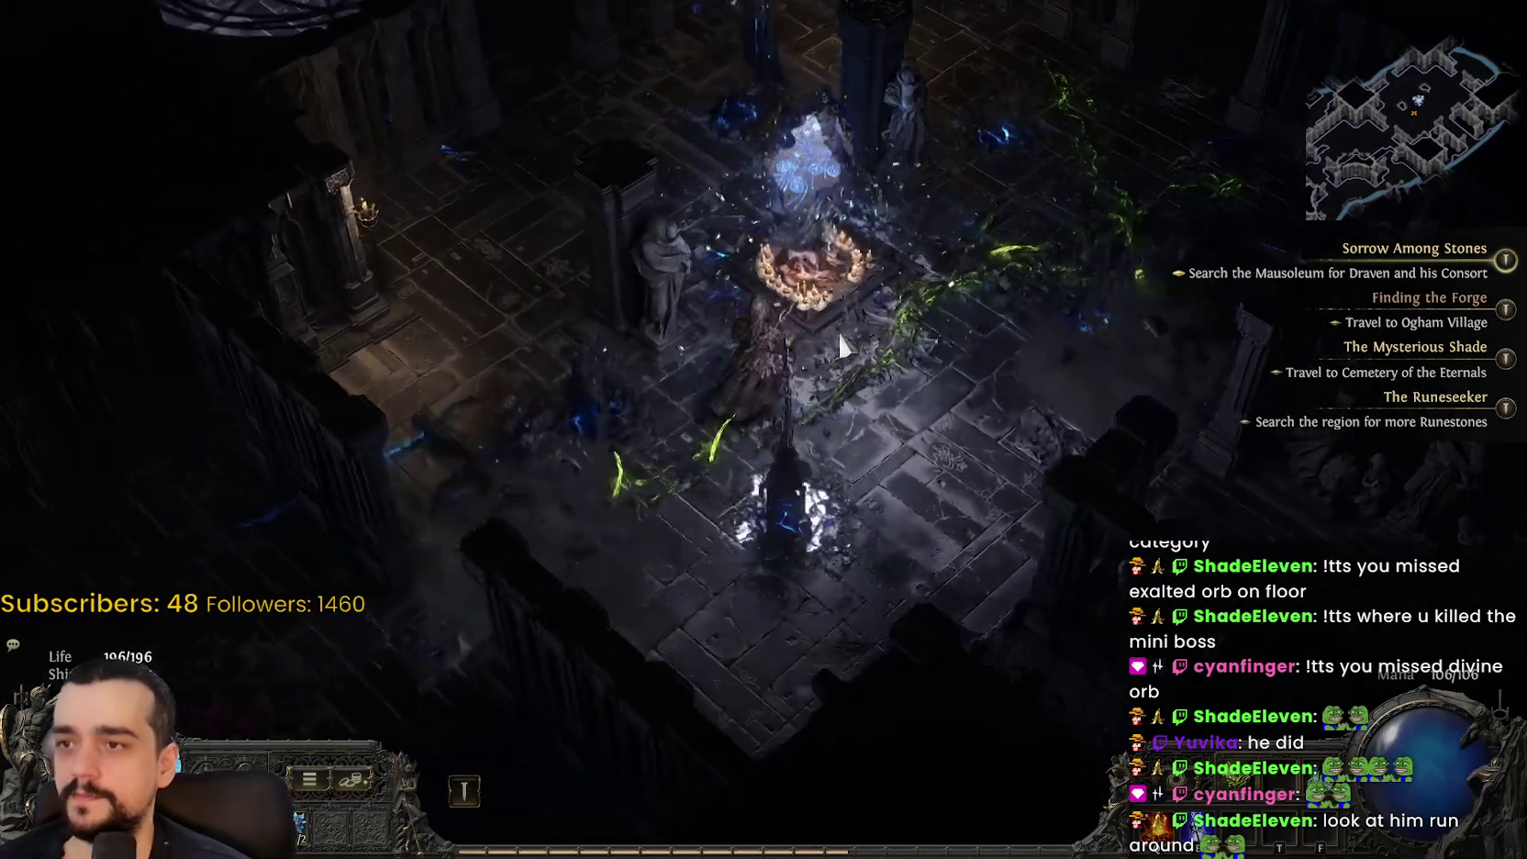
Kill the Starlit Pincerflesh and Krell Throatgnasher of the Tempest, then return to the altar
click(828, 435)
click(827, 444)
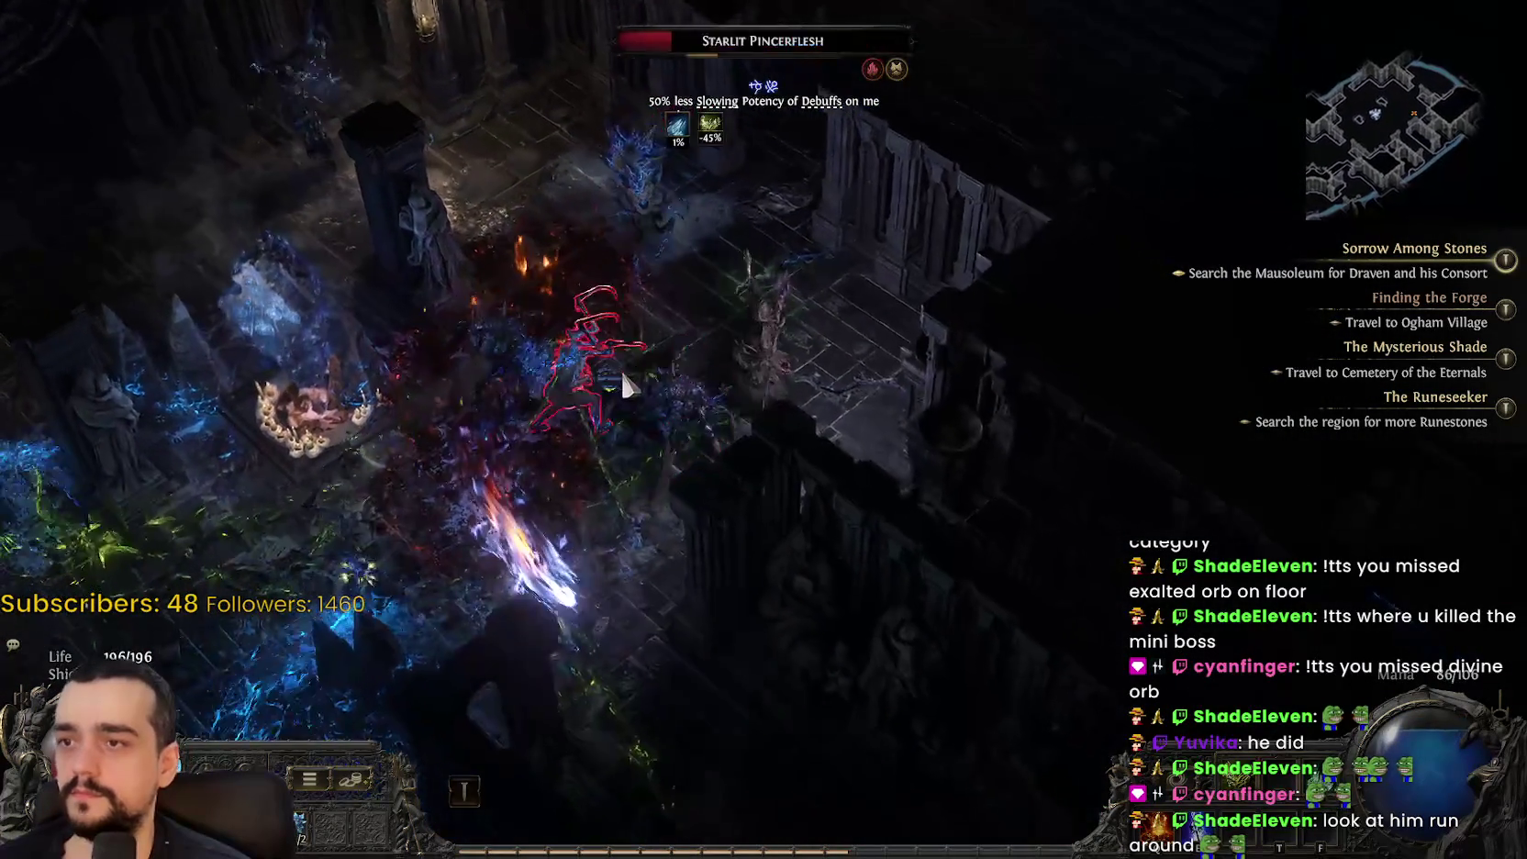
click(646, 314)
click(646, 315)
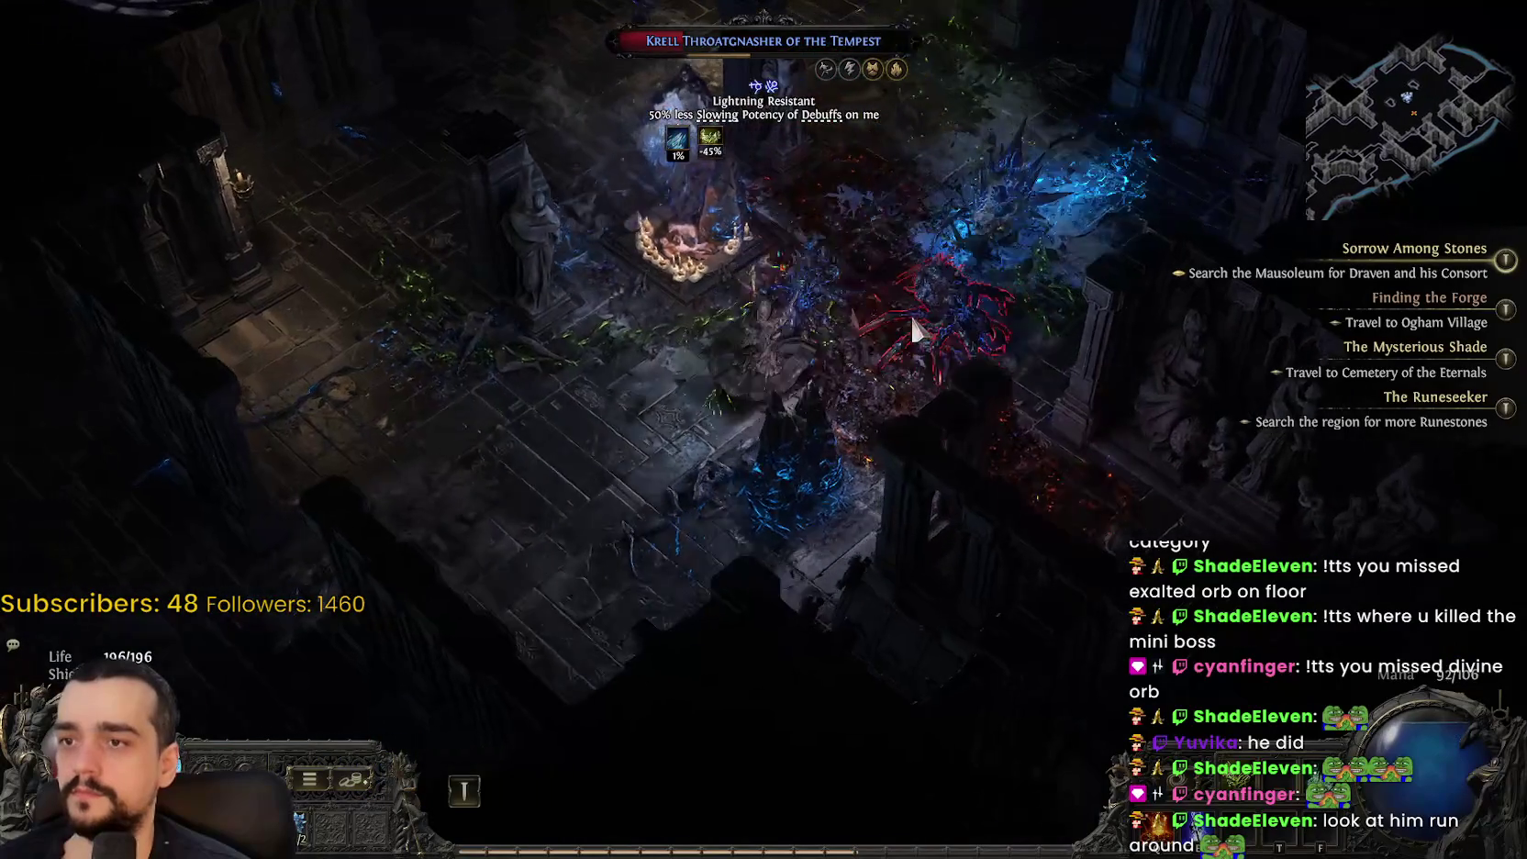
click(959, 319)
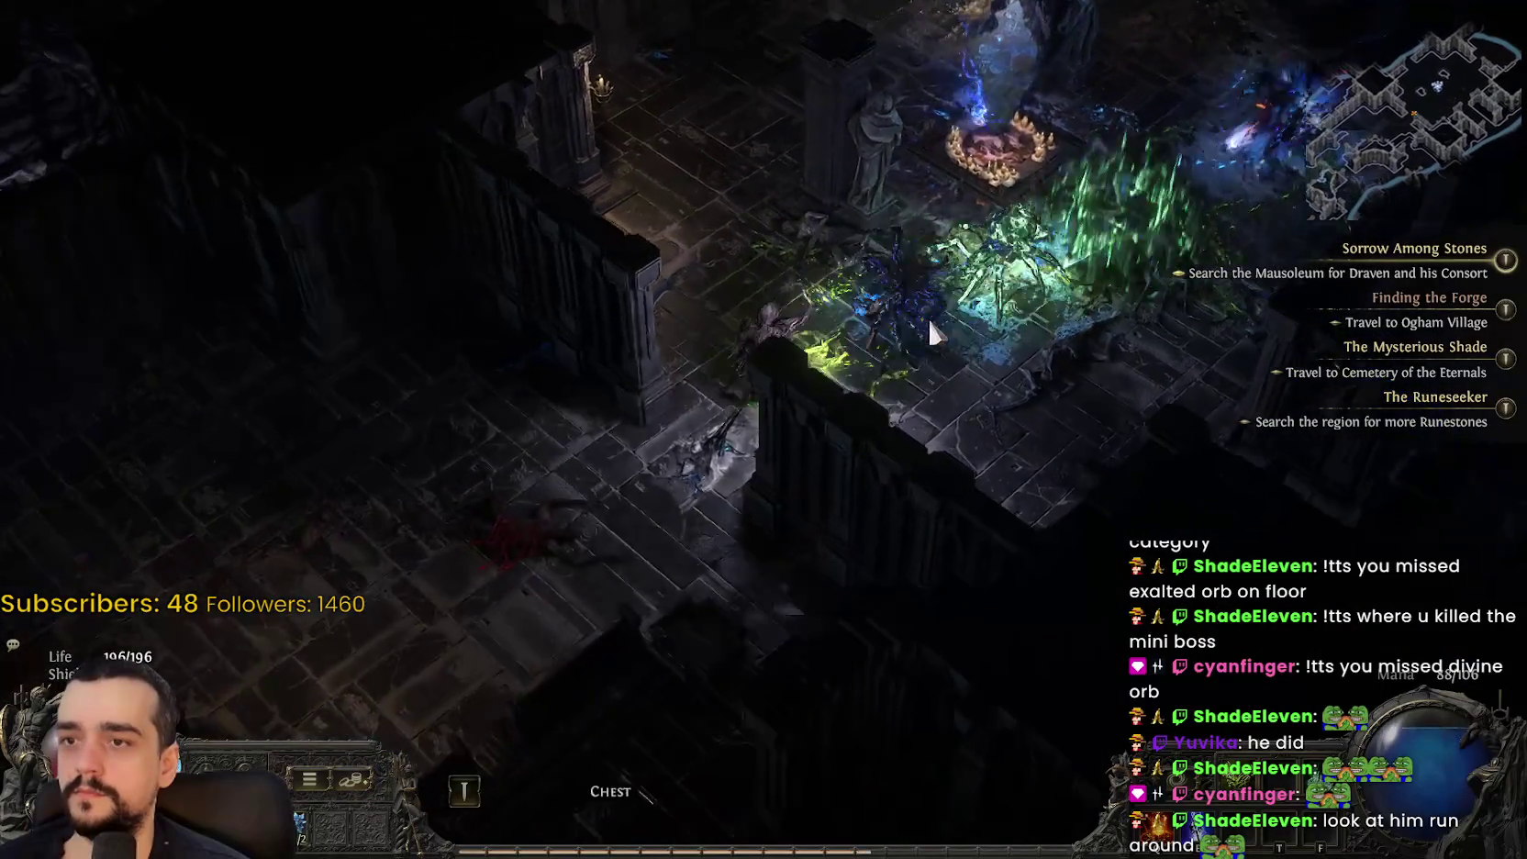
click(1037, 303)
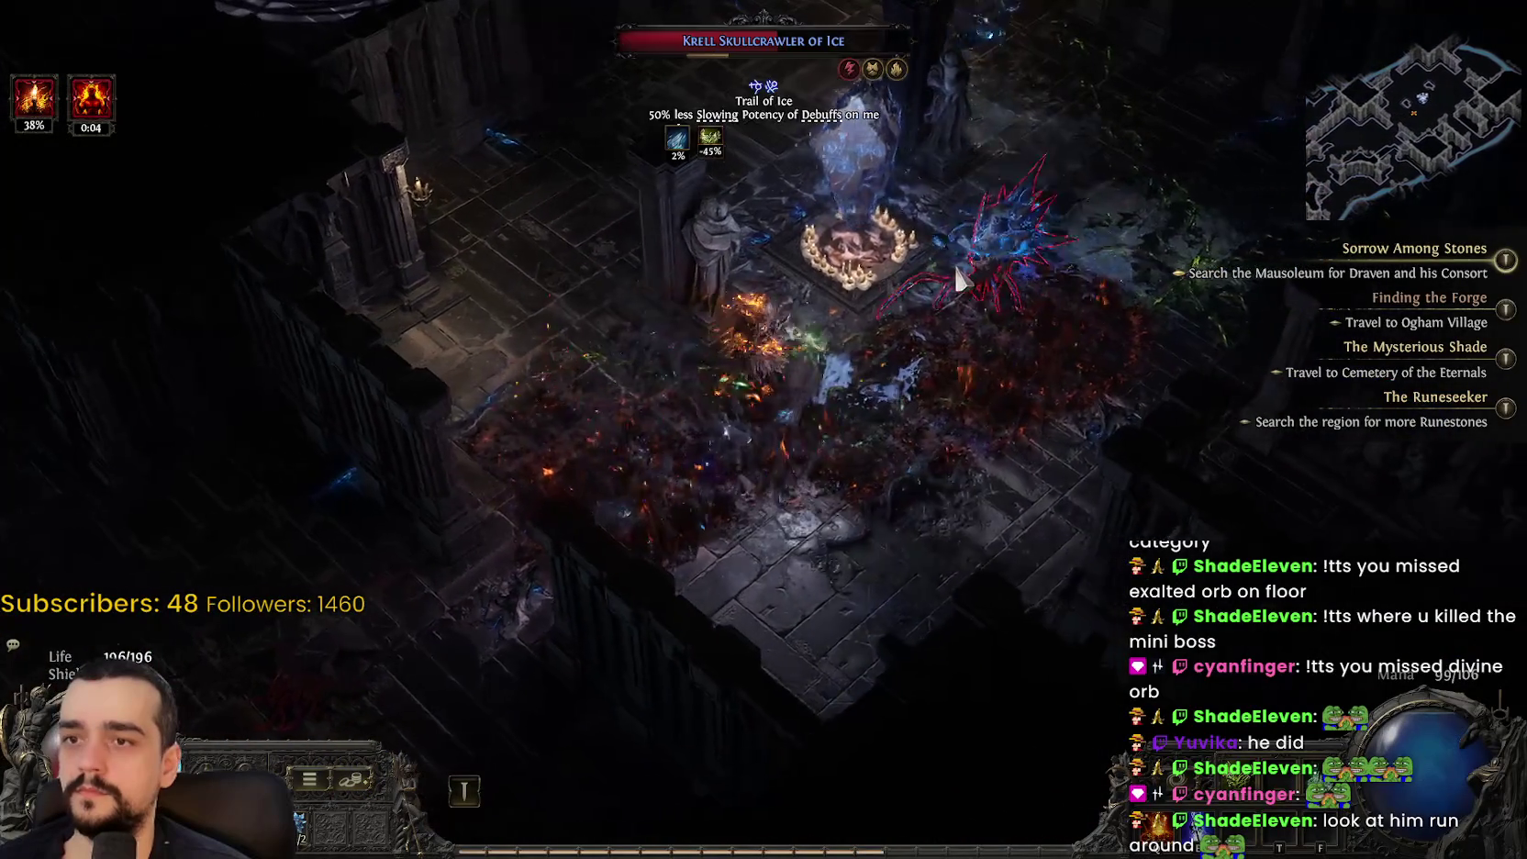
Slay Krell Skullcrawler of Ice and the Frosted Lightning Wraith, then walk to the rewards
click(850, 292)
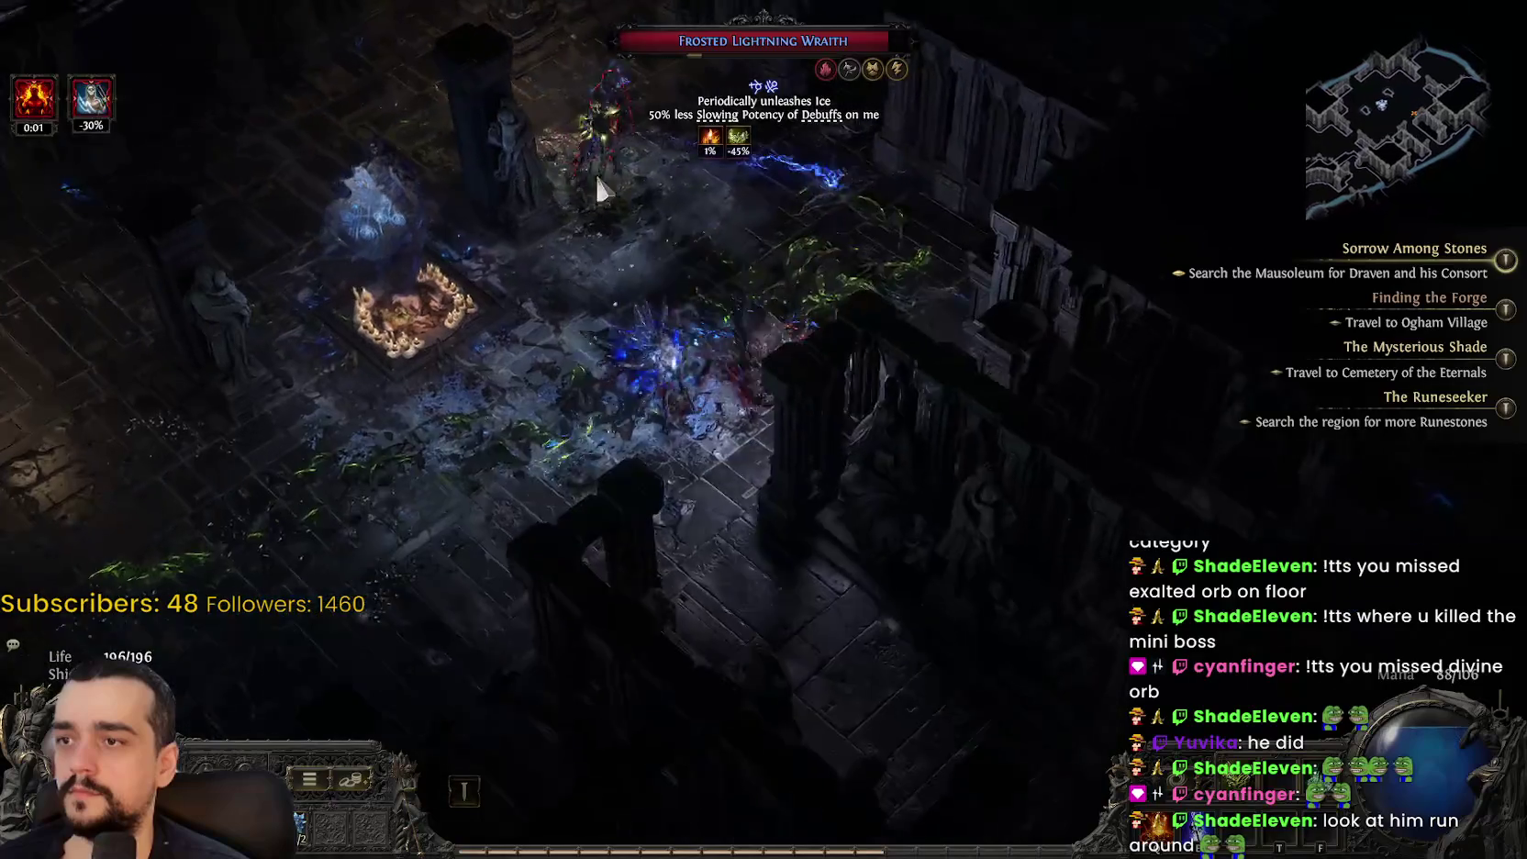
click(764, 294)
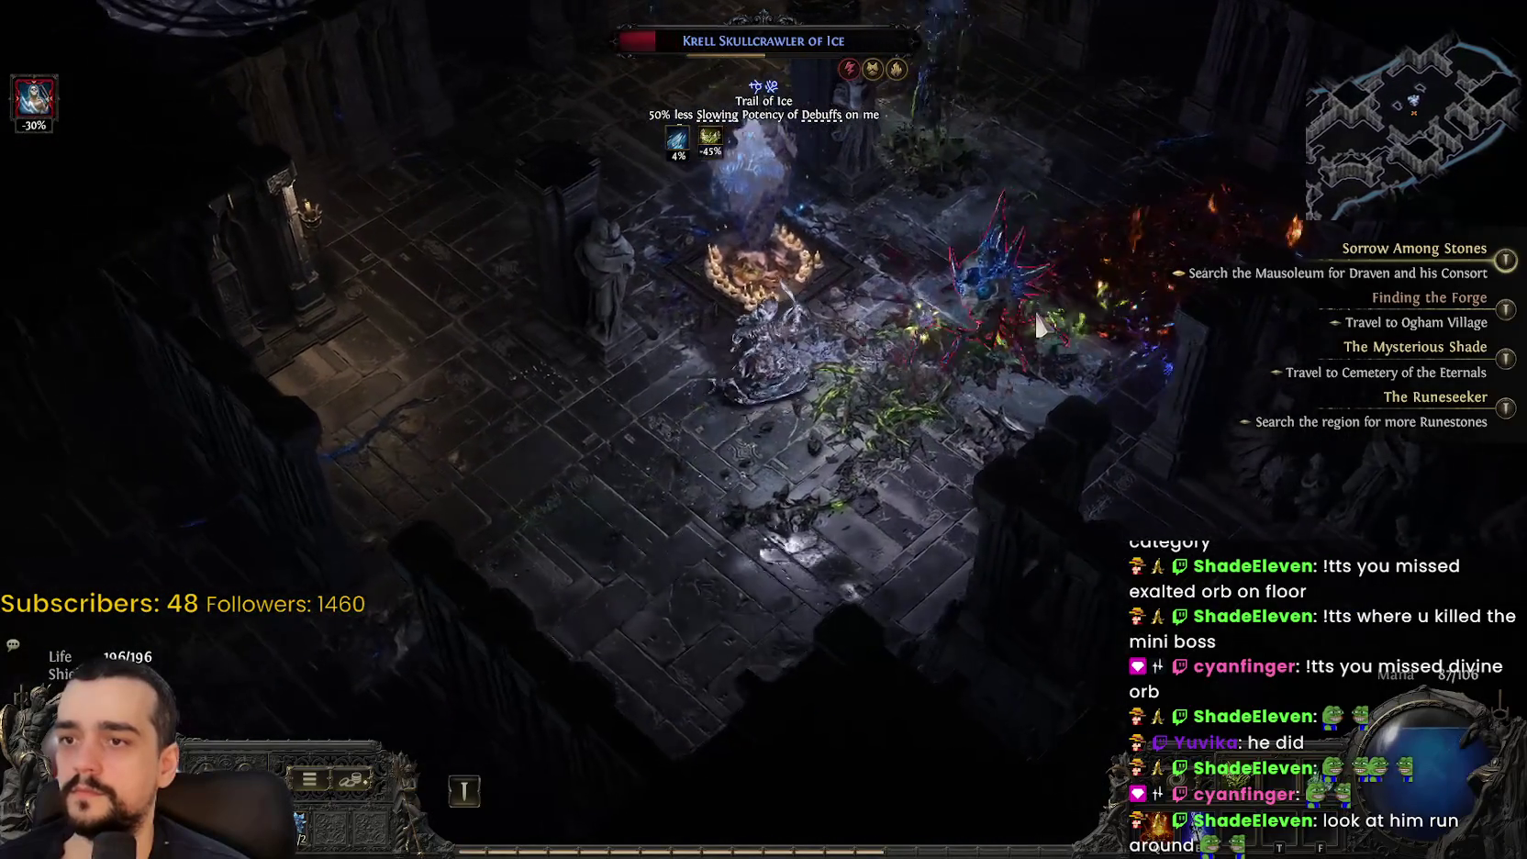
click(1128, 338)
click(1128, 338)
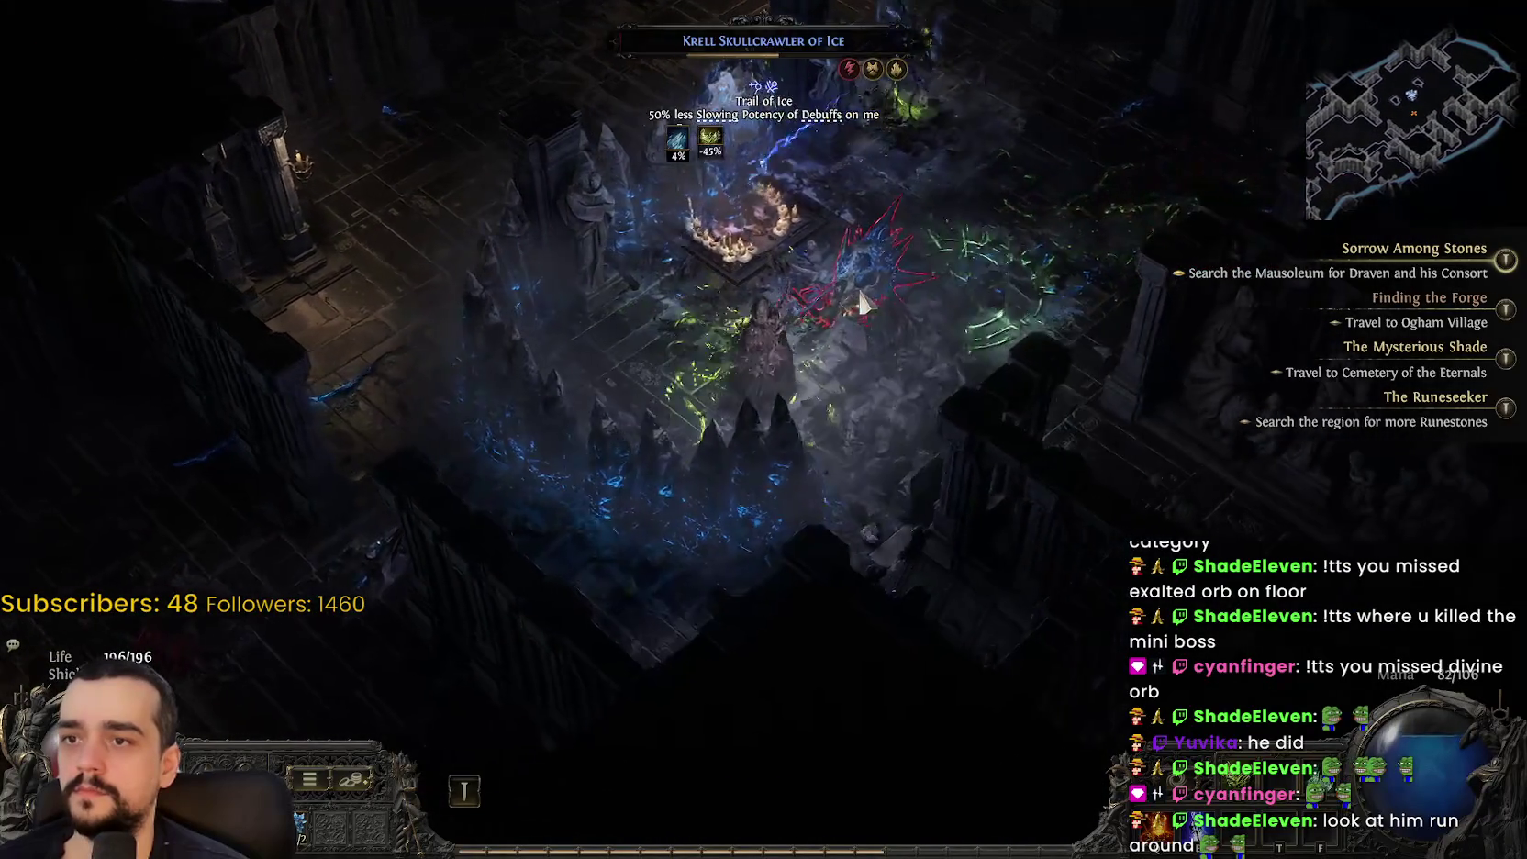
click(666, 147)
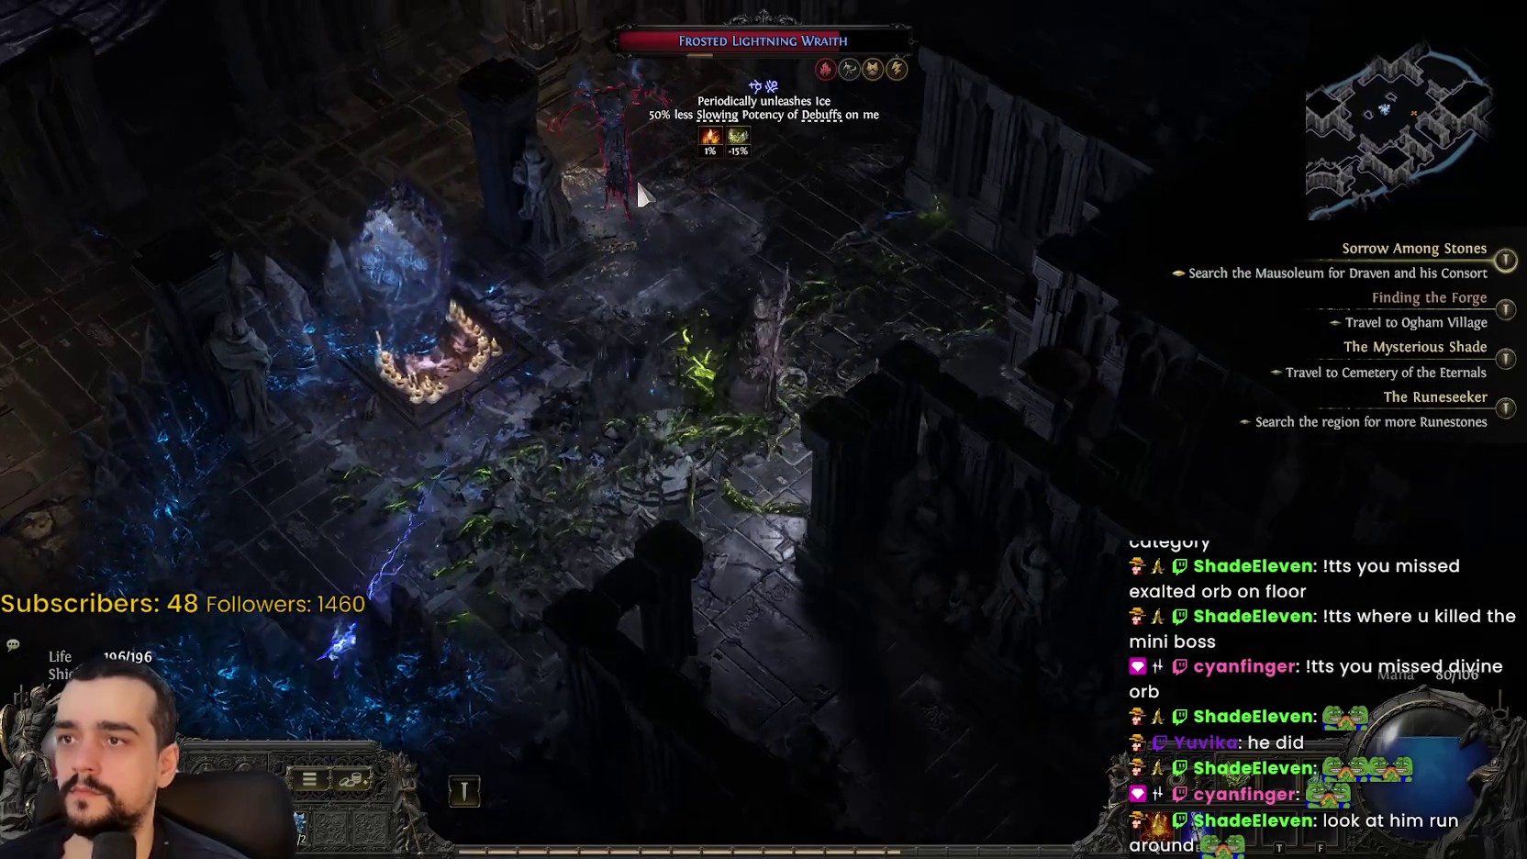
click(588, 241)
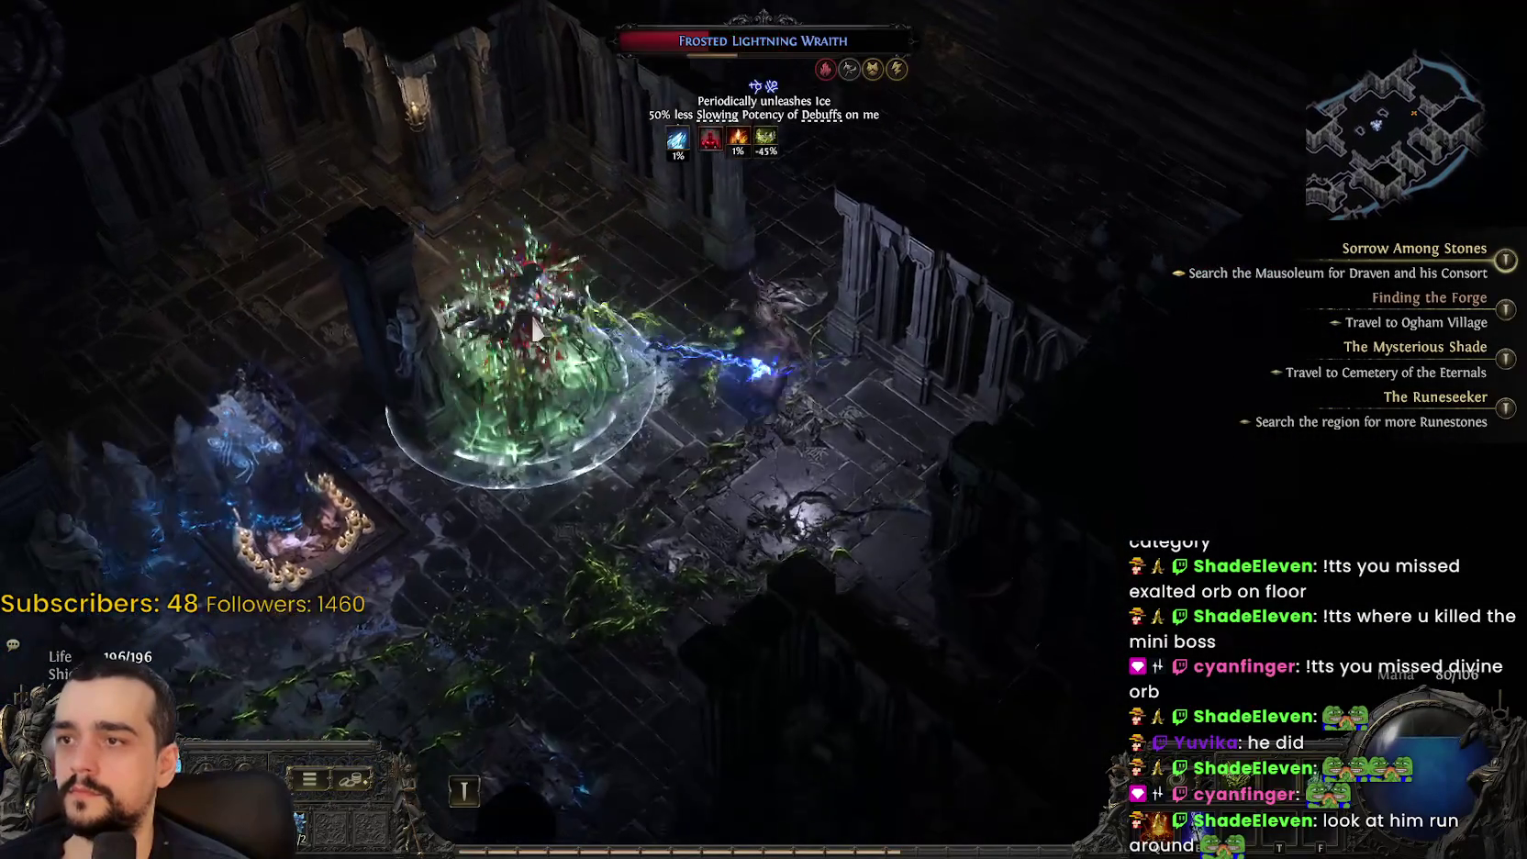
click(546, 242)
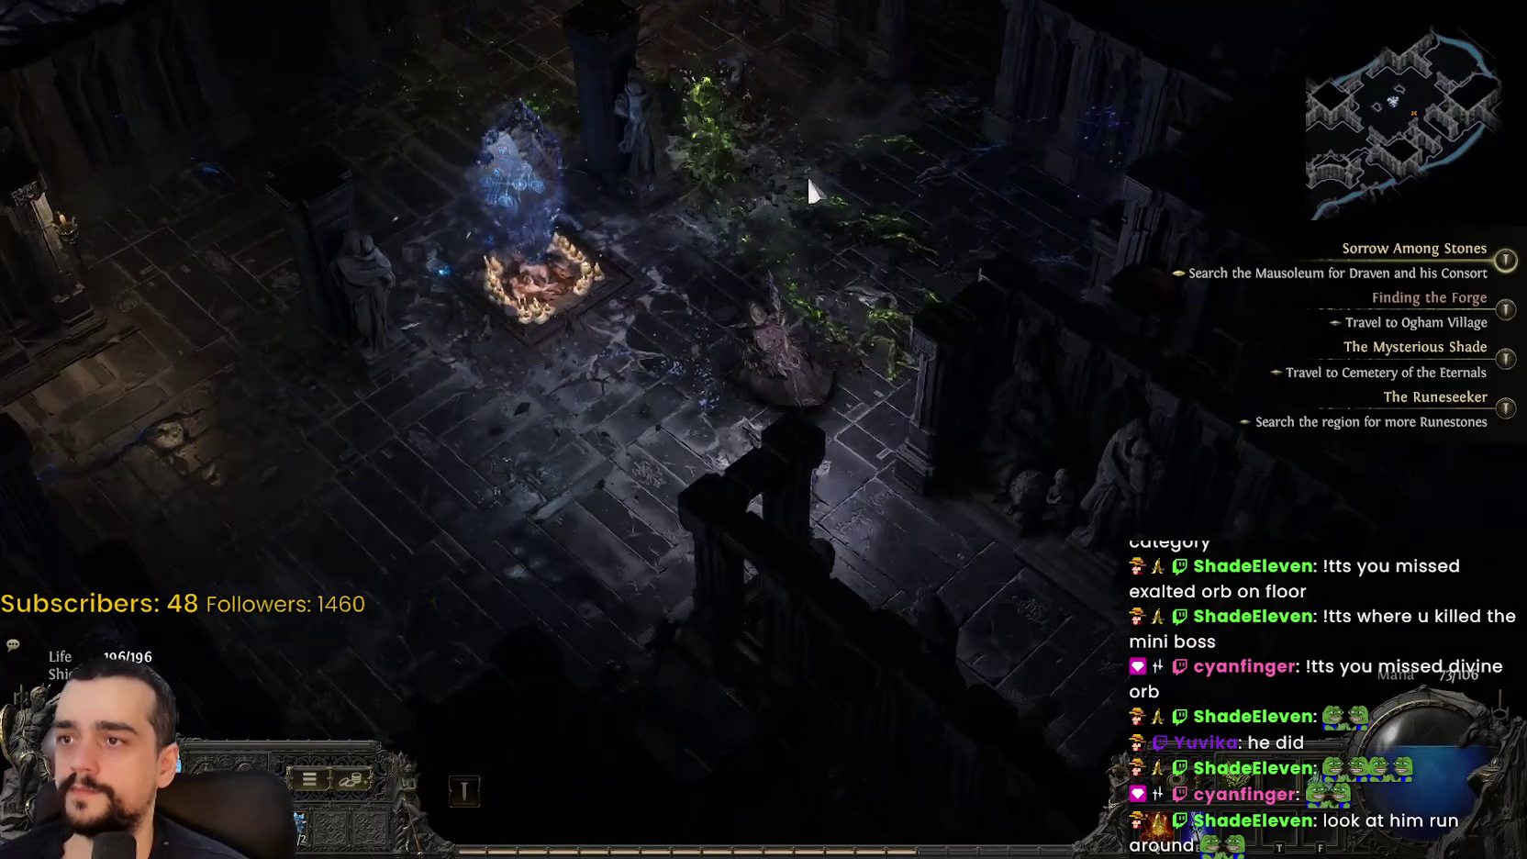
click(745, 240)
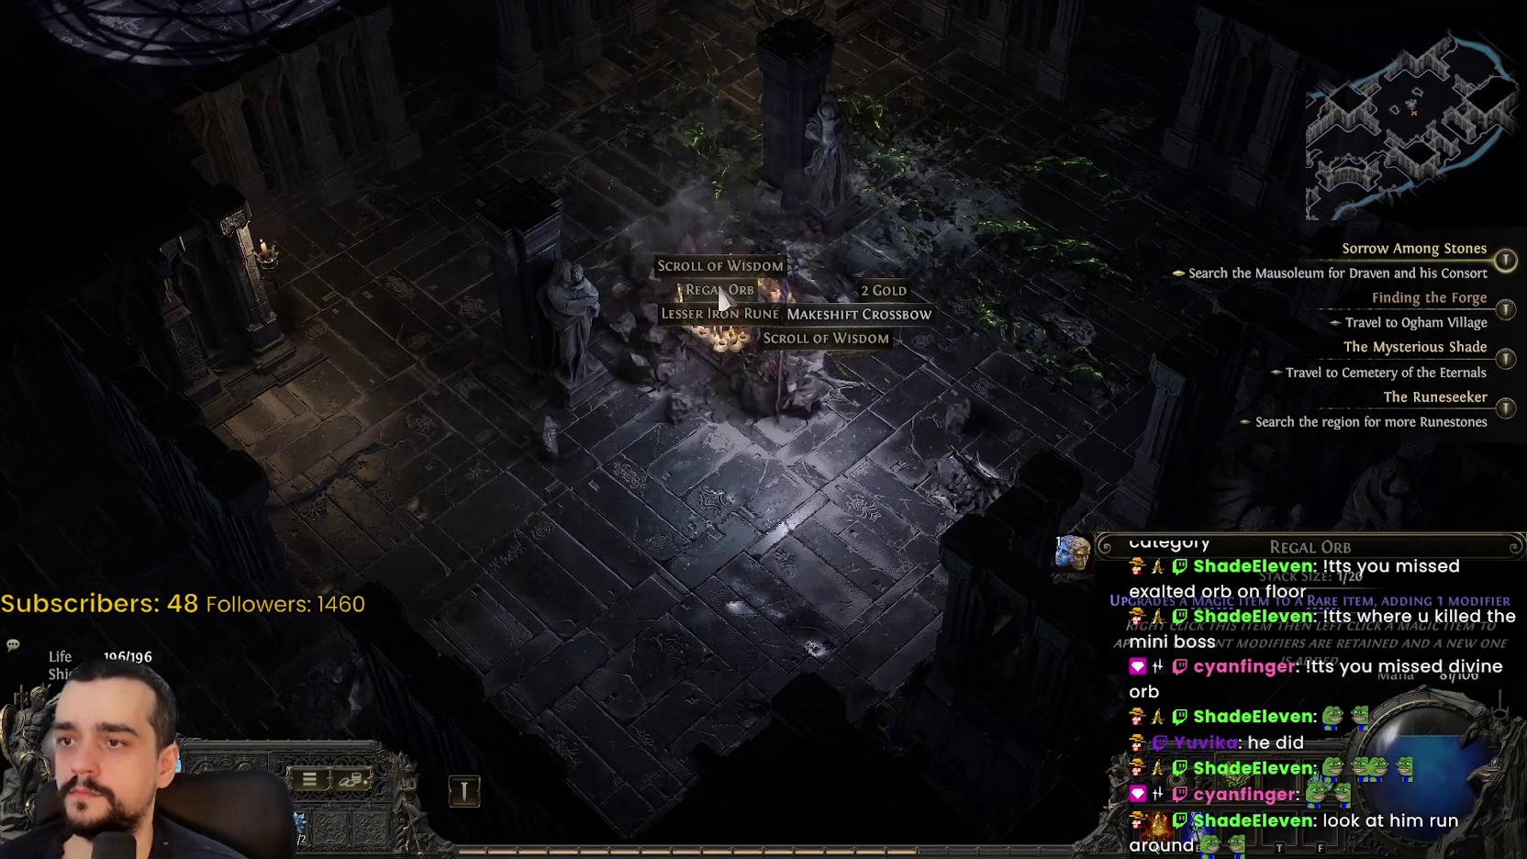
Loot the Regal Orb and Lesser Iron Rune, then use the Regal Orb to make the equipped wand rare
click(722, 294)
click(789, 306)
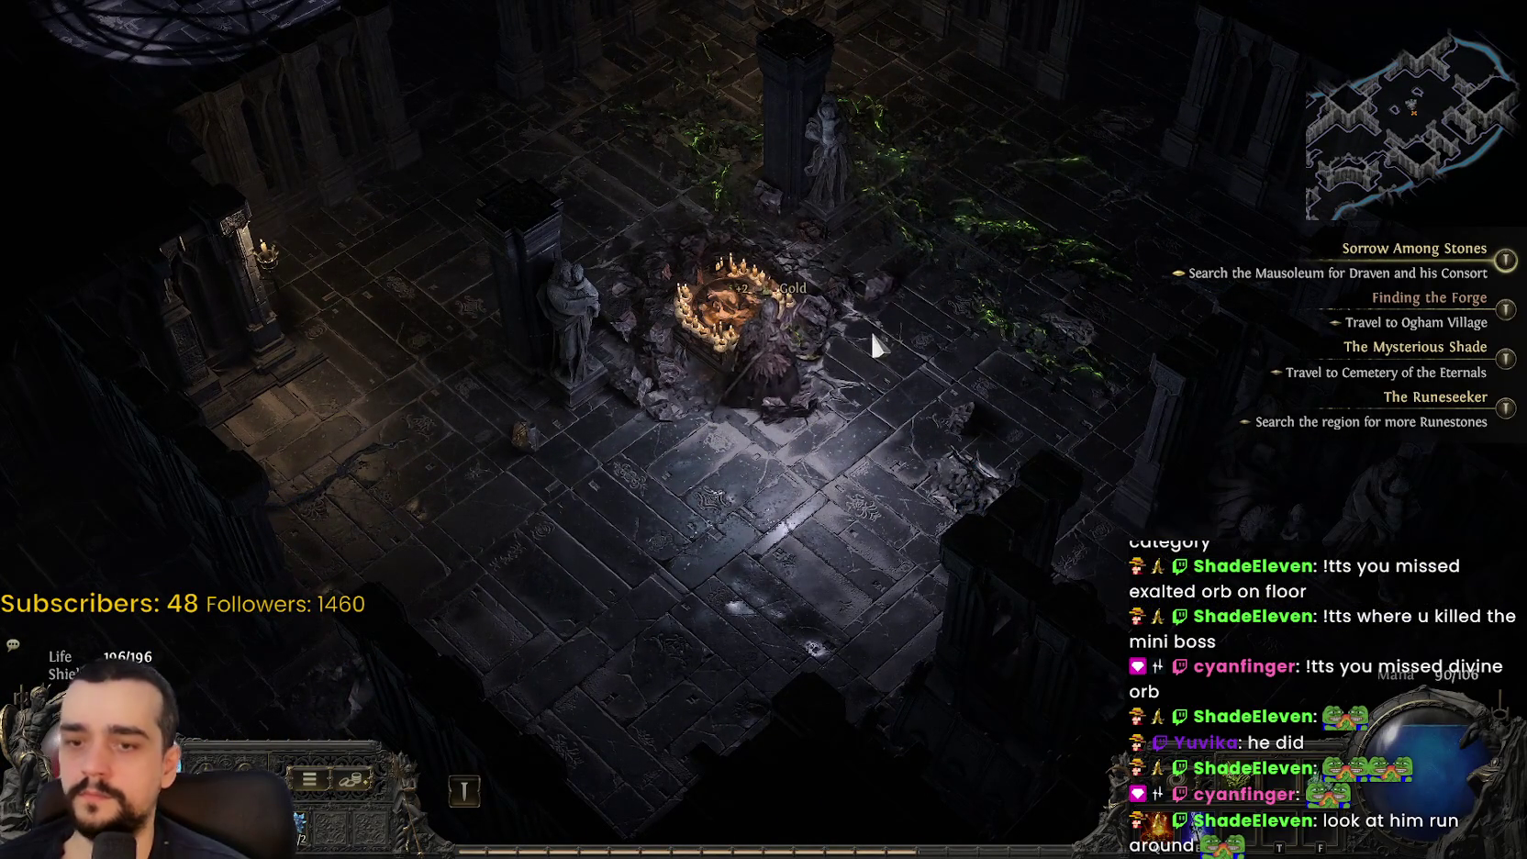
key(i)
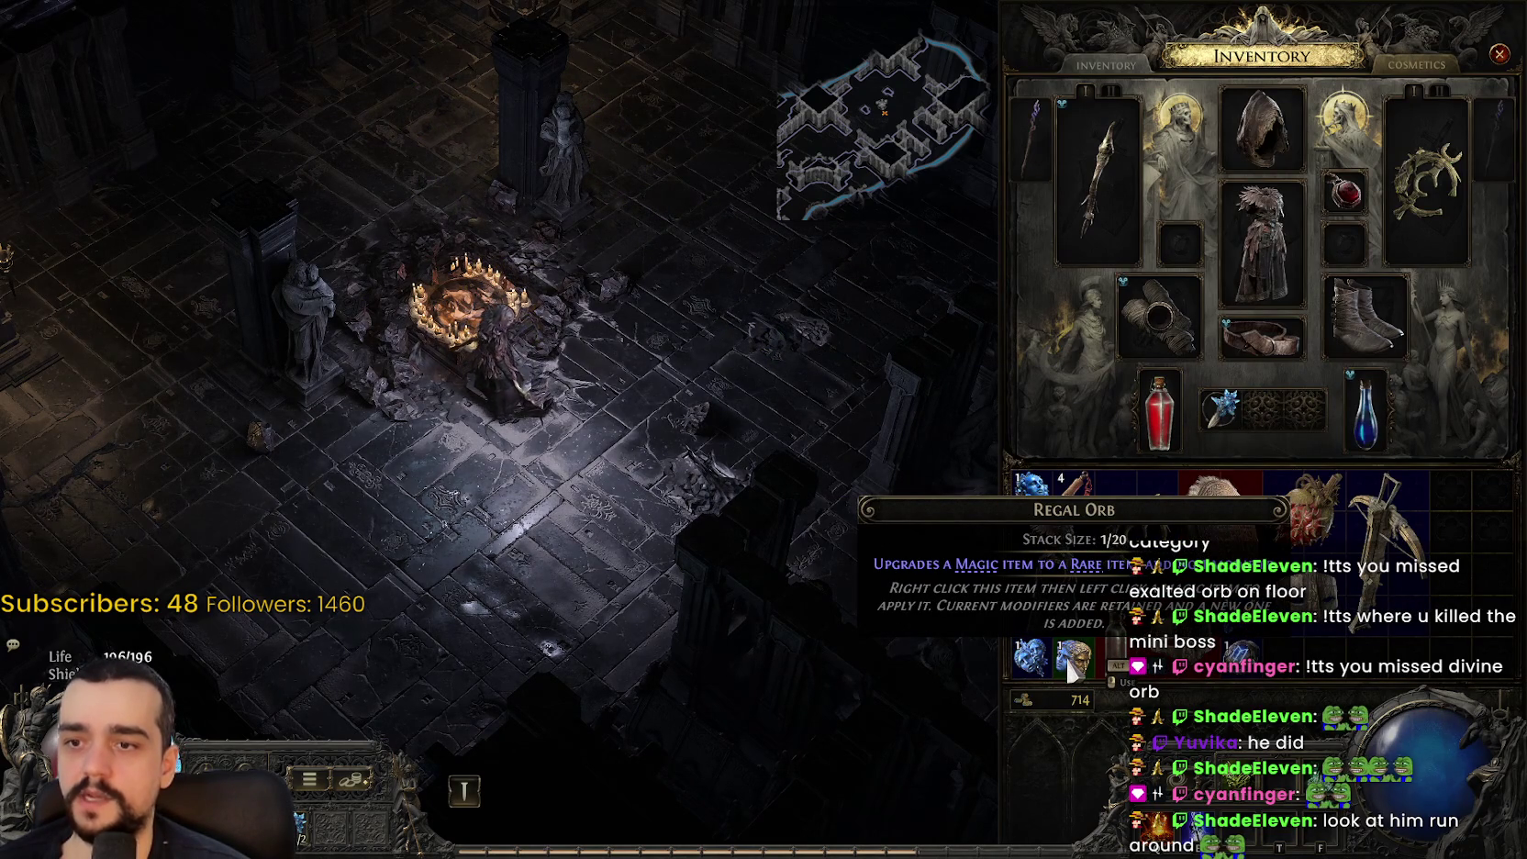
right_click(1071, 673)
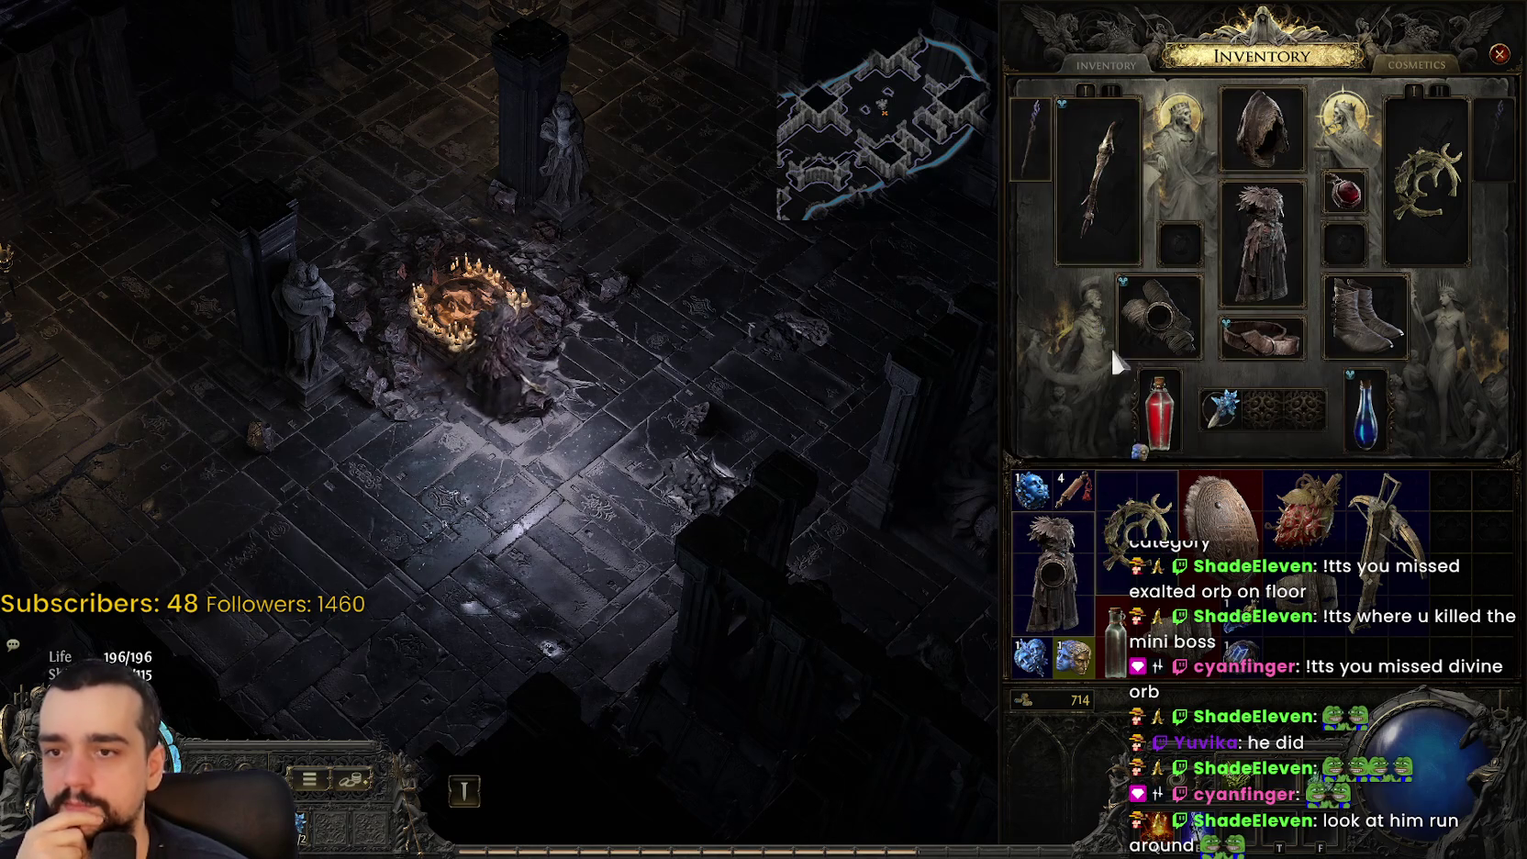
click(1110, 216)
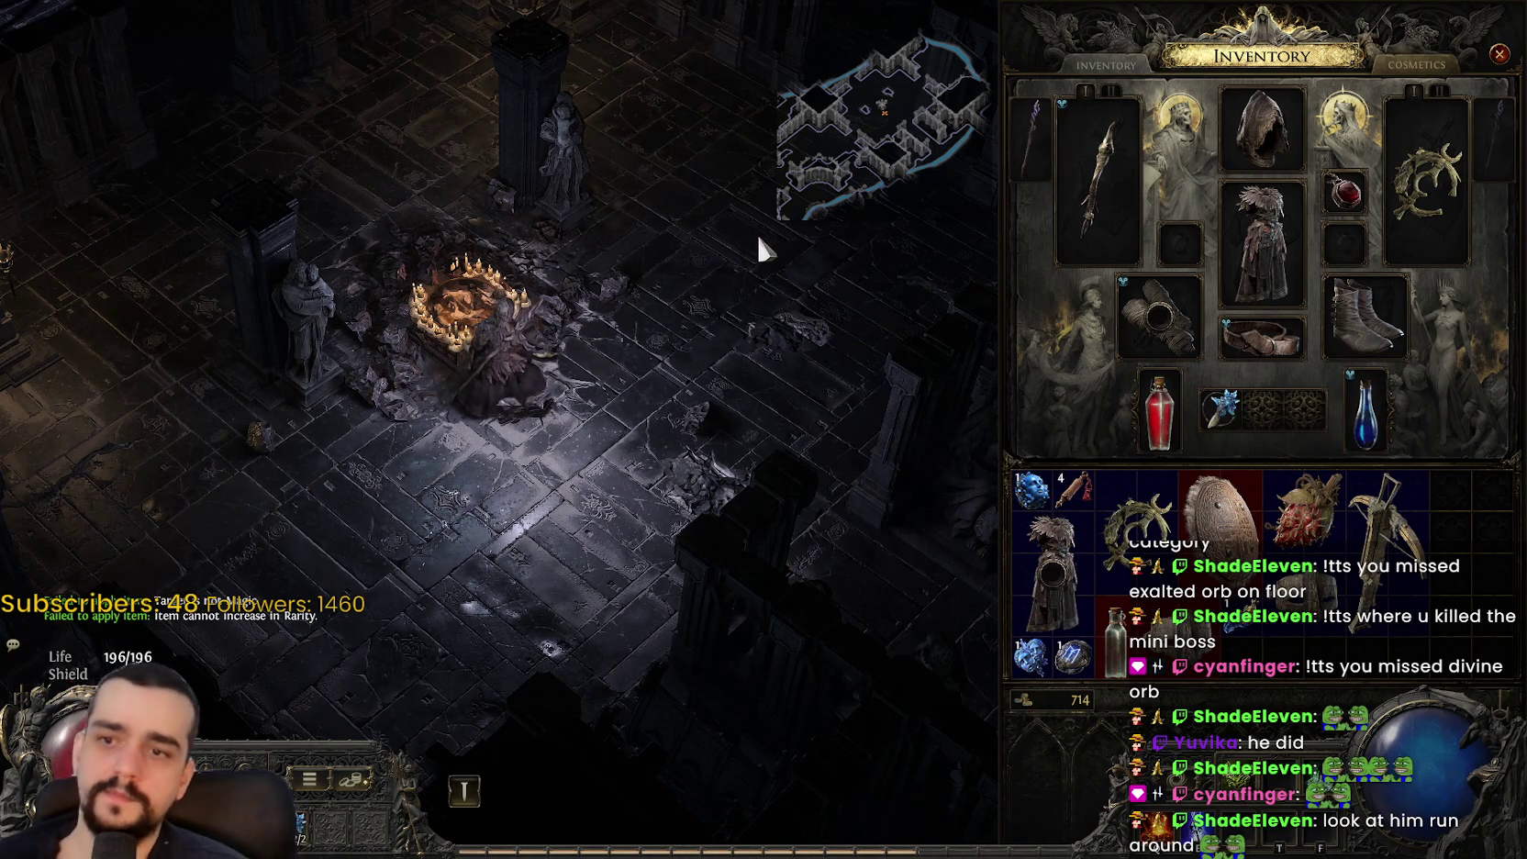
Close the inventory and walk up into the next room toward the strongbox
key(i)
drag(855, 168, 622, 661)
key(Tab)
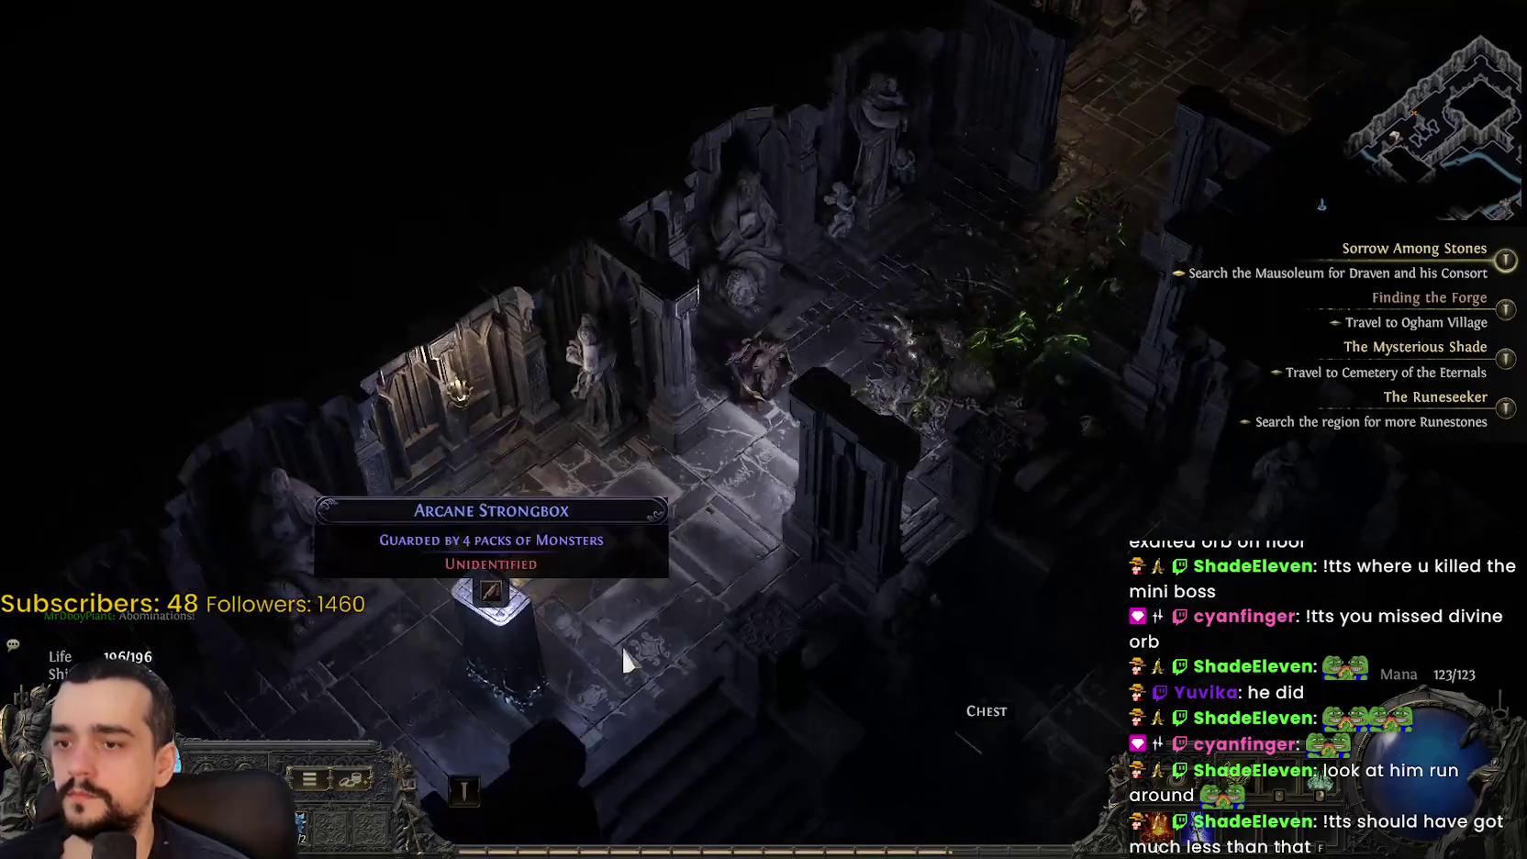
Identify the Arcane Strongbox with a Scroll of Wisdom, then try an Orb of Augmentation on it
key(i)
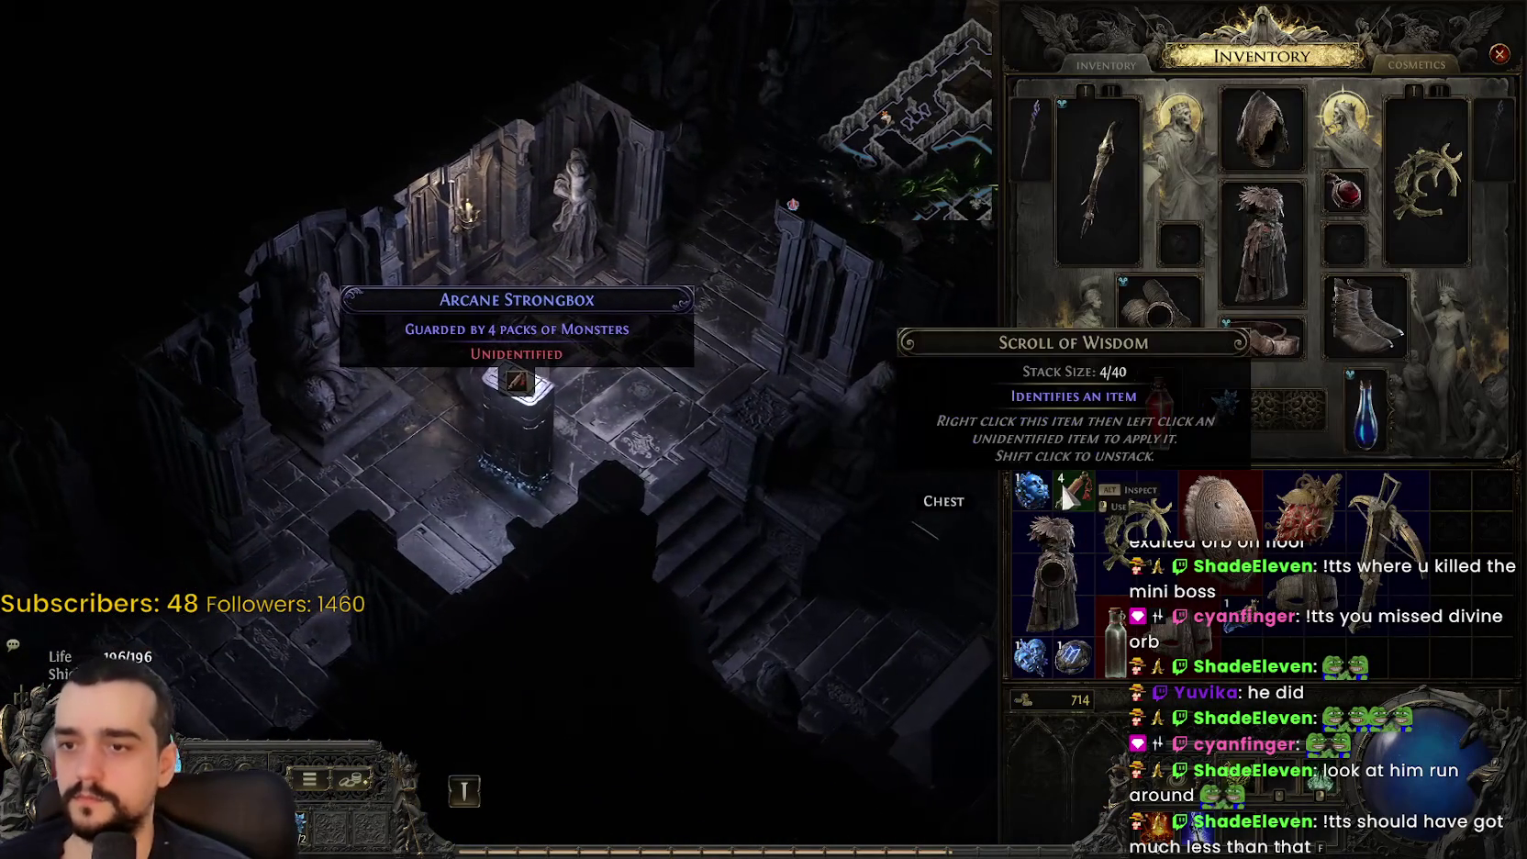
right_click(1063, 481)
click(698, 487)
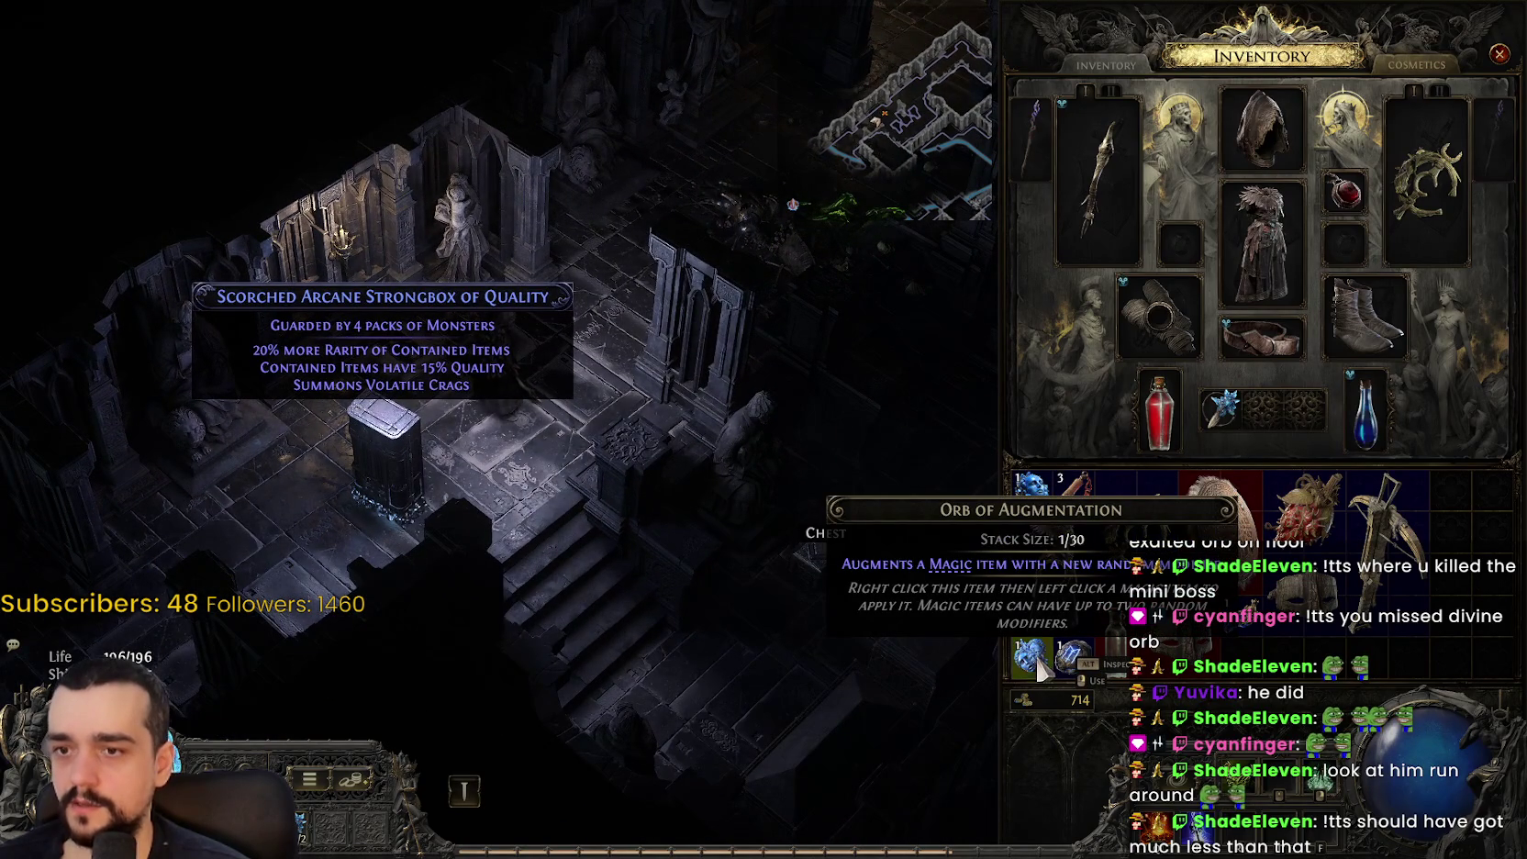
right_click(1037, 672)
click(427, 395)
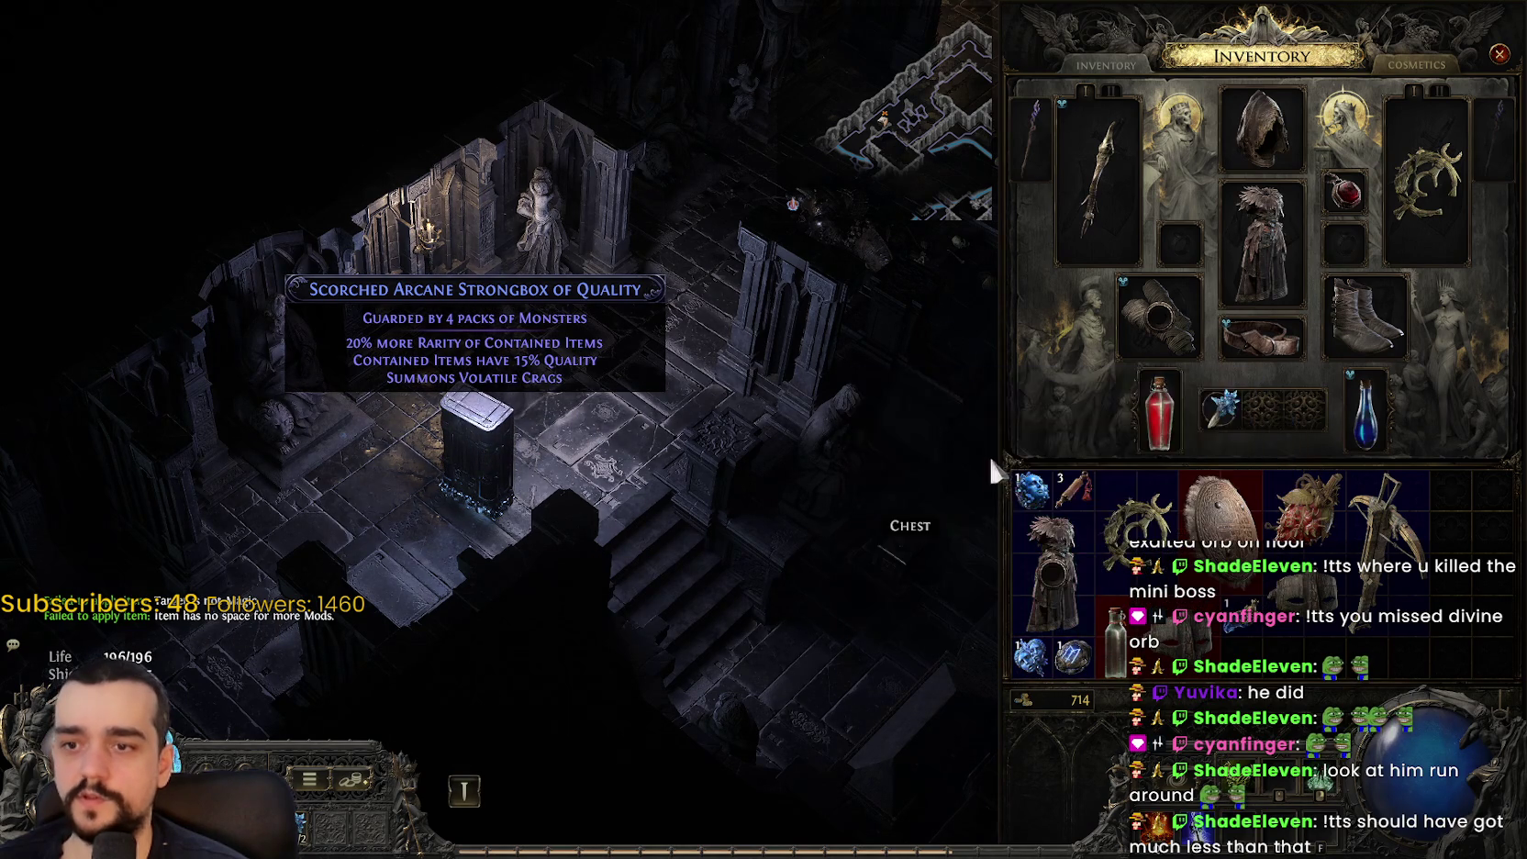
Open the Scorched Arcane Strongbox and fight the spawned pack, including the Hungering Stalker
key(i)
click(606, 557)
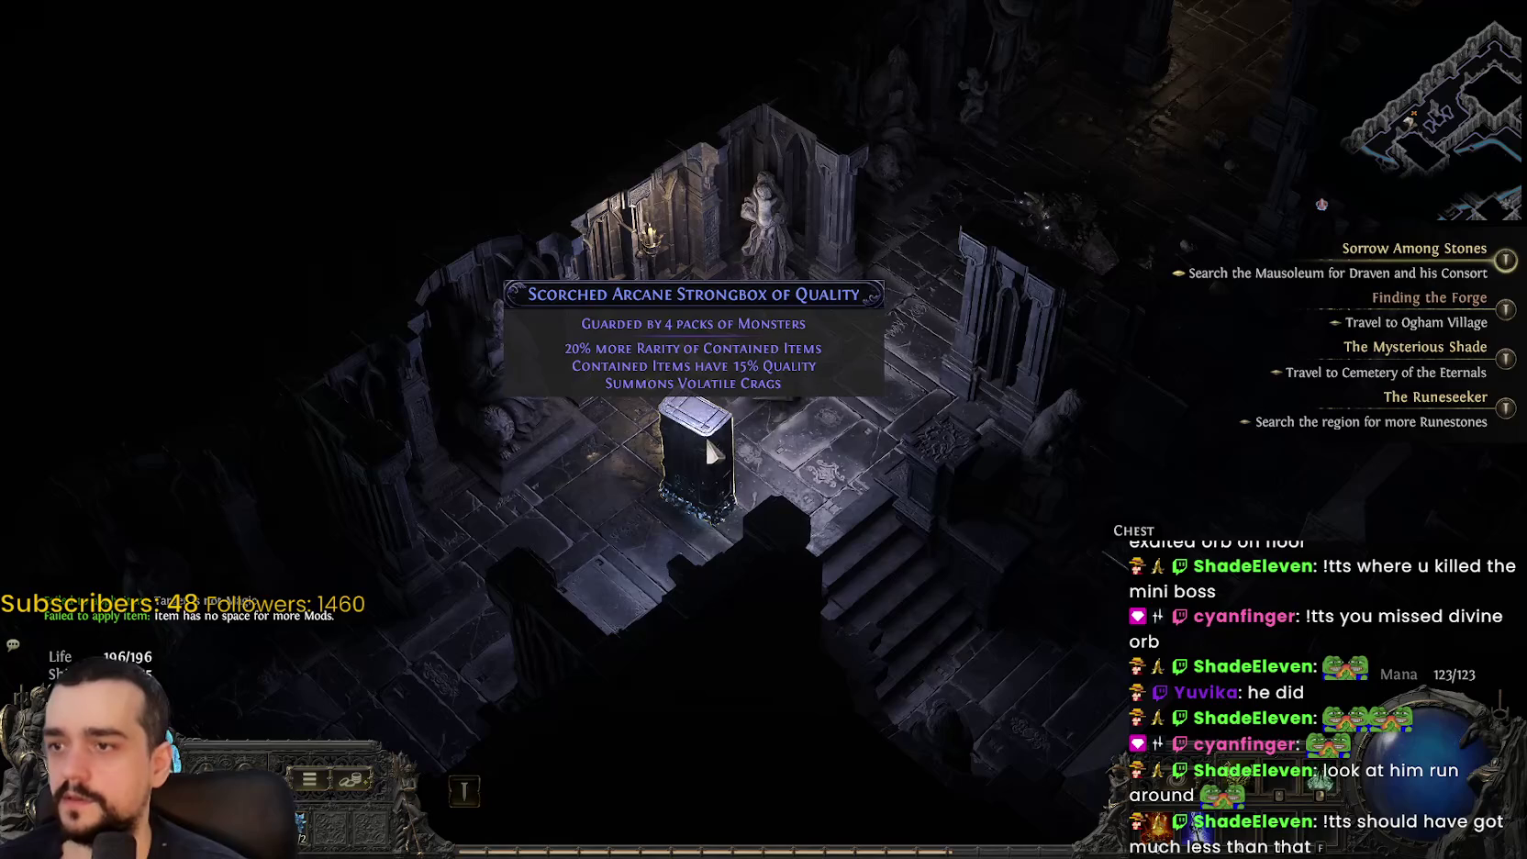
click(984, 341)
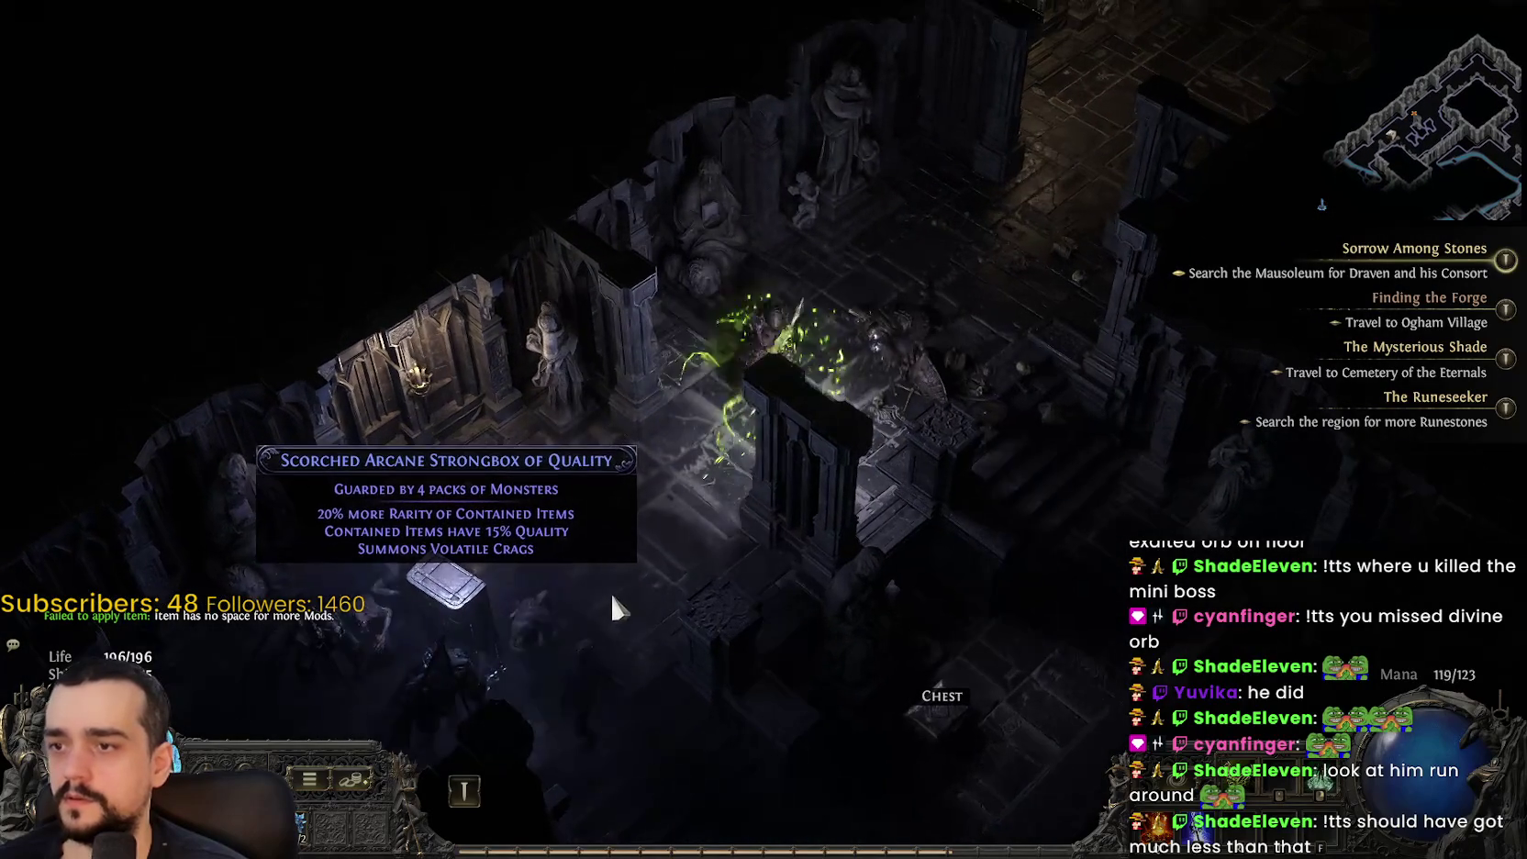
click(587, 591)
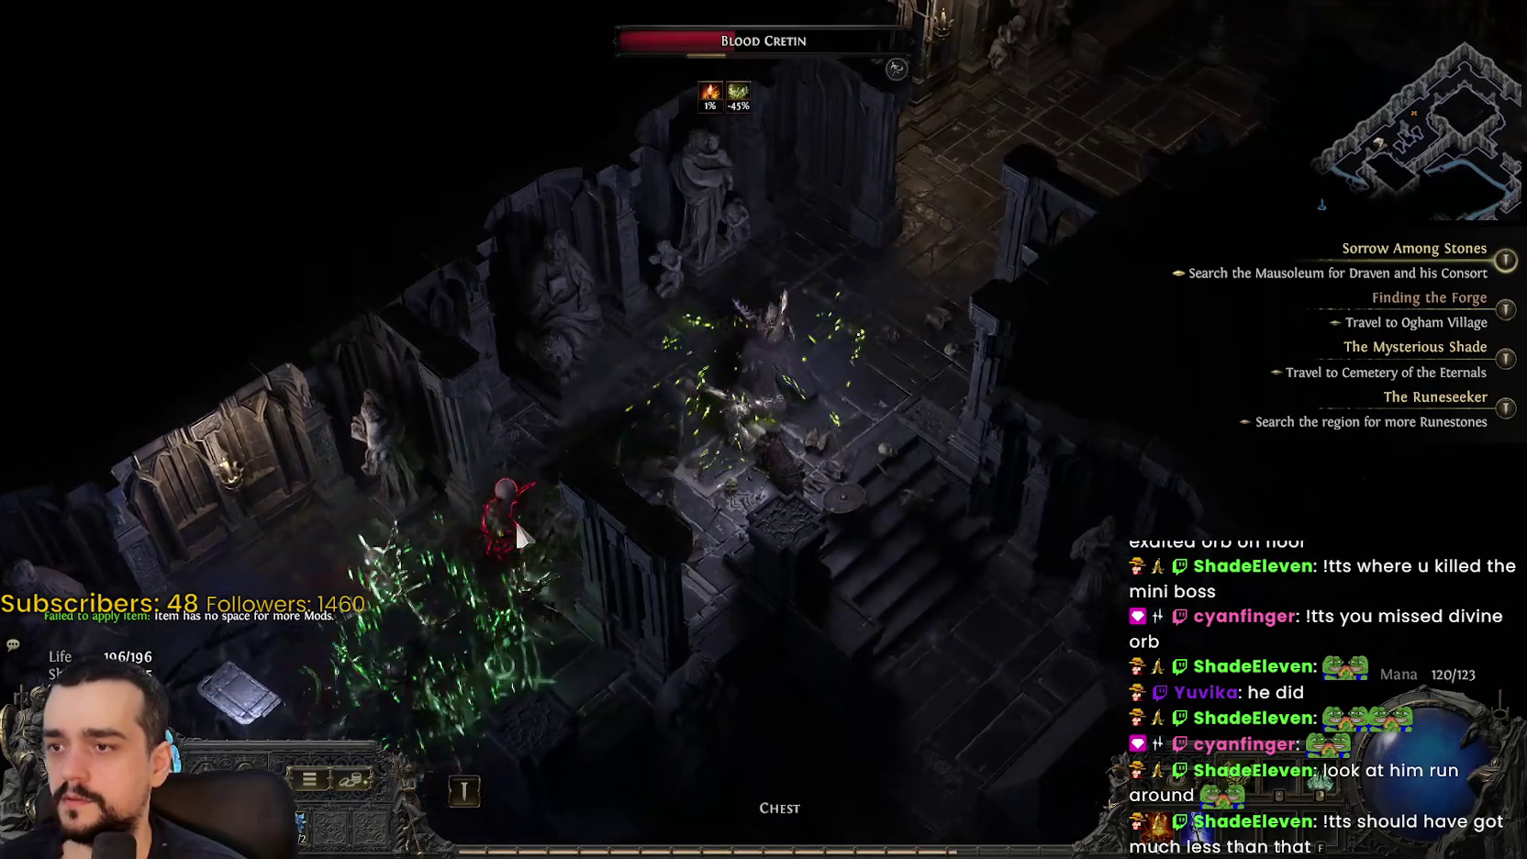
click(672, 520)
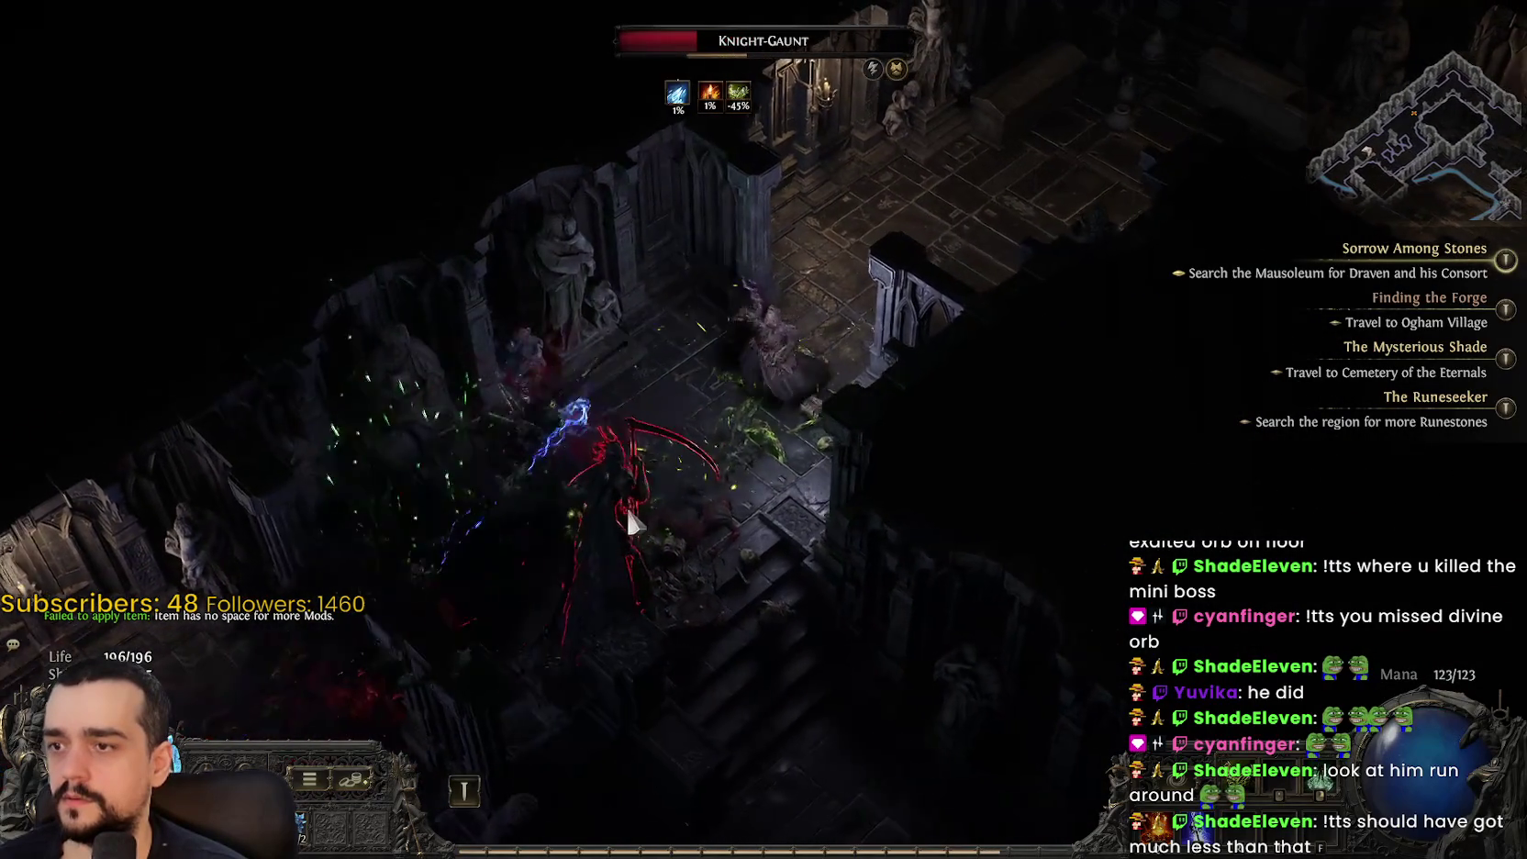
Kill the Knight-Gaunt and statue-side enemies, collect gold and approach the Superior Bone Wand
click(675, 464)
click(511, 425)
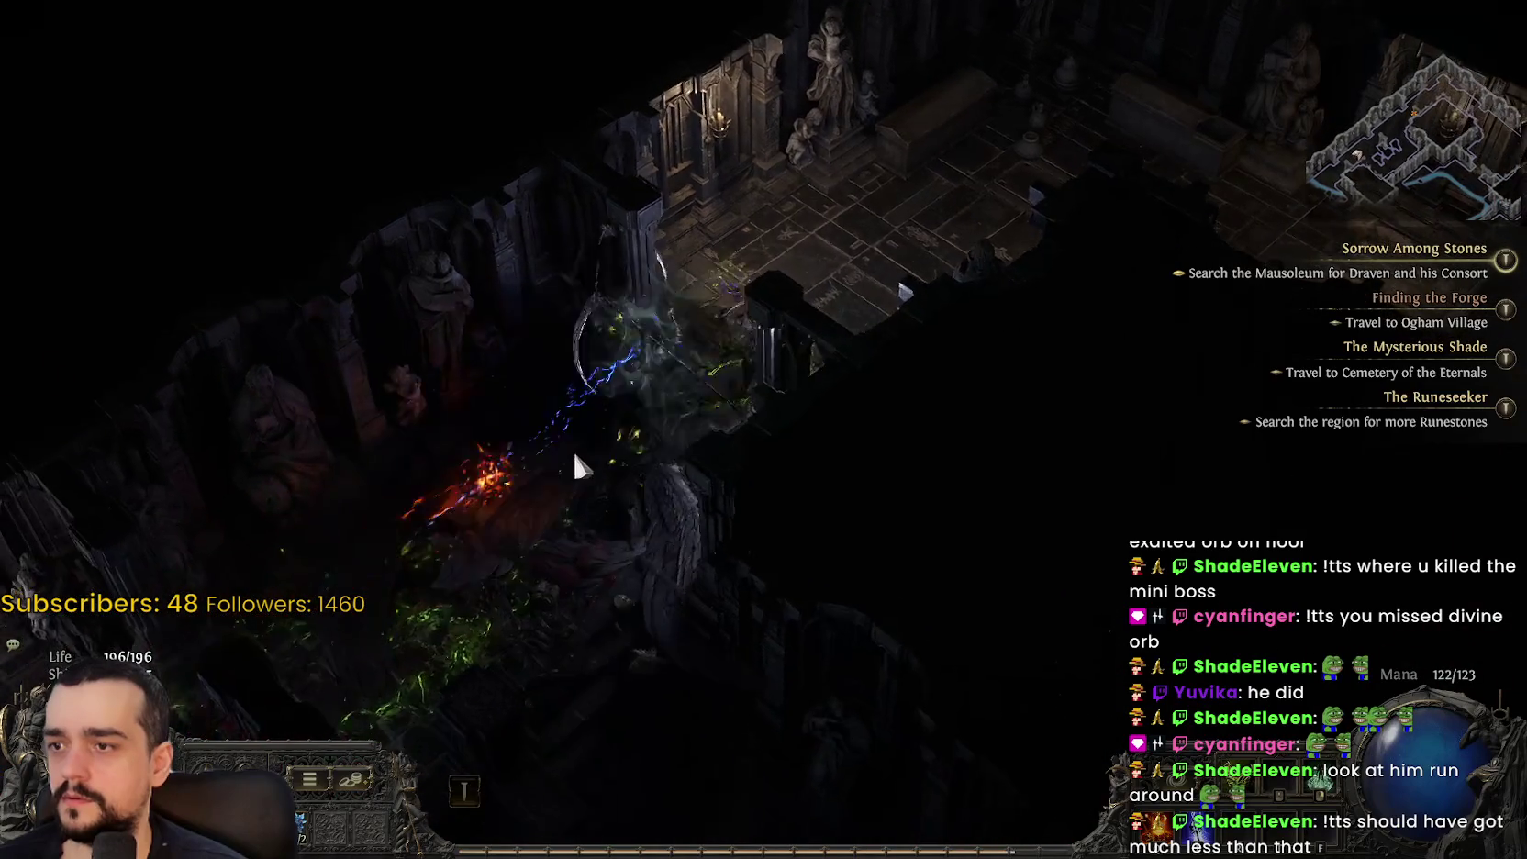
click(608, 533)
click(624, 465)
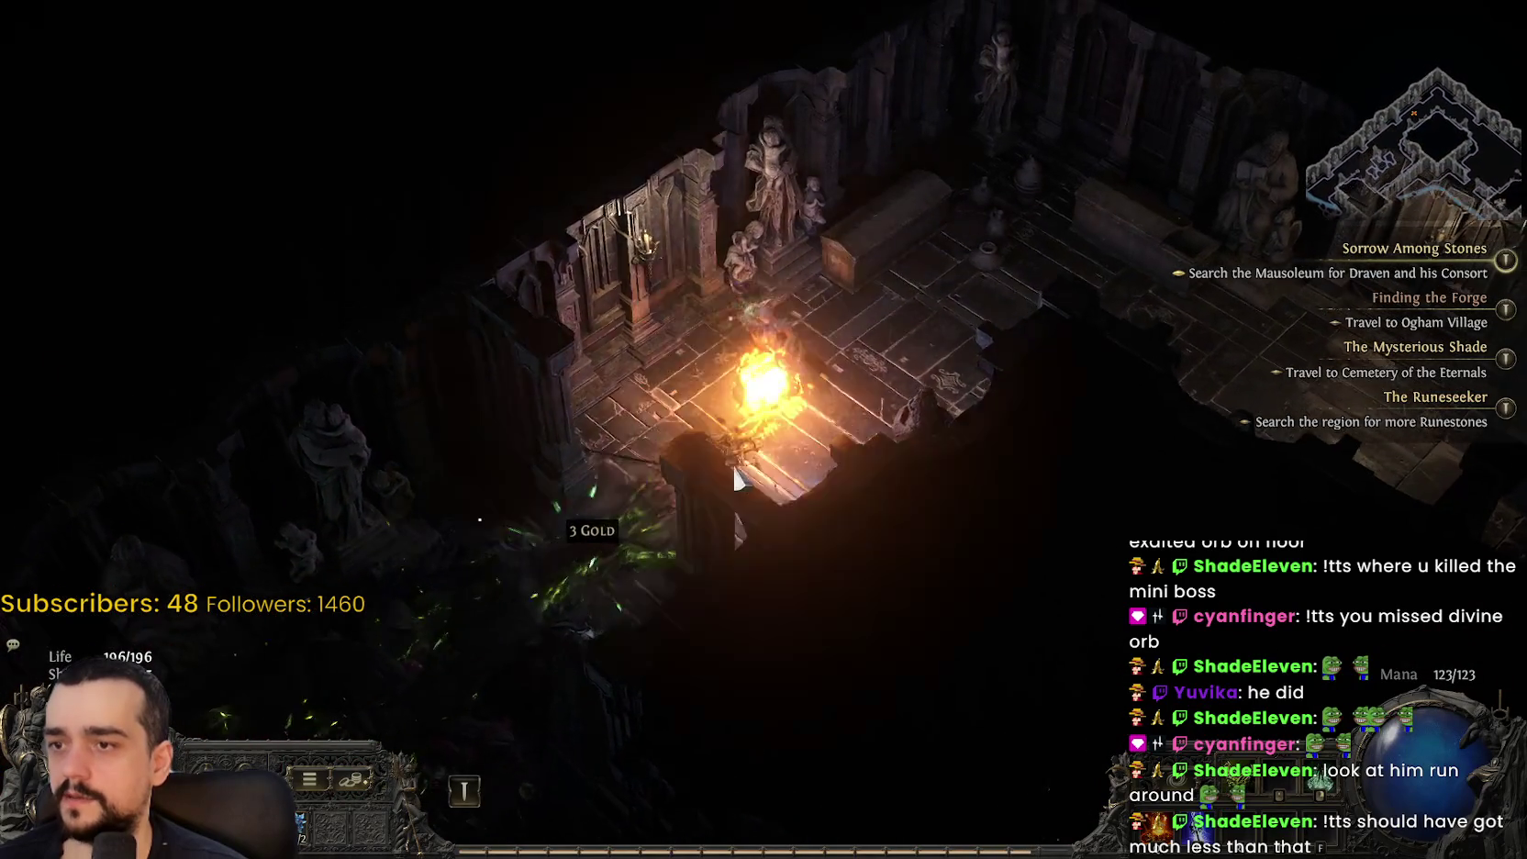
click(670, 482)
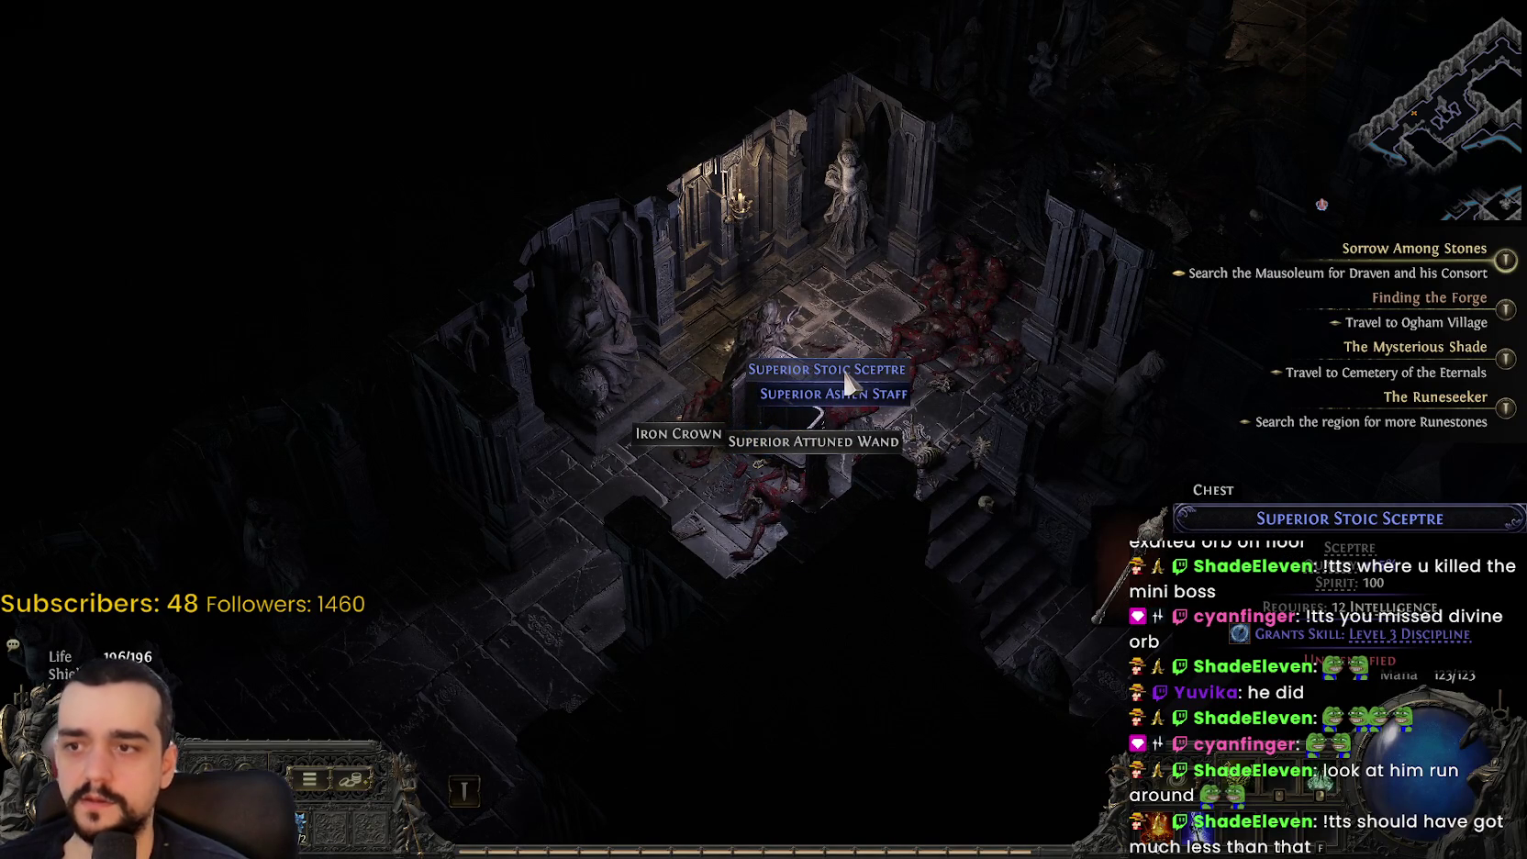
Identify the Superior Bone Wand with a Scroll of Wisdom, revealing Rage Goad
key(i)
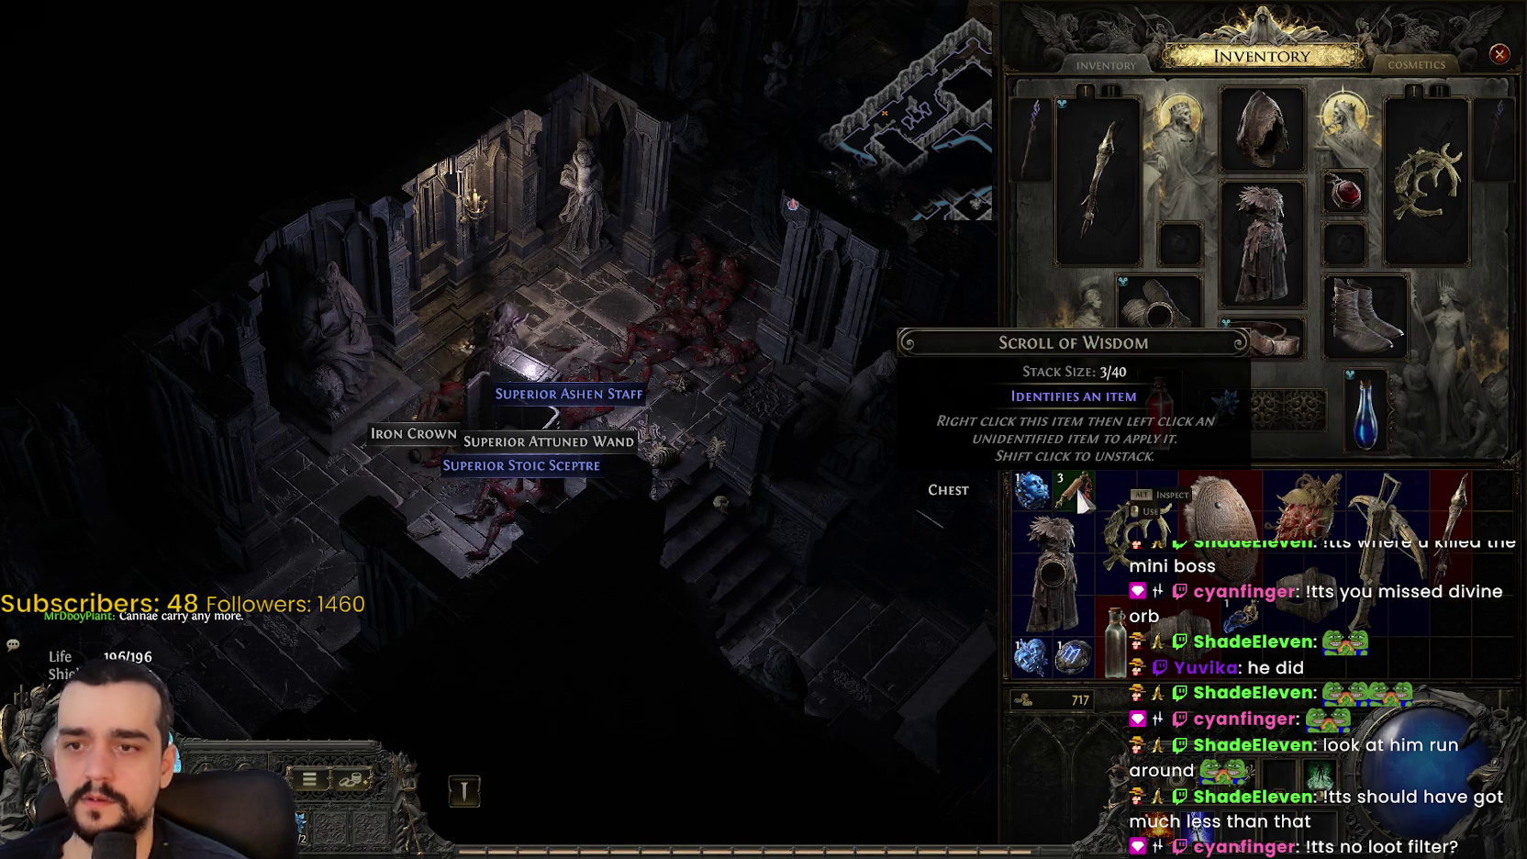
right_click(1069, 505)
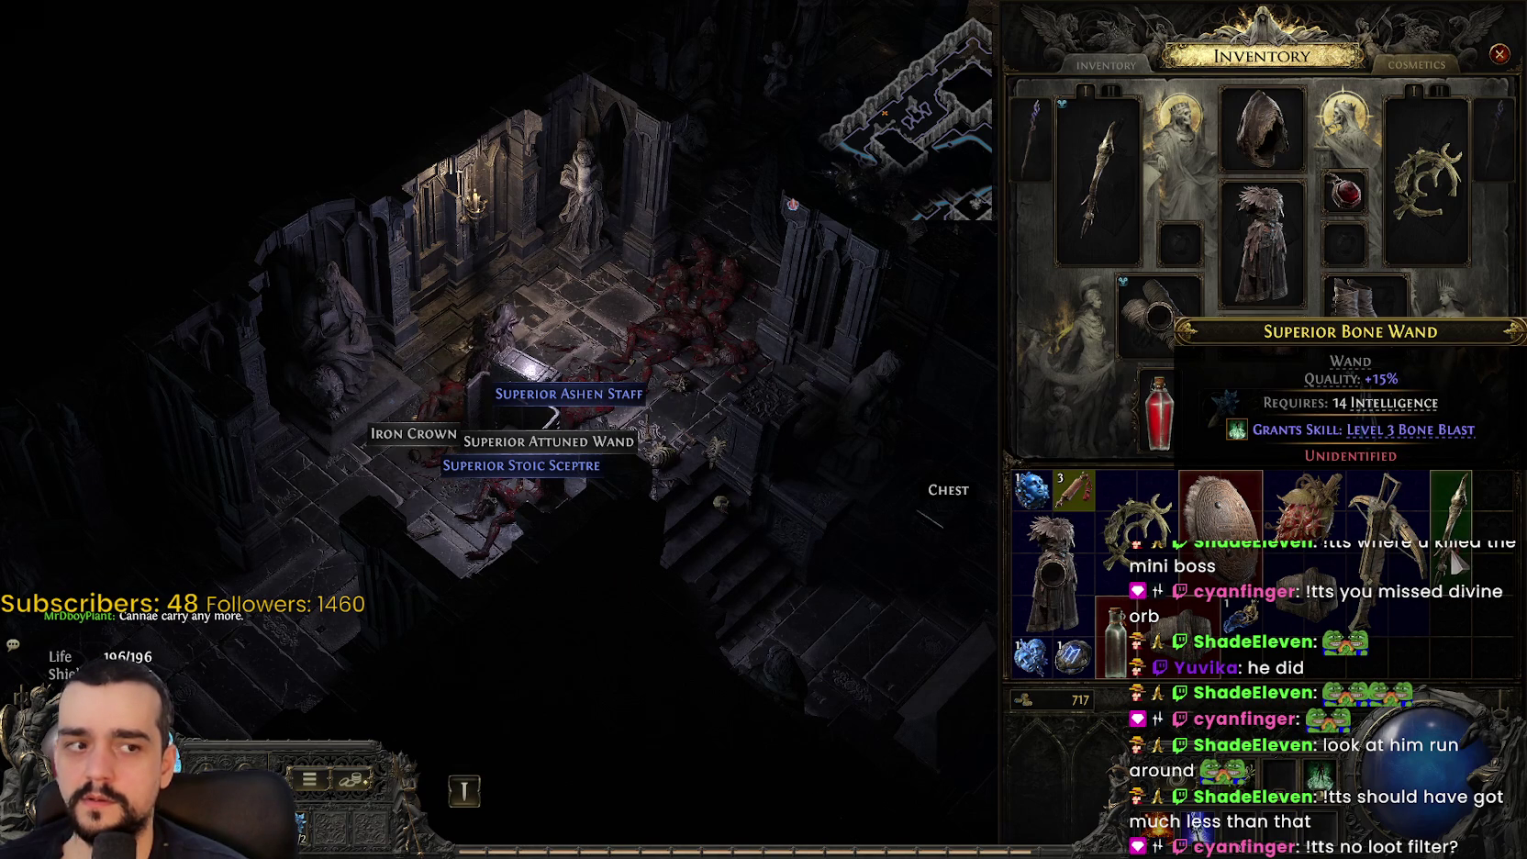
click(1449, 550)
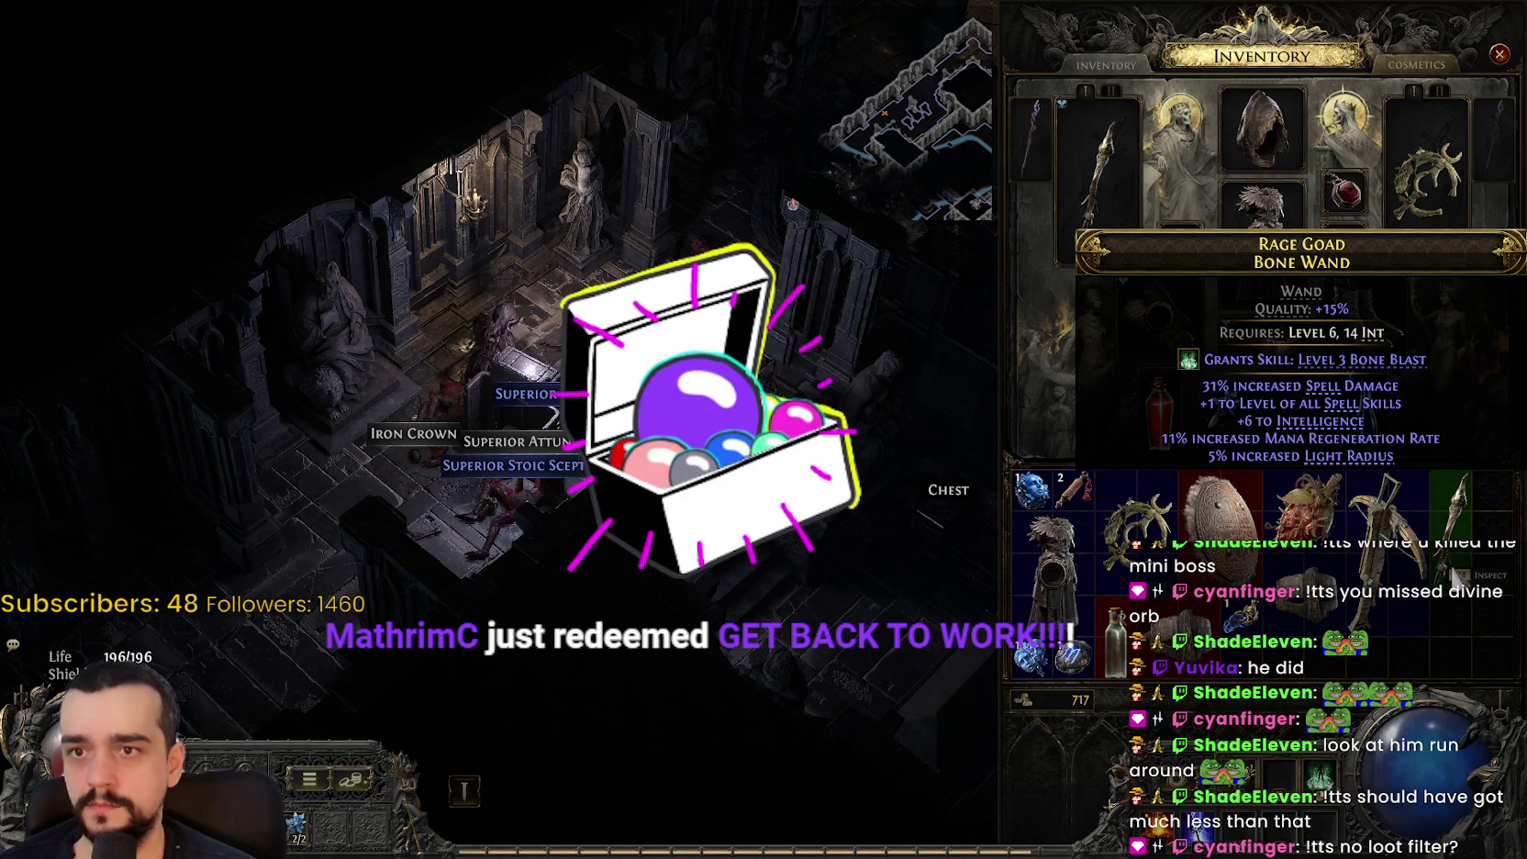
View the character stats, then bring up the Skills Panel from the main menu
key(c)
key(c)
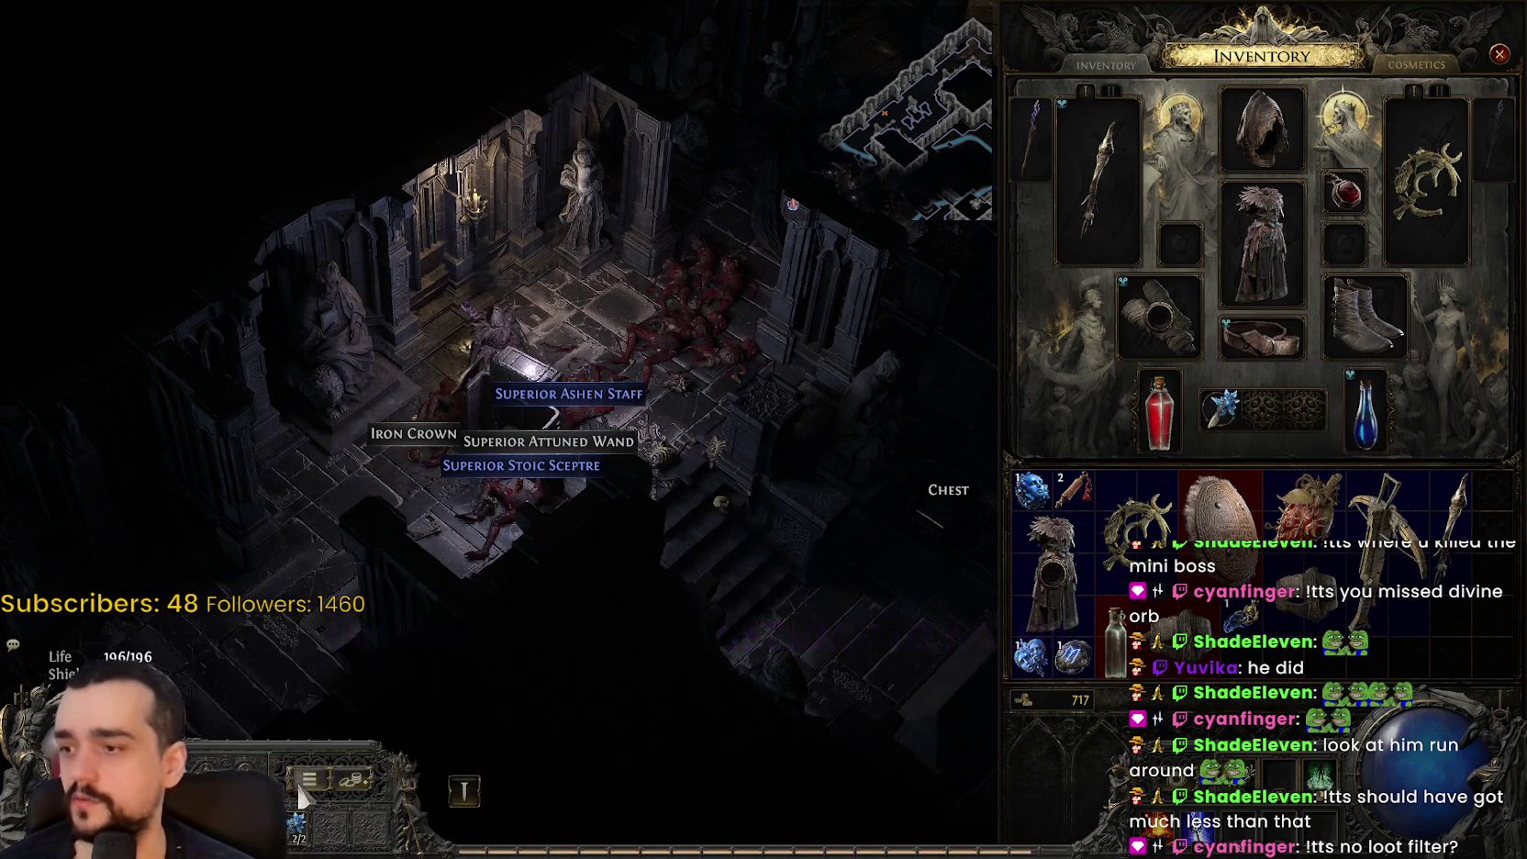
click(303, 782)
click(381, 450)
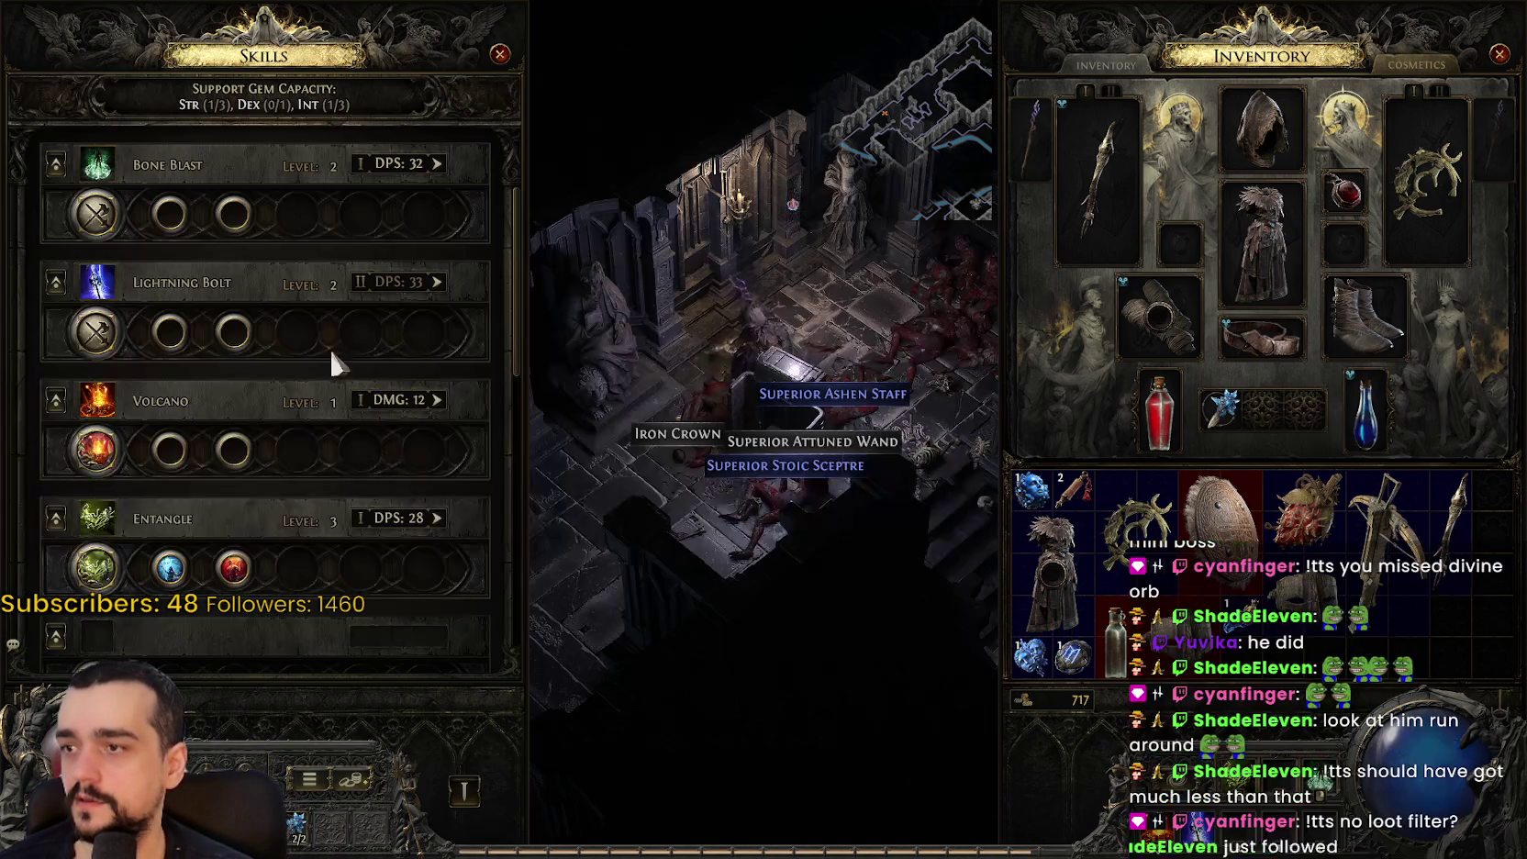
Equip the Rage Goad Bone Wand, storing the old Hypnotic Spell wand in the inventory
scroll(down, 3)
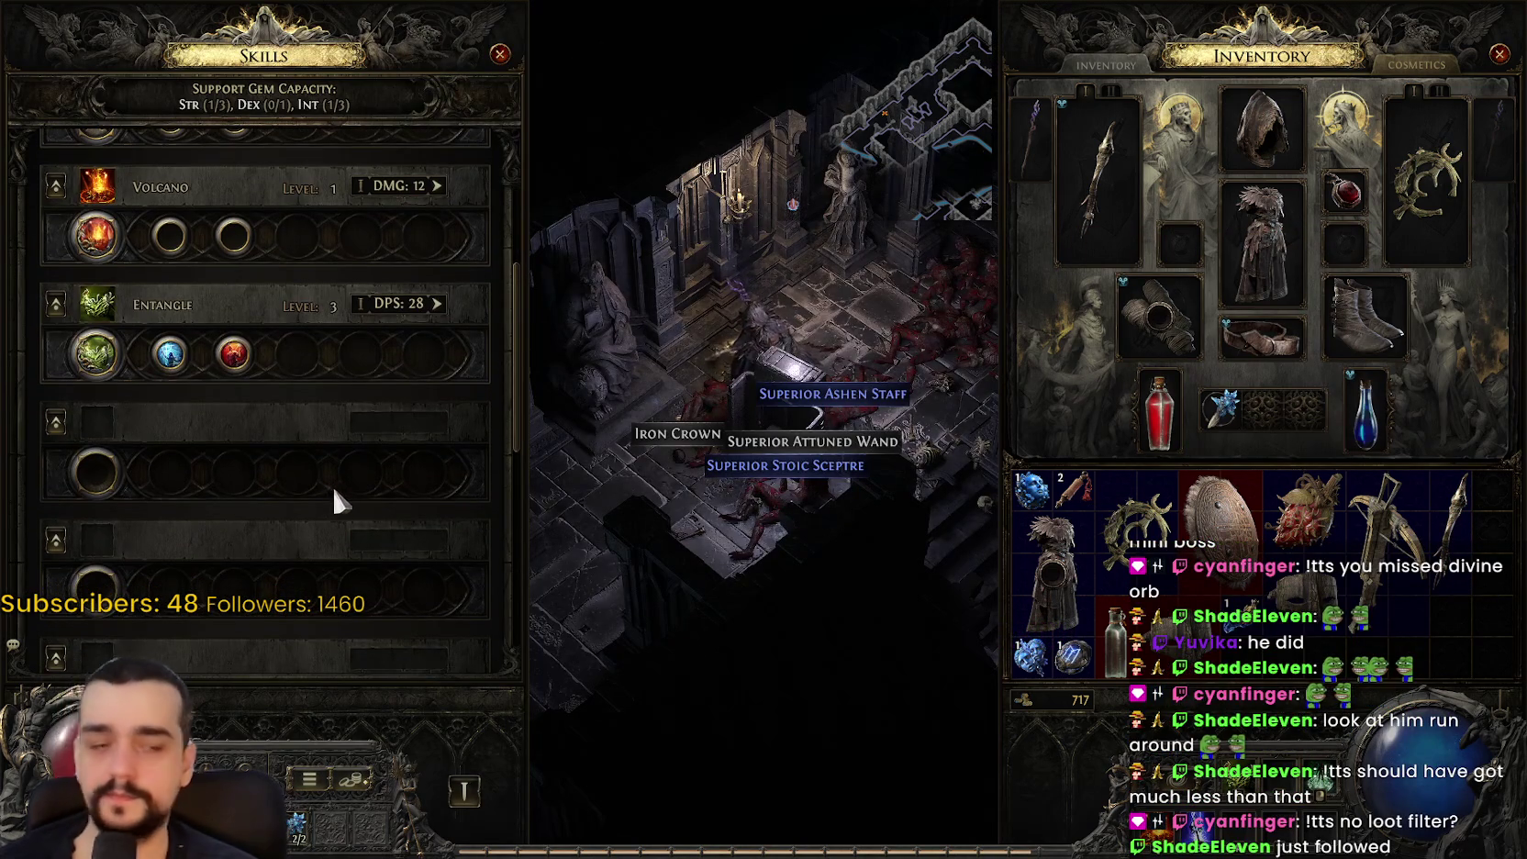
mouse_move(1365, 413)
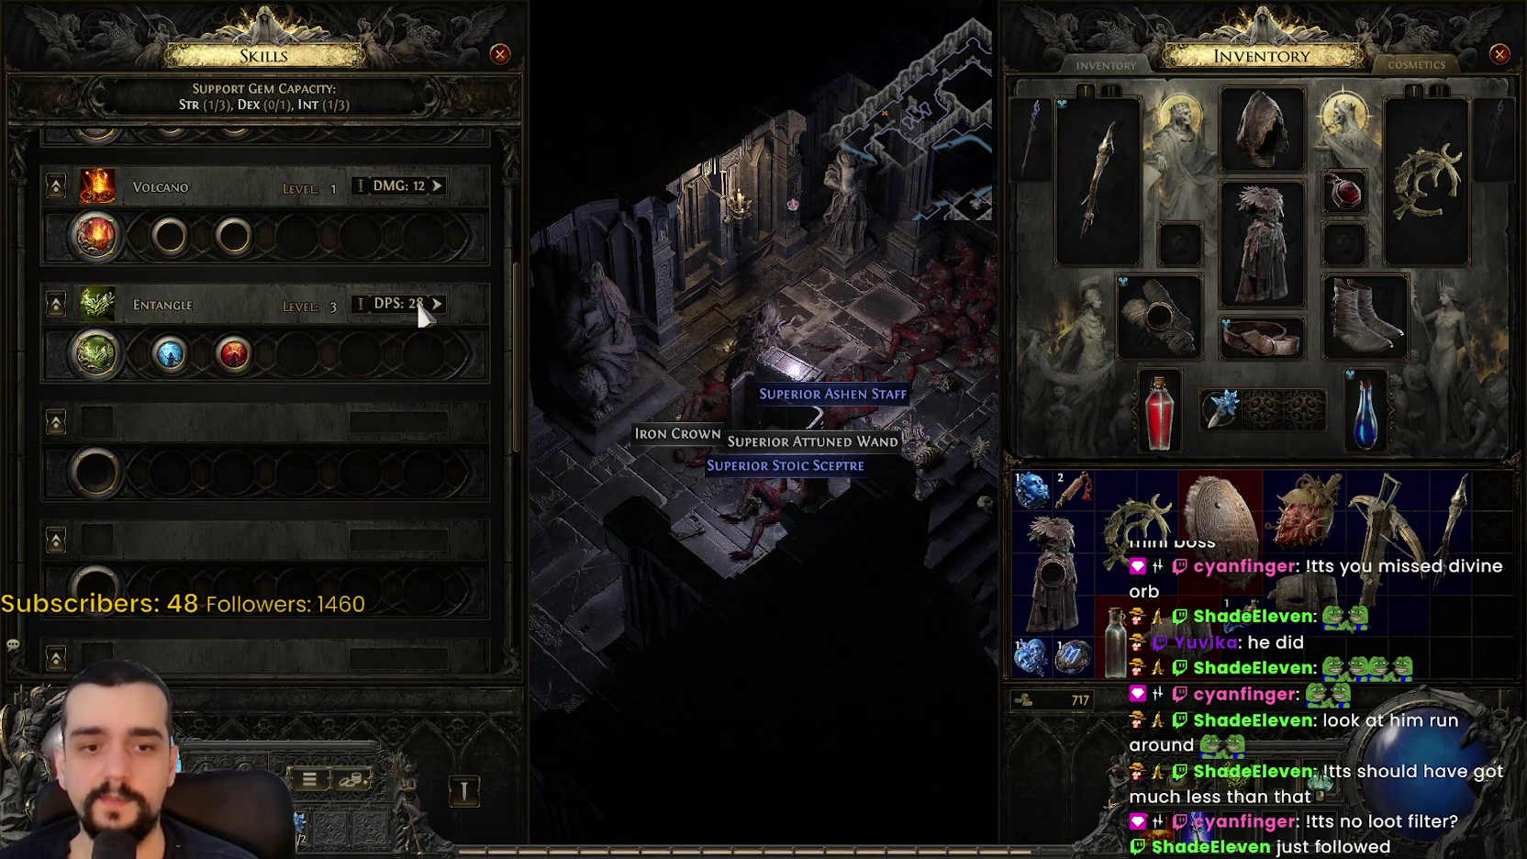
click(1448, 512)
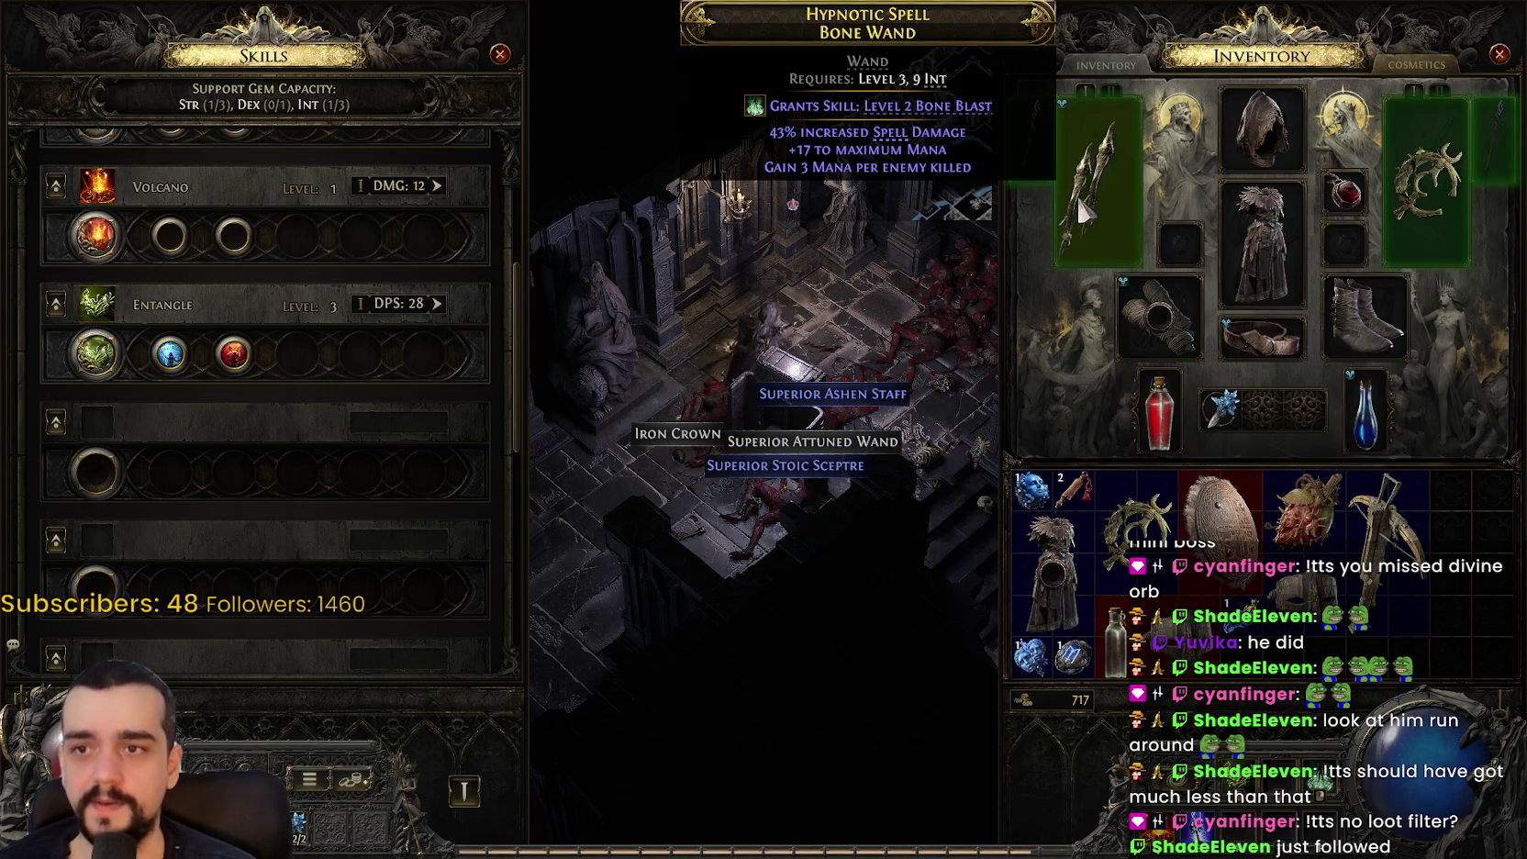
click(1106, 210)
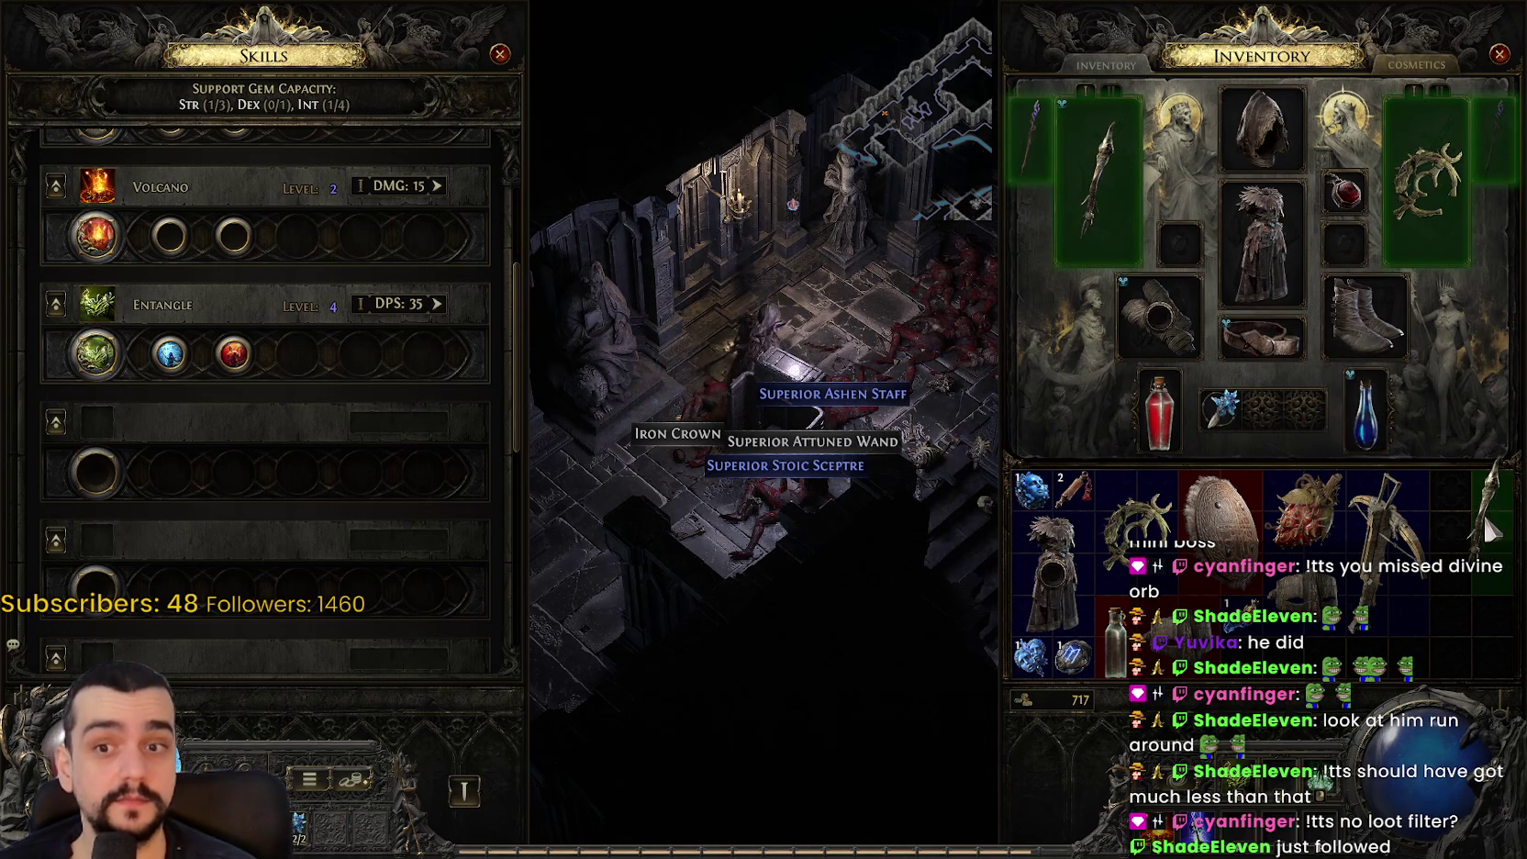
click(1499, 540)
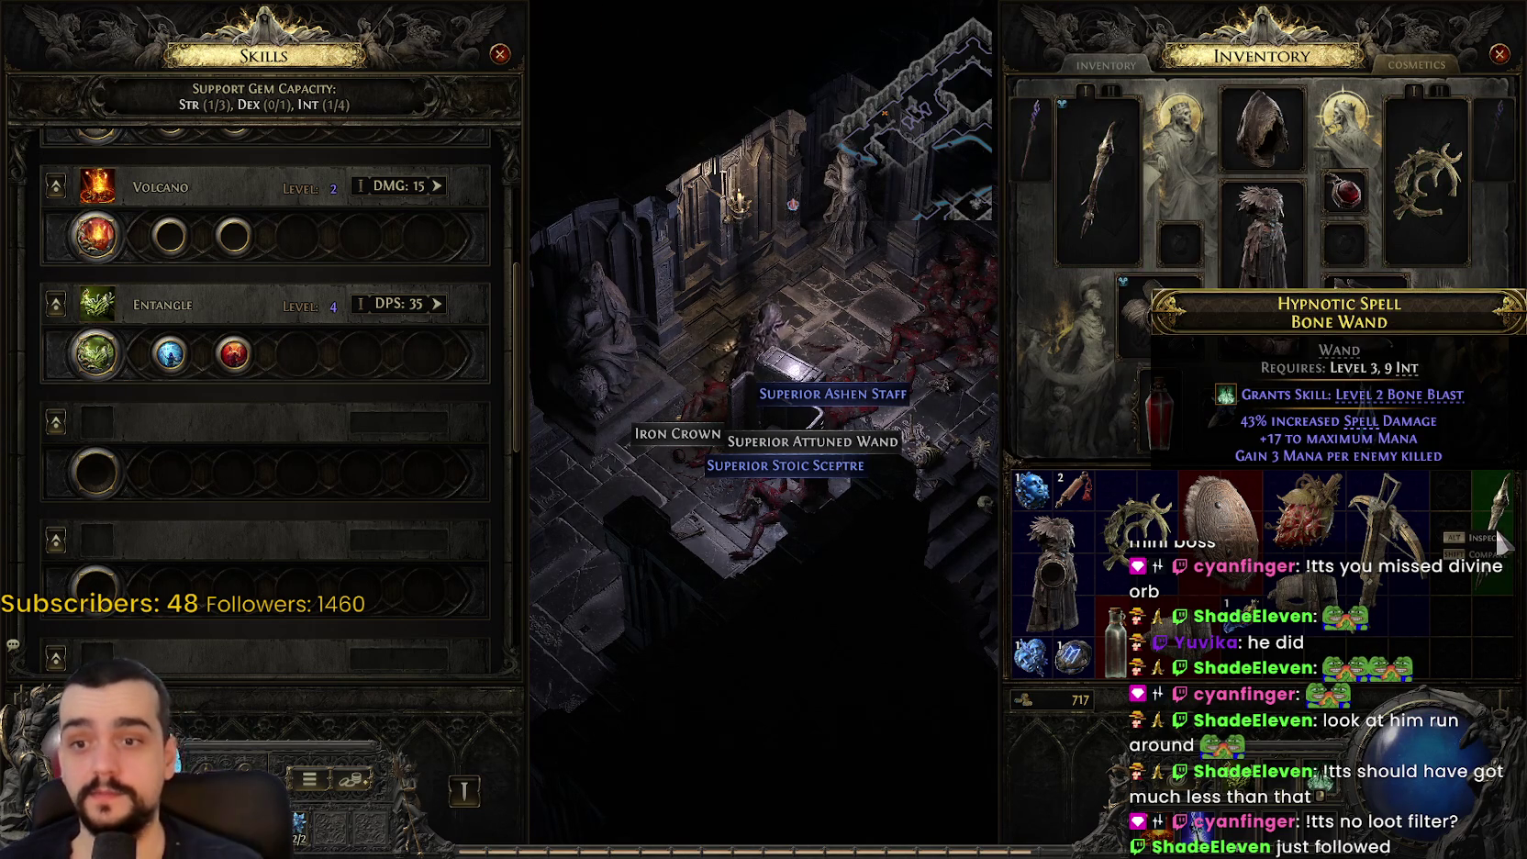
key(Escape)
Drop the Pelage Targe shield from the inventory onto the floor
key(i)
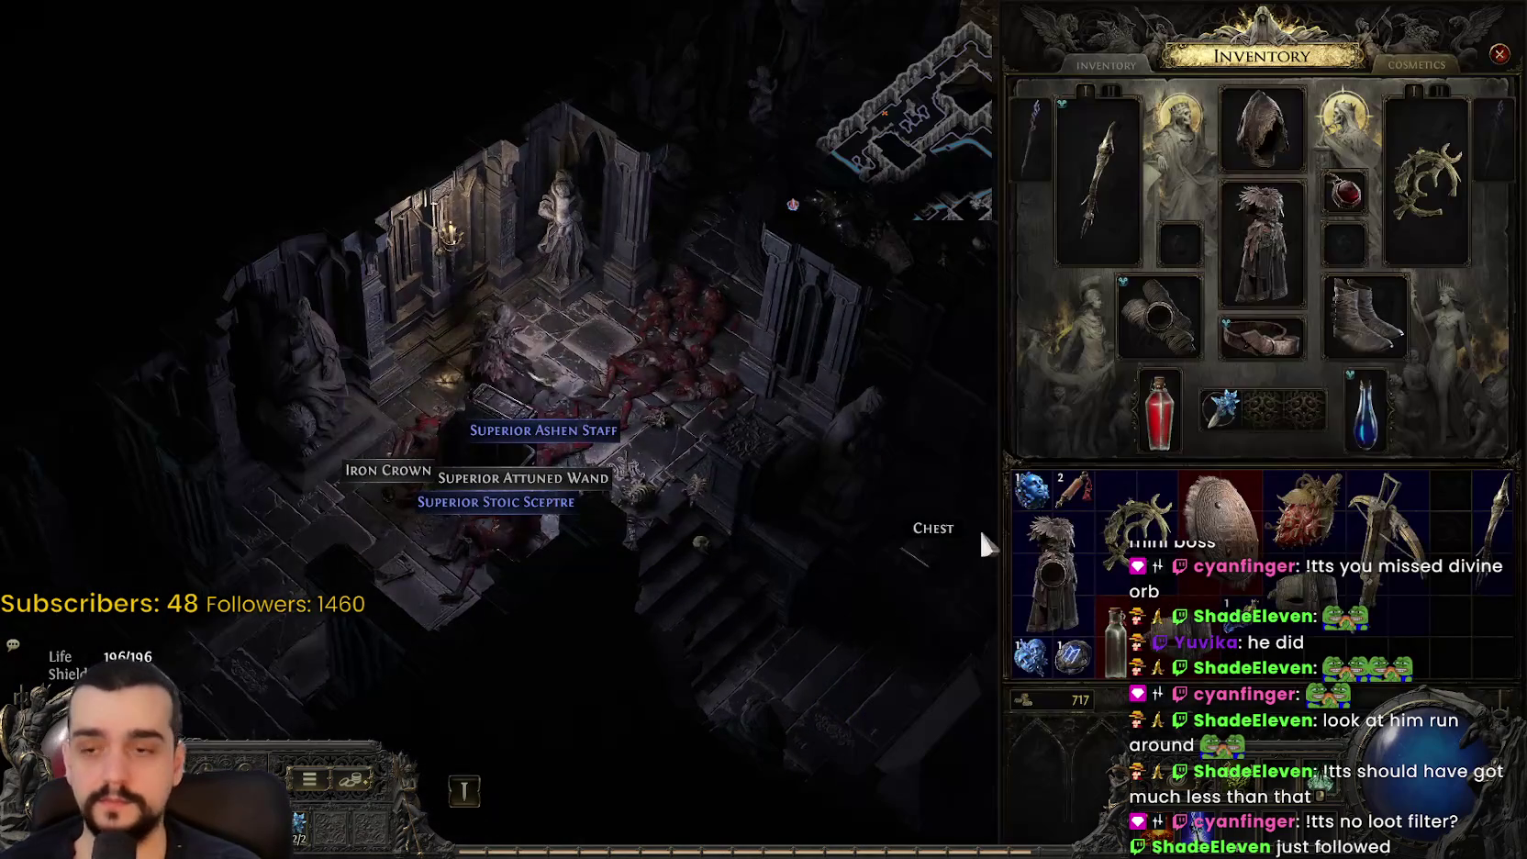
click(1248, 542)
click(565, 447)
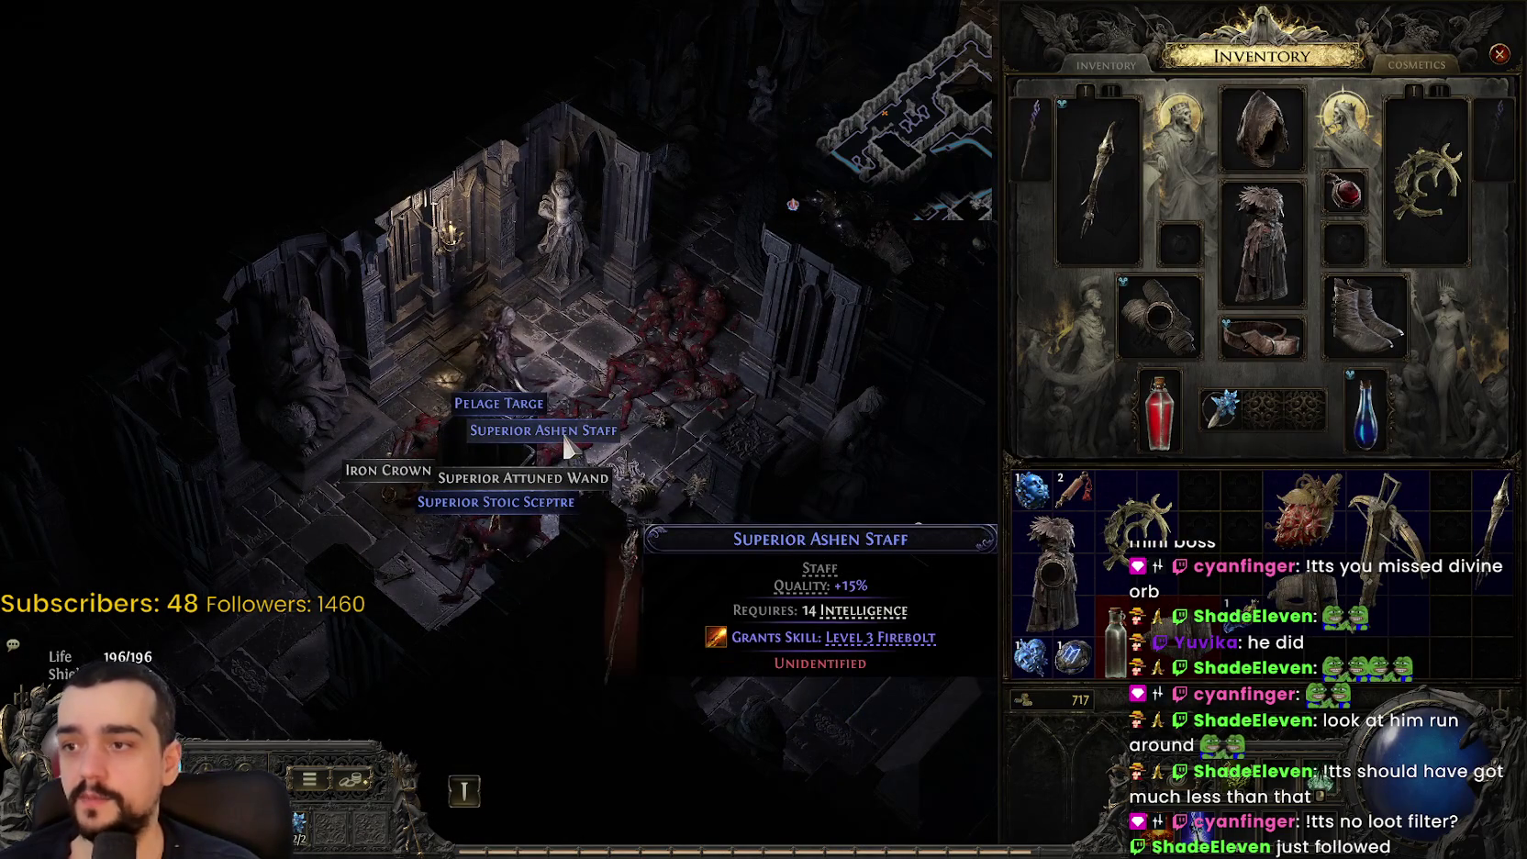